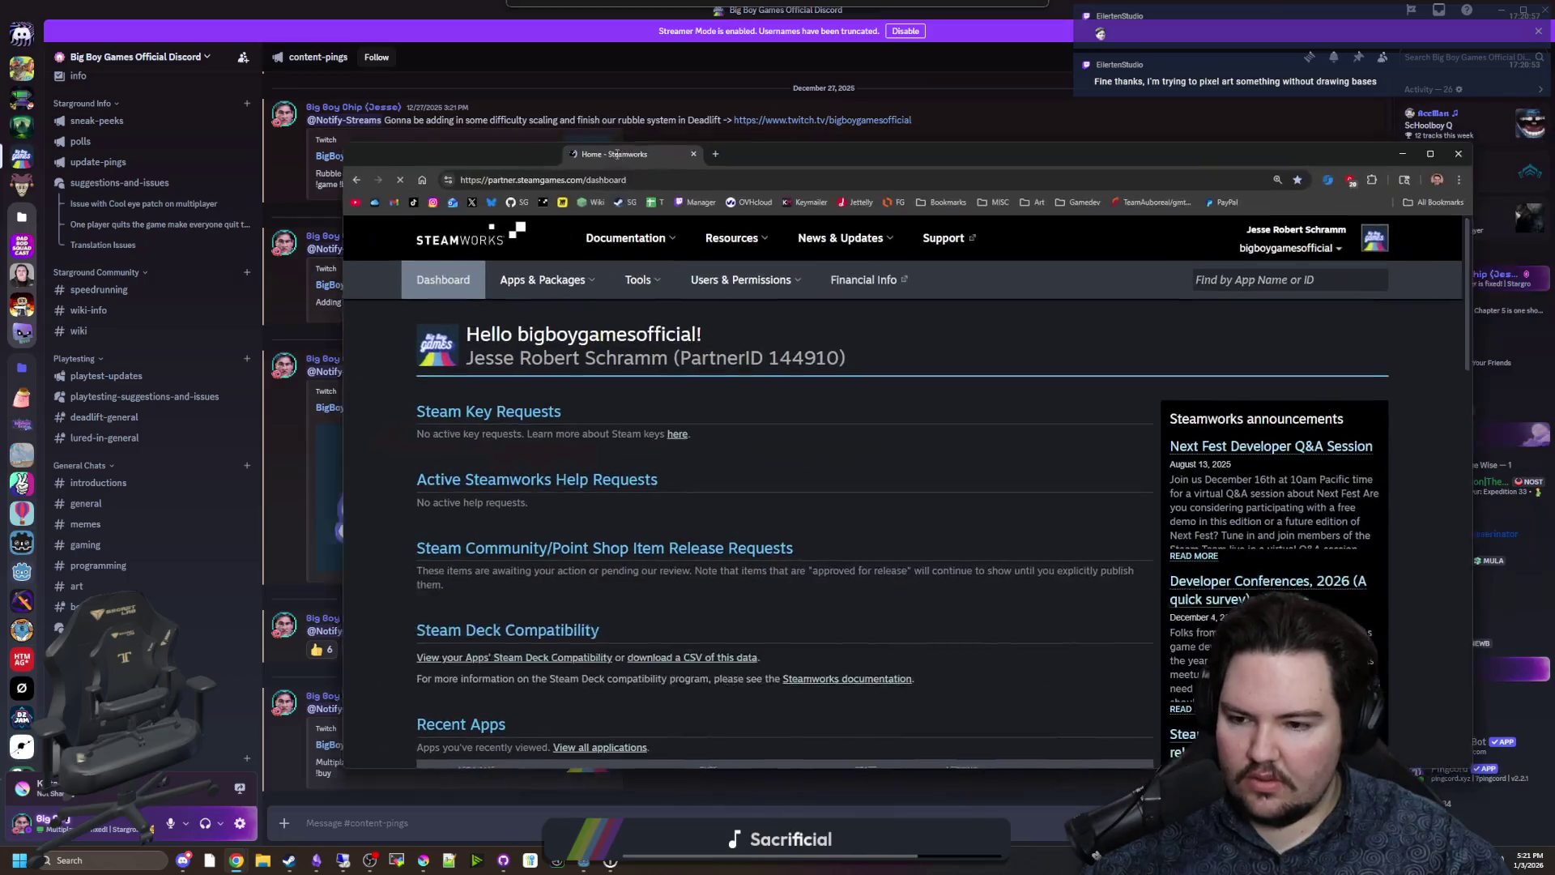
Open the Deadlift app's admin page from Recent Apps.
scroll(312, 509, down, 3)
scroll(359, 469, up, 3)
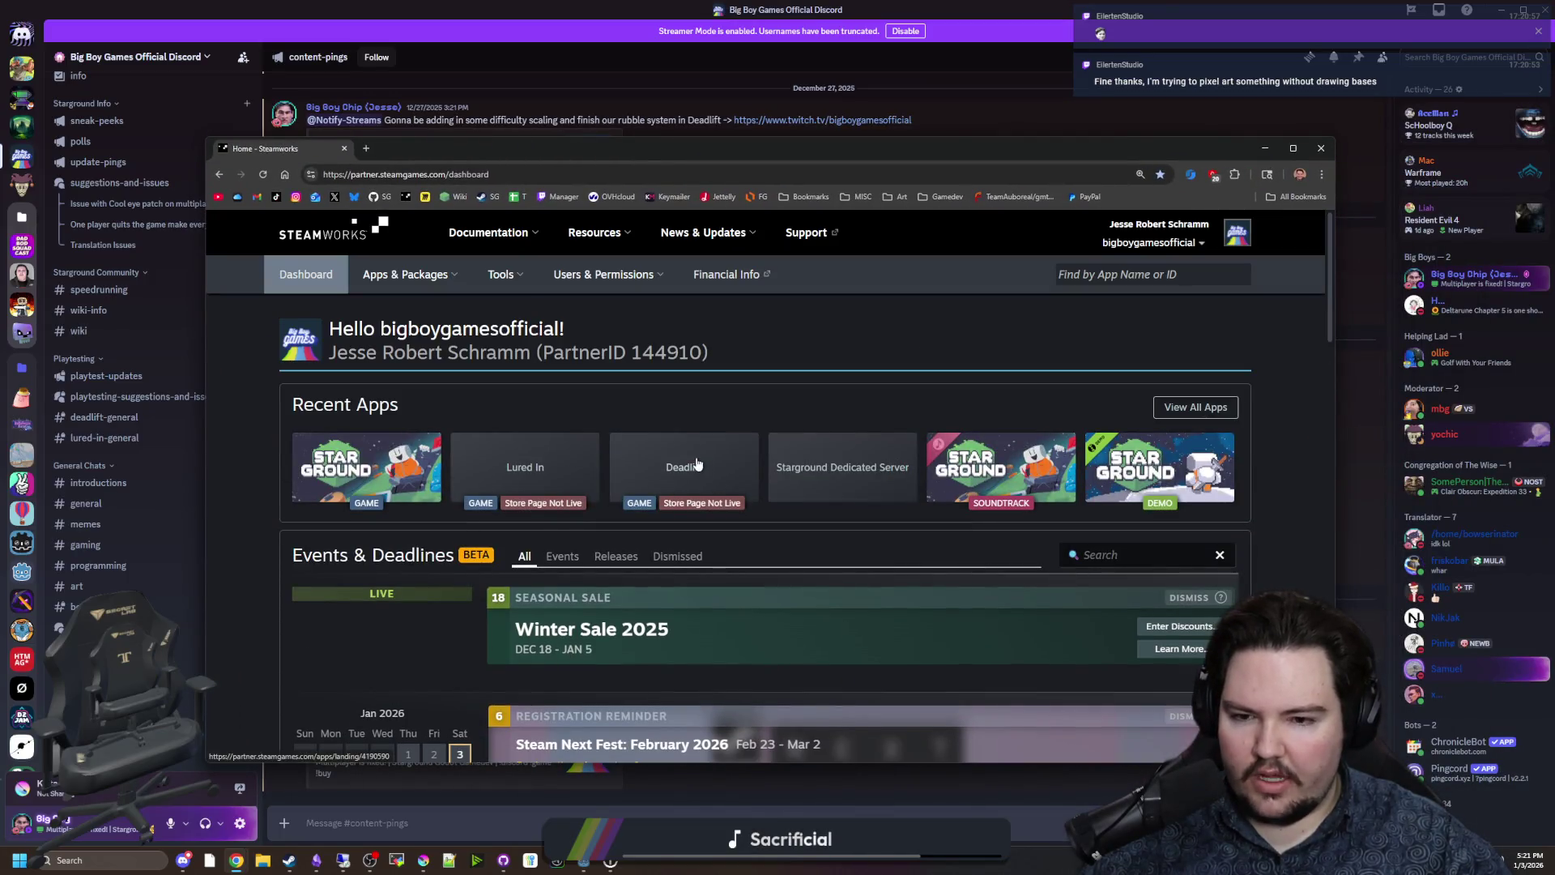
click(680, 470)
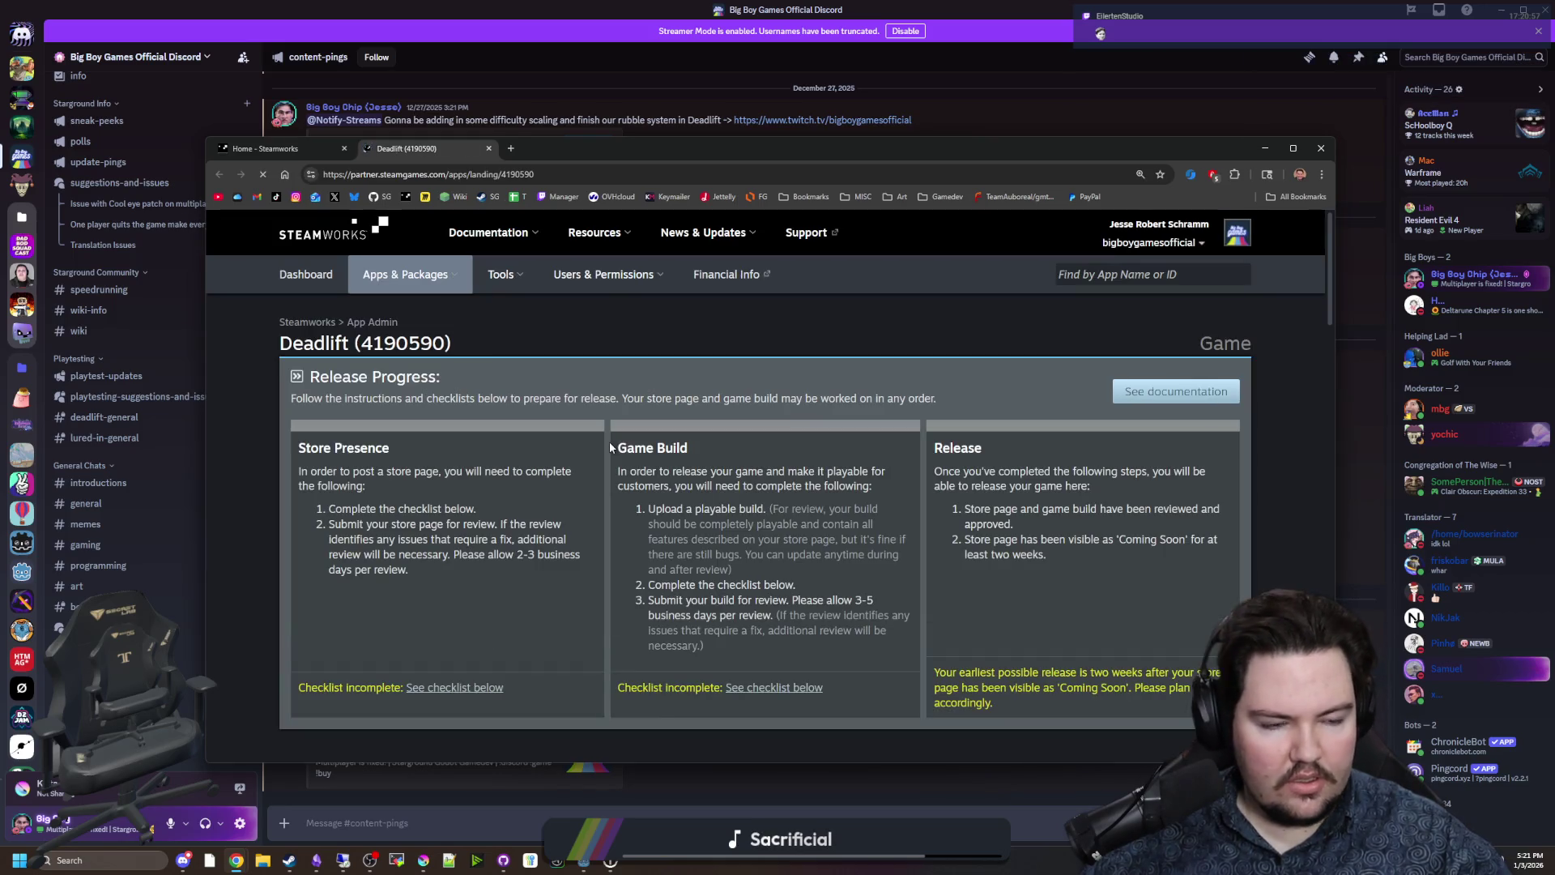
Go to Request Steam Product Keys and choose the External Dev Team key type.
scroll(492, 572, down, 5)
scroll(491, 576, down, 9)
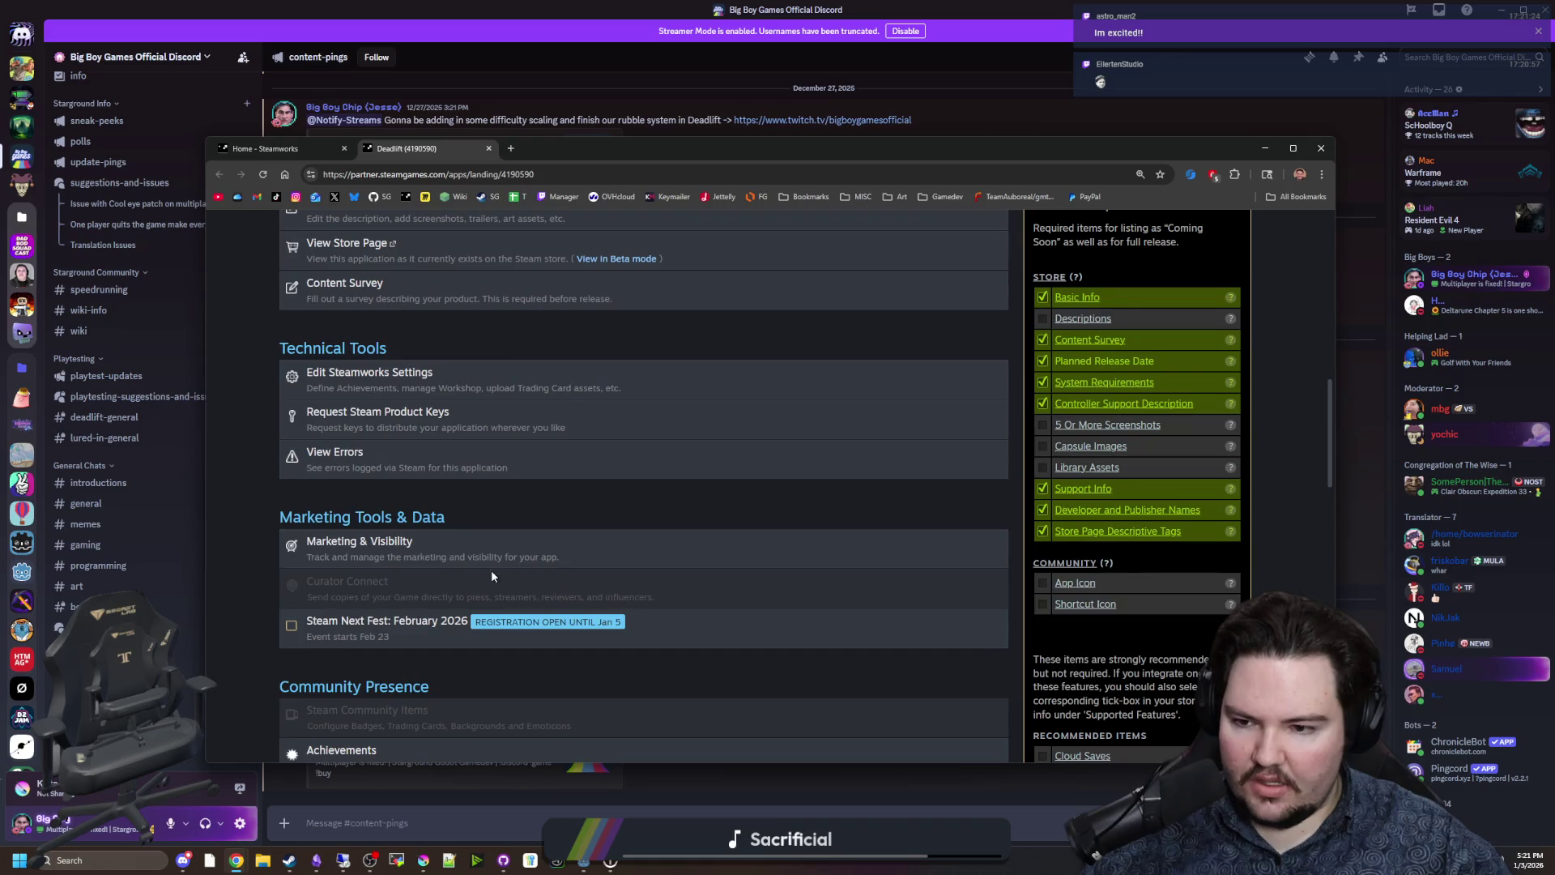
scroll(477, 562, down, 2)
scroll(473, 560, up, 4)
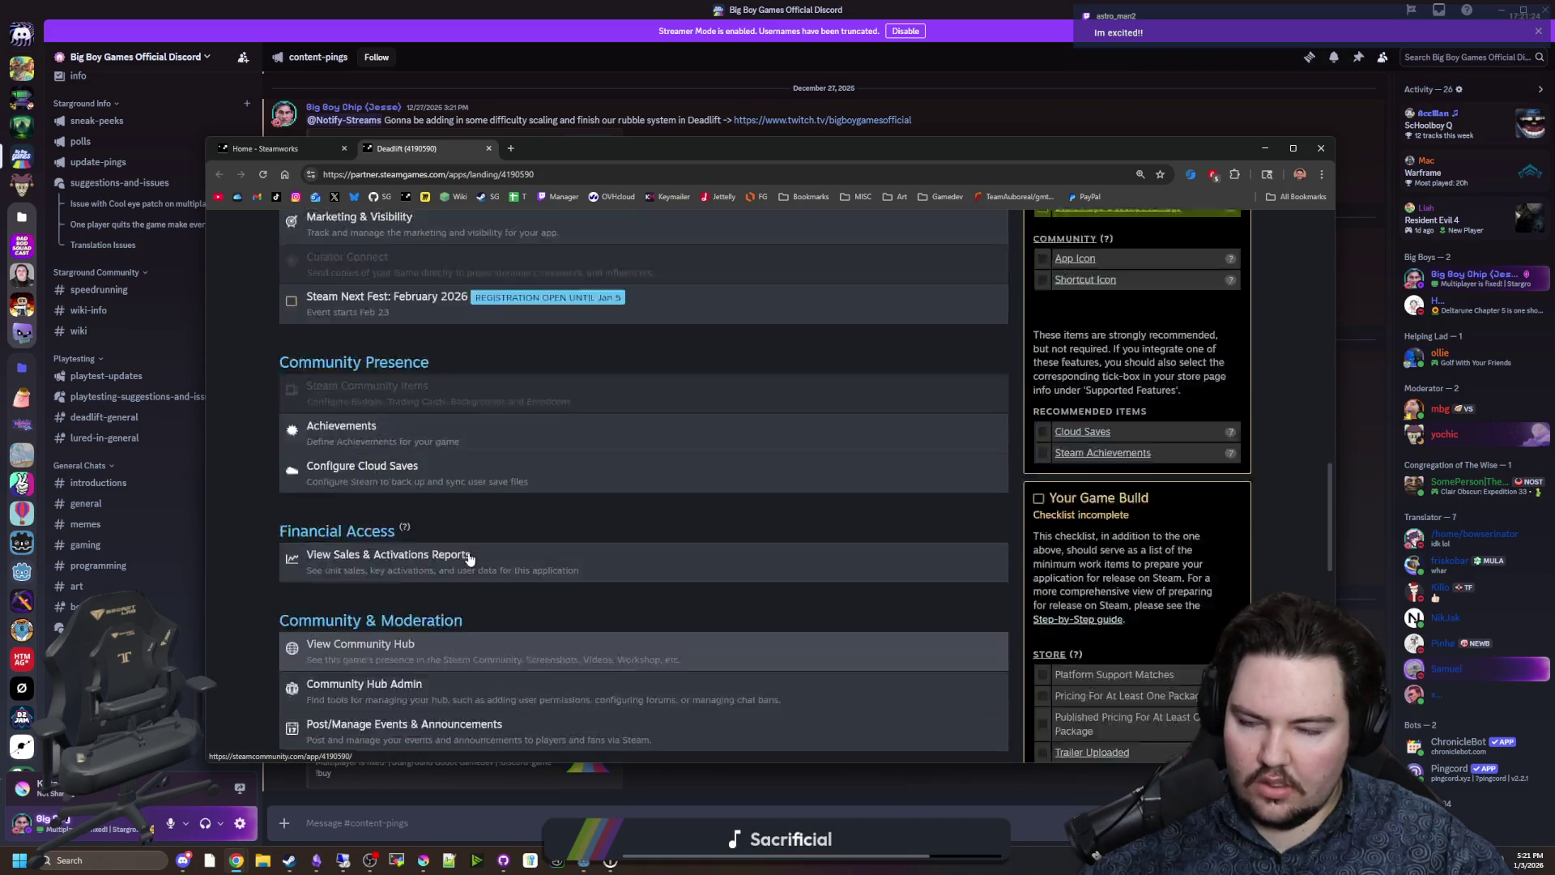
scroll(377, 526, up, 1)
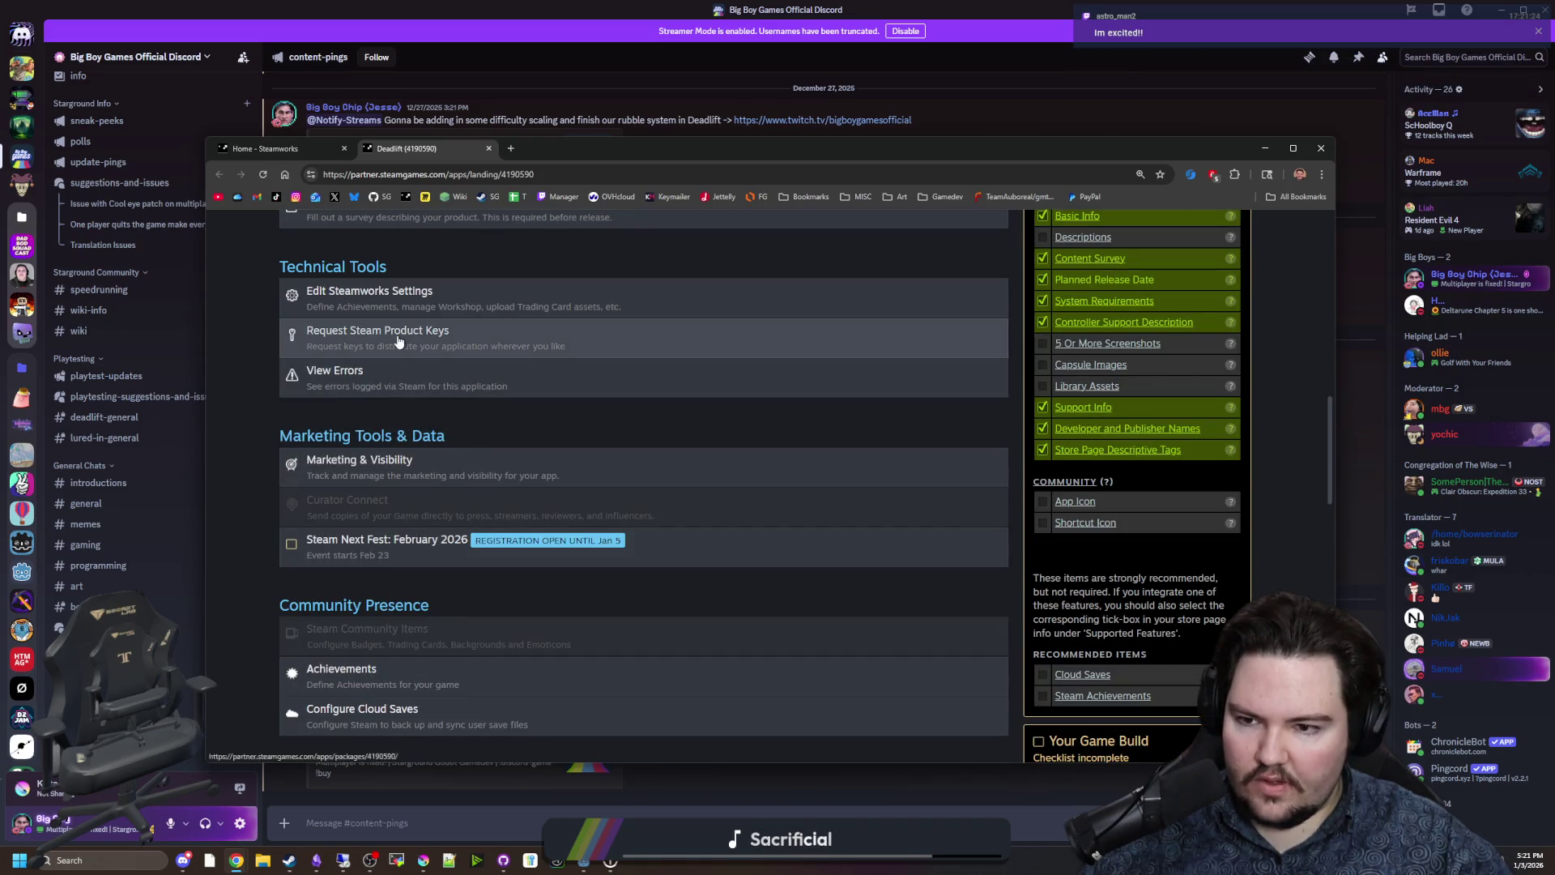
scroll(356, 508, down, 5)
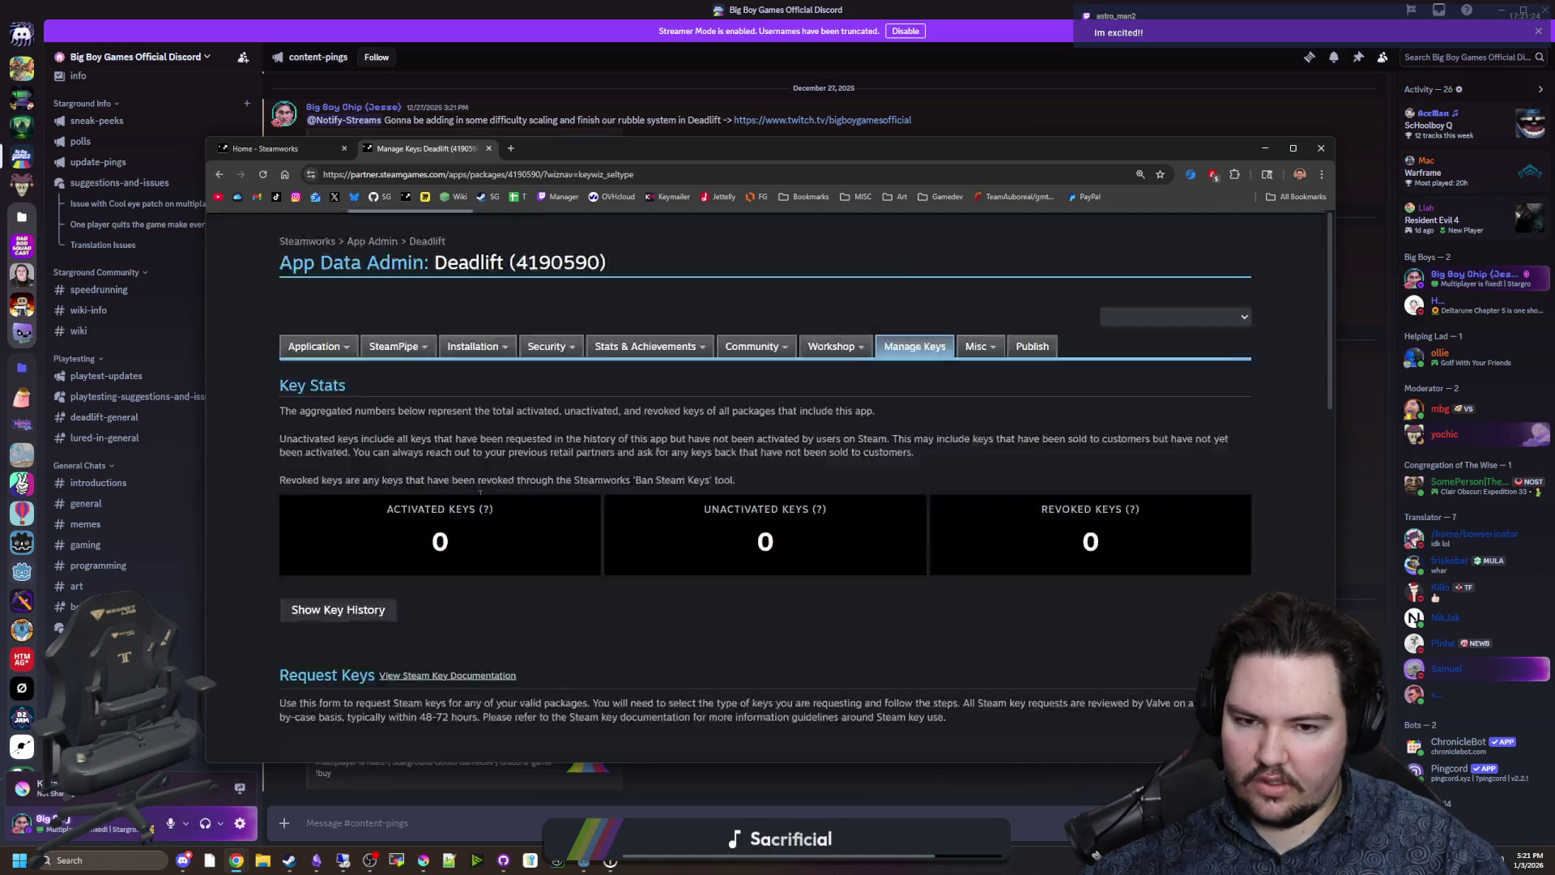
scroll(544, 548, down, 4)
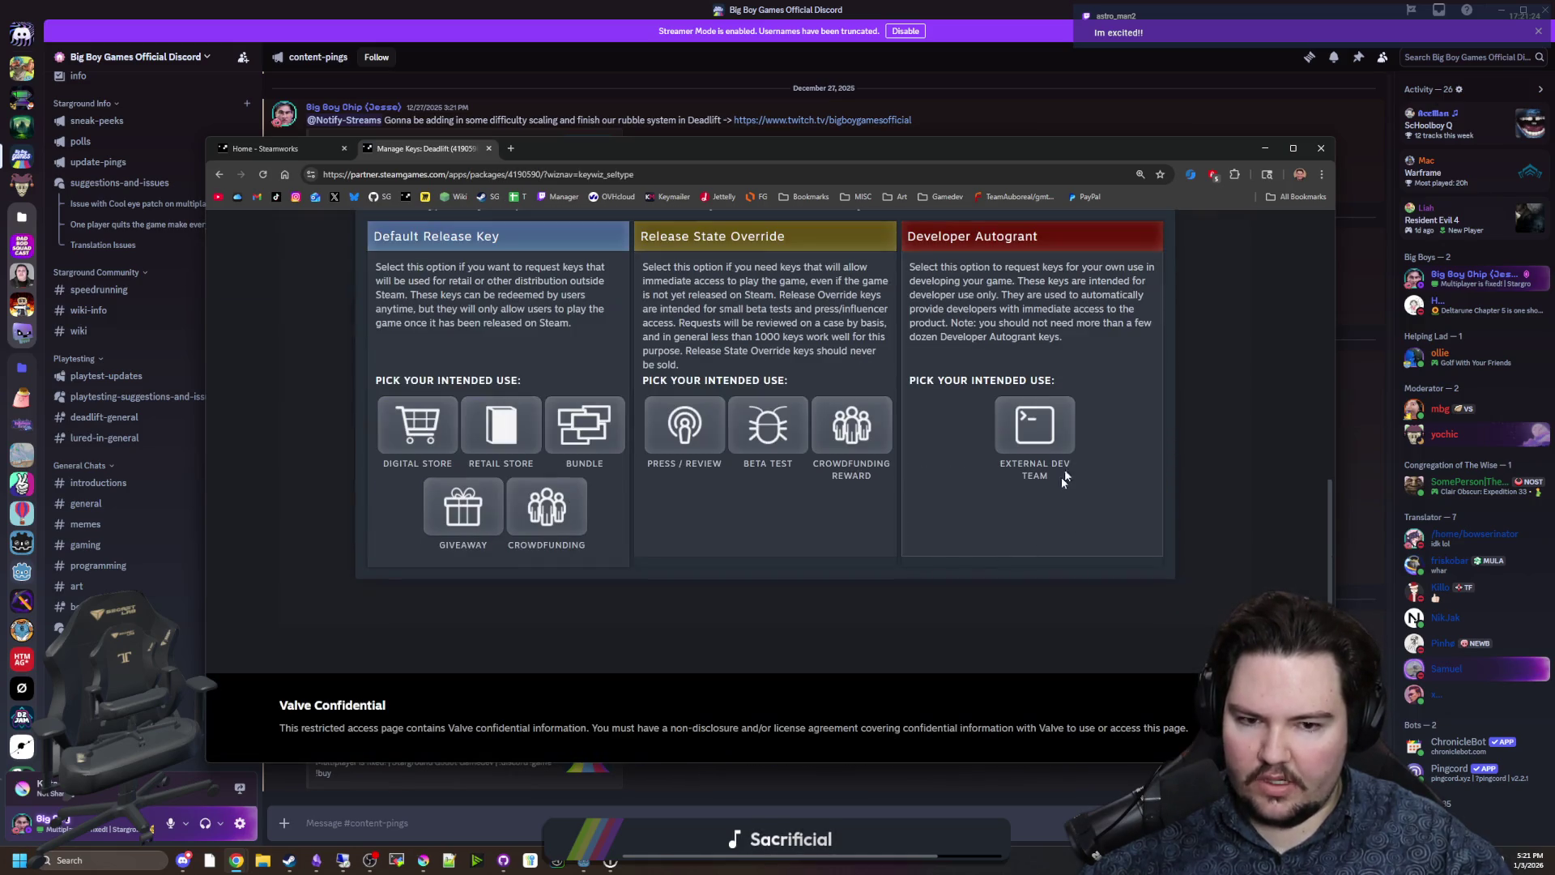
click(1048, 431)
Search the key tag list for 'deve', 'dev', 'team' and 'test' without choosing a tag.
scroll(483, 548, up, 2)
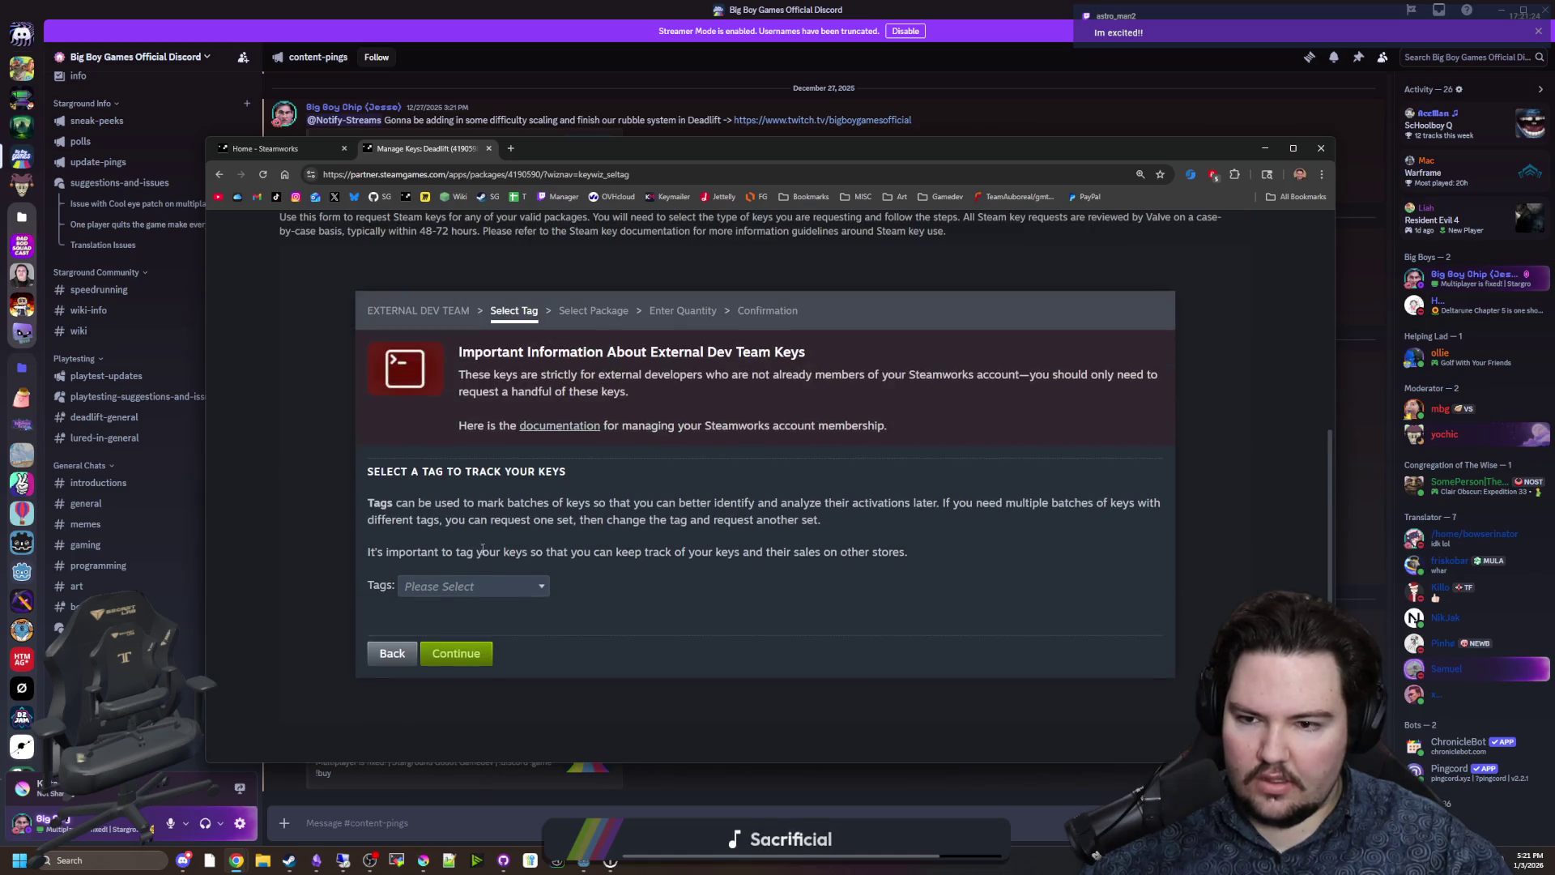
click(480, 587)
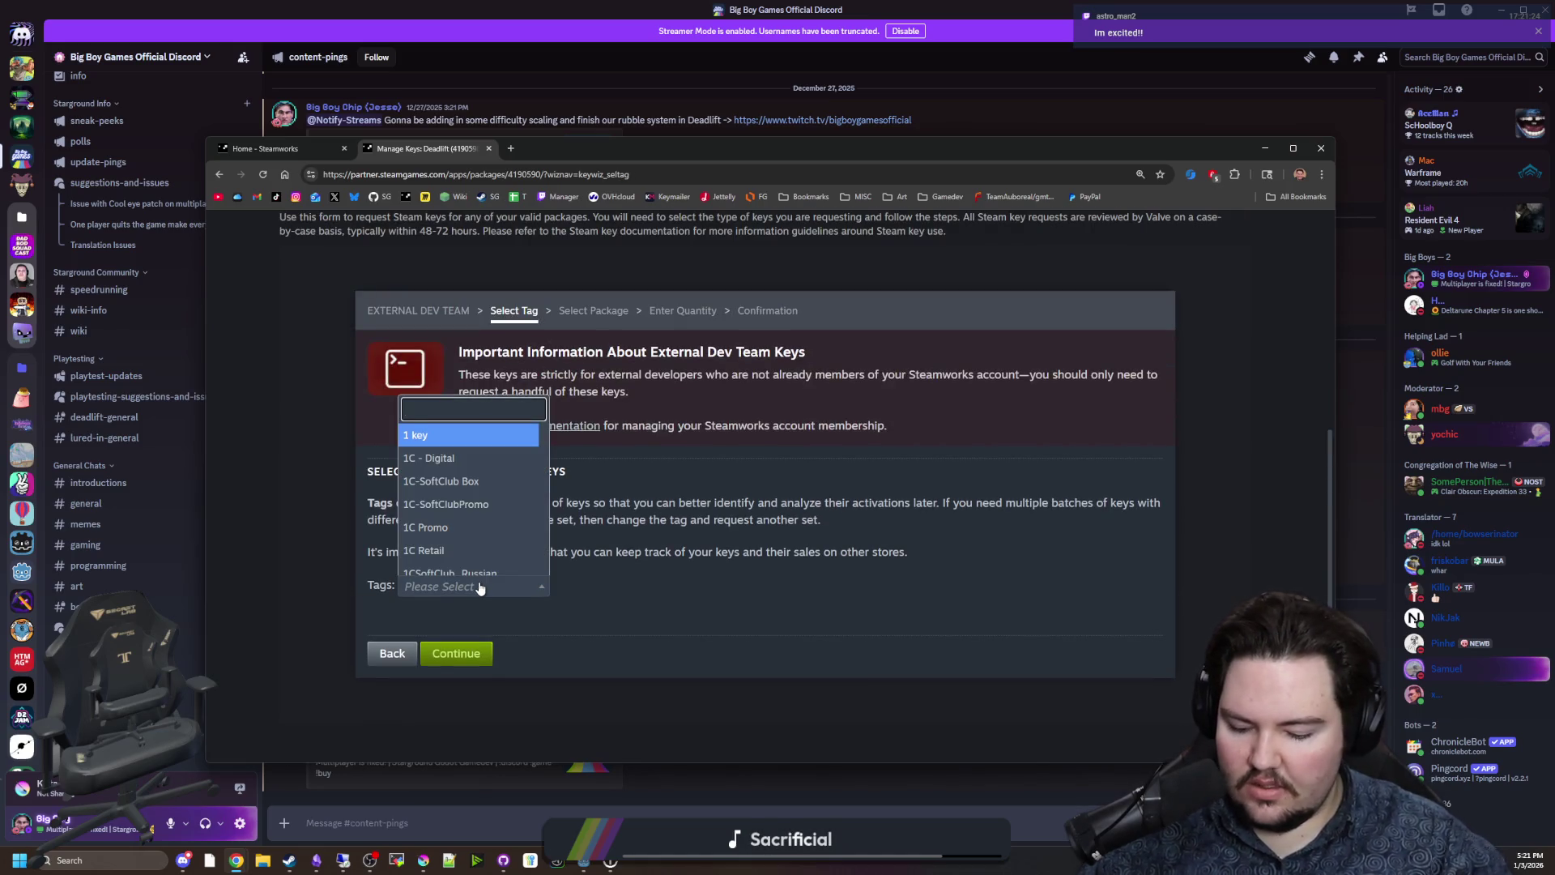
text(deve)
key(BackSpace)
key(BackSpace)
key(BackSpace)
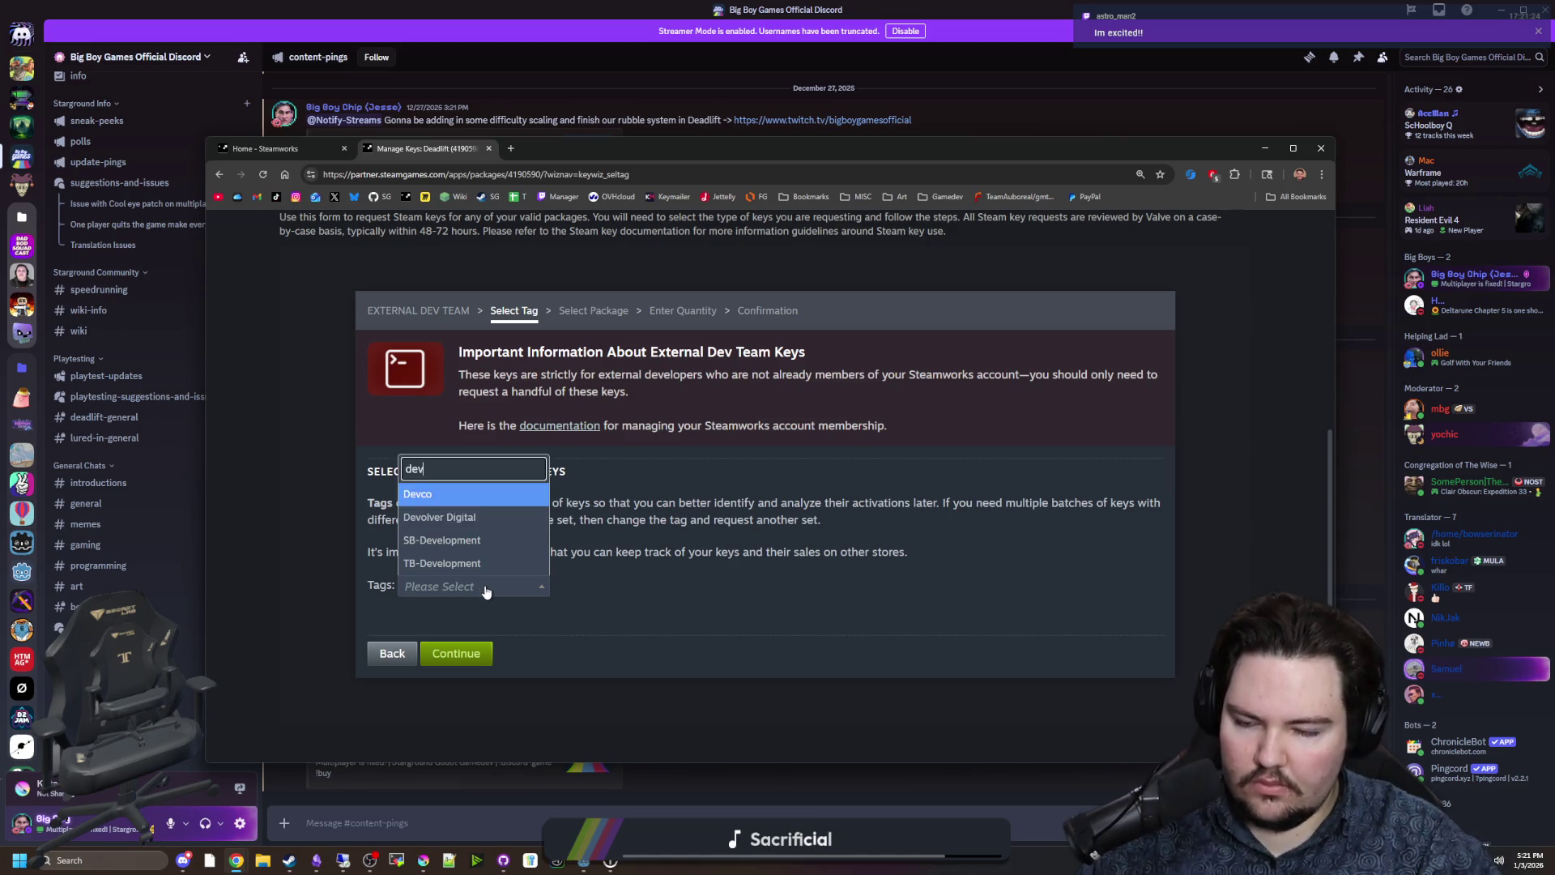
text(dev)
key(BackSpace)
key(BackSpace)
key(BackSpace)
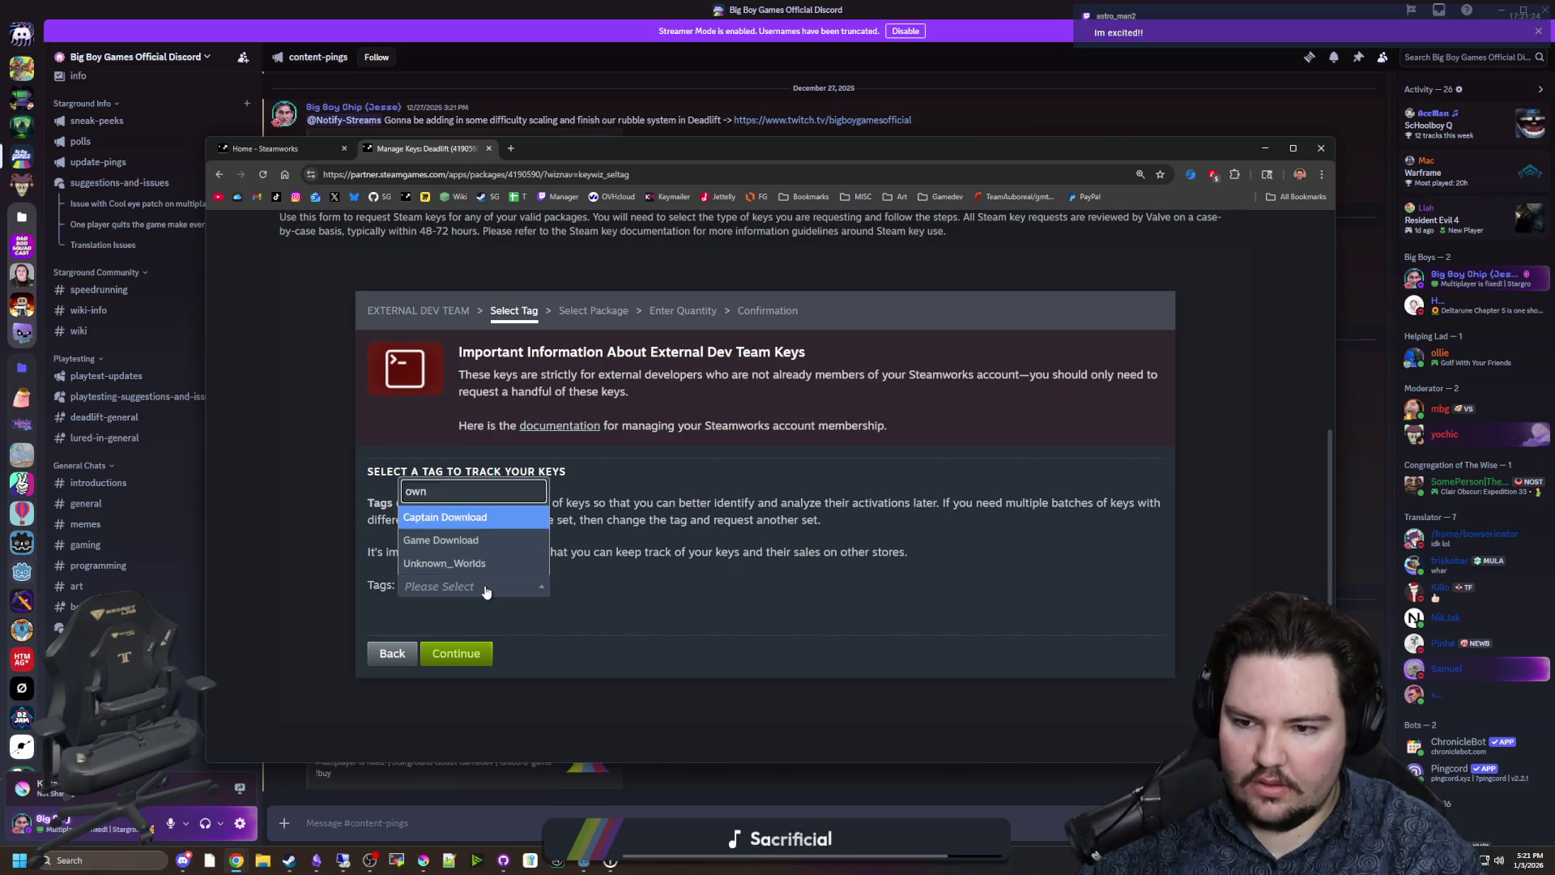
text(team)
key(BackSpace)
key(BackSpace)
key(BackSpace)
text(deve)
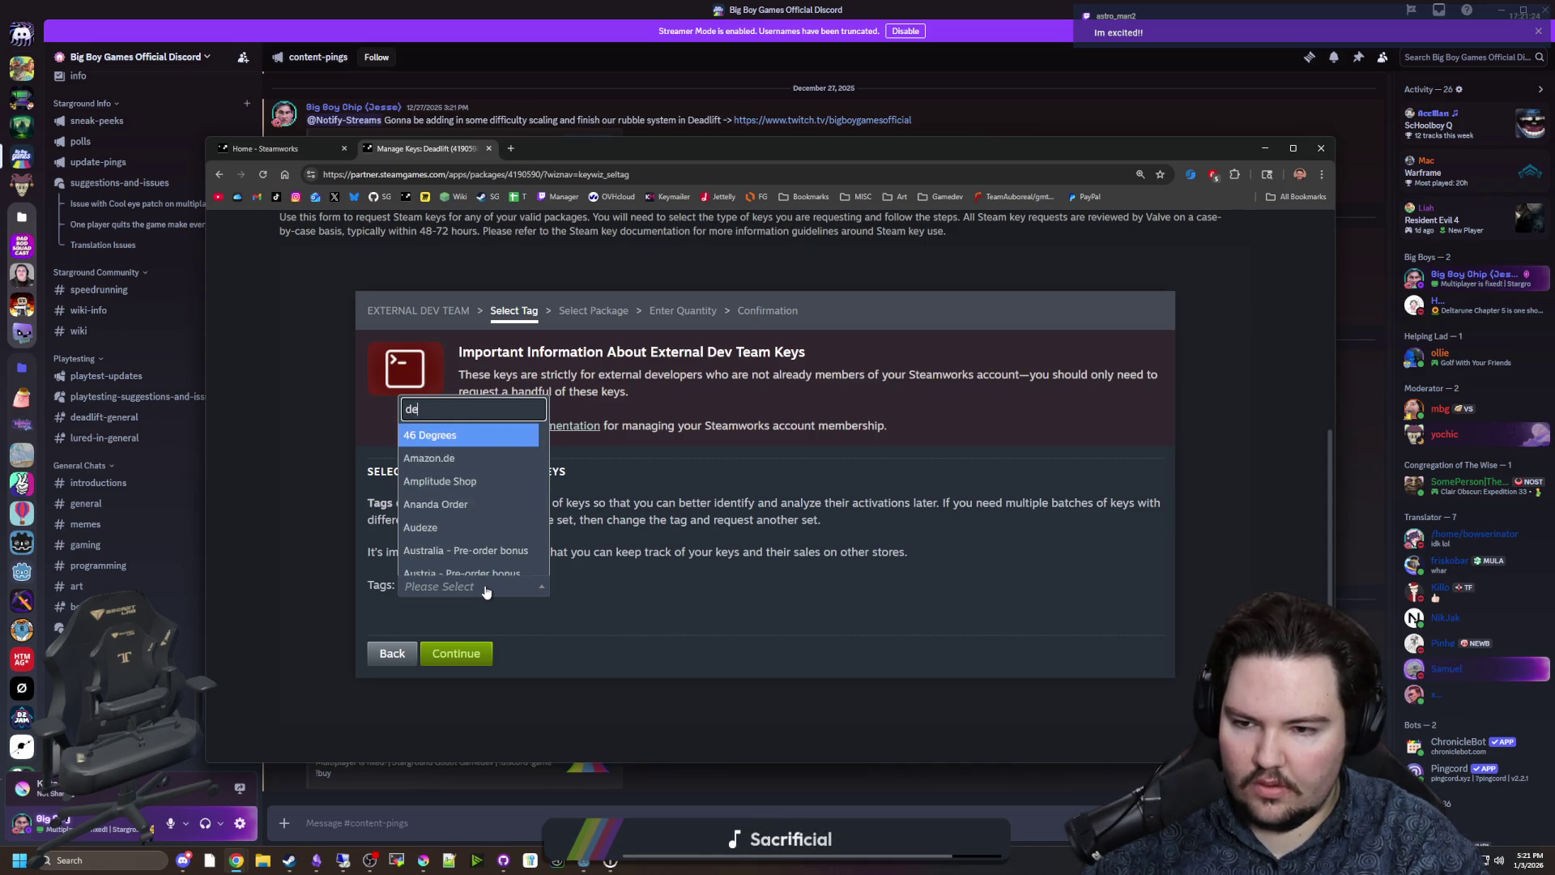
key(BackSpace)
key(BackSpace)
key(BackSpace)
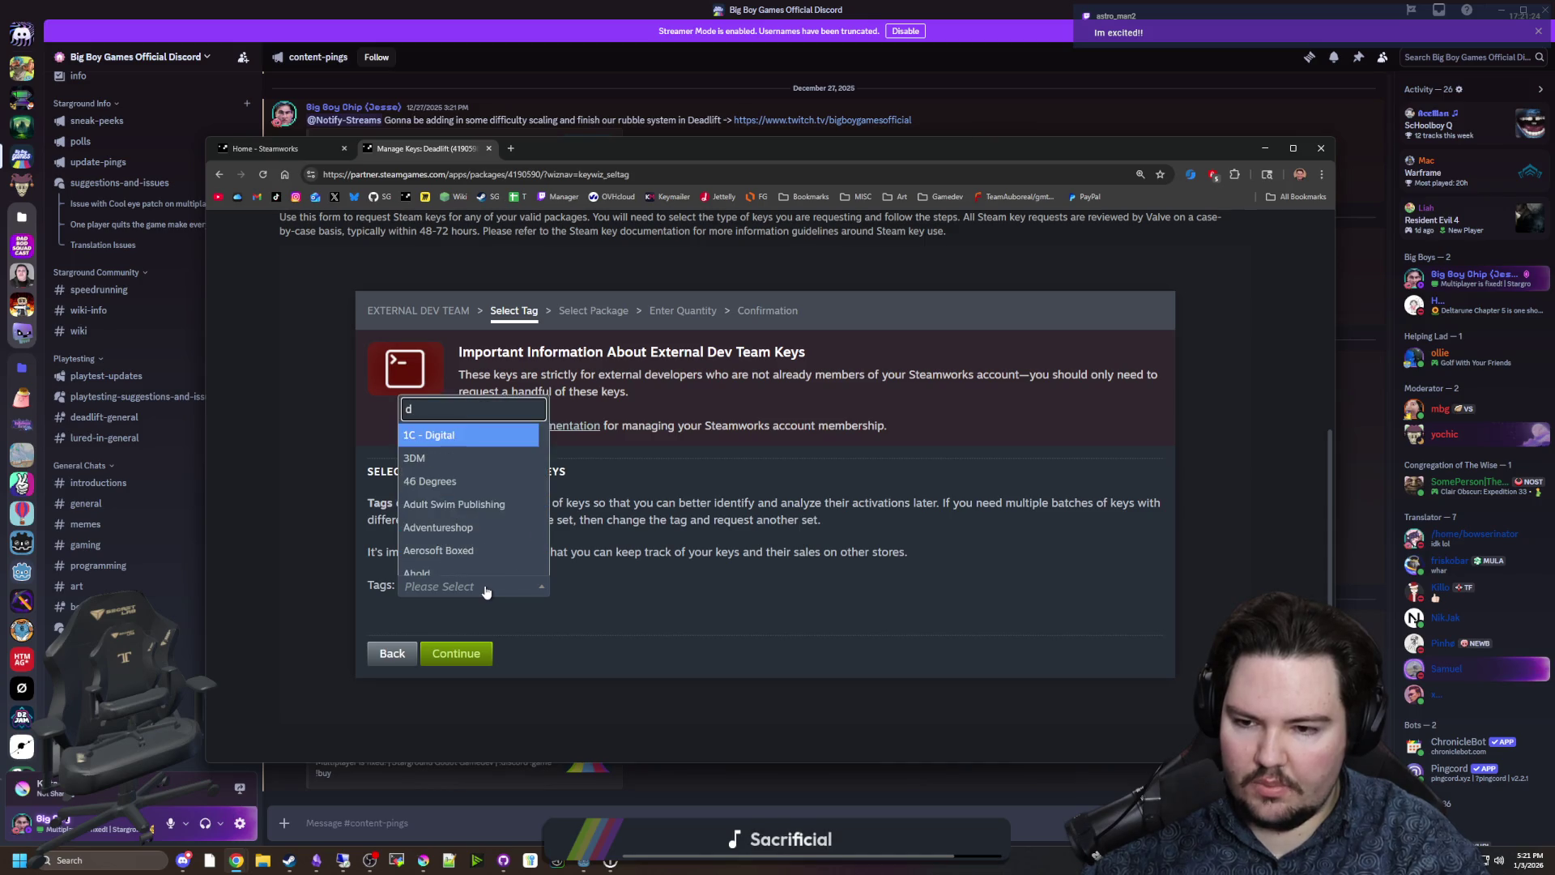
scroll(457, 502, down, 5)
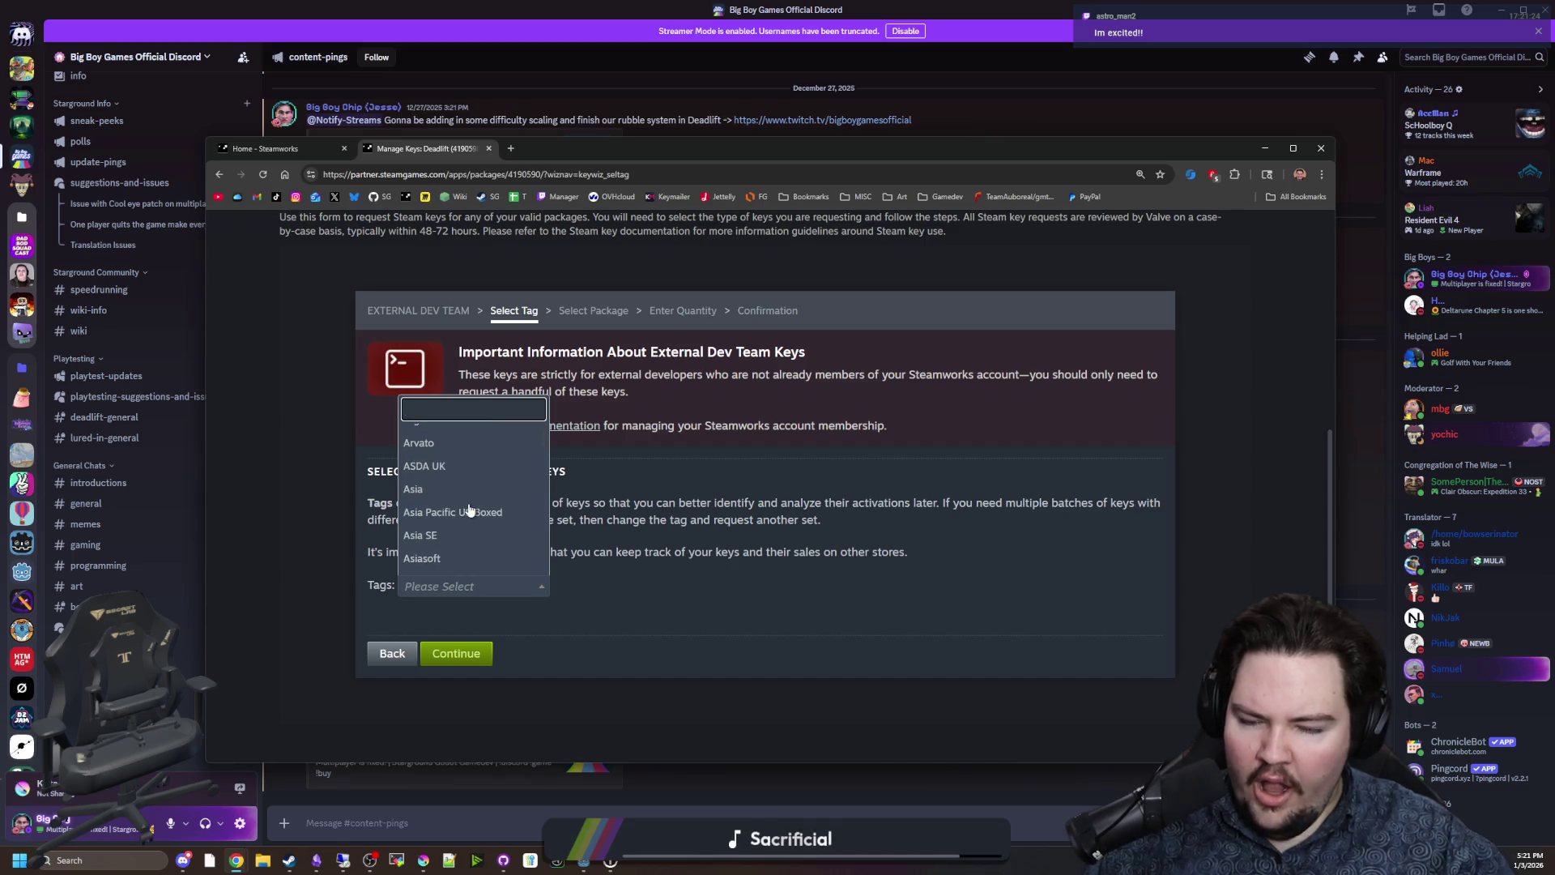
text(test)
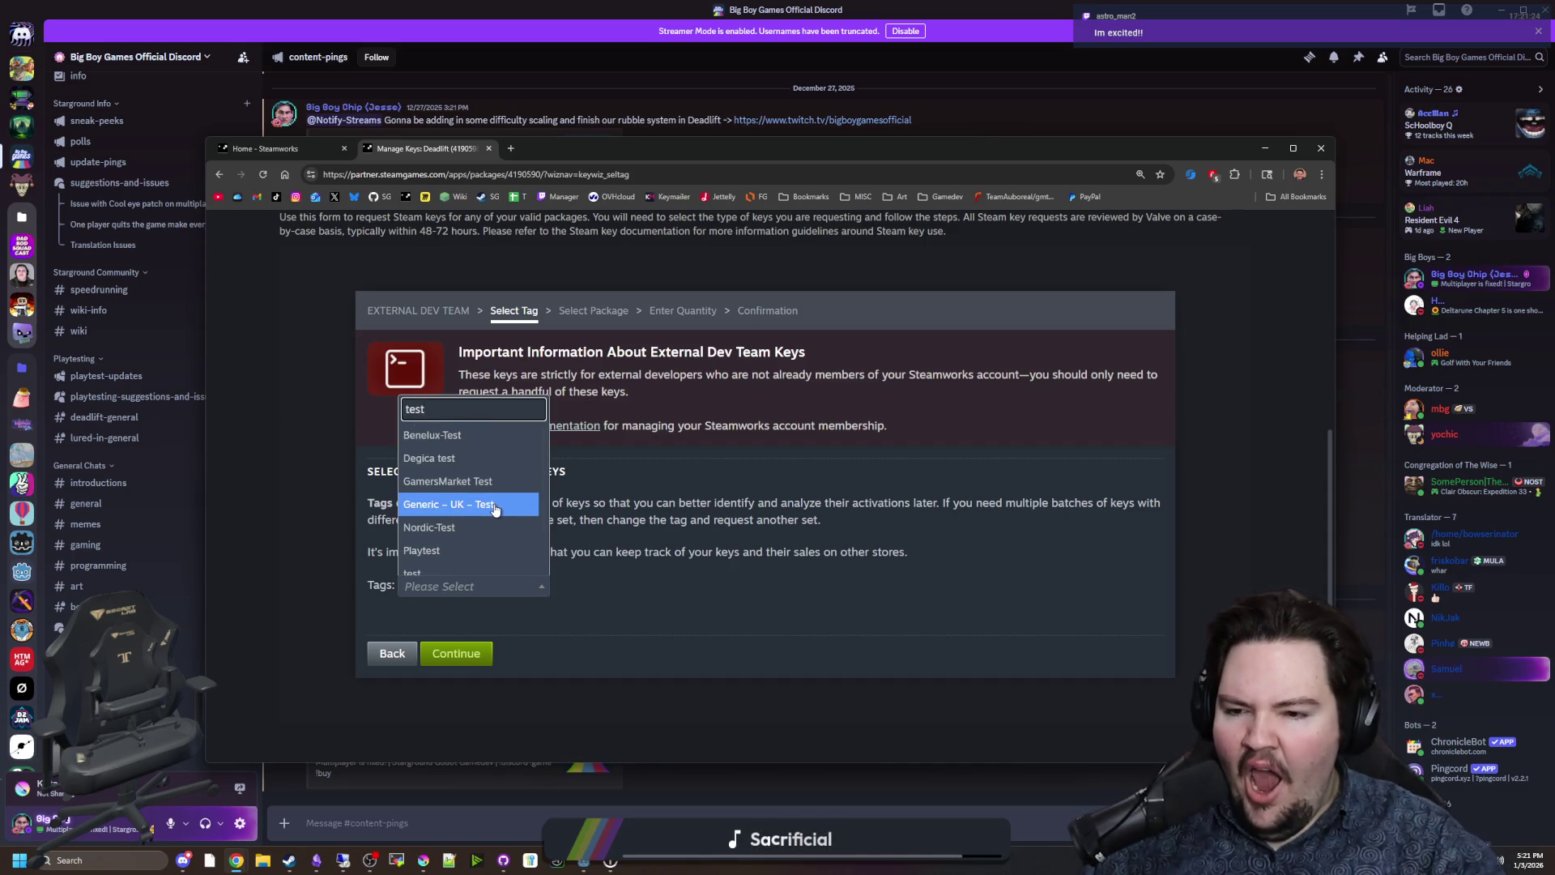
scroll(486, 511, down, 4)
scroll(454, 519, up, 4)
scroll(437, 486, down, 3)
scroll(460, 436, up, 6)
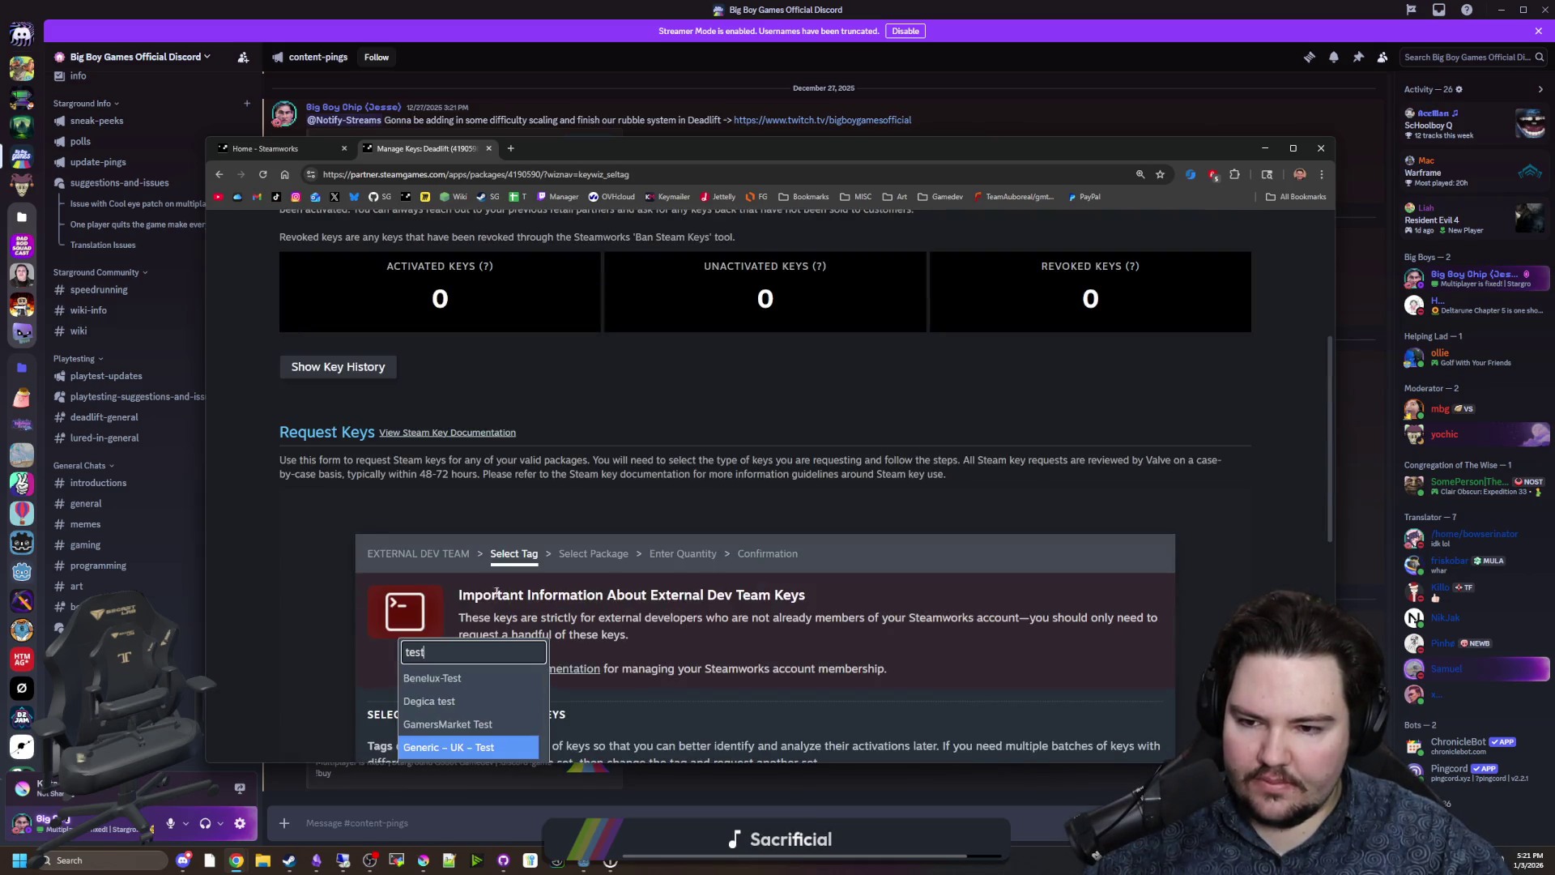
scroll(496, 593, down, 3)
click(701, 578)
Browse the full tag list, filter by 'dev', and tag the request SB-Development.
click(492, 589)
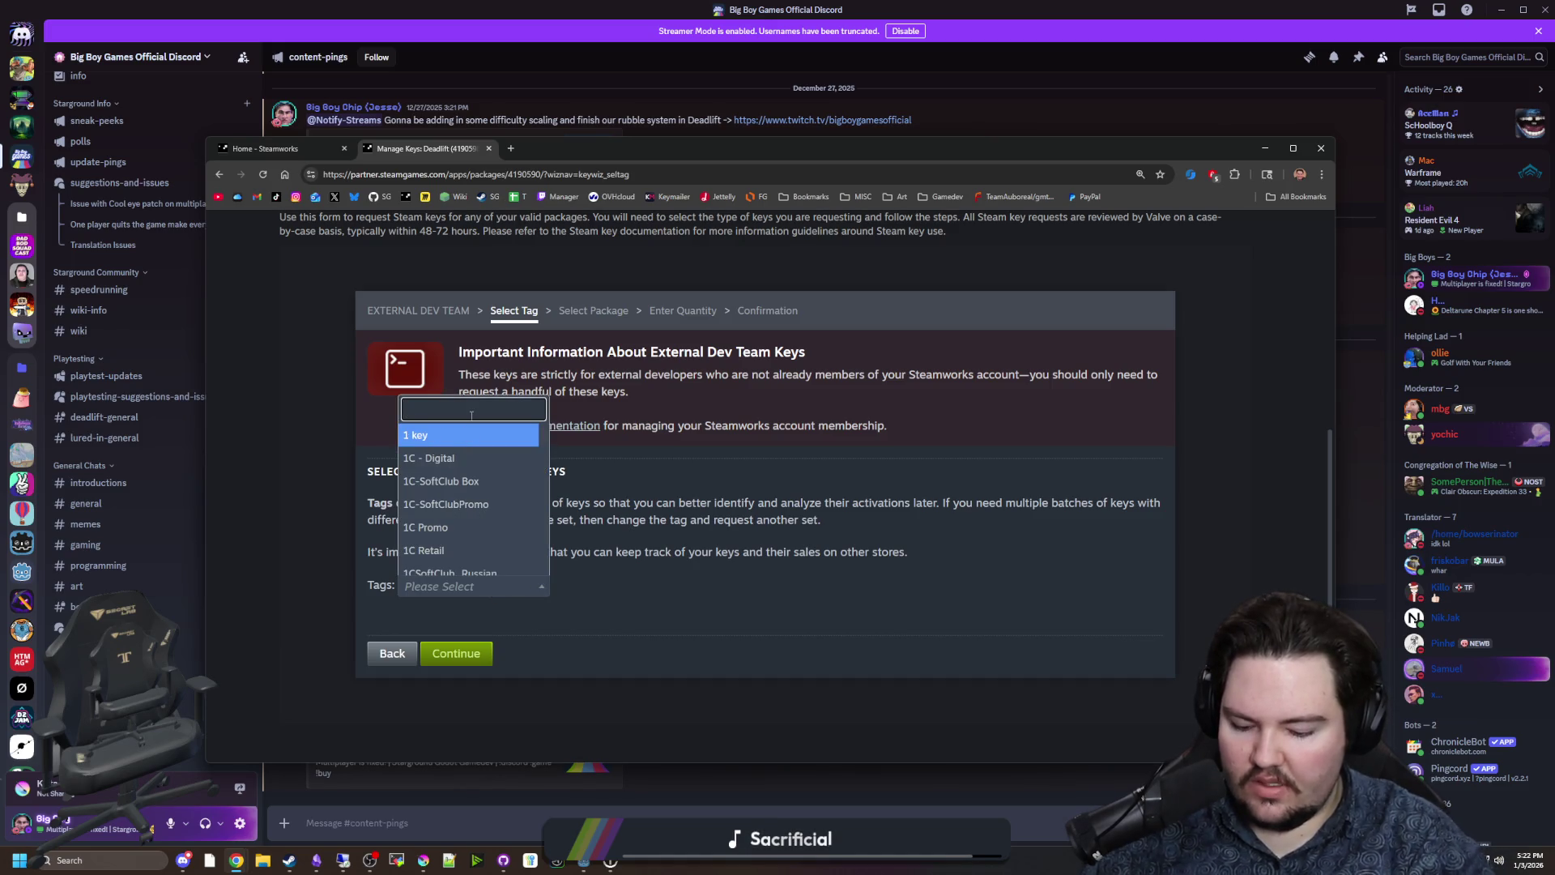
text(deve)
key(BackSpace)
key(BackSpace)
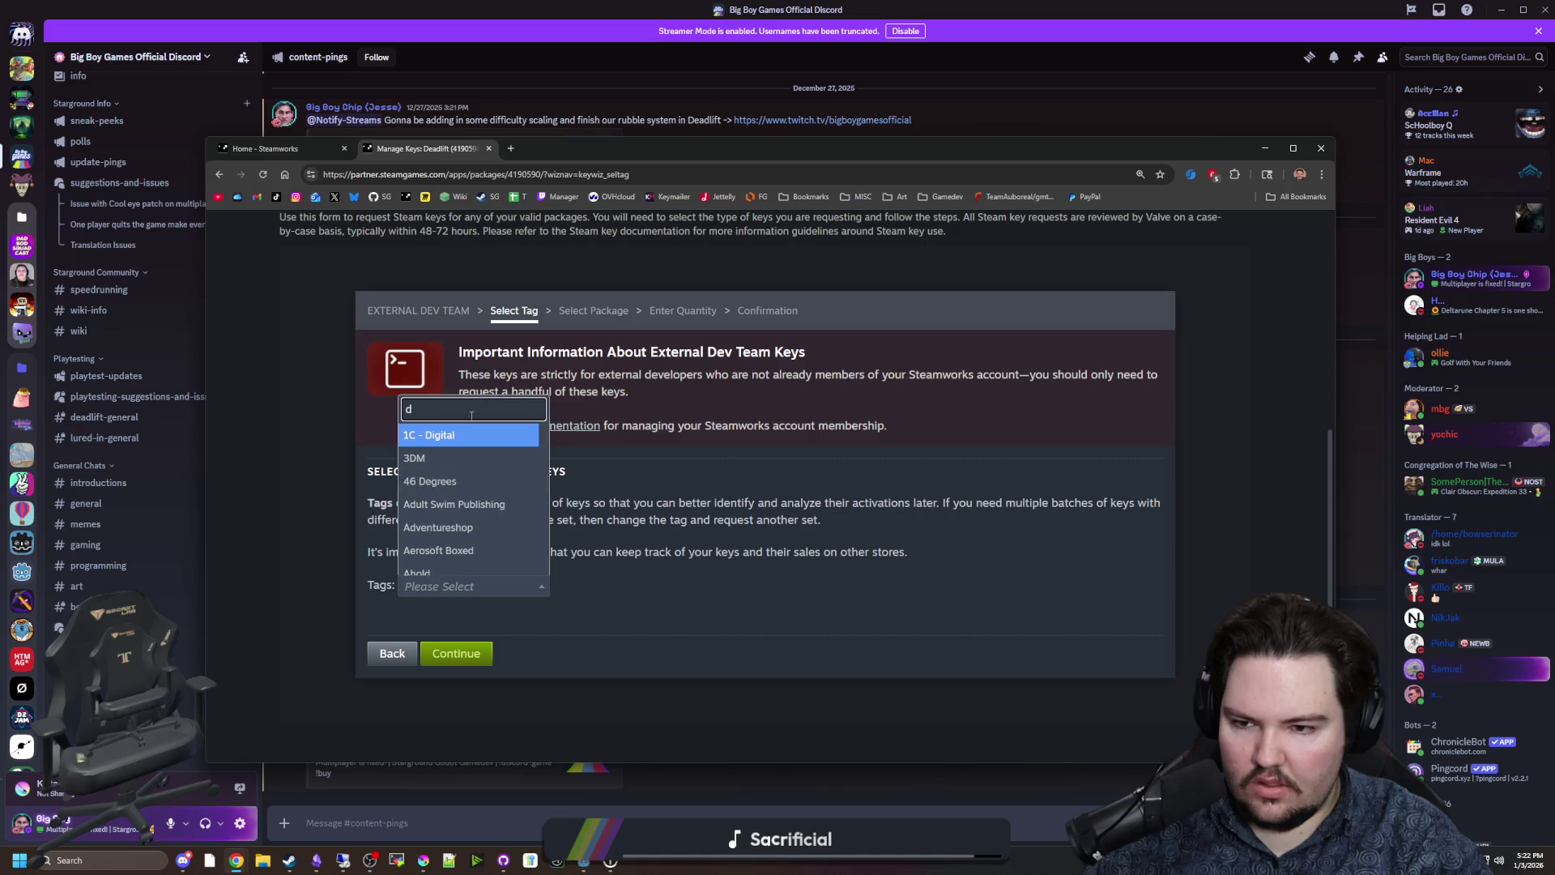
key(BackSpace)
key(BackSpace)
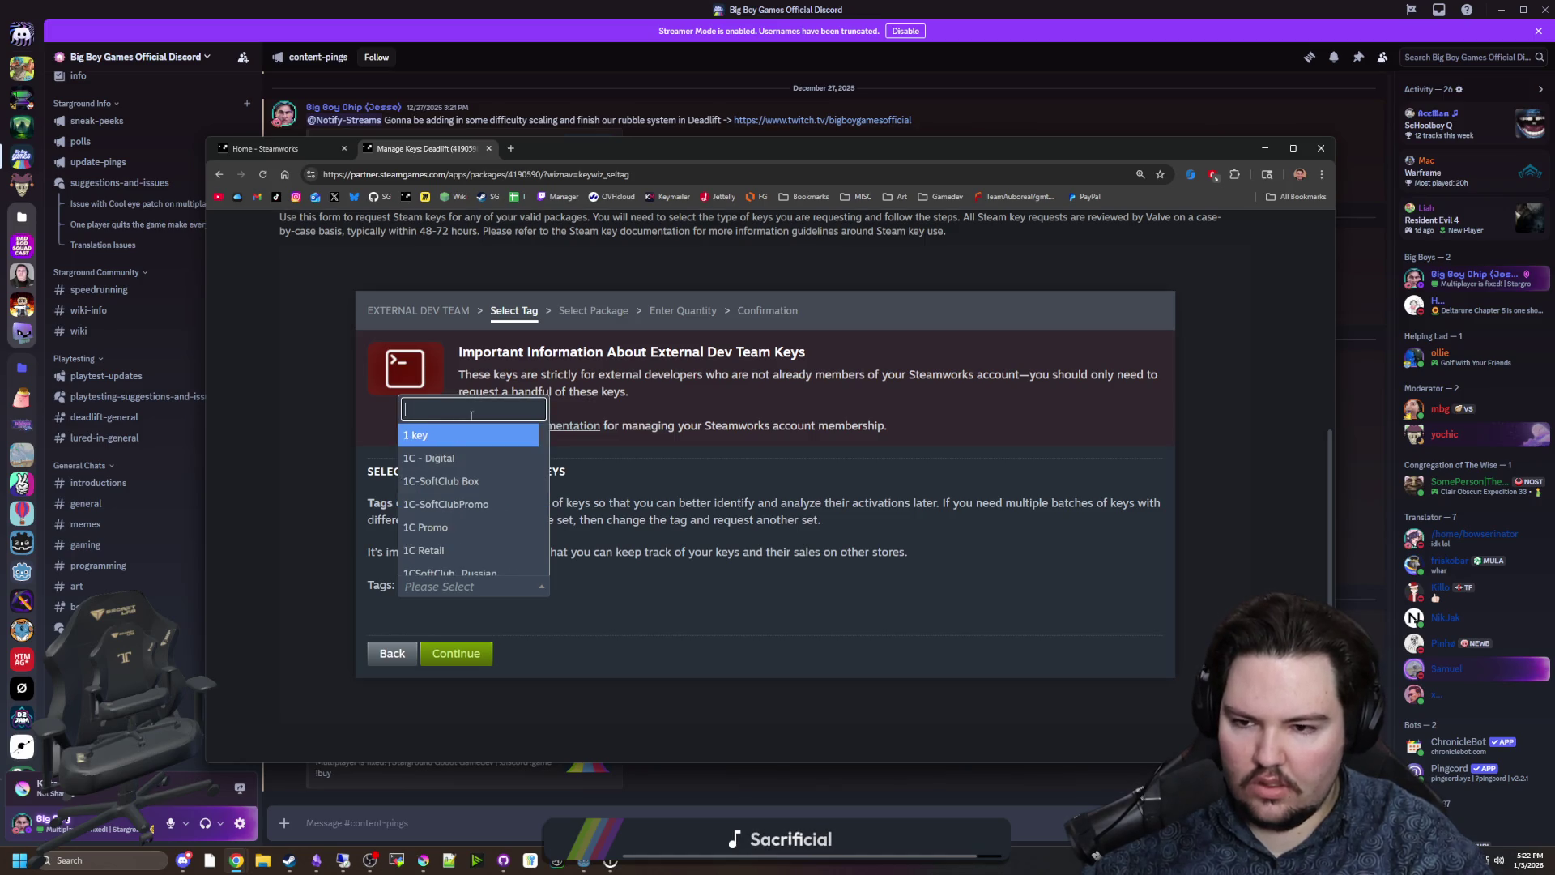
scroll(481, 483, down, 5)
scroll(481, 479, down, 15)
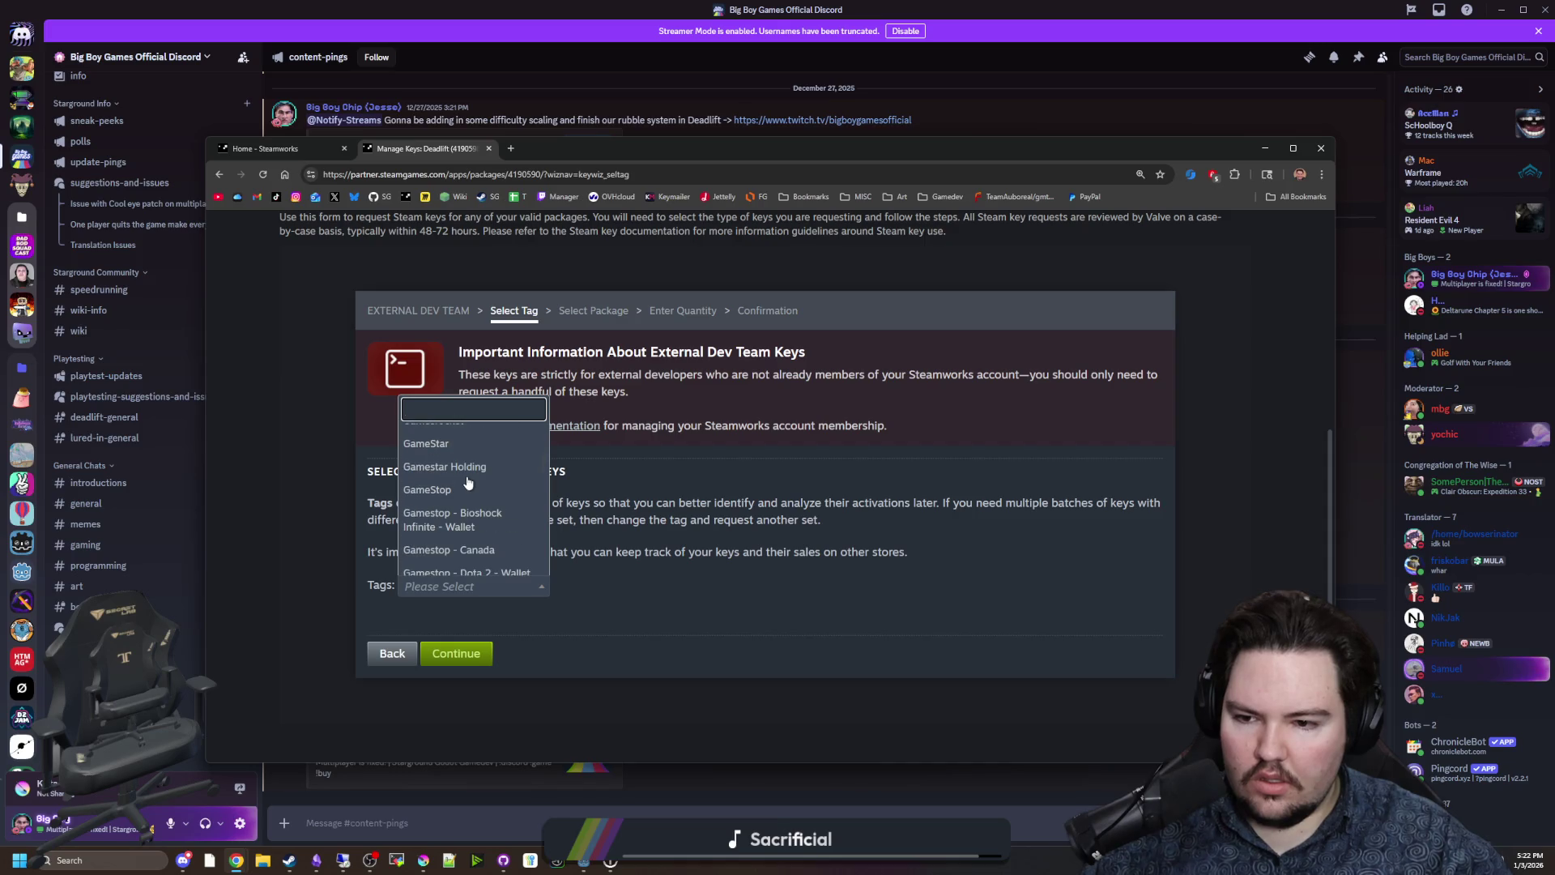
scroll(478, 475, down, 10)
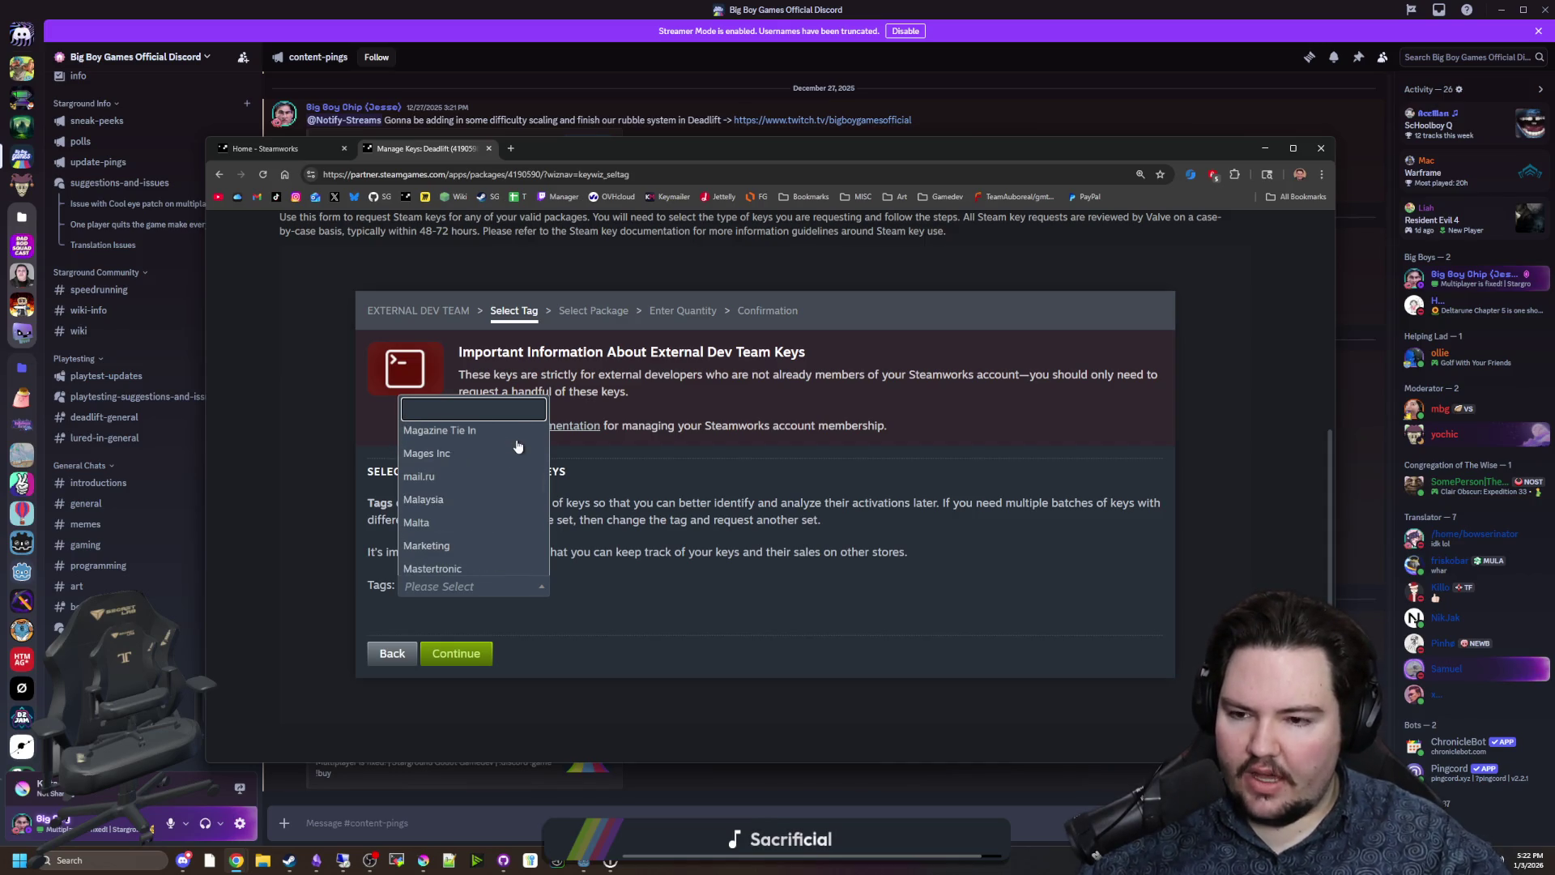
scroll(438, 357, down, 15)
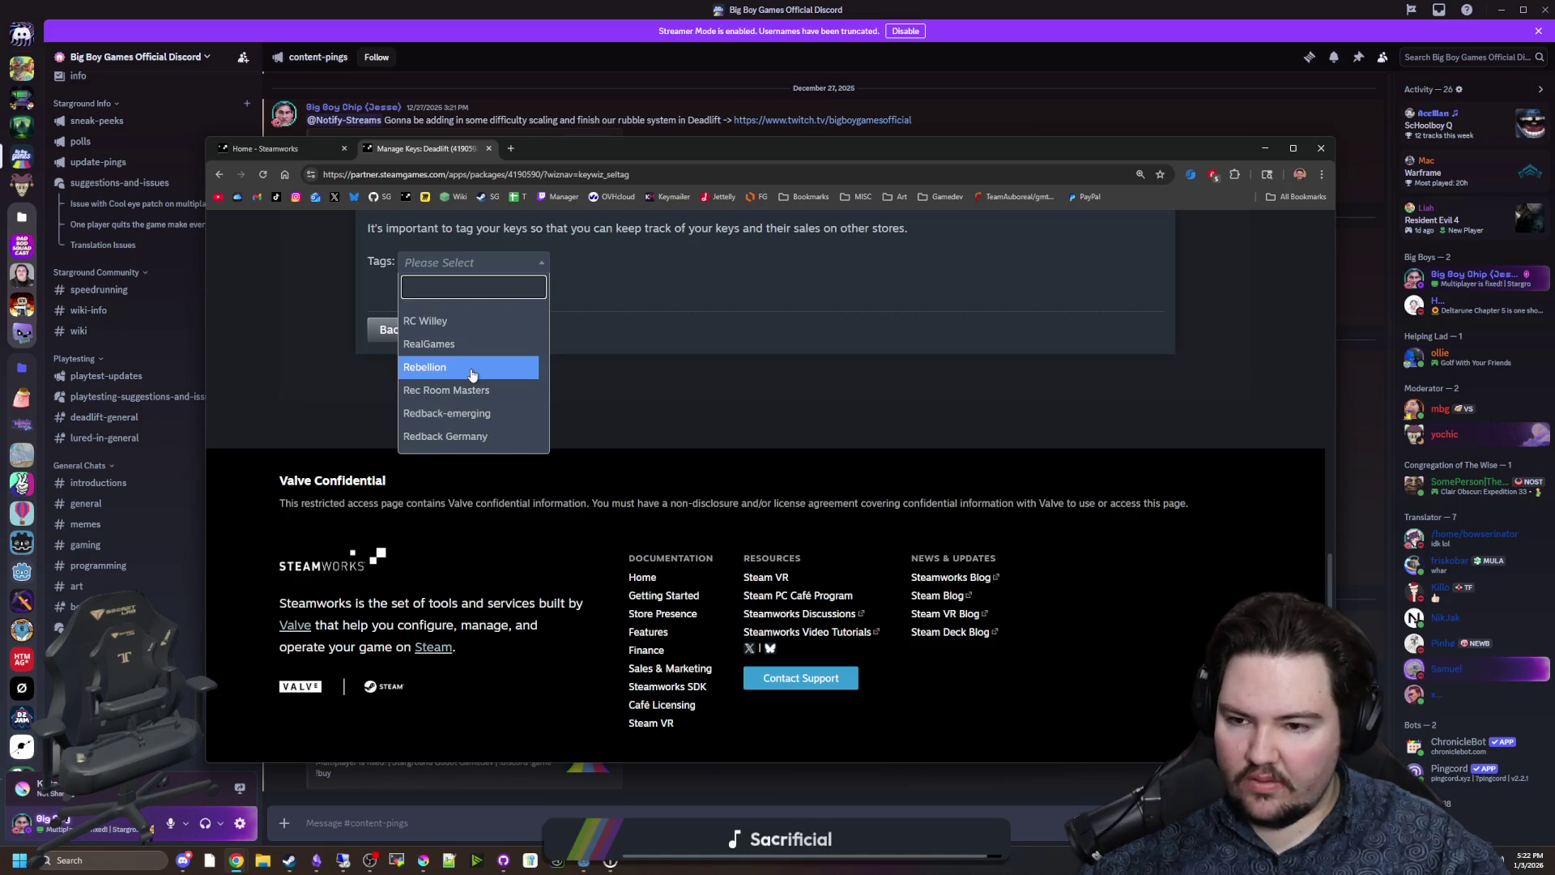
scroll(473, 373, down, 20)
scroll(474, 373, down, 20)
scroll(487, 348, up, 10)
scroll(478, 369, down, 3)
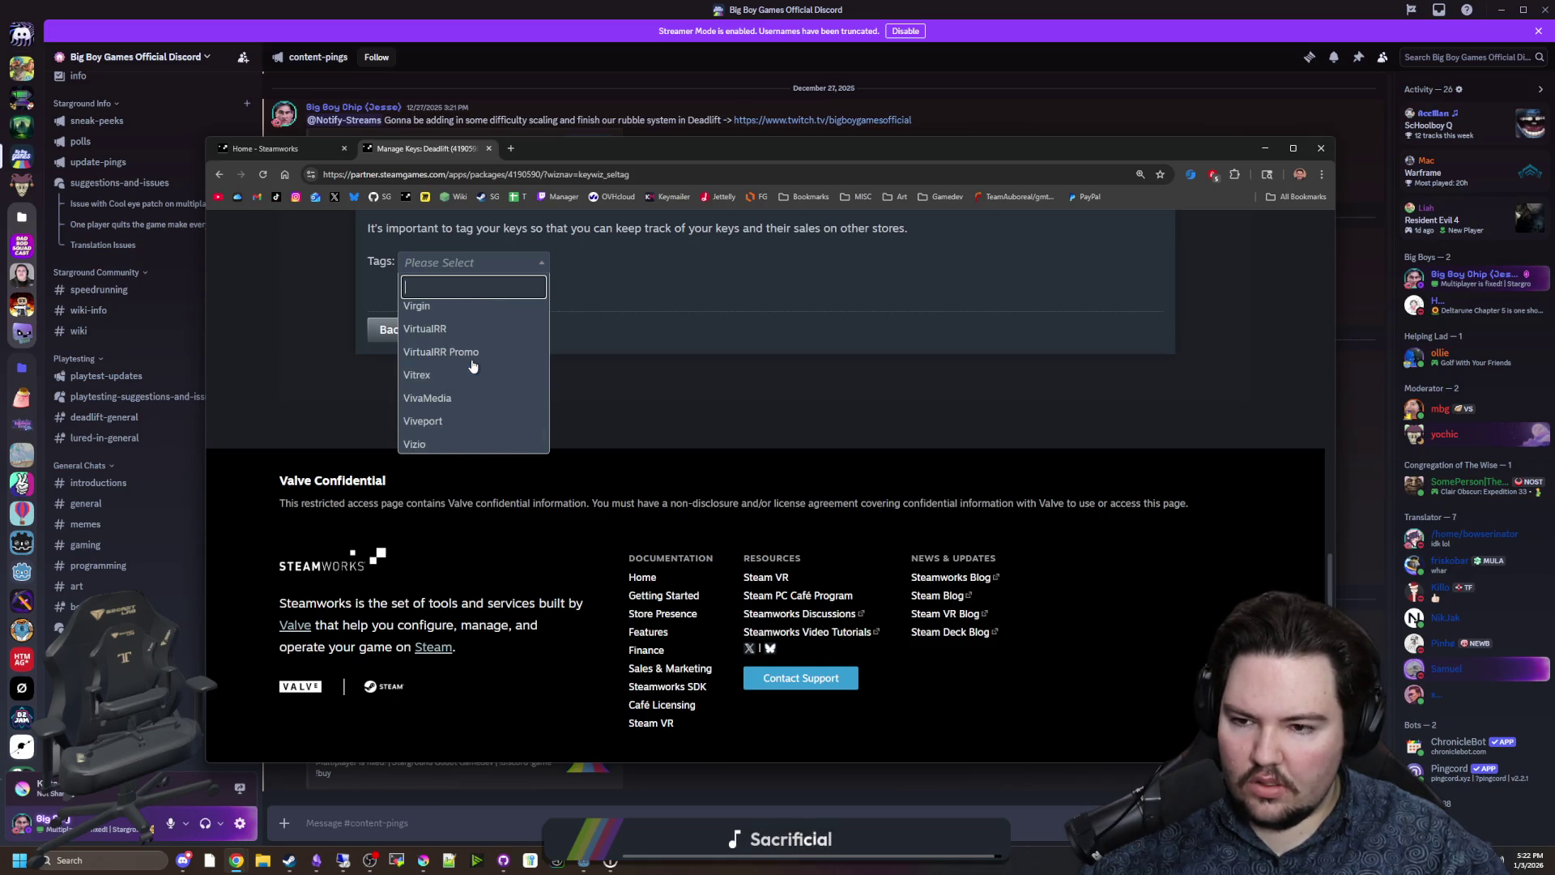
scroll(486, 369, up, 8)
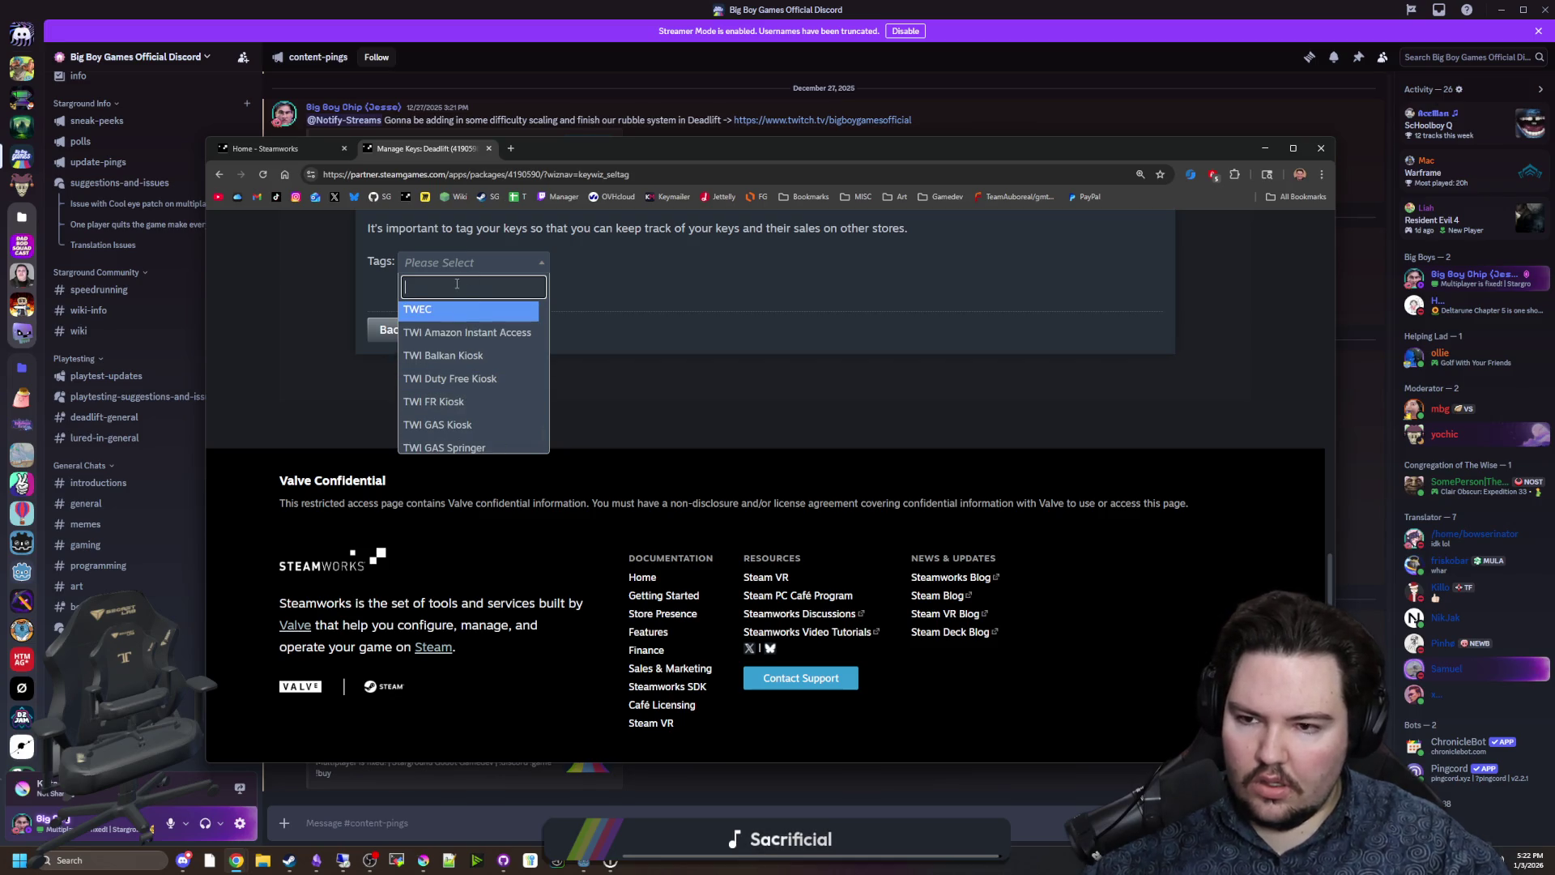
text(dev)
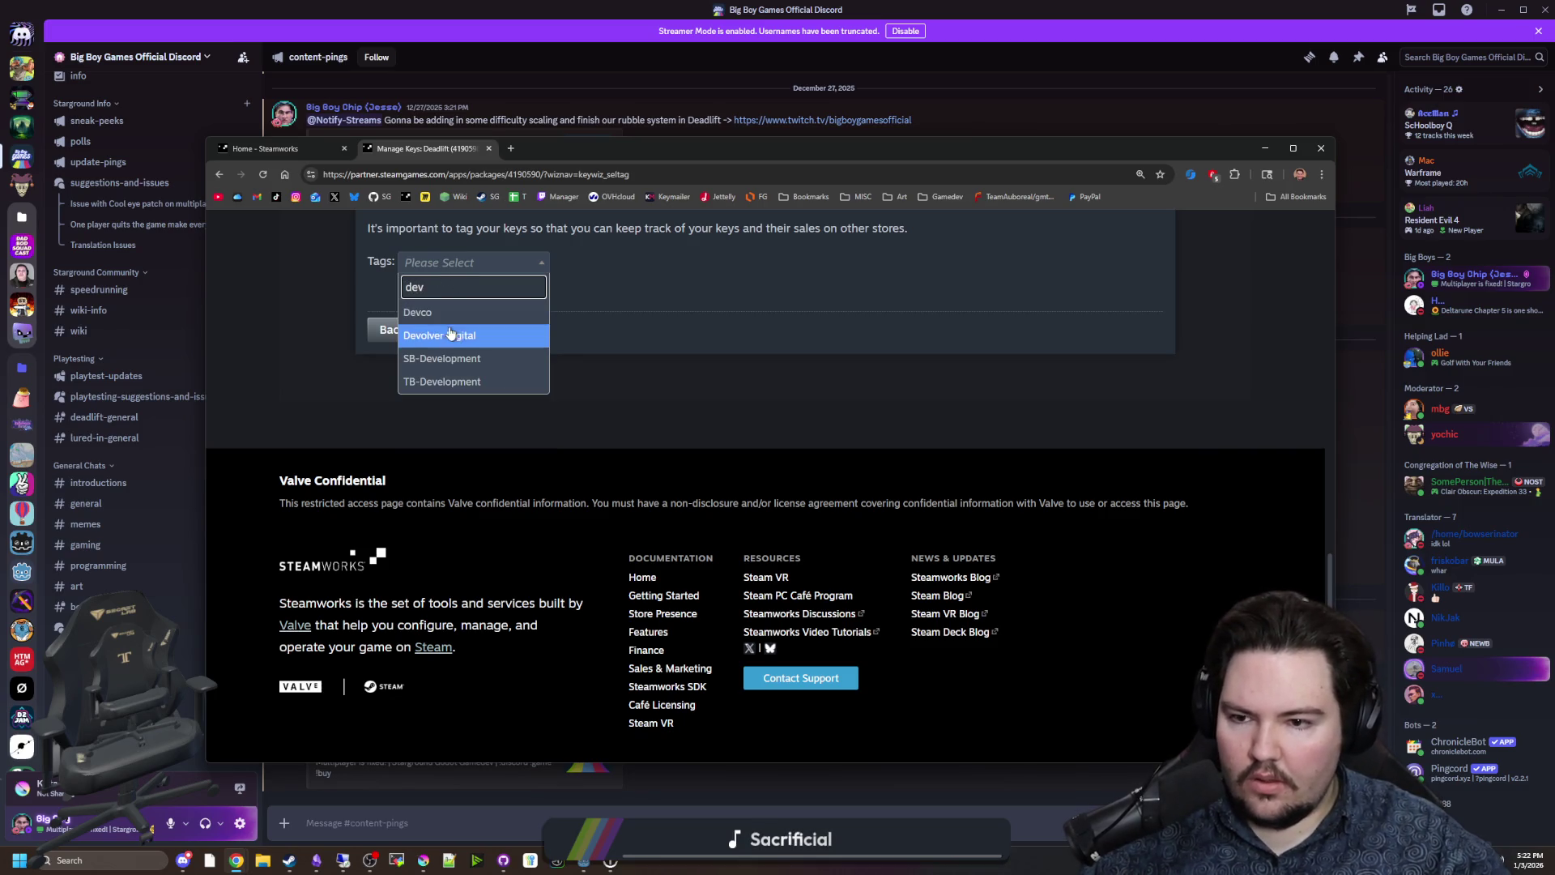
click(480, 359)
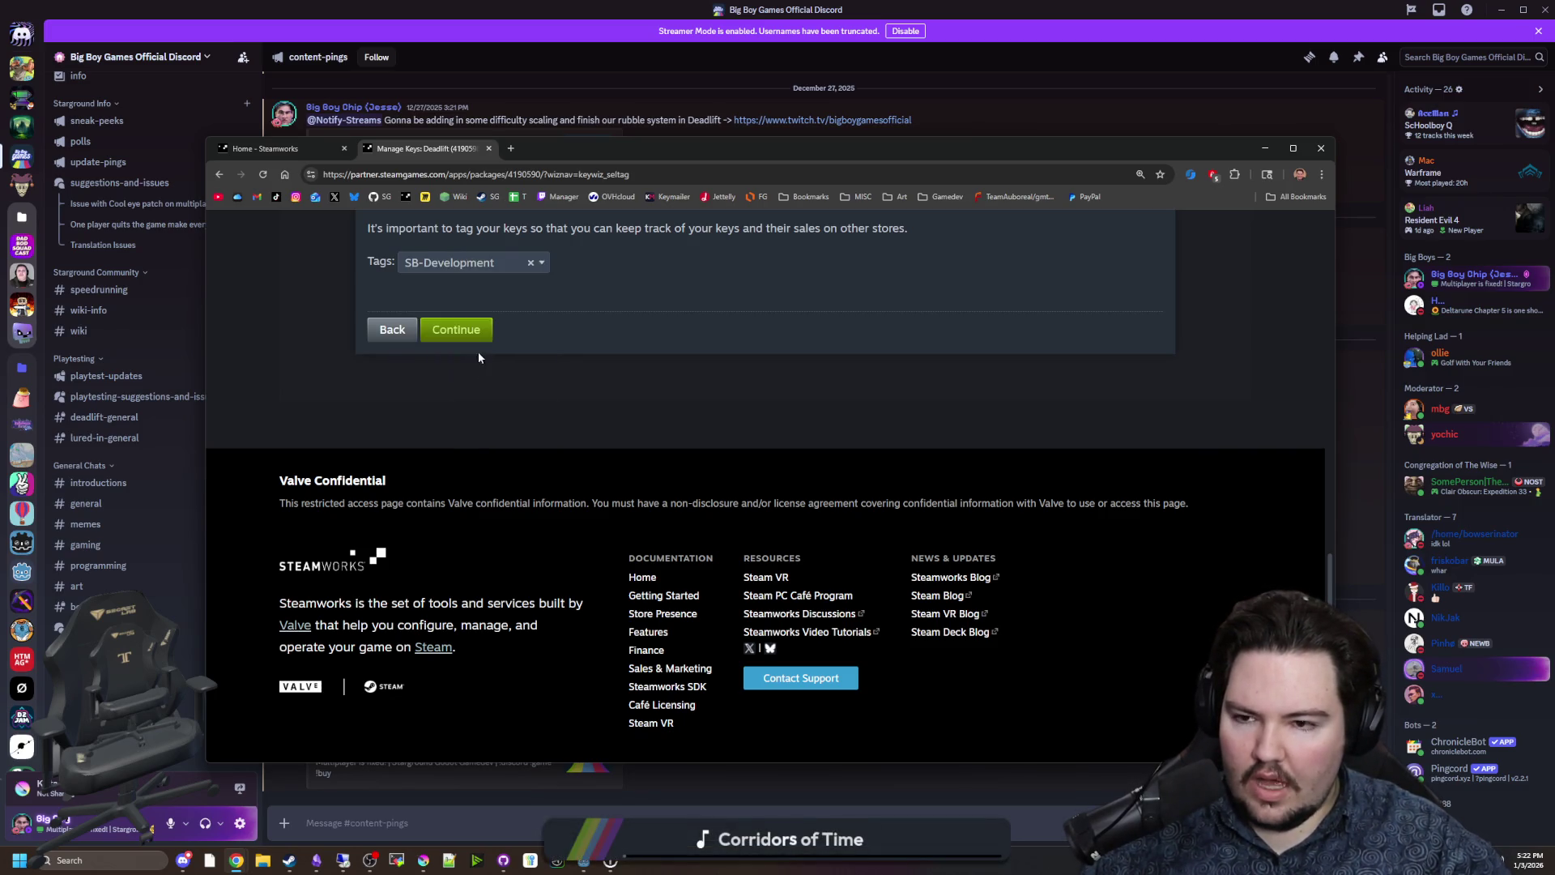
Change the tag to Testing via a 'test' search and continue to package selection.
scroll(679, 474, up, 4)
scroll(663, 477, down, 1)
scroll(526, 575, up, 1)
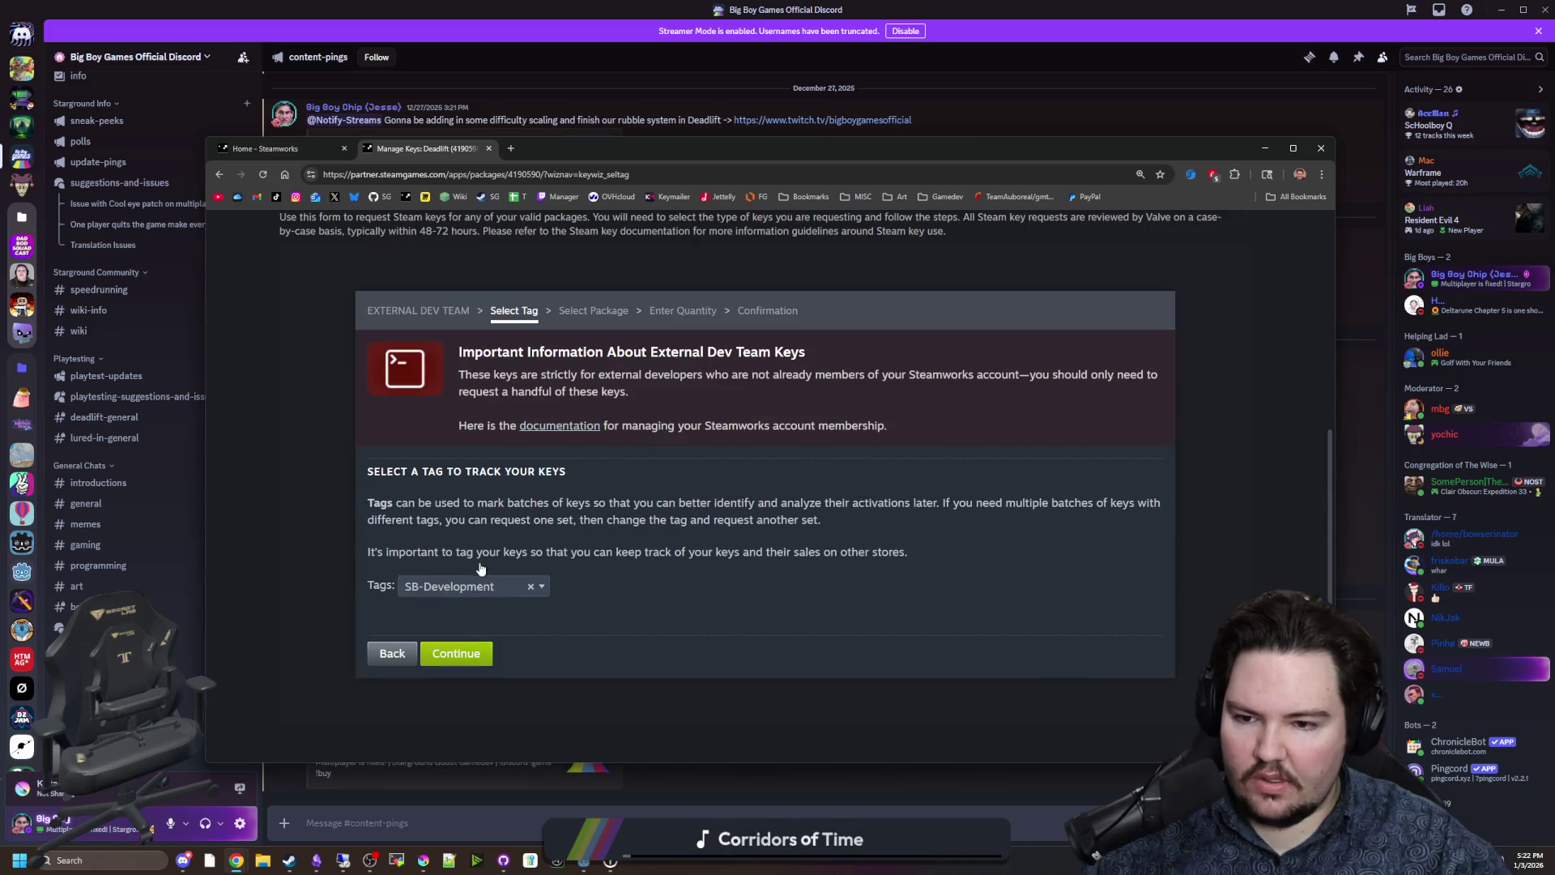
click(540, 588)
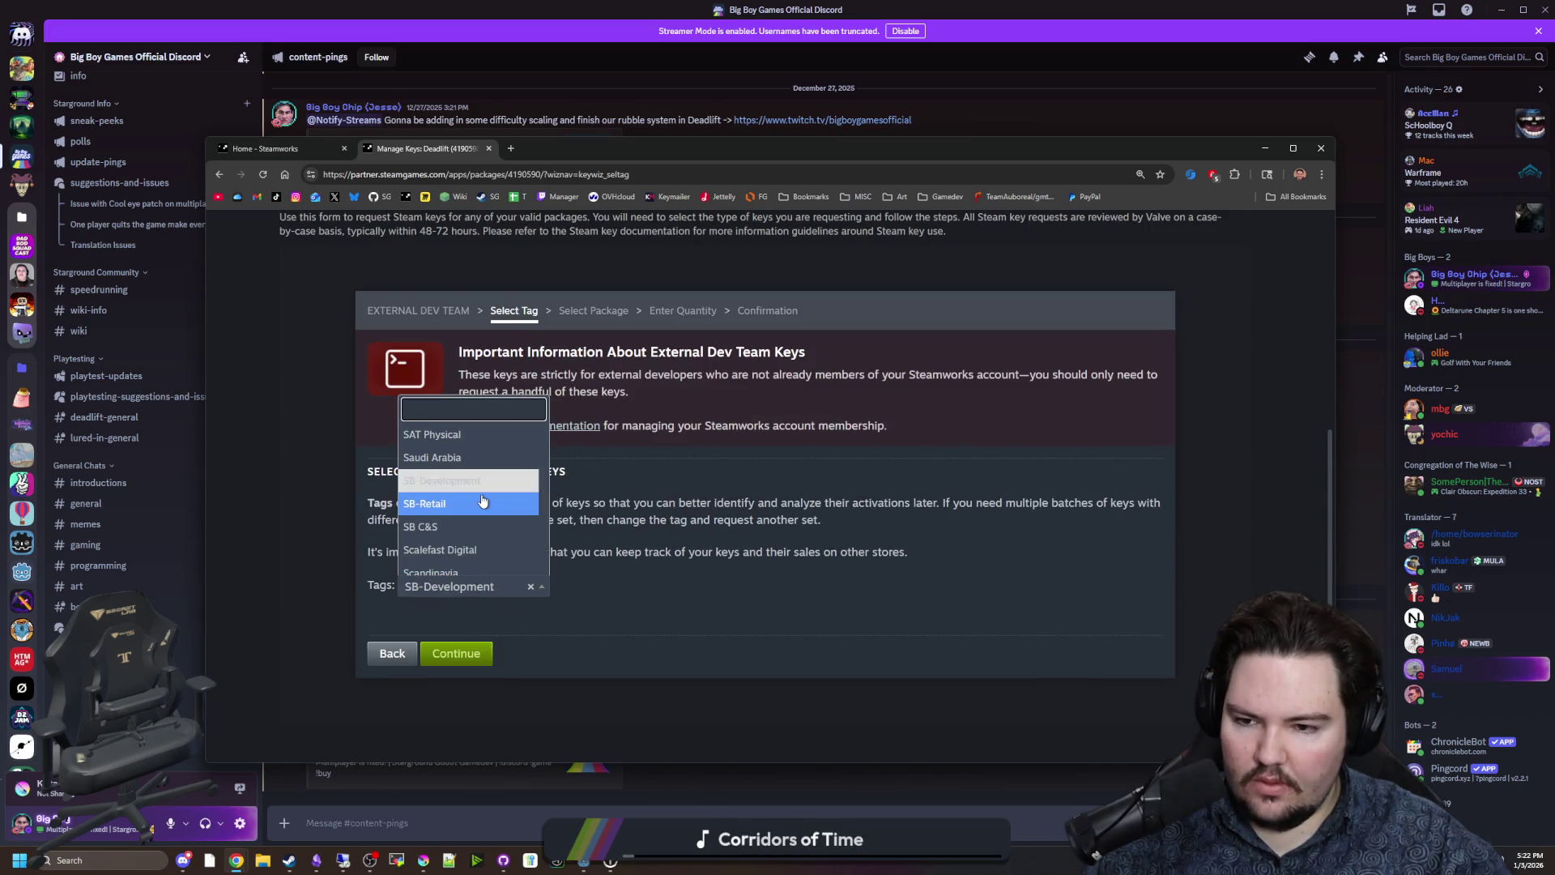
scroll(507, 498, down, 2)
scroll(506, 496, up, 10)
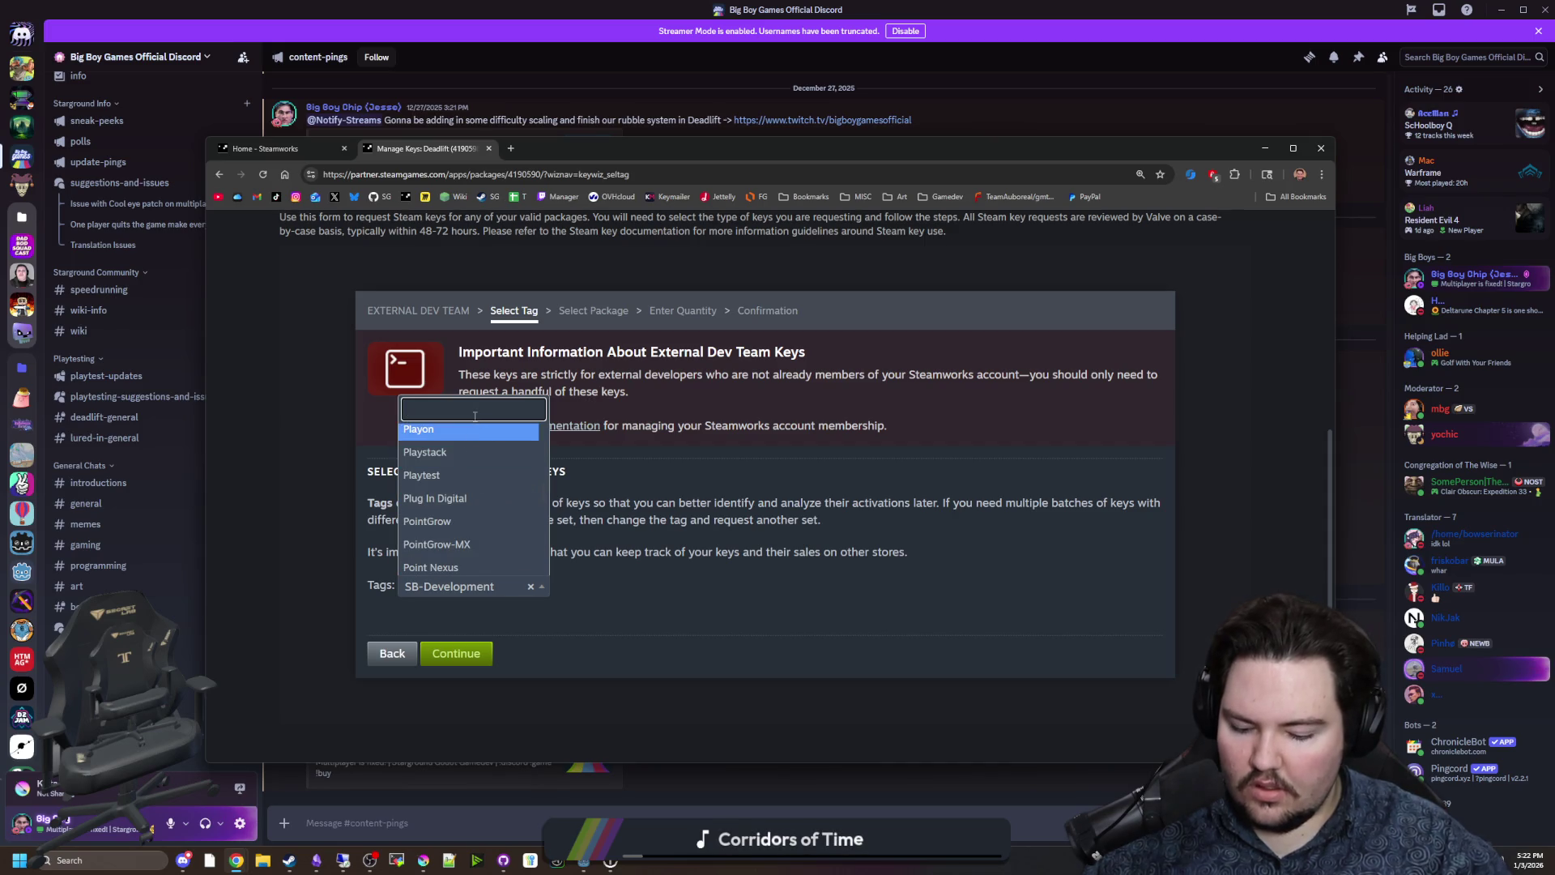
text(early)
key(BackSpace)
key(BackSpace)
key(BackSpace)
text(test)
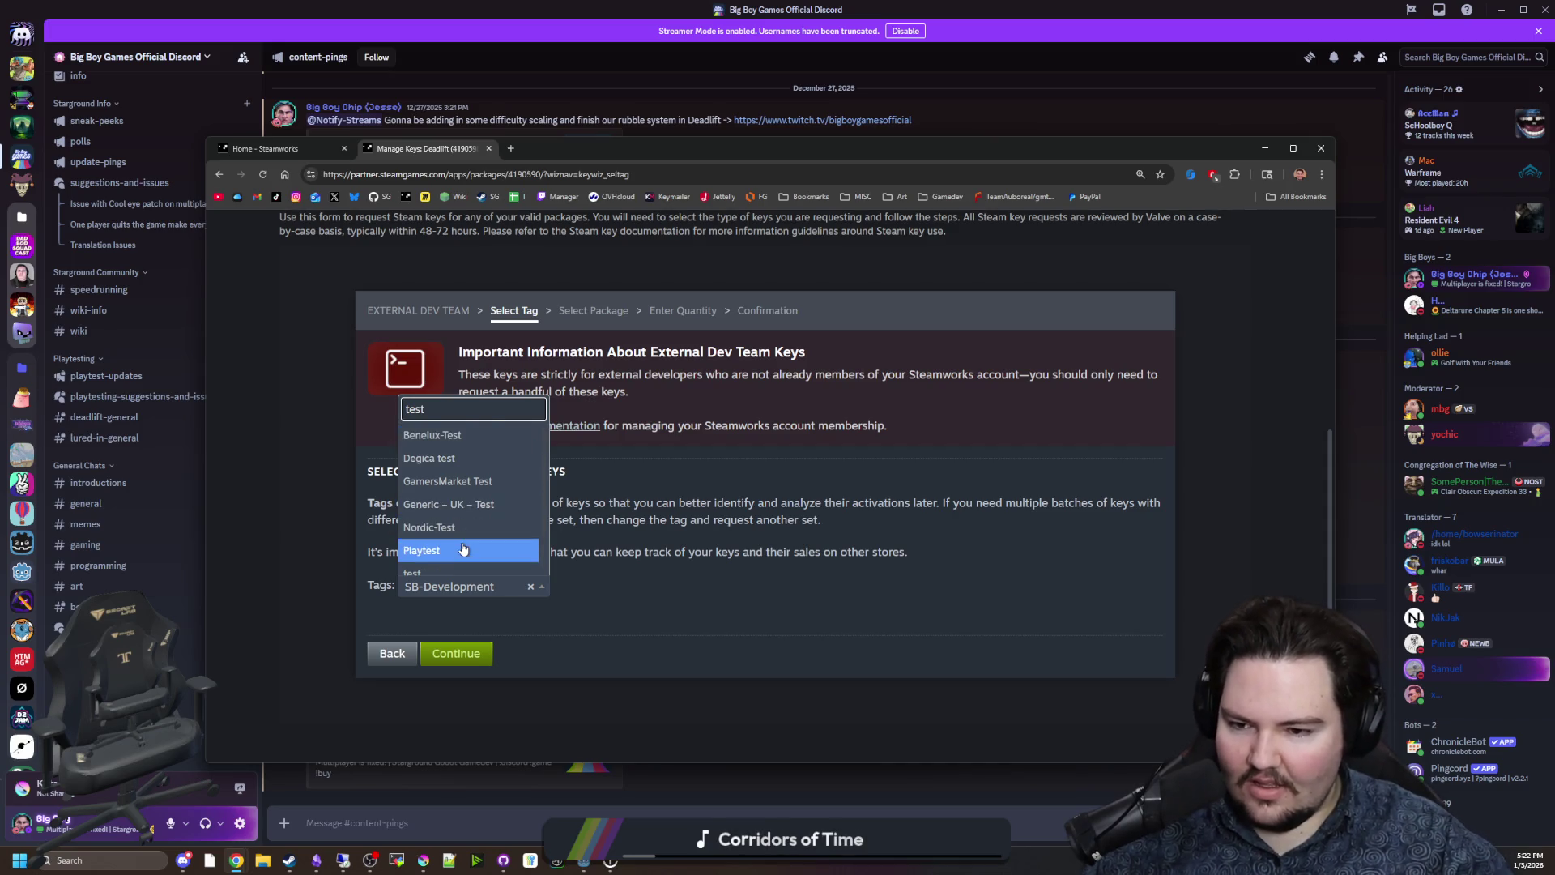
scroll(458, 531, down, 1)
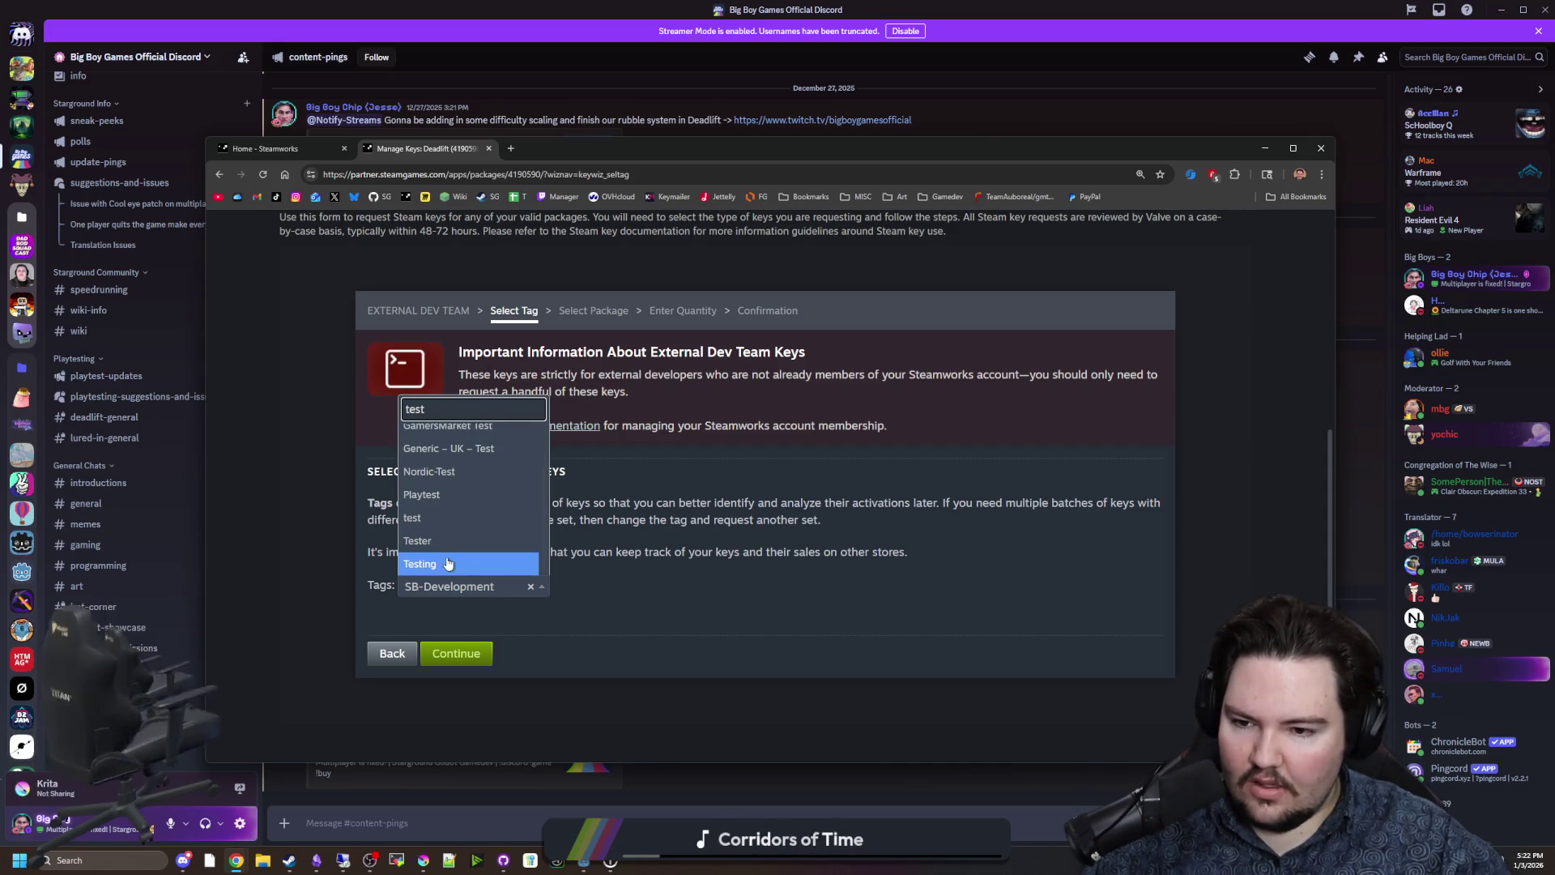
click(448, 563)
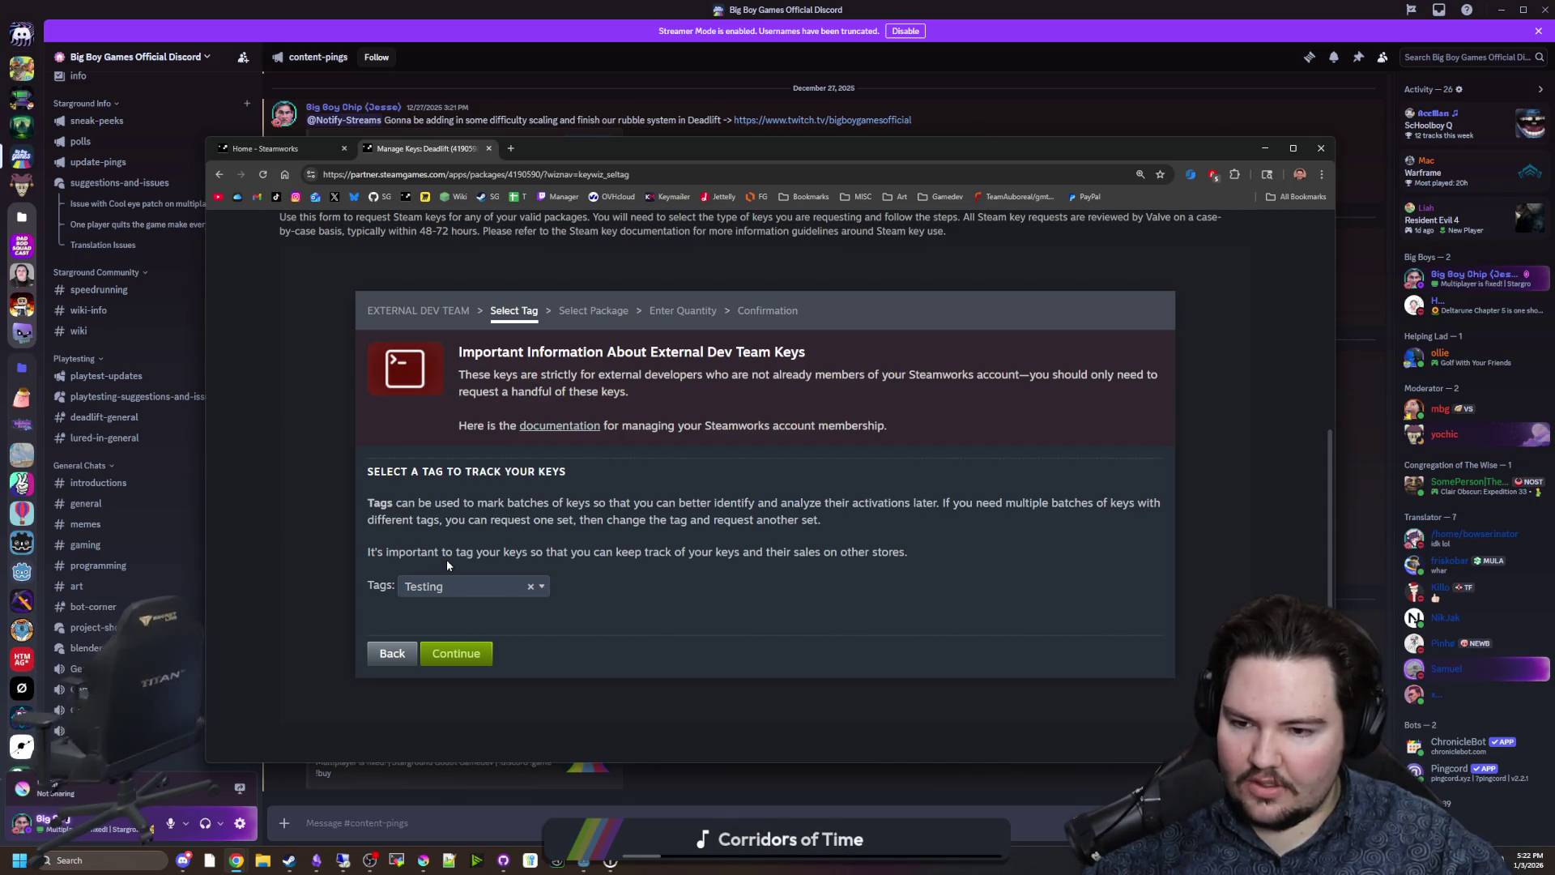
click(456, 653)
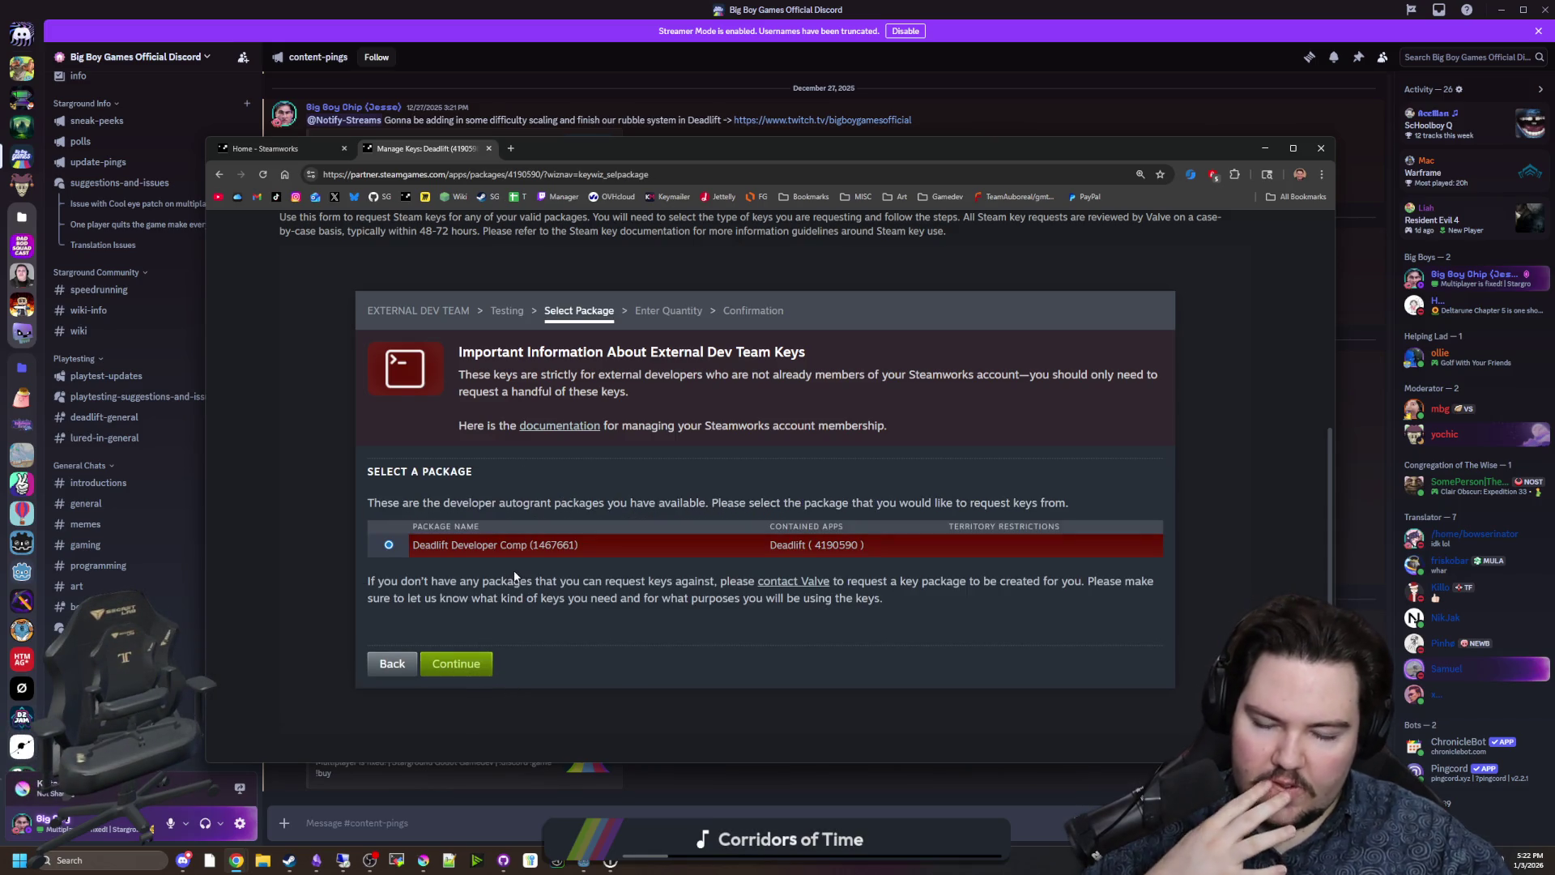
Accept the Deadlift Developer Comp (1467661) package and reach the Enter Quantity step.
click(474, 666)
click(470, 649)
click(470, 649)
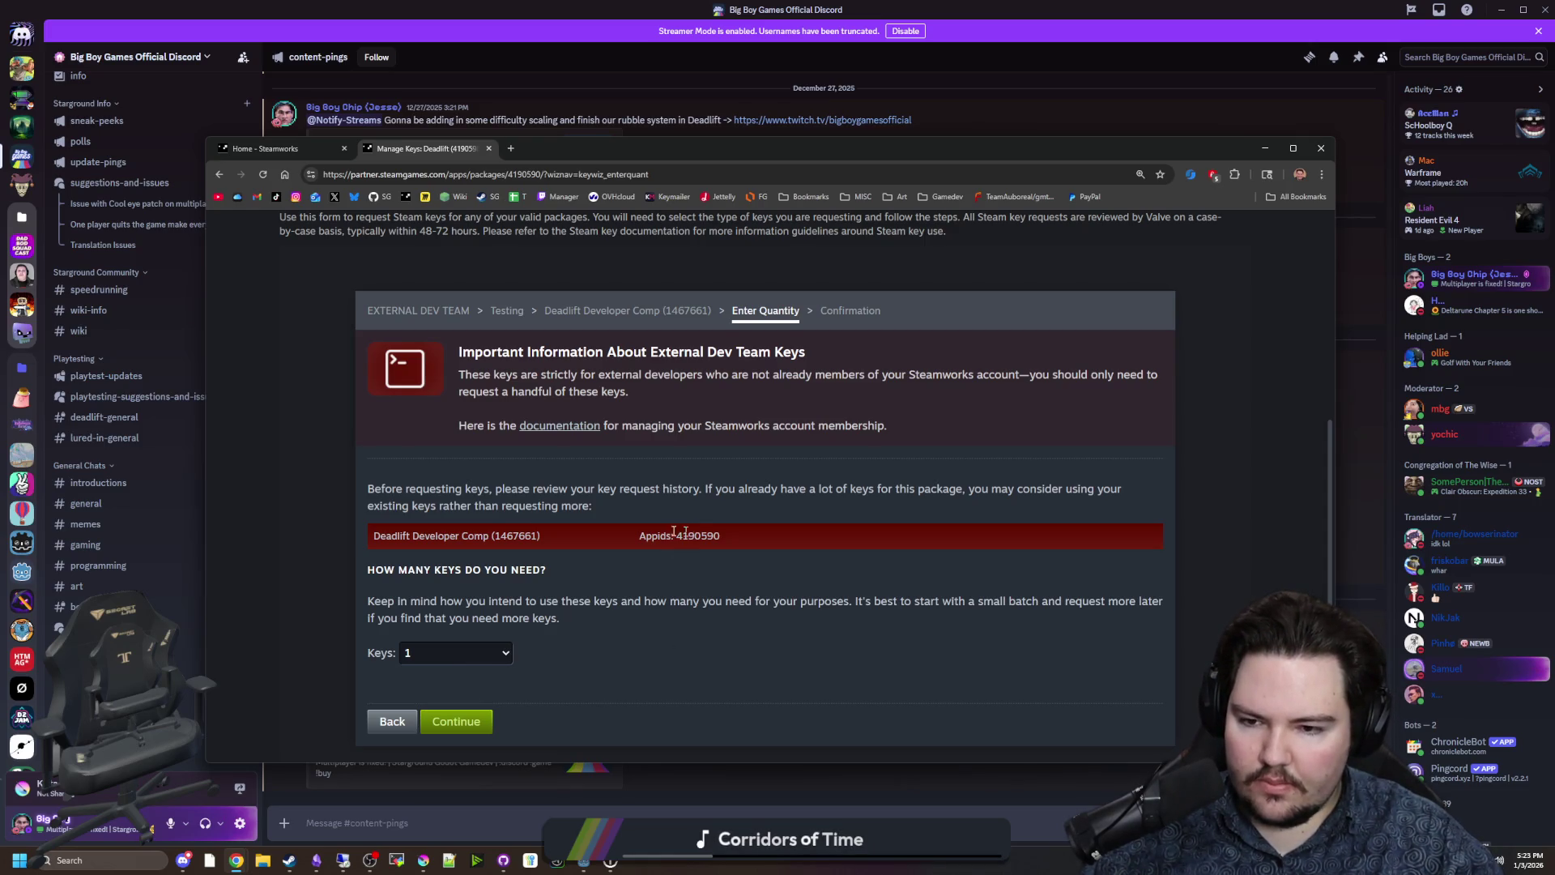
scroll(551, 525, down, 1)
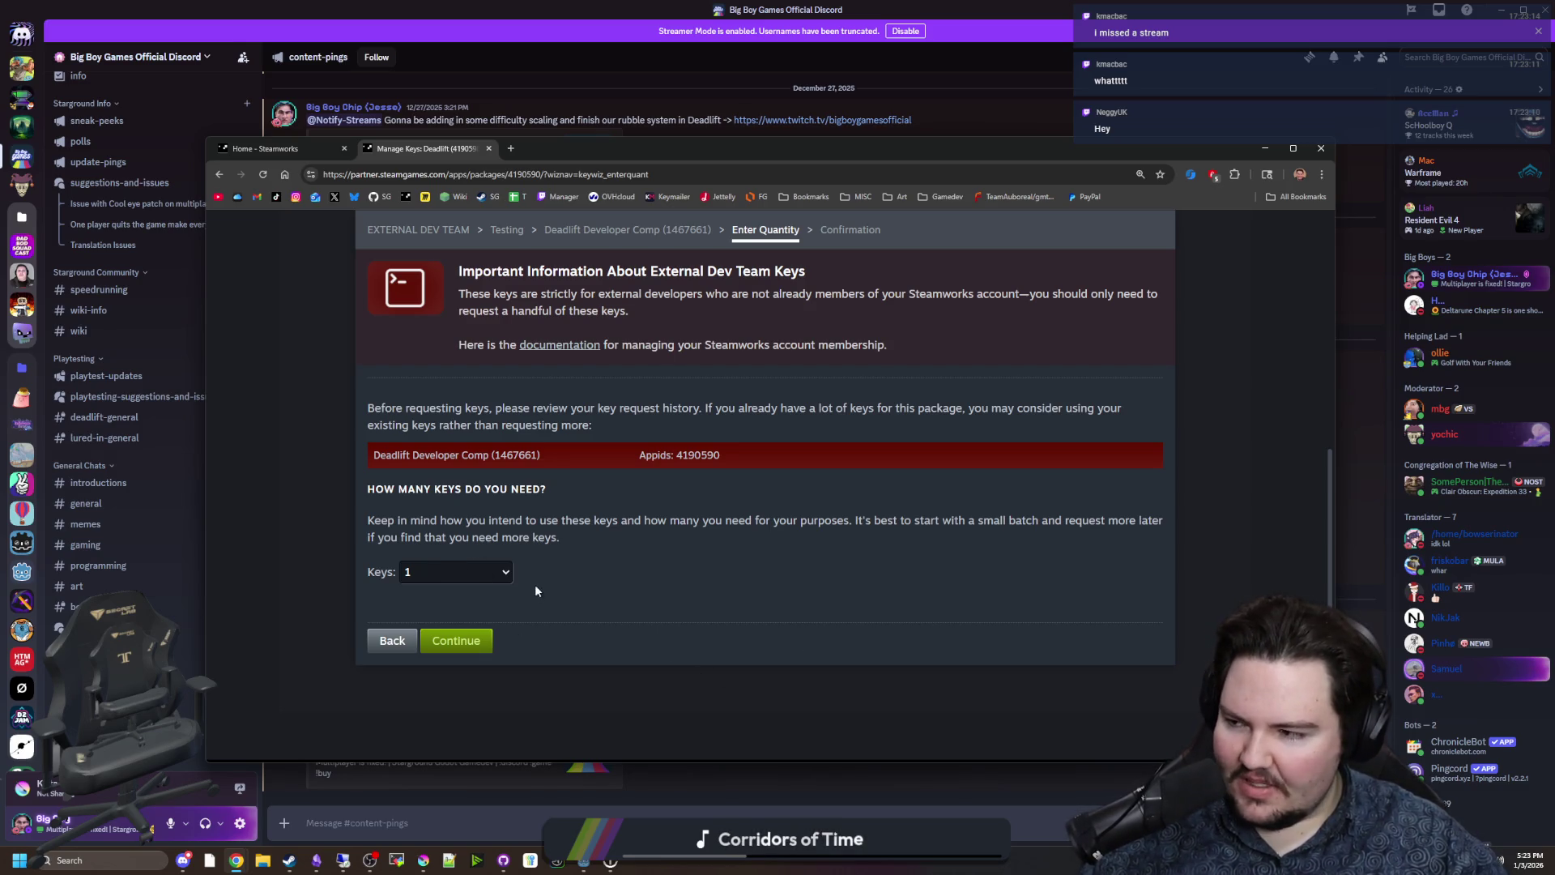
Set the Keys dropdown to 5.
click(491, 579)
click(492, 577)
click(496, 577)
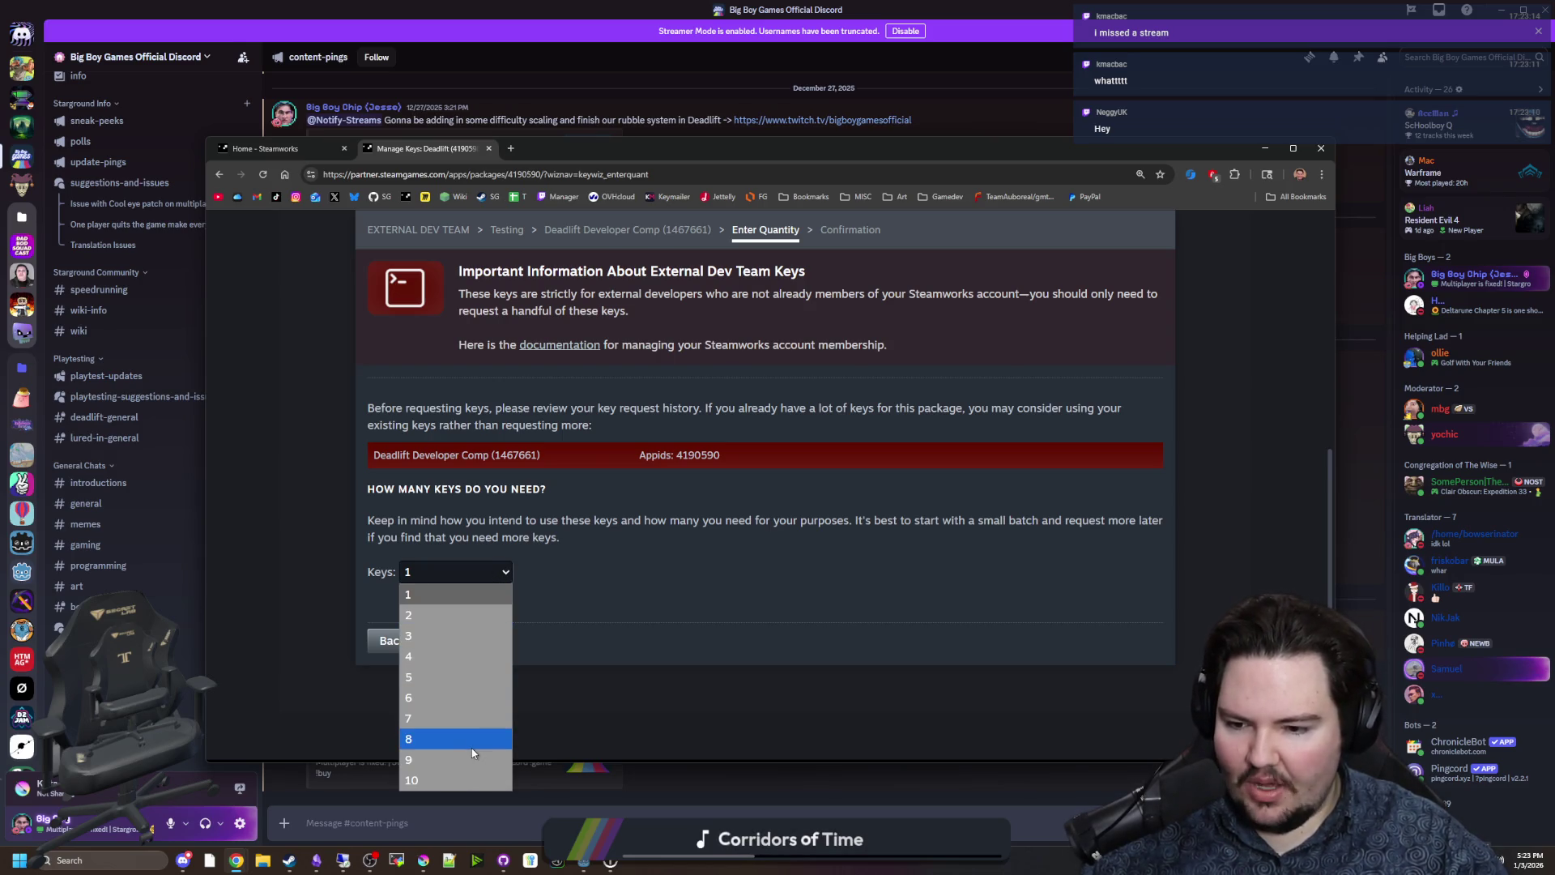
click(609, 557)
click(472, 571)
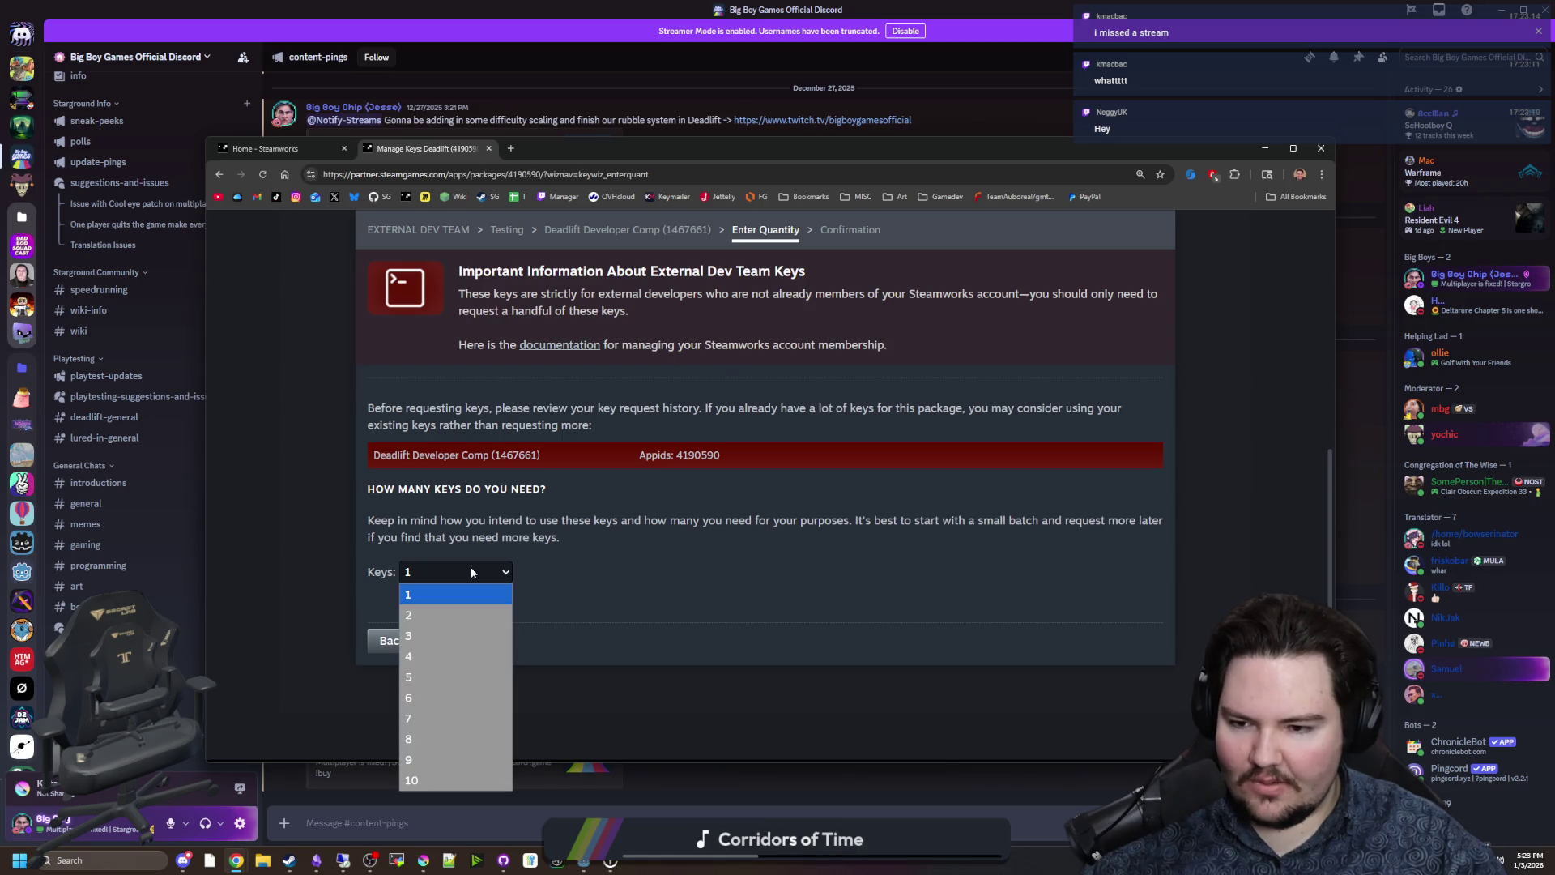
click(430, 677)
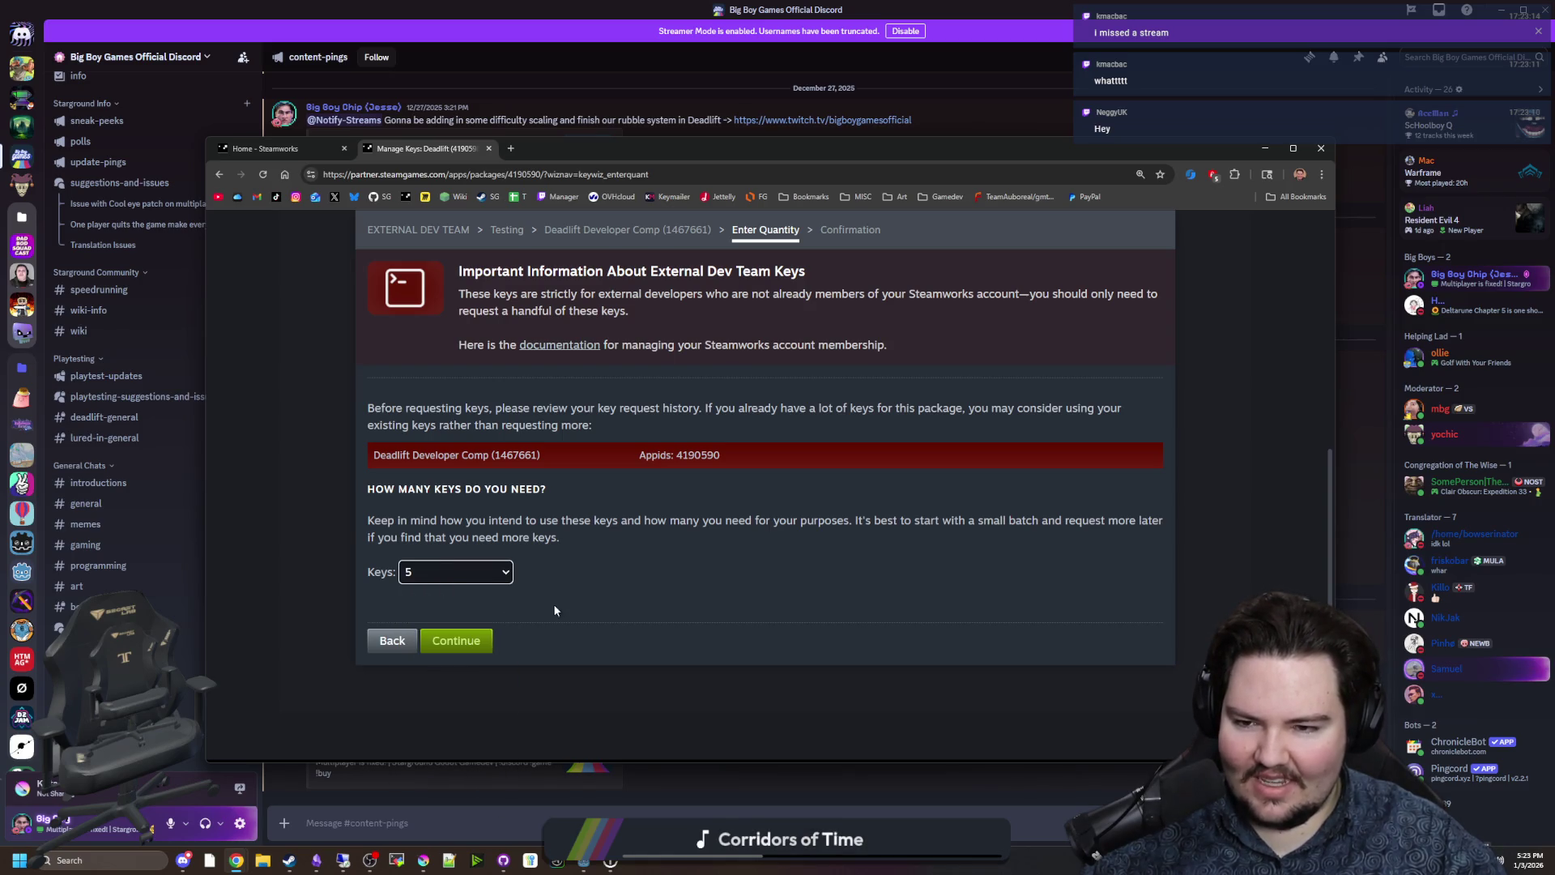
scroll(567, 603, up, 2)
scroll(295, 567, down, 2)
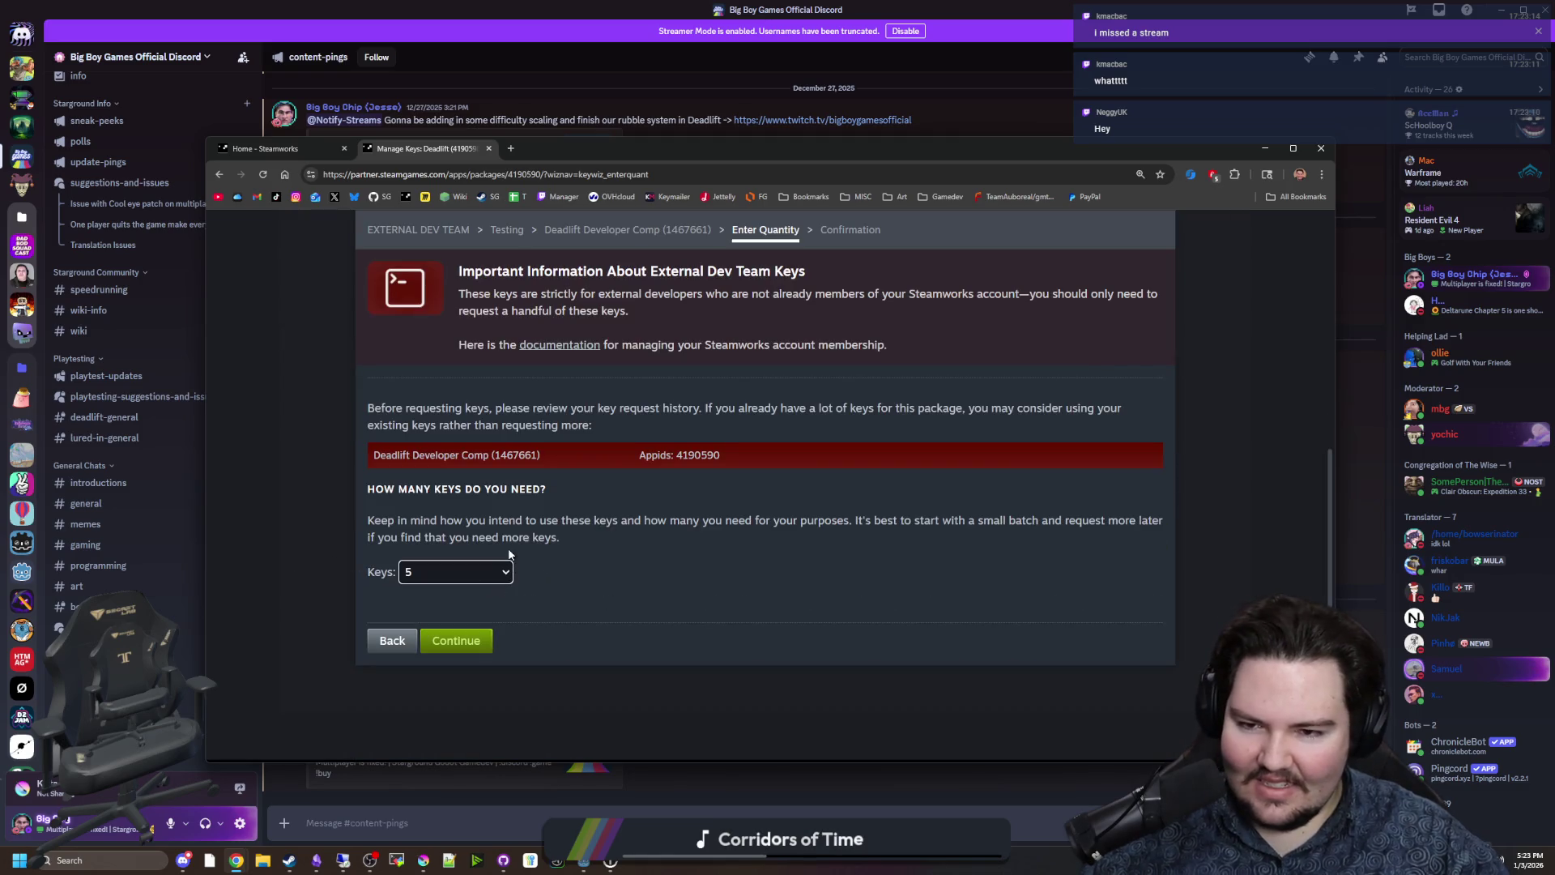
Briefly switch the key count to 2, restore 5, and continue to Confirmation.
click(466, 579)
click(431, 616)
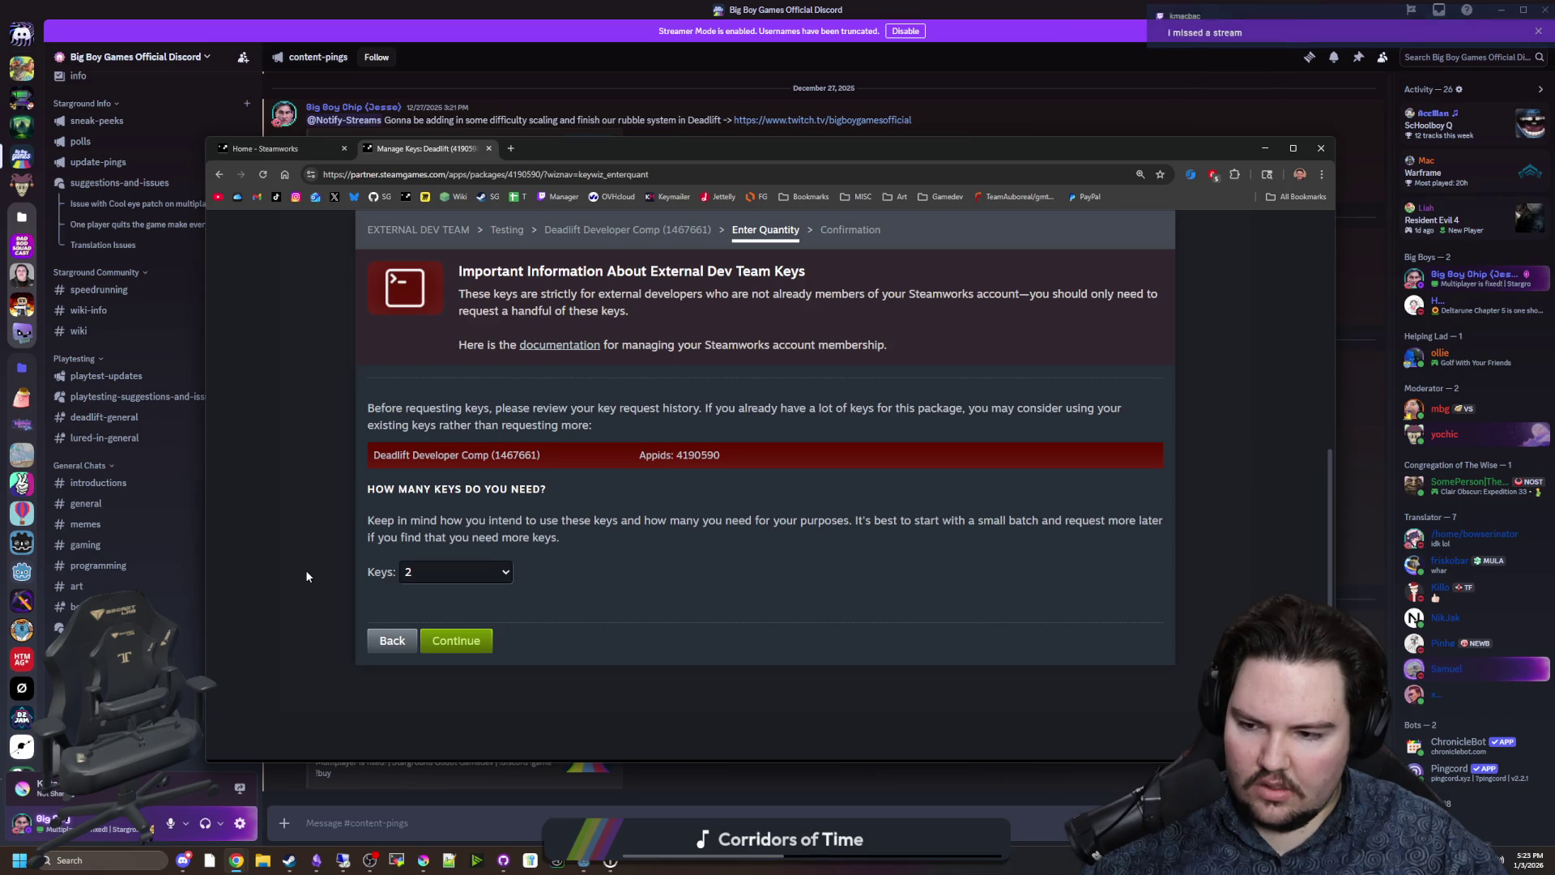
click(409, 572)
click(449, 677)
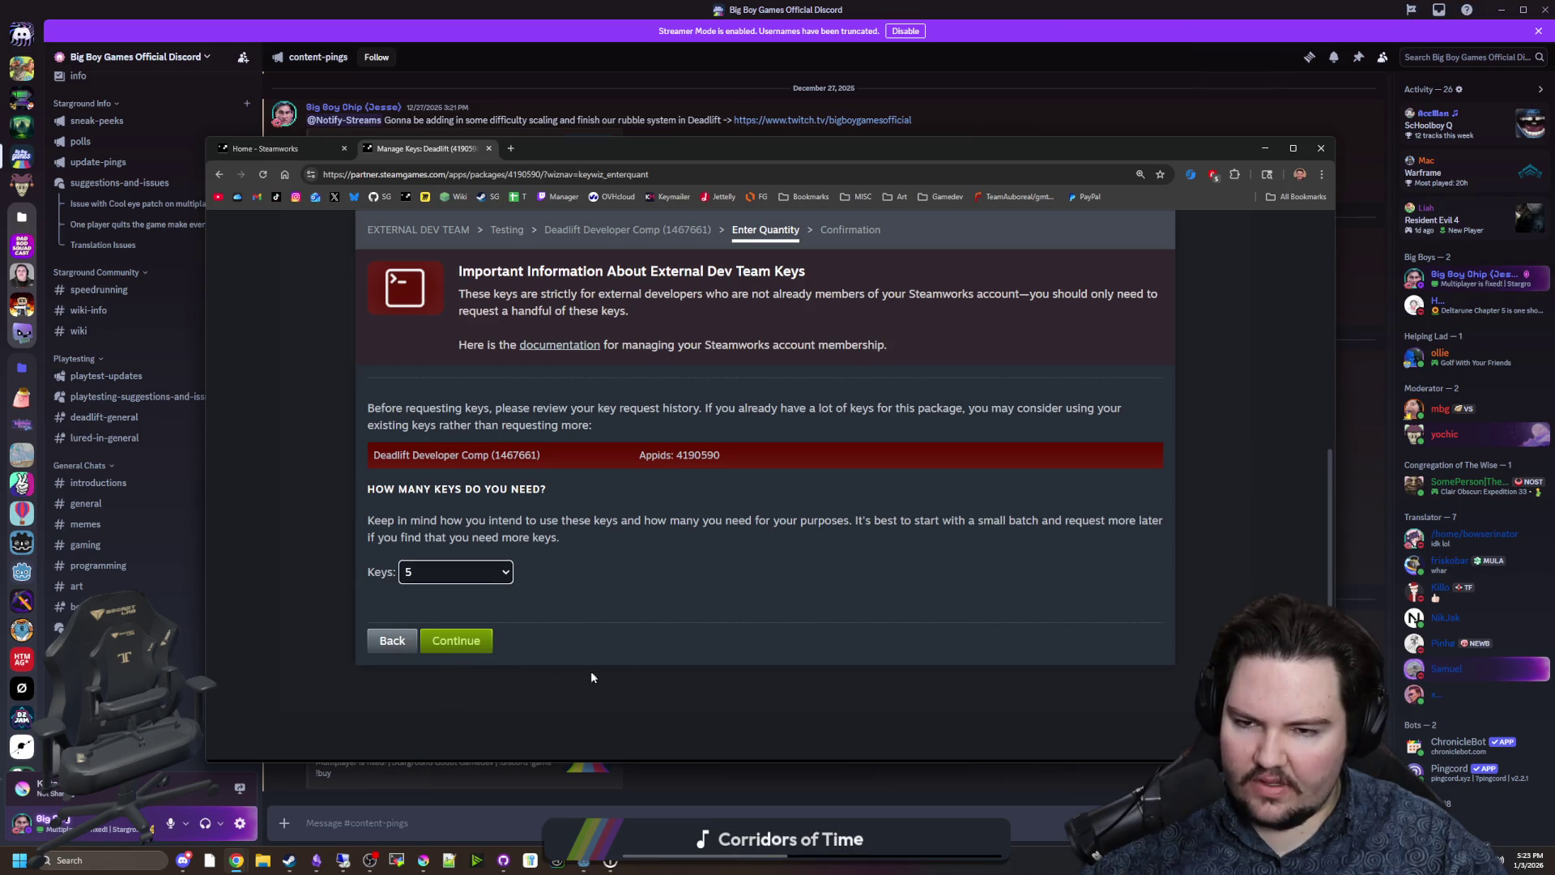
scroll(348, 580, up, 4)
scroll(328, 574, down, 4)
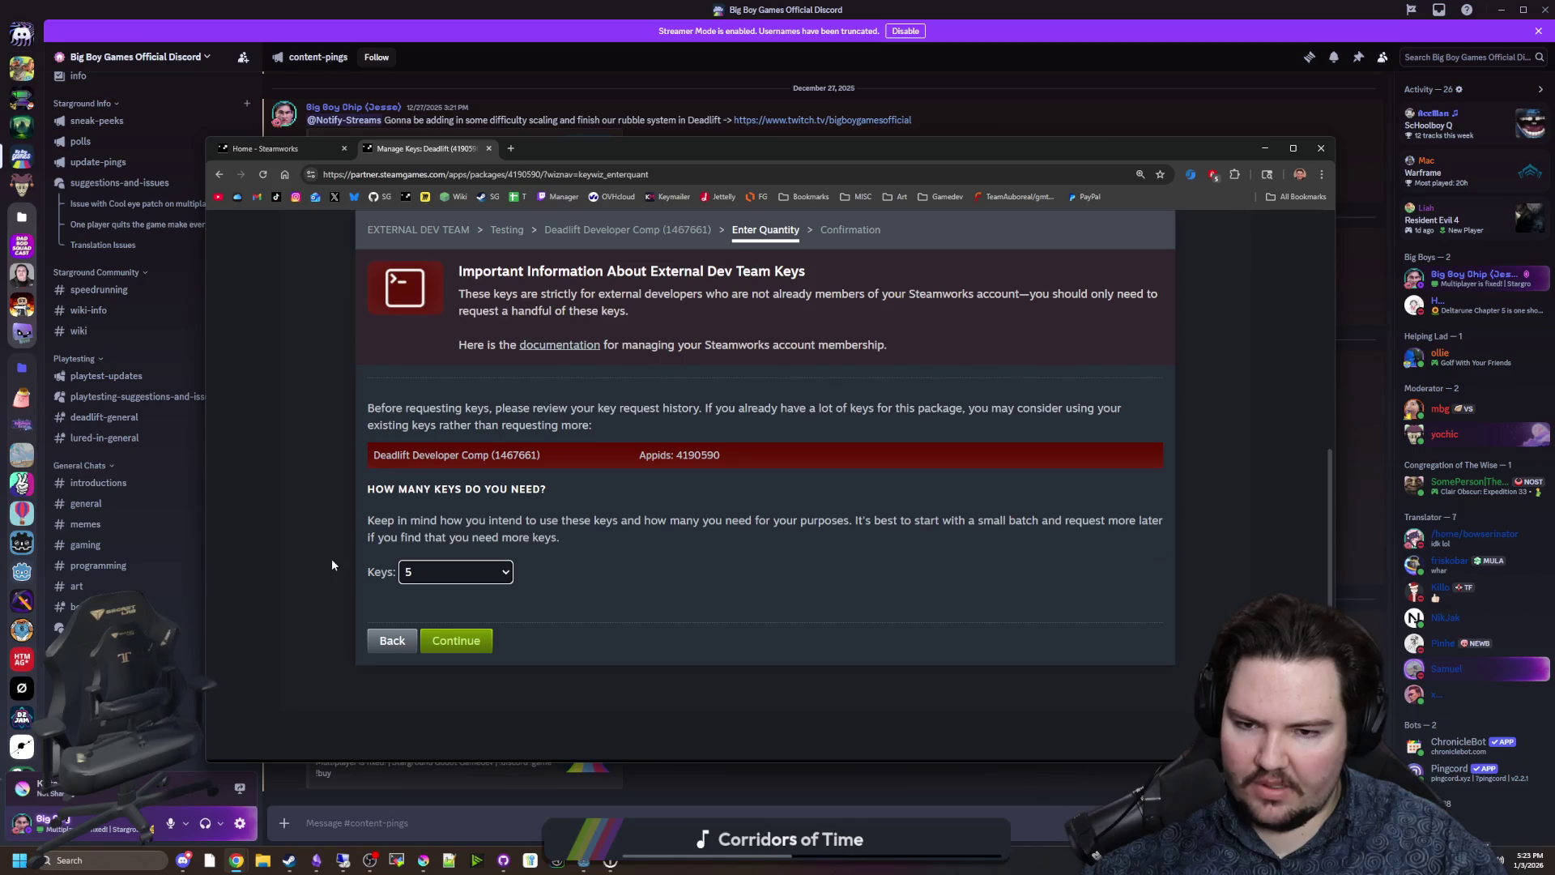
scroll(332, 558, up, 10)
scroll(332, 558, down, 15)
scroll(332, 557, up, 4)
click(456, 654)
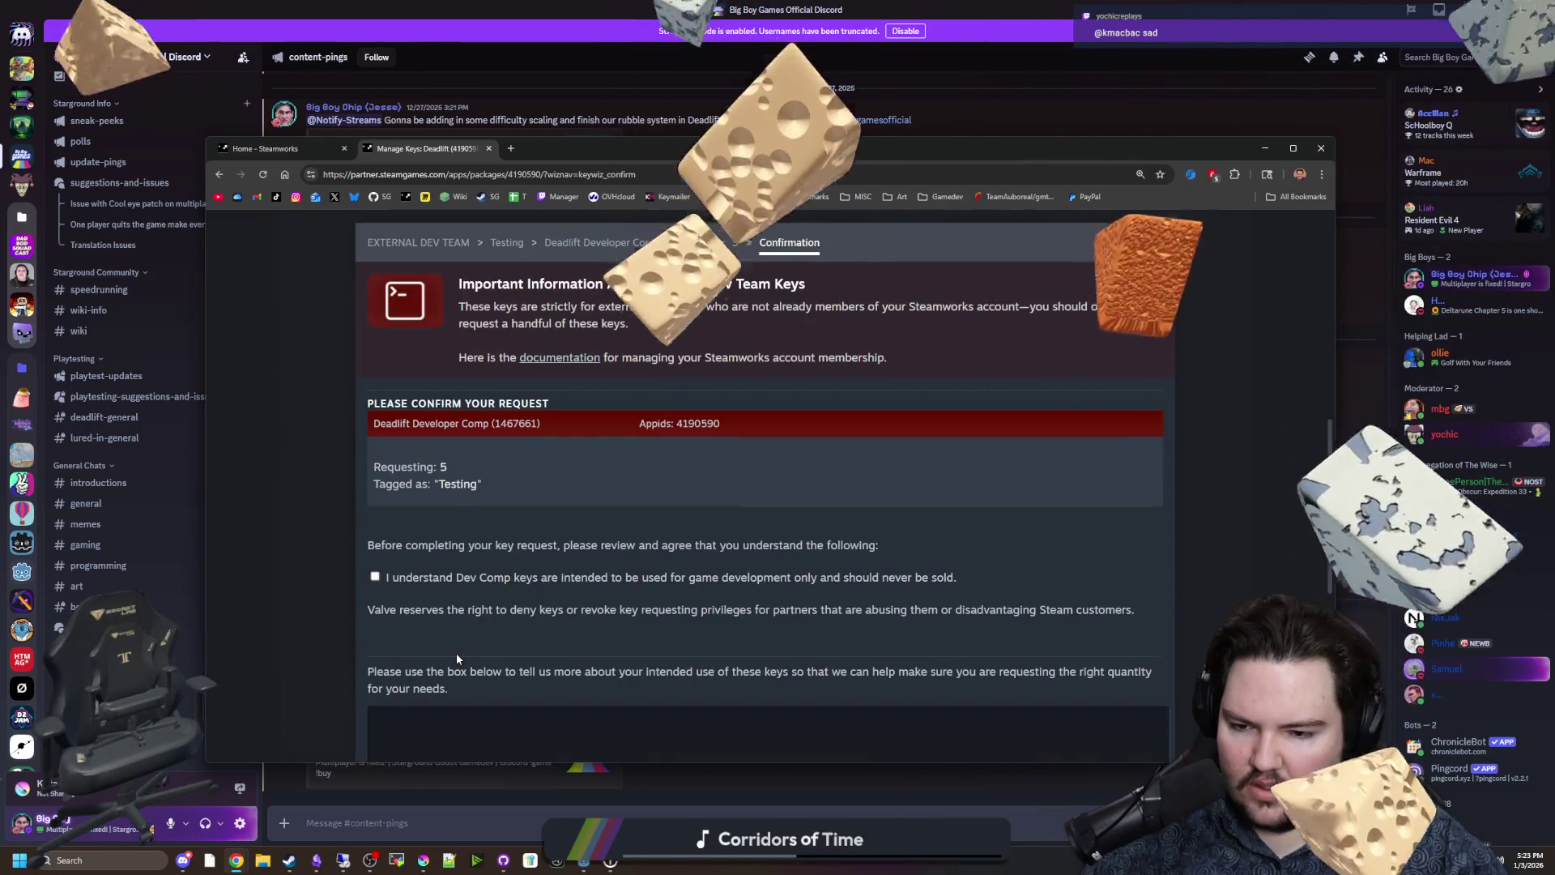
Accept the Dev Comp agreement, enter 'I will be distributing developer keys to our internal dev team for testing.', and submit.
click(374, 577)
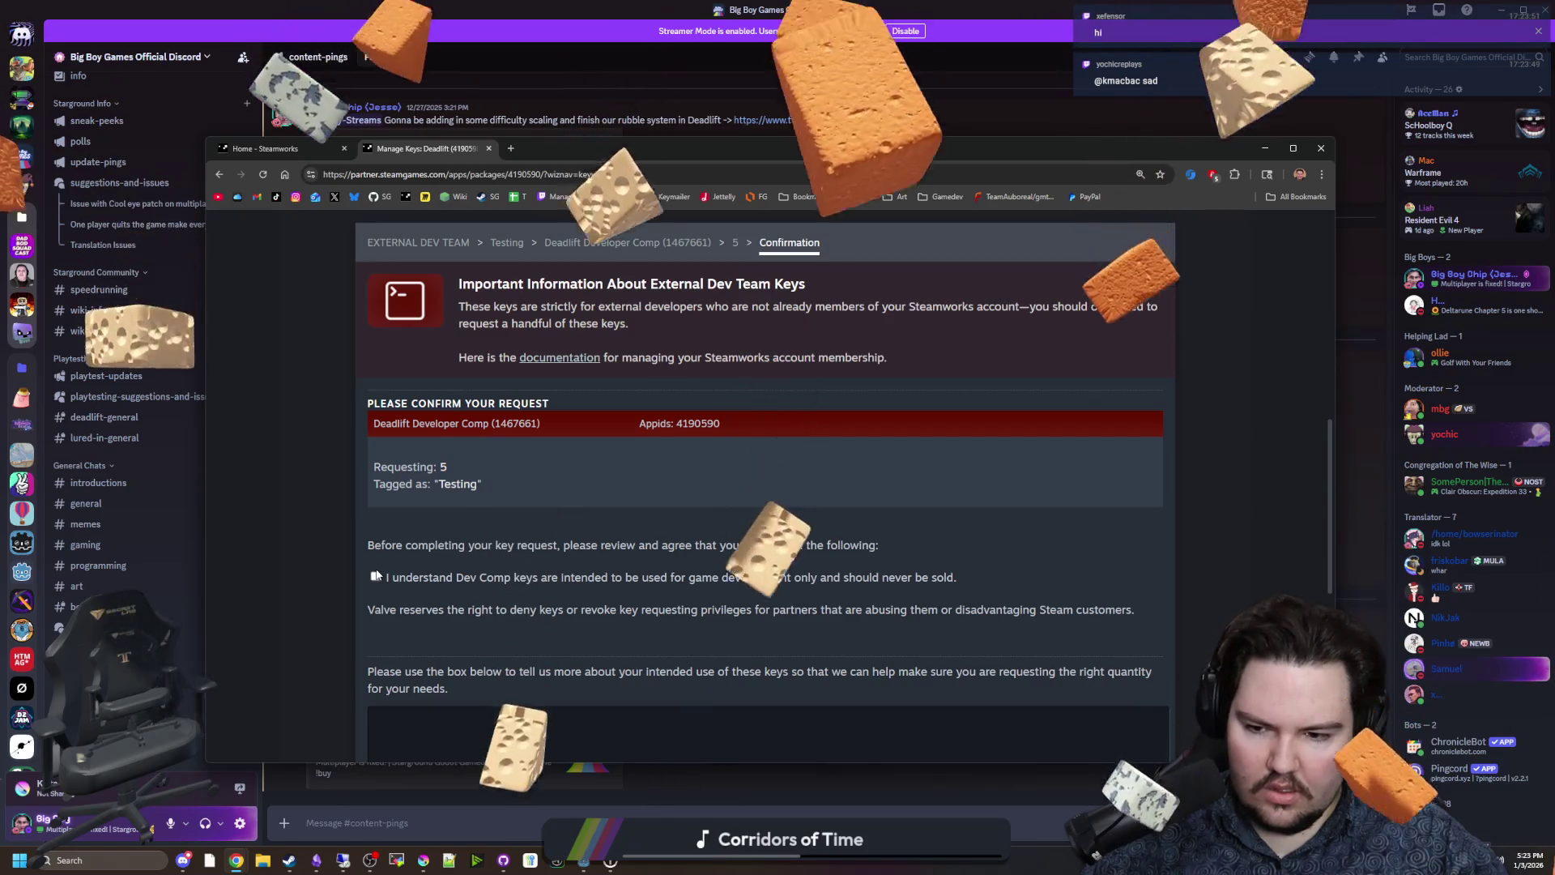
scroll(652, 584, down, 2)
click(652, 583)
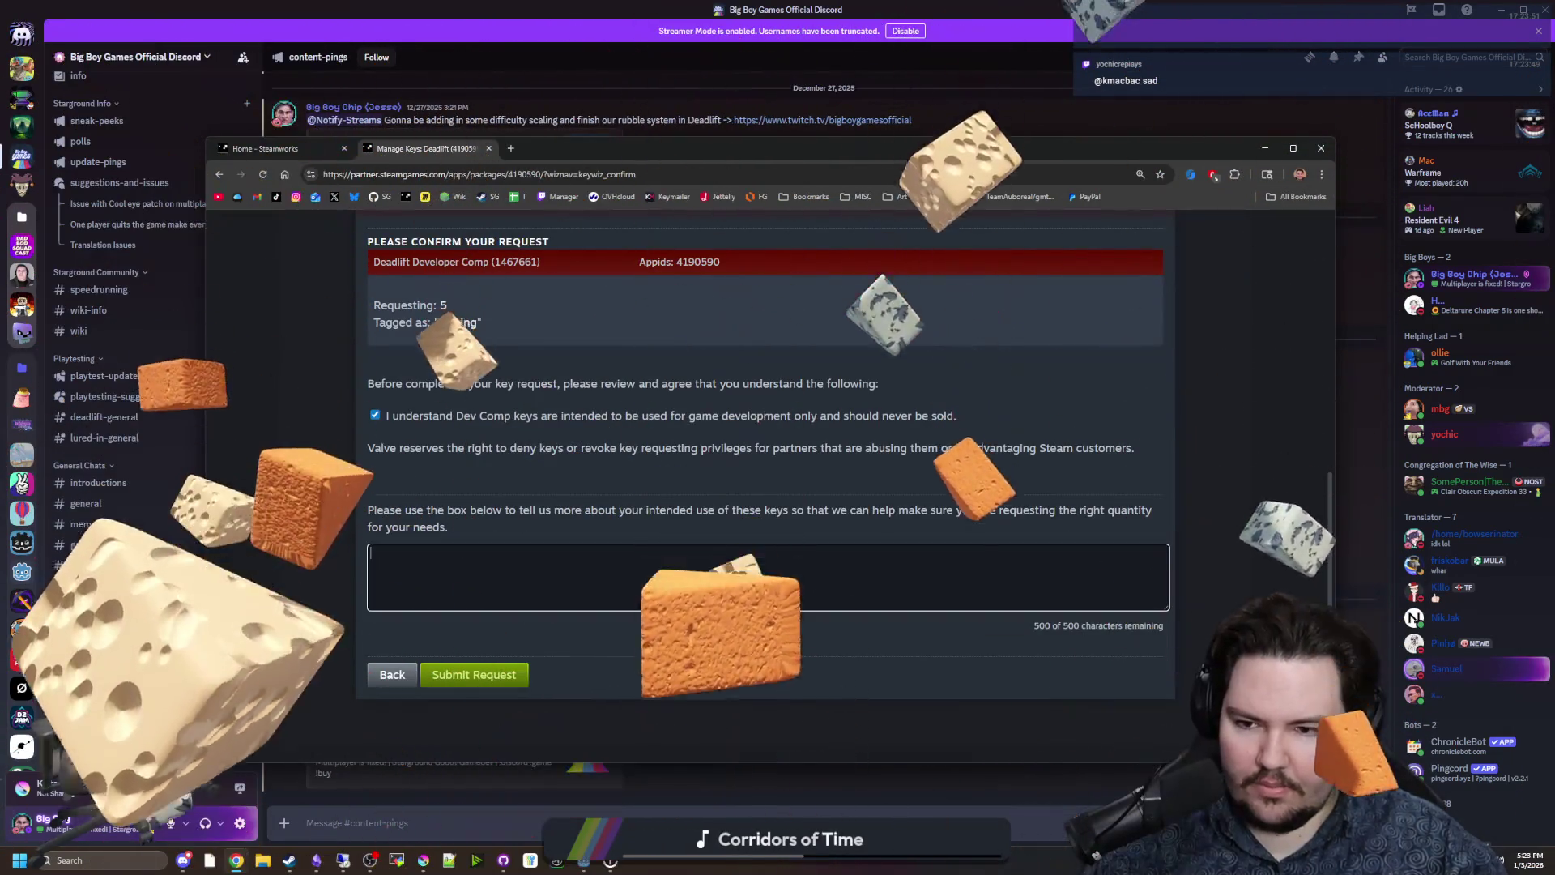
text(I will we b)
key(BackSpace)
key(BackSpace)
key(BackSpace)
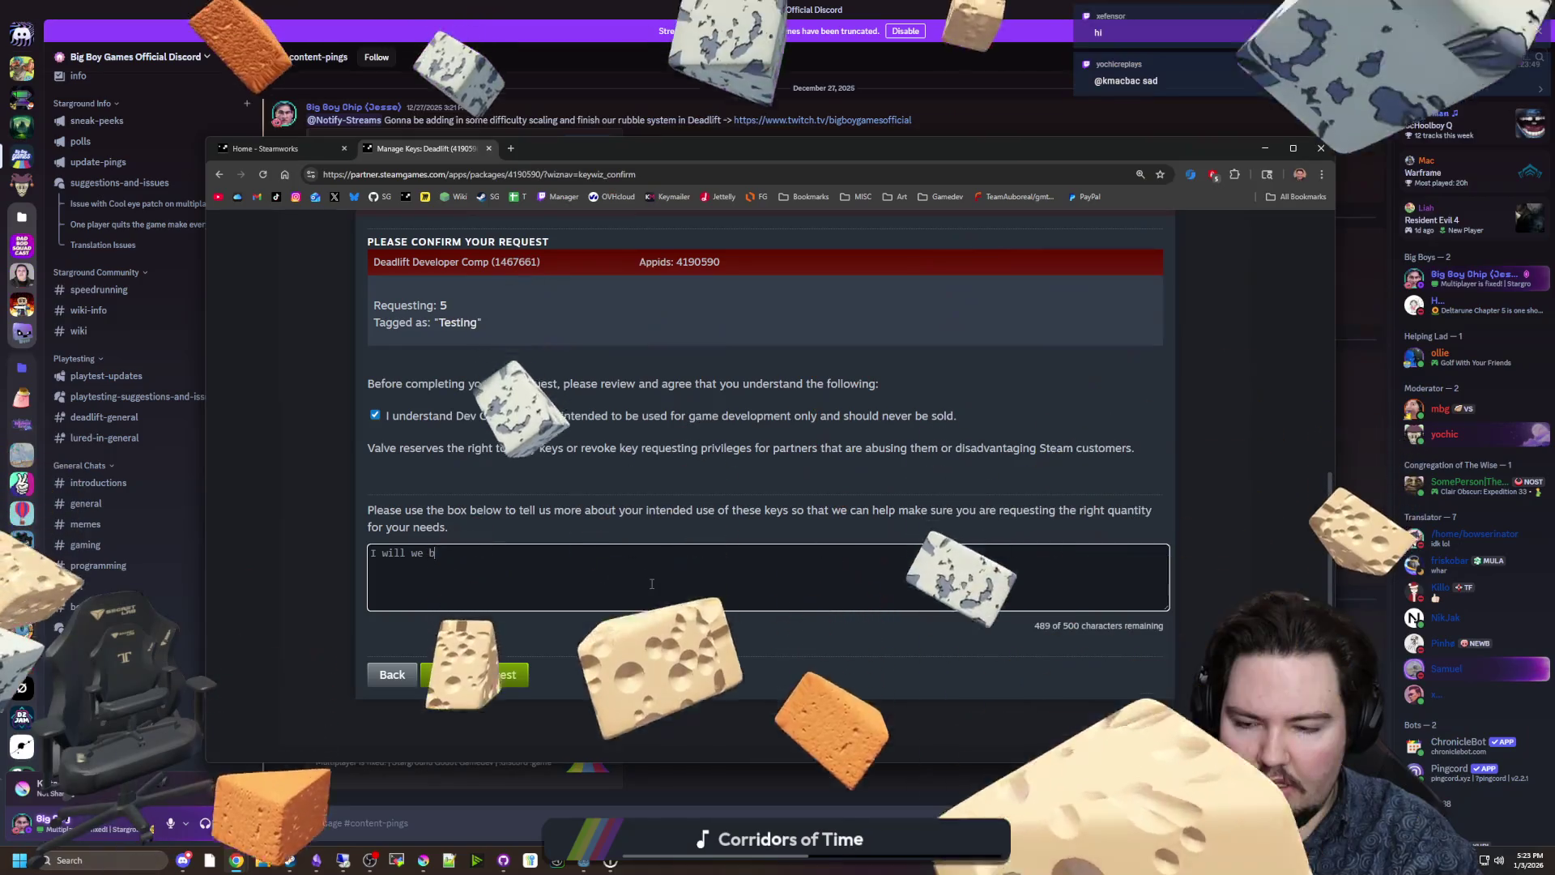
key(BackSpace)
key(BackSpace)
key(BackSpace)
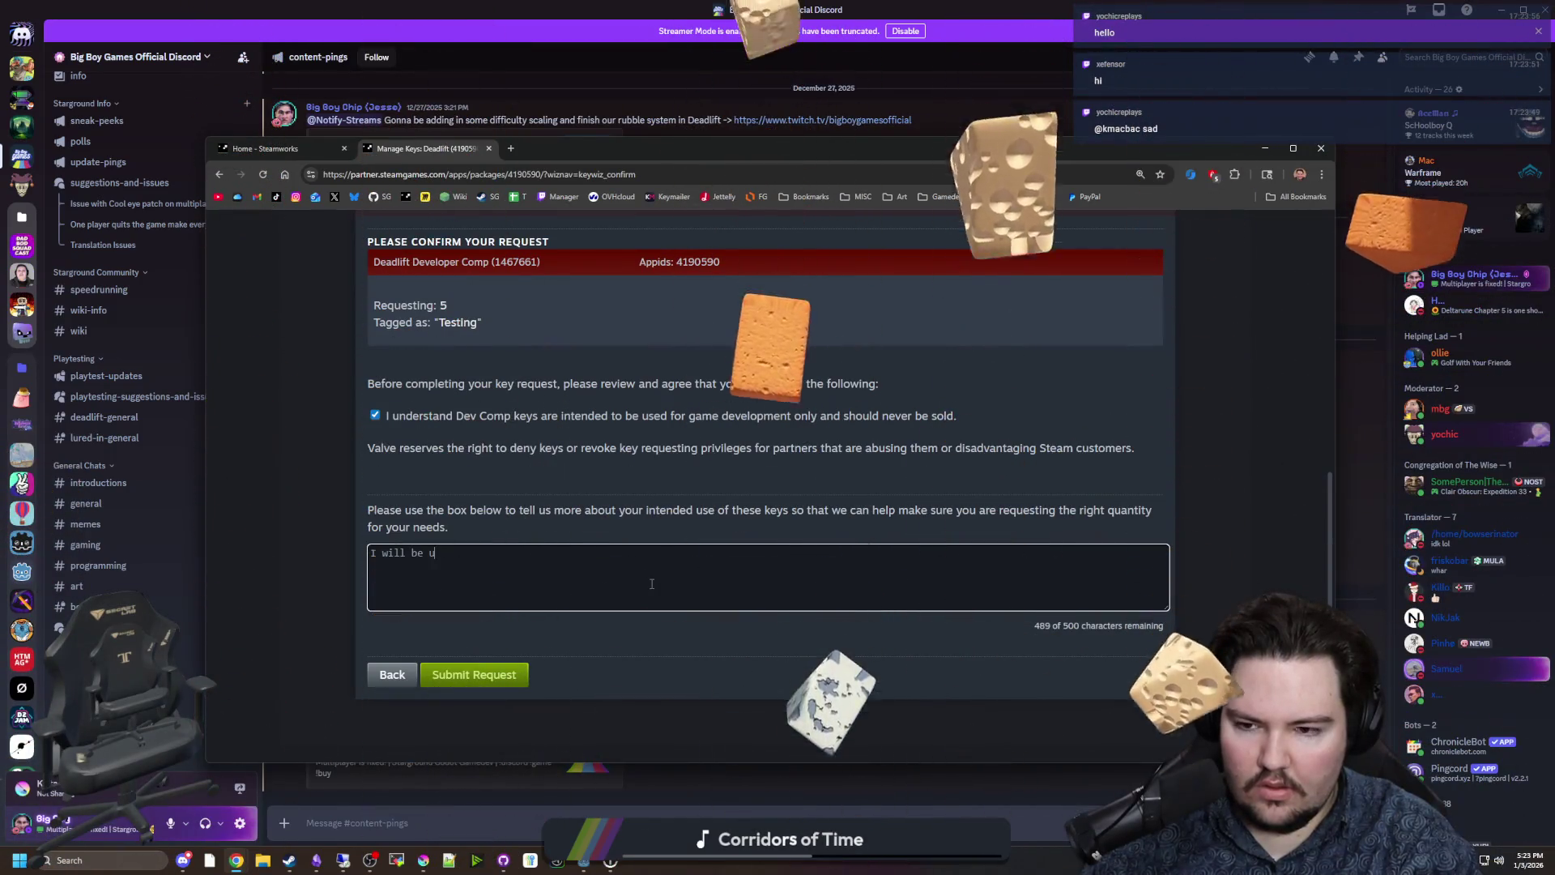
text(ill be distri)
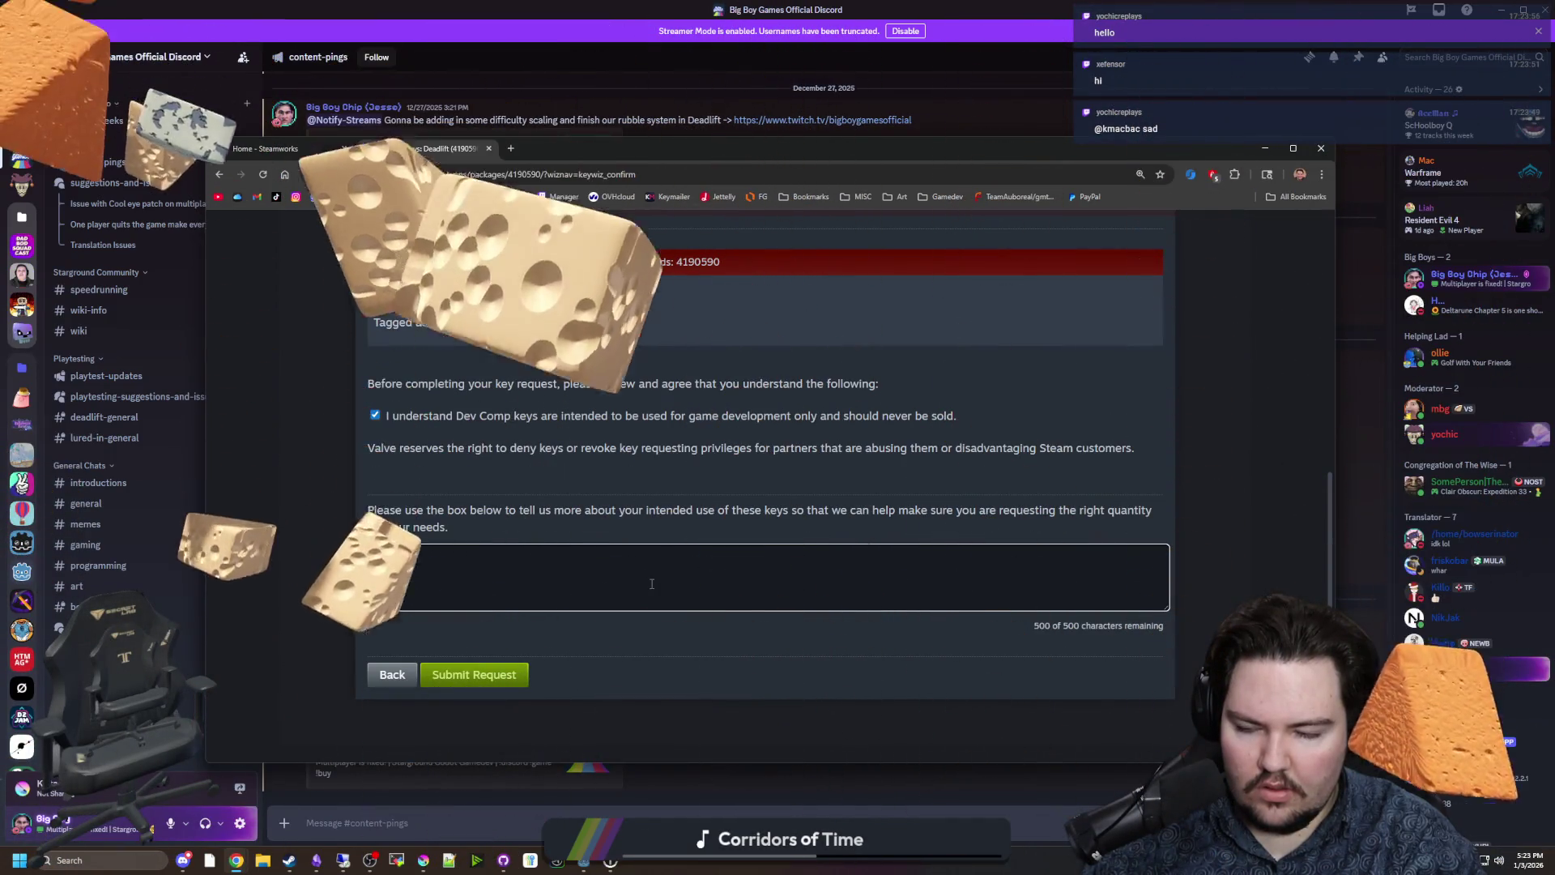
text(buti)
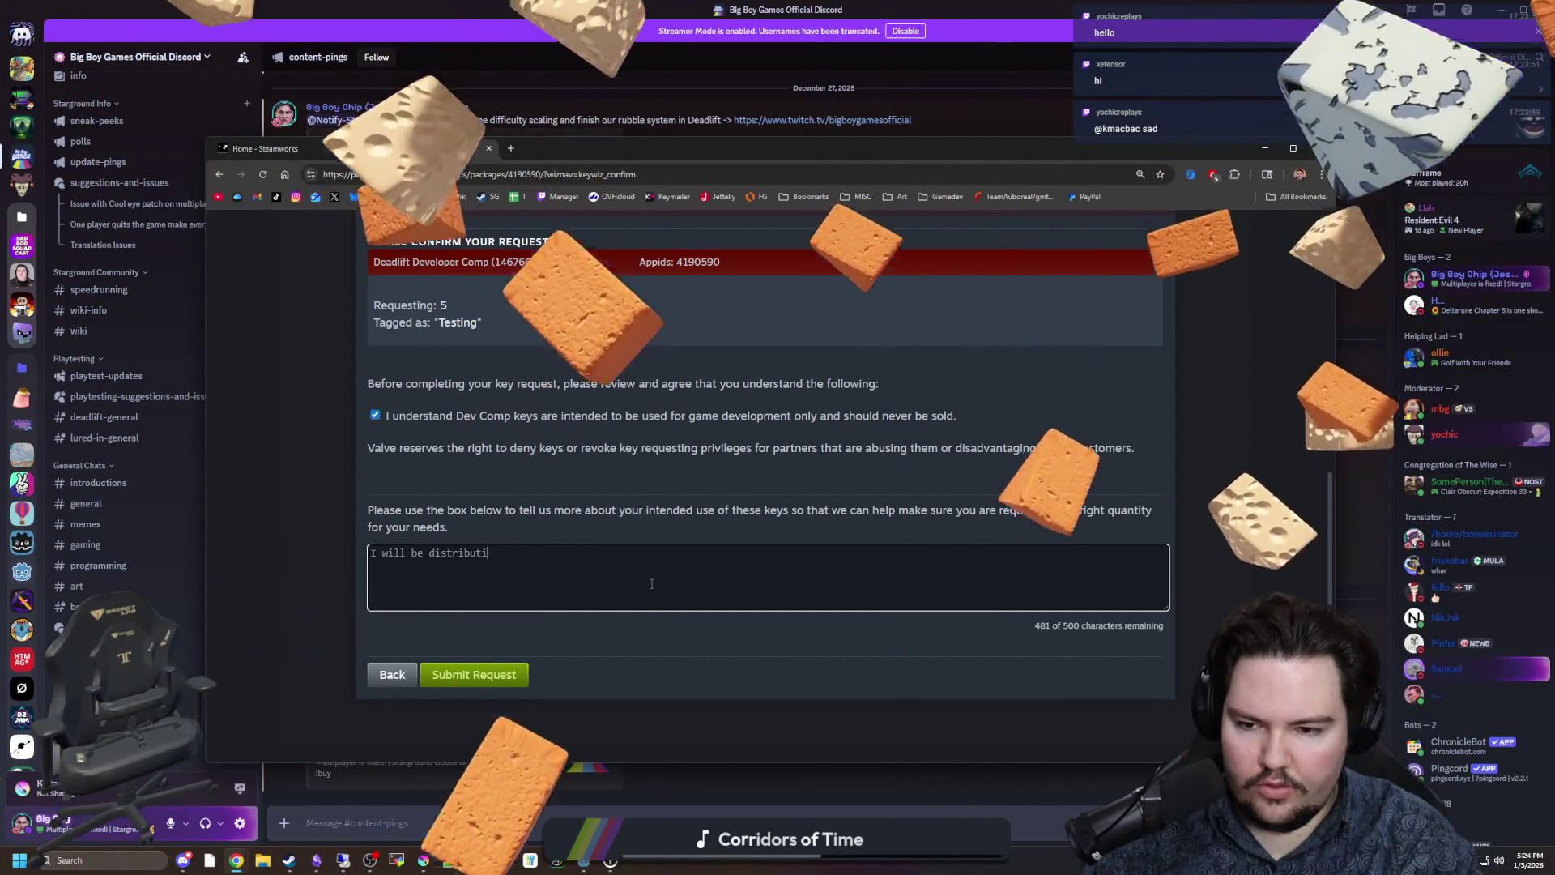
text(ng developer key)
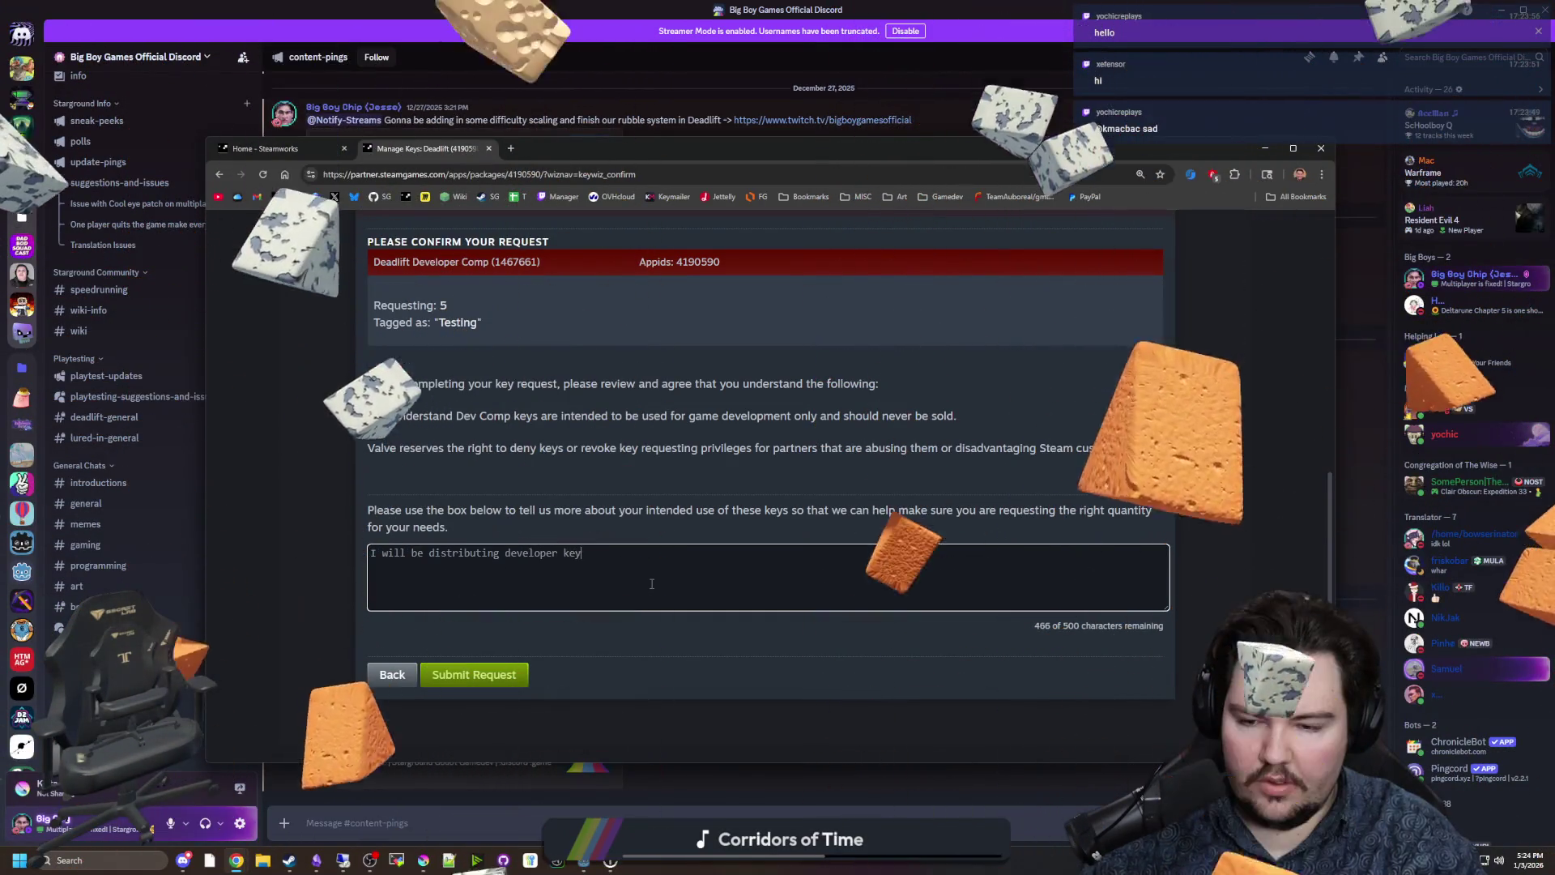
text(s to )
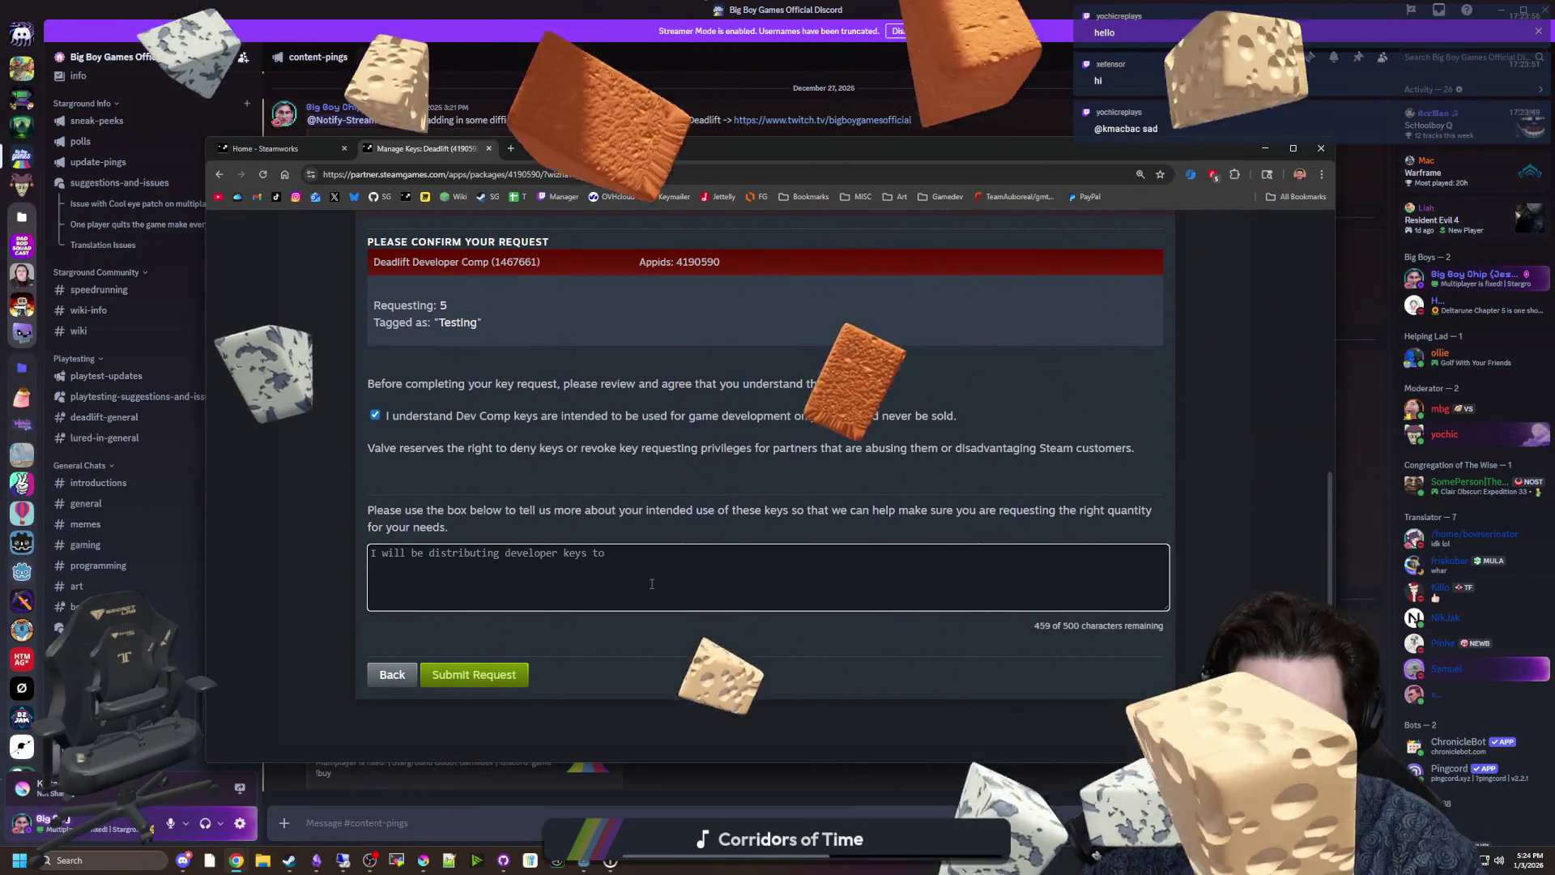
text(our internal dev )
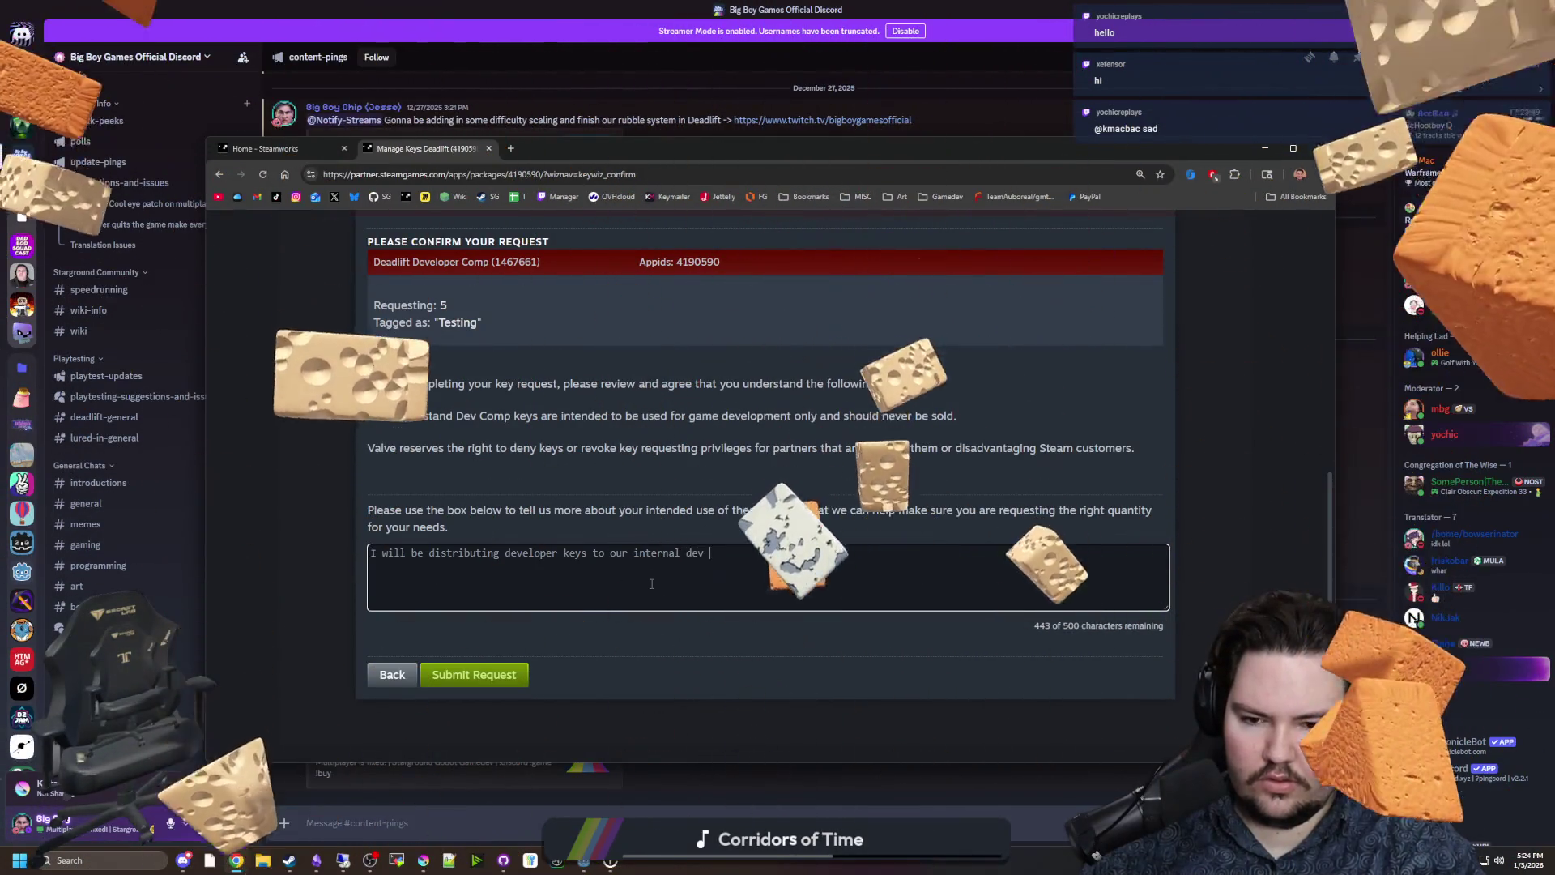
text(team for testing.)
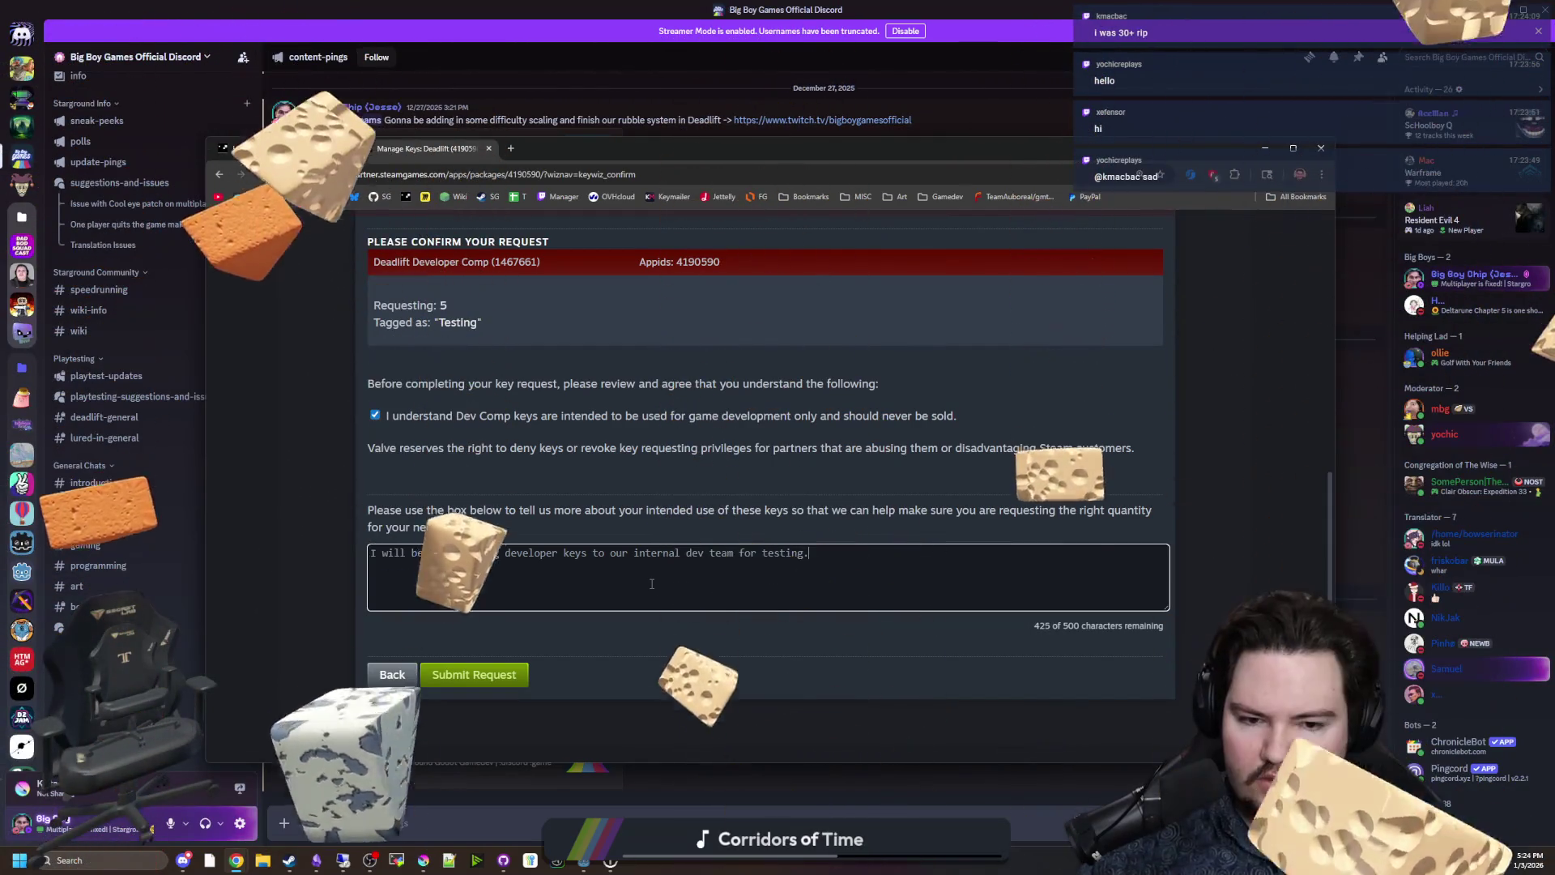
click(474, 676)
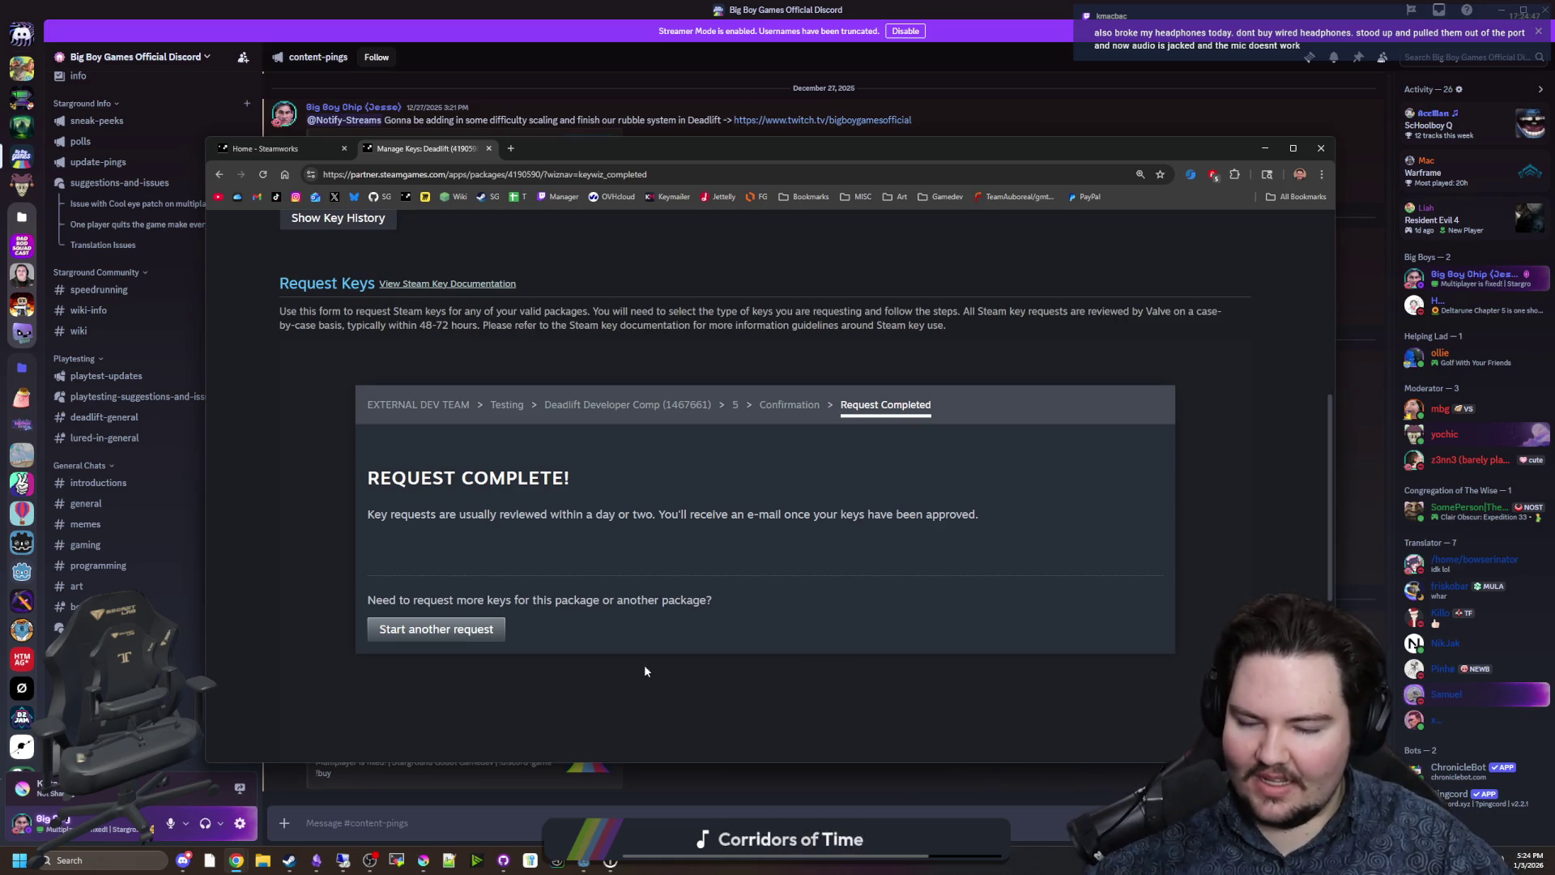
Scroll through Key Stats and the Request Complete panel to review the submitted request.
scroll(433, 503, down, 4)
scroll(433, 503, up, 8)
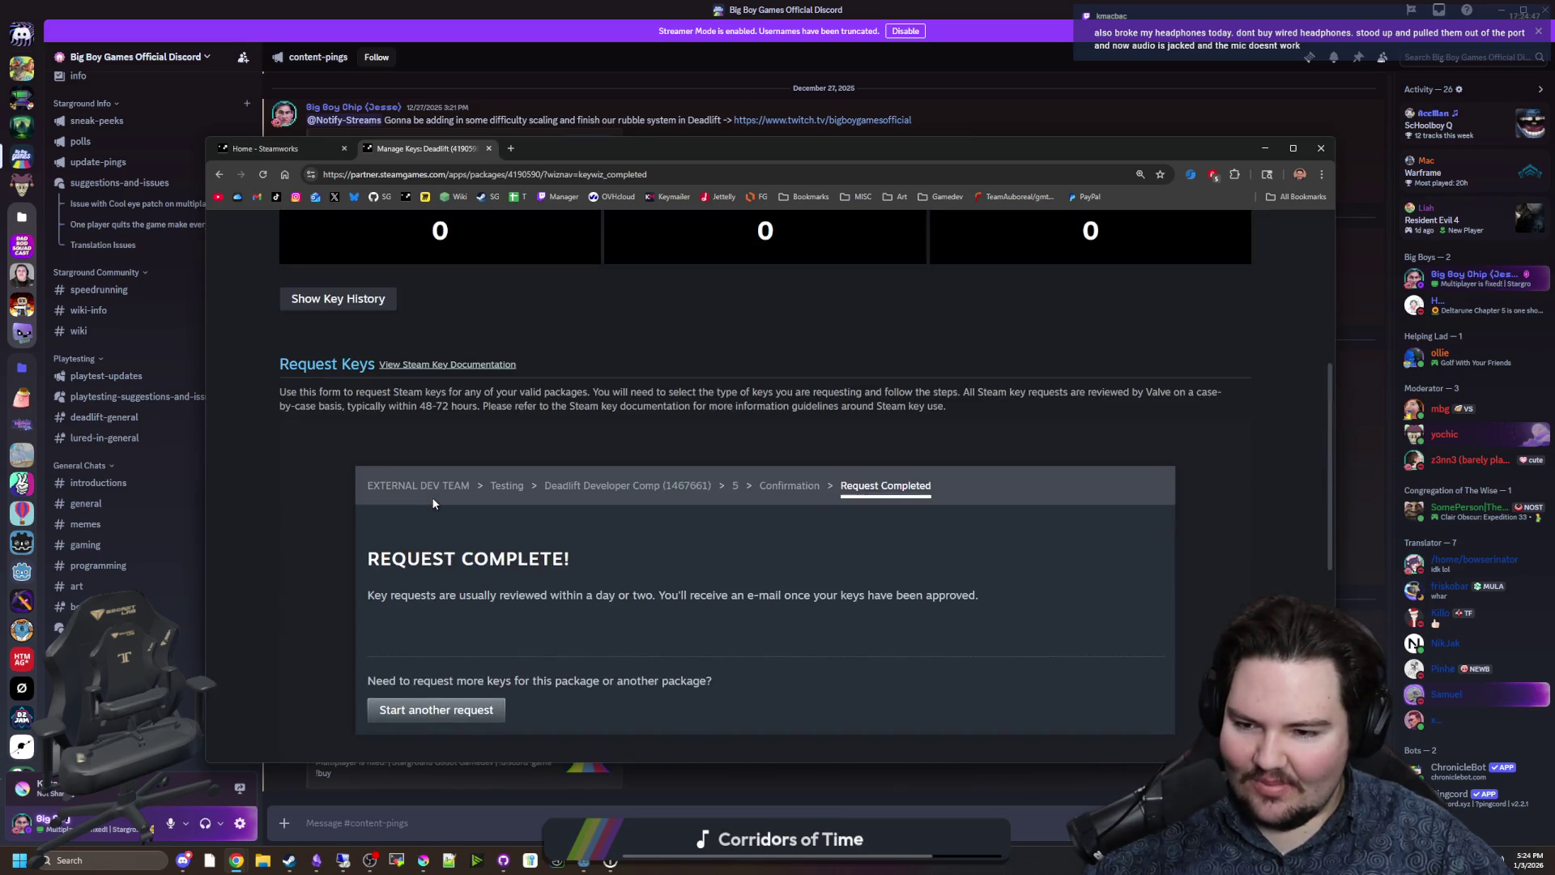
scroll(434, 503, up, 2)
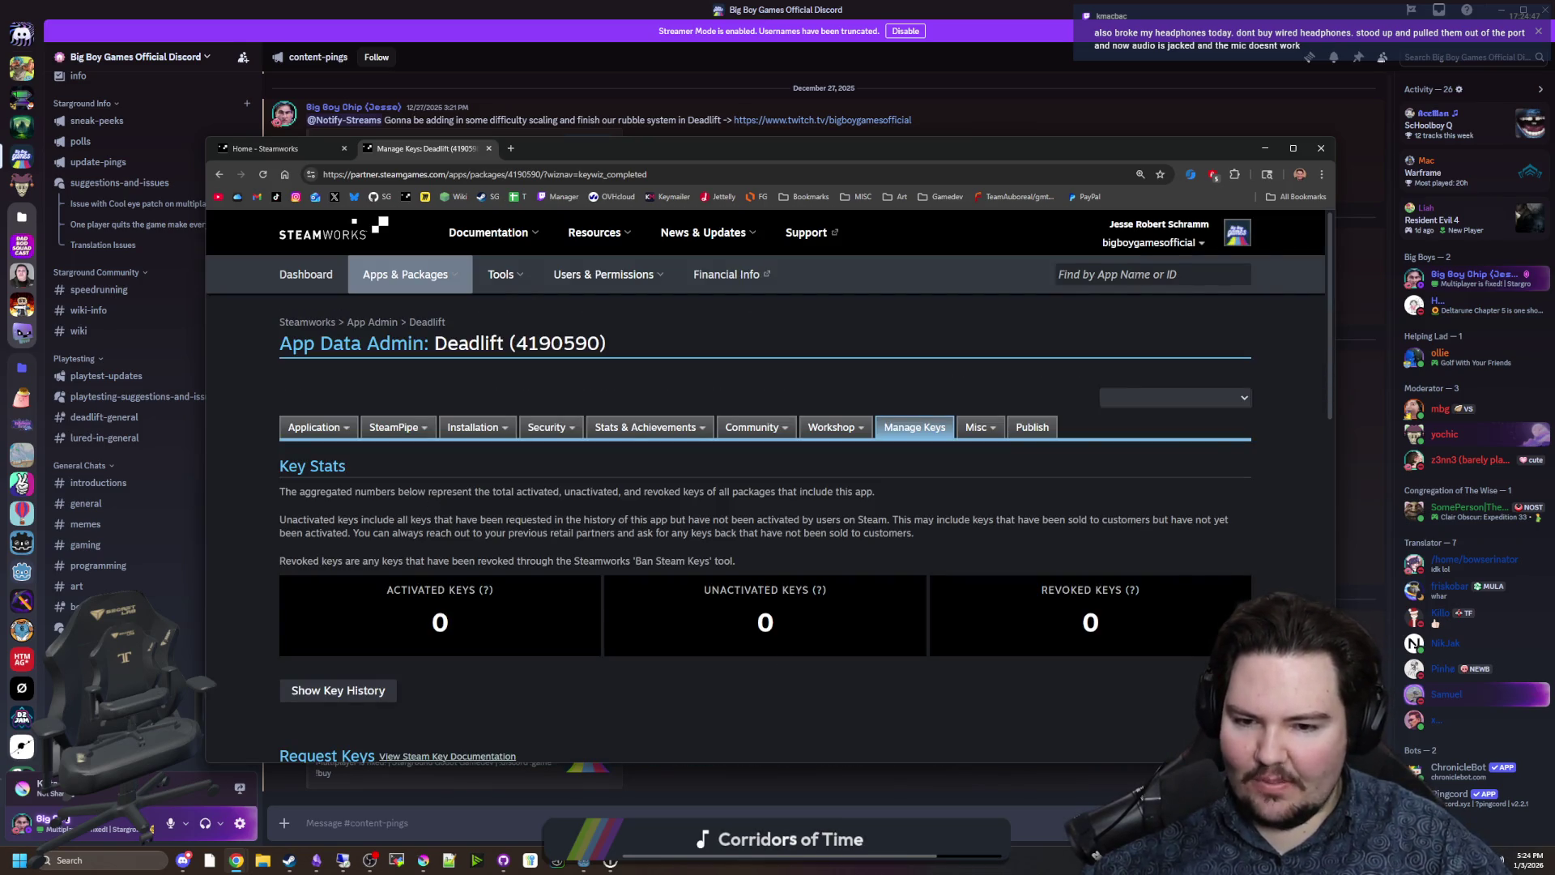
scroll(630, 559, down, 7)
scroll(630, 559, up, 2)
scroll(631, 559, down, 1)
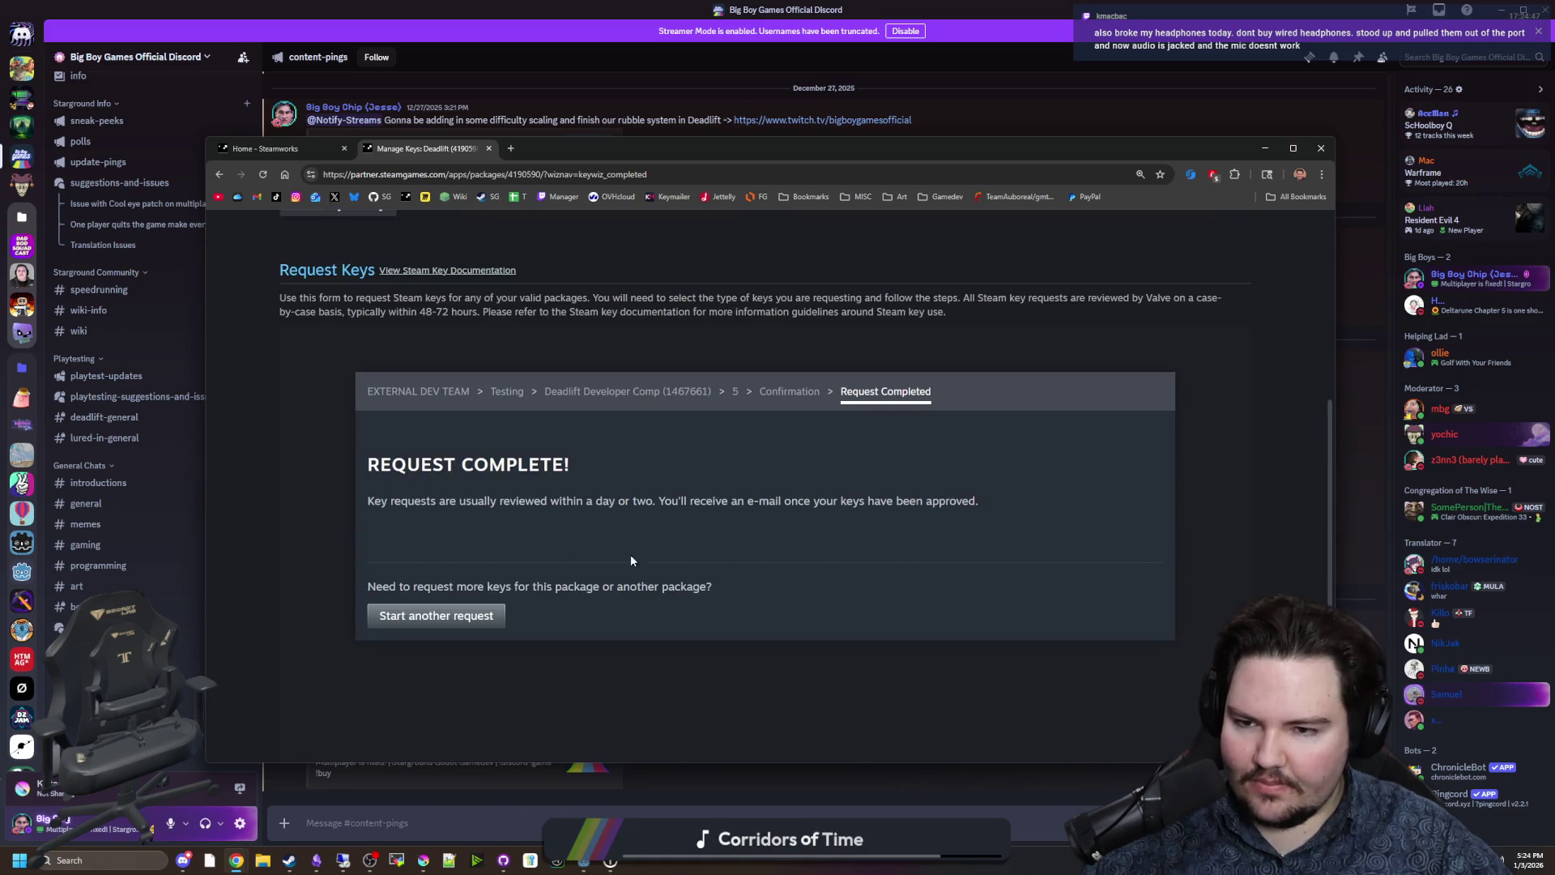
Start another key request from below the Request Complete message.
scroll(631, 561, down, 1)
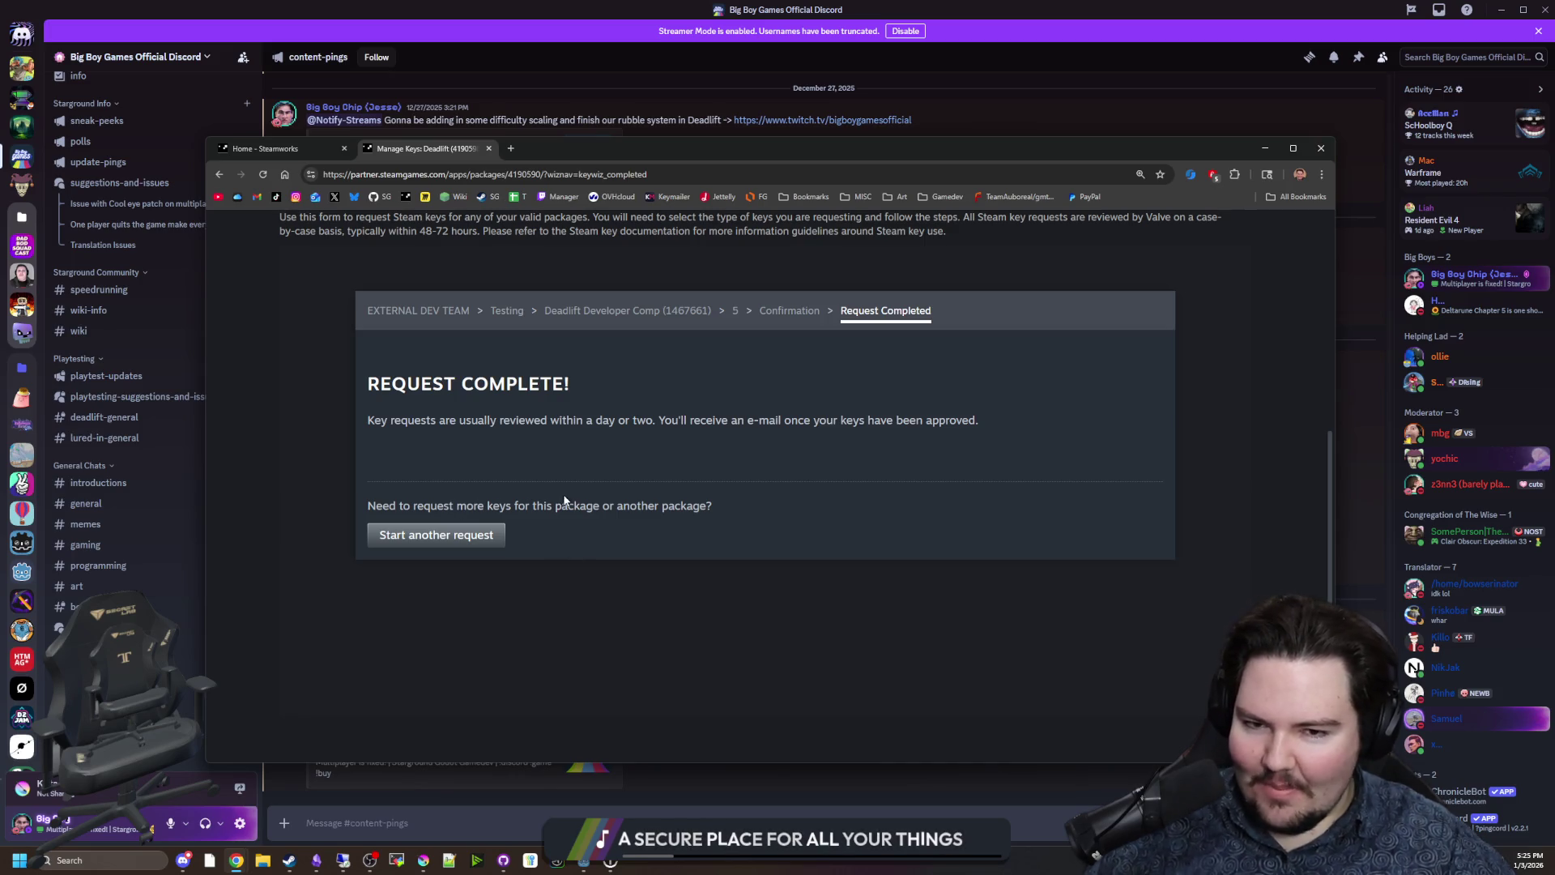
scroll(488, 522, up, 5)
scroll(488, 523, down, 4)
scroll(410, 511, up, 1)
scroll(410, 510, down, 2)
click(443, 536)
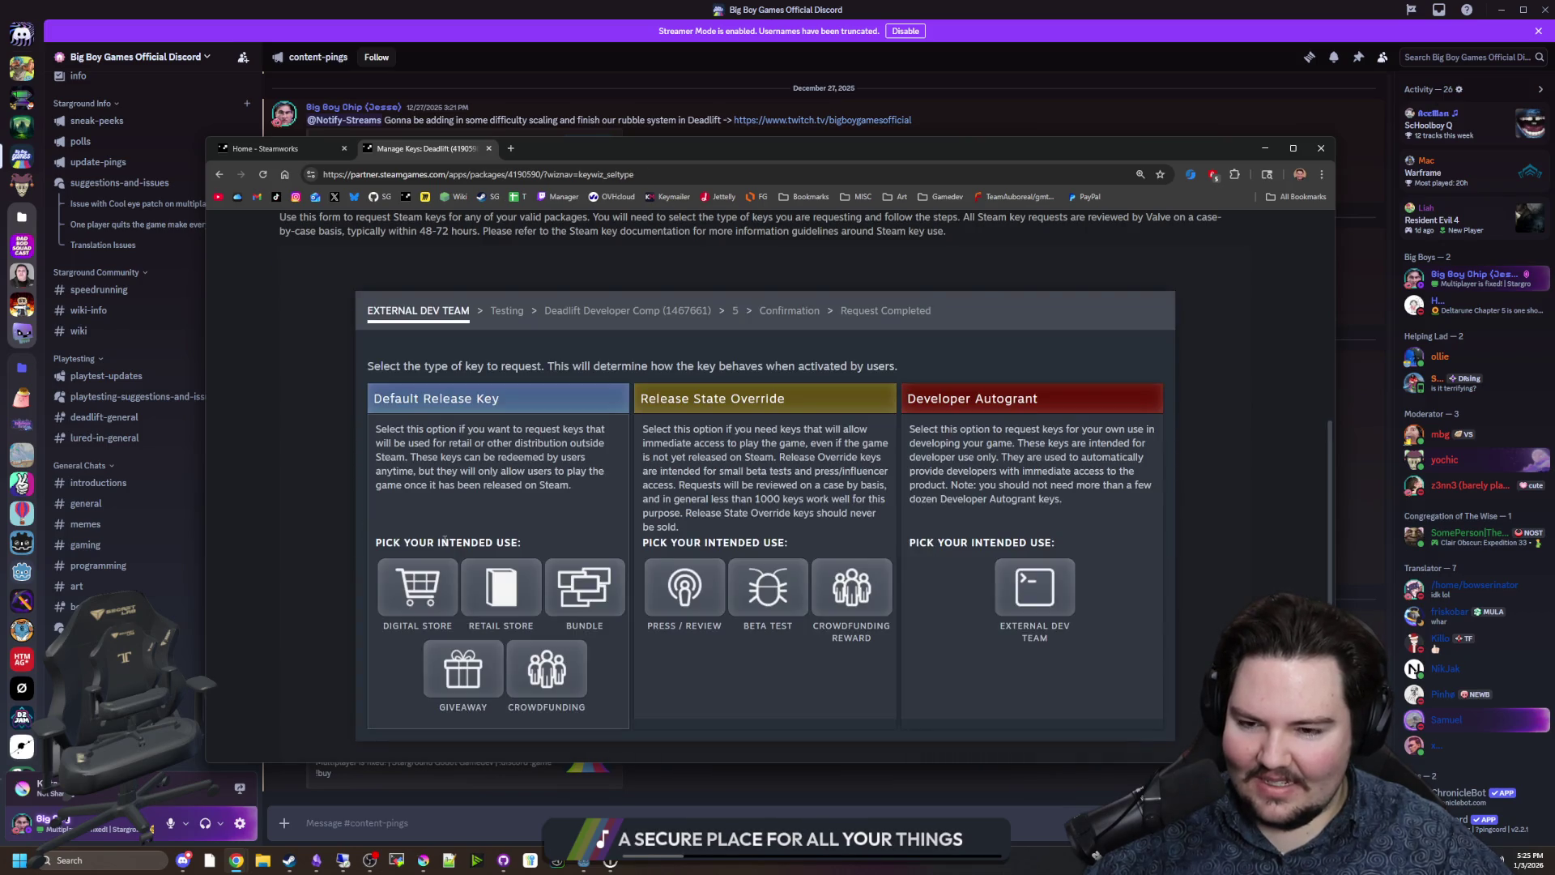
Scroll to the Default Release, Release State Override and Developer Autogrant key-type cards.
scroll(444, 541, down, 1)
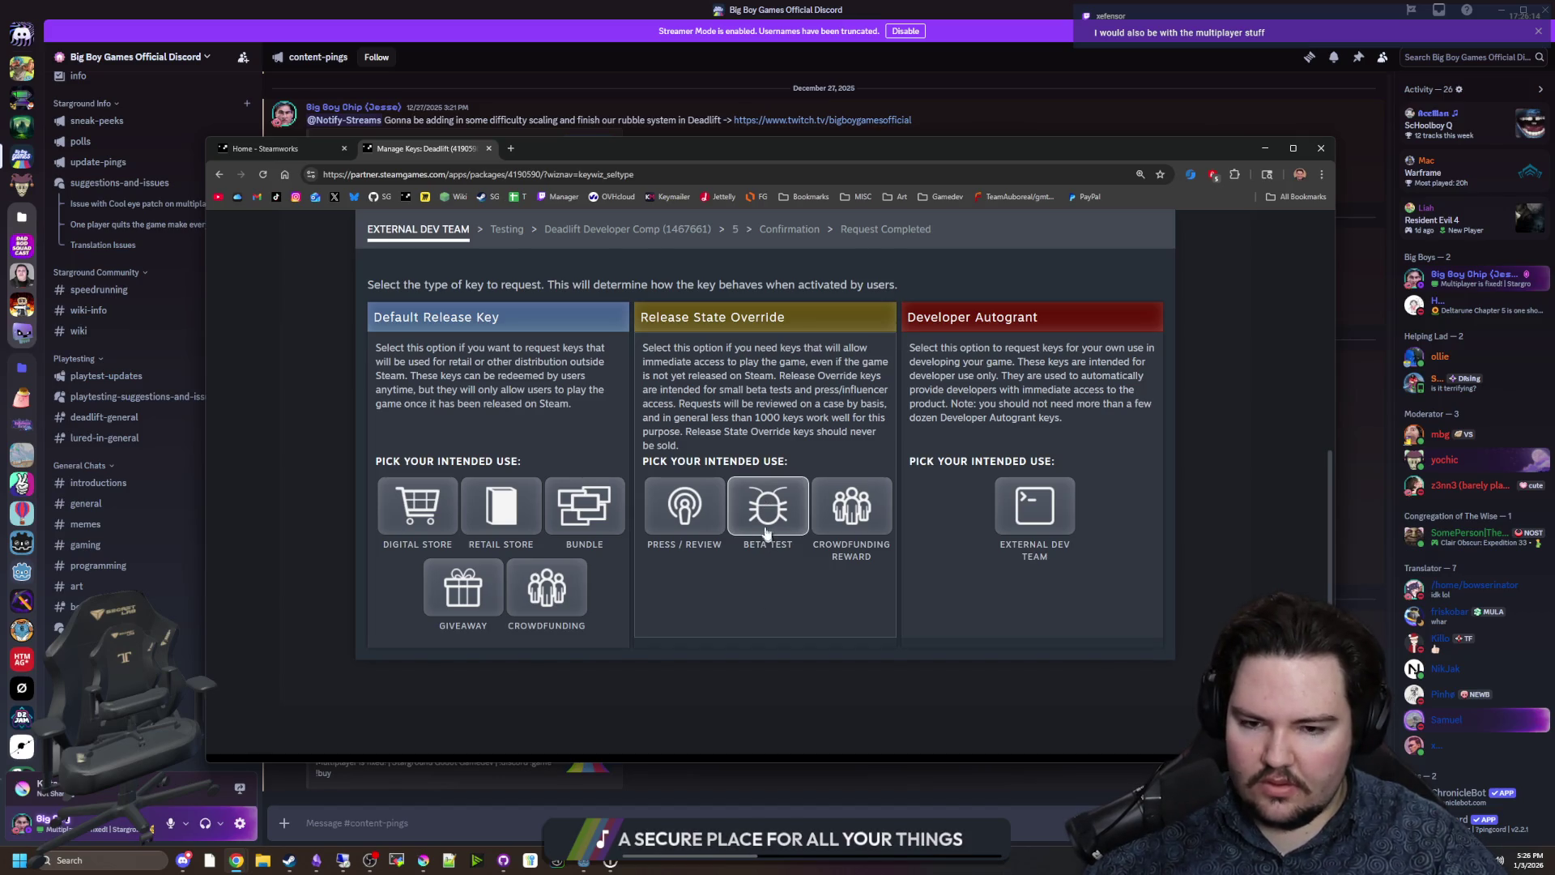
Choose the Beta Test key type tagged Playtest and continue to package selection.
click(765, 513)
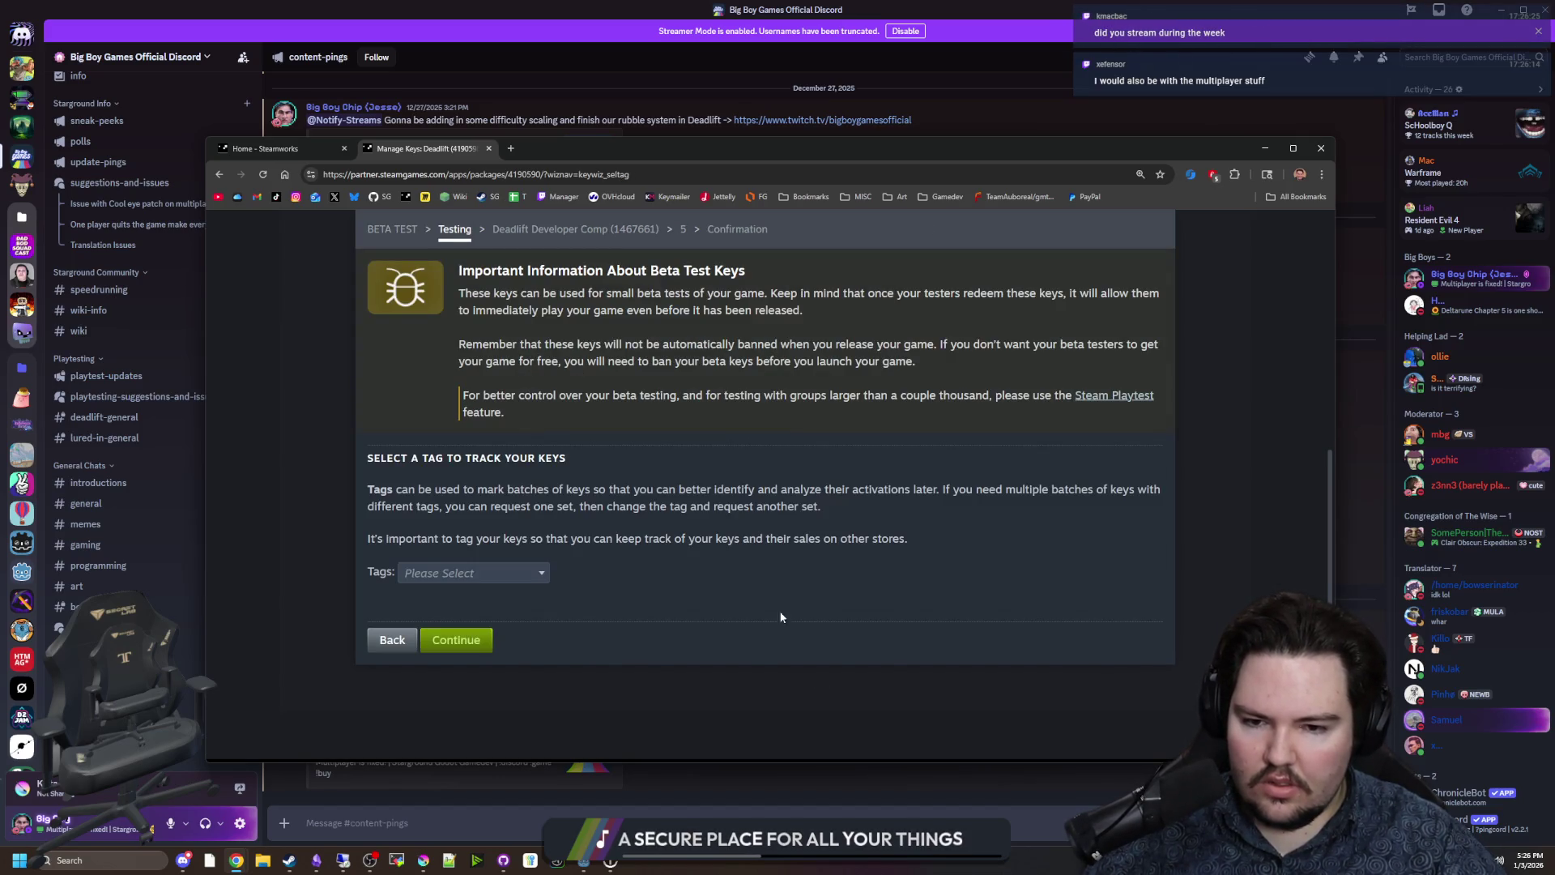
click(486, 572)
text(playte)
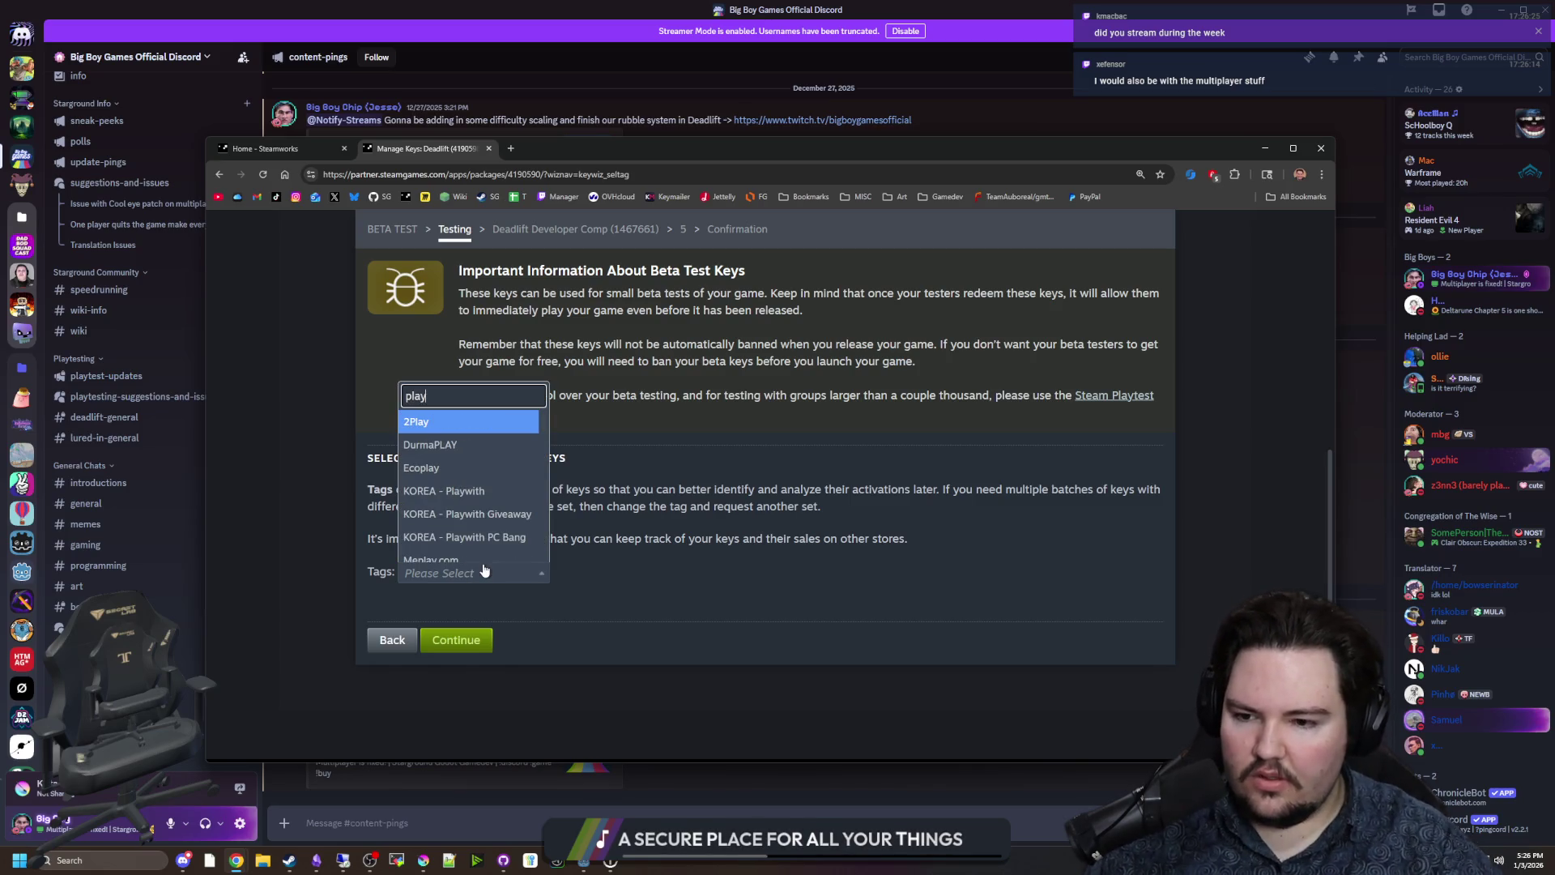
click(451, 550)
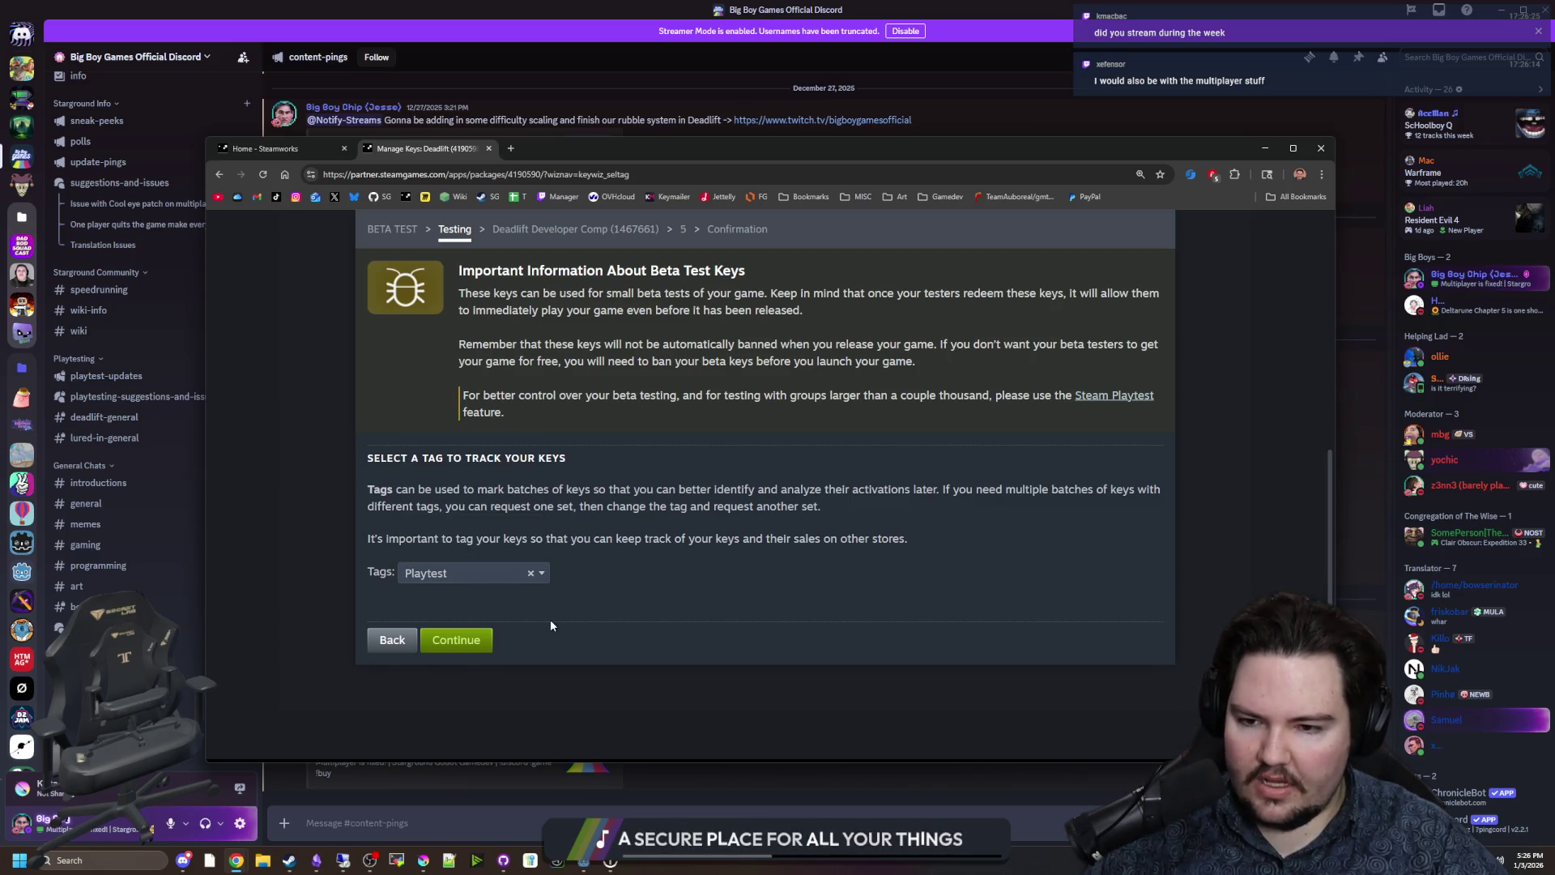
click(456, 640)
Use the Deadlift for Beta Testing package, request 50 keys, and reach Confirmation.
scroll(494, 599, down, 1)
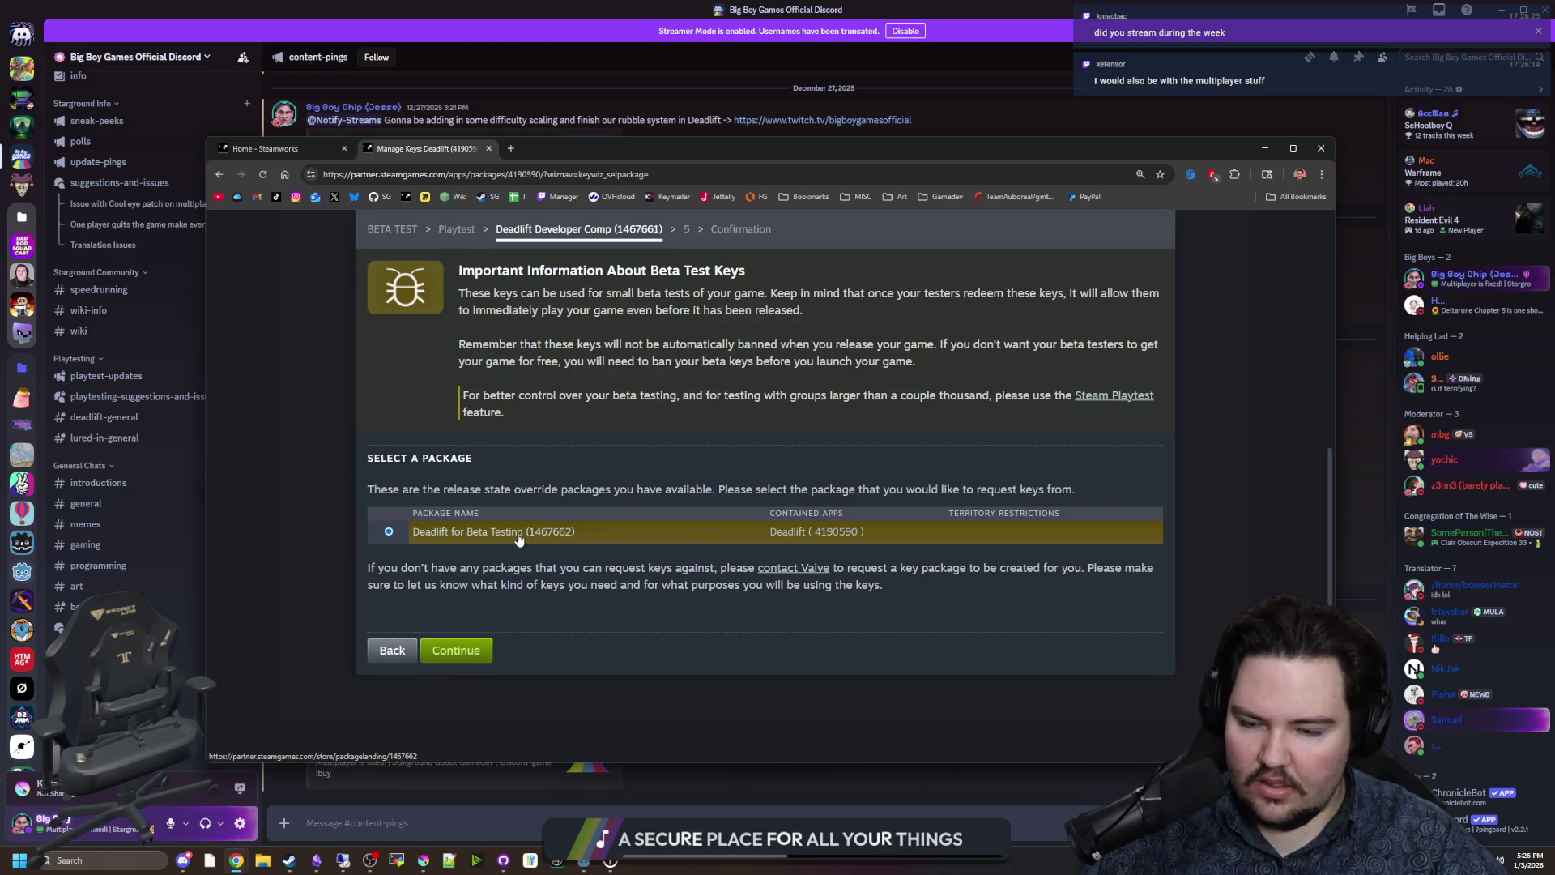
click(458, 651)
click(455, 632)
text(50)
click(450, 708)
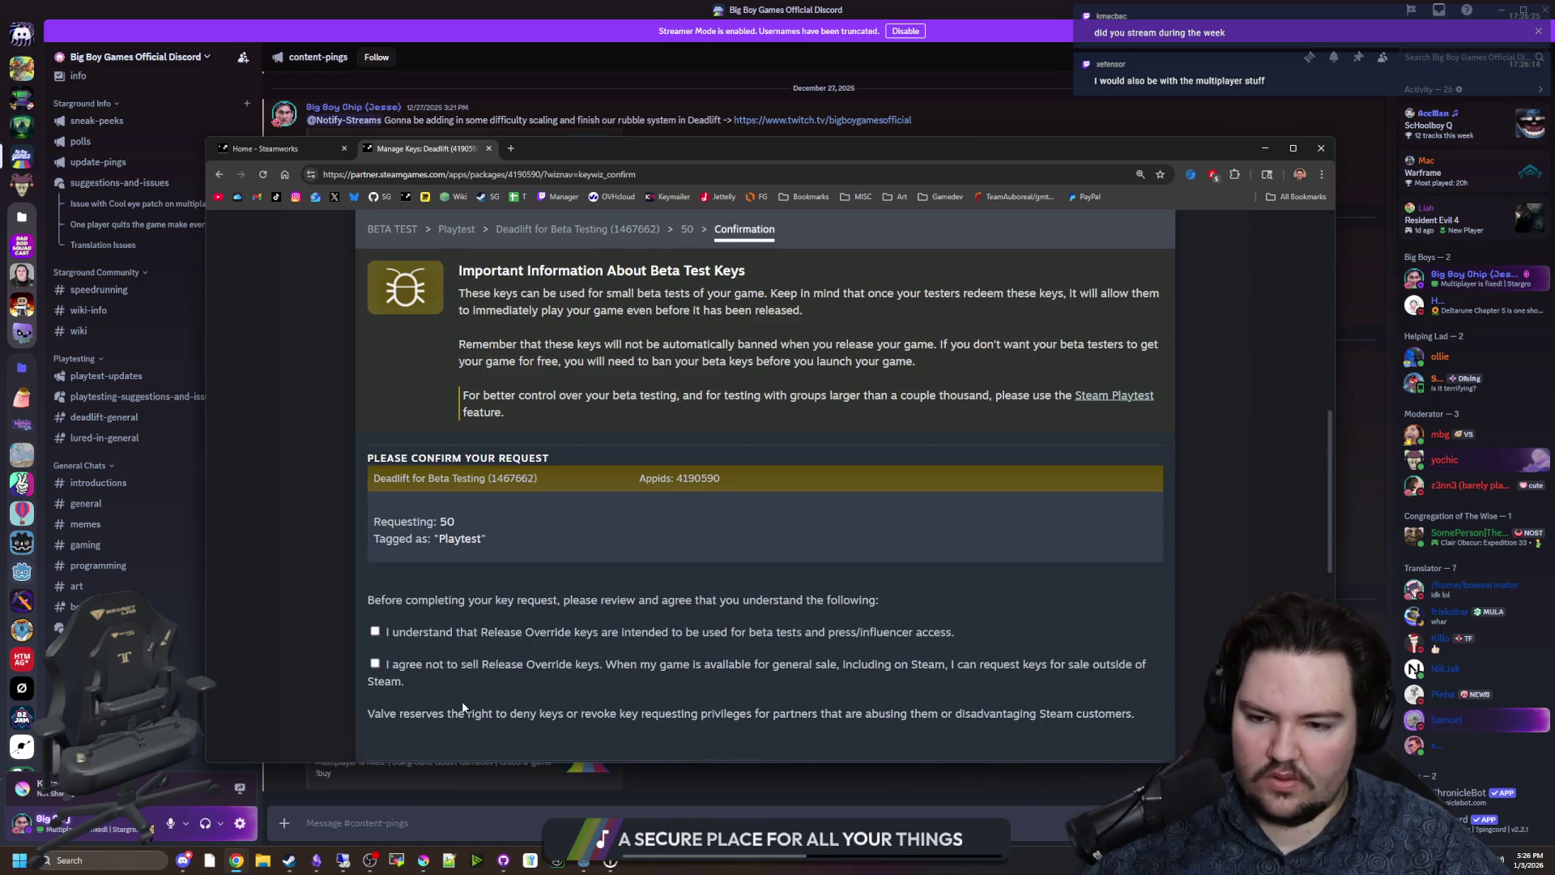
Accept the Release Override agreement that the keys are for beta tests.
scroll(371, 575, down, 1)
click(376, 551)
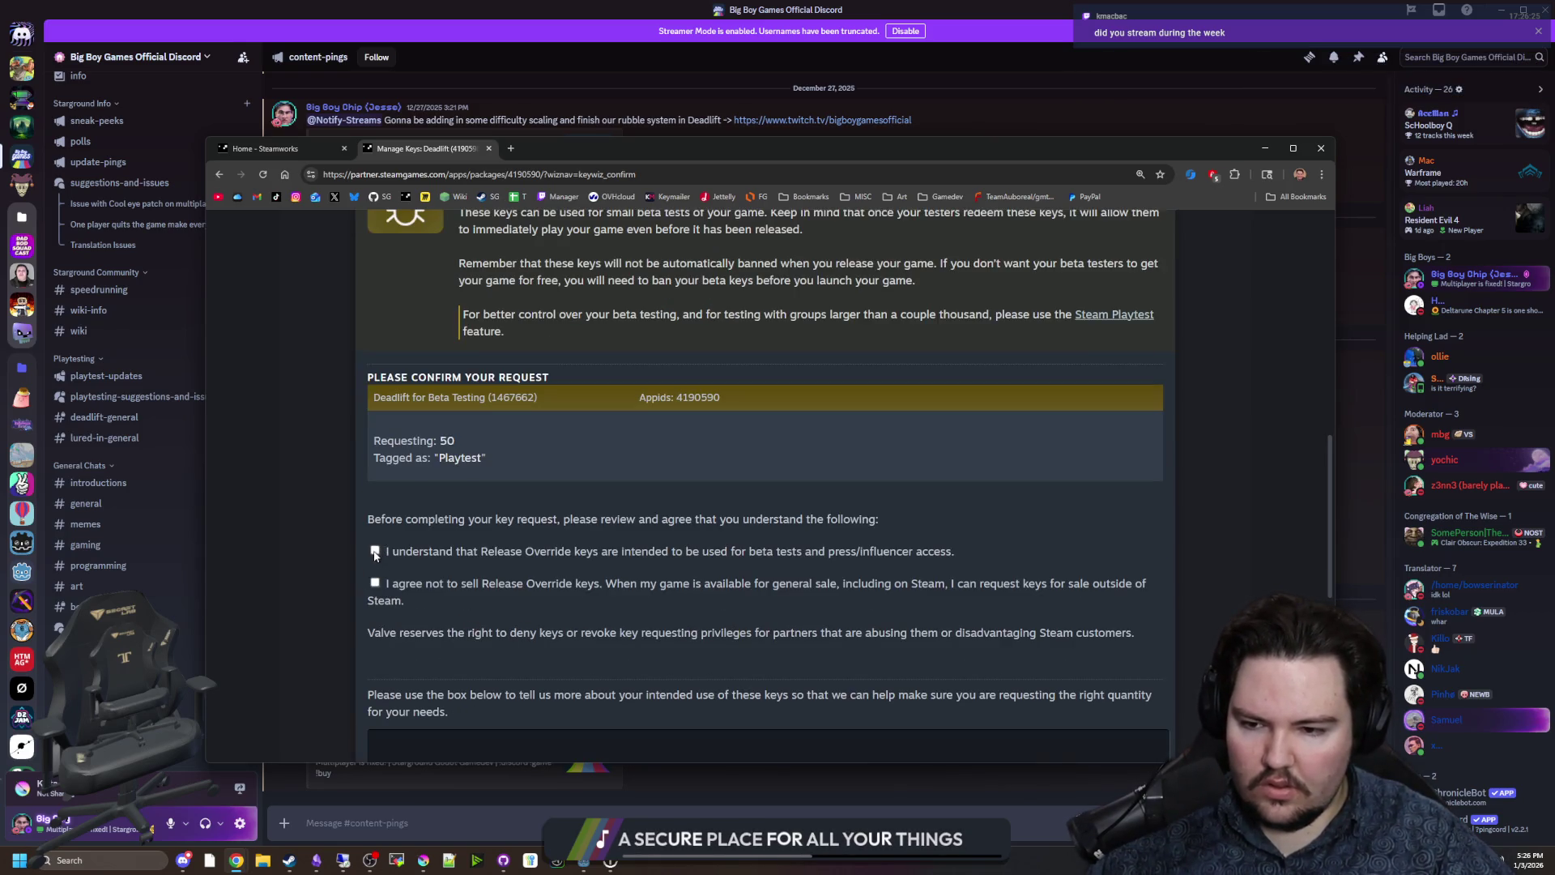
scroll(331, 590, down, 2)
Note that the keys will be used to run playtests for our game, then submit the request.
click(459, 631)
text(I will be distributing these )
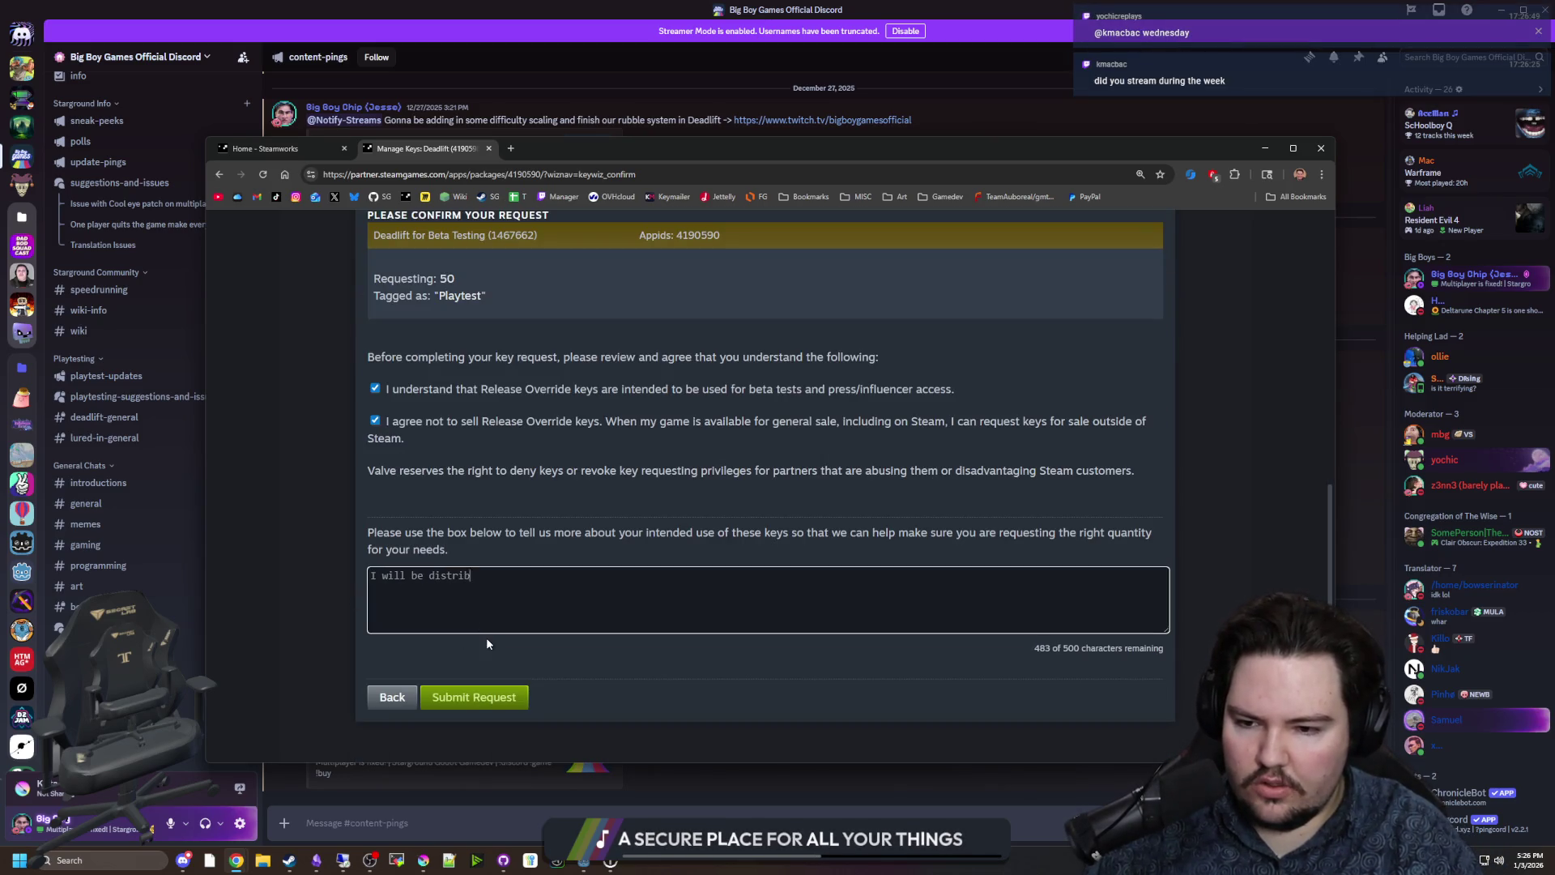
text(keys )
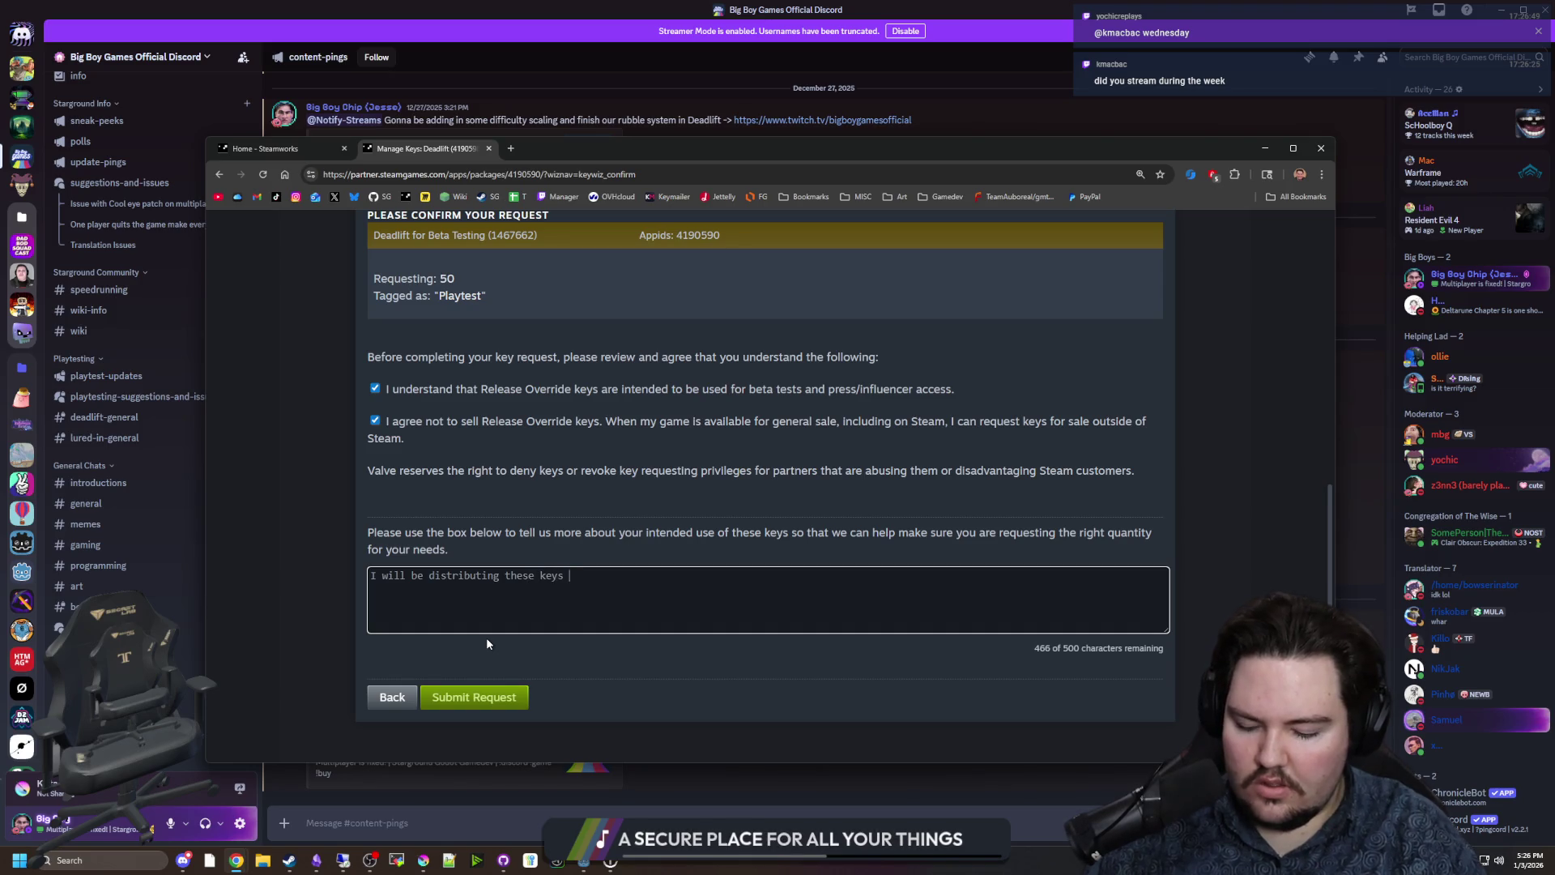
text(in order to )
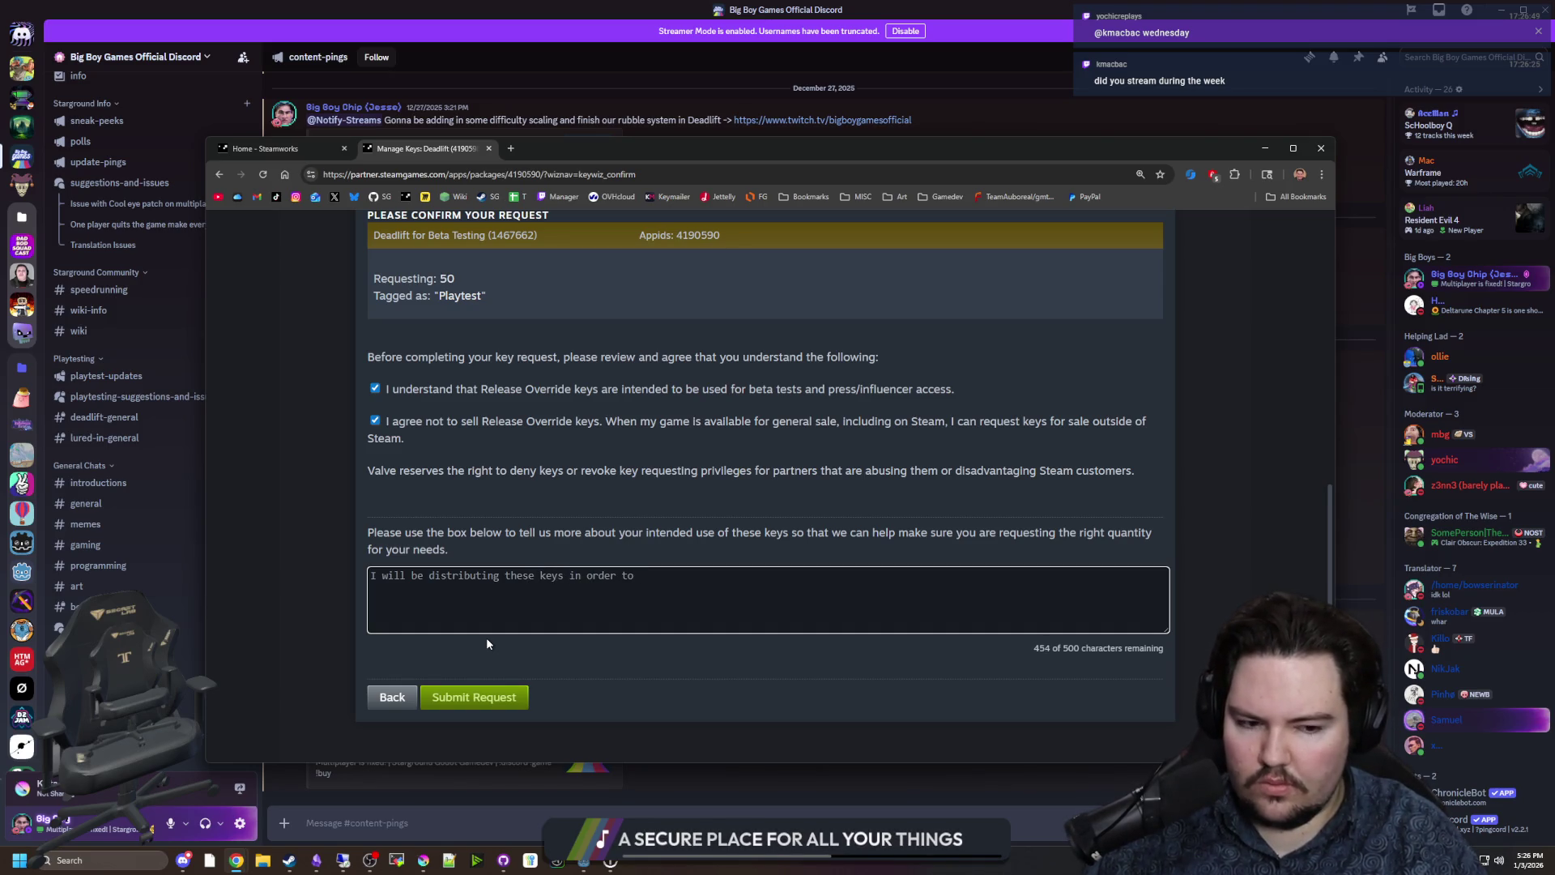
text(run playtests for our game.)
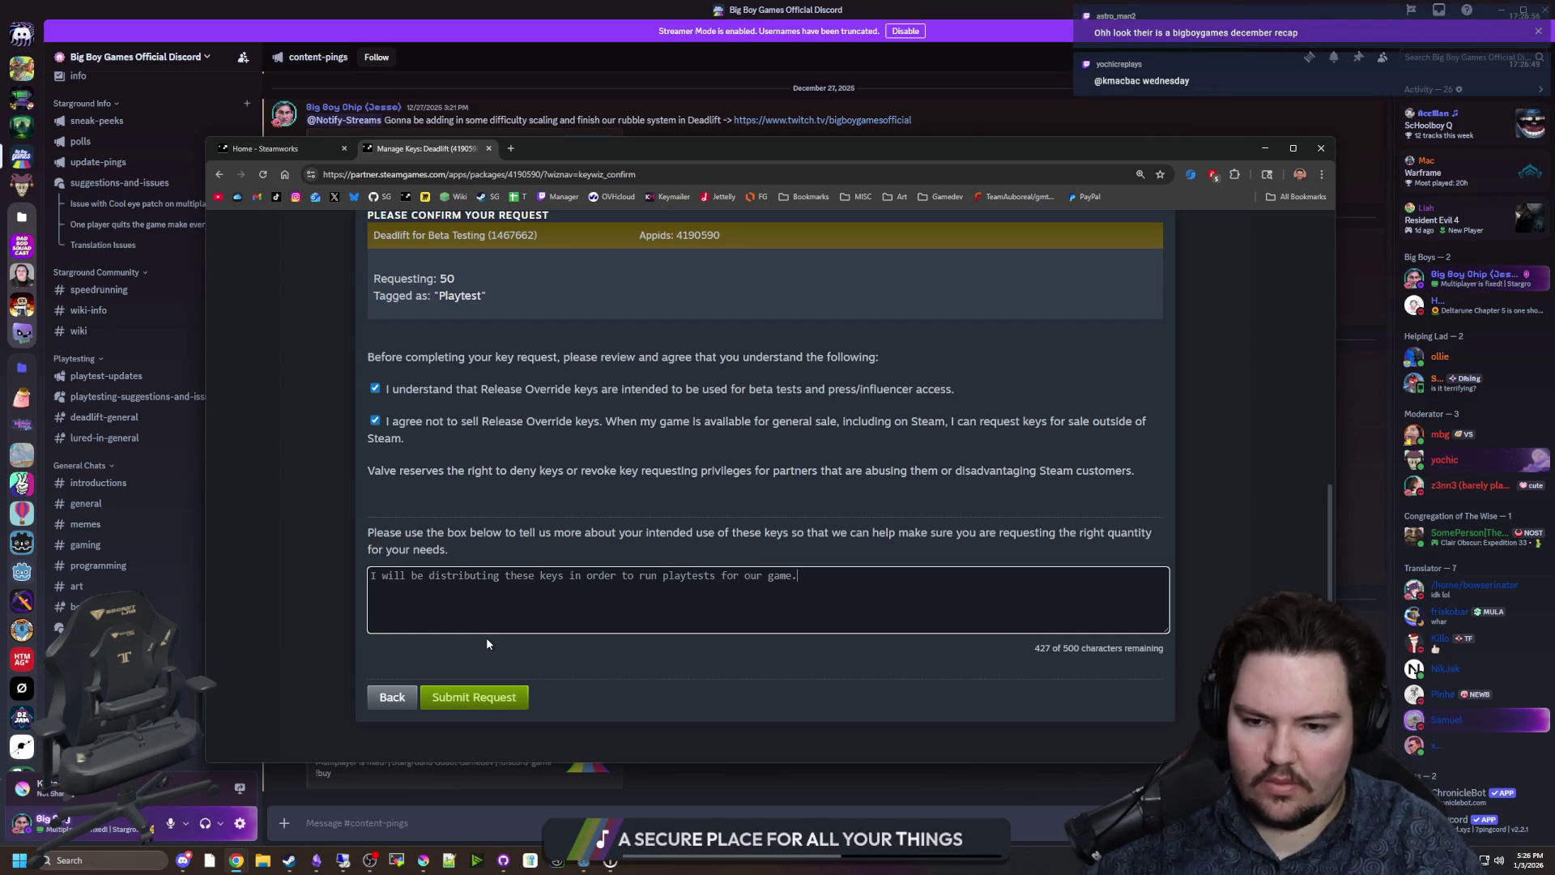
click(279, 620)
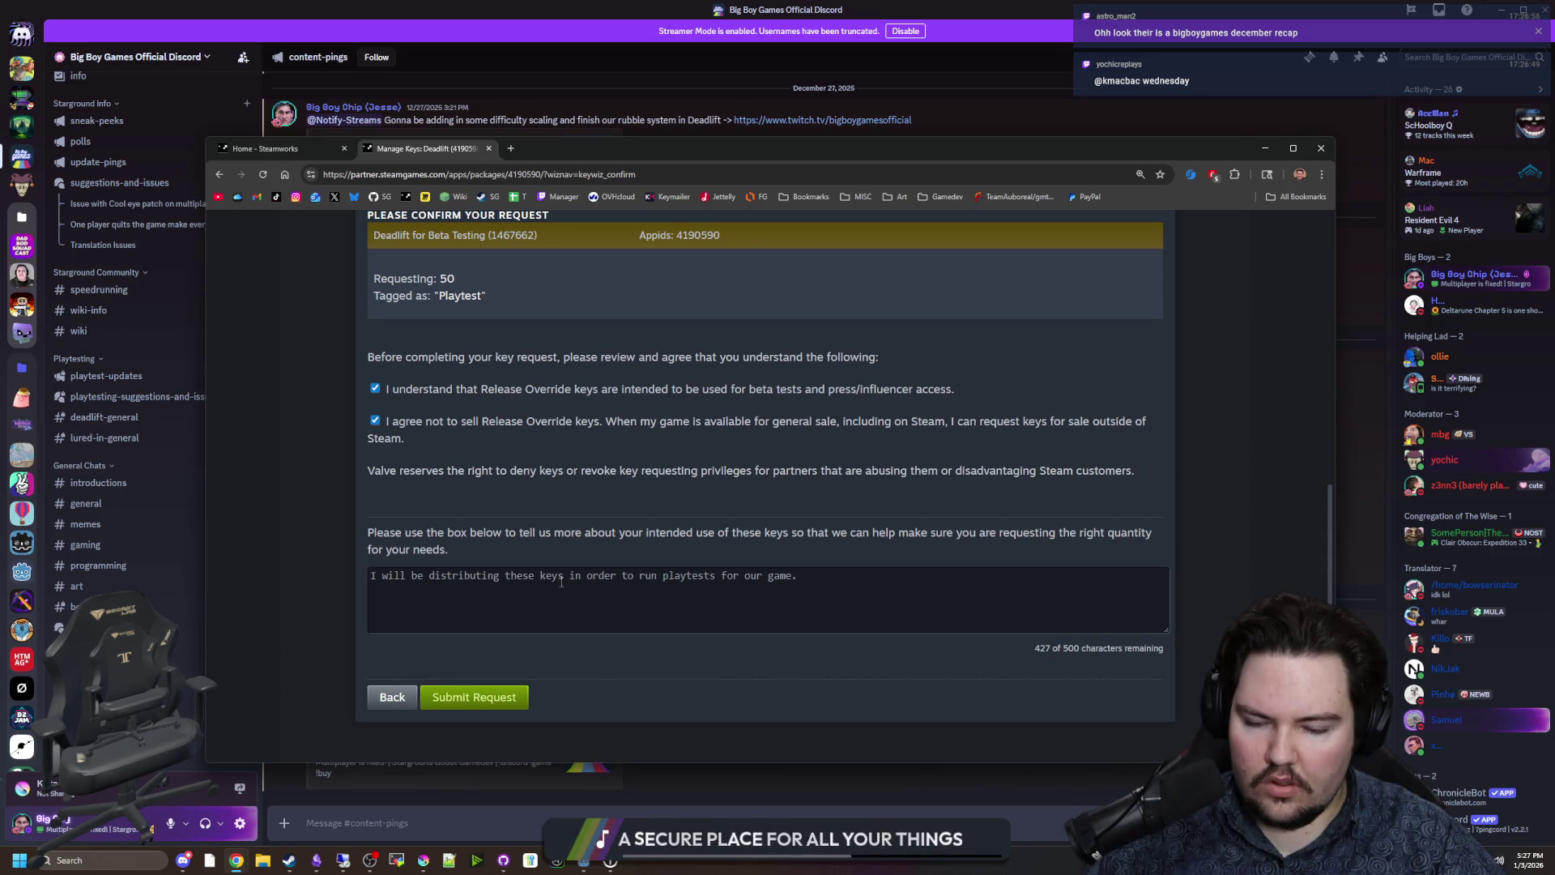
click(490, 704)
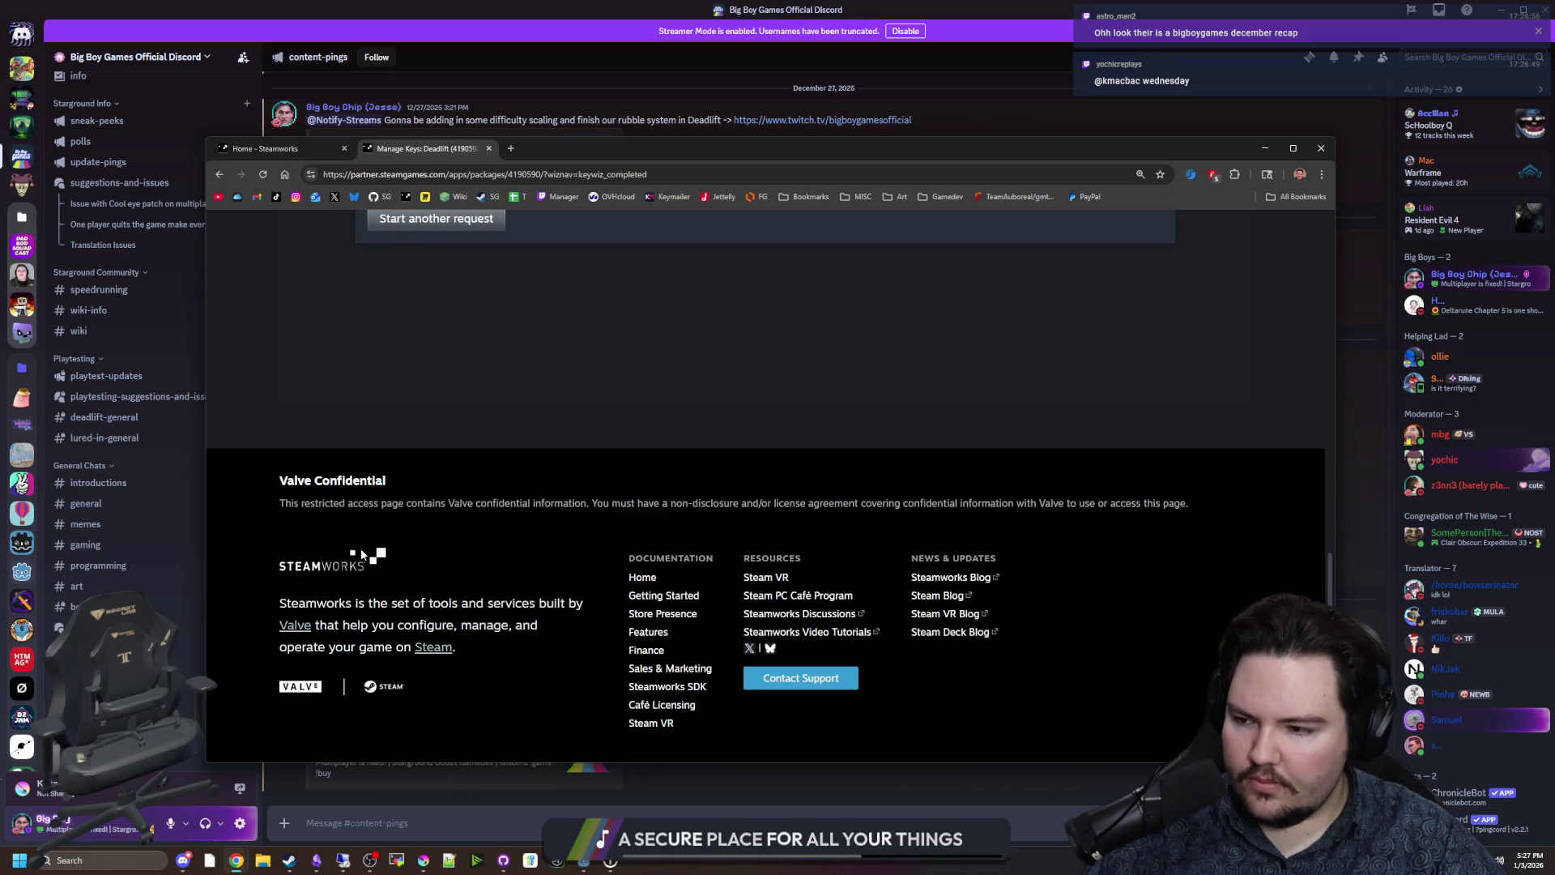
Review the submitted Deadlift request and return to the Steamworks dashboard.
scroll(357, 476, up, 10)
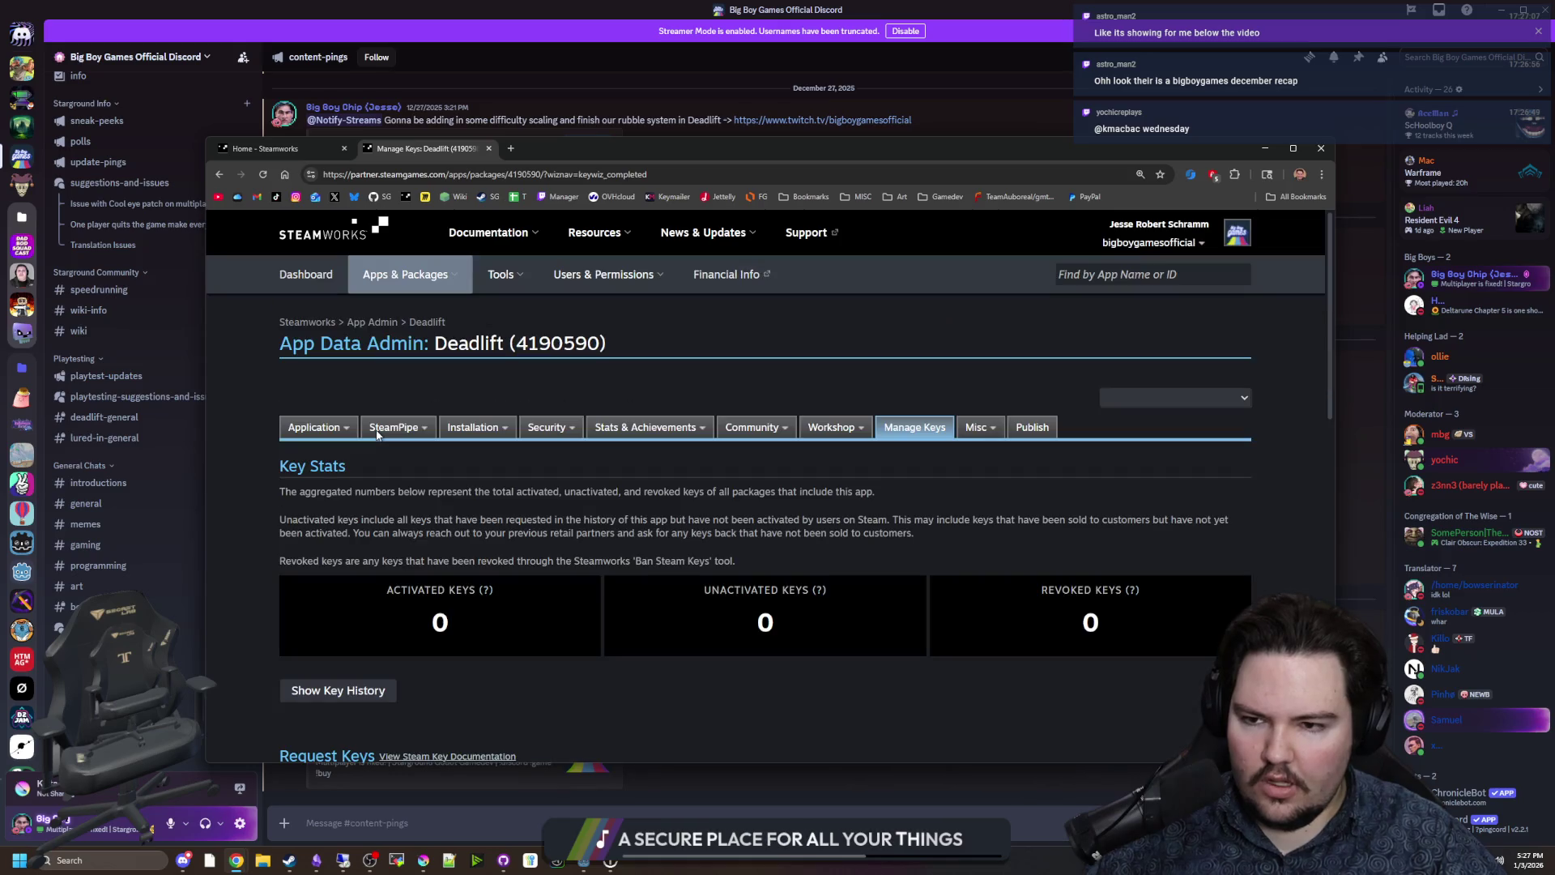
scroll(377, 435, down, 2)
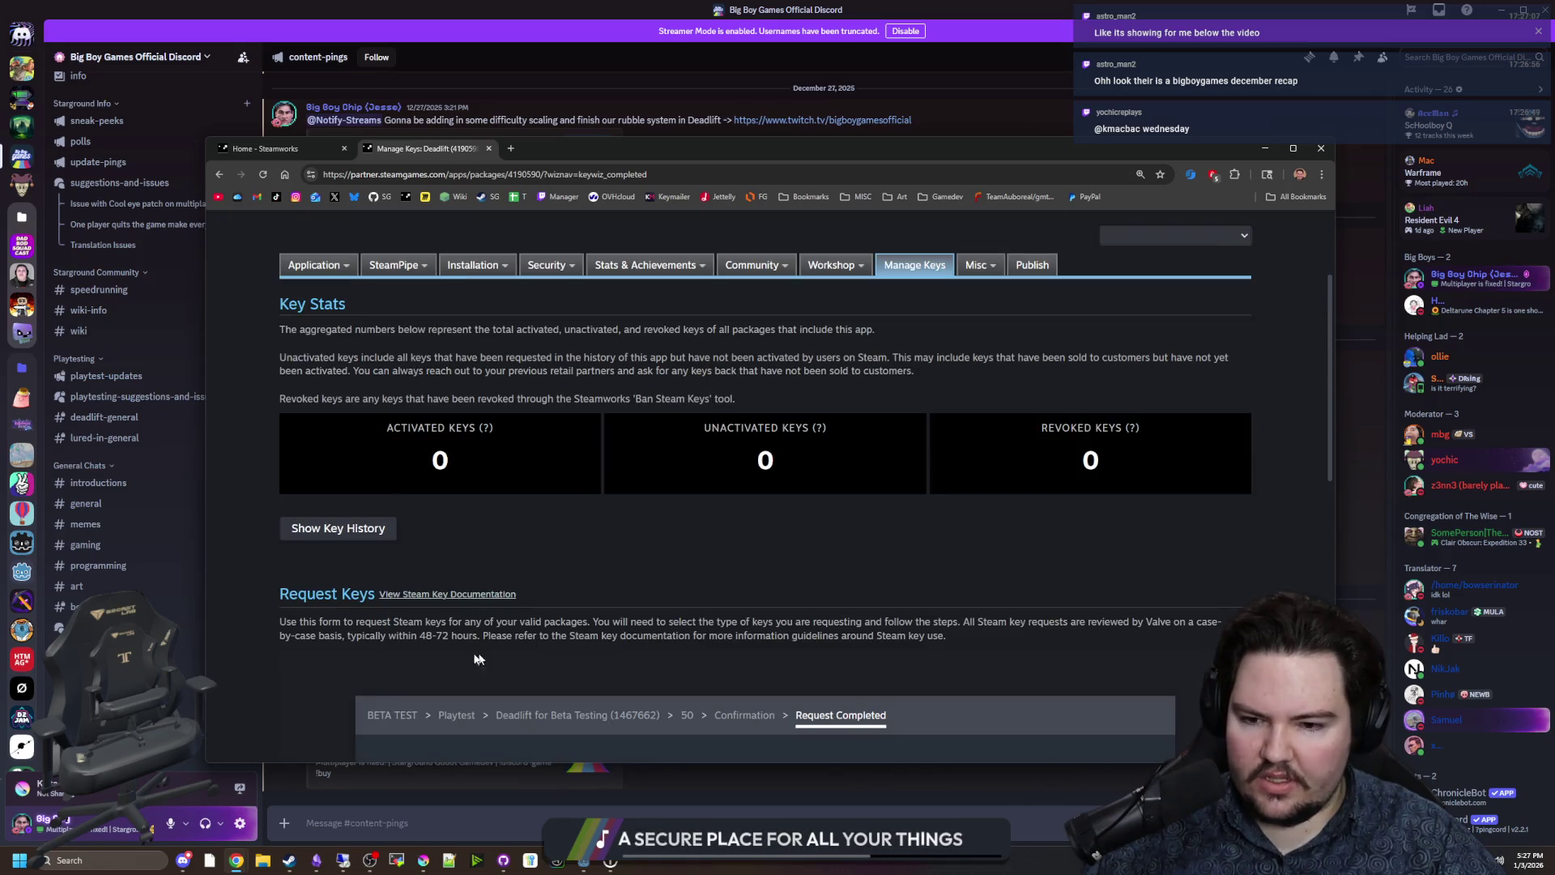
scroll(420, 619, up, 2)
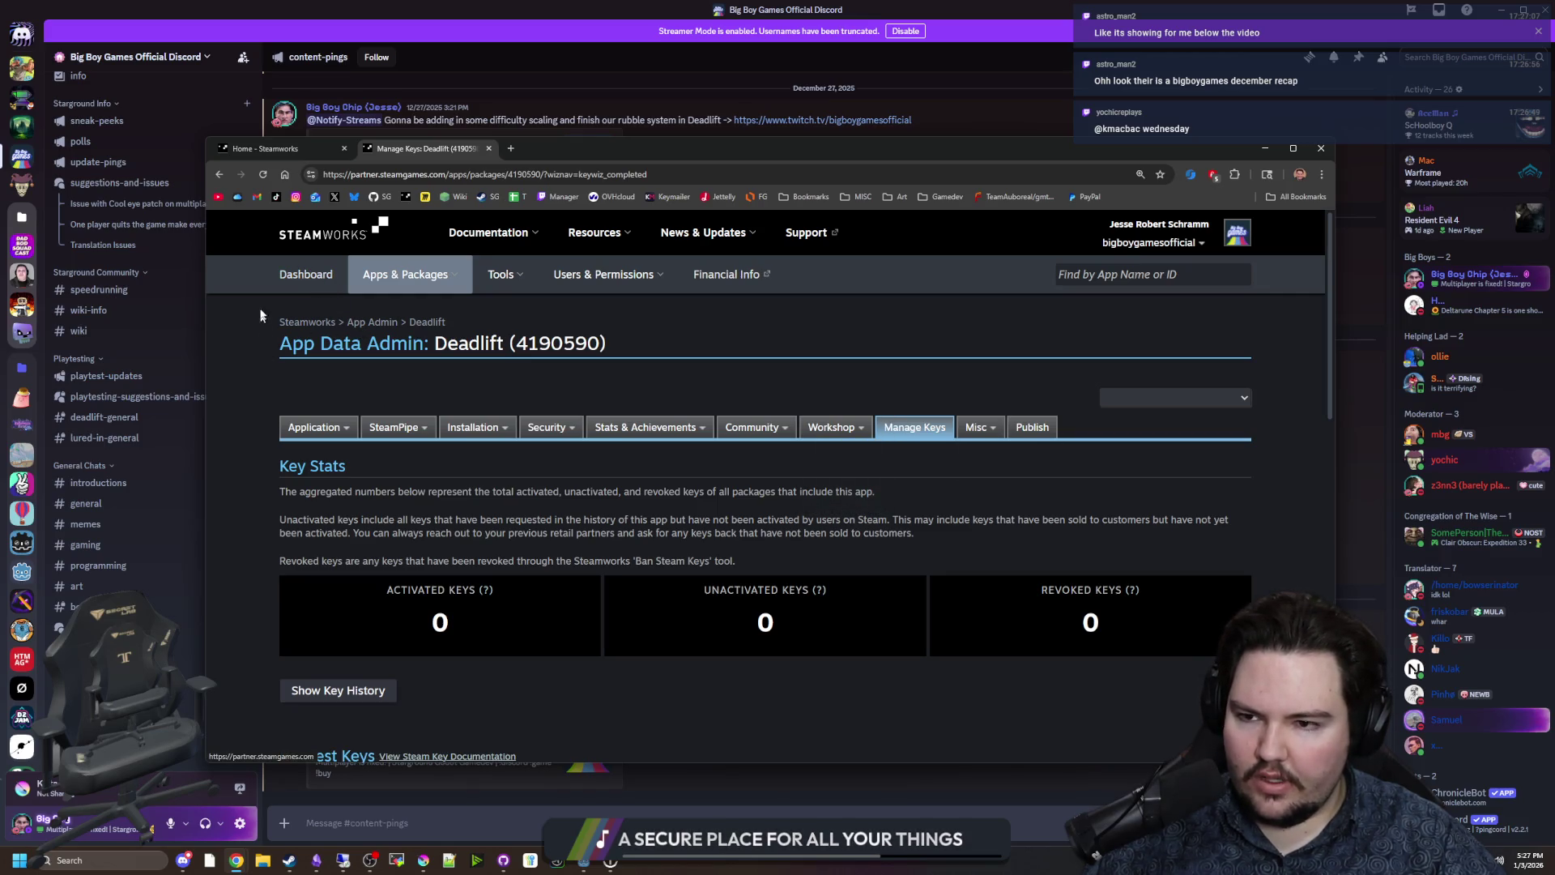
click(314, 272)
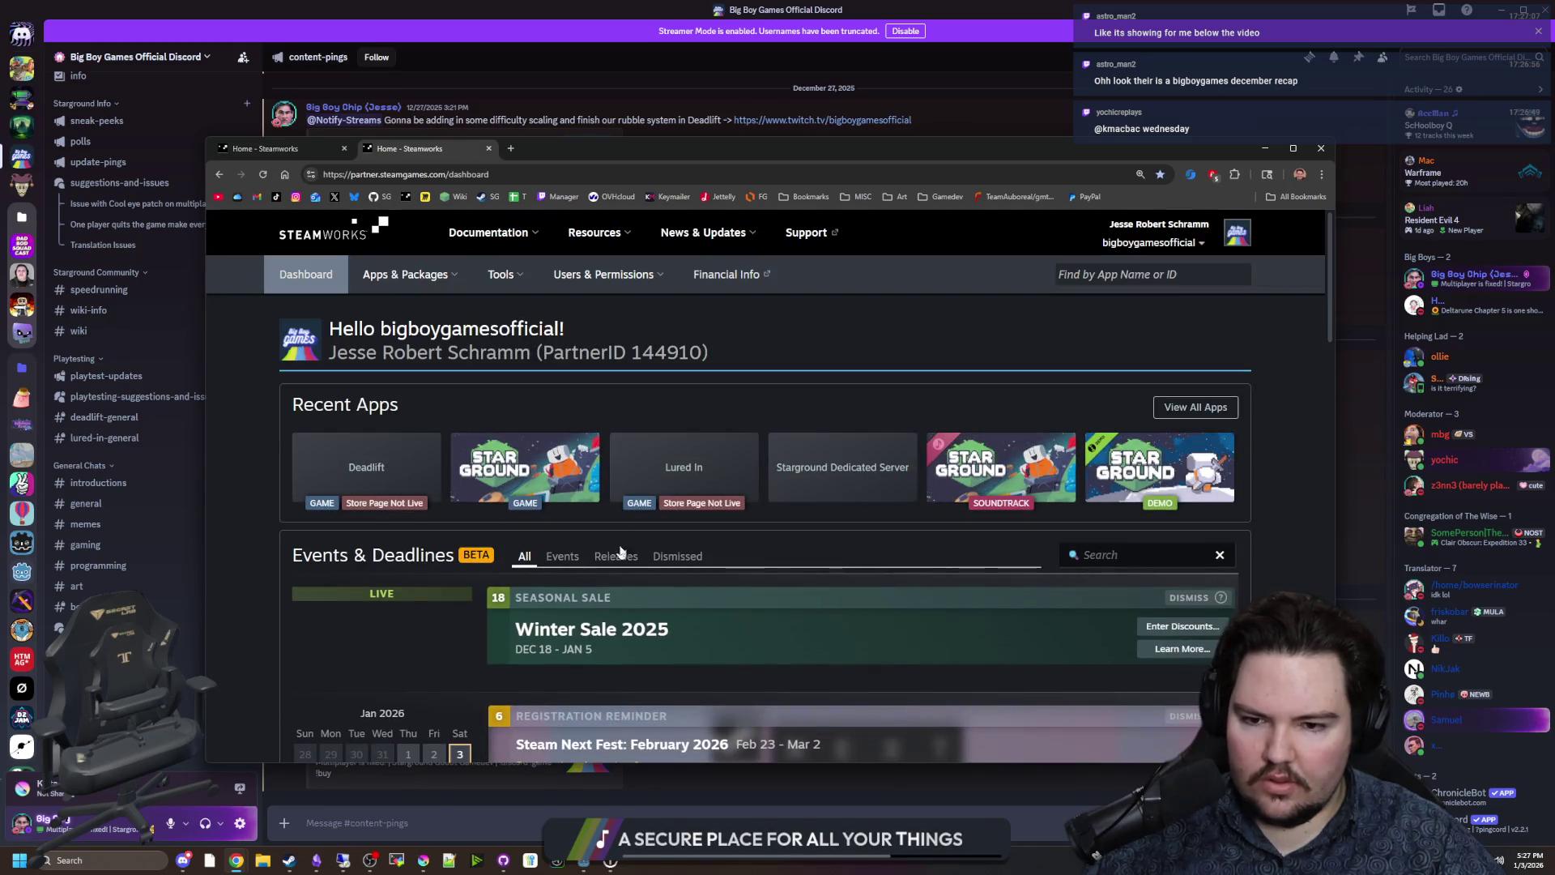
Open Lured In in a new tab and start a Steam product key request.
click(640, 480)
drag(747, 151, 774, 137)
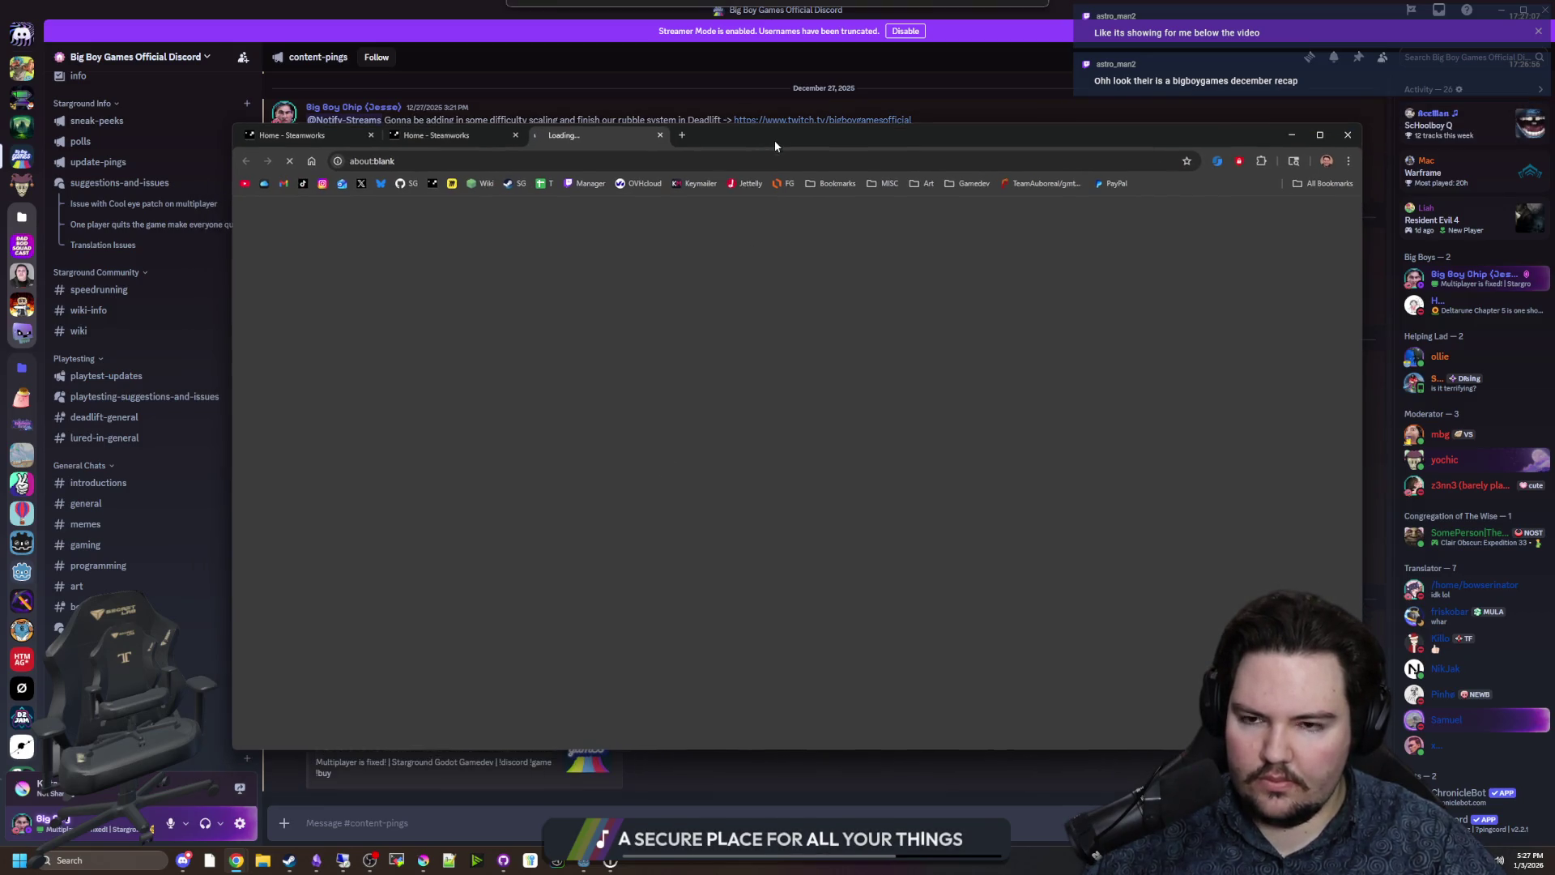
scroll(609, 515, down, 10)
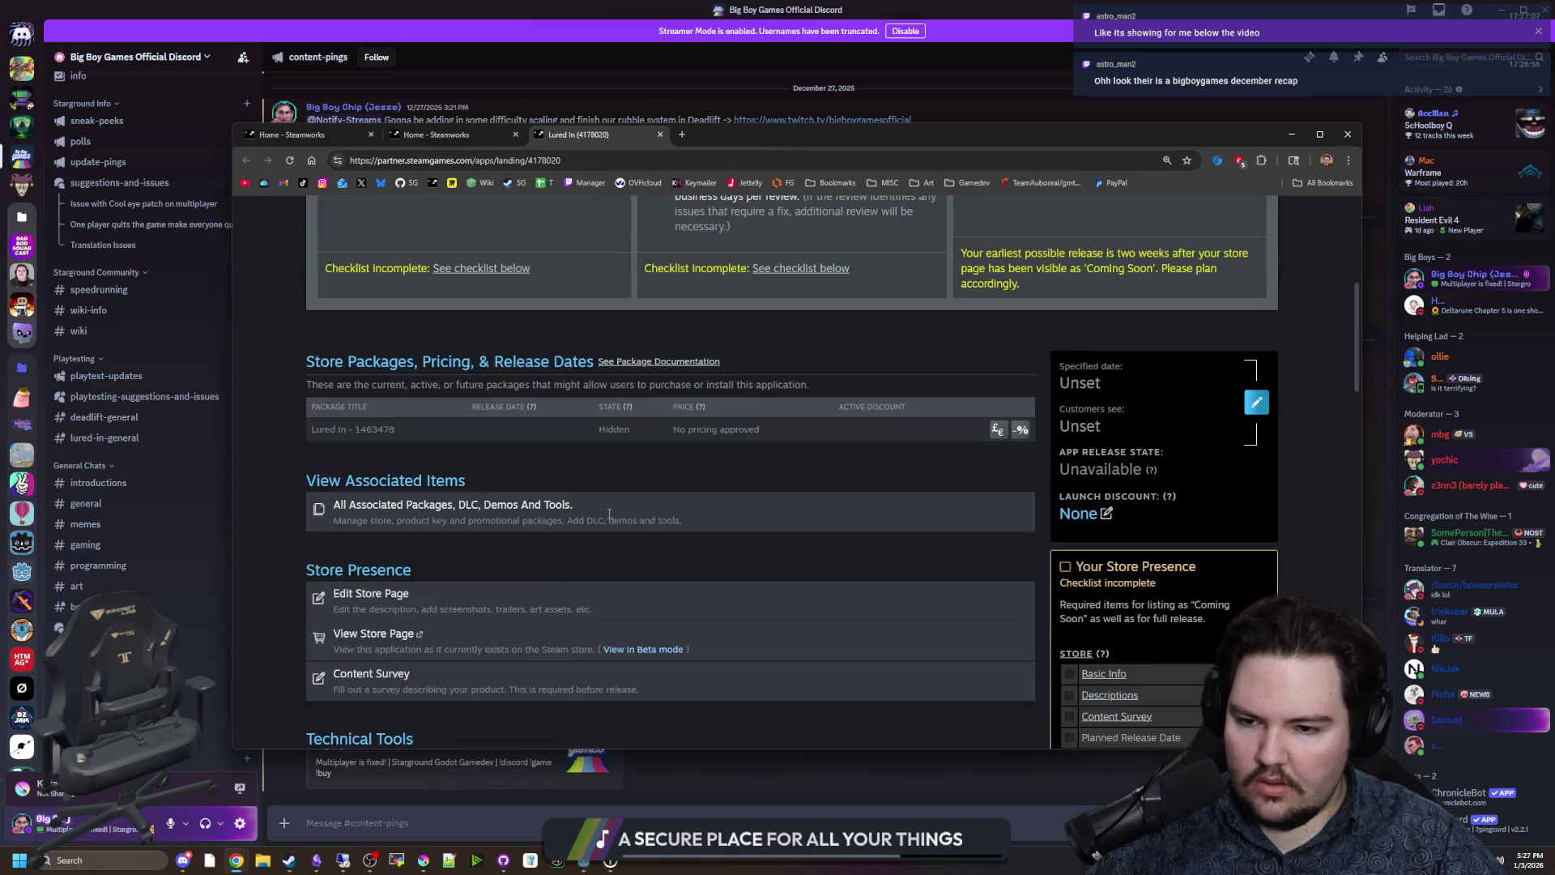
scroll(429, 443, down, 1)
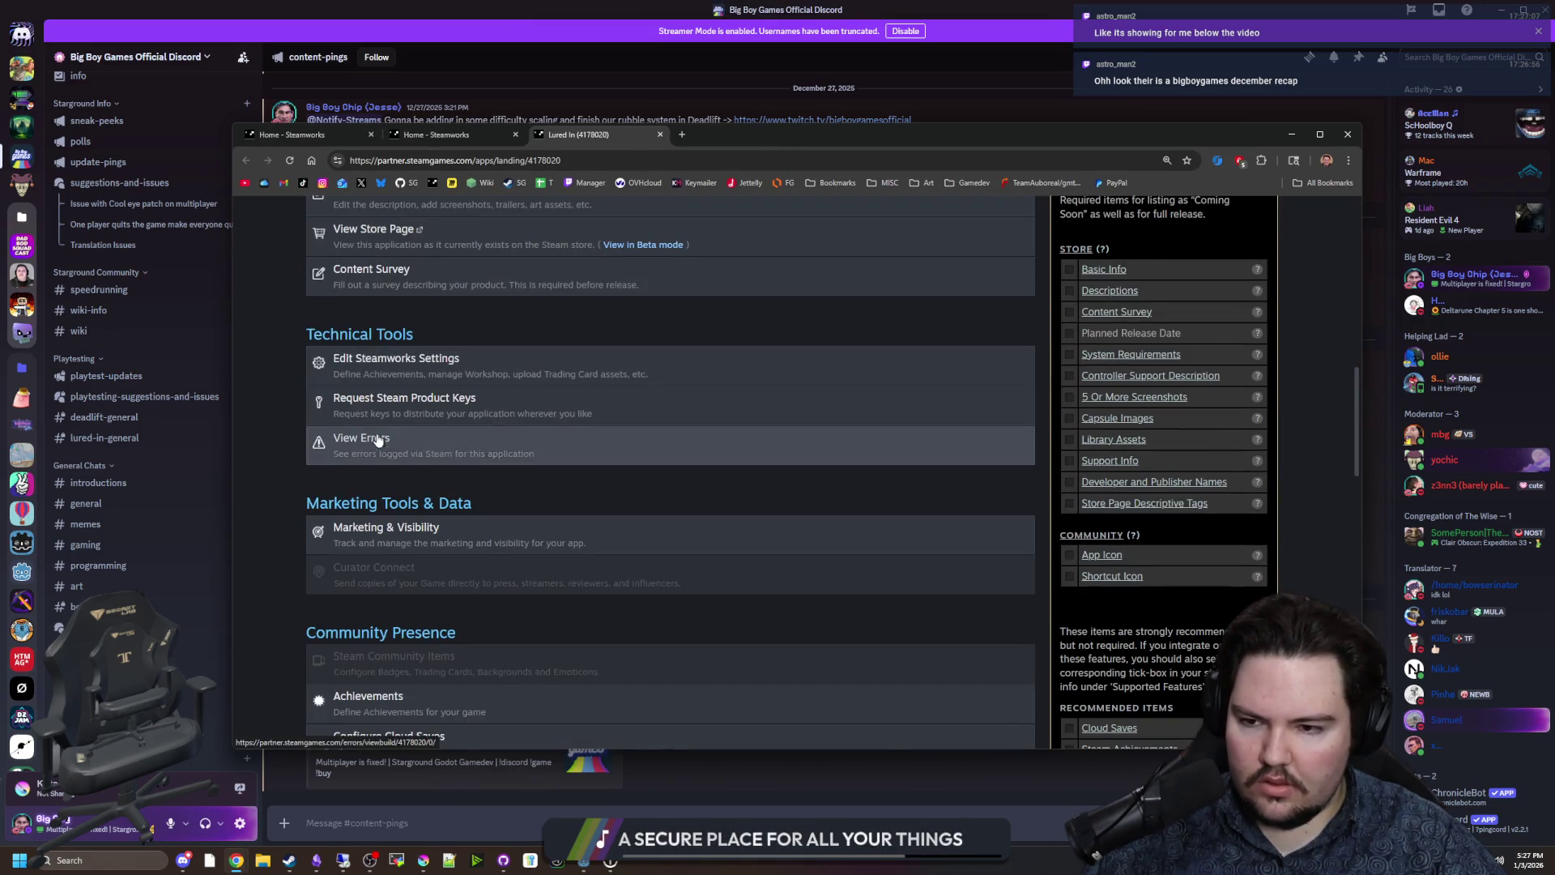
click(386, 414)
scroll(1080, 524, down, 10)
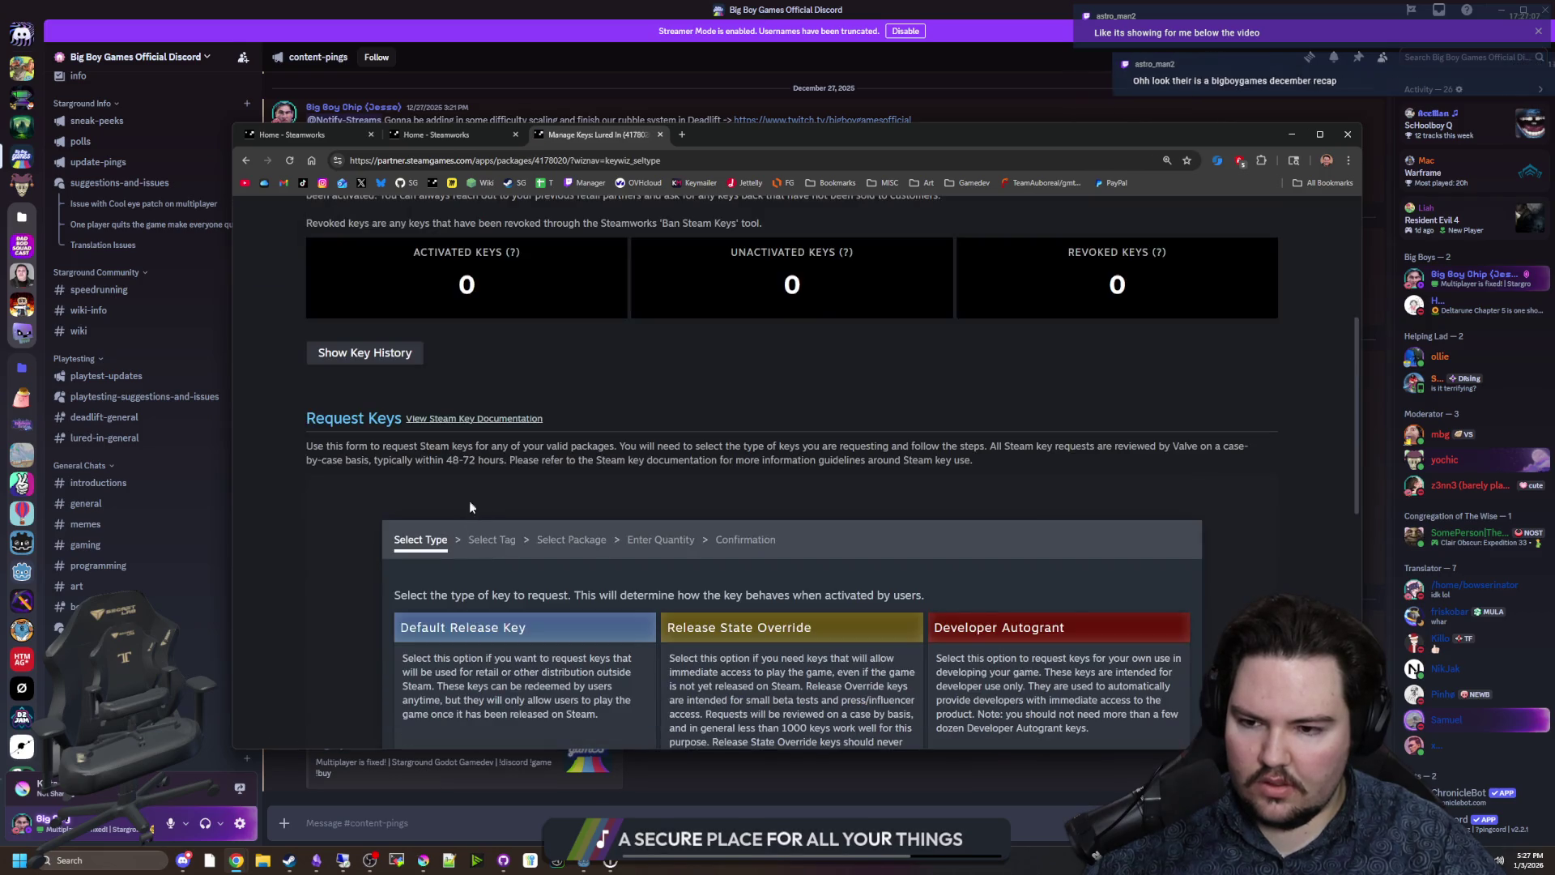
Choose External Dev Team keys and tag them Testing.
click(1061, 494)
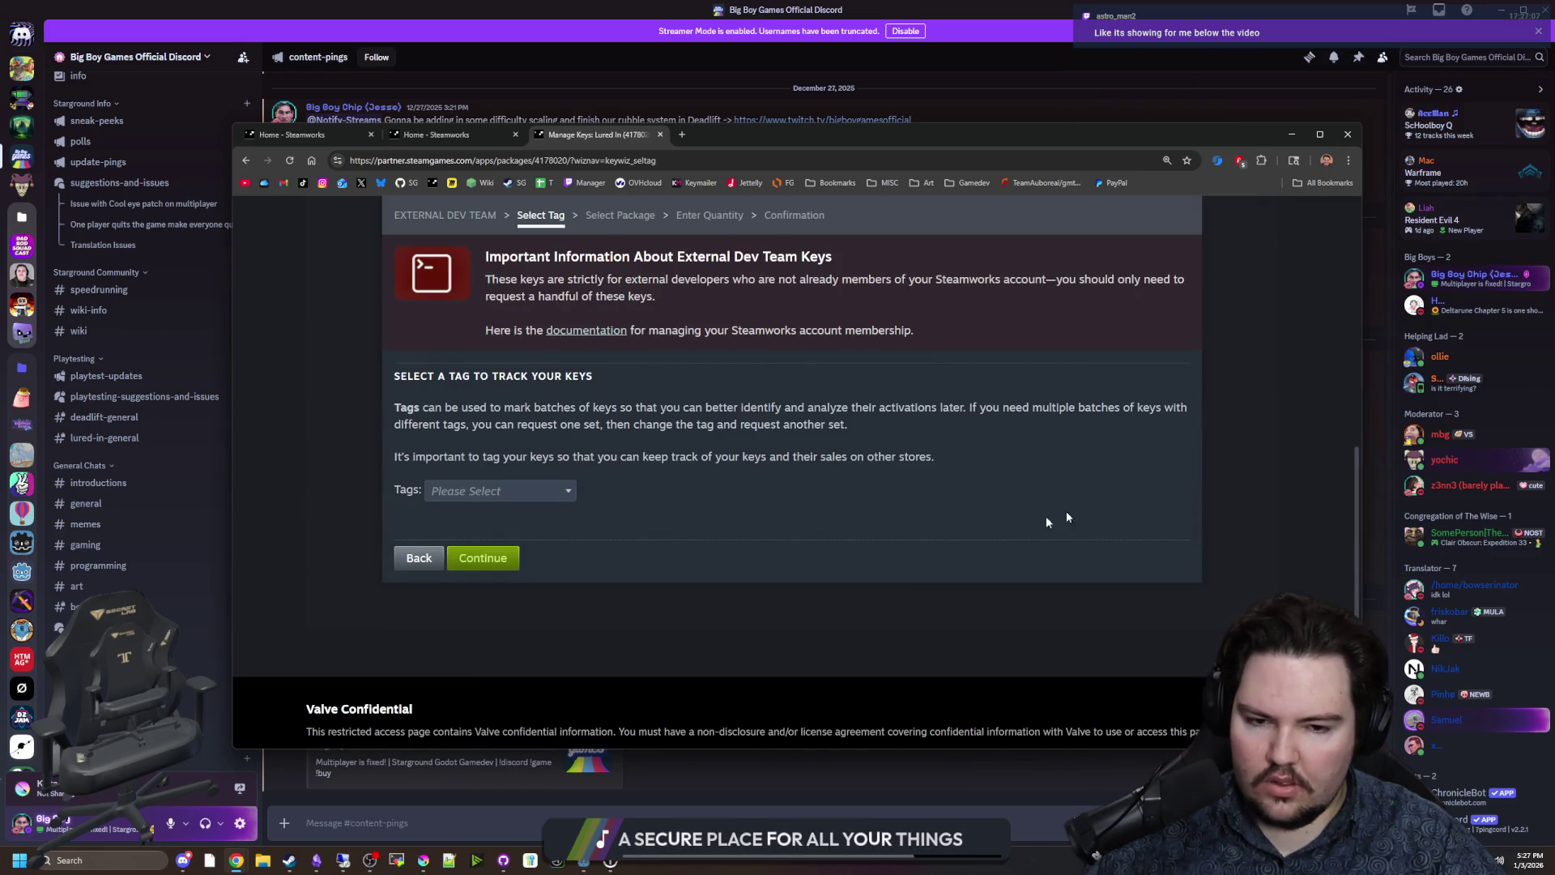
click(502, 491)
text(dev)
key(BackSpace)
key(BackSpace)
key(BackSpace)
text(testing)
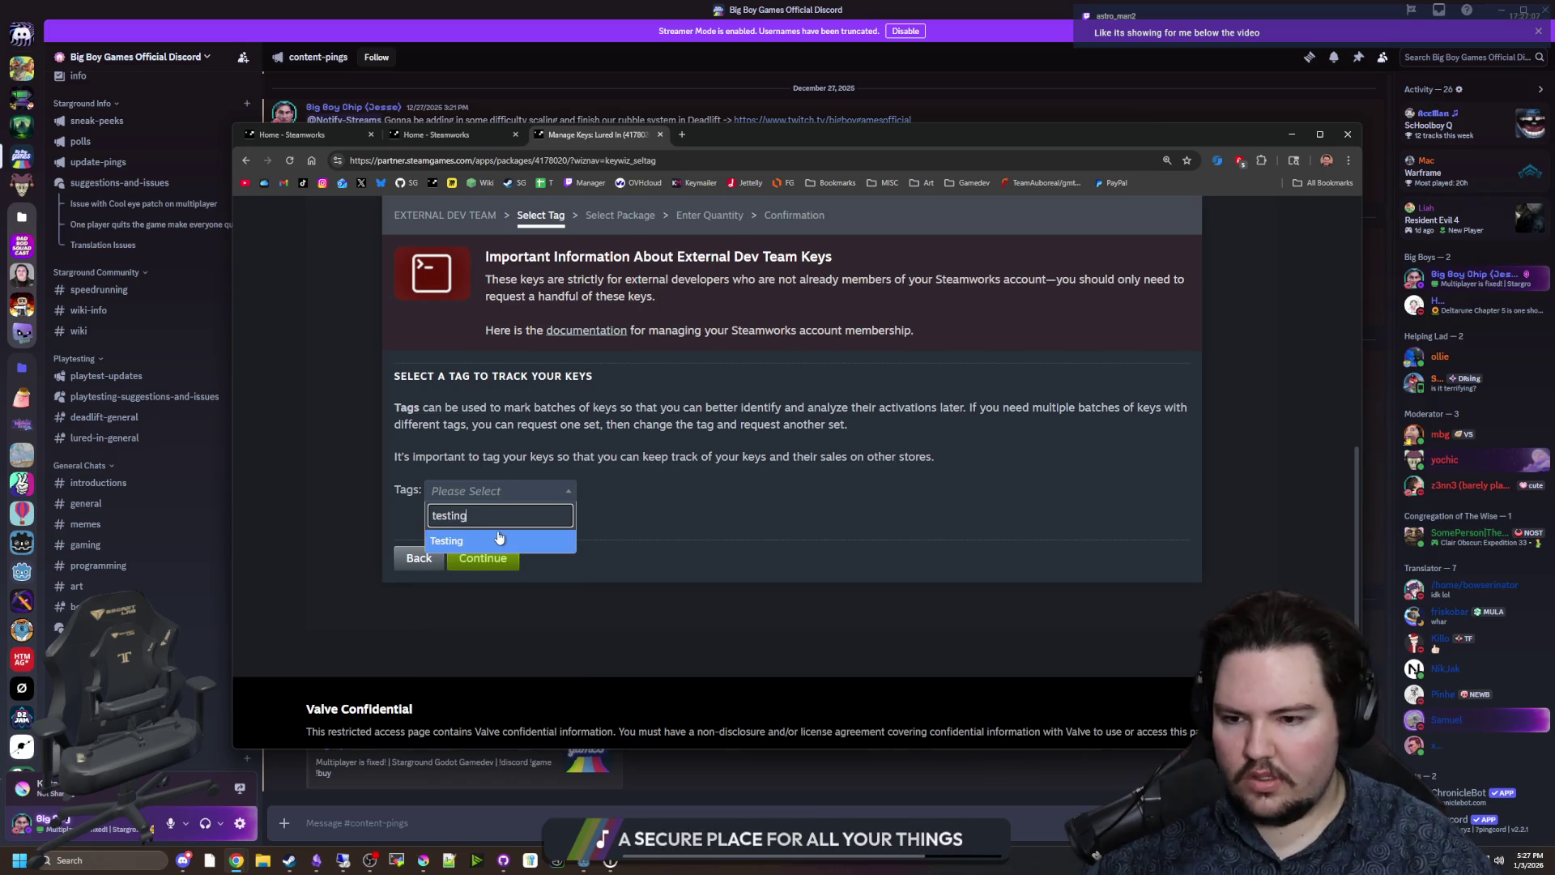
key(Return)
click(499, 556)
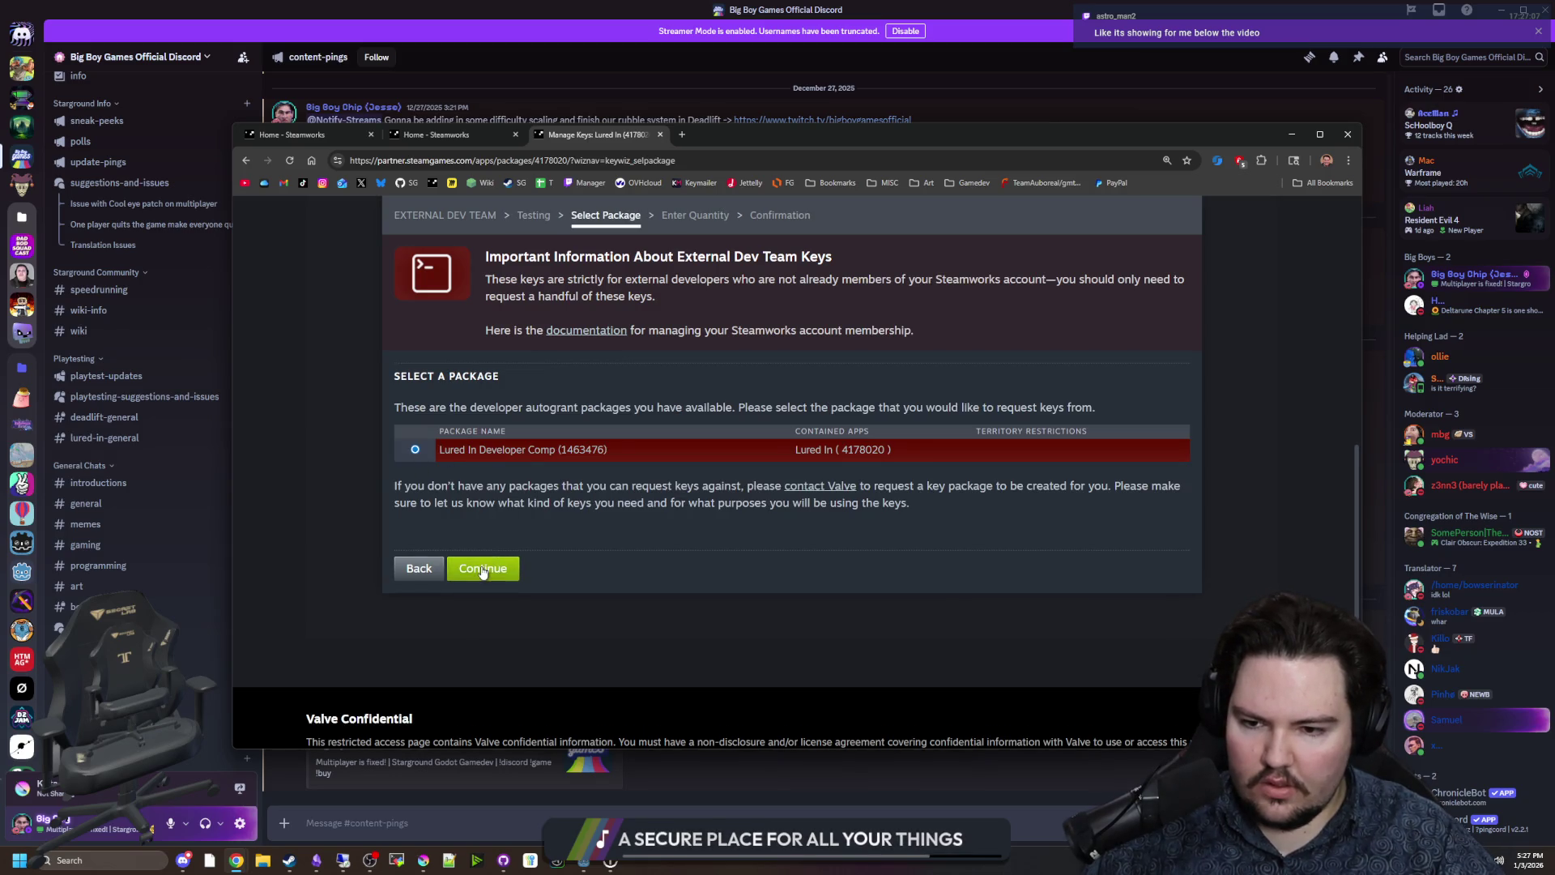
Select Lured In Developer Comp, request 5 keys, and agree they will never be sold.
click(478, 567)
click(463, 557)
click(470, 662)
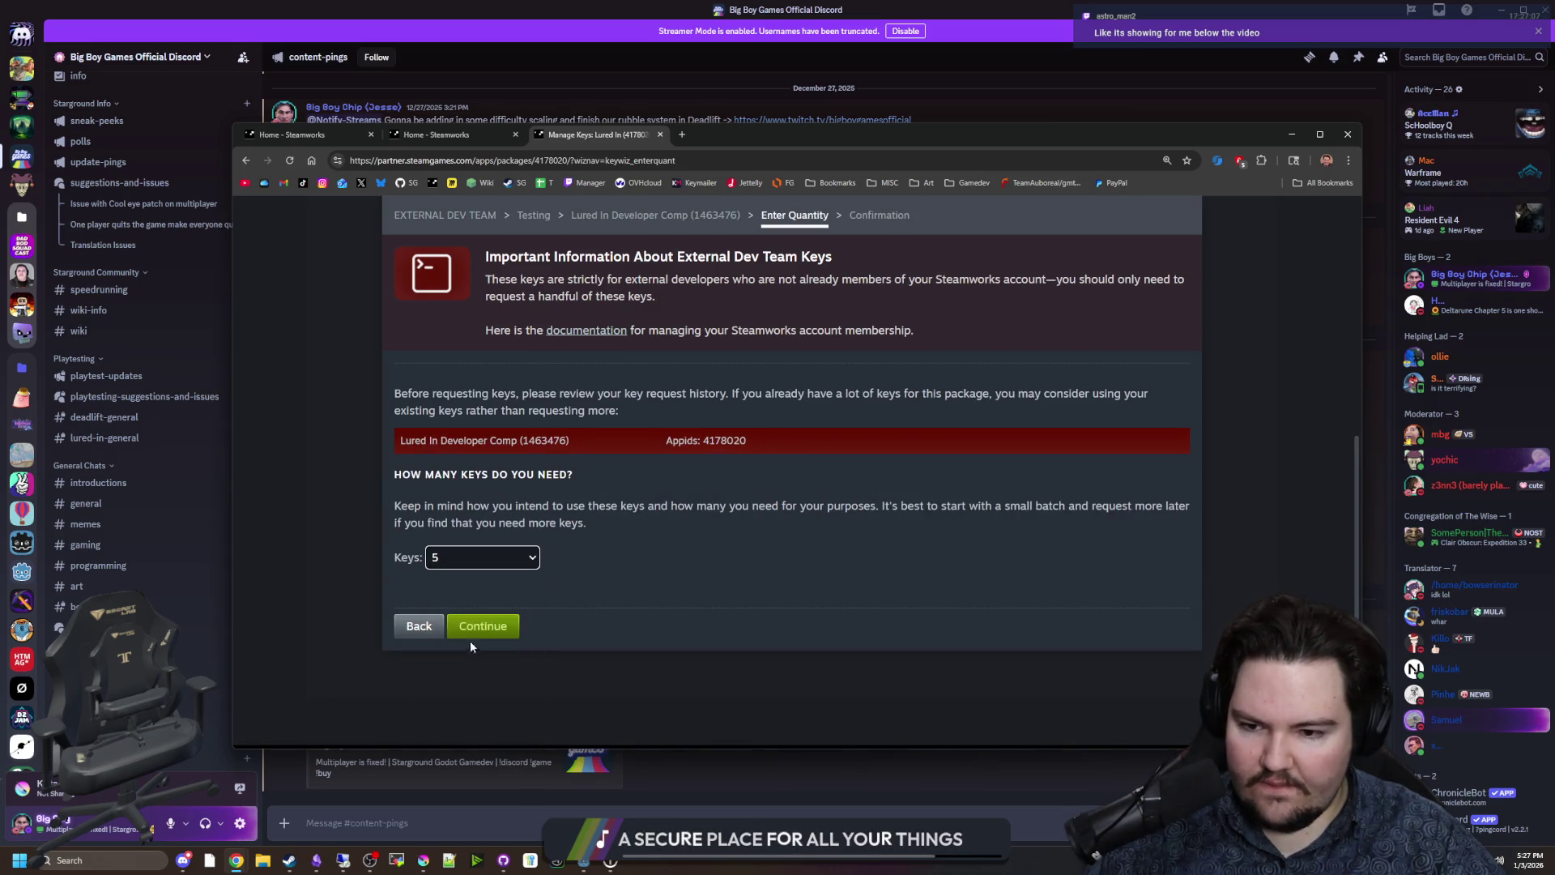
click(477, 625)
click(402, 549)
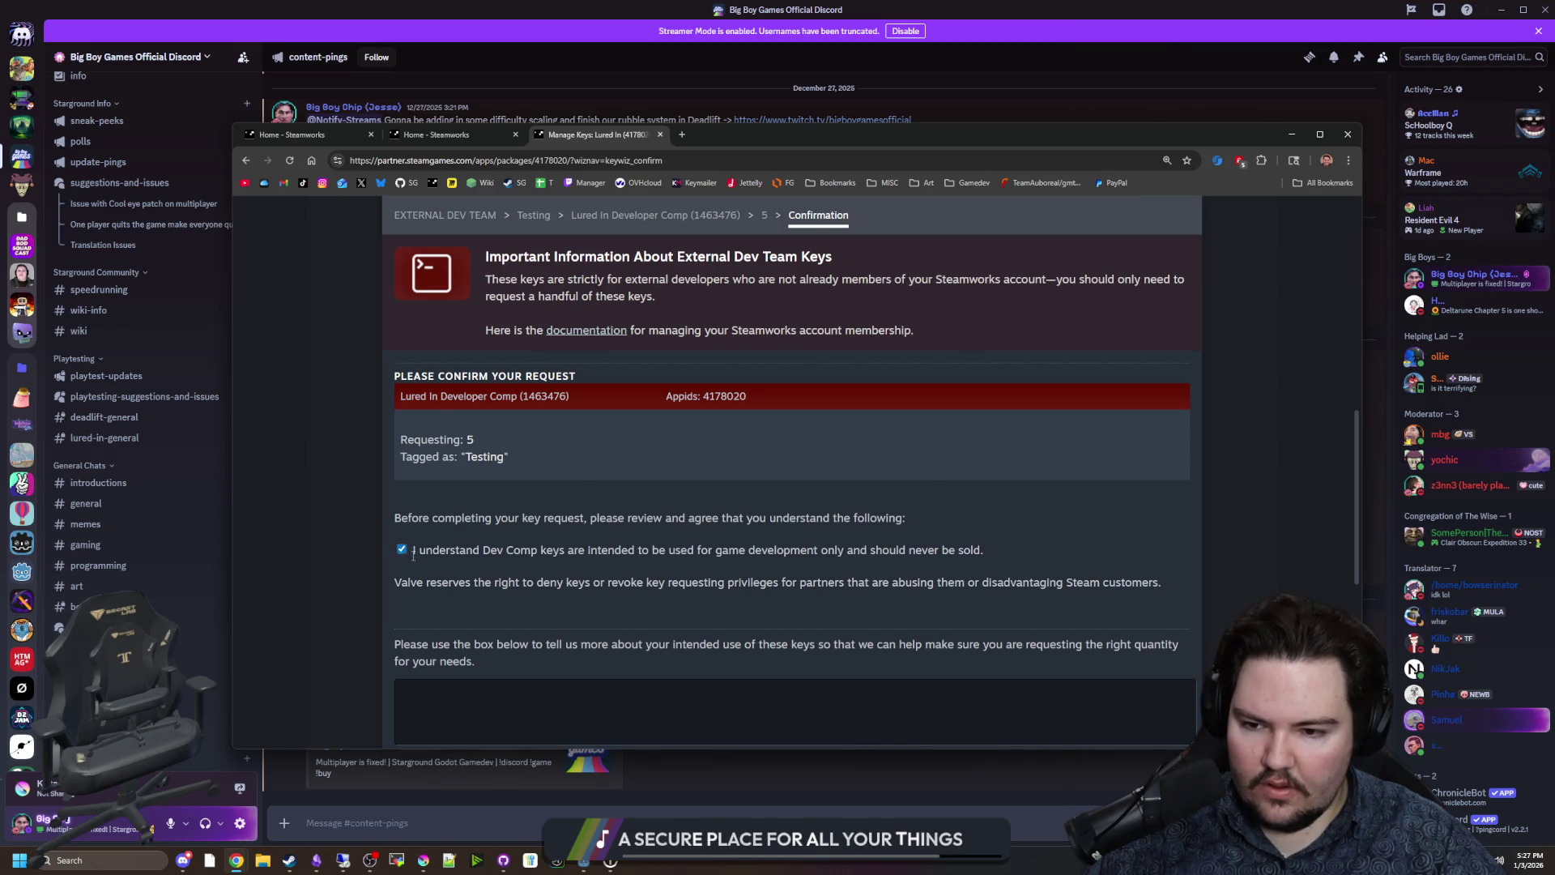
Explain the keys go to the internal development team to test and develop the game, and submit.
scroll(481, 605, down, 1)
text(I will be di)
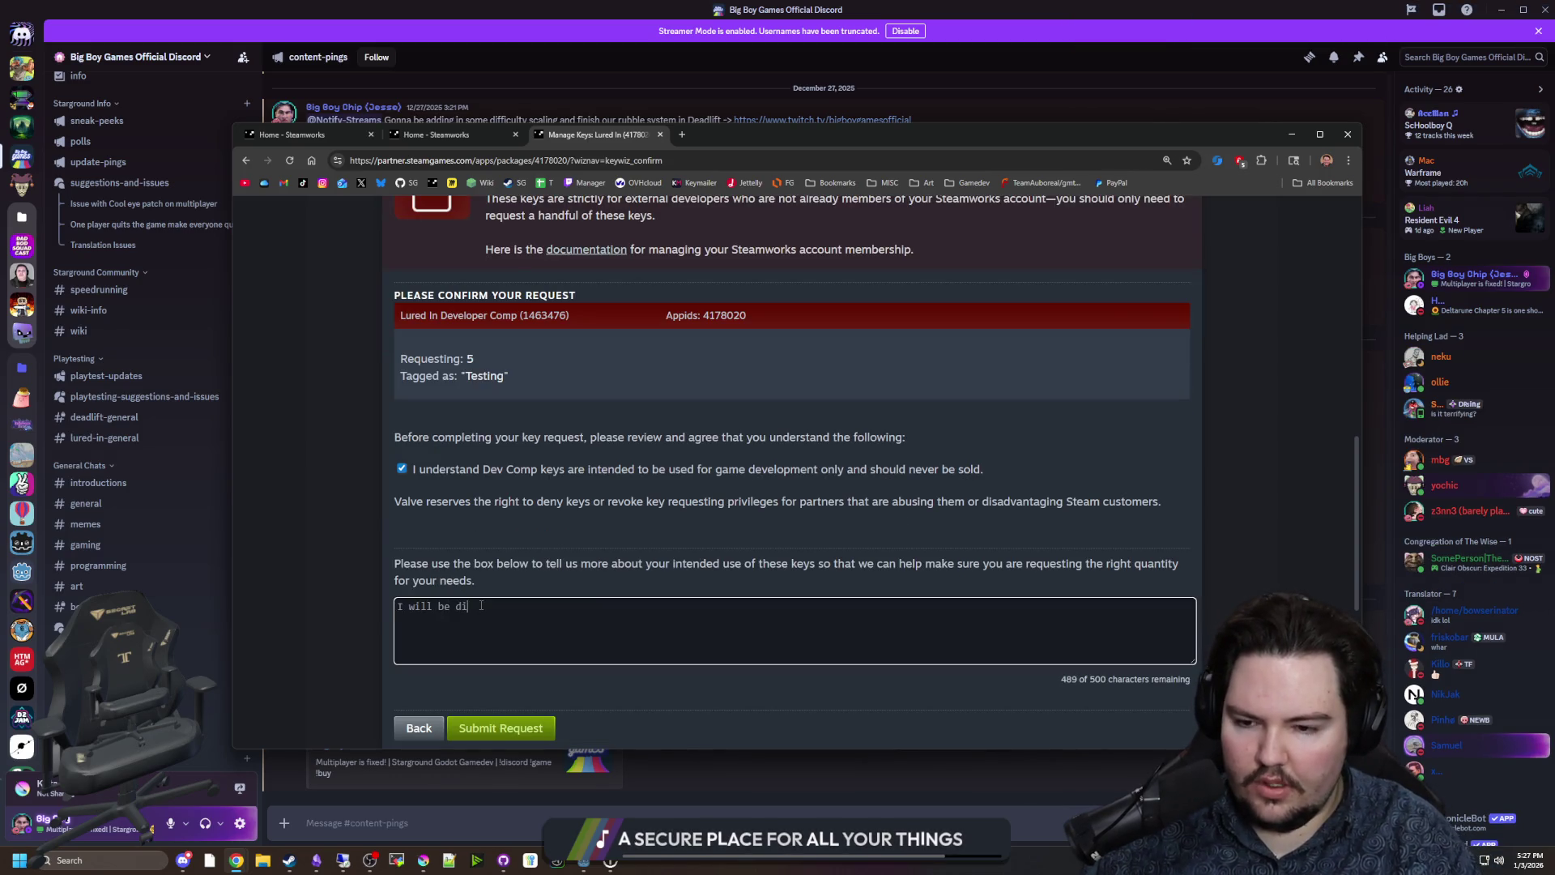
text(stributing these ke)
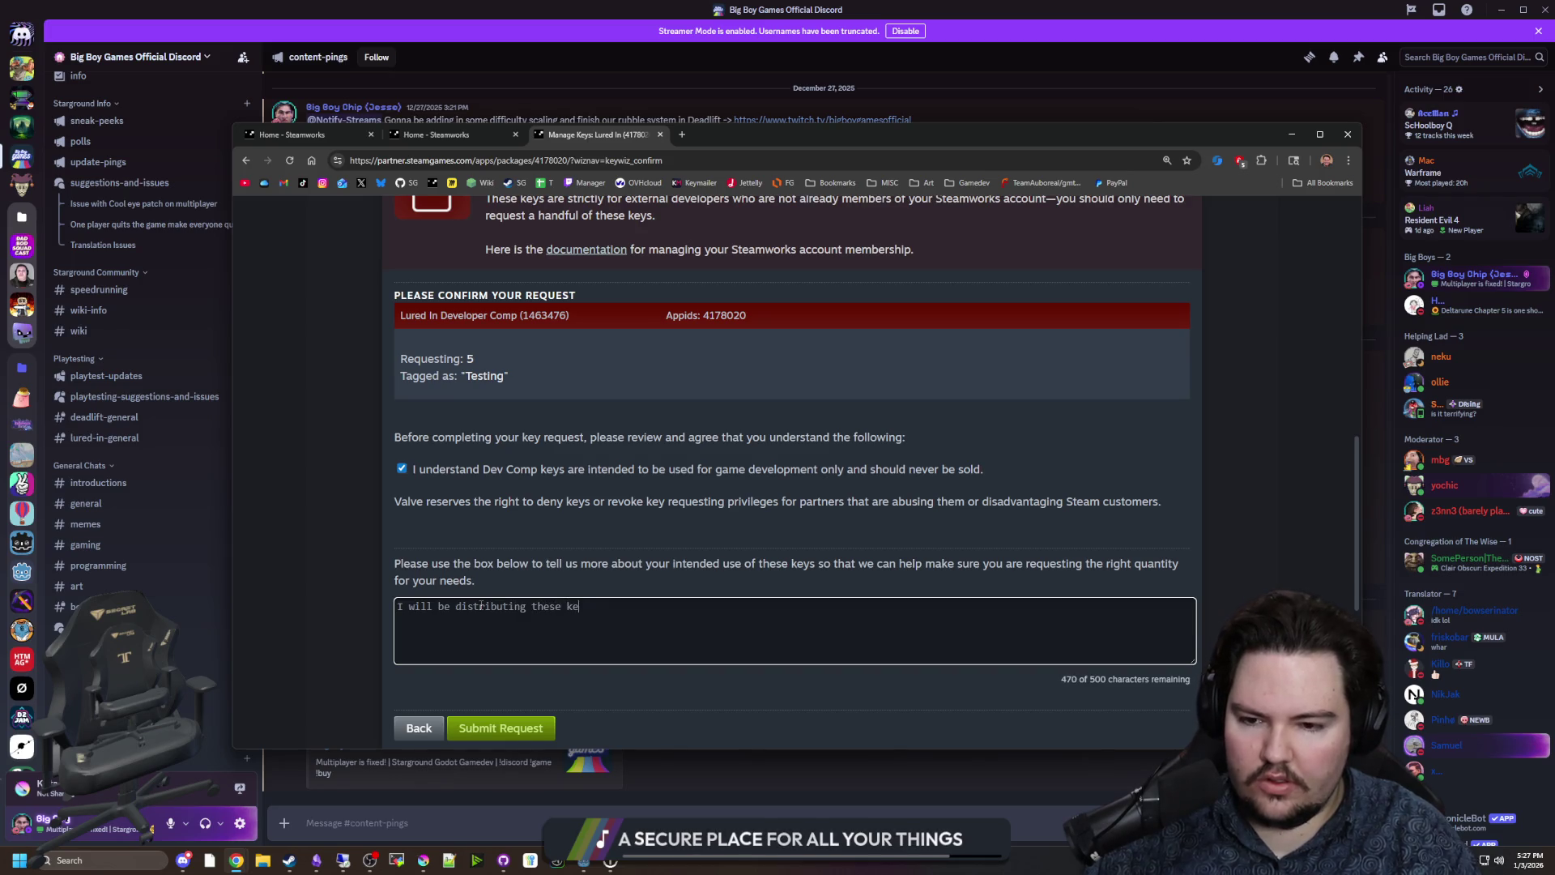
text(ys to our inte)
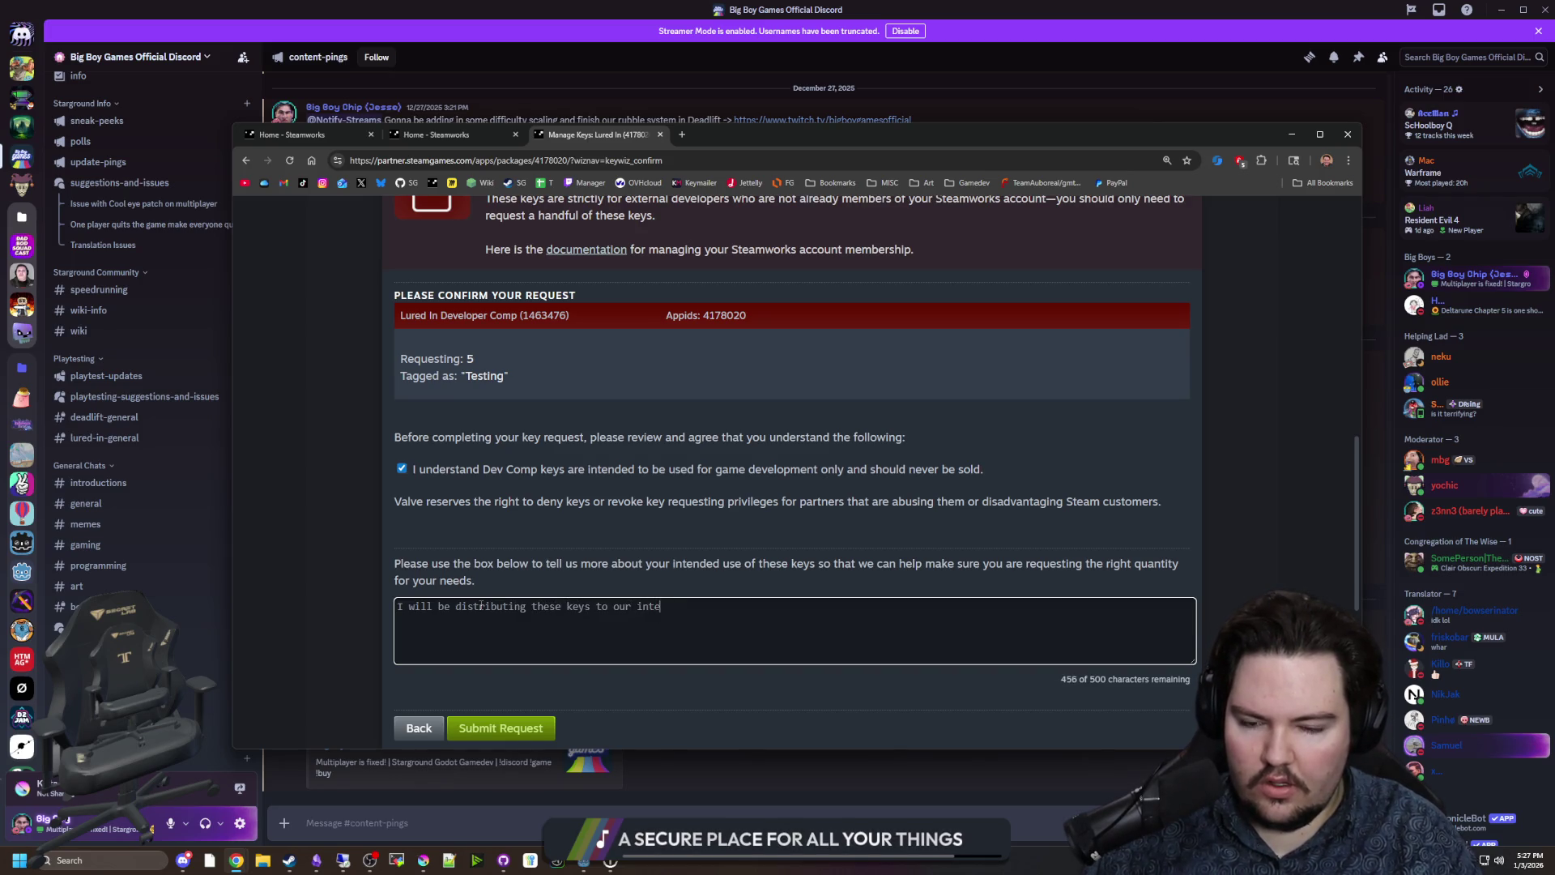
text(rnal development)
key(BackSpace)
key(BackSpace)
text(team in order to )
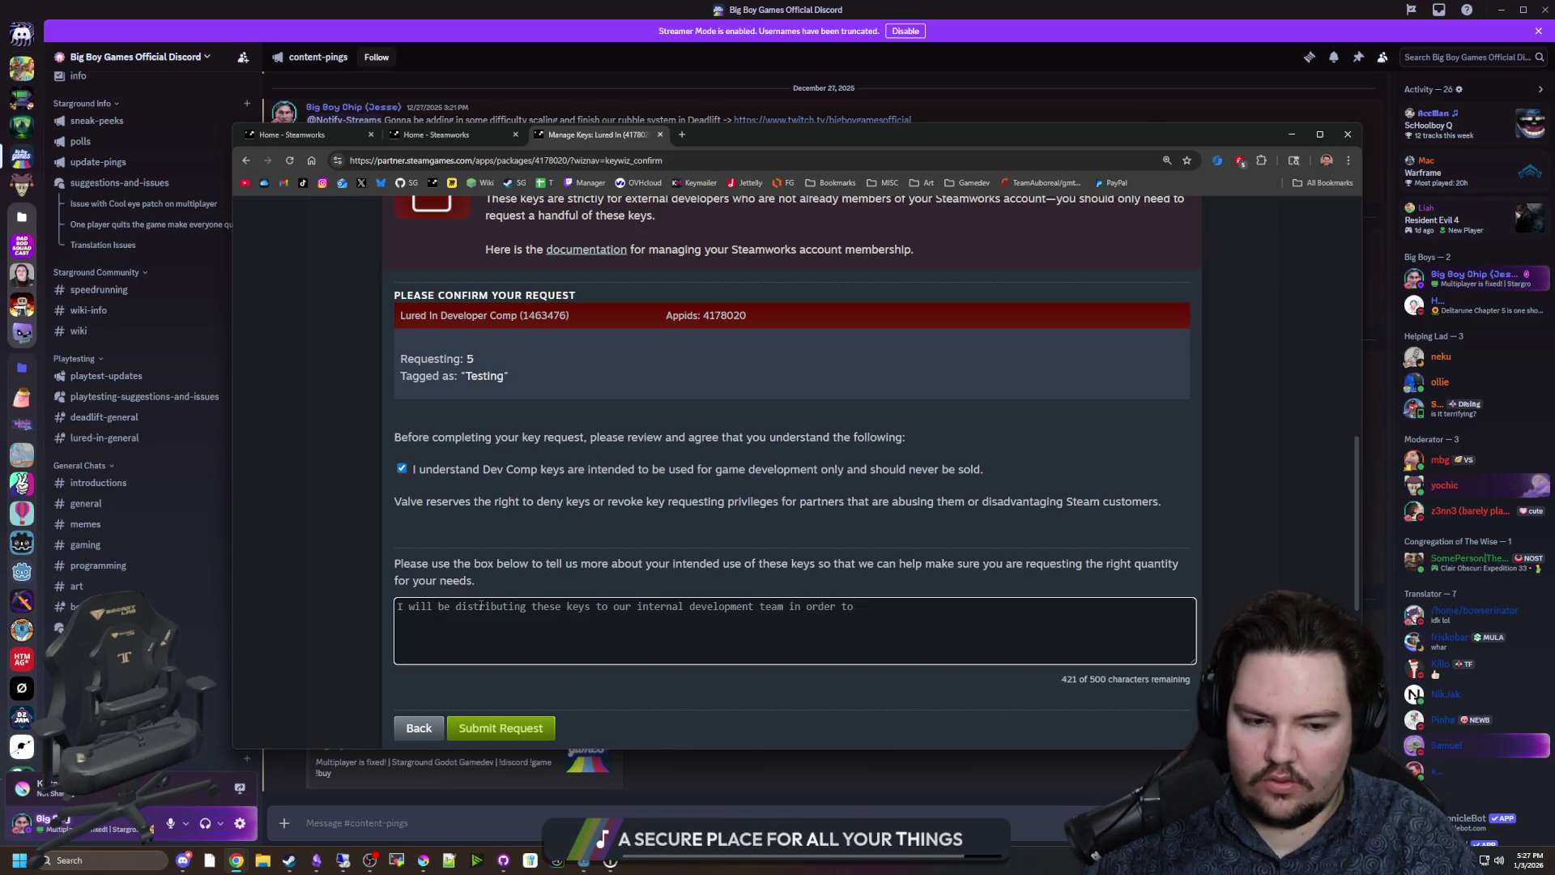
text(test and )
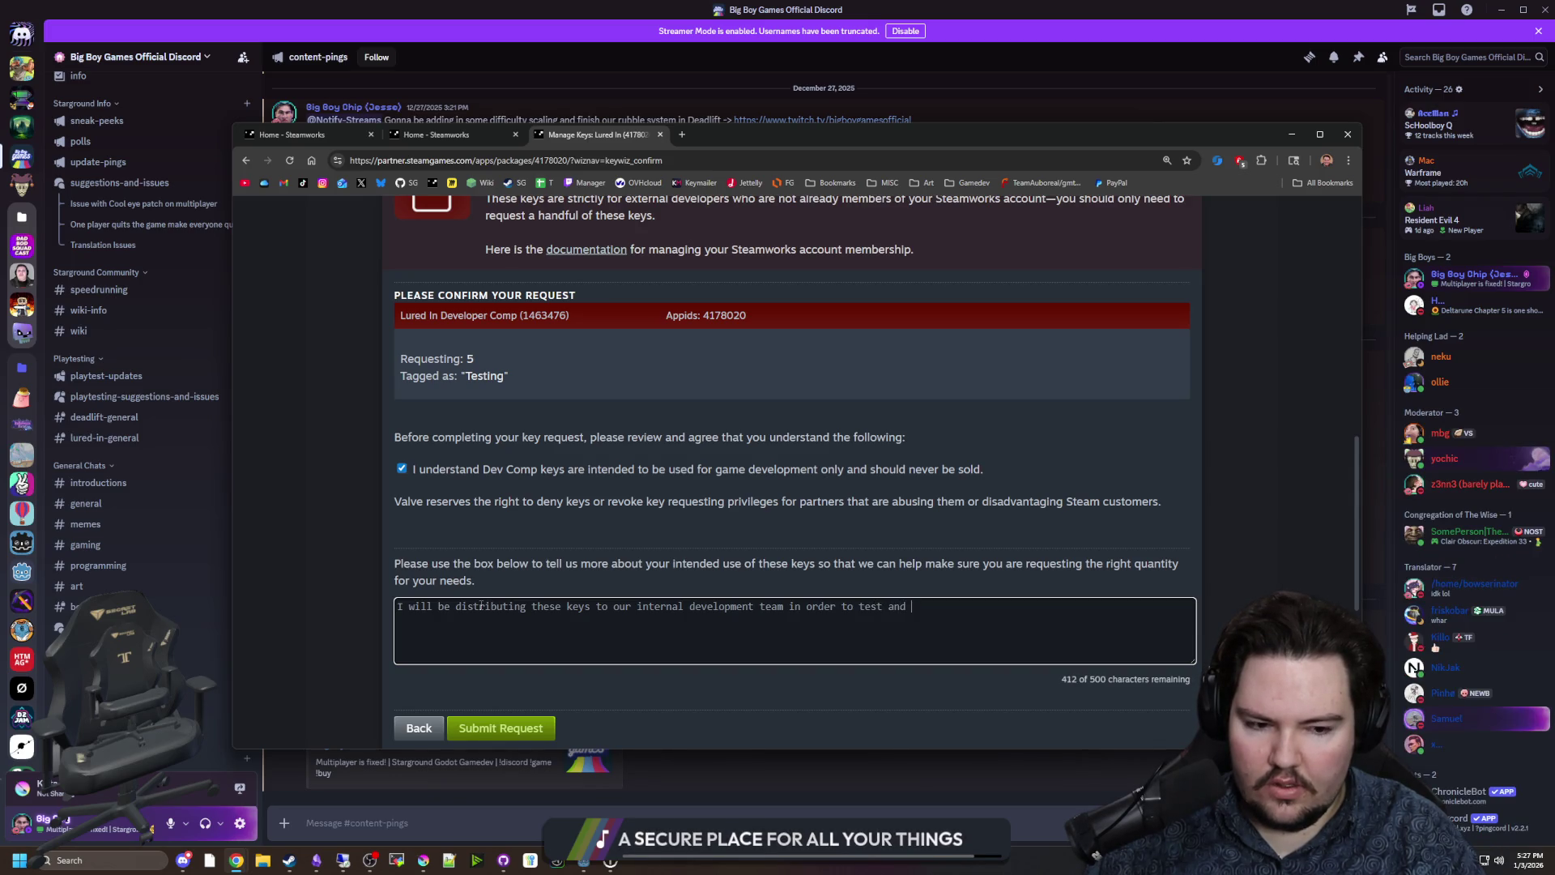
text(develop the game.)
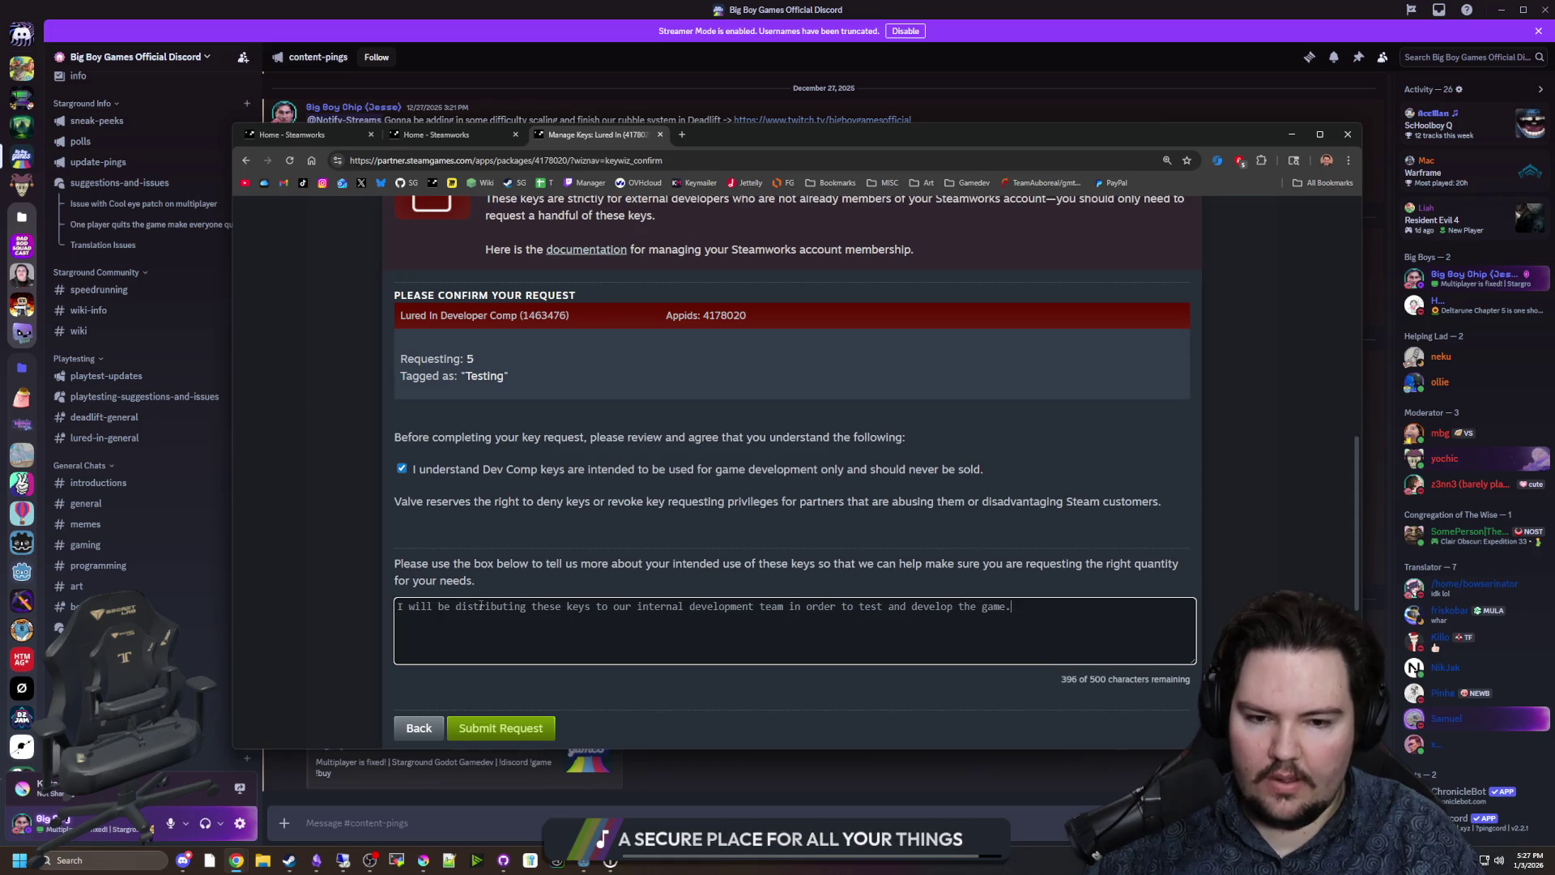
click(518, 729)
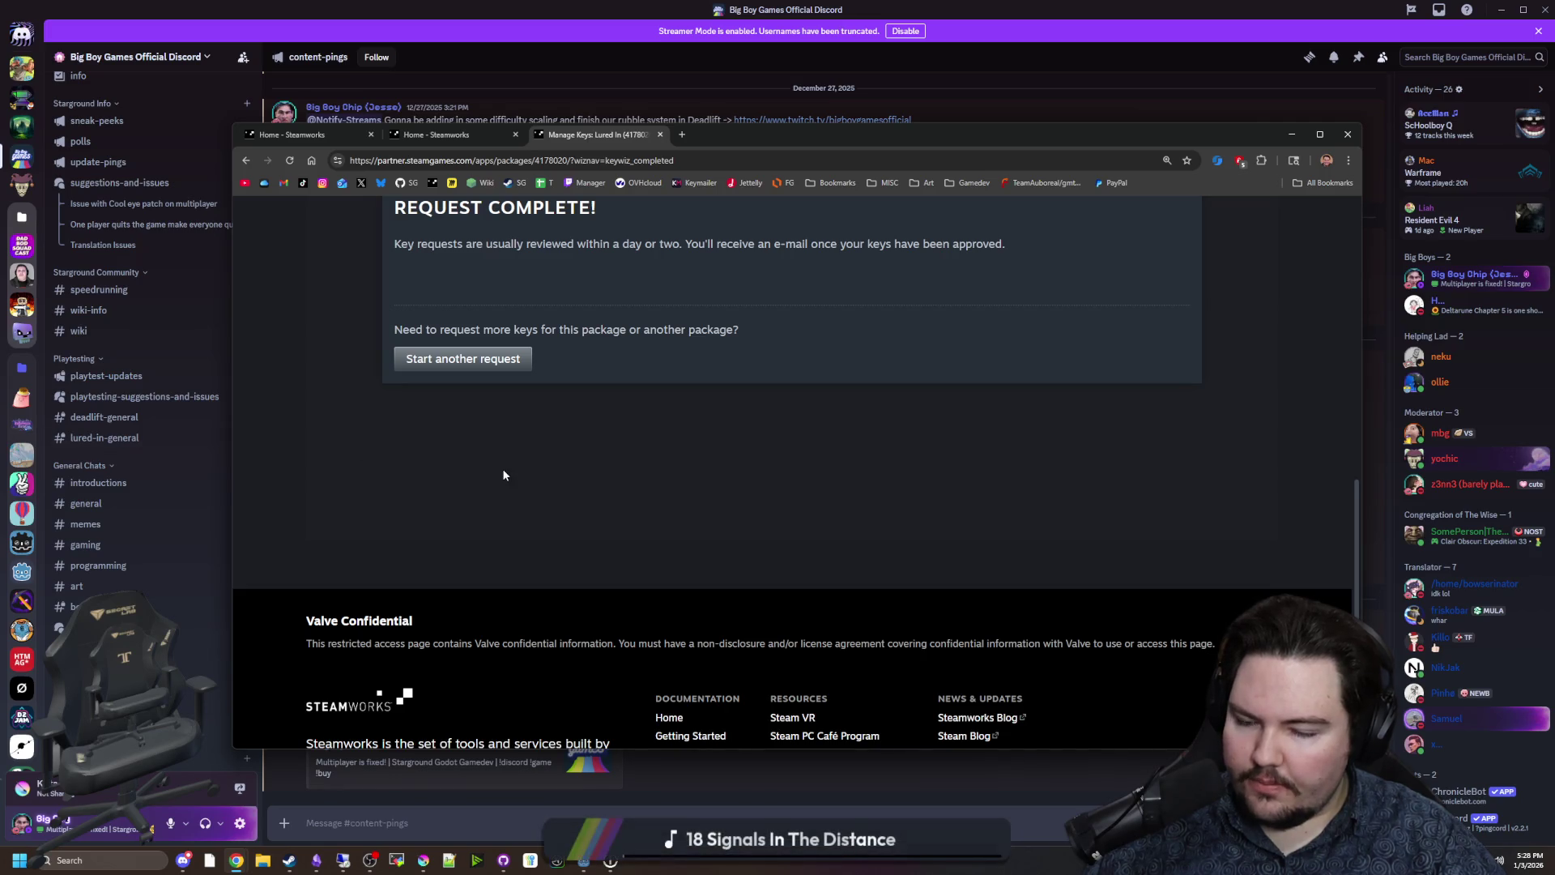
scroll(522, 507, up, 10)
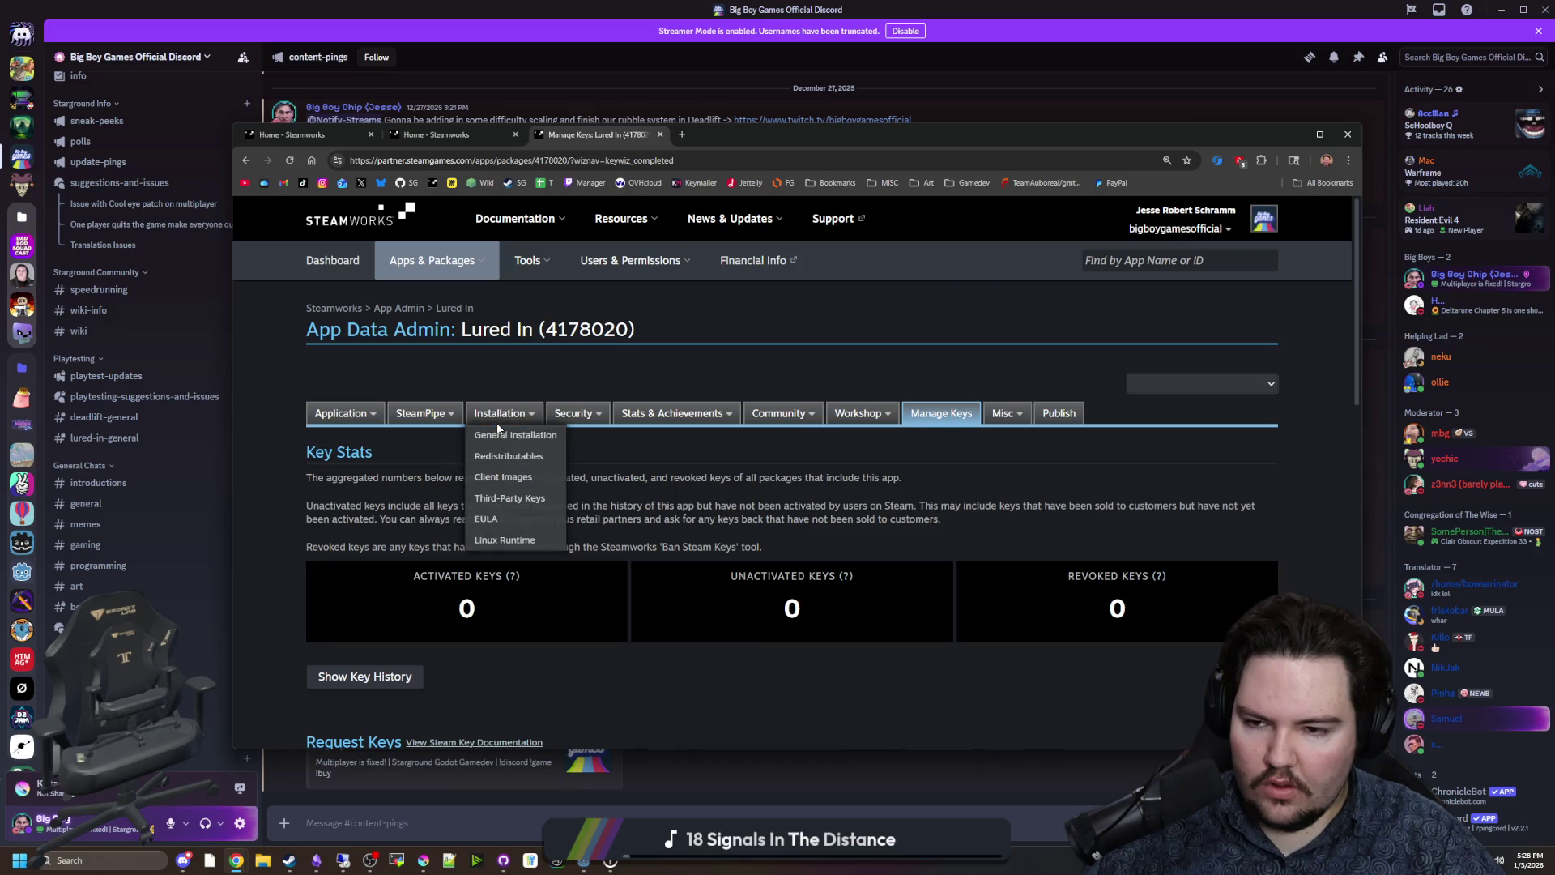
Start another Lured In request for Beta Test keys tagged Playtest.
scroll(473, 538, down, 6)
click(463, 683)
scroll(487, 648, down, 2)
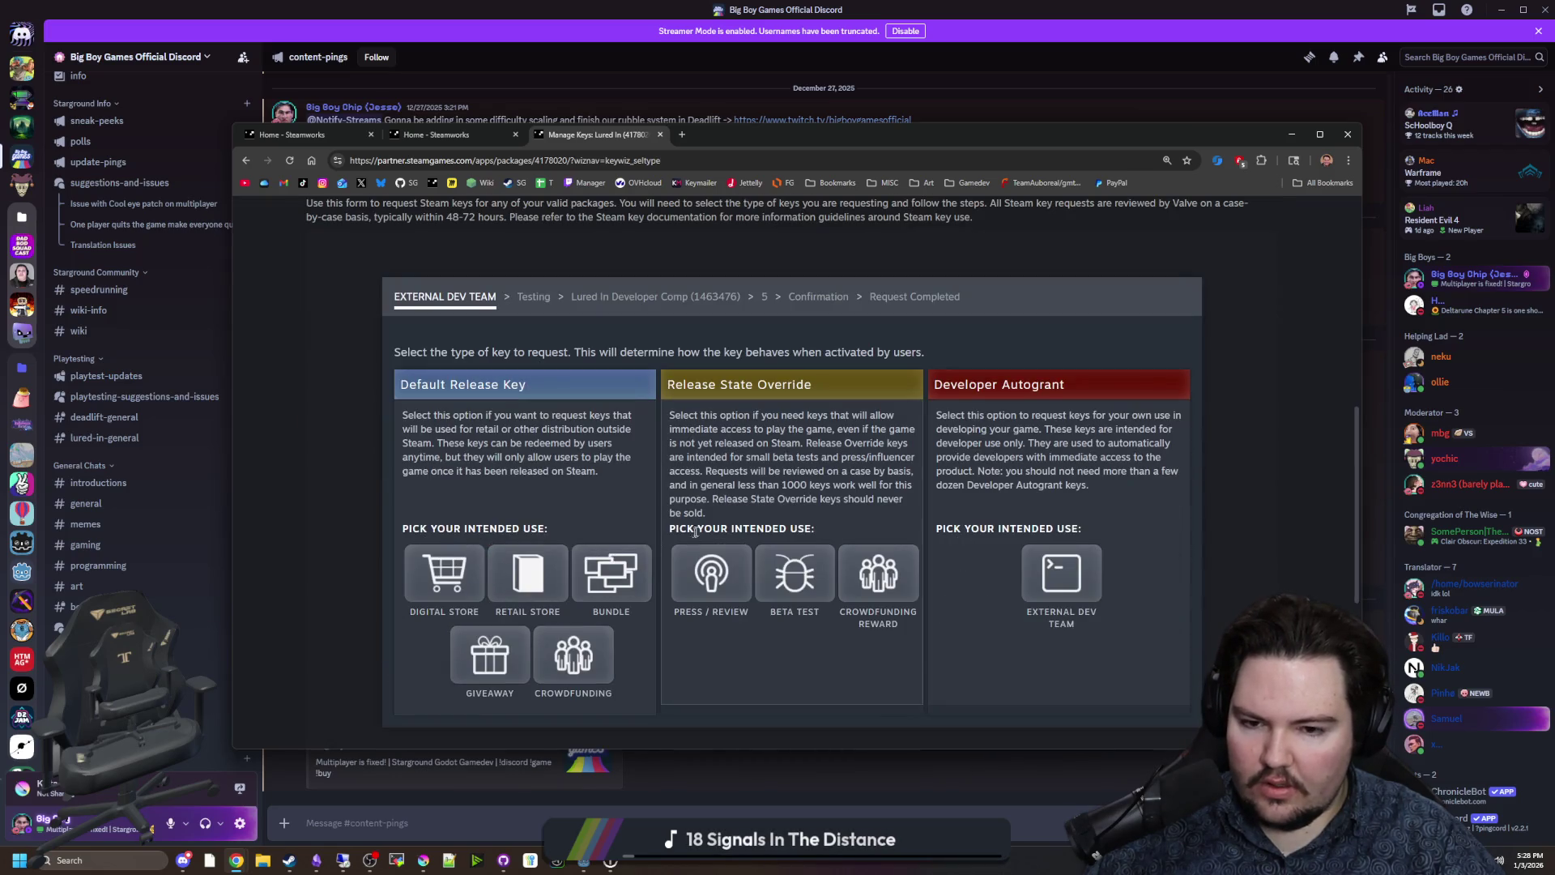
click(795, 575)
scroll(544, 586, down, 1)
click(498, 559)
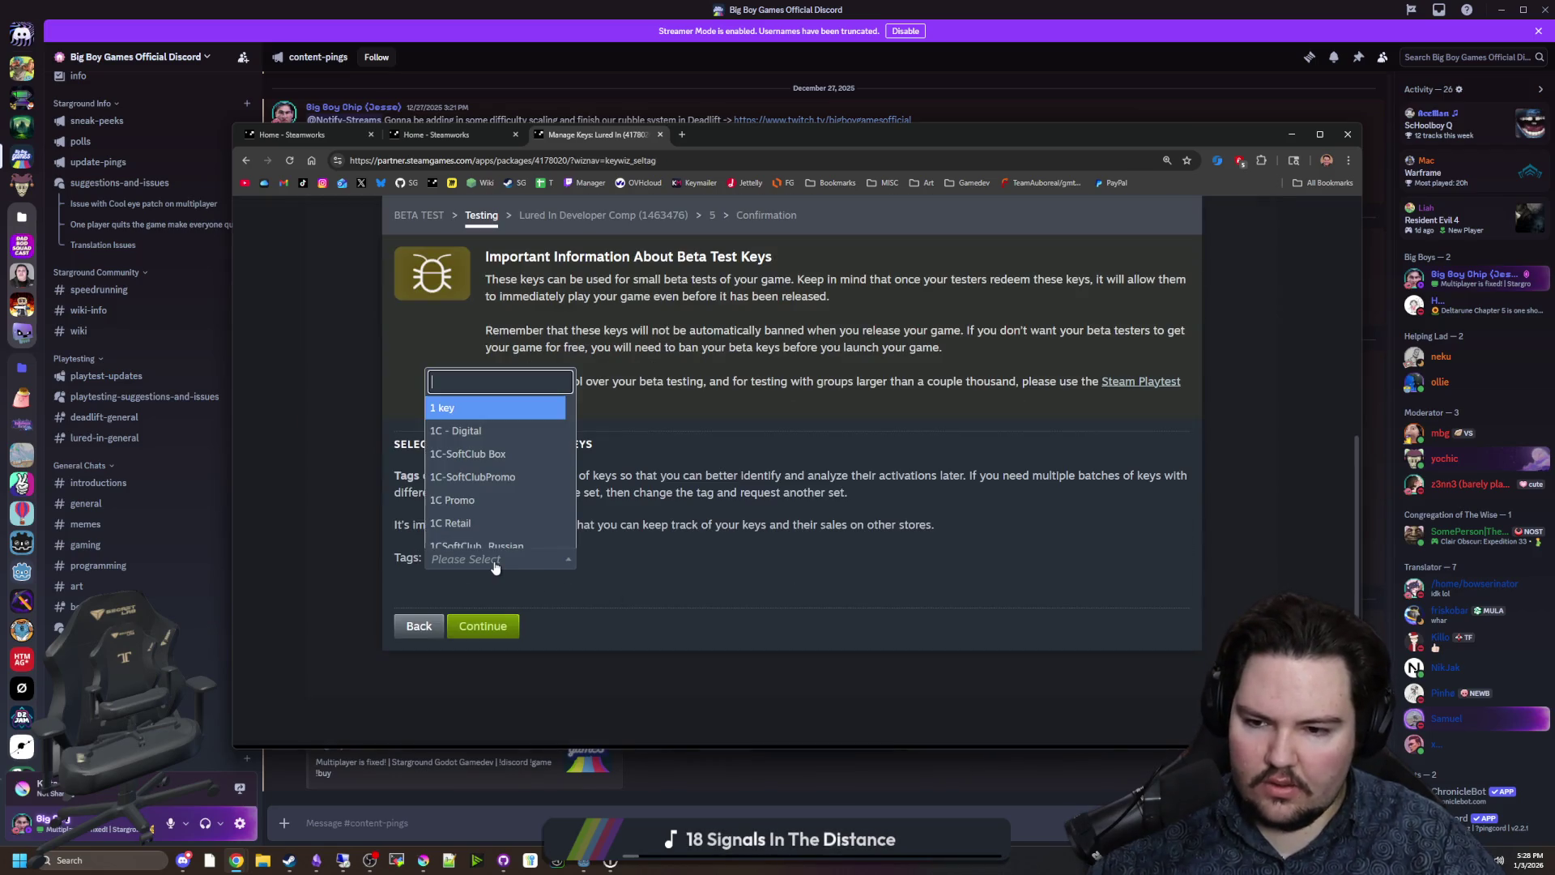
text(2)
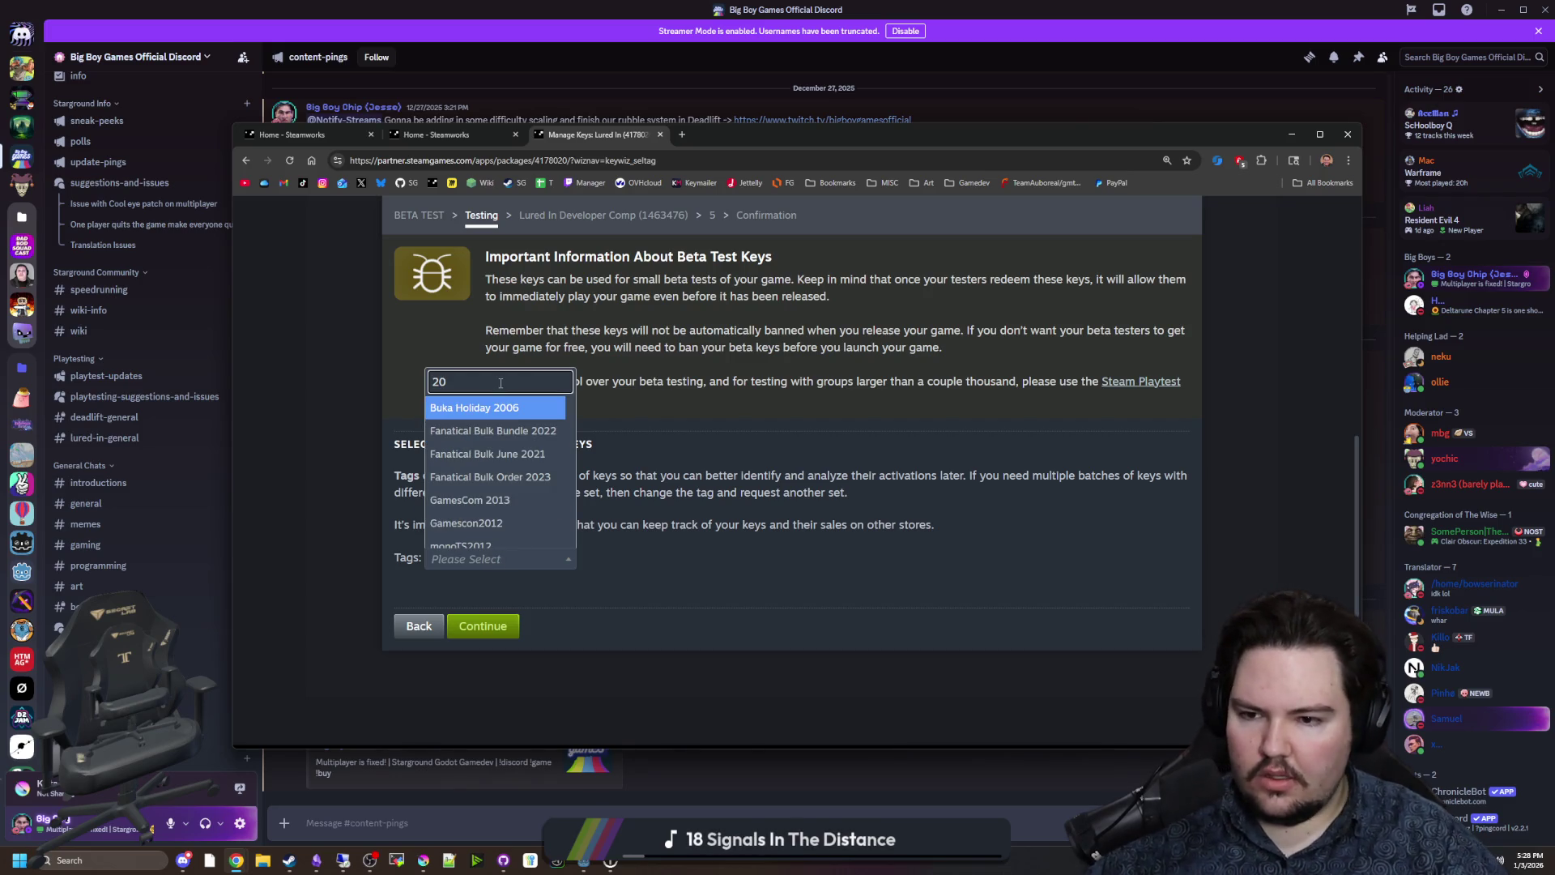
key(BackSpace)
text(playtest)
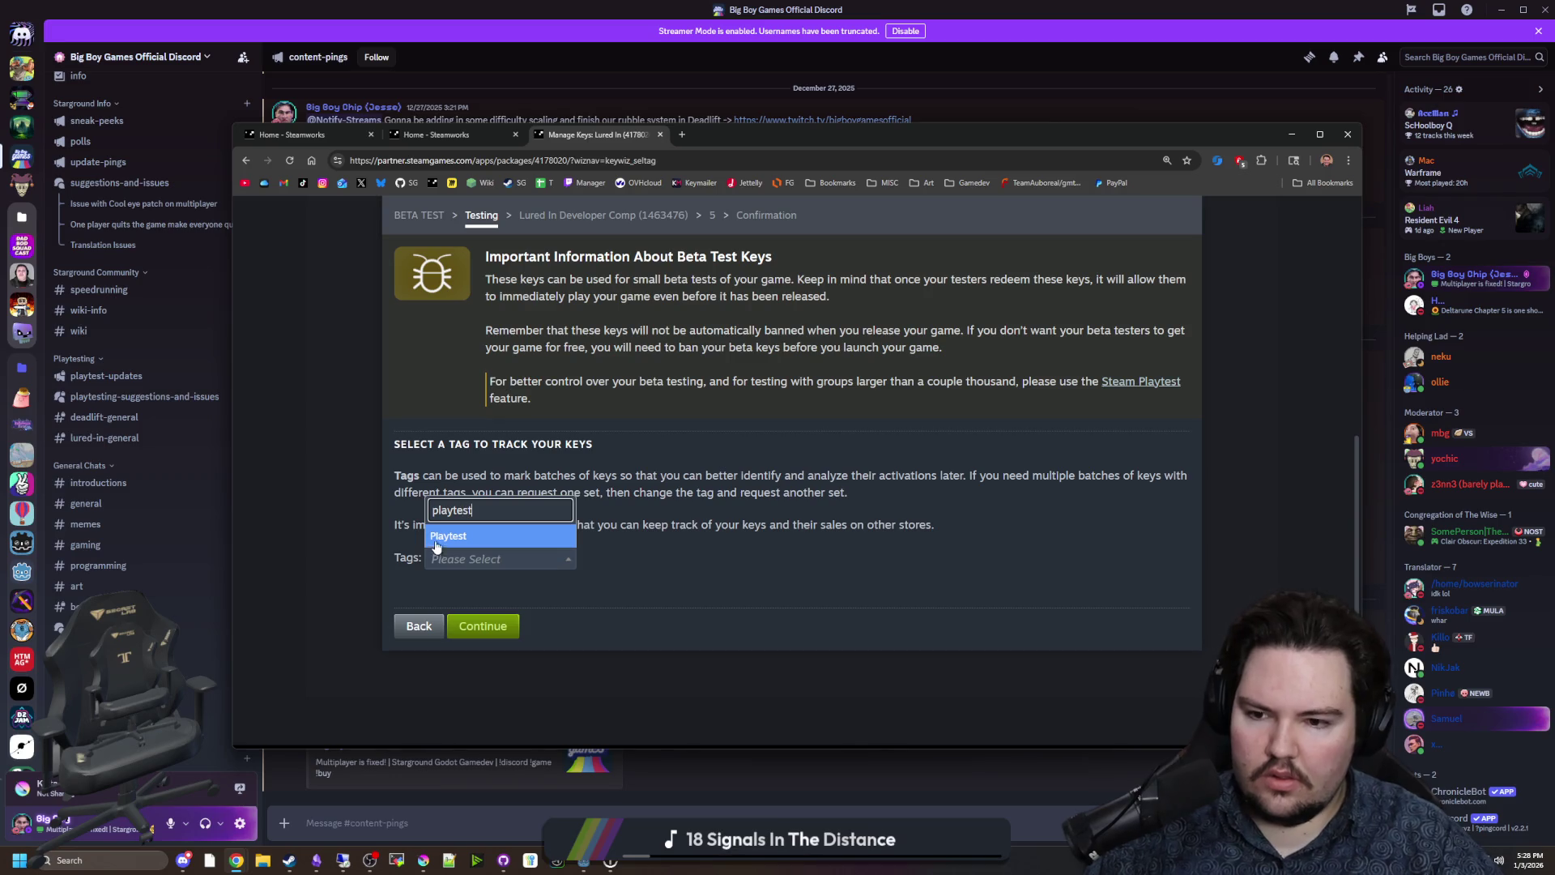
click(466, 534)
Choose Lured In for Beta Testing, request 20 keys, and accept the first agreement.
click(487, 627)
click(486, 632)
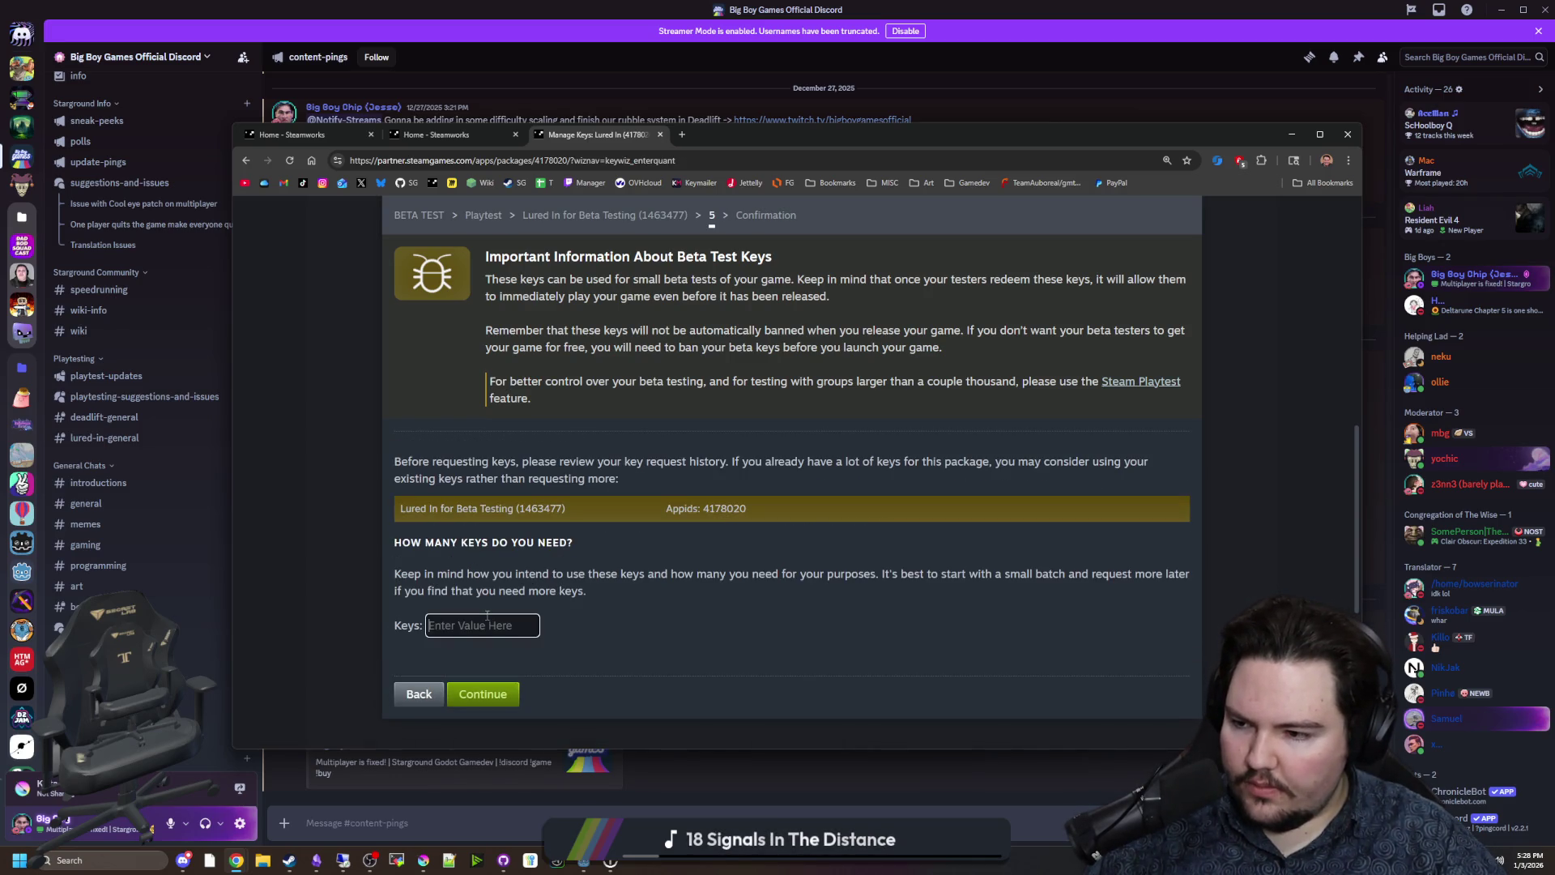
text(20)
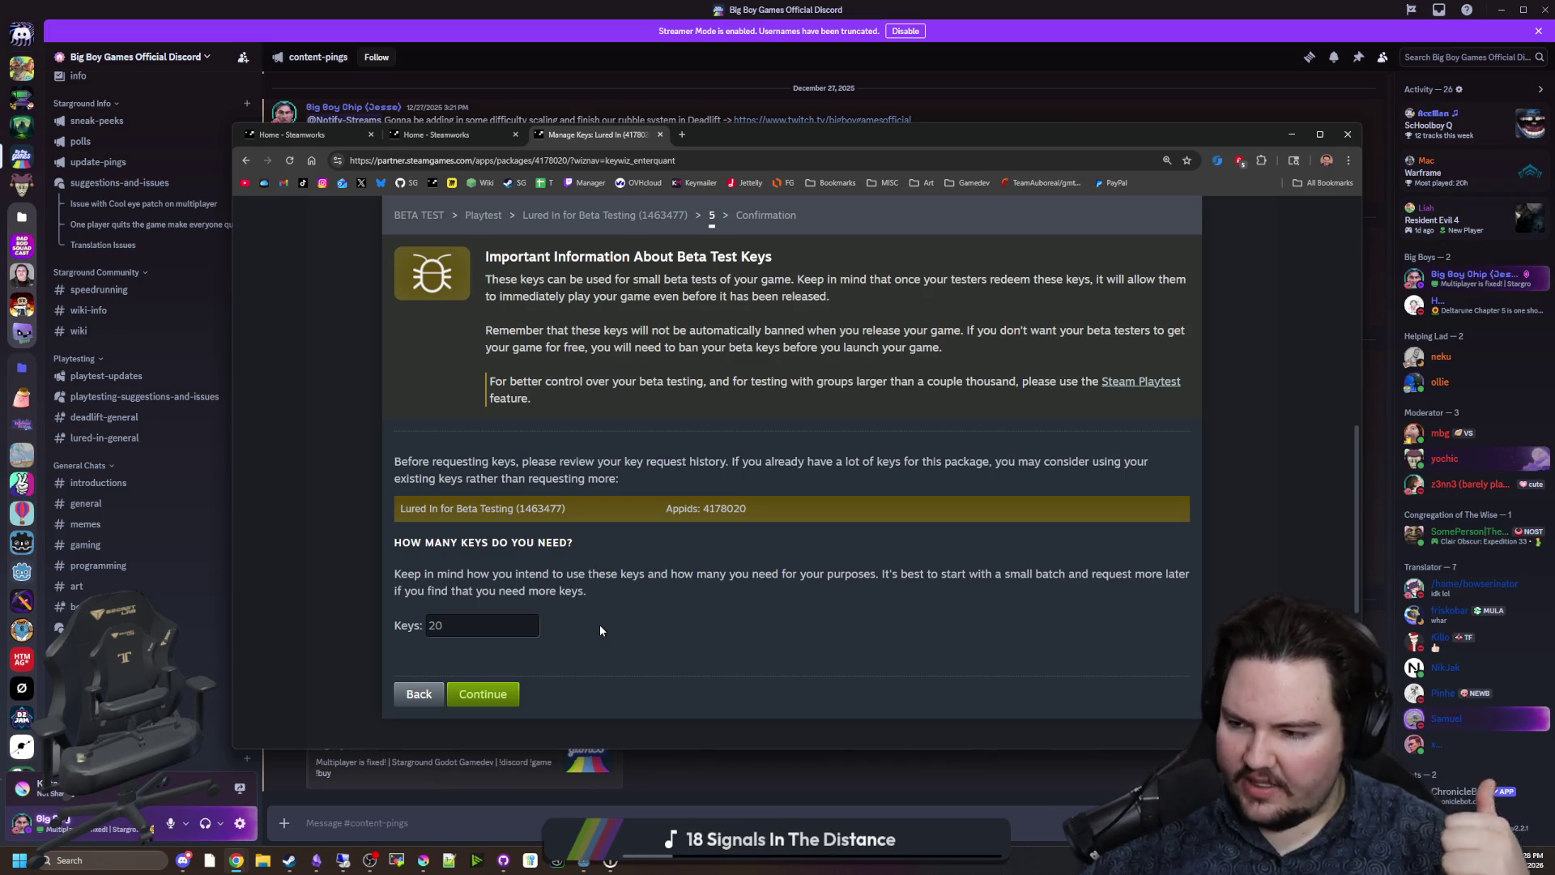
scroll(649, 597, down, 2)
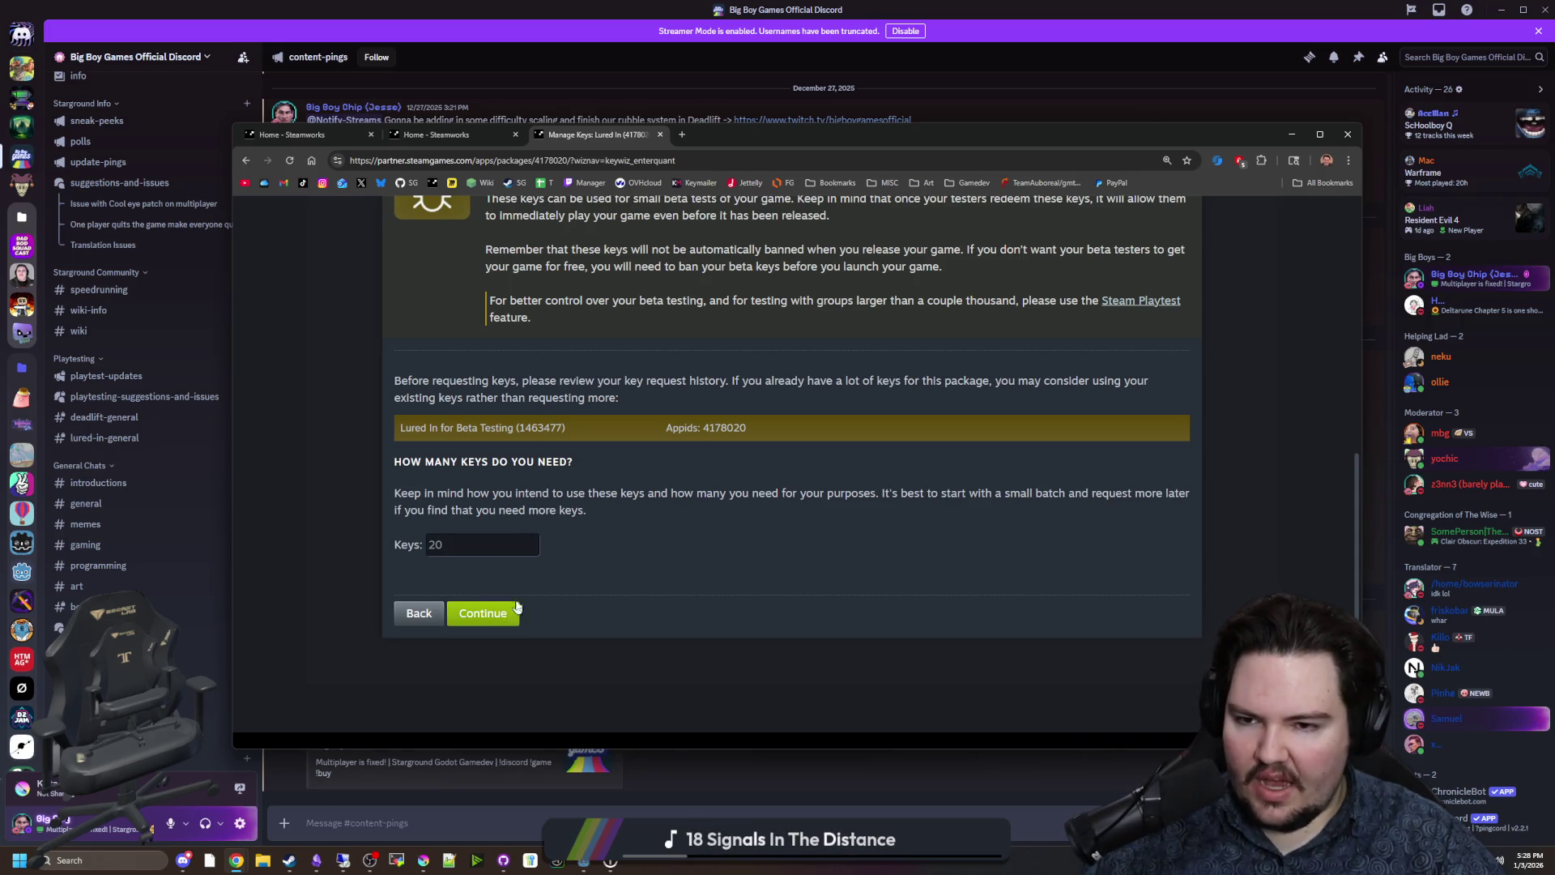
scroll(512, 607, up, 2)
scroll(511, 610, down, 2)
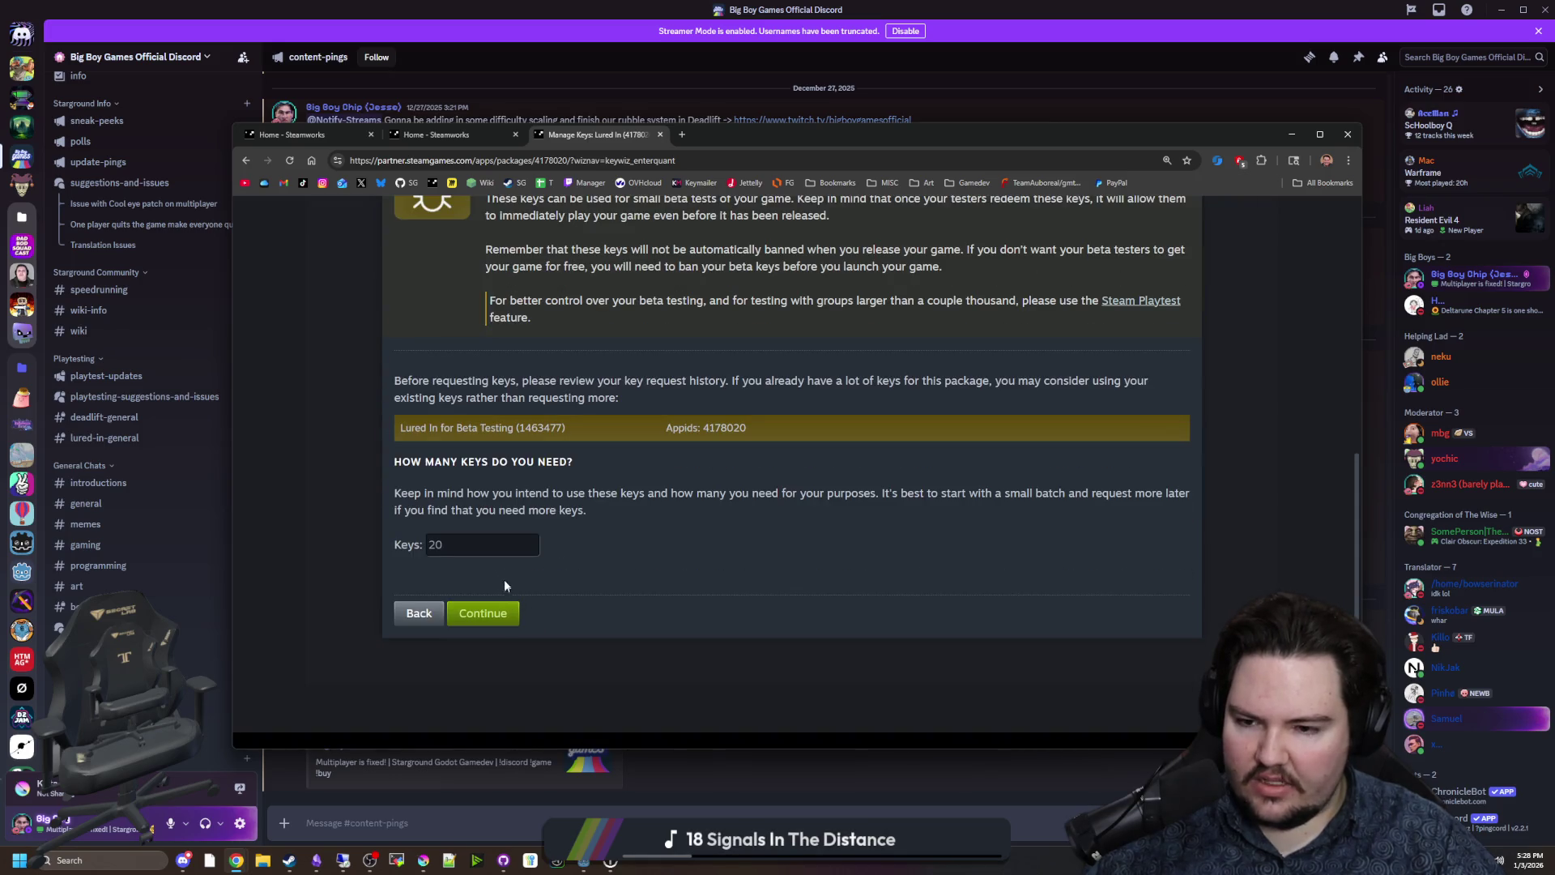
click(491, 613)
click(401, 537)
Explain the keys go to playtesters to find bugs and improve the game, then submit.
scroll(348, 571, down, 2)
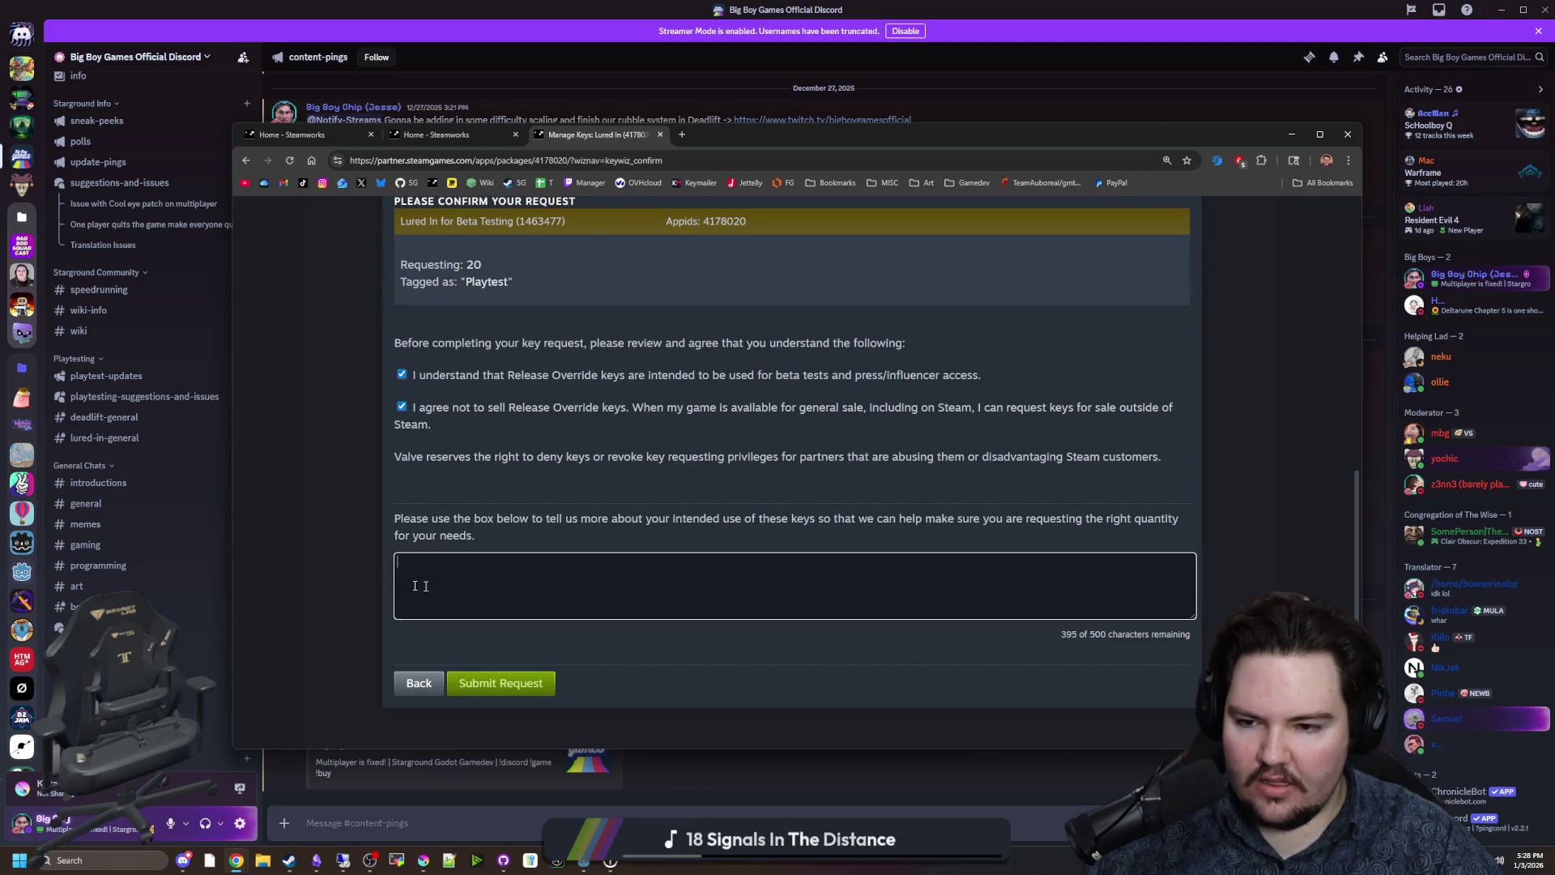
click(456, 581)
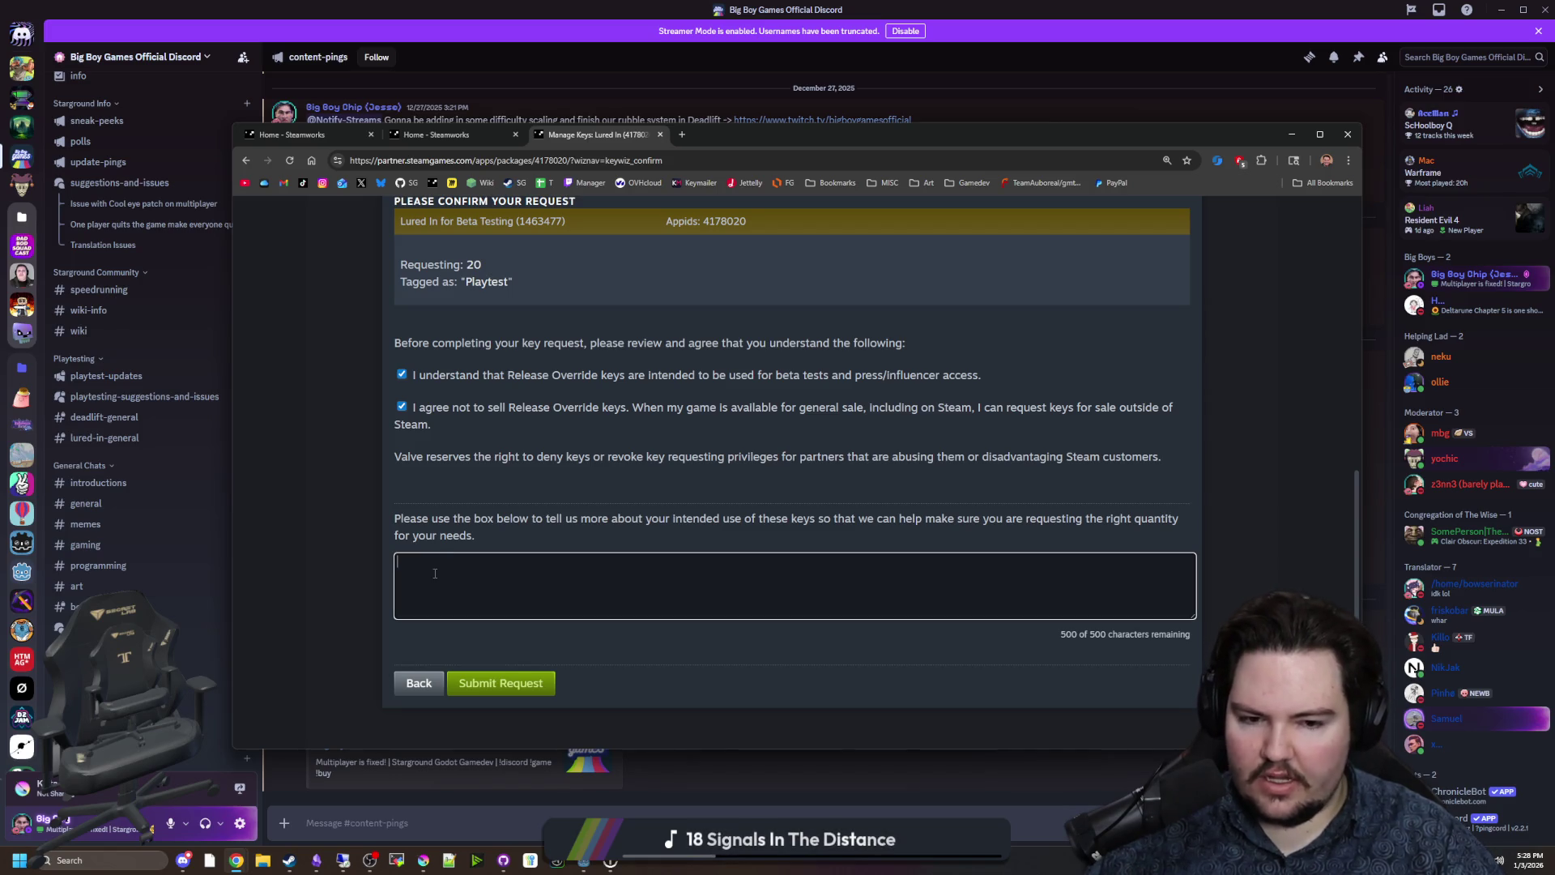
text(D)
key(BackSpace)
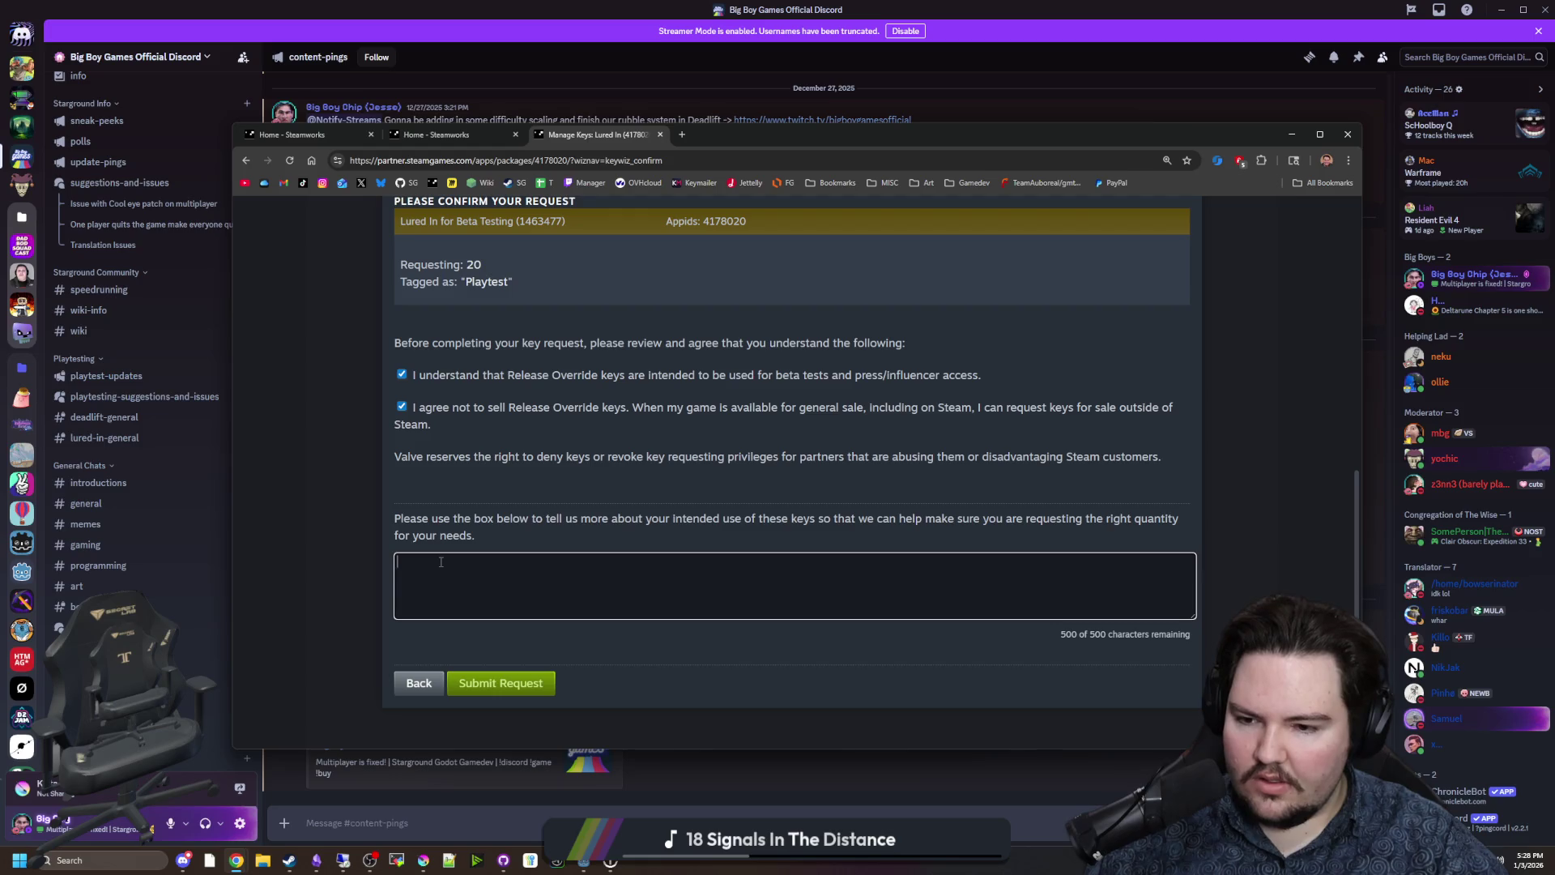
key(BackSpace)
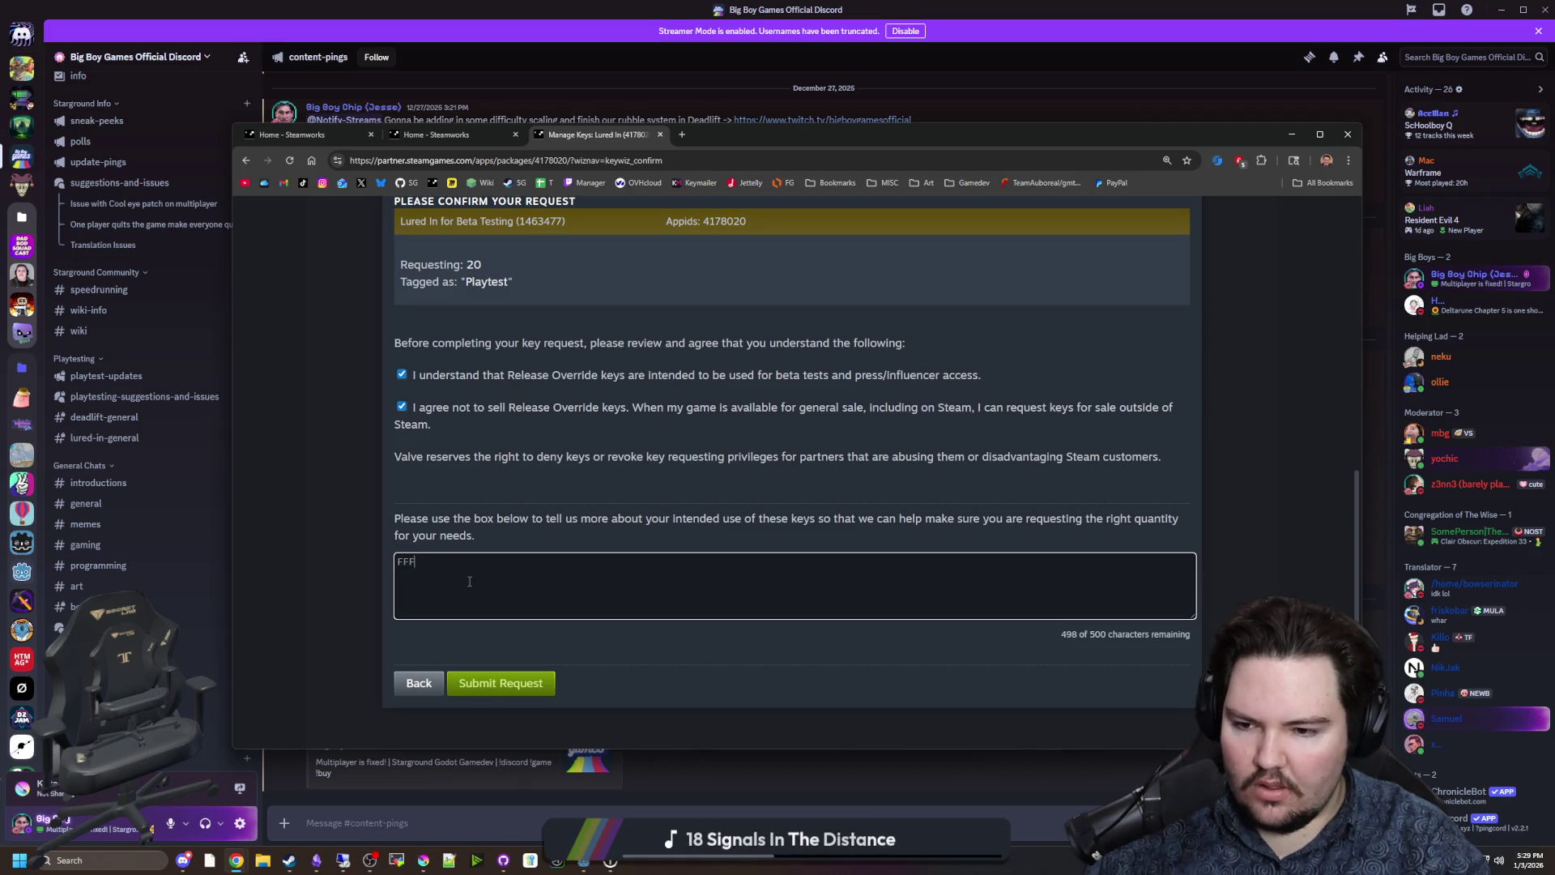
text(I)
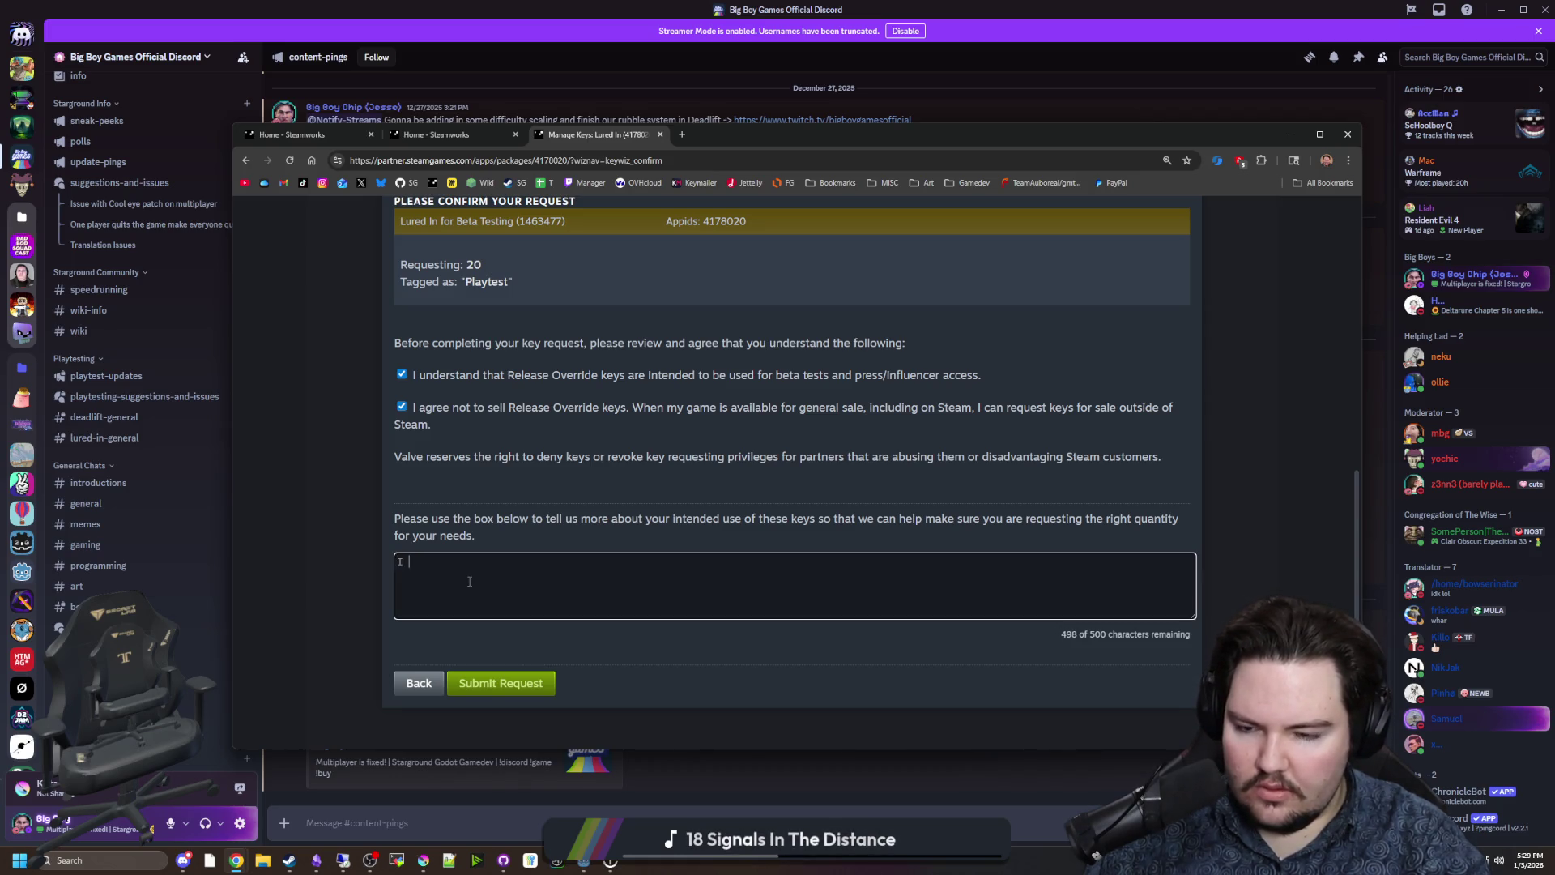
key(BackSpace)
text(These keys will)
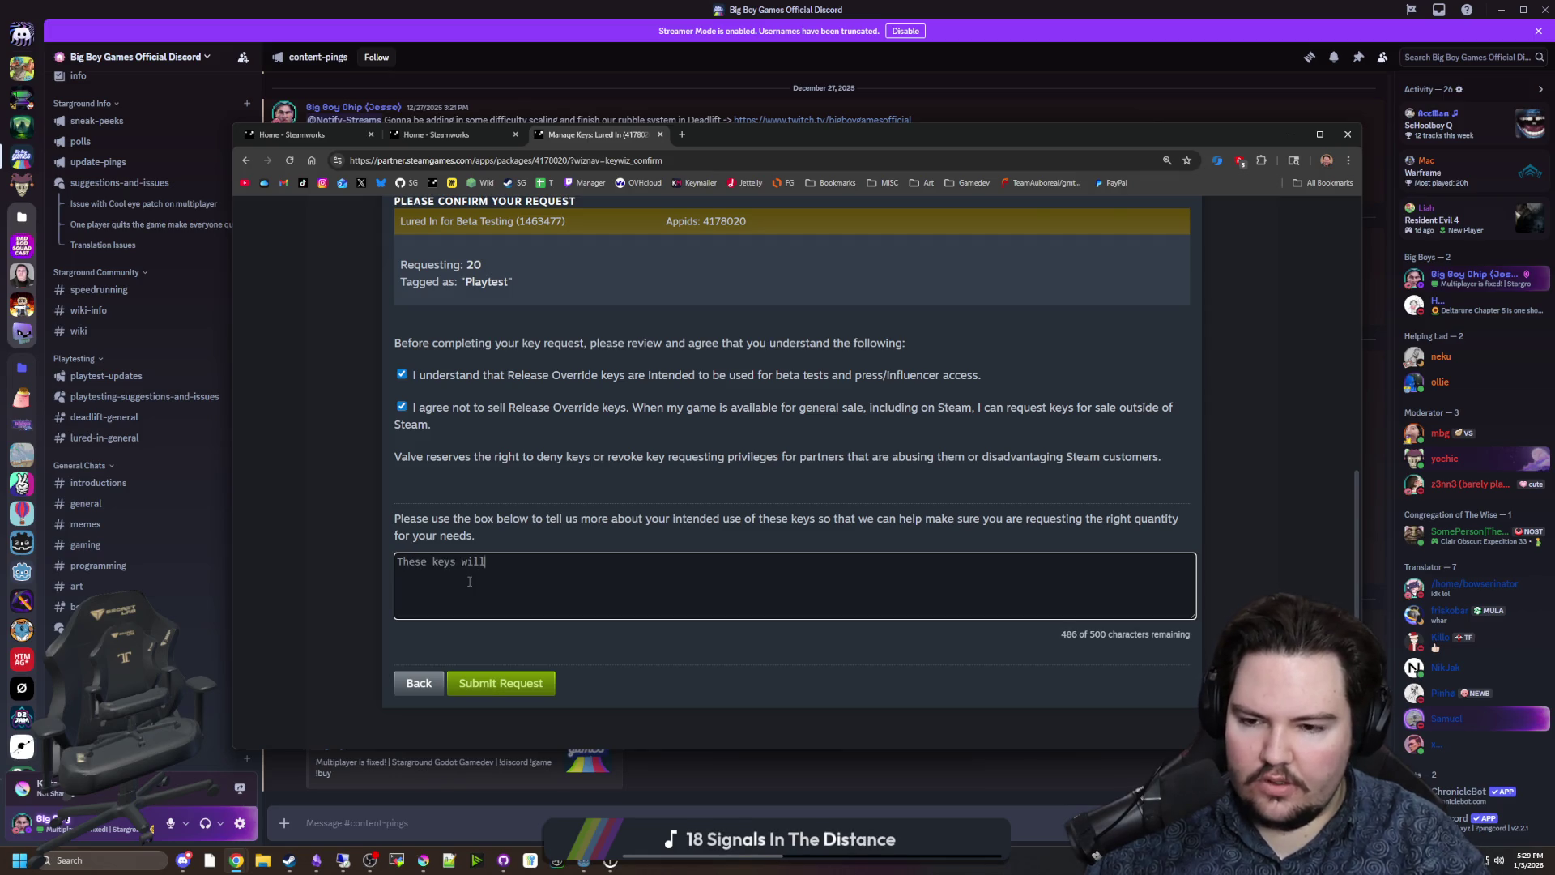
text( be distributed amon)
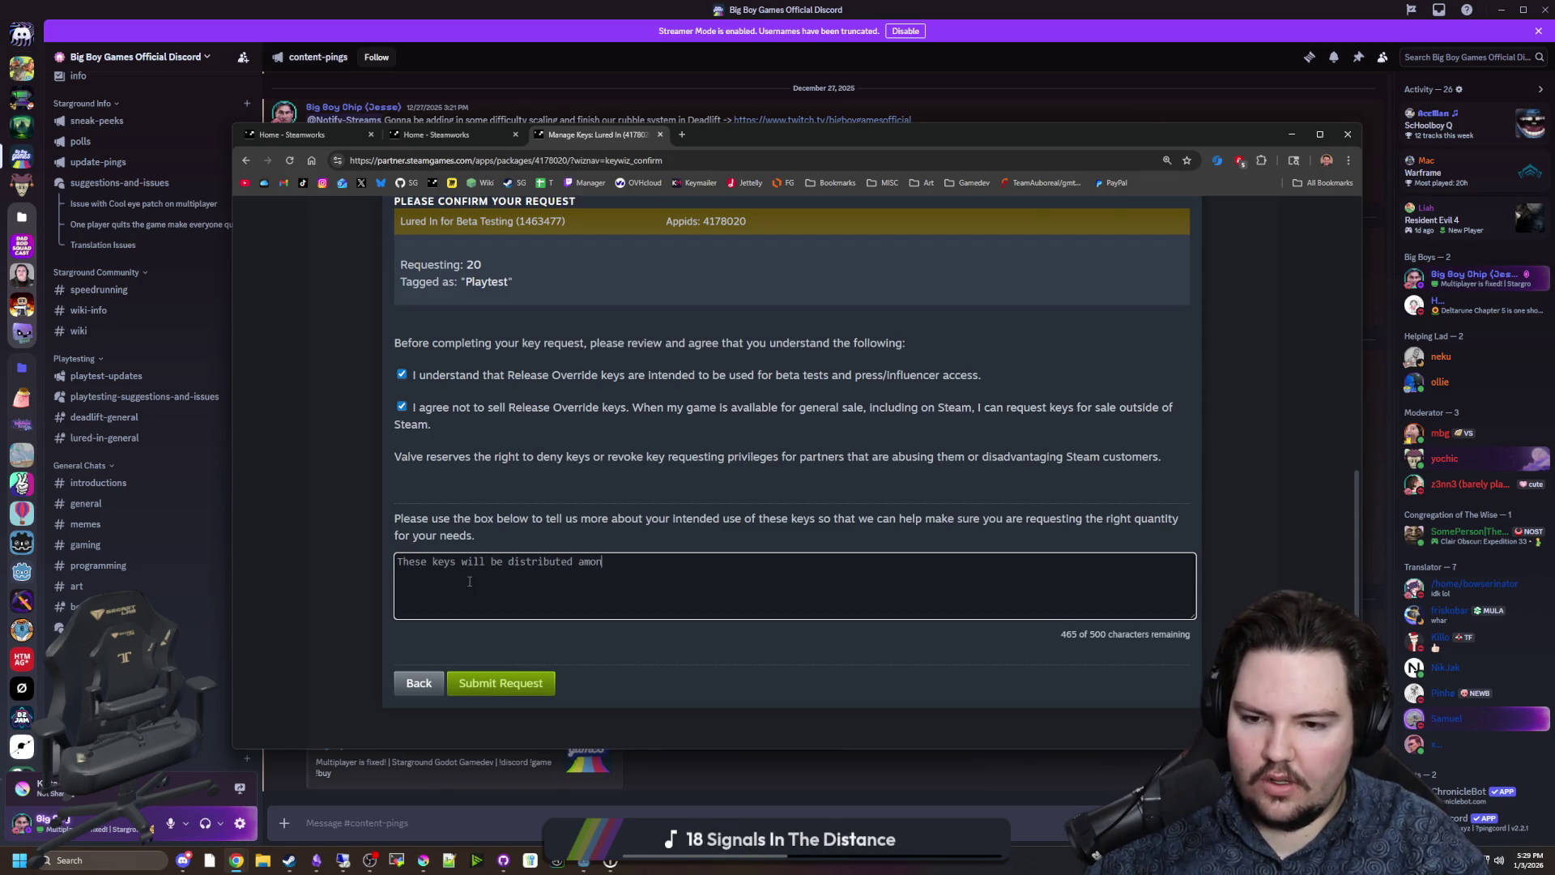
text(gst playtesters)
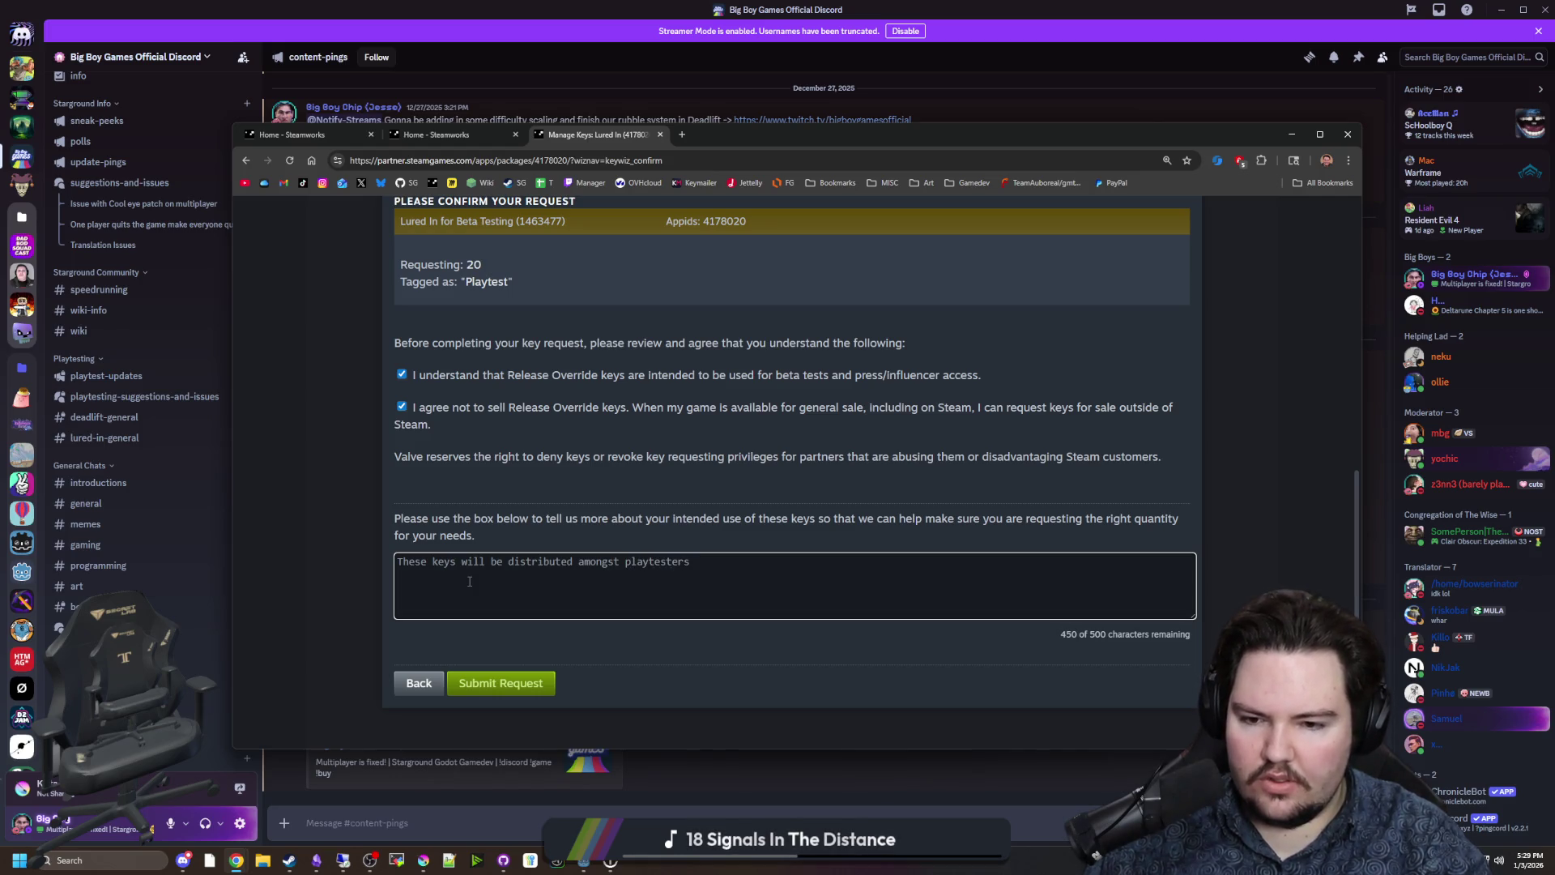
key(BackSpace)
key(BackSpace)
key(BackSpace)
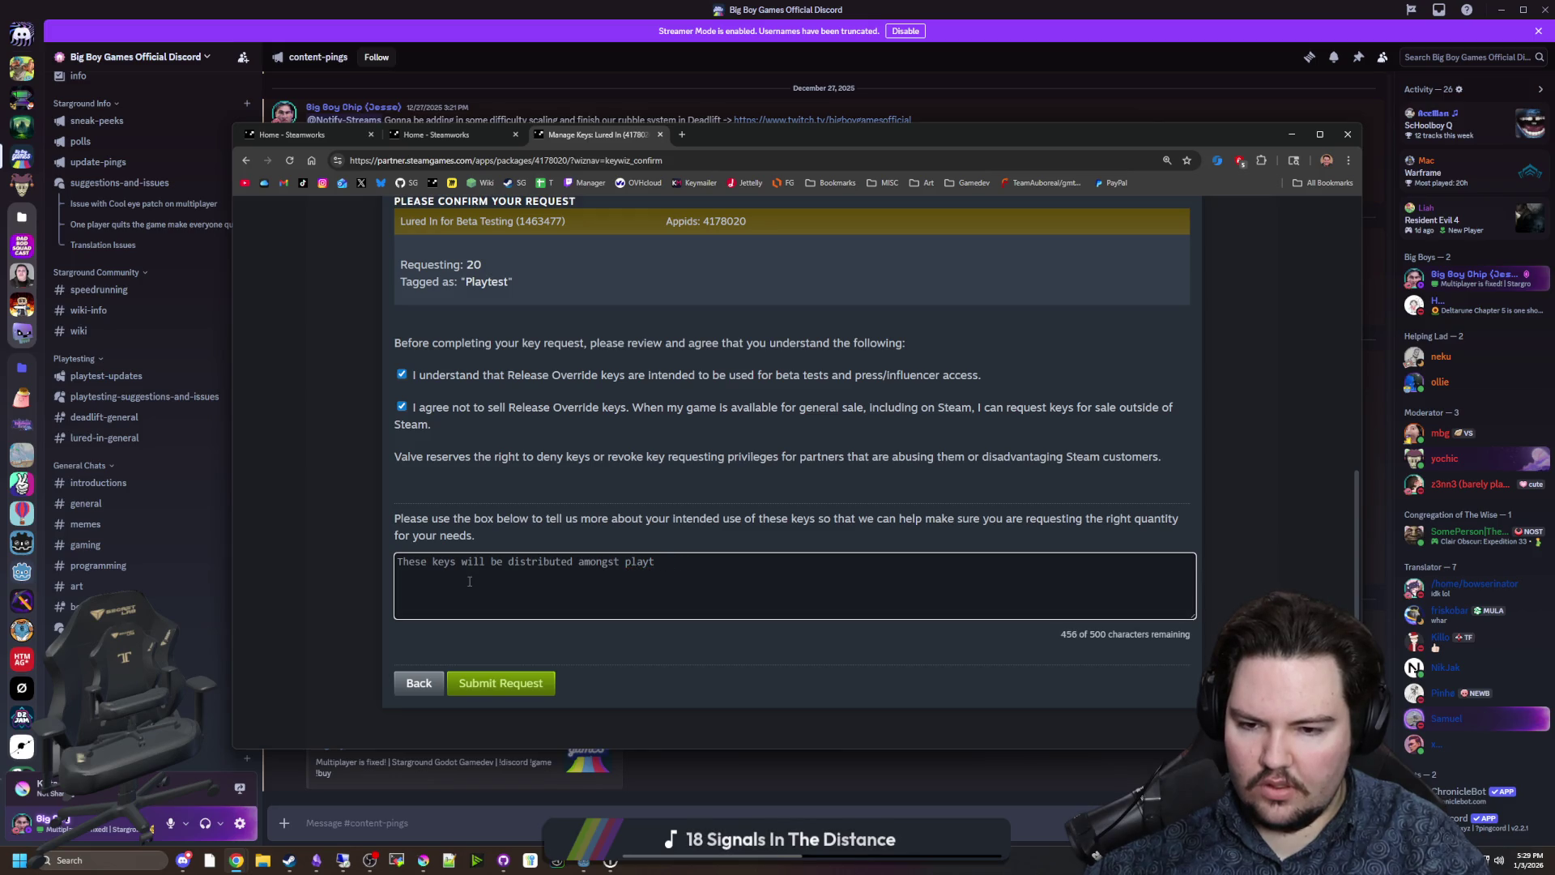
text(esters in order to )
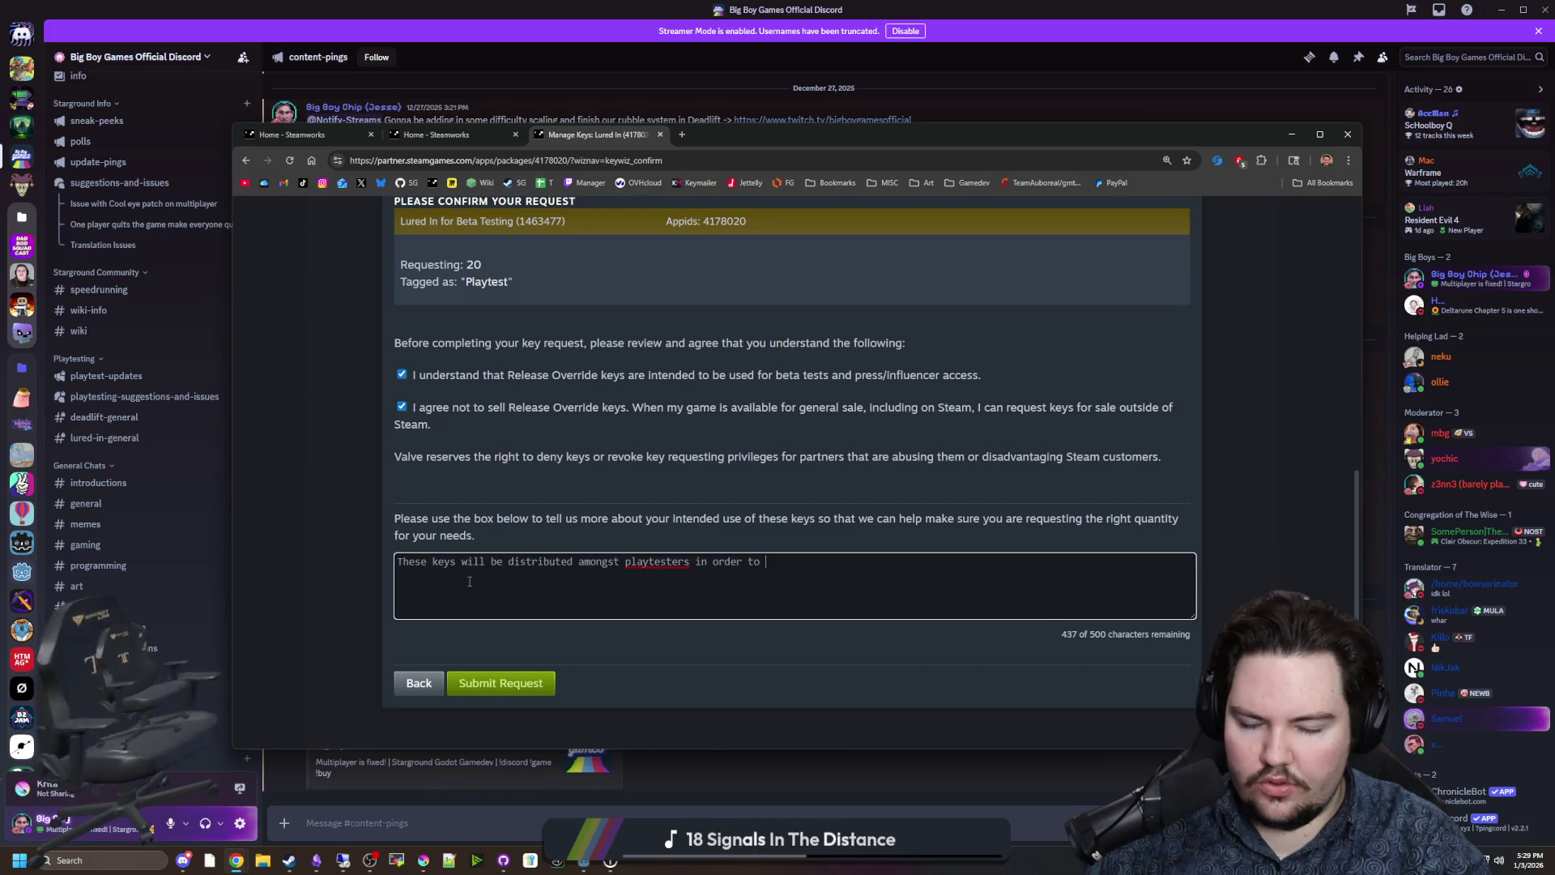
text(find bugs and )
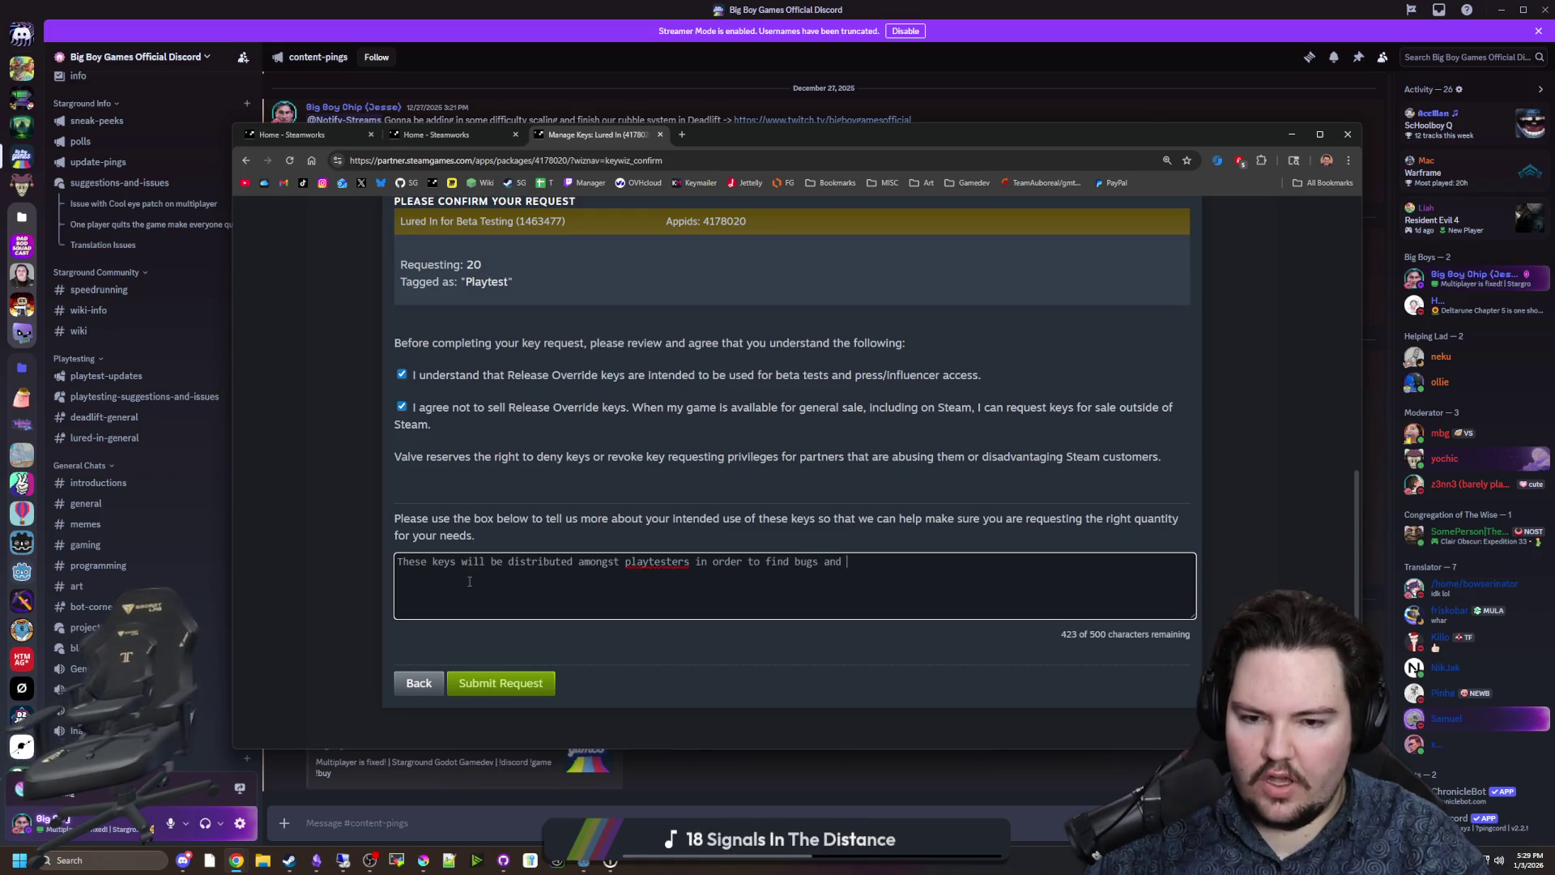
text(improve the game.)
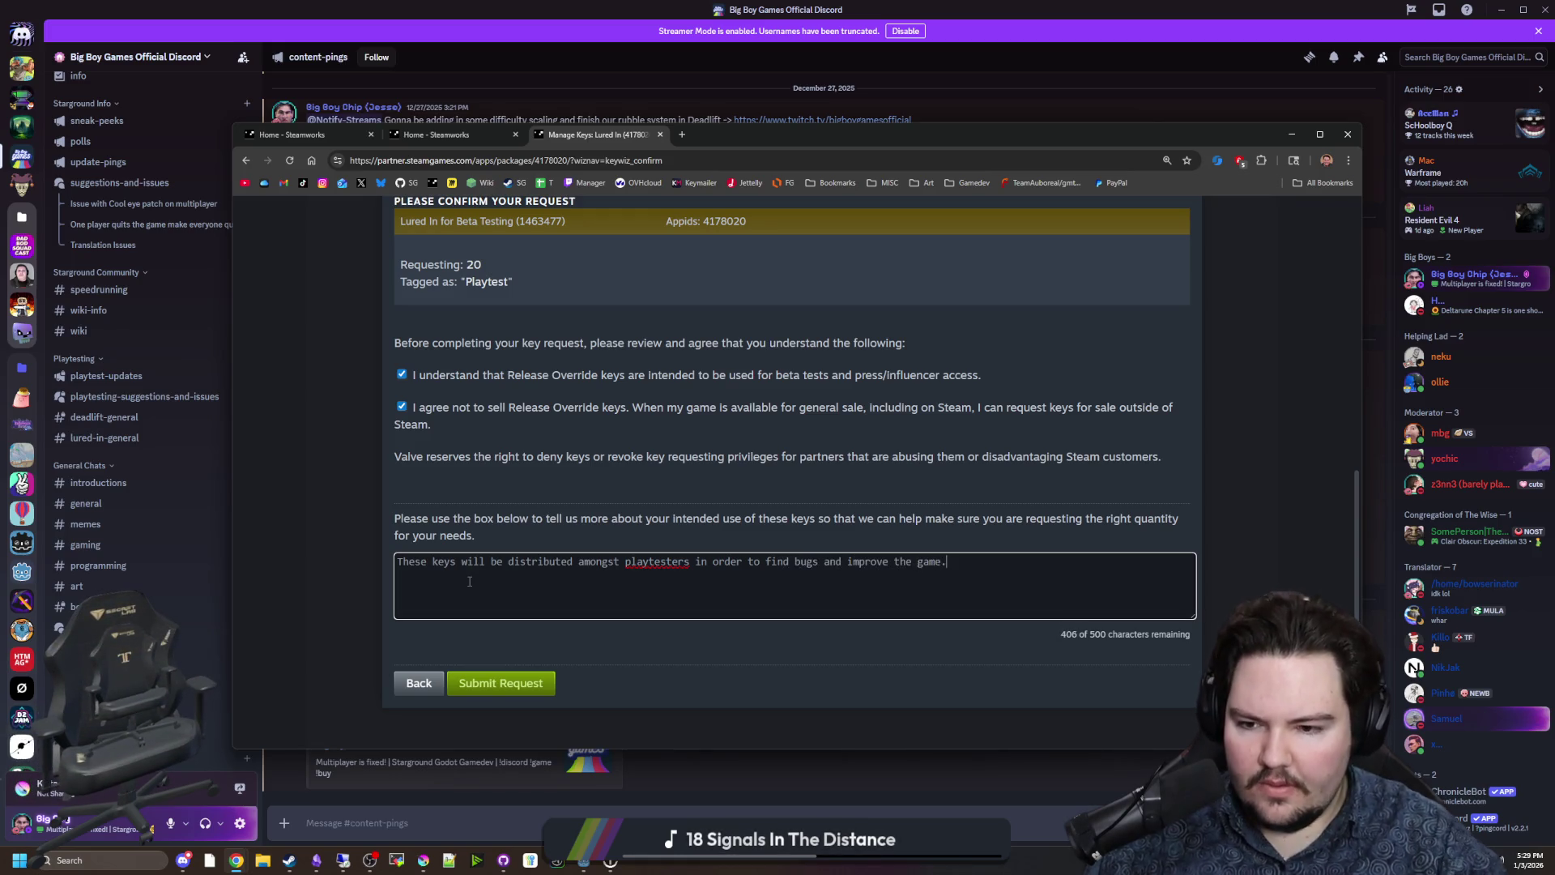
click(532, 683)
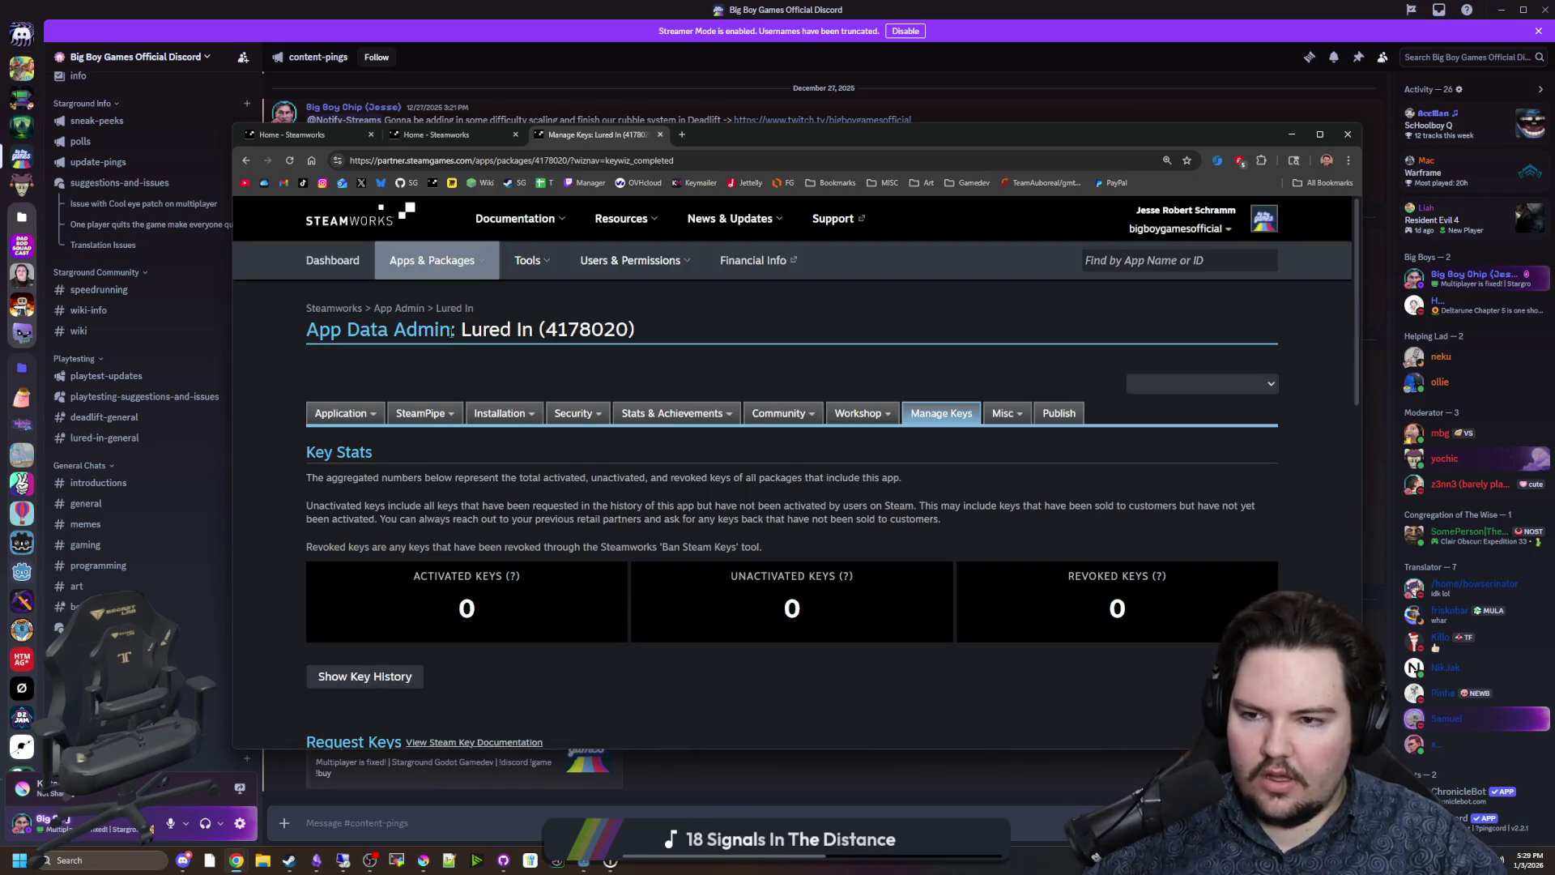
click(372, 136)
Close the remaining Steamworks pages and browser, then re-maximise Discord.
click(372, 135)
click(372, 135)
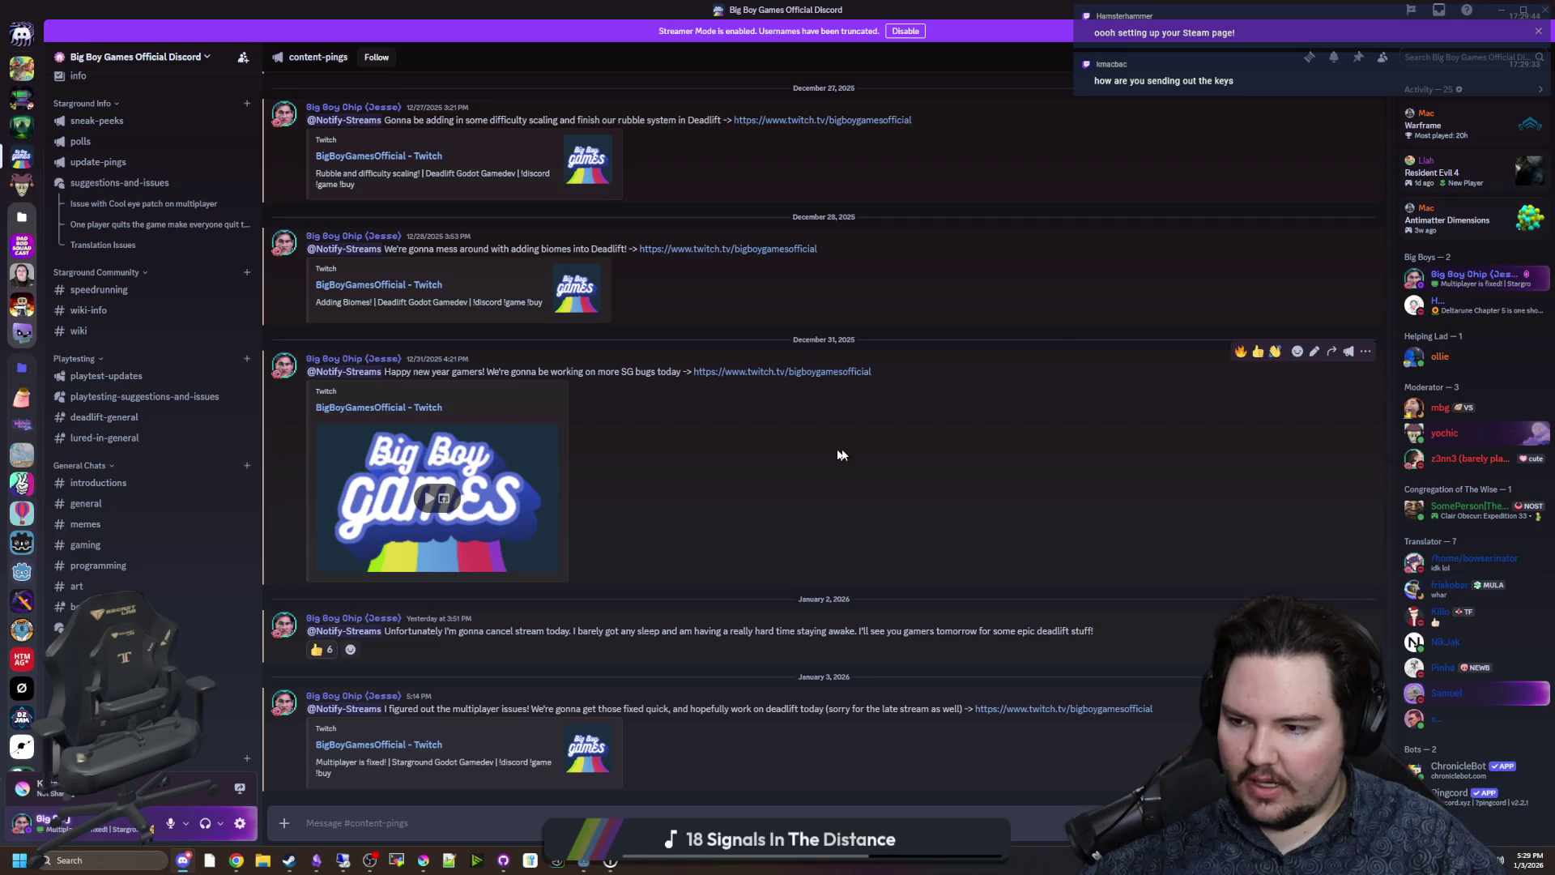
mouse_move(940, 8)
mouse_down()
mouse_move(1075, 377)
mouse_move(977, 3)
mouse_up()
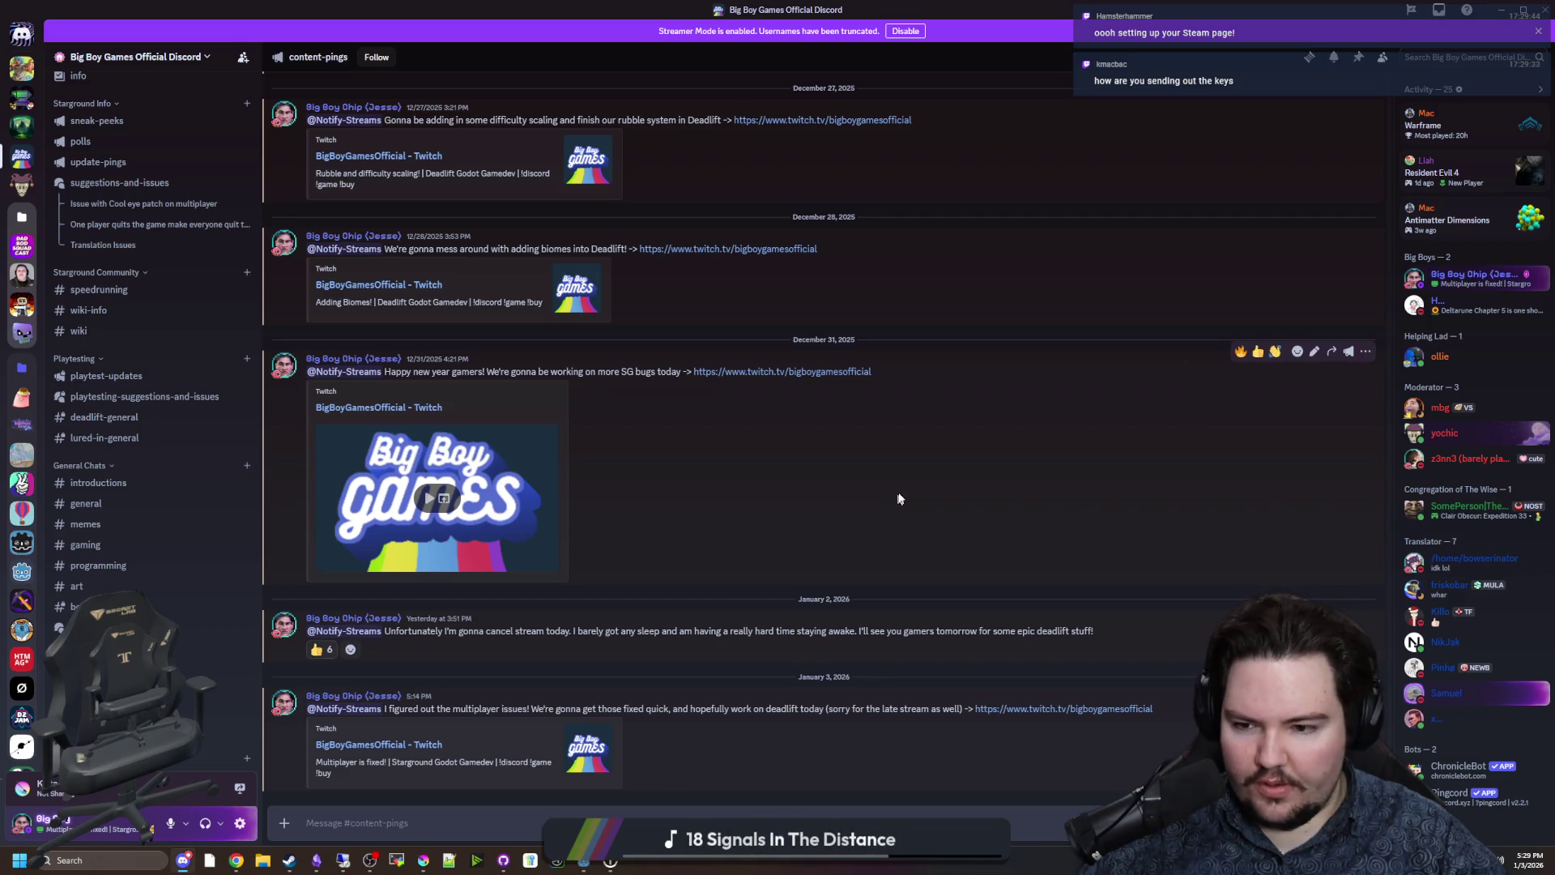
Read the Discord channel, then shrink it to bring the Godot script editor forward.
scroll(197, 466, up, 3)
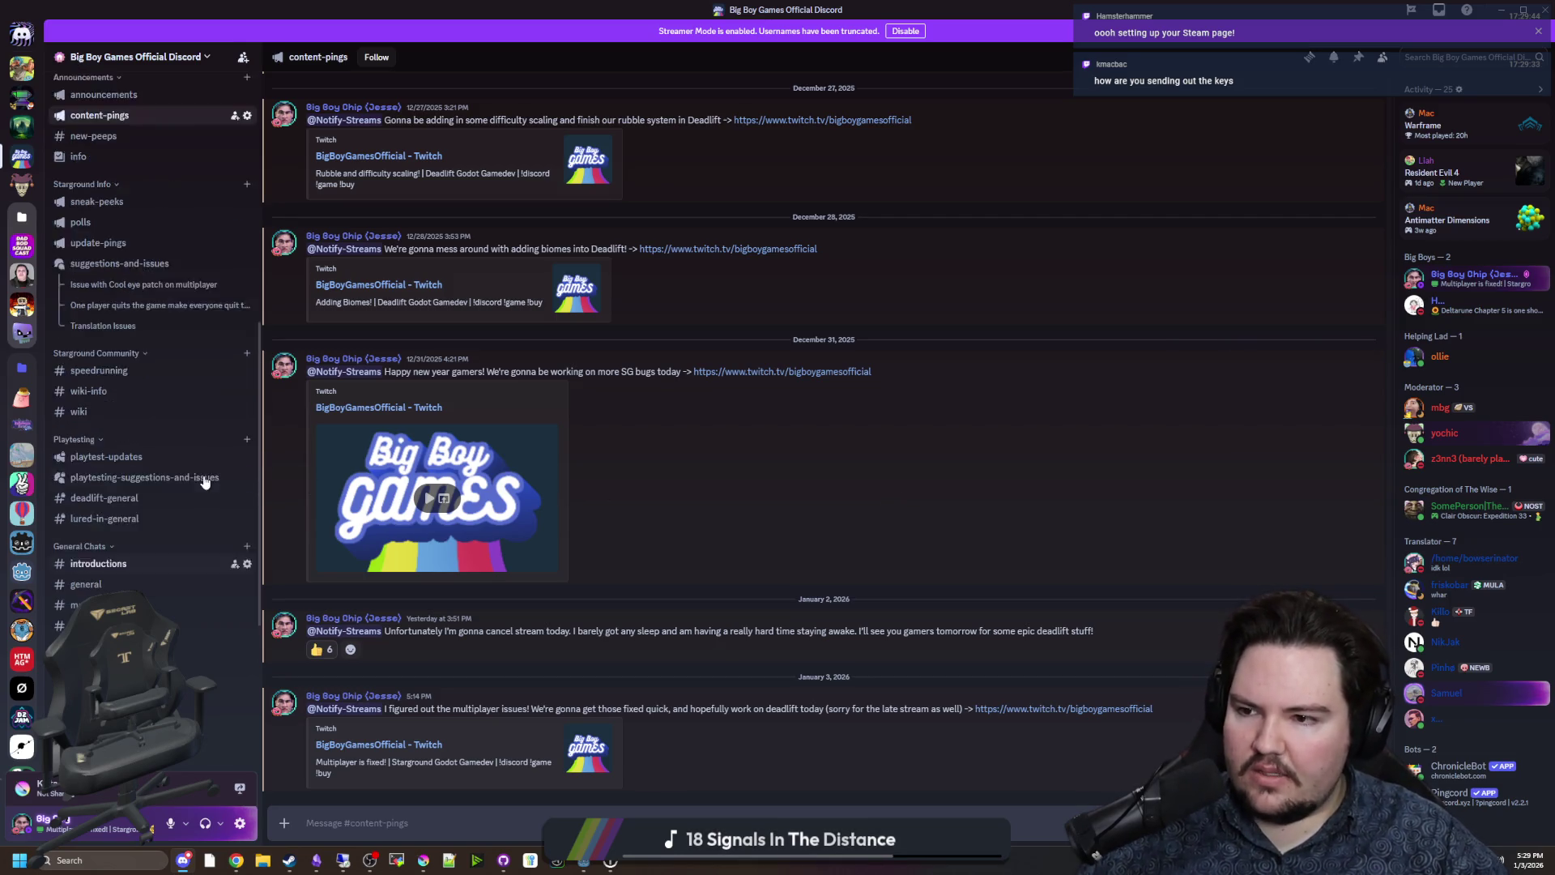
scroll(196, 466, up, 6)
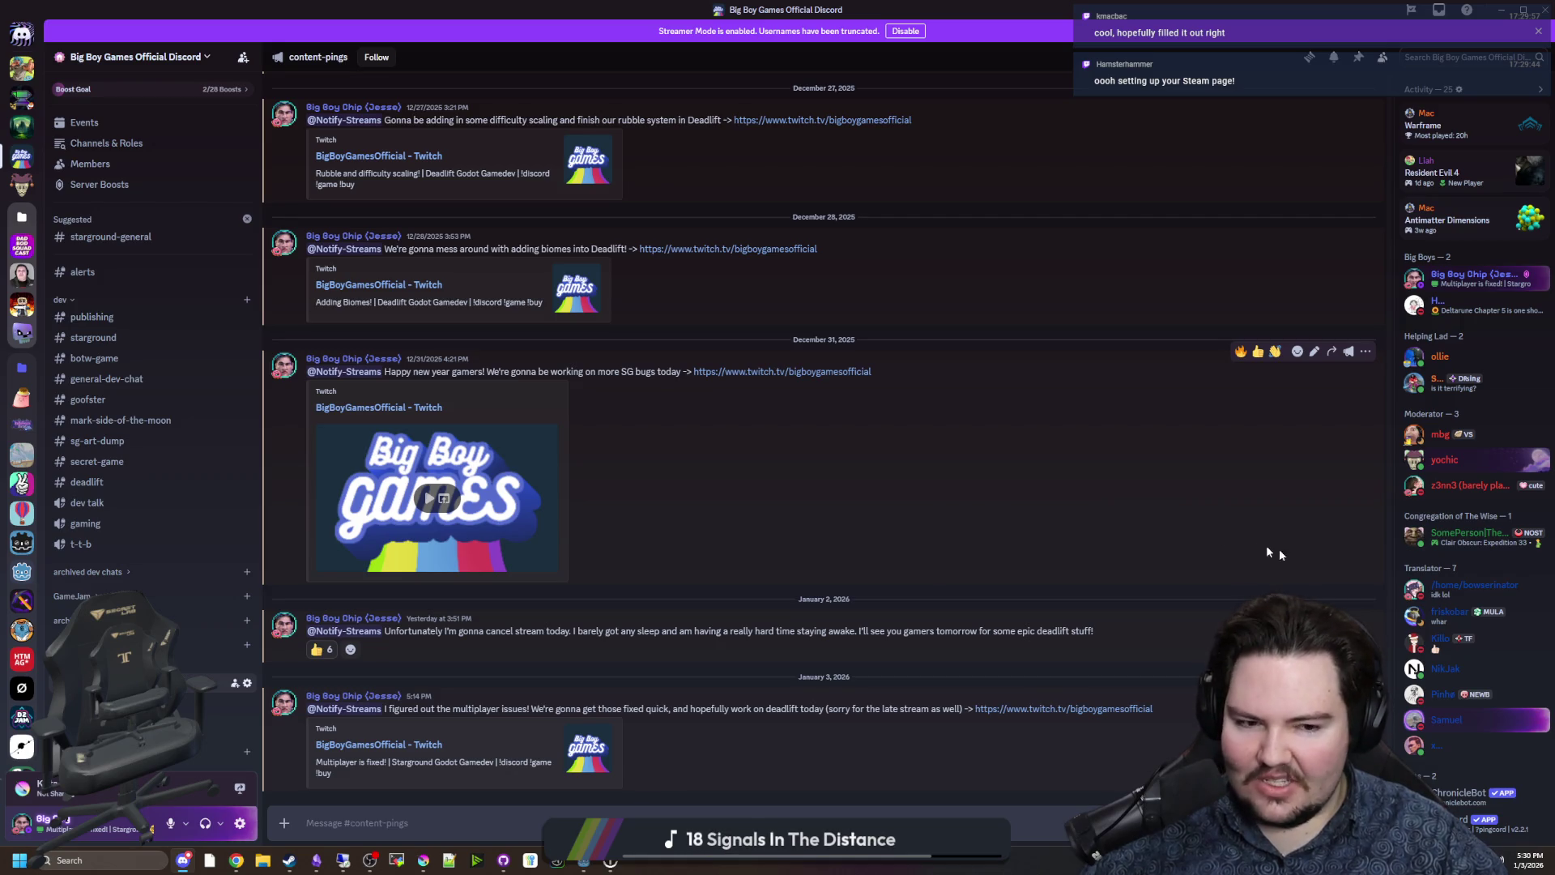
scroll(1451, 621, down, 5)
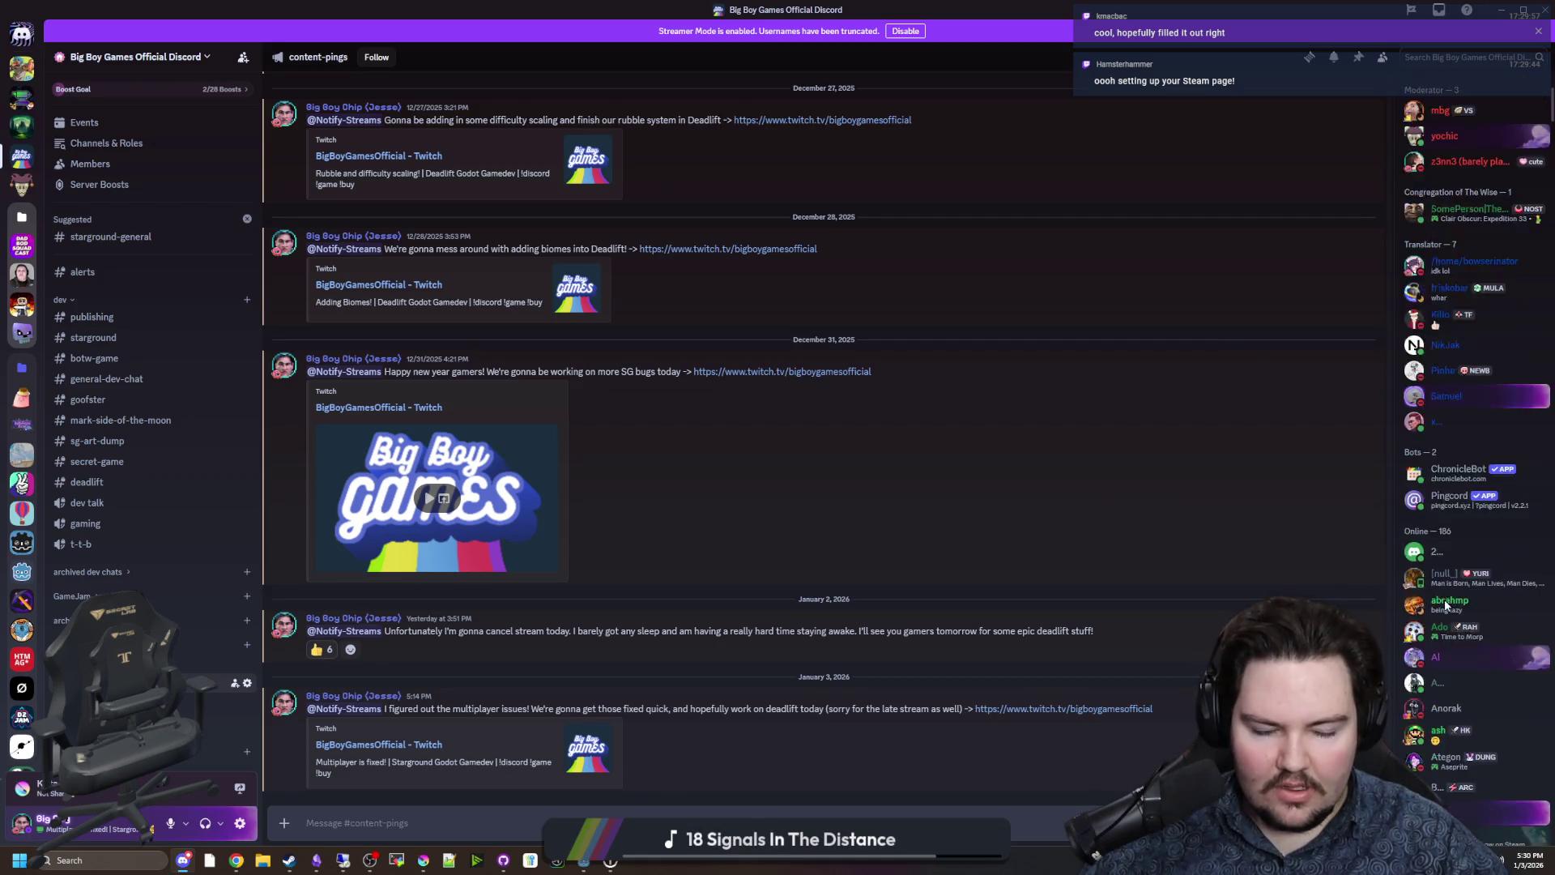
scroll(1450, 486, down, 3)
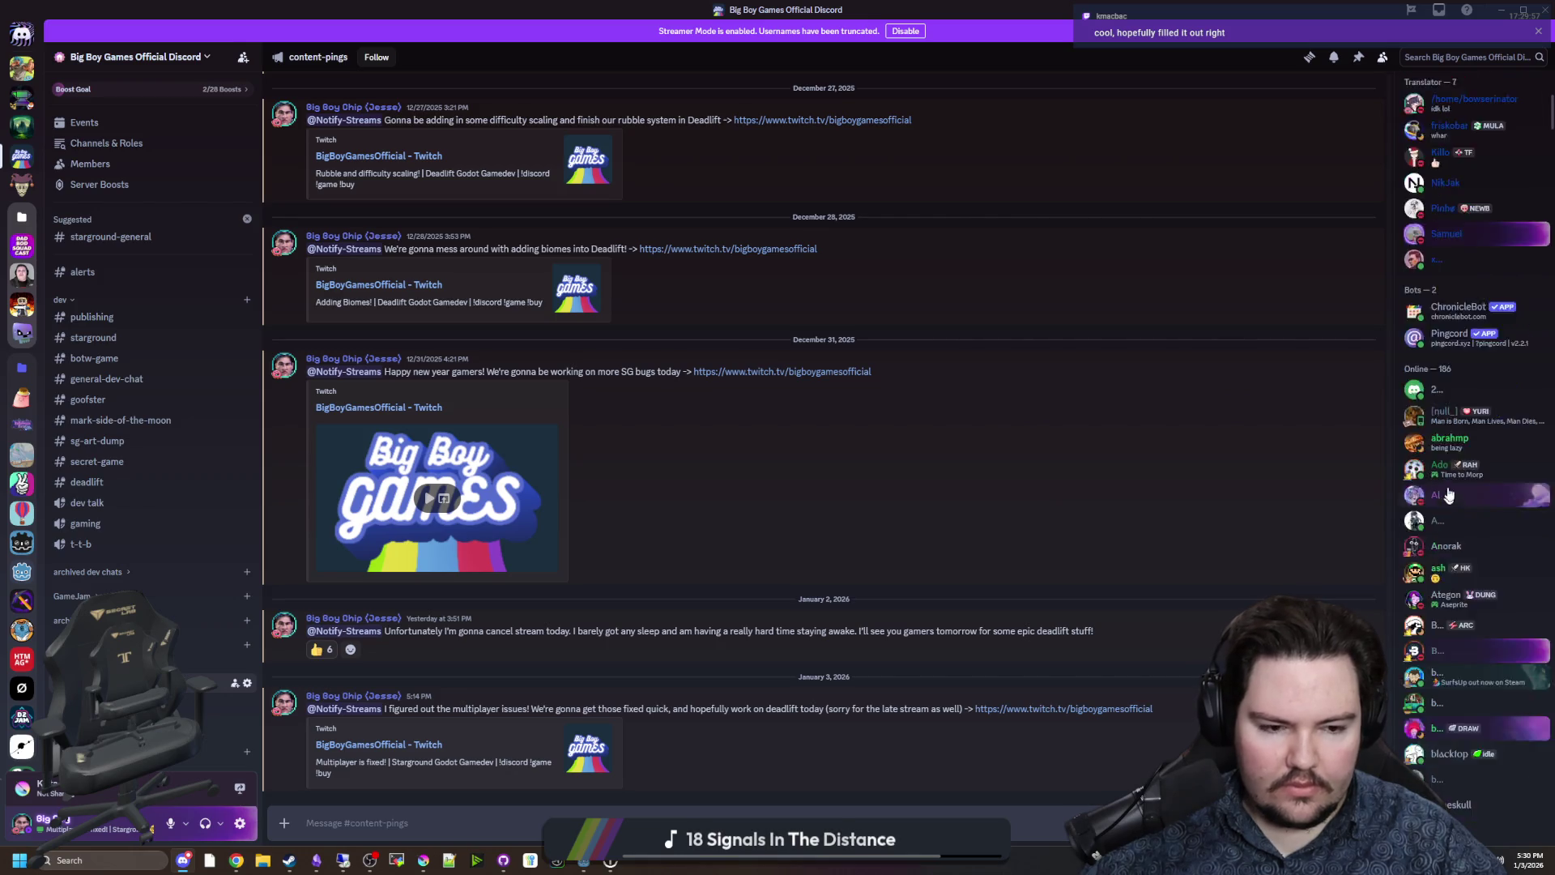
scroll(1450, 486, up, 10)
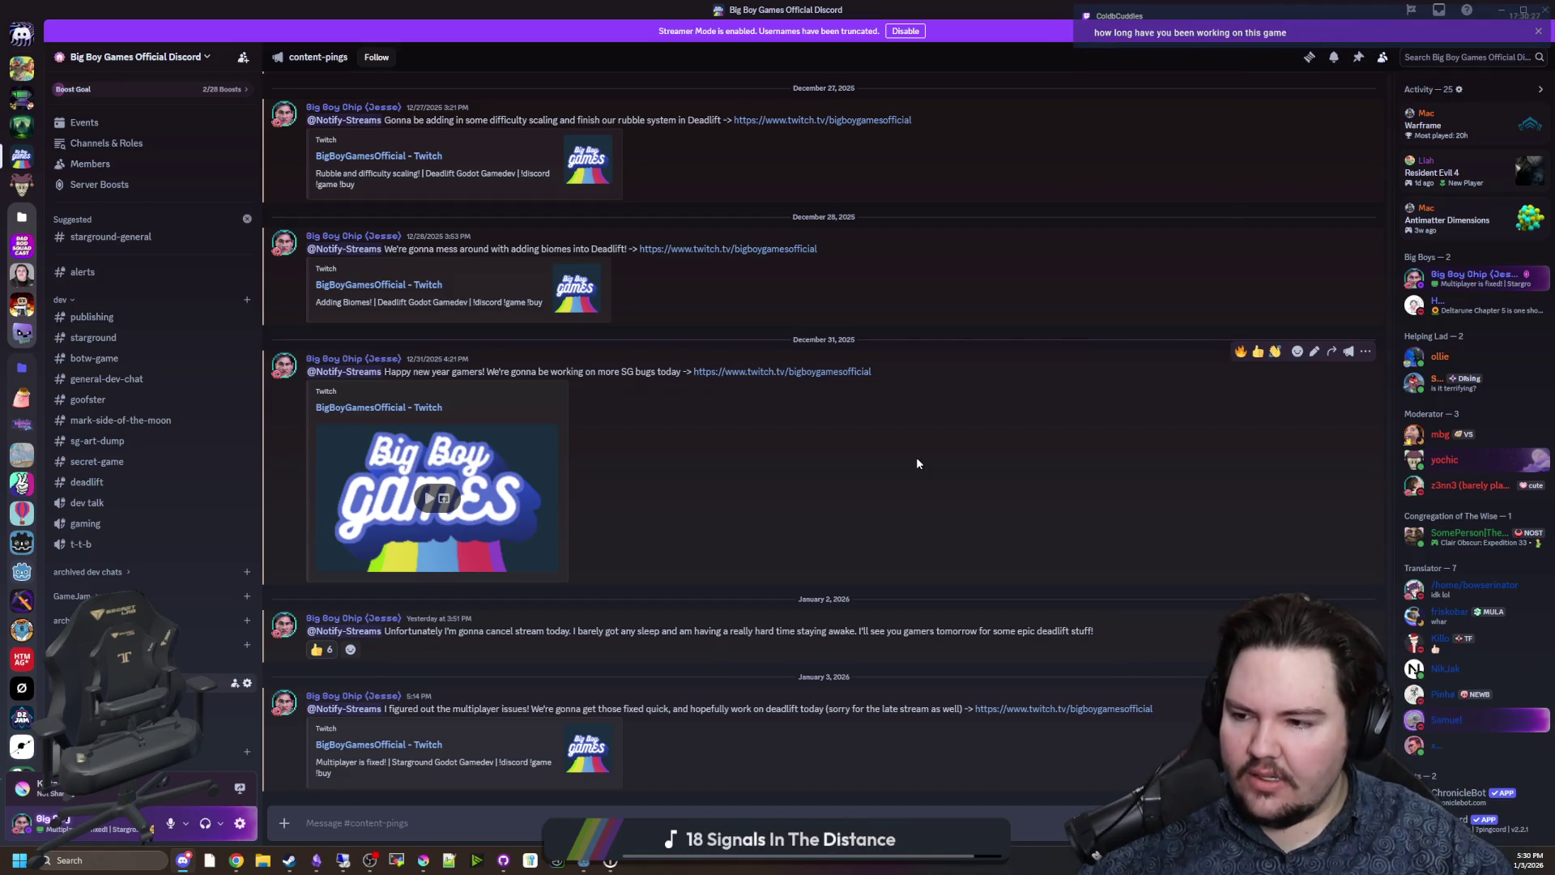
mouse_move(851, 10)
mouse_down()
mouse_move(690, 371)
mouse_move(960, 541)
mouse_move(954, 529)
mouse_up()
click(955, 528)
click(516, 276)
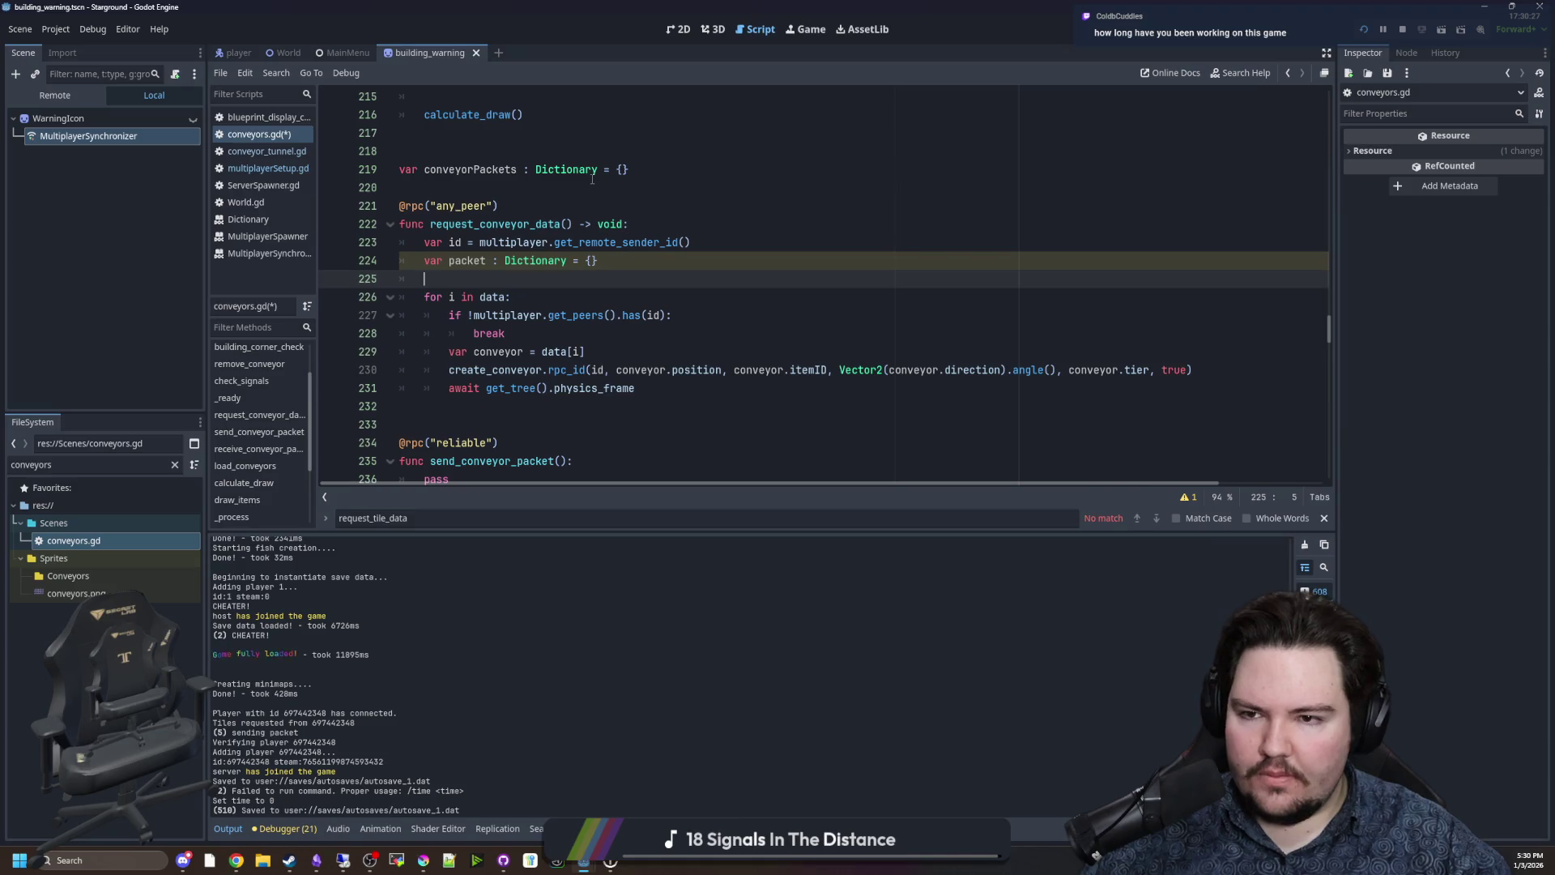
click(449, 184)
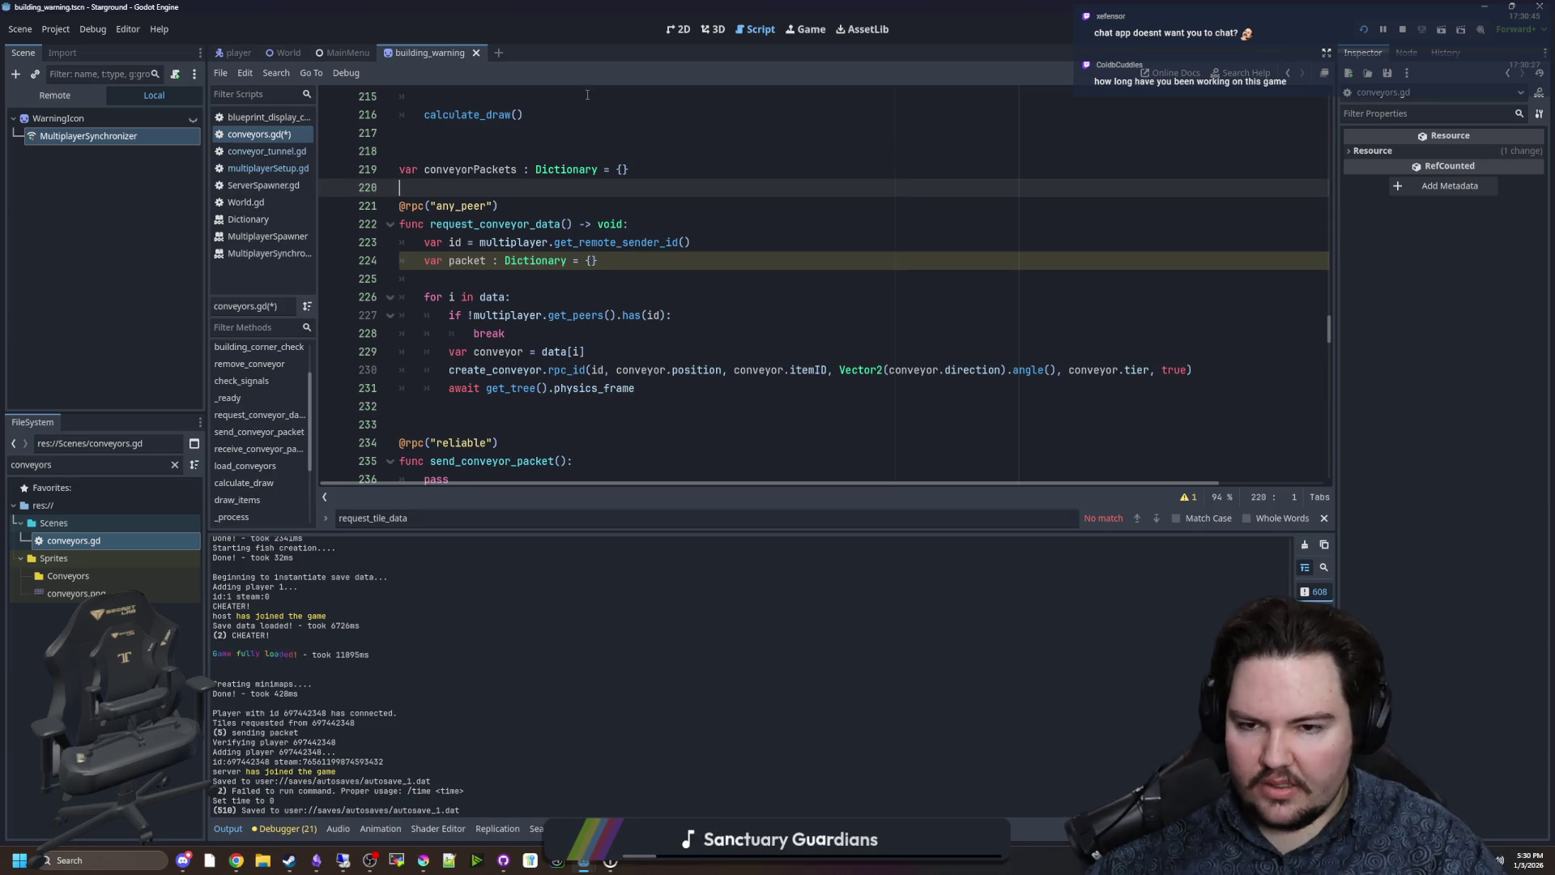
click(633, 285)
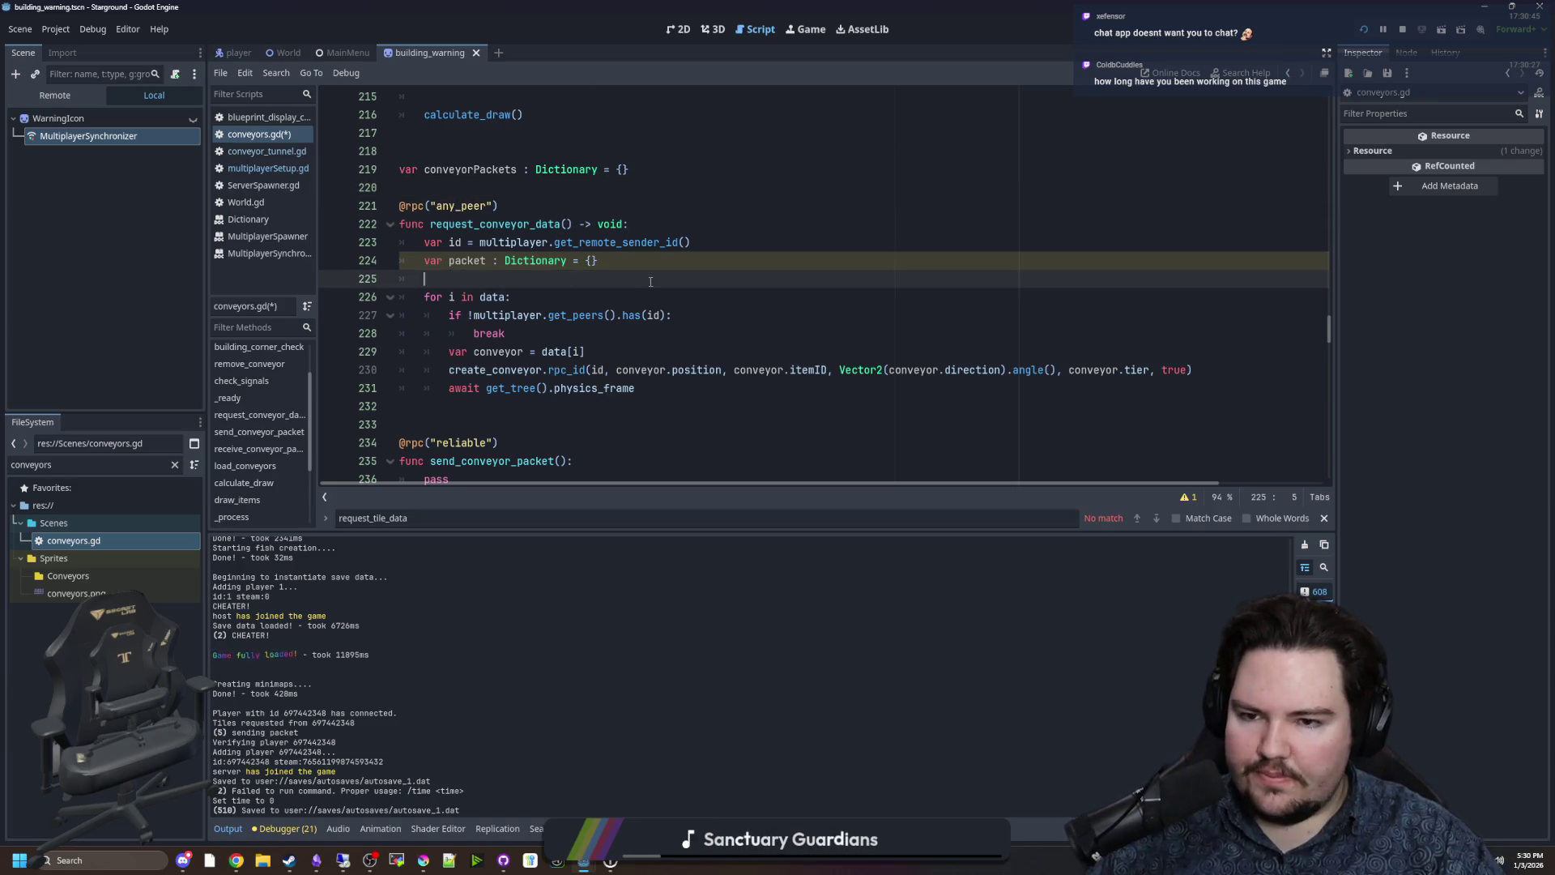
scroll(631, 280, up, 5)
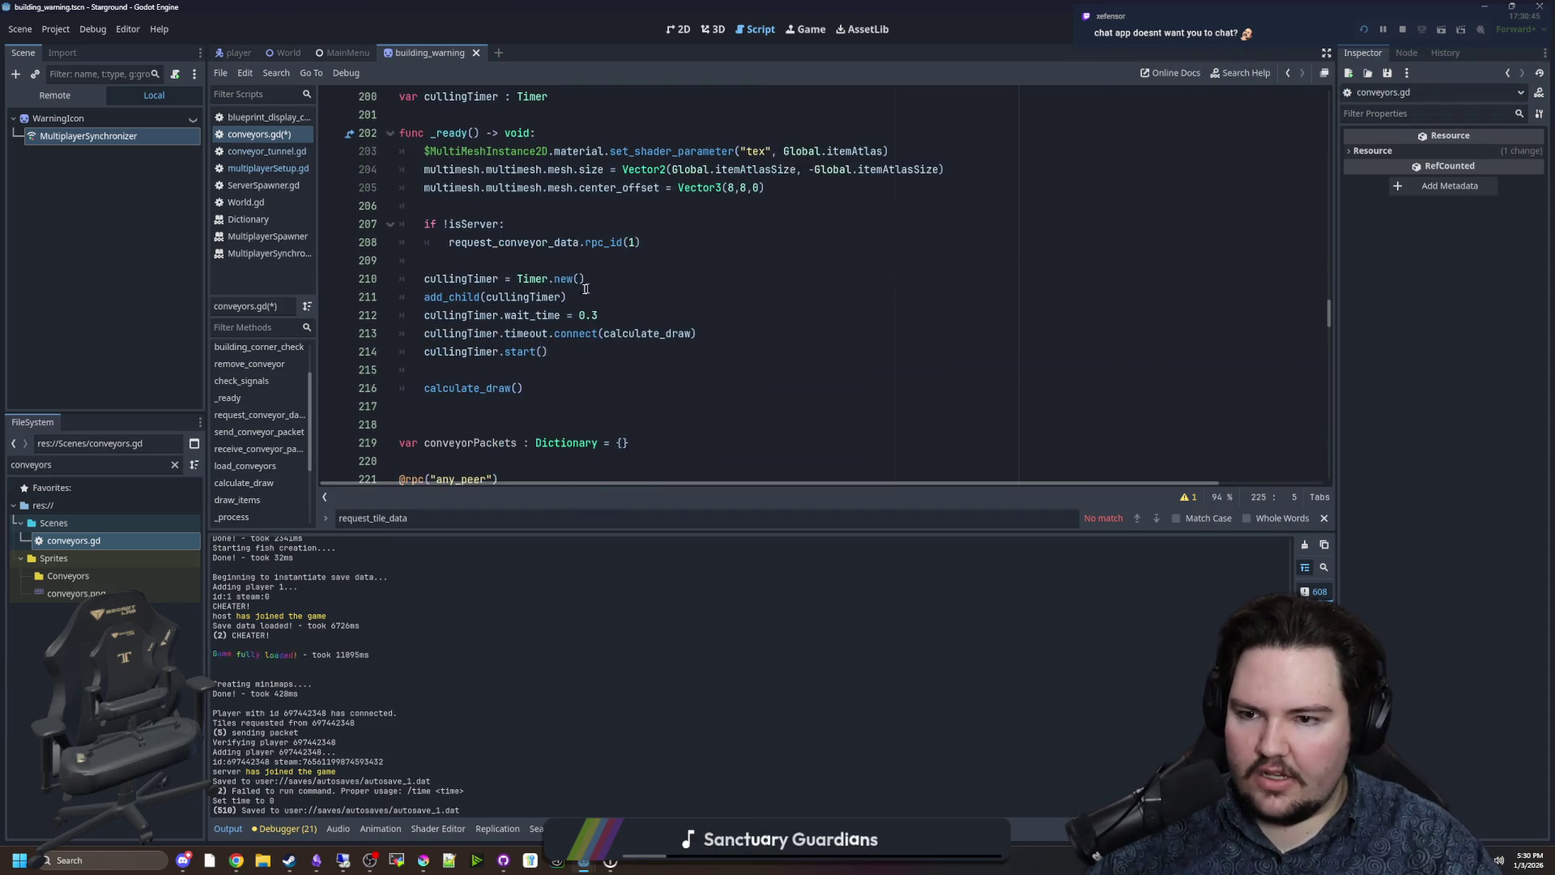
scroll(570, 282, down, 4)
scroll(569, 282, down, 2)
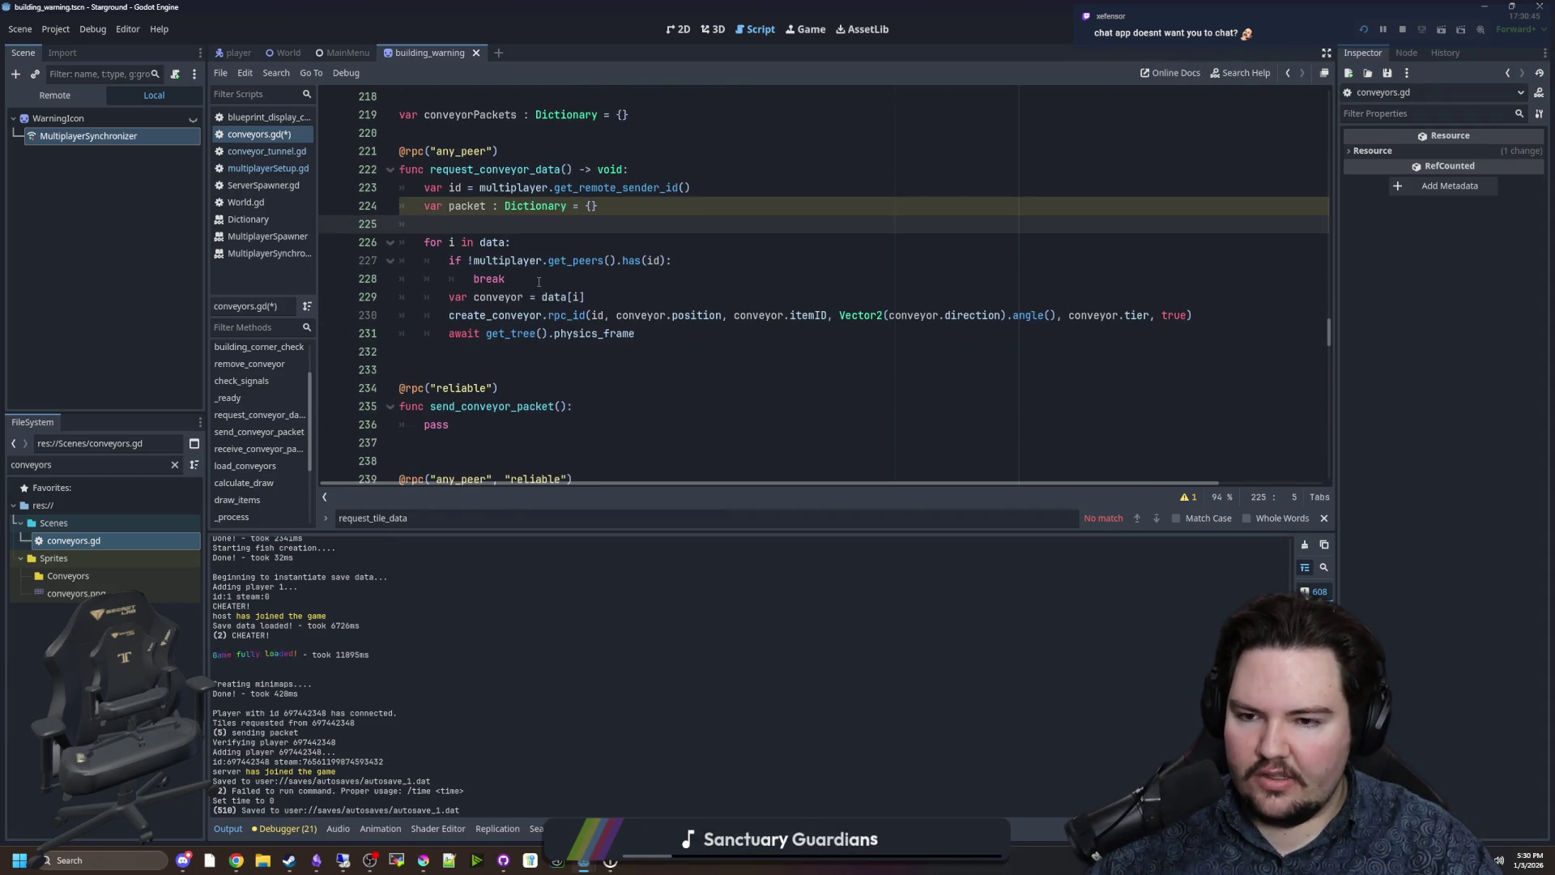
scroll(487, 294, up, 2)
scroll(462, 289, down, 1)
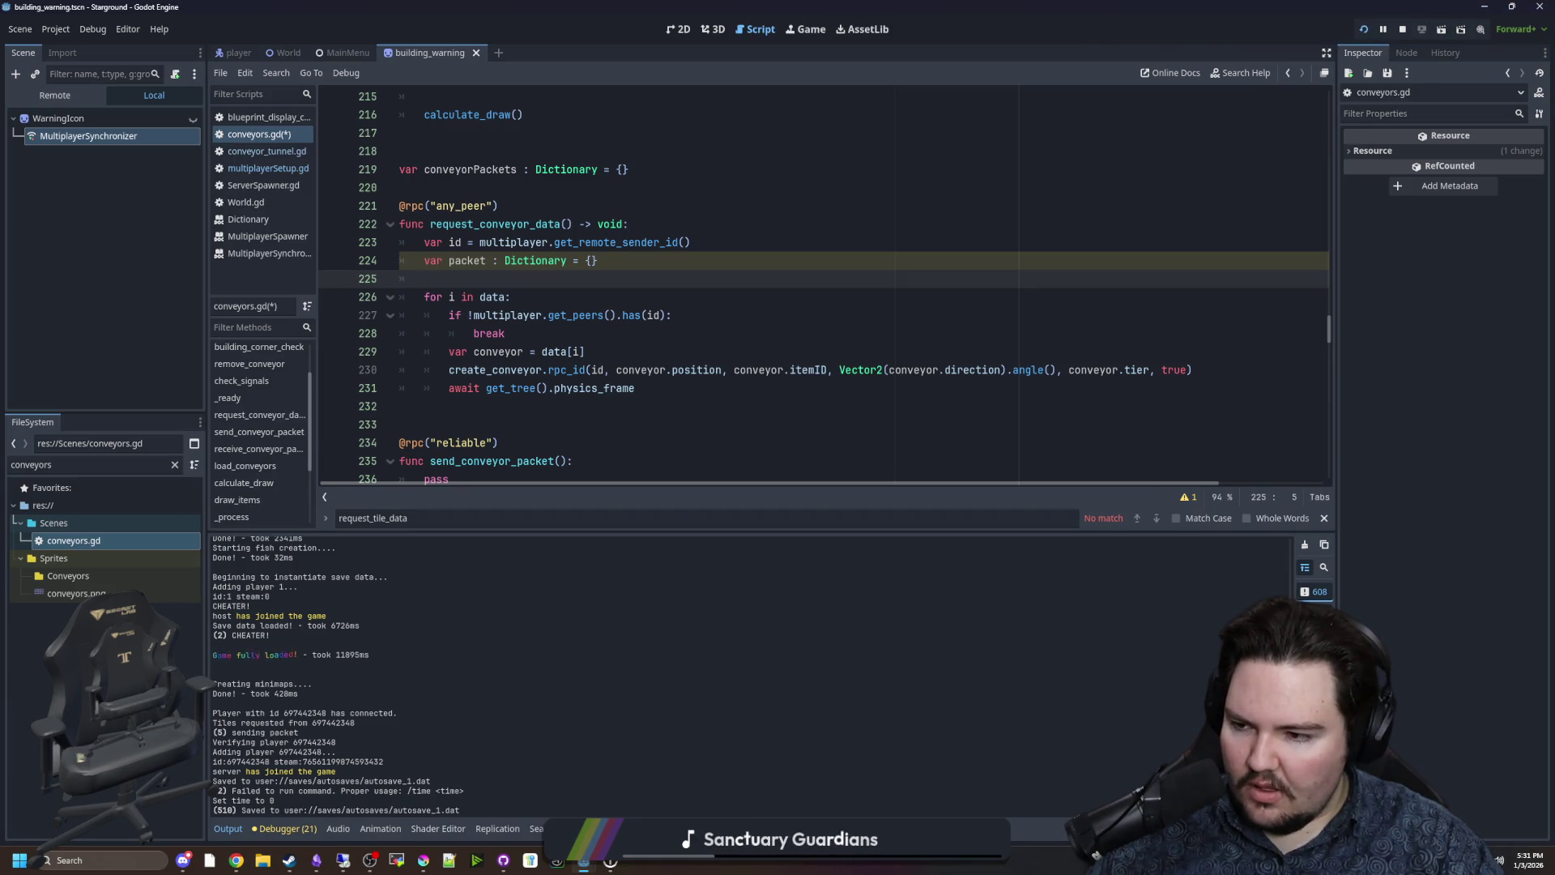
key(alt+Tab)
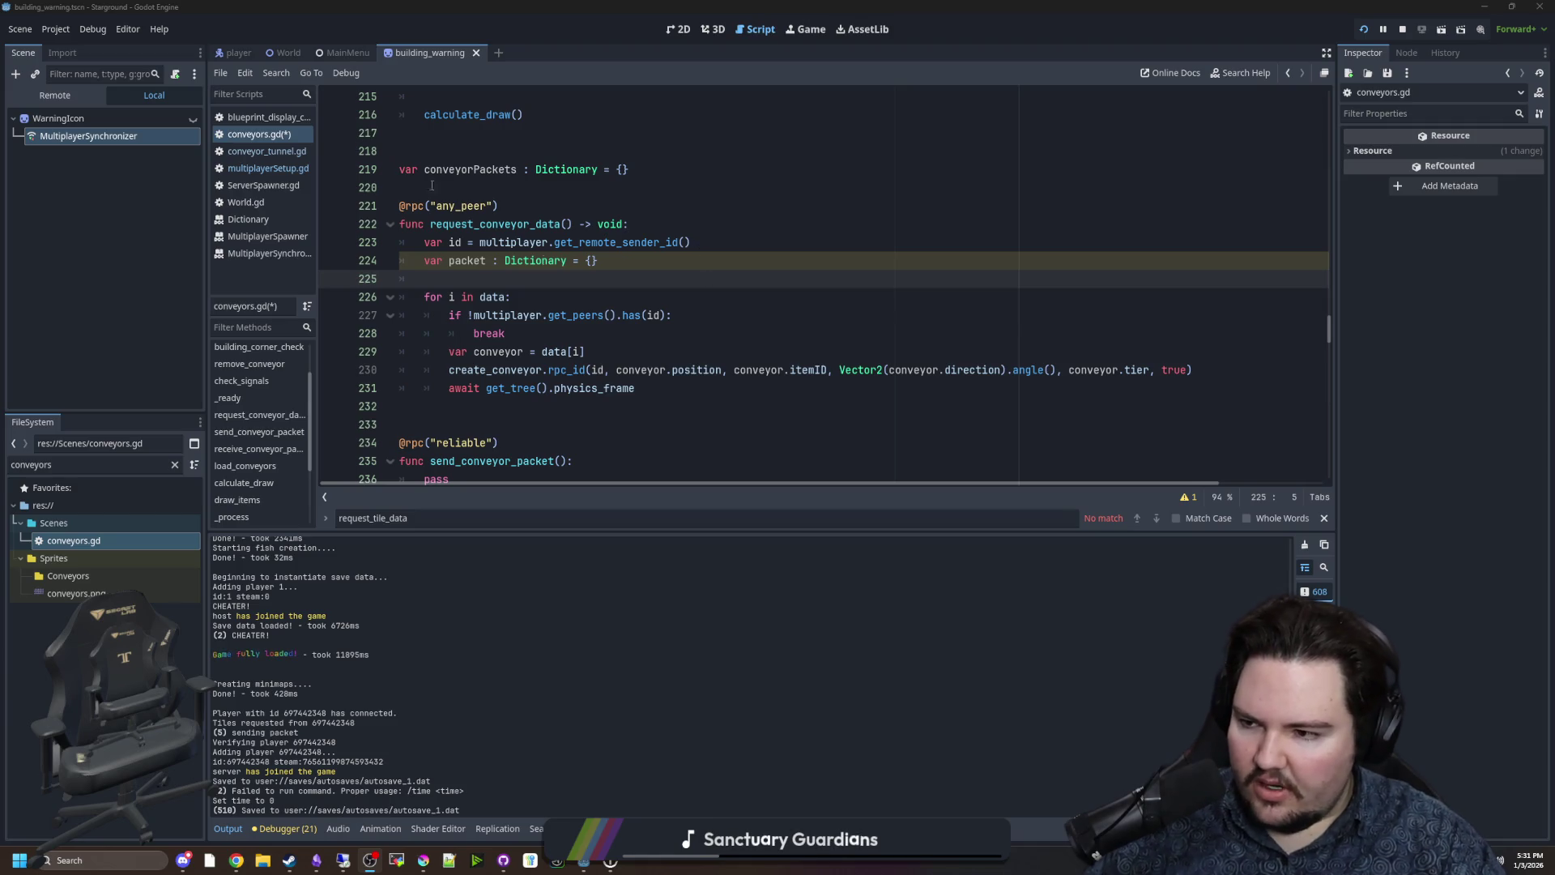
Highlight lines 220–232 of conveyors.gd to review them.
click(707, 323)
mouse_move(648, 406)
mouse_down()
mouse_move(615, 408)
mouse_move(503, 333)
mouse_move(335, 193)
mouse_up()
click(416, 192)
Switch to the Game view and walk the character down and up the map.
click(826, 30)
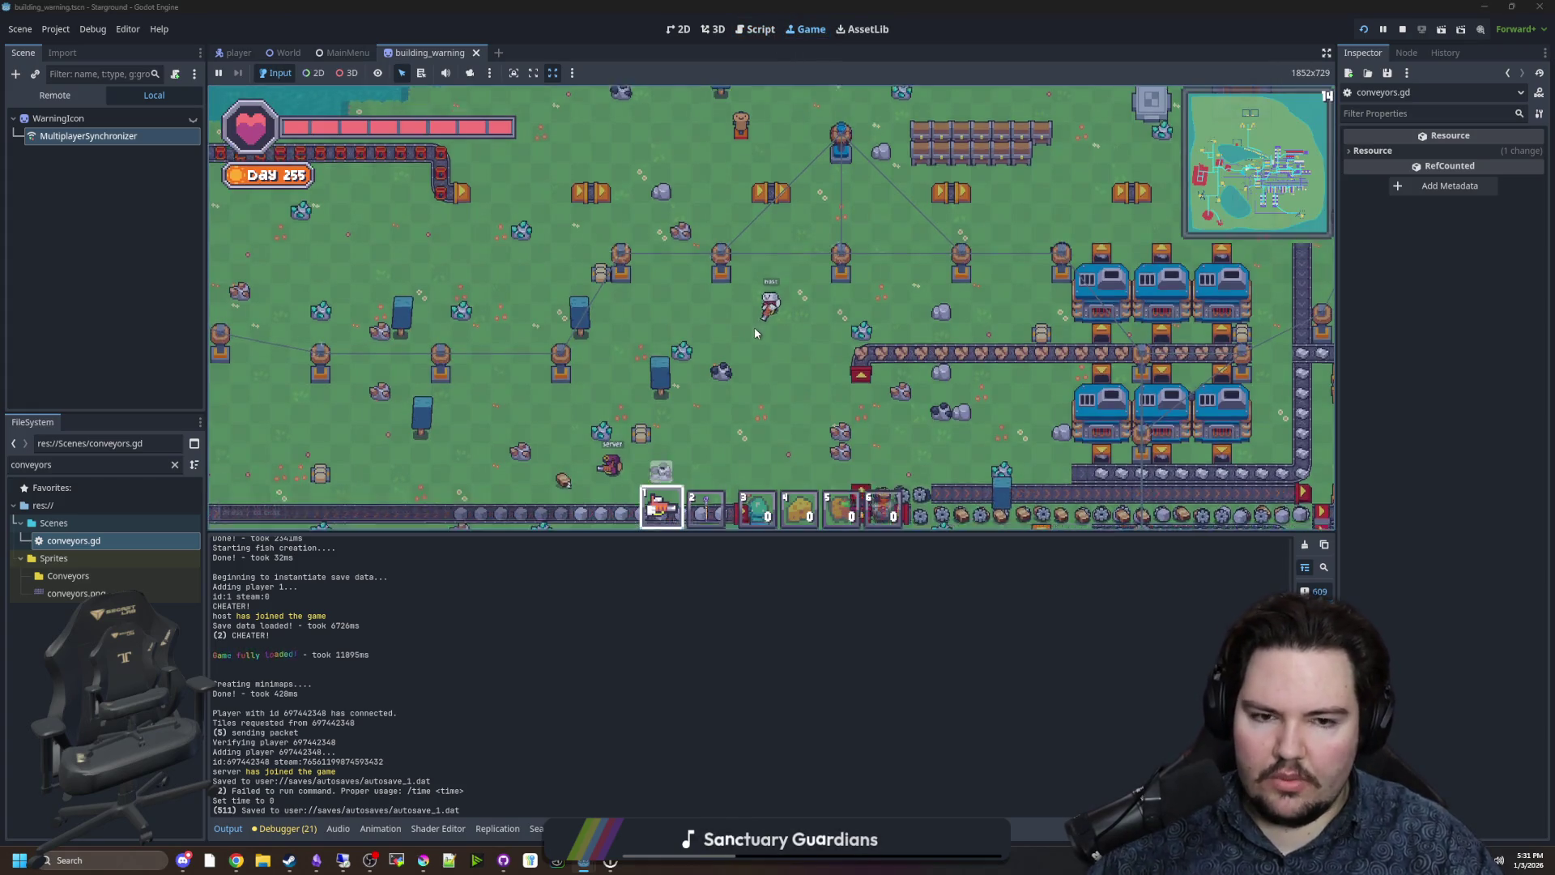
key(s)
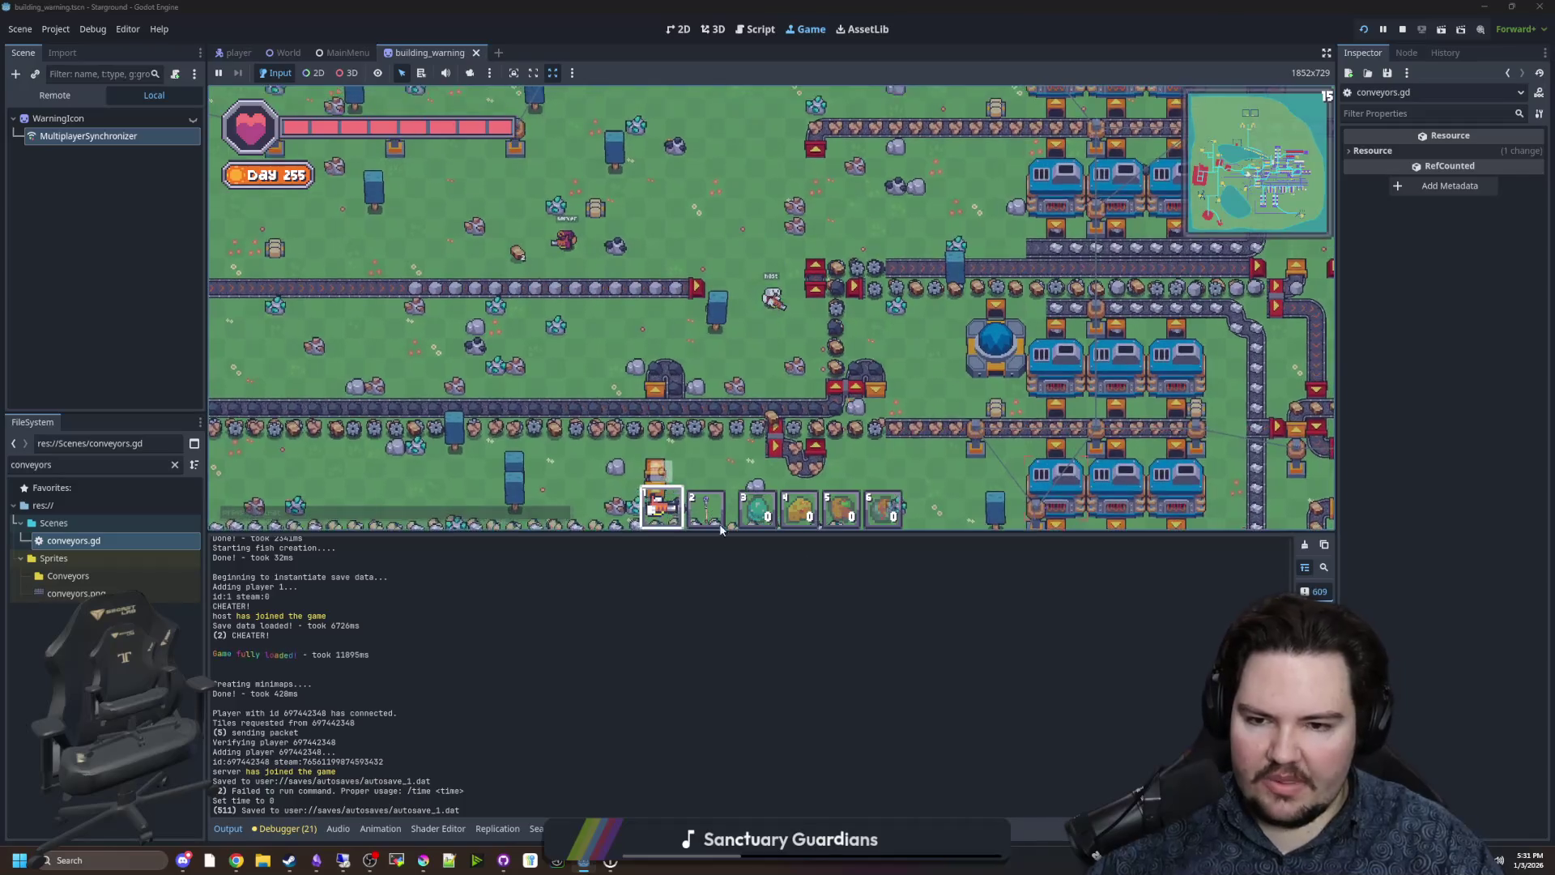
key(w)
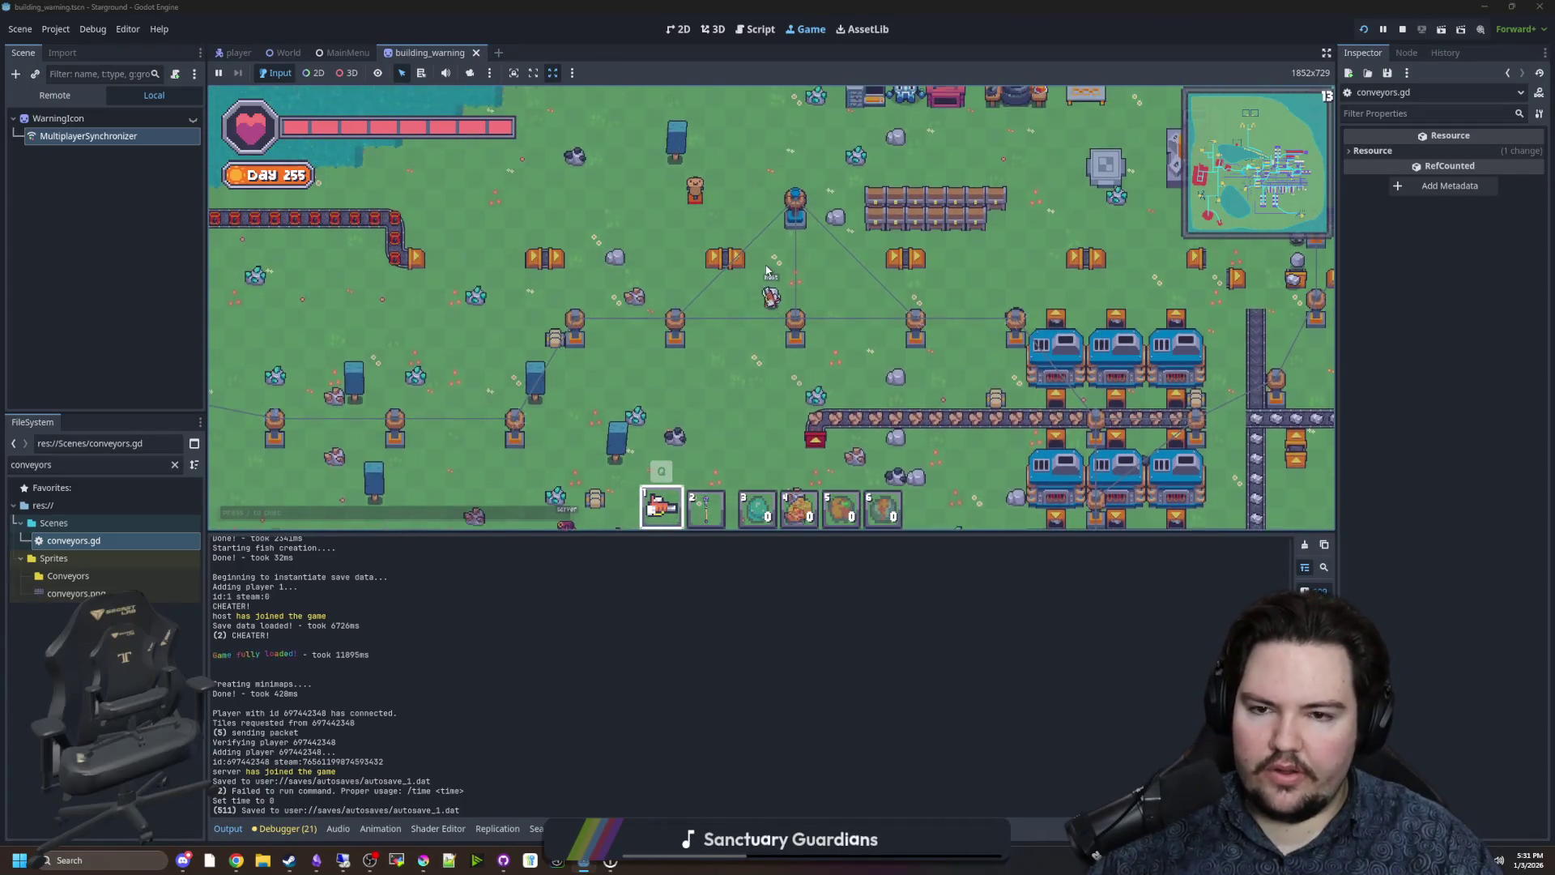
Walk the character left, then return to the conveyors.gd script.
key(a)
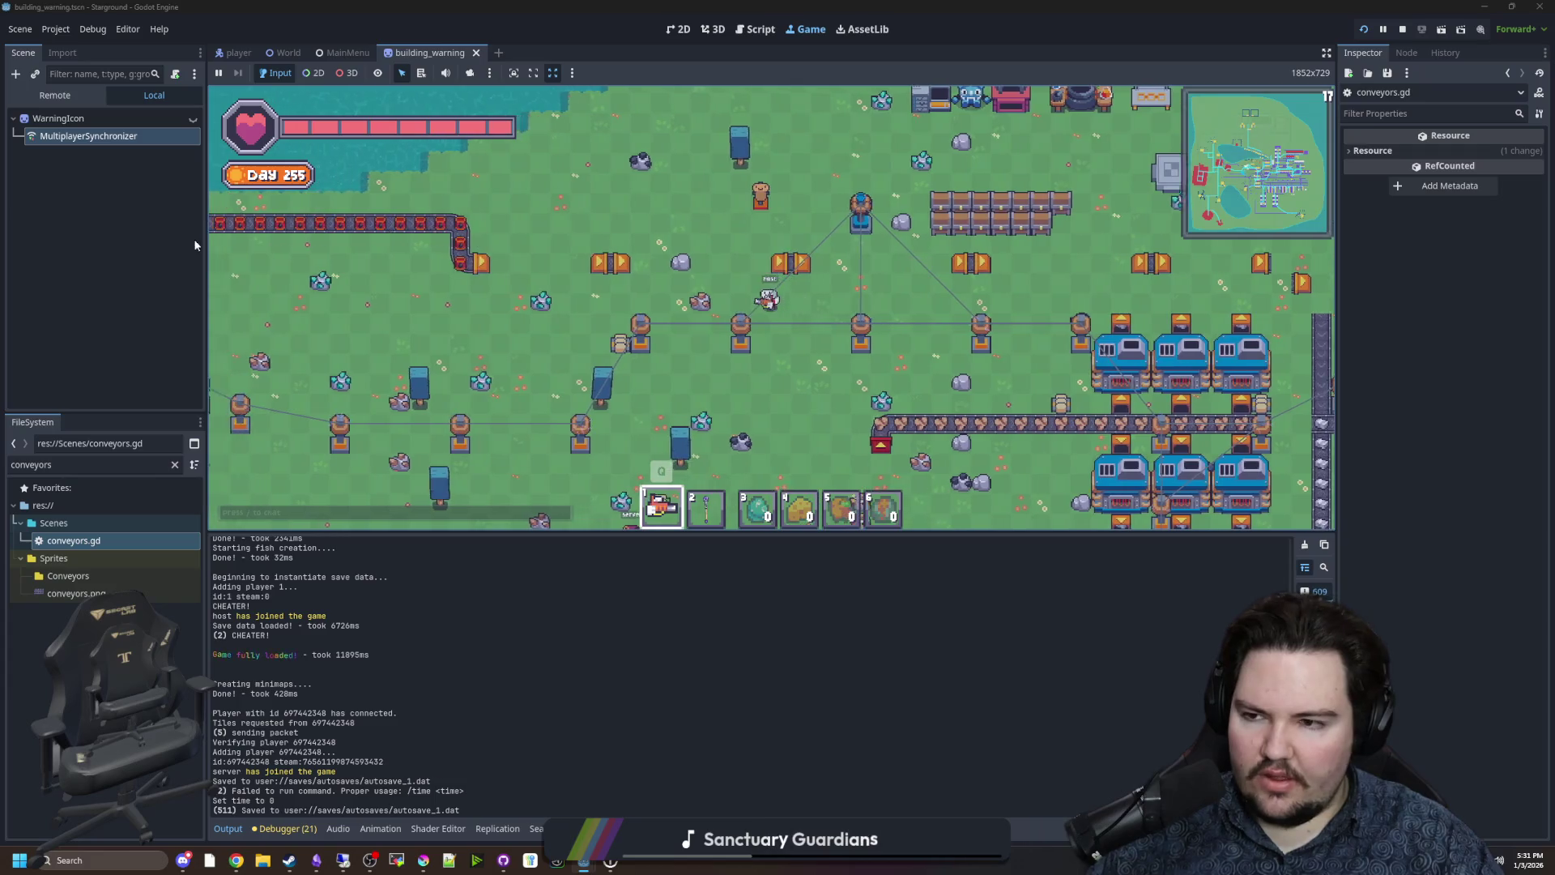
double_click(95, 543)
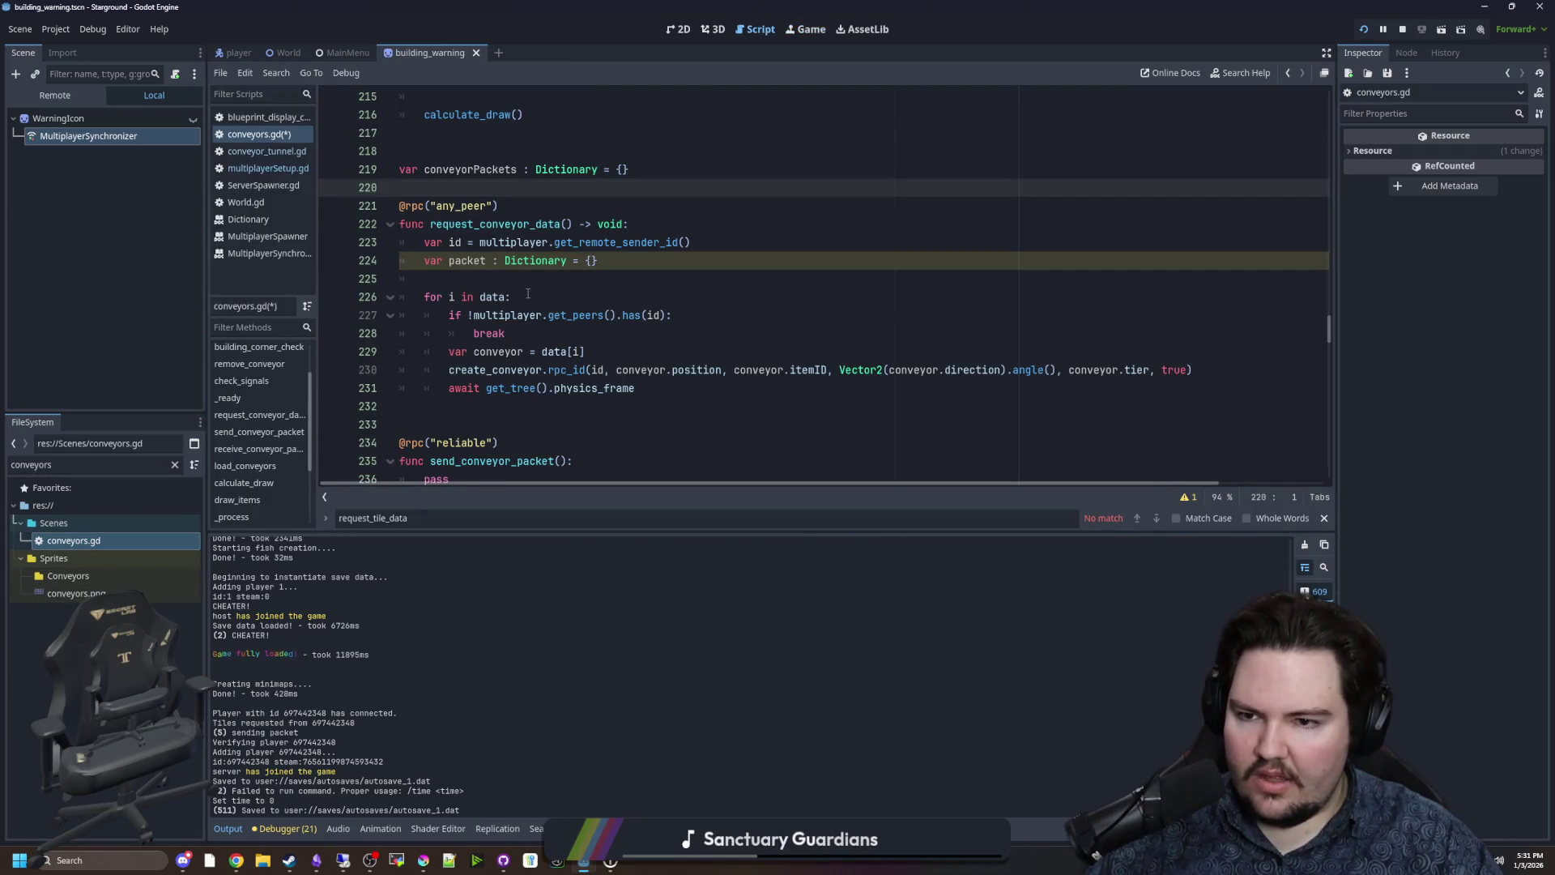
drag(519, 279, 400, 206)
click(401, 187)
Open multiplayerSetup.gd and browse around line 1633.
click(280, 168)
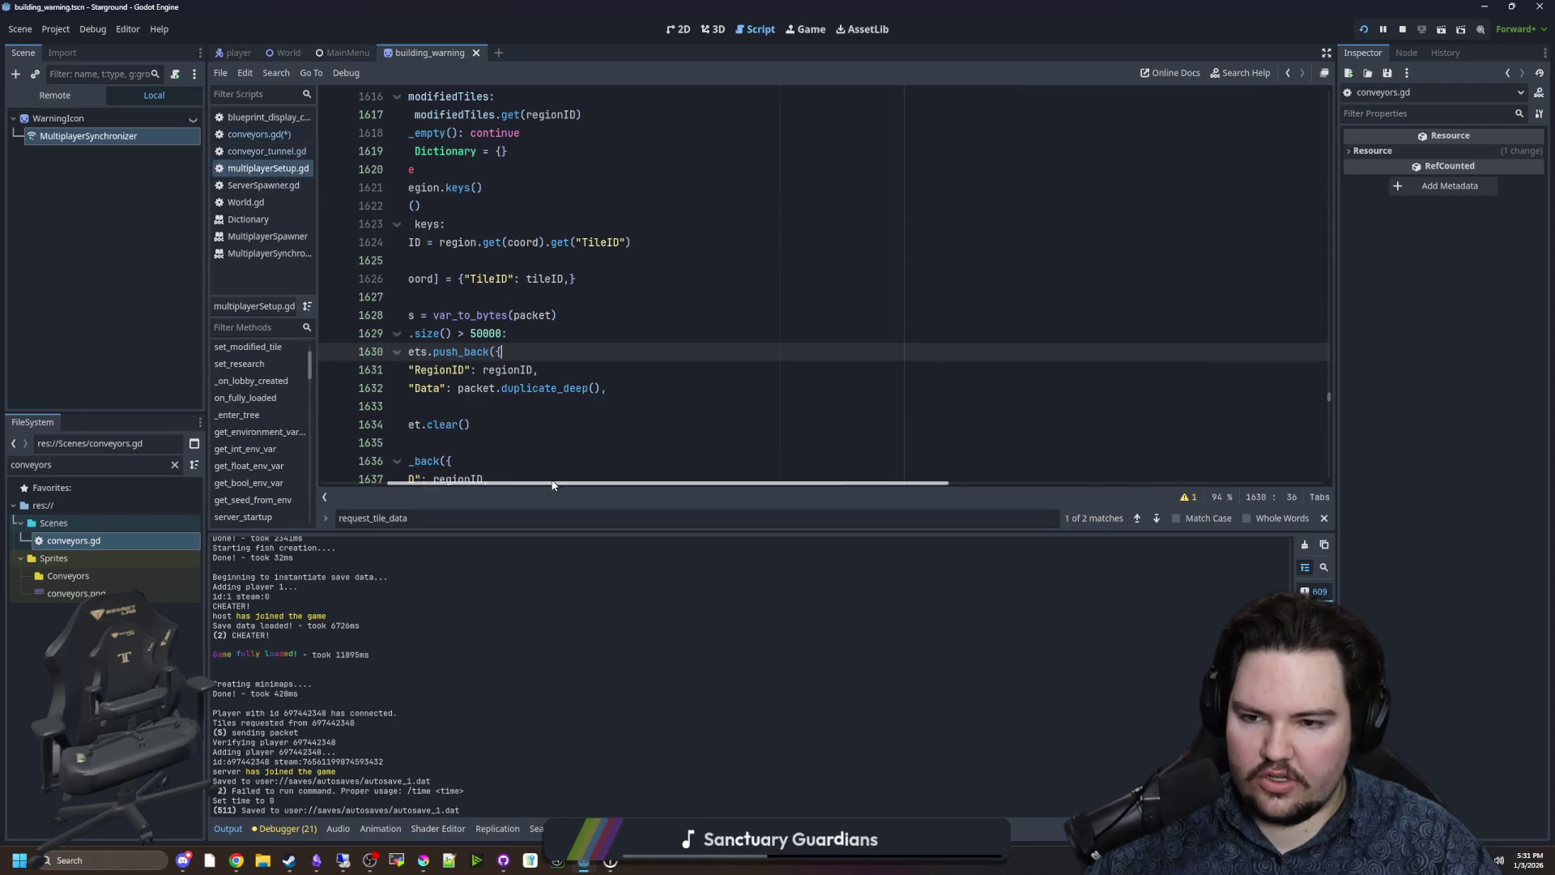
scroll(338, 472, left, 5)
click(672, 401)
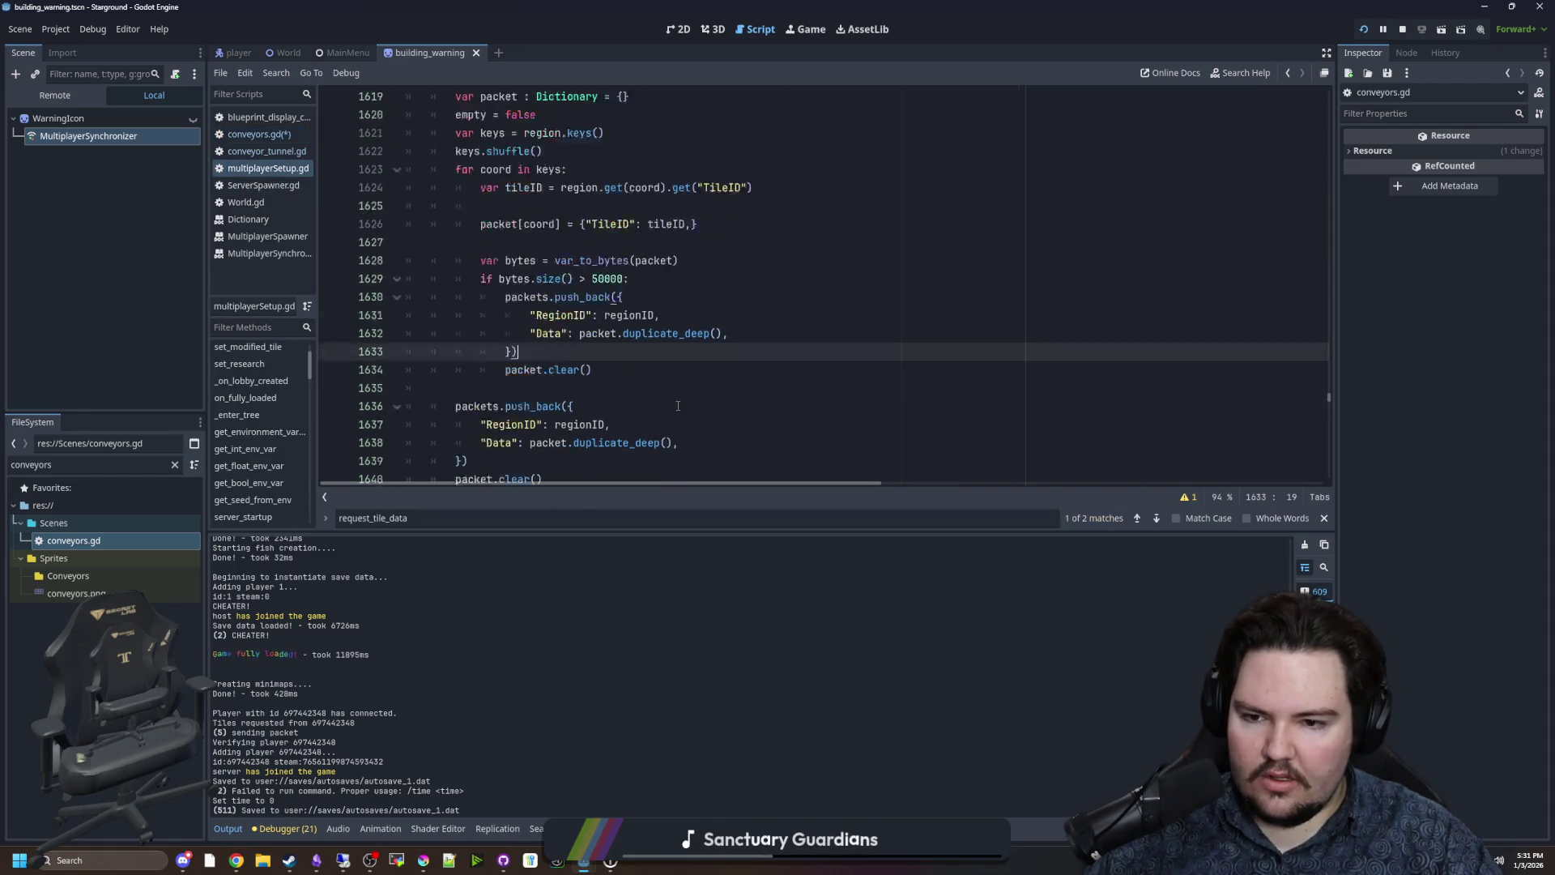
scroll(674, 403, down, 5)
scroll(667, 390, down, 1)
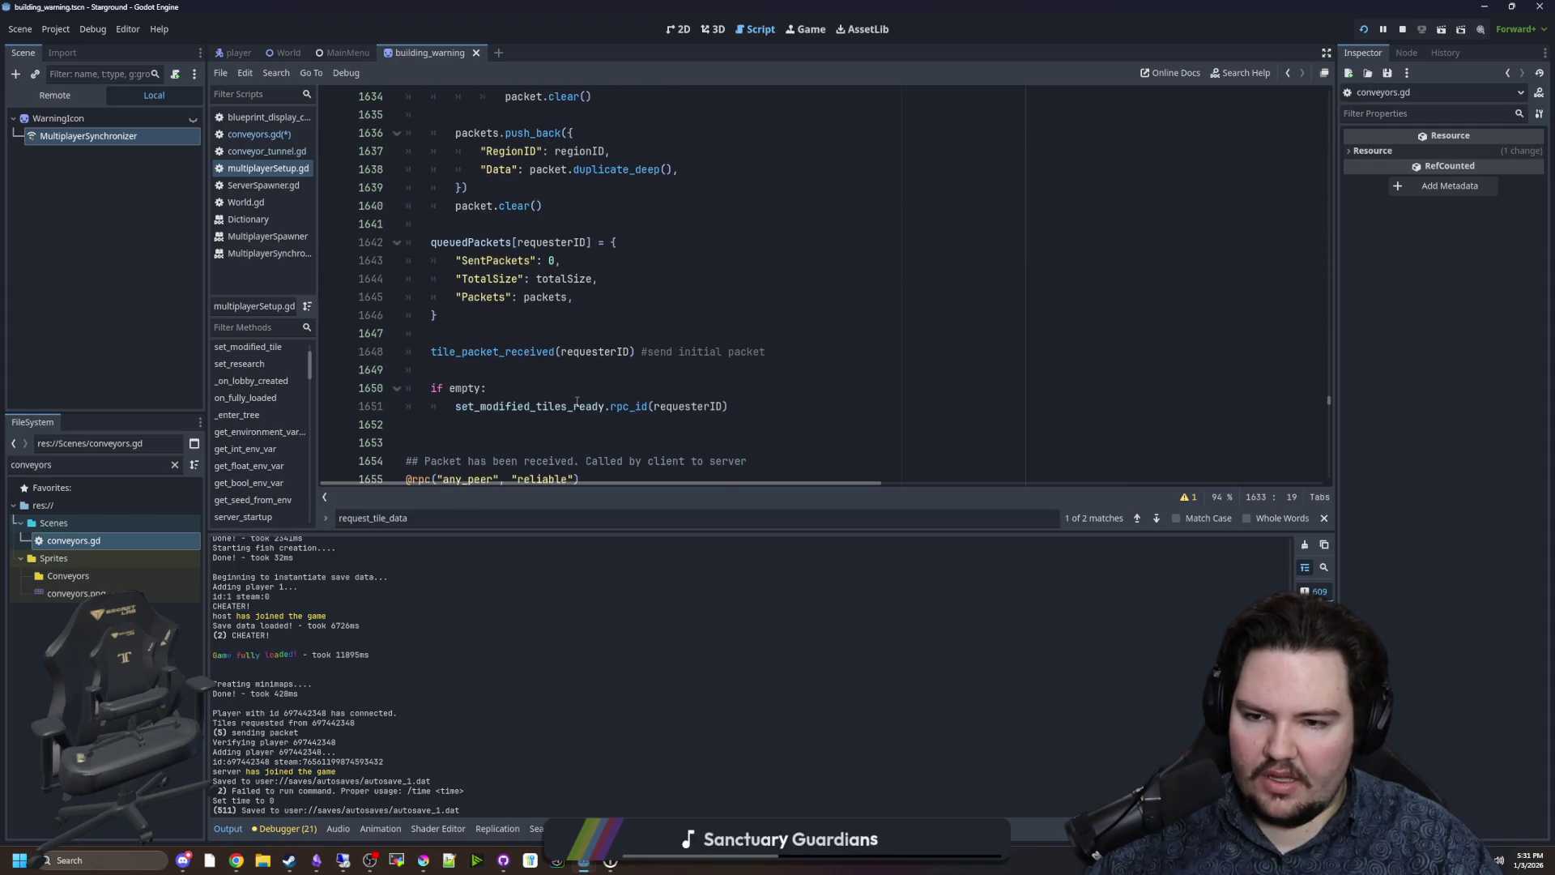
scroll(604, 381, up, 13)
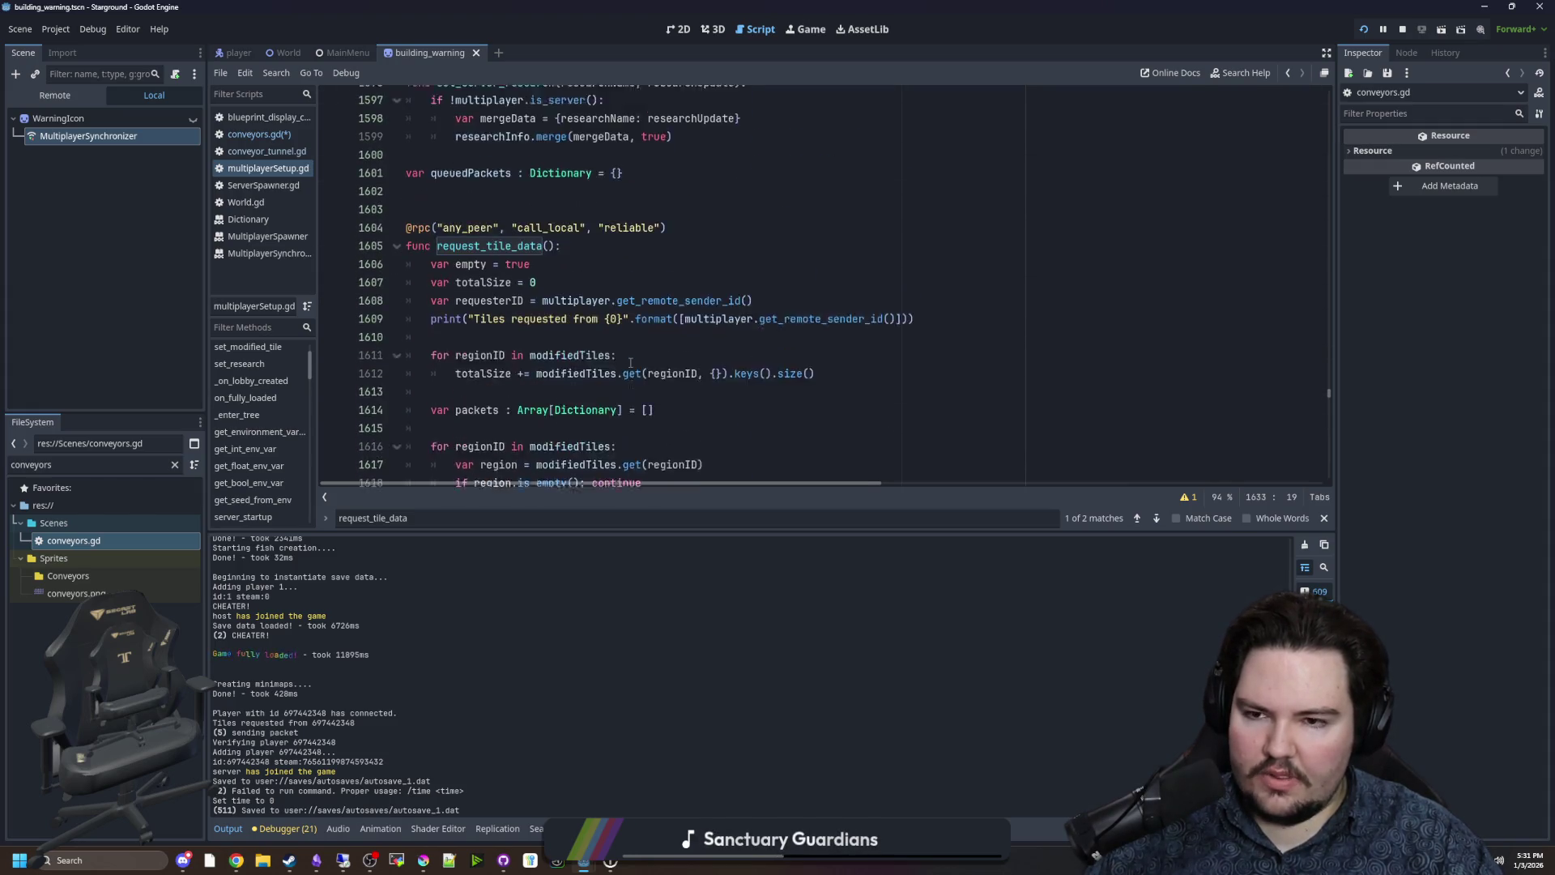
Compare request_conveyor_data in conveyors.gd with request_tile_data in multiplayerSetup.gd.
click(258, 134)
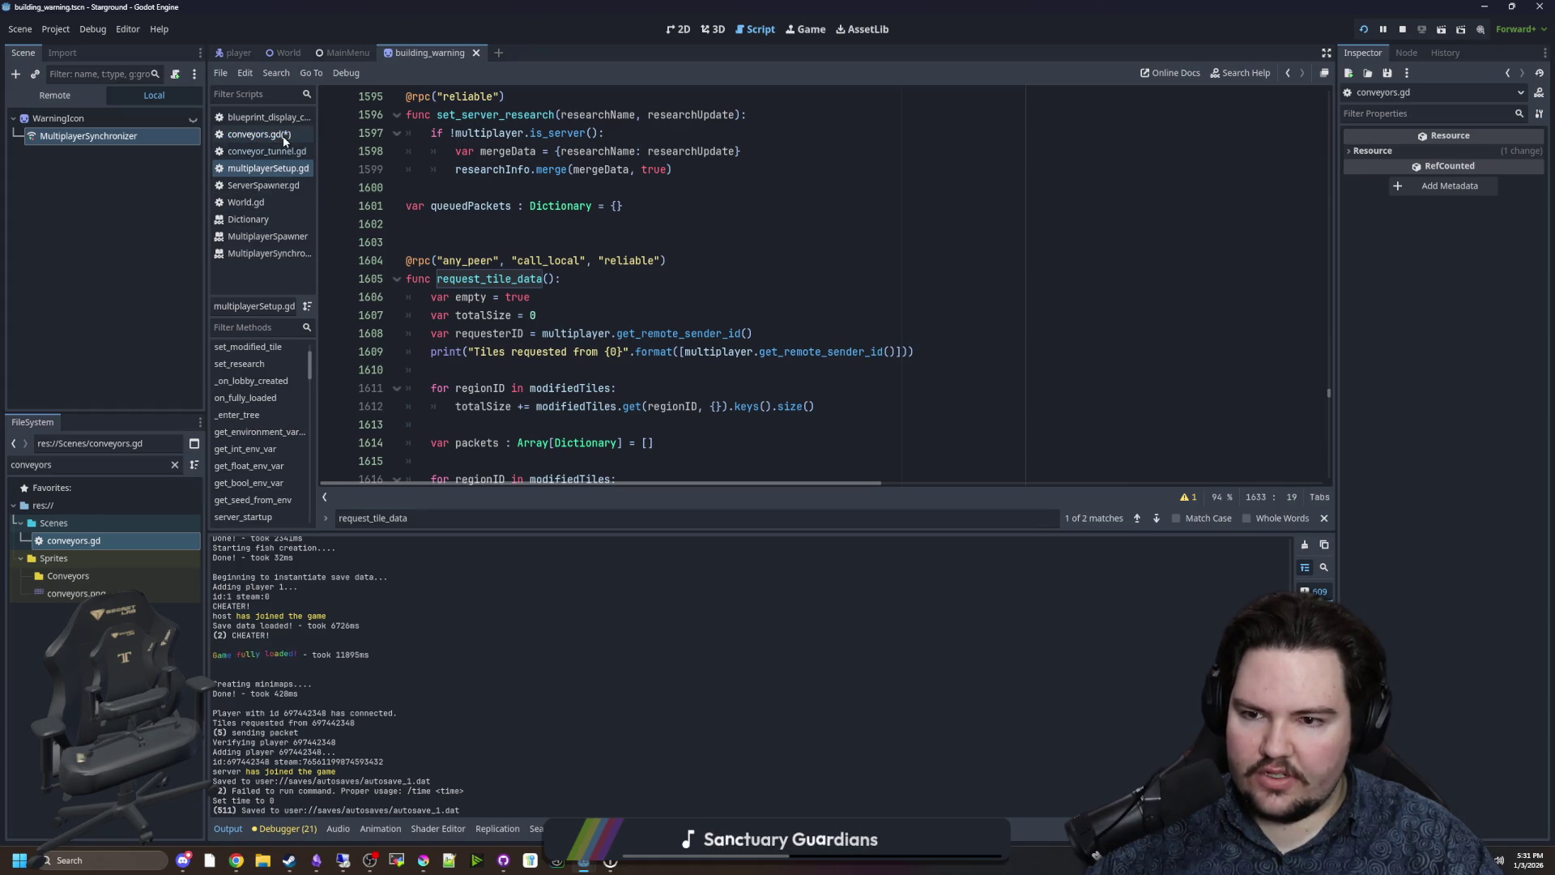
click(467, 278)
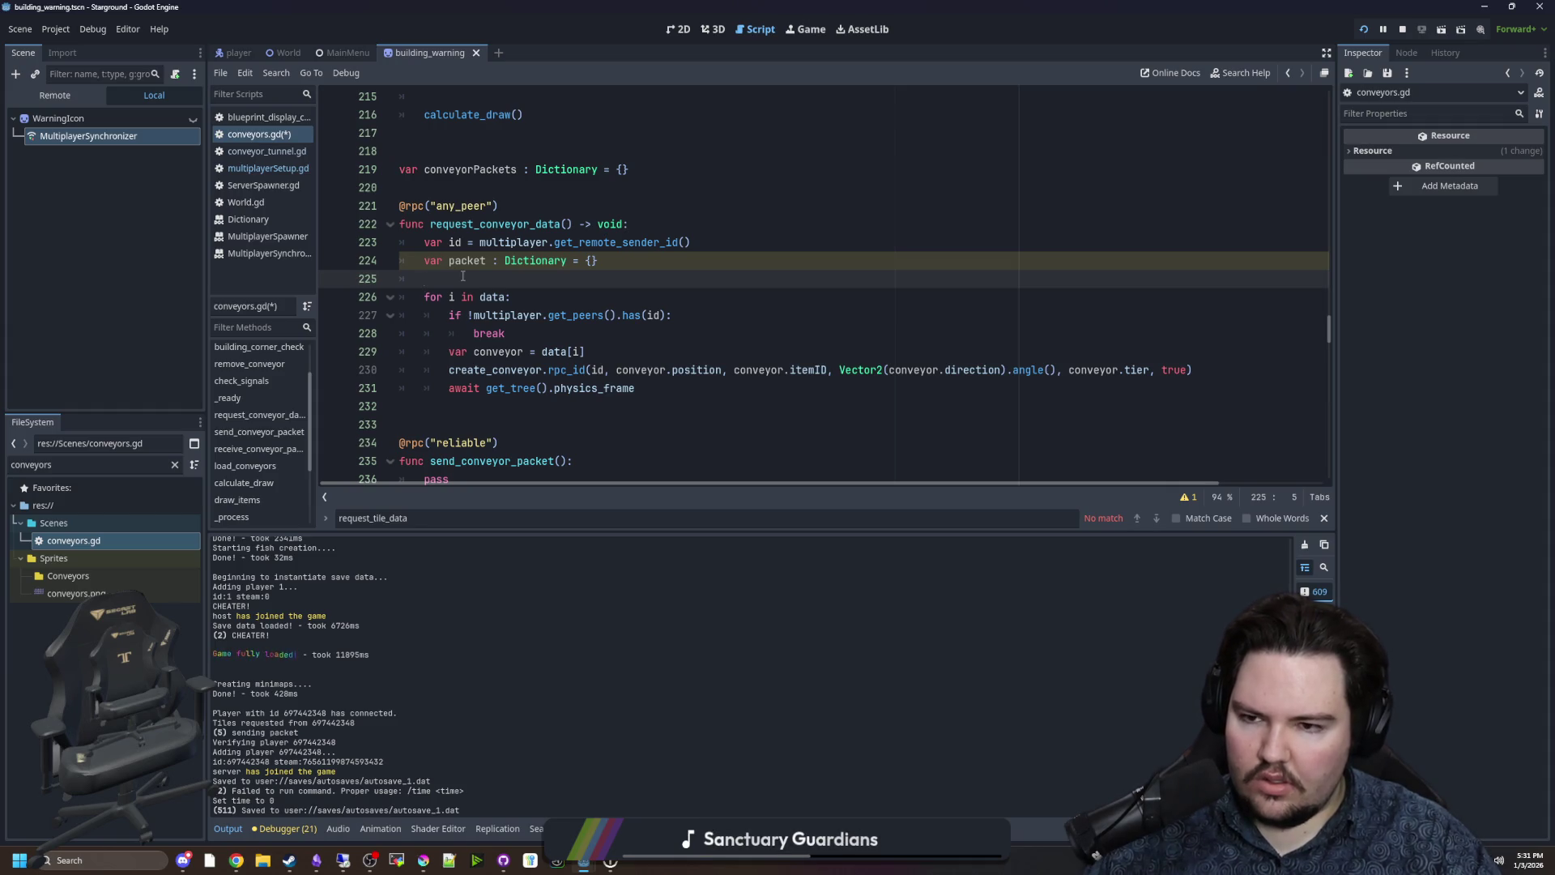
click(295, 172)
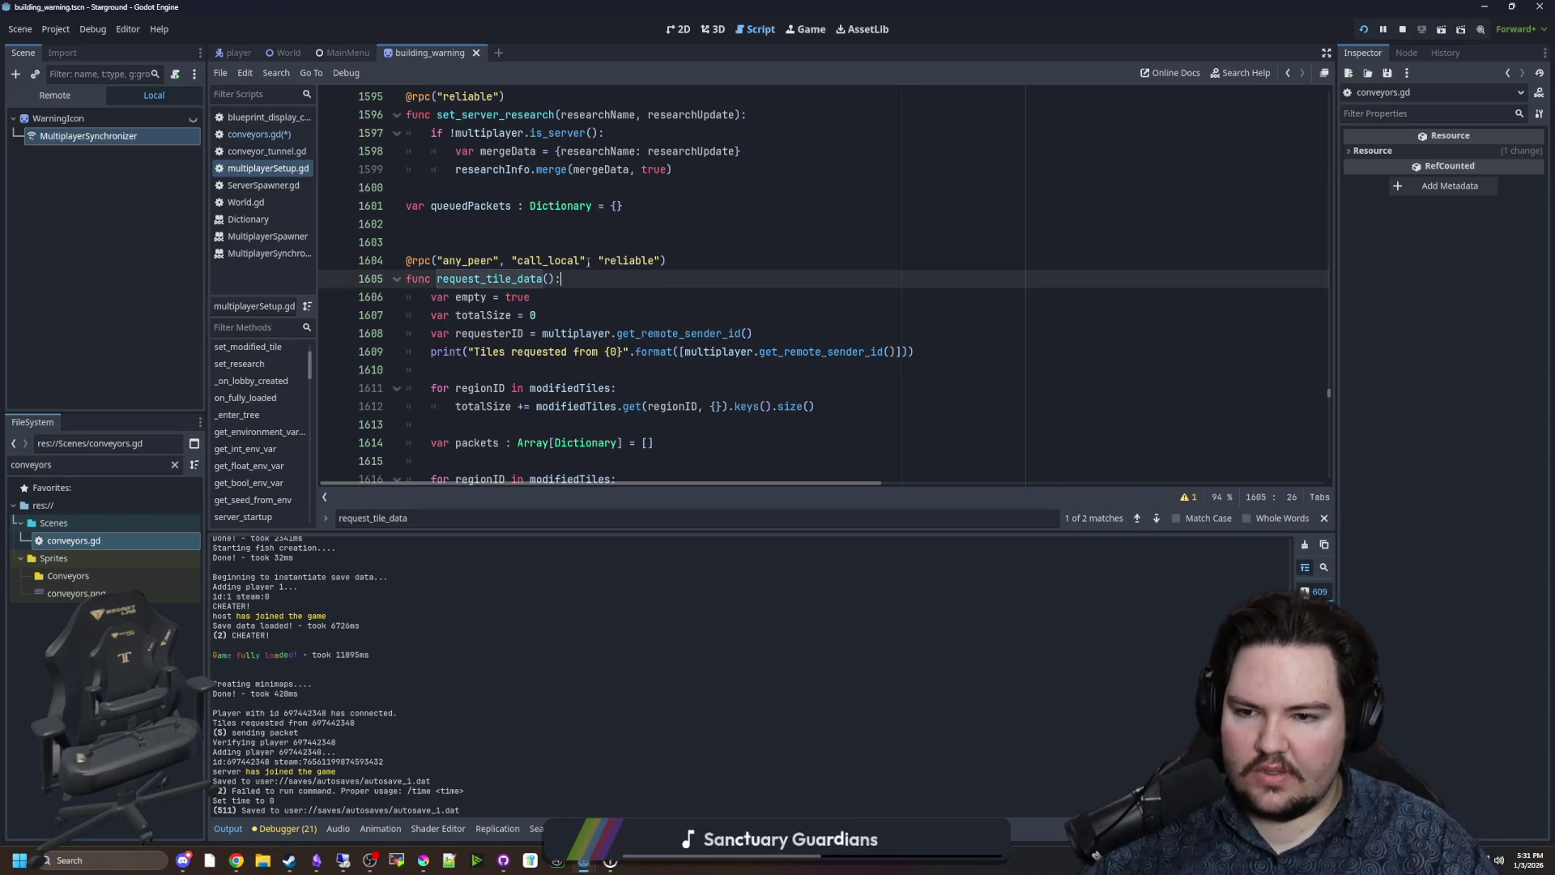
scroll(573, 308, down, 3)
scroll(616, 334, down, 1)
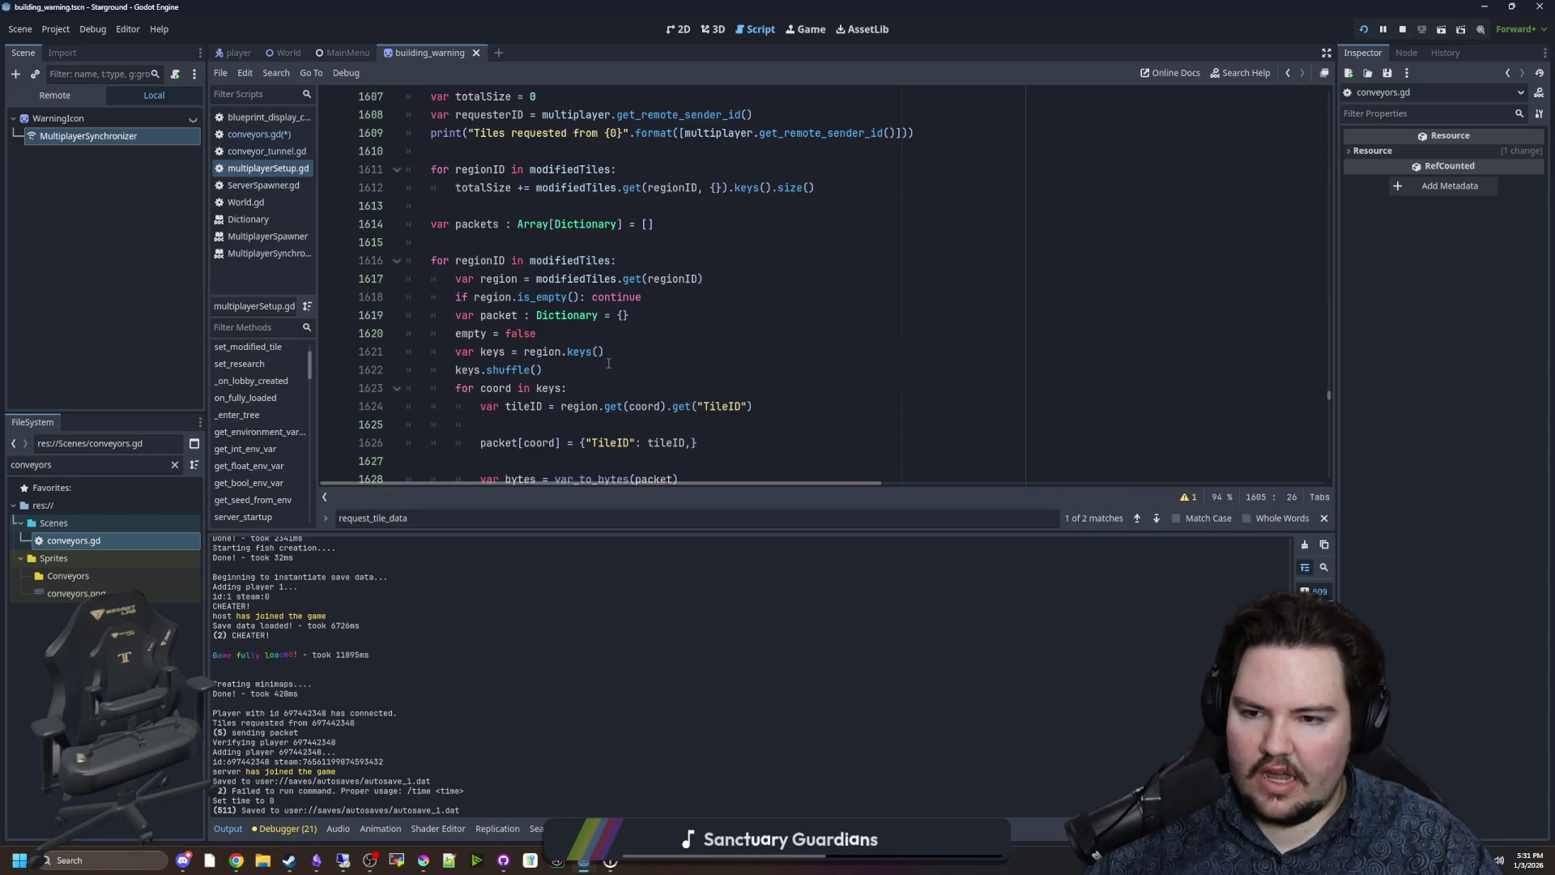
scroll(608, 364, down, 2)
scroll(567, 387, down, 1)
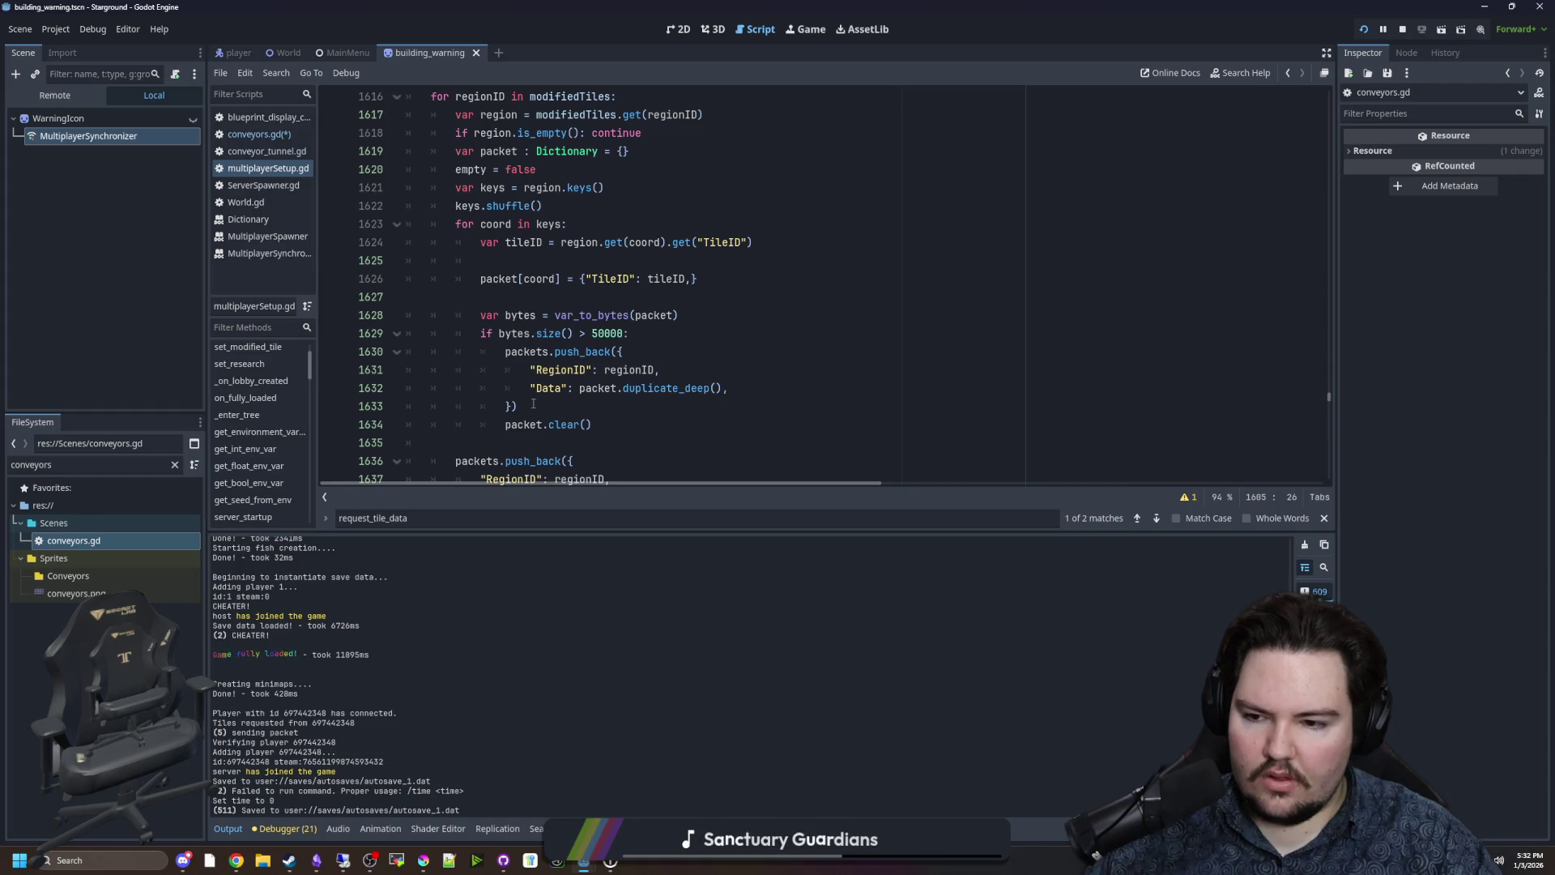
click(534, 403)
scroll(534, 403, up, 1)
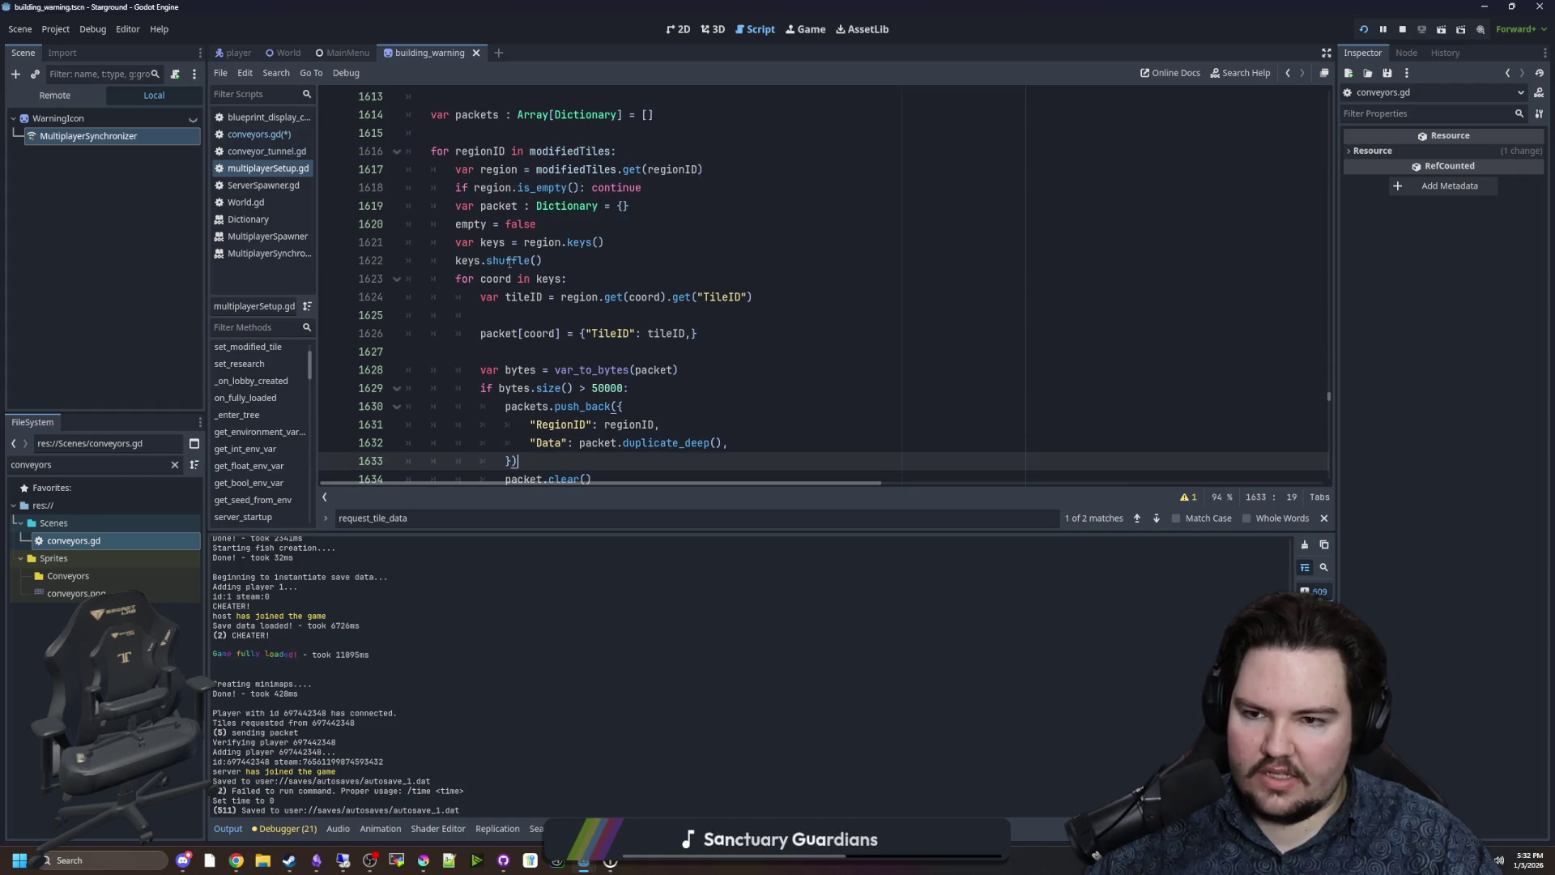
Replace keys with region in the for loop and delete the var keys and keys.shuffle() lines.
click(565, 260)
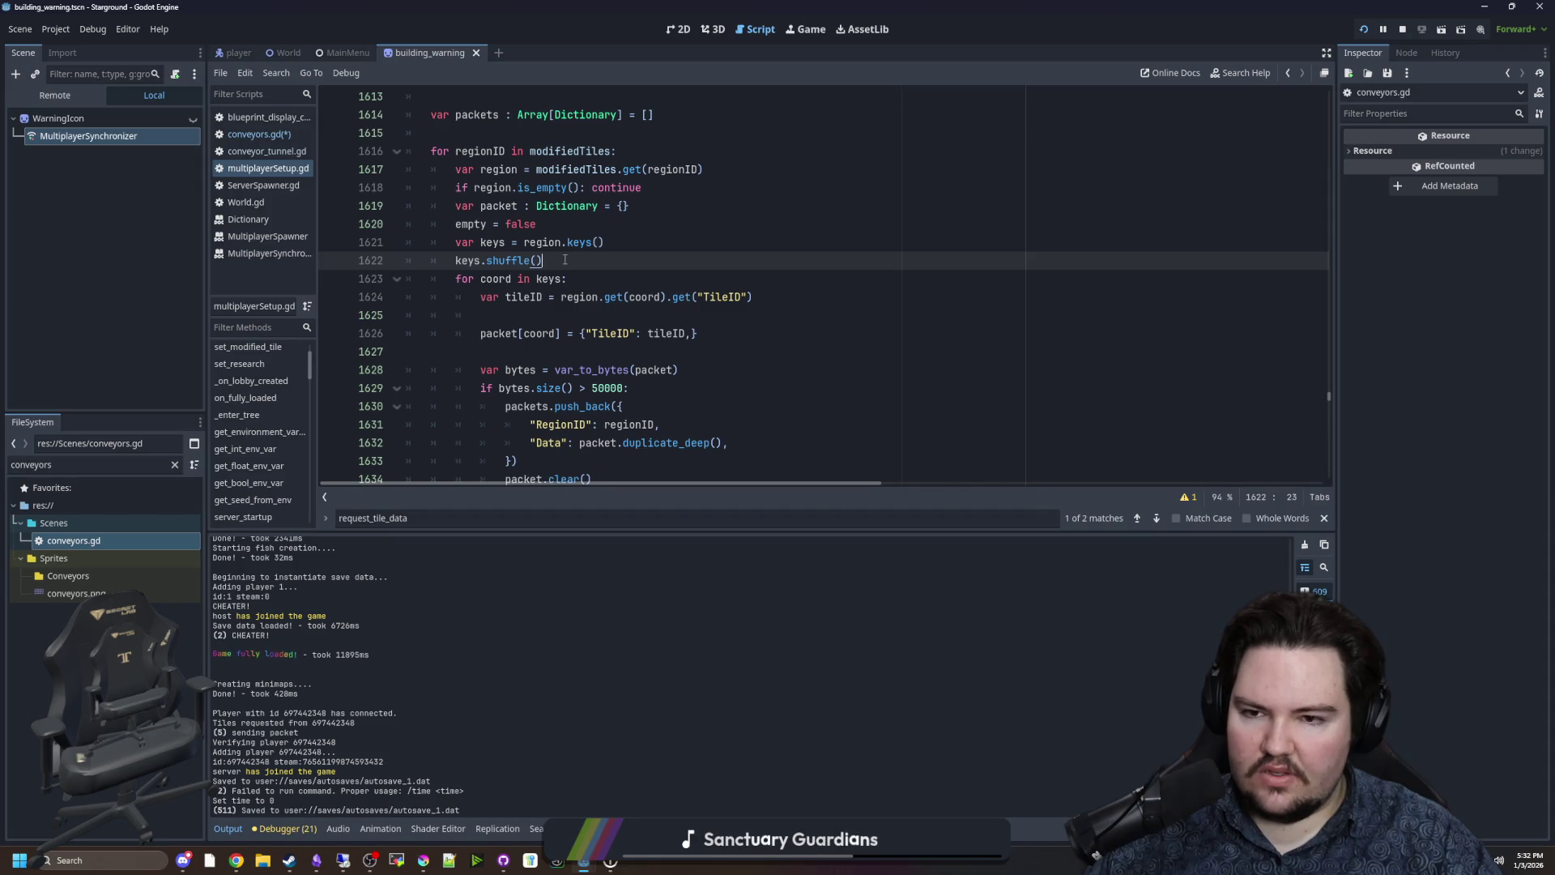
double_click(549, 278)
text(region)
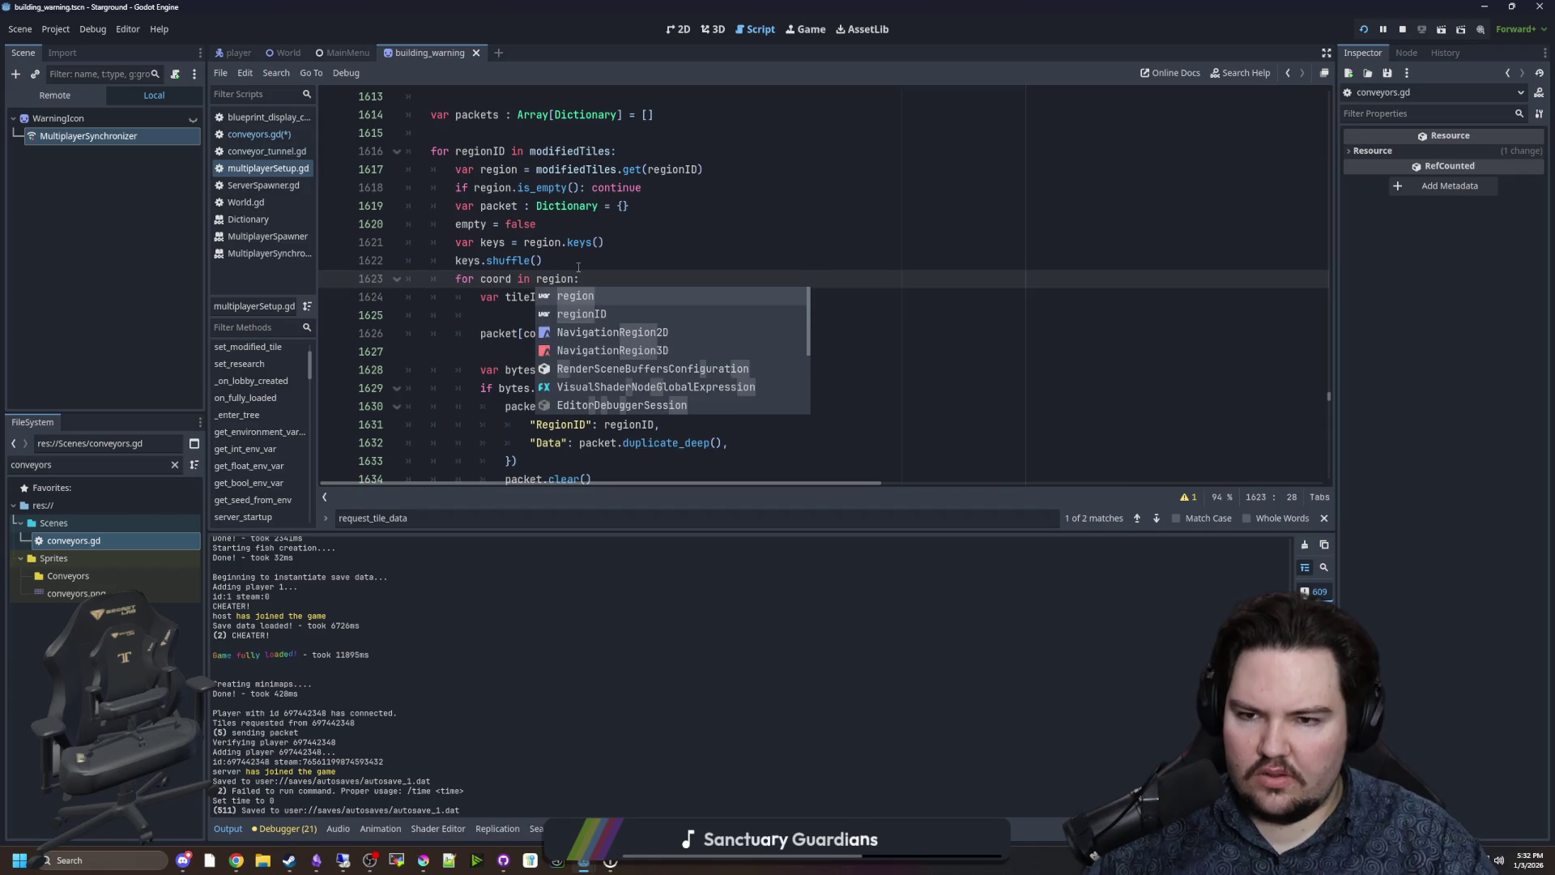
click(584, 262)
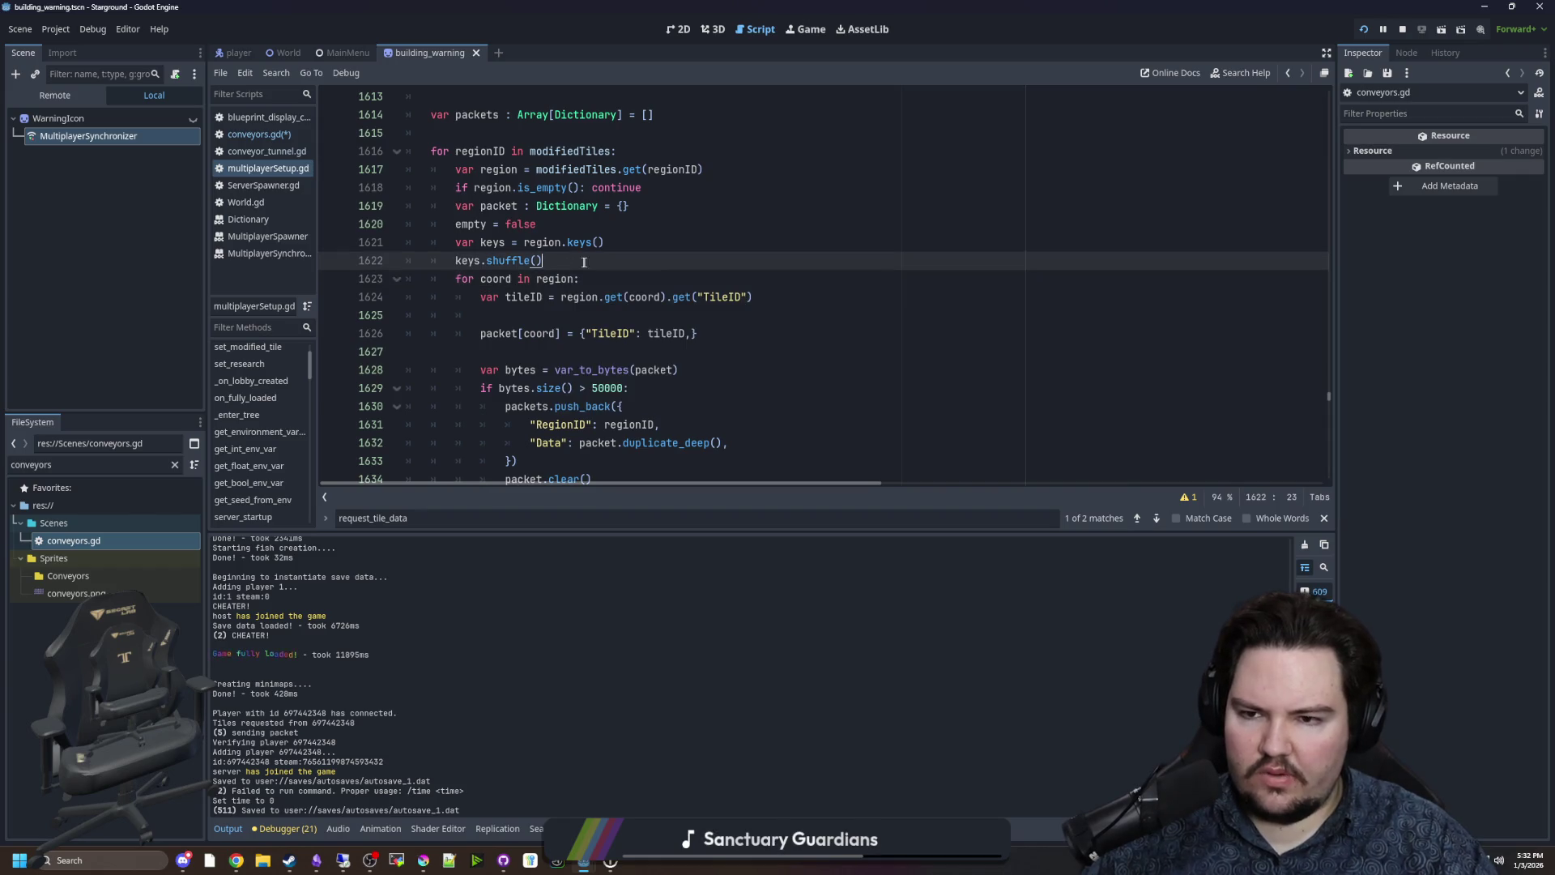
click(387, 244)
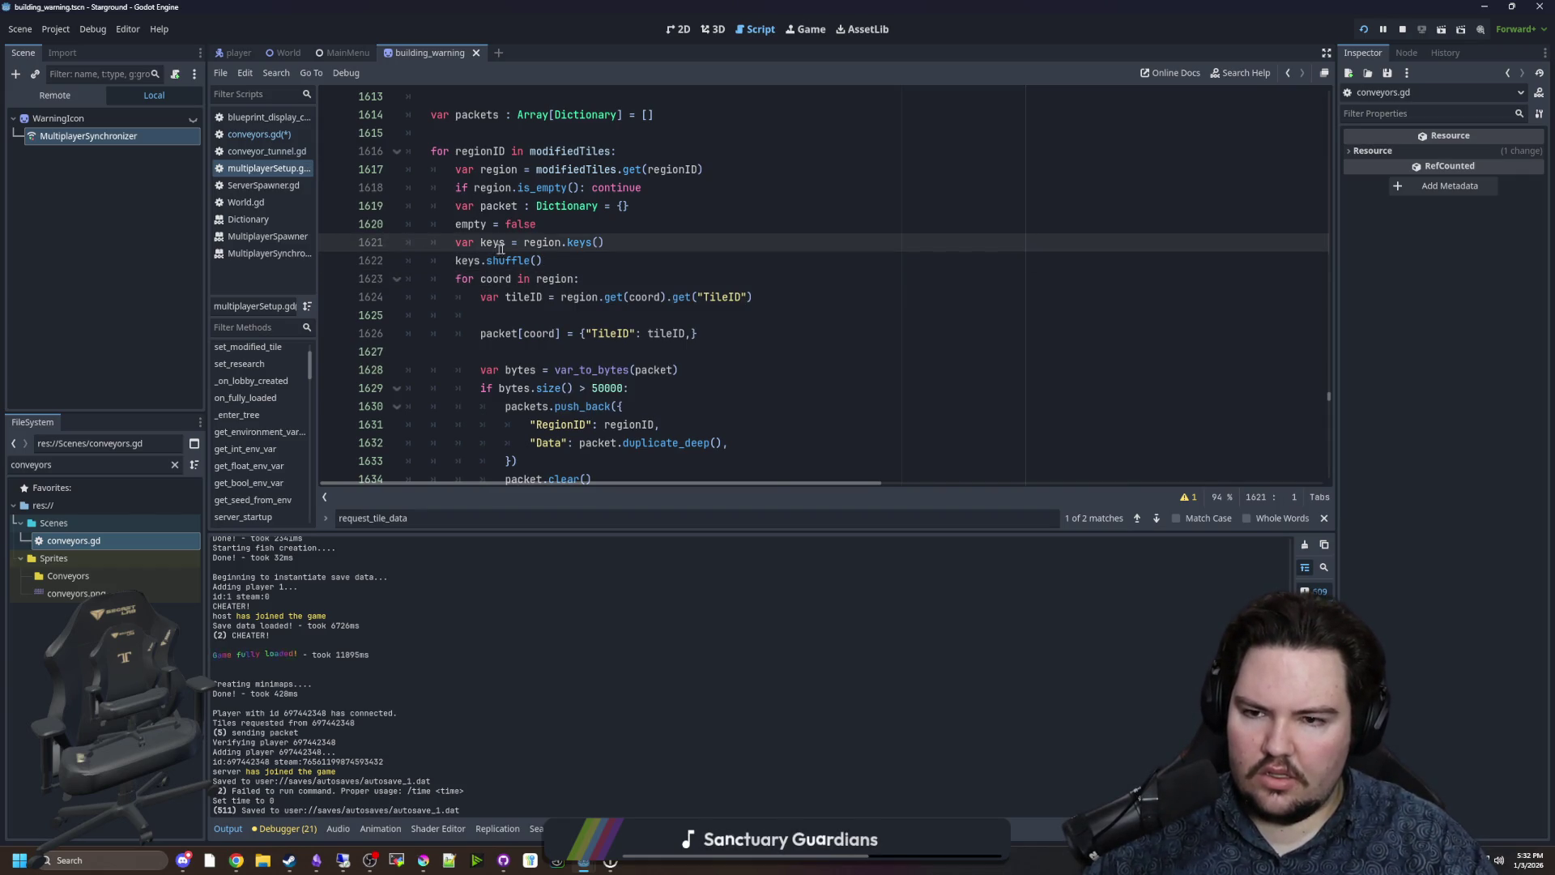
key(shift+Down)
key(shift+Down)
key(BackSpace)
Check the rest of request_tile_data and save the script with Ctrl+S.
click(576, 225)
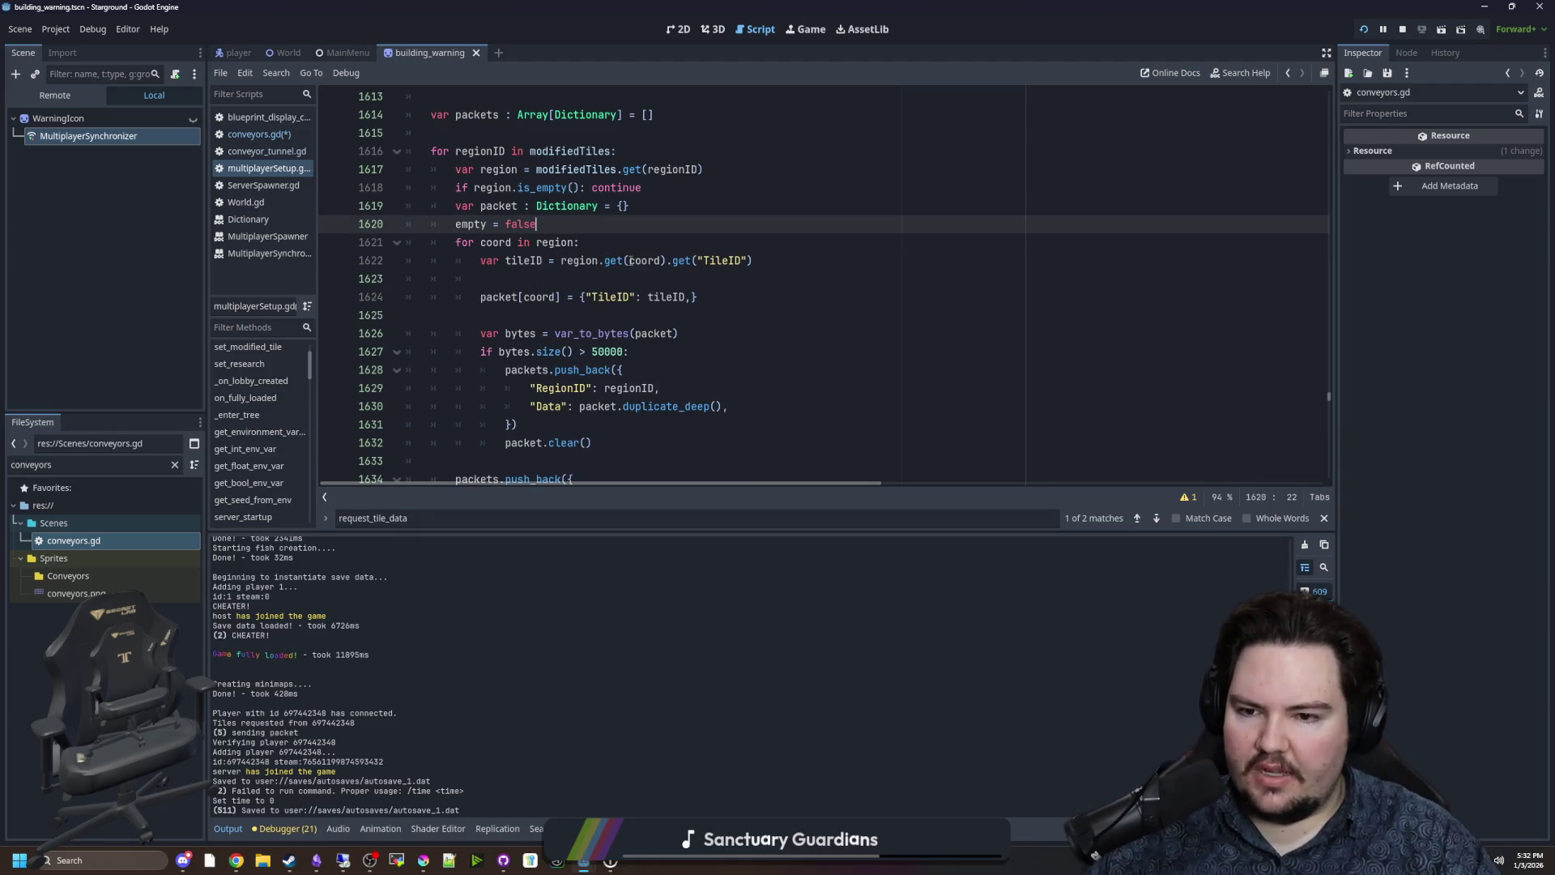
scroll(630, 260, down, 4)
click(493, 350)
scroll(493, 350, down, 1)
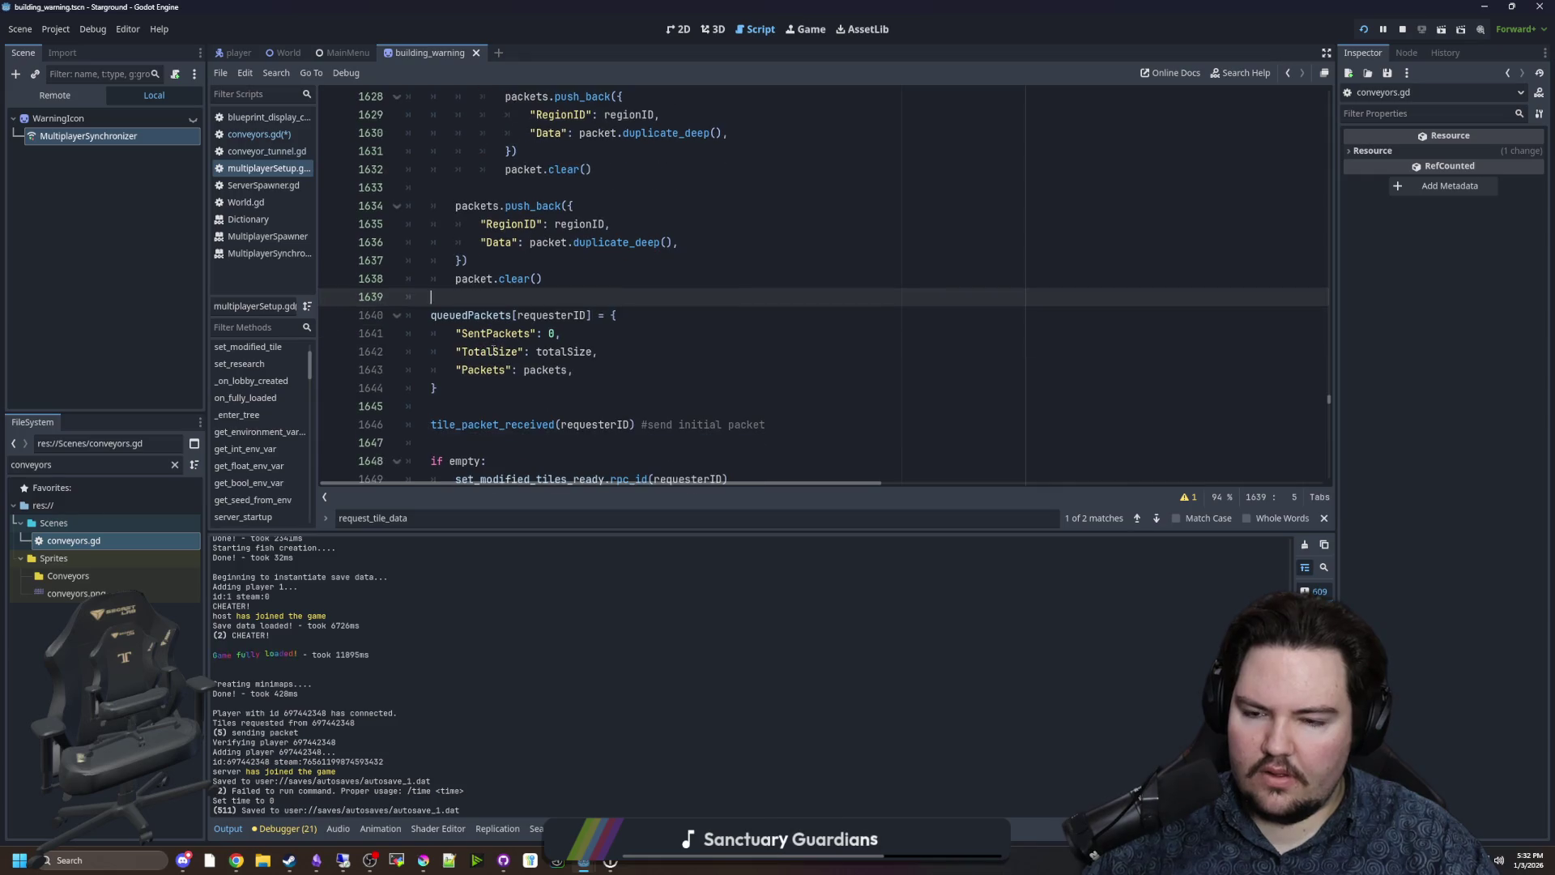
click(481, 389)
key(ctrl+s)
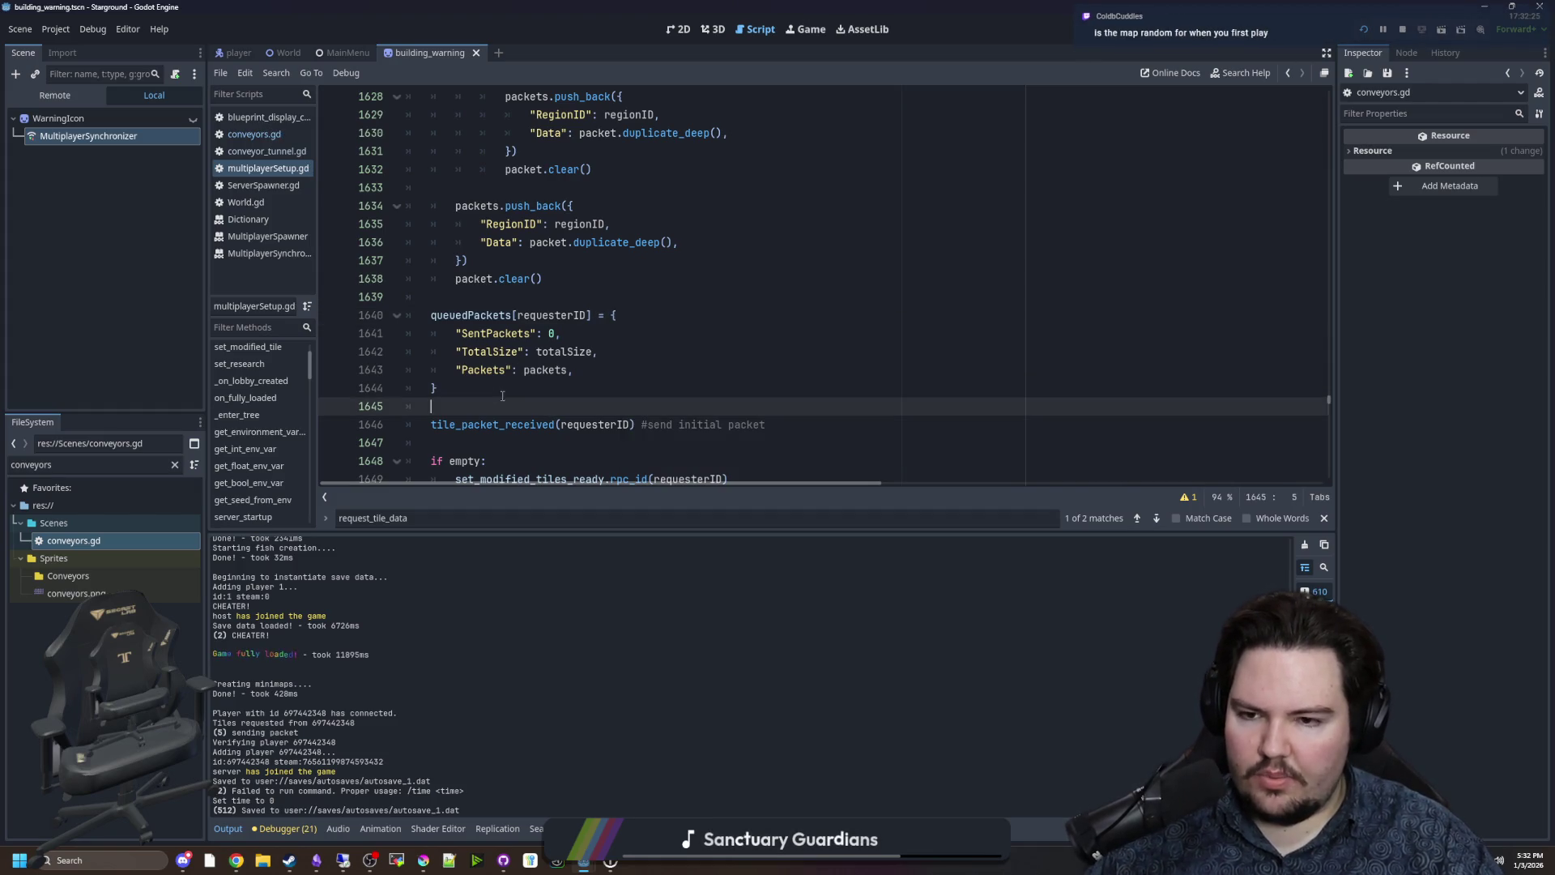
Copy the queuedPackets block, then rename the conveyorPackets dictionary to queuedPackets in conveyors.gd.
drag(503, 393, 329, 314)
key(ctrl+c)
click(269, 132)
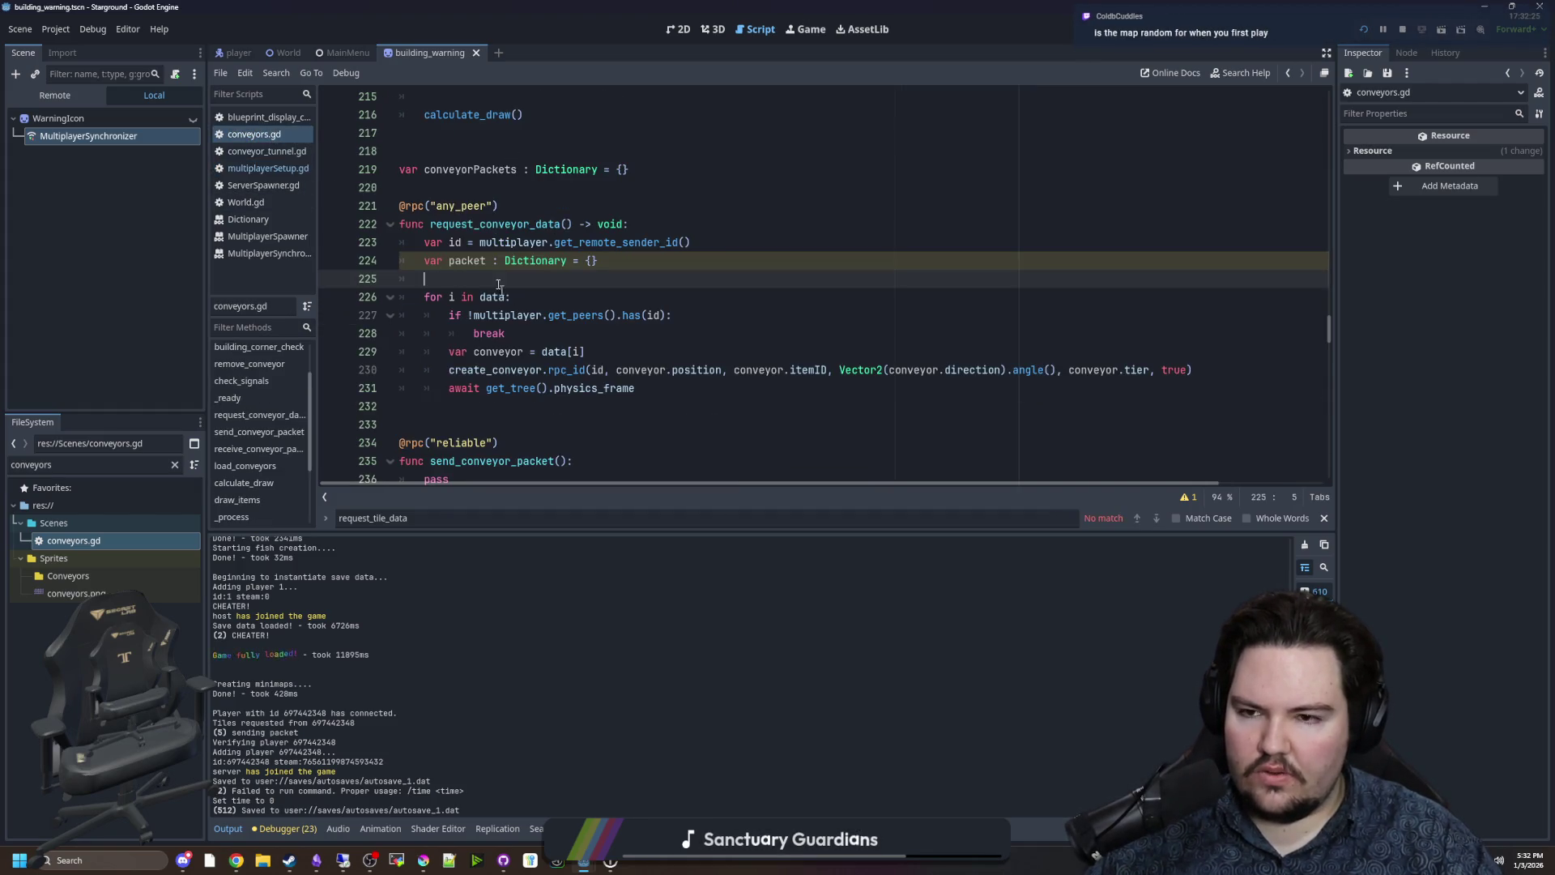
double_click(481, 169)
text(que)
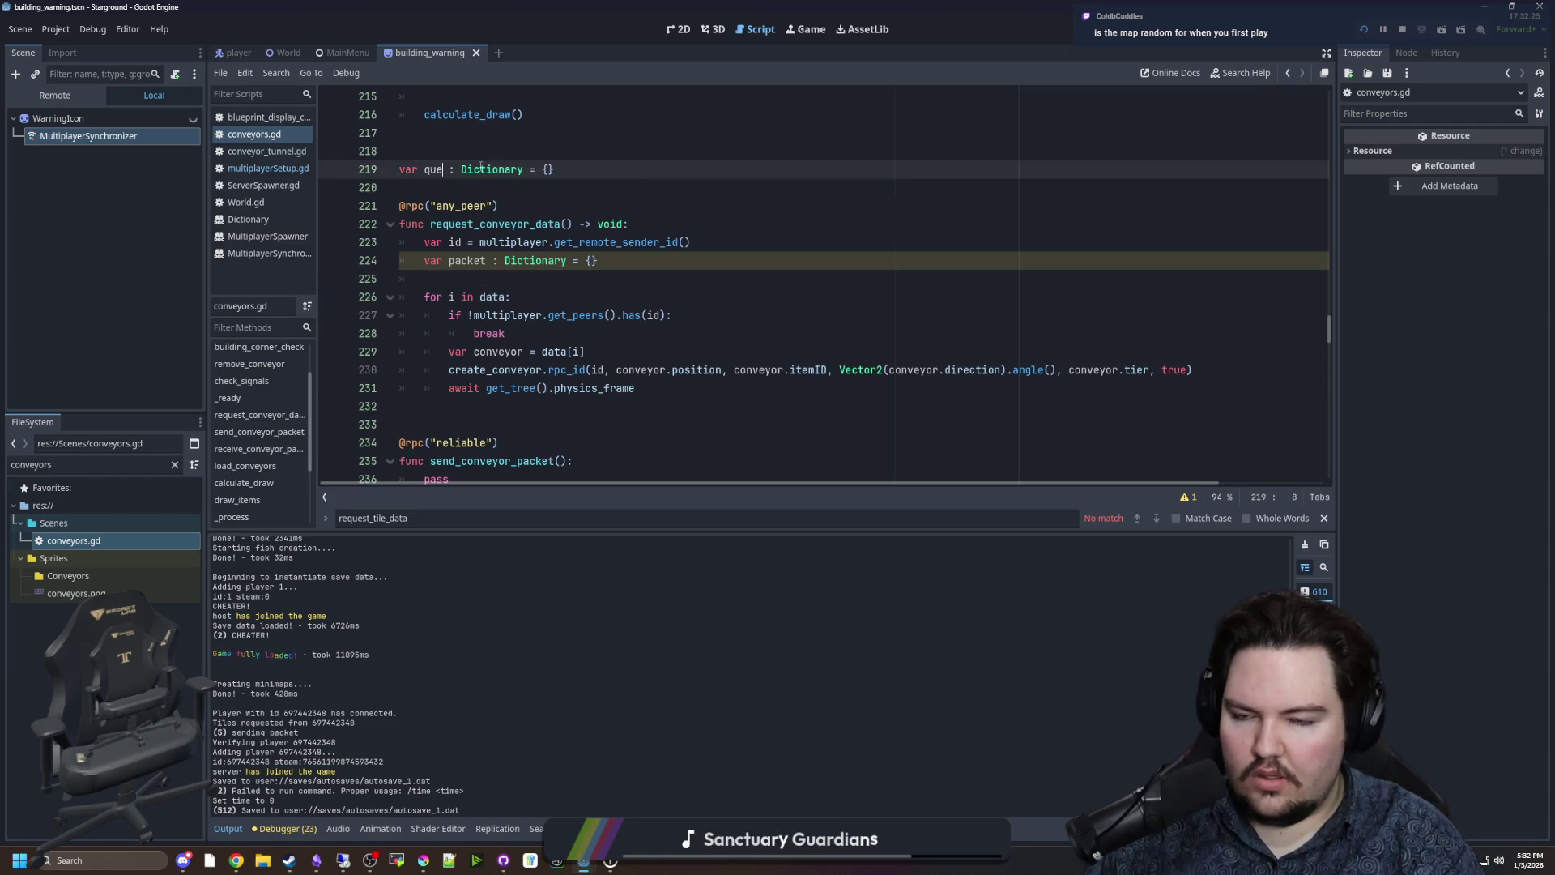
text(uedPackets)
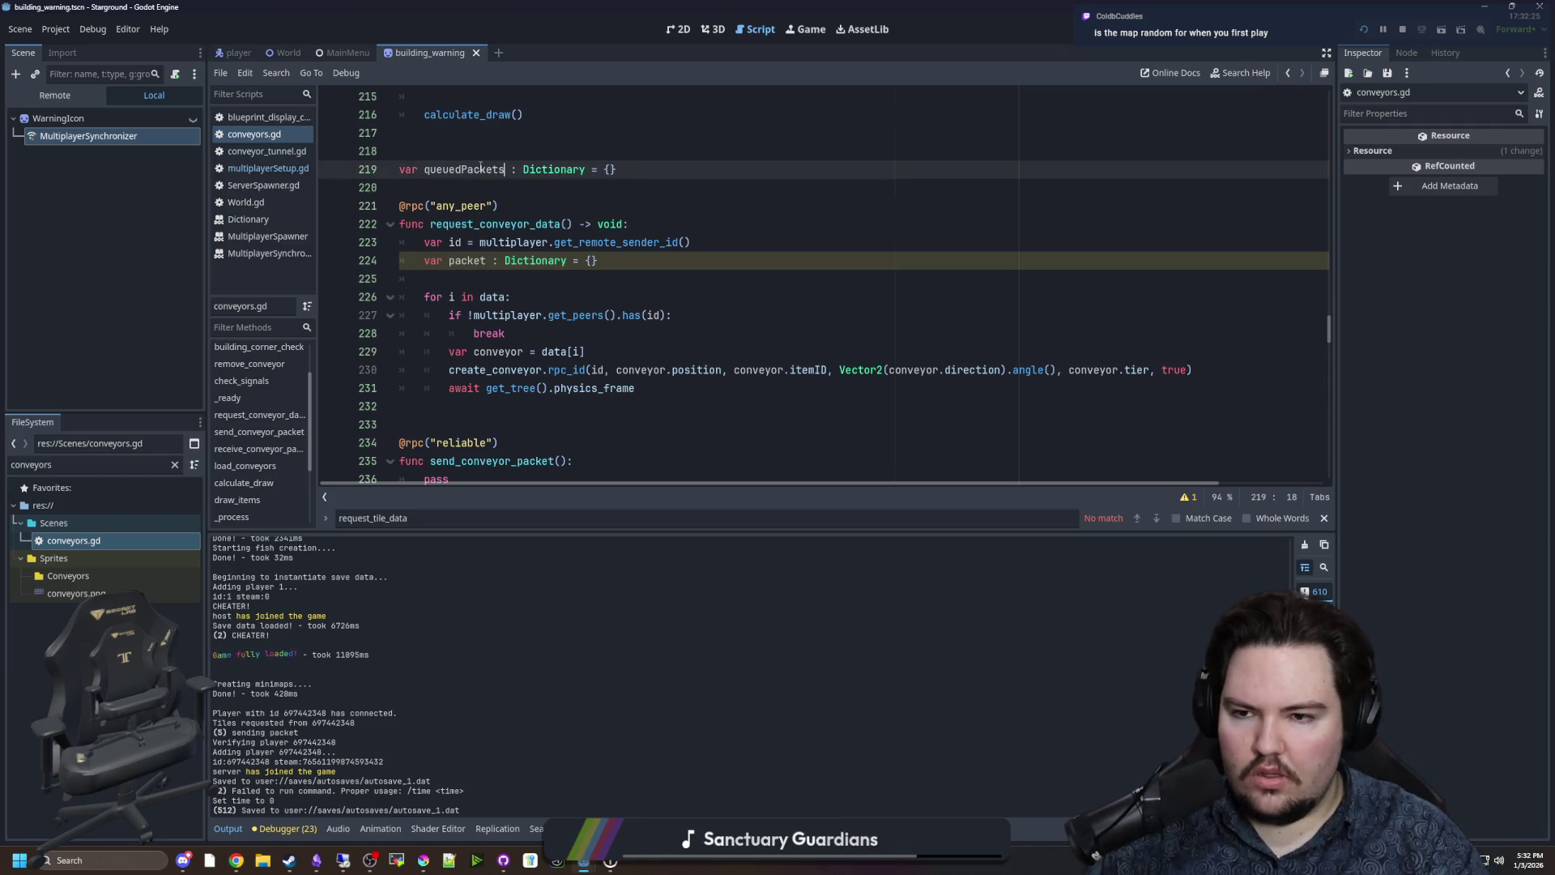
Paste the queuedPackets block after the loop and dedent its first line one level.
click(500, 418)
click(517, 401)
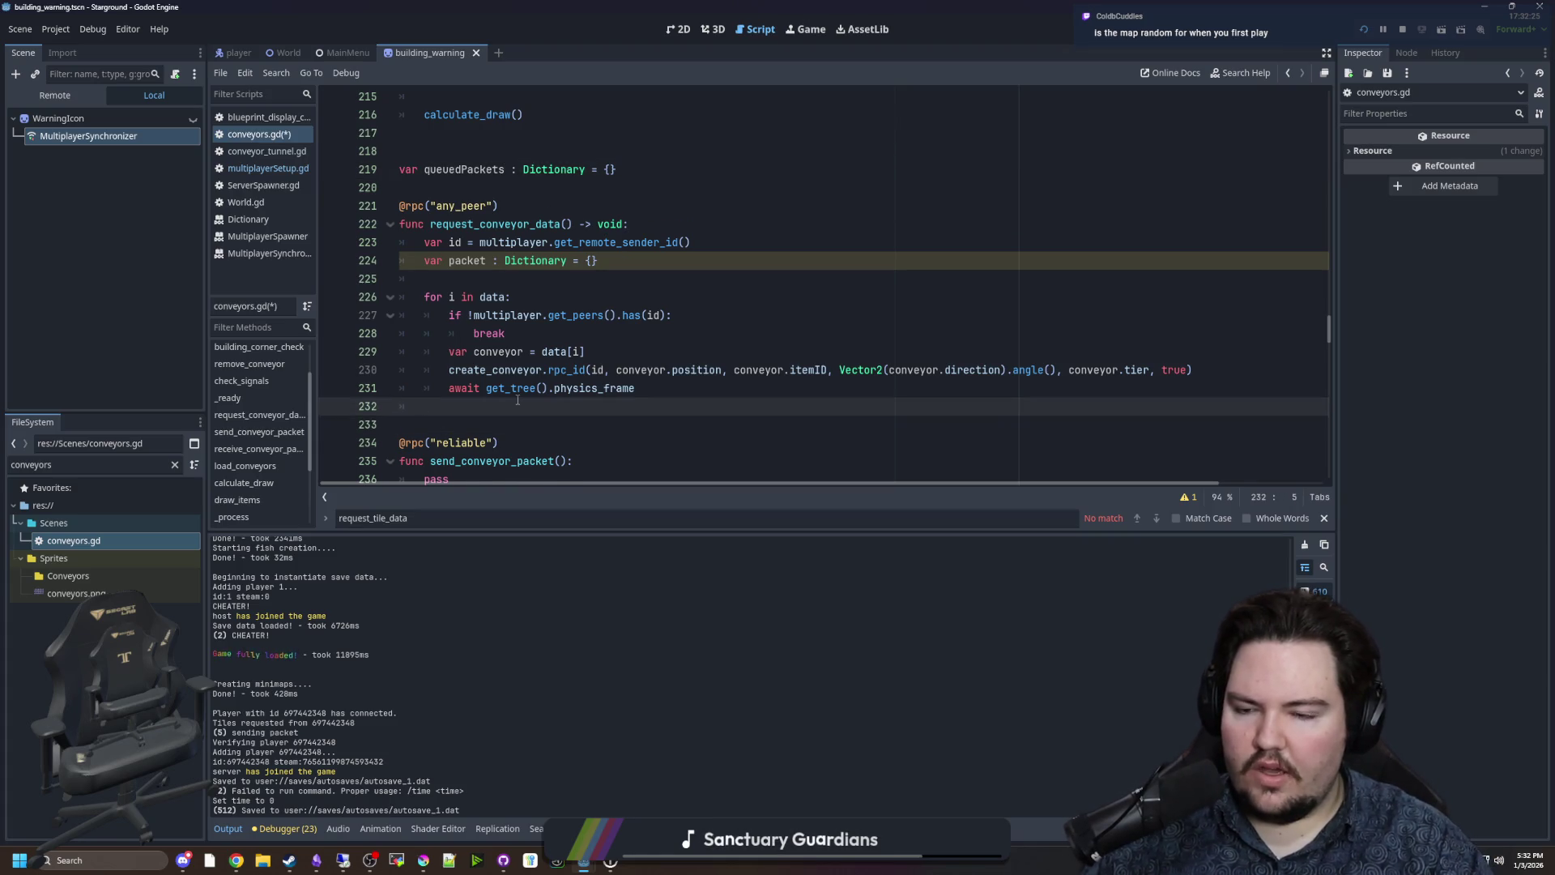
key(ctrl+v)
click(480, 397)
key(shift+Tab)
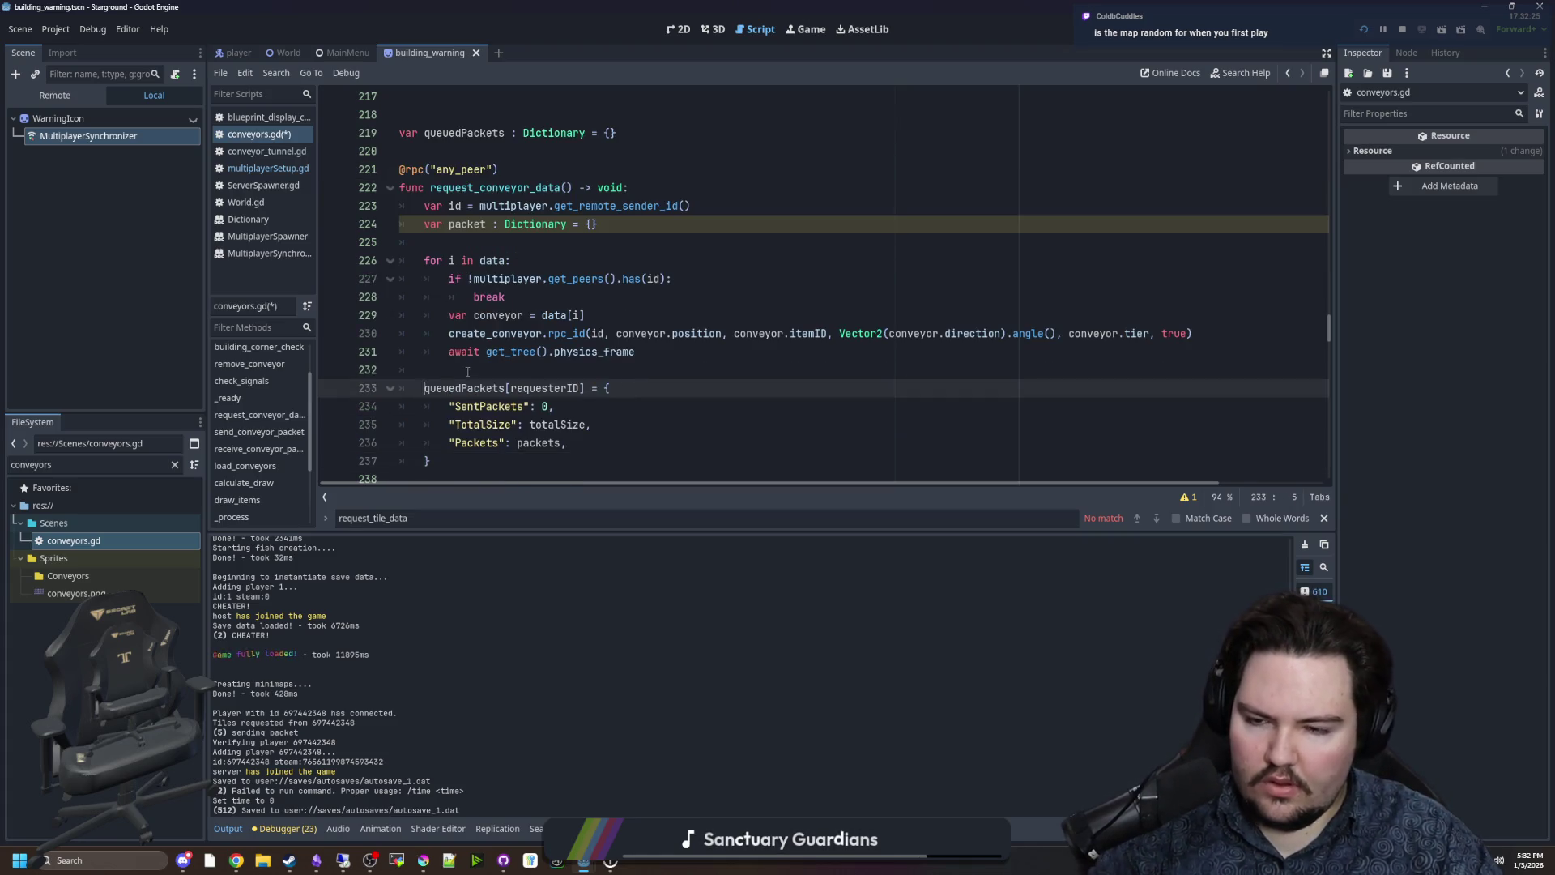
click(557, 367)
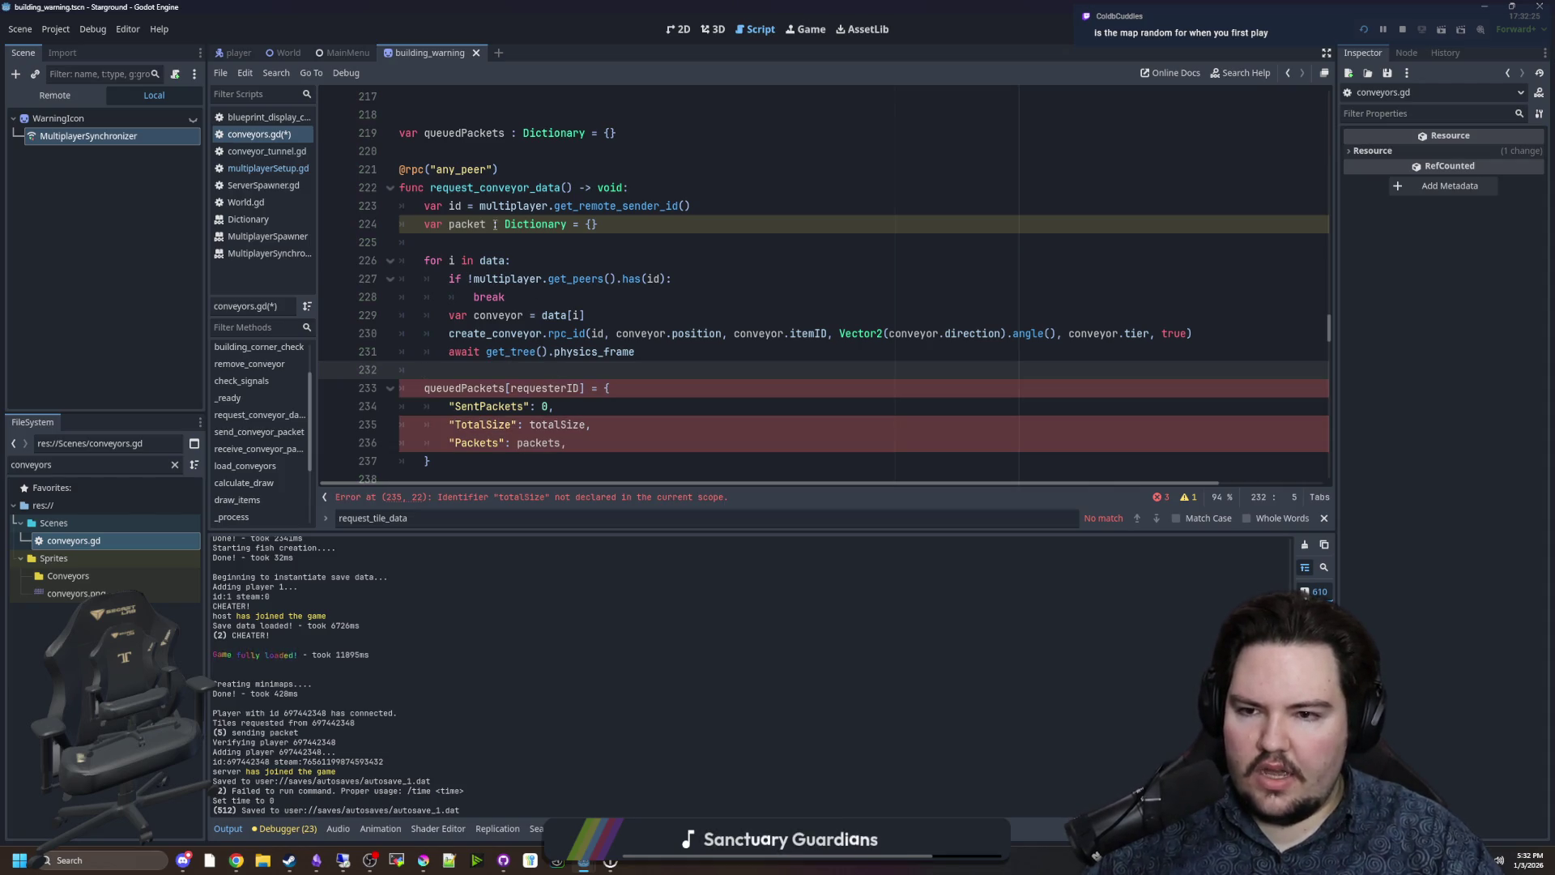
Rename the sender variable id to requesterID and use requesterID in the peer check.
double_click(455, 206)
text(requesterID)
key(Down)
key(Down)
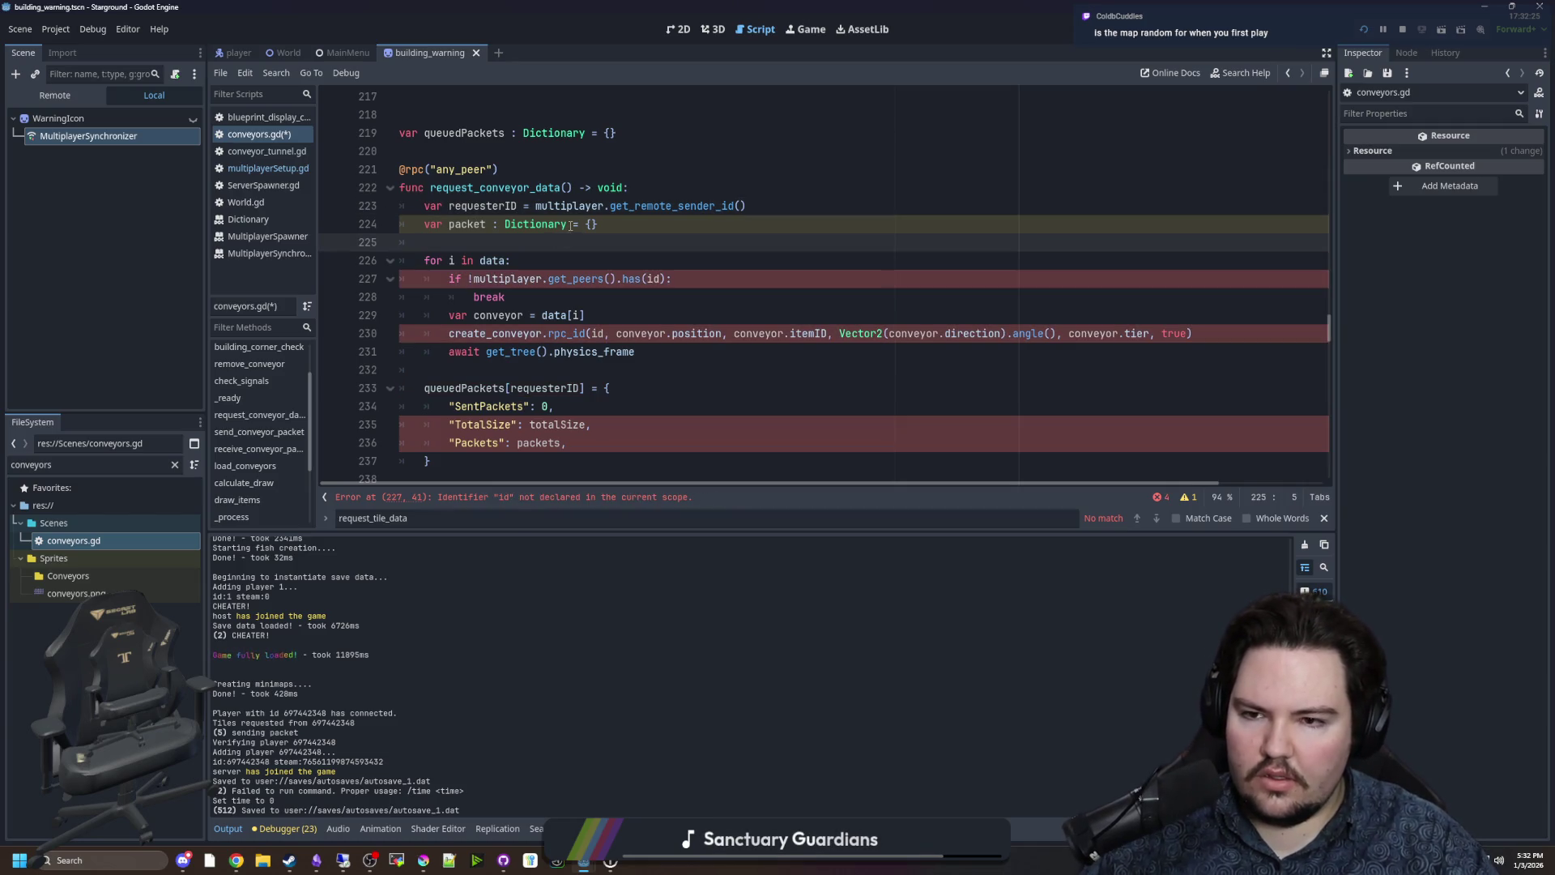
double_click(473, 206)
key(ctrl+c)
double_click(656, 280)
key(ctrl+v)
click(632, 247)
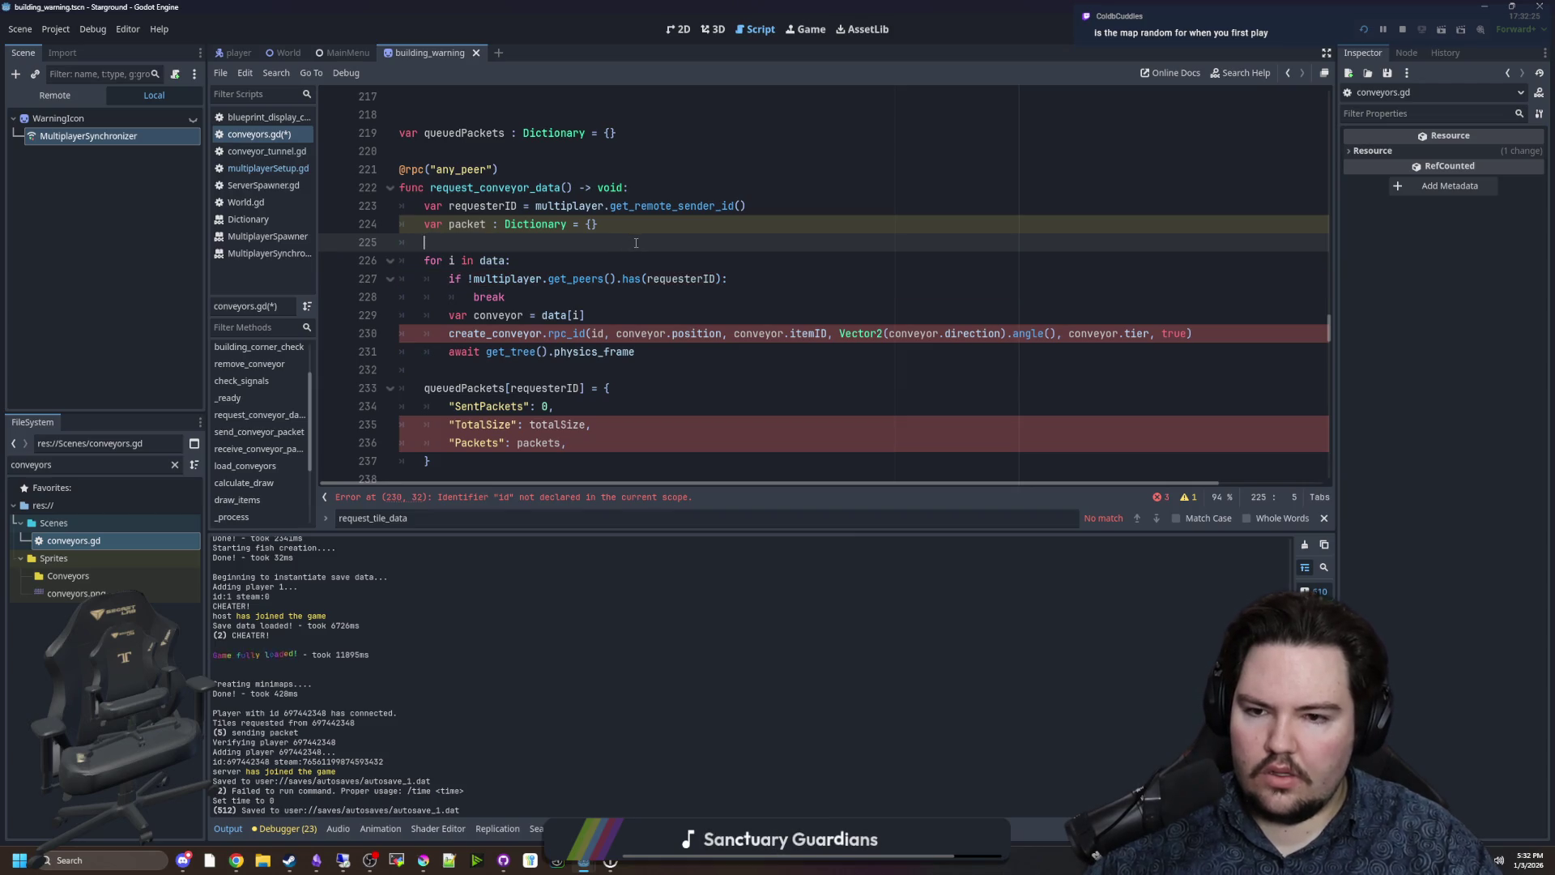
Delete the peer-check and break lines from request_conveyor_data.
scroll(522, 286, down, 1)
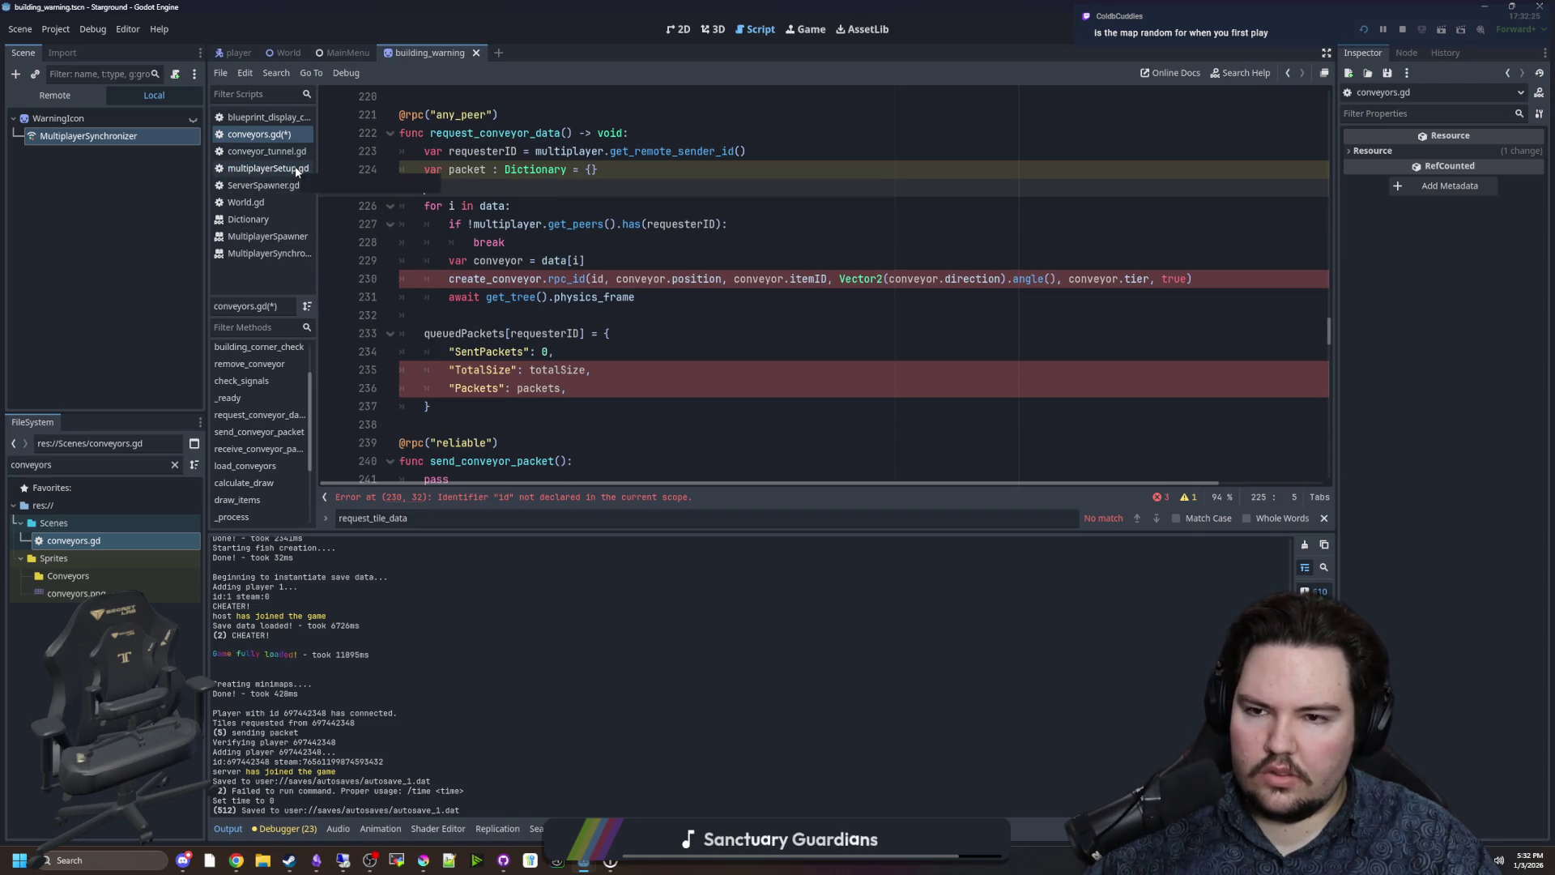
click(533, 243)
shift+click(555, 212)
key(BackSpace)
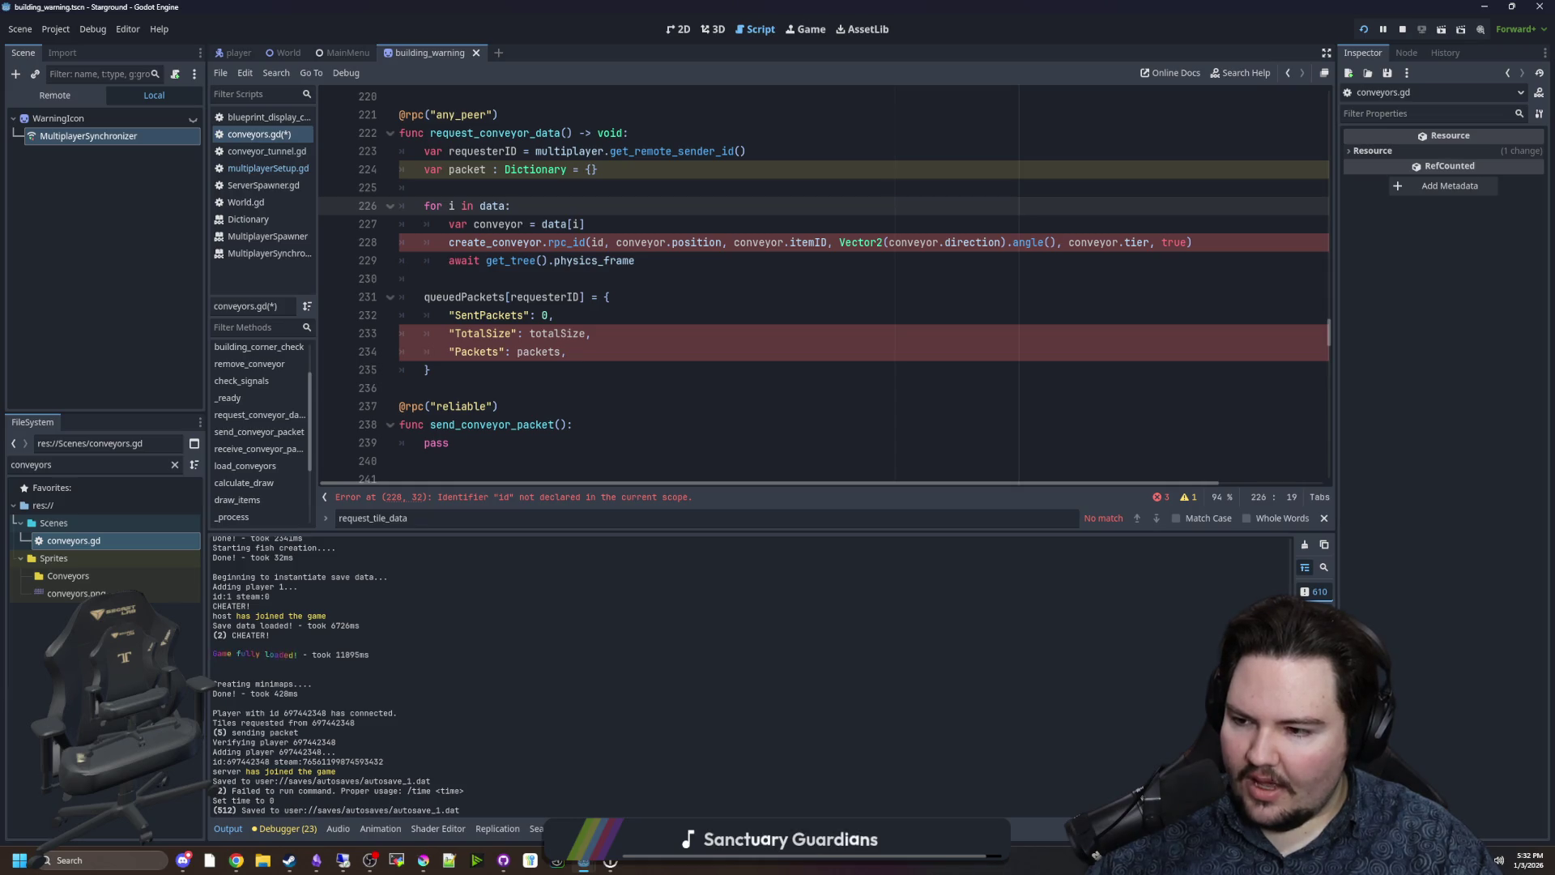
click(369, 860)
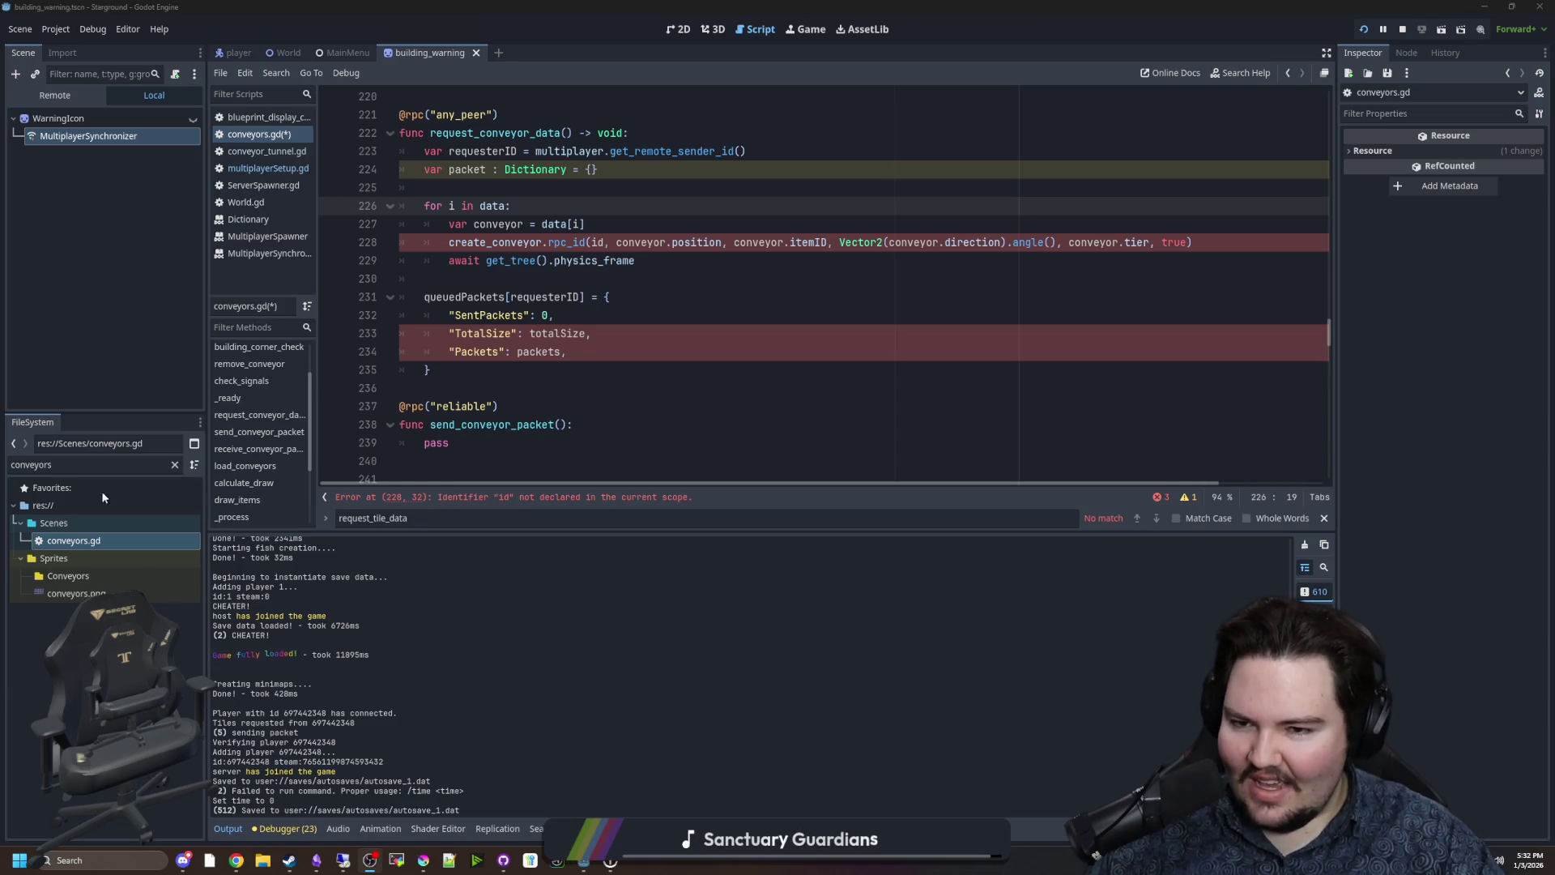
Review the edited function, then switch back to the running game view.
click(542, 388)
click(581, 314)
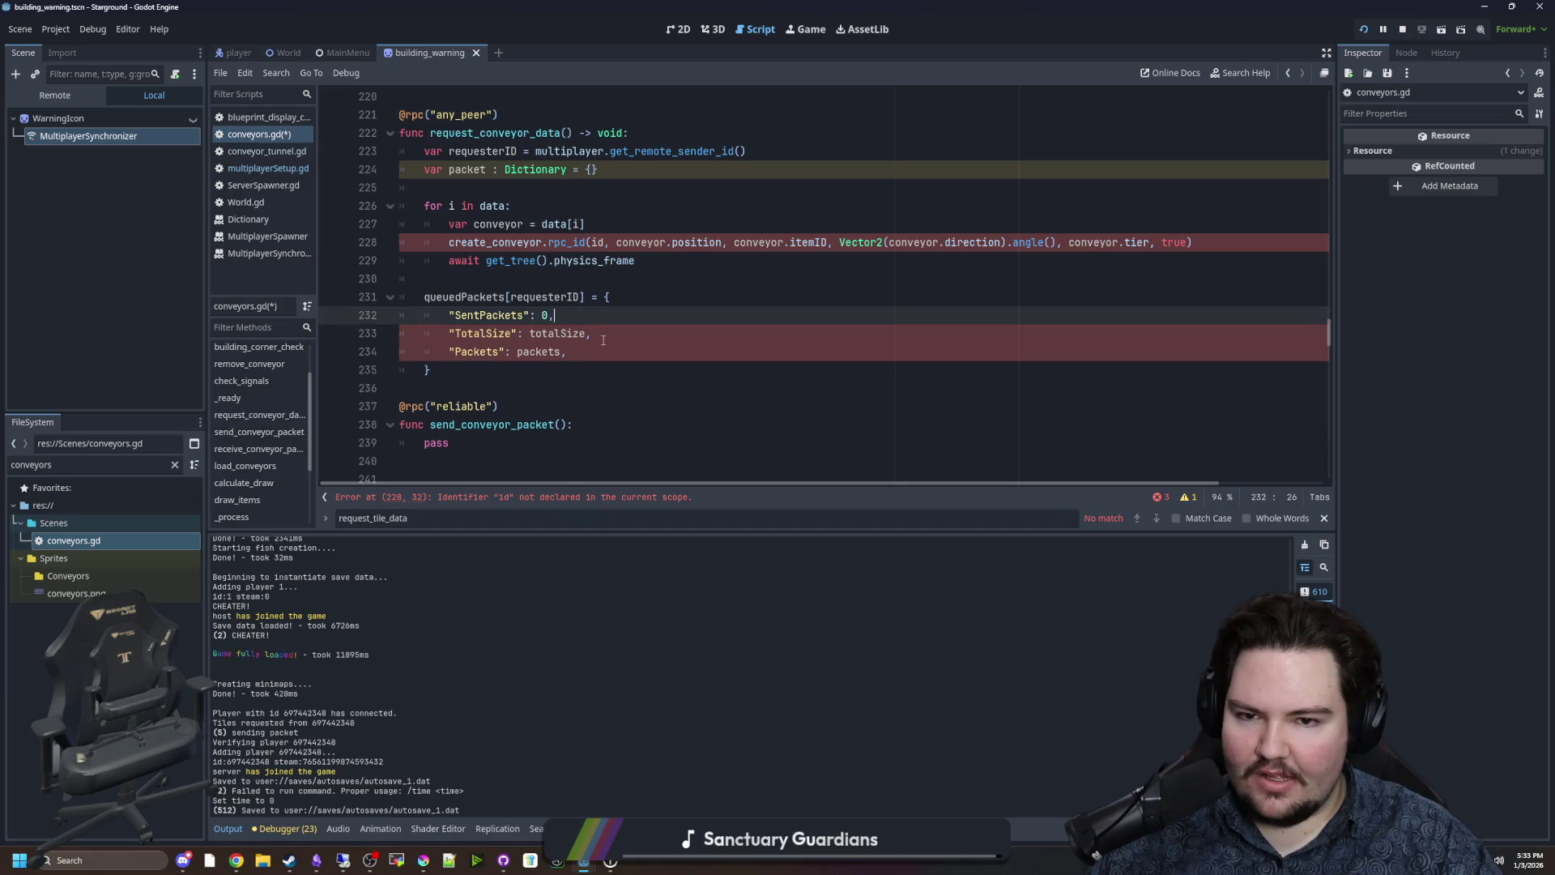
scroll(600, 318, up, 3)
scroll(615, 324, down, 2)
scroll(623, 327, down, 1)
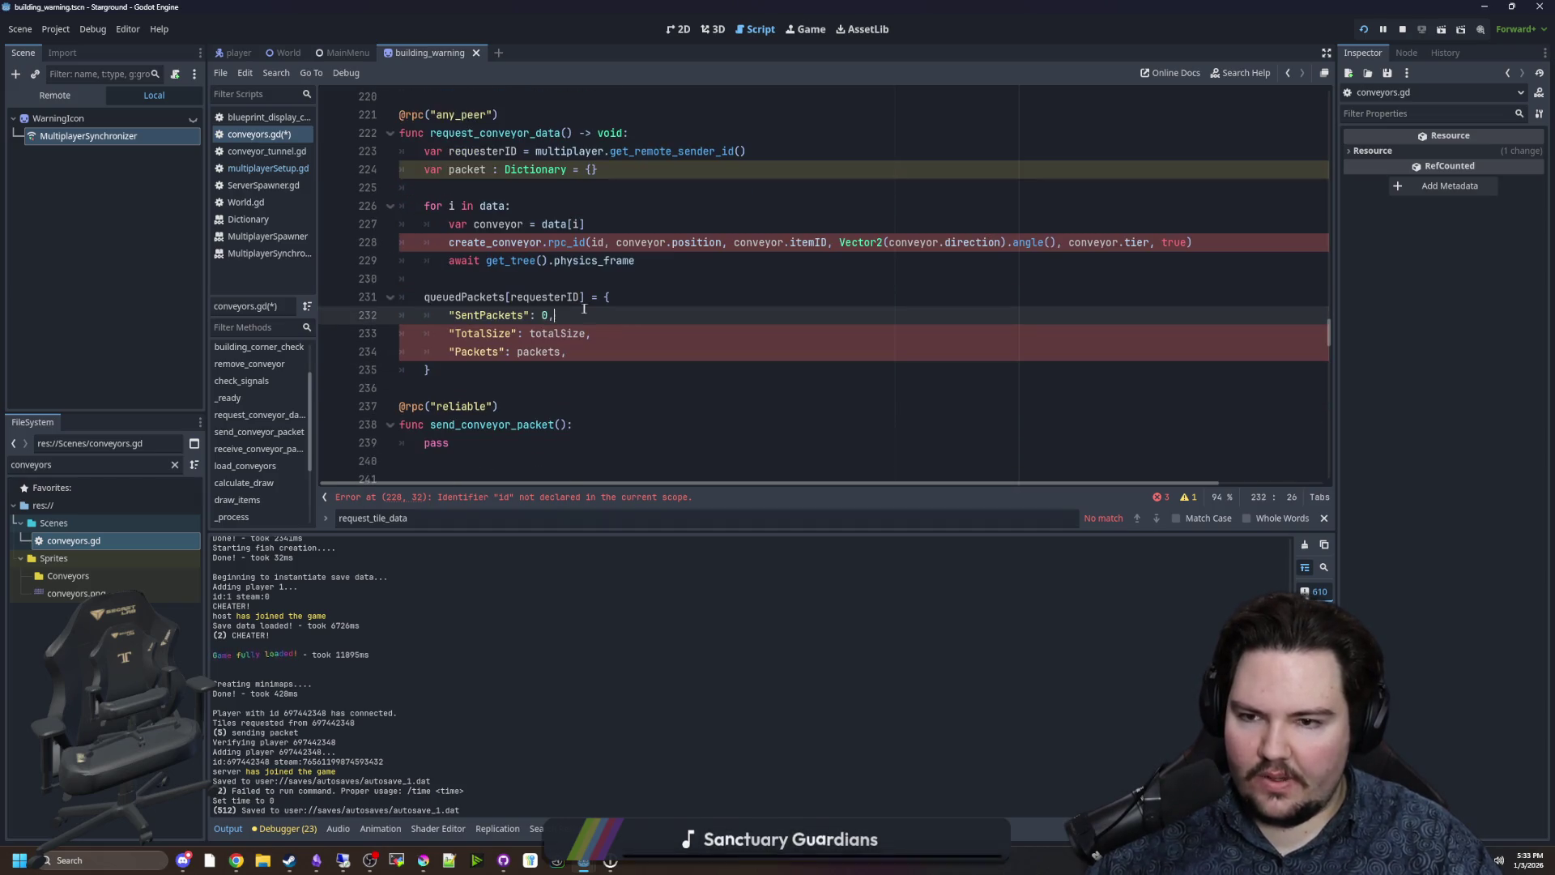
click(594, 287)
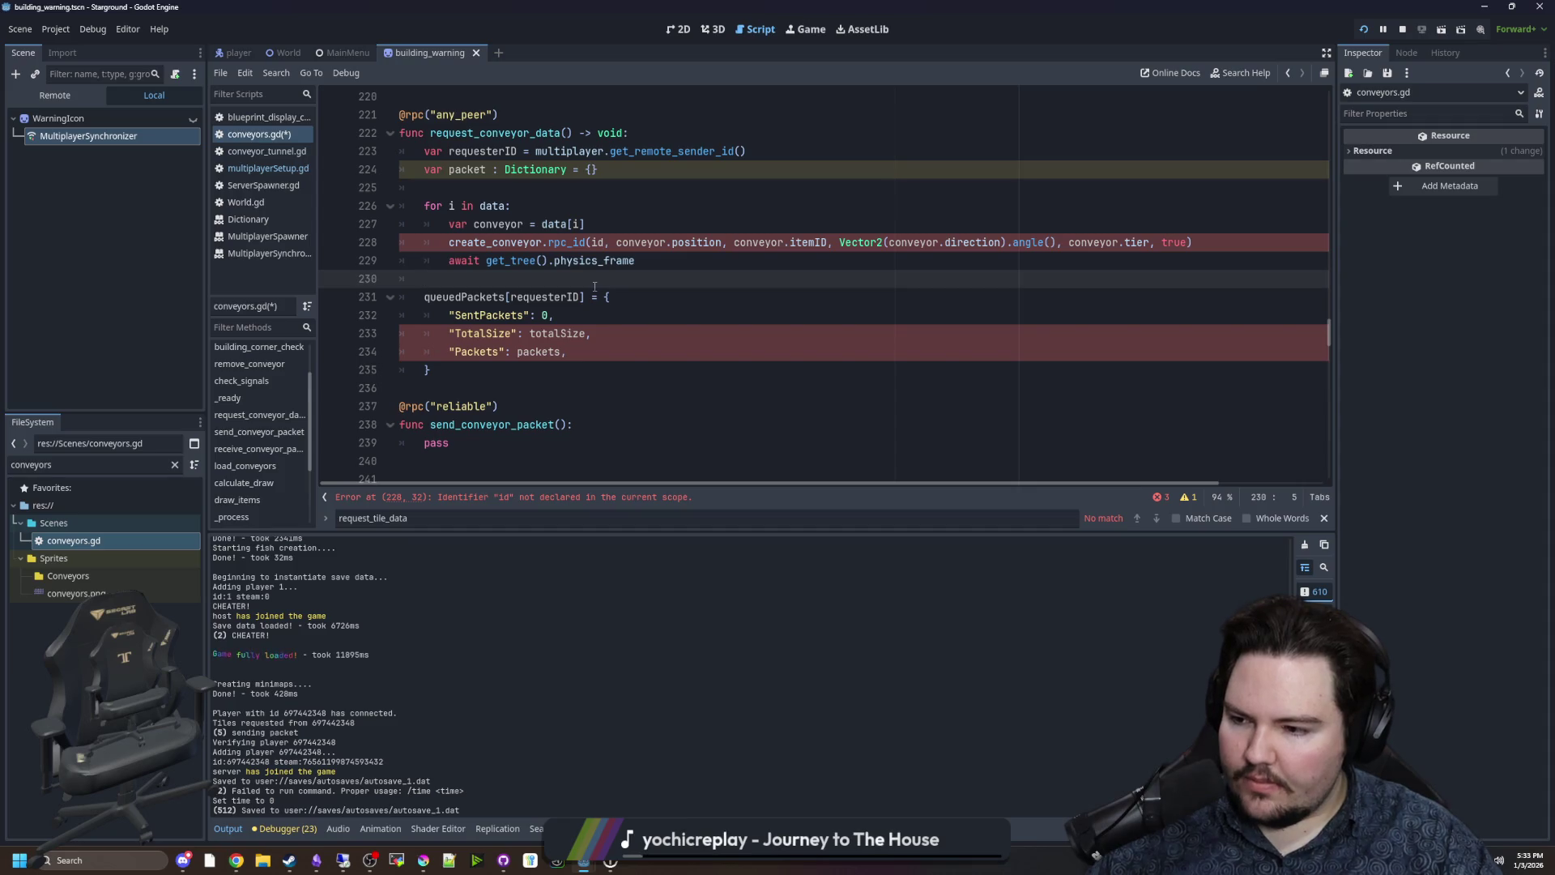
click(806, 29)
key(w)
key(a)
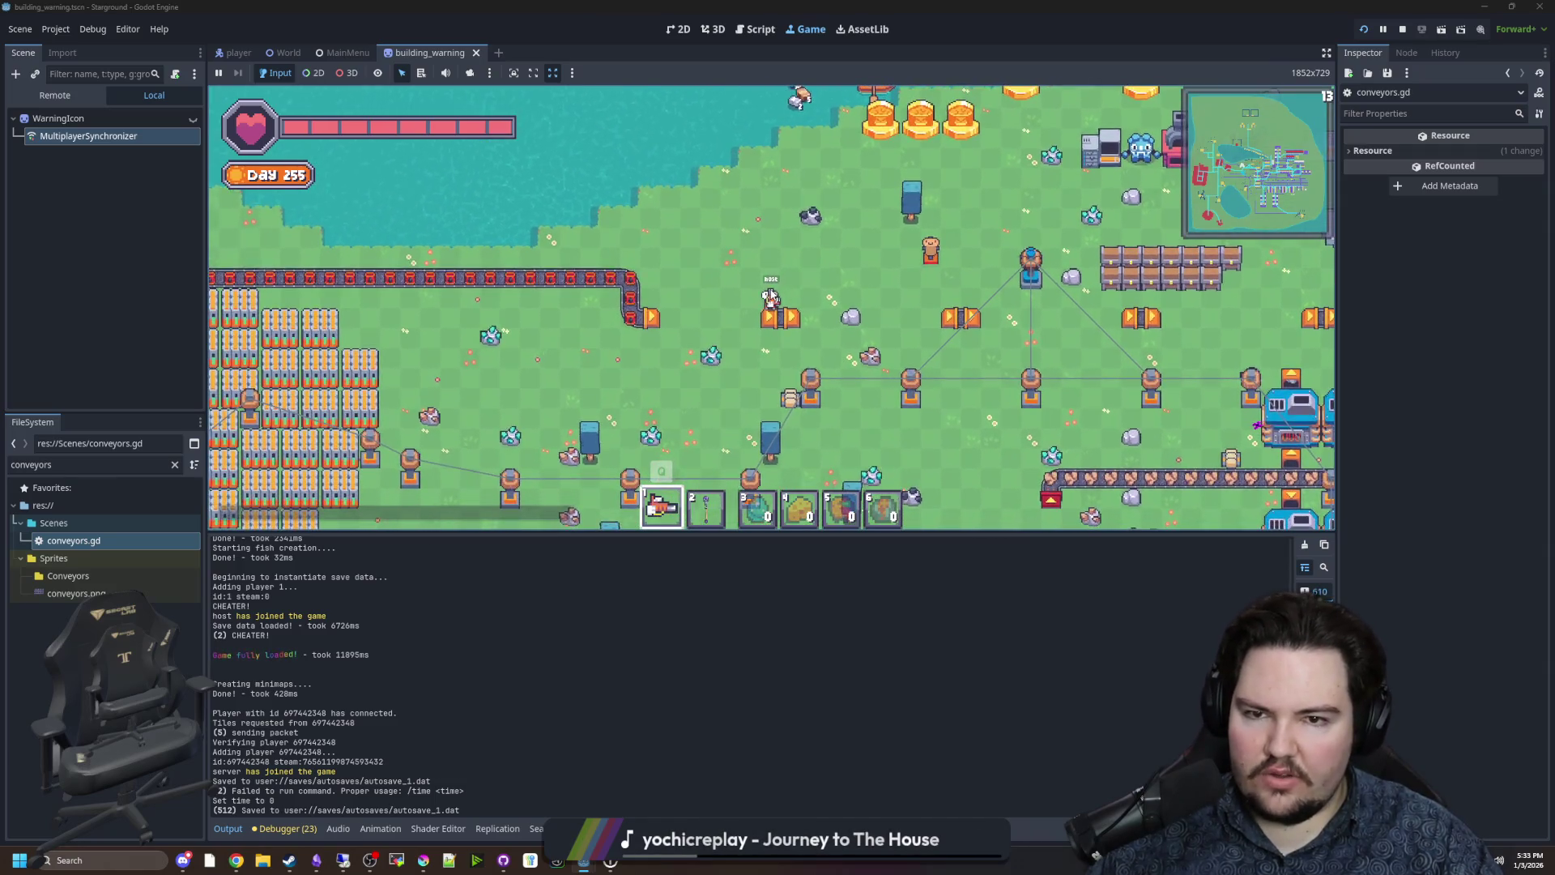
key(s)
key(d)
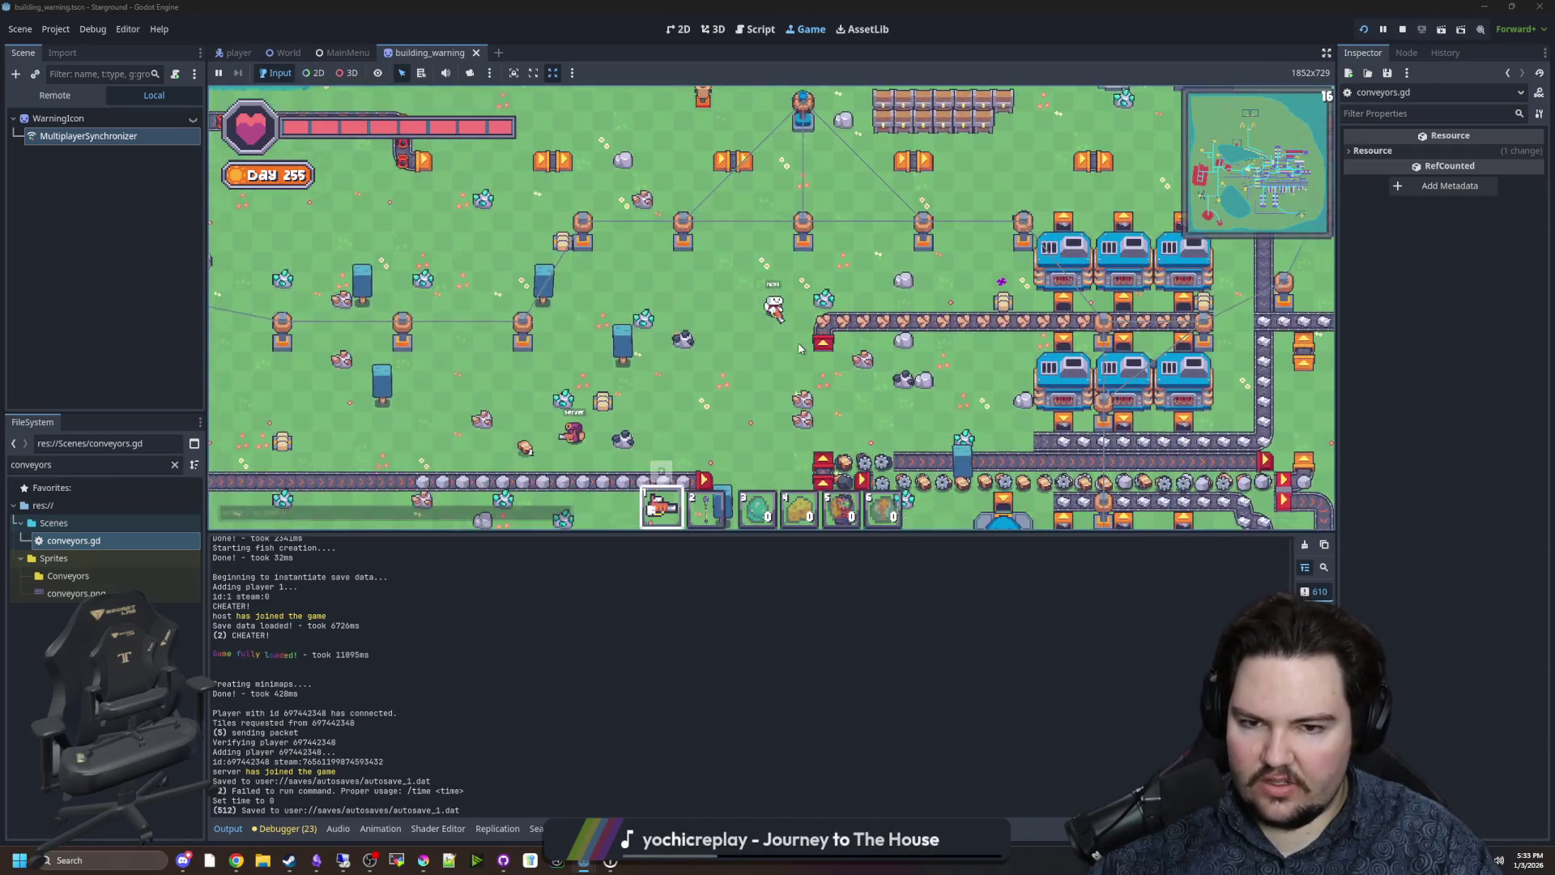
key(d)
key(s)
key(w)
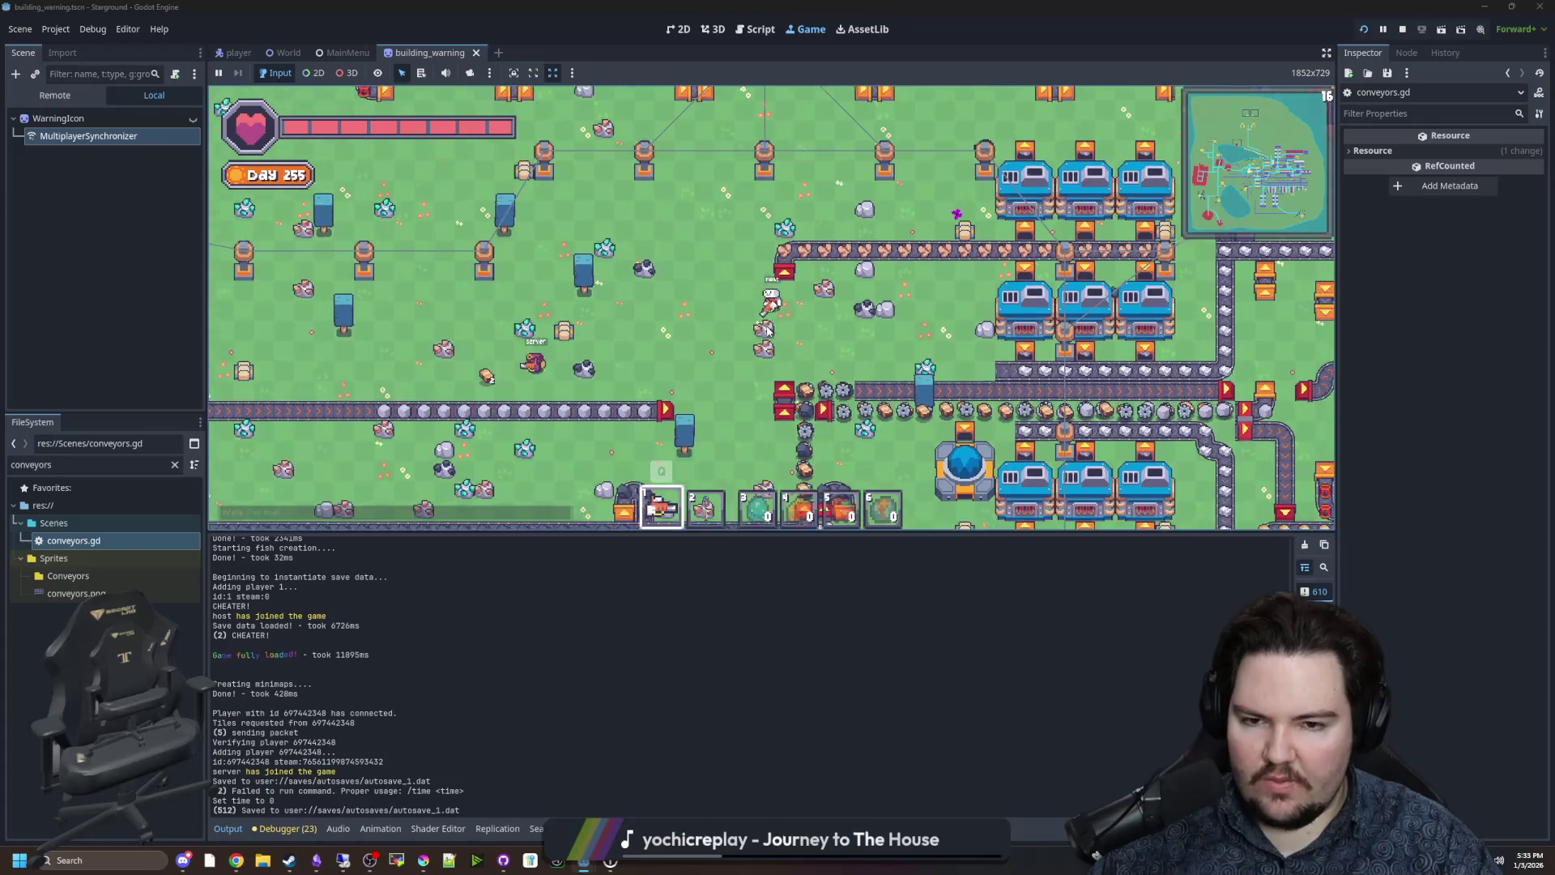
key(w)
key(a)
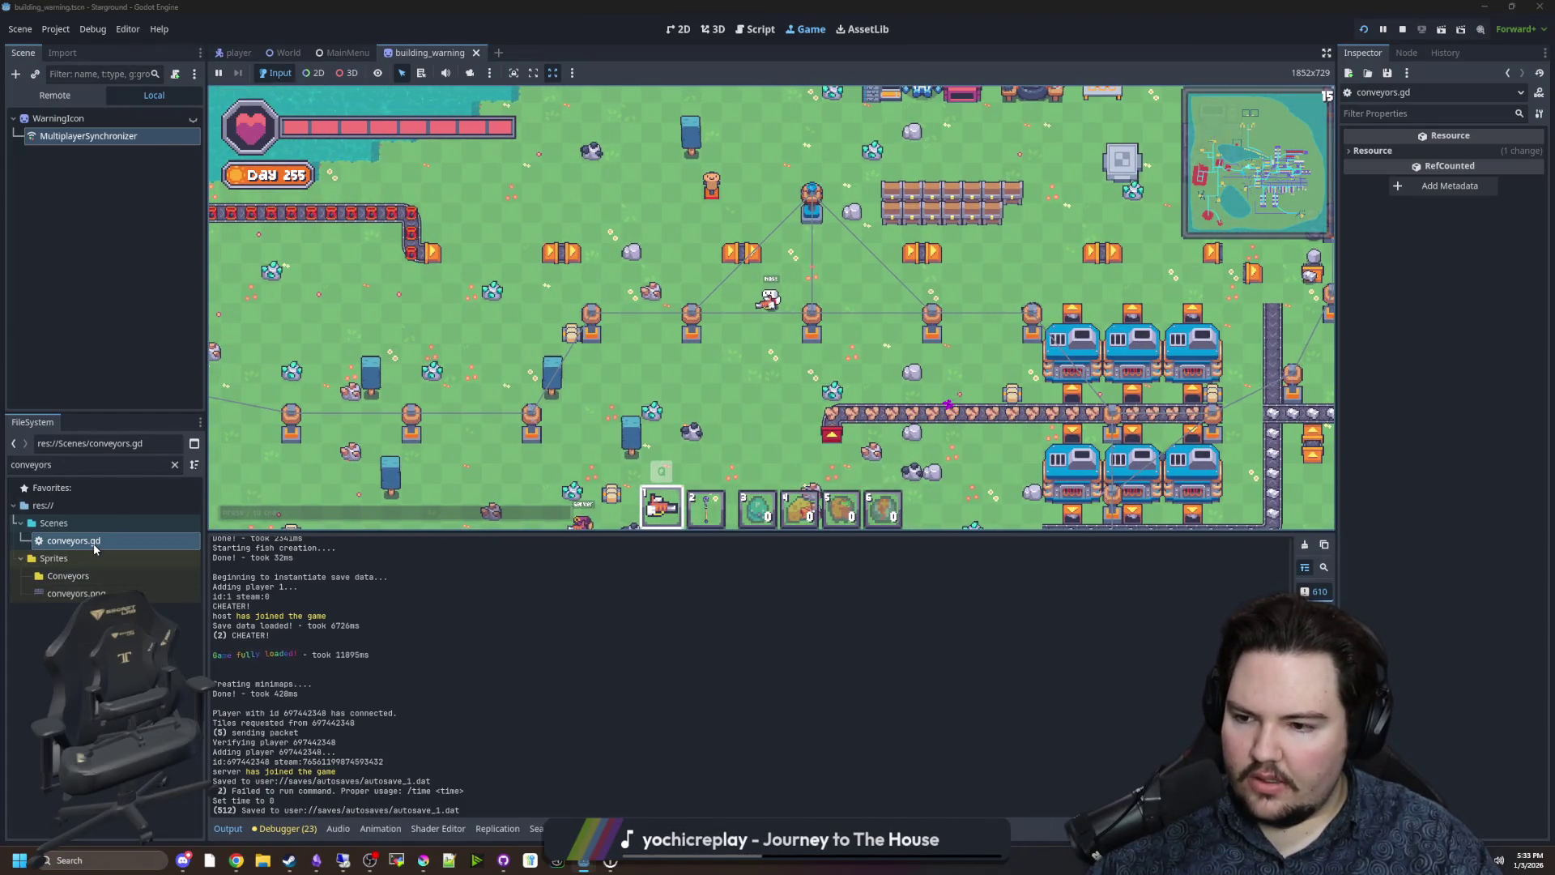
double_click(81, 540)
click(653, 321)
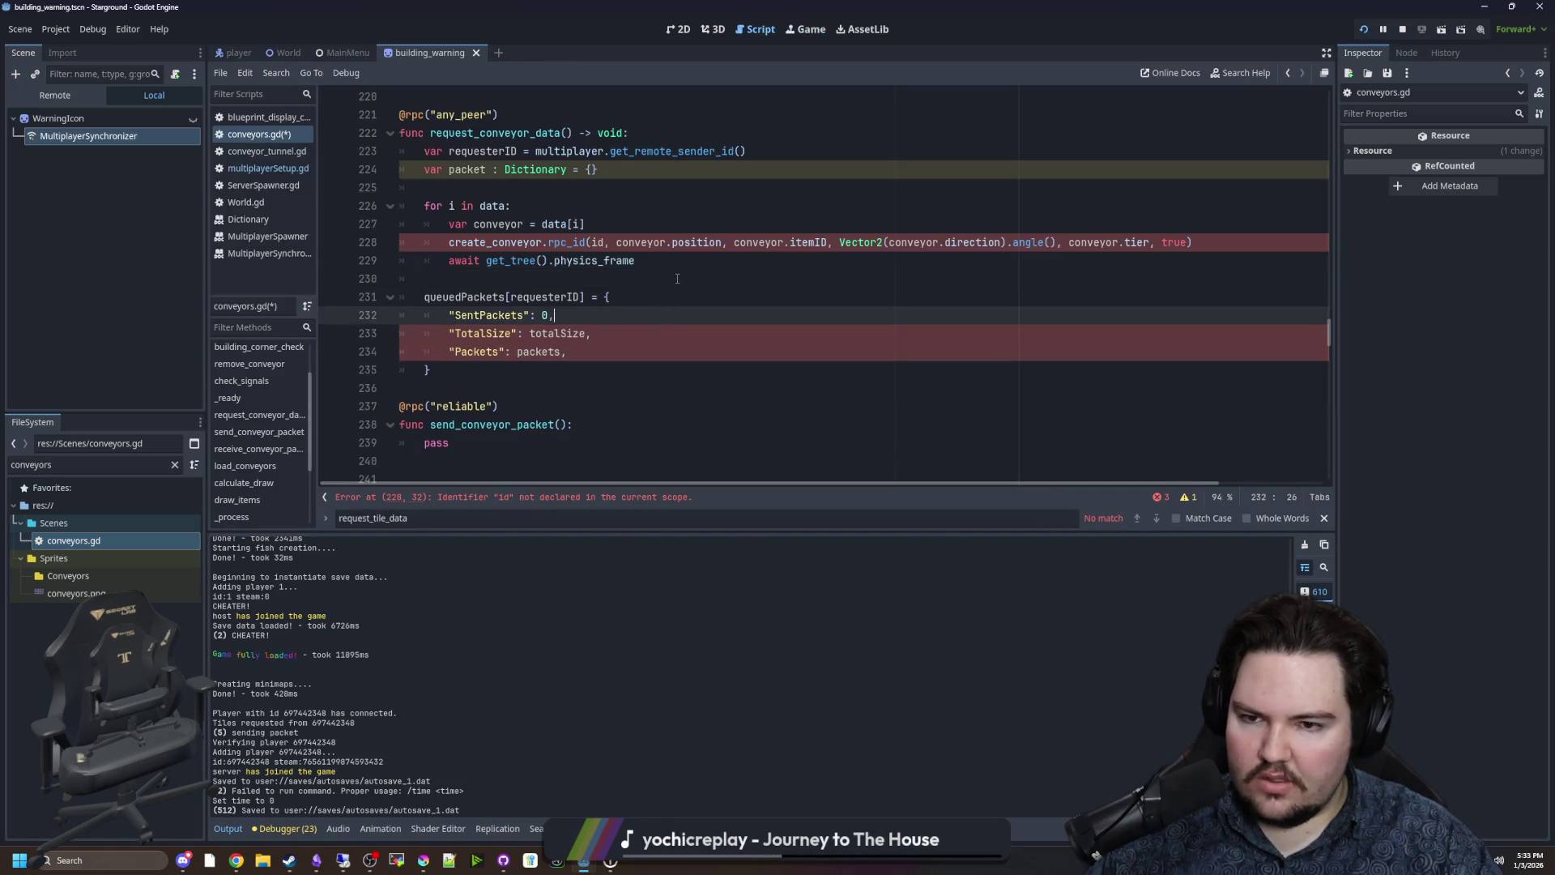
Select the packet-building code in multiplayerSetup.gd's request_tile_data for copying.
click(677, 279)
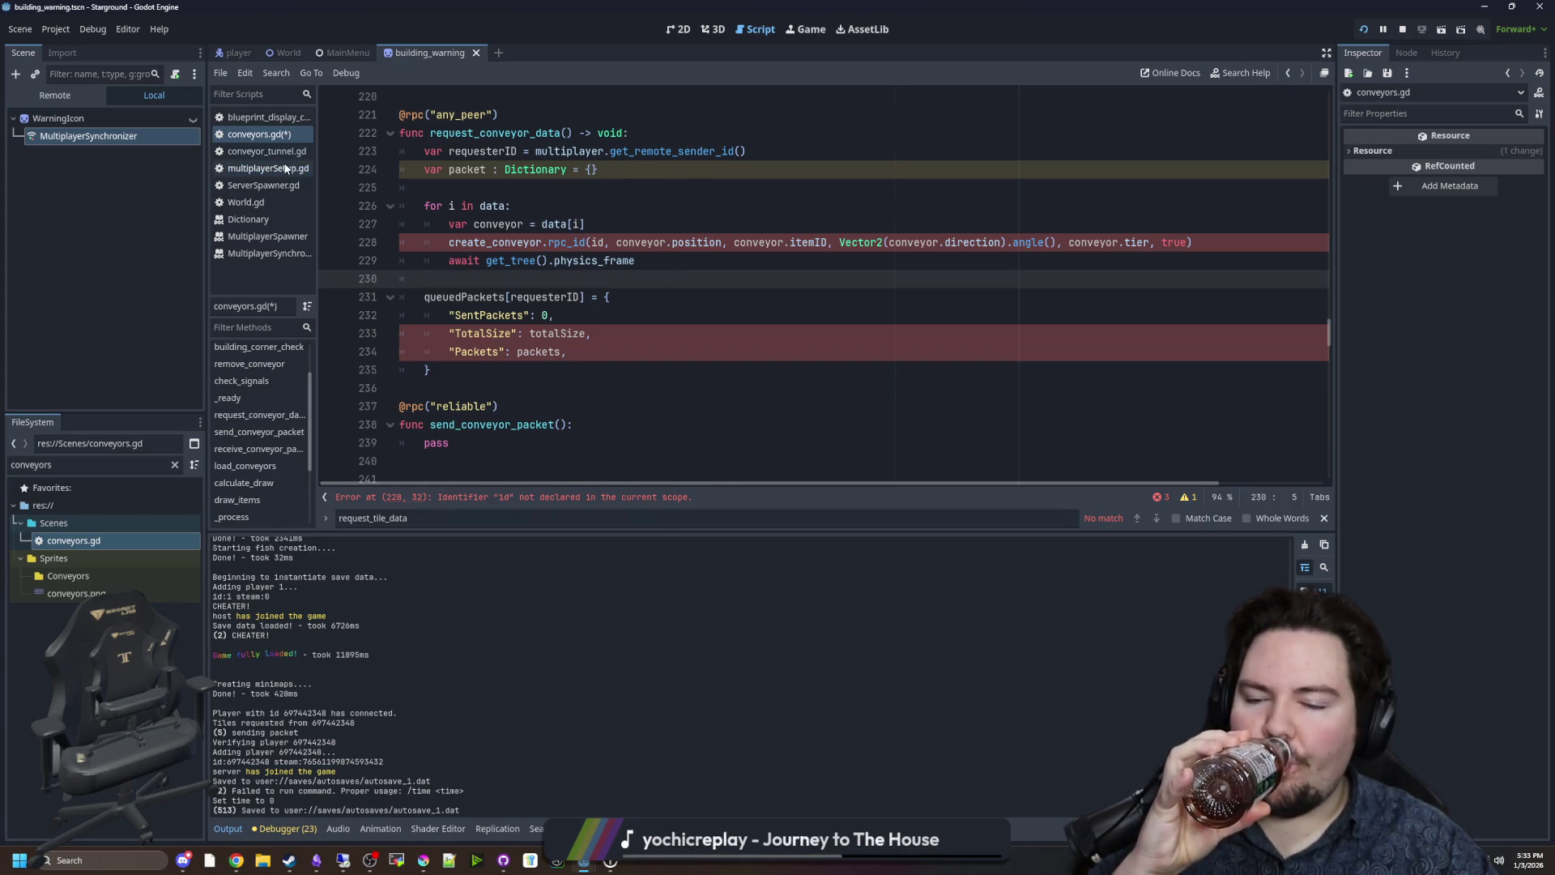
click(288, 169)
click(699, 290)
scroll(699, 289, up, 2)
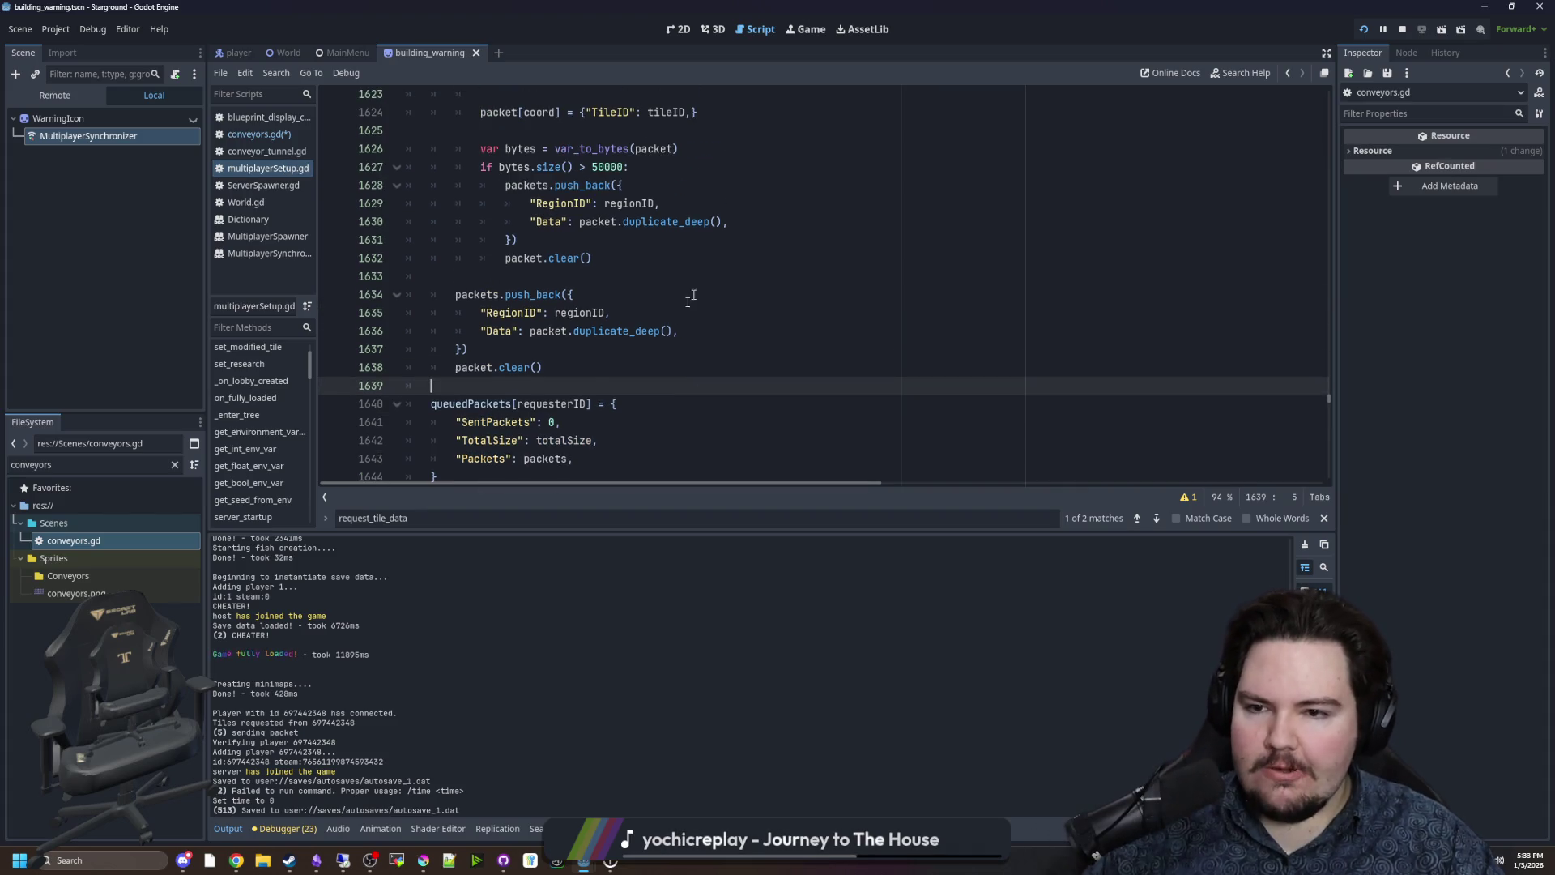
scroll(616, 340, up, 1)
click(568, 352)
mouse_move(564, 378)
mouse_down()
mouse_move(454, 312)
mouse_move(480, 301)
mouse_move(429, 296)
mouse_move(348, 223)
mouse_move(345, 151)
mouse_up()
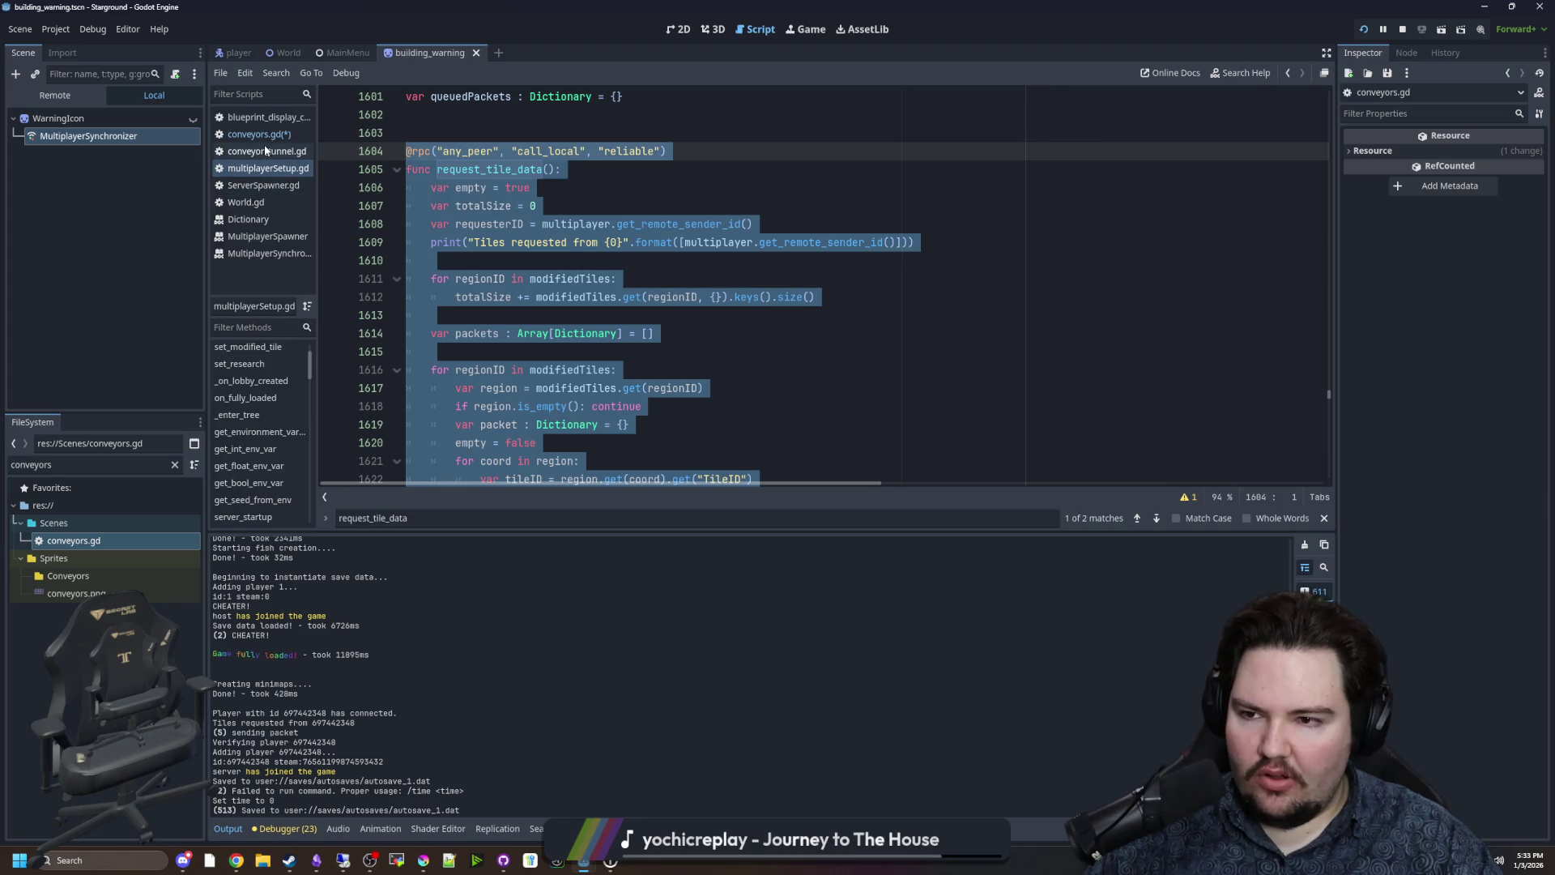
Paste the copied packet code into conveyors.gd on new lines above request_conveyor_data.
click(259, 133)
click(425, 362)
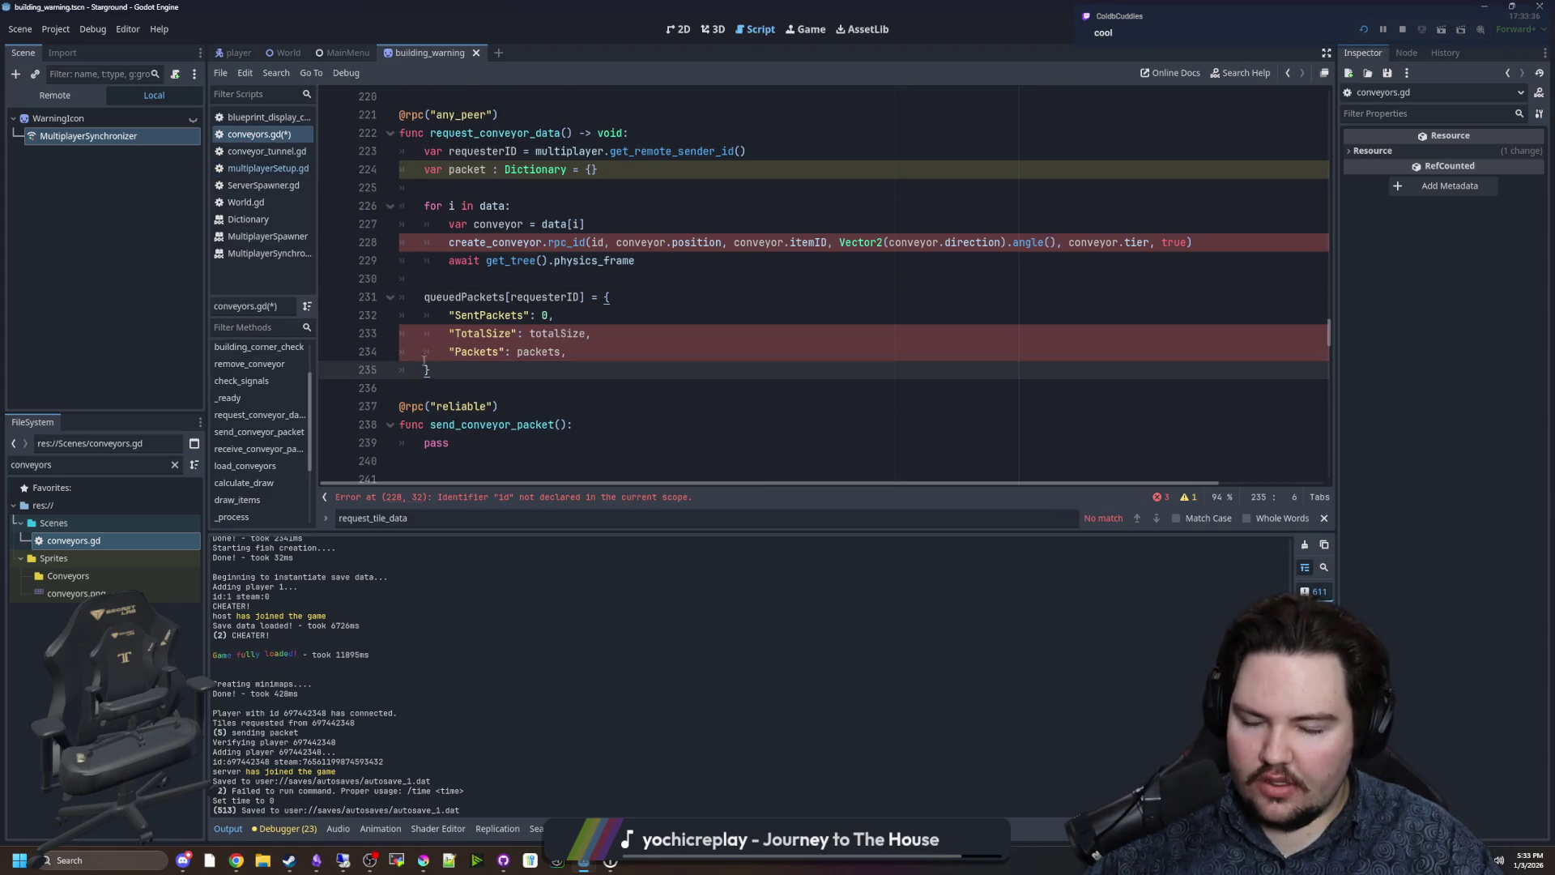
scroll(425, 361, up, 2)
click(460, 206)
key(Return)
key(Return)
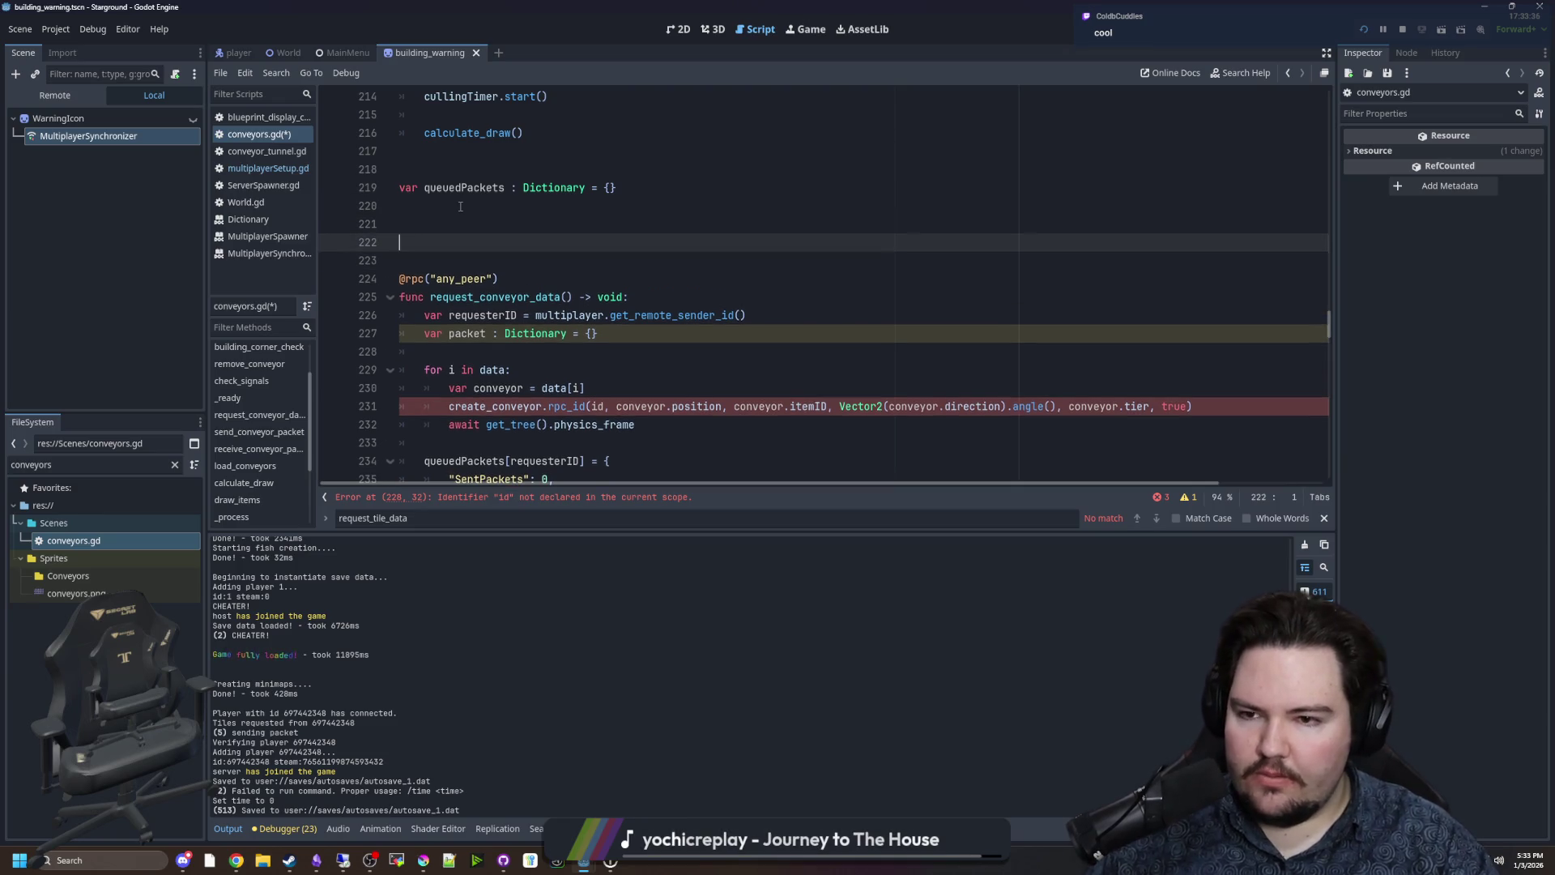
key(ctrl+v)
scroll(553, 285, down, 4)
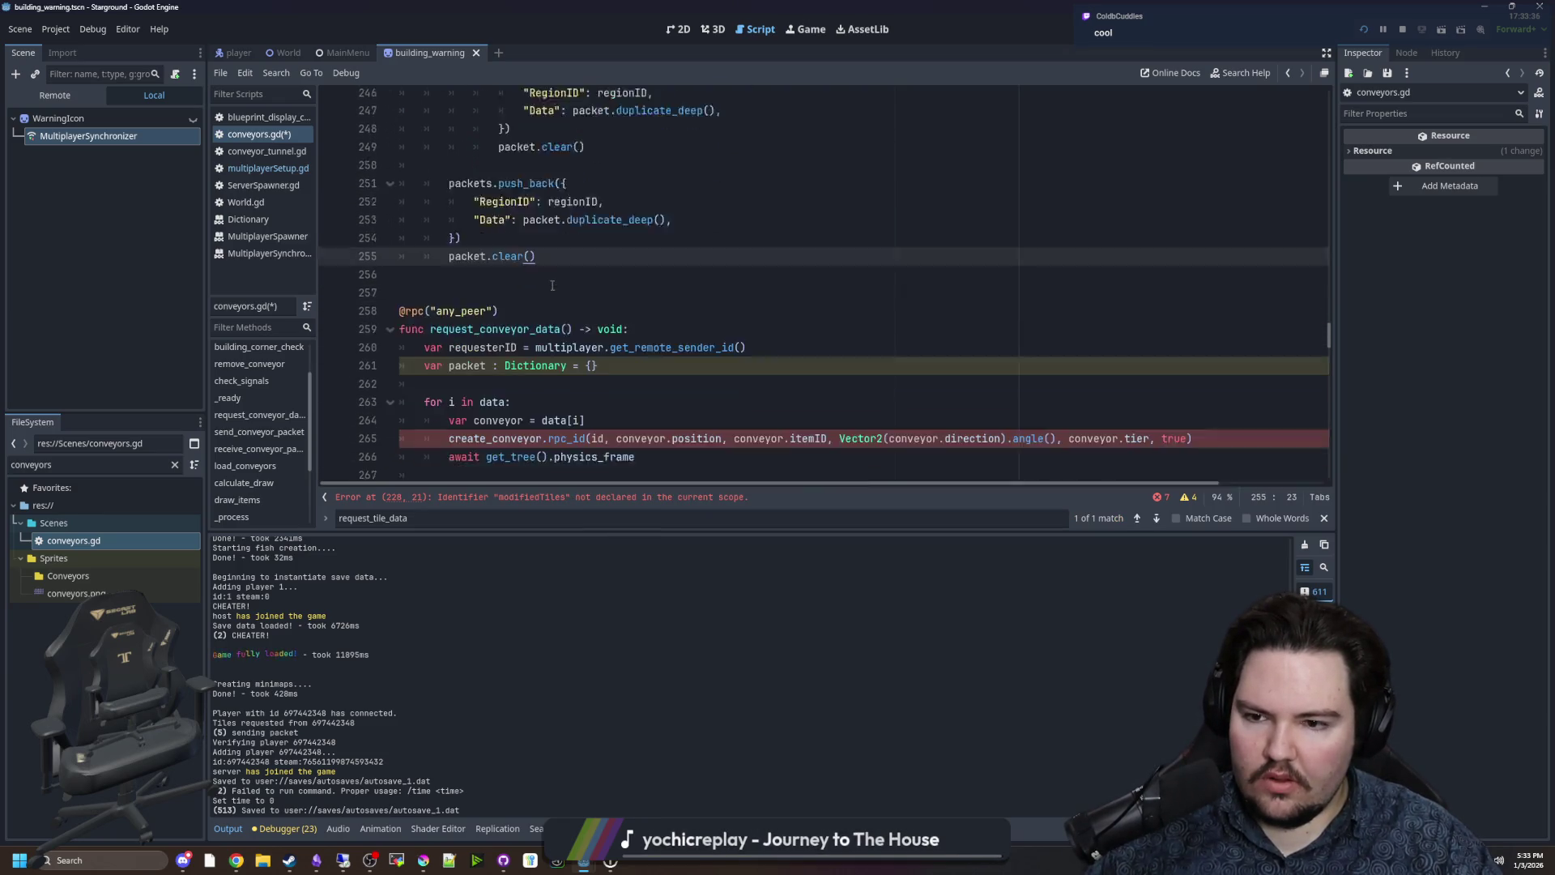
scroll(552, 285, down, 2)
click(442, 444)
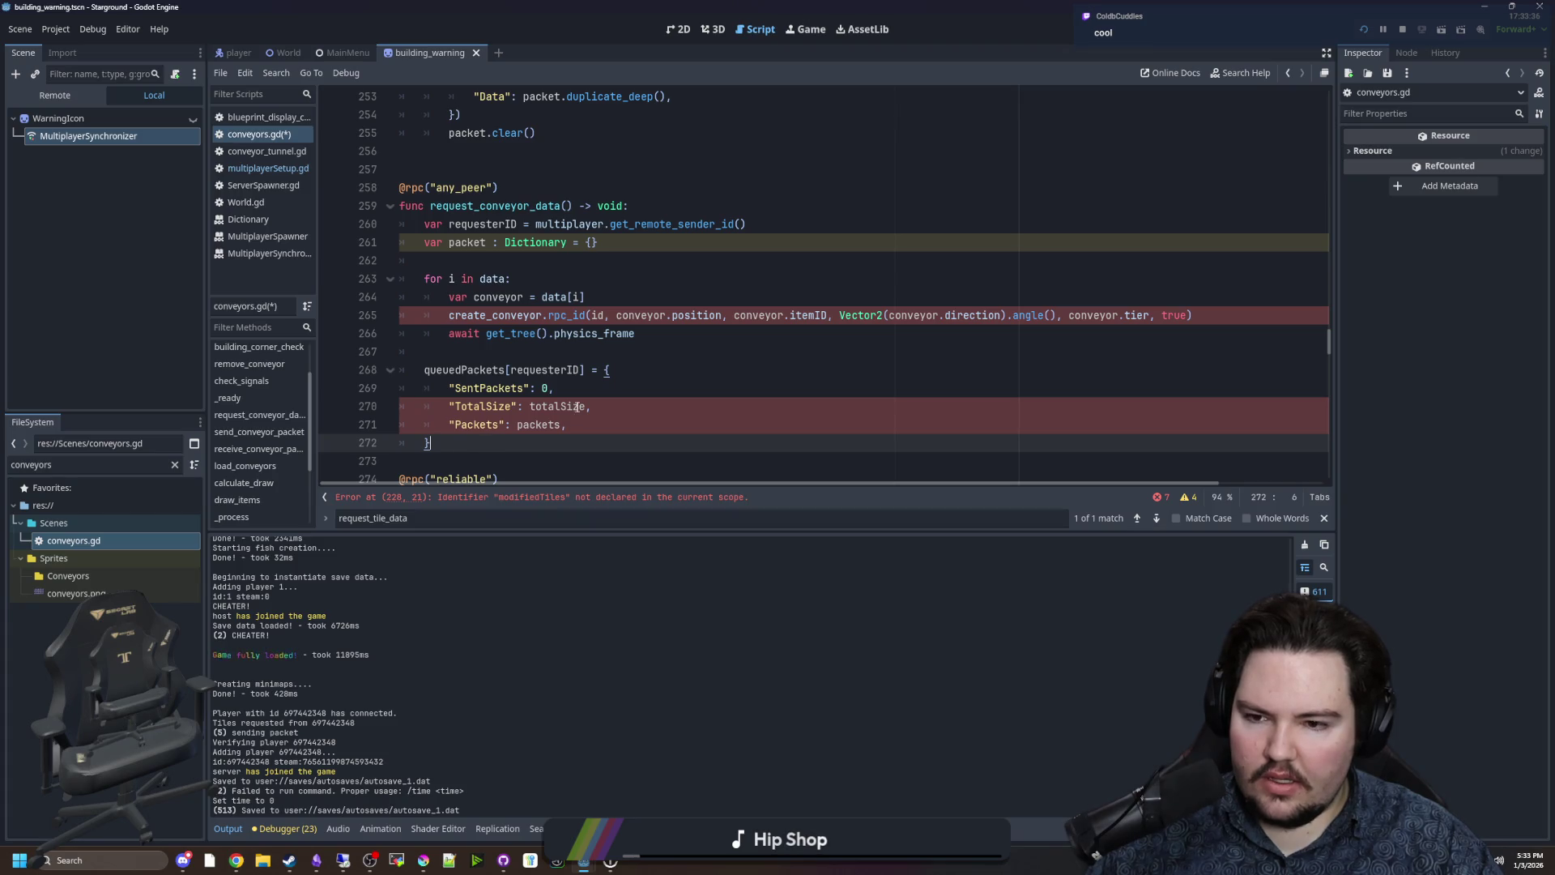
Comment out the old request_conveyor_data function with Ctrl+K.
click(734, 334)
mouse_move(1251, 311)
mouse_down()
mouse_move(414, 300)
mouse_move(439, 302)
mouse_up()
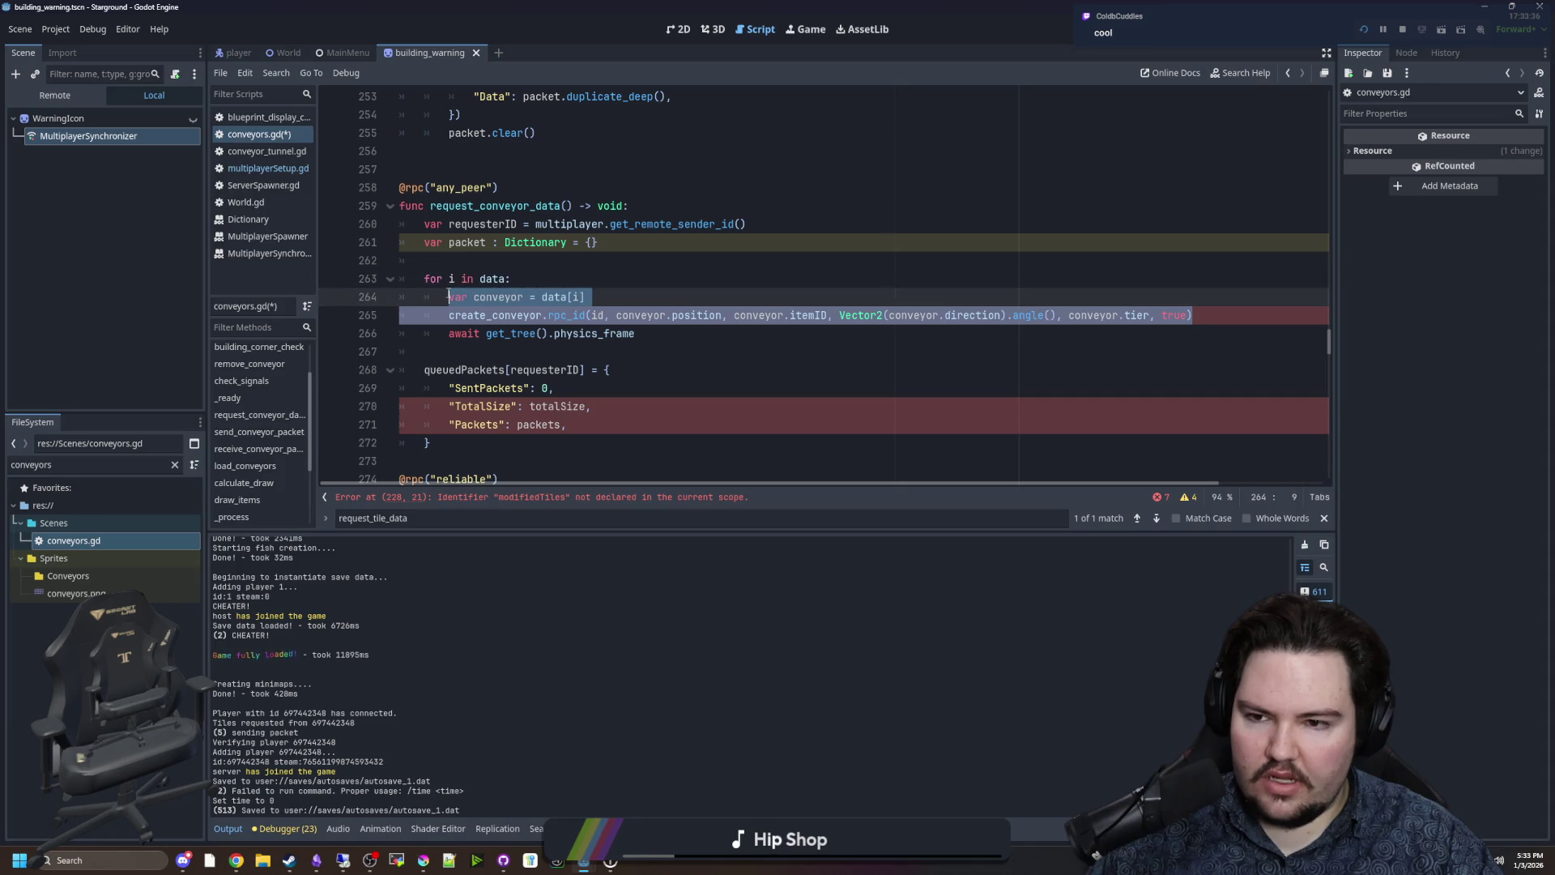
click(448, 297)
mouse_move(1193, 316)
mouse_down()
mouse_move(405, 298)
mouse_move(317, 271)
mouse_up()
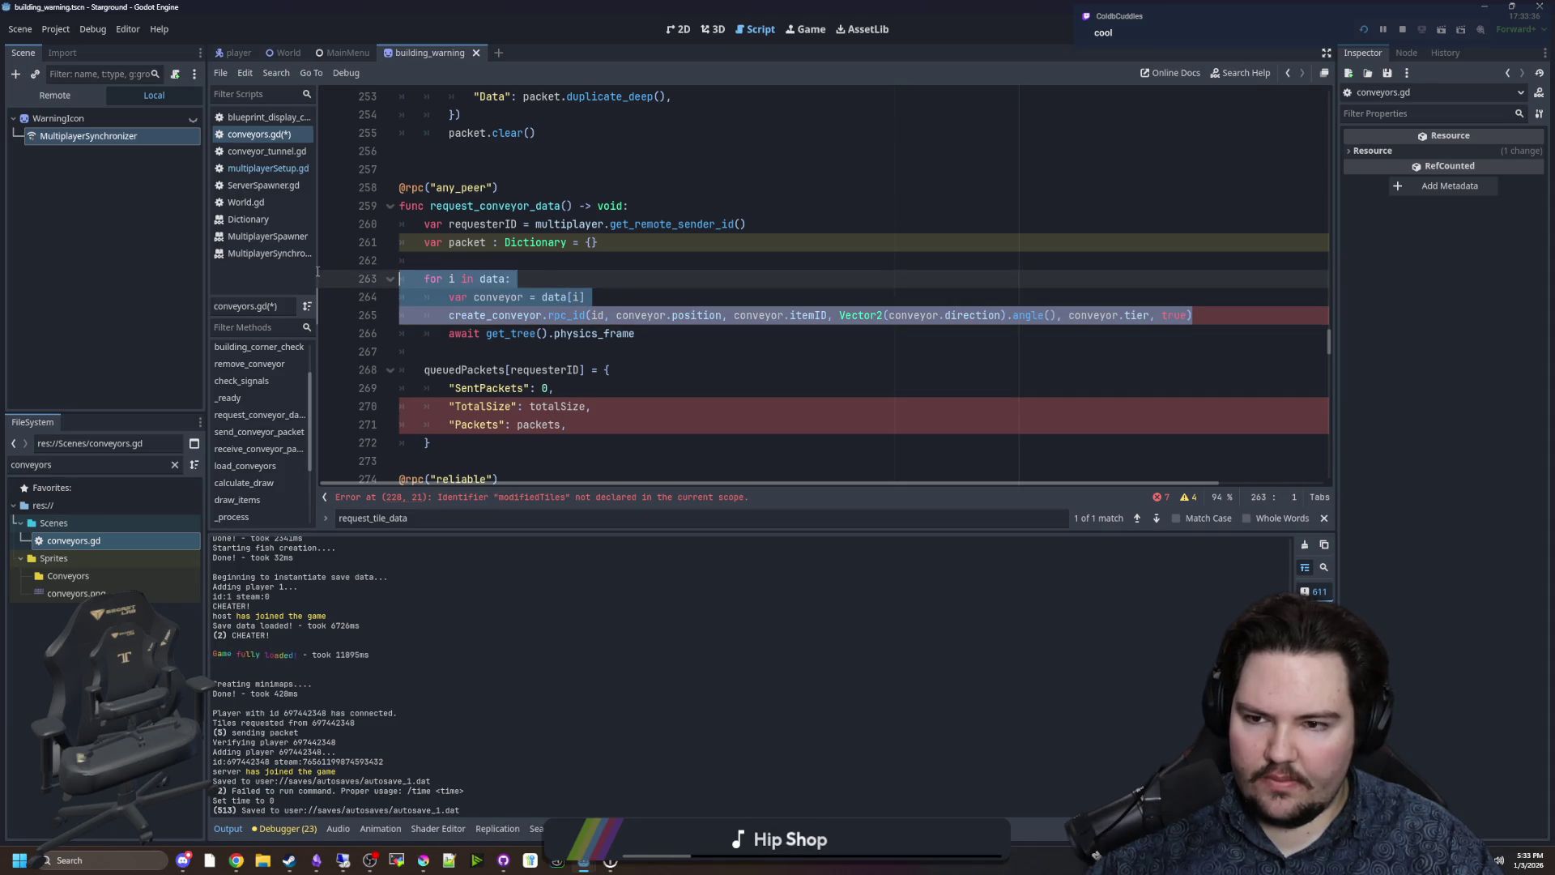
click(542, 406)
drag(437, 444, 346, 196)
key(ctrl+k)
Change the loop header from iterating coords to 'for conveyor in data:'.
scroll(486, 243, up, 8)
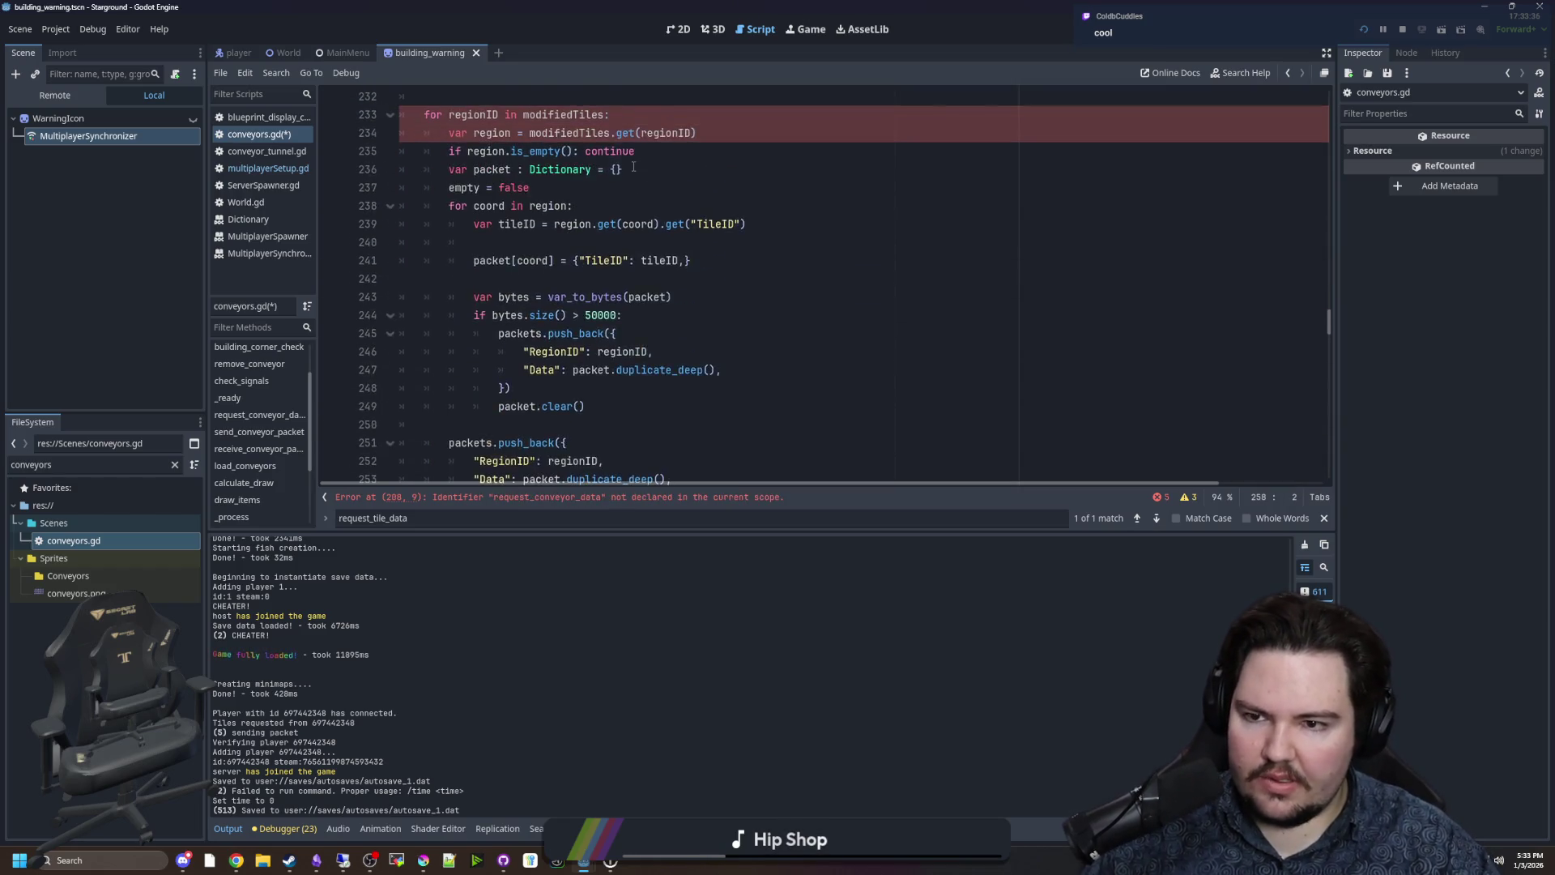
click(564, 247)
double_click(482, 260)
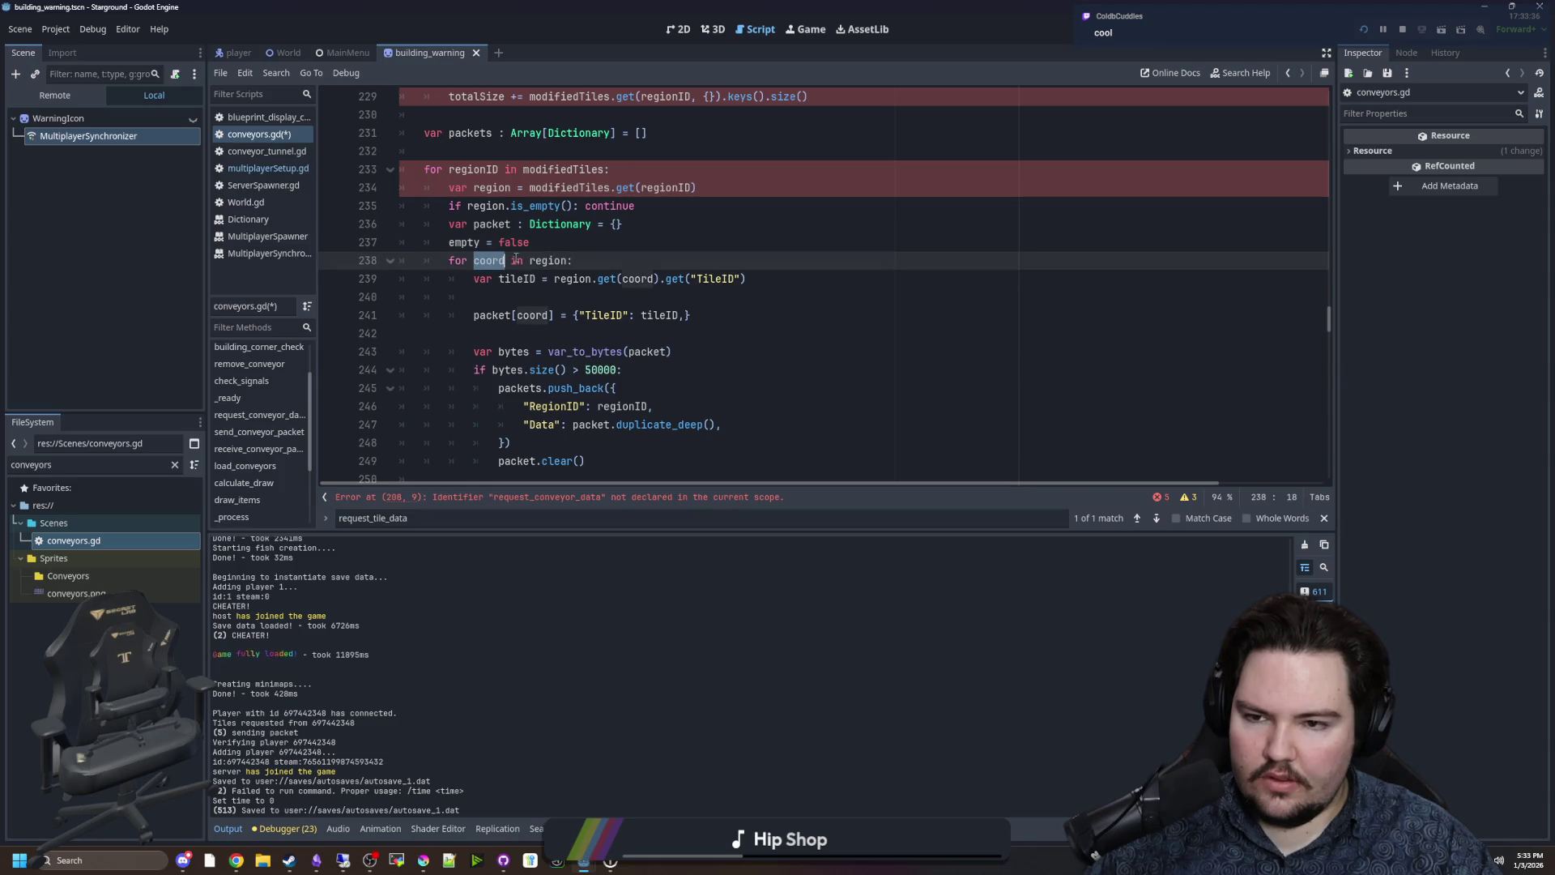
text(conveyor)
double_click(563, 260)
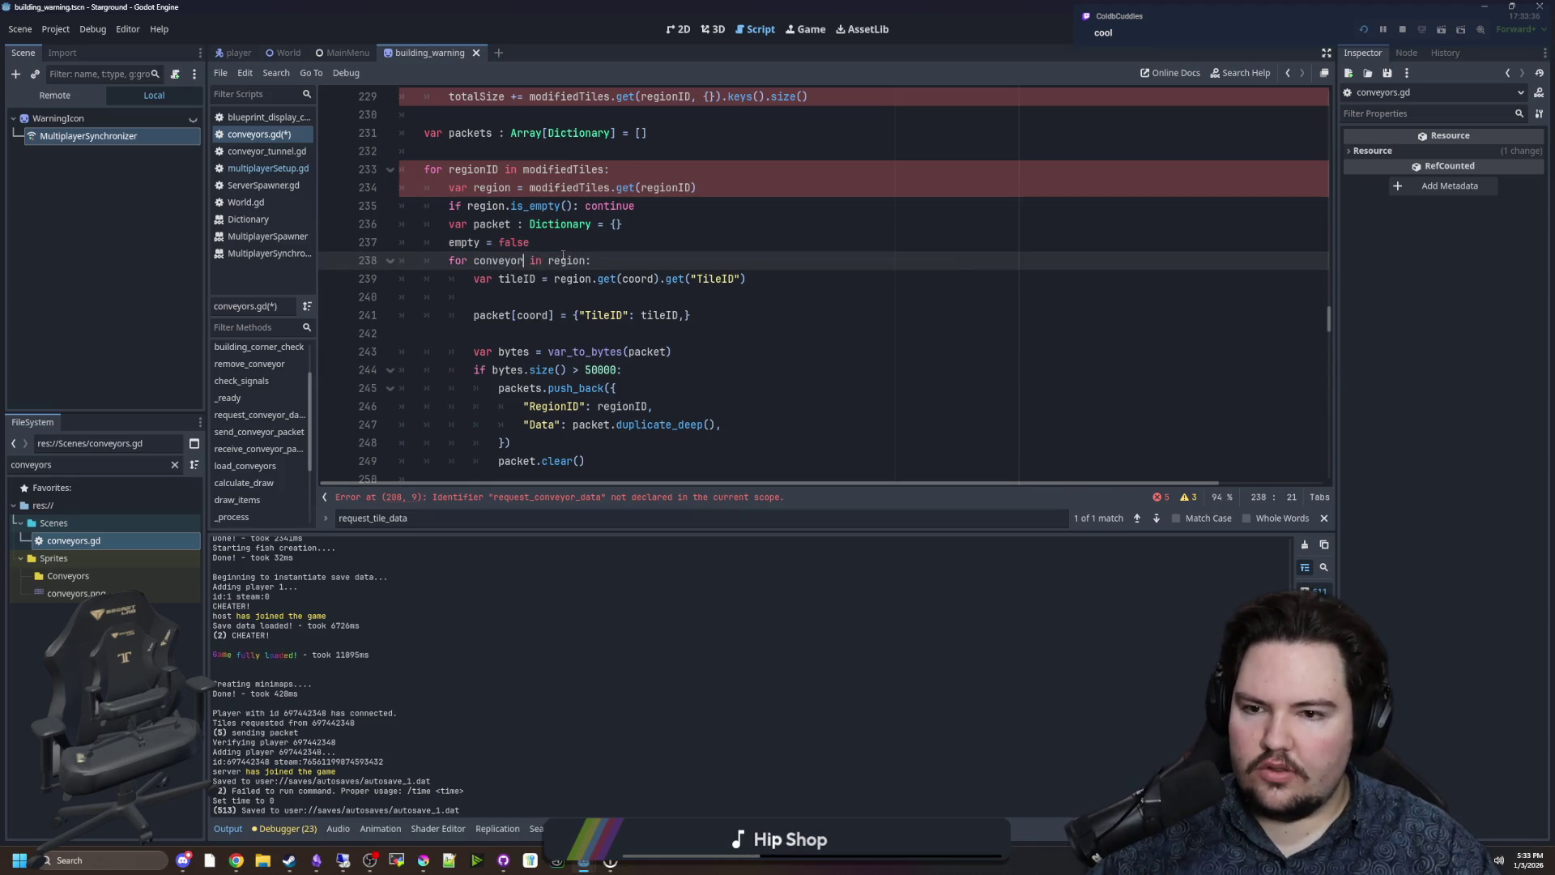
text(data:)
key(Up)
Remove the per-region totalSize loop and set totalSize = data.size().
scroll(583, 252, up, 1)
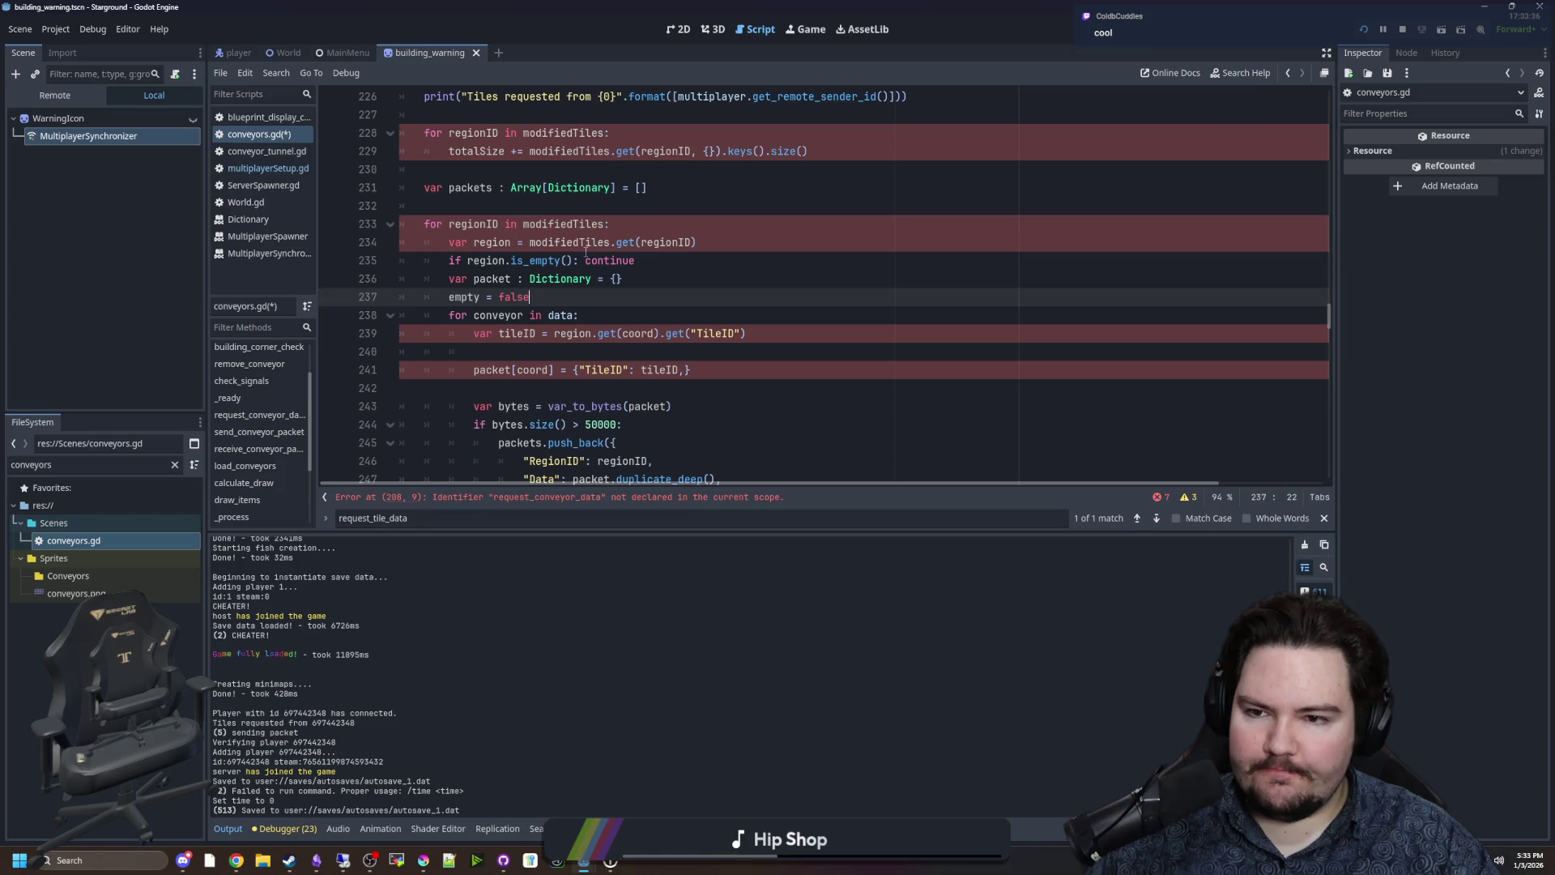
scroll(566, 247, up, 1)
drag(610, 279, 376, 279)
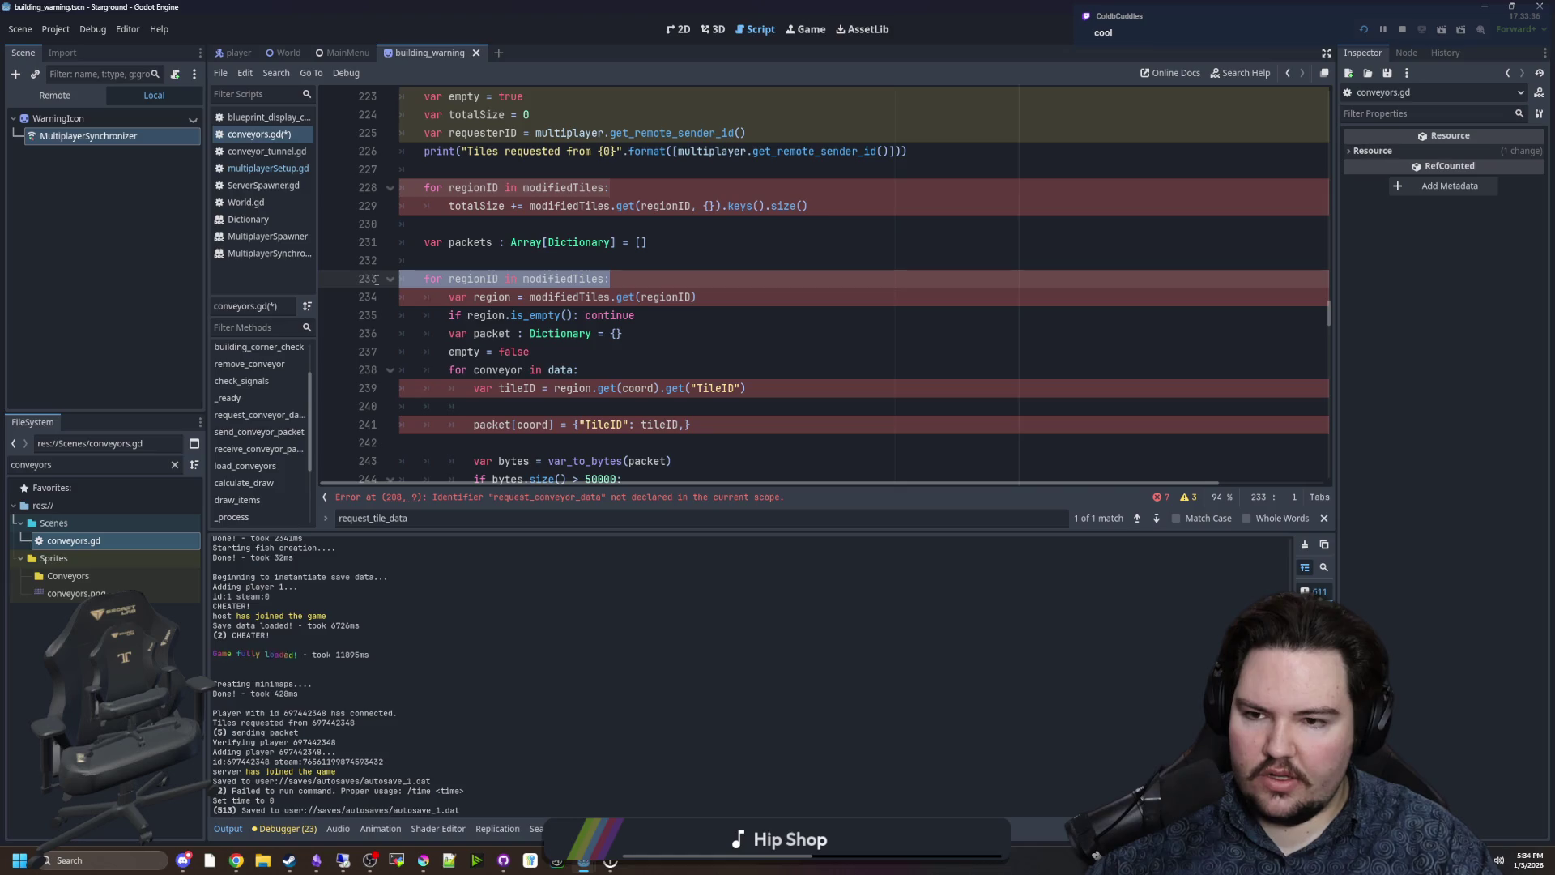
scroll(667, 279, up, 1)
drag(609, 242, 381, 238)
key(Delete)
key(Delete)
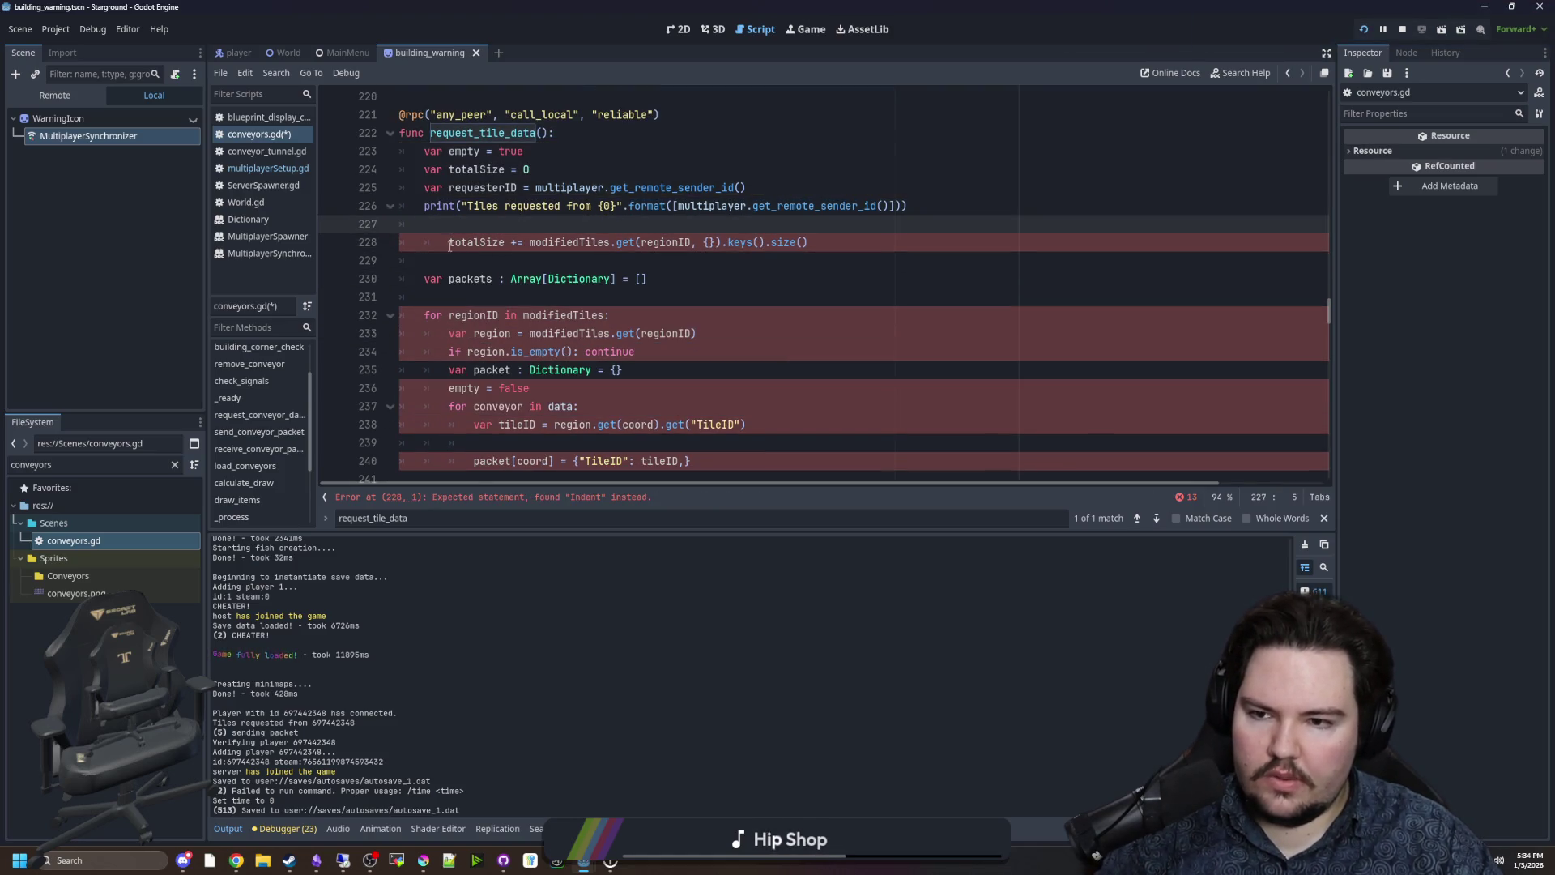
key(shift+Tab)
click(538, 241)
key(shift+End)
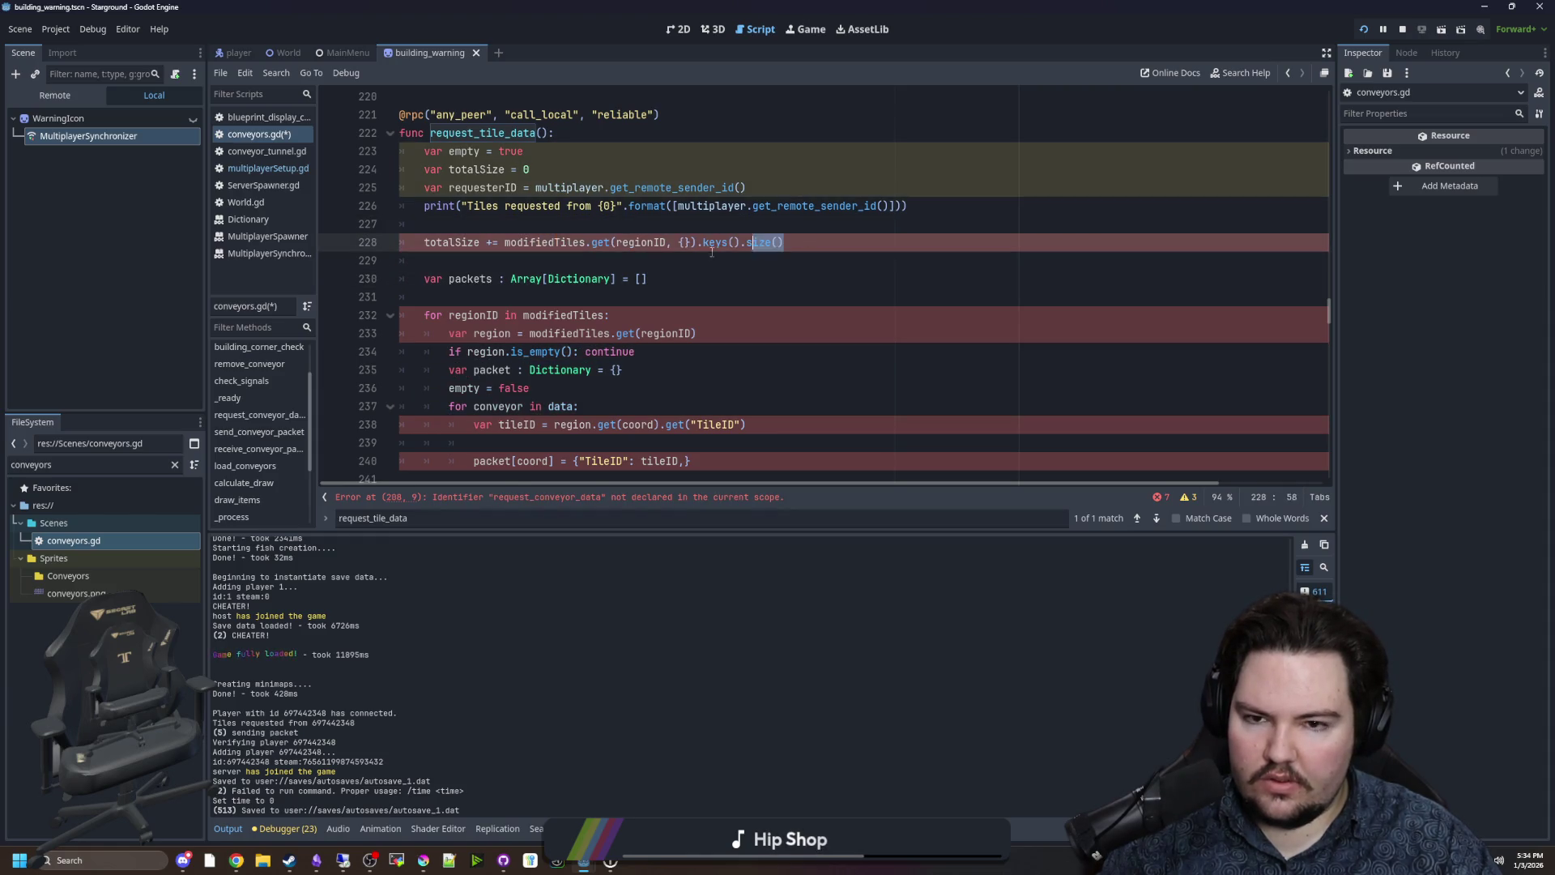
text(= conve)
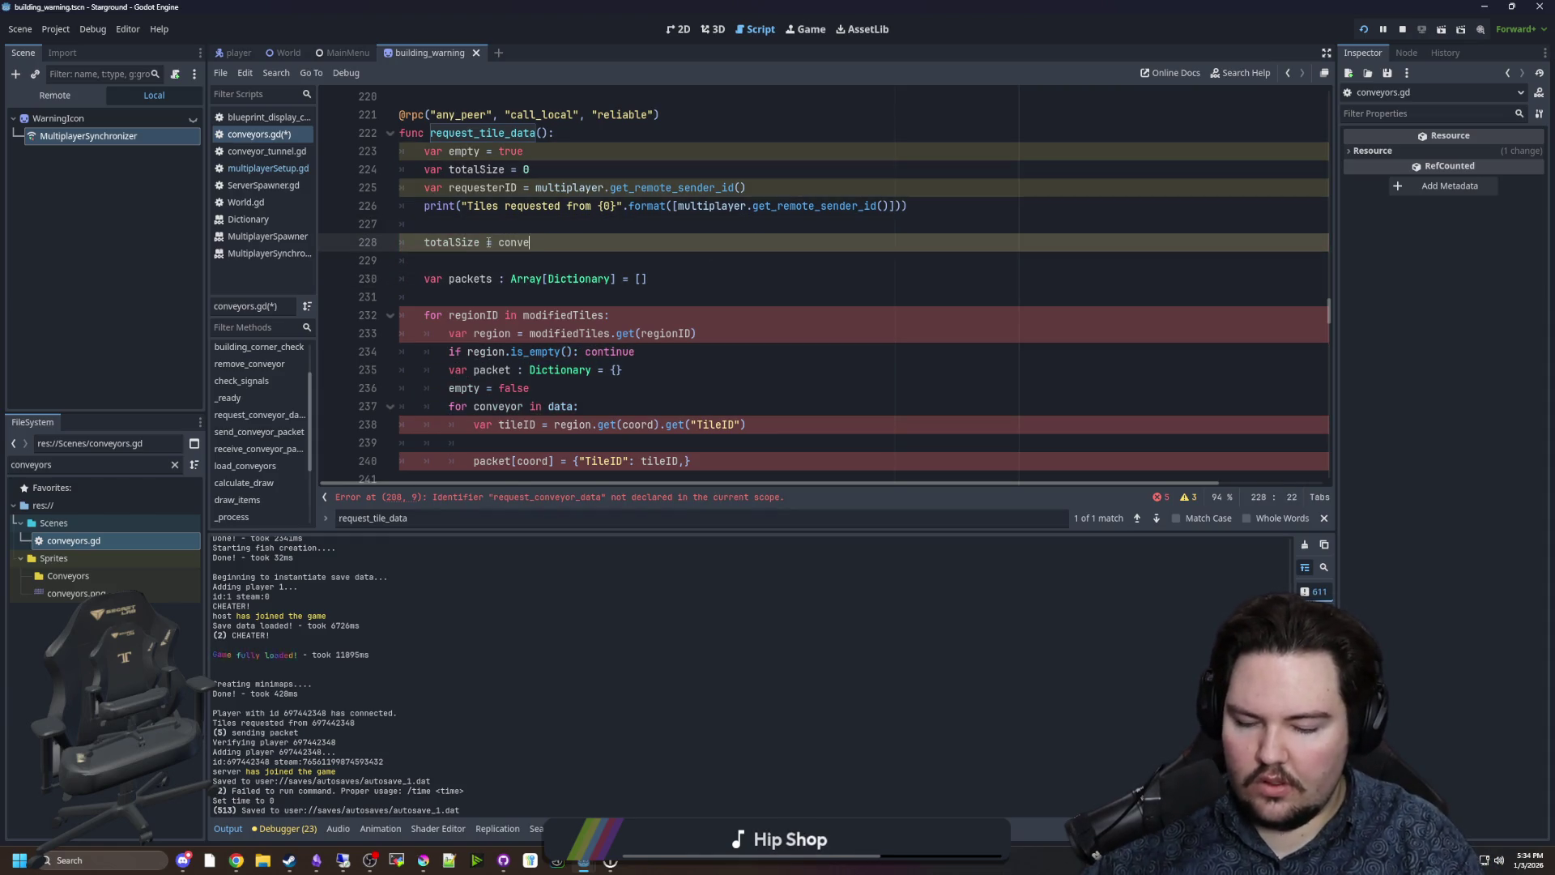
key(BackSpace)
key(BackSpace)
key(BackSpace)
key(BackSpace)
key(BackSpace)
text(data.size())
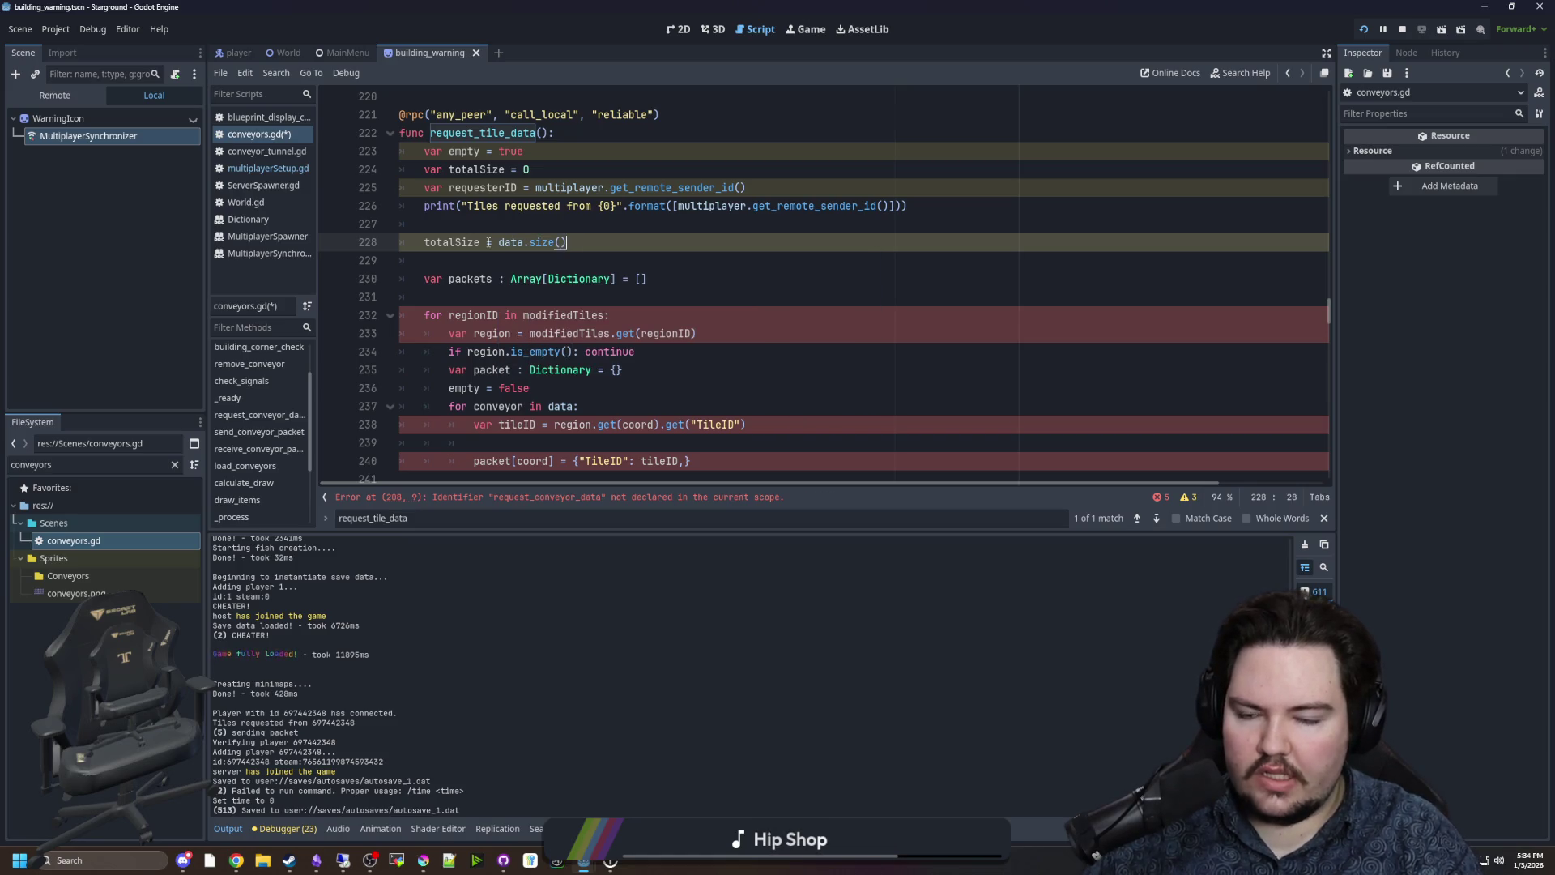
Delete the regionID loop header and region lookup, dedent the loop body, and clear leftovers.
click(597, 300)
scroll(597, 307, down, 1)
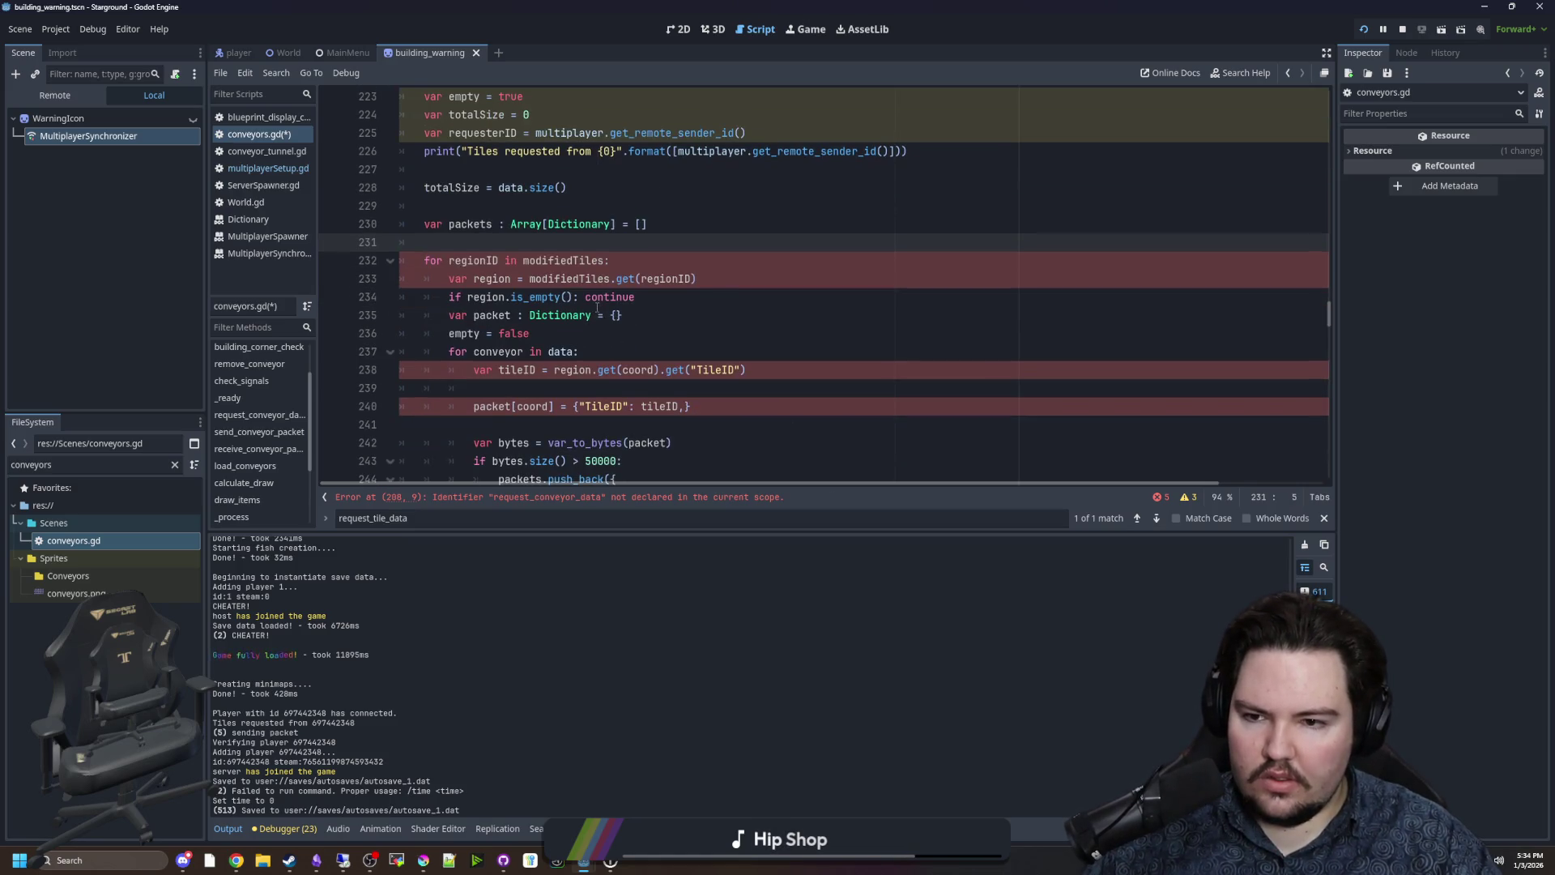
drag(738, 278, 311, 263)
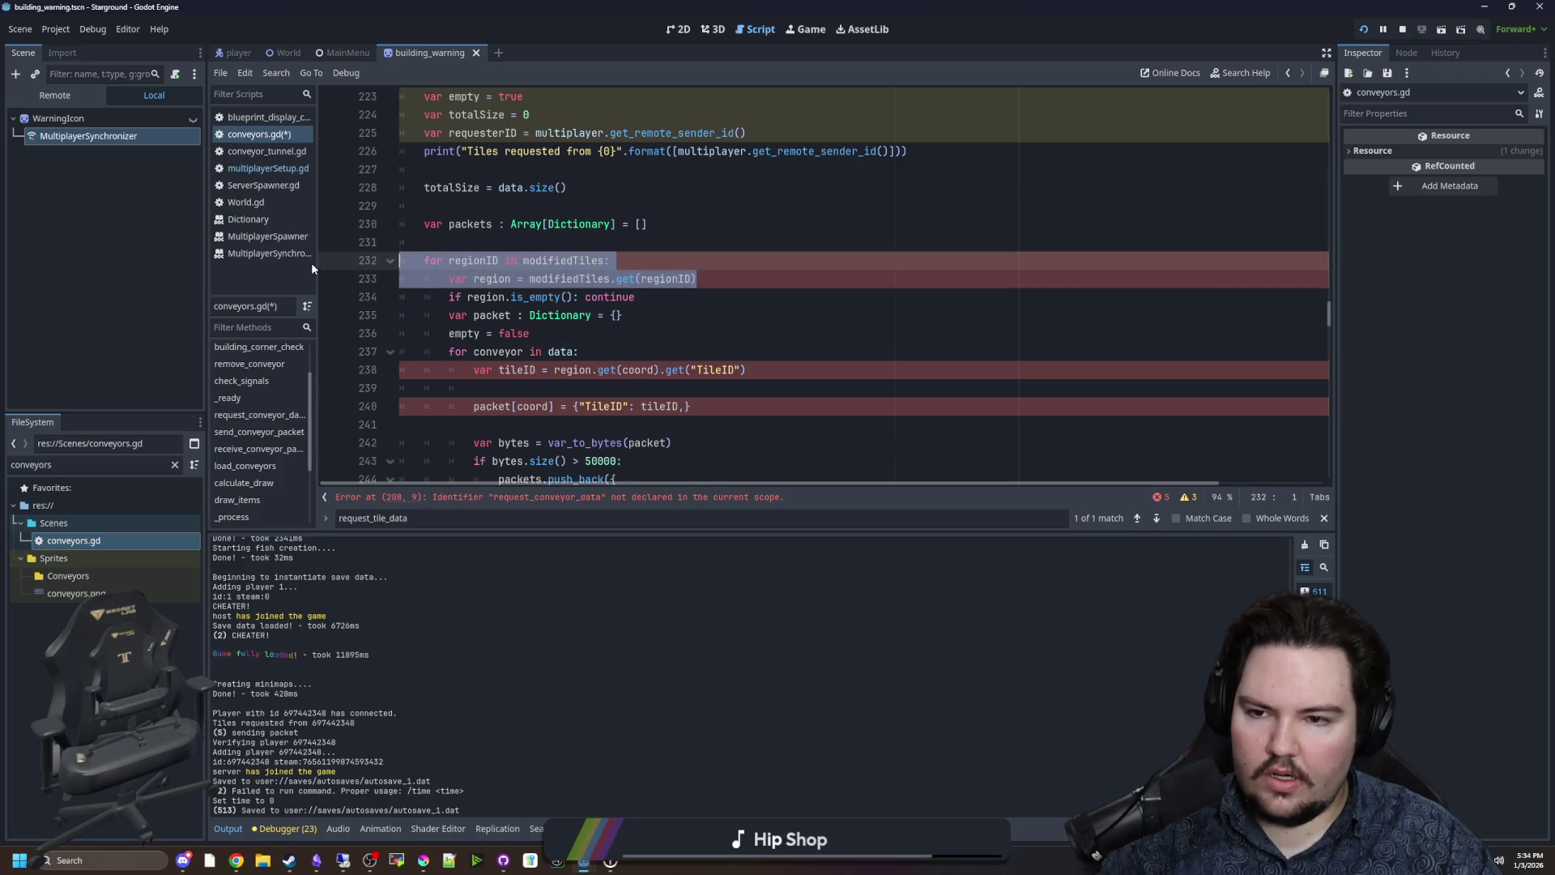
key(BackSpace)
scroll(565, 294, down, 3)
scroll(564, 293, down, 1)
mouse_move(567, 409)
mouse_down()
mouse_move(437, 263)
mouse_move(405, 261)
mouse_move(326, 204)
mouse_up()
key(shift+Tab)
click(352, 206)
key(shift+End)
key(BackSpace)
key(BackSpace)
scroll(600, 279, up, 2)
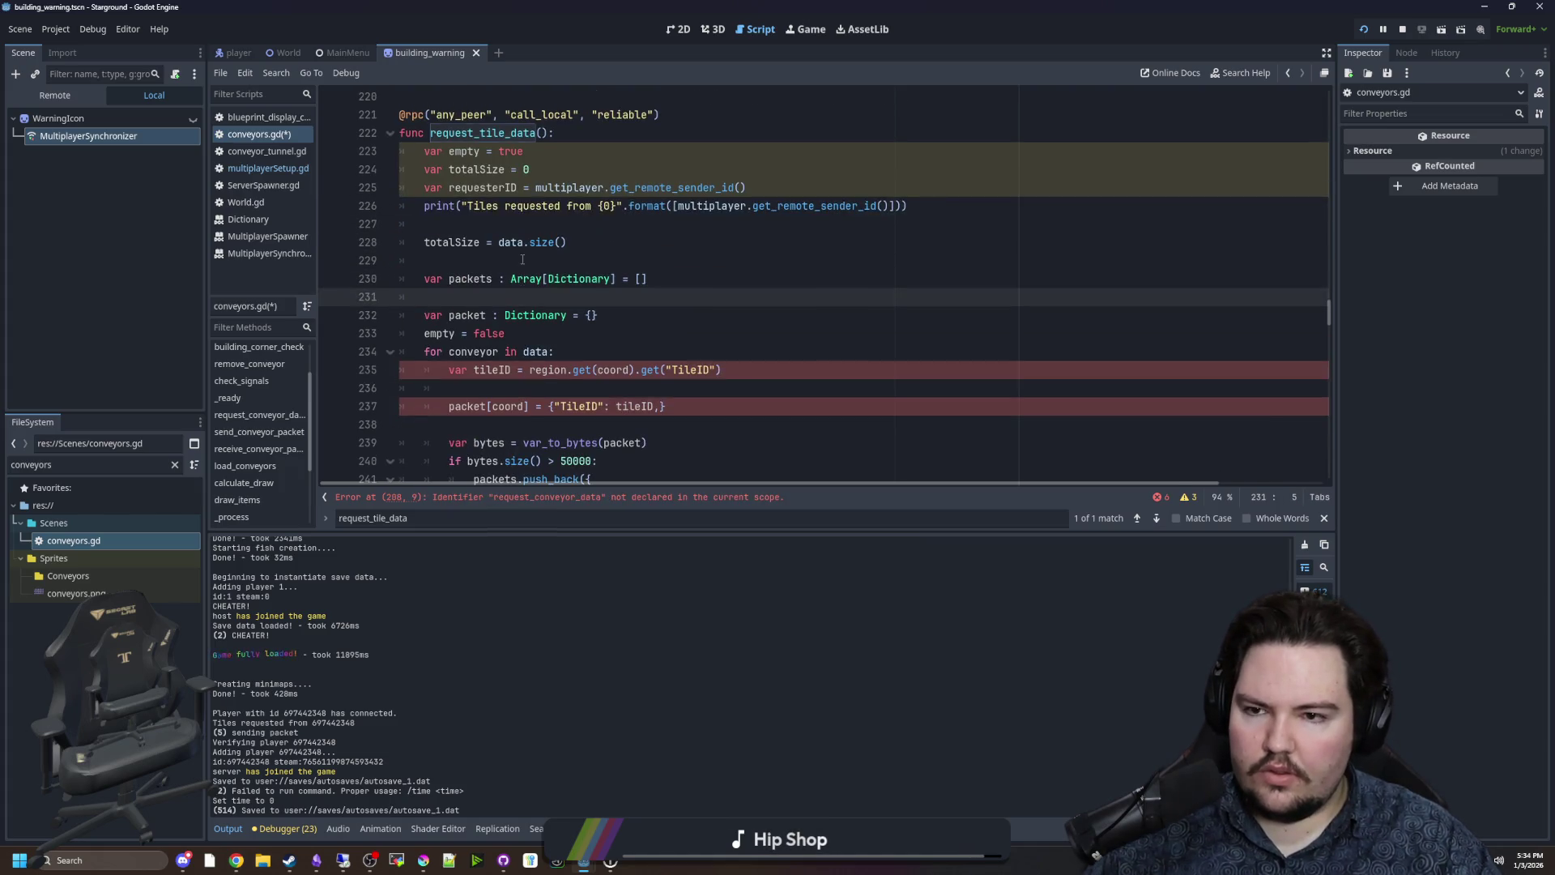
key(BackSpace)
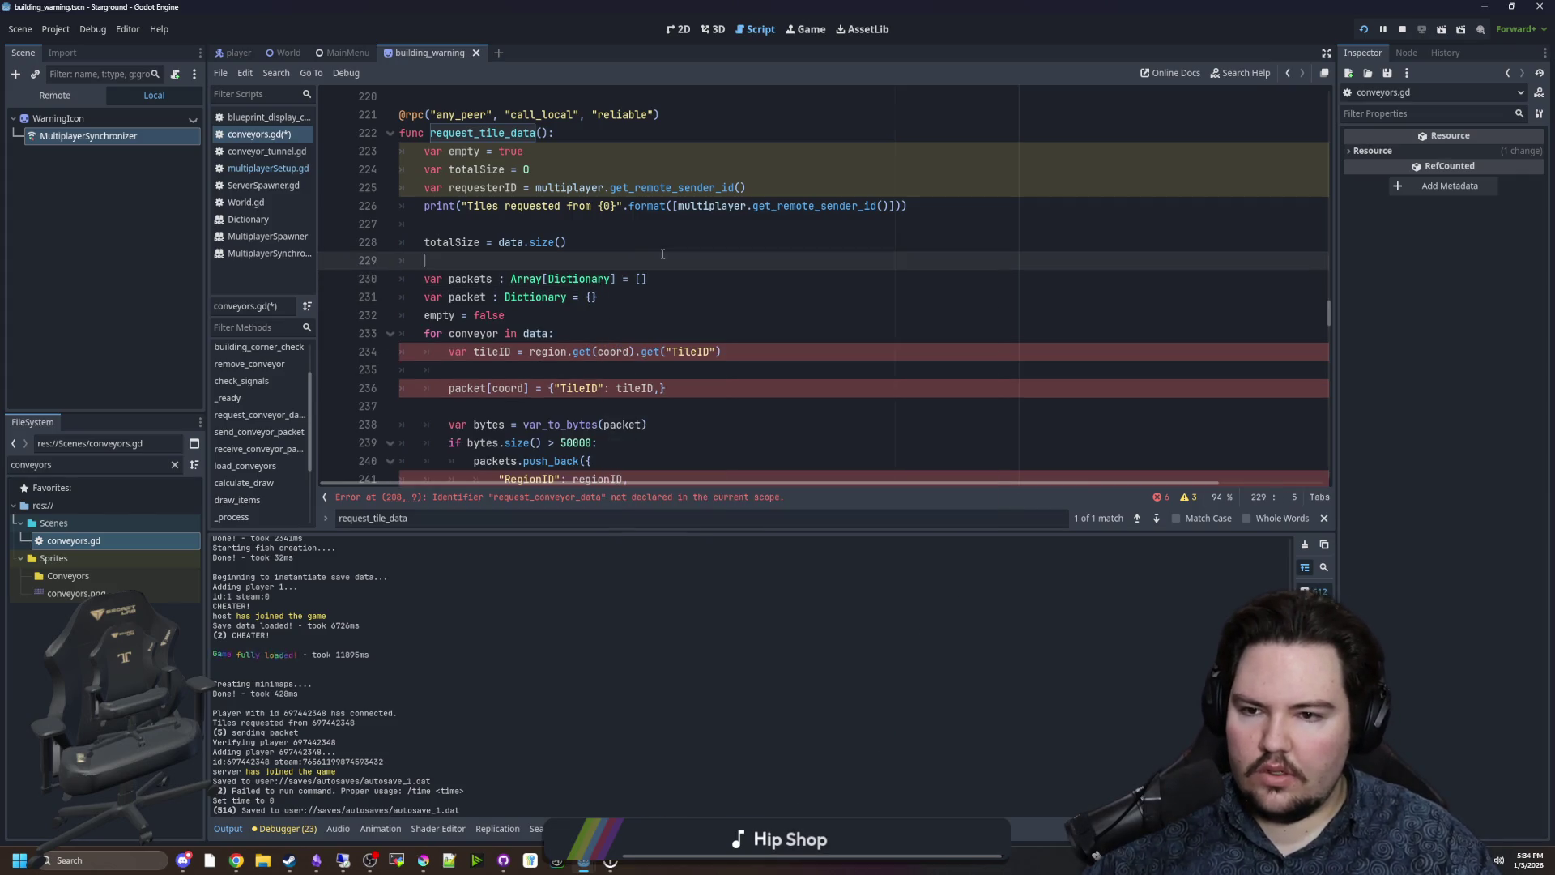
Re-indent the final push_back block one level.
drag(430, 279, 624, 279)
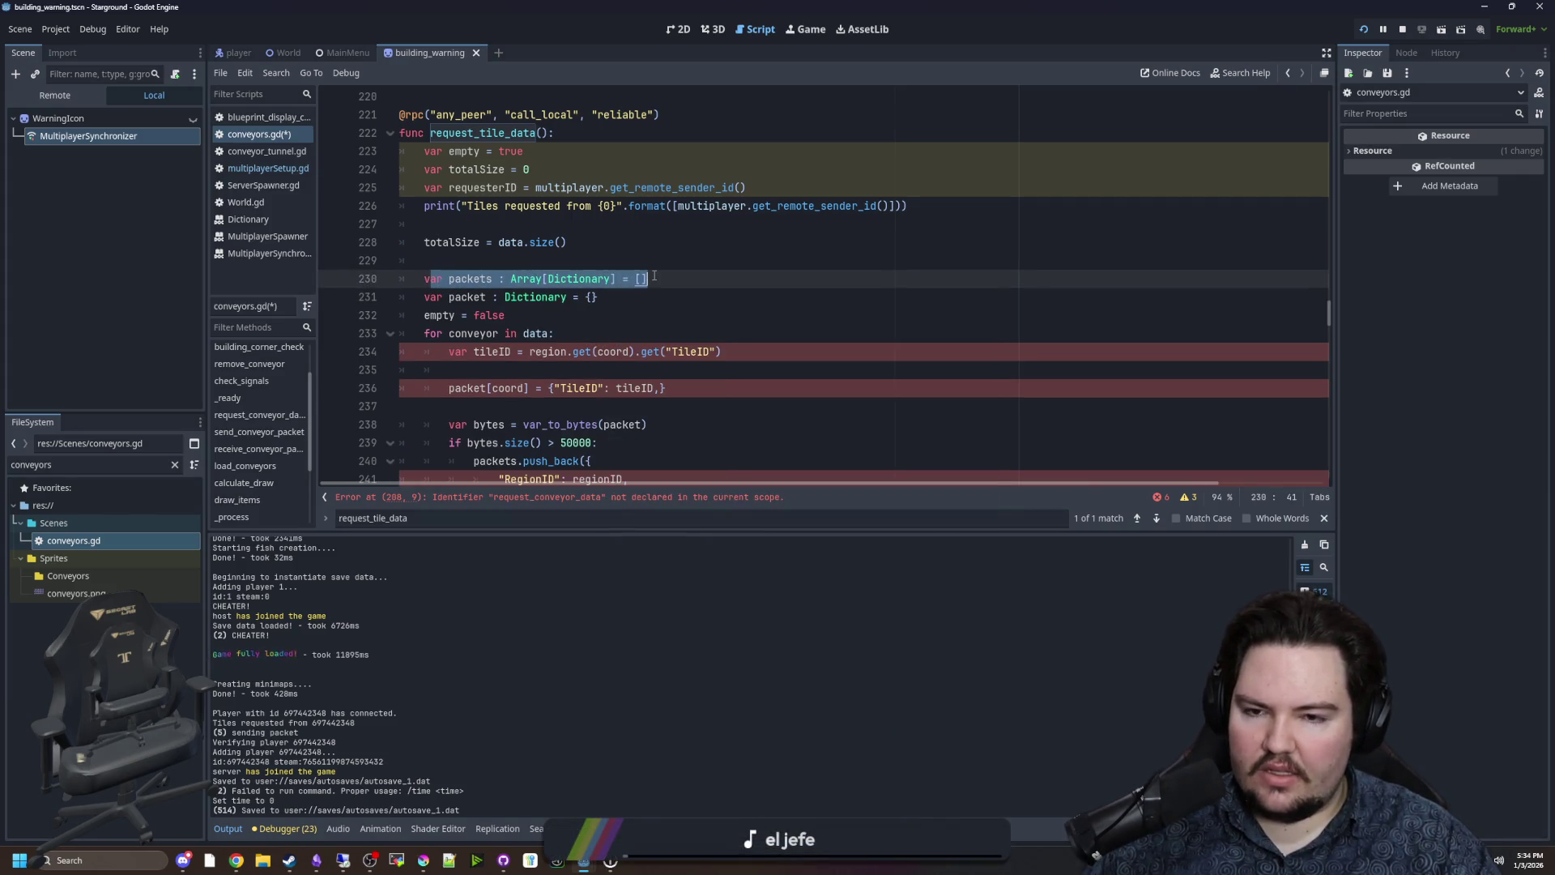
click(655, 277)
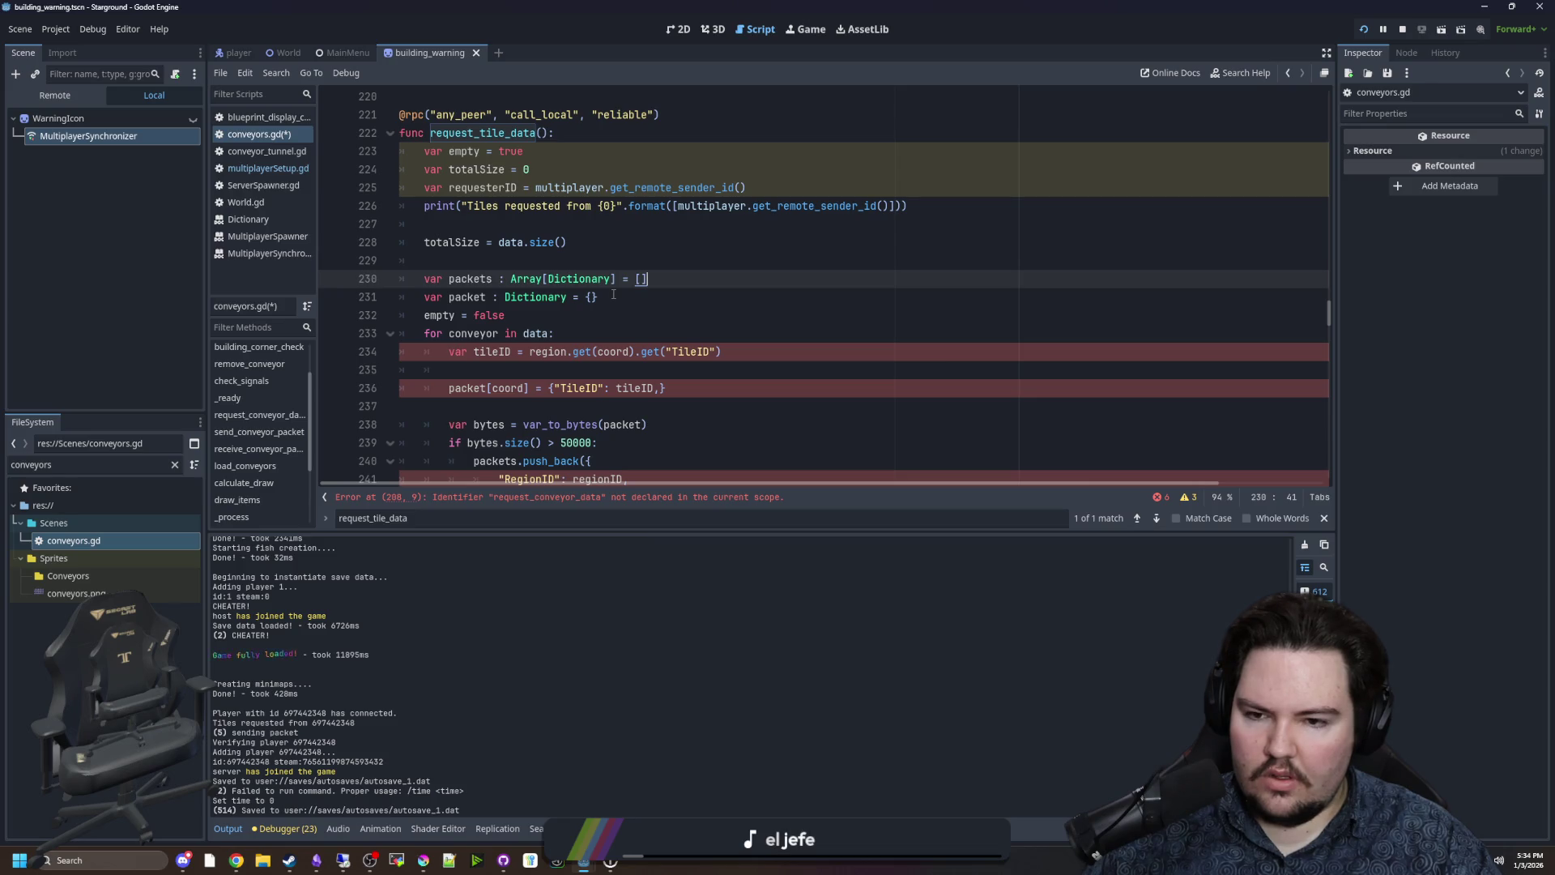
scroll(614, 294, down, 4)
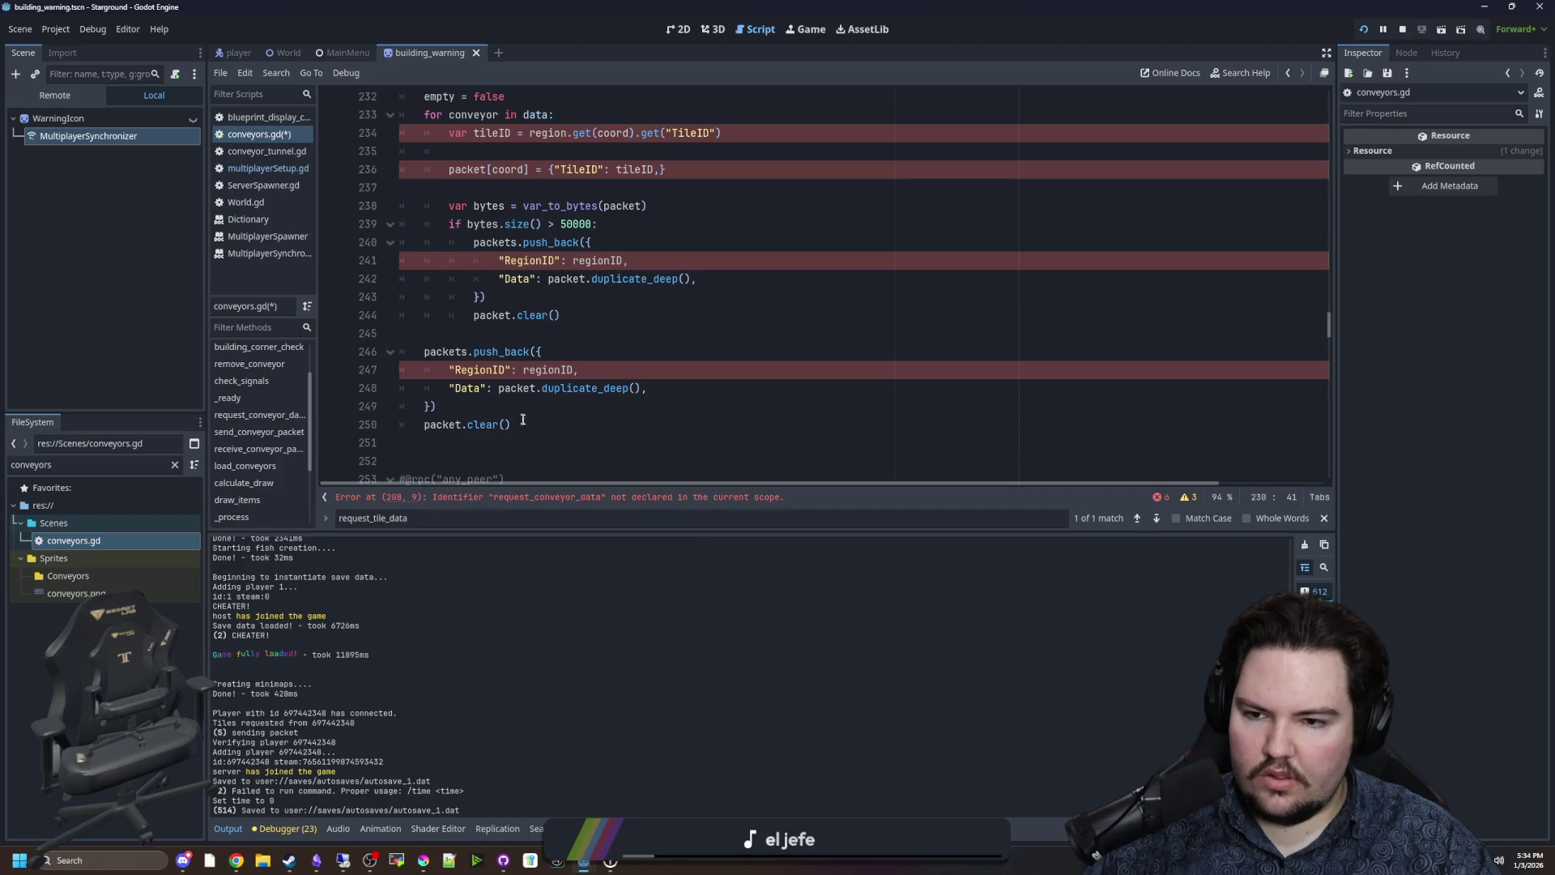
scroll(532, 417, down, 1)
mouse_move(555, 375)
mouse_down()
mouse_move(437, 316)
mouse_move(331, 301)
mouse_up()
key(Tab)
scroll(532, 314, down, 3)
click(518, 242)
scroll(518, 242, down, 5)
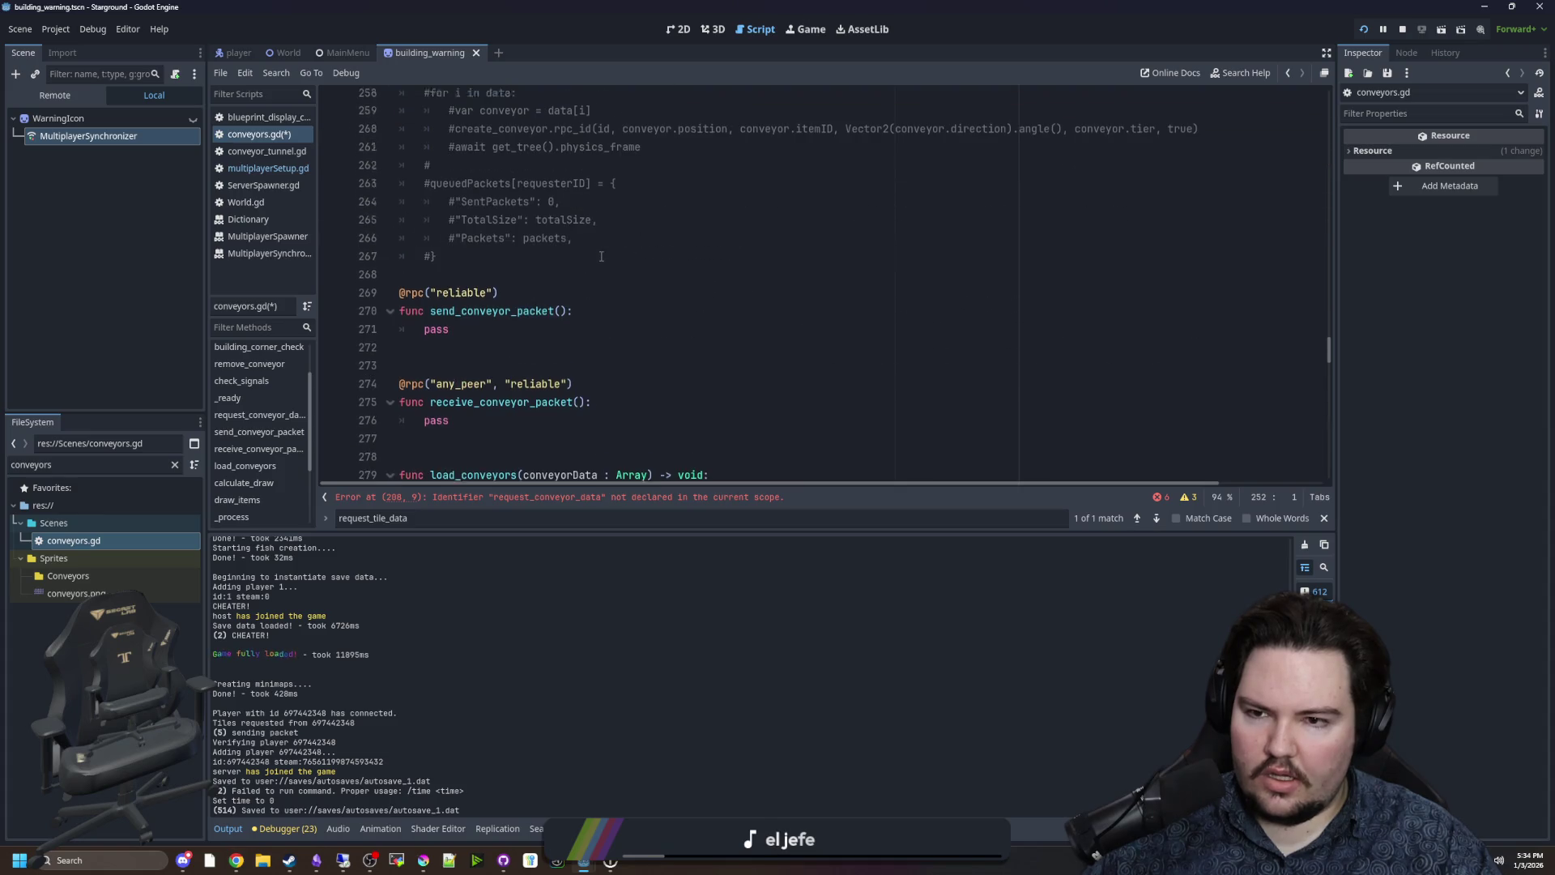
Select the queuedPackets and initial-packet code in multiplayerSetup.gd for copying.
scroll(519, 242, up, 5)
click(267, 169)
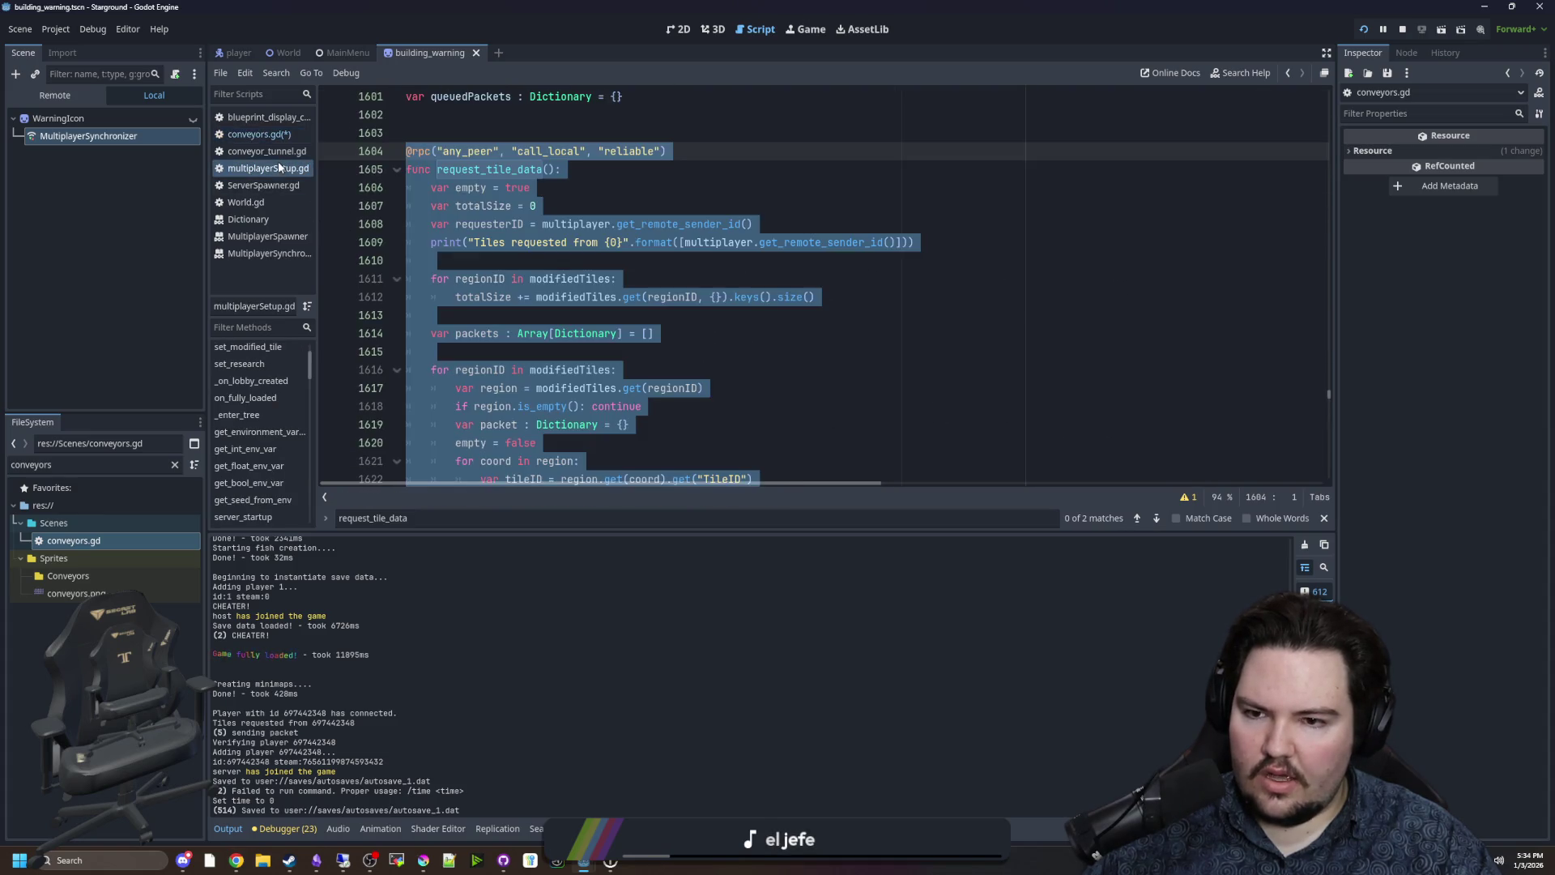
scroll(659, 261, down, 10)
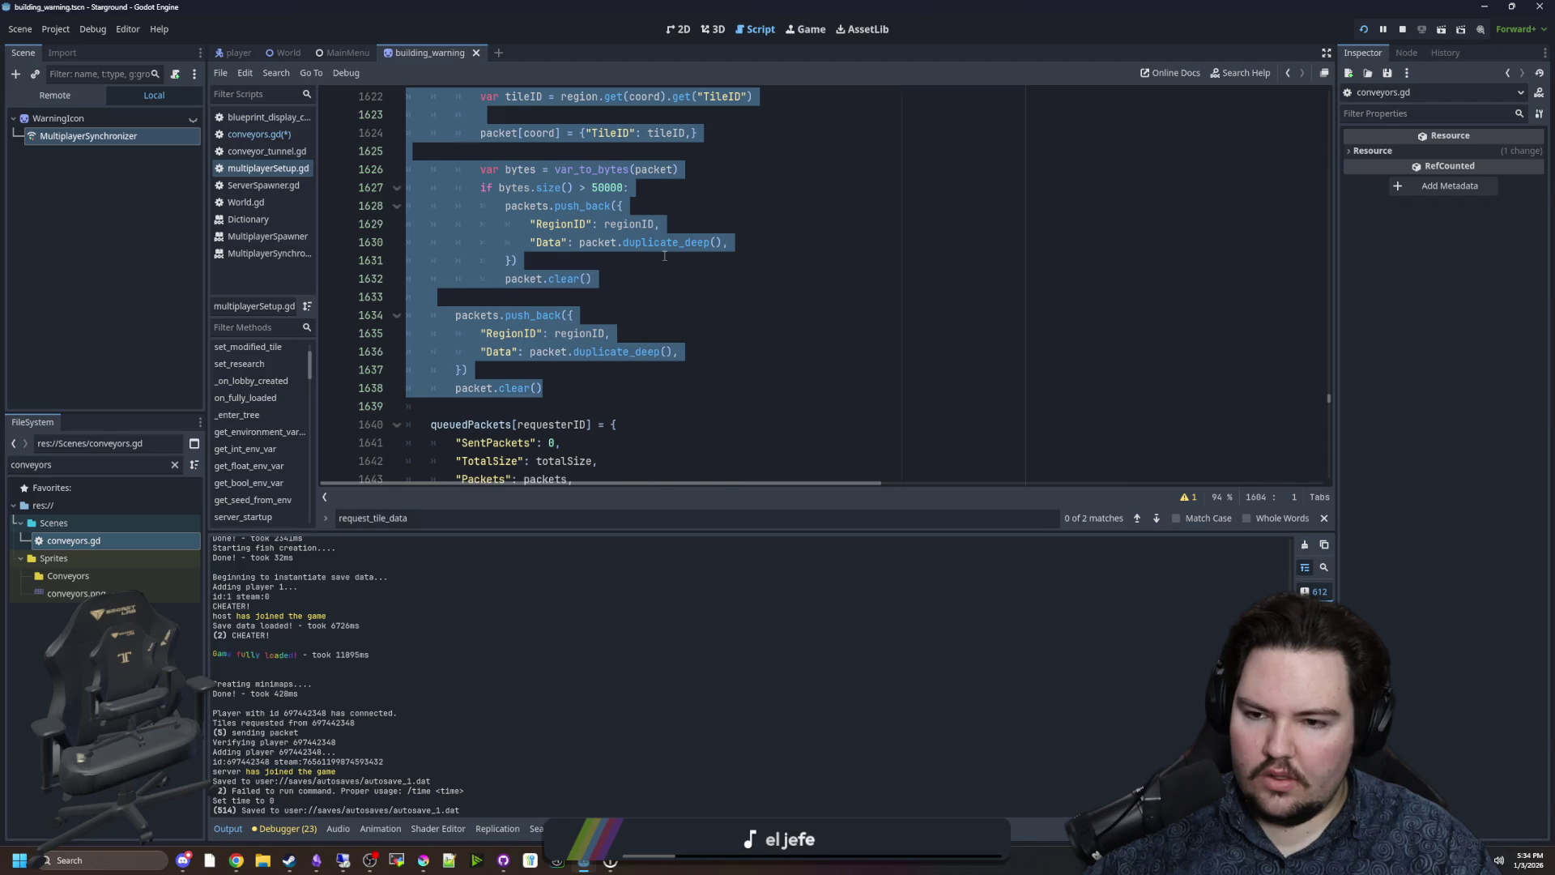
scroll(659, 261, down, 3)
click(567, 279)
mouse_move(735, 422)
mouse_down()
mouse_move(454, 304)
mouse_move(422, 260)
mouse_up()
key(ctrl+c)
Paste the queuedPackets block into conveyors.gd after packet.clear() and check the empty and requesterID declarations.
click(276, 135)
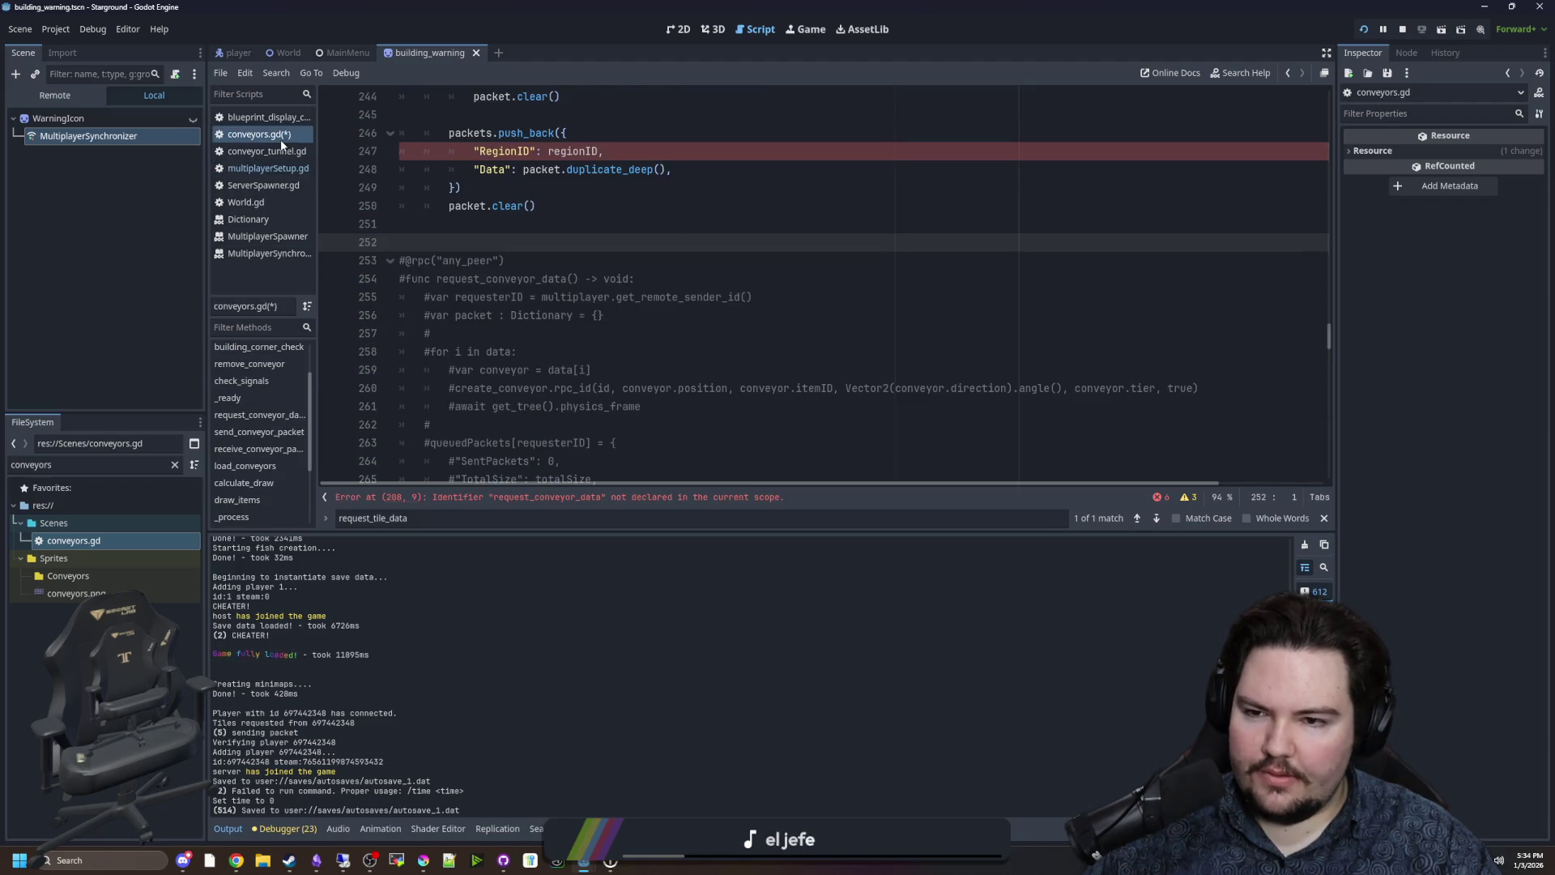
click(572, 223)
key(ctrl+v)
click(466, 224)
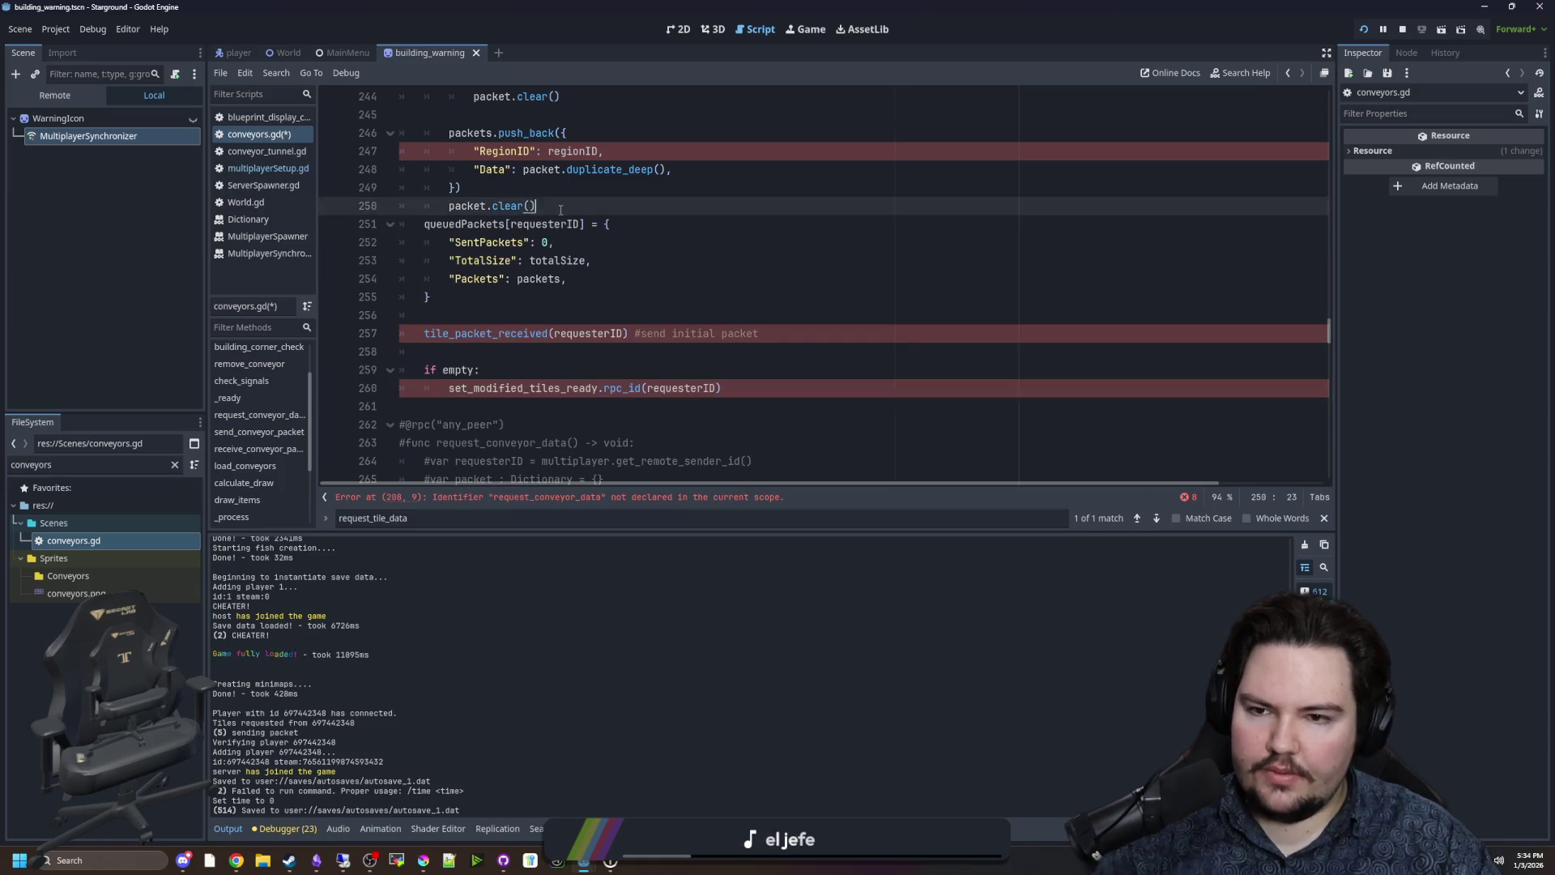
scroll(602, 326, up, 5)
scroll(603, 326, up, 4)
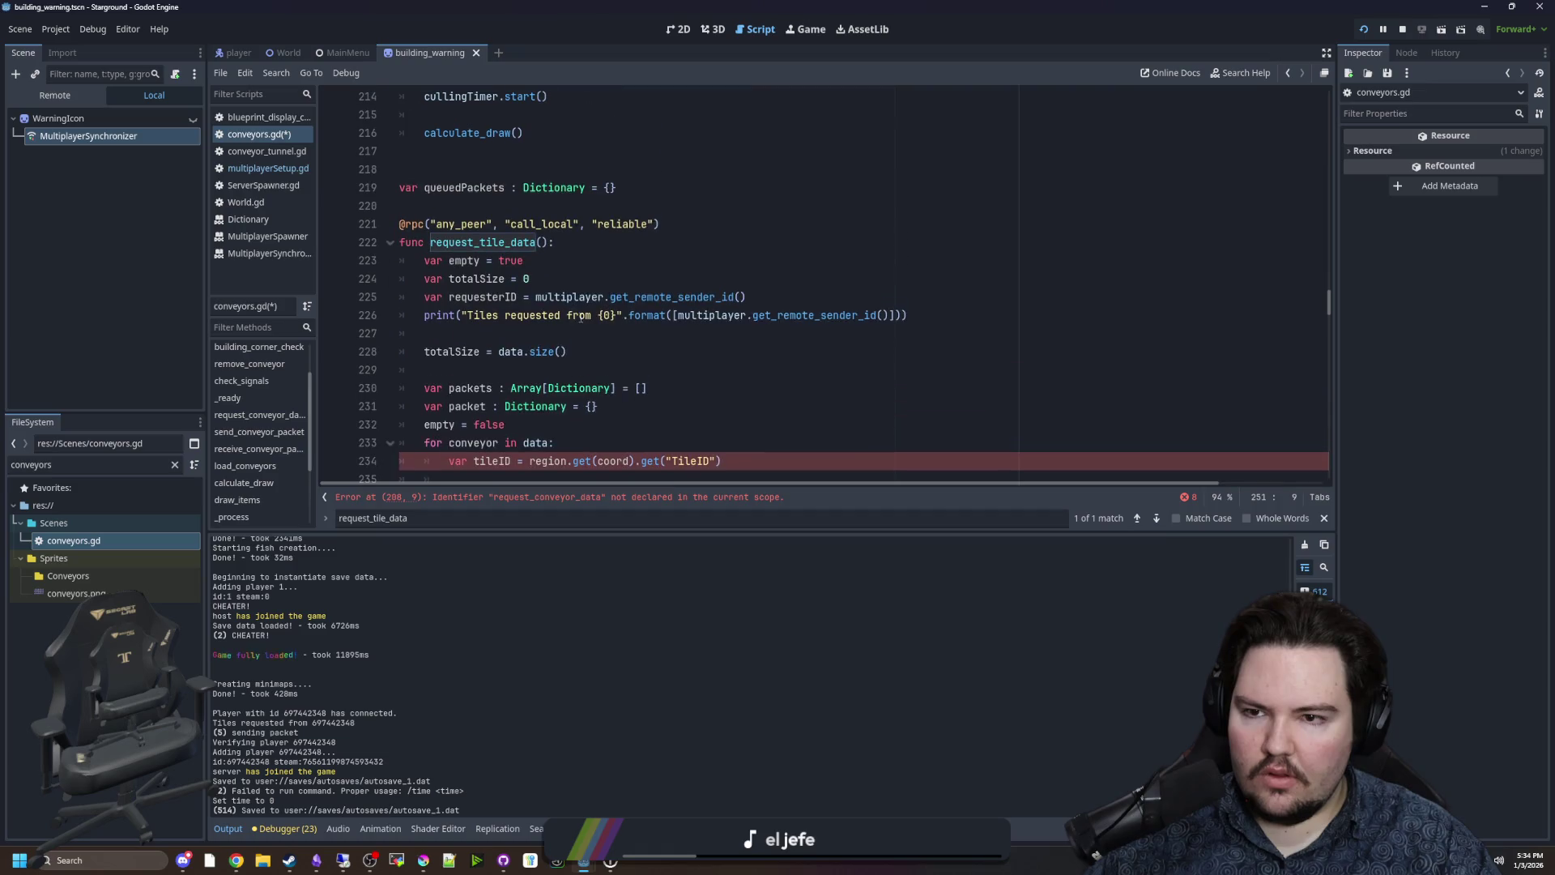
click(567, 262)
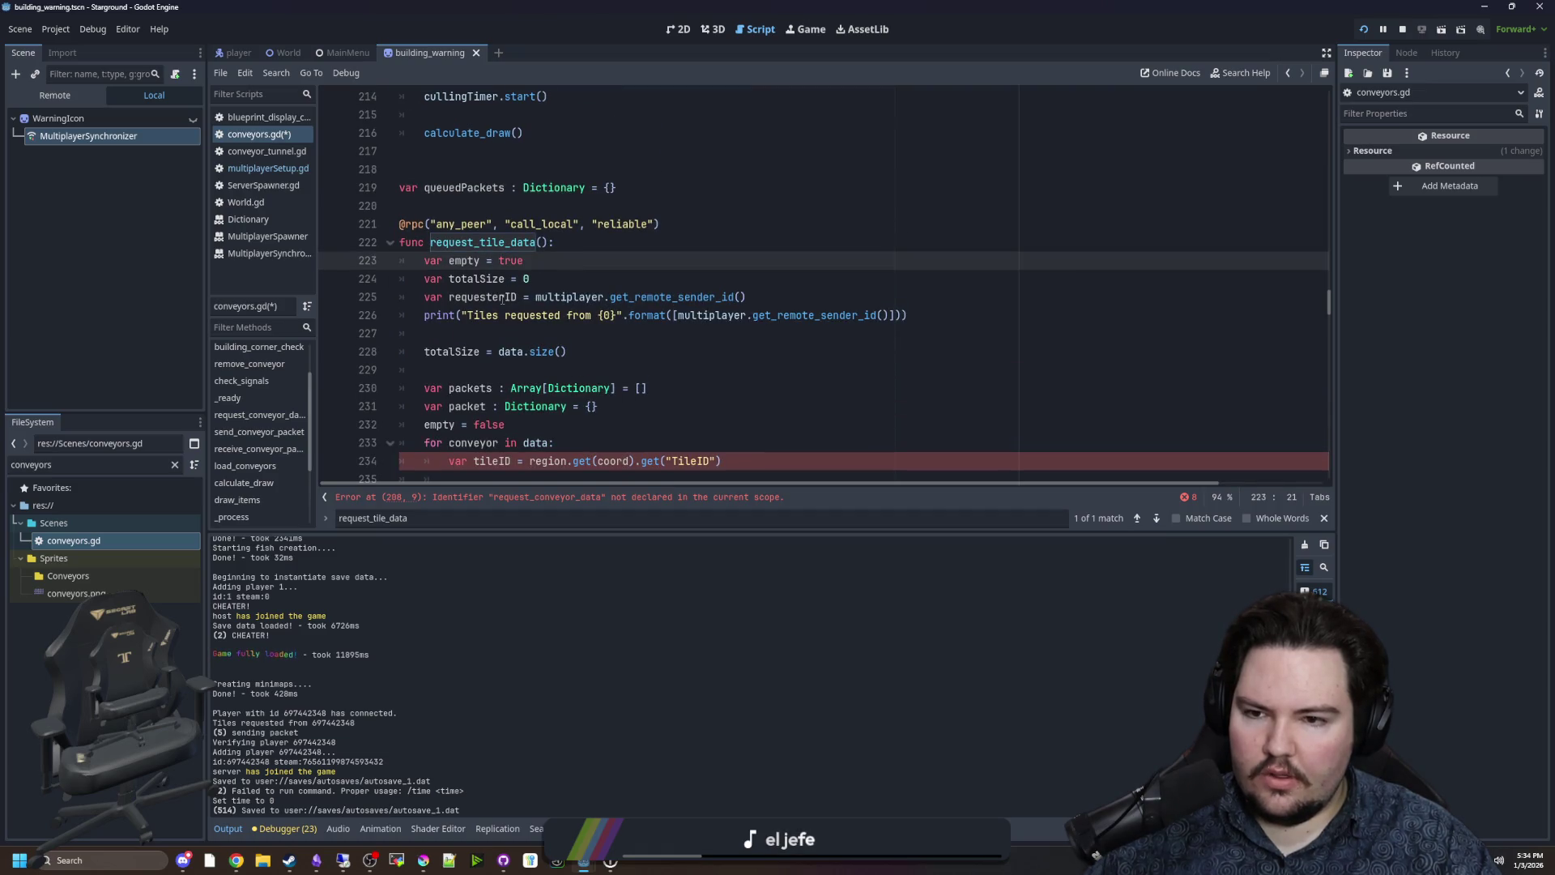
click(553, 278)
Replace the tile_packet_received call with receive_conveyor_packet using autocomplete.
scroll(554, 279, down, 10)
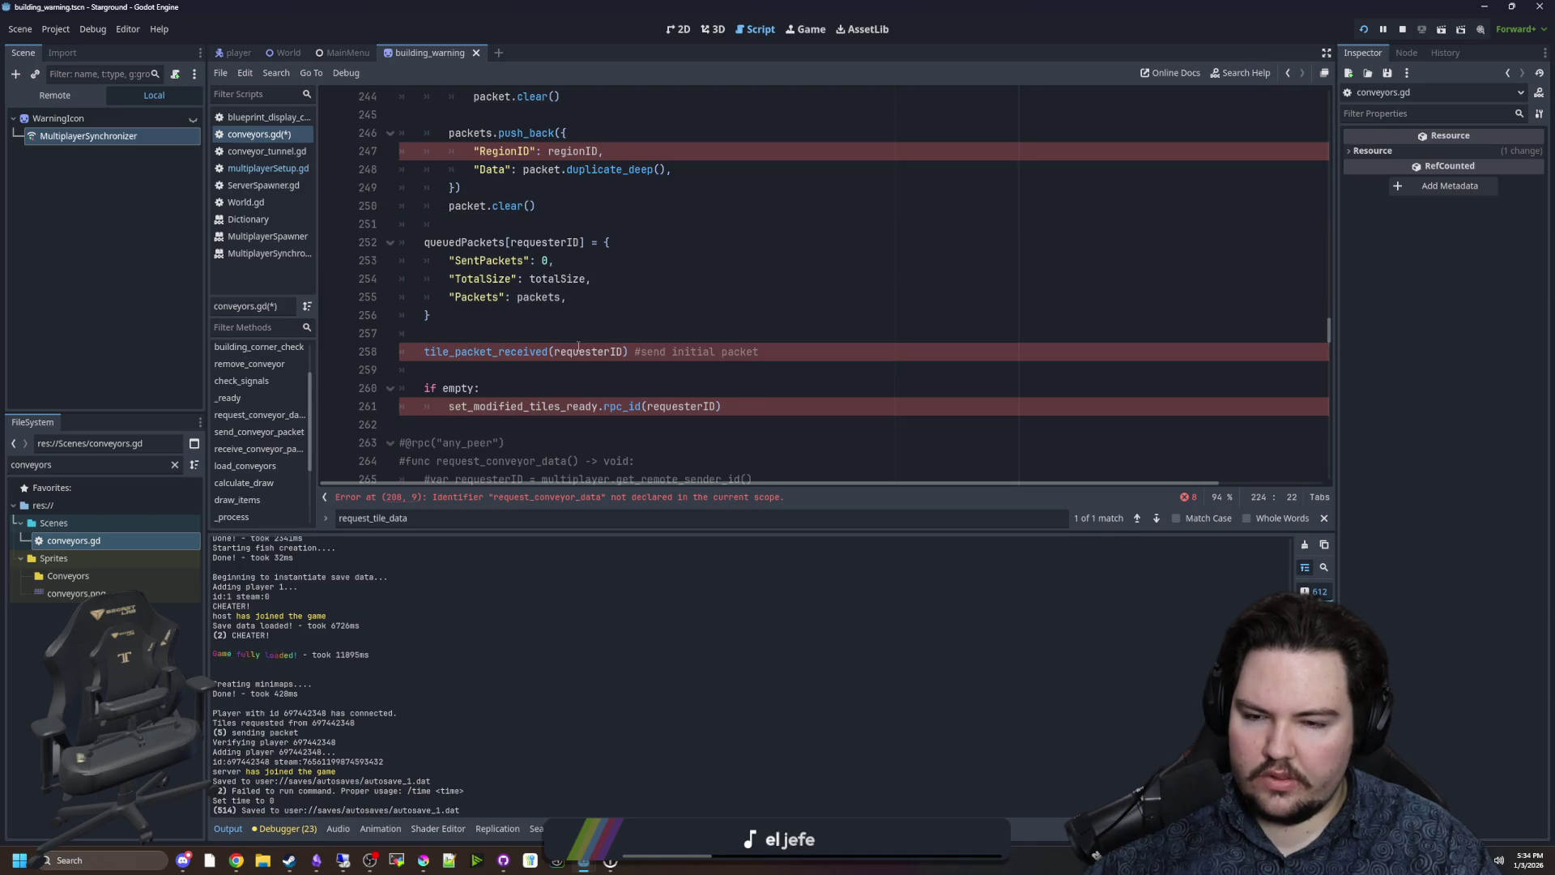
mouse_move(577, 346)
double_click(496, 353)
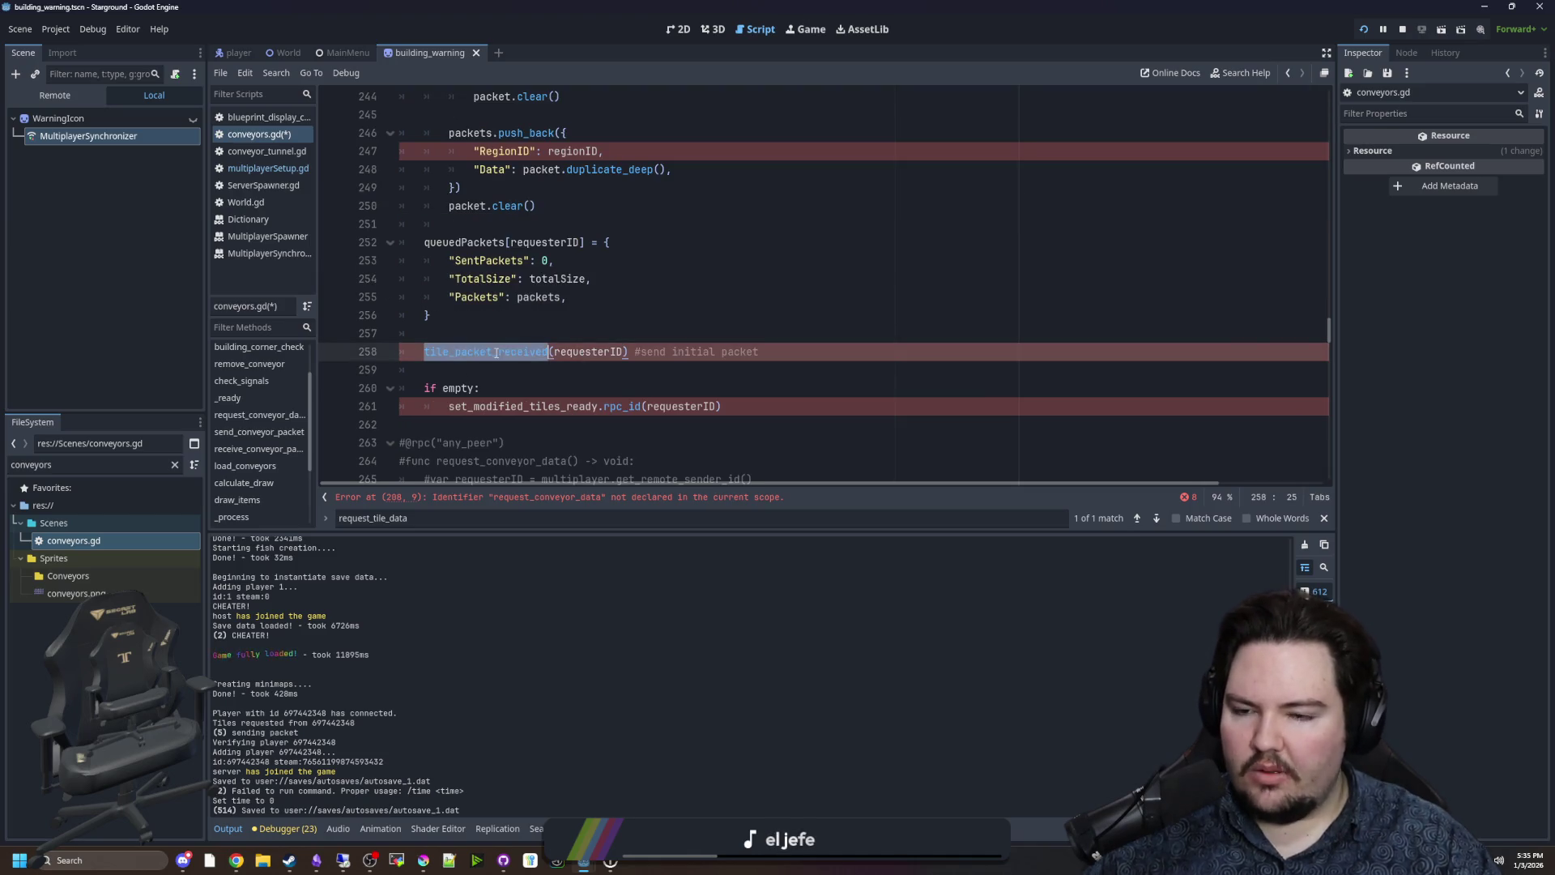
text(i)
key(BackSpace)
text(conveyor_)
text(pack)
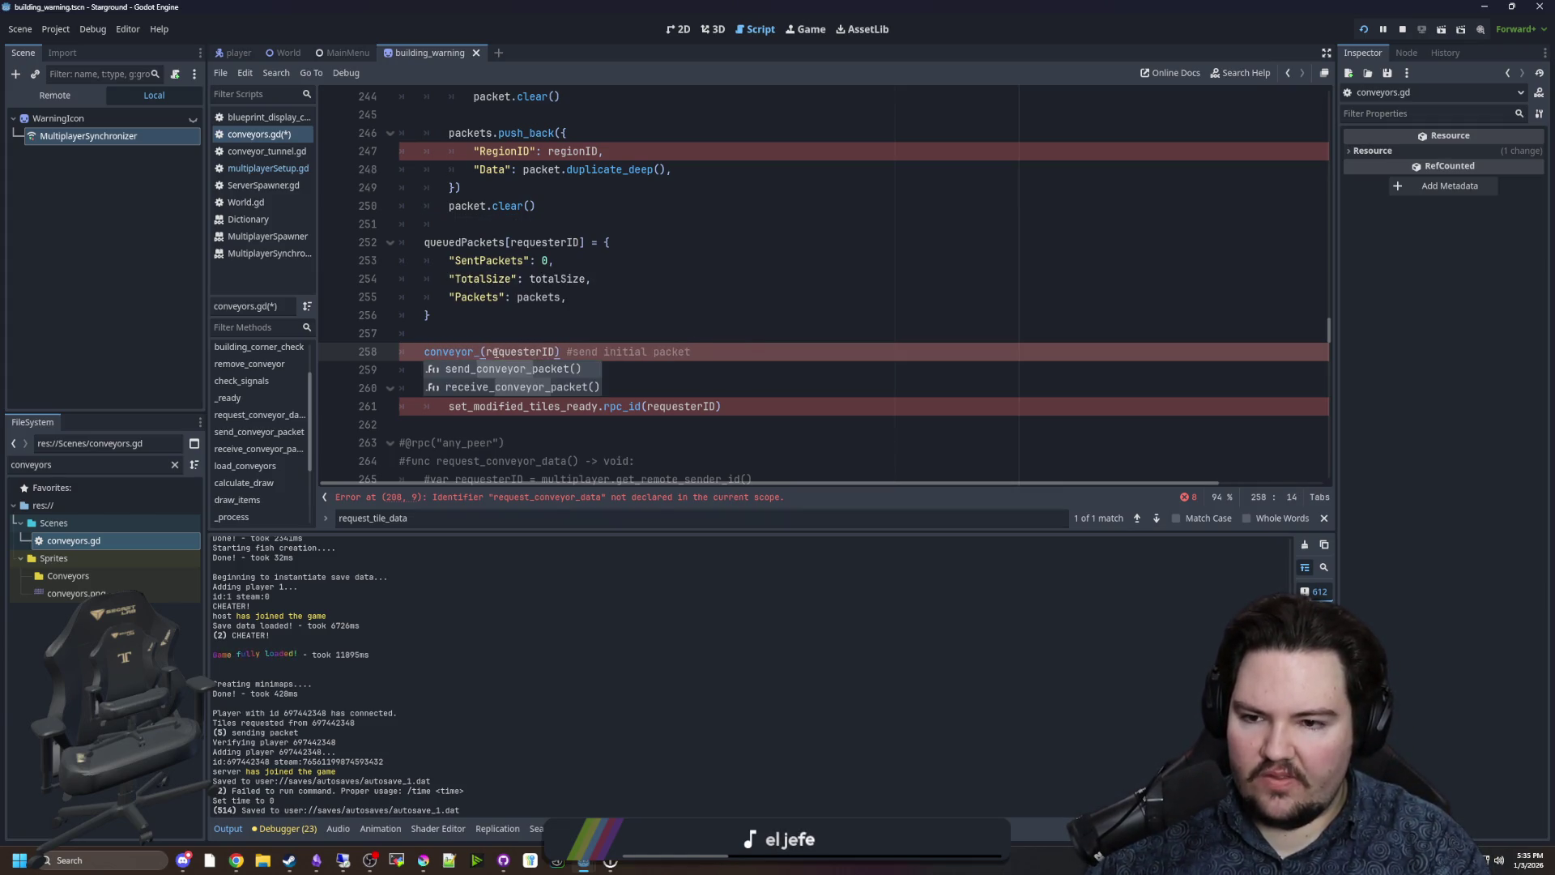
key(Down)
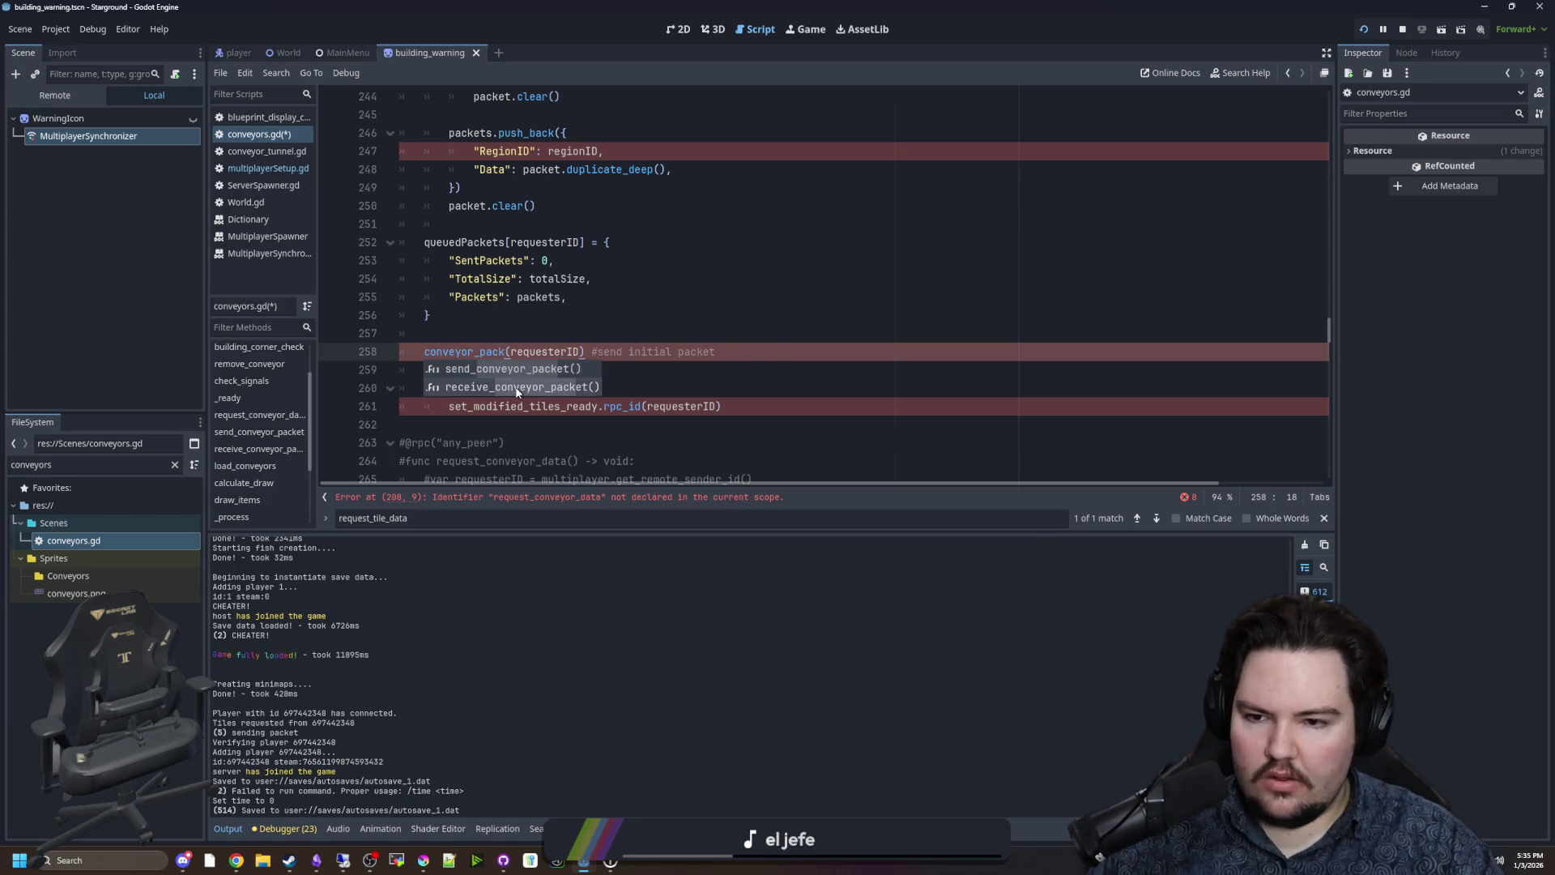
key(Return)
Select the leftover if empty and set_modified_tiles_ready lines at the function's end.
click(553, 316)
scroll(553, 316, down, 3)
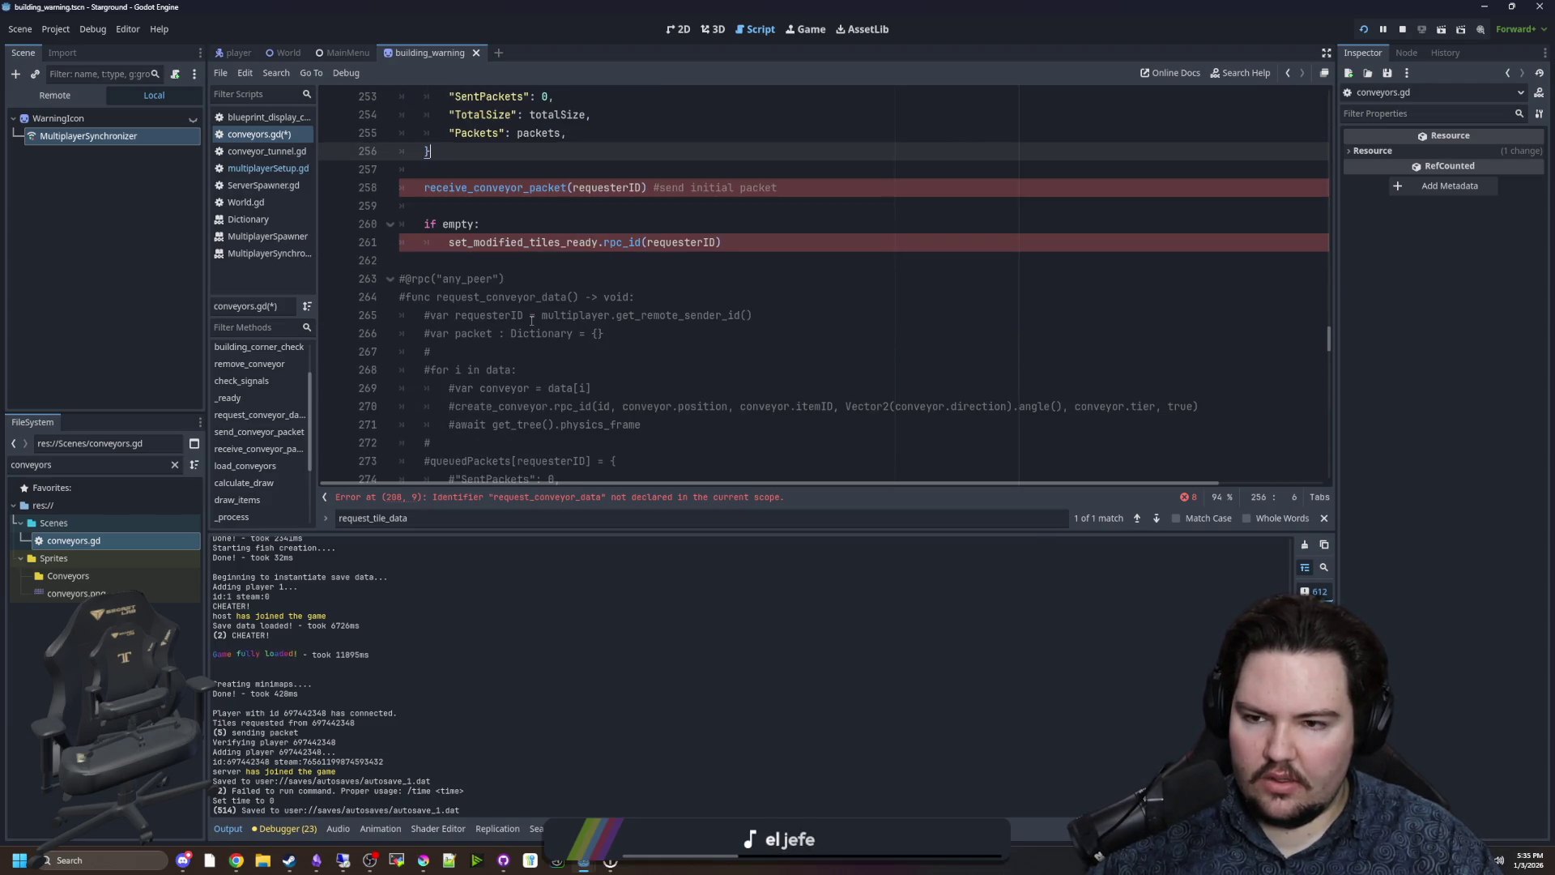
scroll(531, 313, up, 3)
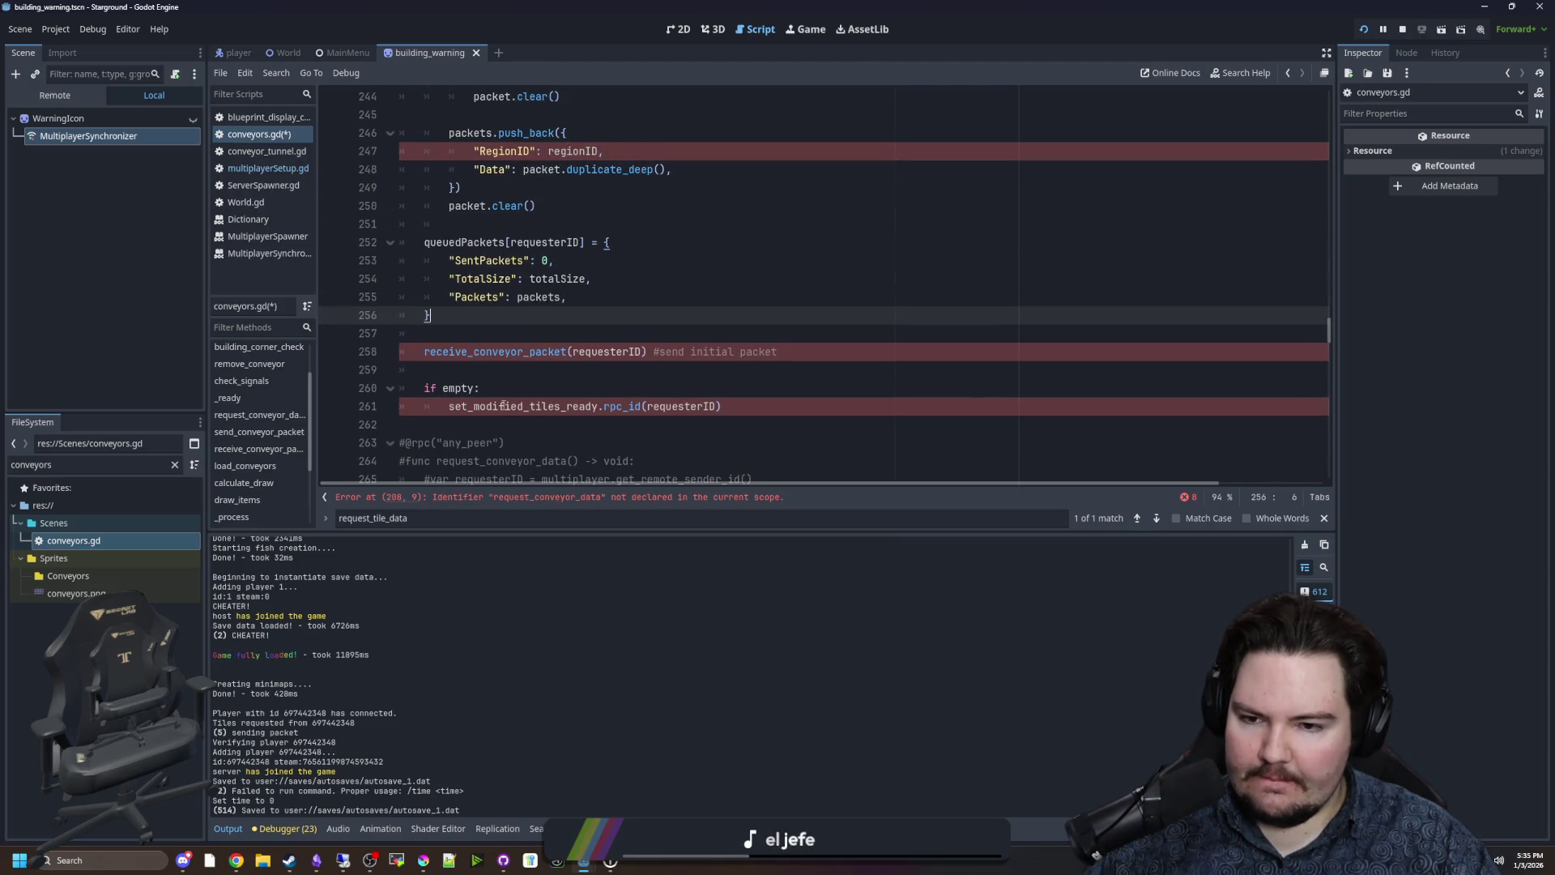
click(525, 387)
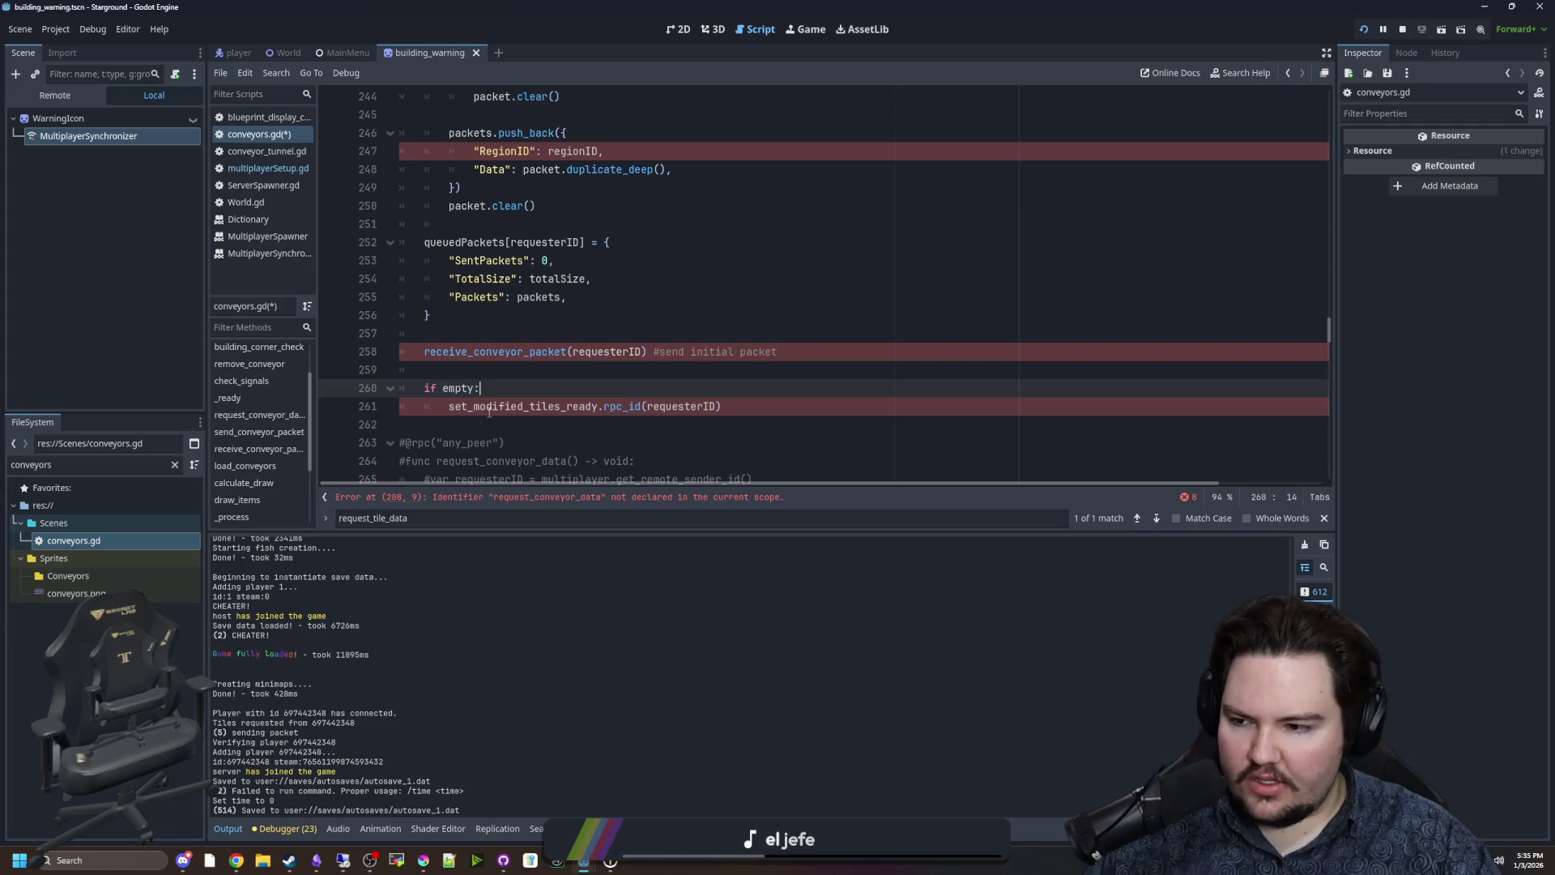
click(531, 407)
drag(722, 406, 332, 370)
Remove the if-empty block, the 'empty = false' line and stray blank lines in the loop.
key(BackSpace)
scroll(512, 330, up, 5)
scroll(512, 330, up, 1)
triple_click(525, 204)
key(BackSpace)
click(511, 274)
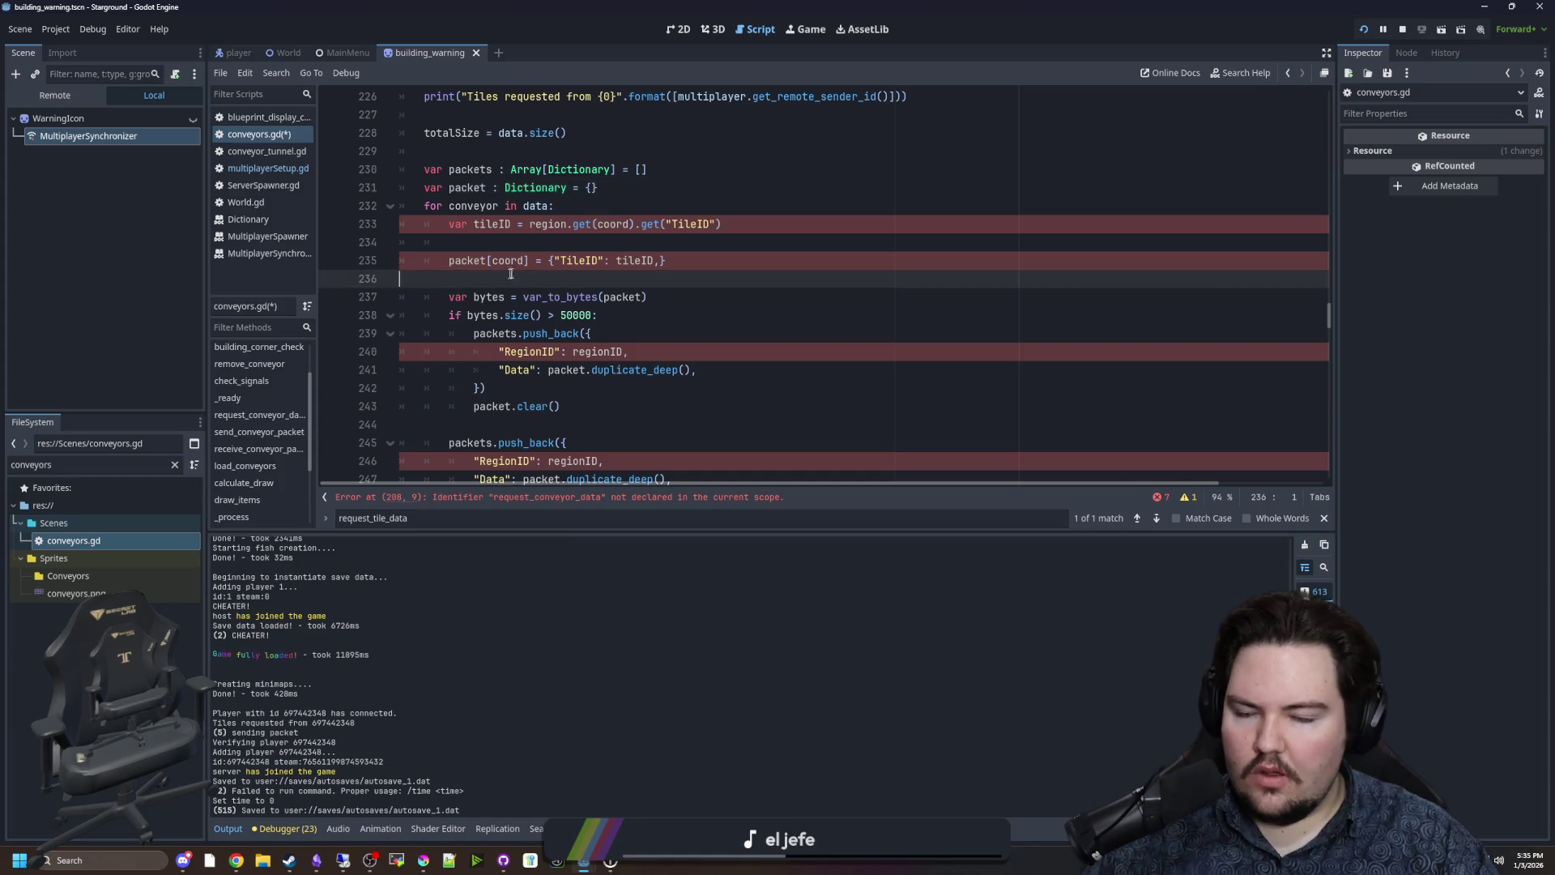
key(BackSpace)
click(648, 236)
key(BackSpace)
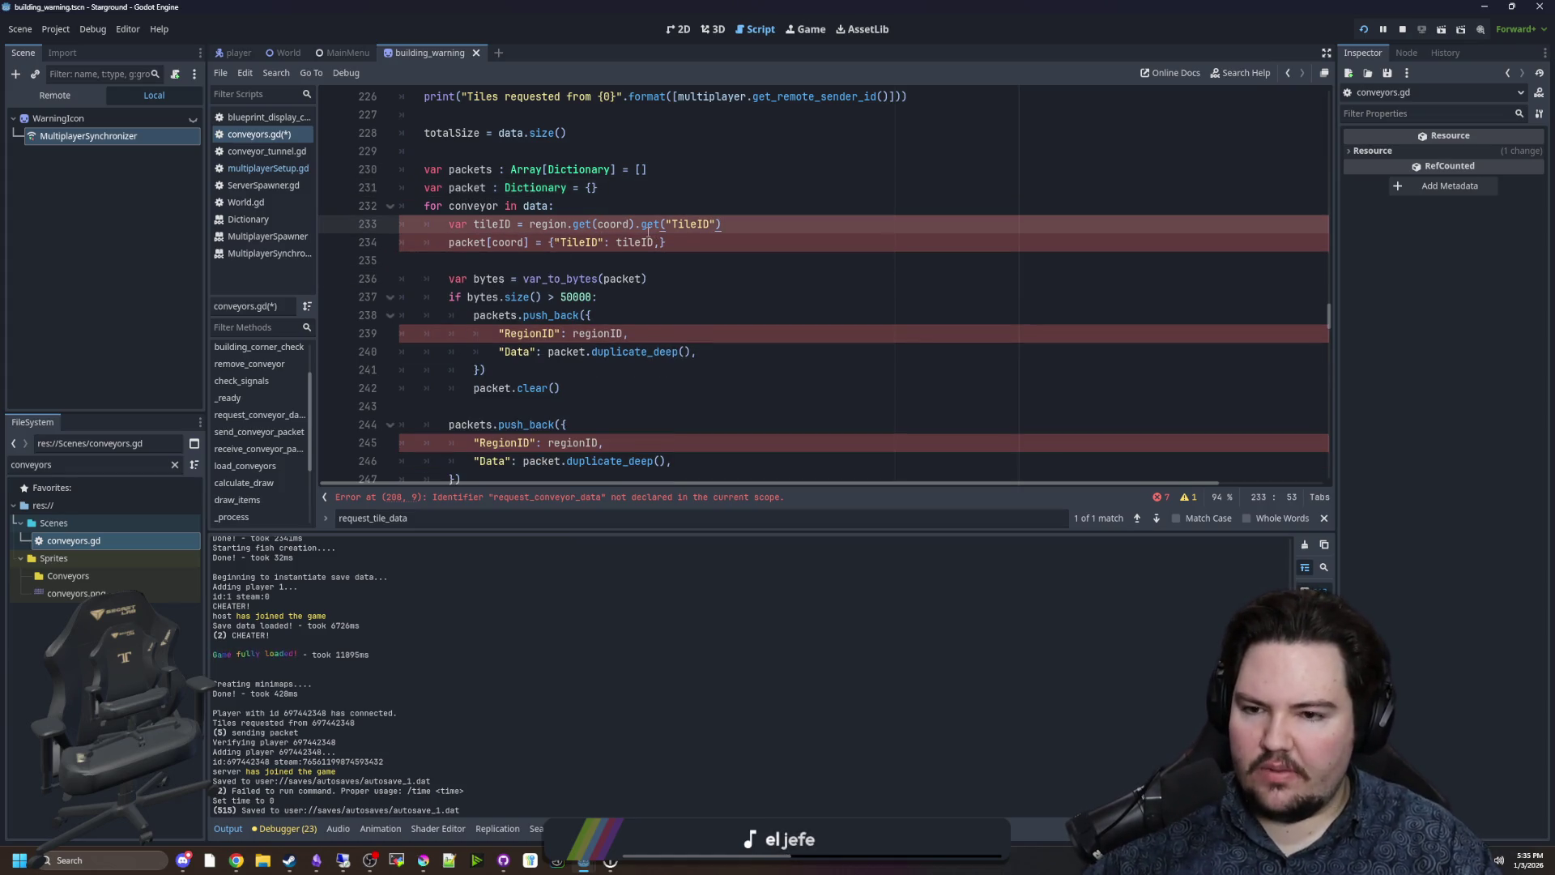
scroll(648, 232, down, 3)
scroll(605, 394, up, 5)
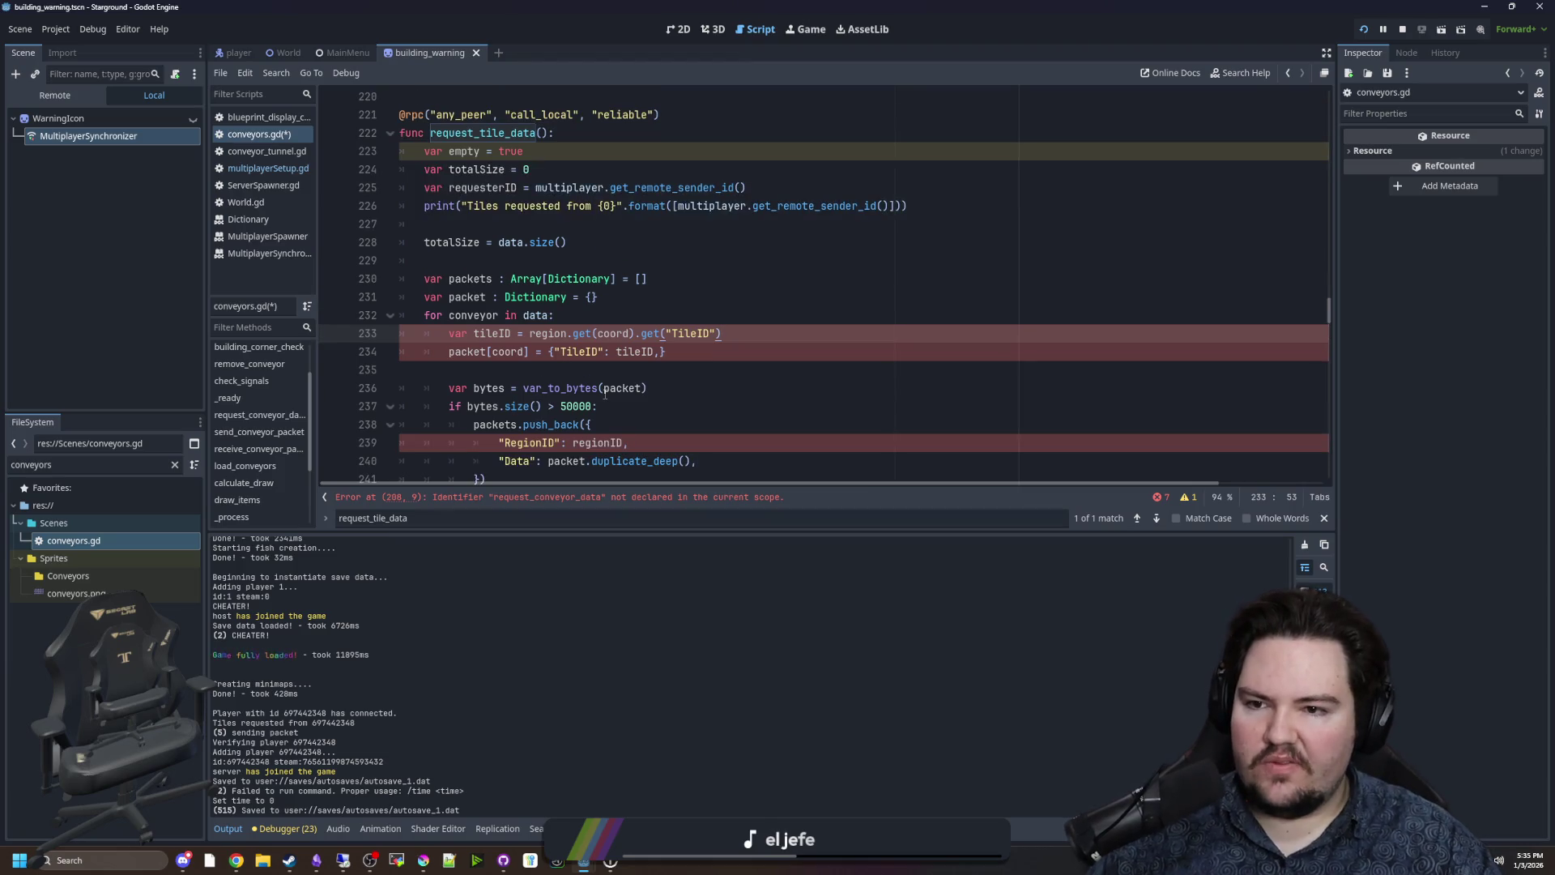
Delete 'var empty = true' and change the print message from Tiles to 'Conveyors requested'.
drag(525, 151, 390, 152)
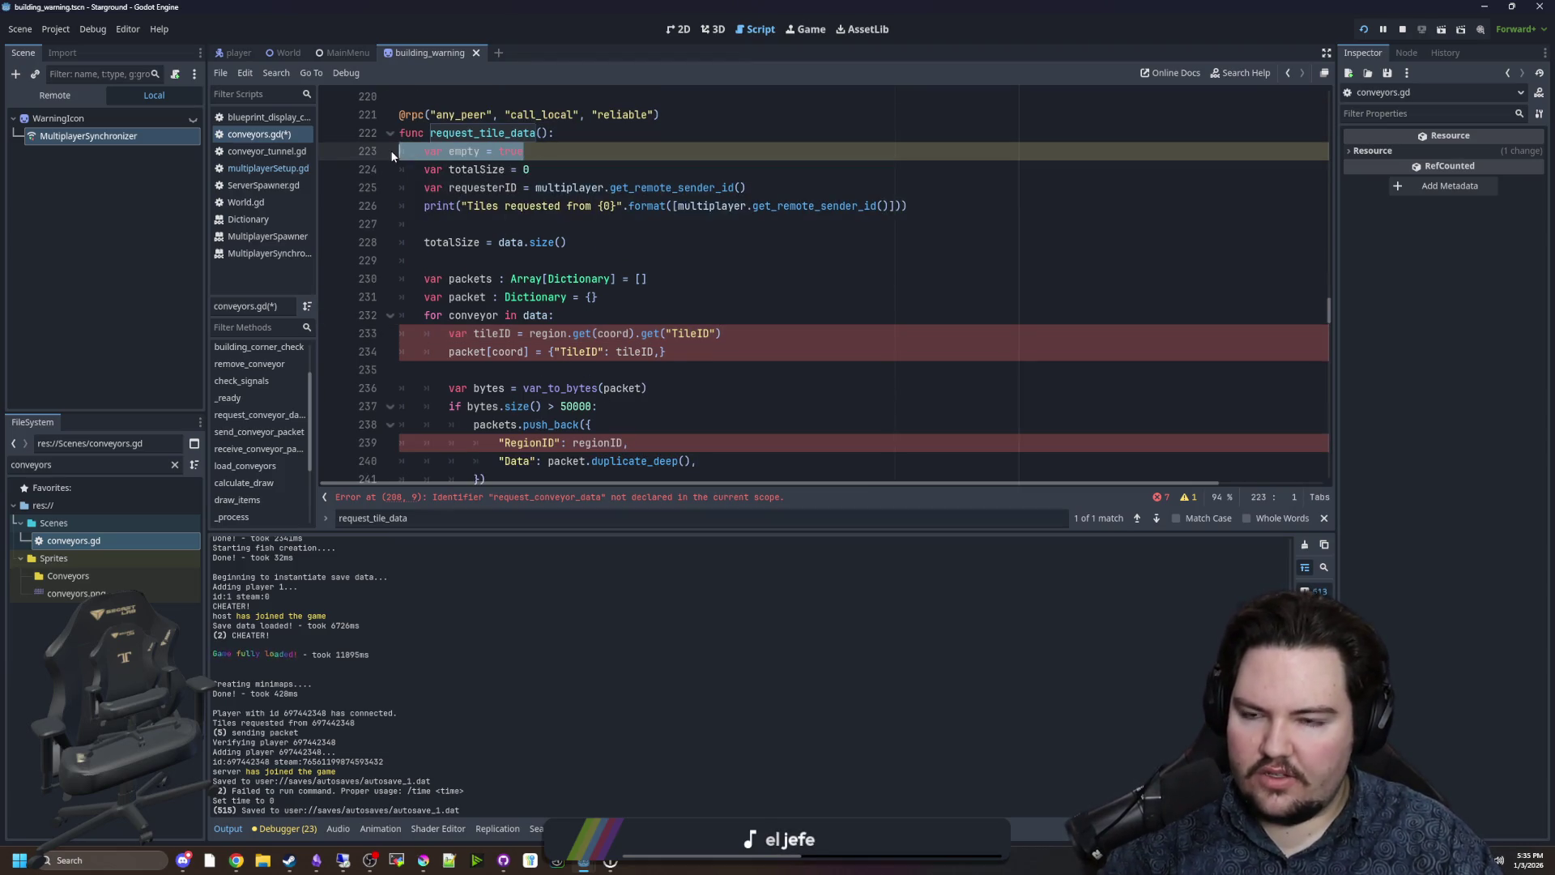
key(BackSpace)
key(BackSpace)
click(484, 204)
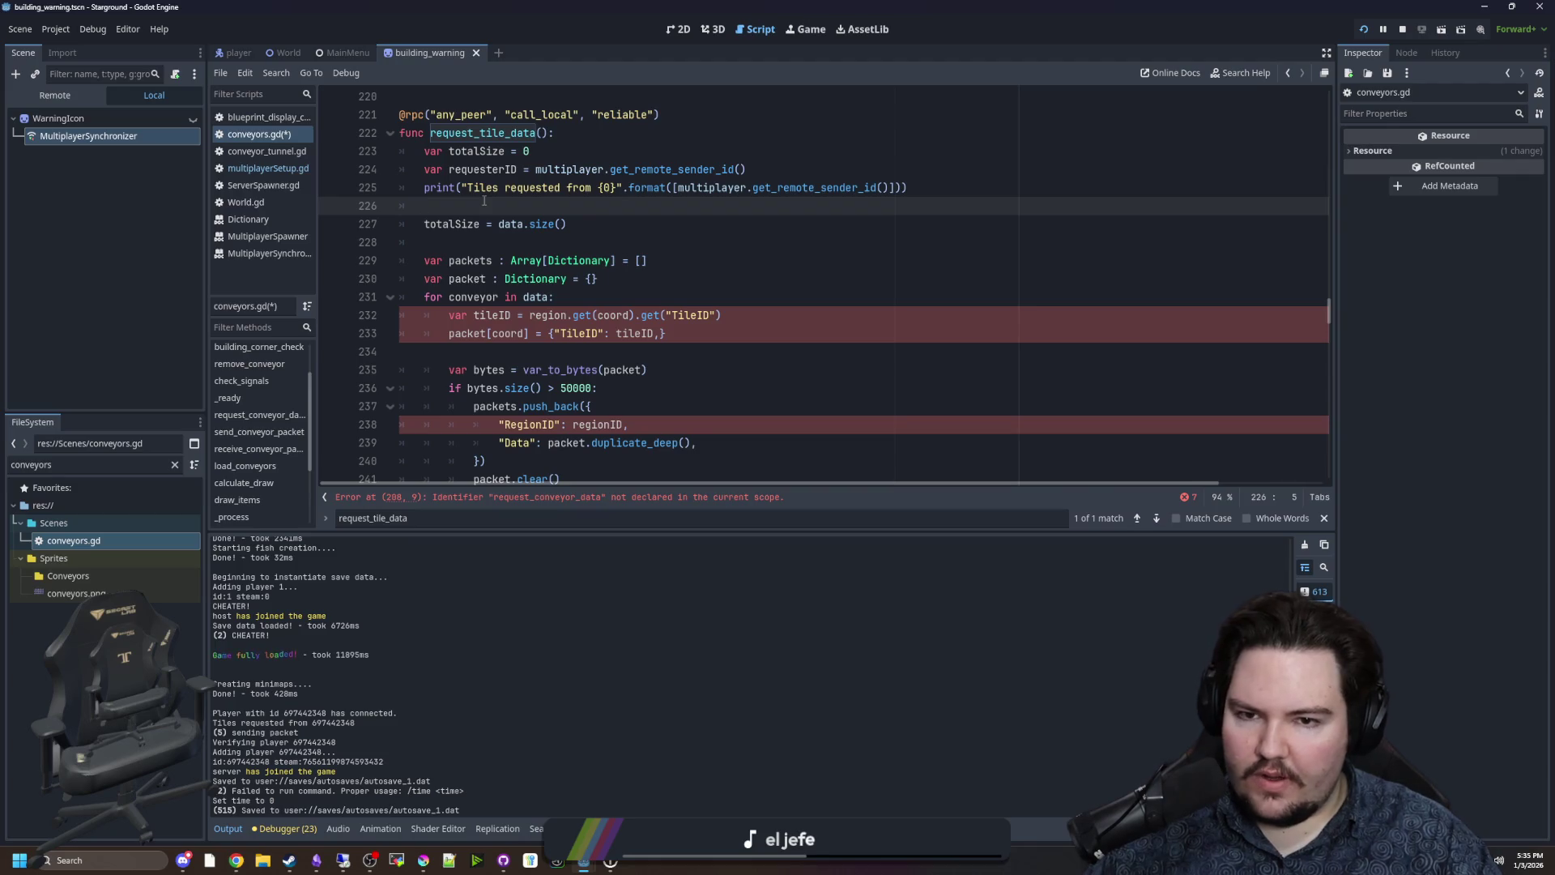
scroll(590, 279, up, 1)
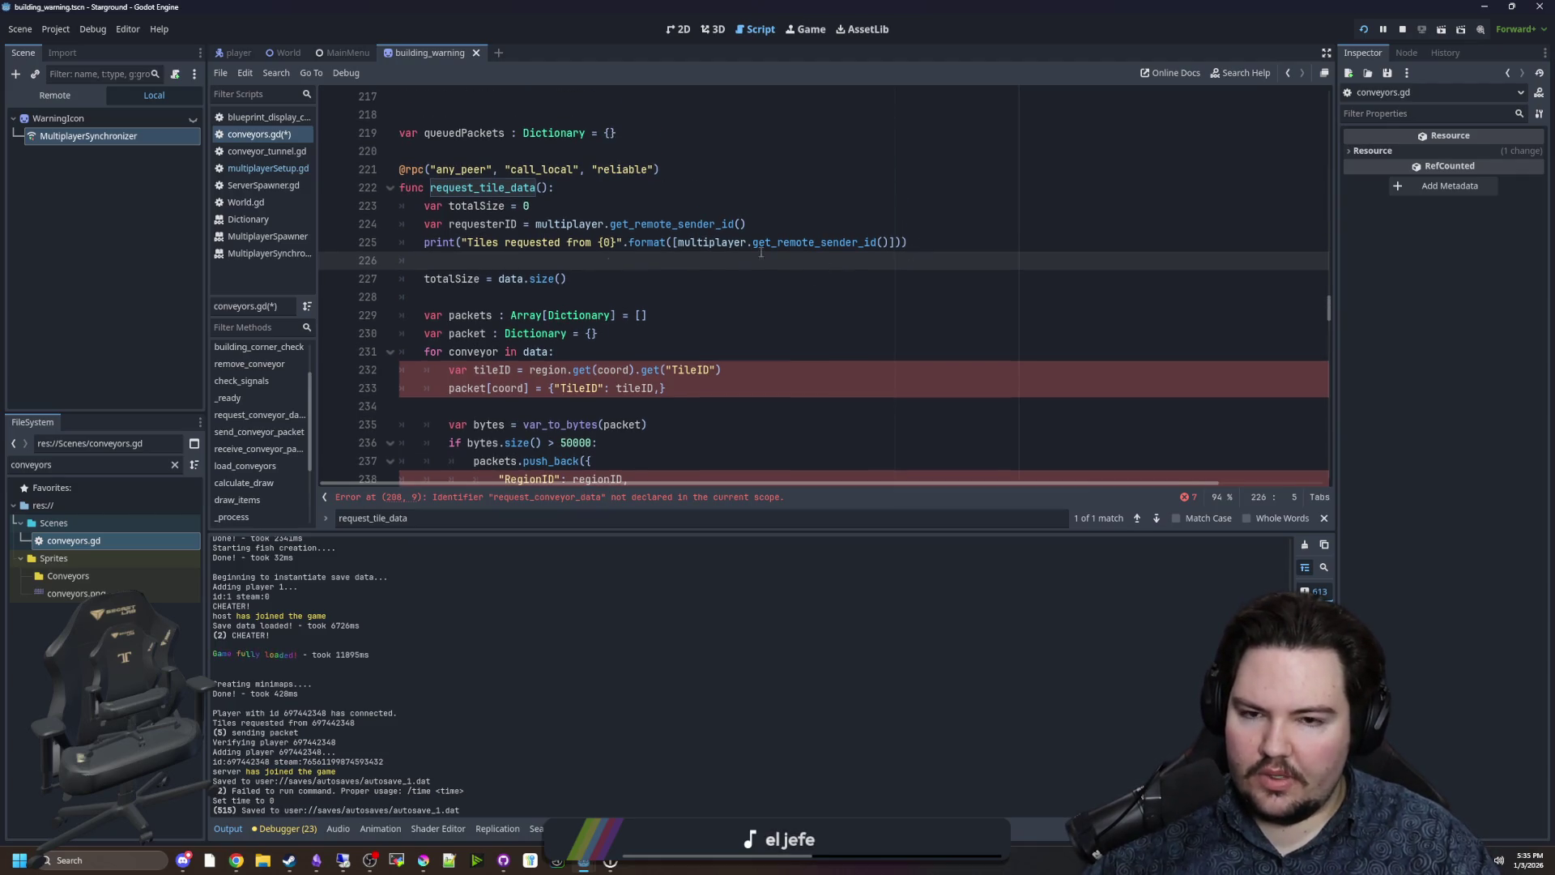
double_click(498, 243)
text(Conveyors)
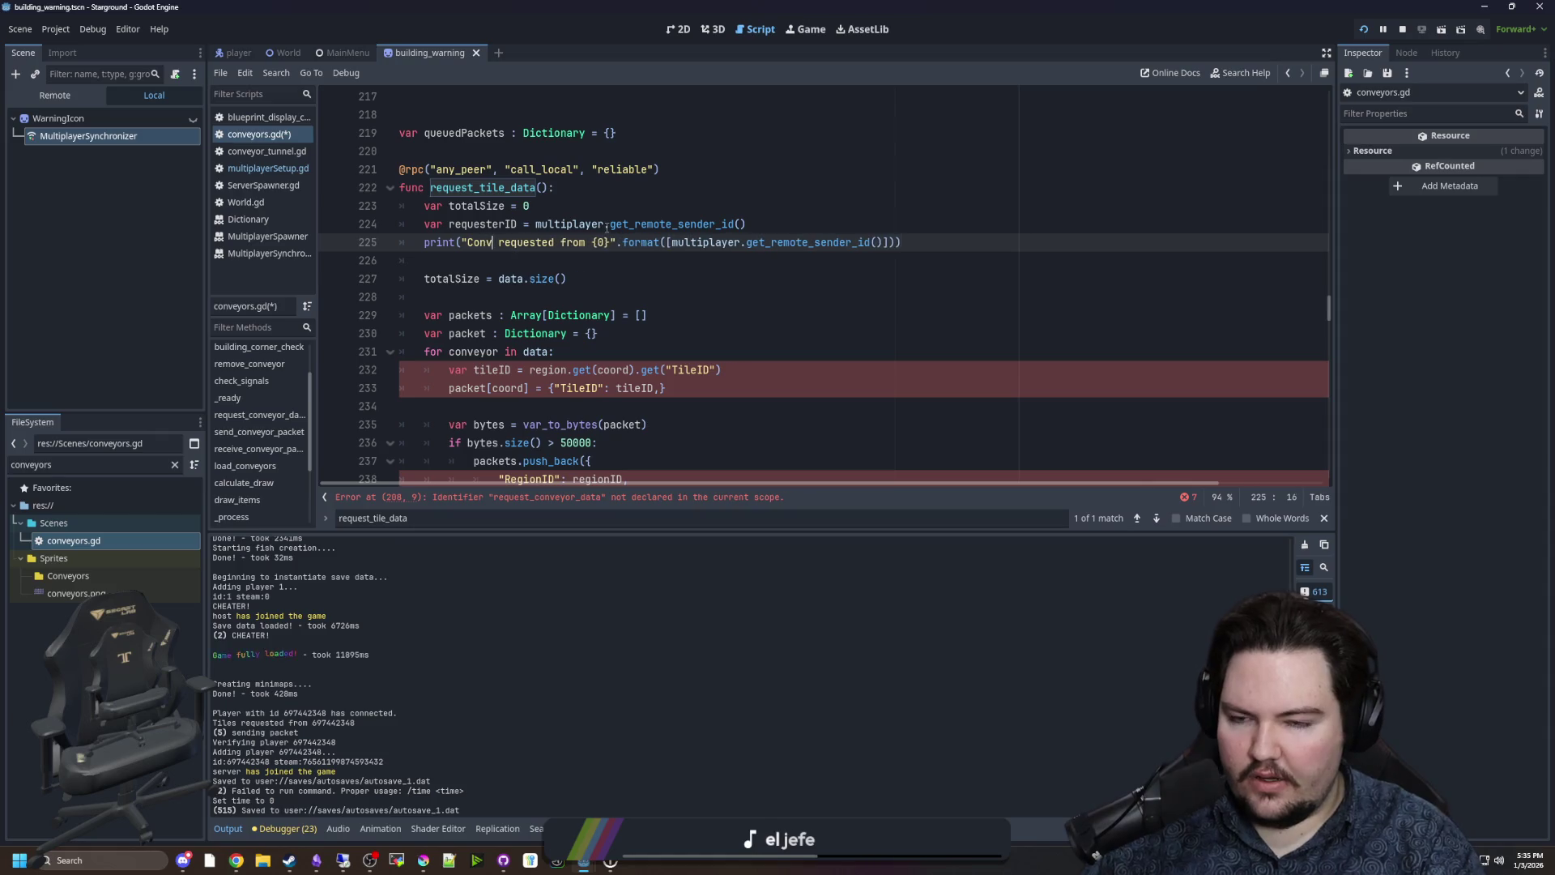
click(502, 259)
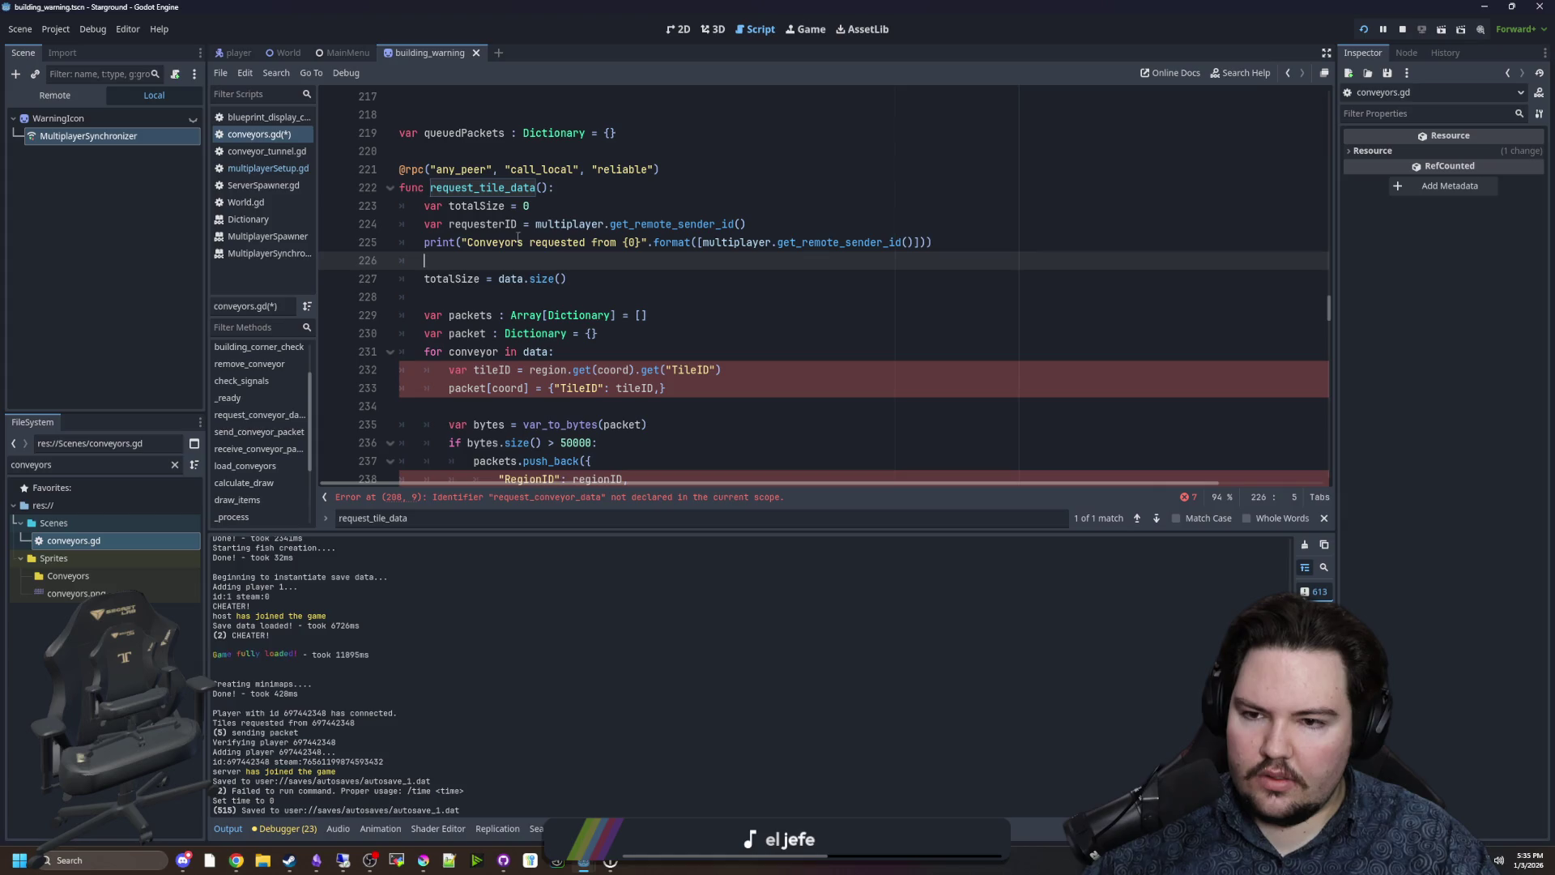
Declare 'var totalSize = data.size()' and delete the old 'var totalSize = 0' line.
click(423, 279)
text(var)
drag(541, 206, 348, 208)
key(BackSpace)
key(BackSpace)
click(473, 237)
key(BackSpace)
key(BackSpace)
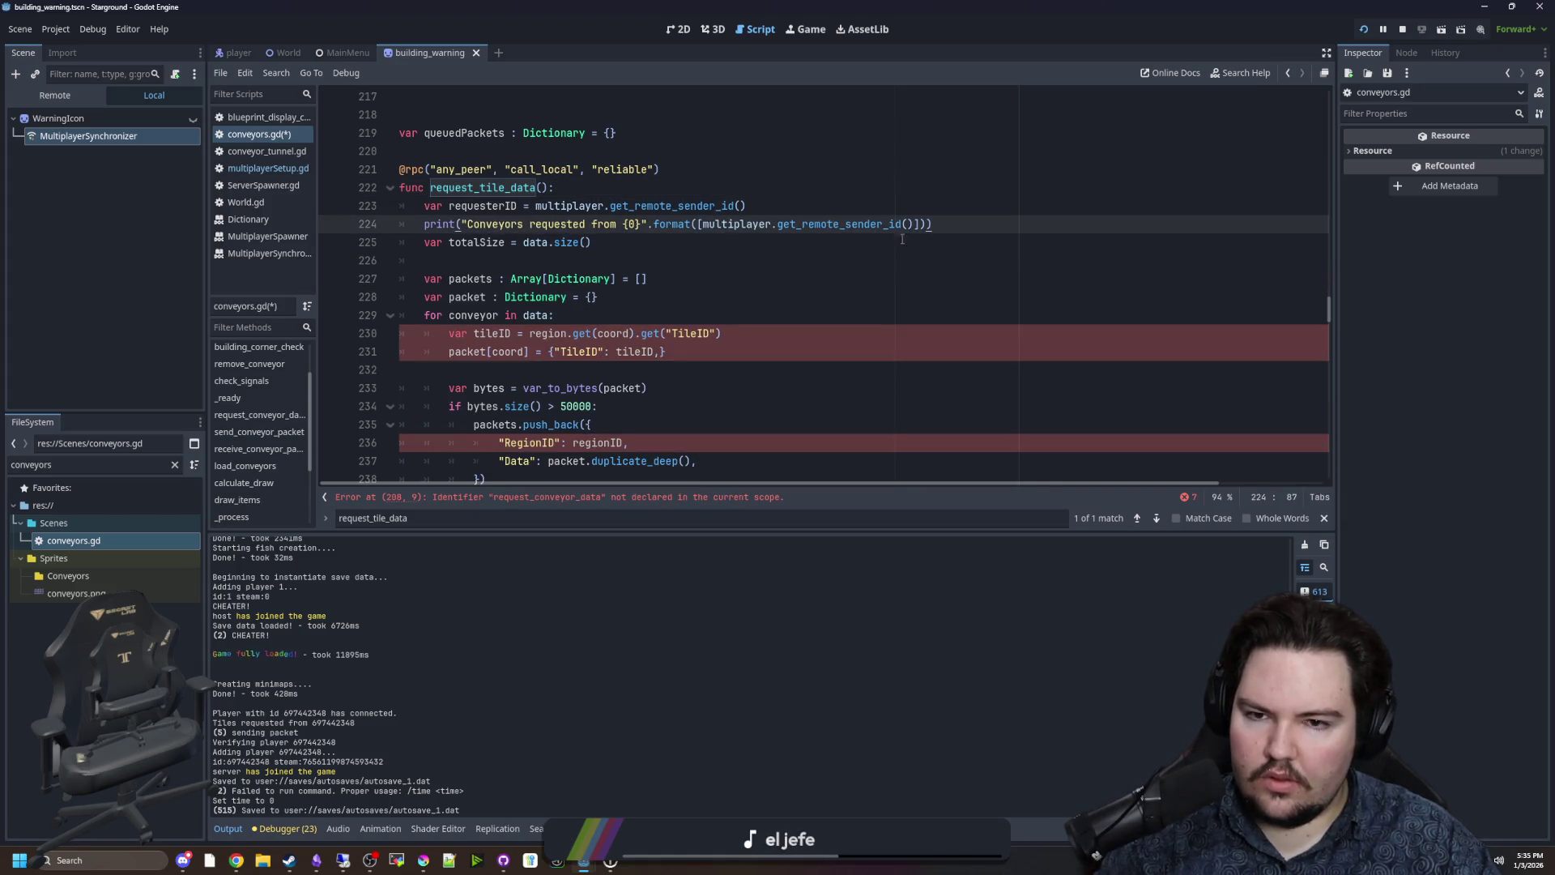
Move the 'Conveyors requested' print statement to the first line under the function header.
key(shift+Home)
key(ctrl+c)
key(BackSpace)
click(576, 187)
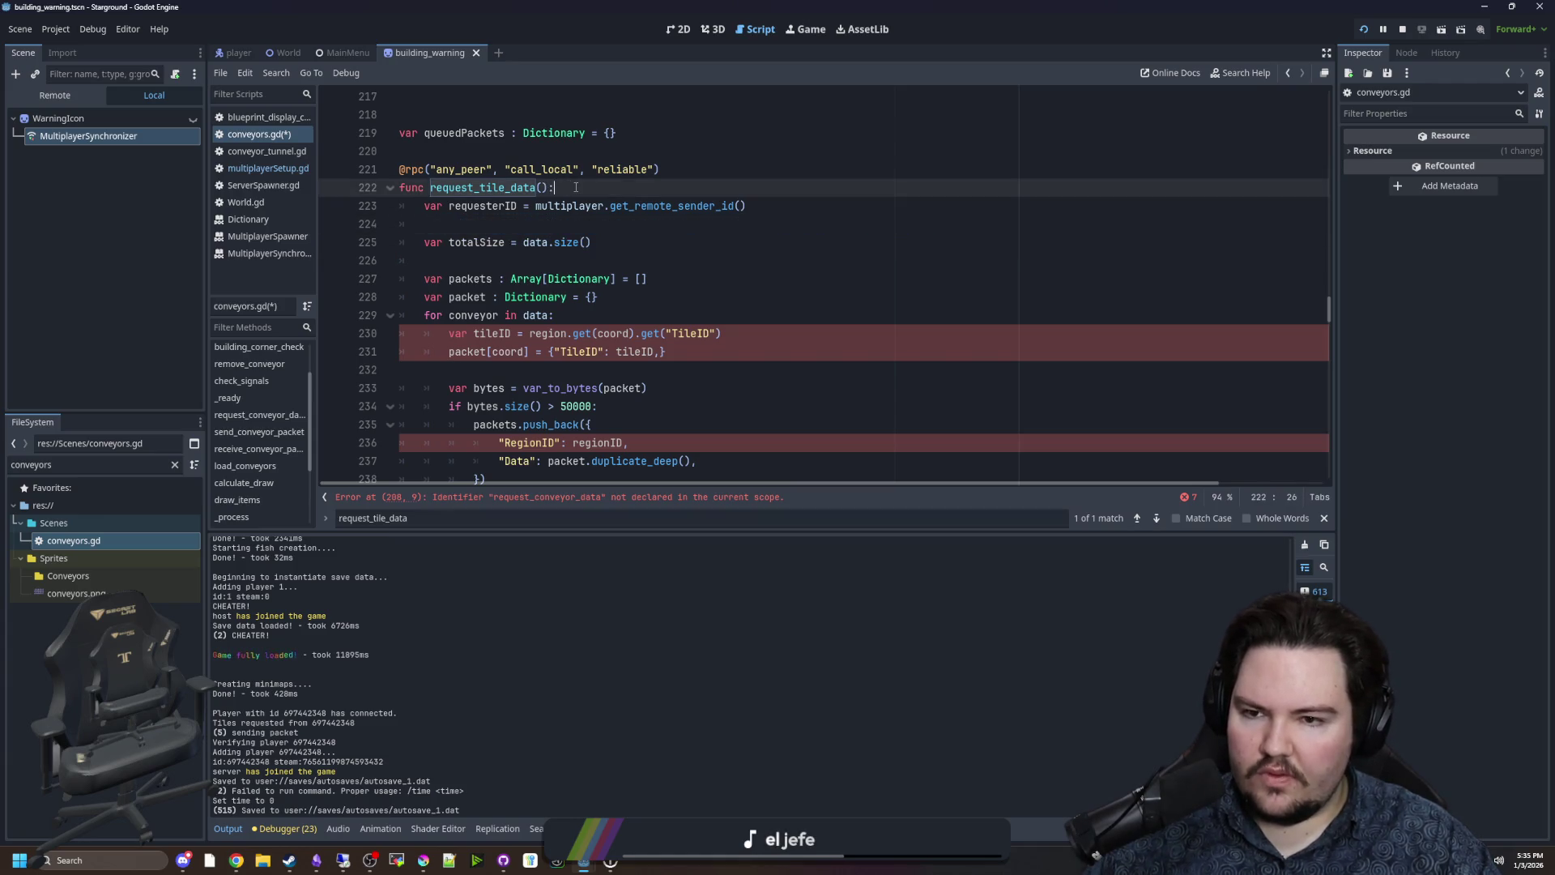
key(Return)
key(ctrl+v)
key(Down)
key(Down)
key(BackSpace)
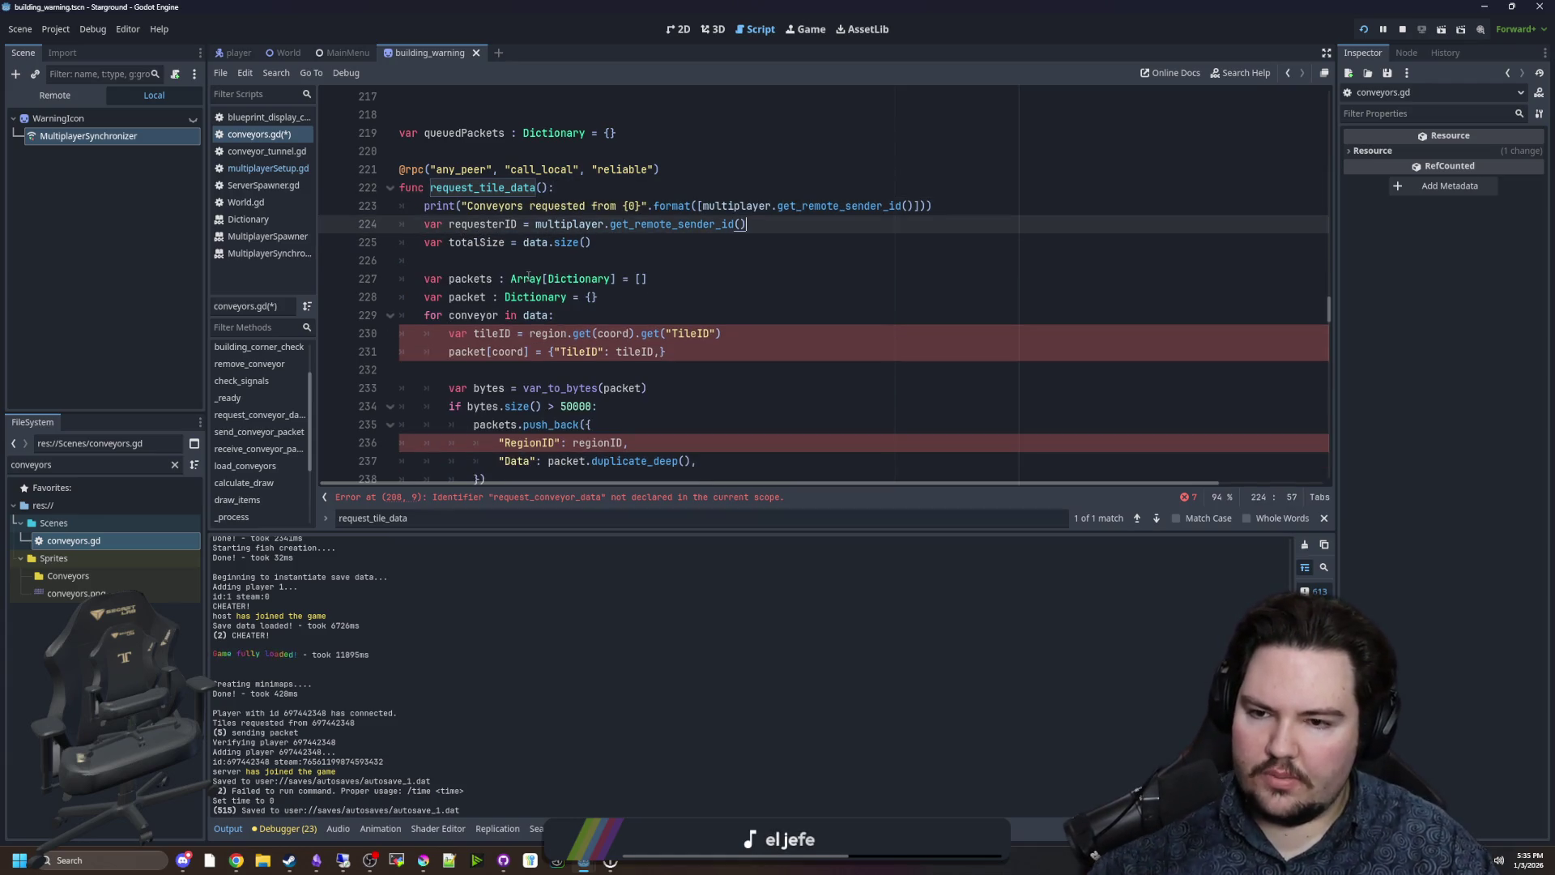
click(595, 376)
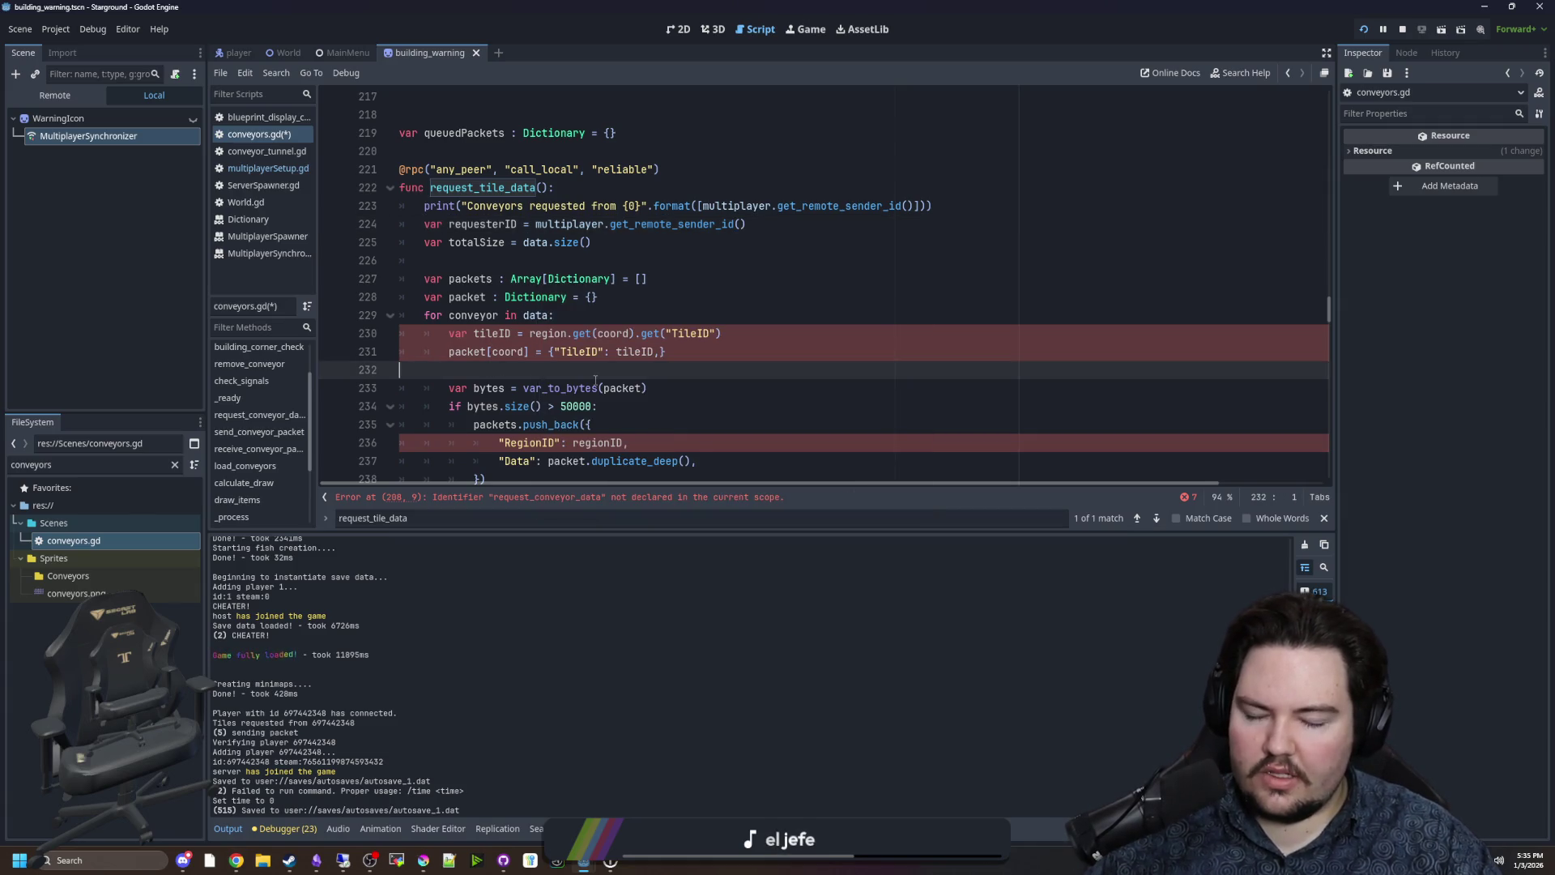
Change the over-50000-byte branch's push_back call to 'packets.push_back(packet)'.
scroll(596, 379, down, 1)
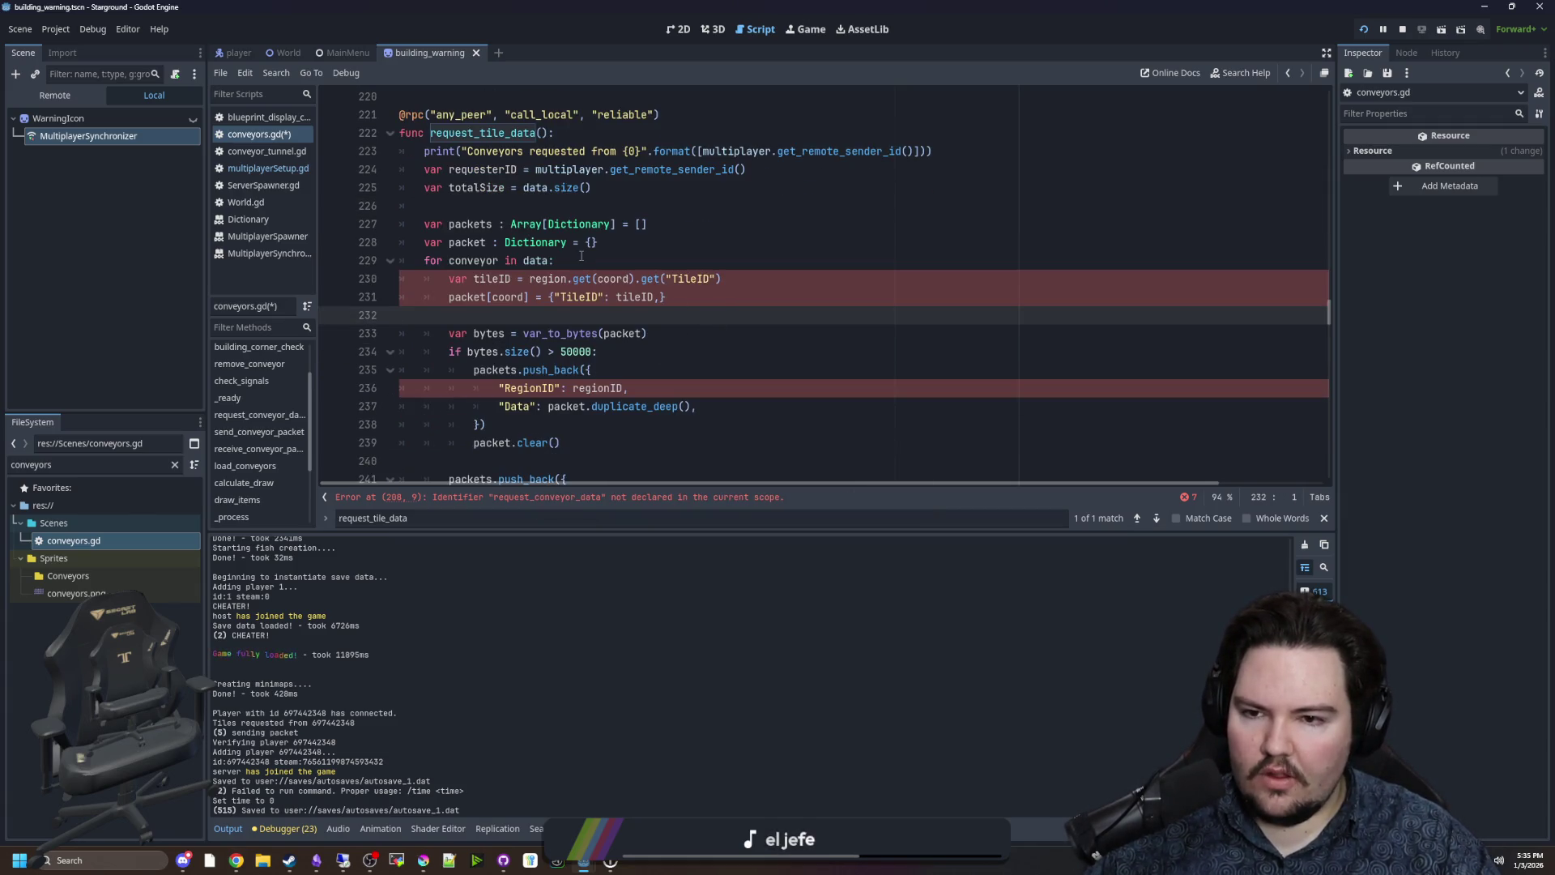
click(581, 256)
scroll(581, 256, down, 1)
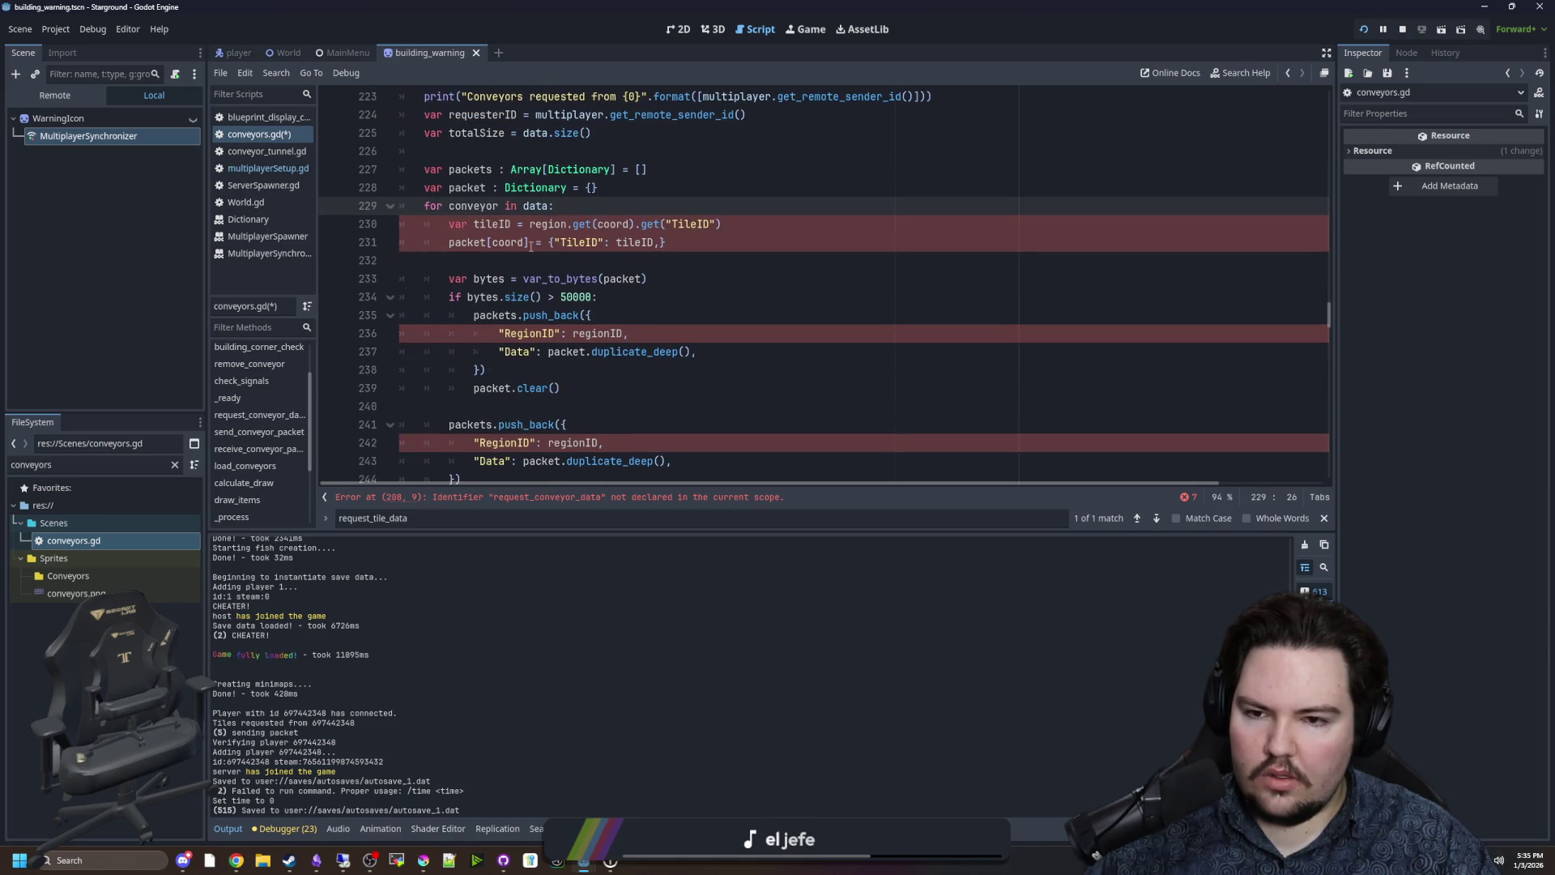
scroll(619, 315, up, 1)
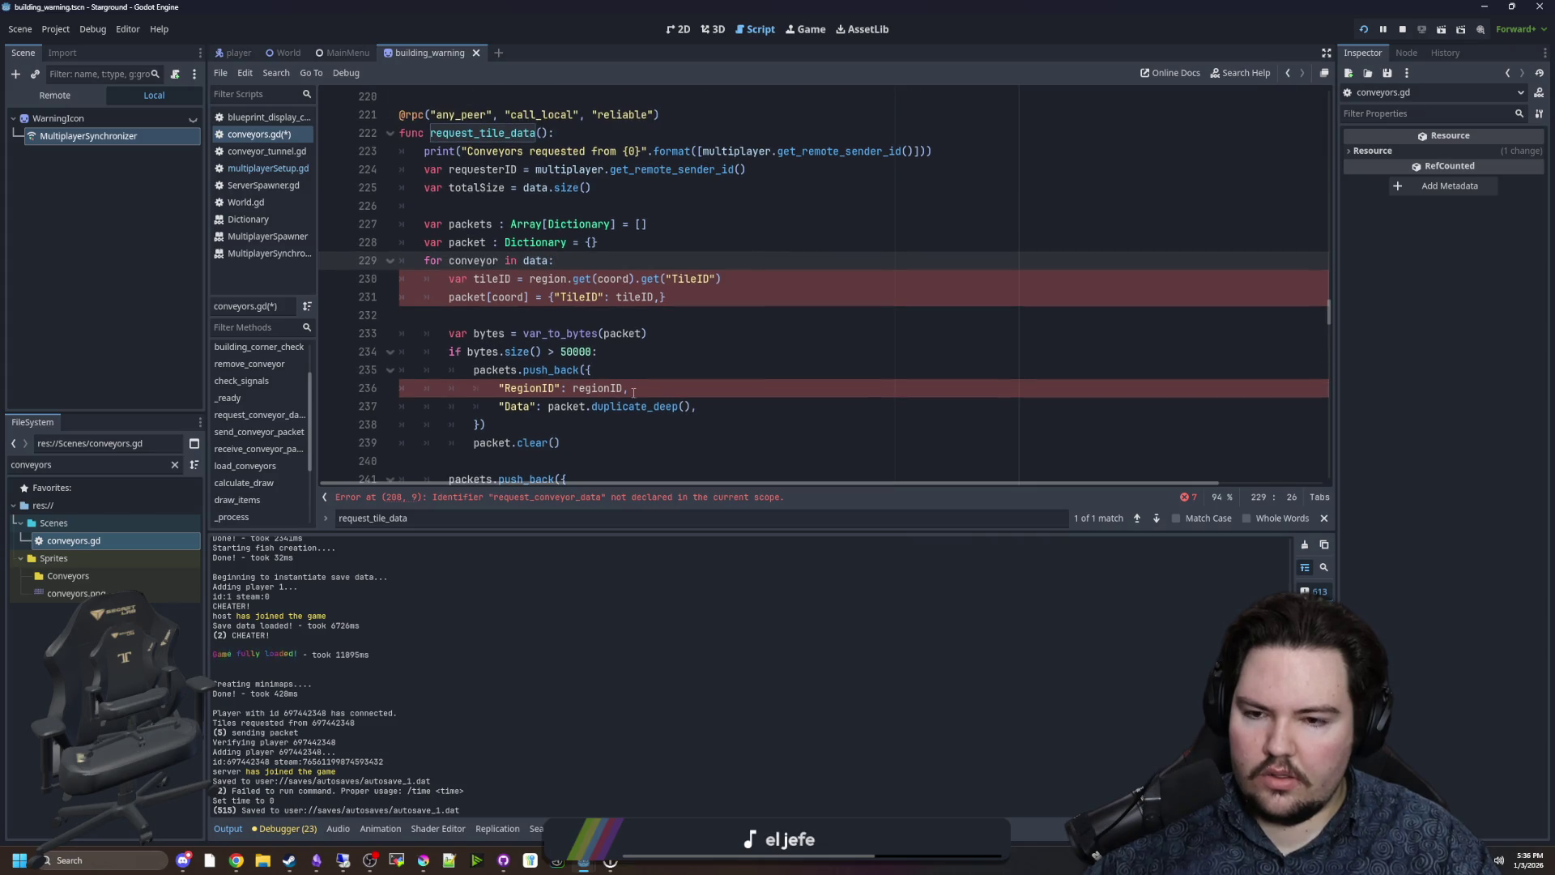
drag(556, 424, 380, 373)
click(551, 407)
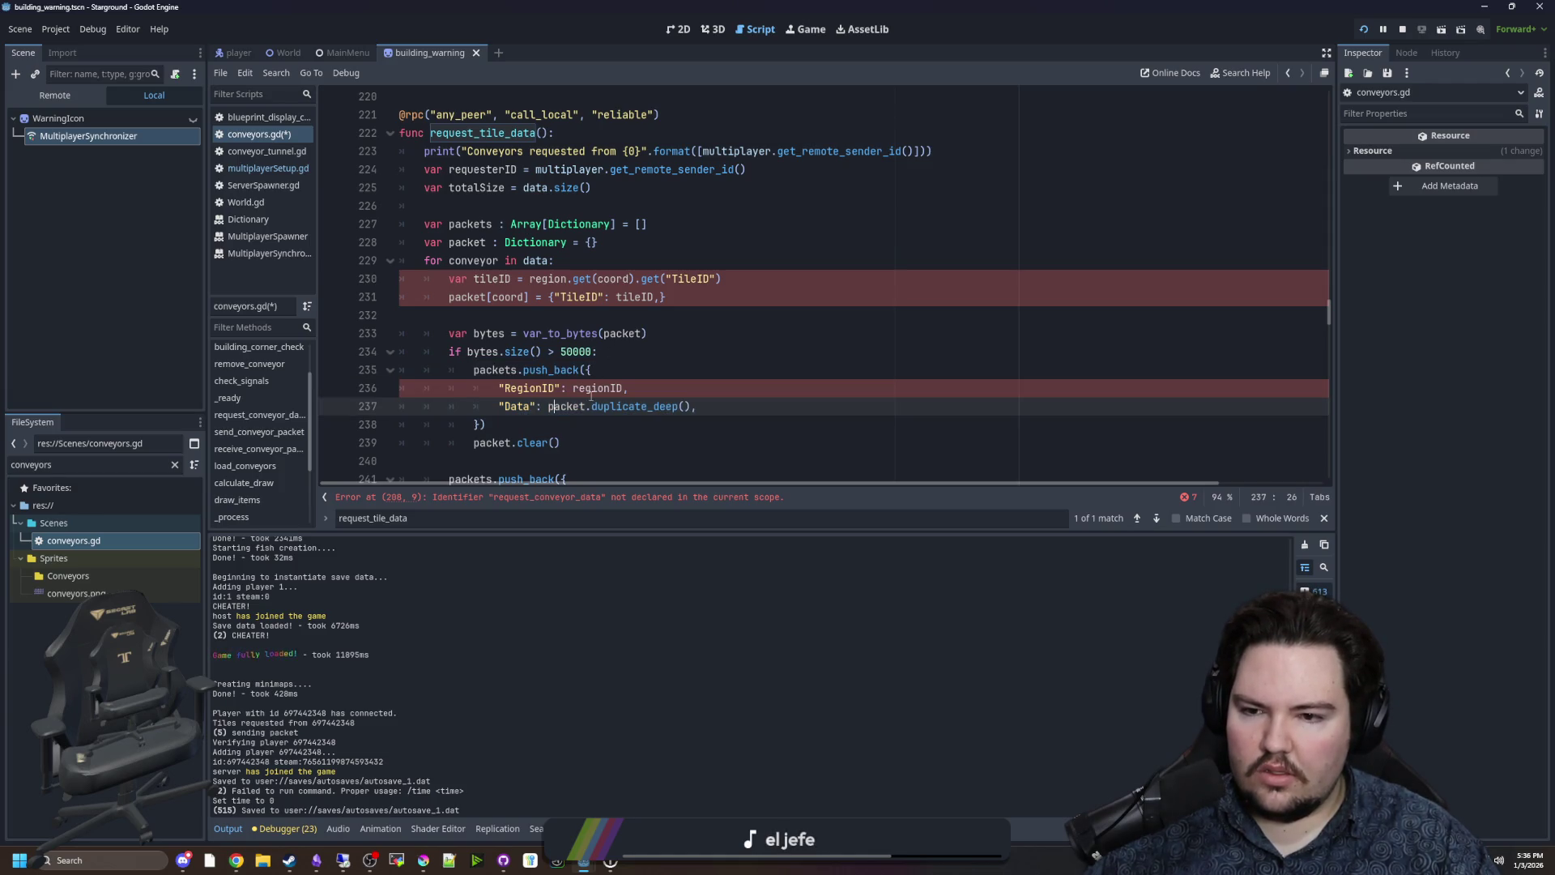
click(736, 362)
key(BackSpace)
text(packet))
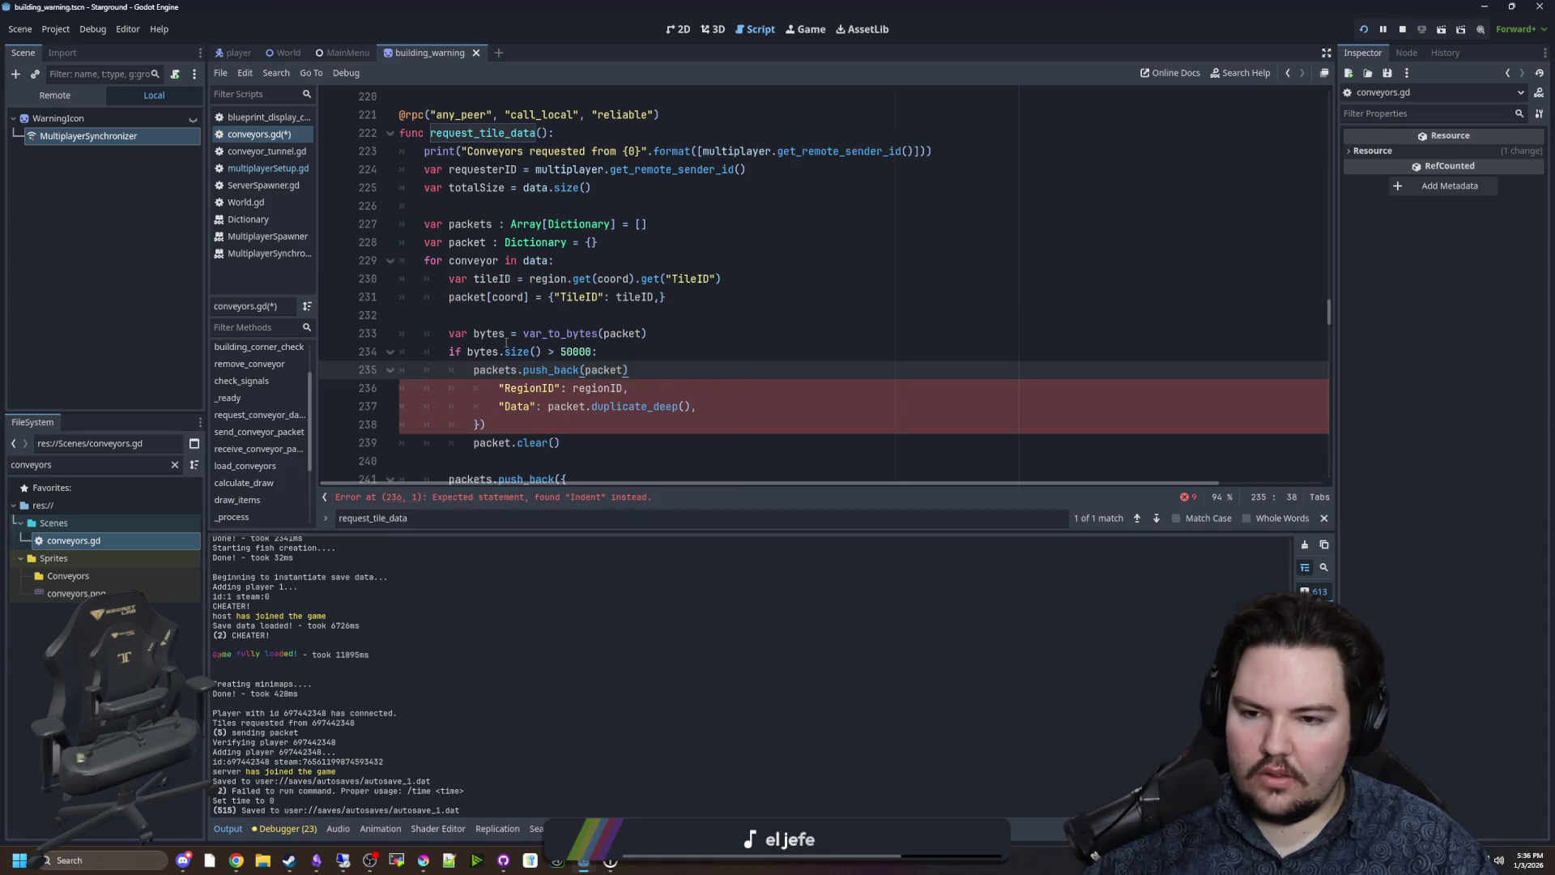
Delete the leftover RegionID and Data dictionary lines below that push_back.
scroll(592, 335, down, 1)
shift+click(542, 372)
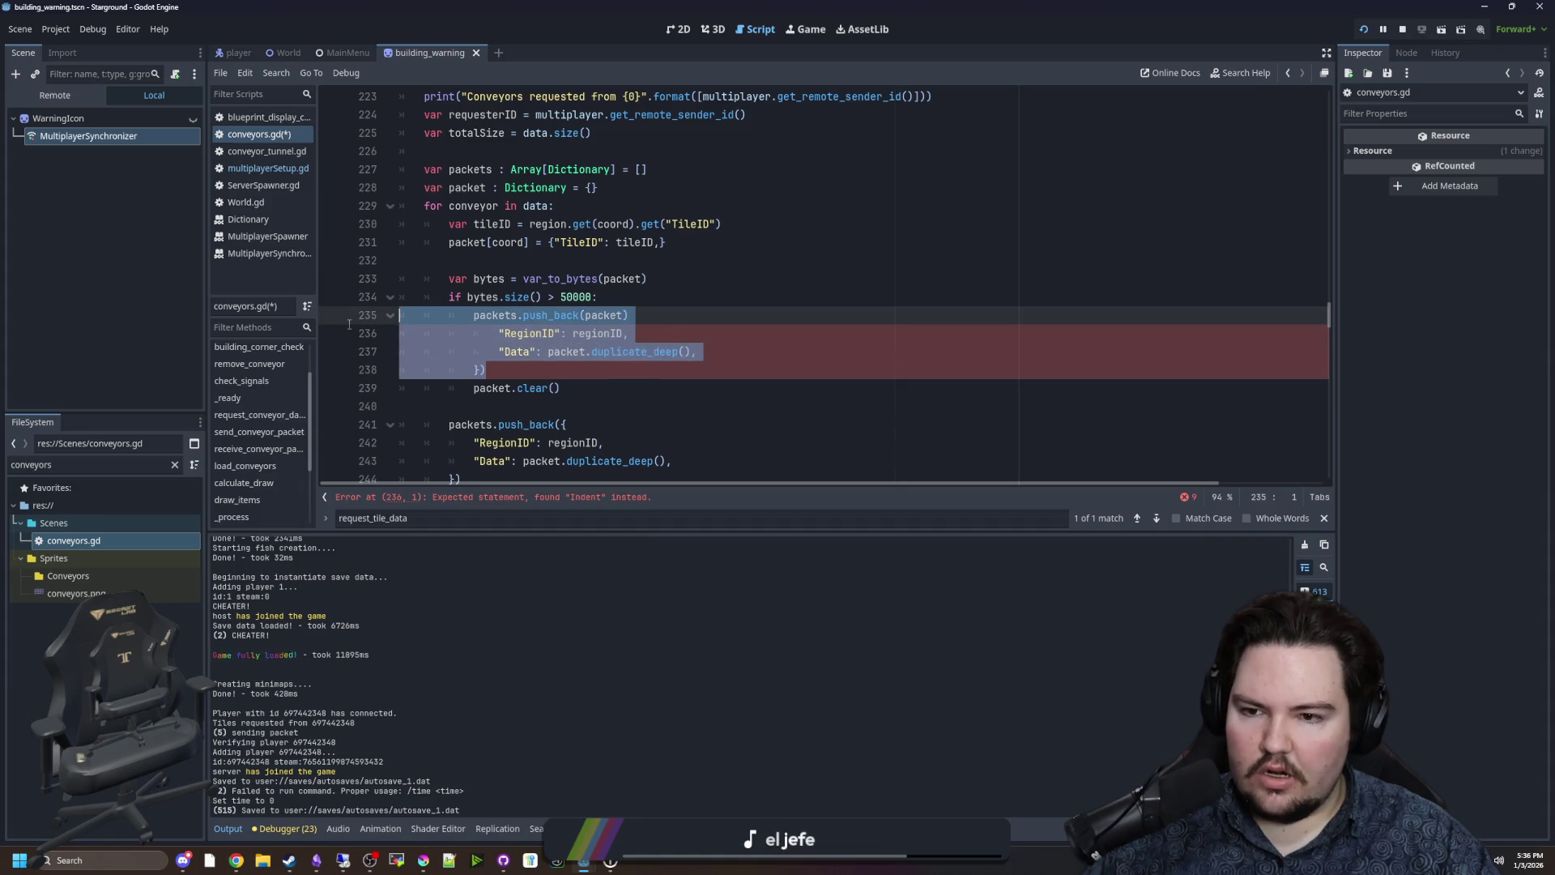
key(BackSpace)
scroll(654, 379, up, 1)
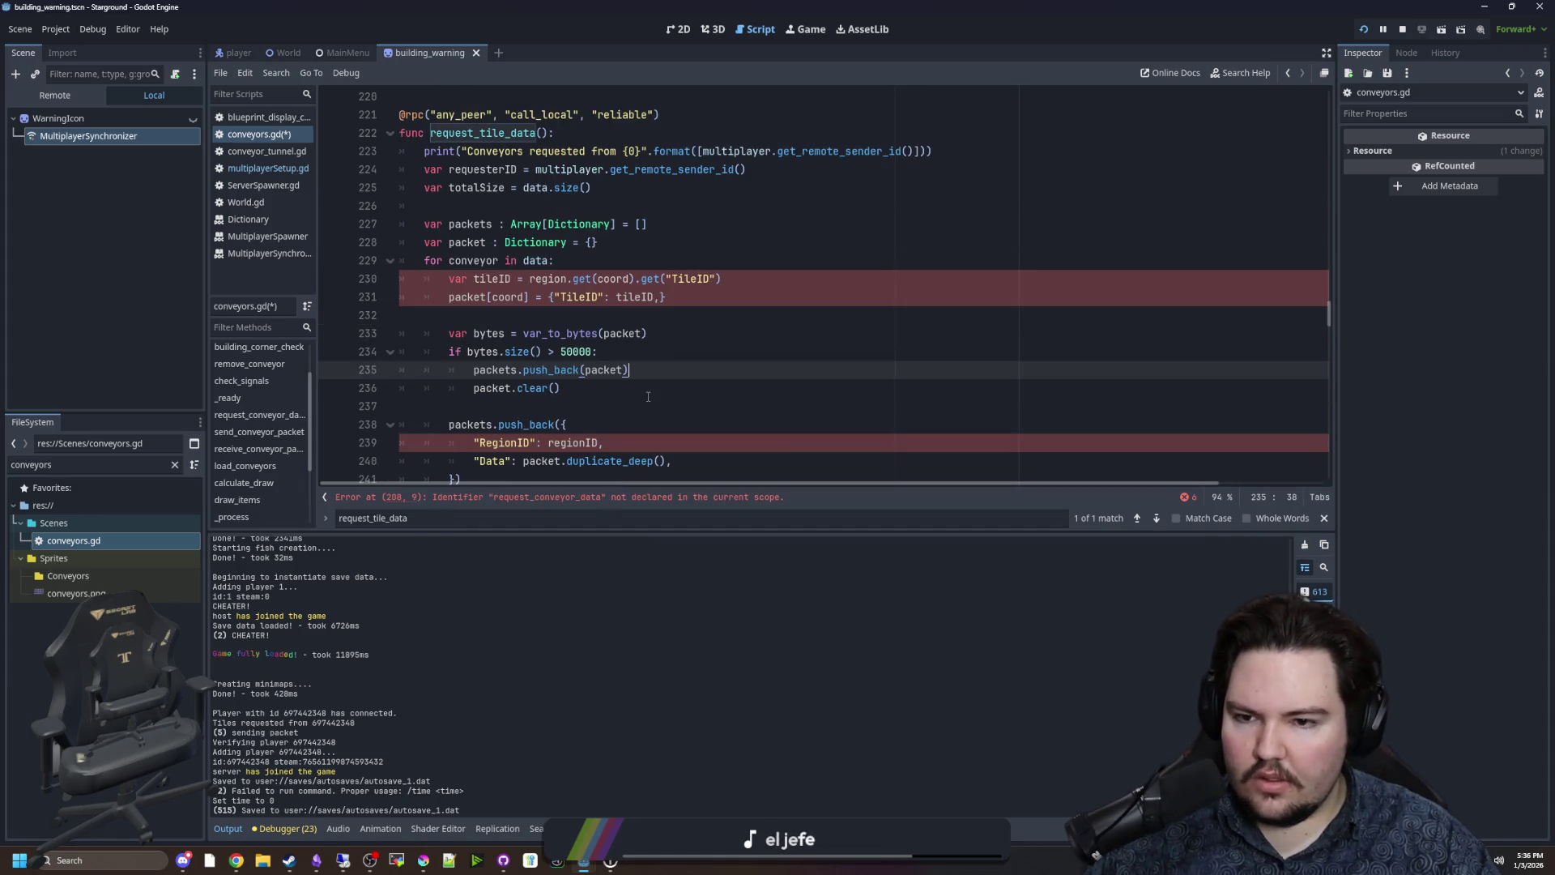
scroll(644, 392, up, 1)
click(684, 369)
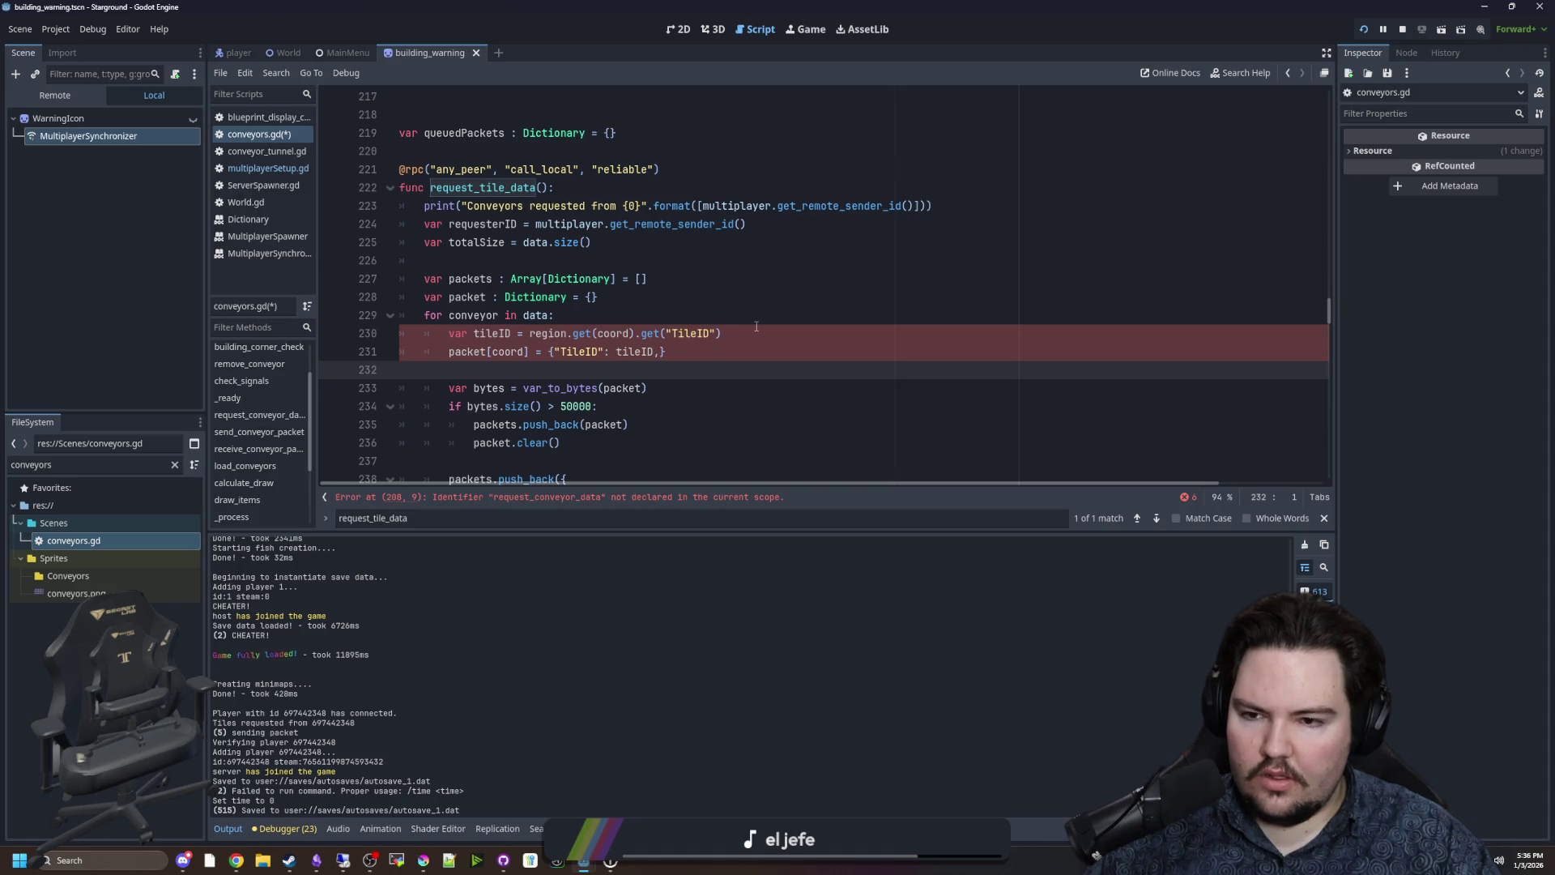
Delete the var tileID line and reformat packet as a multi-line dictionary without TileID.
triple_click(757, 326)
key(BackSpace)
key(BackSpace)
double_click(513, 333)
key(BackSpace)
key(BackSpace)
click(512, 333)
key(Return)
click(585, 351)
key(Return)
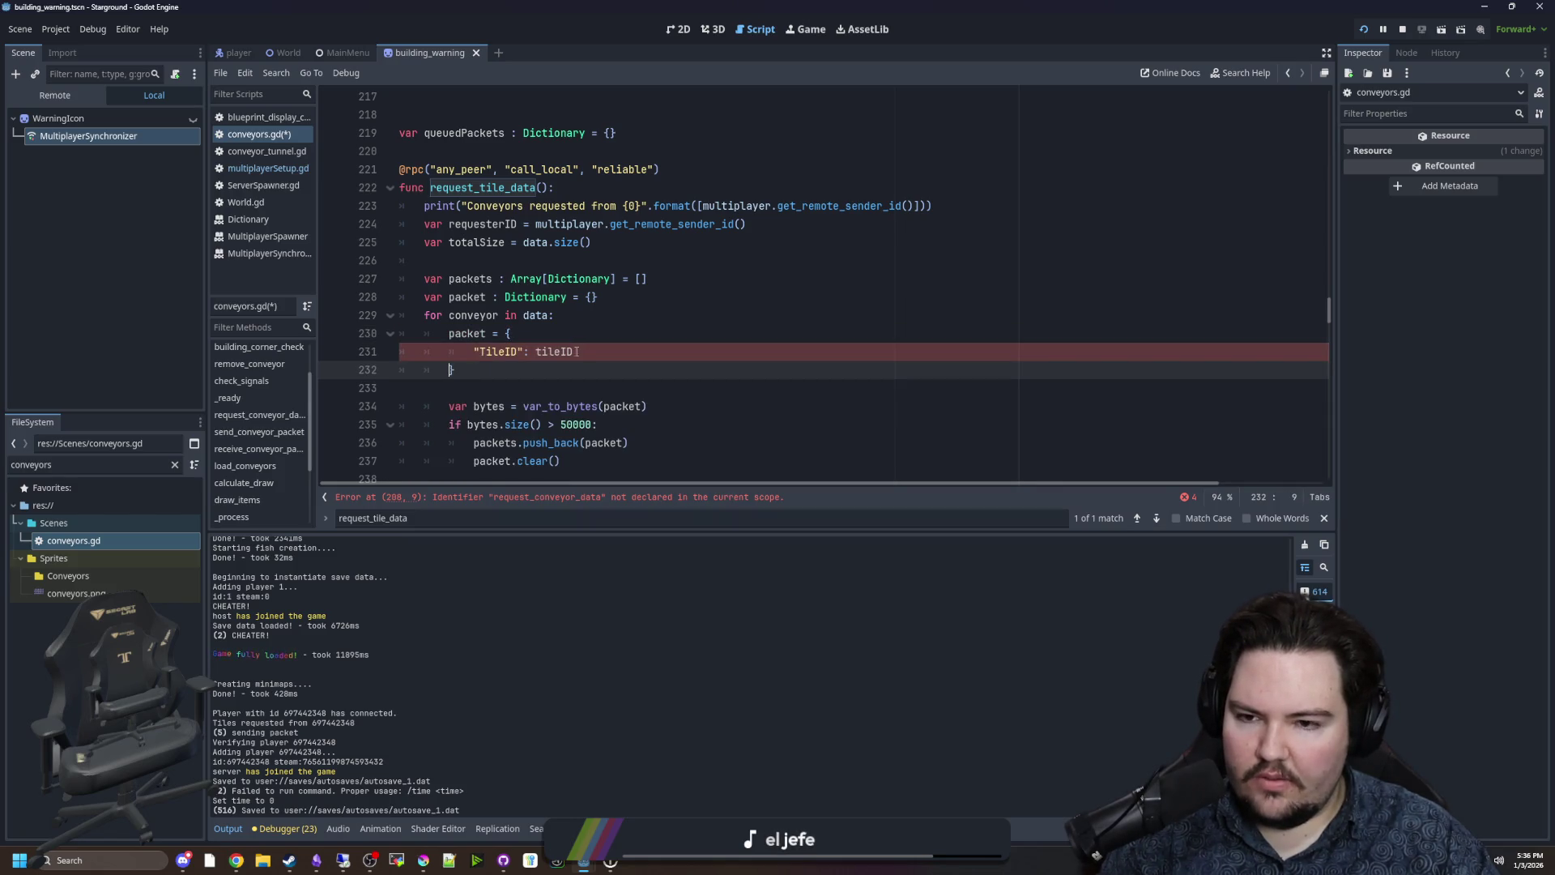
click(580, 351)
key(BackSpace)
drag(574, 350, 474, 350)
Paste the old create_conveyor.rpc_id call after the loop for reference.
scroll(597, 315, down, 9)
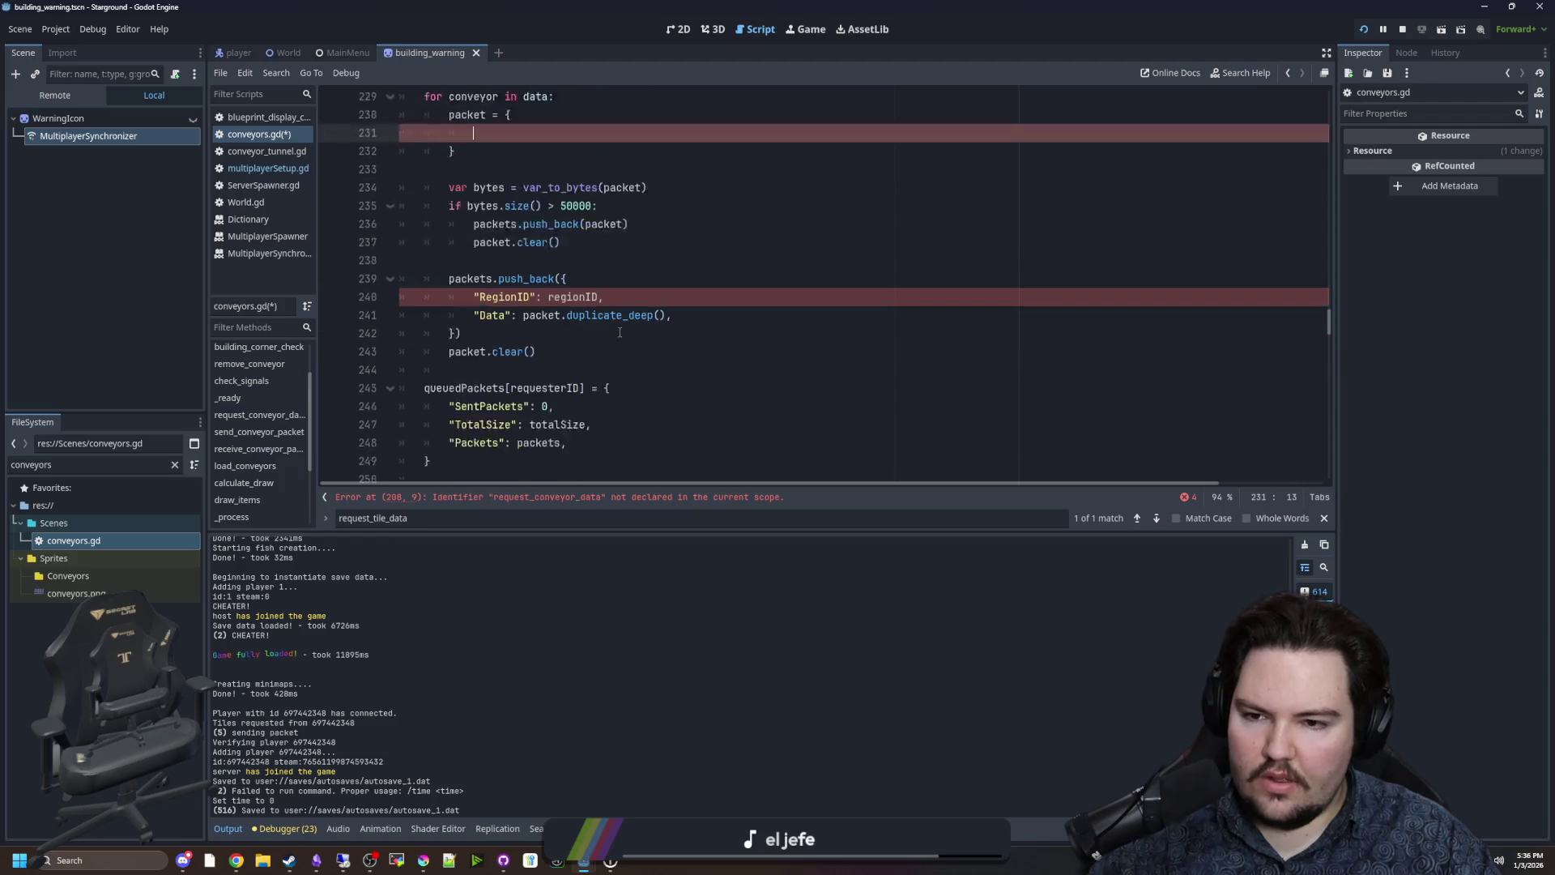
scroll(597, 315, down, 2)
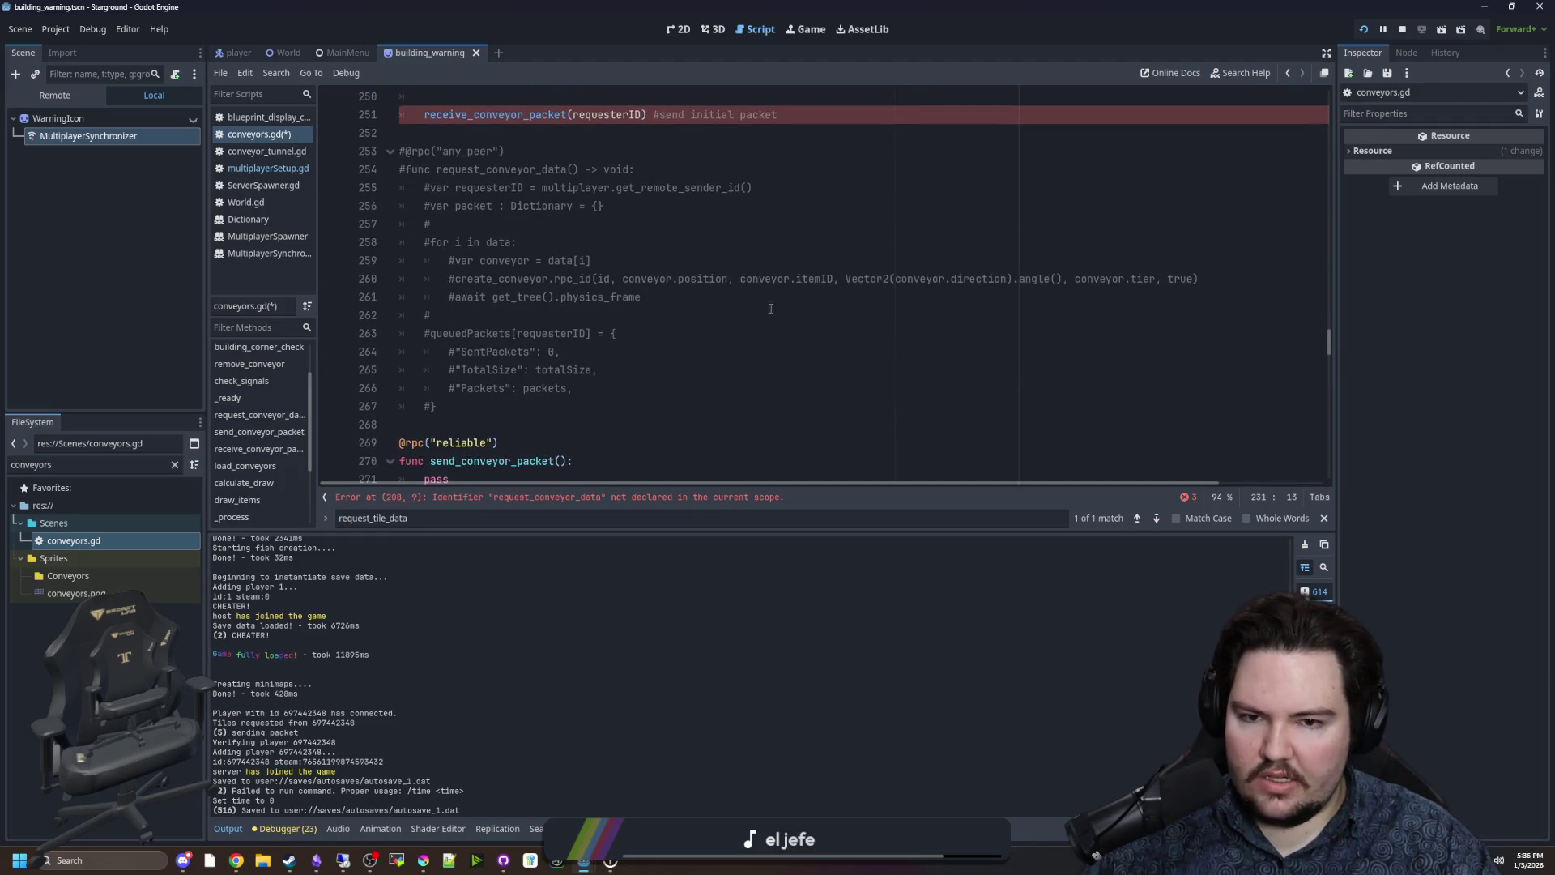
click(1209, 285)
scroll(601, 316, up, 7)
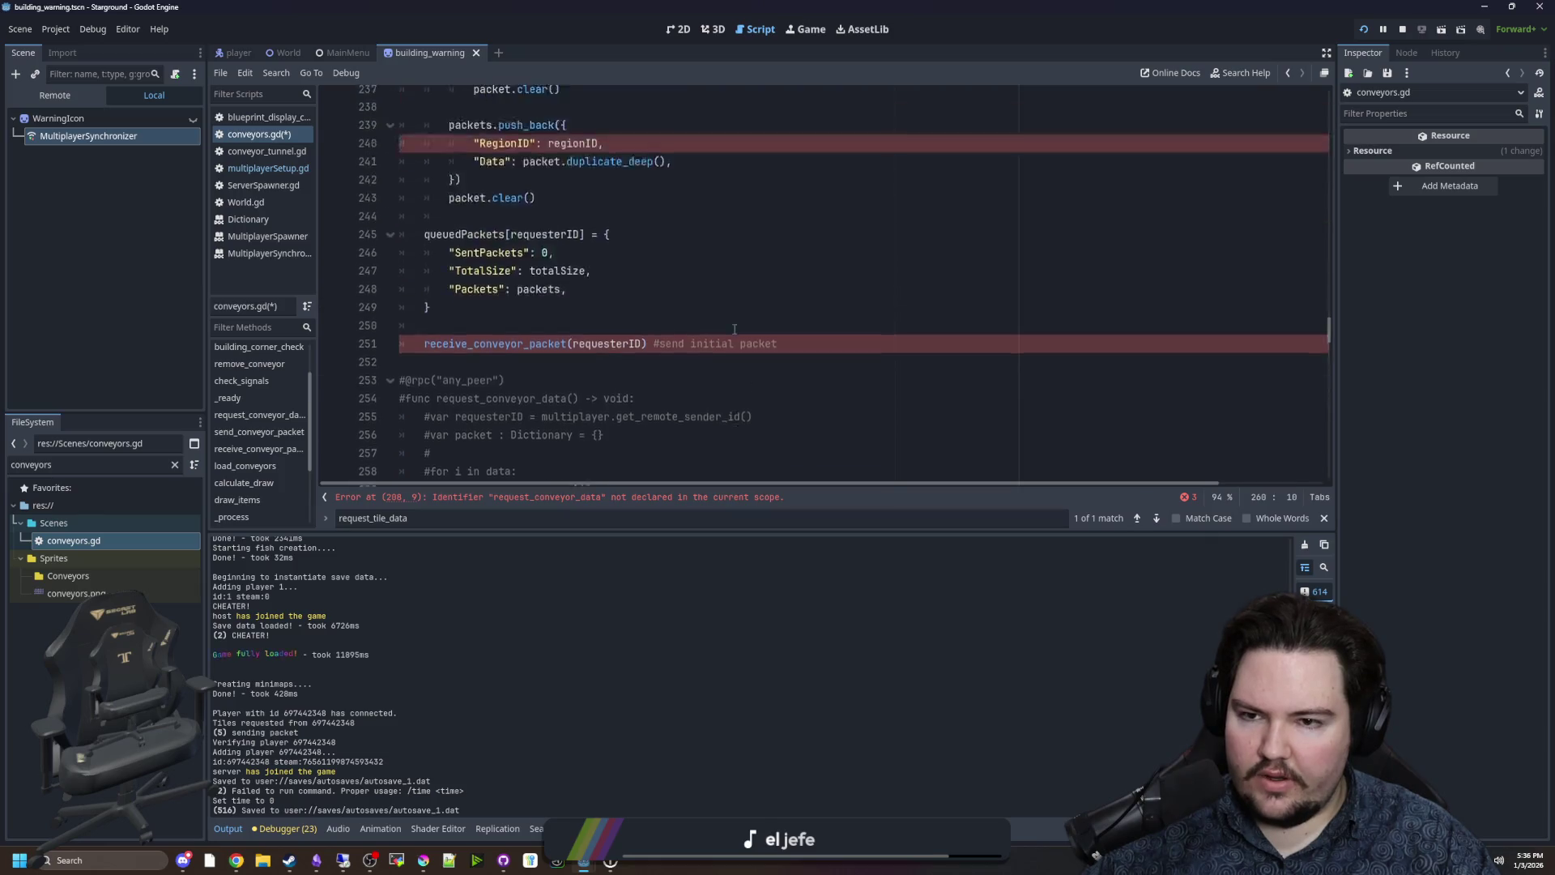
scroll(486, 308, up, 2)
click(472, 313)
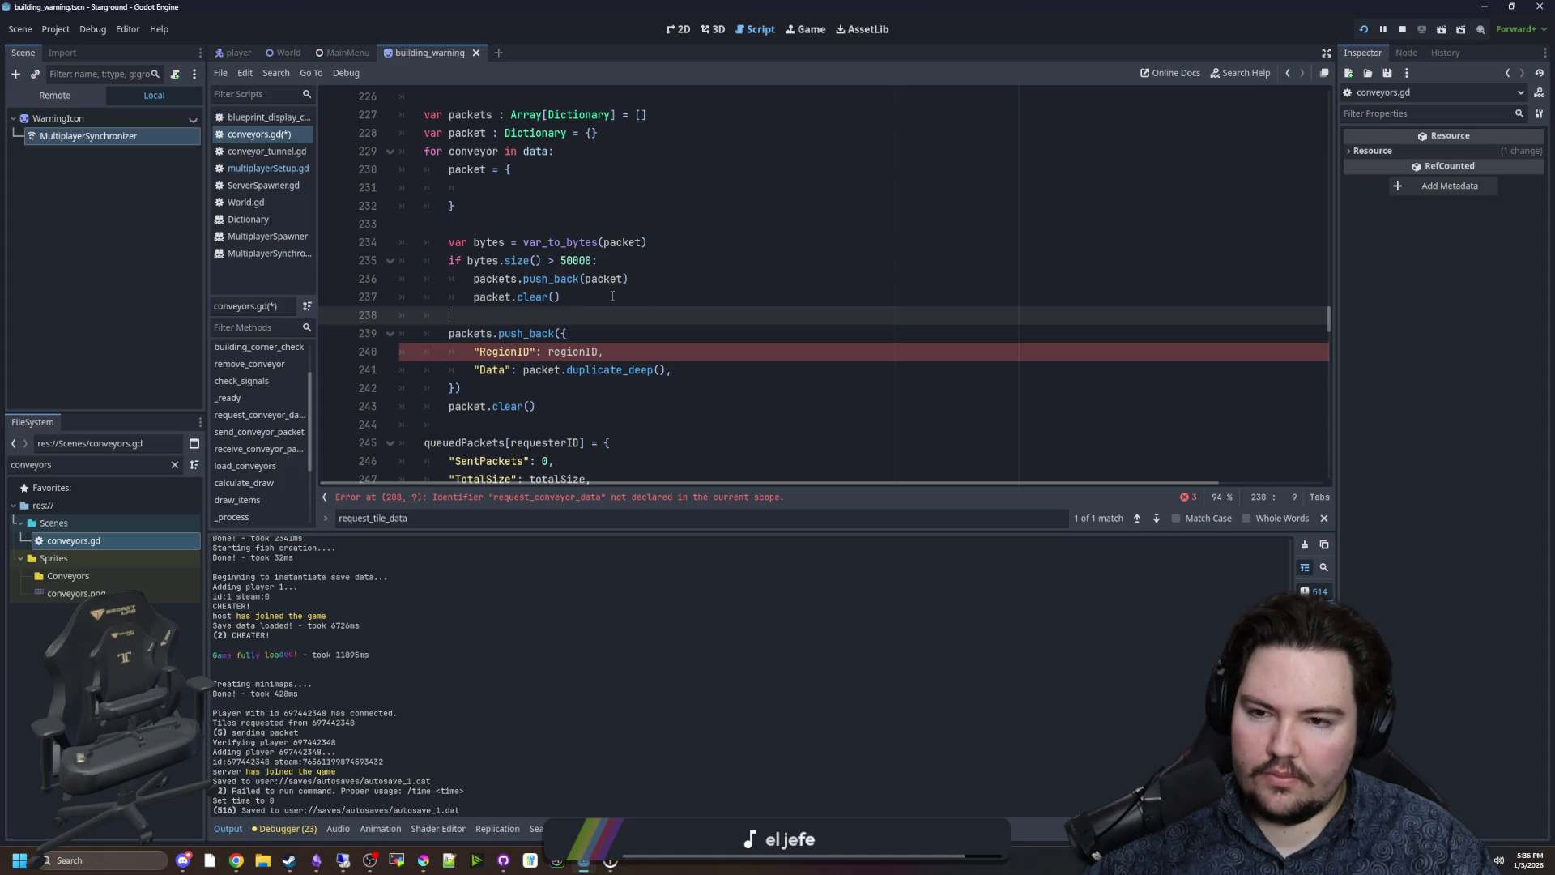
scroll(613, 297, up, 3)
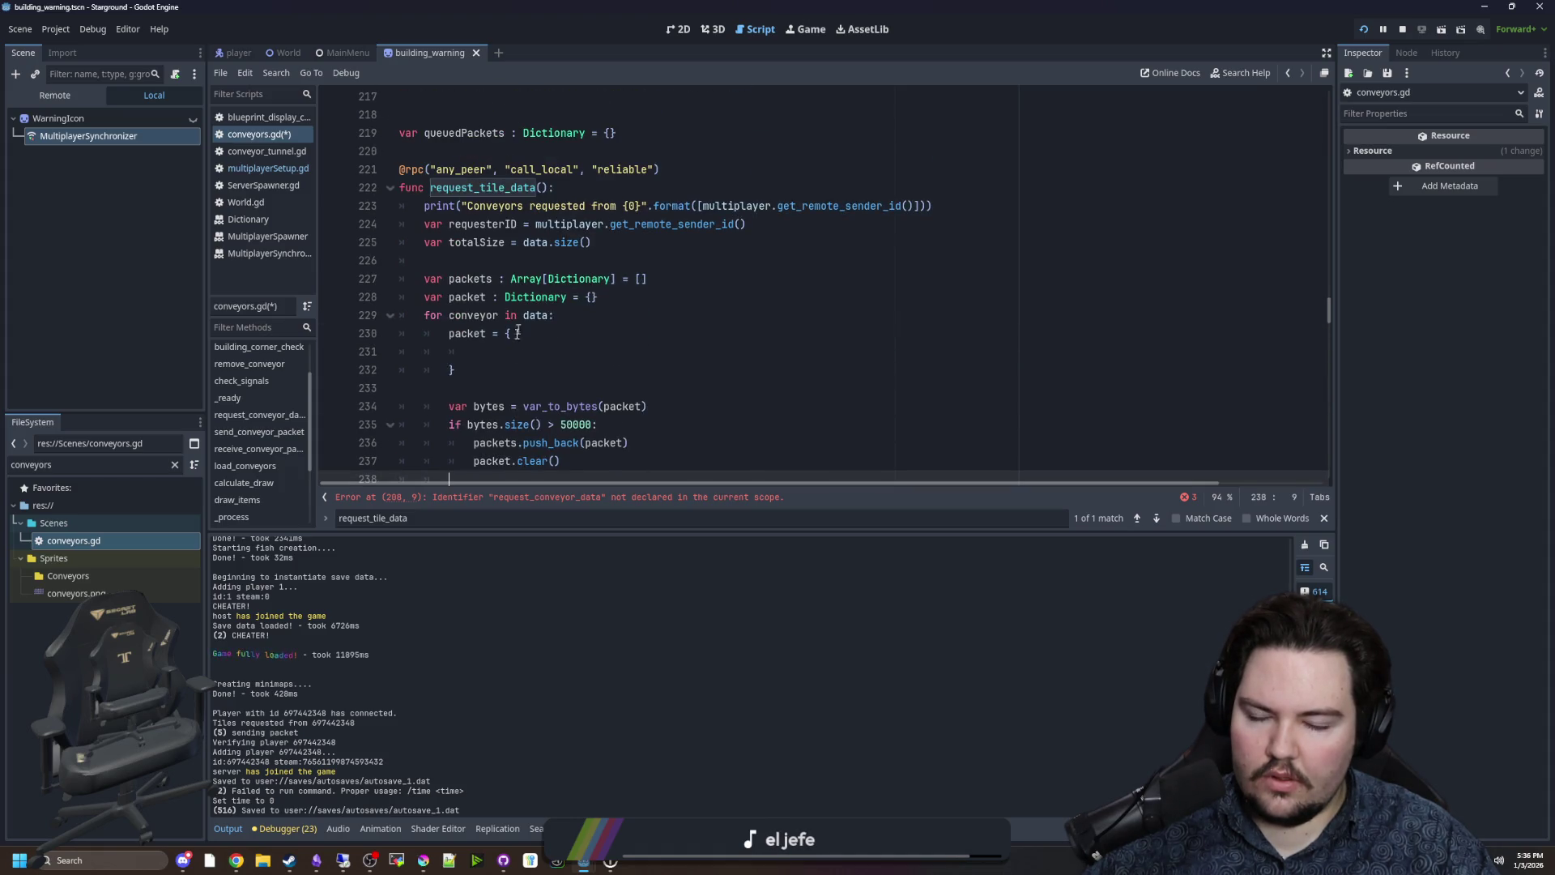
click(486, 388)
text(create_conveyor.rpc_id(id, conveyor.position, conveyor.itemID, Vector2(conveyor.direction).angle(), conveyor.tier, true))
click(497, 353)
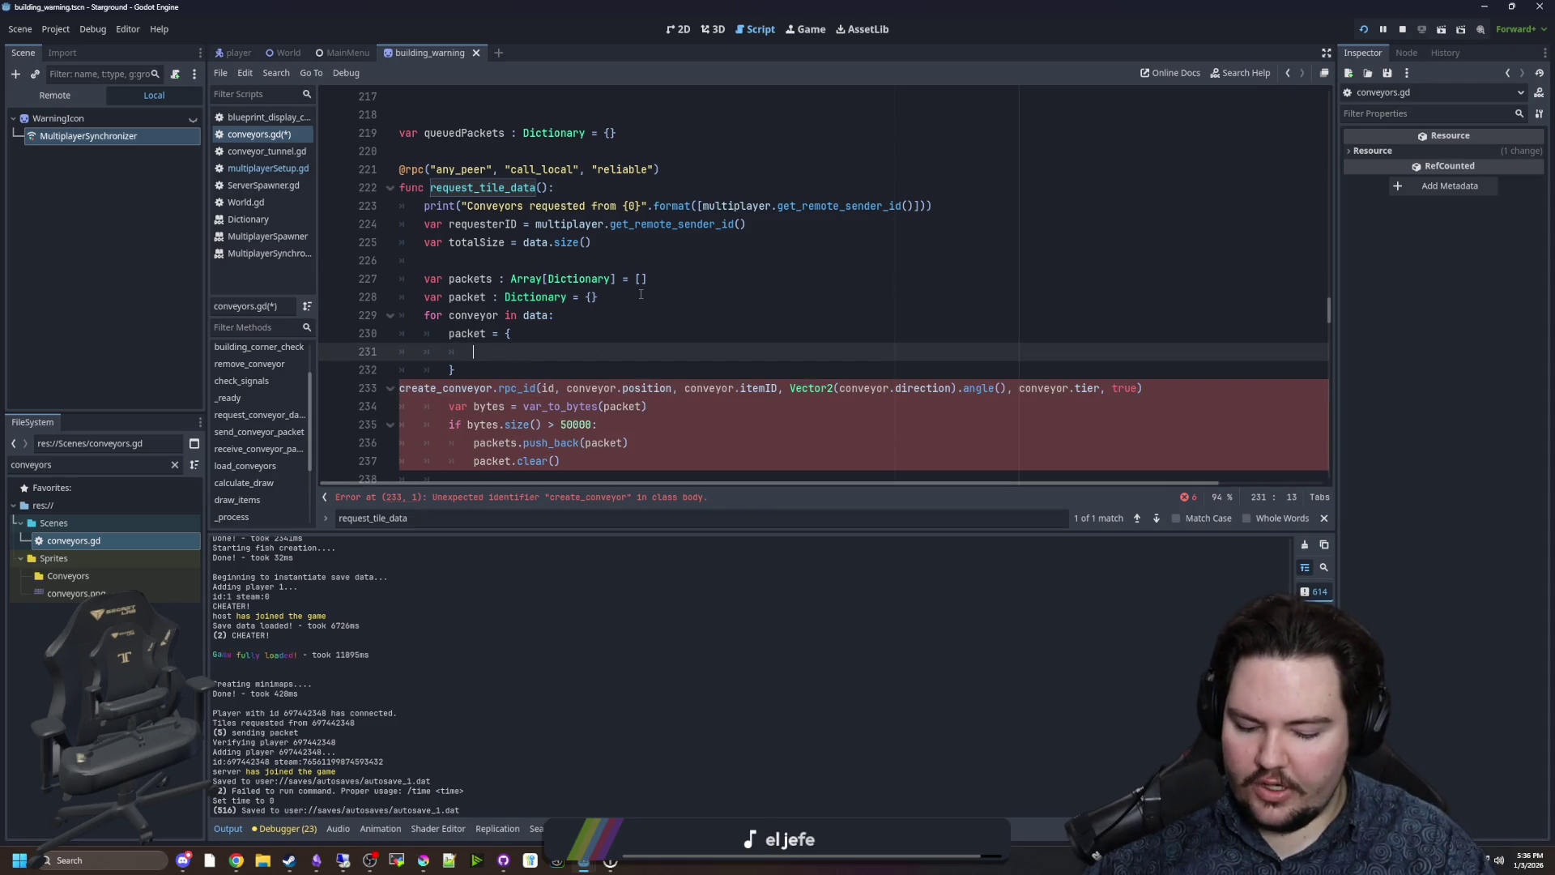
Add '"Position": conveyor.position,' and '"ItemID": conveyor.itemID,' entries to the packet dictionary.
text("Position":)
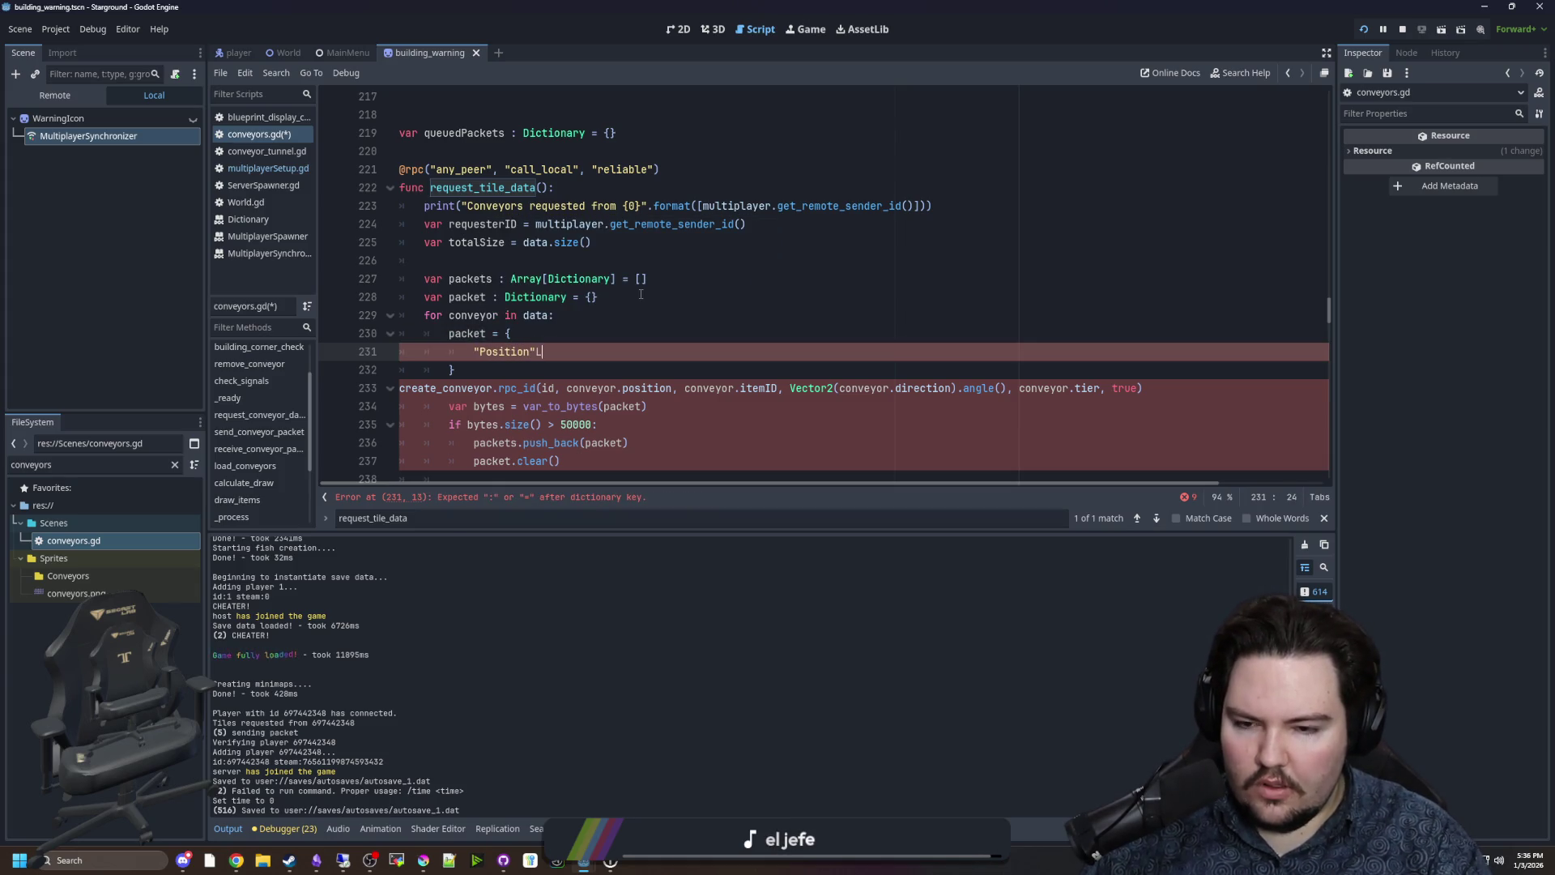
text( conveyor.posi)
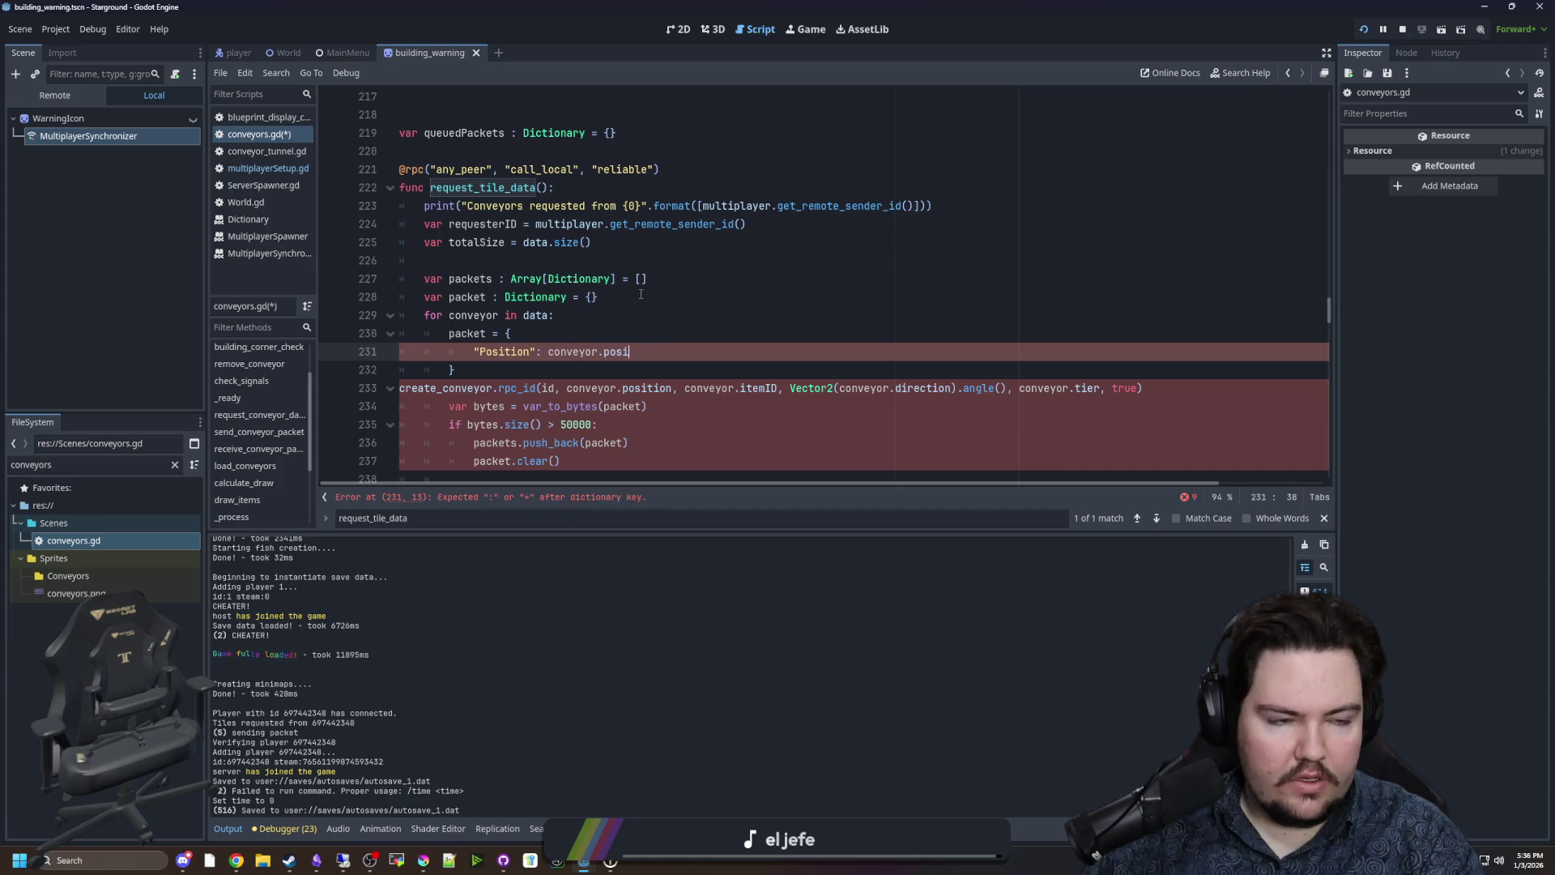
text(tion,)
key(Return)
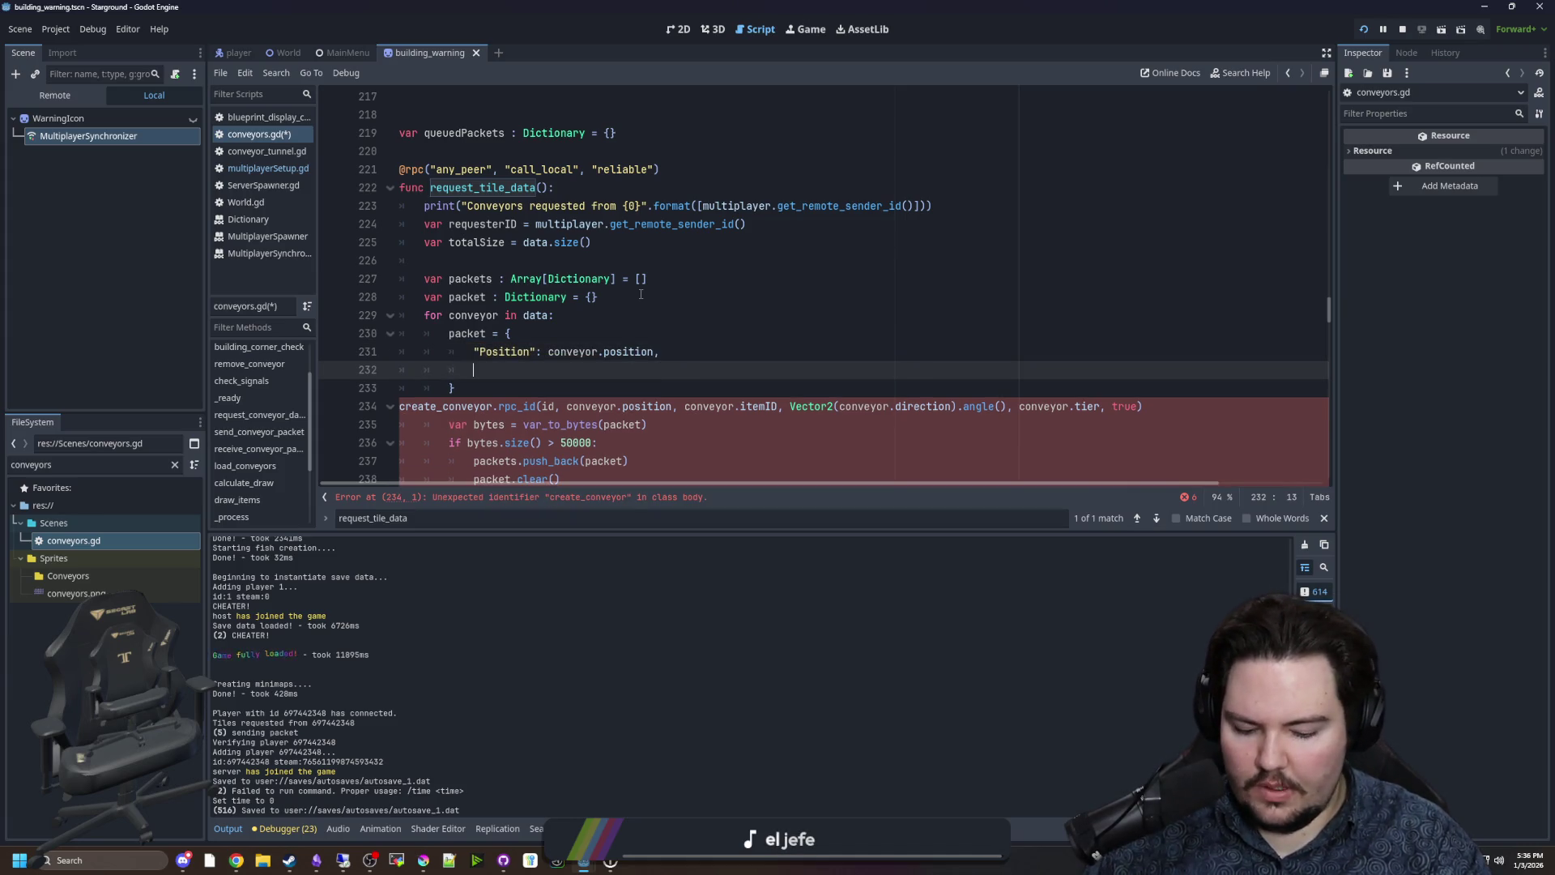
text("ItemID": conveyor.itemID, ")
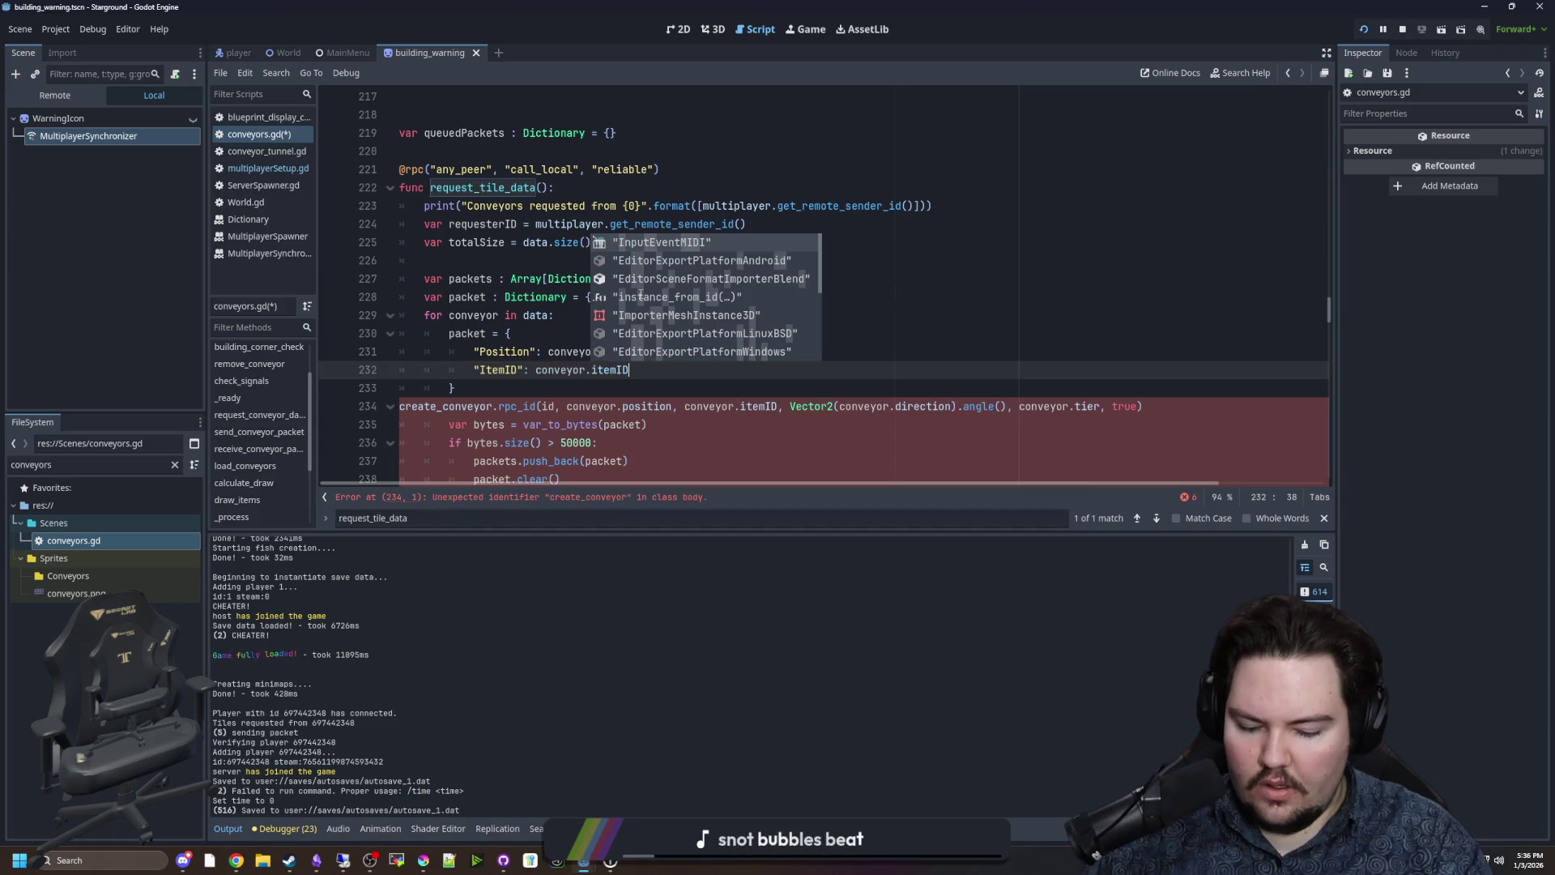
key(Return)
key(BackSpace)
key(BackSpace)
key(BackSpace)
key(BackSpace)
key(BackSpace)
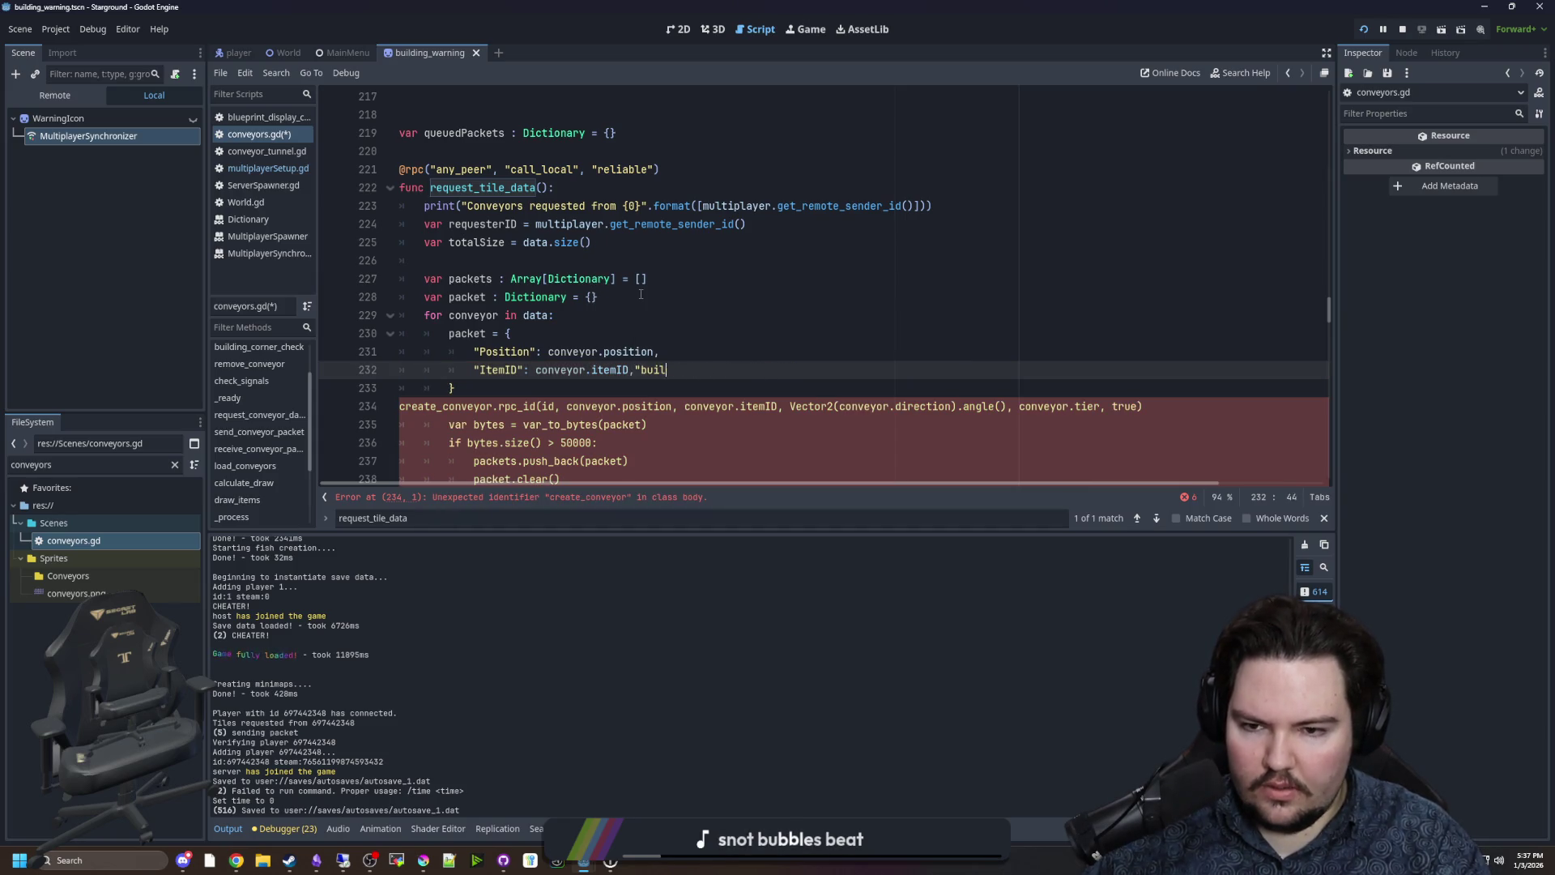
key(Return)
Add a "Rotation" entry using the copied Vector2(conveyor.direction).angle() expression.
text(:Direction)
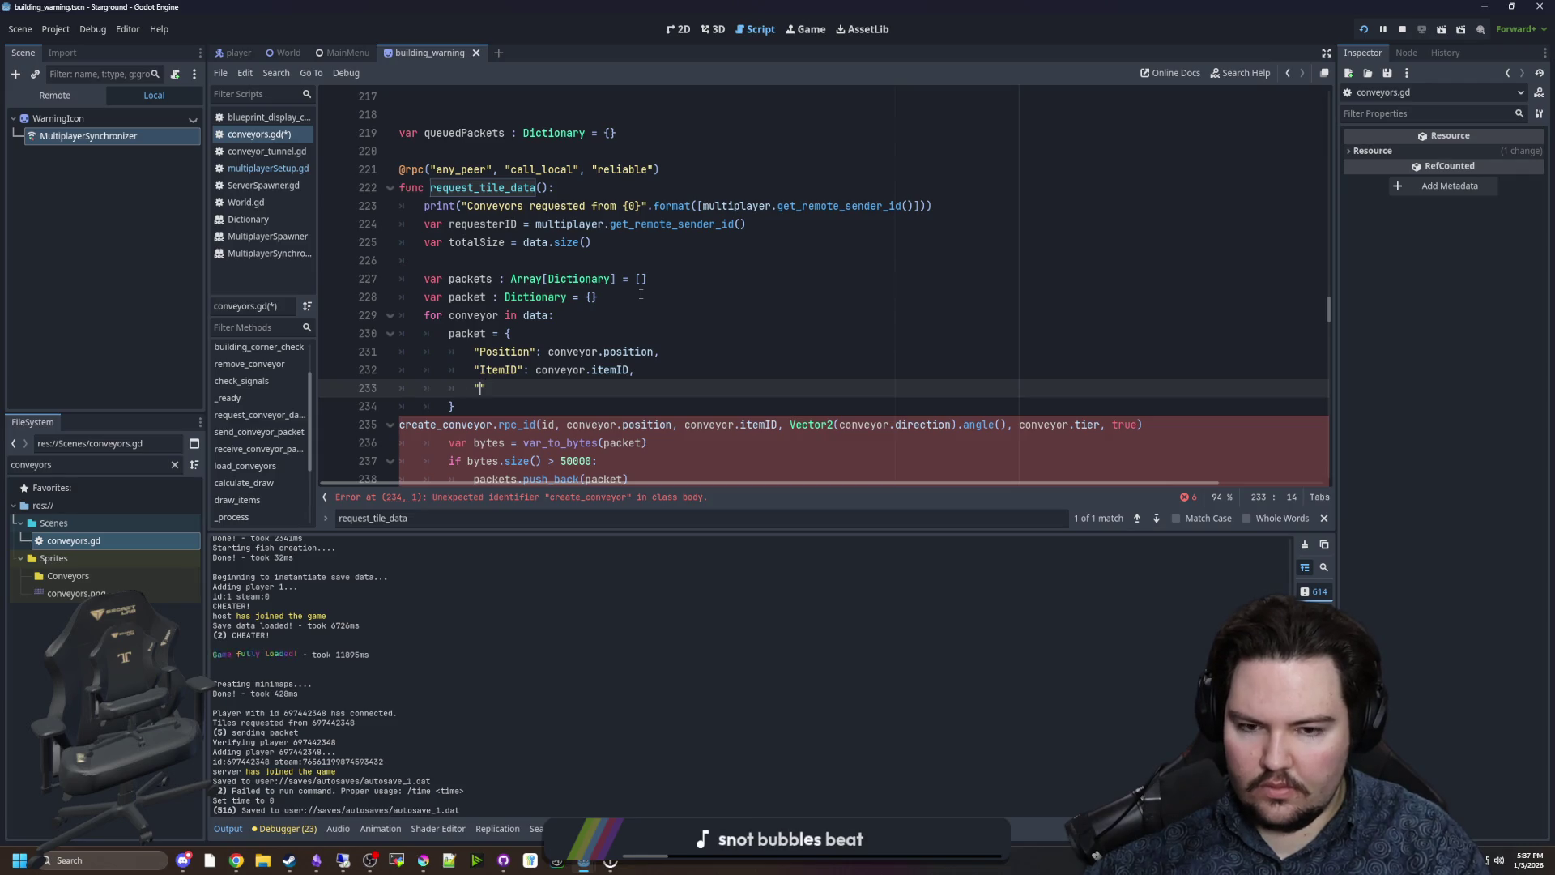
text(")
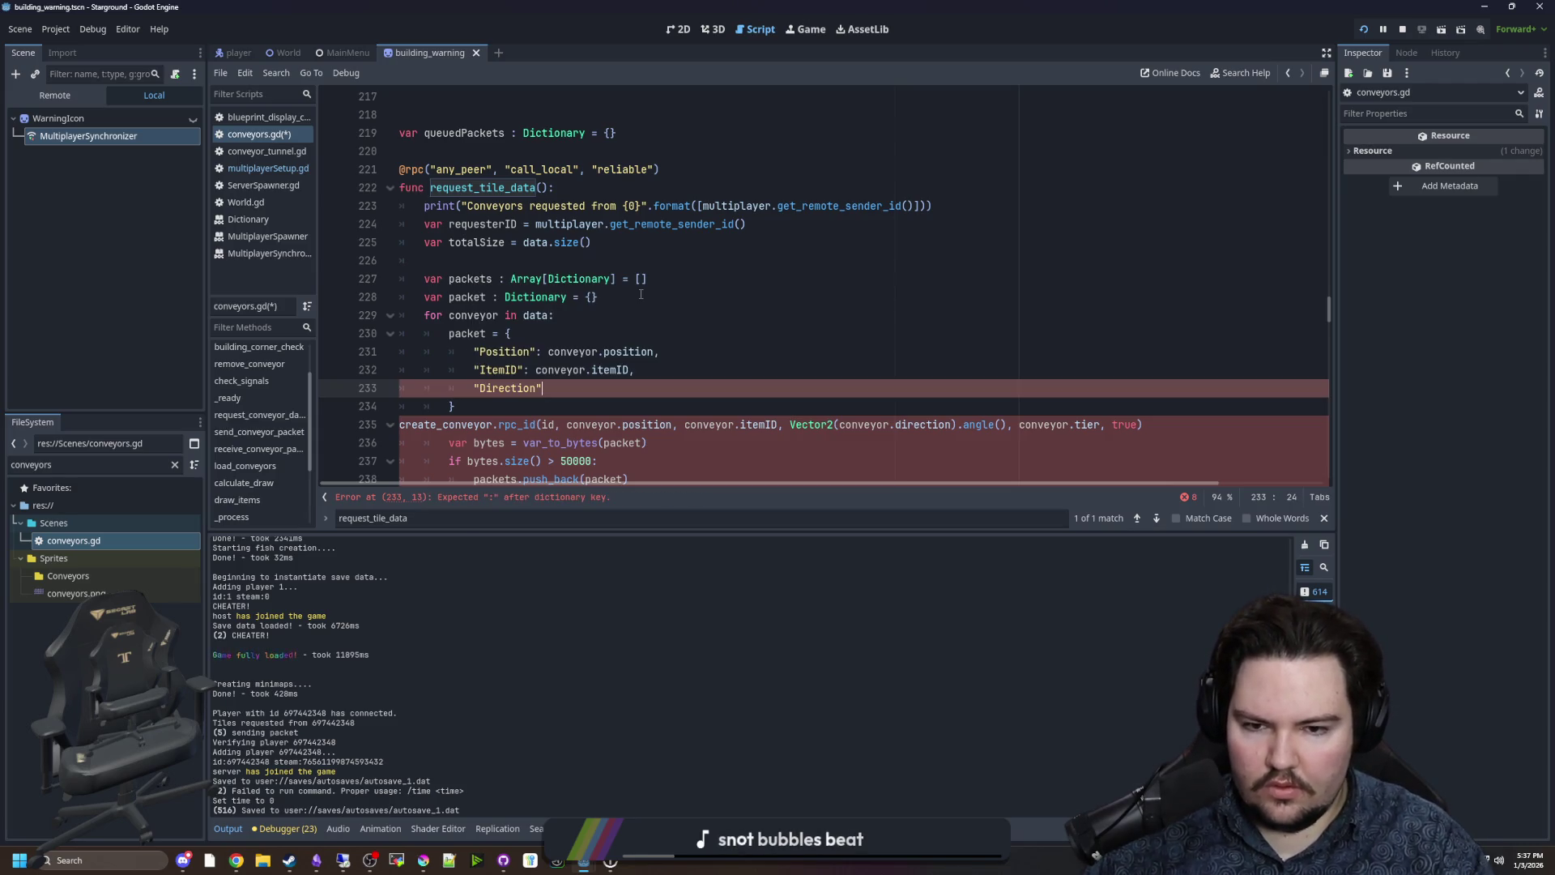
text(: conveyor.)
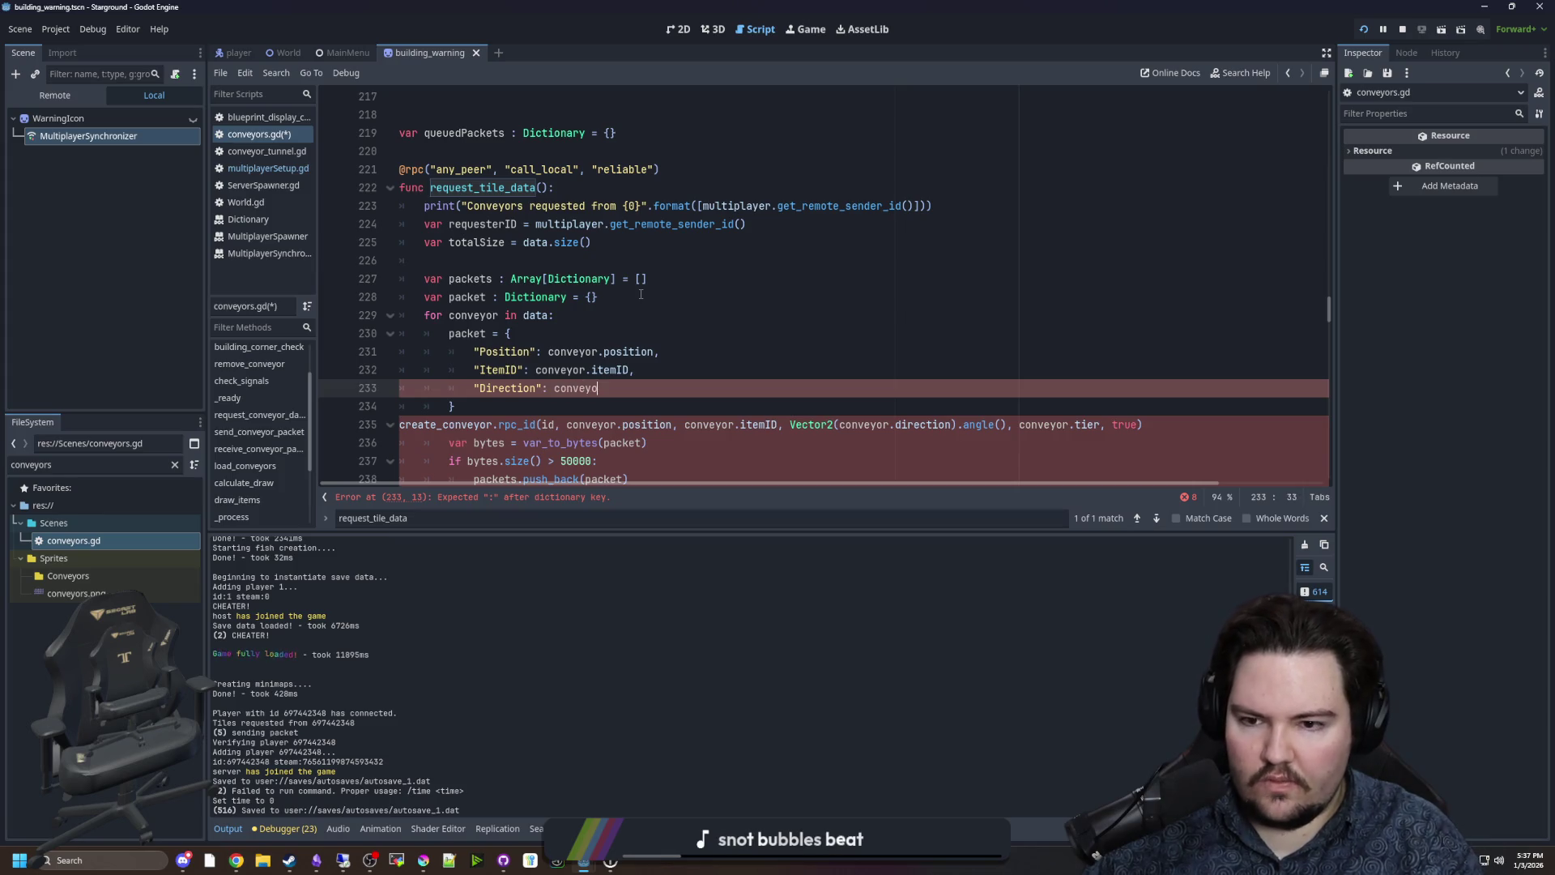
click(790, 351)
drag(1007, 427, 790, 427)
key(ctrl+c)
click(611, 388)
drag(612, 388, 554, 388)
key(ctrl+v)
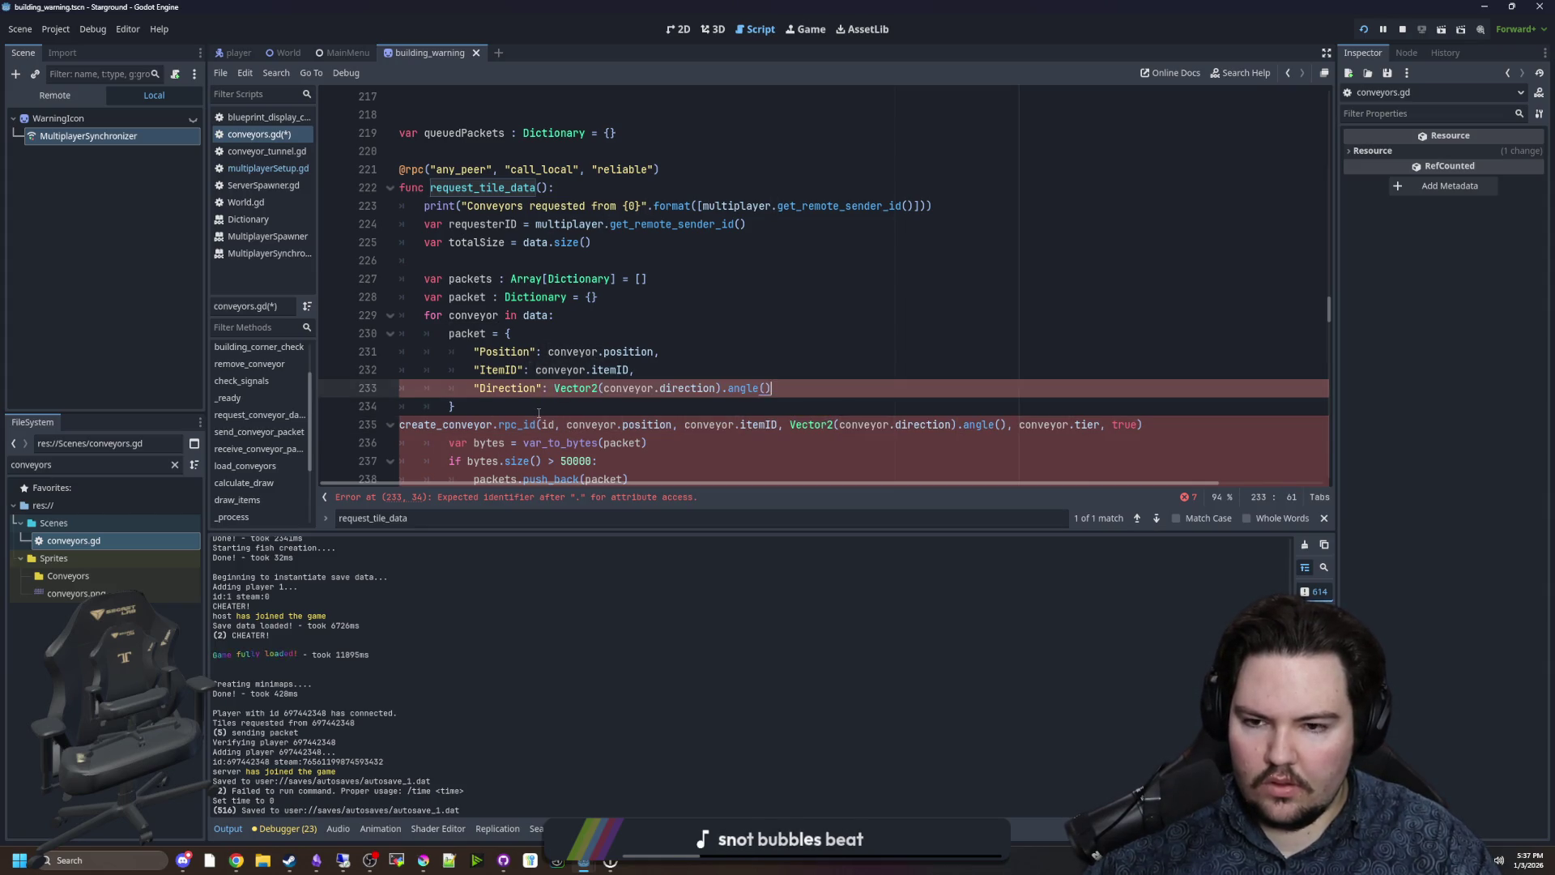
double_click(507, 388)
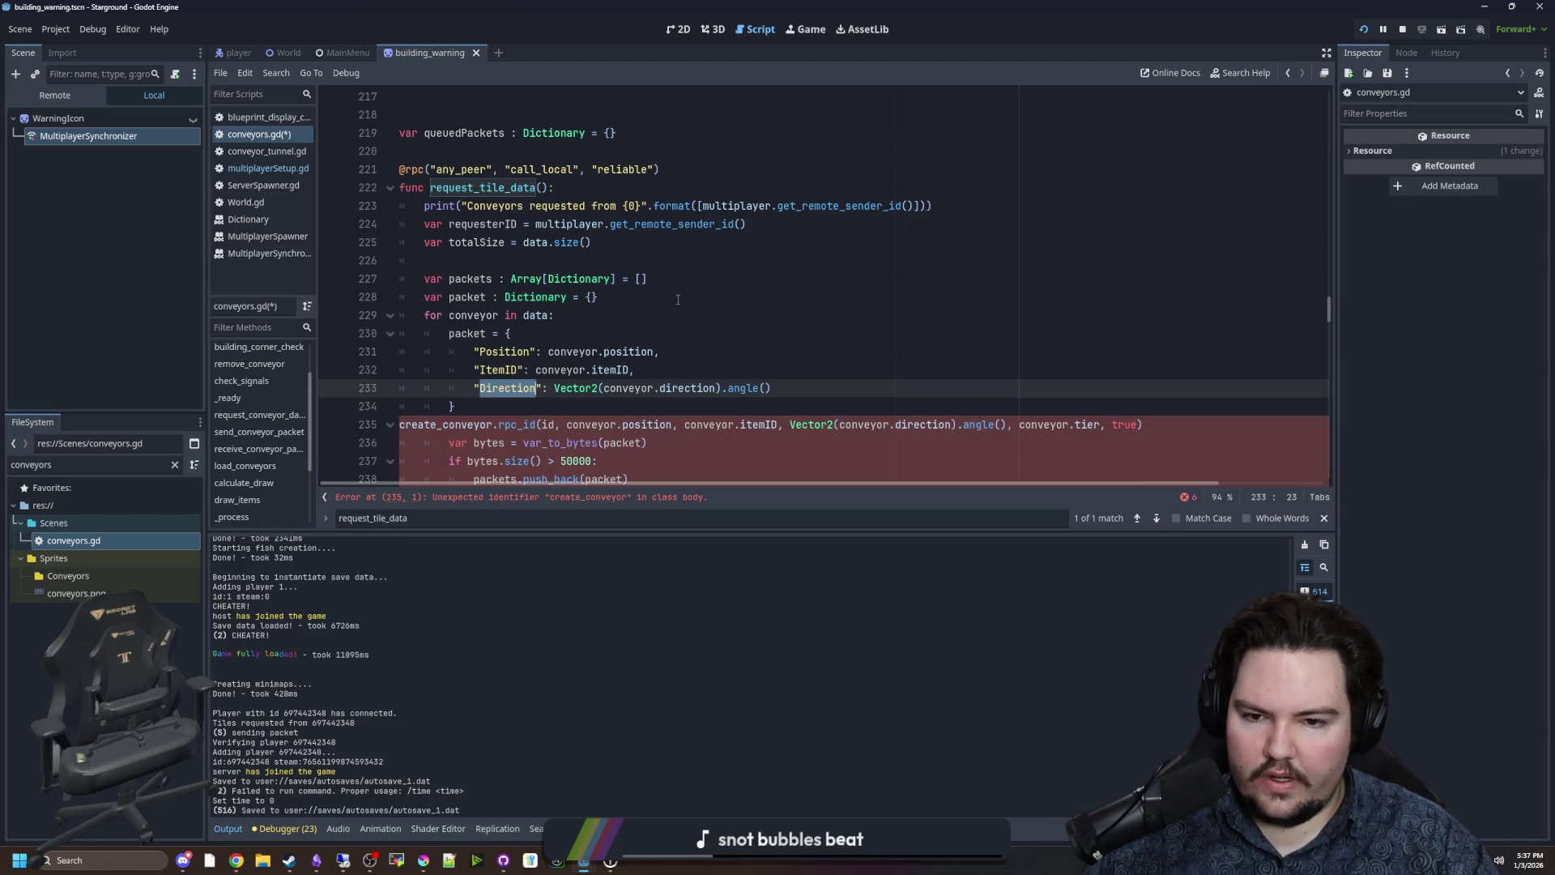
mouse_move(466, 420)
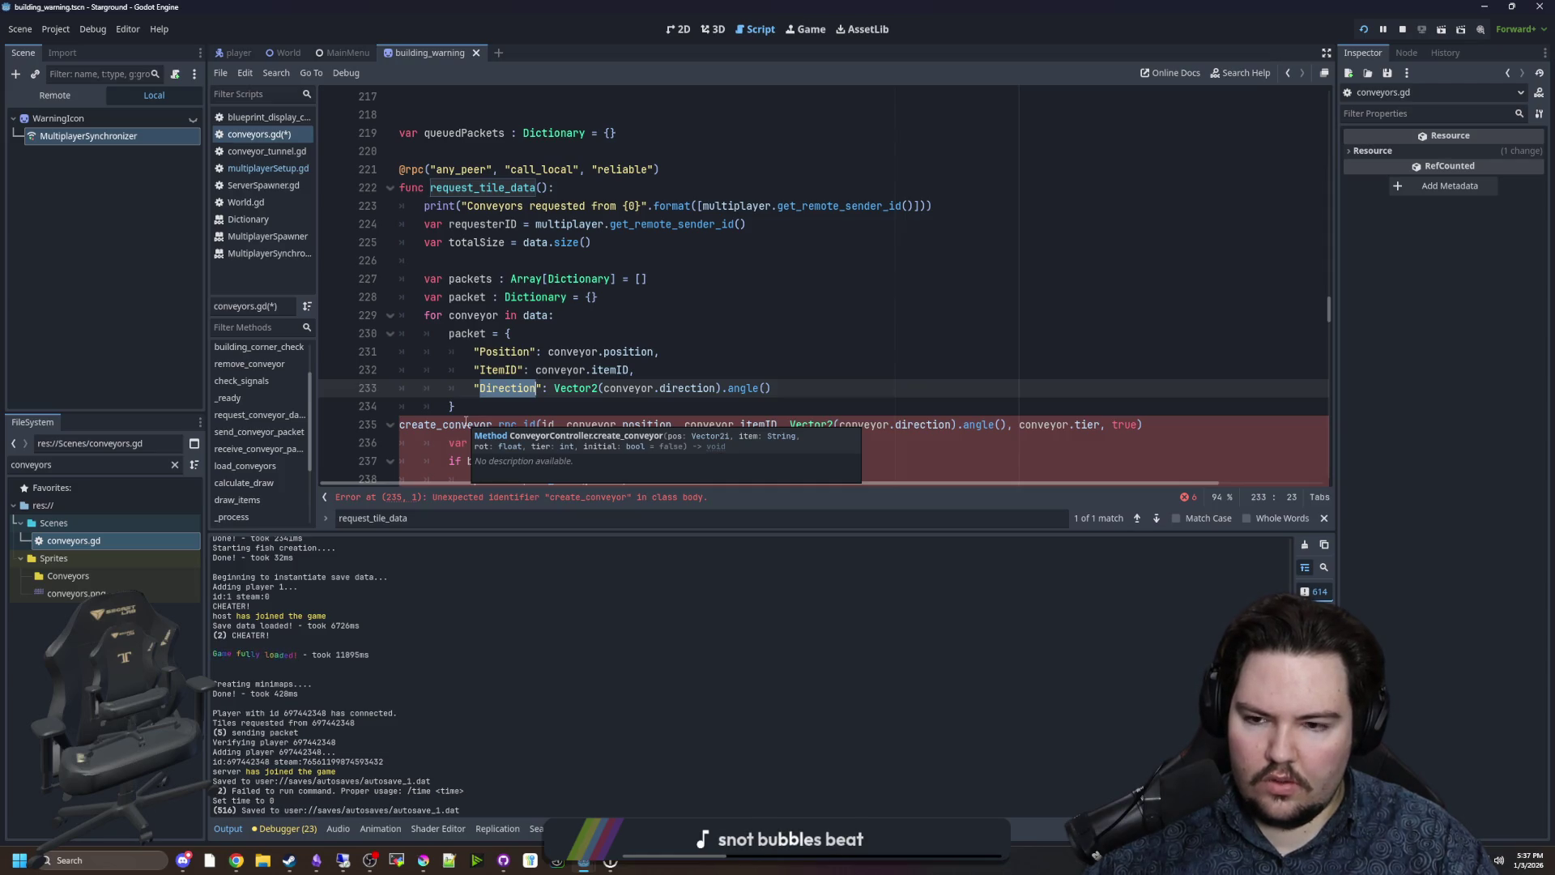
text(Rotation)
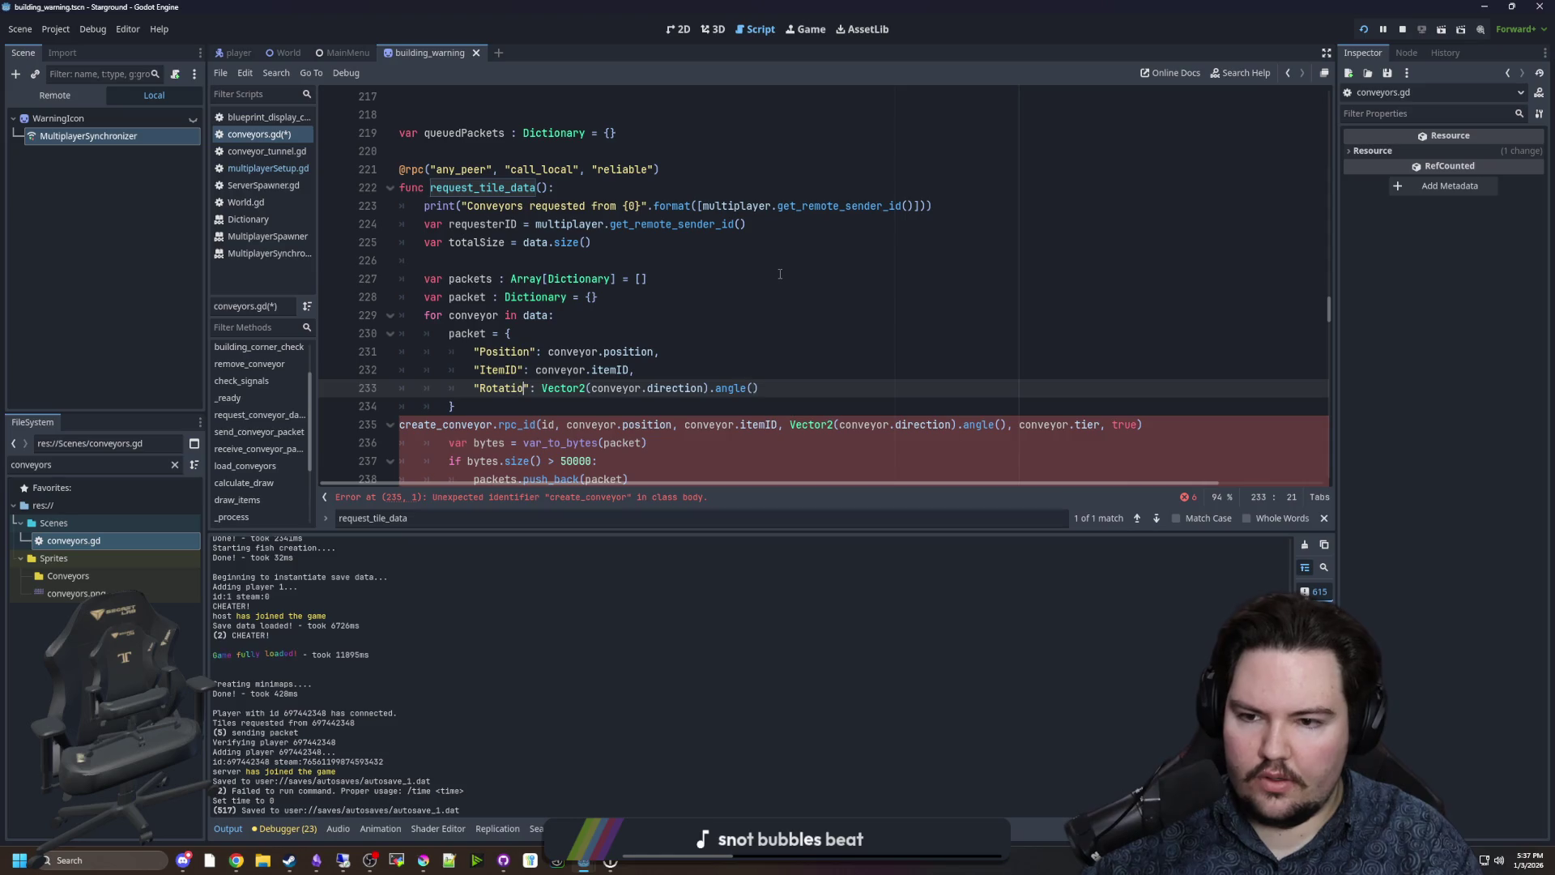
Add '"Tier": conveyor.tier,' and ensure each entry ends with a trailing comma.
key(End)
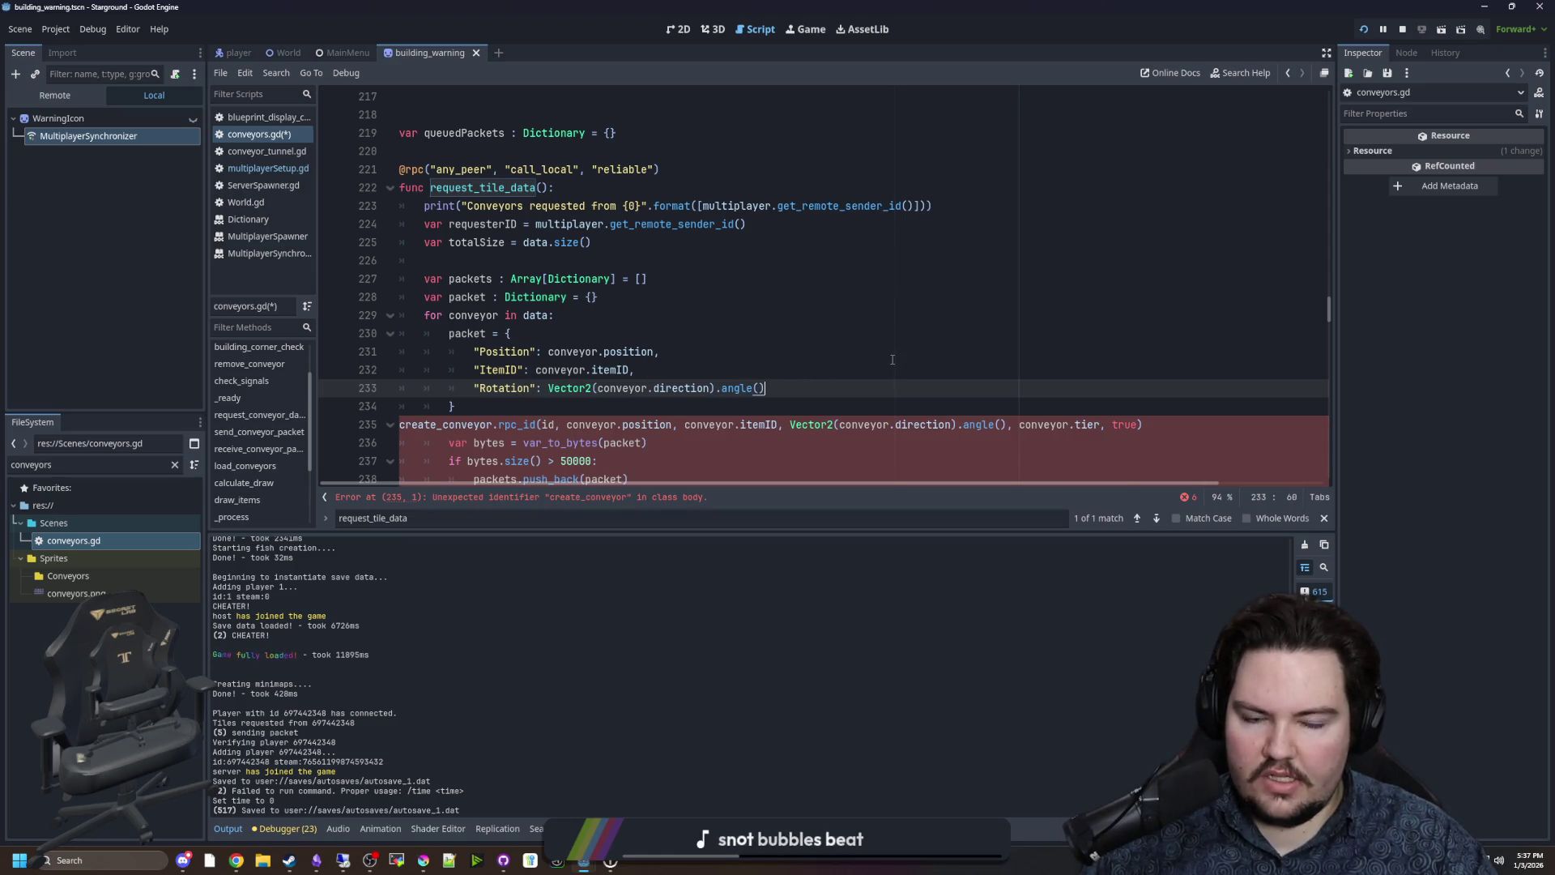
key(Return)
text("Tier")
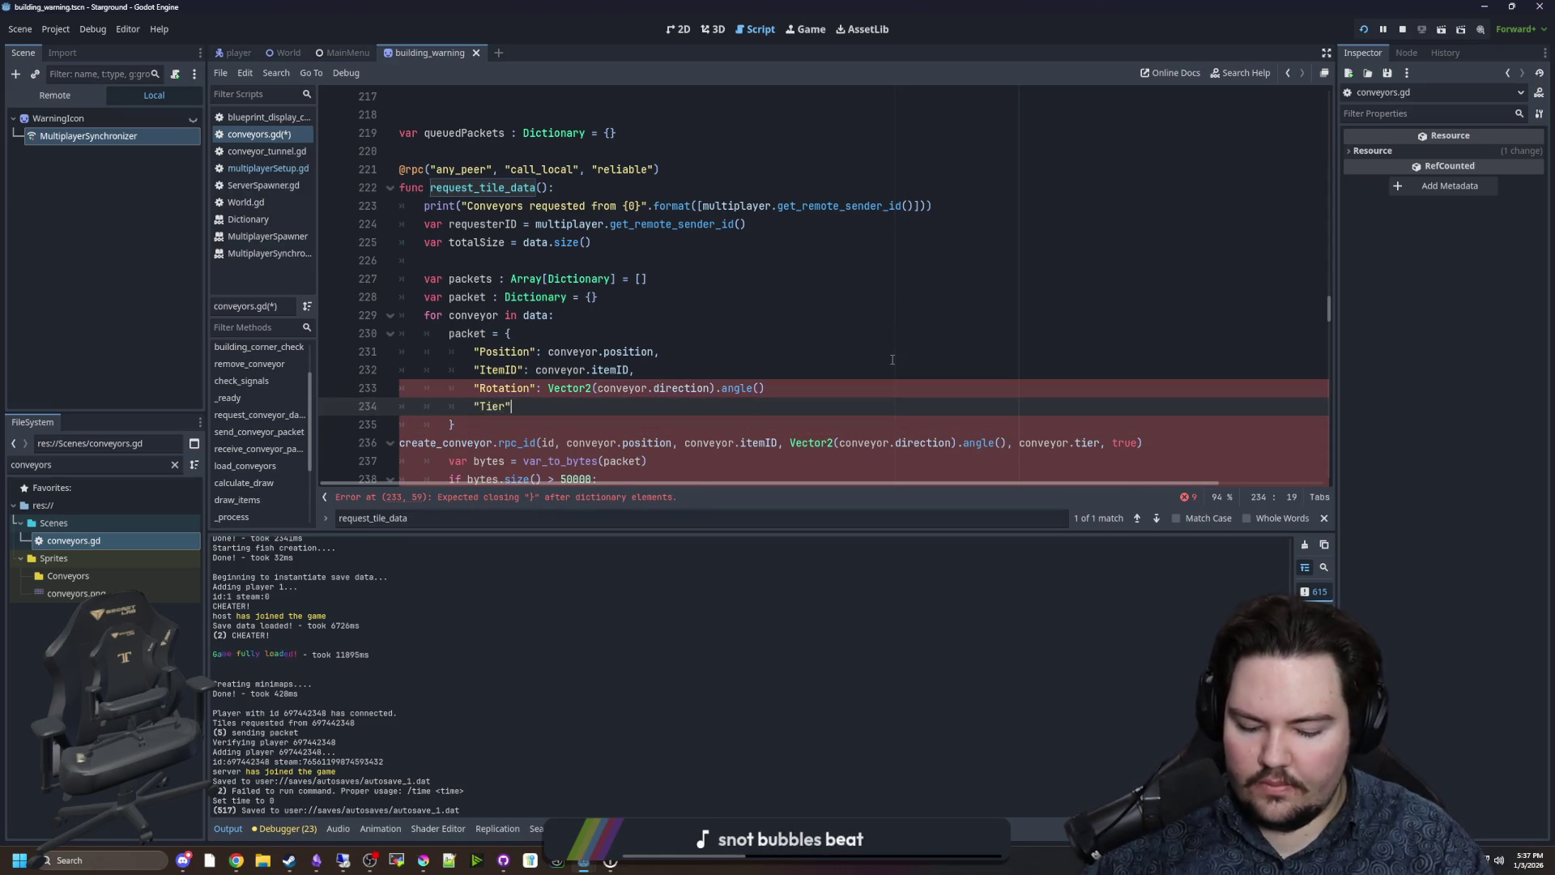
text(: conveyor.tier)
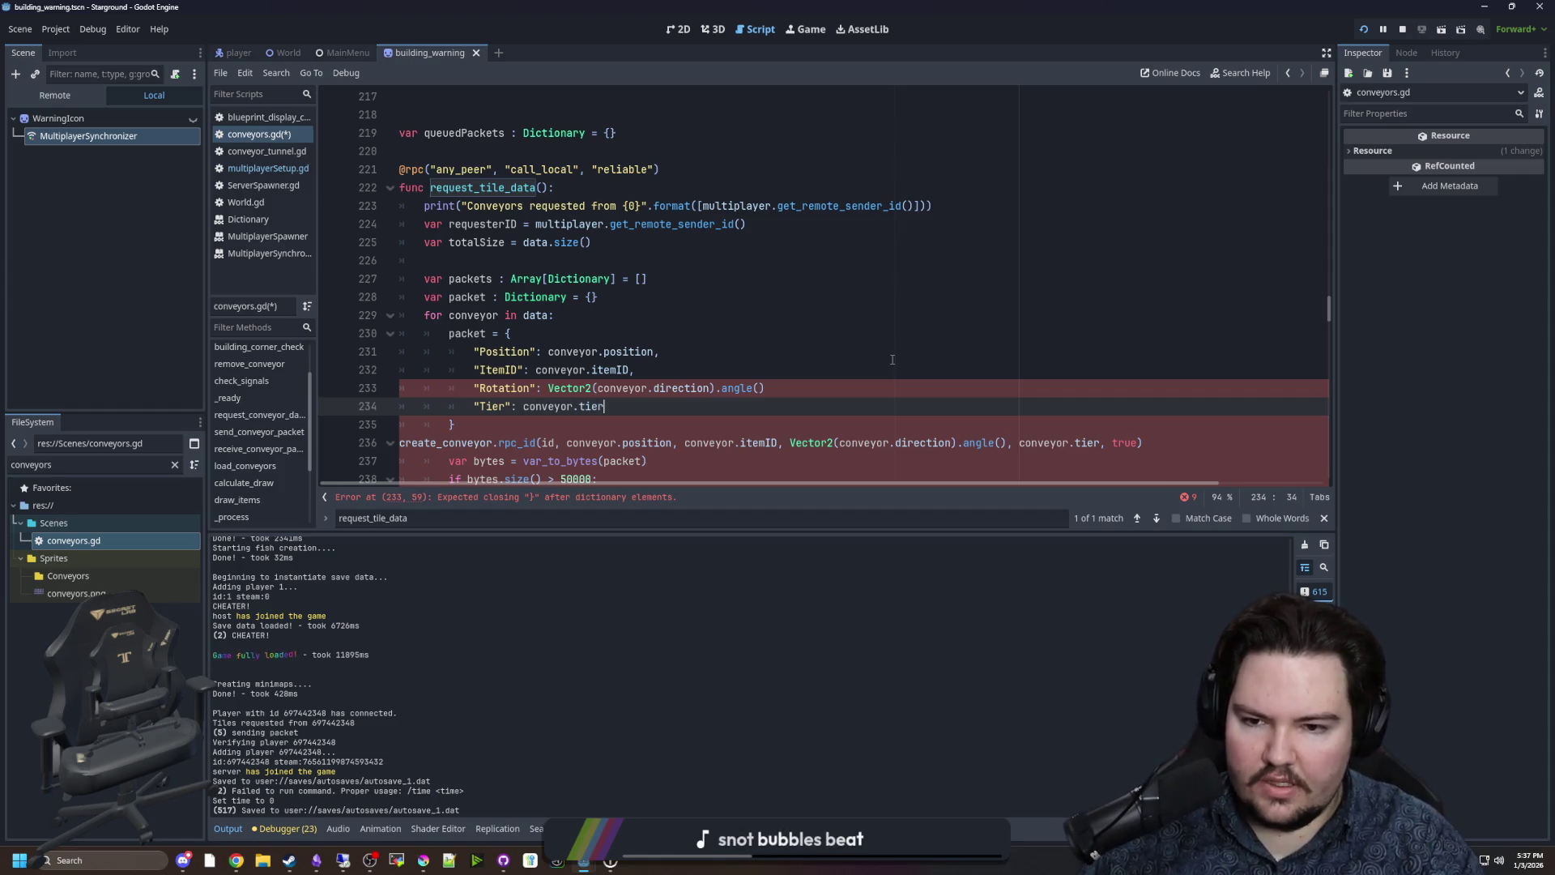
text(,)
key(Up)
key(End)
text(,)
key(Up)
key(Up)
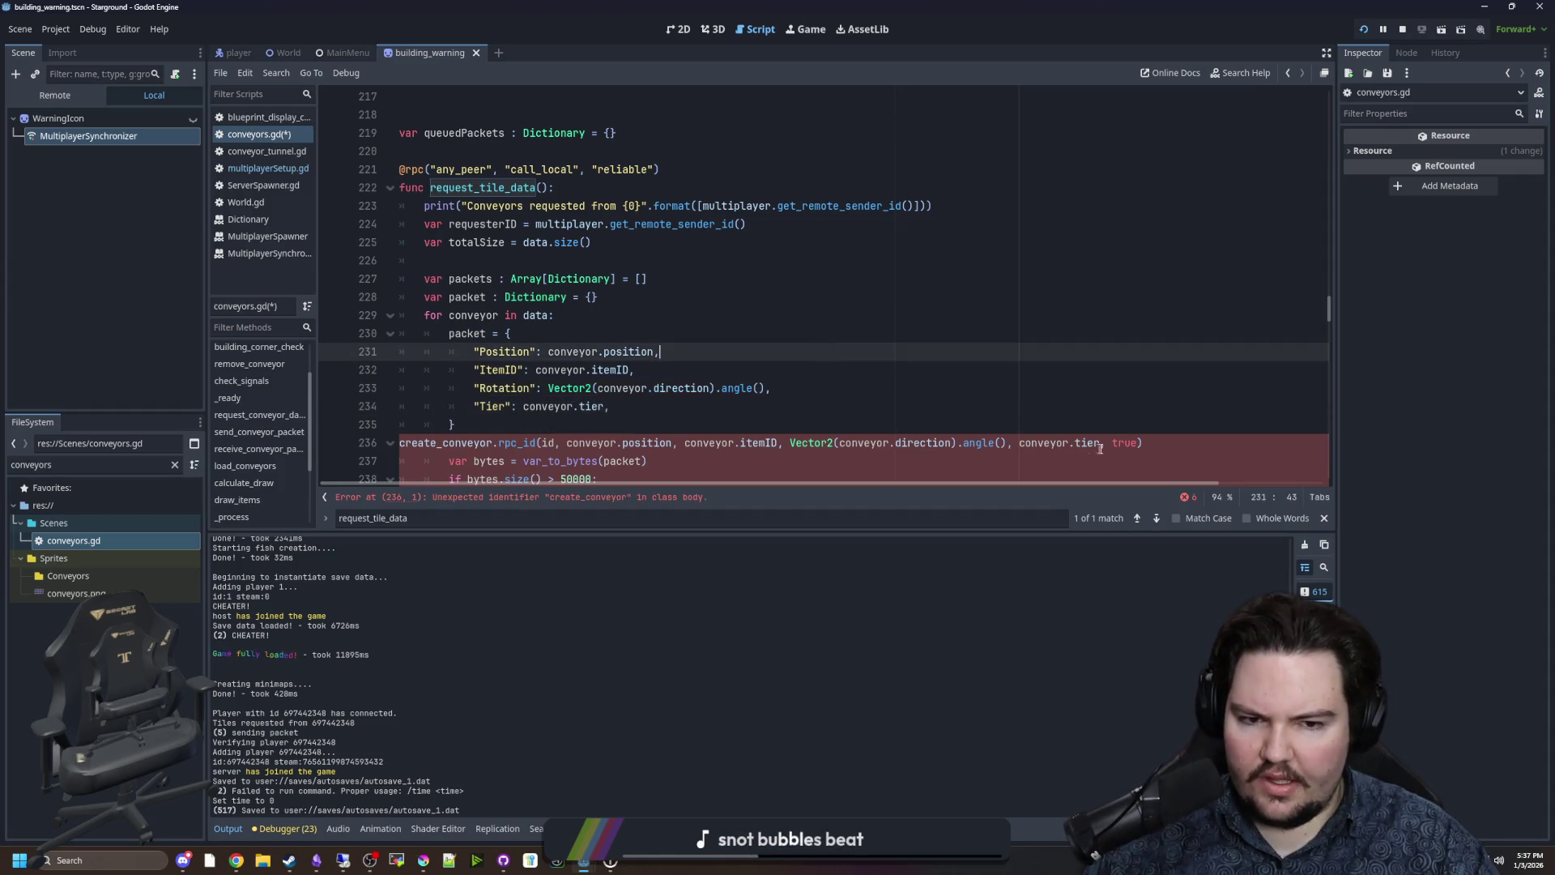
key(Down)
key(Down)
key(End)
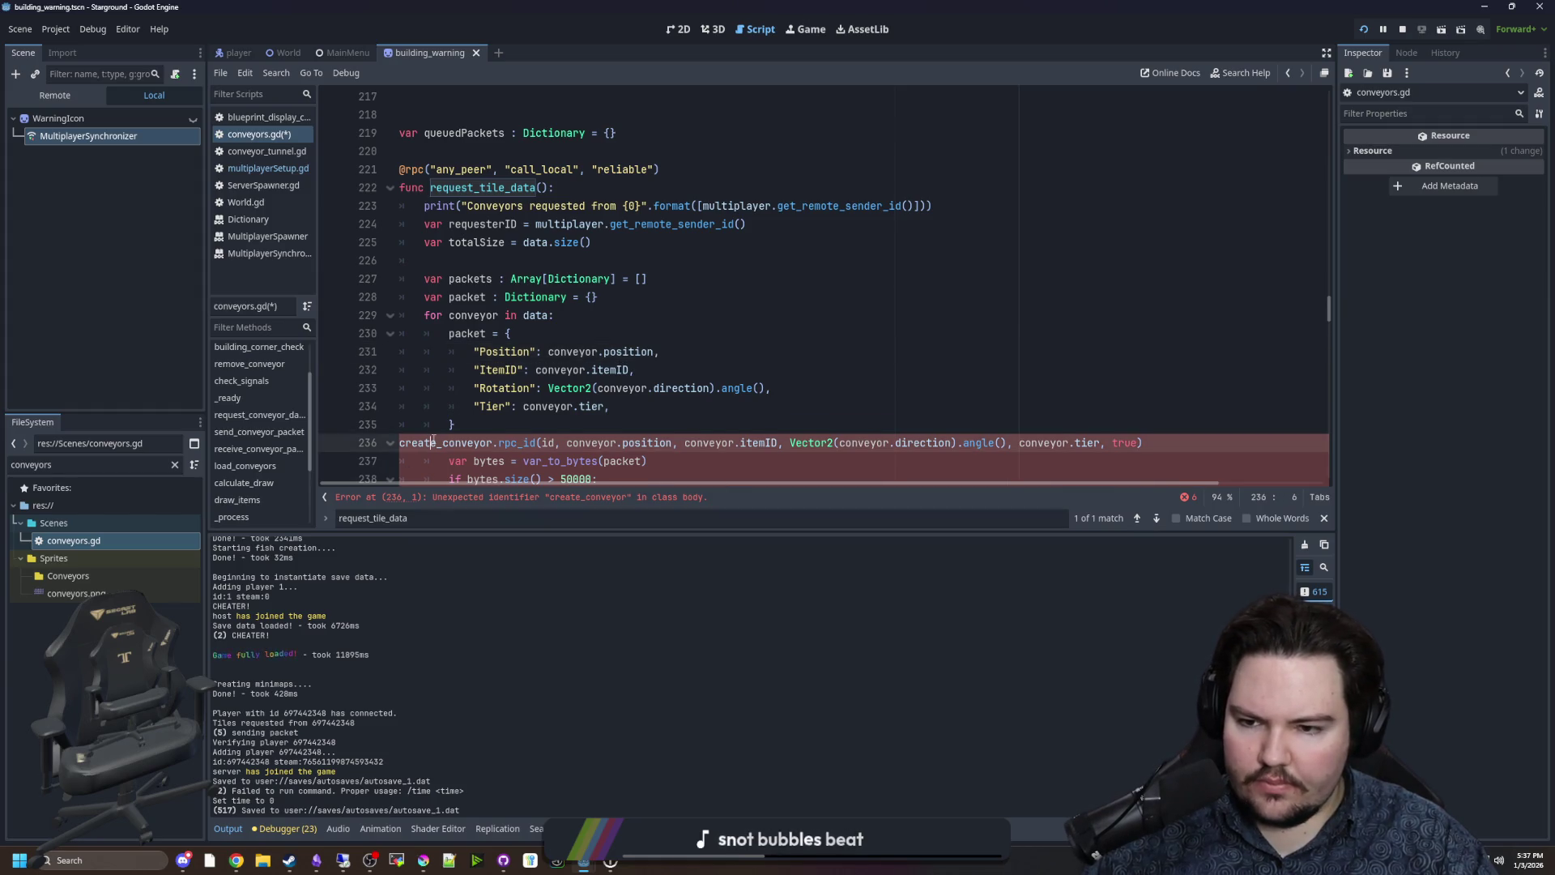
Jump to the create_conveyor function definition to check its parameters, then return.
click(443, 444)
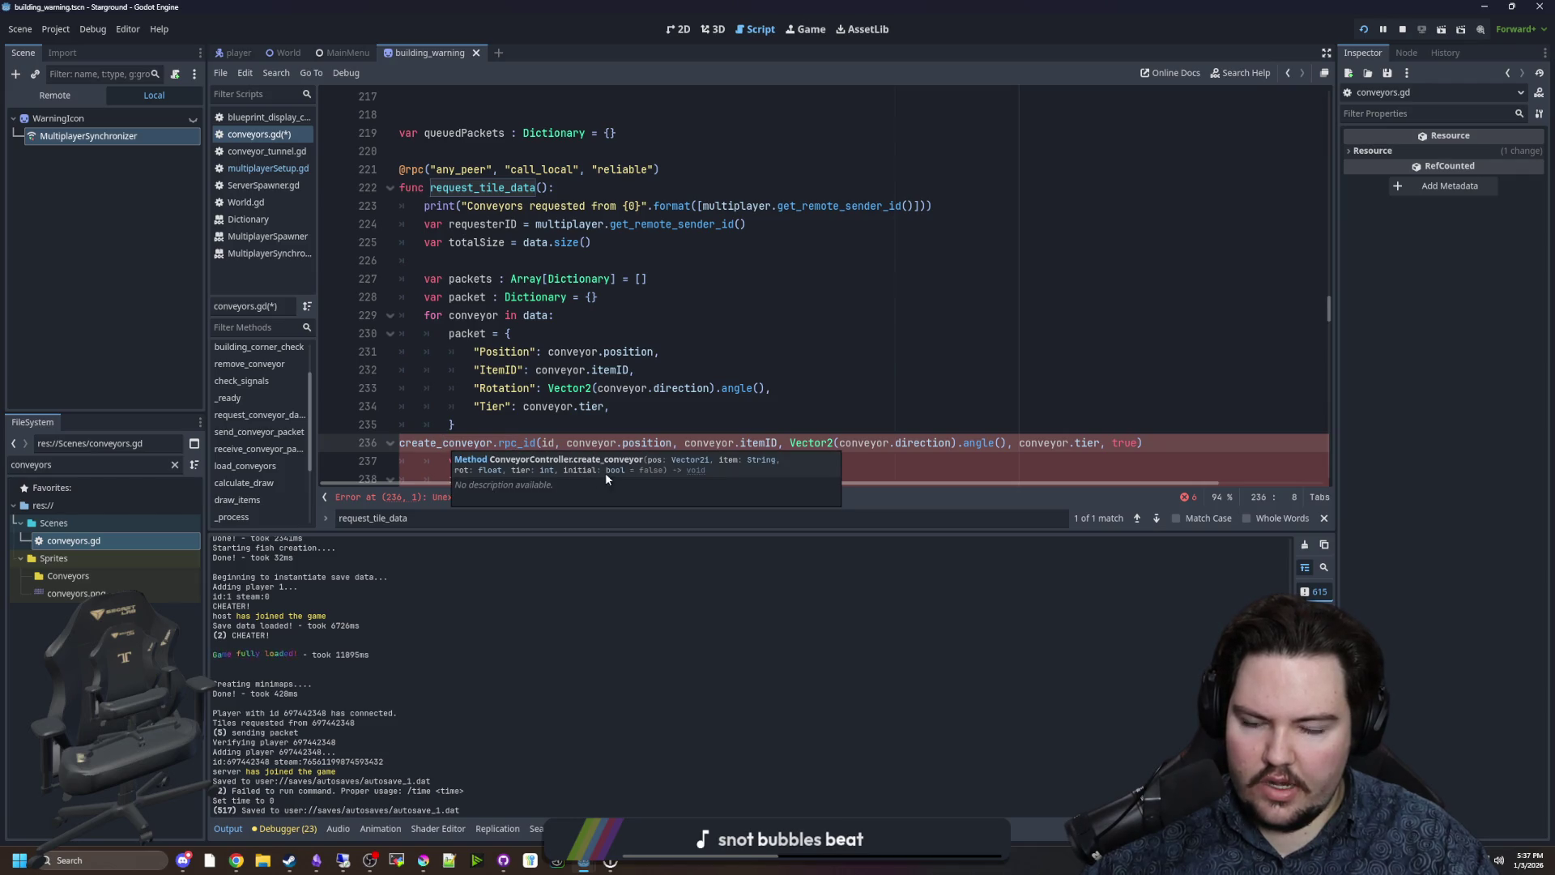
key(Up)
key(Up)
key(Up)
key(End)
scroll(450, 398, down, 1)
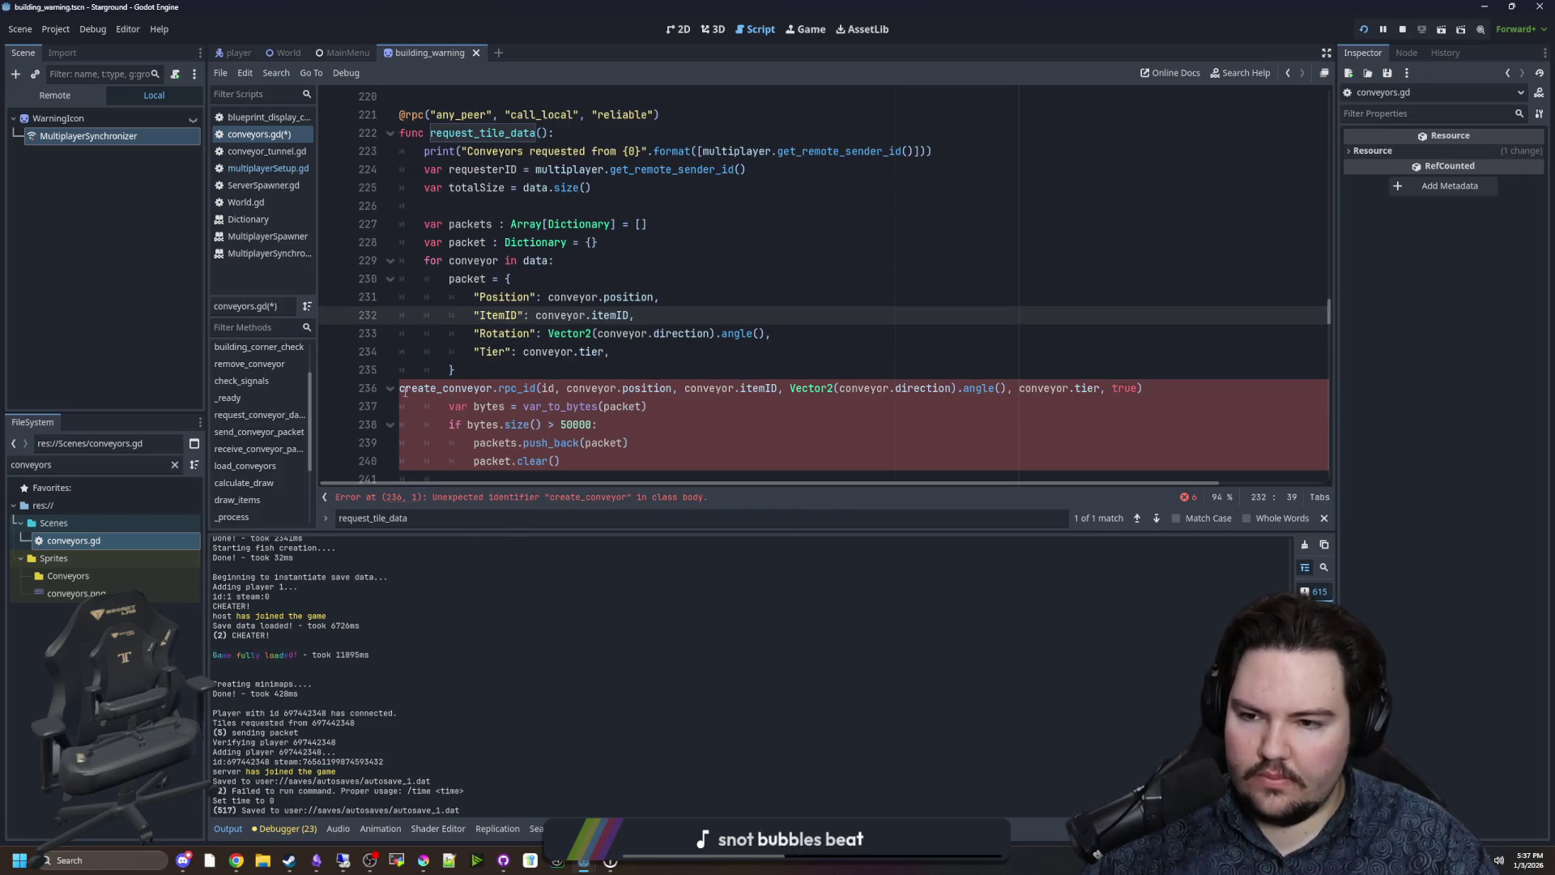
ctrl+click(437, 389)
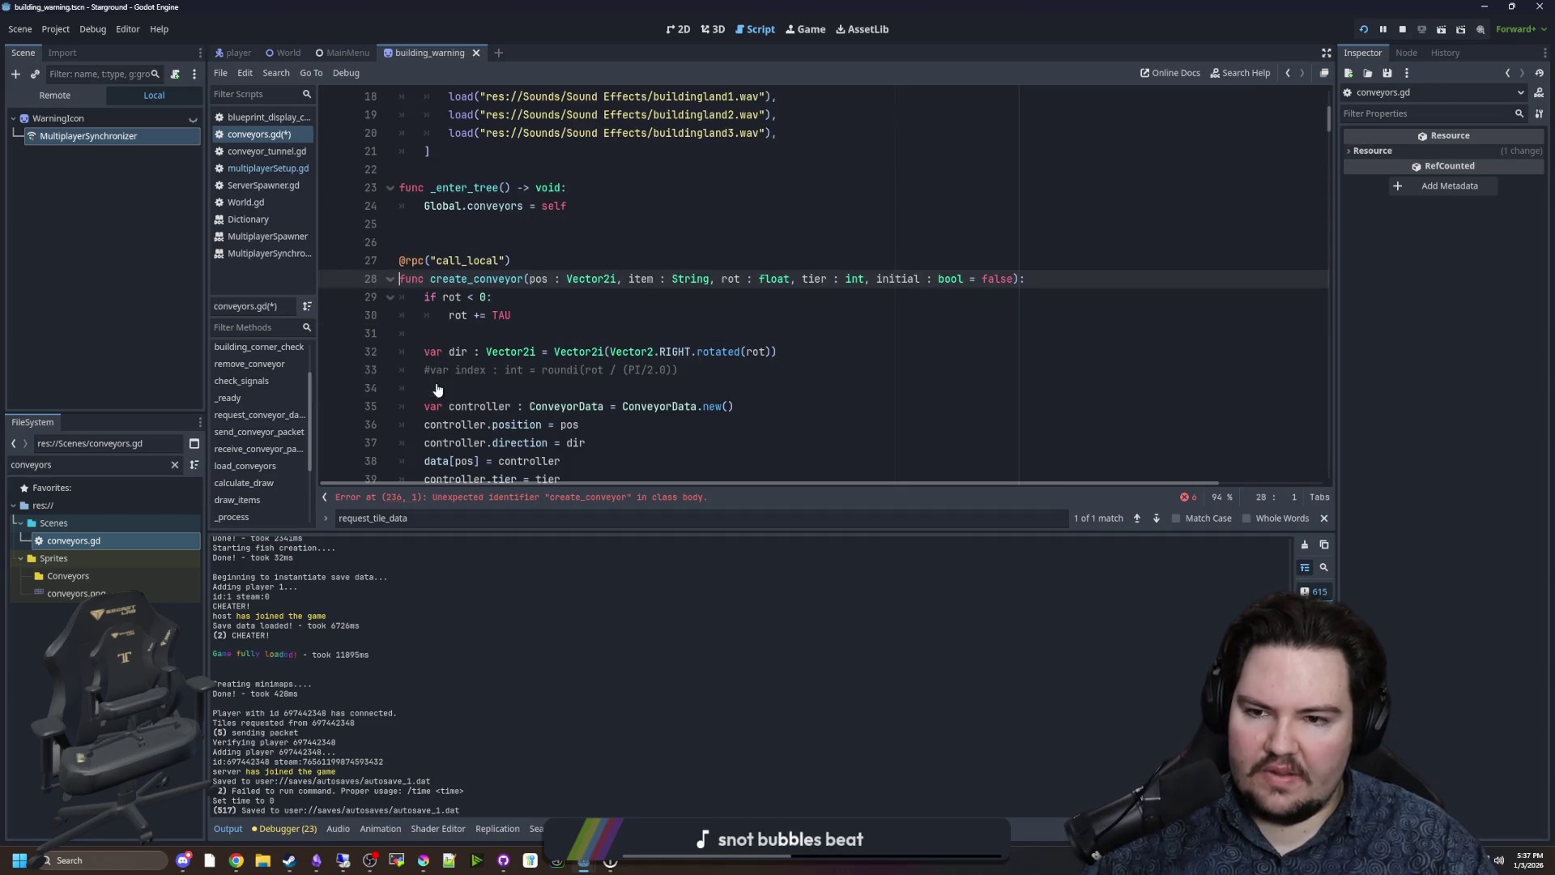
scroll(555, 322, down, 4)
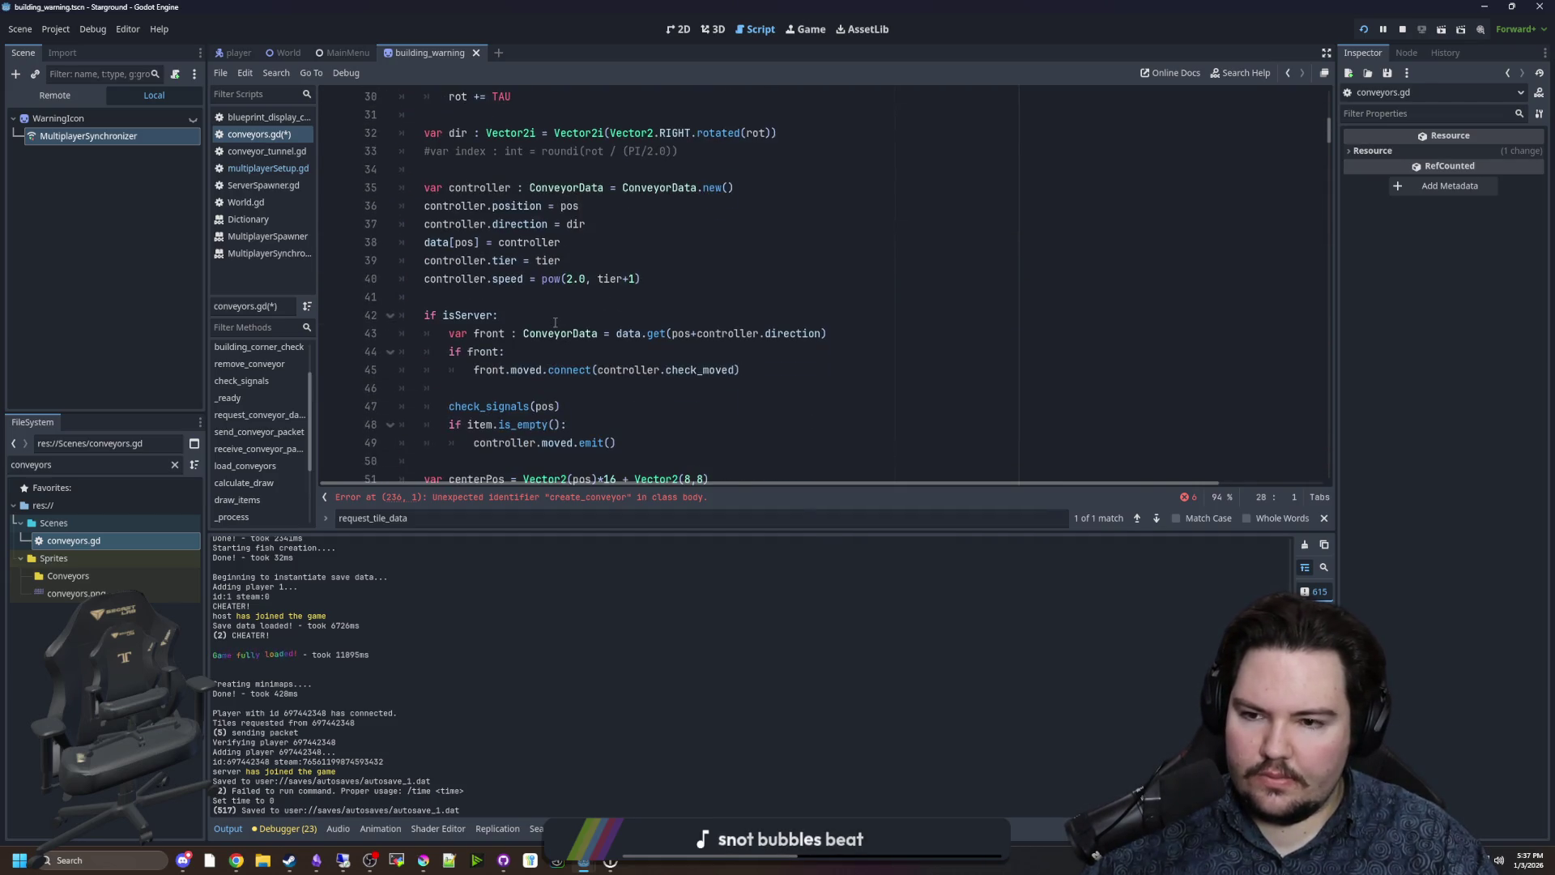
scroll(555, 322, down, 4)
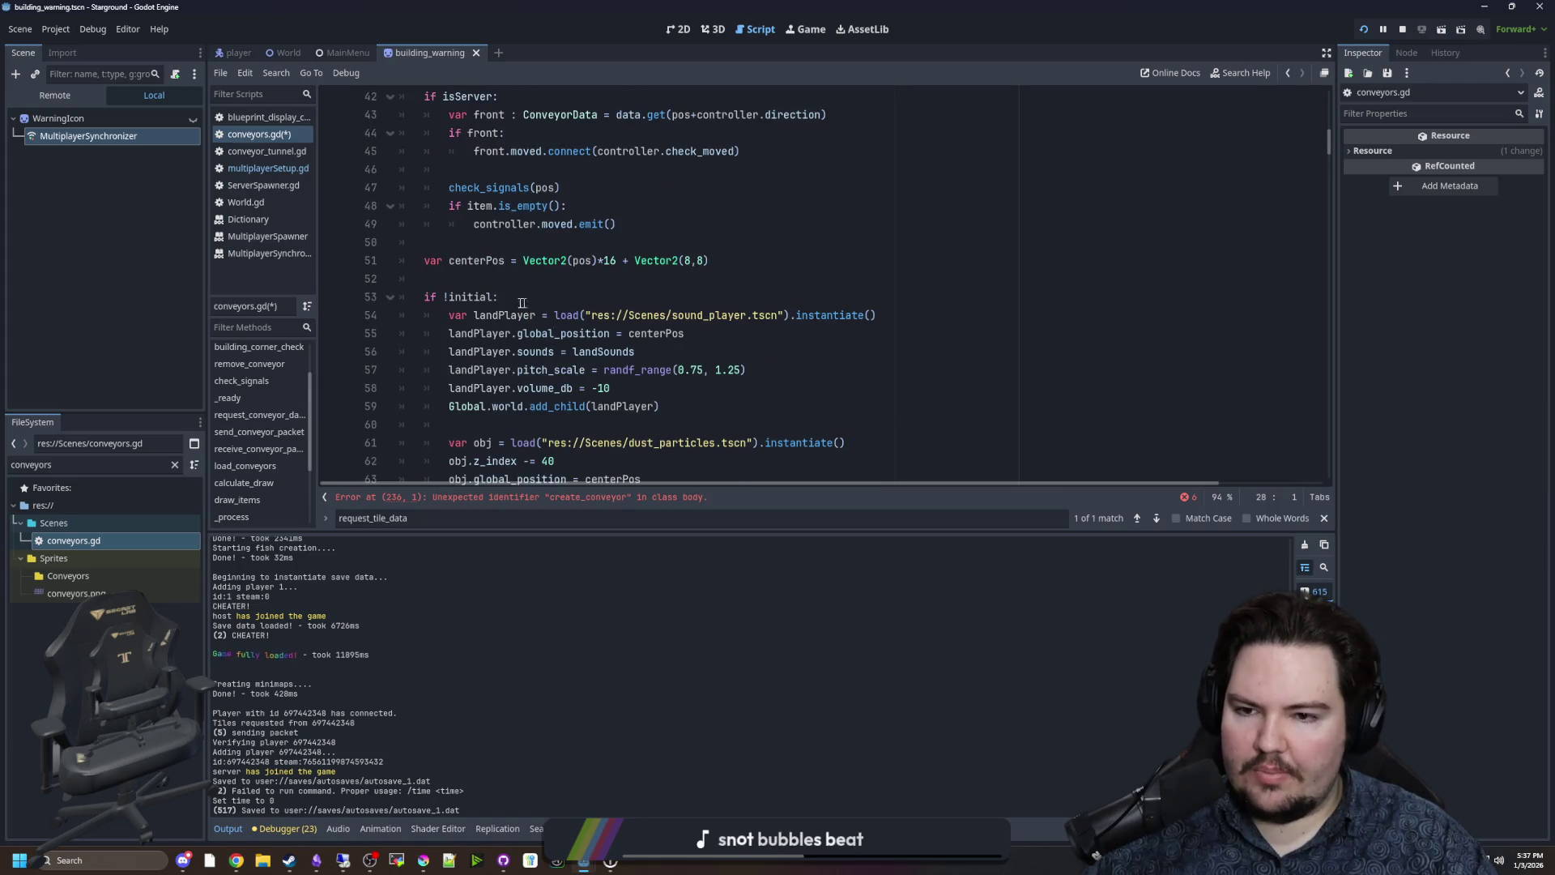
click(518, 496)
Cut the stray create_conveyor.rpc_id line out of the conveyor loop.
click(591, 370)
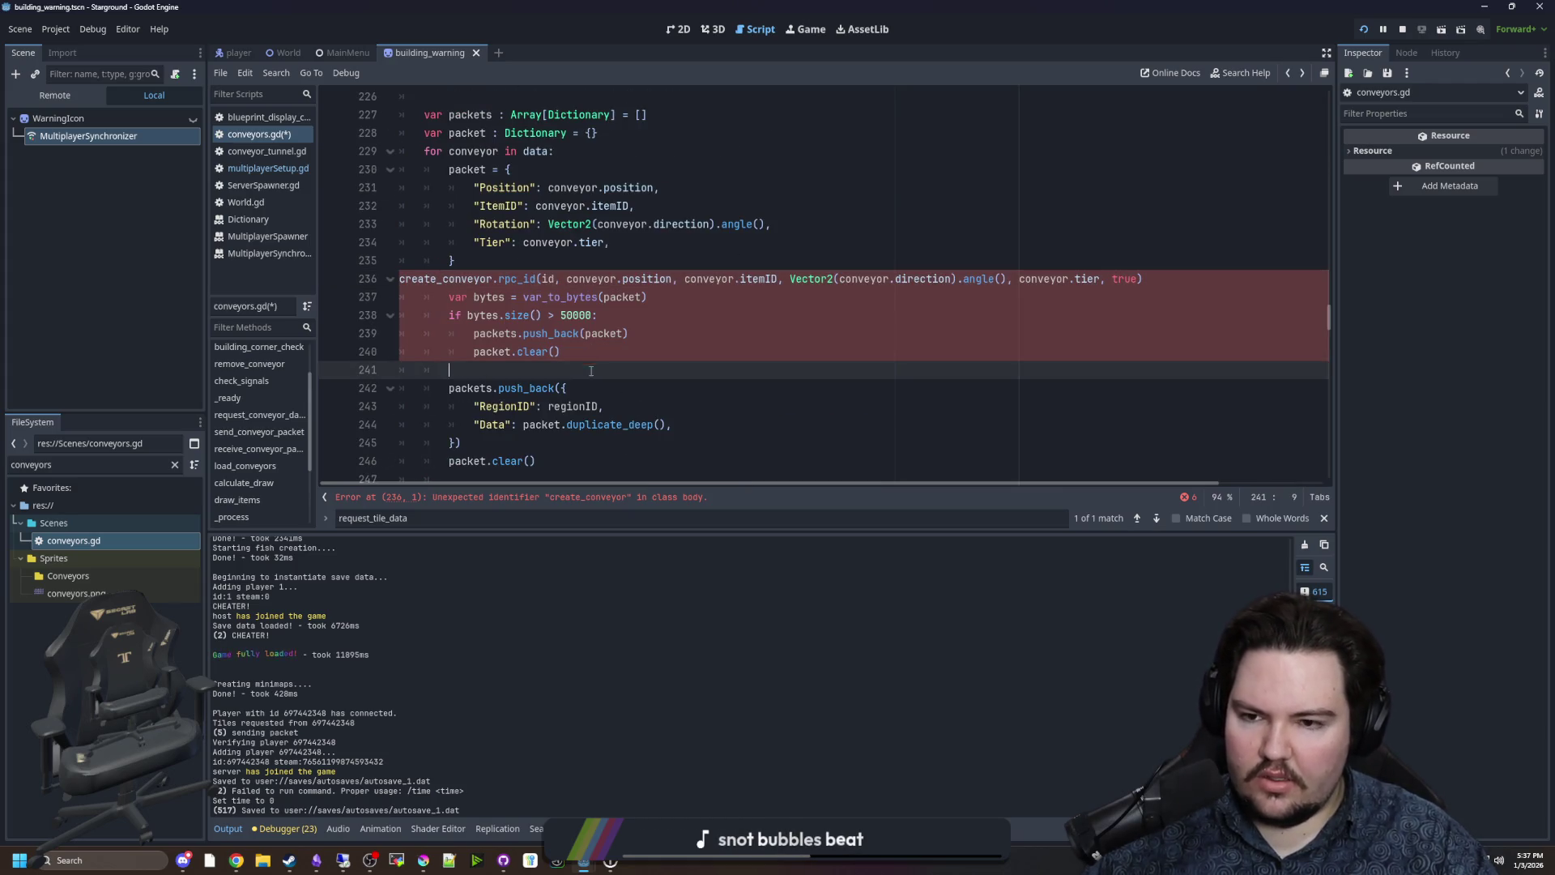
scroll(625, 374, up, 1)
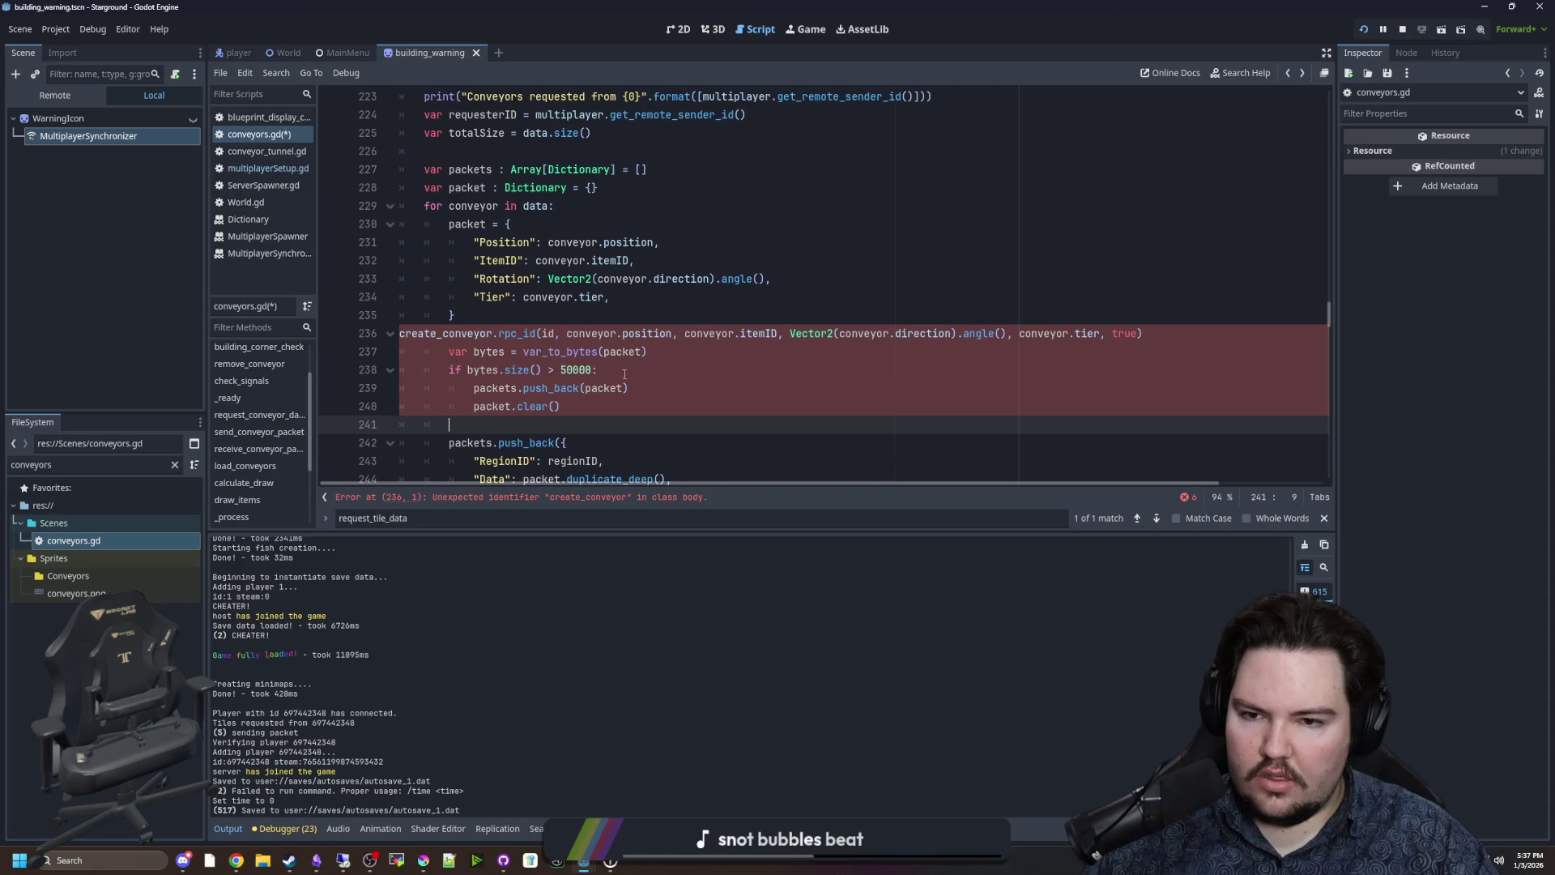
click(1172, 333)
key(ctrl+x)
scroll(653, 372, down, 8)
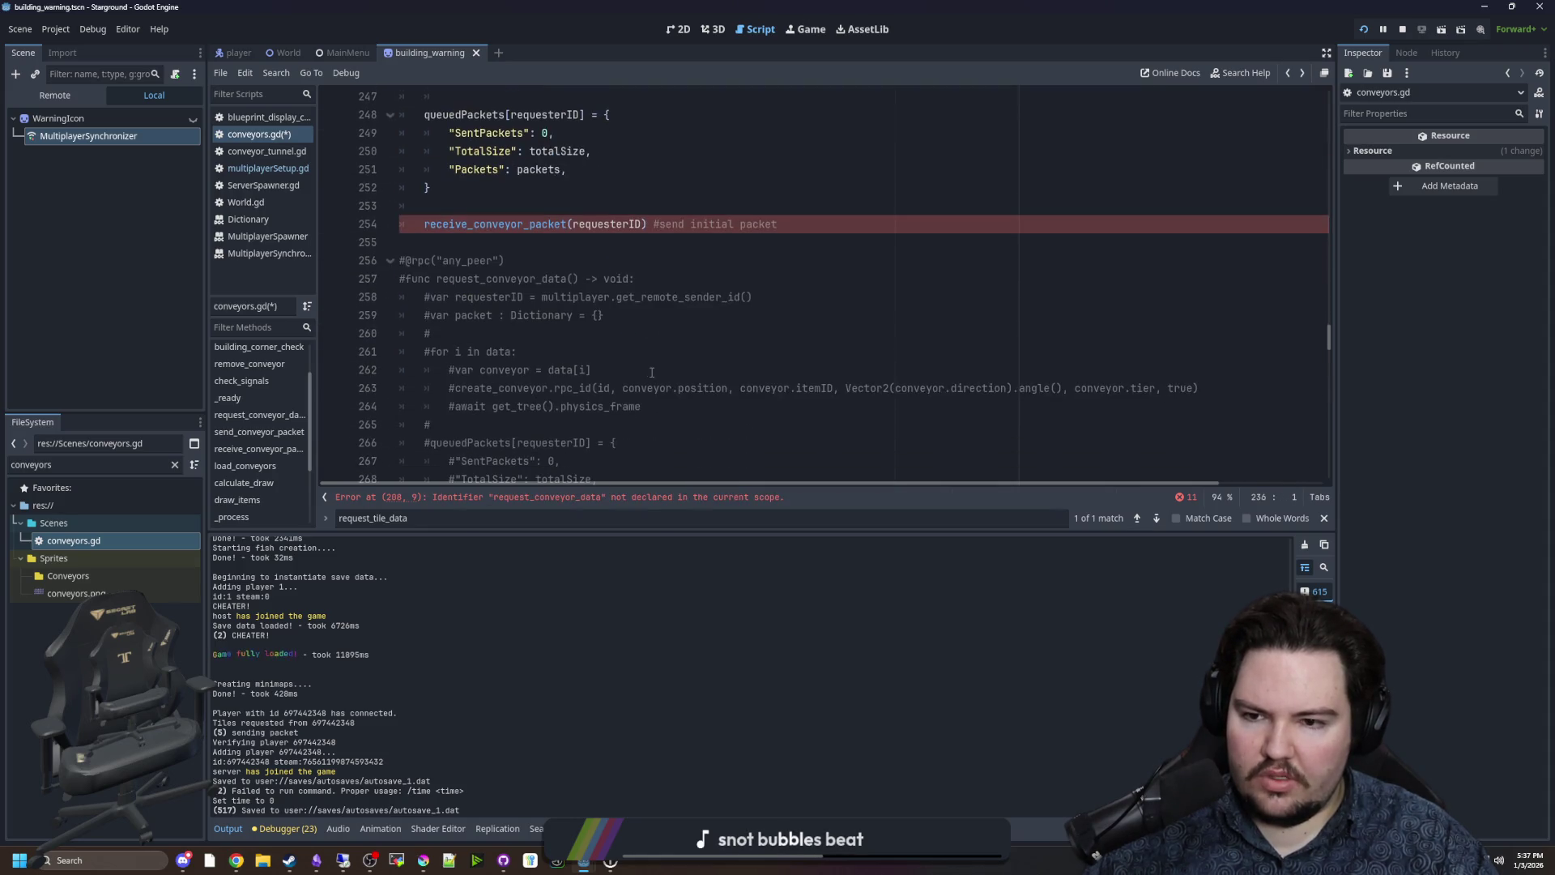
click(416, 243)
text(#)
key(BackSpace)
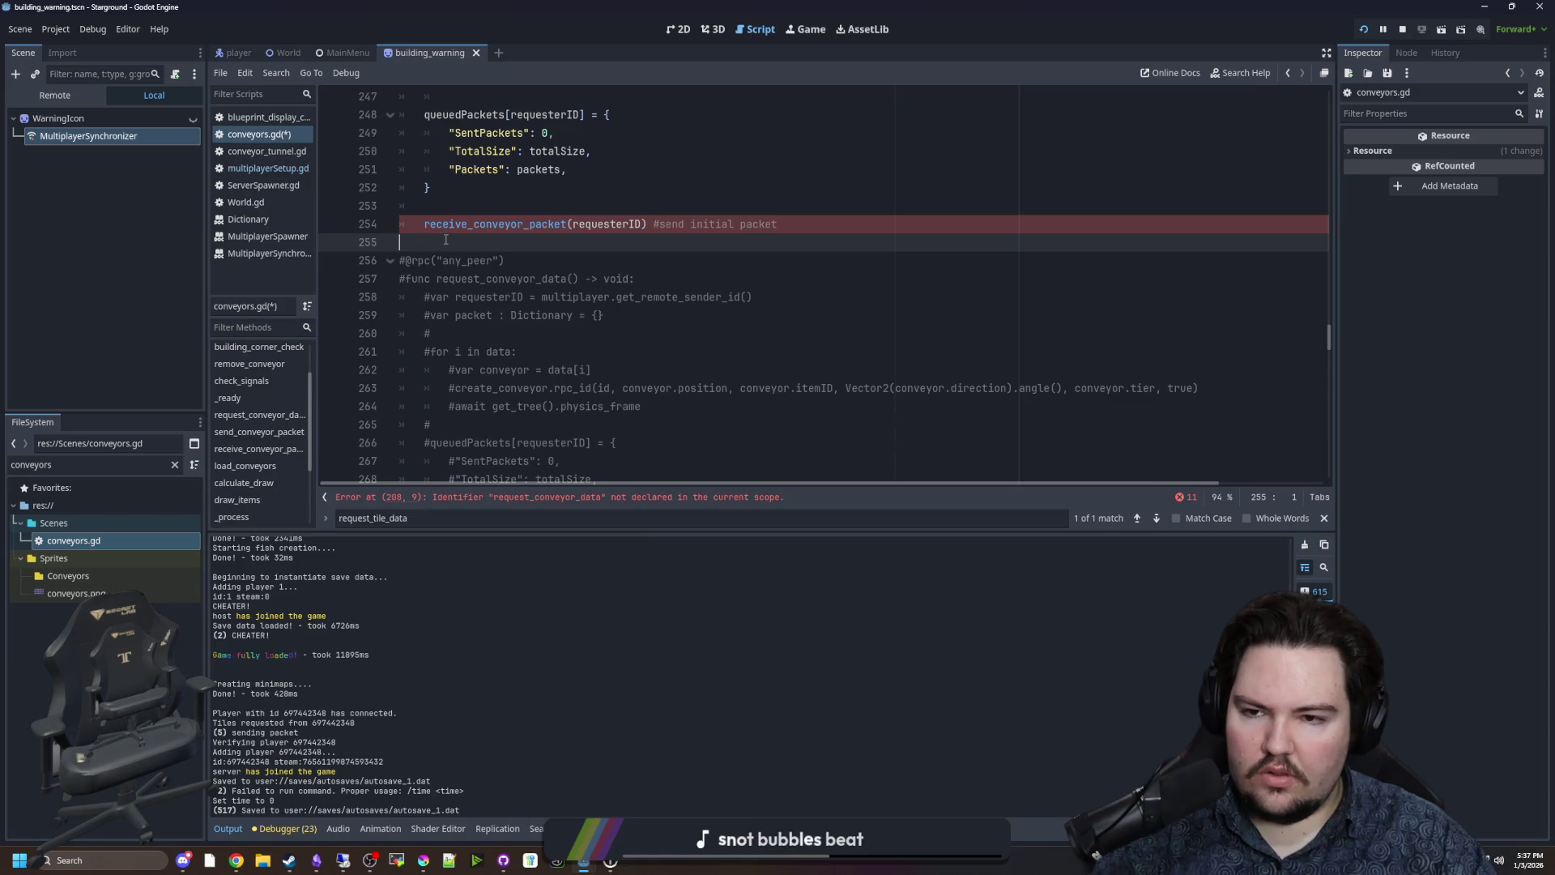
scroll(650, 320, up, 9)
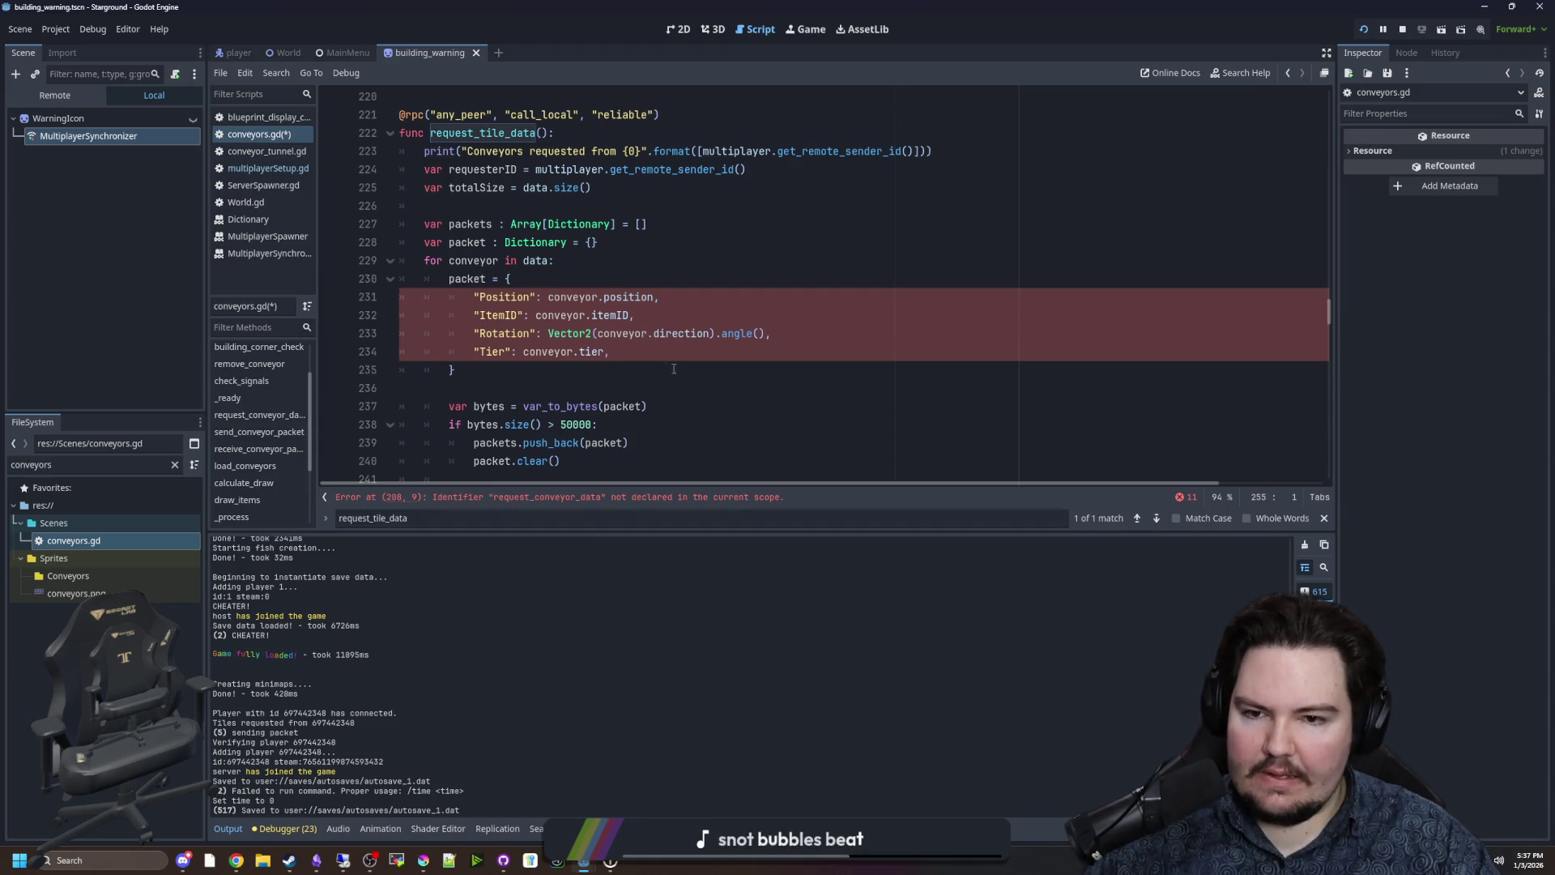
click(669, 344)
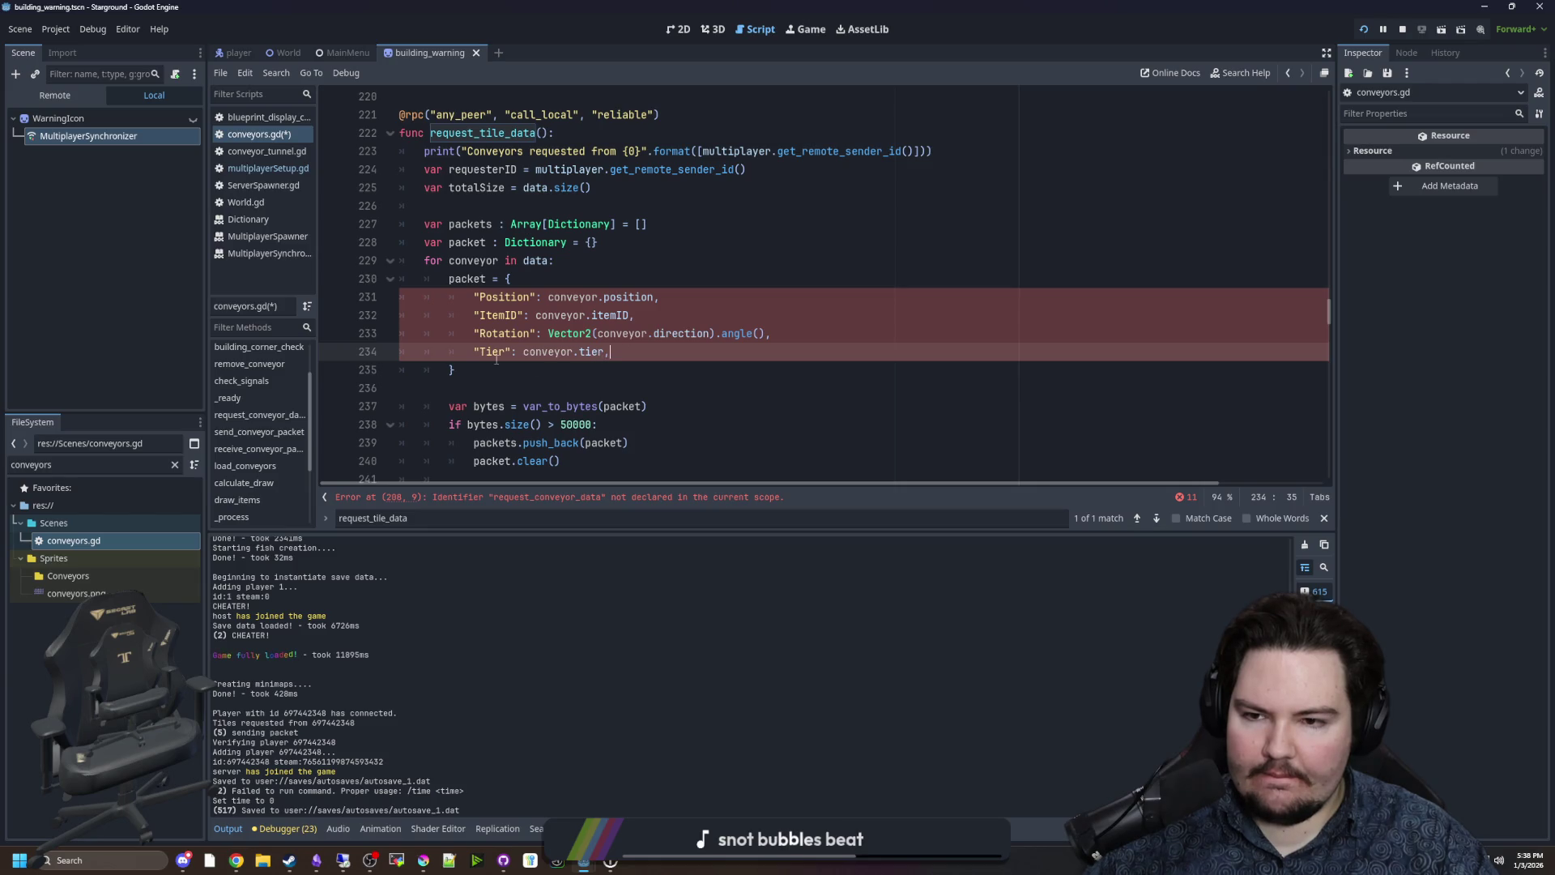
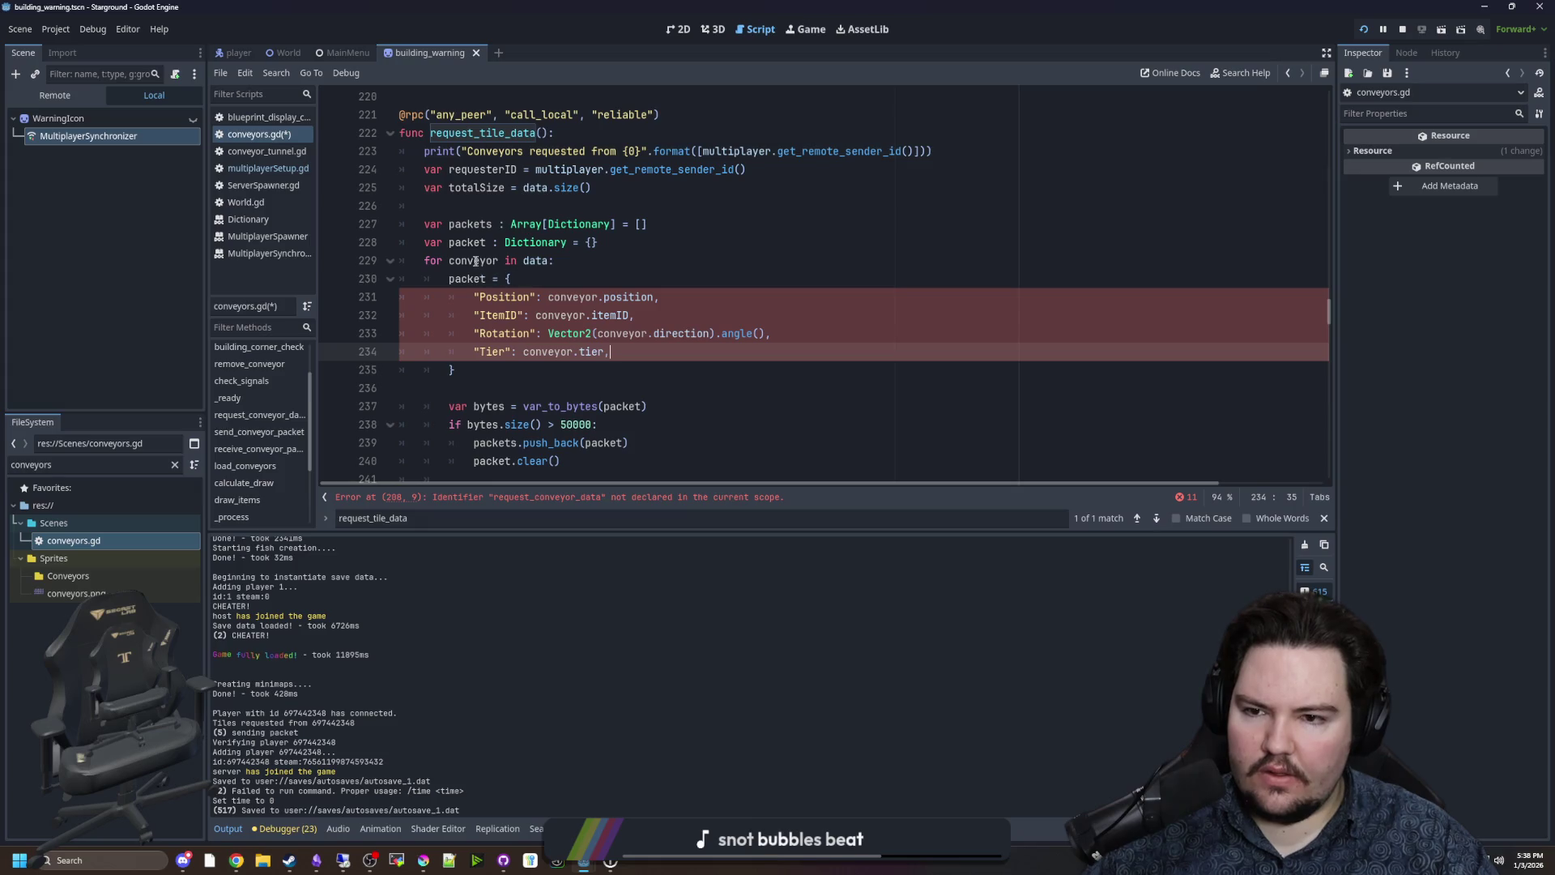
Jump to the undeclared request_conveyor_data error and inspect the call around line 208.
click(512, 497)
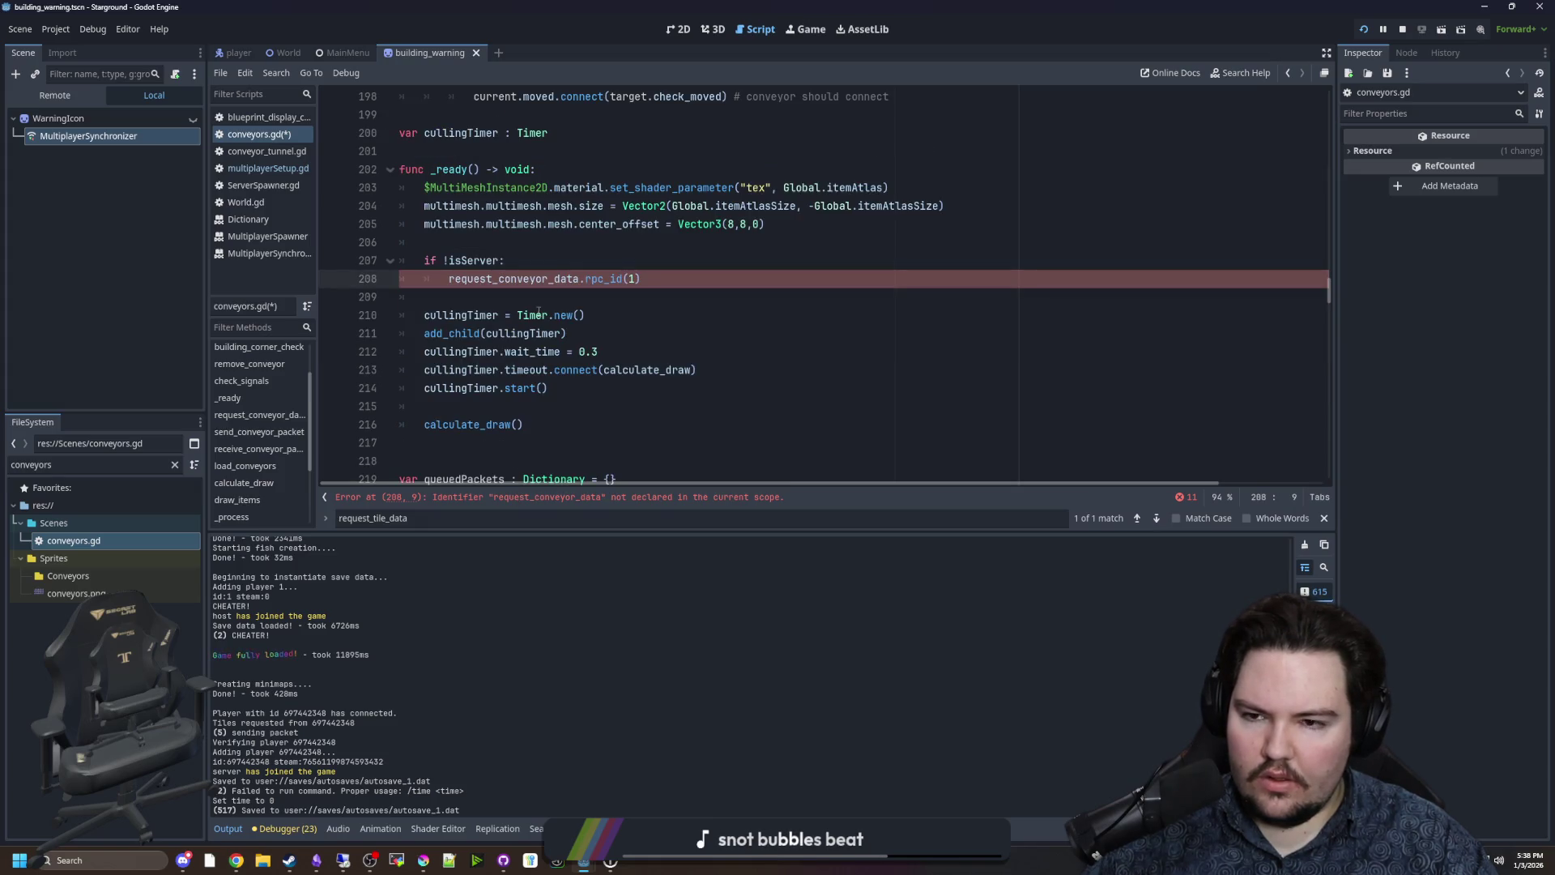
scroll(604, 349, up, 4)
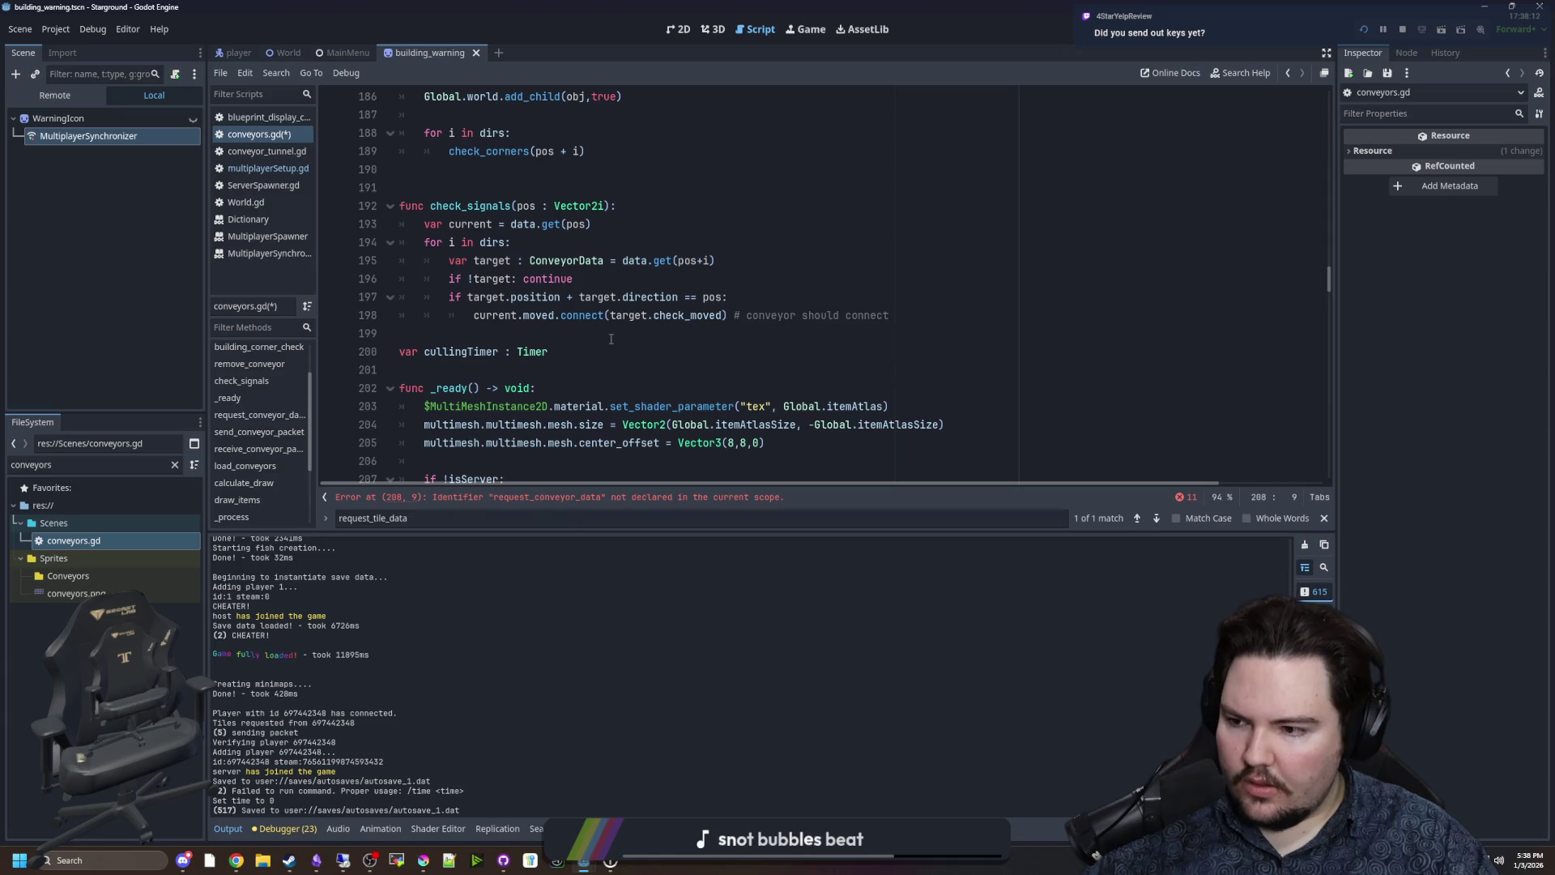
scroll(611, 339, down, 2)
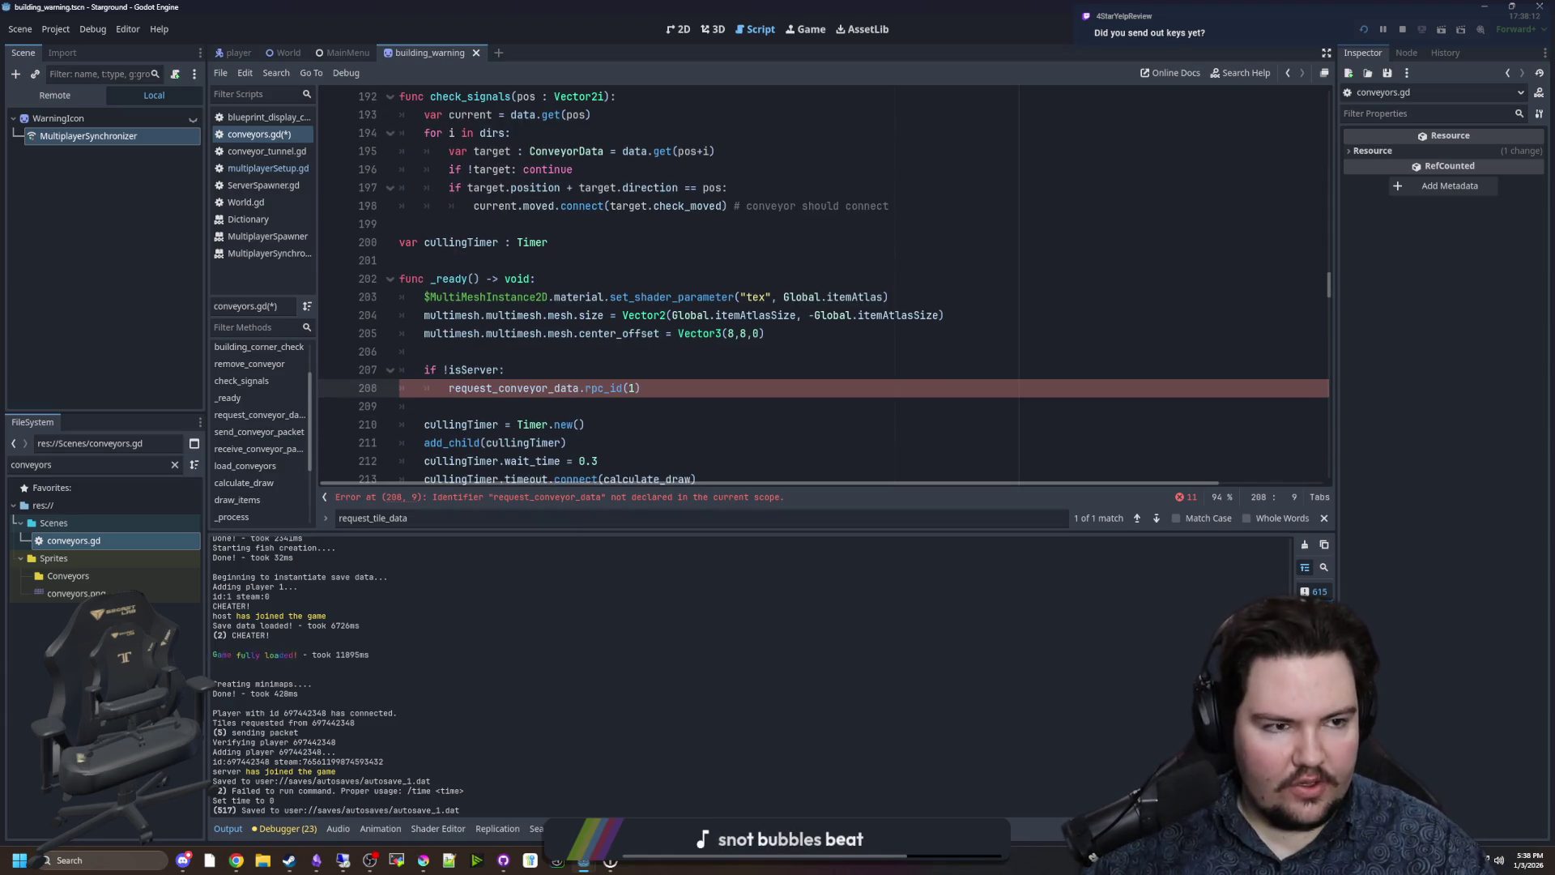
click(490, 359)
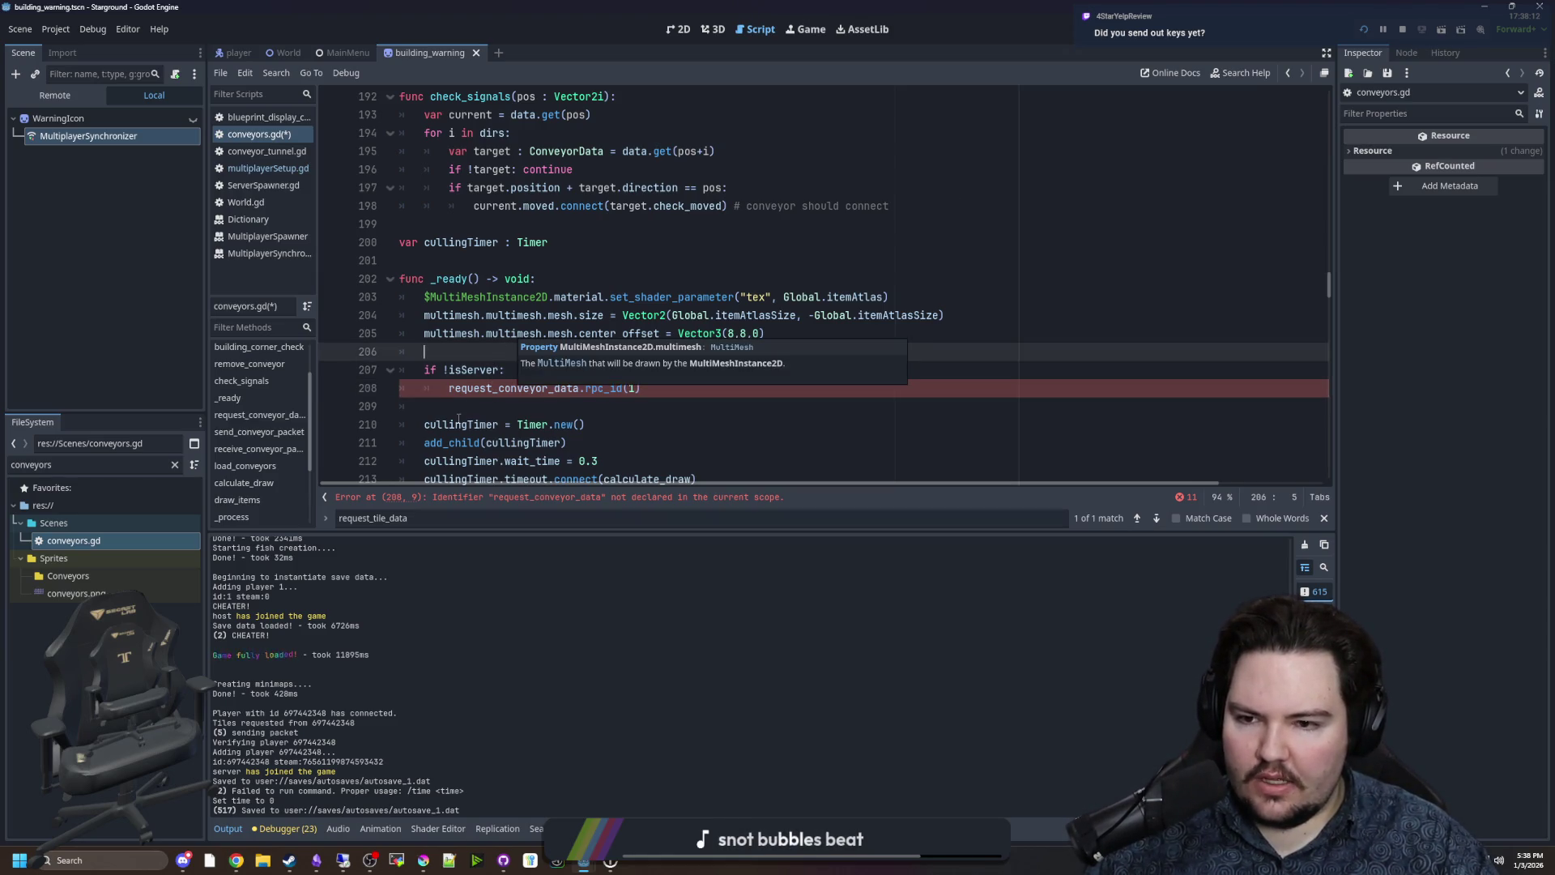
click(465, 405)
scroll(465, 396, down, 1)
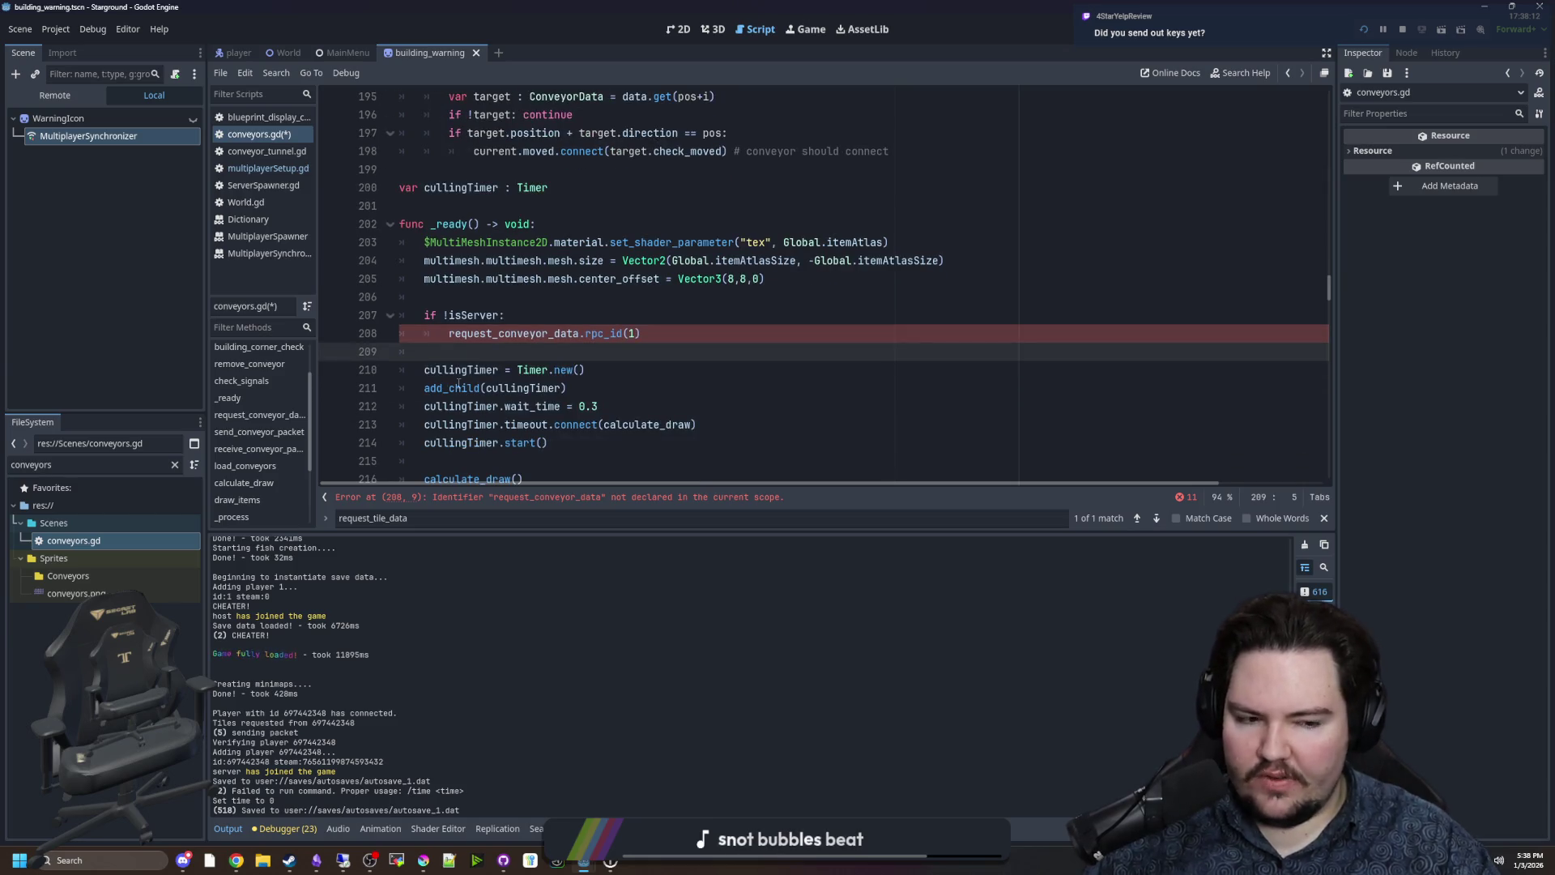
mouse_move(458, 385)
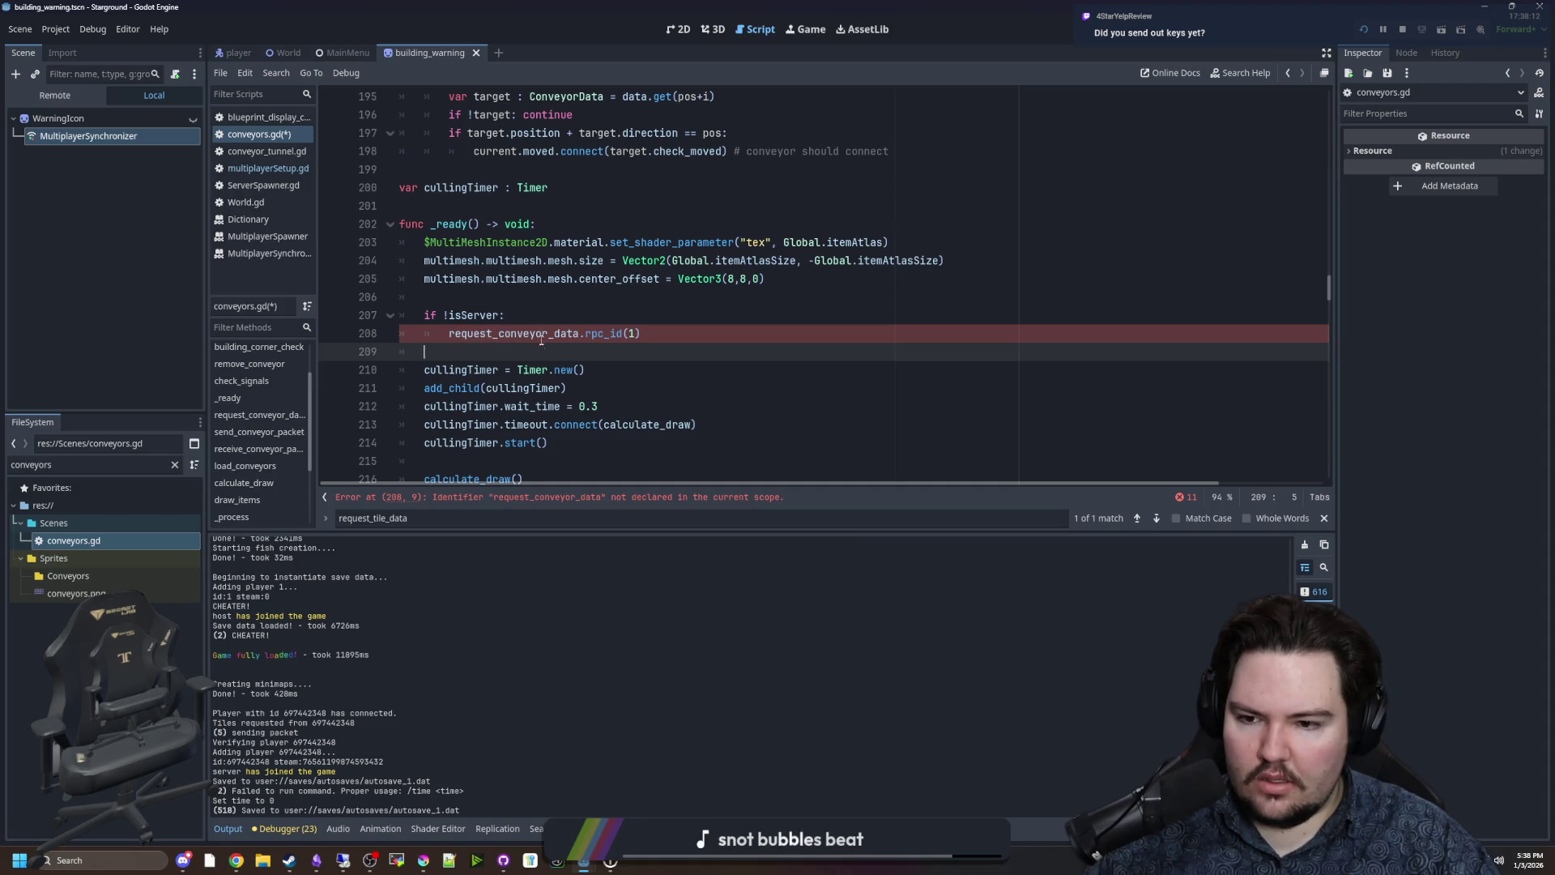
Rename the request_tile_data function on line 222 to request_conveyor_data.
click(614, 501)
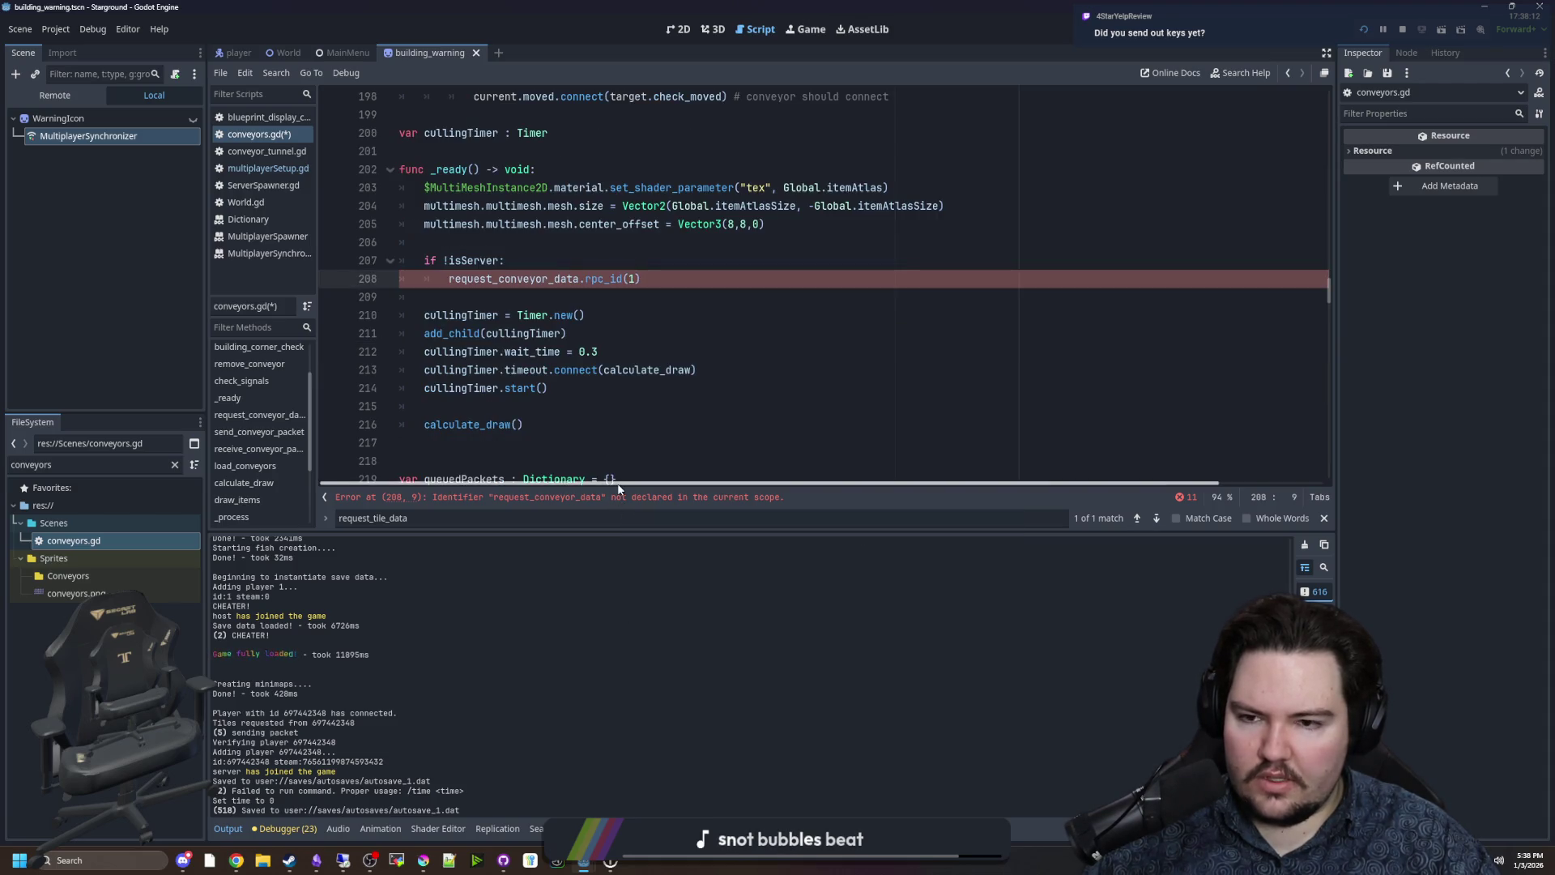
scroll(583, 321, down, 5)
drag(480, 243, 508, 243)
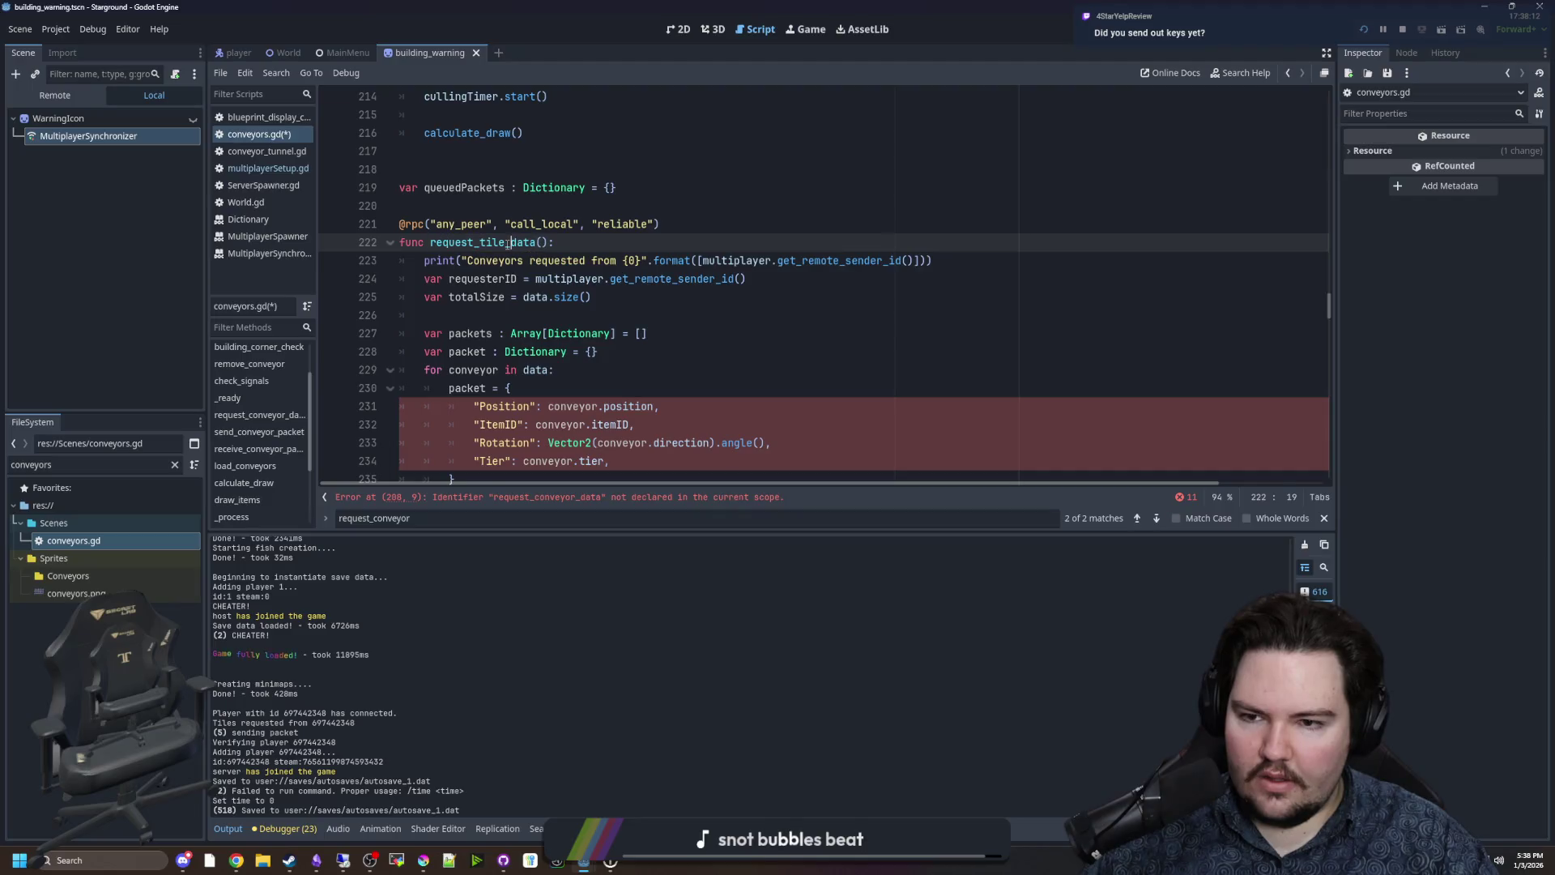
text(conveyor_)
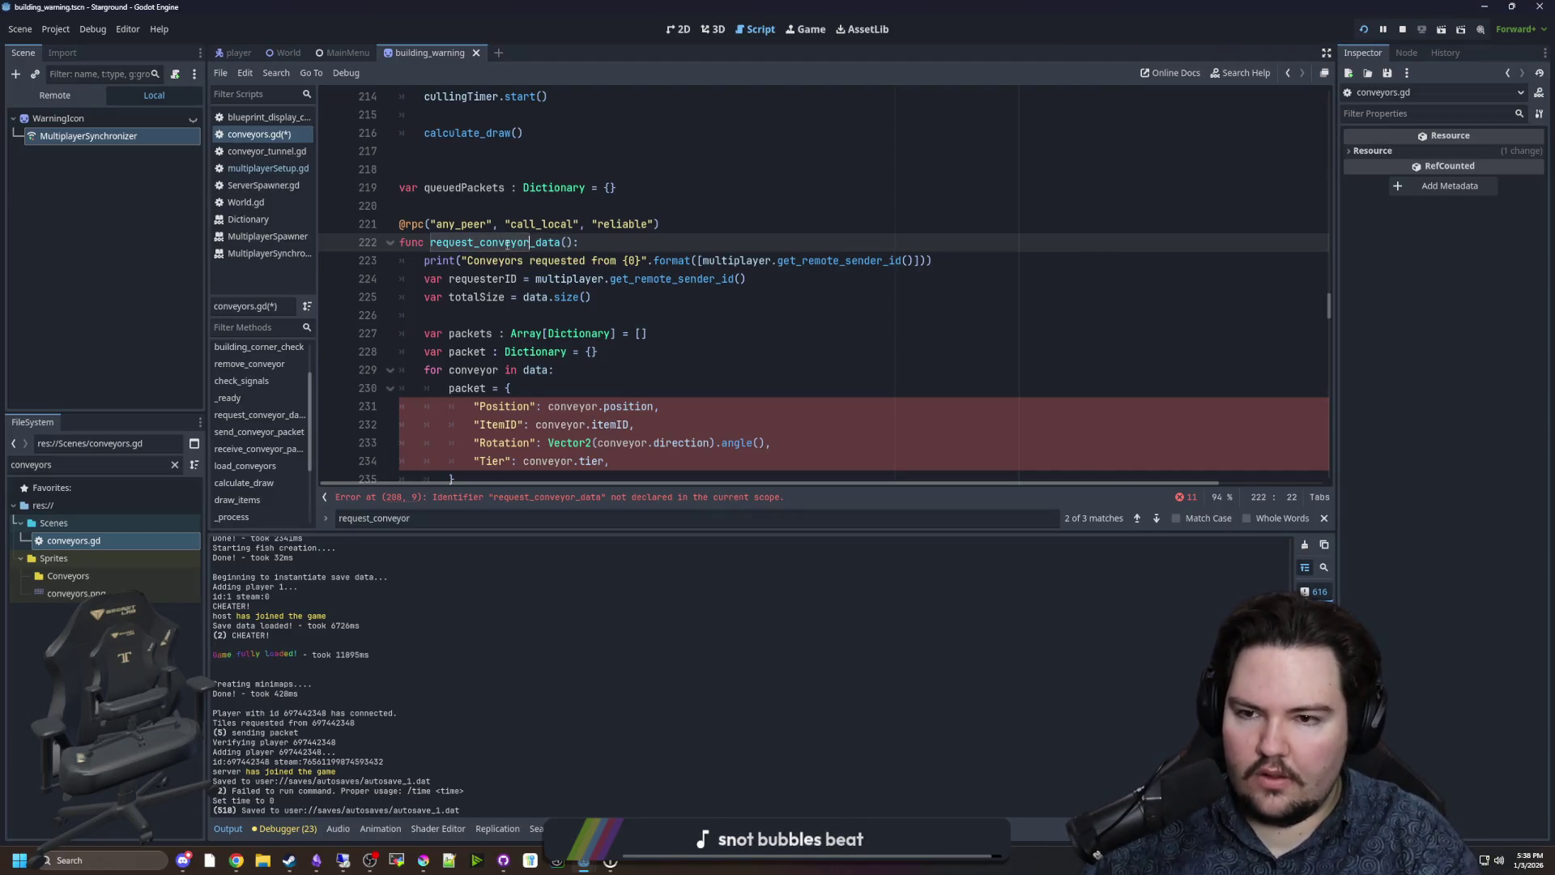
click(660, 194)
scroll(614, 366, down, 1)
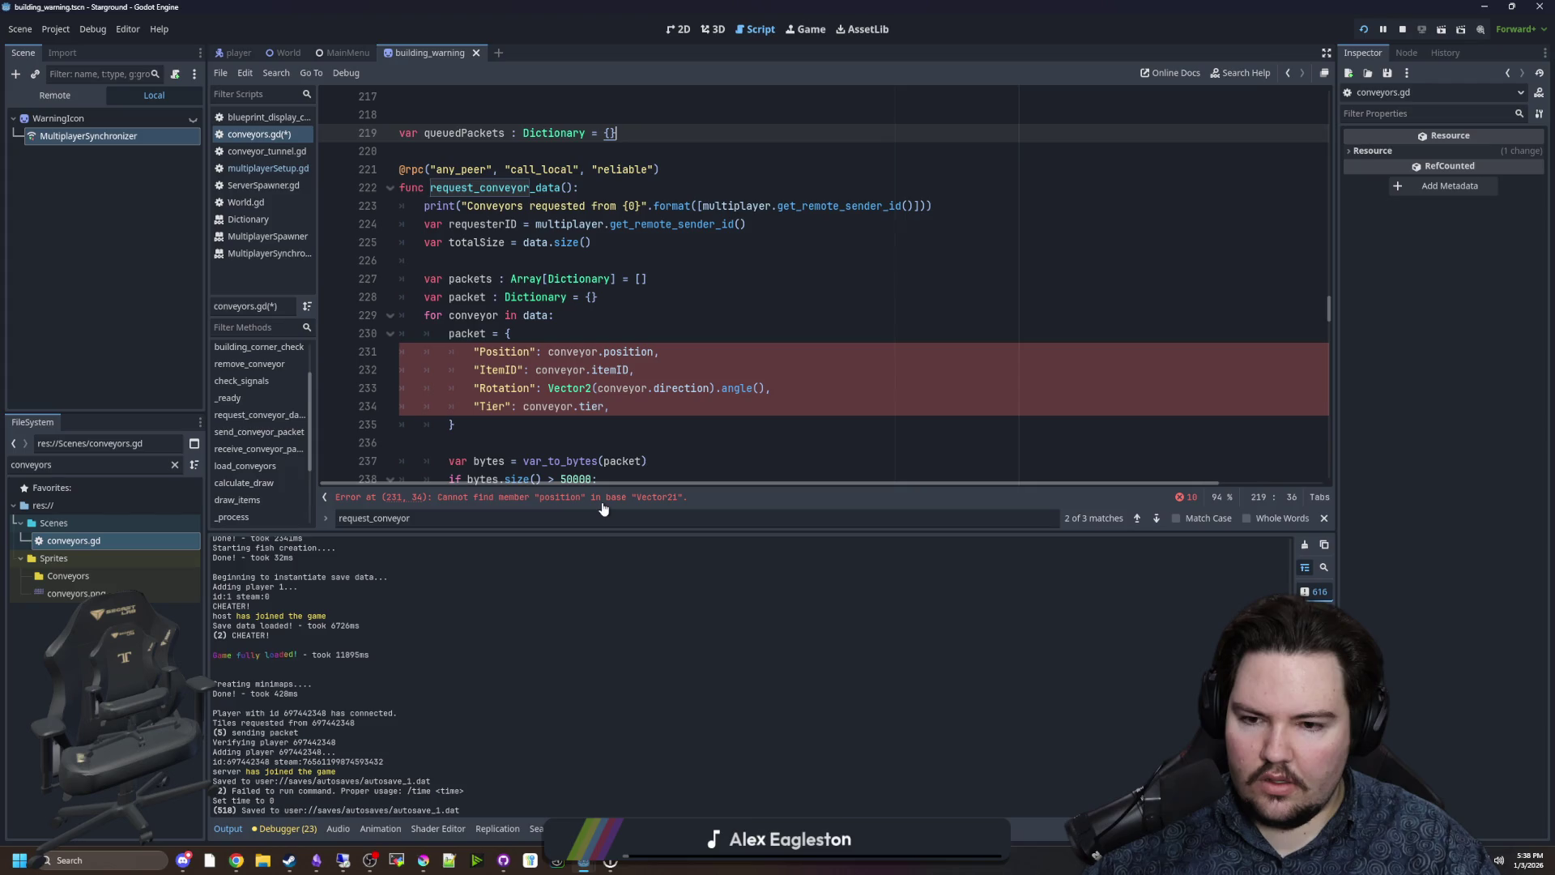
Make the loop 'for coord in data:' and add 'var conveyor = data[coord]' inside it.
click(509, 331)
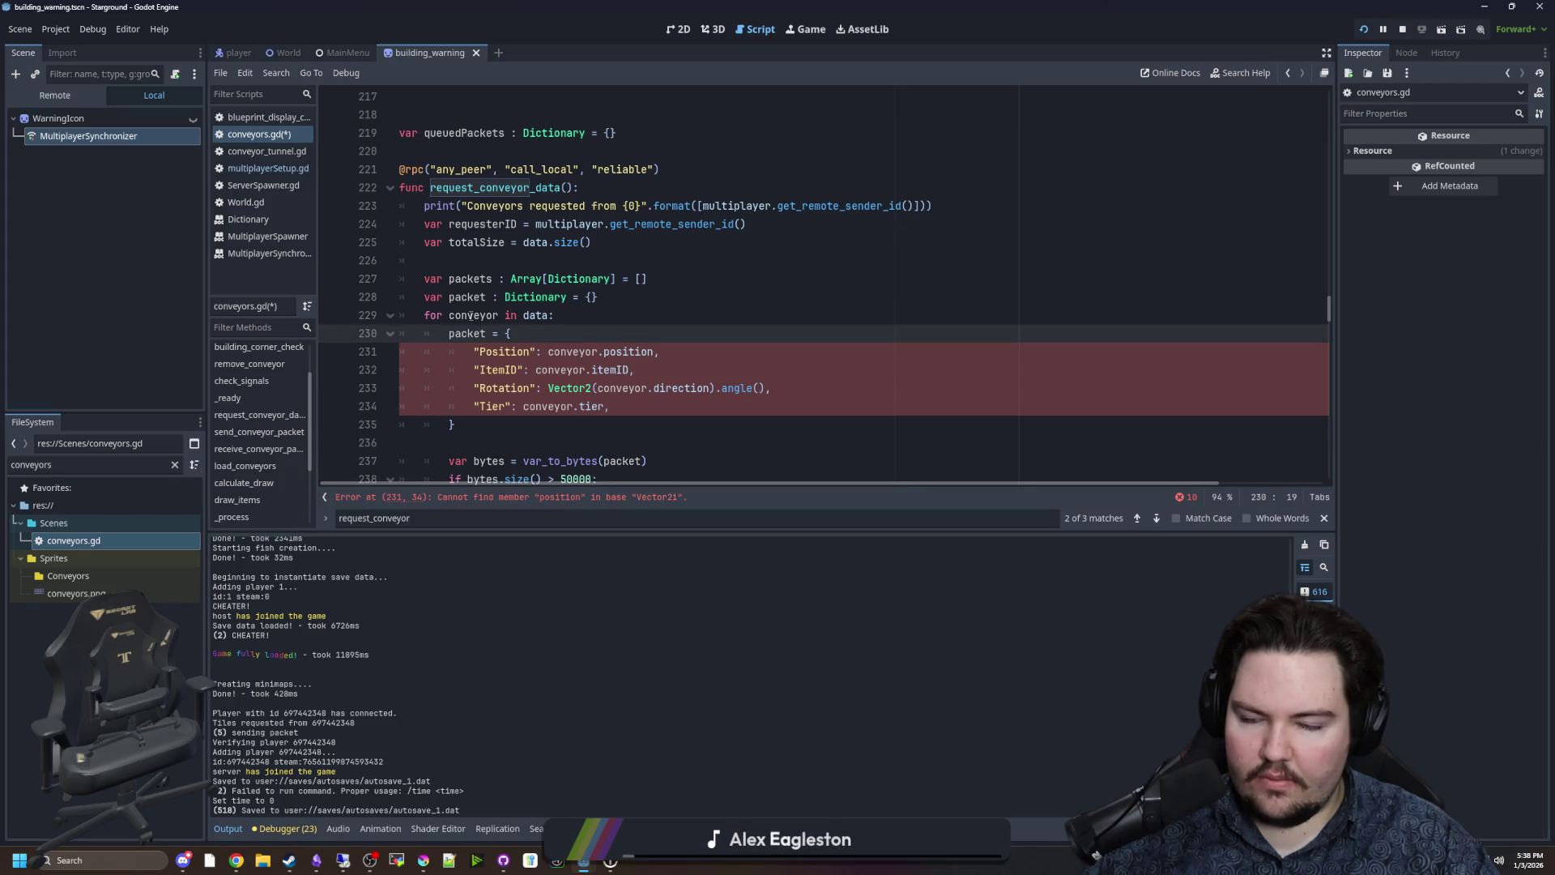
click(588, 313)
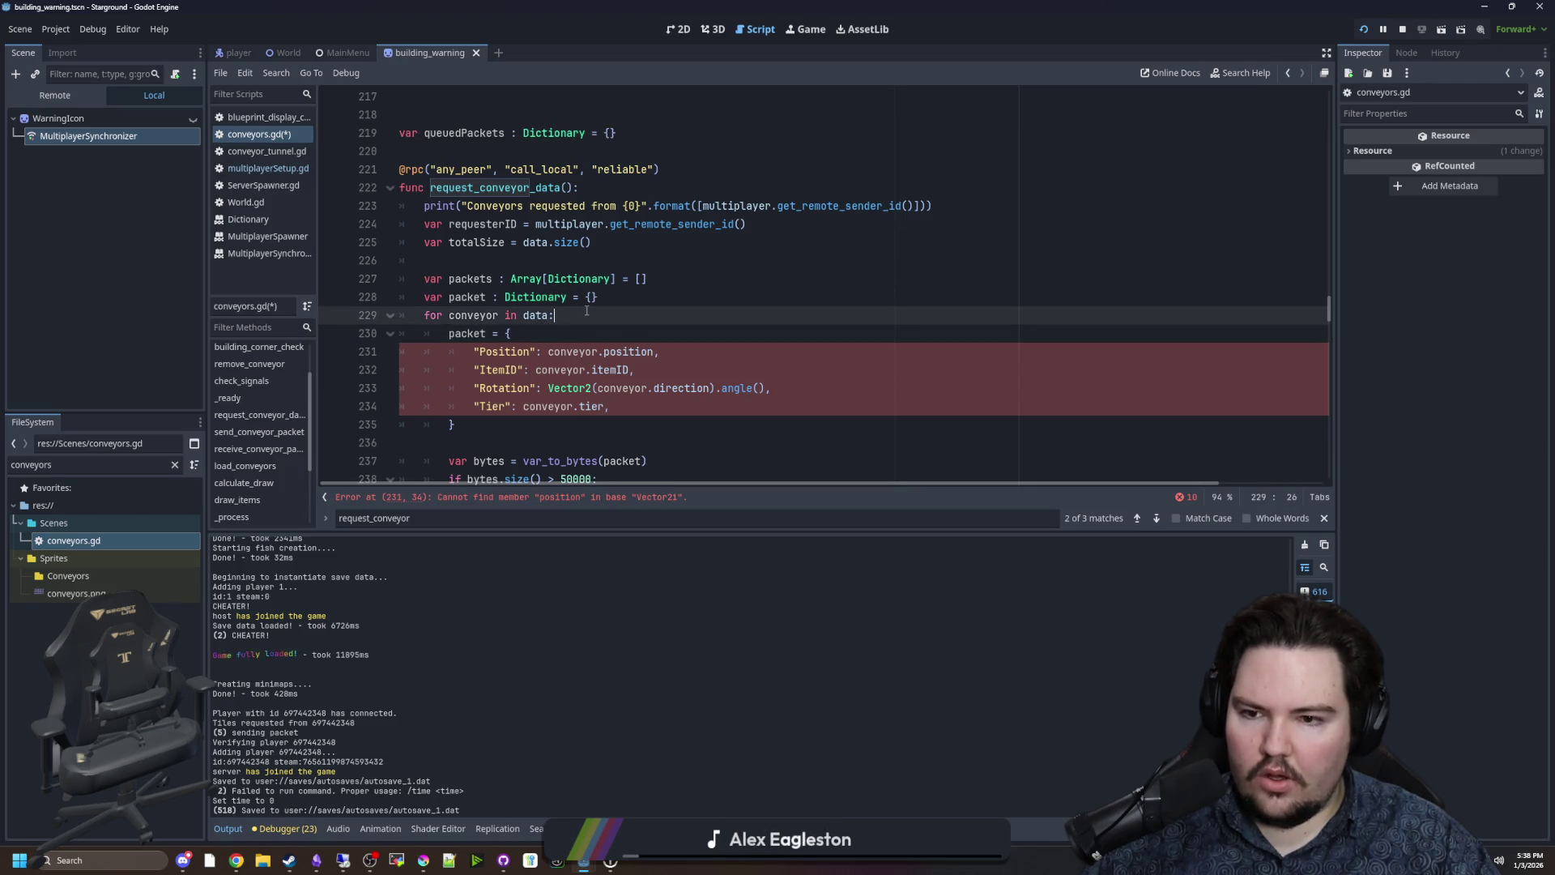
key(Return)
text(veyor )
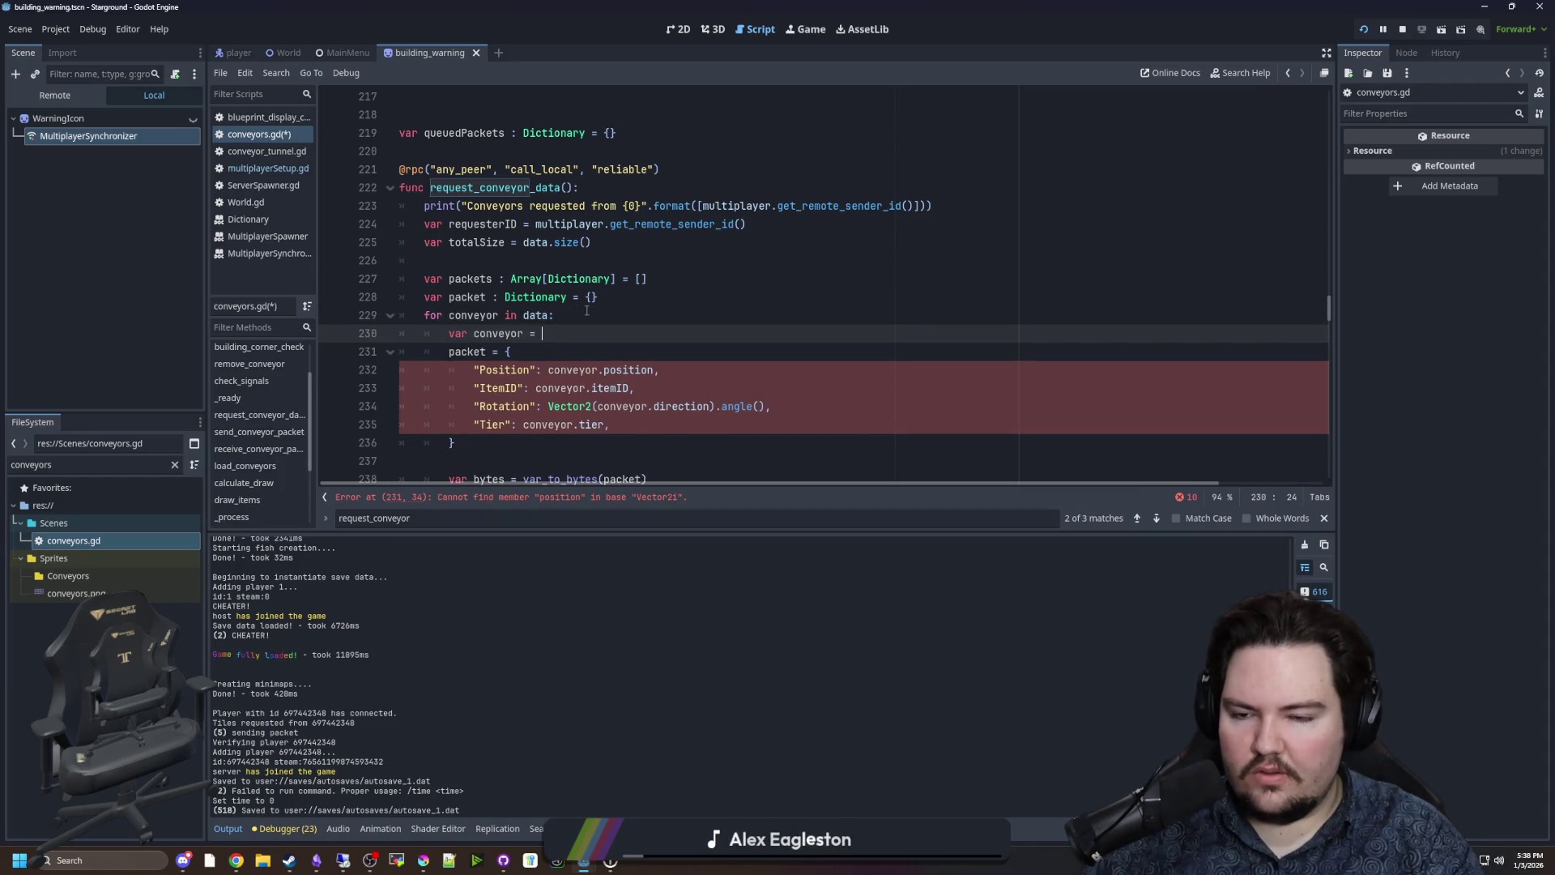
text(= data[coord)
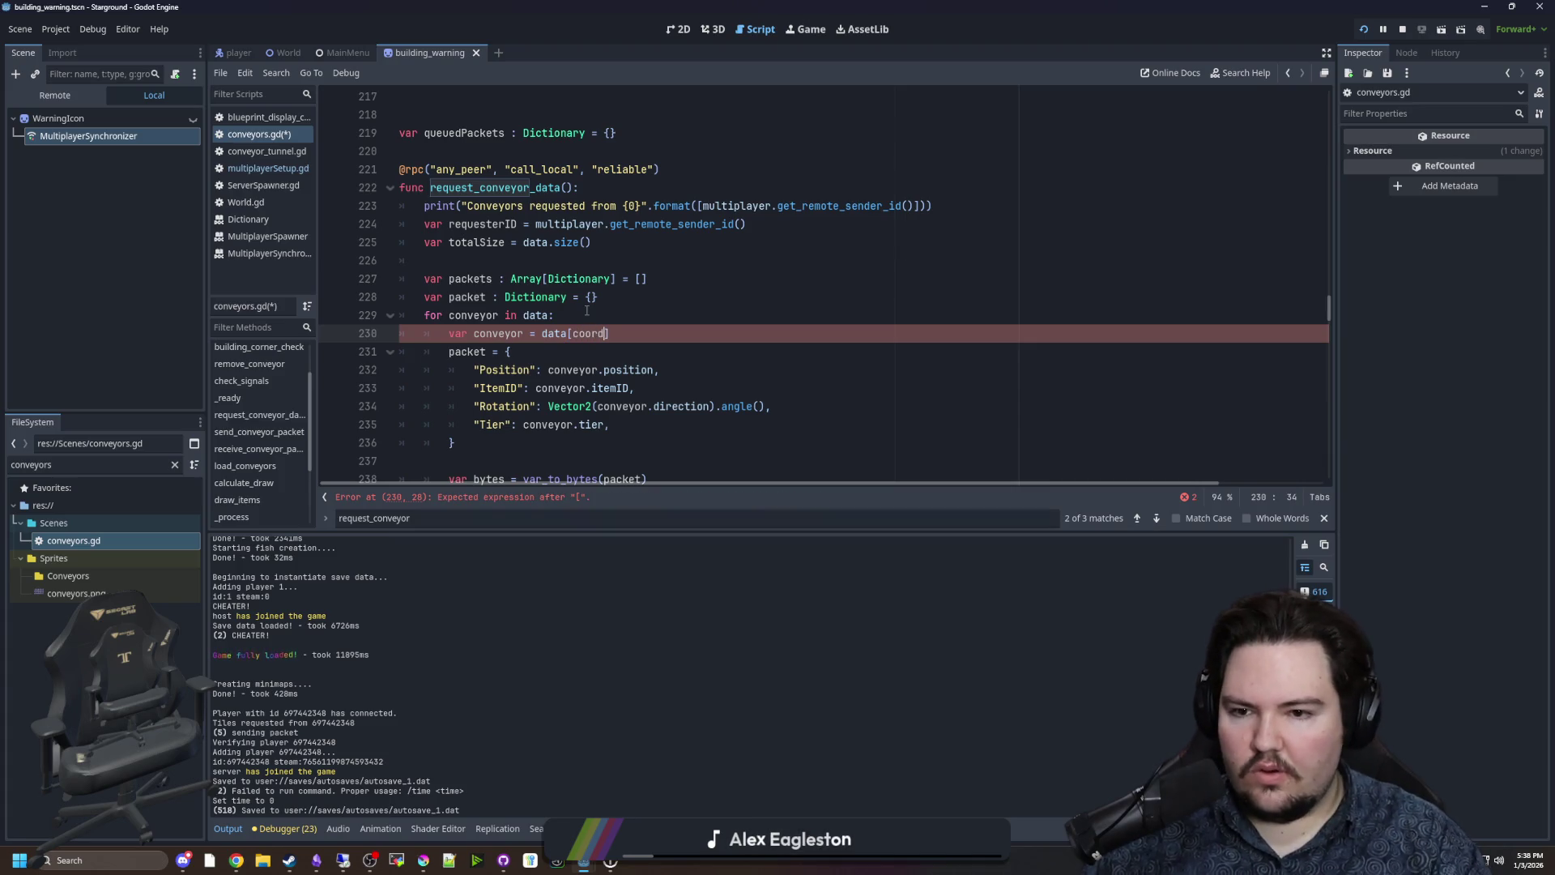
double_click(476, 315)
text(coord)
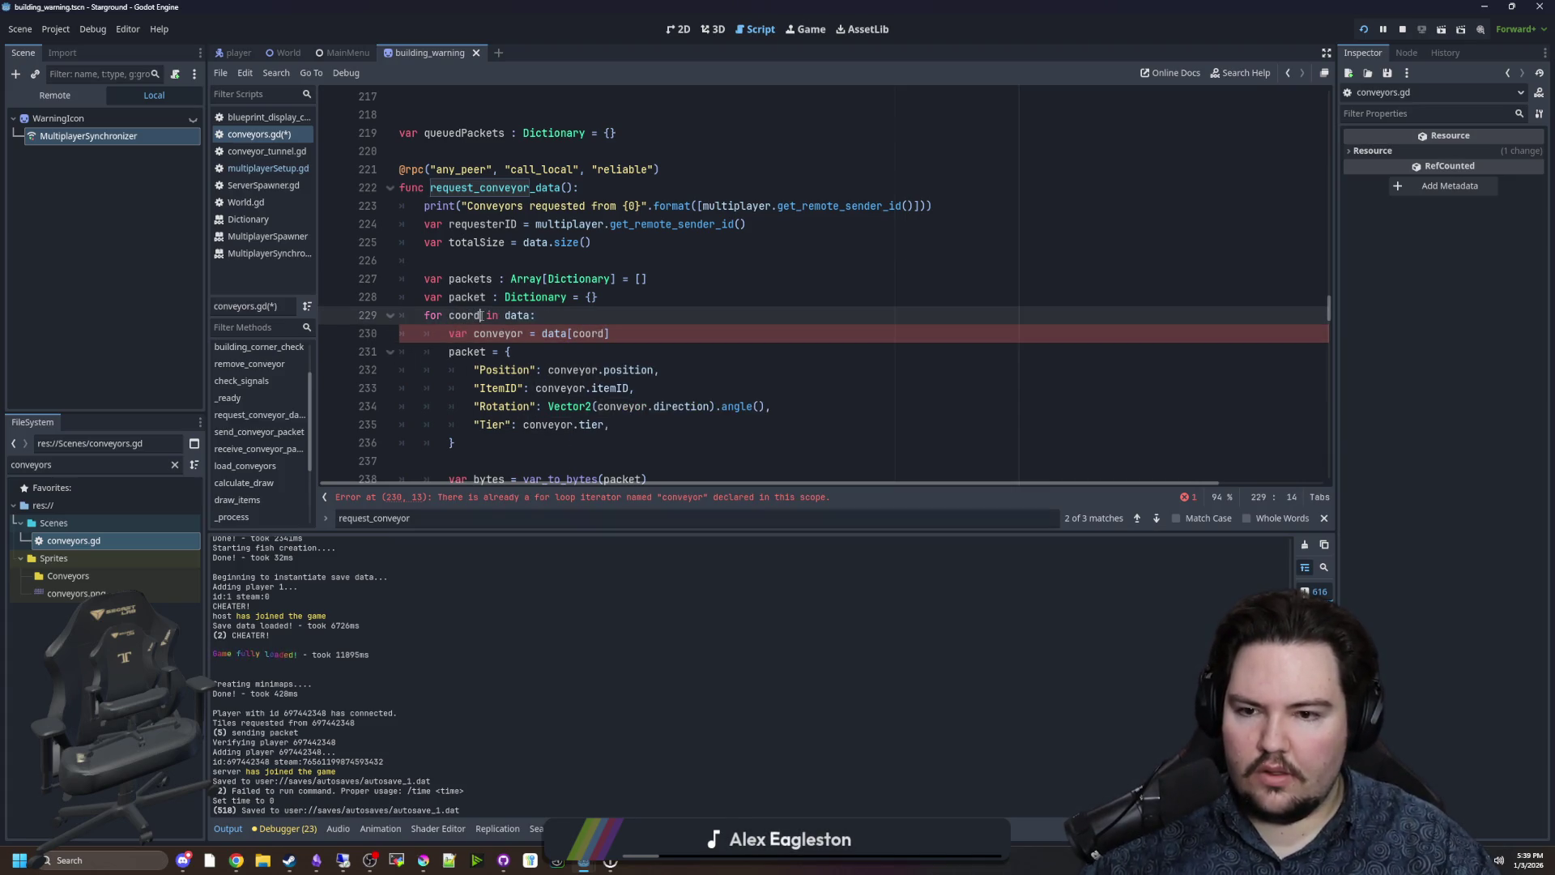
click(624, 318)
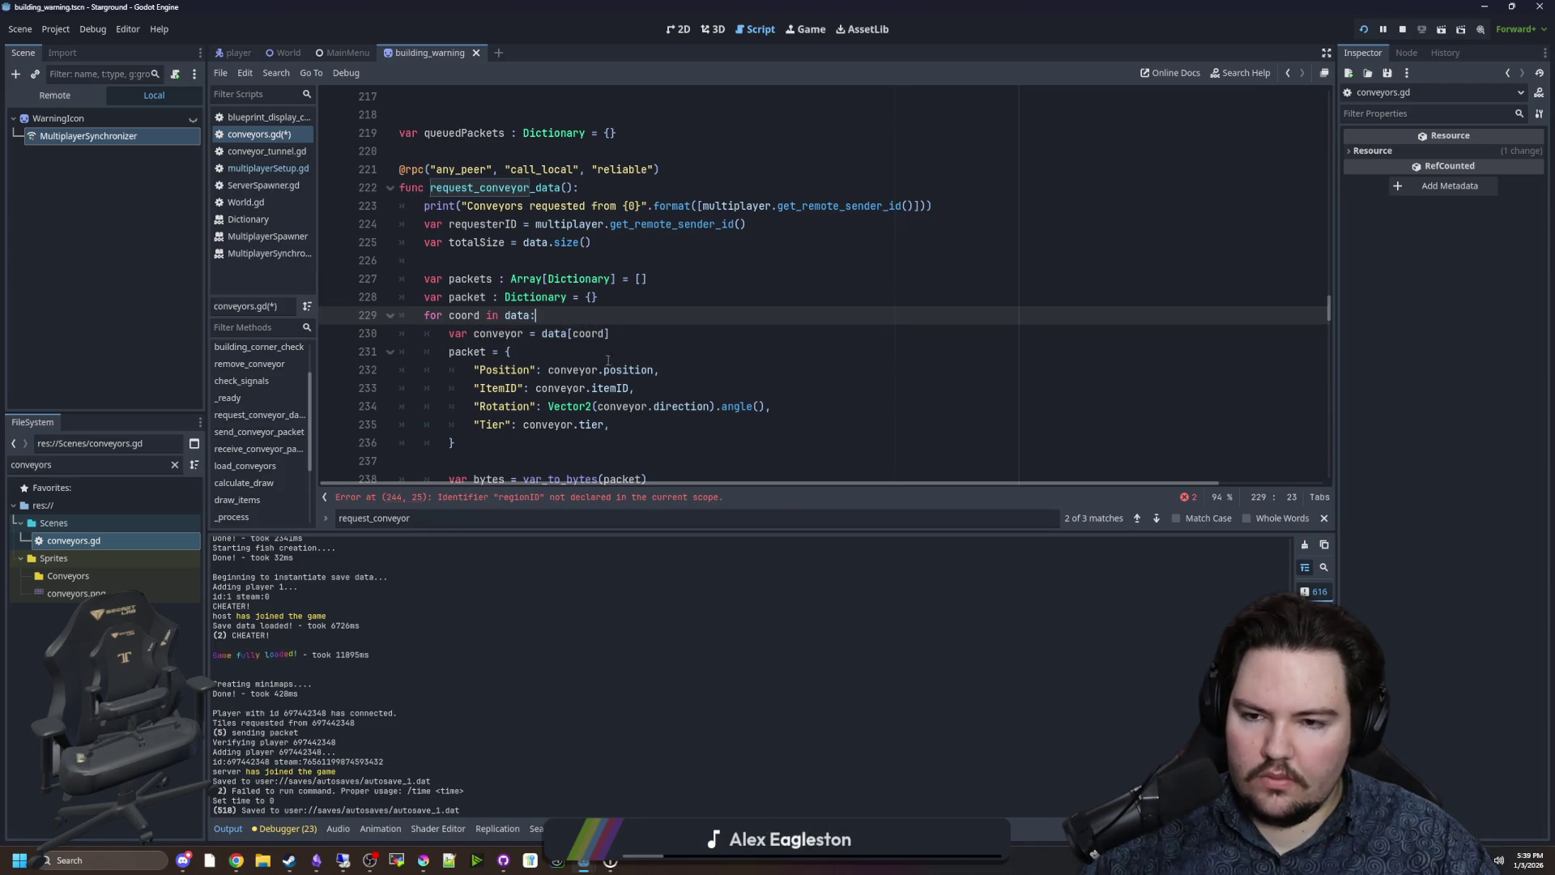
Replace the RegionID dictionary in push_back with the plain packet variable.
click(578, 496)
click(584, 316)
scroll(584, 340, up, 1)
scroll(567, 338, up, 1)
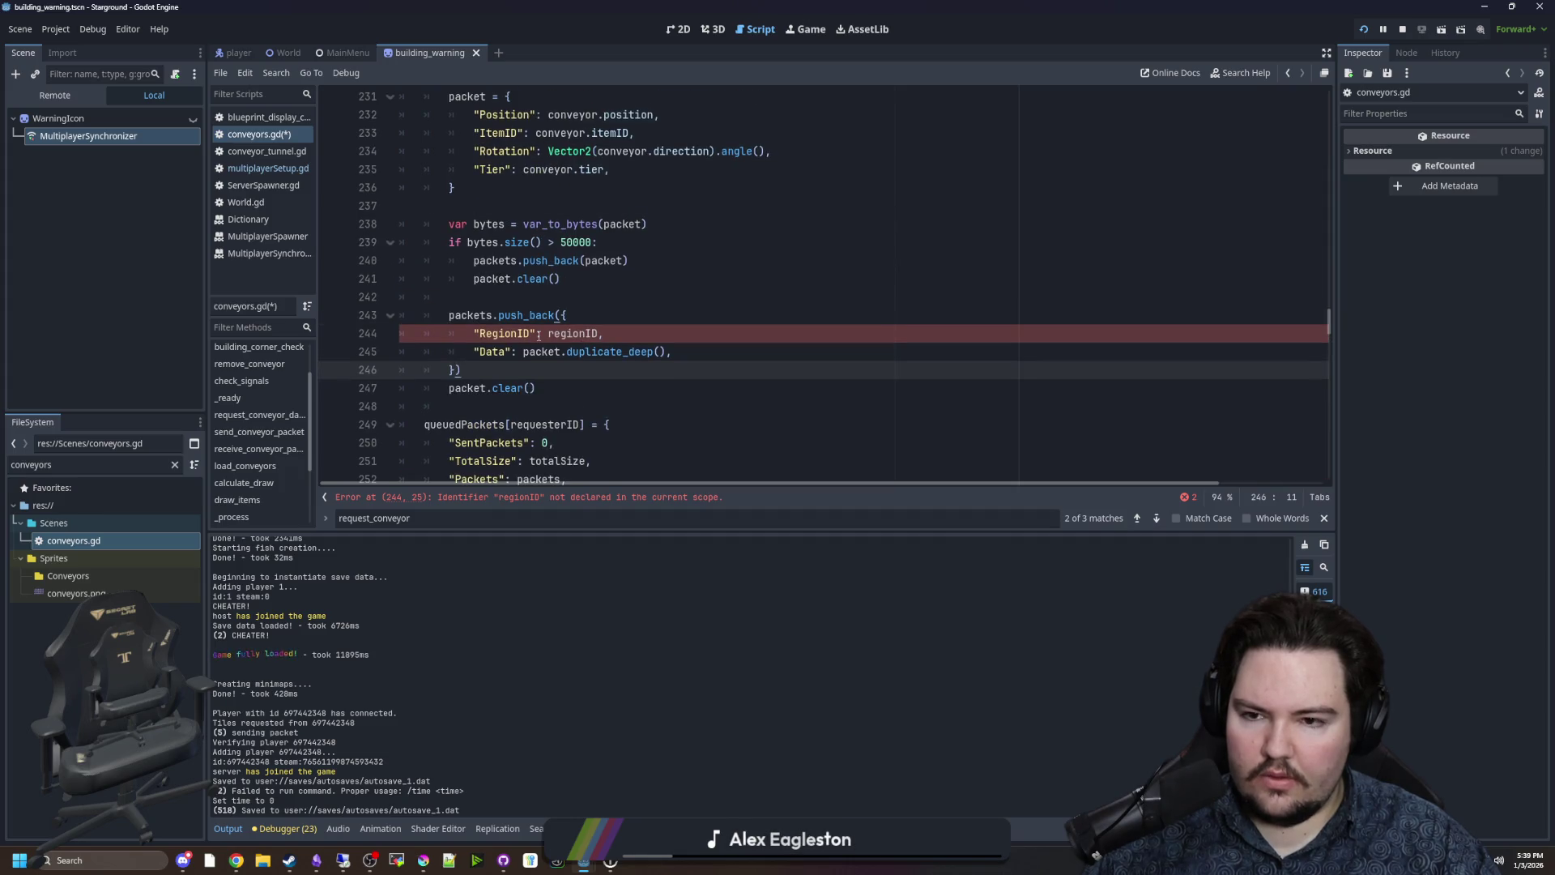
scroll(539, 335, up, 2)
drag(466, 421, 562, 370)
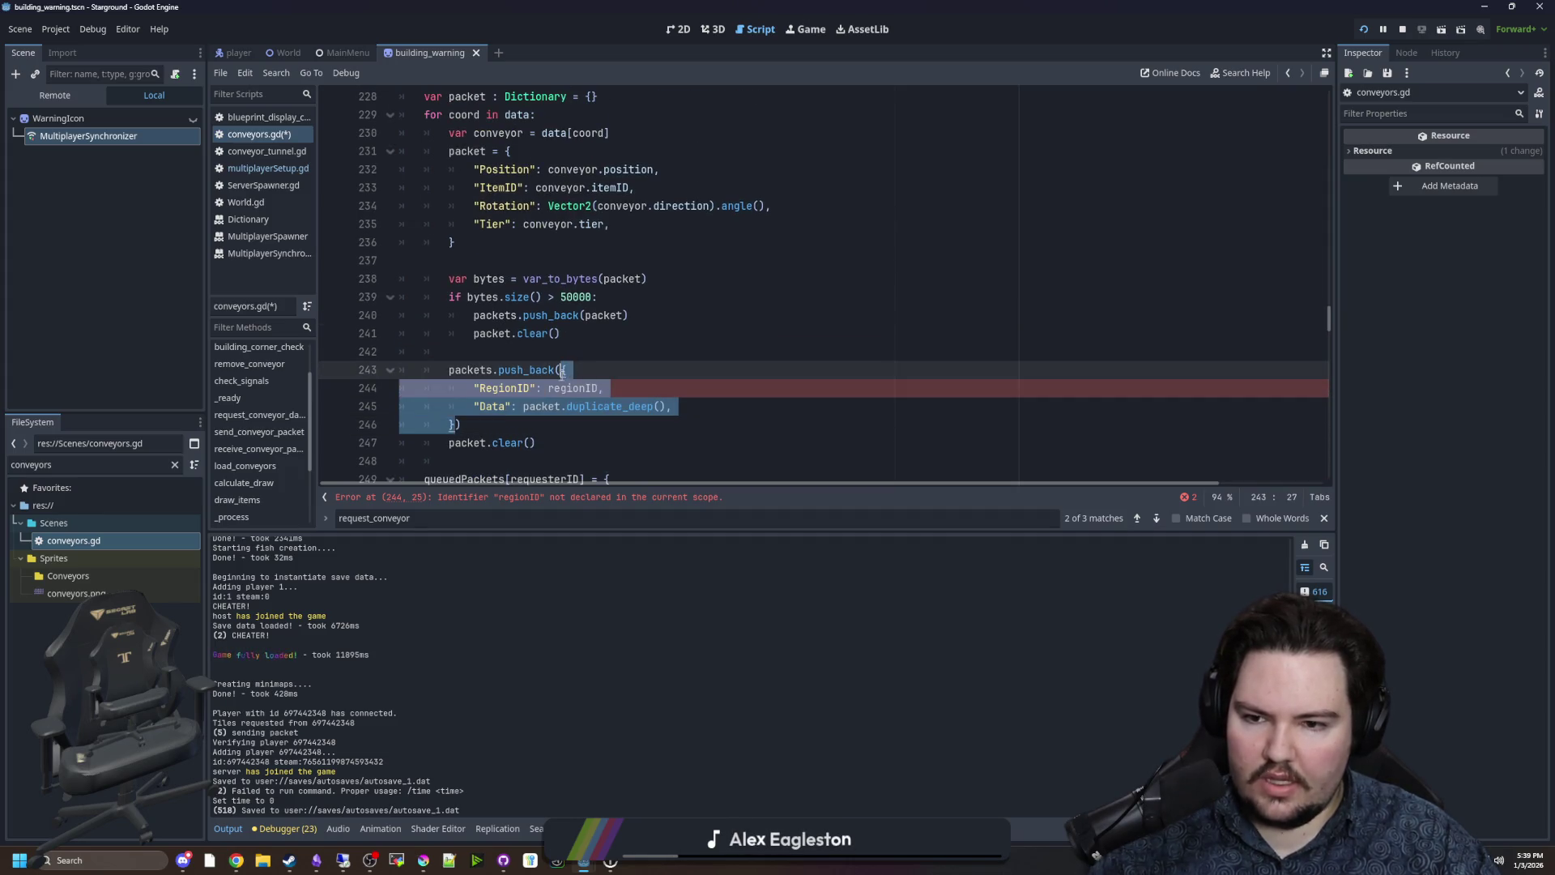
key(BackSpace)
text(packet)
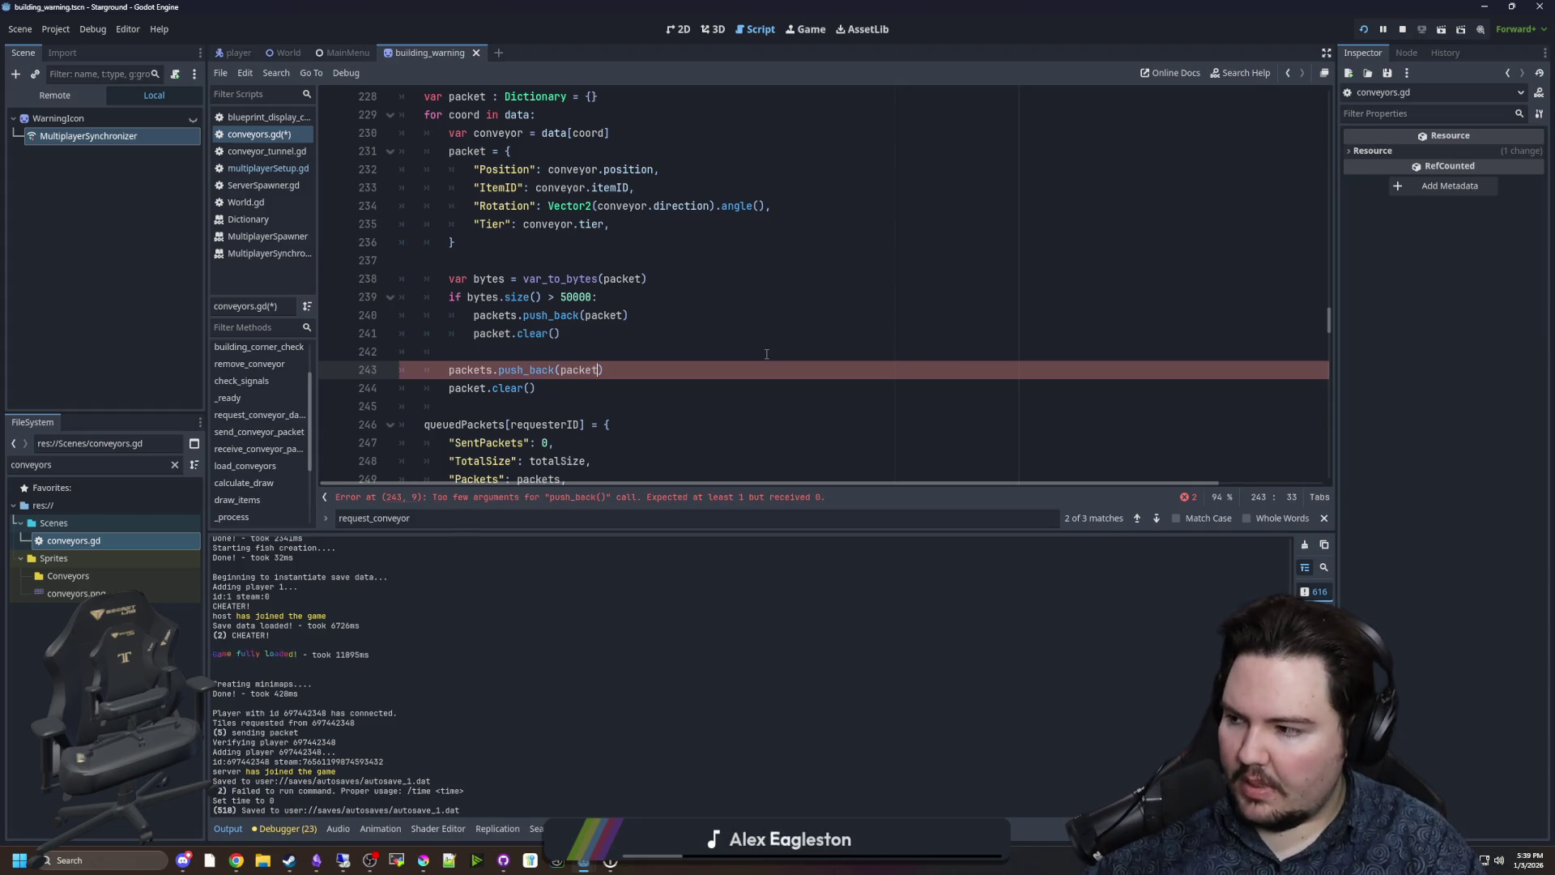
click(636, 383)
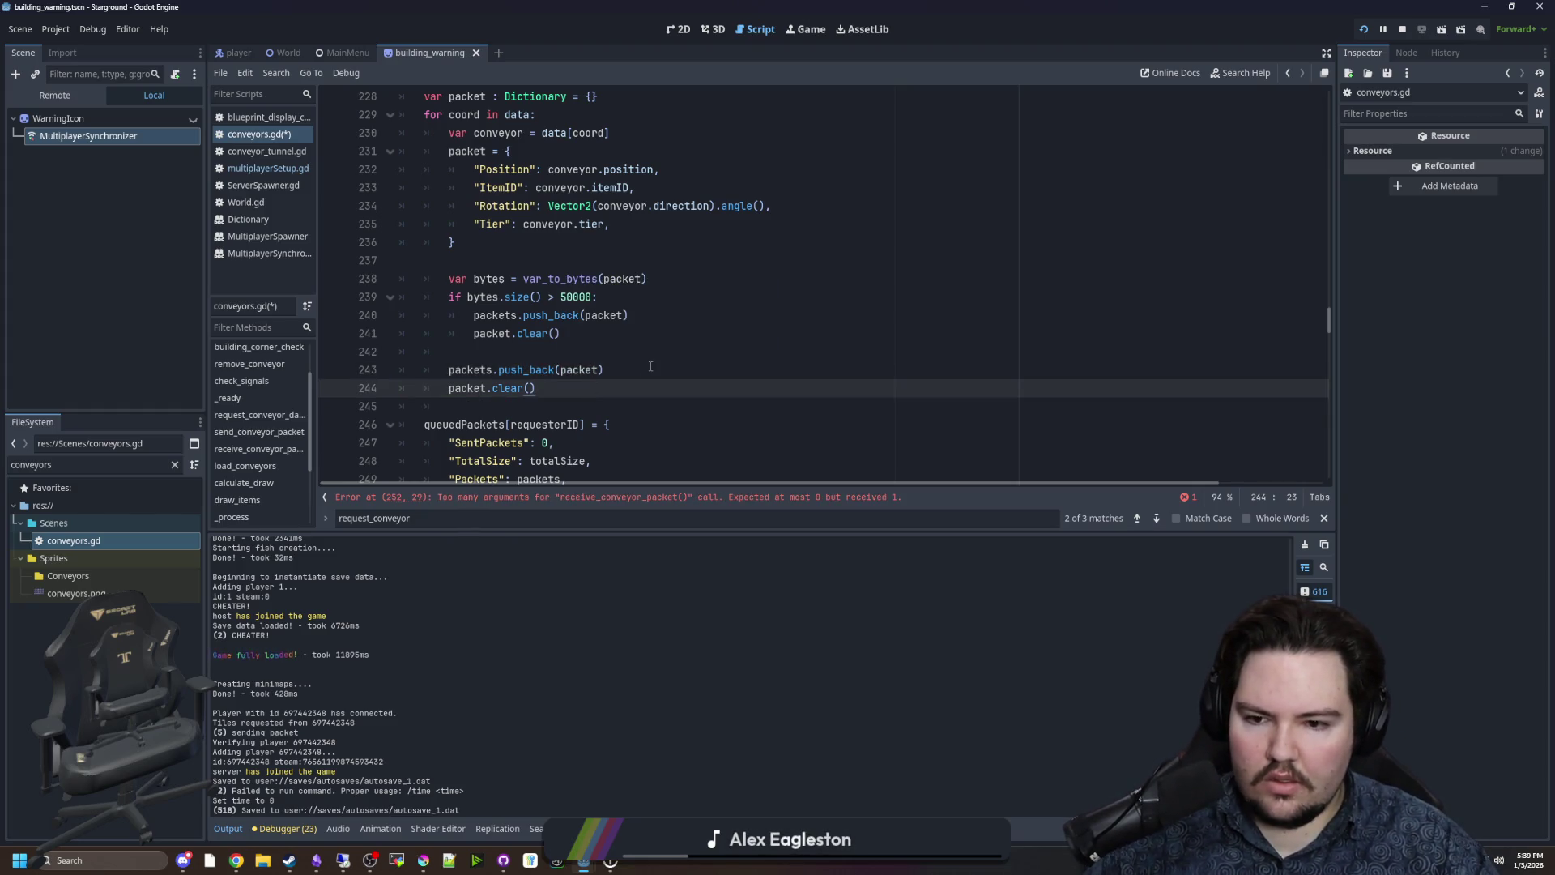
Check the receive_conveyor_packet error, then switch to multiplayerSetup.gd to reuse its packet code.
click(780, 498)
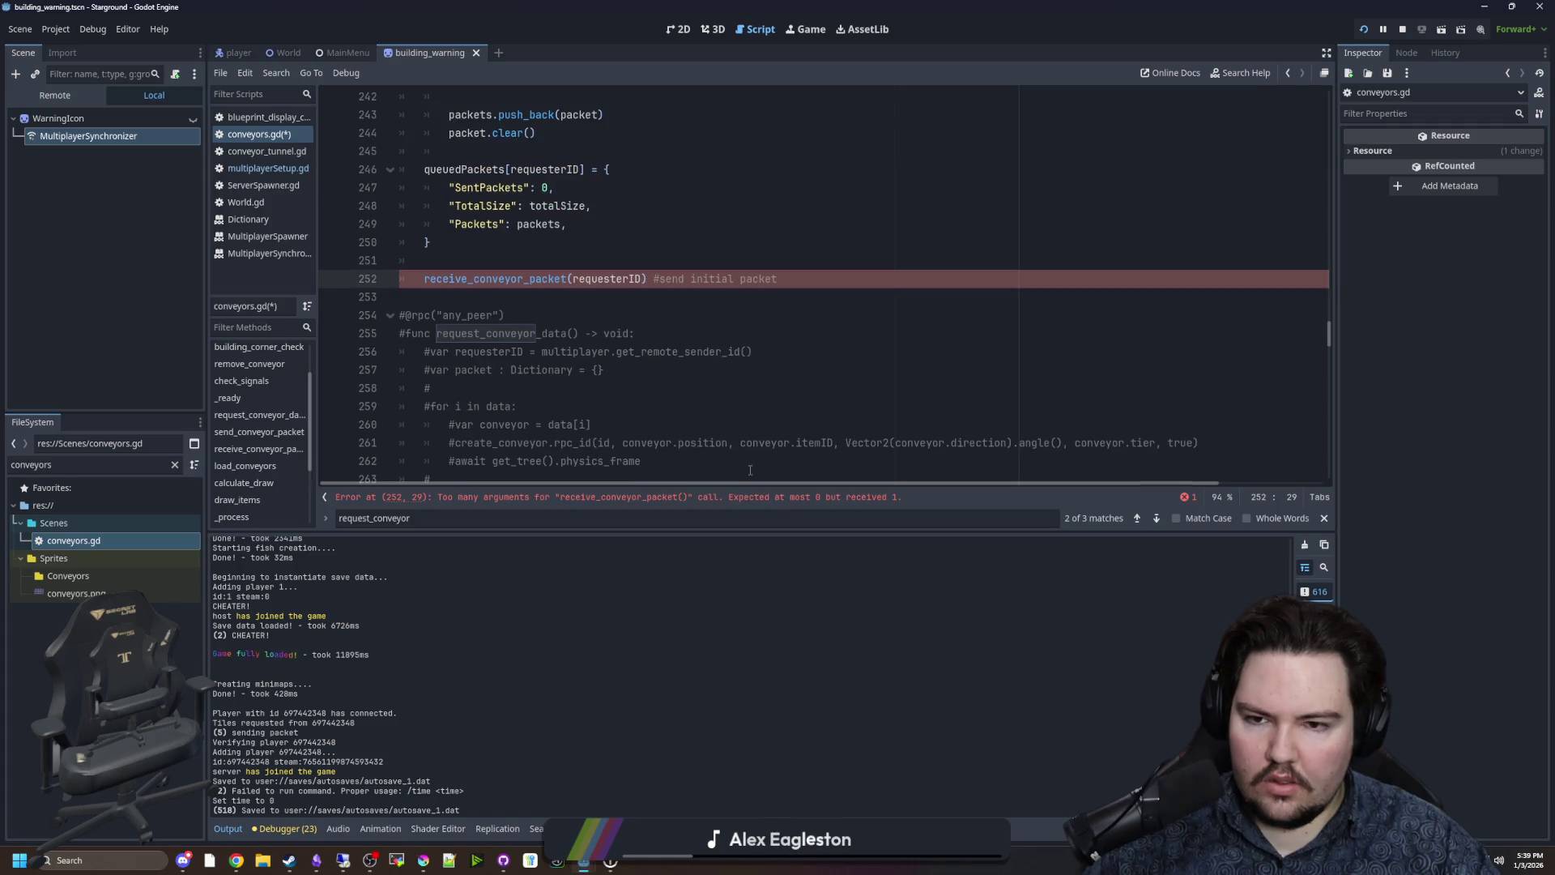
scroll(467, 338, up, 1)
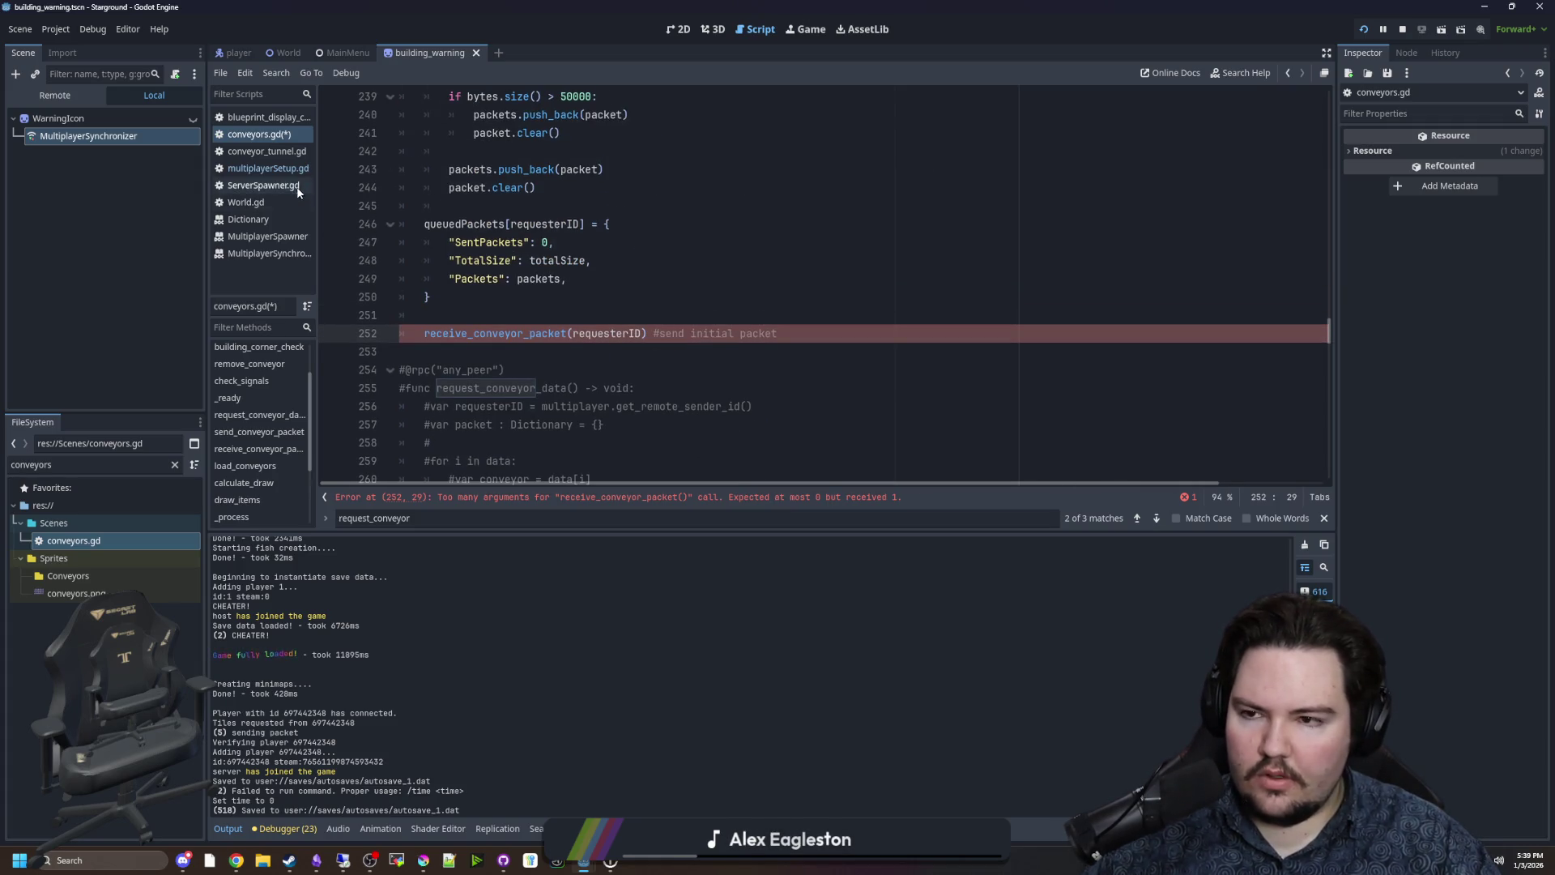
click(299, 164)
Paste multiplayerSetup.gd's tile_packet_received over the stub and rename it conveyor_packet_received.
scroll(581, 329, down, 1)
scroll(630, 340, down, 2)
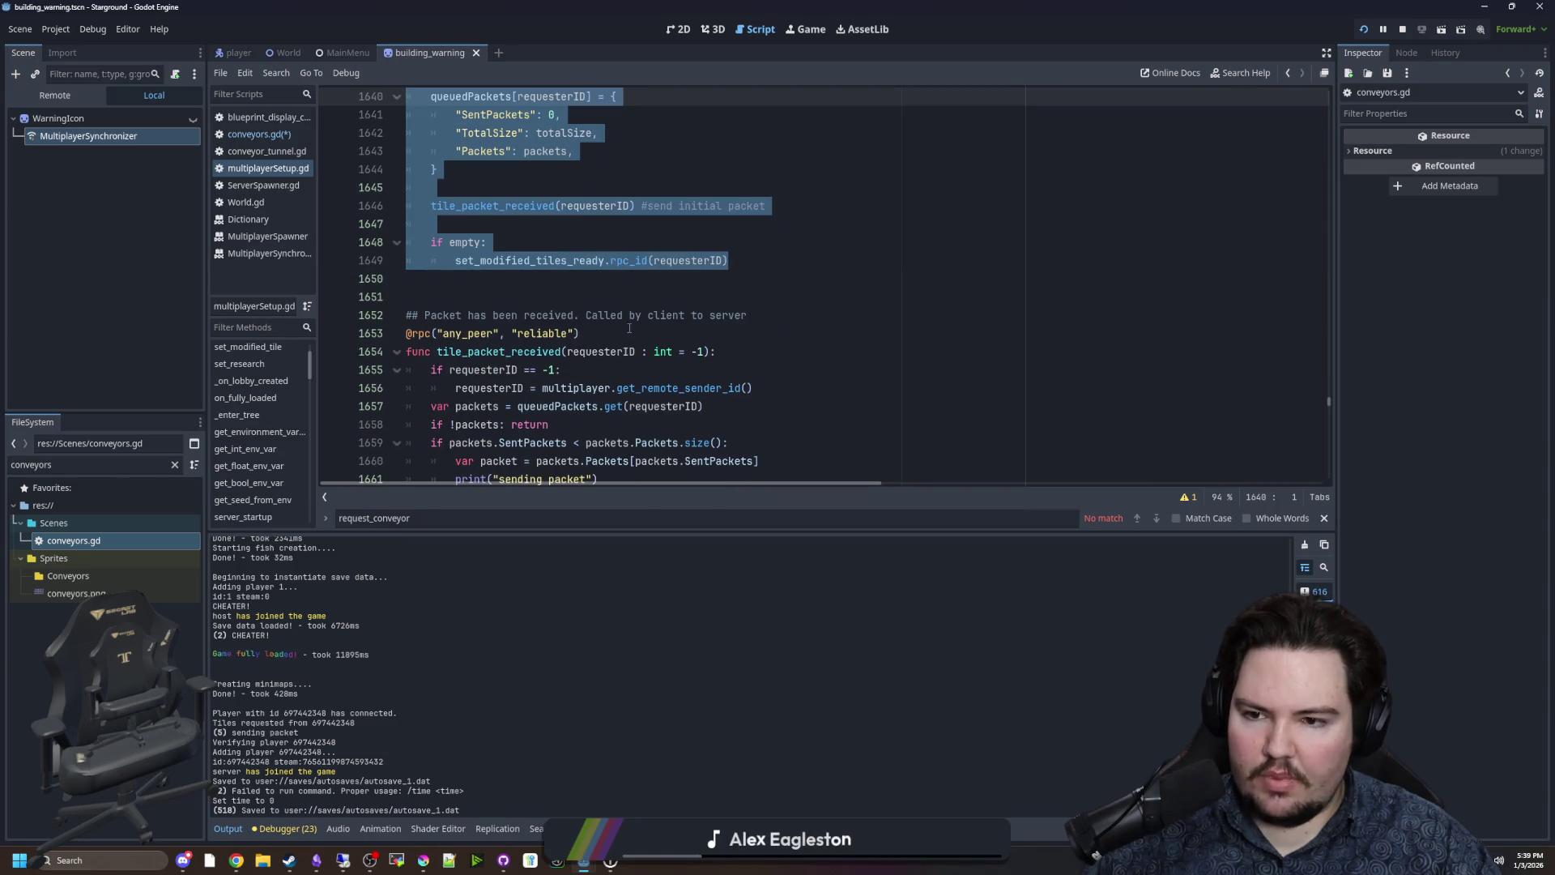
scroll(630, 313, down, 5)
scroll(624, 356, up, 2)
drag(616, 389, 355, 160)
click(294, 134)
scroll(568, 362, down, 8)
drag(568, 362, 366, 318)
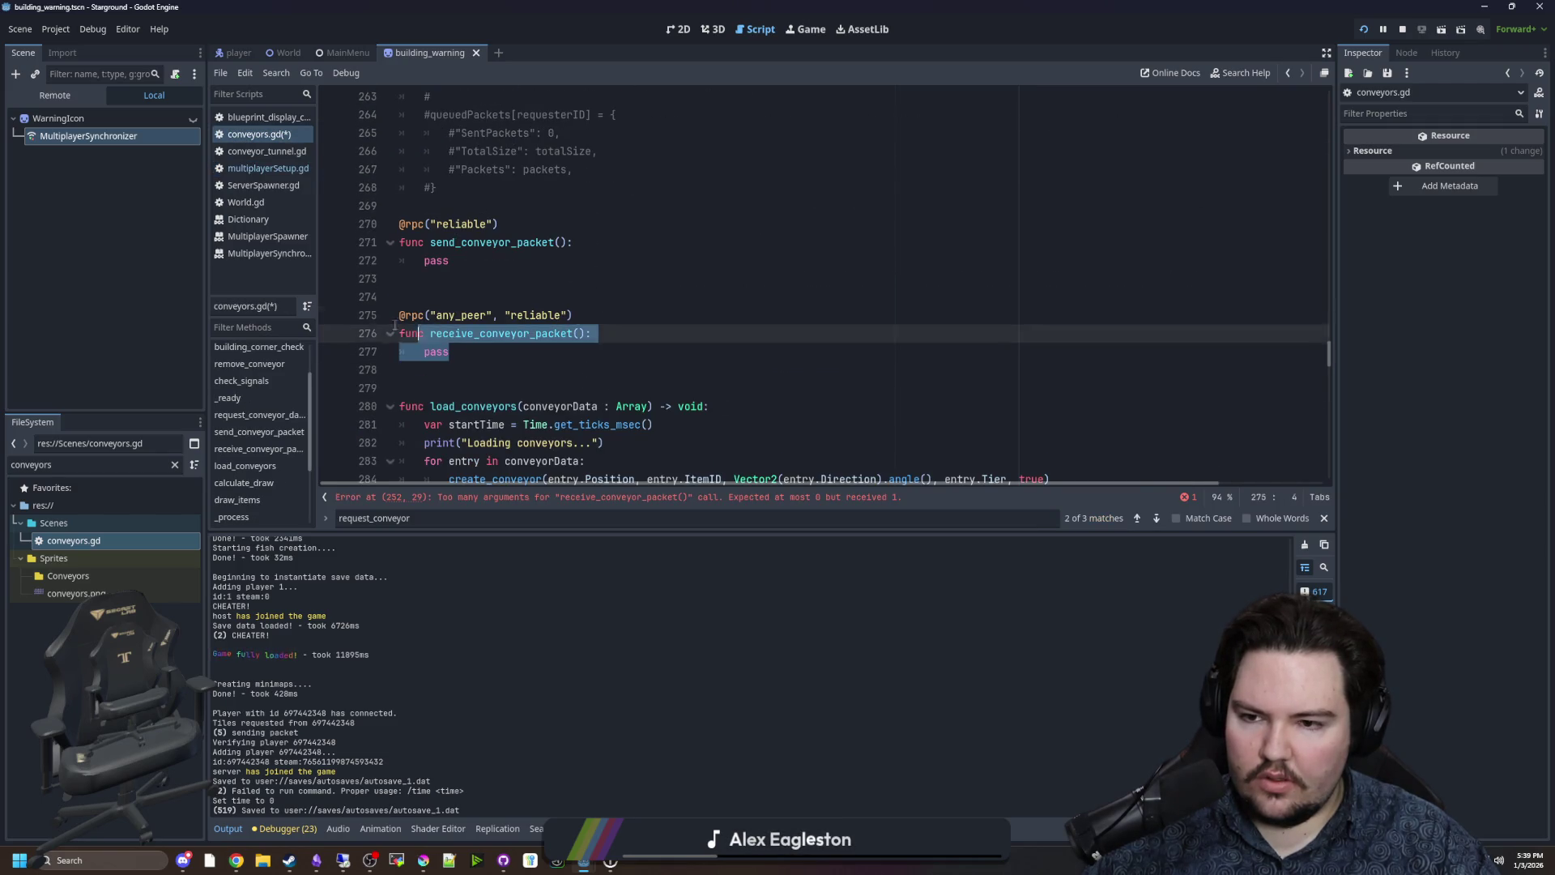
key(ctrl+v)
drag(456, 298, 436, 299)
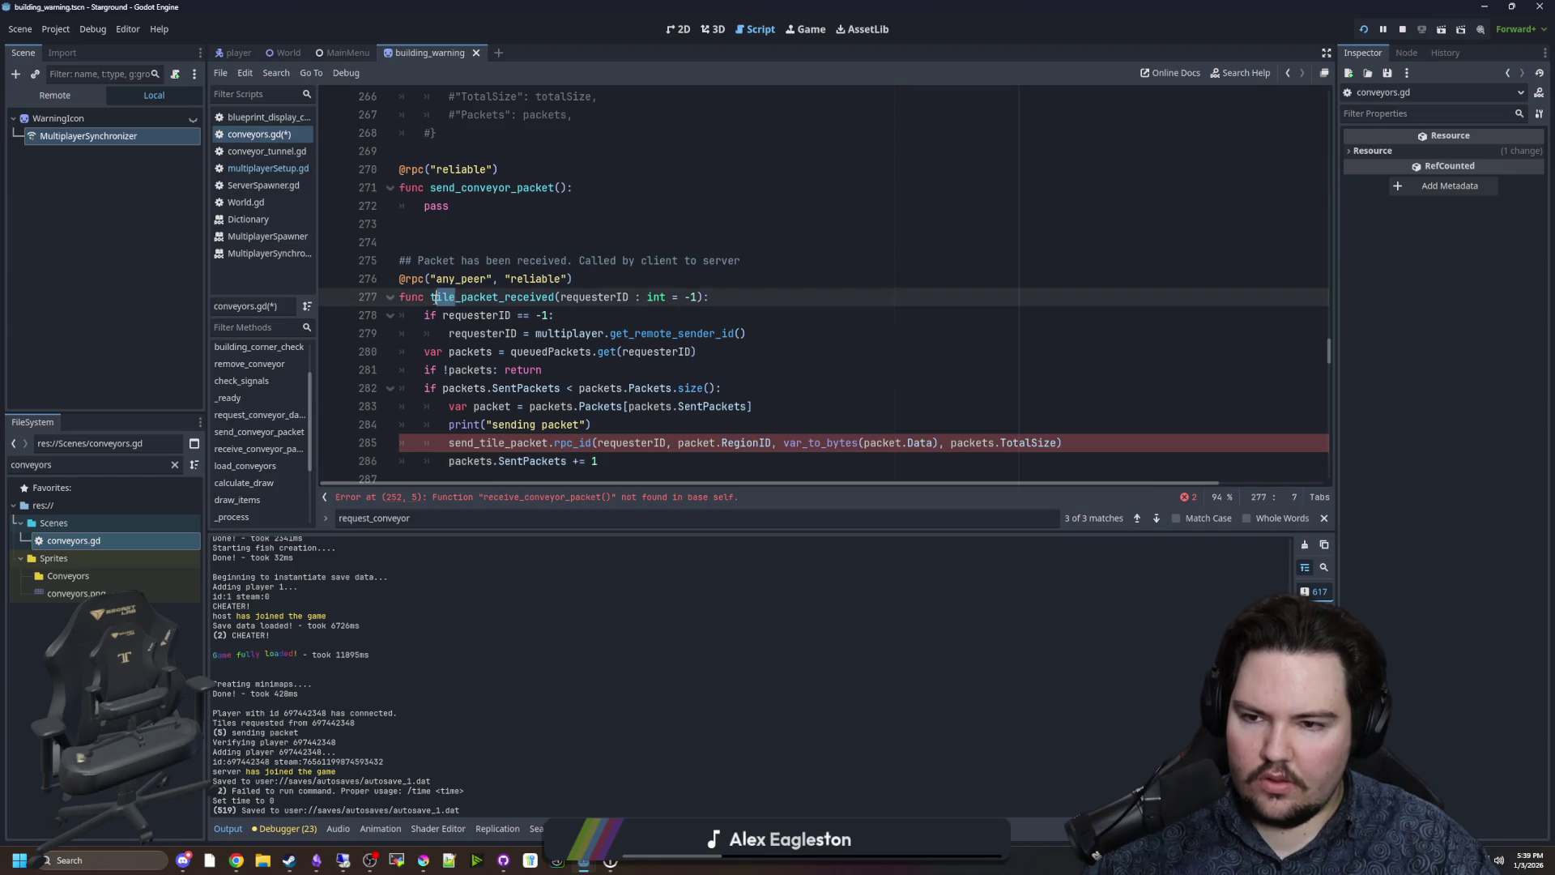
text(conveyor)
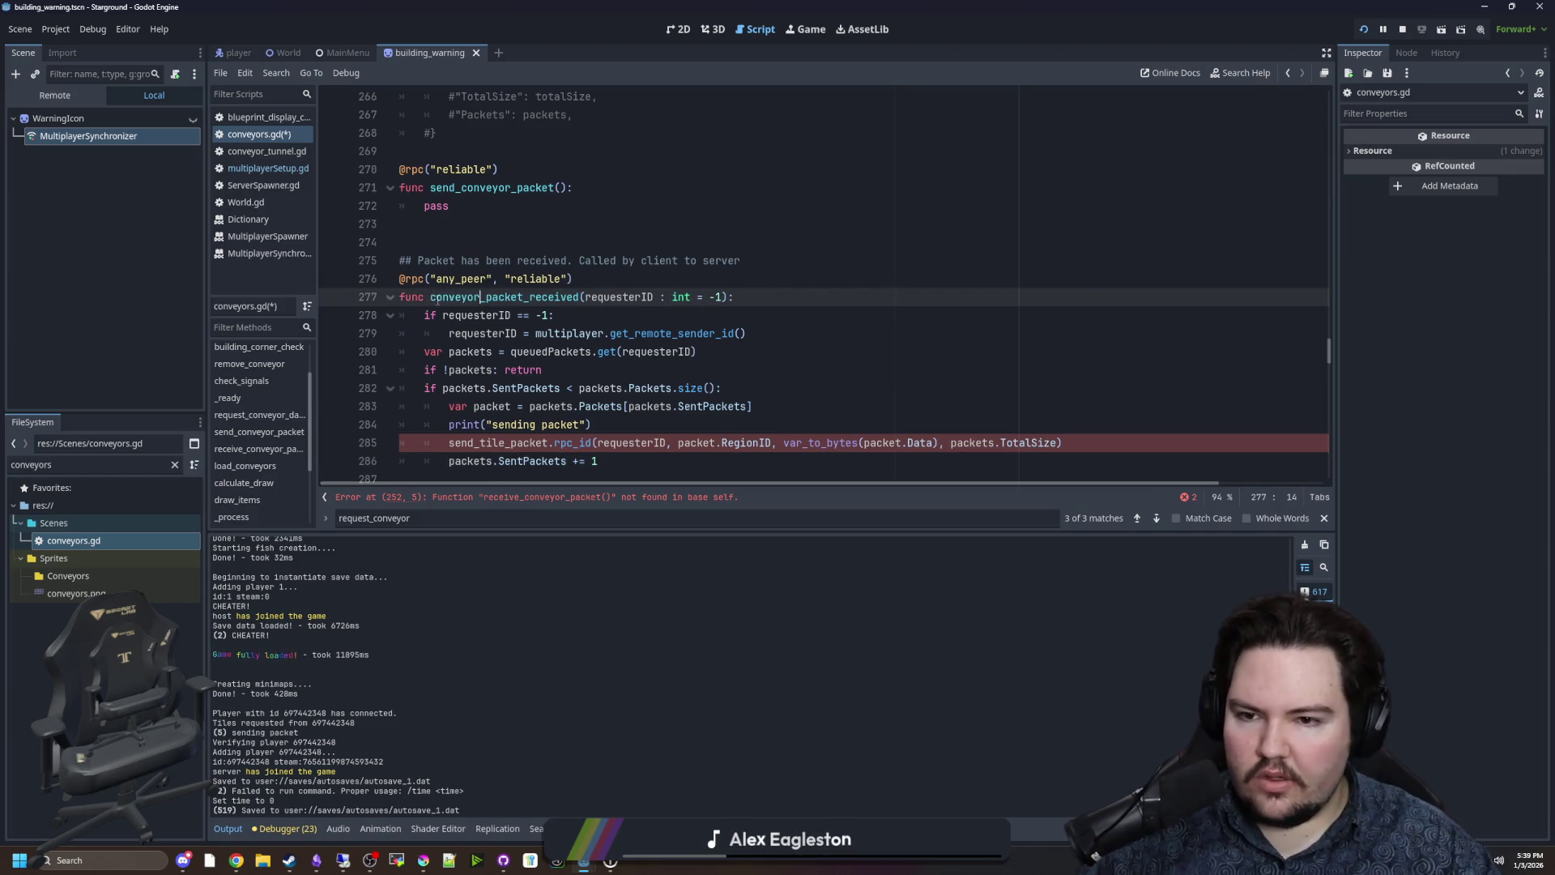
Look over the send_tile_packet call and the empty line 274 in the pasted function.
scroll(587, 279, down, 1)
key(Down)
key(End)
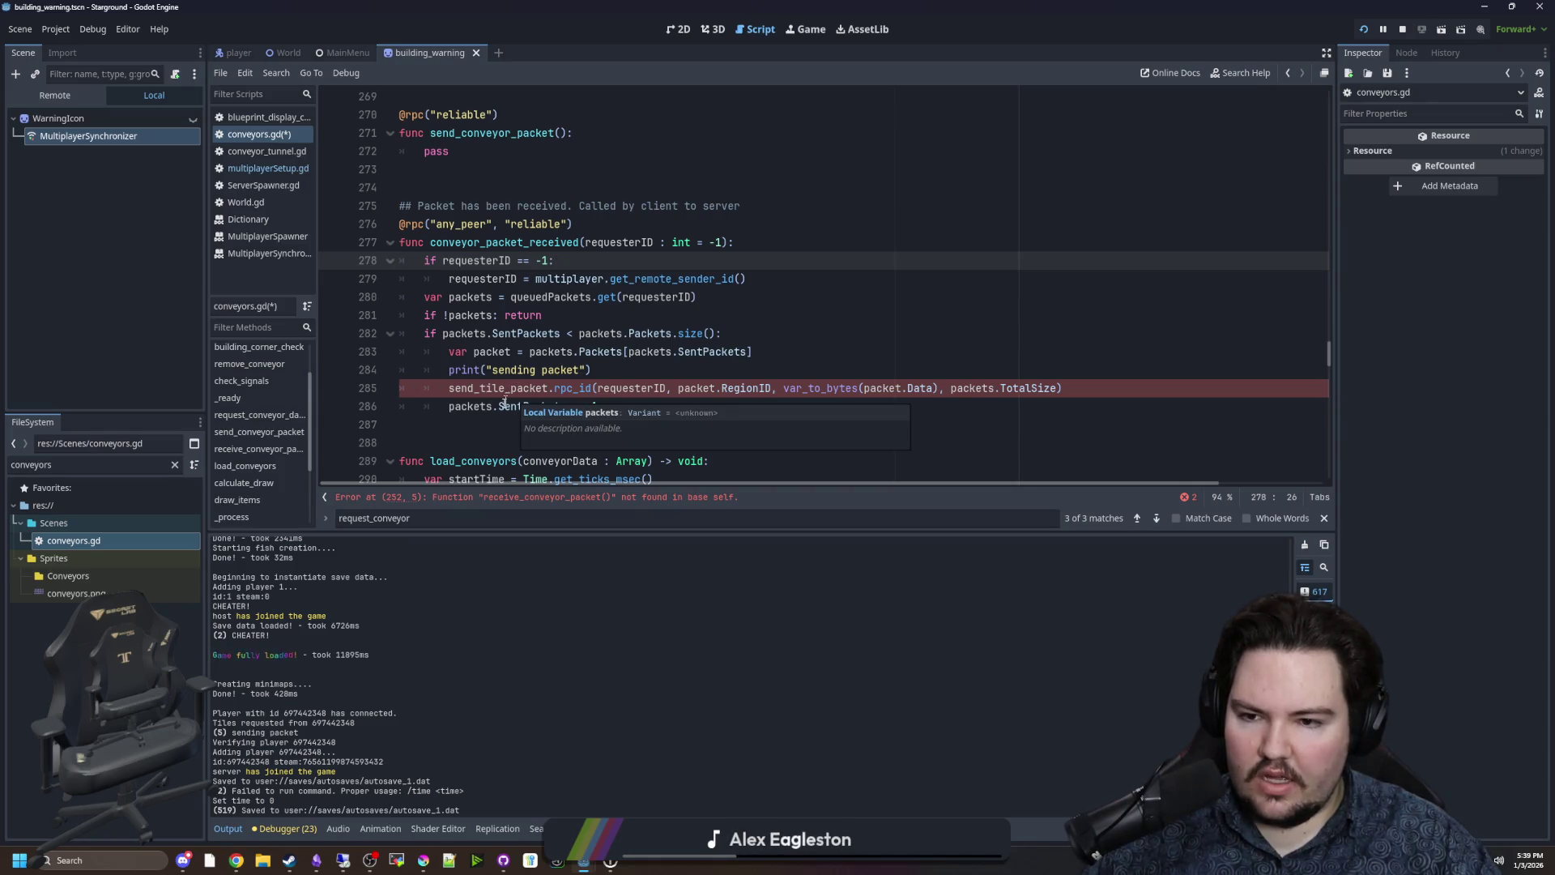
click(469, 388)
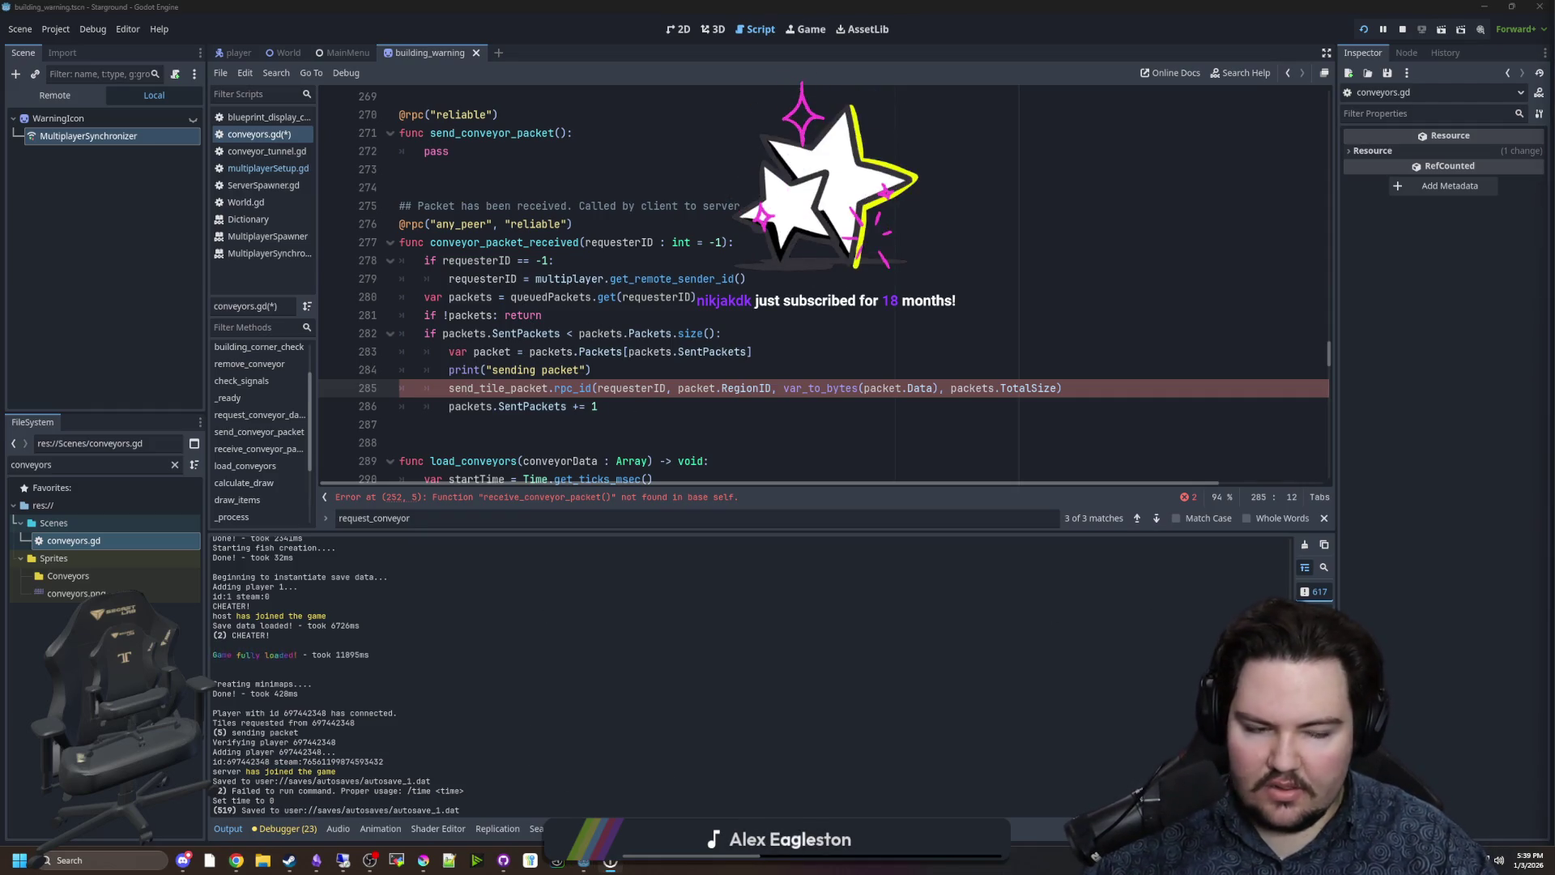
key(F12)
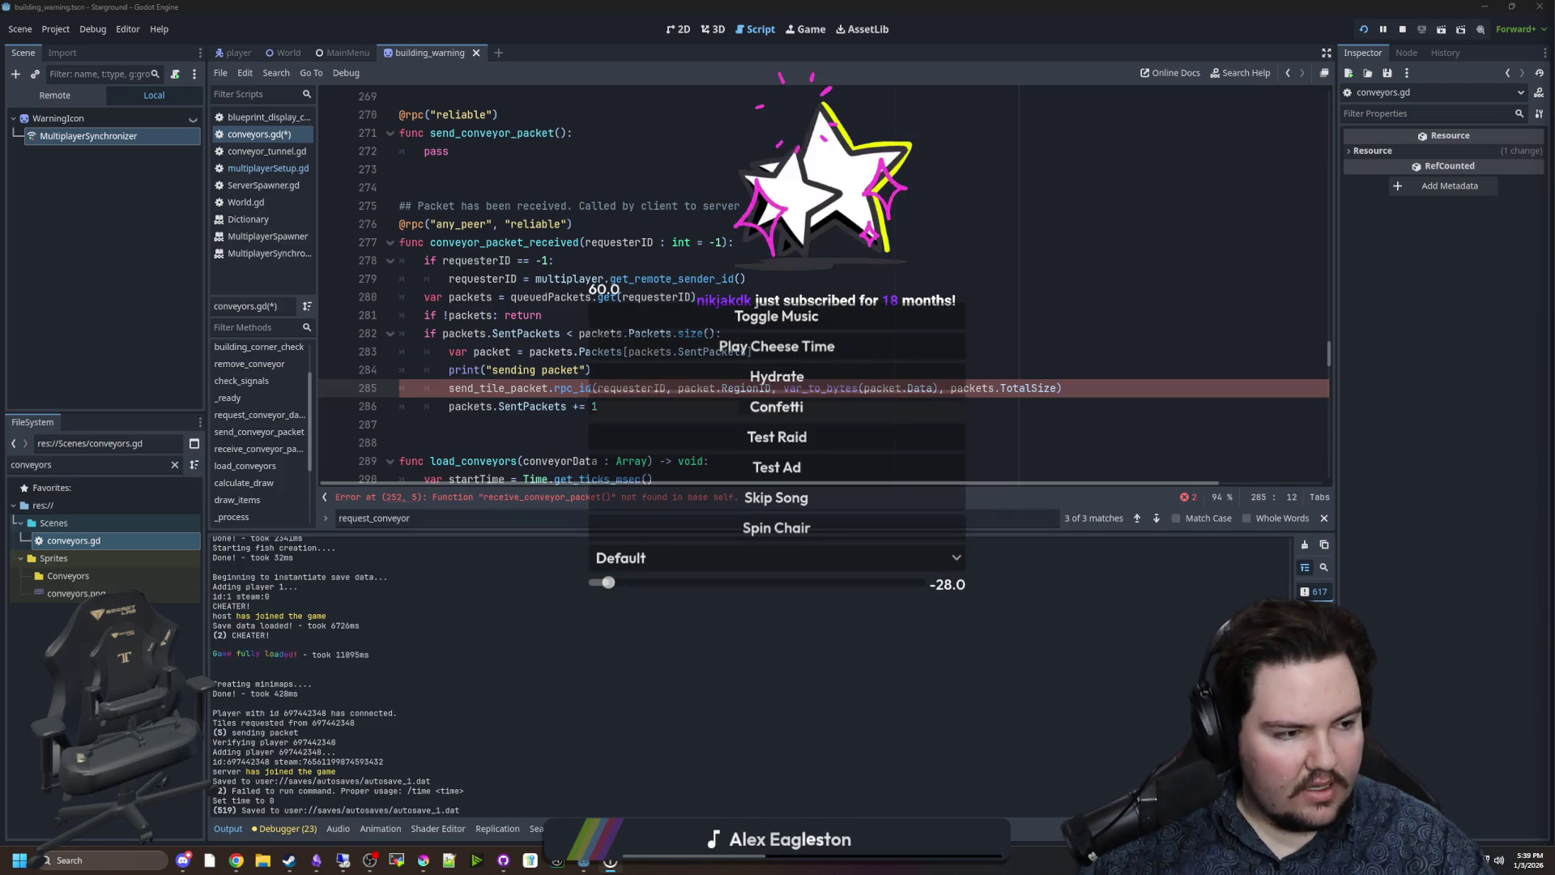
click(777, 407)
click(820, 290)
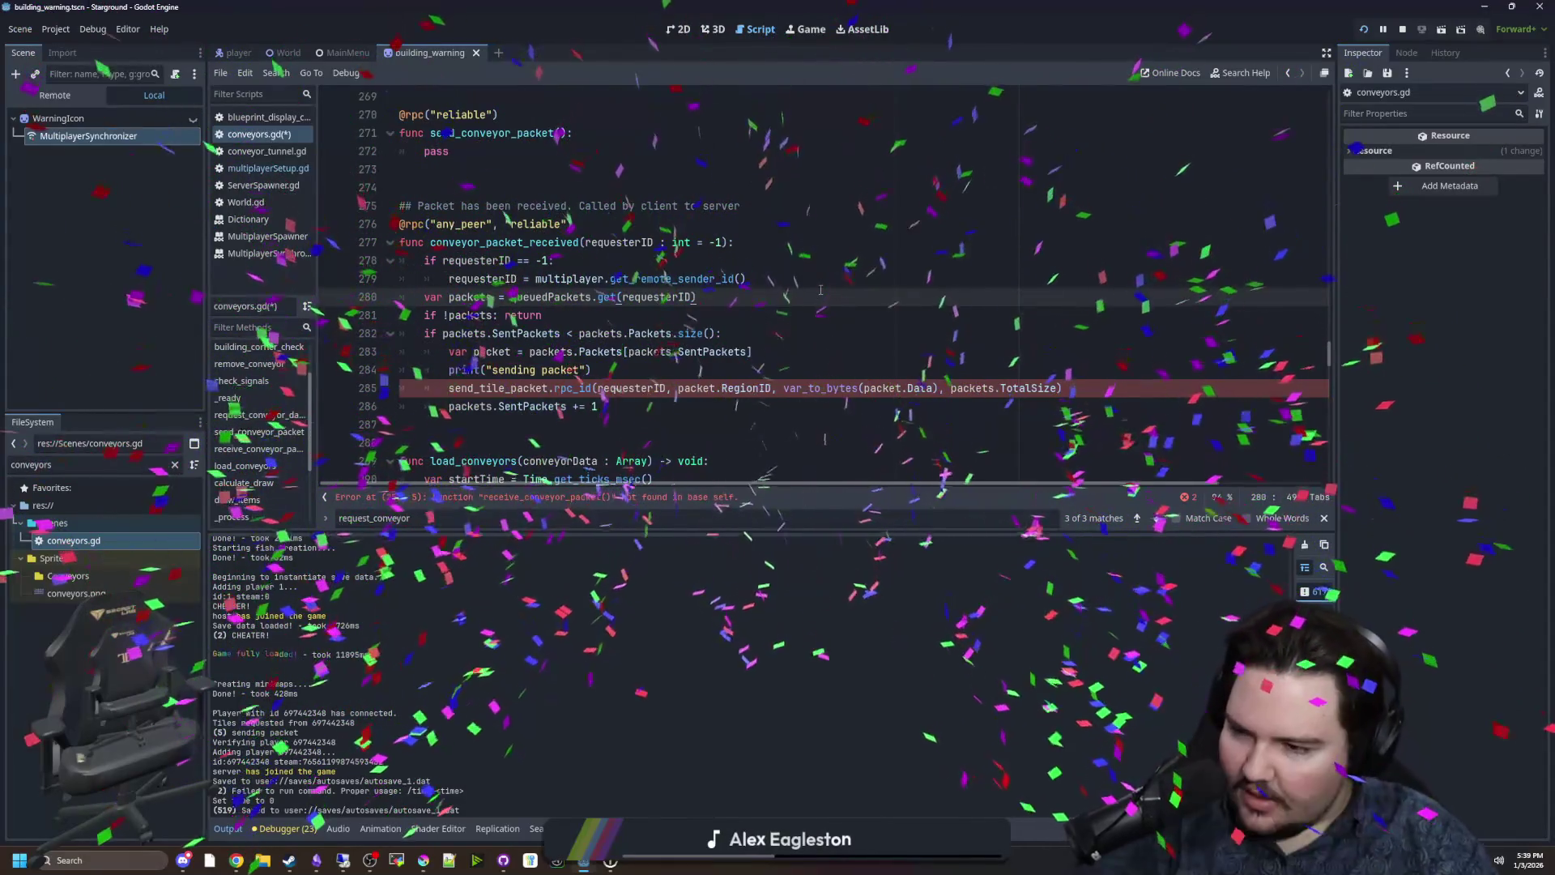
key(Up)
key(Up)
key(Up)
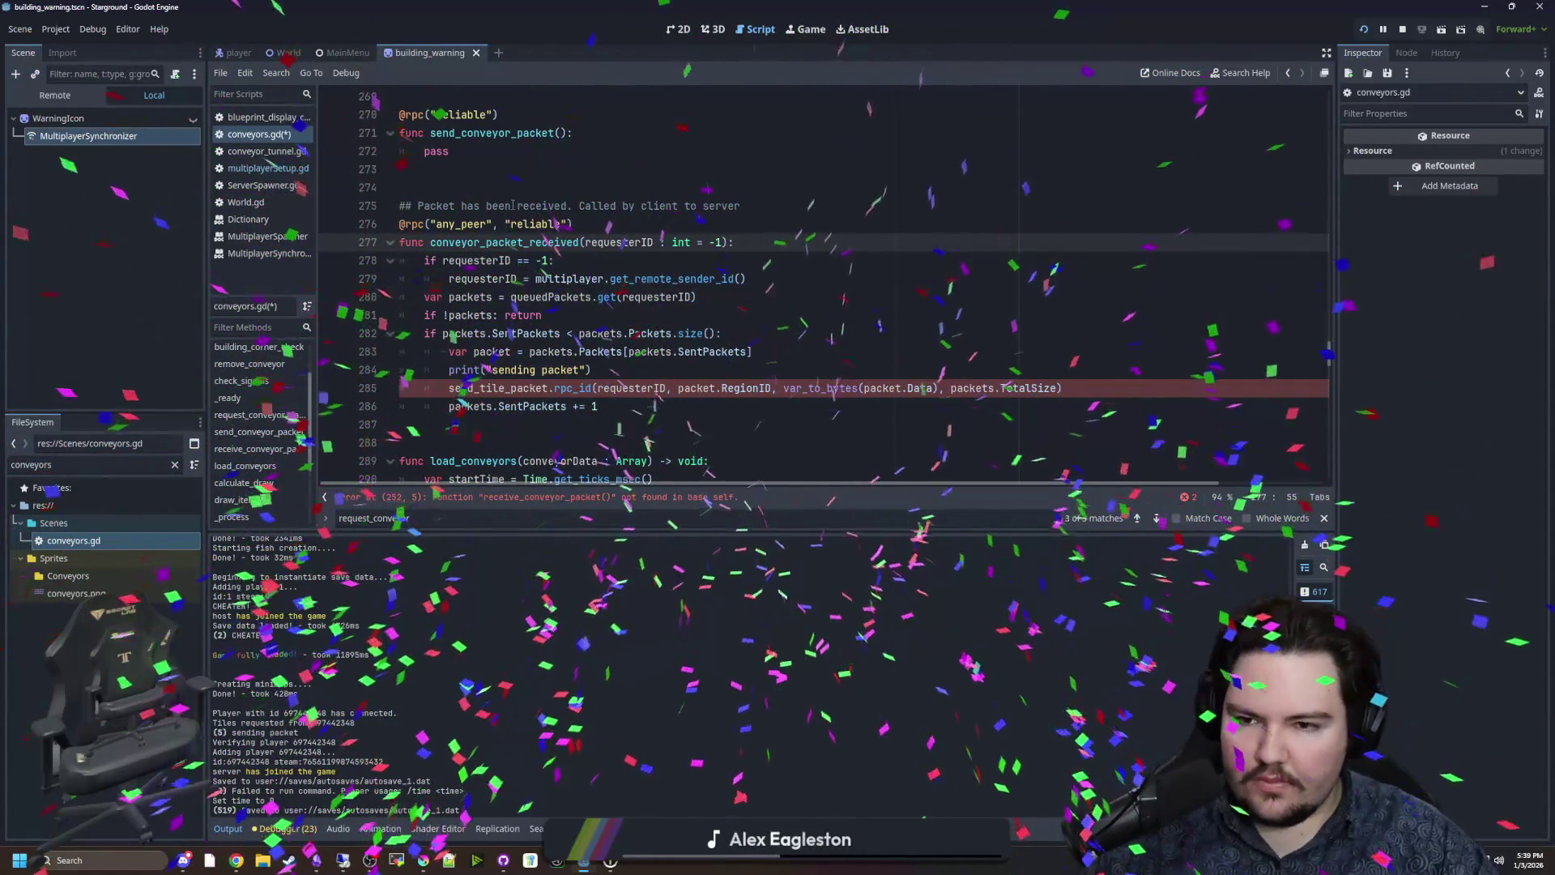
key(Up)
key(Up)
key(Up)
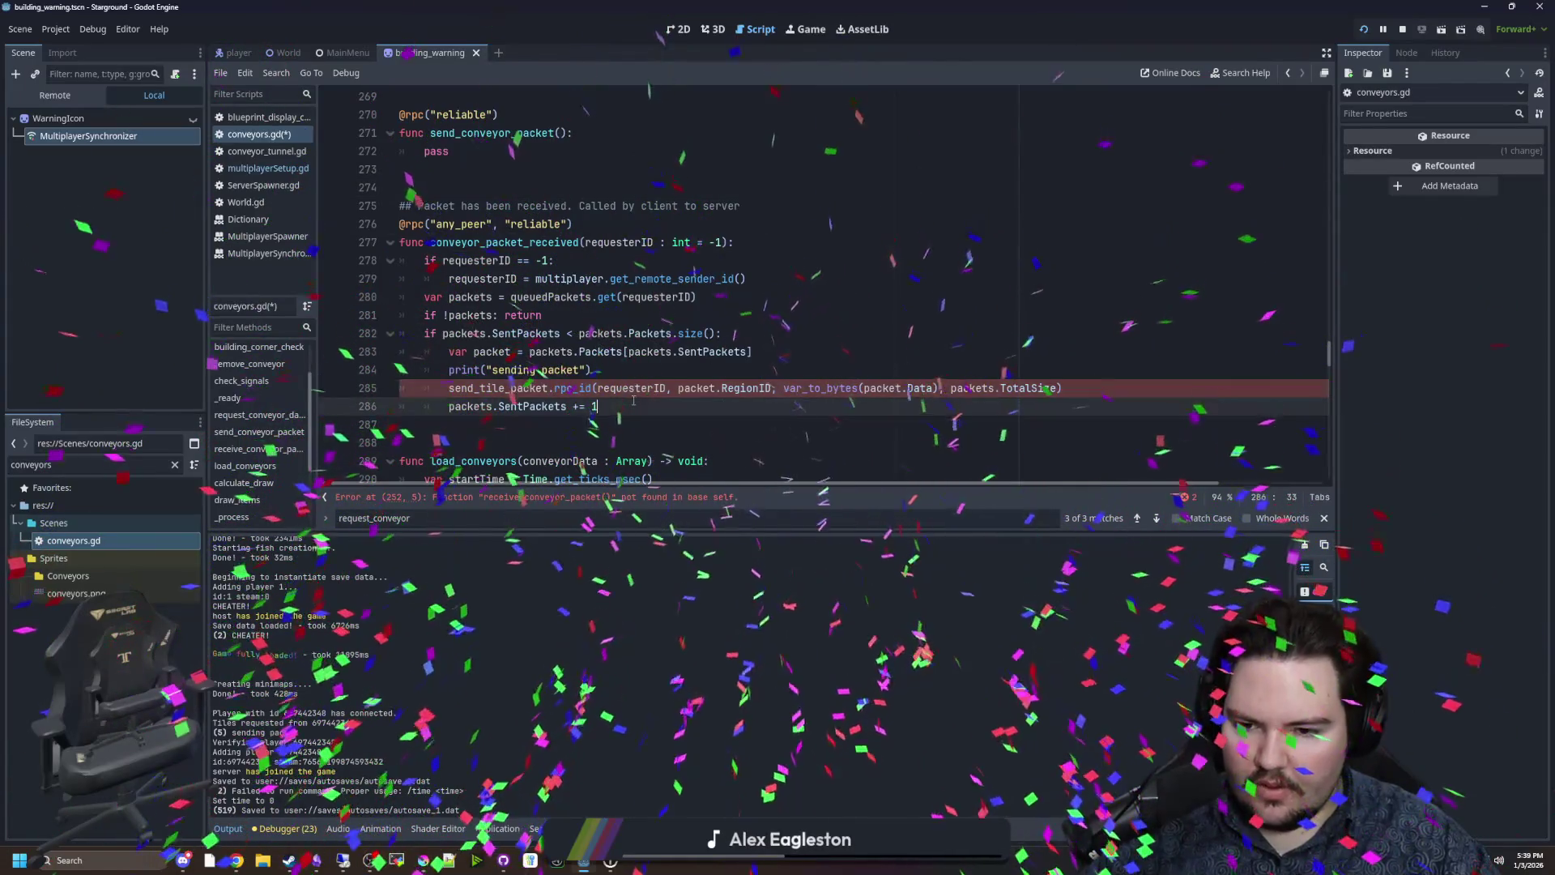
Go to the line-252 error and select the receive_conveyor_packet name.
click(615, 499)
scroll(489, 388, up, 2)
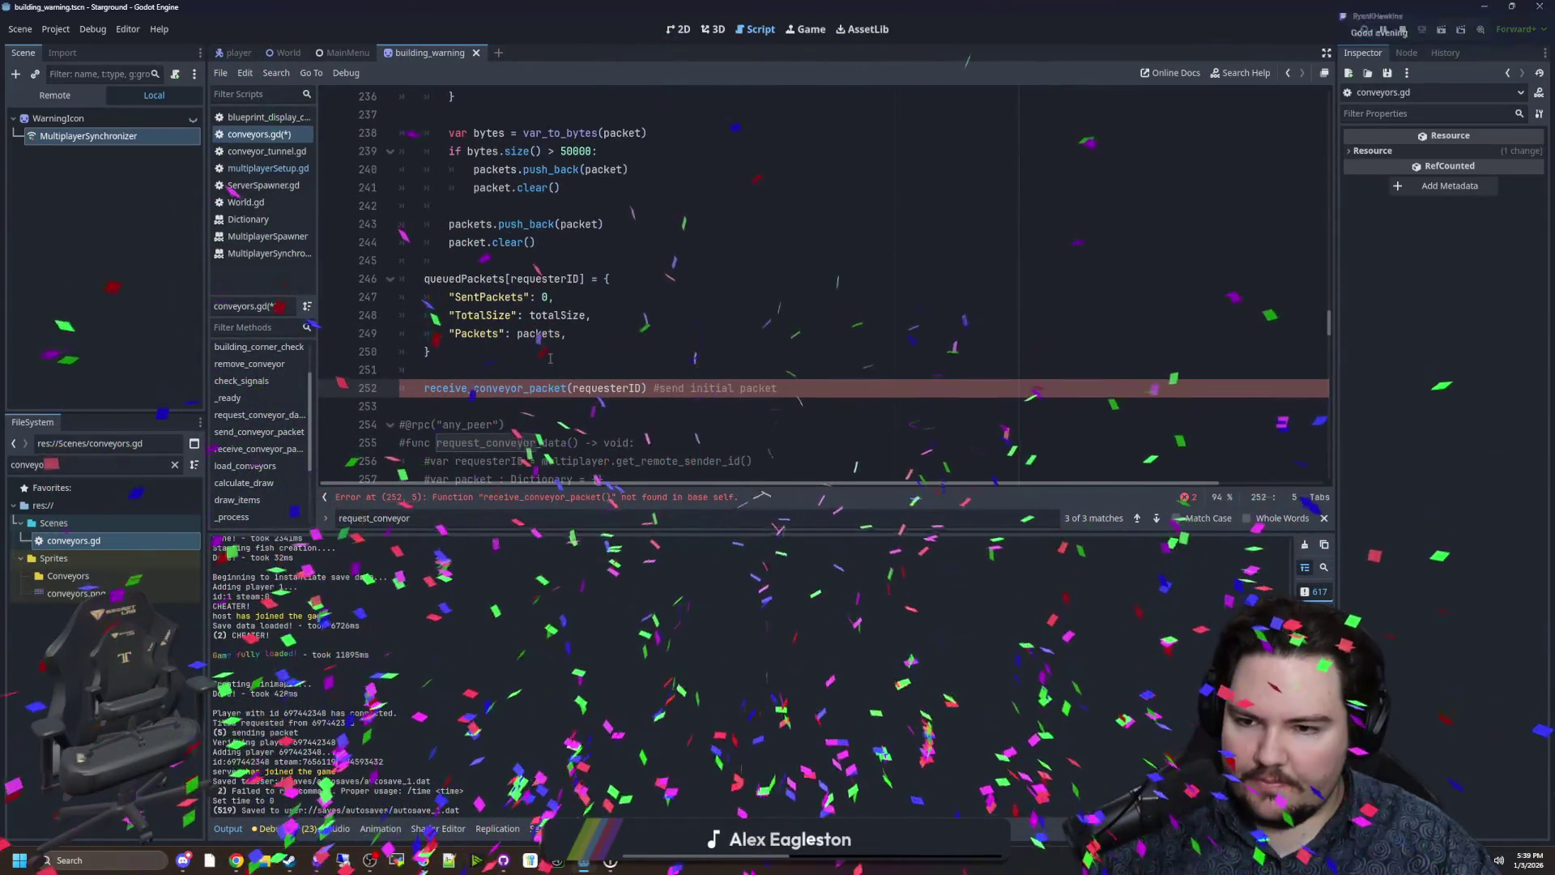
double_click(489, 389)
Change line 252 to call conveyor_packet_received(requesterID) via autocomplete.
text(conv)
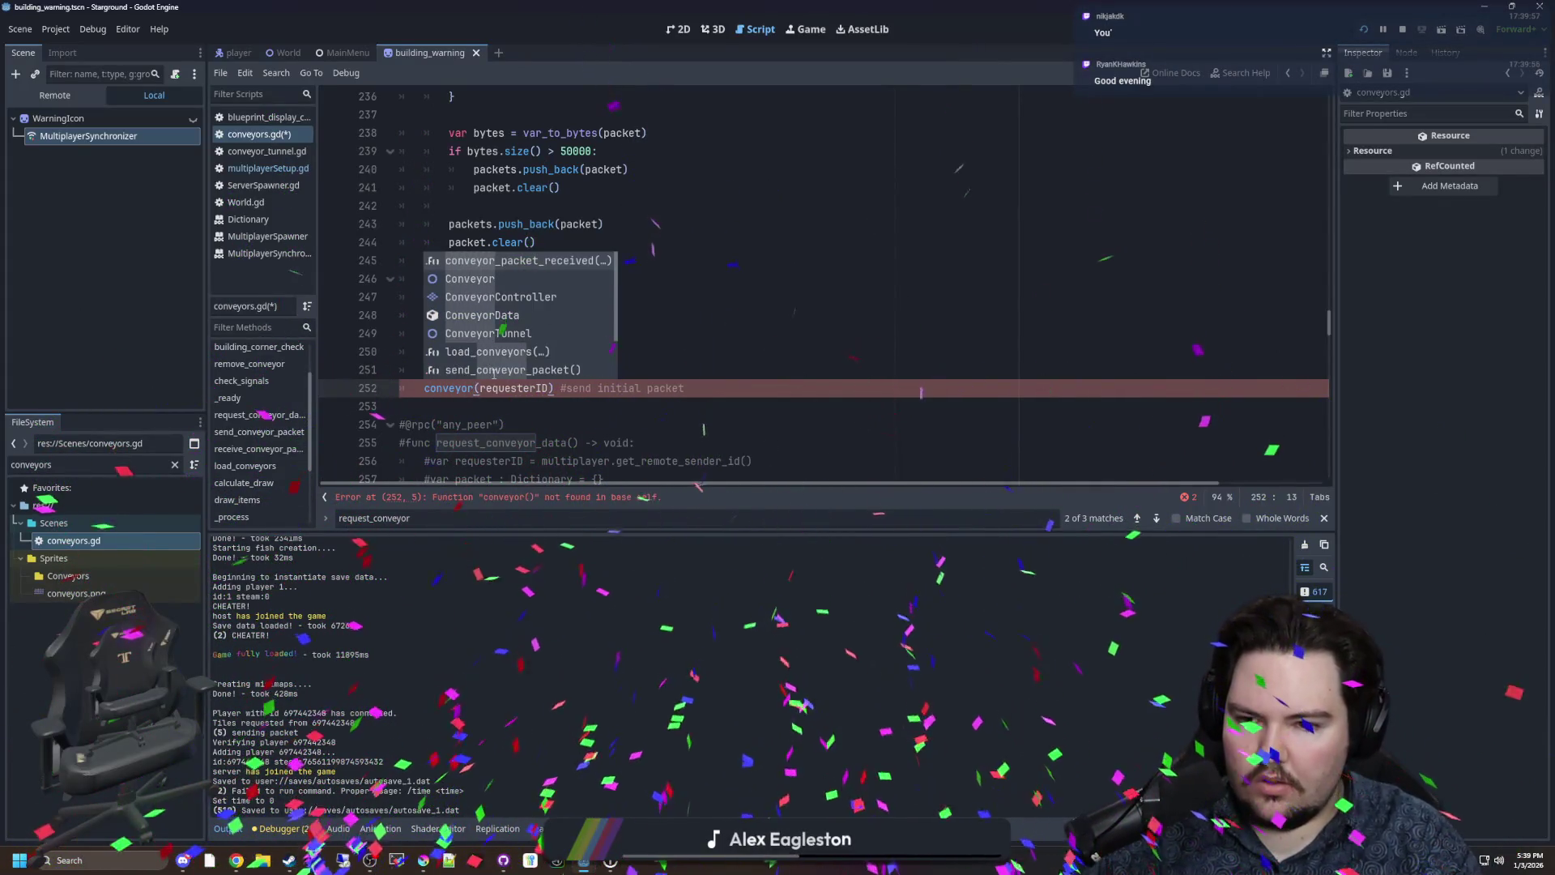
key(Return)
click(509, 365)
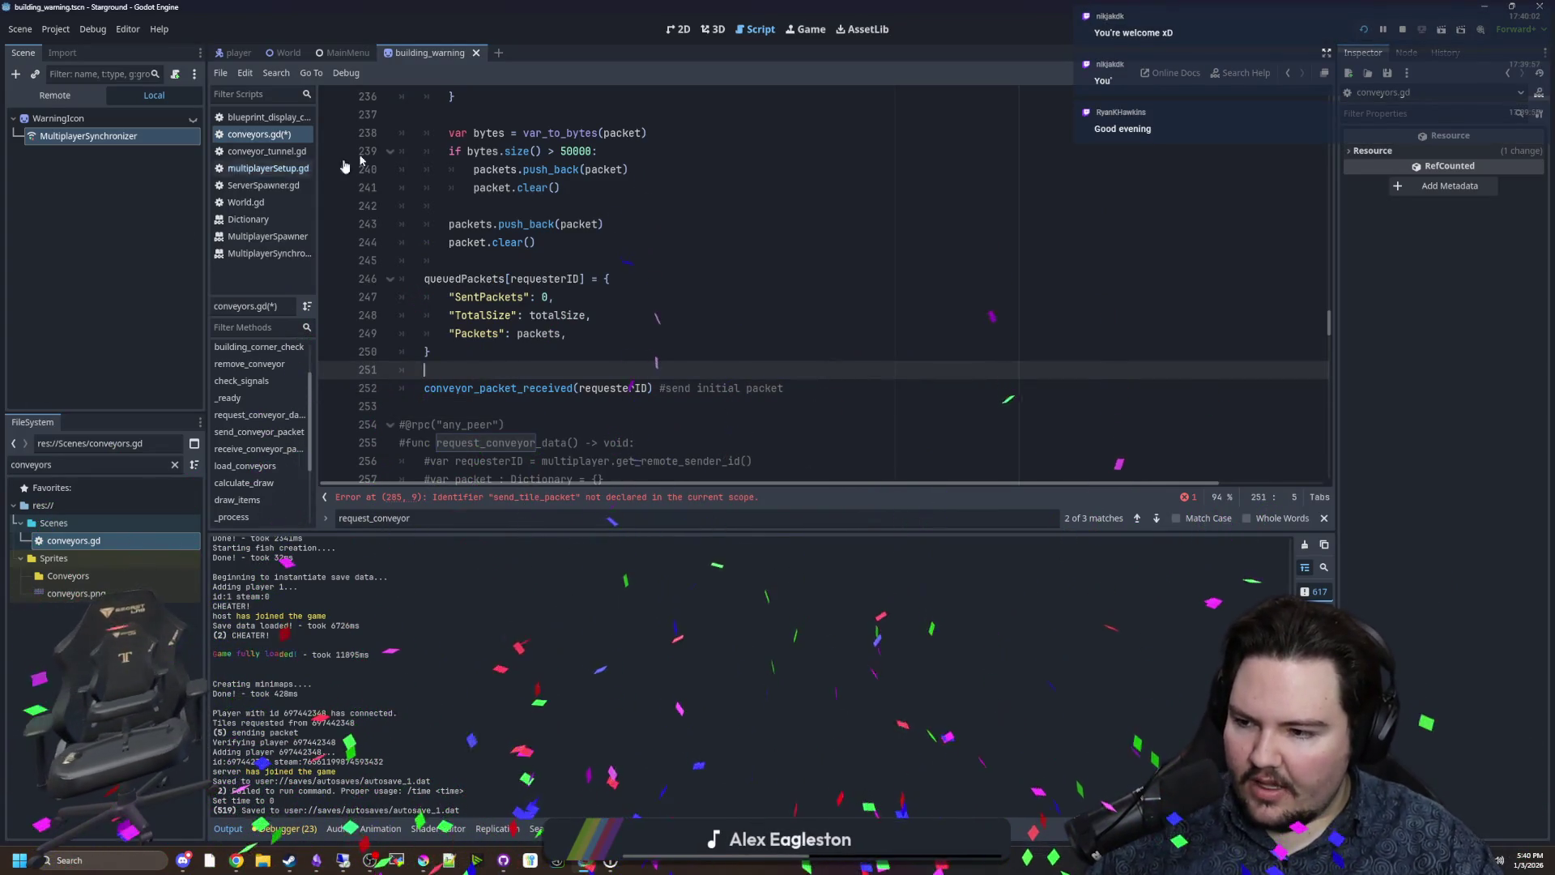
click(559, 410)
Rename the send_tile_packet call on line 285 to send_conveyor_packet.
click(589, 498)
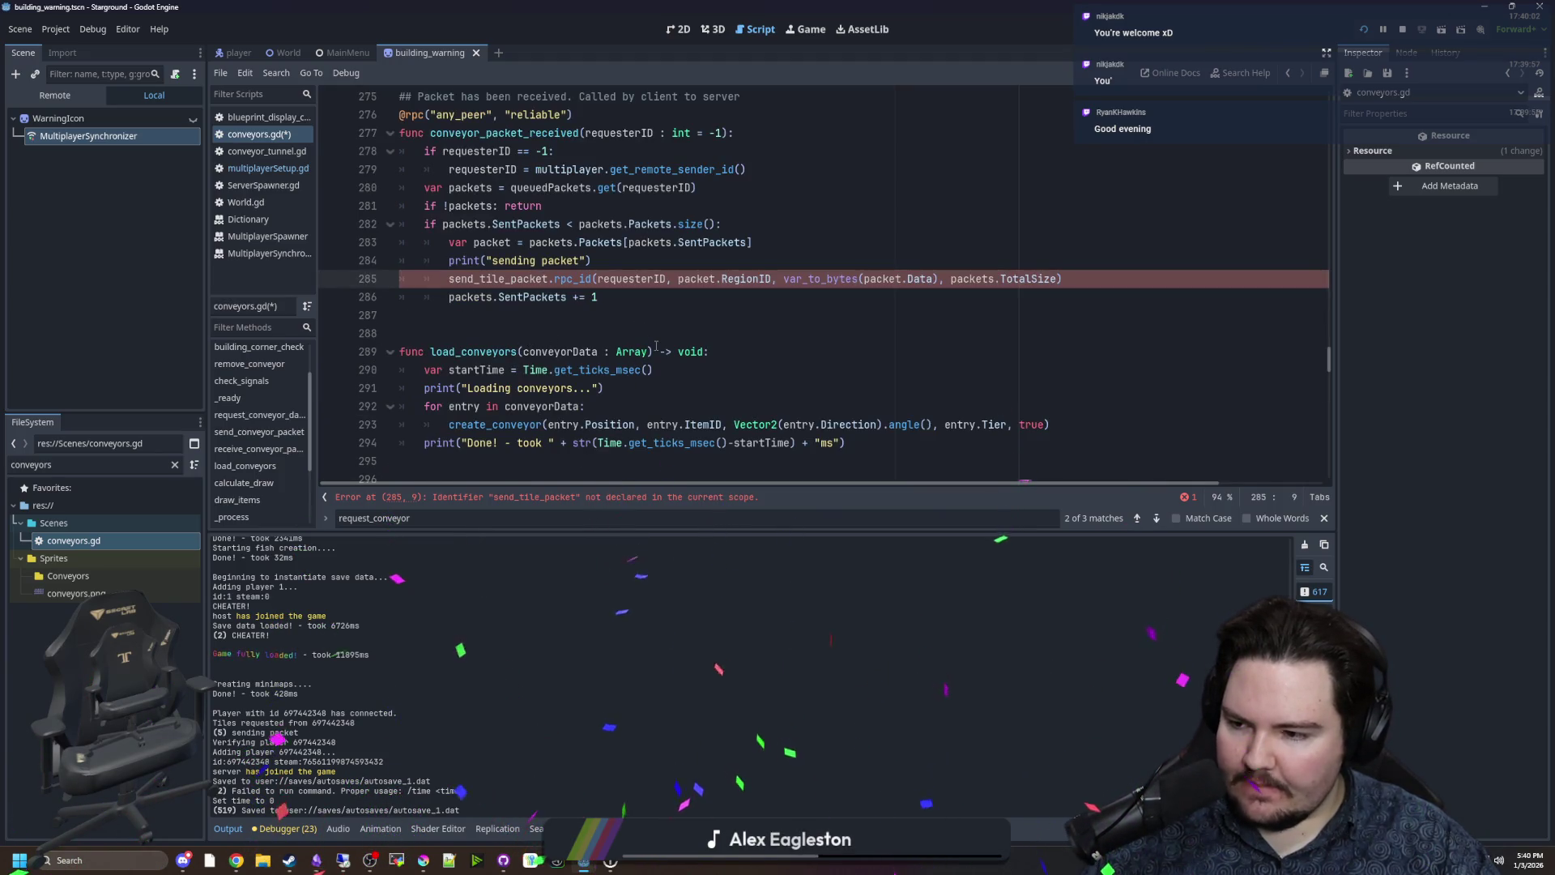
scroll(733, 384, up, 2)
click(729, 406)
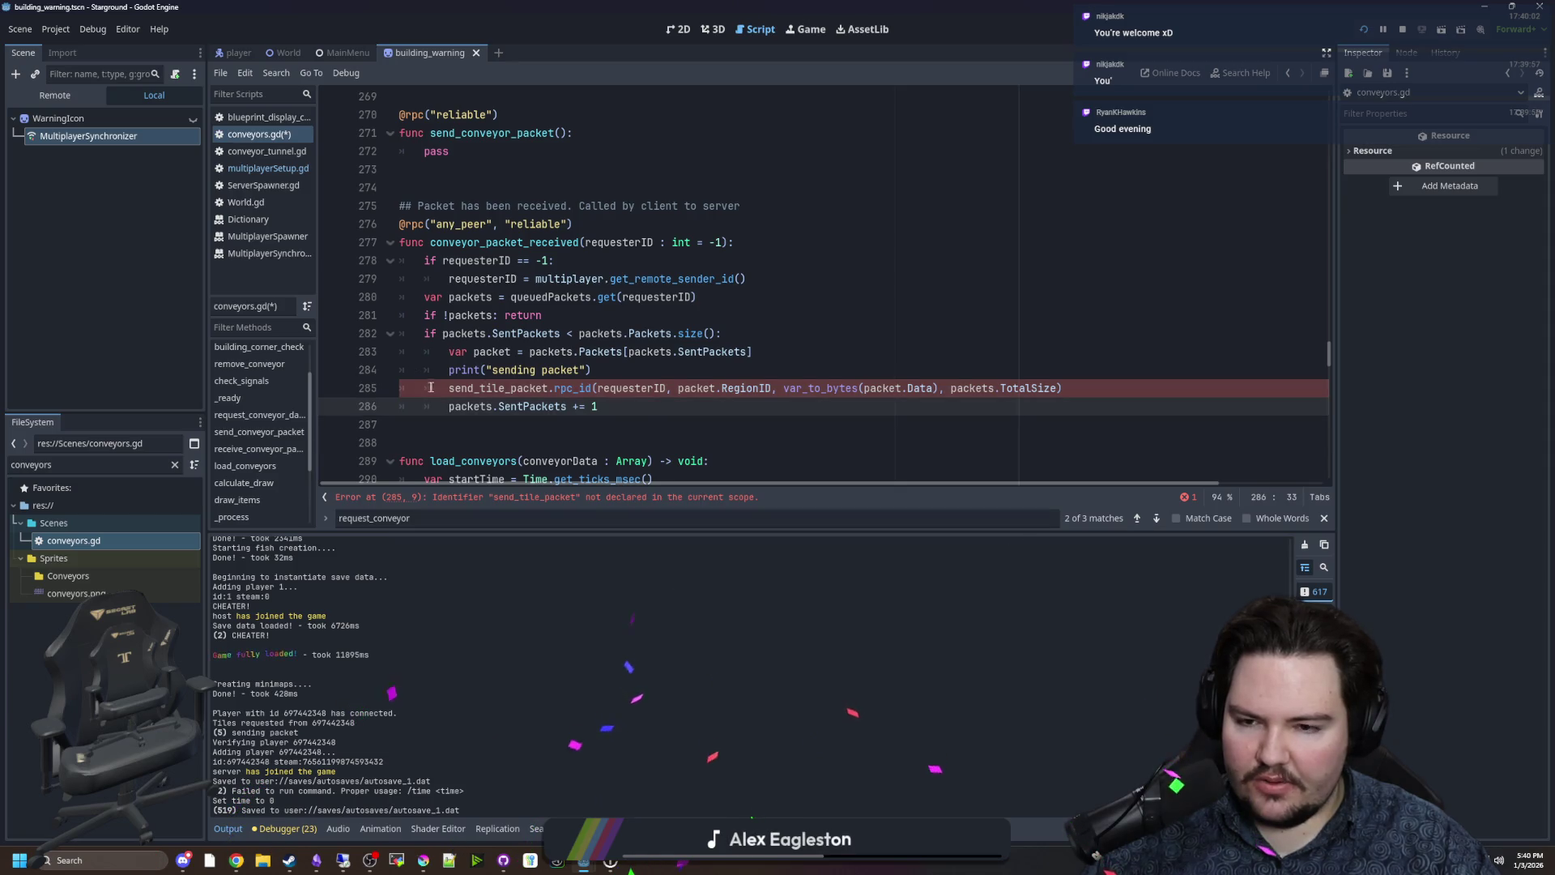
drag(504, 388, 480, 388)
text(conveyor)
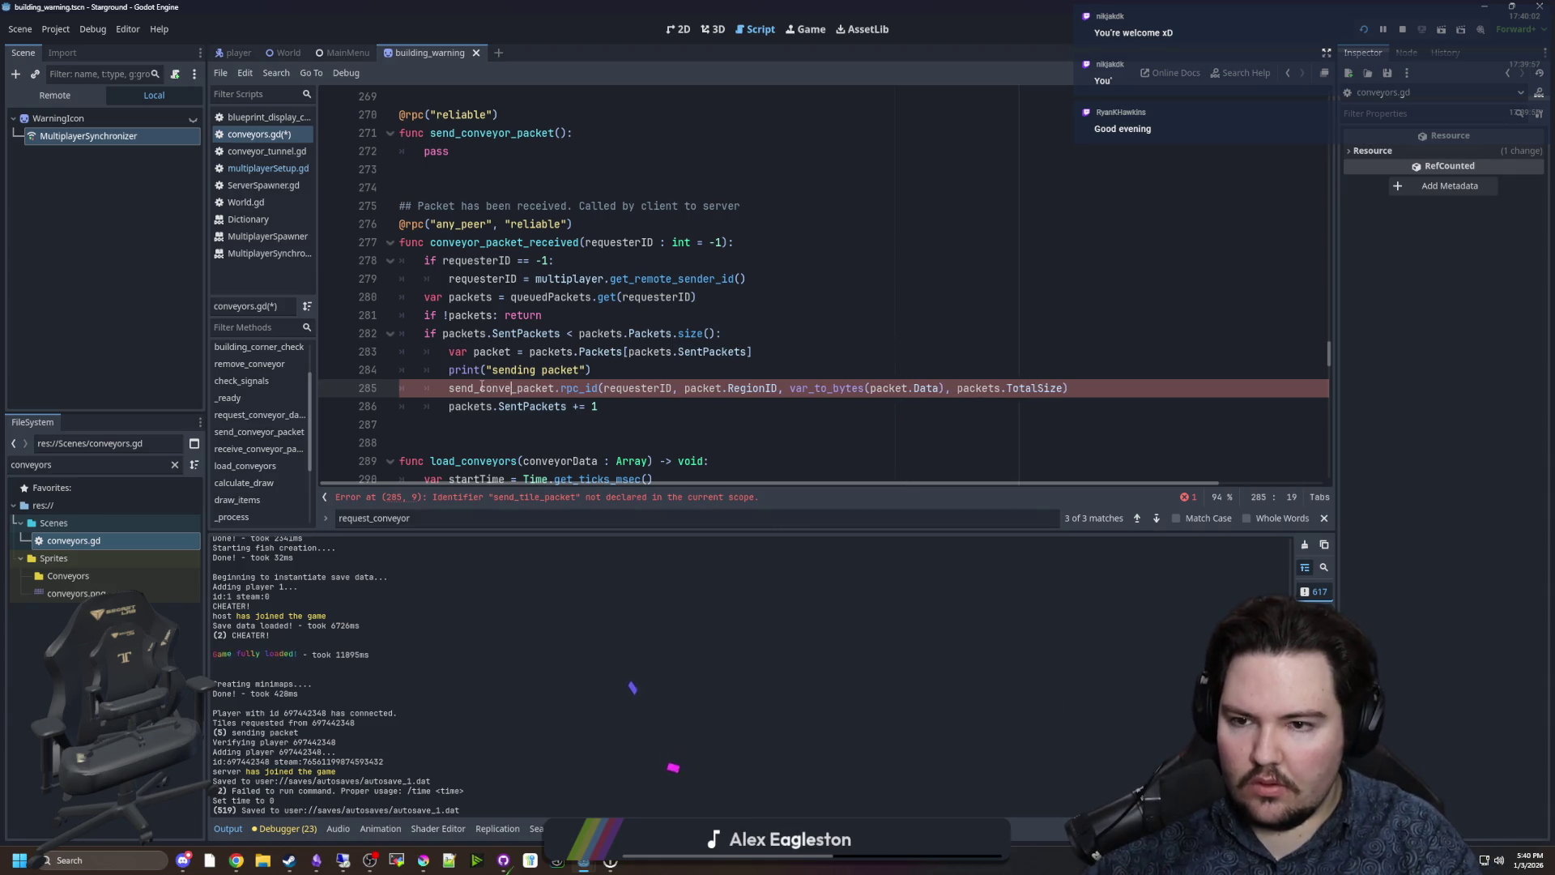
key(Escape)
drag(615, 406, 352, 204)
click(584, 206)
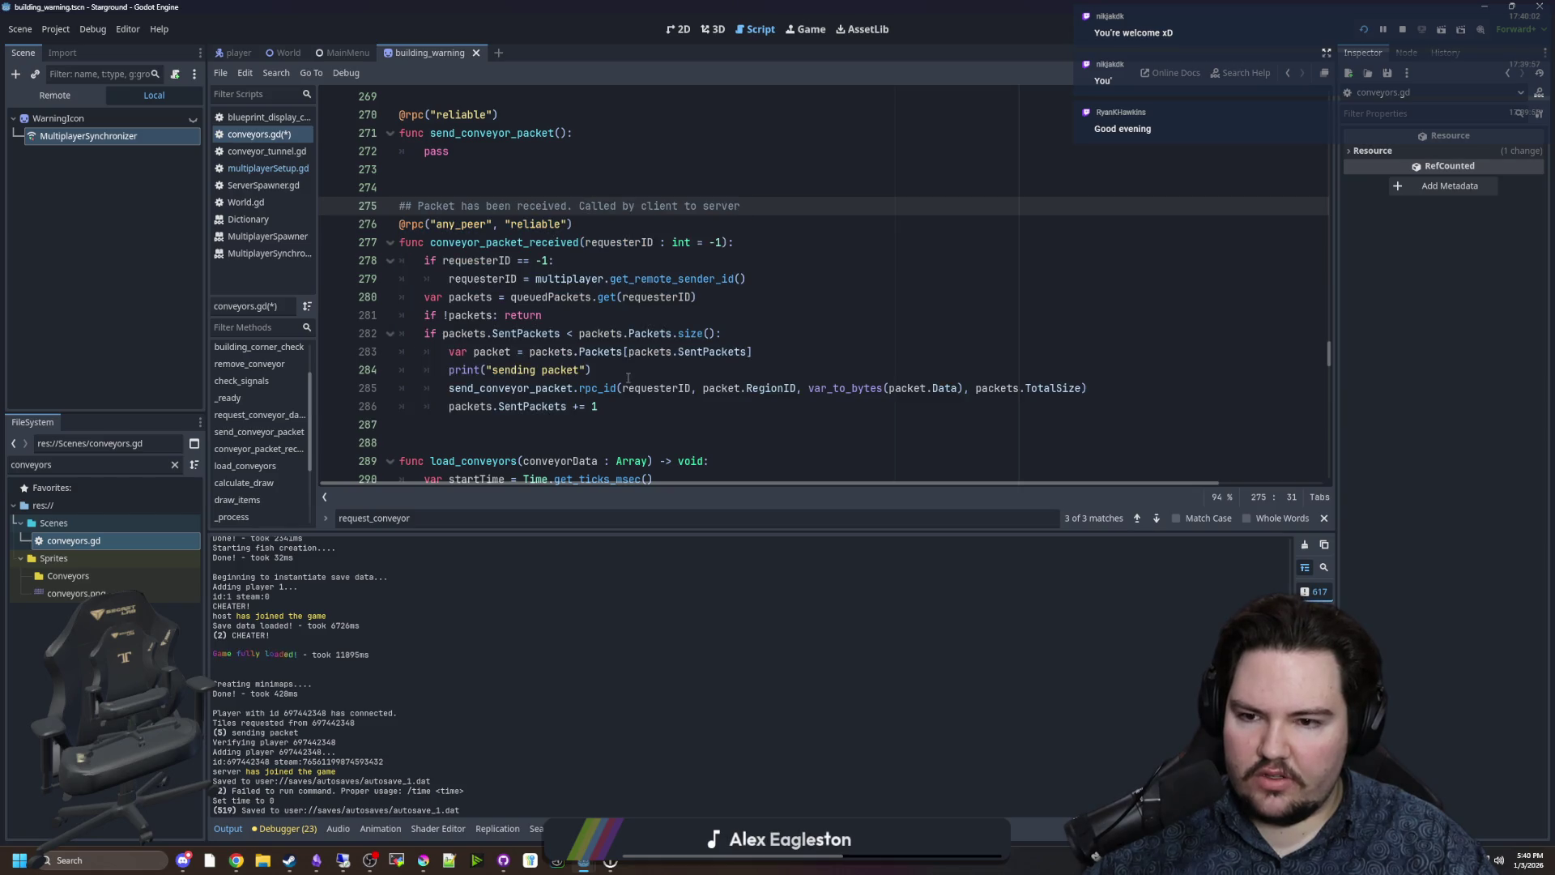
mouse_move(632, 405)
mouse_down()
mouse_move(535, 406)
mouse_move(486, 387)
mouse_up()
click(480, 406)
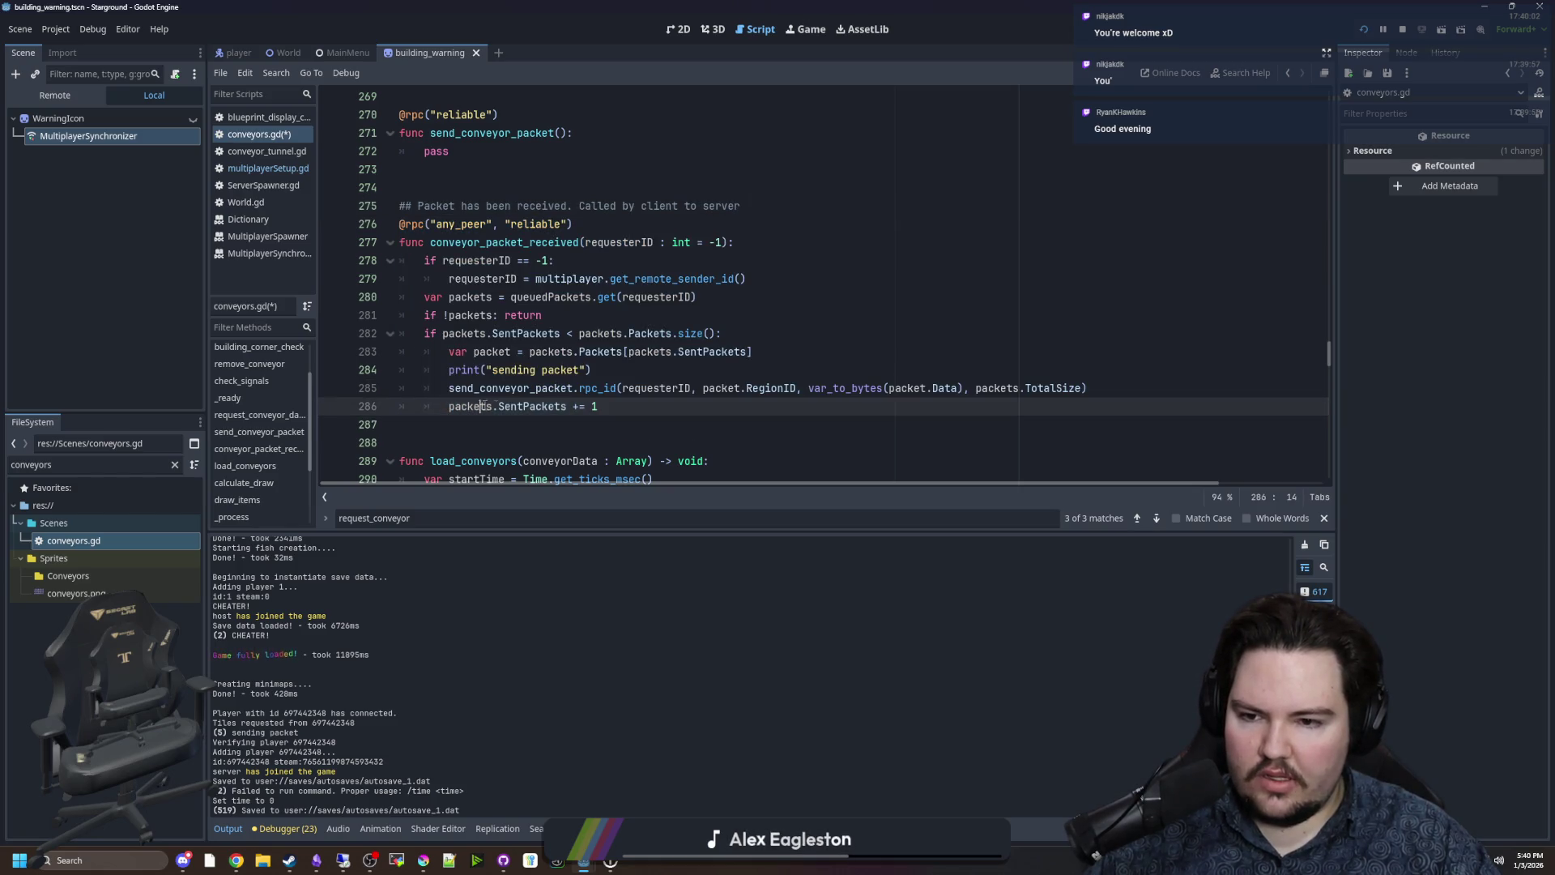
Delete the old commented-out request_conveyor_data and queuedPackets block.
scroll(599, 421, up, 2)
scroll(599, 421, up, 5)
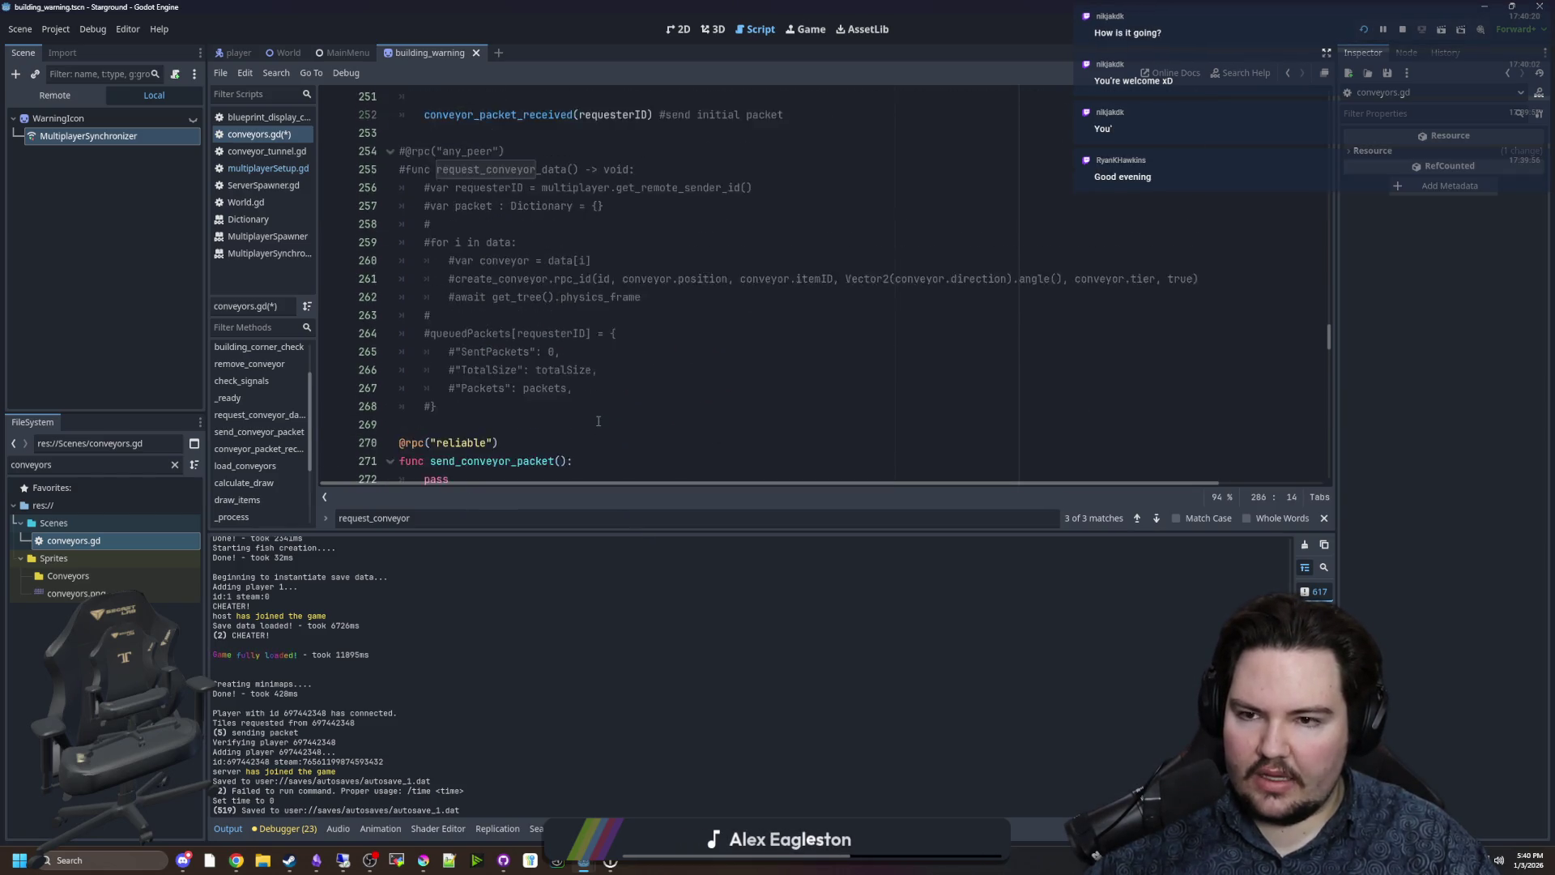
click(477, 416)
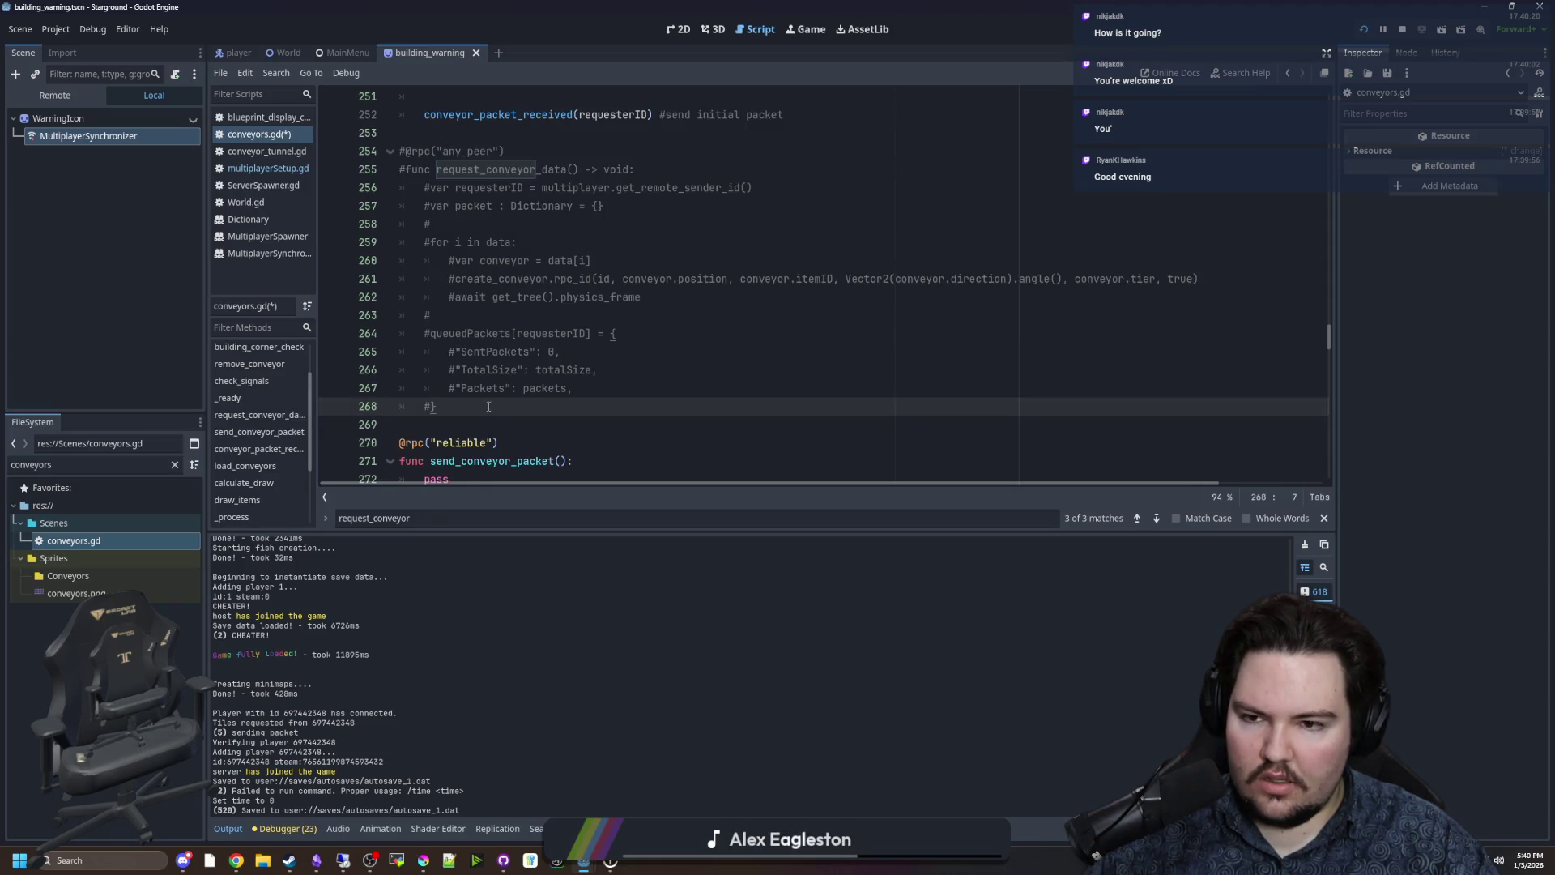
drag(488, 406, 273, 289)
key(BackSpace)
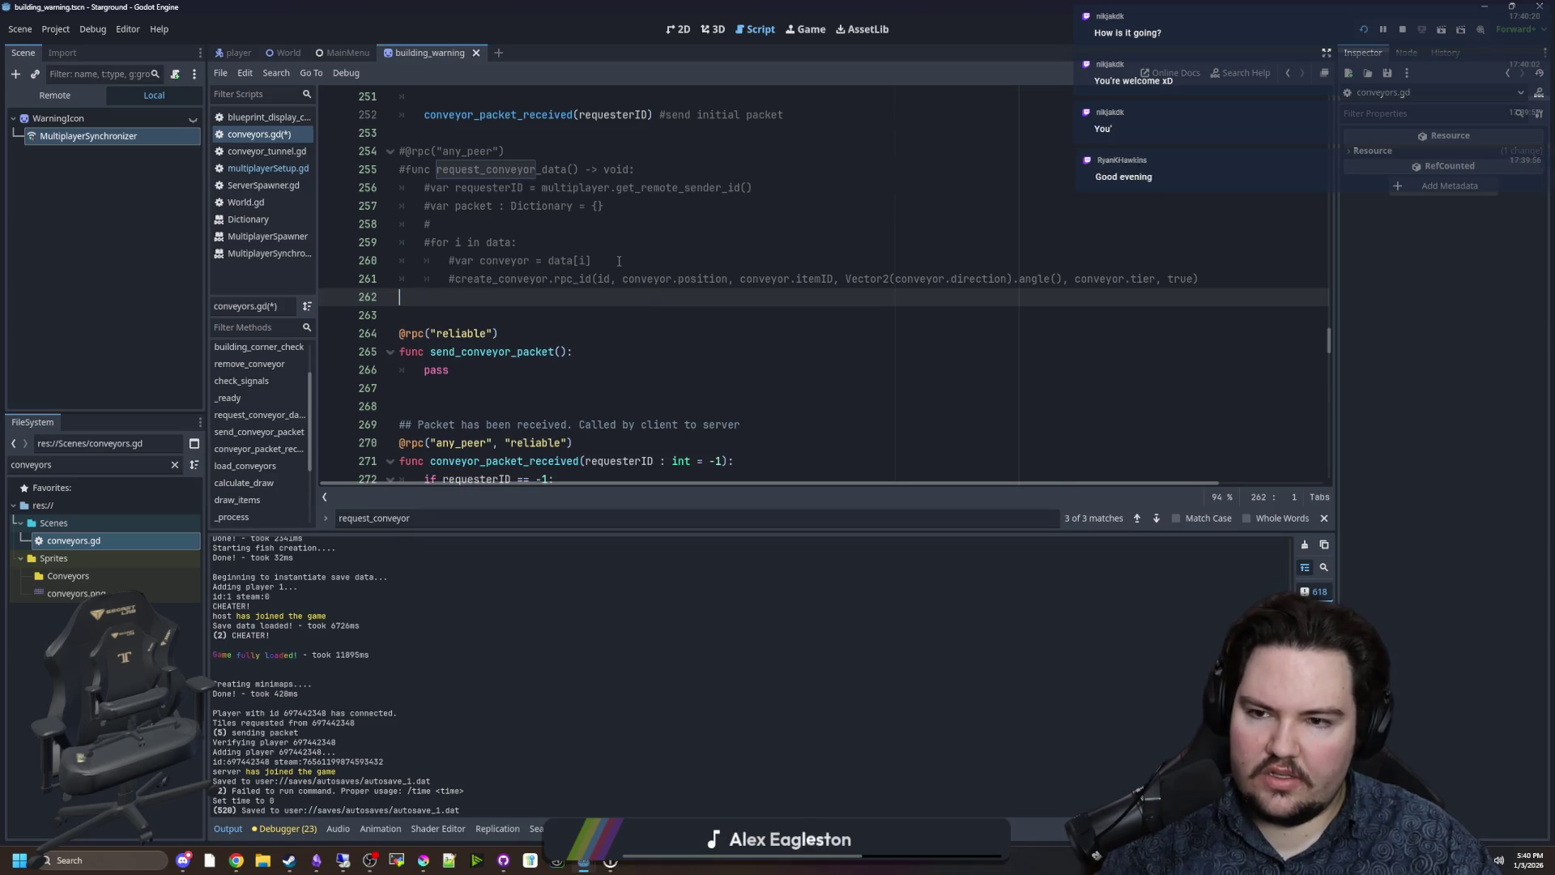
drag(594, 260, 400, 151)
scroll(479, 251, up, 1)
key(BackSpace)
key(Down)
key(shift+Tab)
key(shift+Tab)
key(Up)
Remove the stray blank line between cullingTimer.start() and calculate_draw().
scroll(683, 379, up, 3)
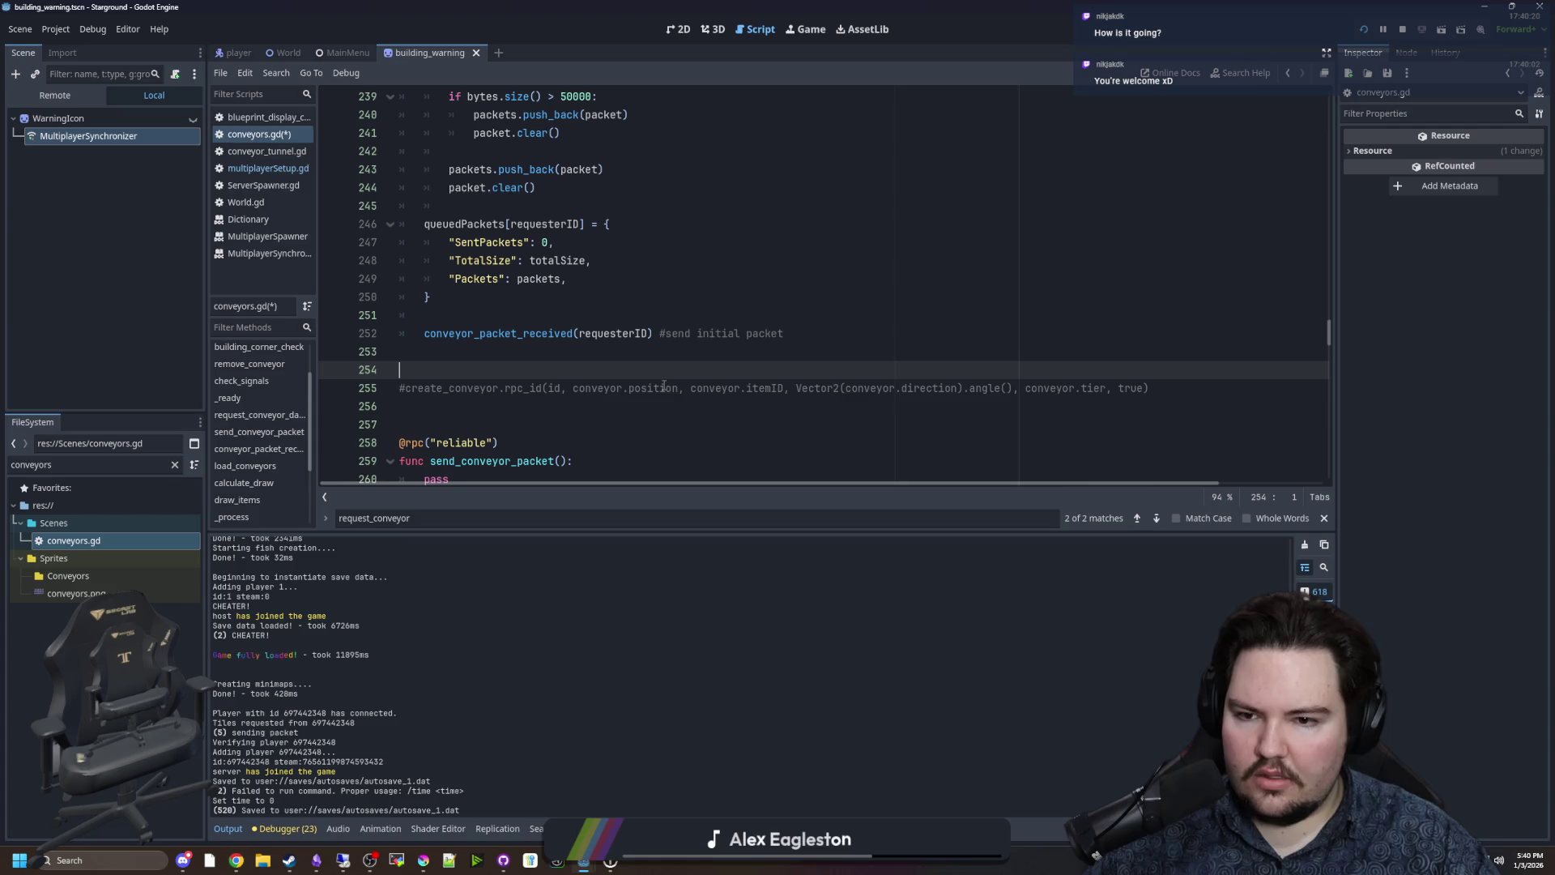
scroll(647, 376, up, 9)
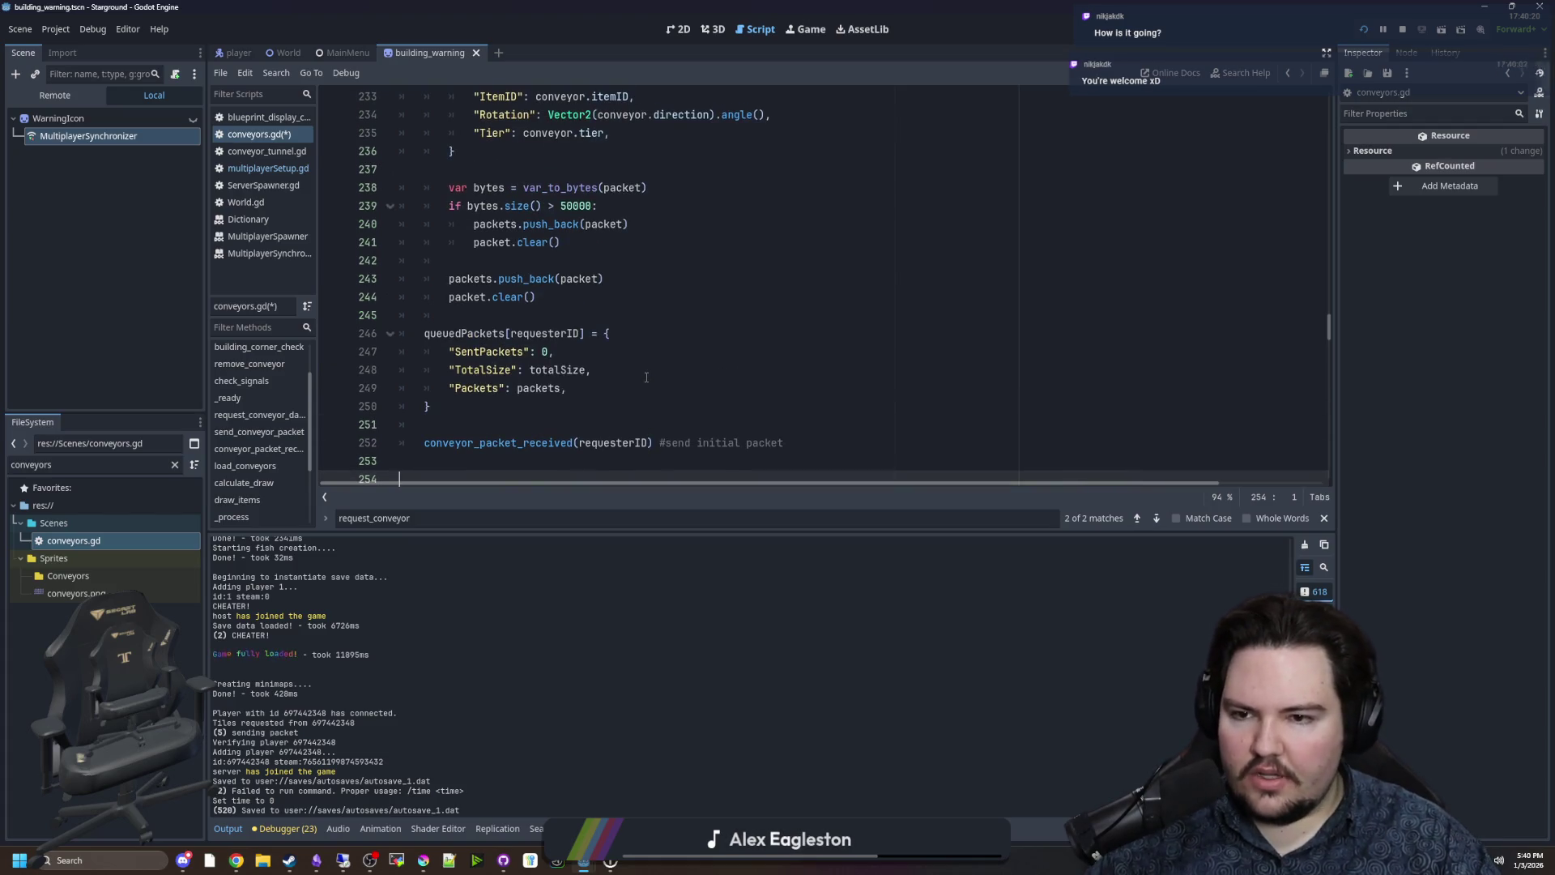
click(488, 243)
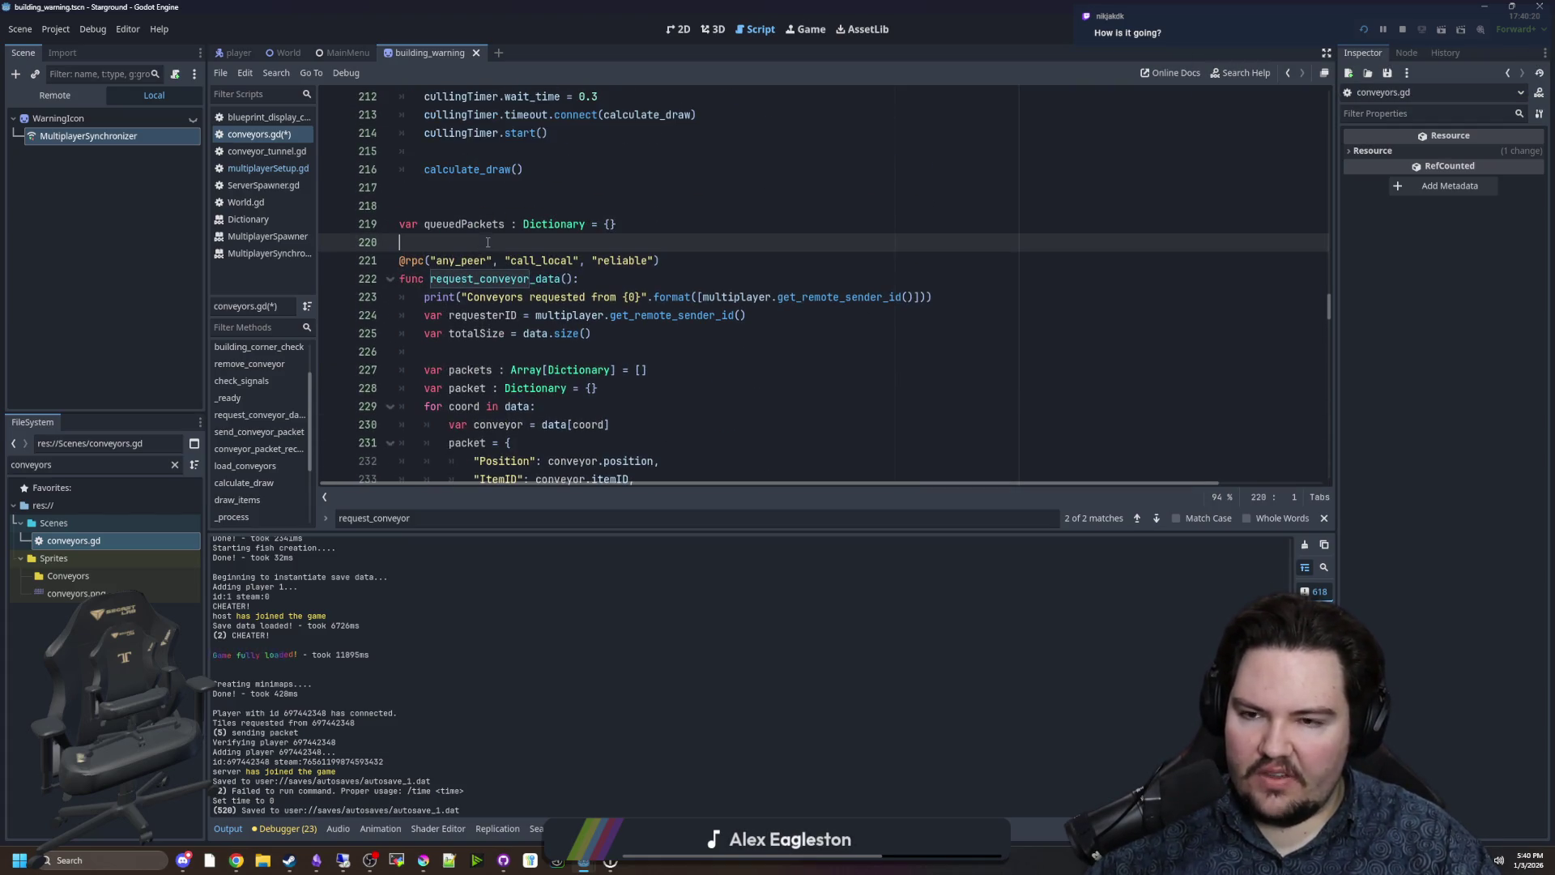
scroll(686, 328, down, 6)
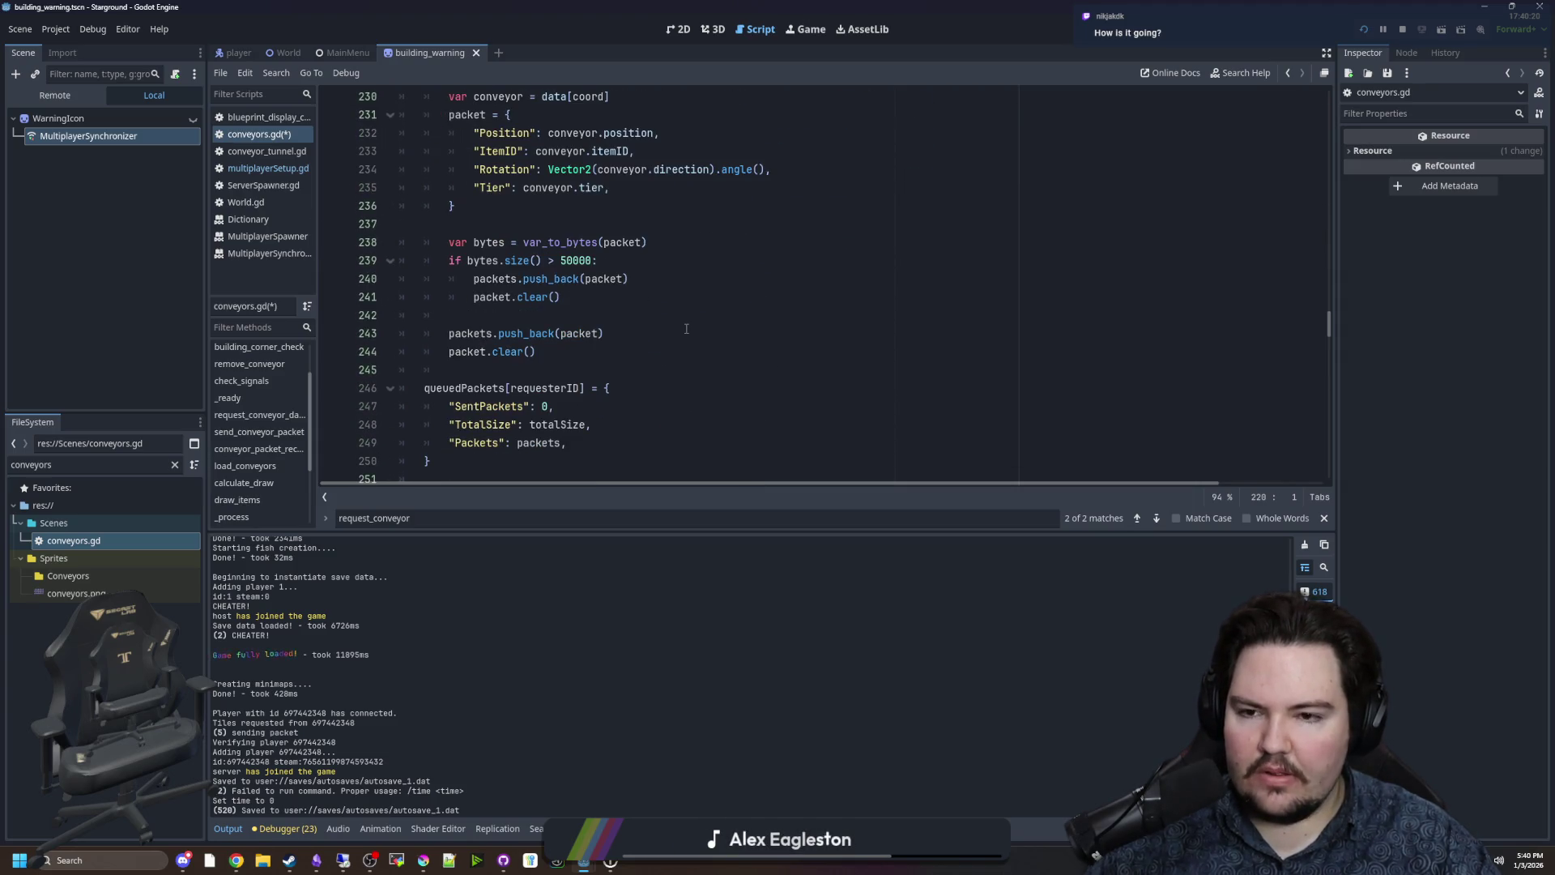
scroll(686, 329, up, 5)
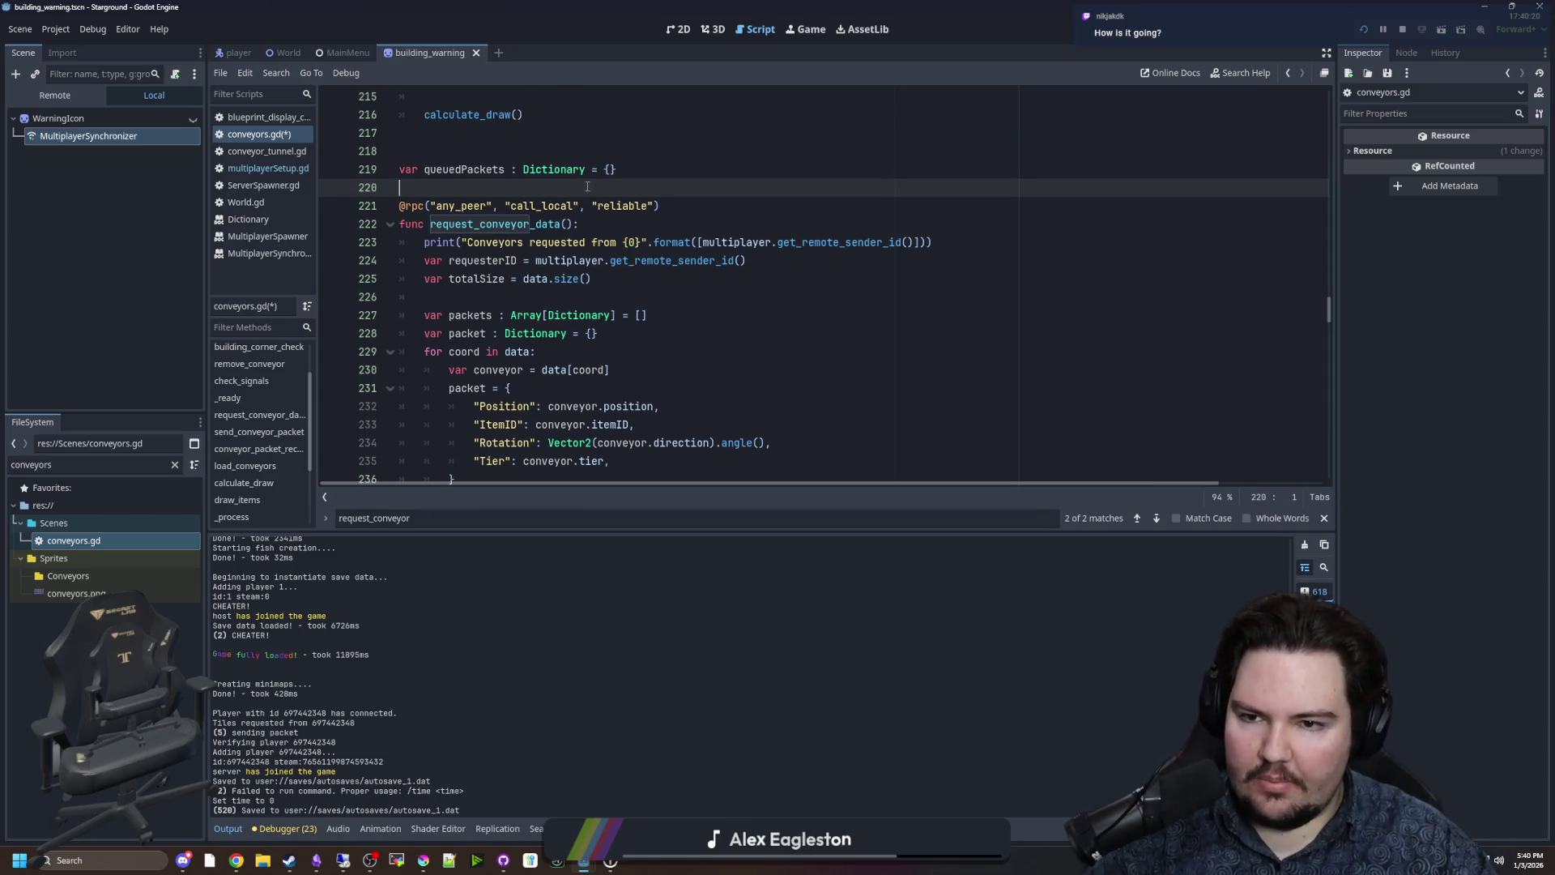
scroll(543, 187, up, 4)
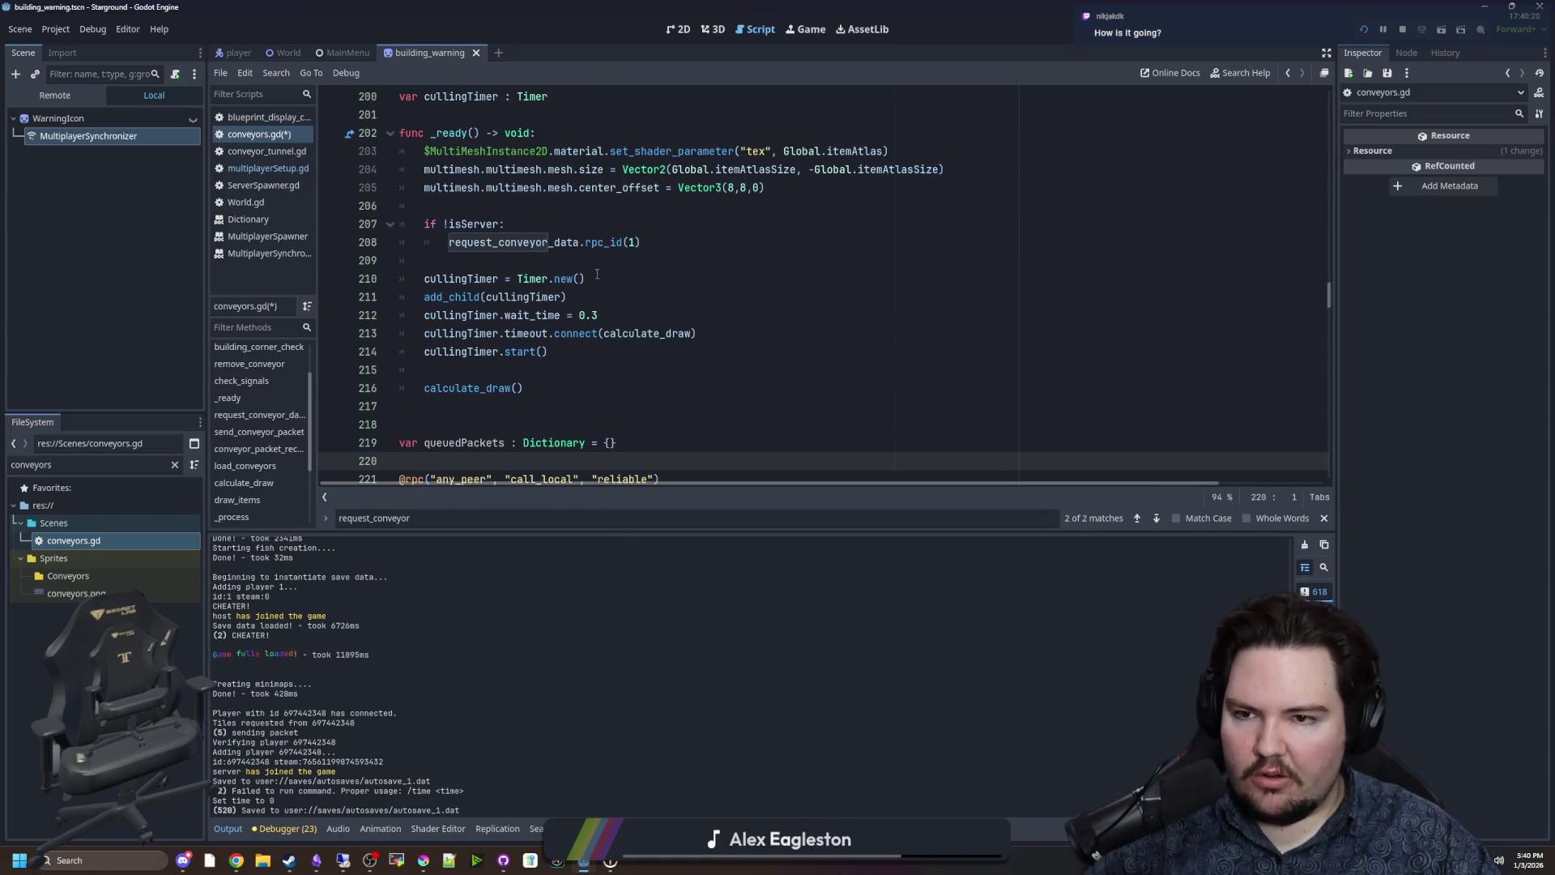
scroll(489, 317, down, 2)
click(467, 206)
key(BackSpace)
key(BackSpace)
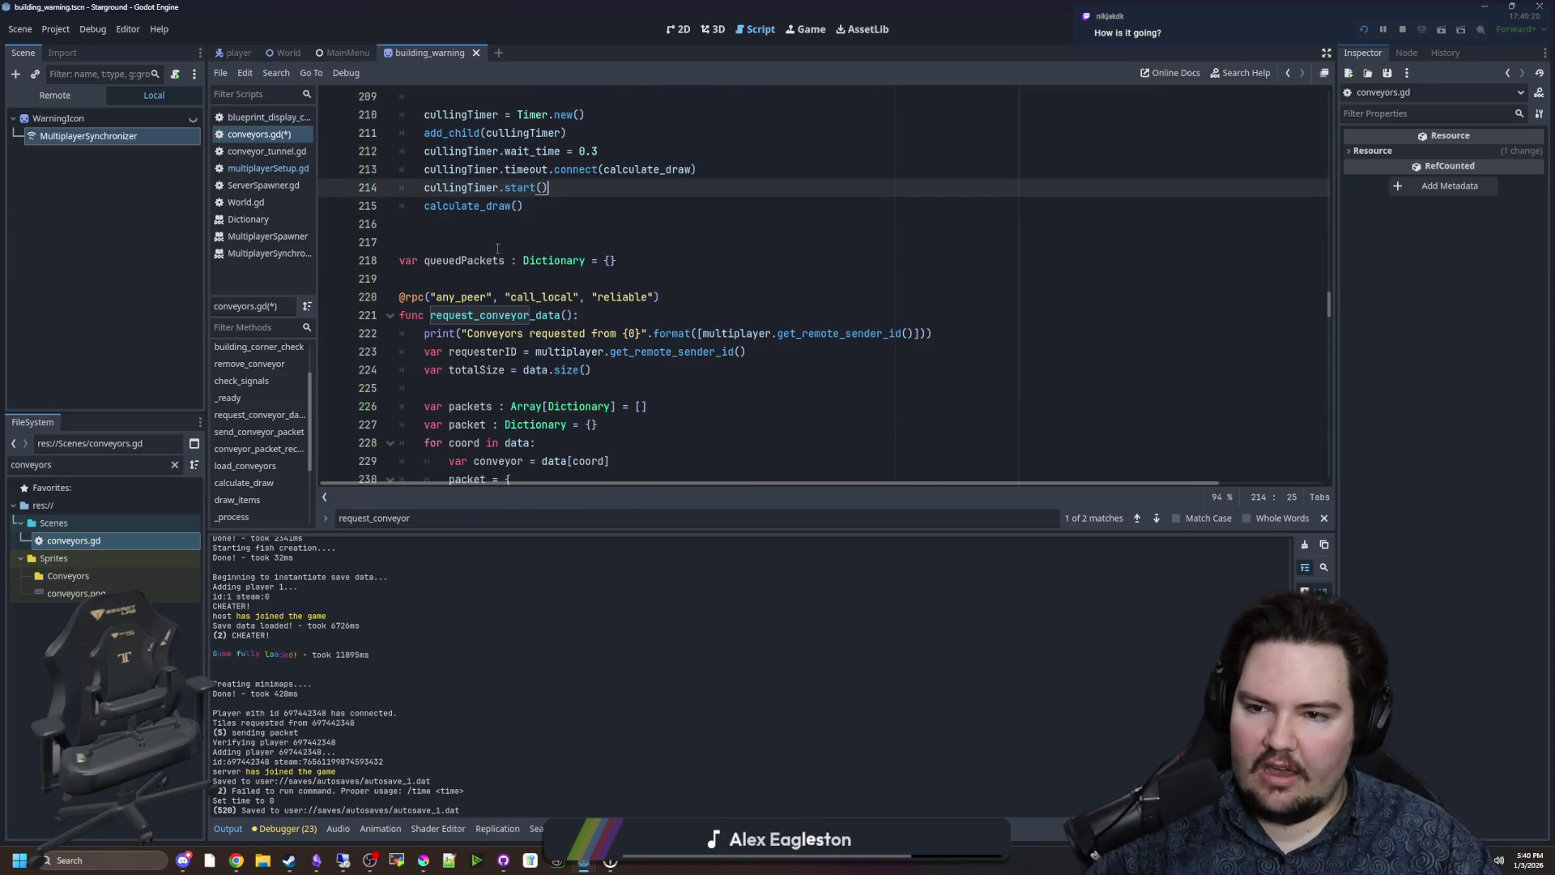
Dismiss the Vector2 class description that appeared near queuedPackets.
click(498, 248)
click(499, 280)
scroll(507, 276, down, 7)
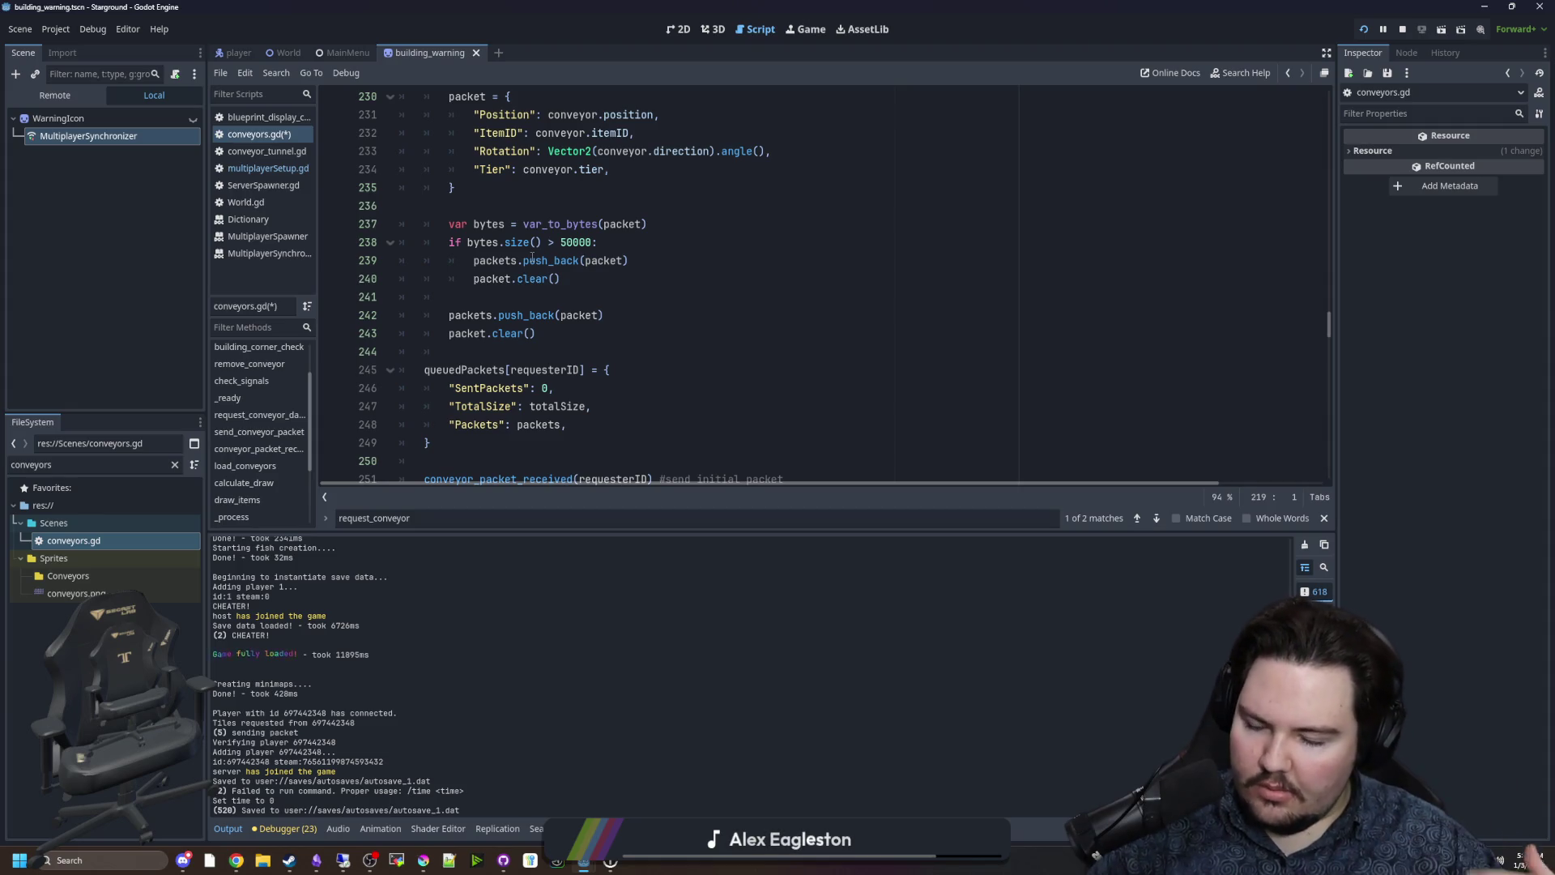
mouse_move(557, 147)
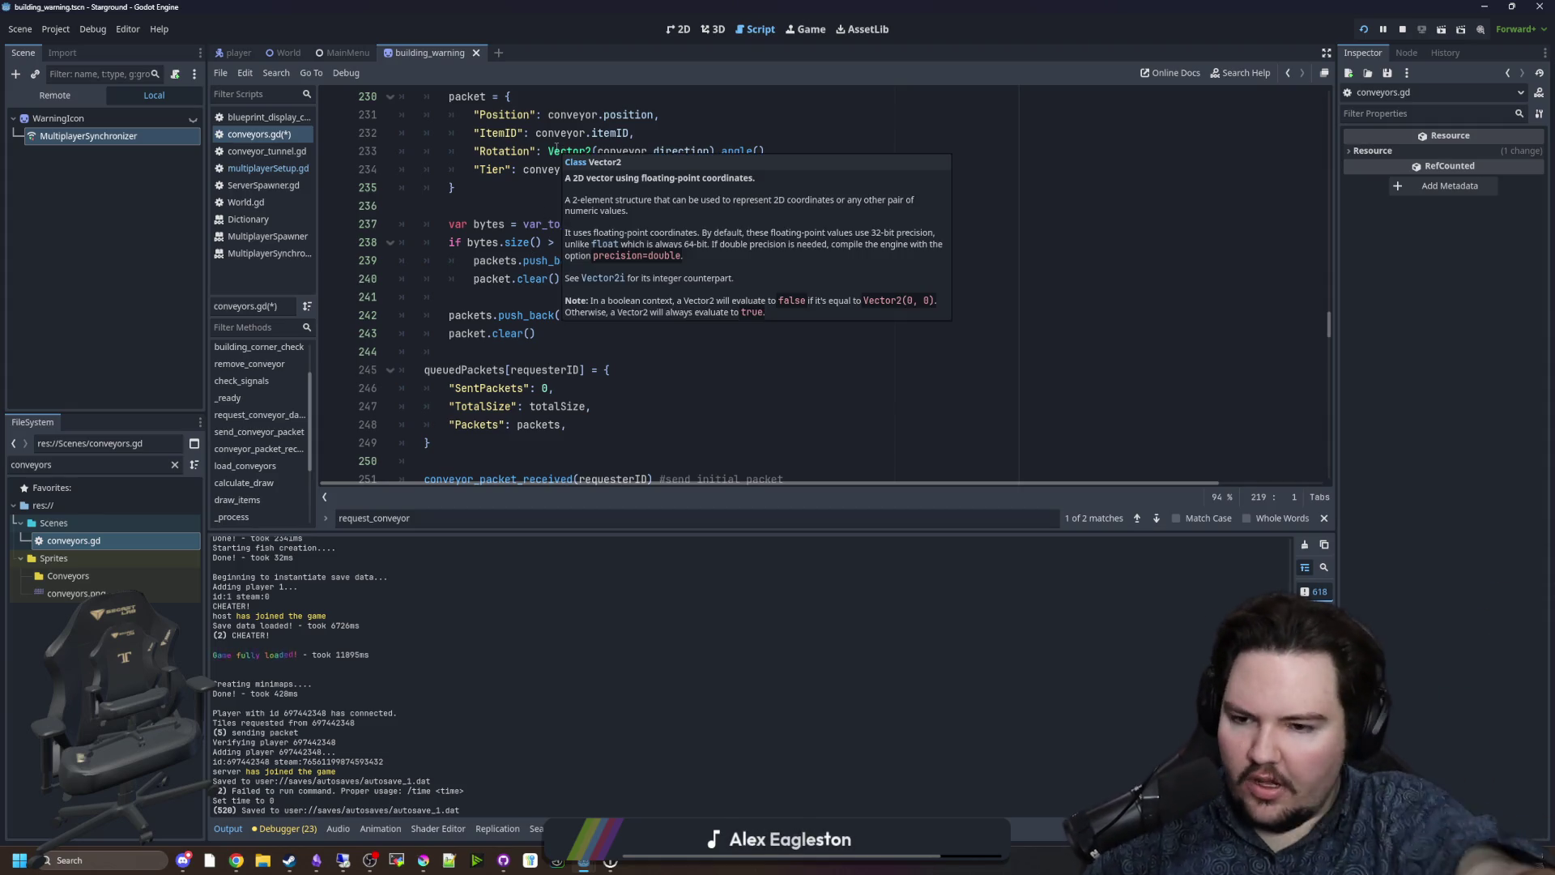
click(550, 357)
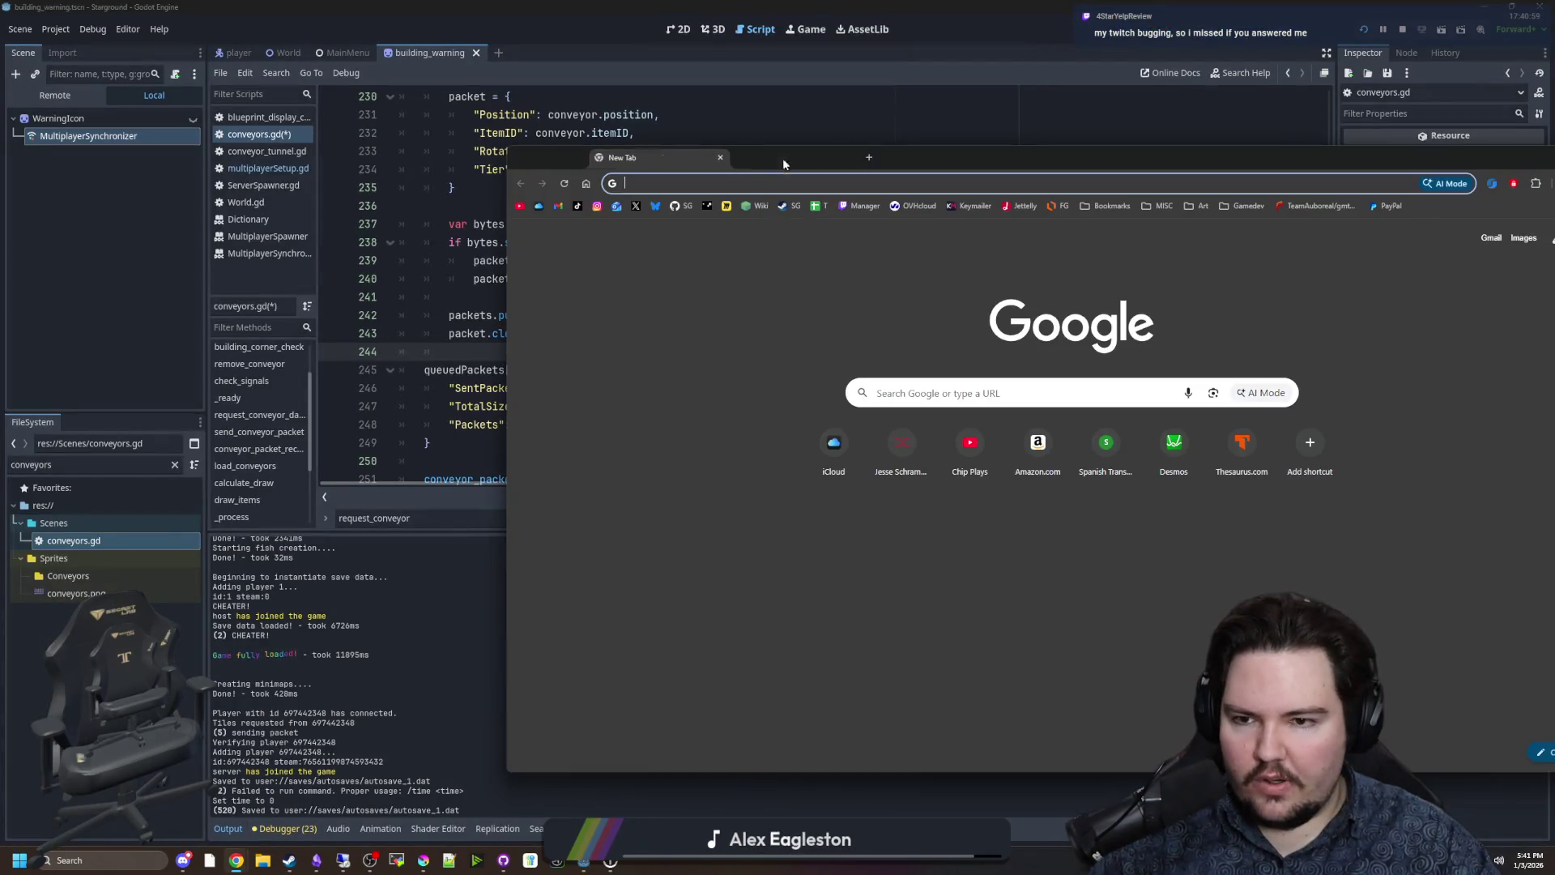
text(https://partner.steamgames.com/dashboard)
Open Deadlift's Request Steam Product Keys page in Steamworks.
drag(742, 154, 420, 149)
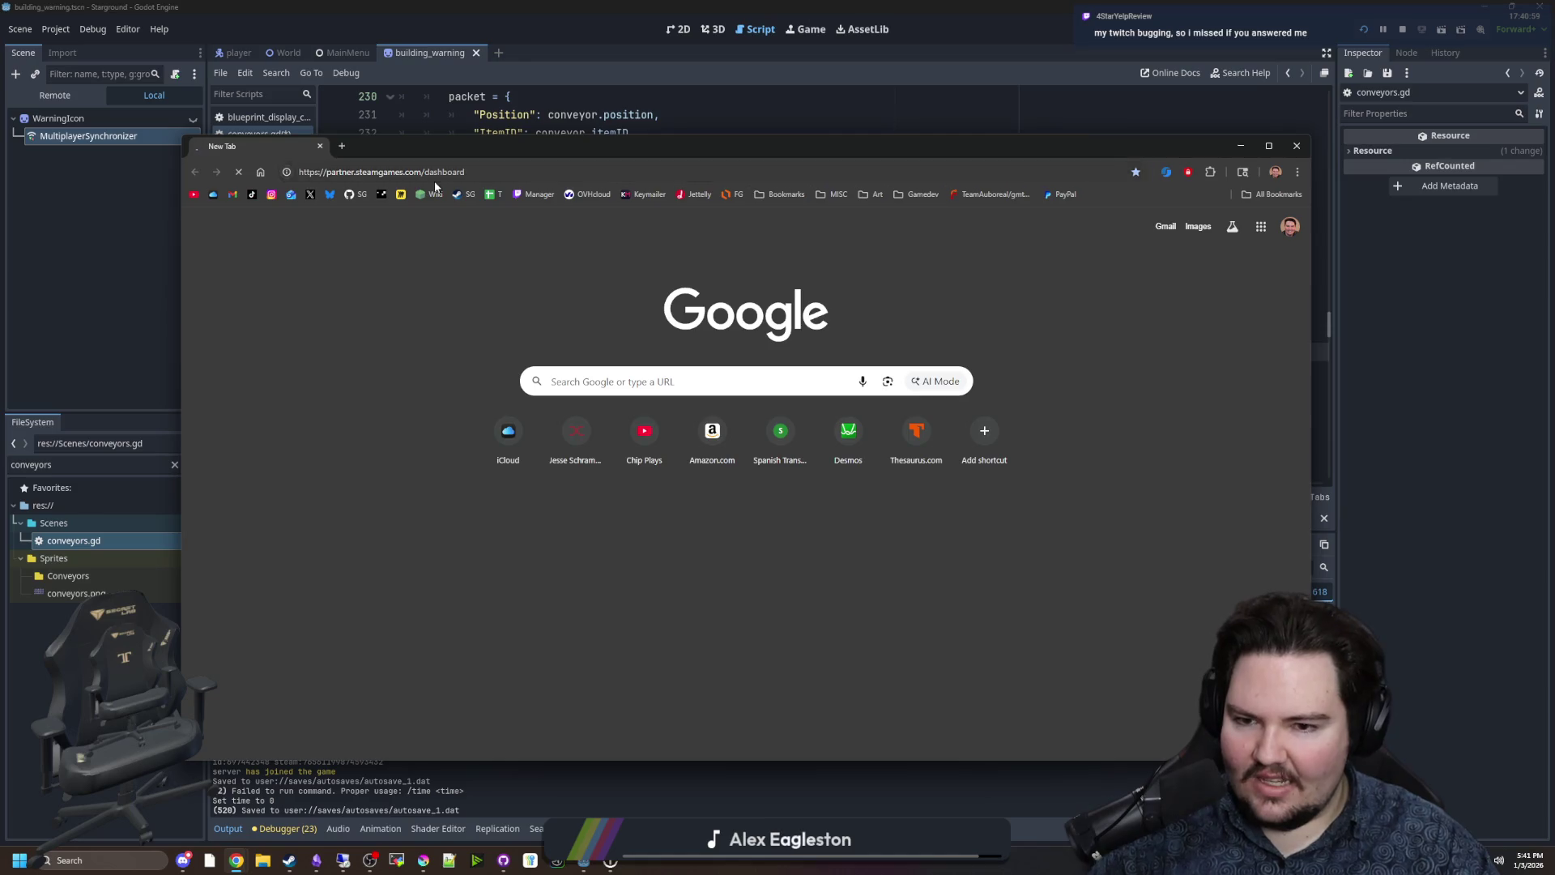
scroll(449, 393, down, 5)
scroll(449, 394, up, 3)
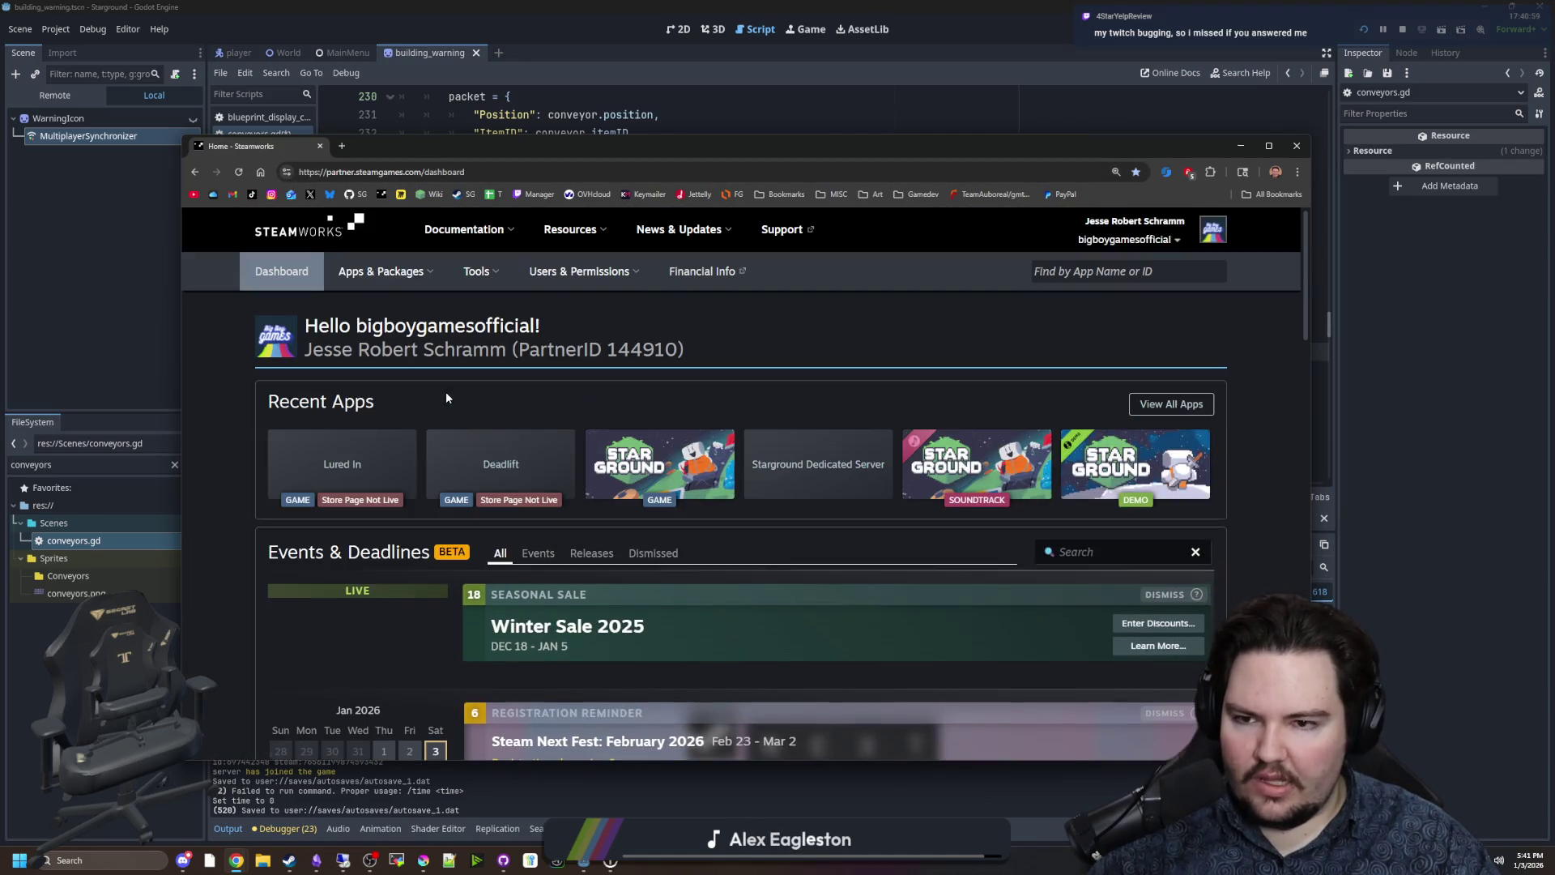
click(513, 458)
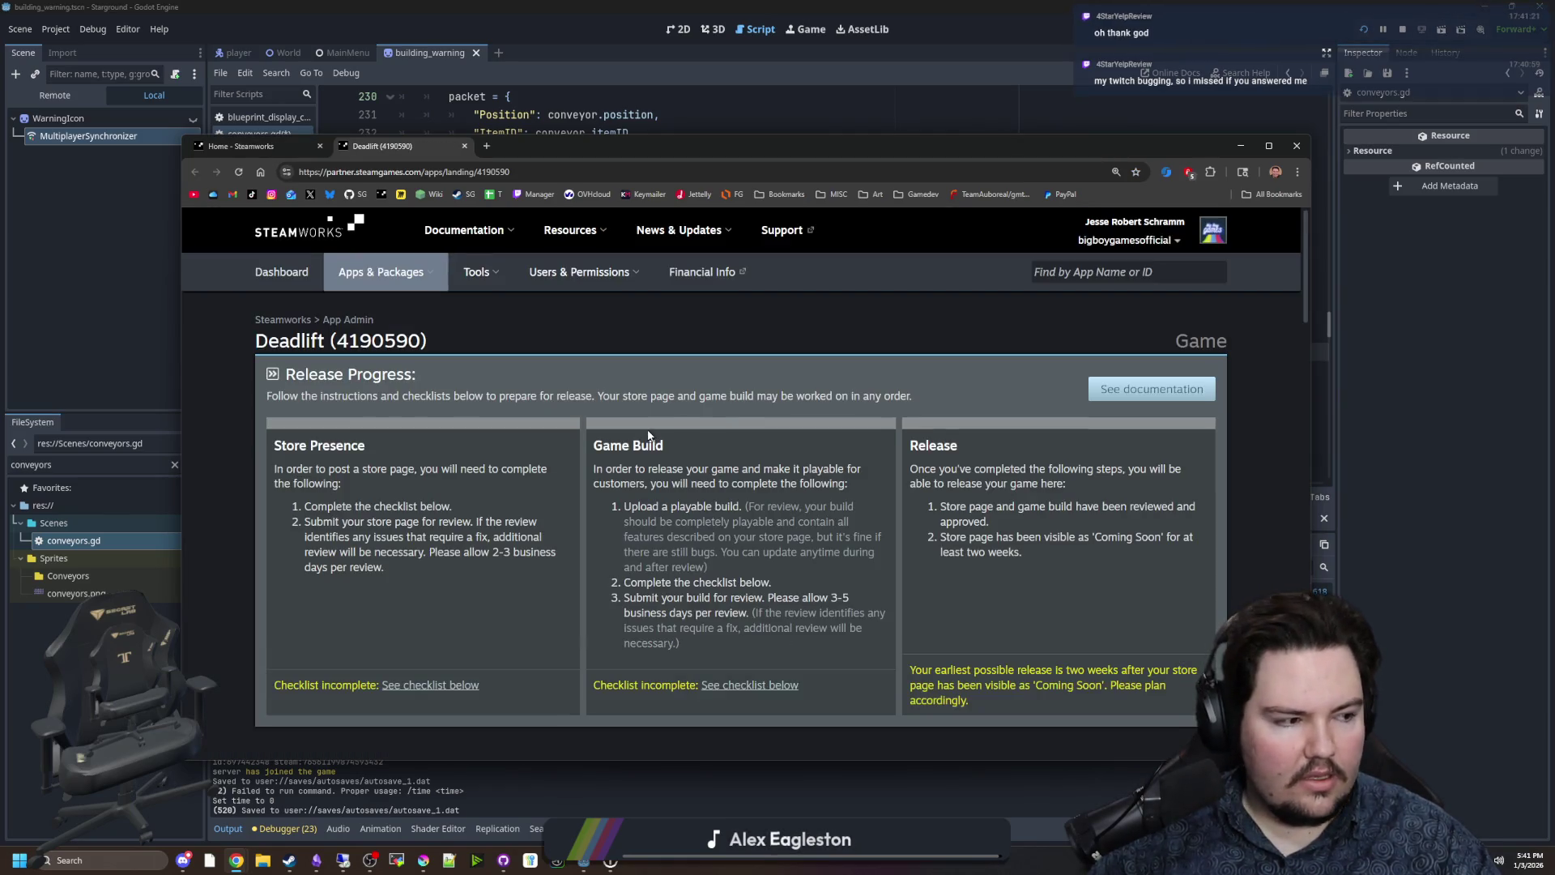
scroll(538, 552, down, 4)
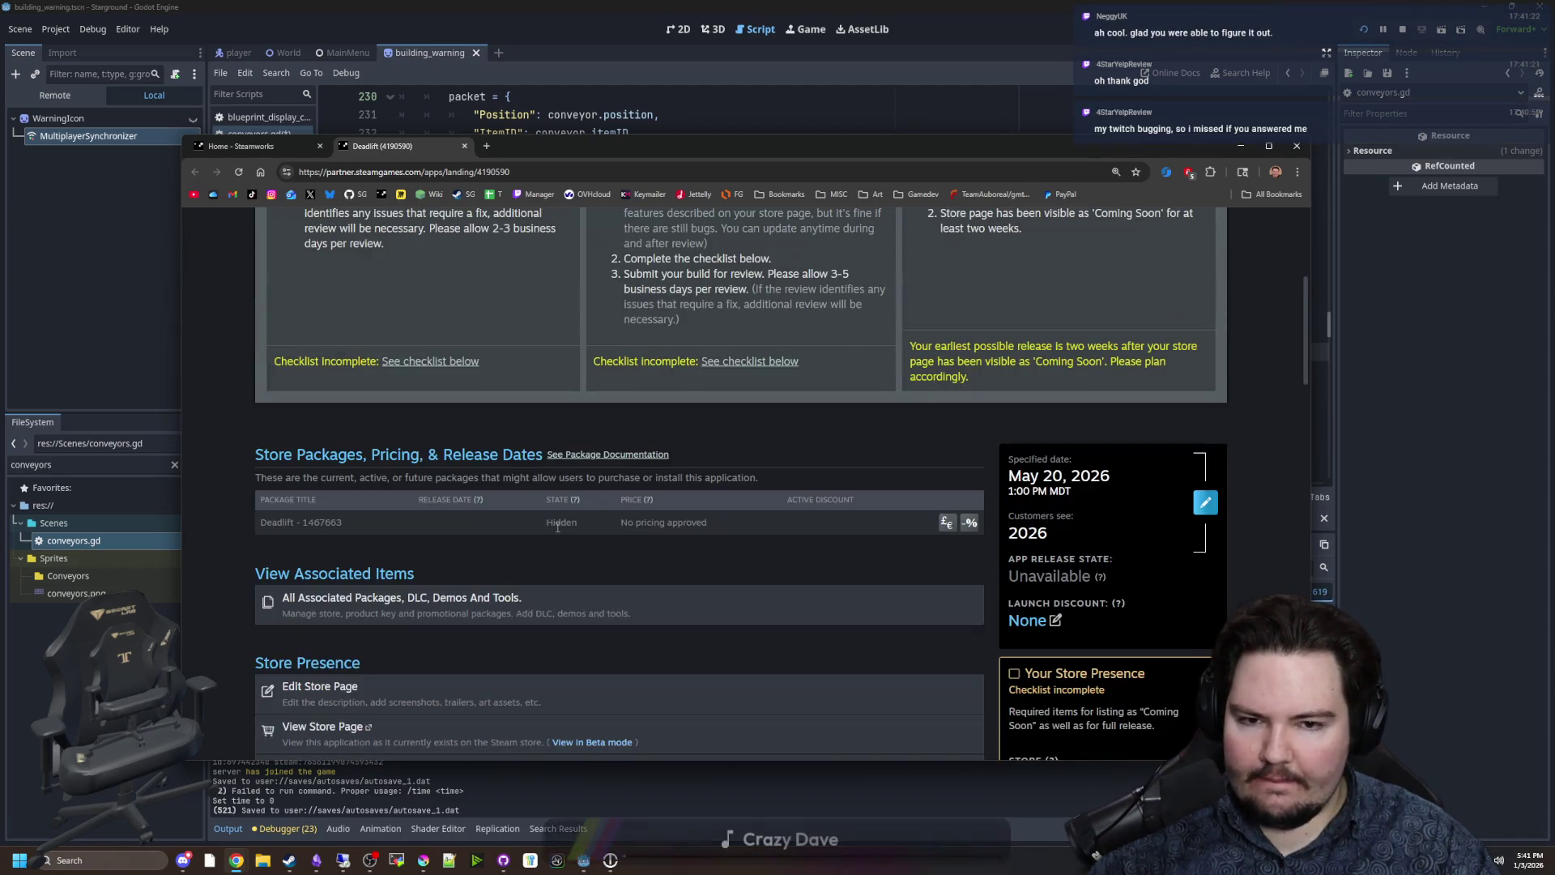
scroll(558, 528, down, 3)
scroll(557, 527, down, 2)
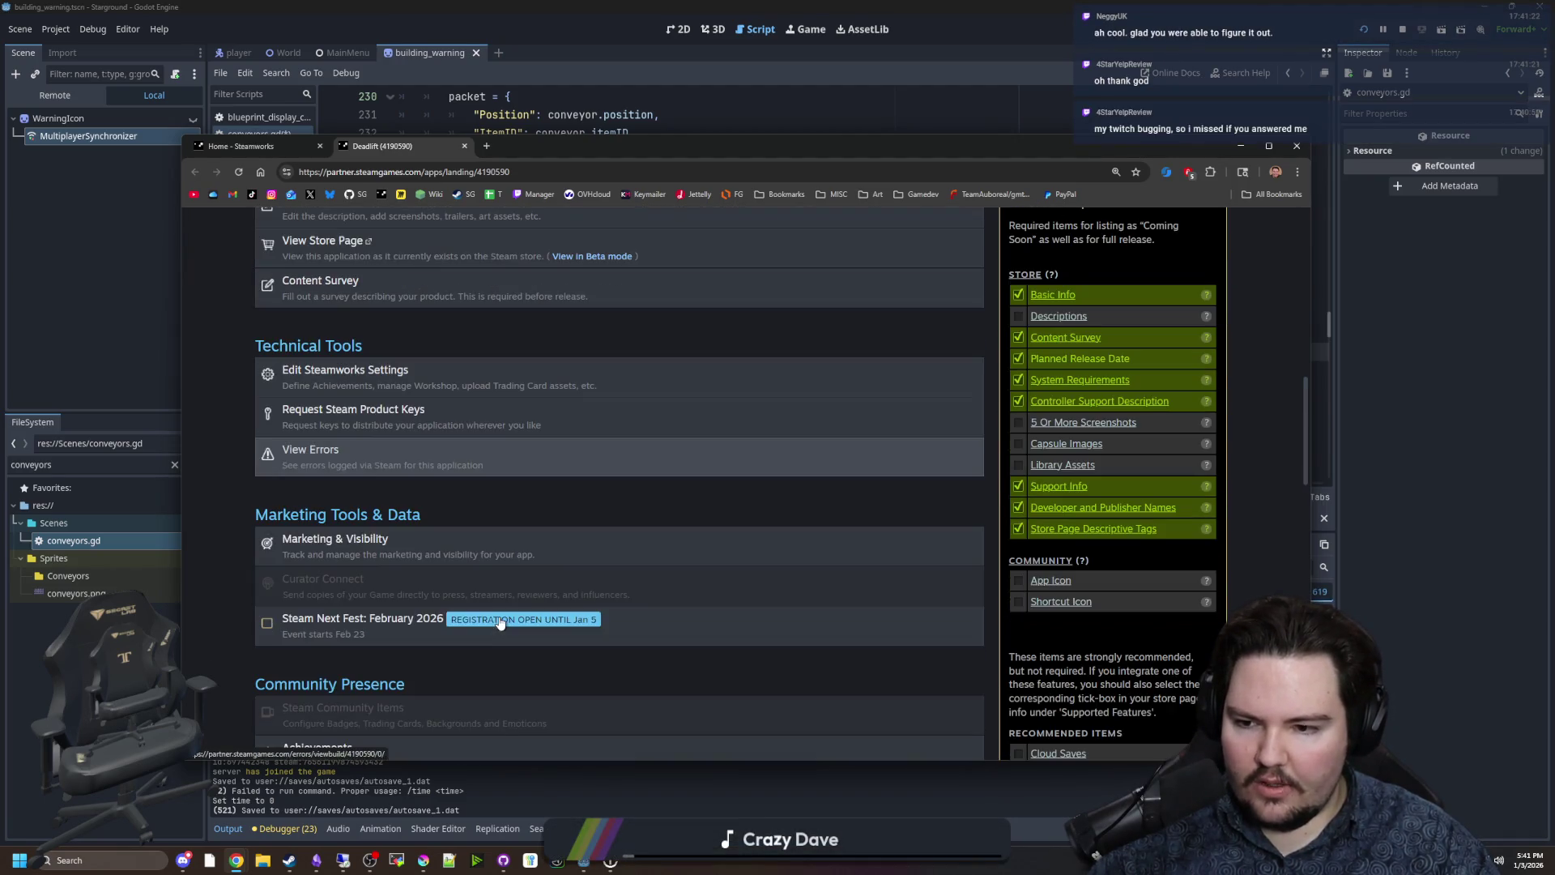
click(375, 435)
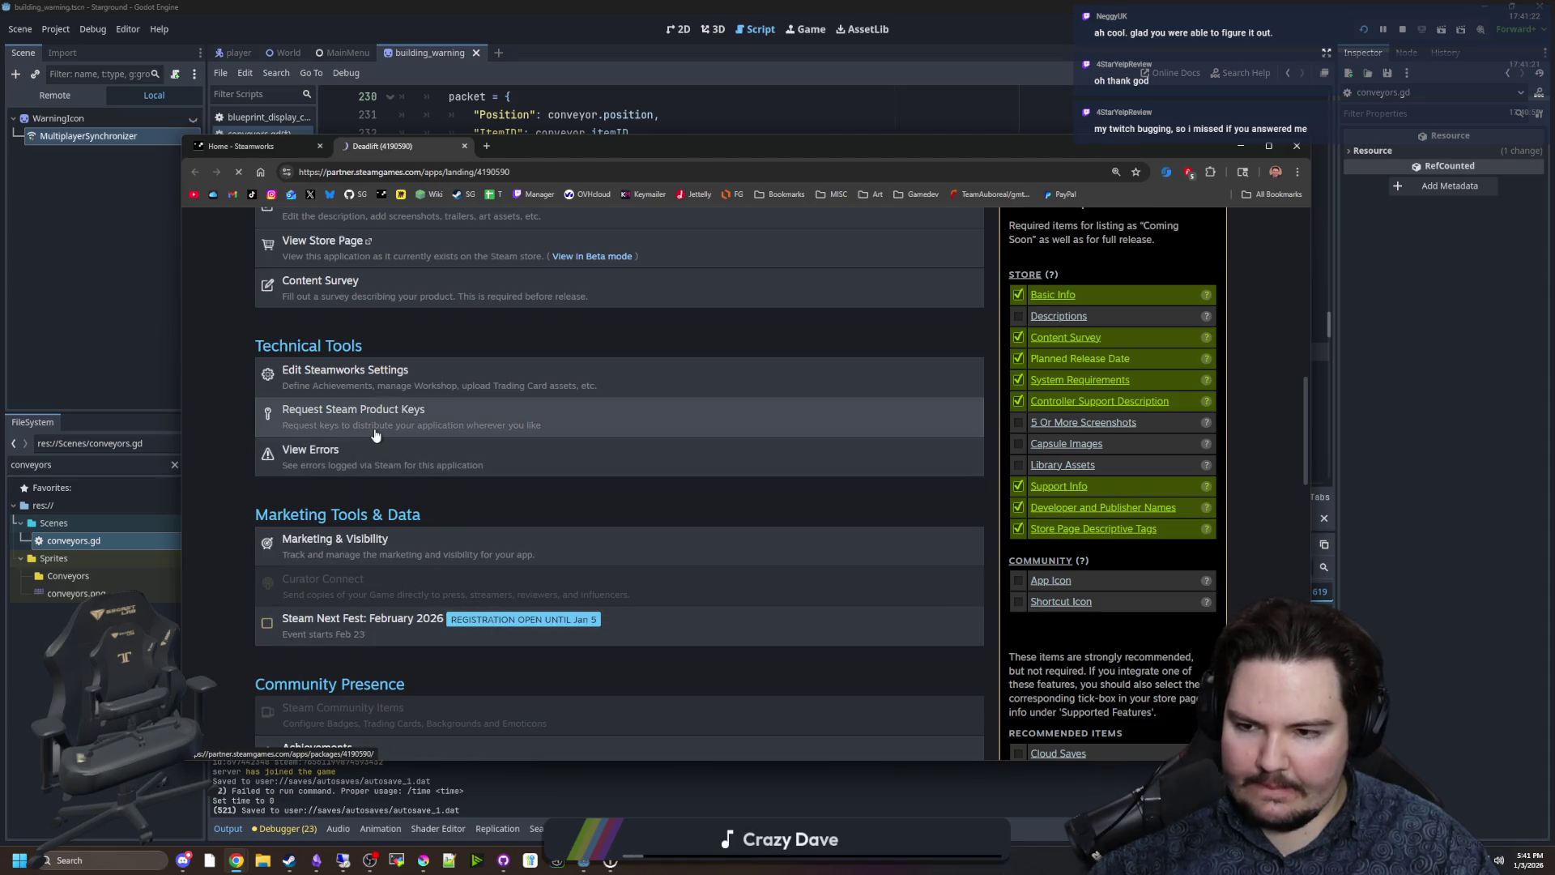
Review the key history (50 playtest and 5 testing keys pending), then close the browser.
scroll(580, 552, down, 1)
scroll(580, 552, down, 8)
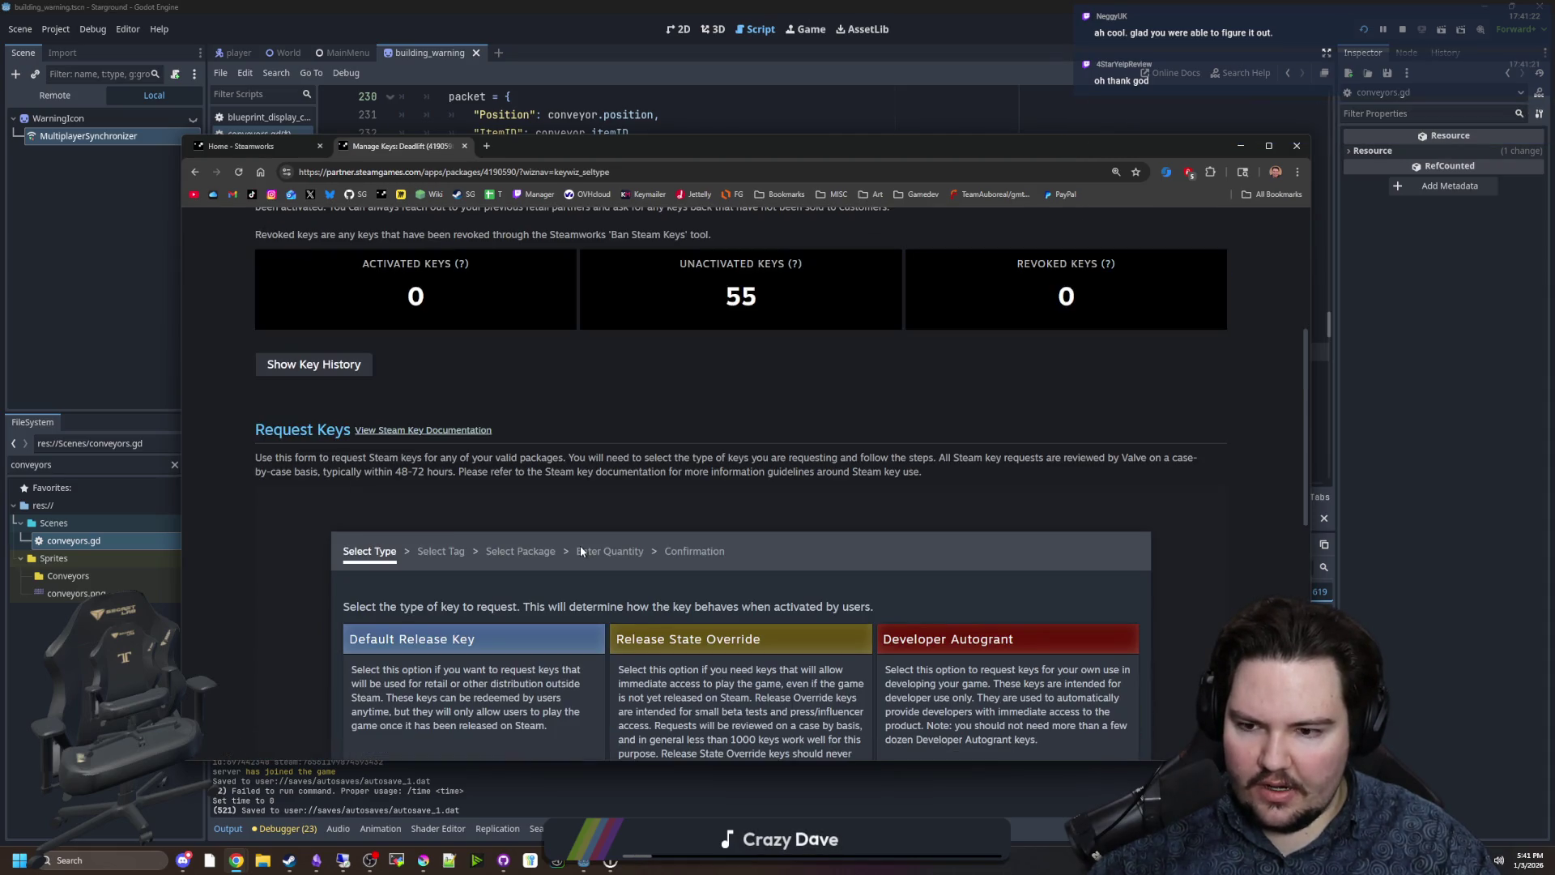
scroll(566, 554, up, 4)
scroll(566, 548, up, 6)
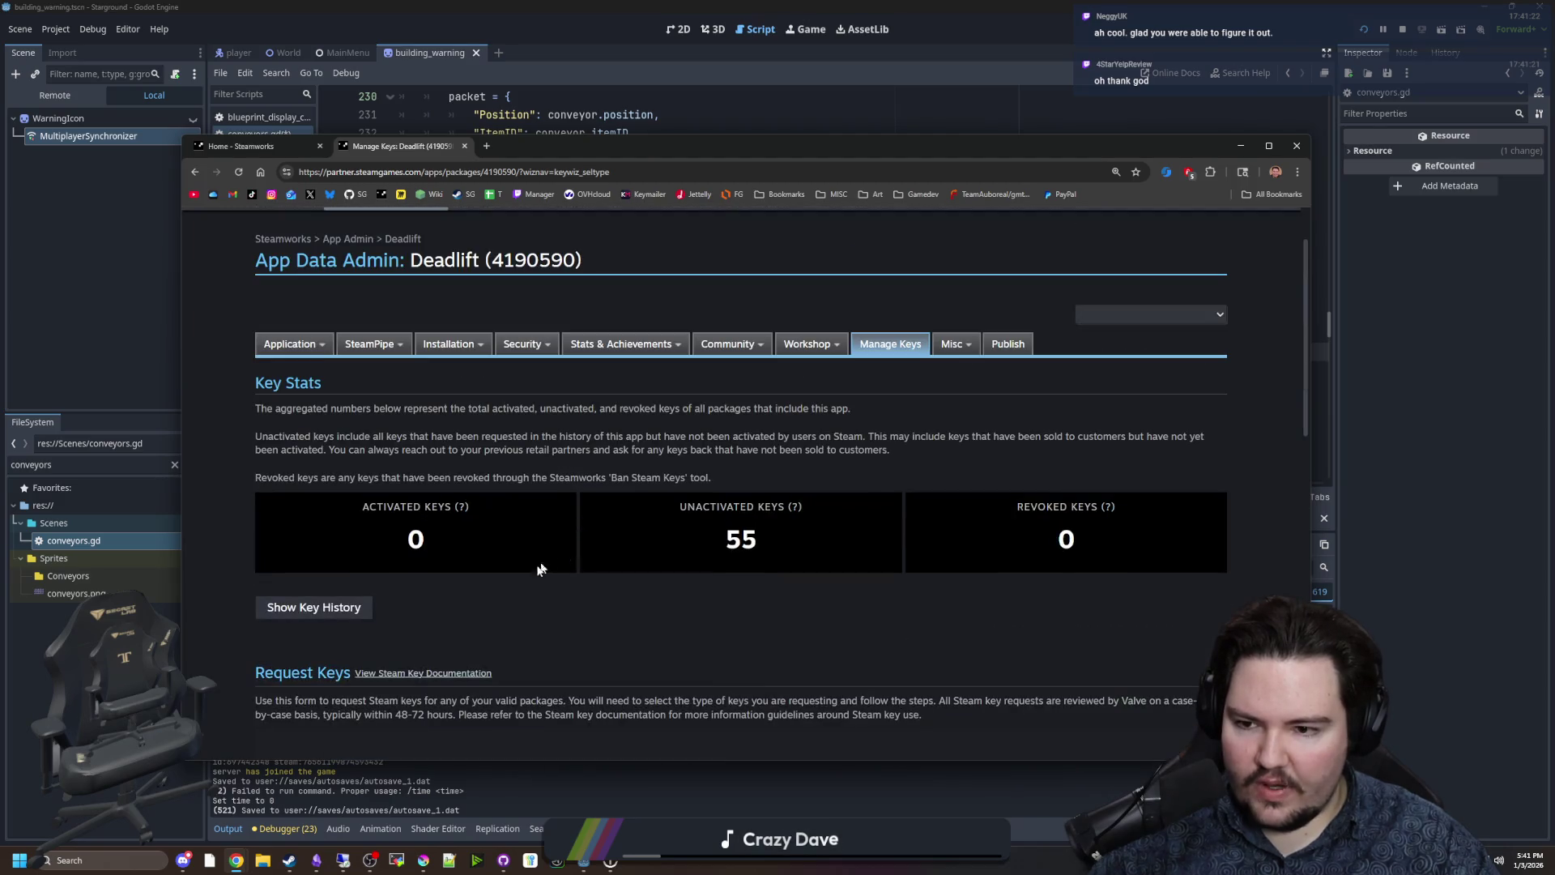
click(345, 601)
scroll(347, 602, down, 2)
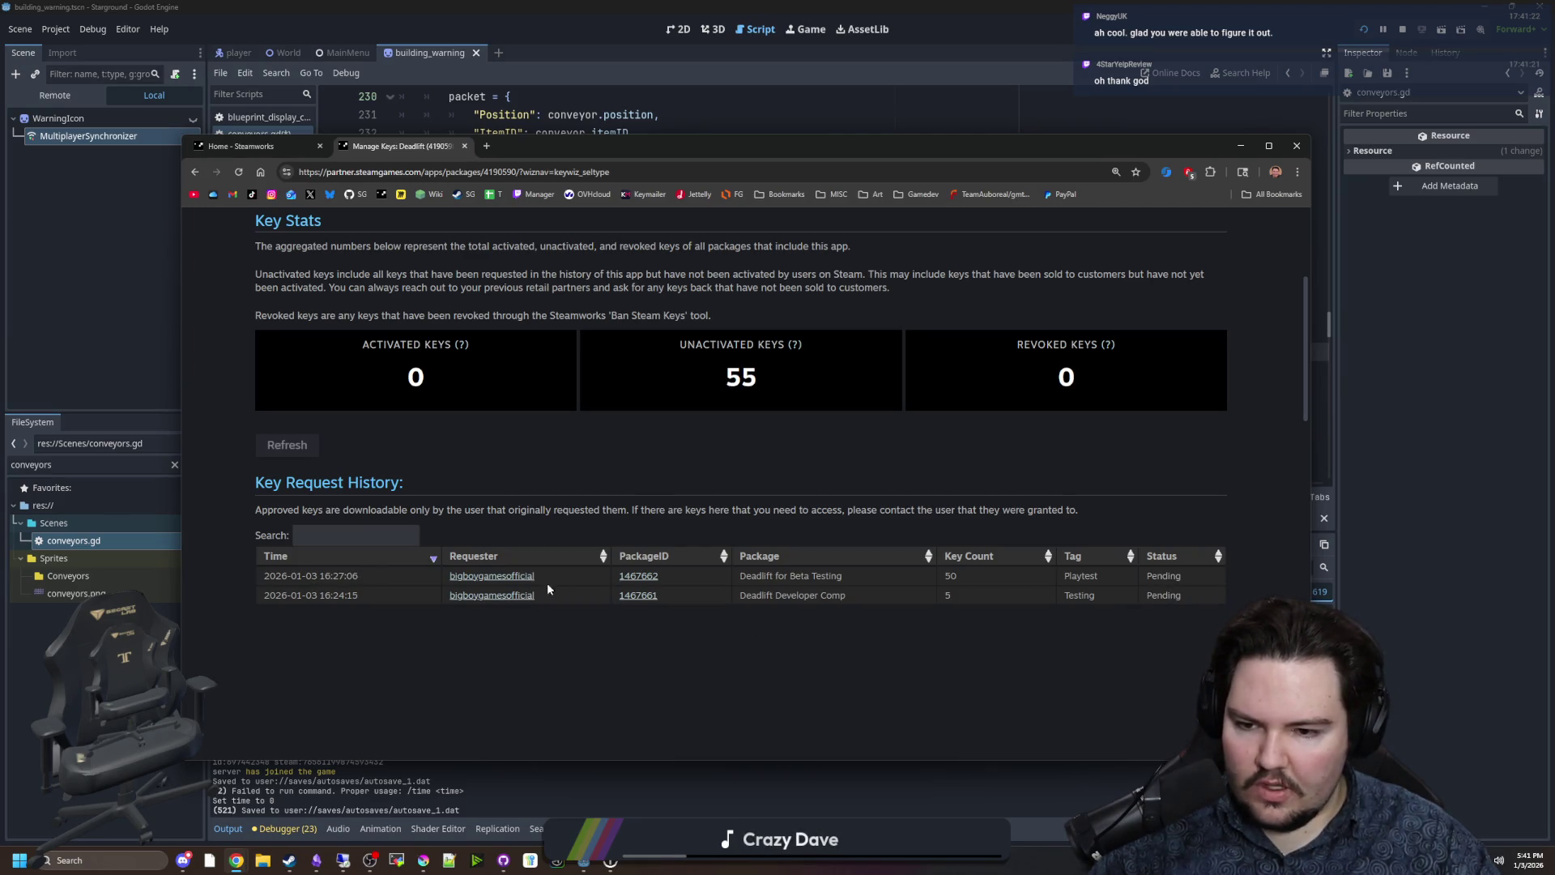
scroll(527, 444, up, 3)
click(462, 146)
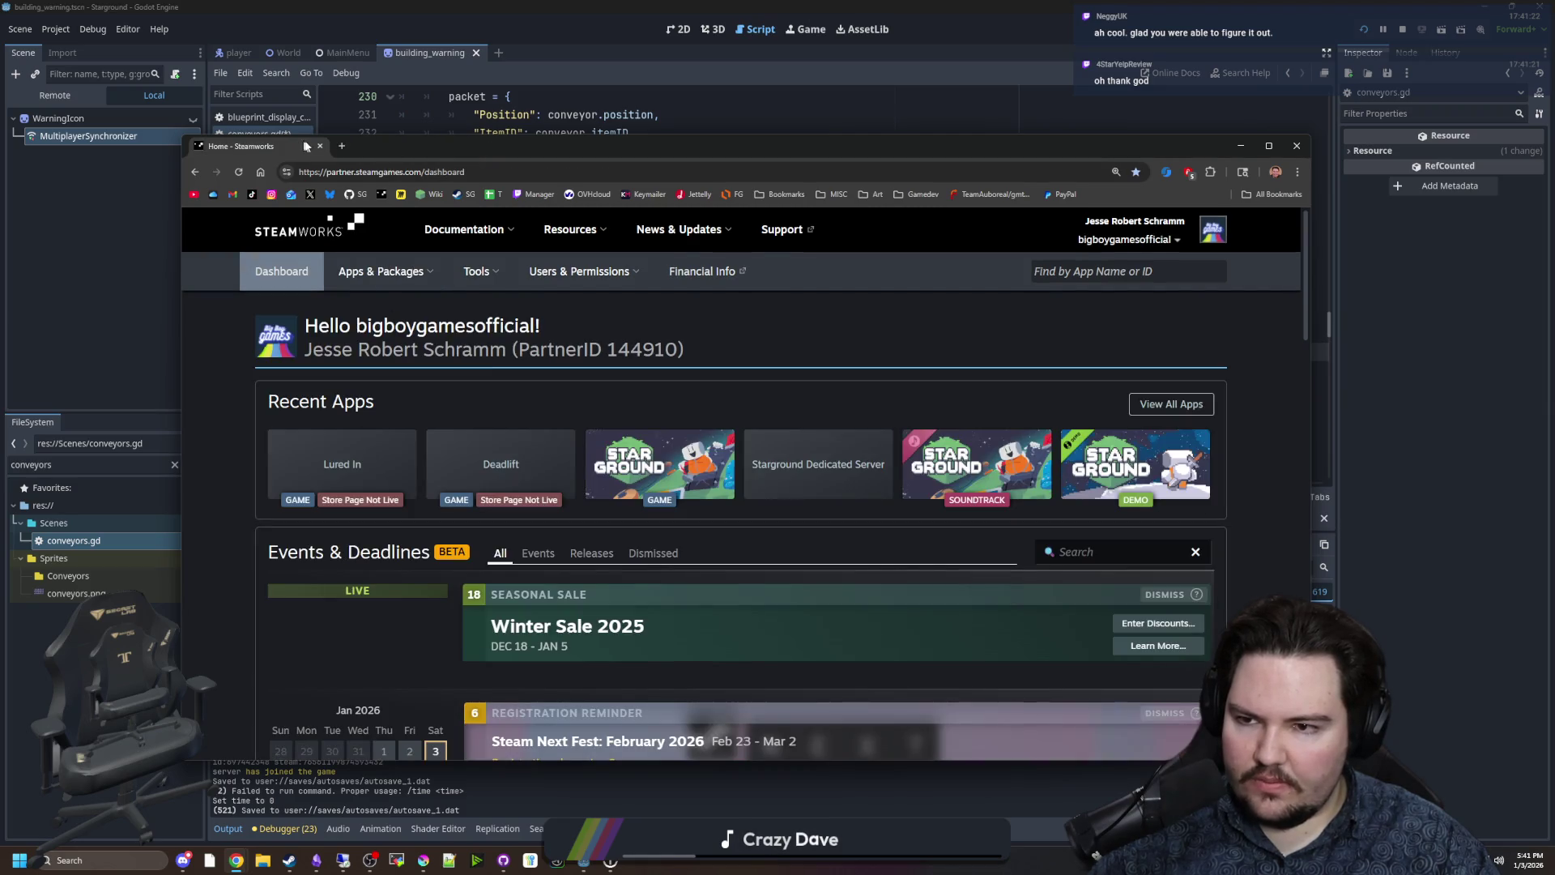
click(320, 146)
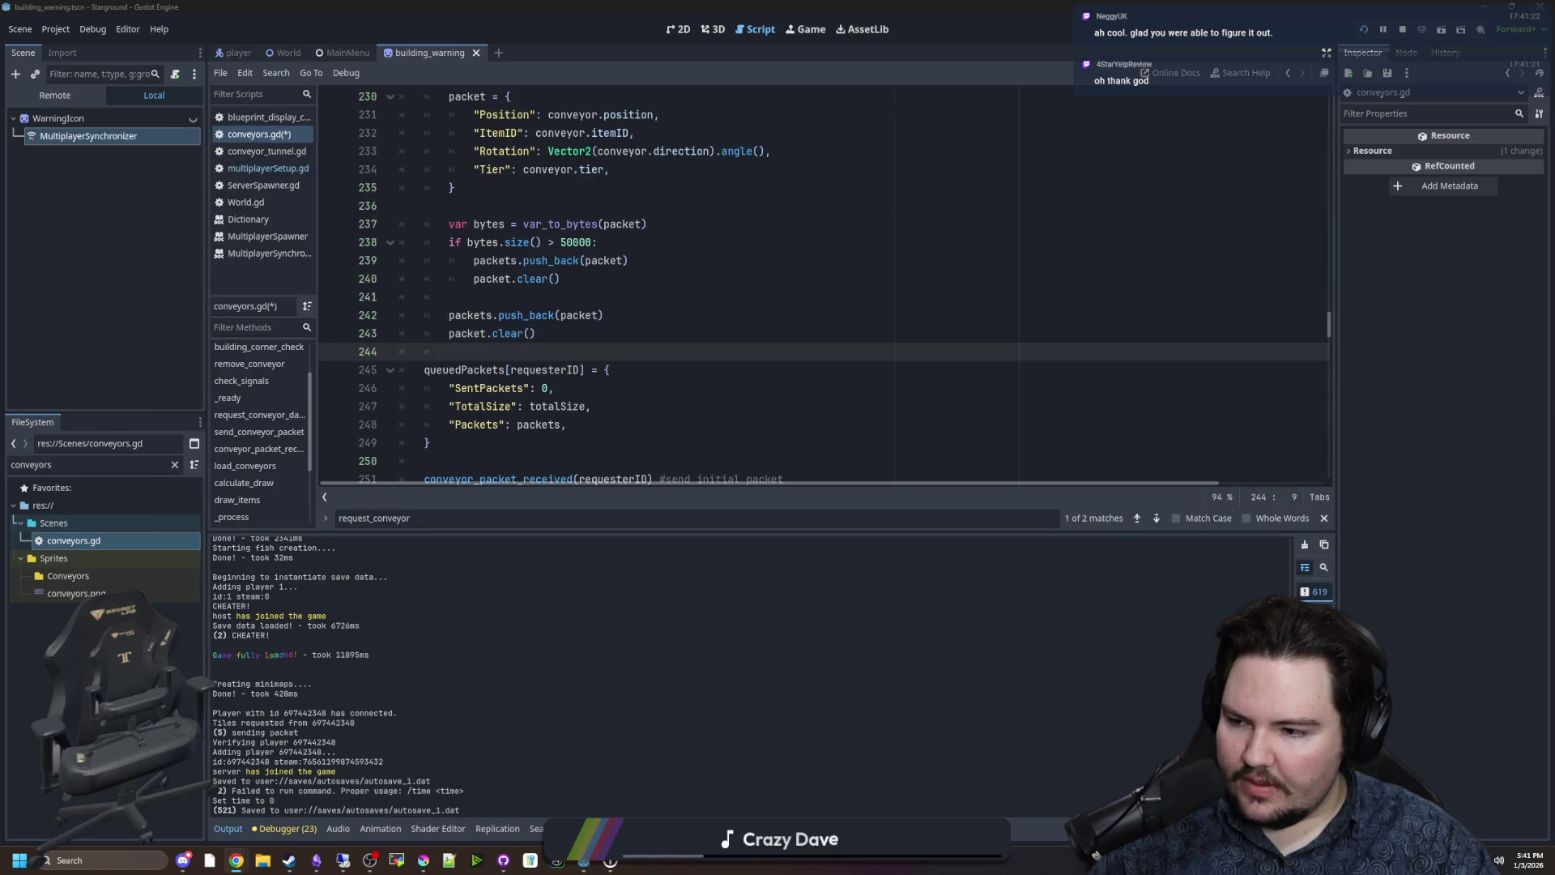
Review request_conveyor_data's packet-building code around the totalSize and print lines.
key(Down)
key(Down)
key(Down)
key(Down)
key(Down)
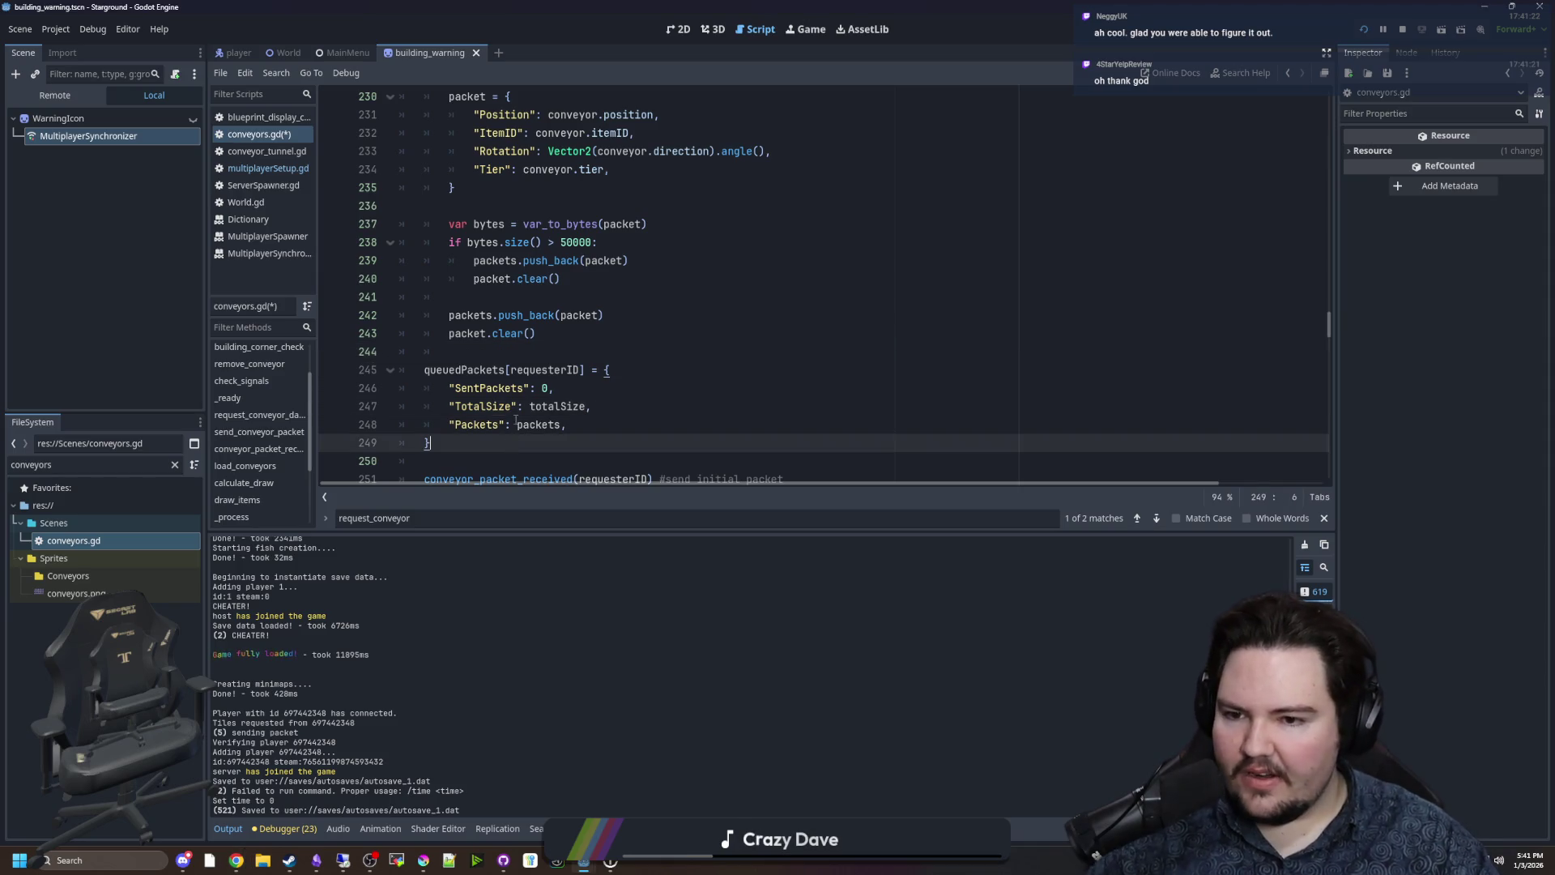
scroll(551, 365, up, 5)
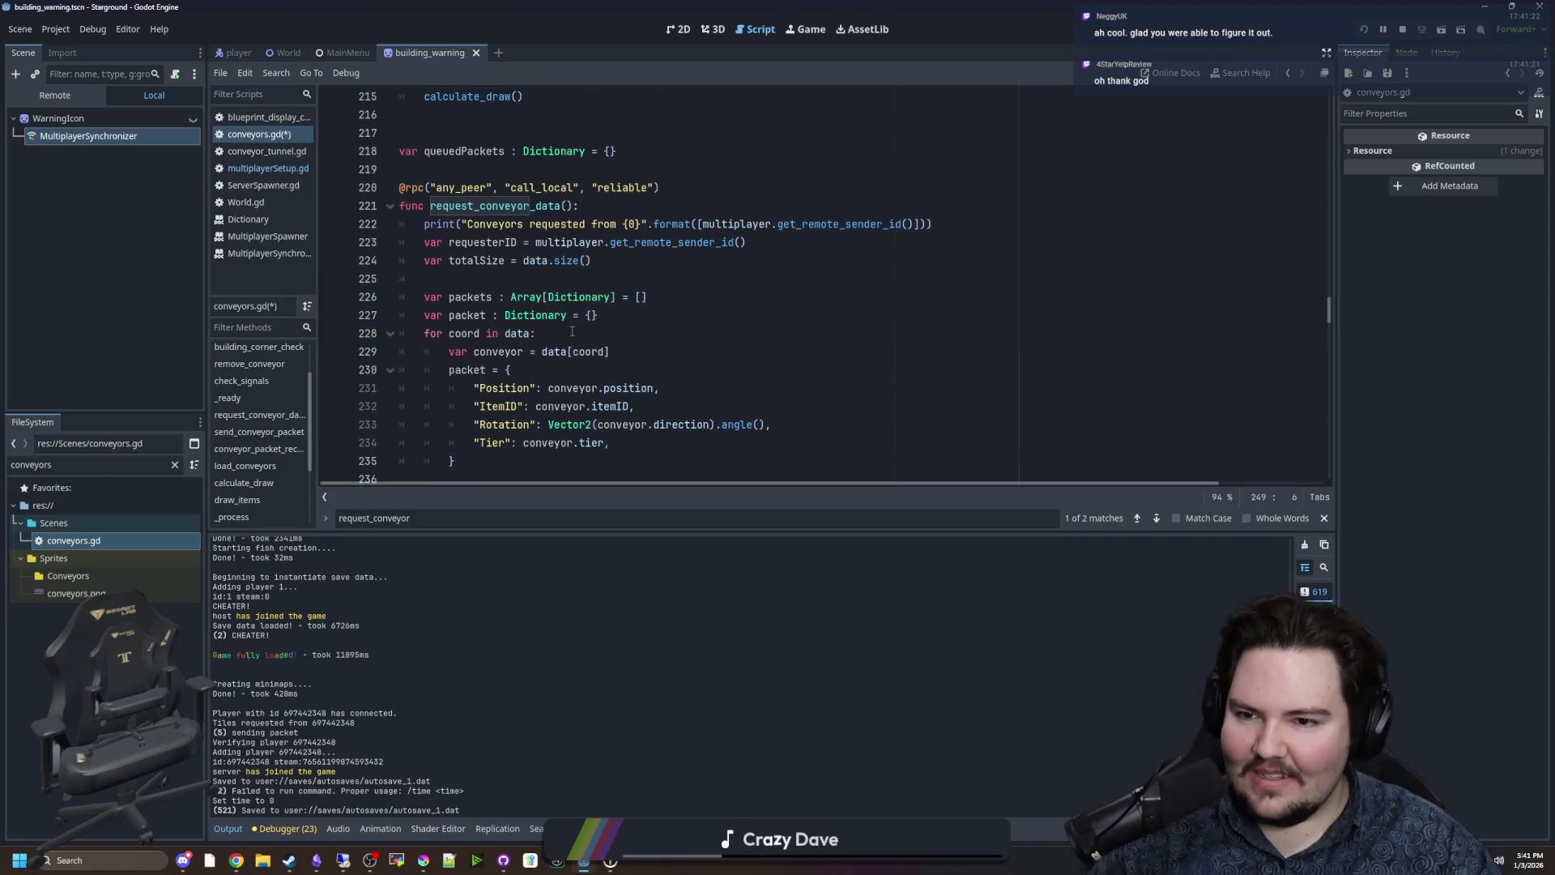
scroll(572, 331, up, 1)
click(577, 327)
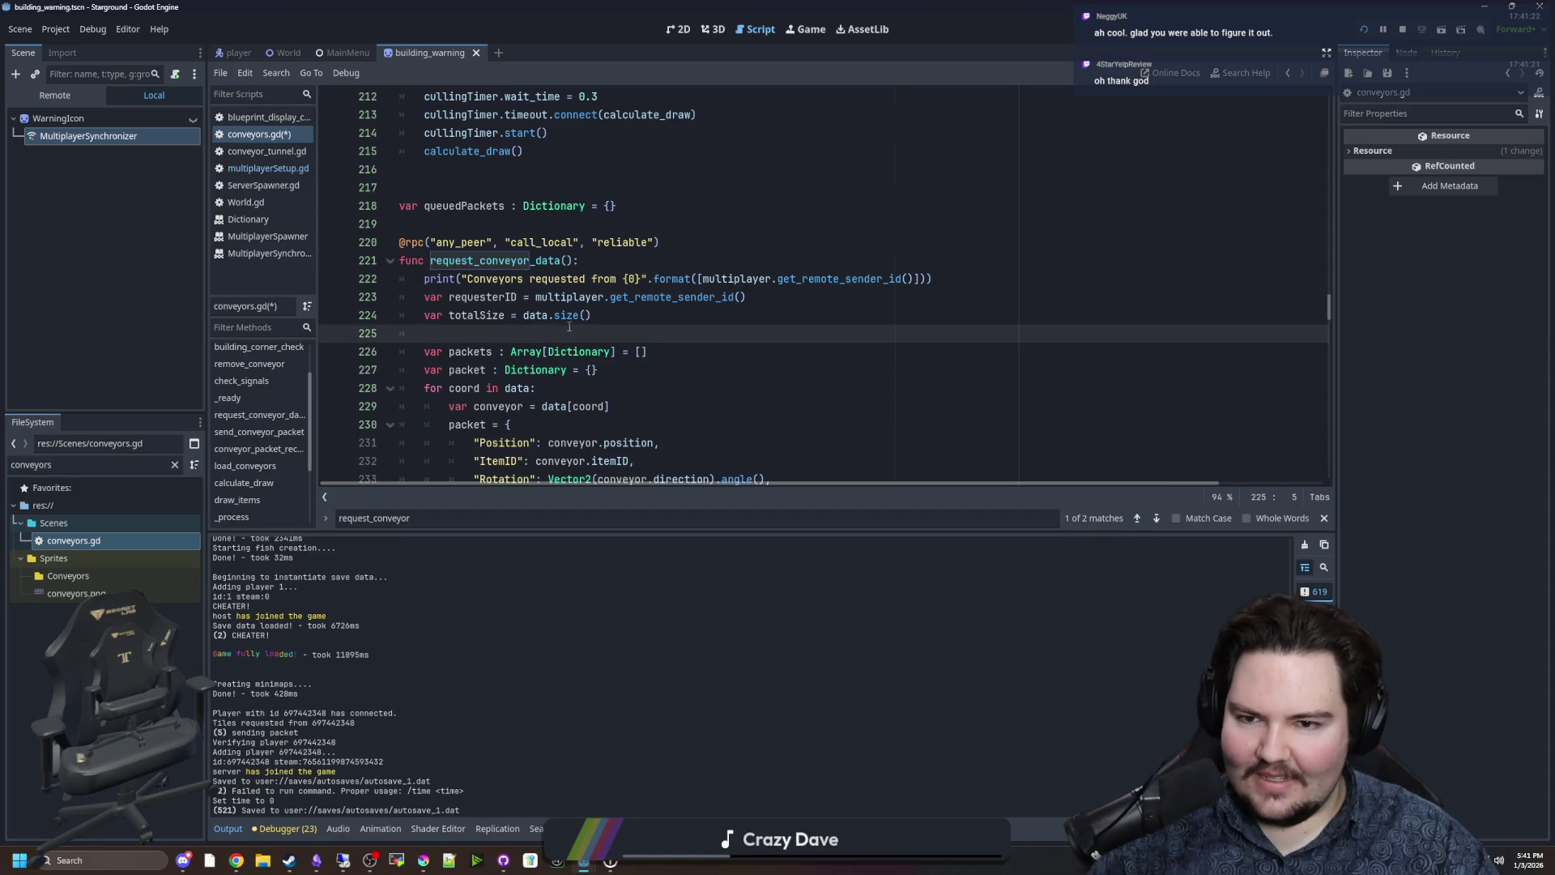
scroll(567, 316, down, 4)
scroll(561, 306, down, 2)
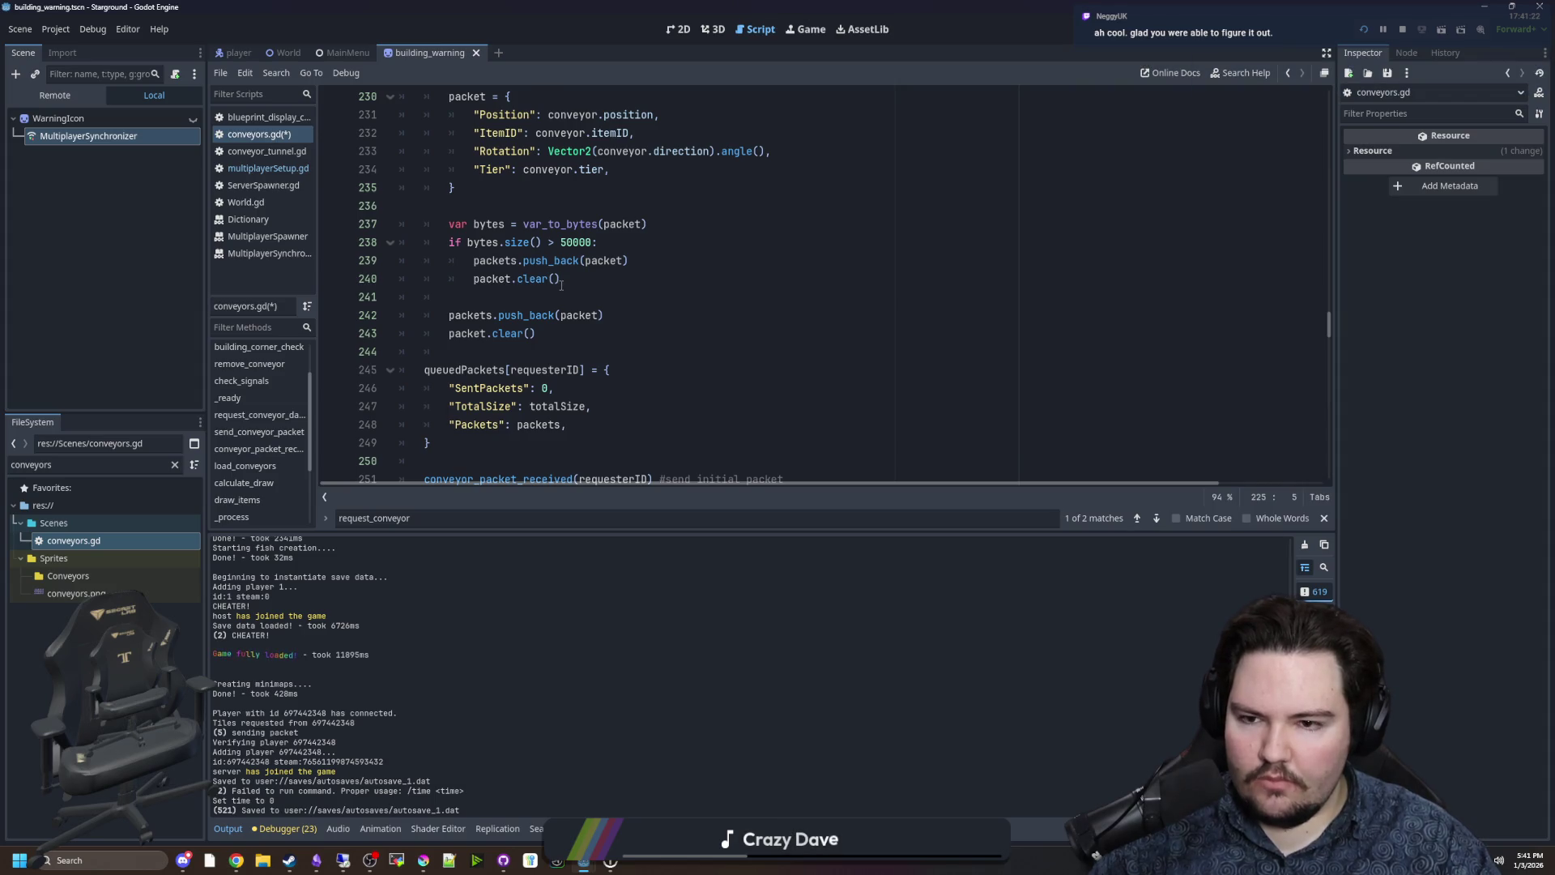
scroll(581, 287, up, 2)
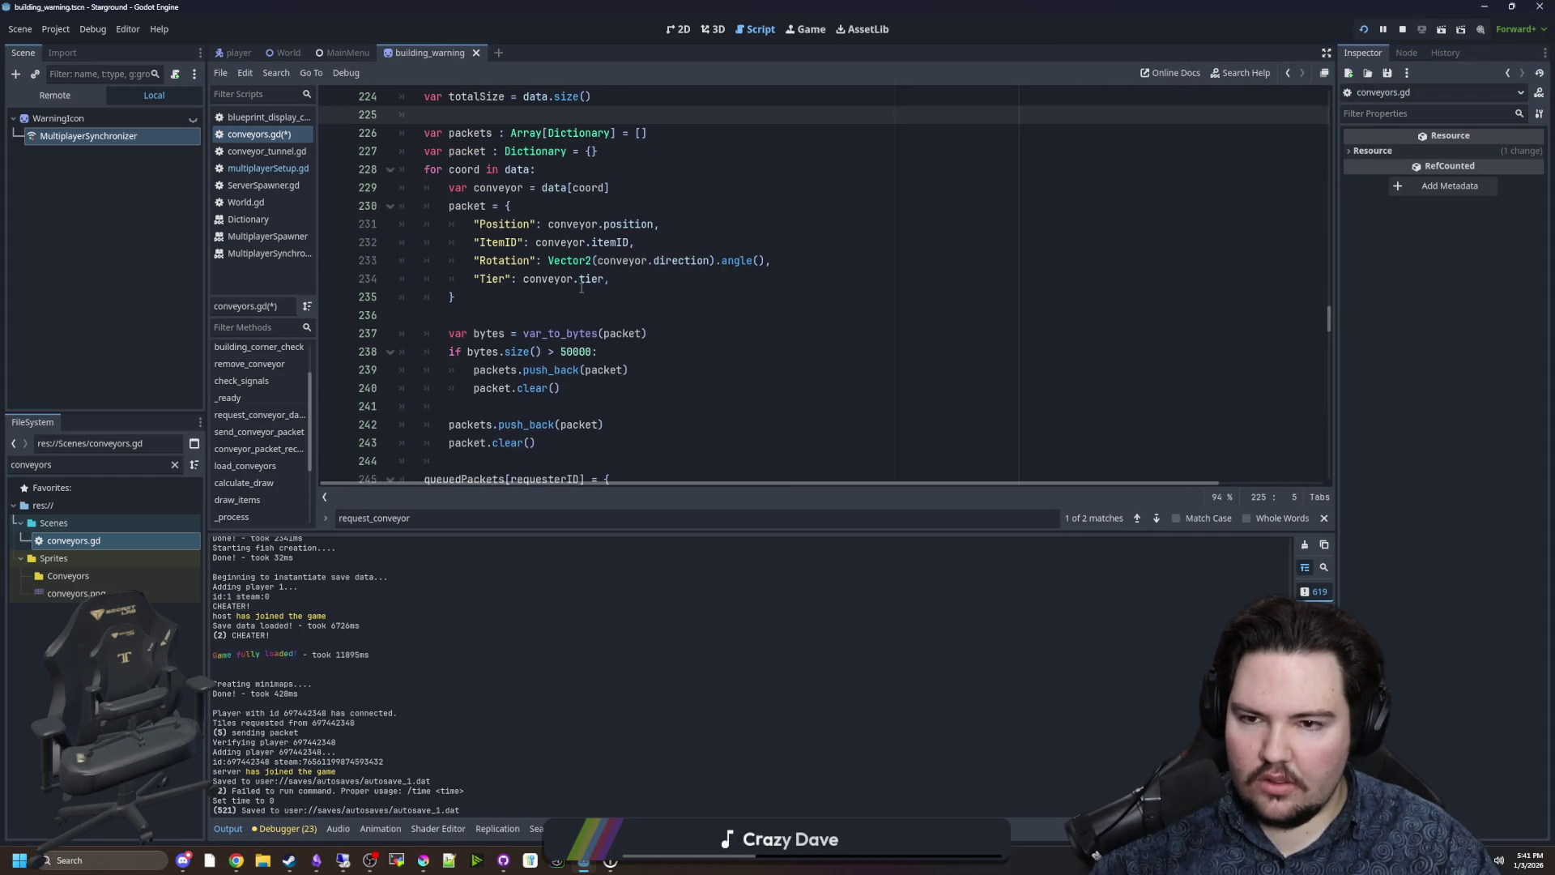
scroll(581, 288, down, 10)
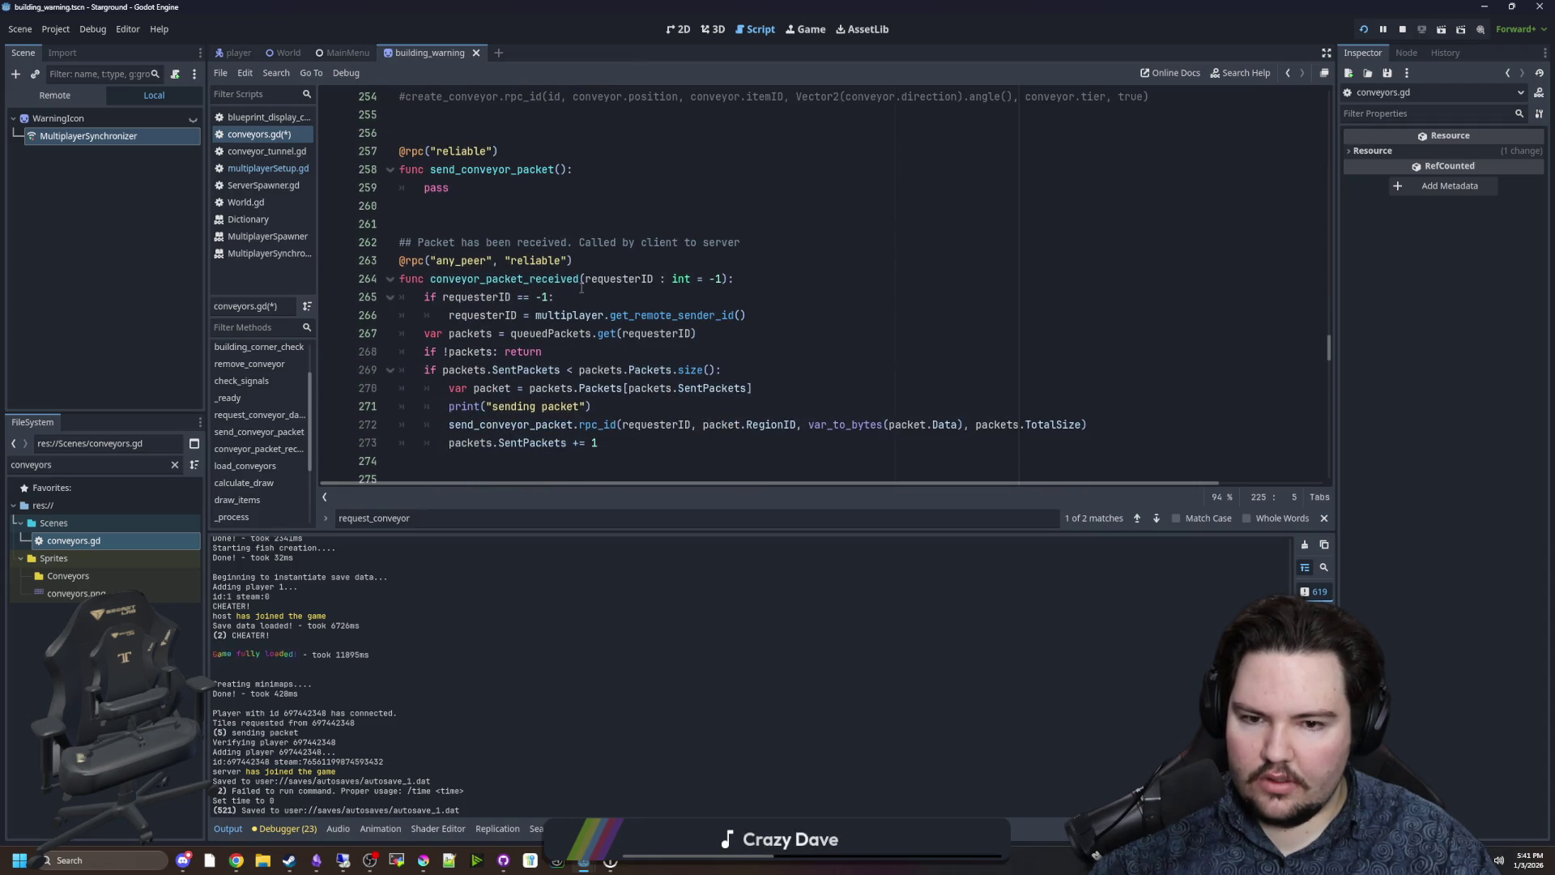
scroll(581, 288, up, 10)
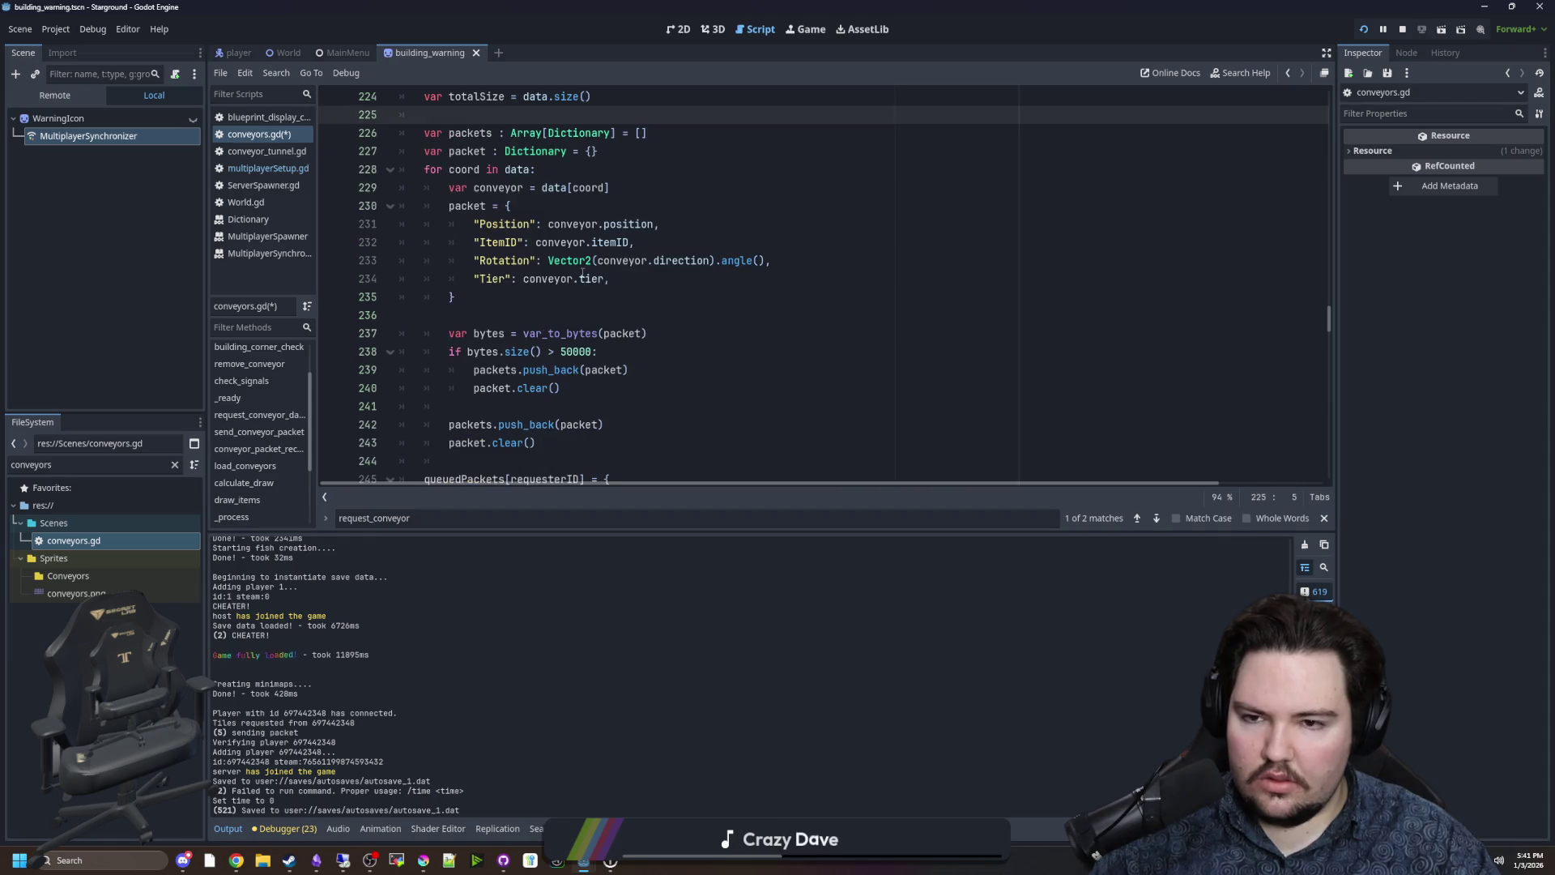
scroll(566, 294, up, 3)
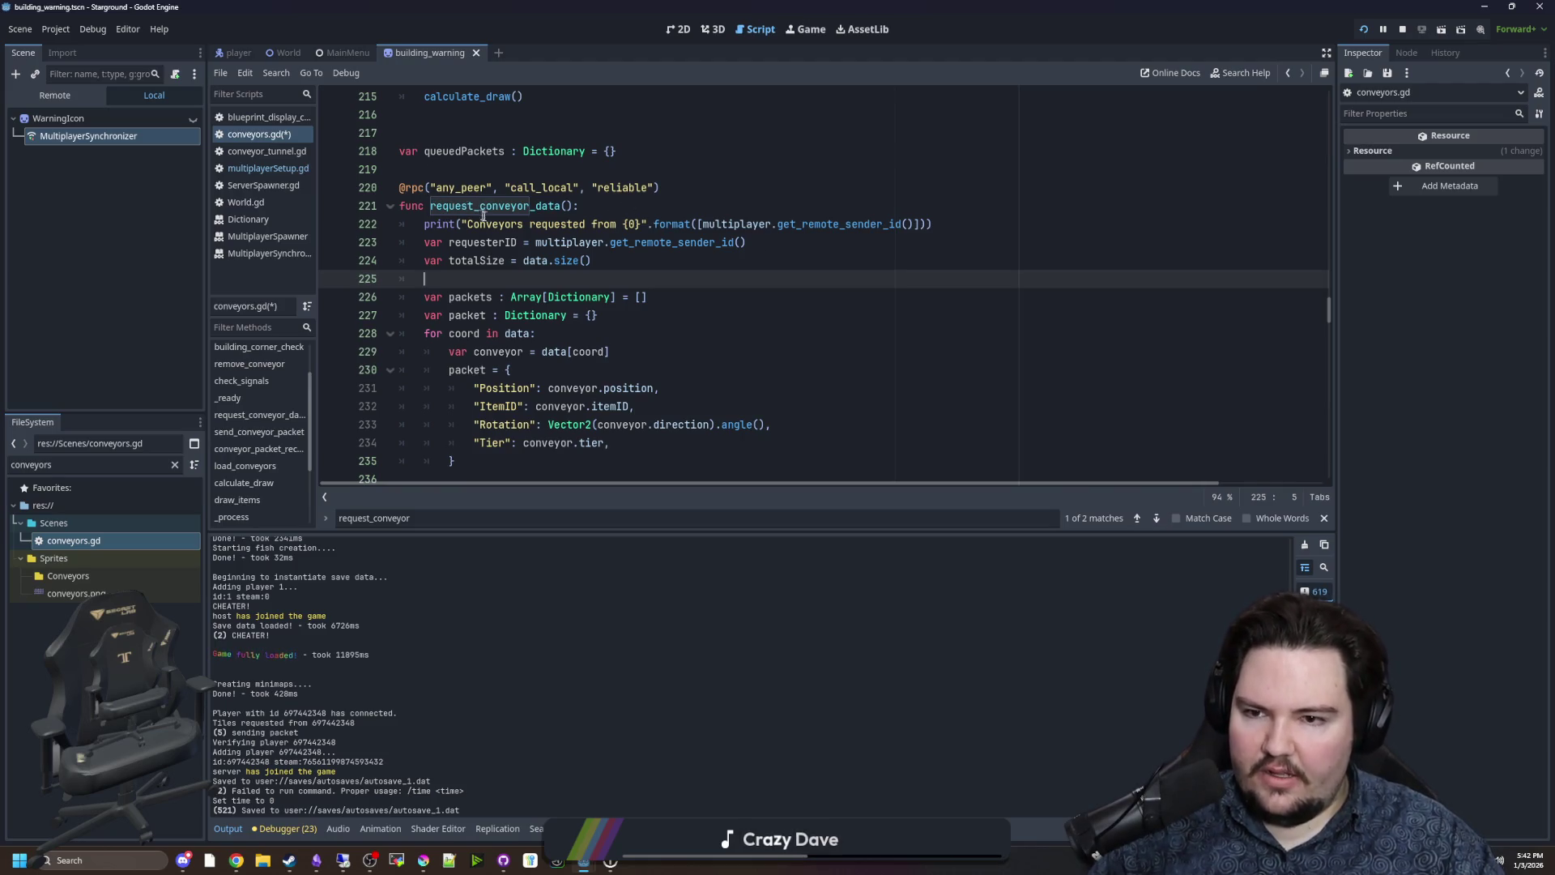
click(501, 223)
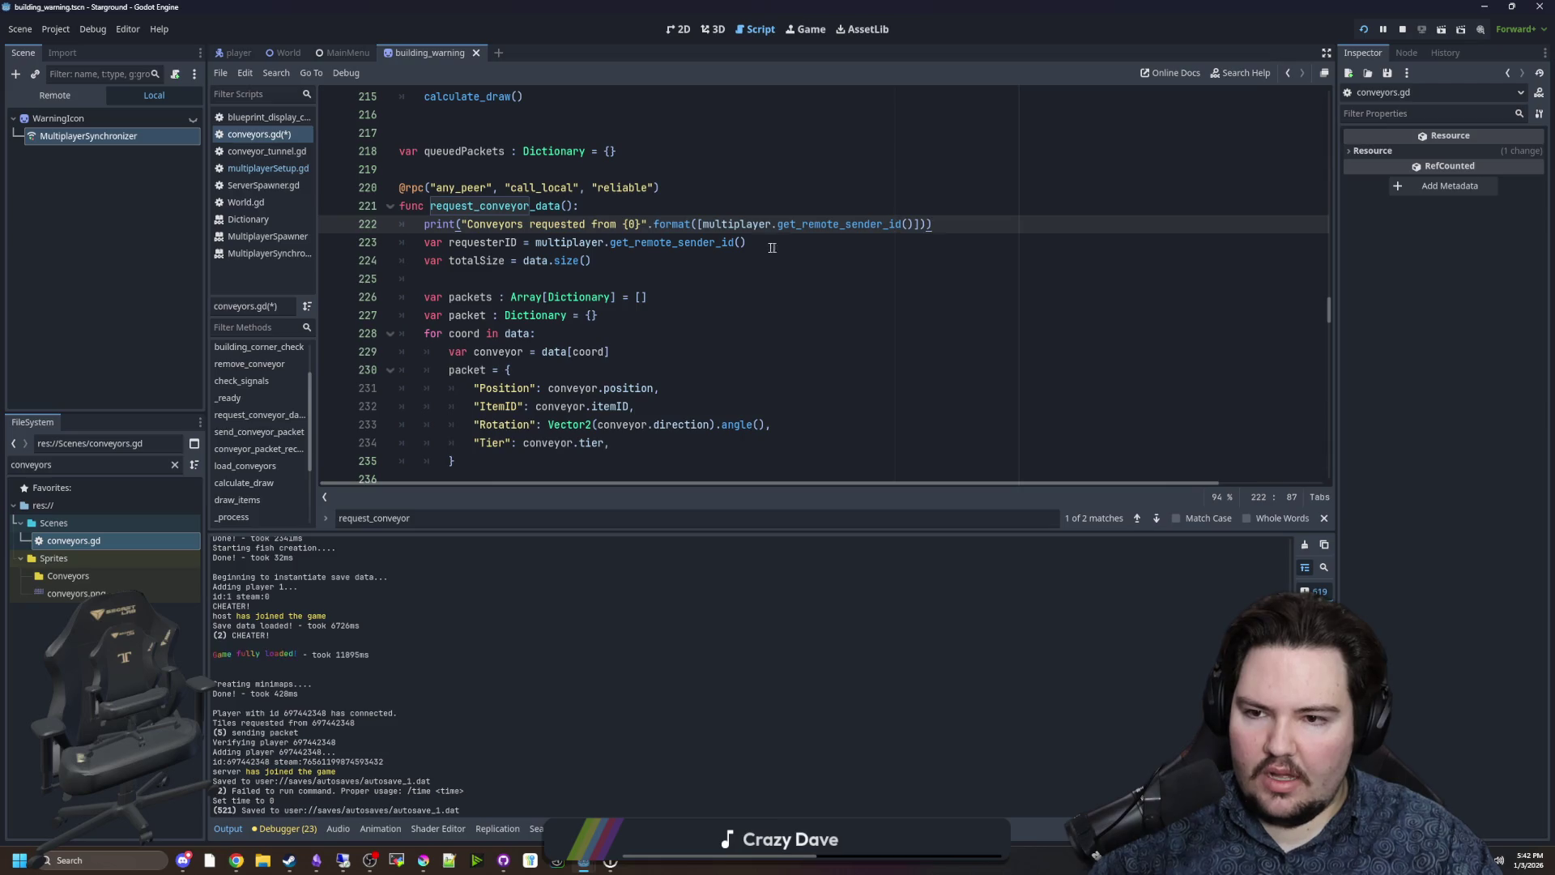
click(731, 264)
Move the print statement to just below the requesterID line.
mouse_move(934, 224)
mouse_down()
mouse_move(535, 224)
mouse_move(580, 206)
mouse_up()
key(BackSpace)
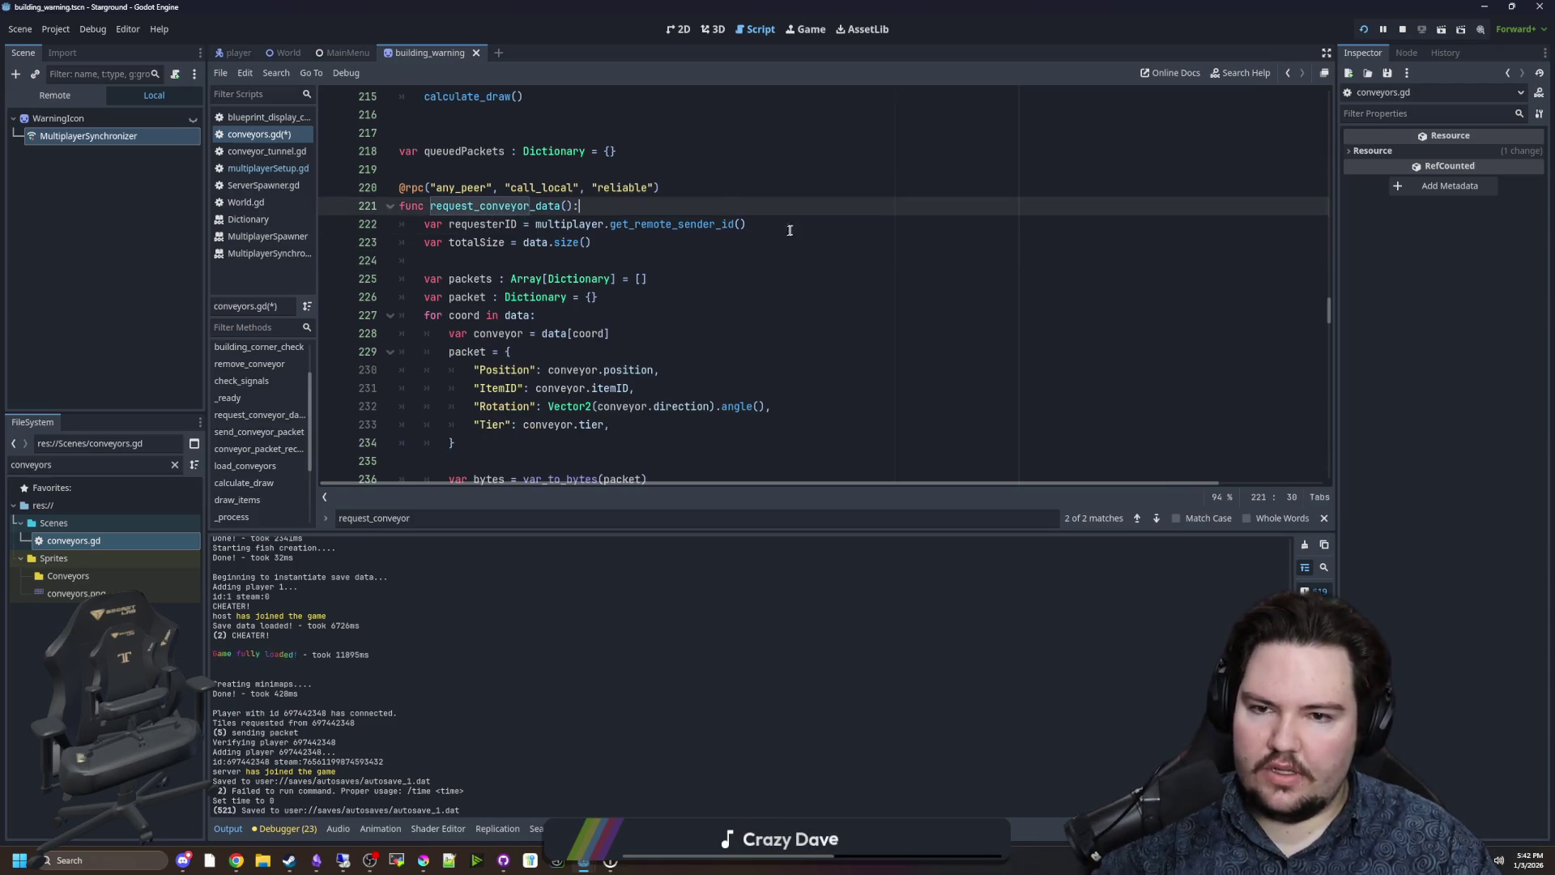
click(788, 231)
key(Return)
text(print("Conveyors requested from {0}".format([multiplayer.get_remote_sender_id()])))
Replace multiplayer.get_remote_sender_id() in the print statement with requesterID.
double_click(496, 208)
double_click(496, 223)
click(910, 297)
mouse_move(913, 242)
mouse_down()
mouse_move(710, 224)
mouse_move(702, 242)
mouse_up()
text(var packets : Array[Dictionary] = [])
key(ctrl+z)
click(499, 232)
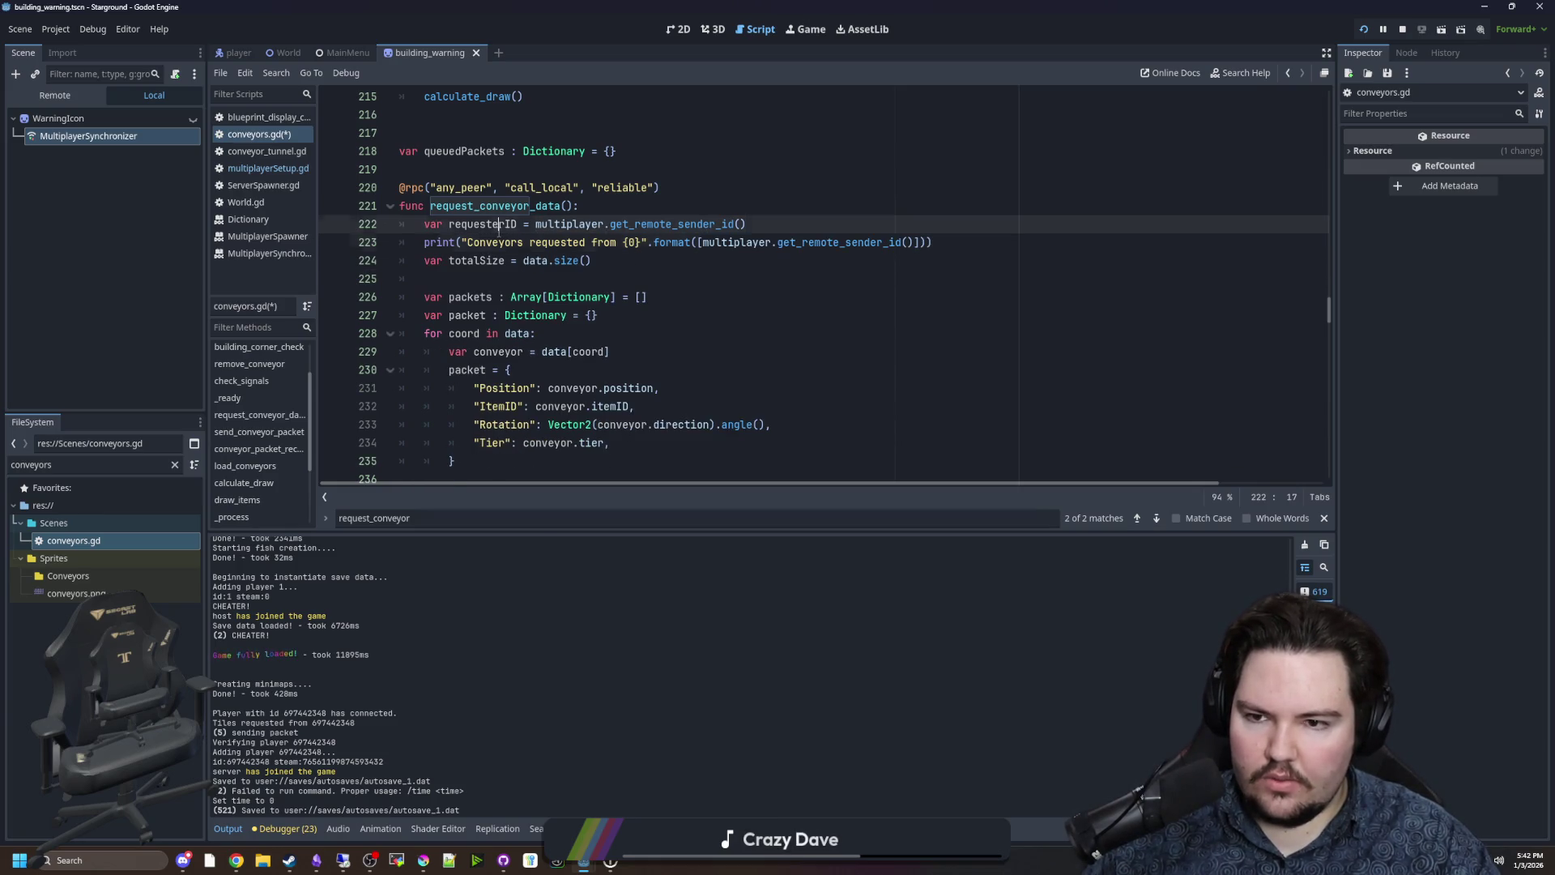
drag(914, 242, 703, 243)
text(requesterID)
key(Down)
Delete the shared 'var packet : Dictionary = {}' line and declare the loop's packet with var.
scroll(621, 230, down, 2)
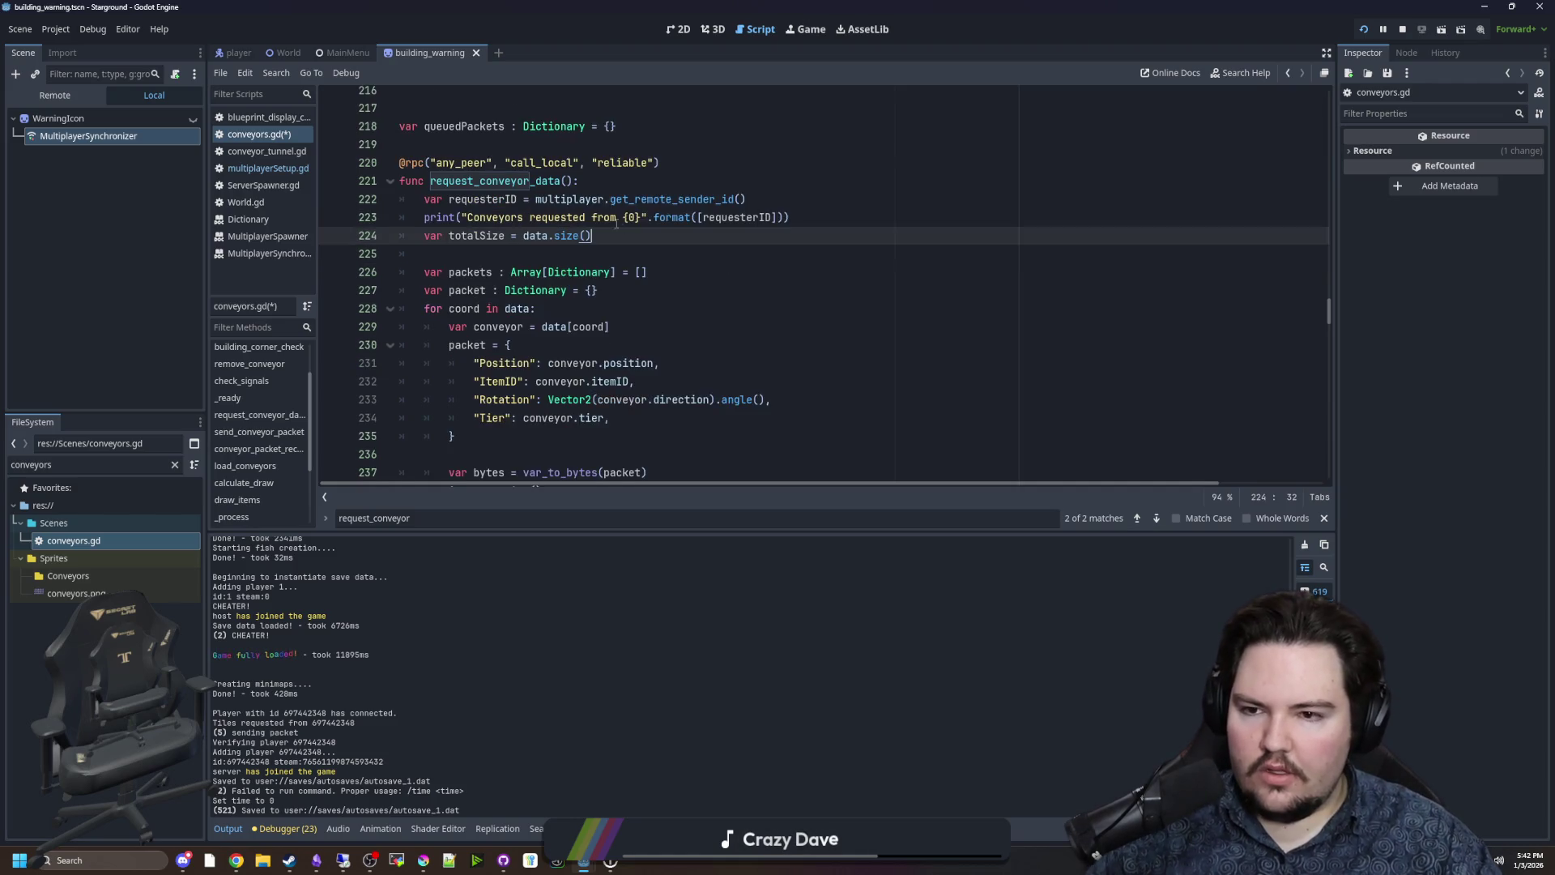
scroll(620, 230, down, 2)
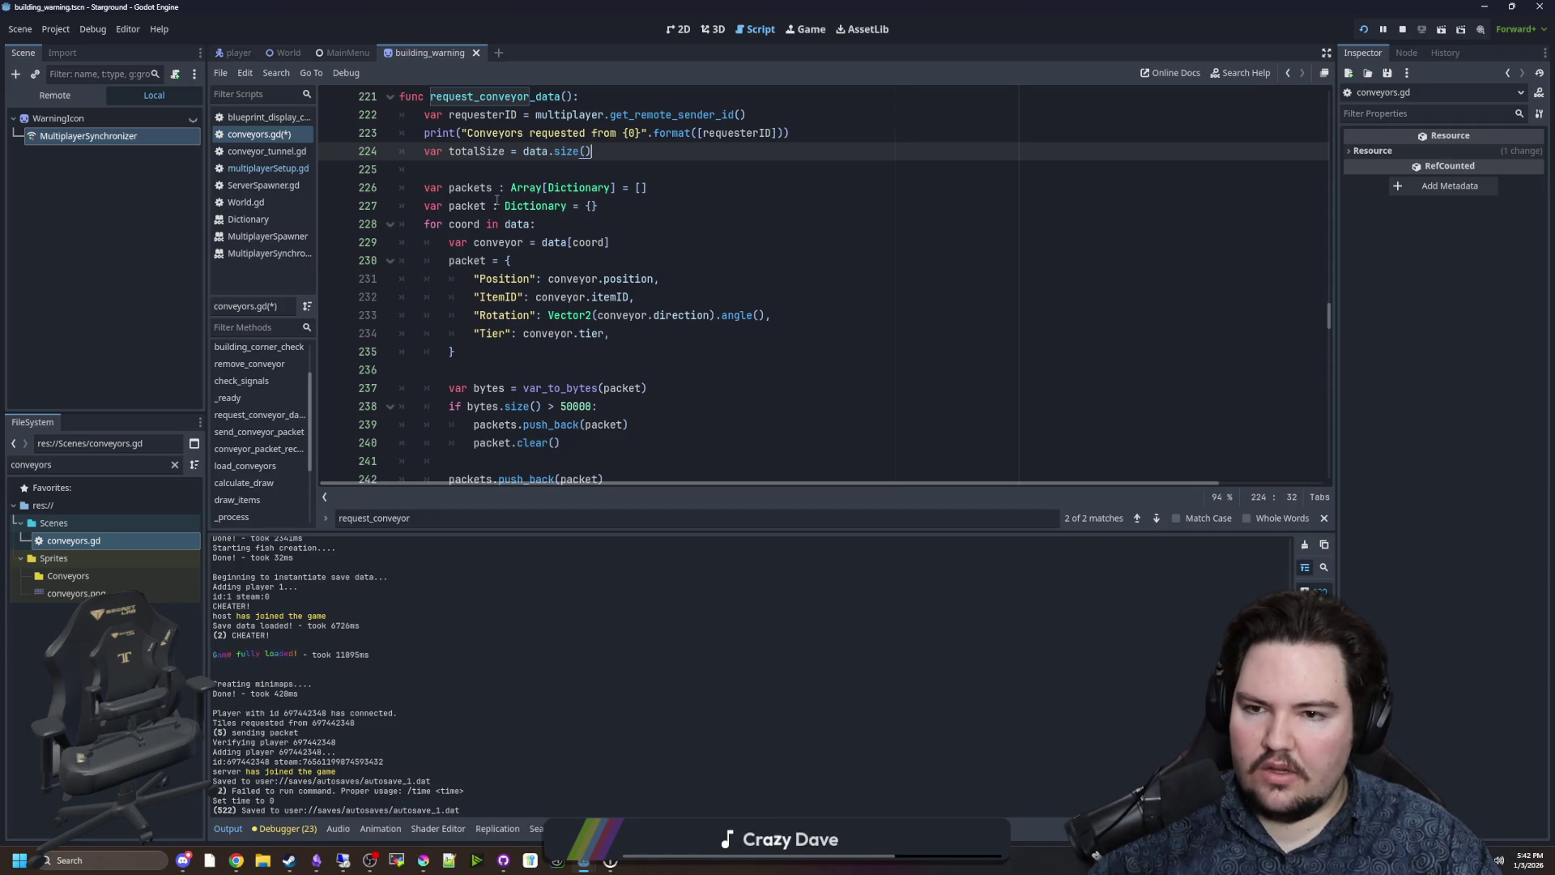
drag(603, 206, 336, 212)
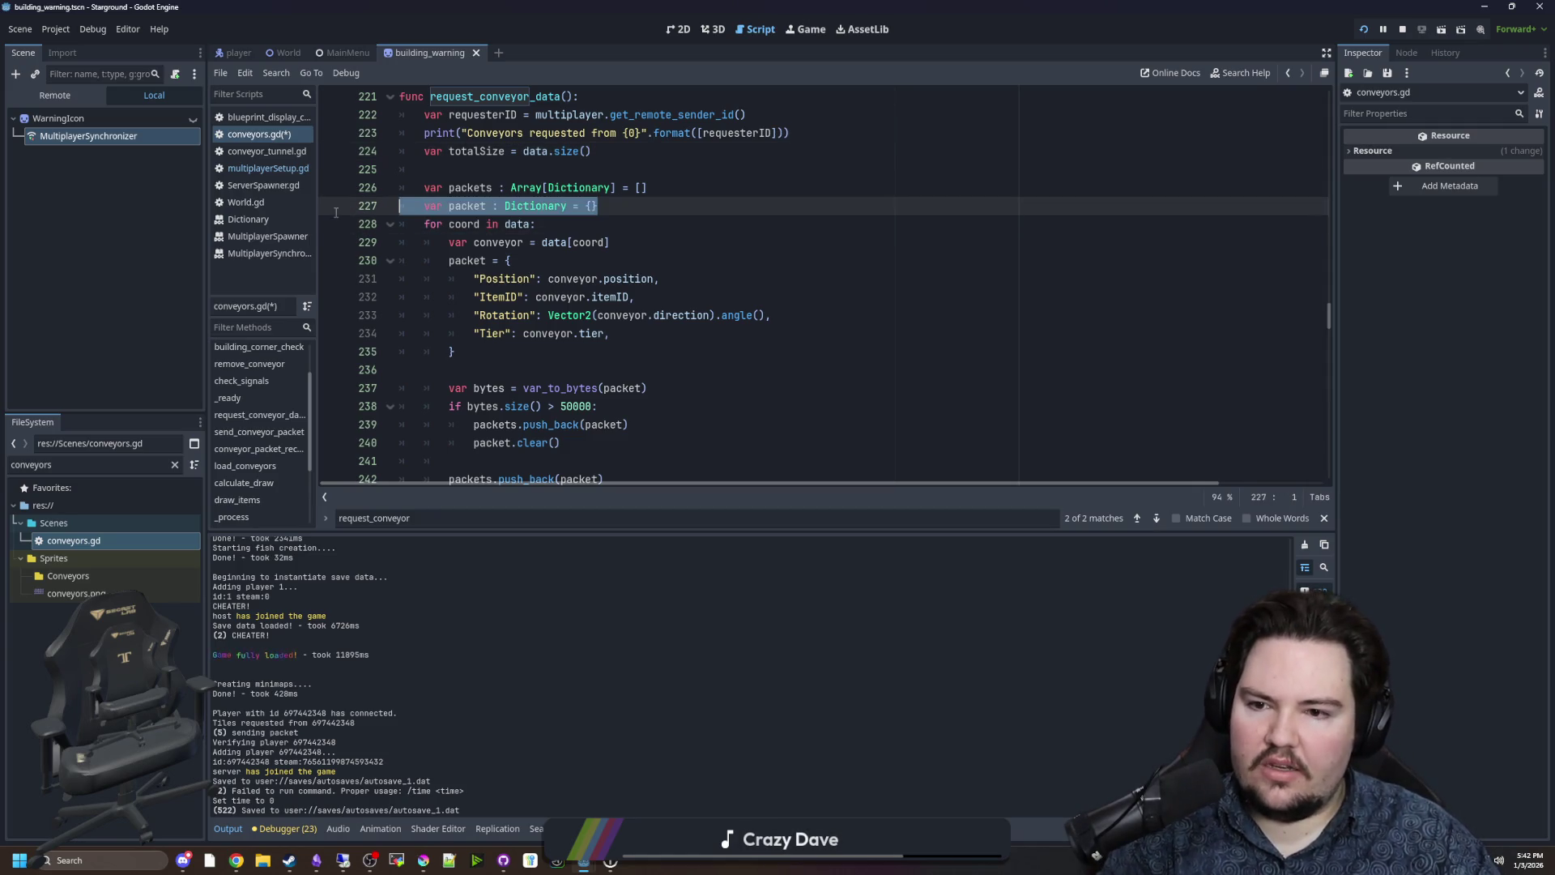
key(BackSpace)
key(BackSpace)
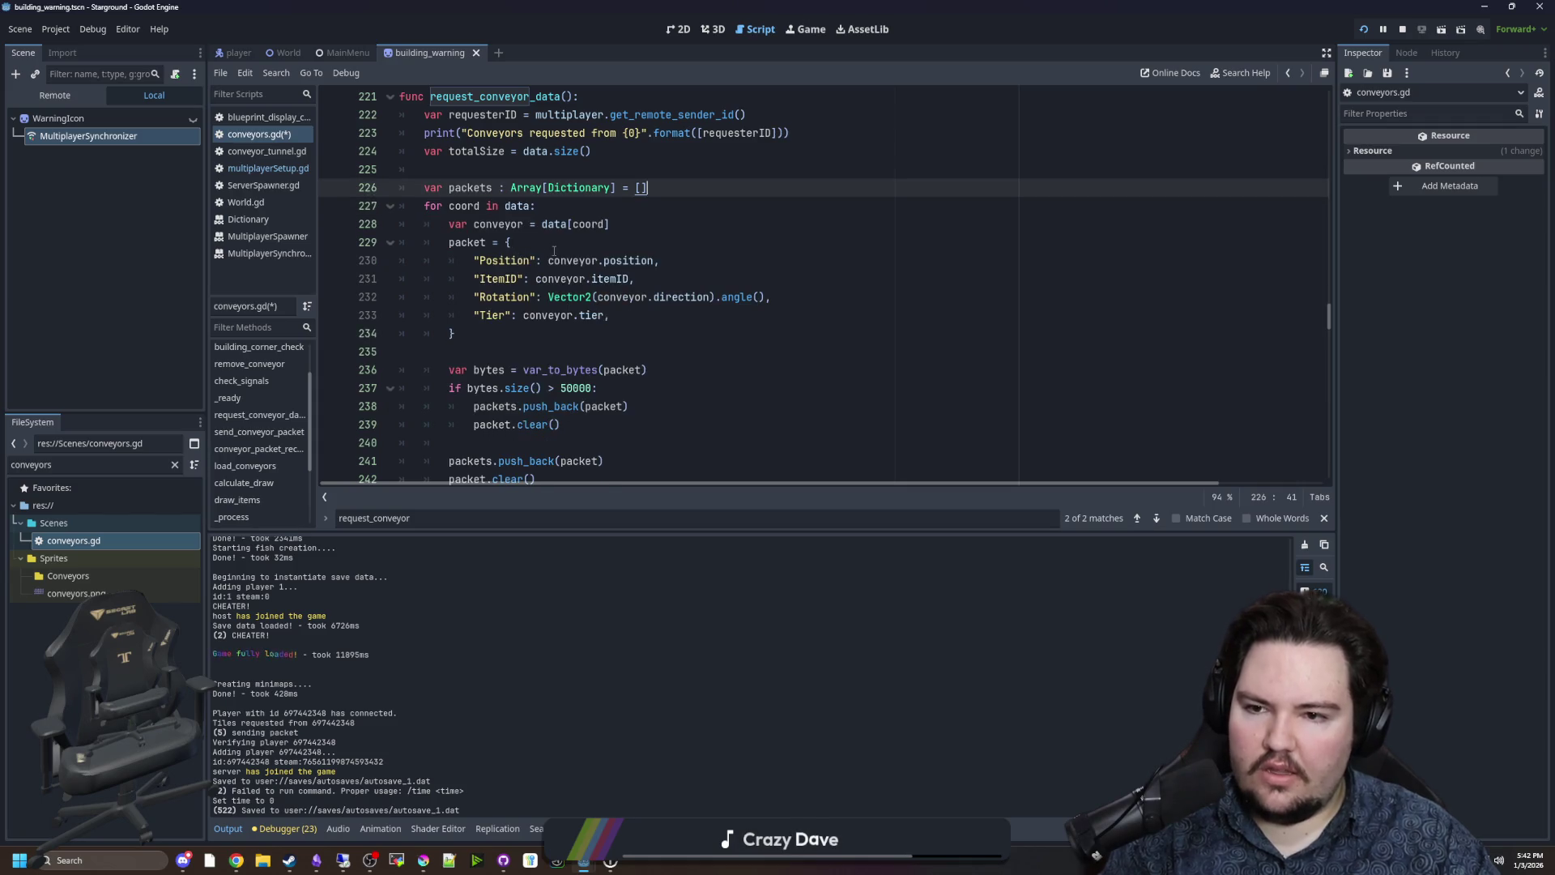
click(474, 242)
text(var)
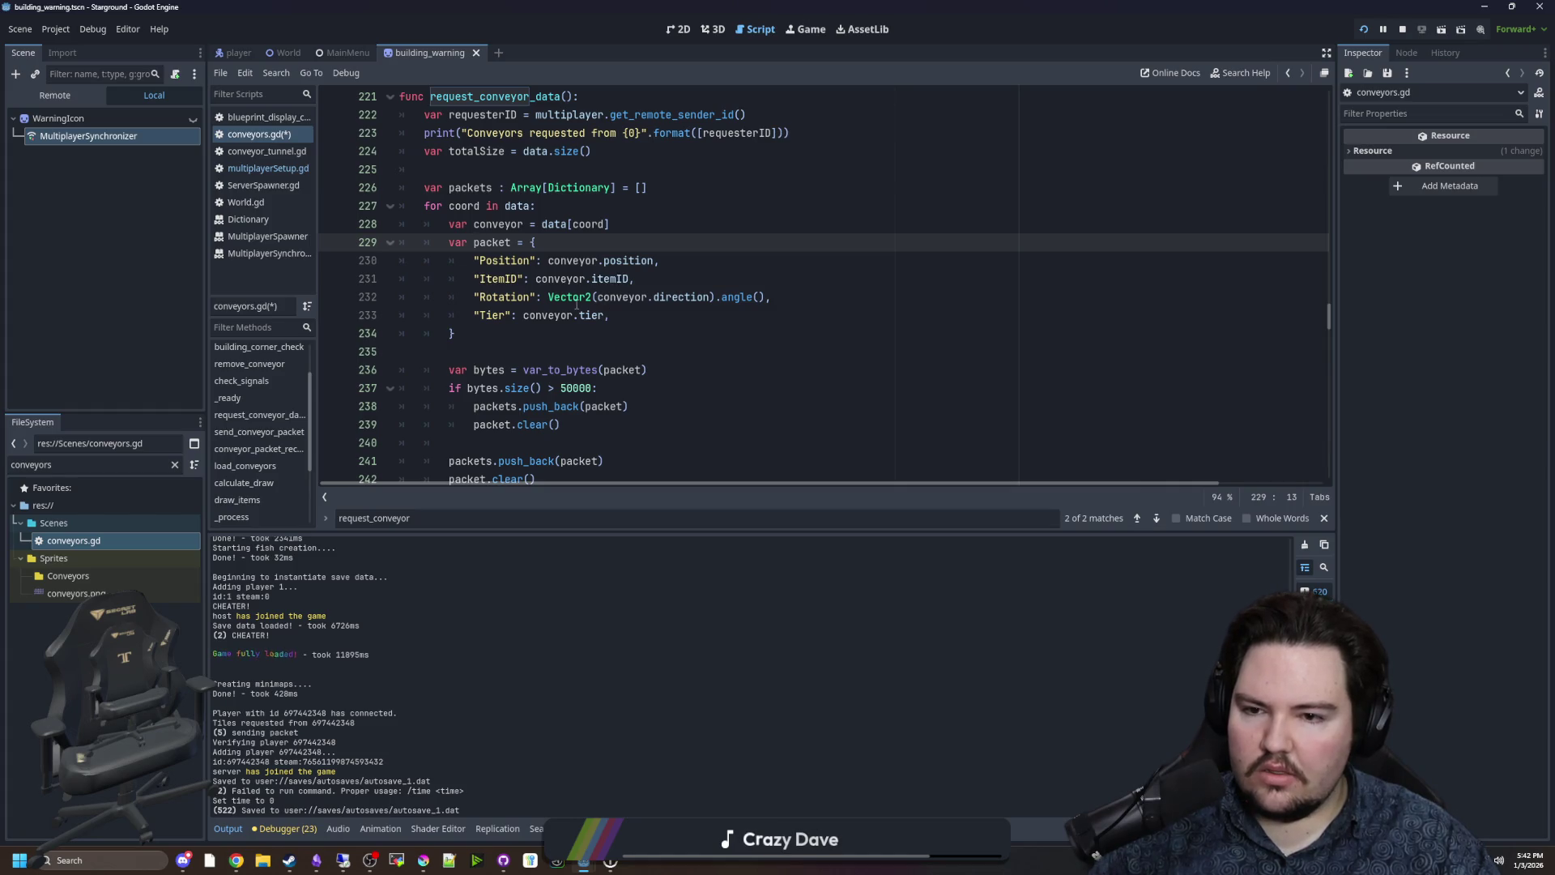
Review the loop's size check and the final packet push_back and clear lines.
mouse_move(576, 304)
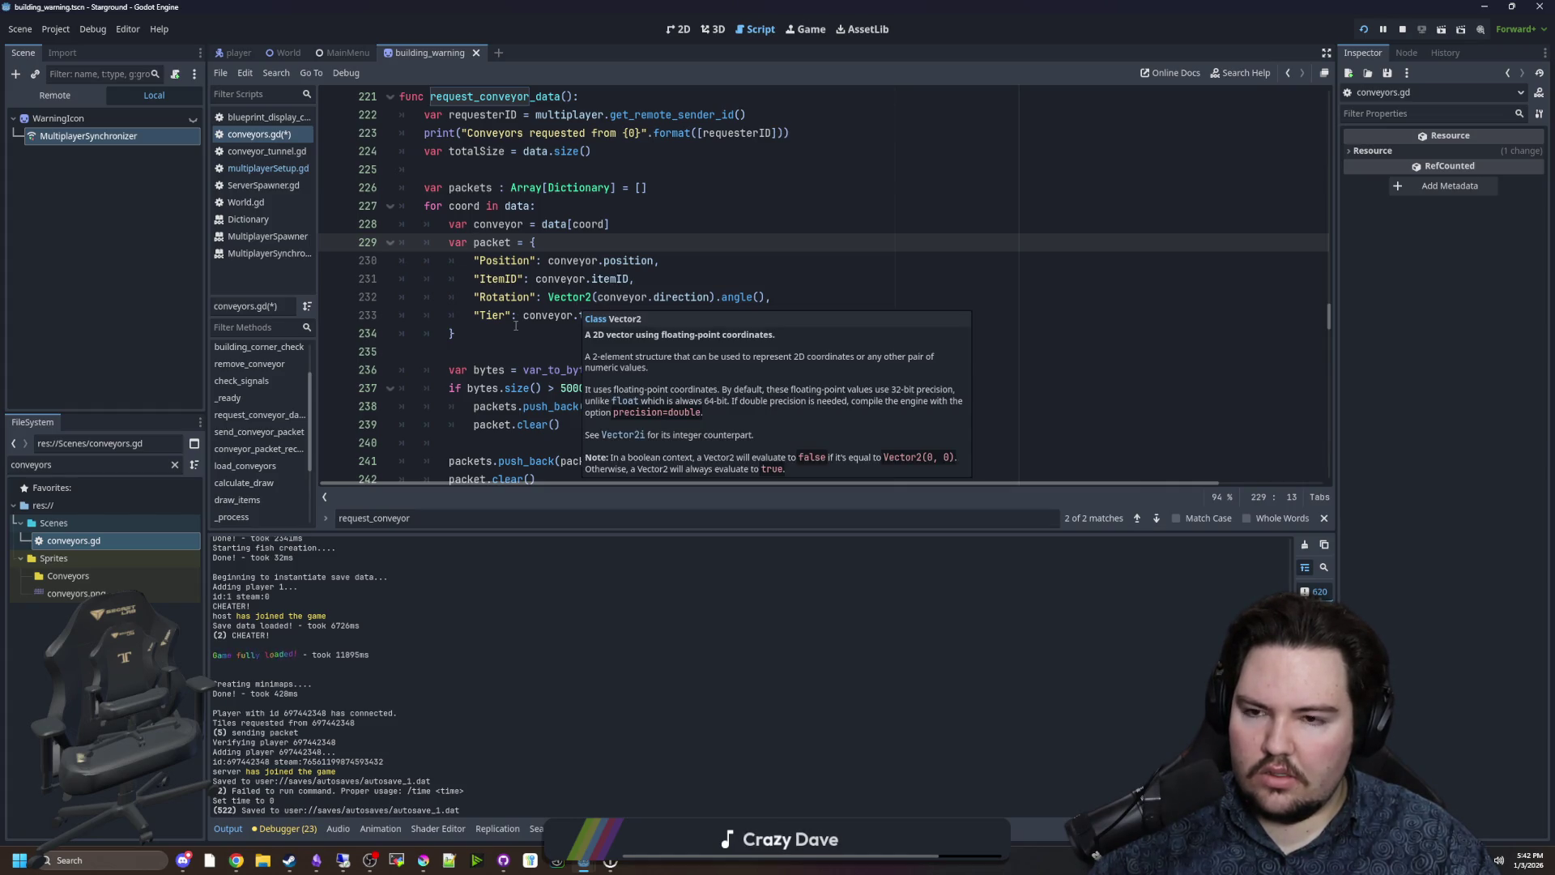
scroll(516, 330, down, 3)
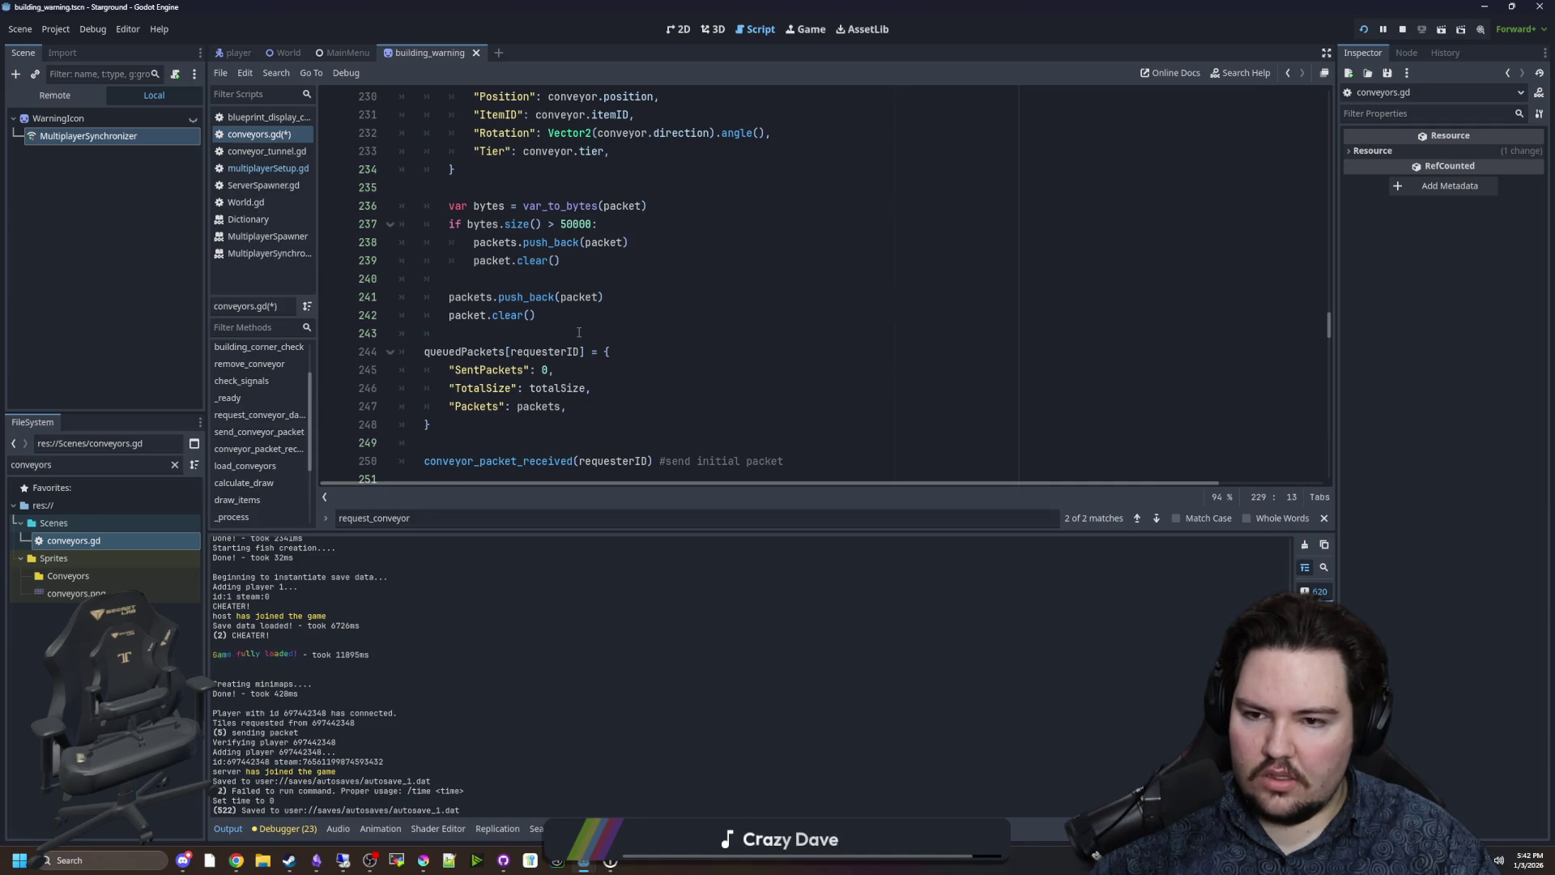
scroll(568, 326, up, 1)
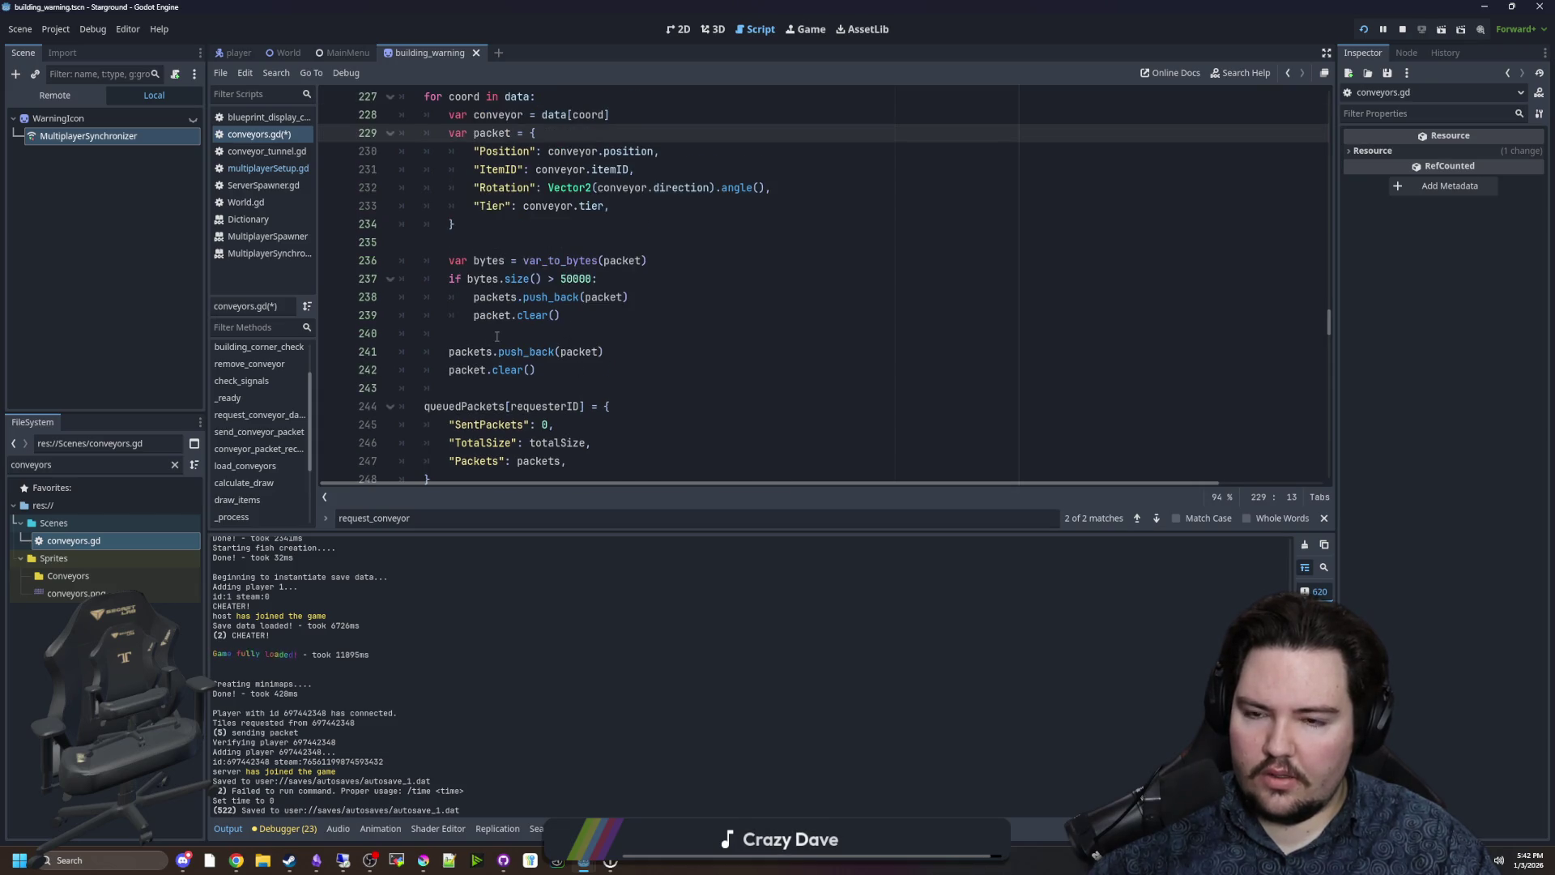
click(617, 336)
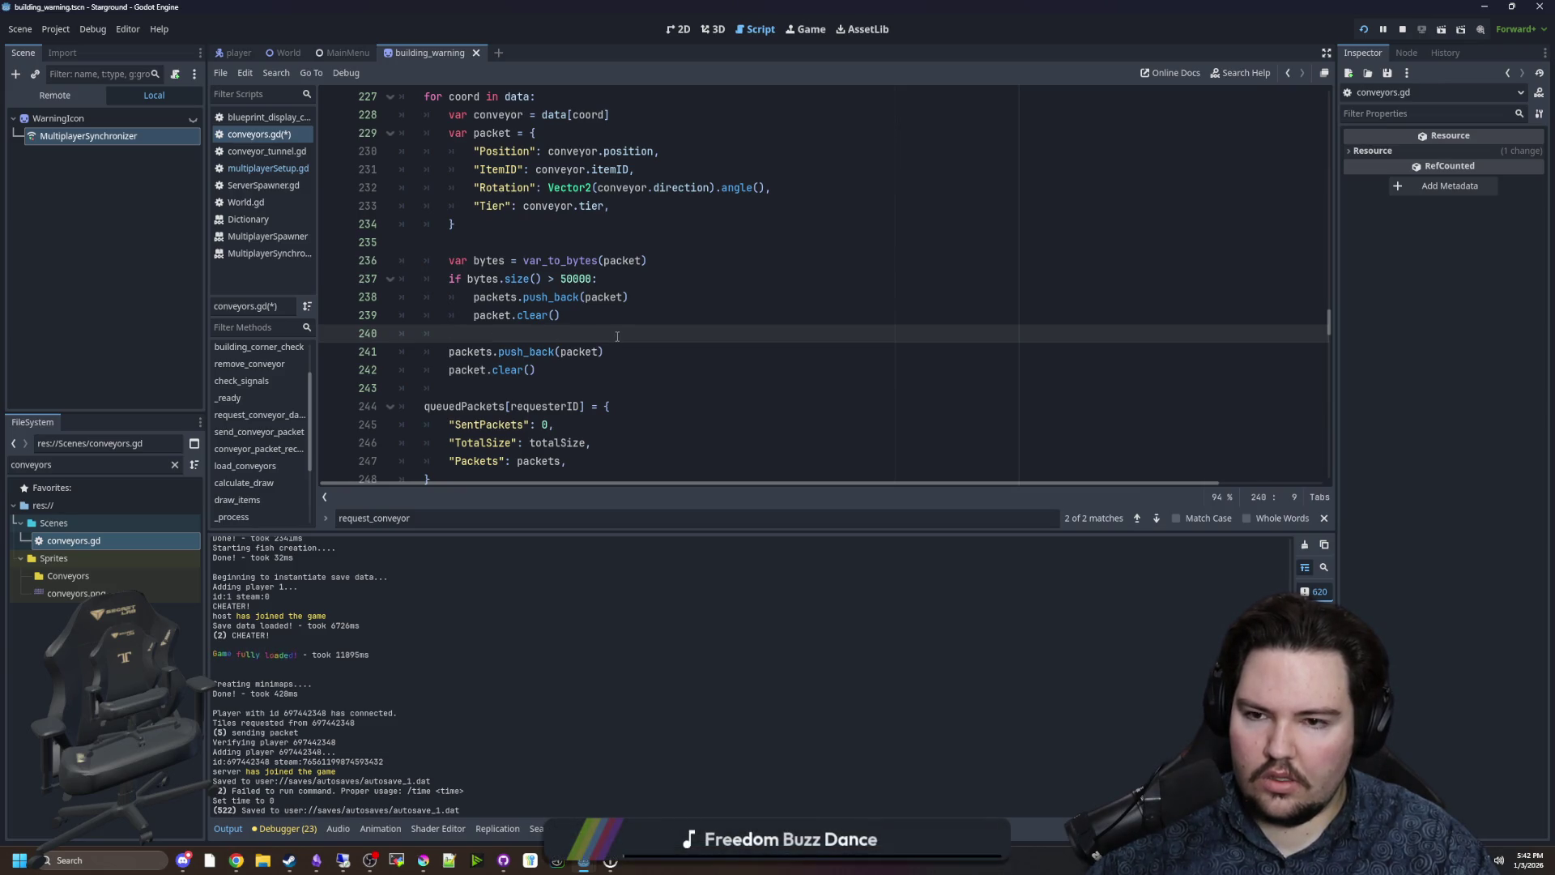
drag(574, 373, 370, 354)
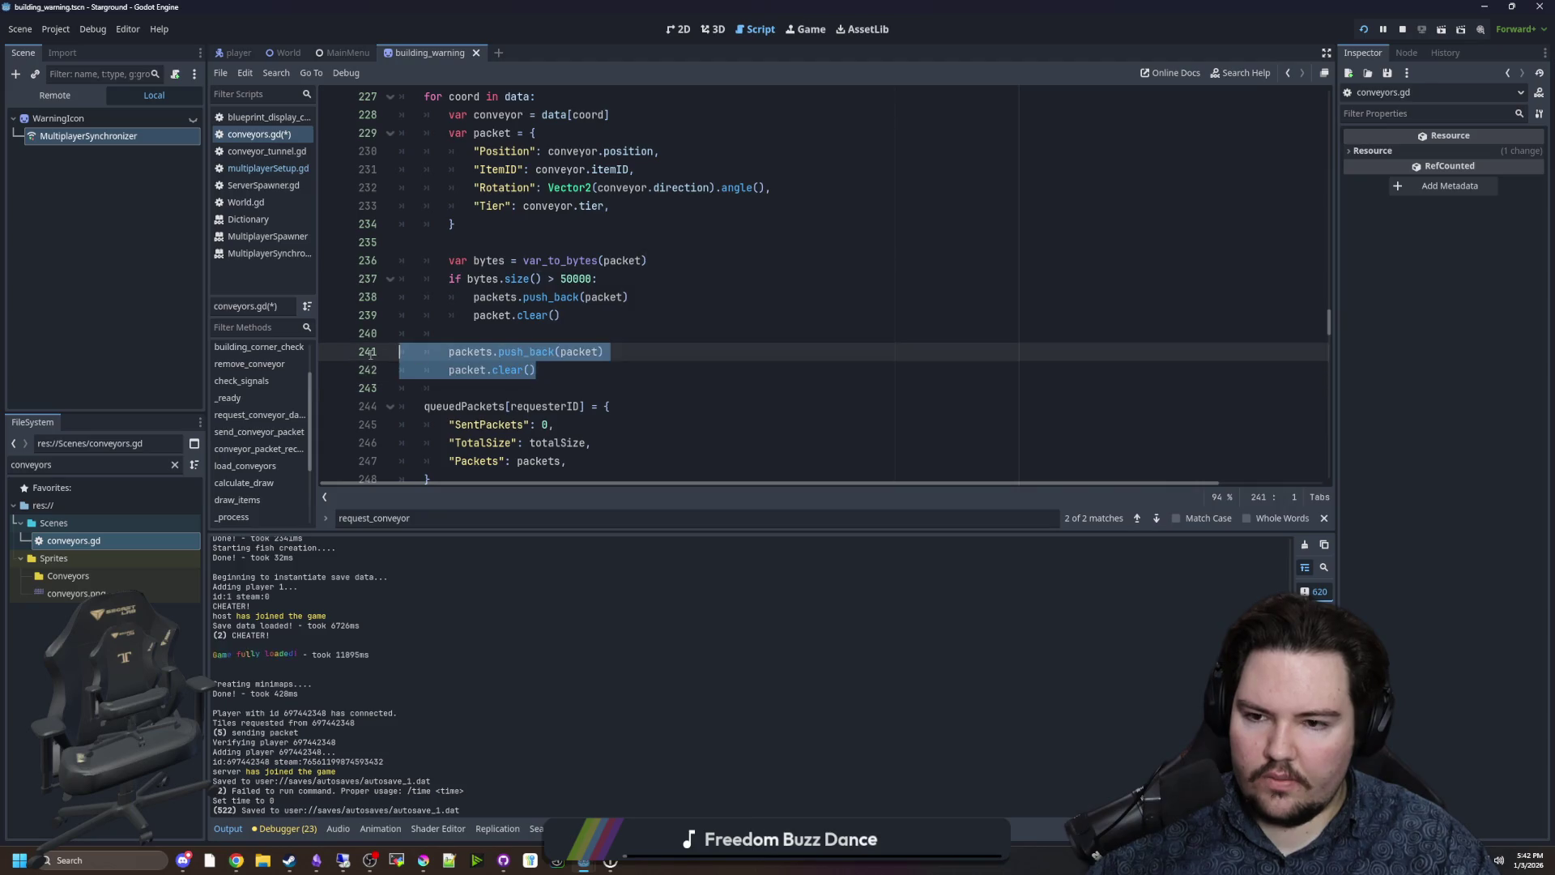
click(264, 169)
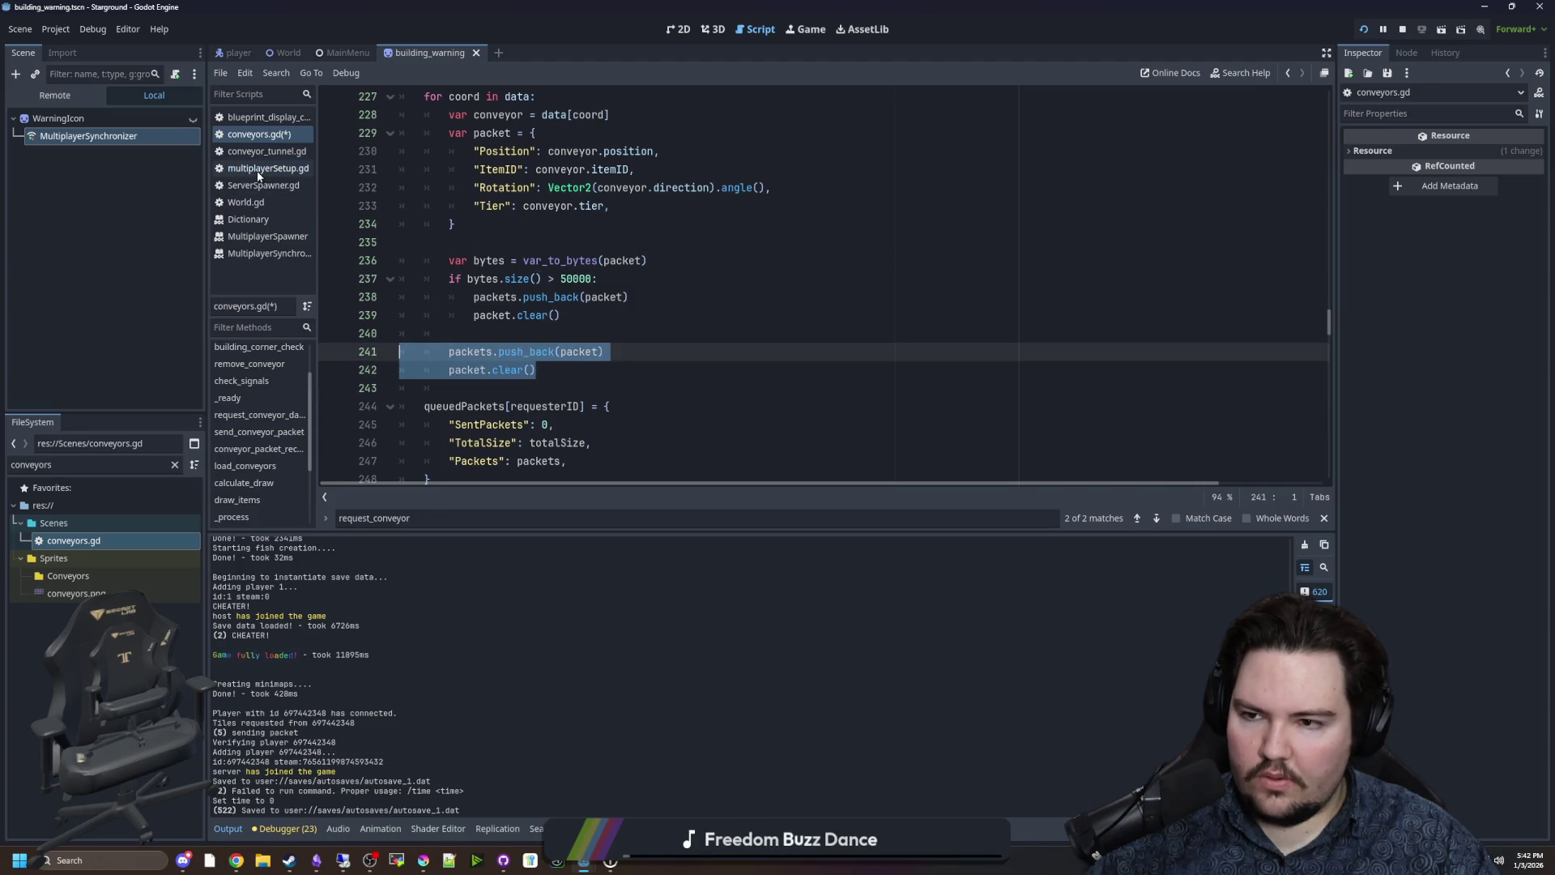
Check multiplayerSetup.gd's region packet push_back code, then select lines 240–242 in conveyors.gd.
scroll(643, 310, up, 5)
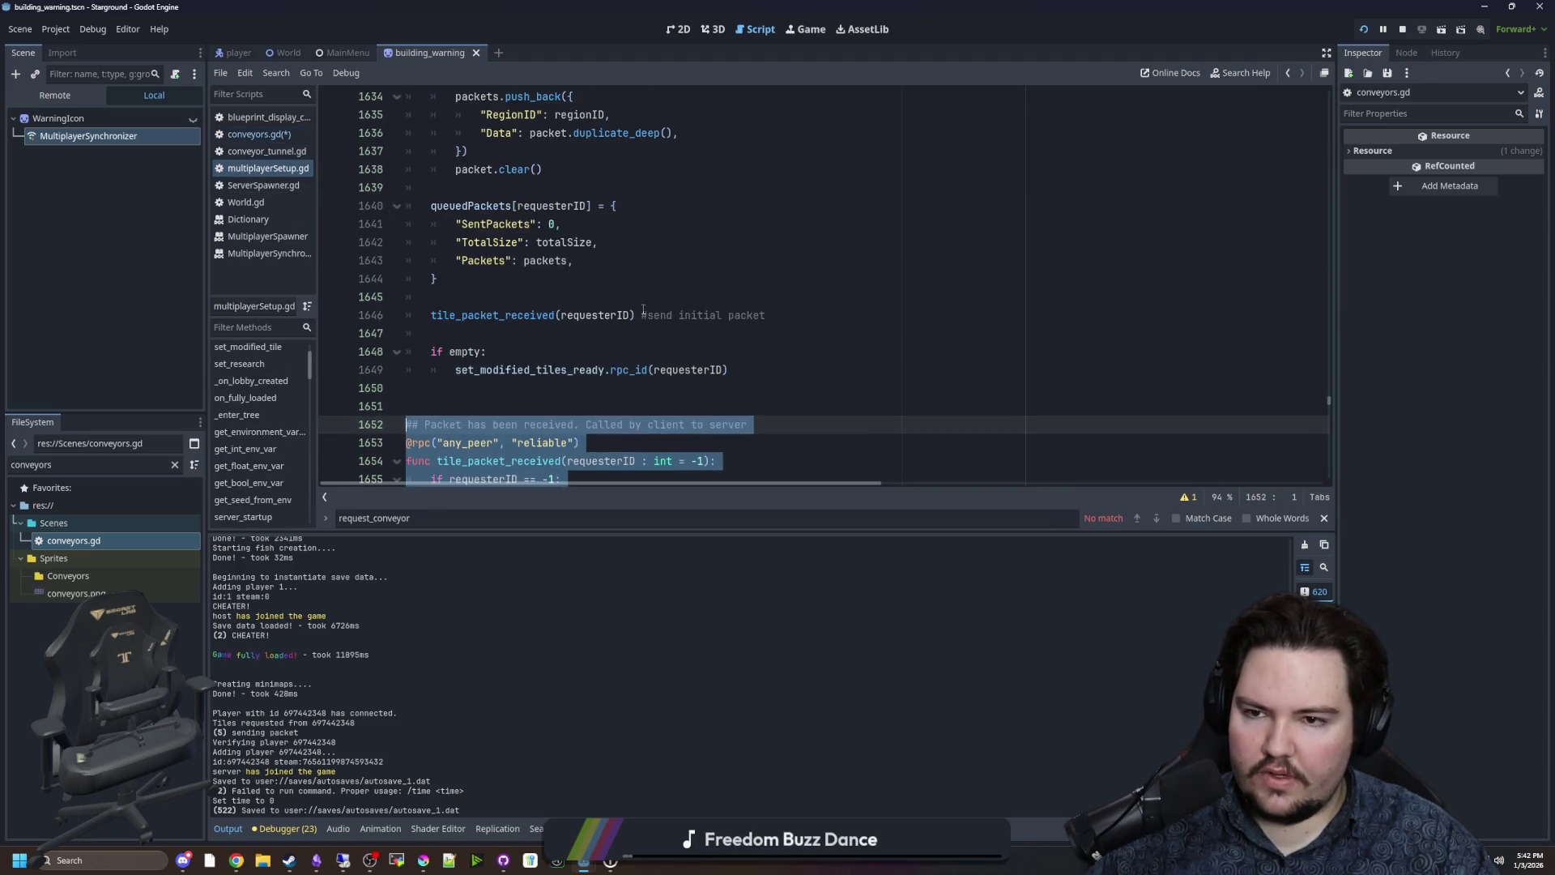
scroll(643, 310, up, 4)
click(572, 365)
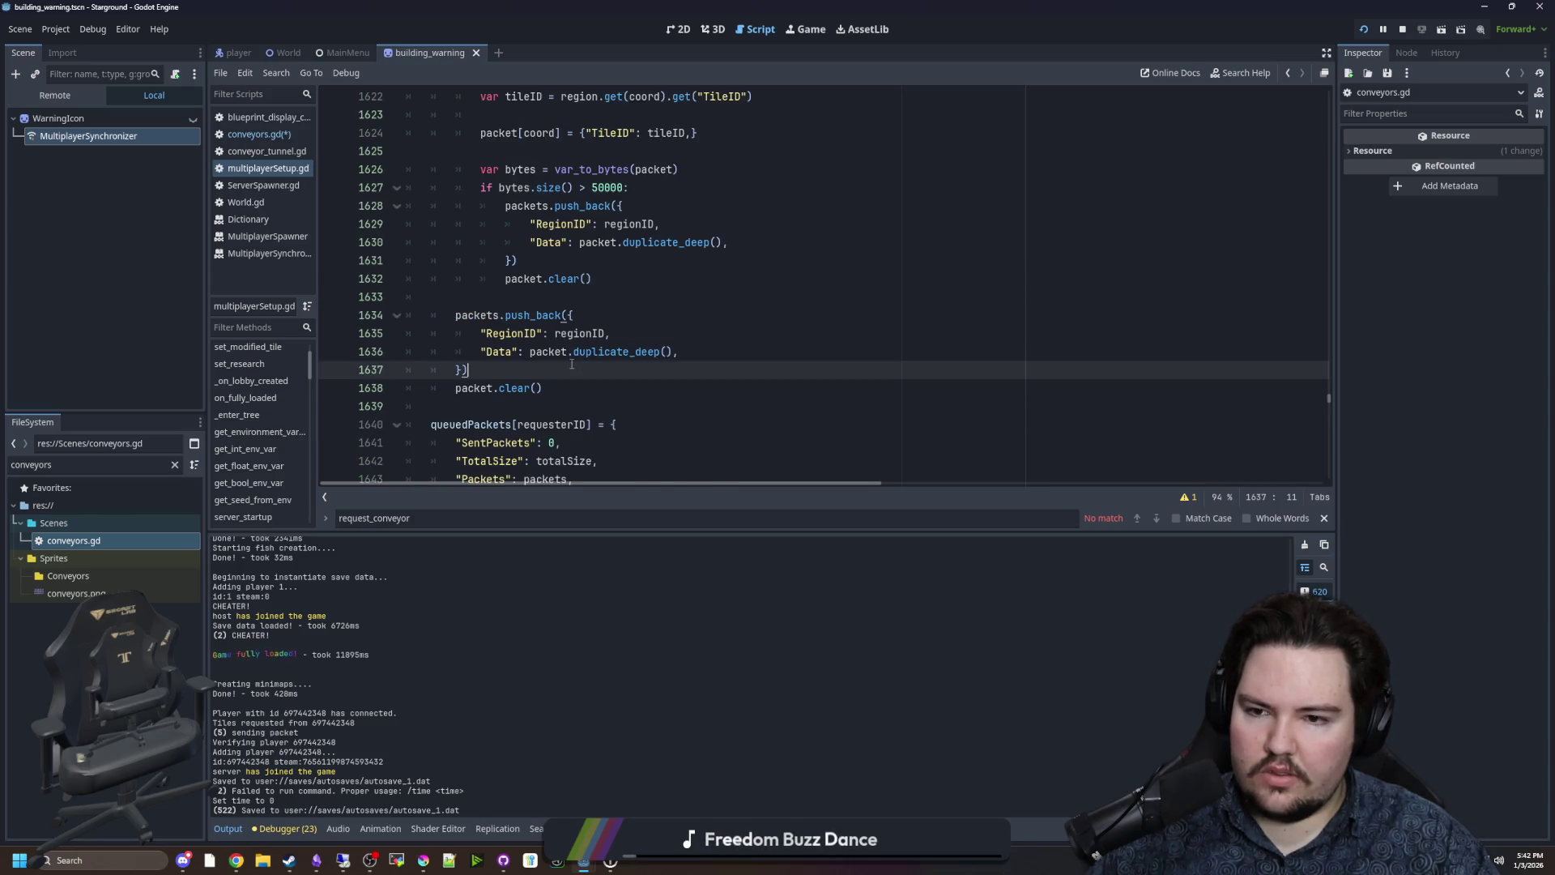
scroll(572, 364, up, 1)
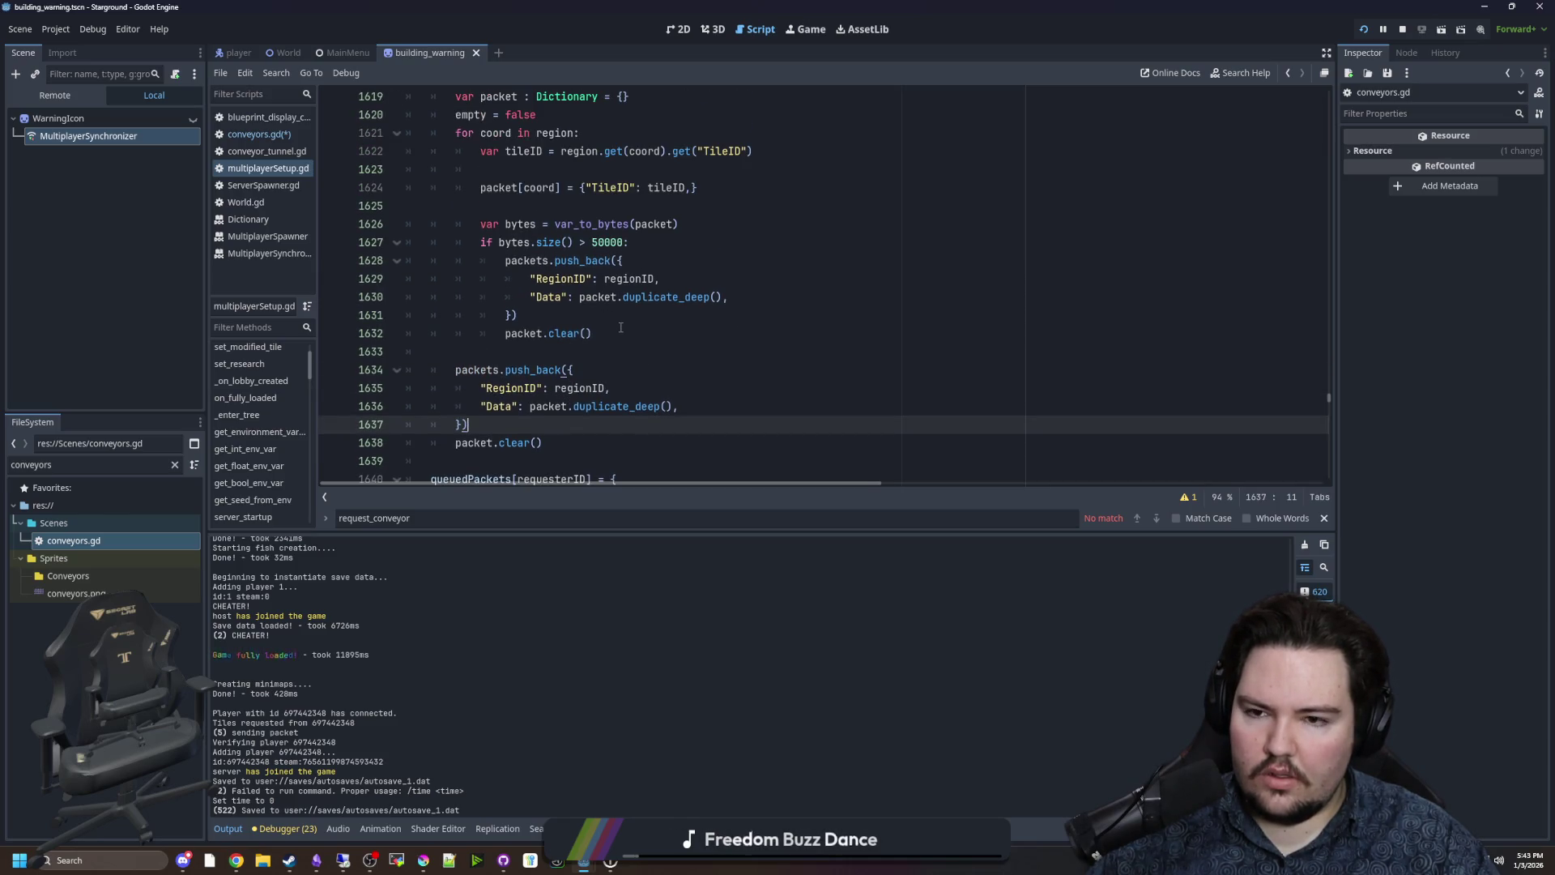
click(266, 134)
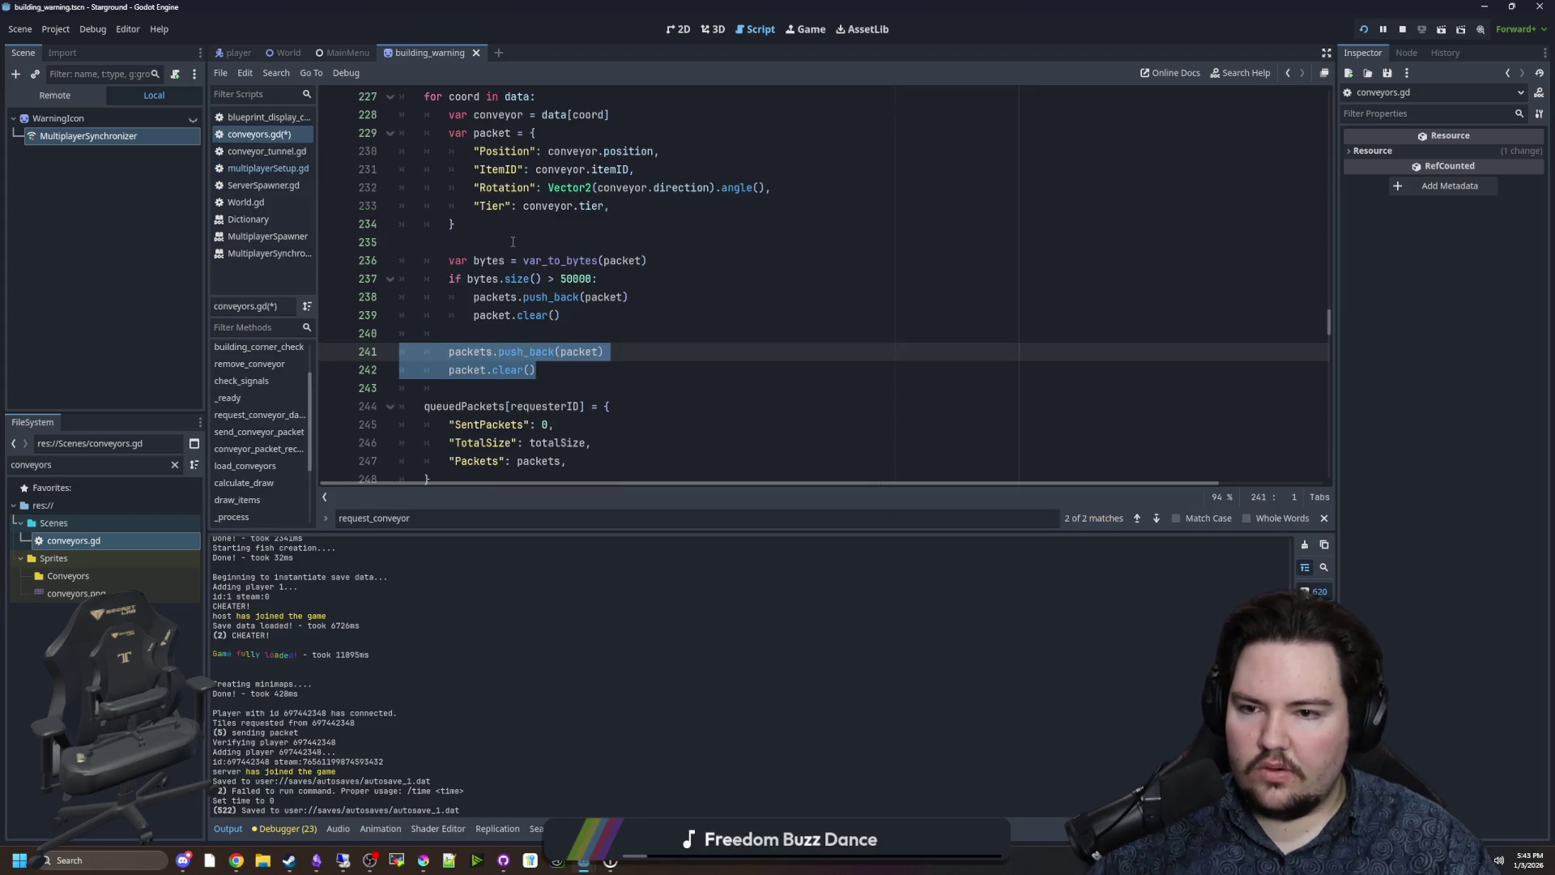
drag(539, 369, 363, 347)
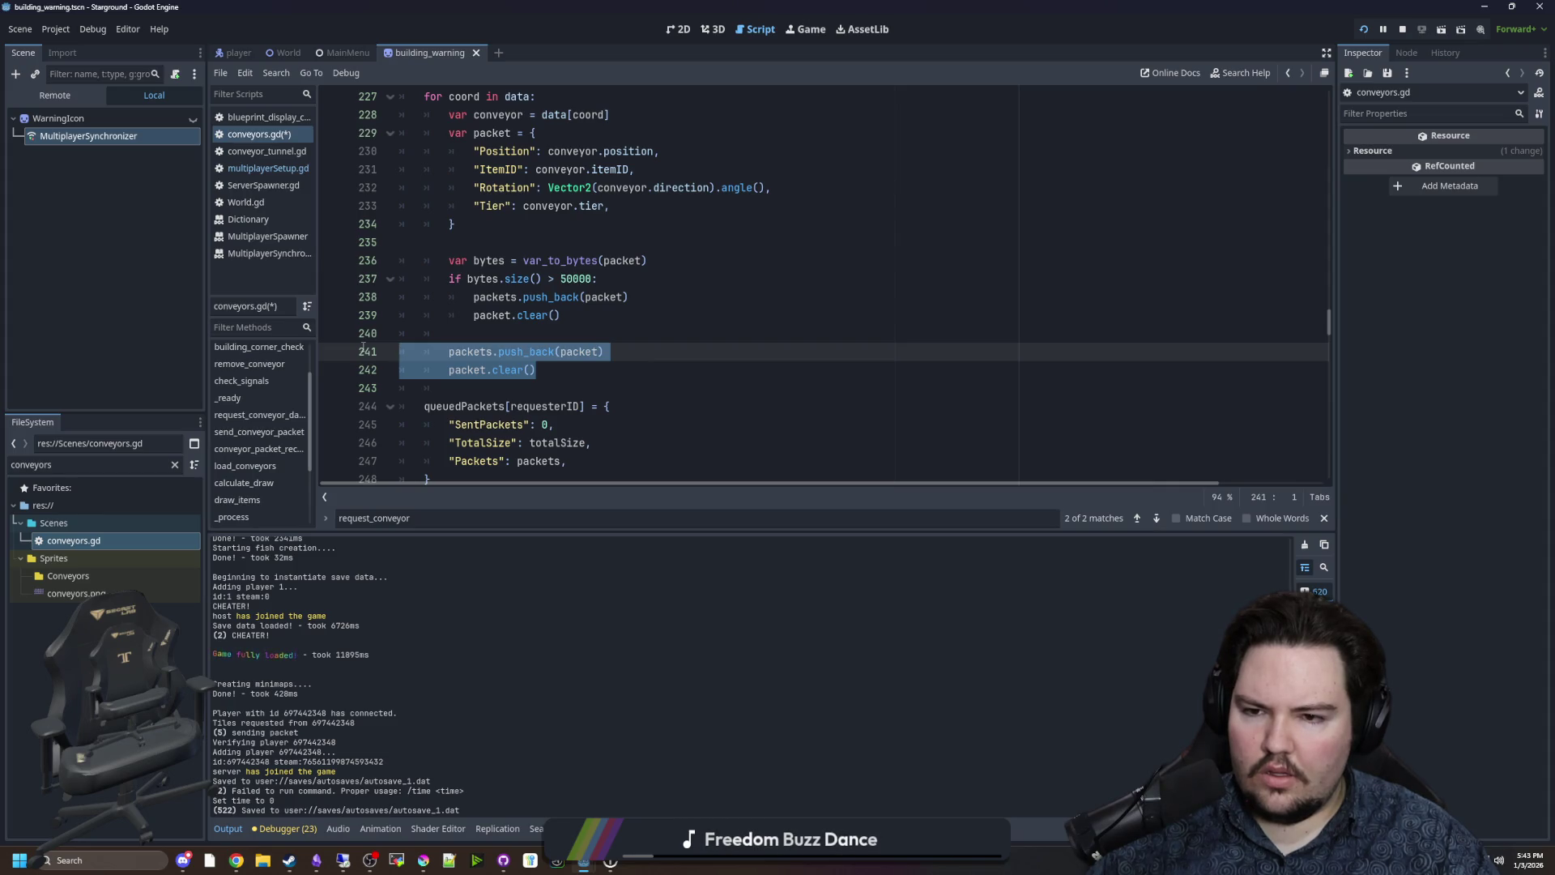
drag(363, 348, 356, 333)
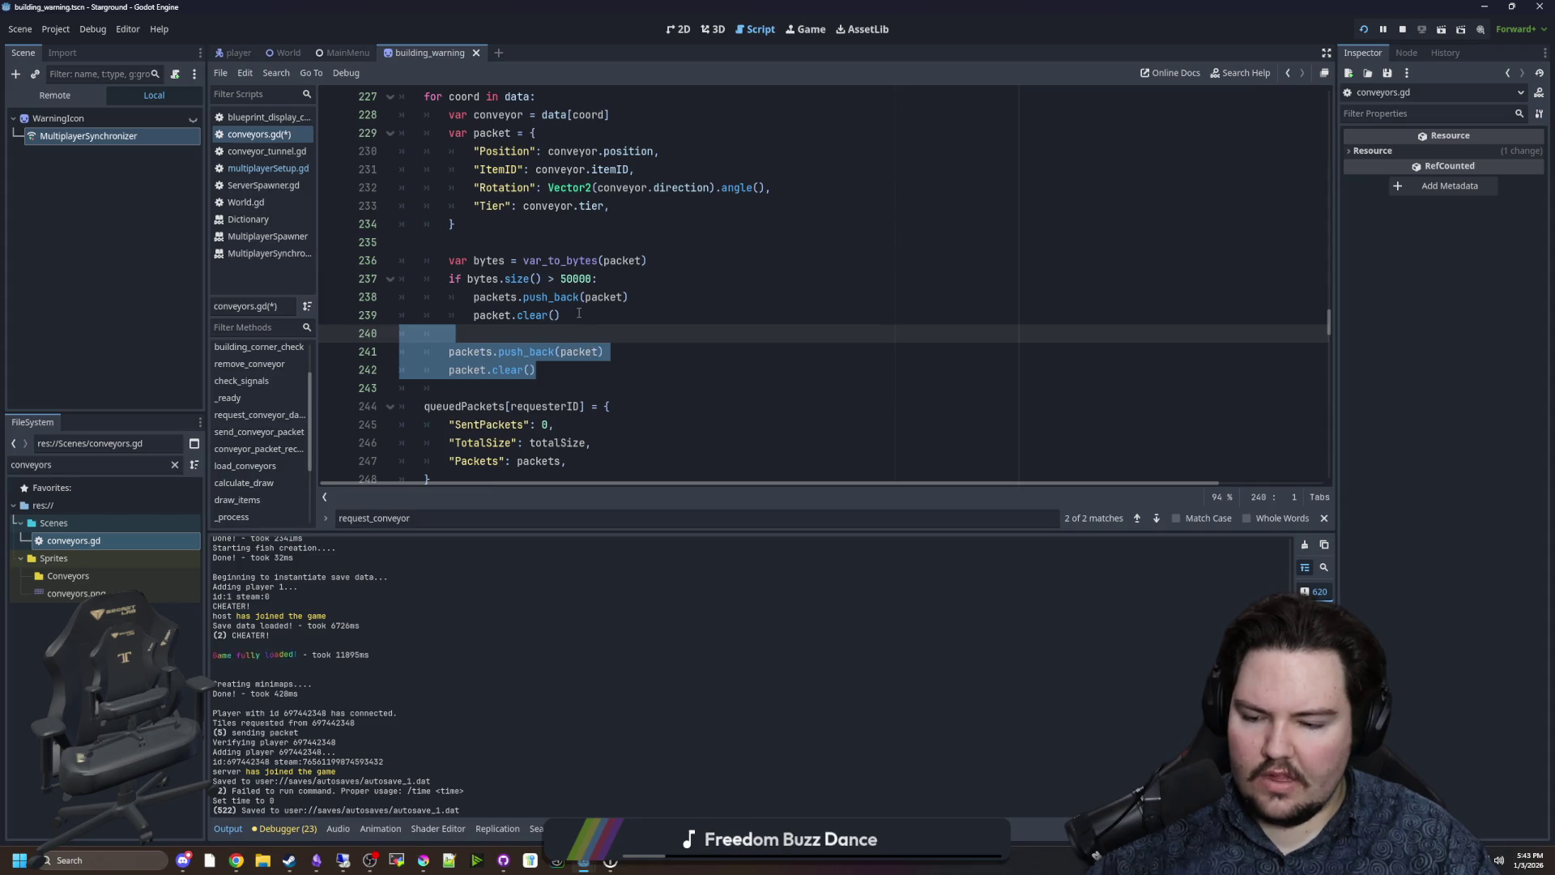
Dedent packets.push_back(packet) and packet.clear() on lines 241–242 out of the for loop.
scroll(491, 281, up, 4)
click(491, 281)
scroll(491, 281, down, 2)
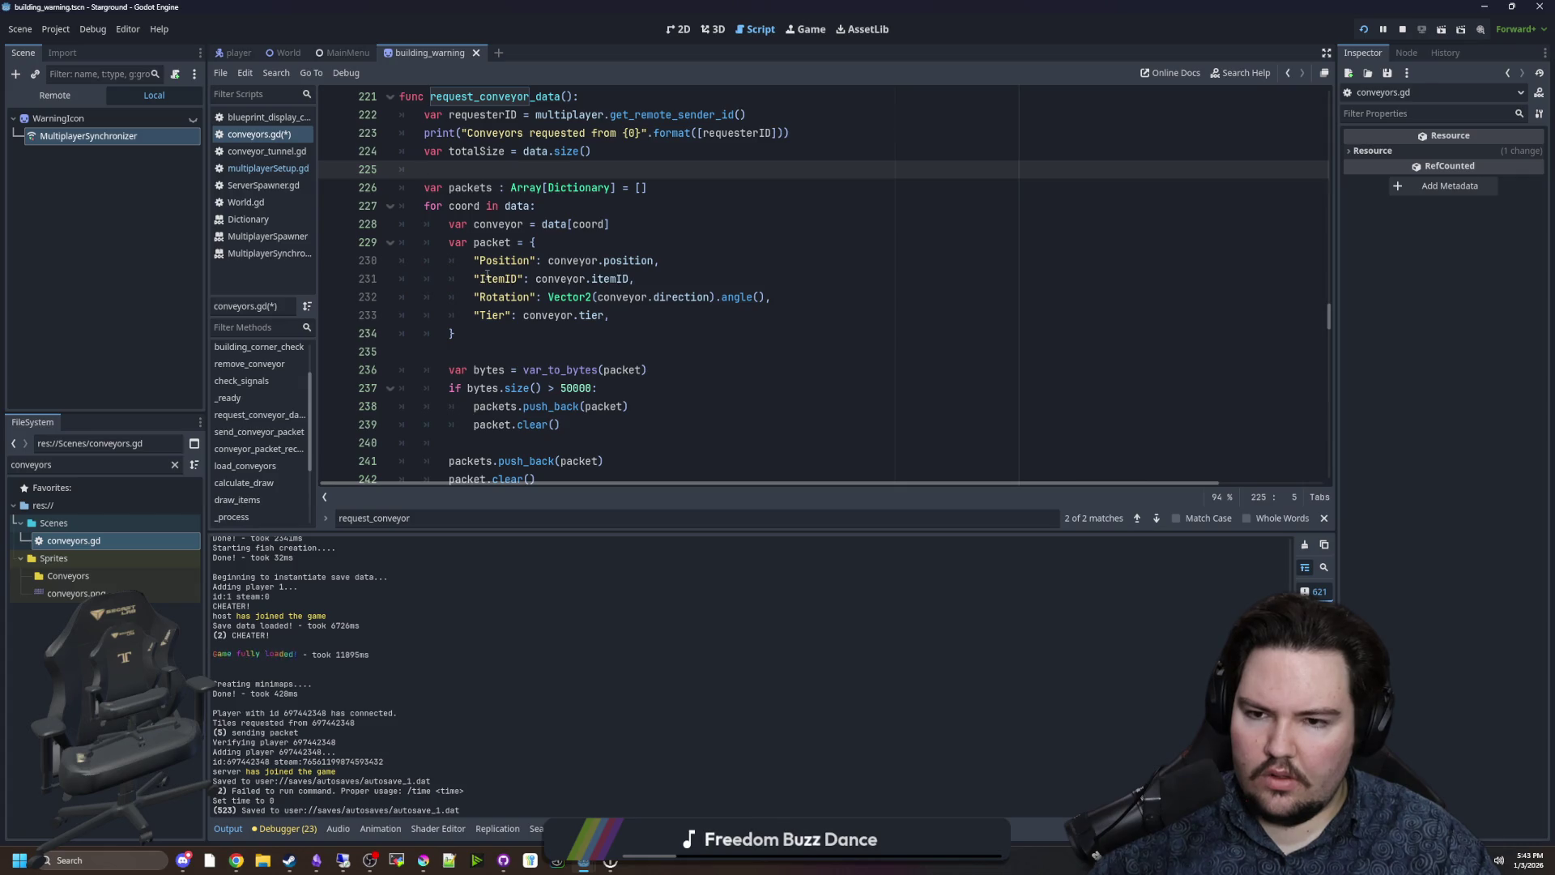
scroll(488, 277, down, 3)
scroll(621, 288, up, 4)
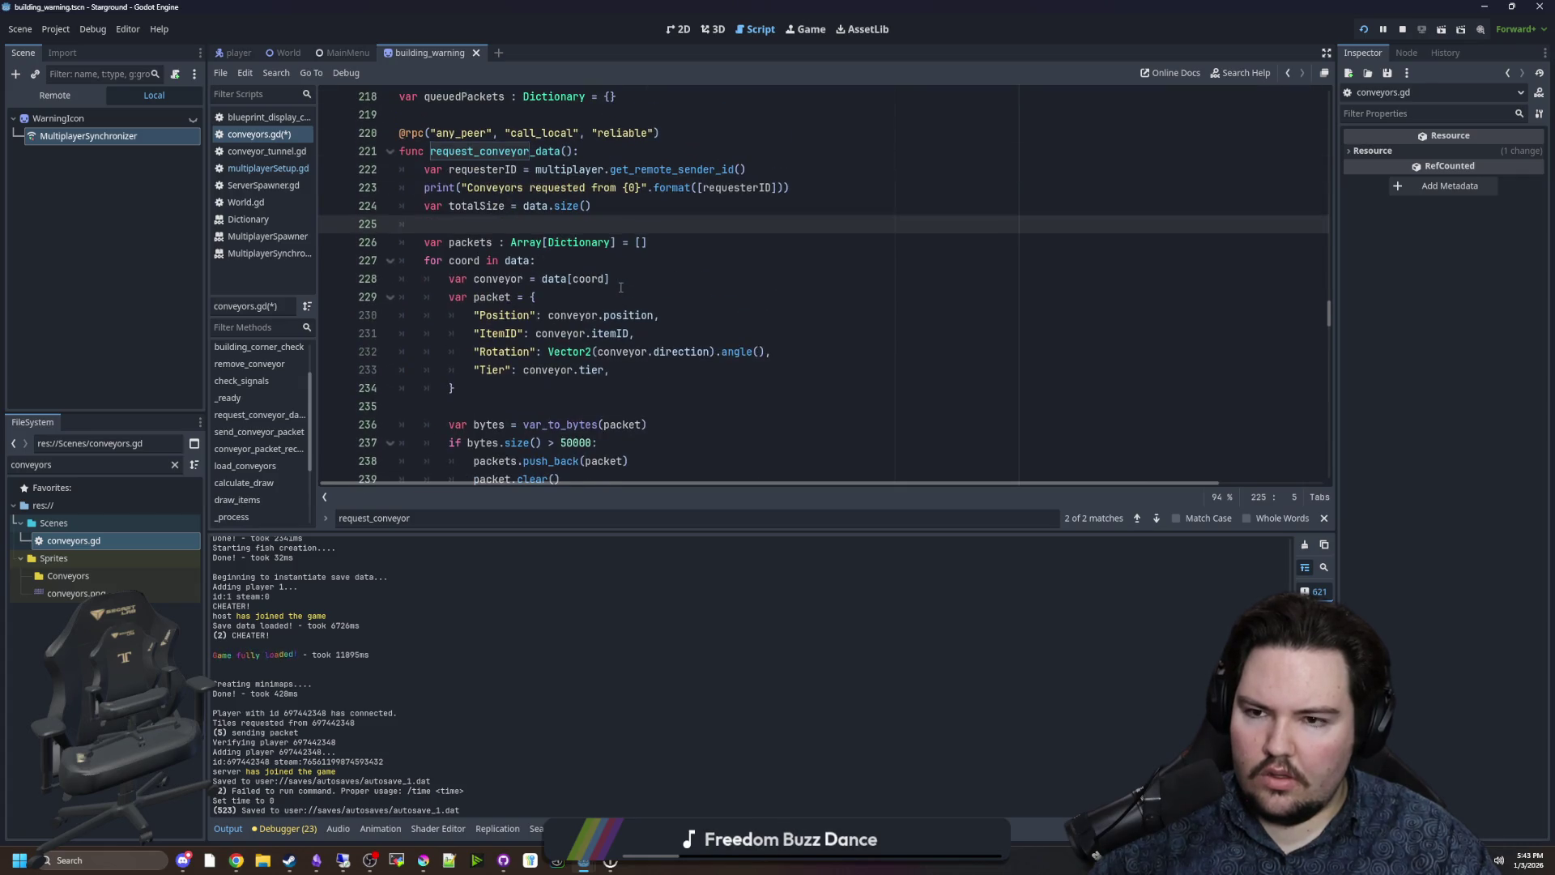
scroll(497, 243, down, 5)
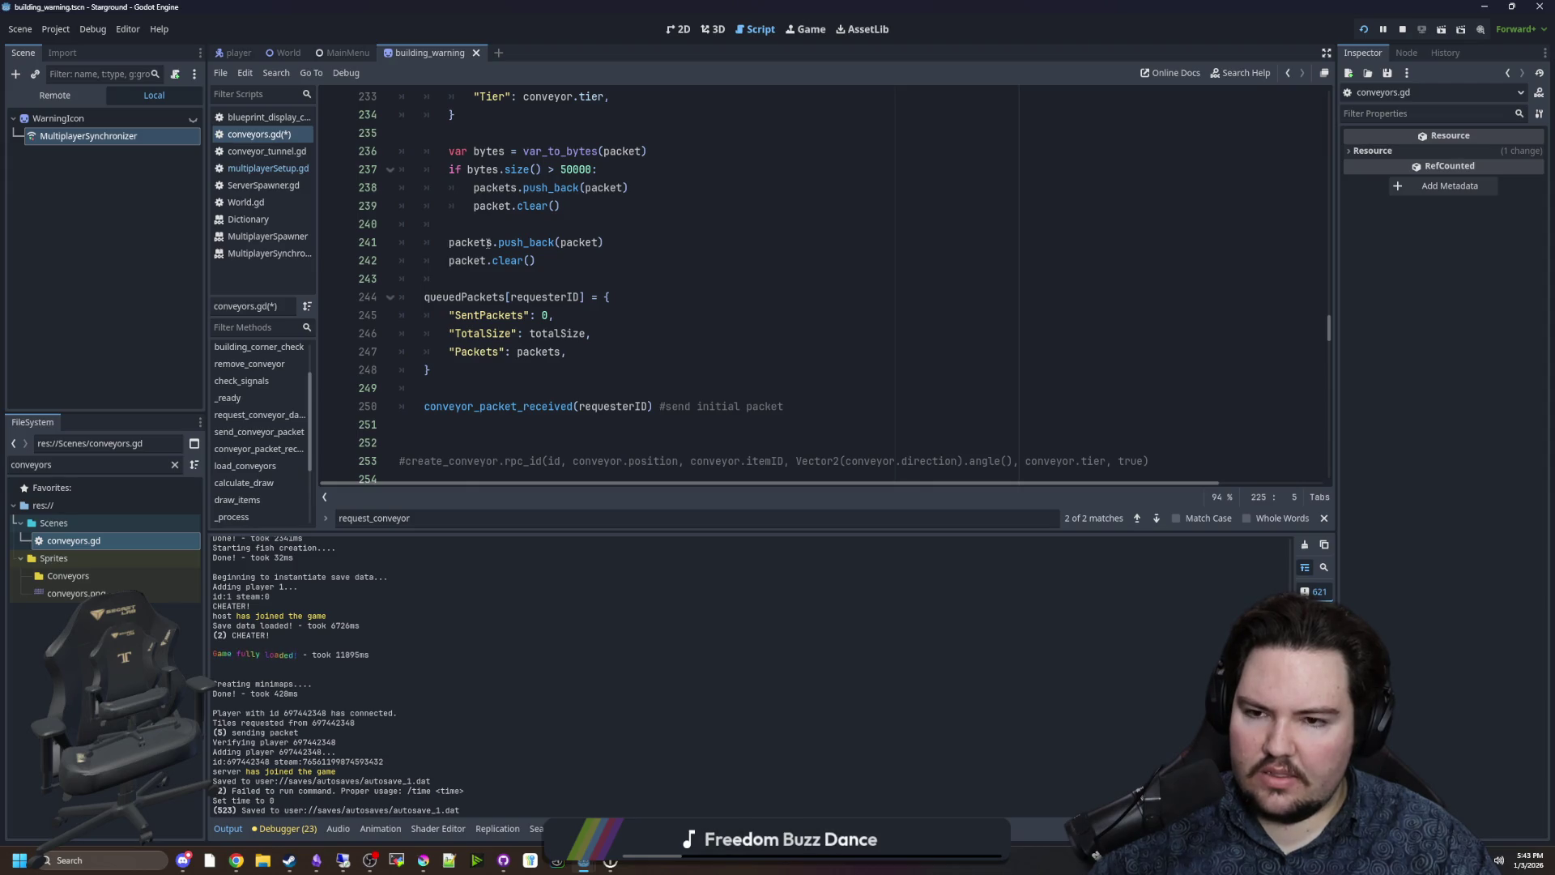
scroll(639, 381, up, 6)
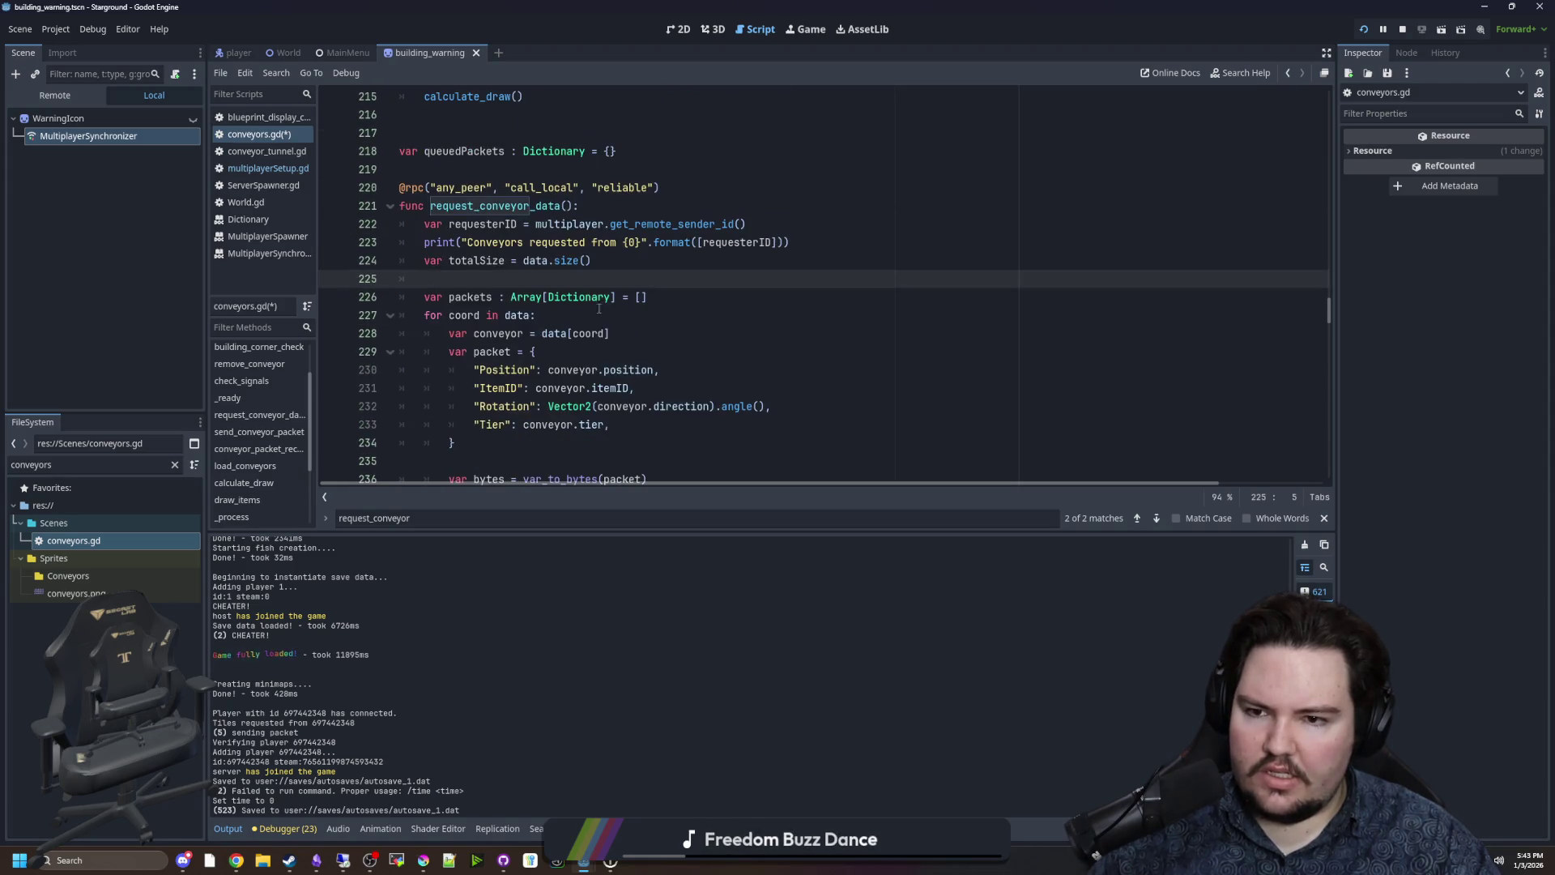
scroll(531, 267, down, 2)
scroll(531, 267, down, 3)
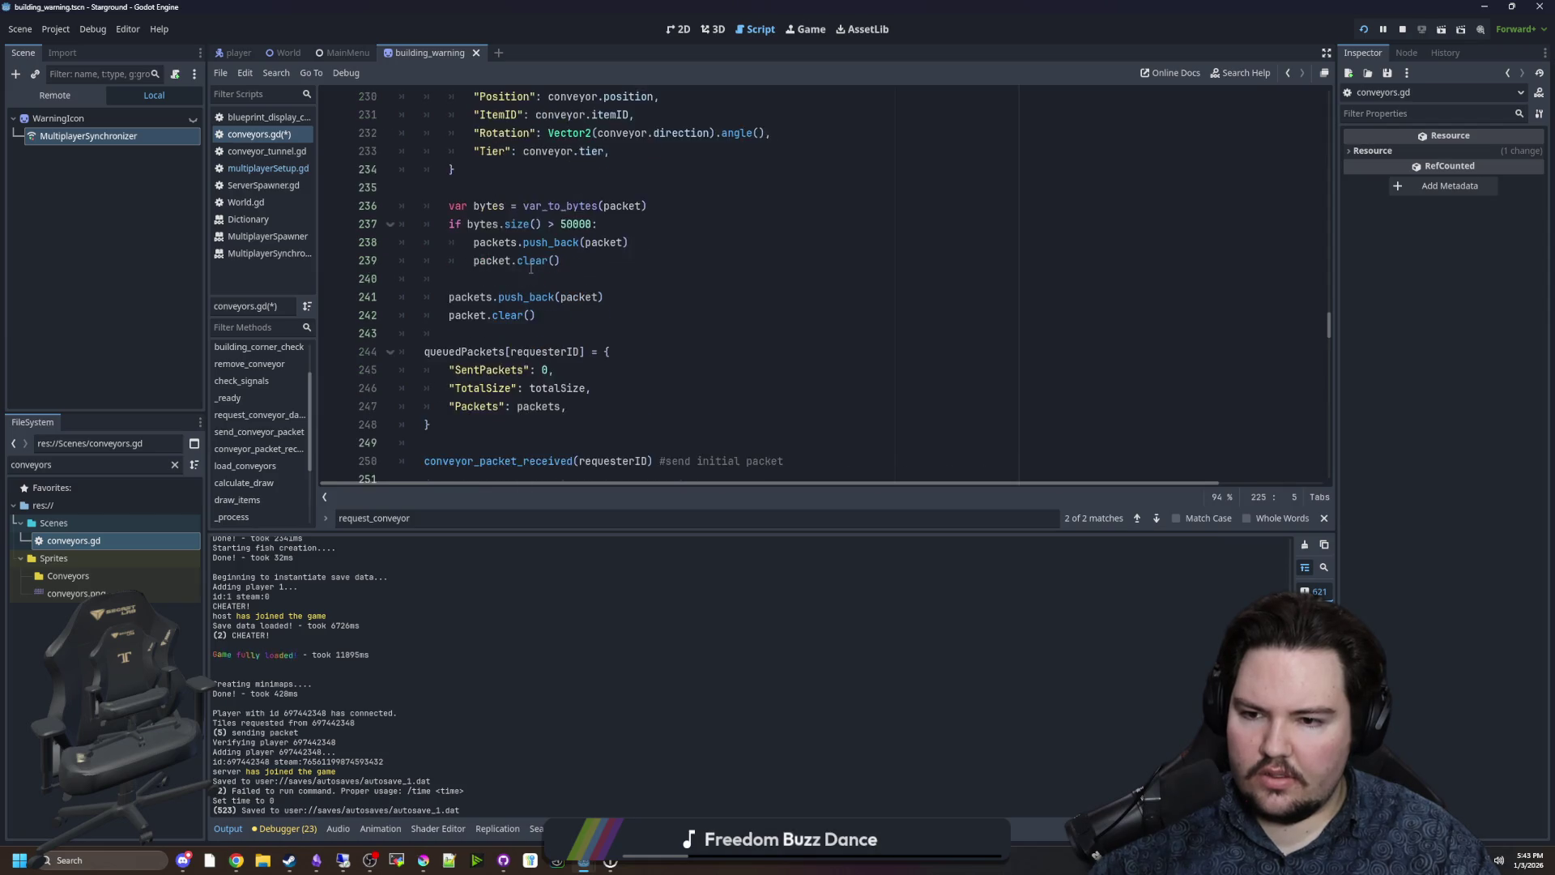
scroll(539, 372, up, 2)
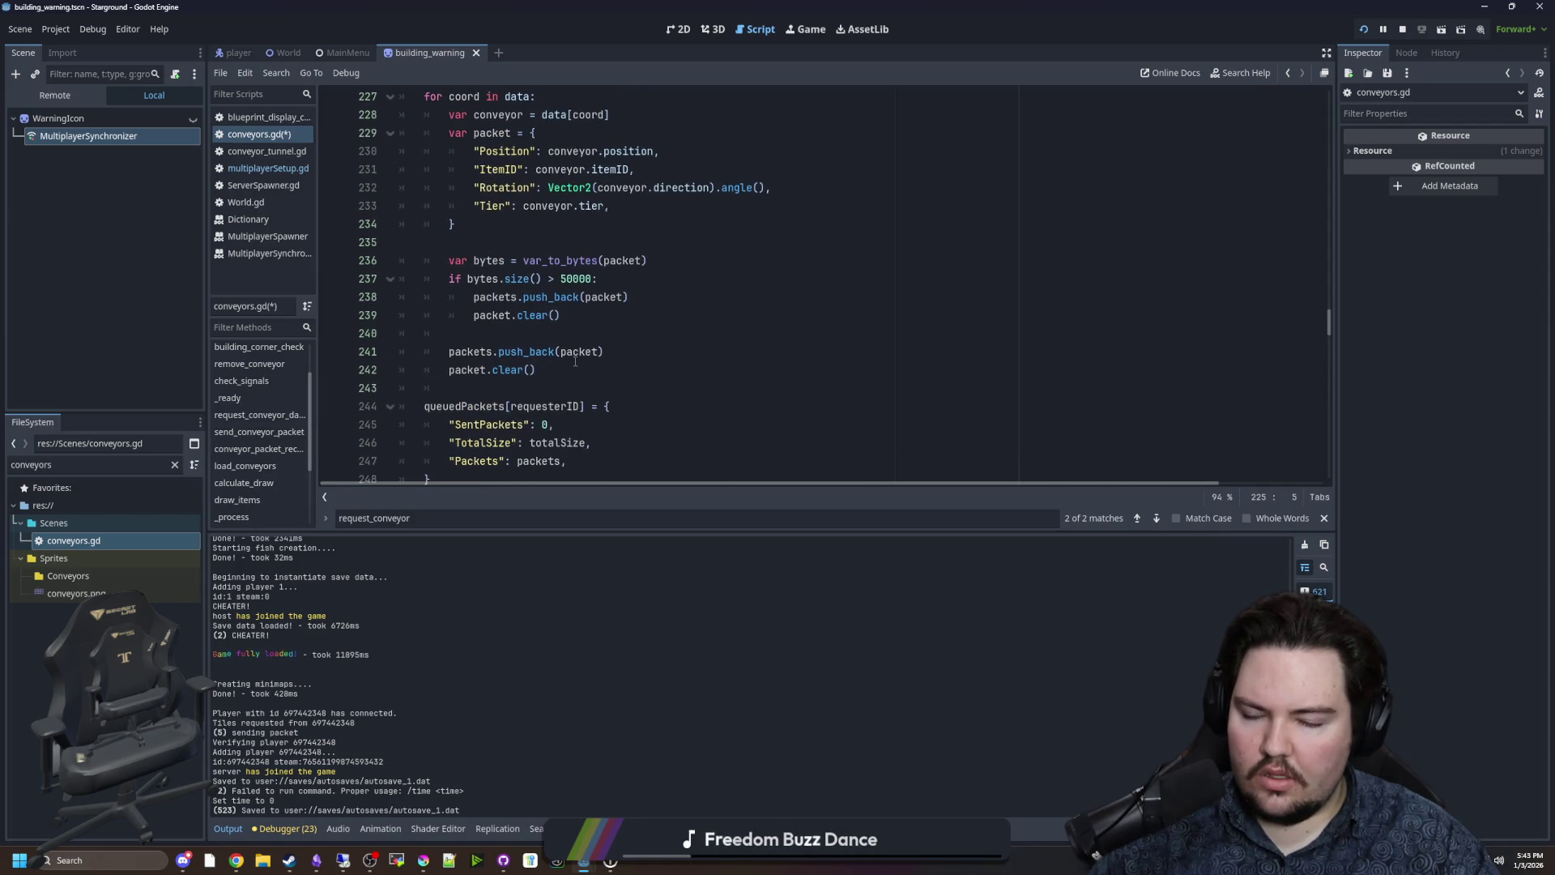
scroll(575, 362, down, 1)
scroll(567, 381, up, 2)
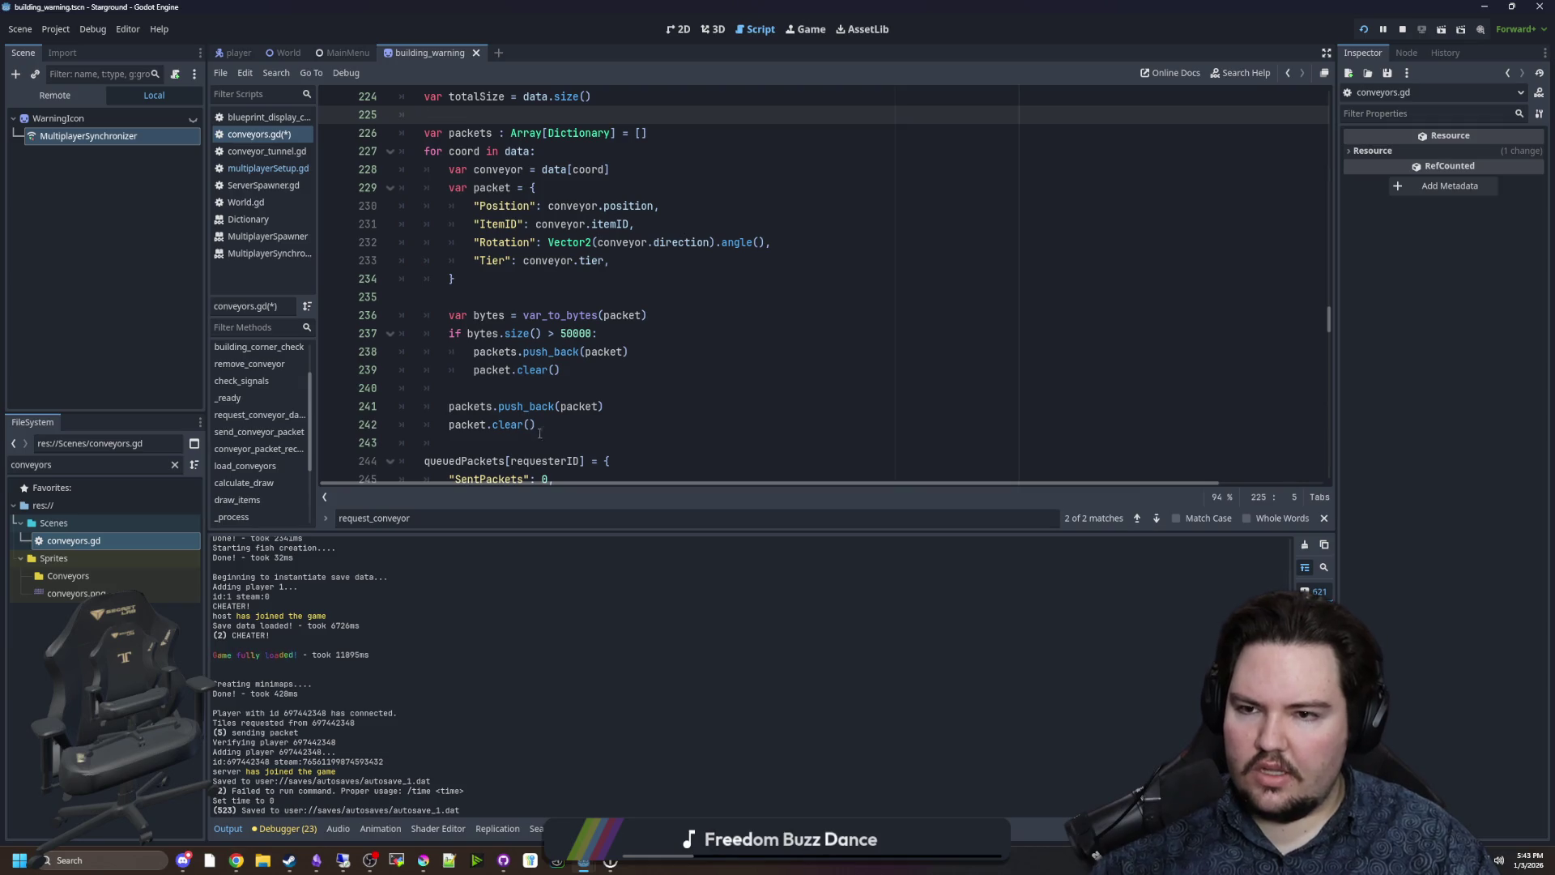
drag(537, 430, 453, 397)
key(shift+Tab)
click(503, 386)
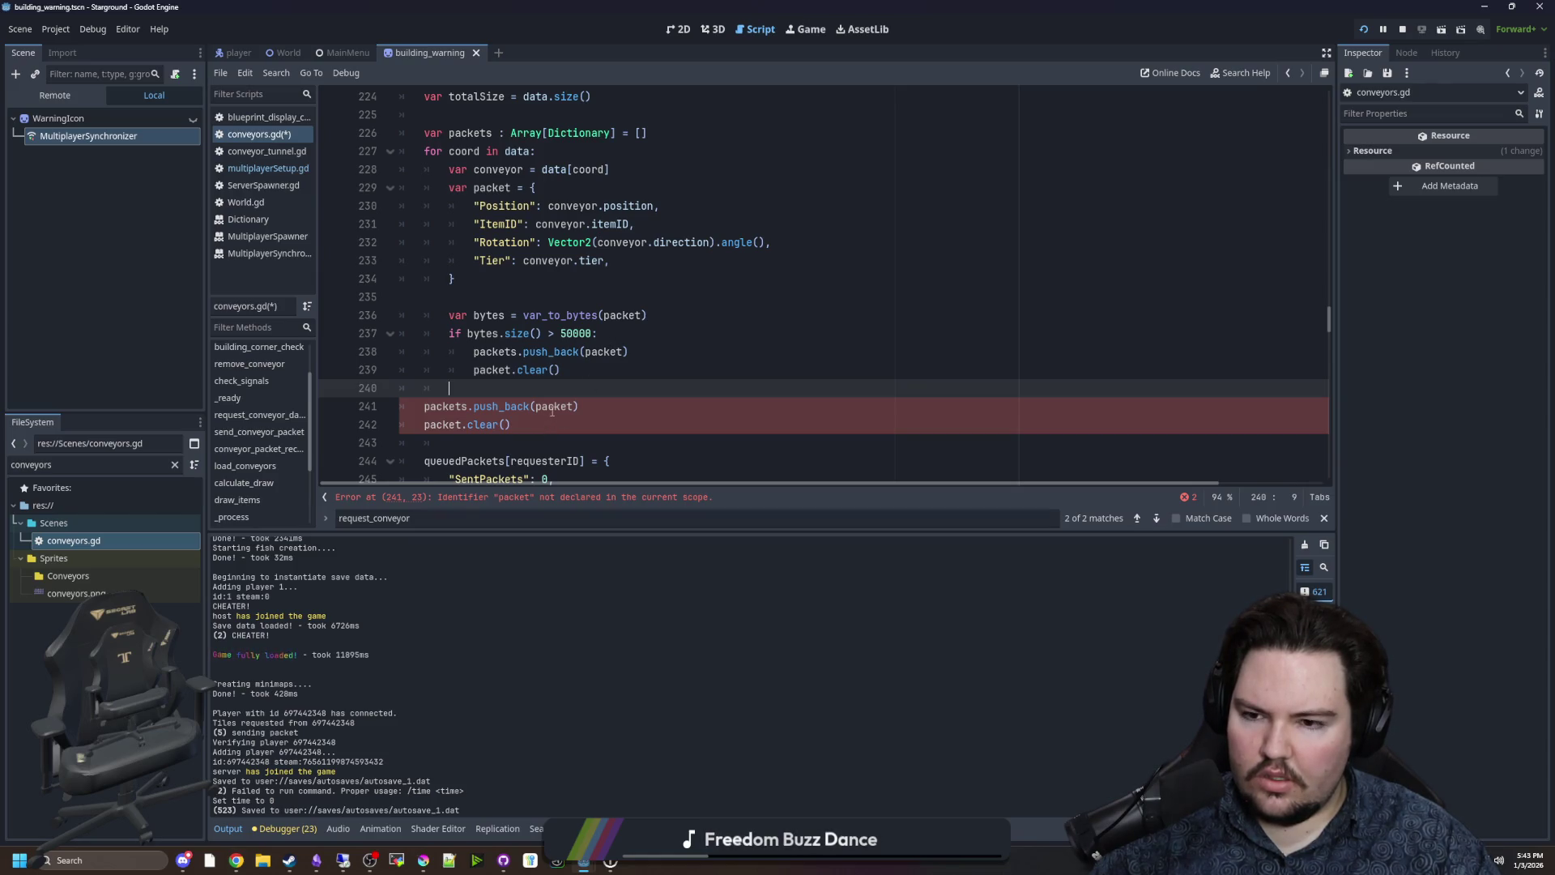
scroll(575, 406, up, 2)
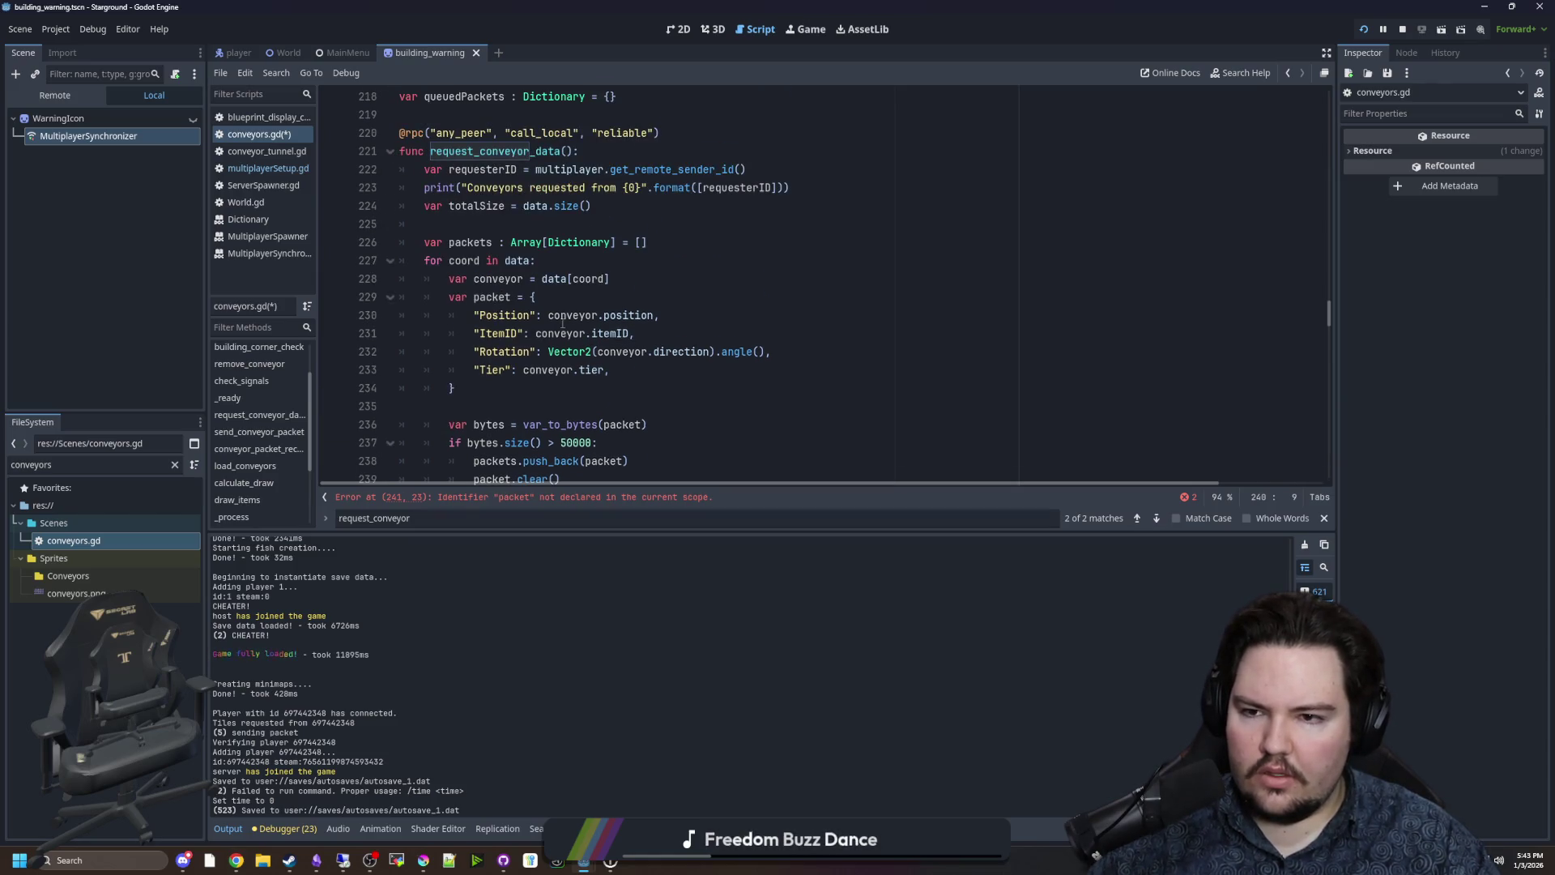
click(677, 240)
Declare 'var packet : Dictionary = {}' above the loop and drop var from the loop assignment.
key(Return)
text(var packlet)
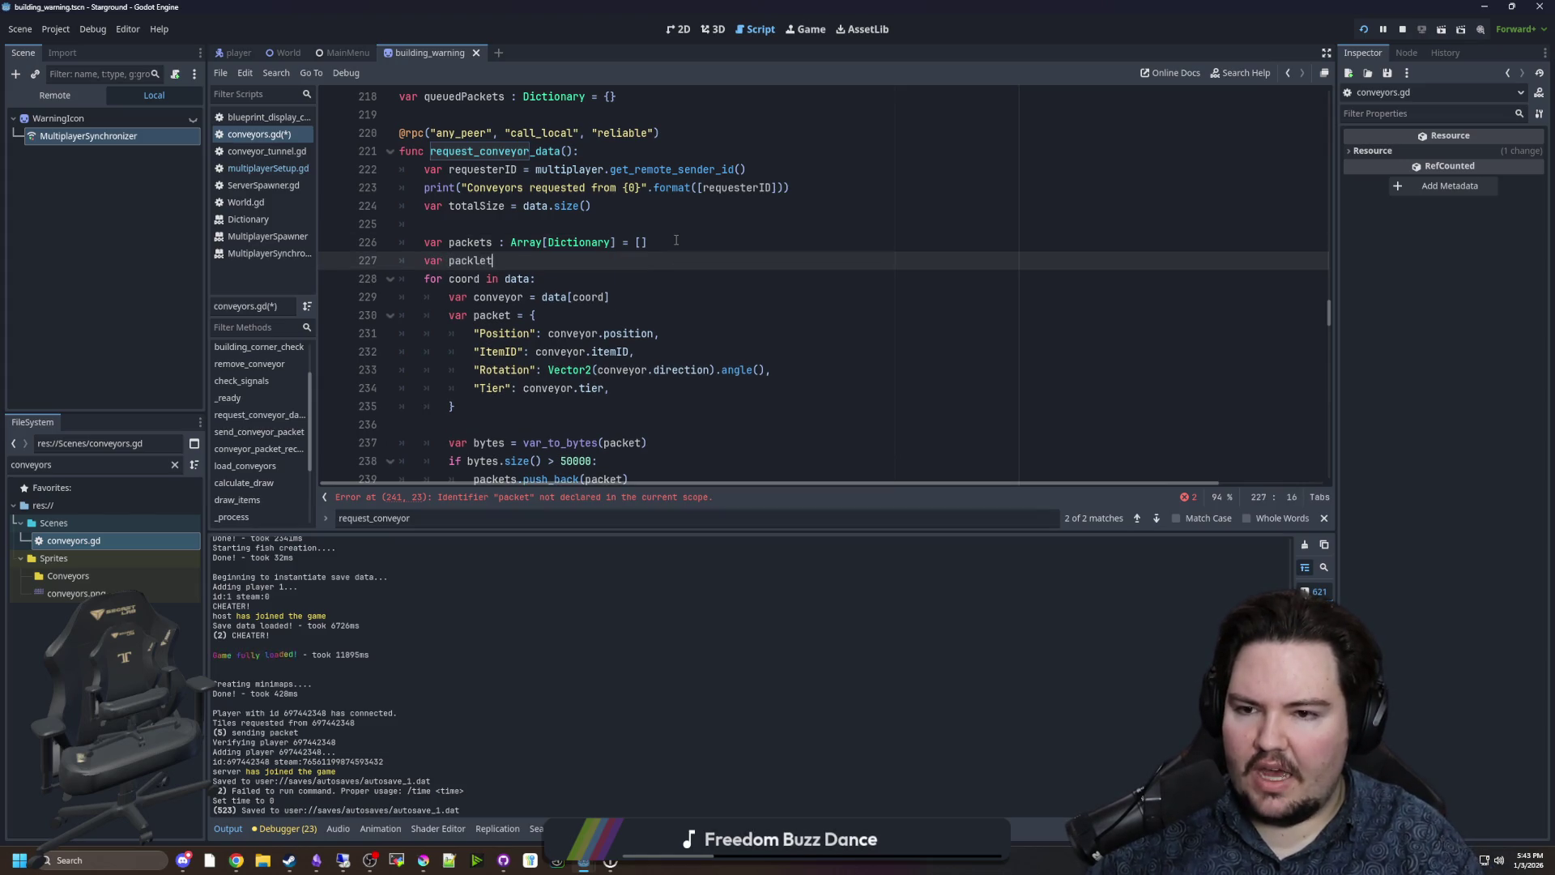
key(BackSpace)
key(BackSpace)
key(BackSpace)
text(et : Dictionary = {})
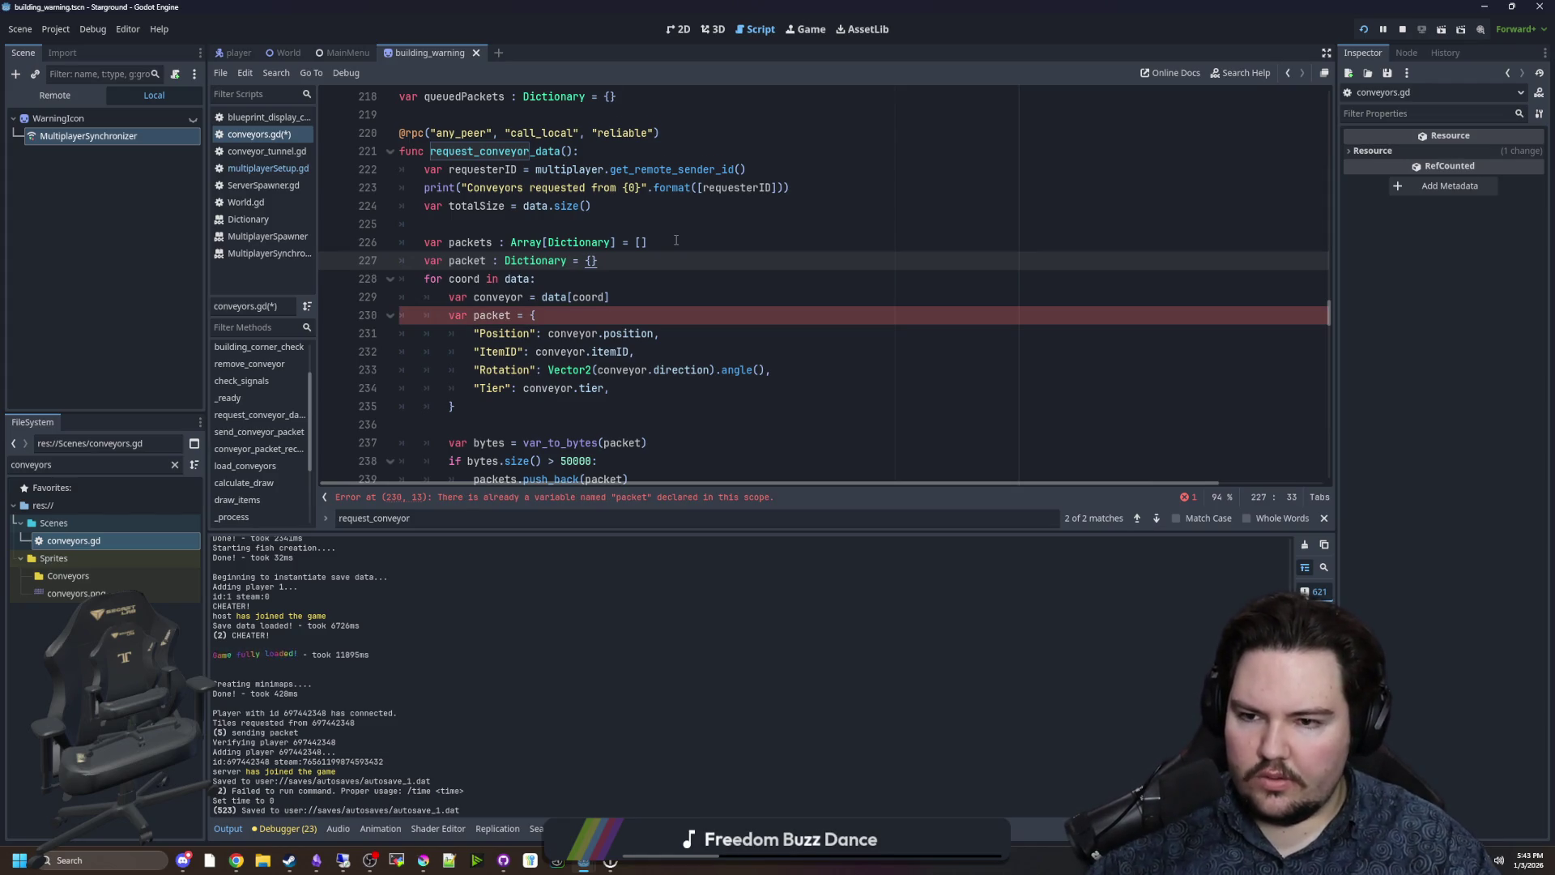
scroll(676, 240, down, 2)
click(474, 206)
key(BackSpace)
key(BackSpace)
key(BackSpace)
Look over the packet dictionary block assigned inside the loop.
scroll(501, 285, up, 1)
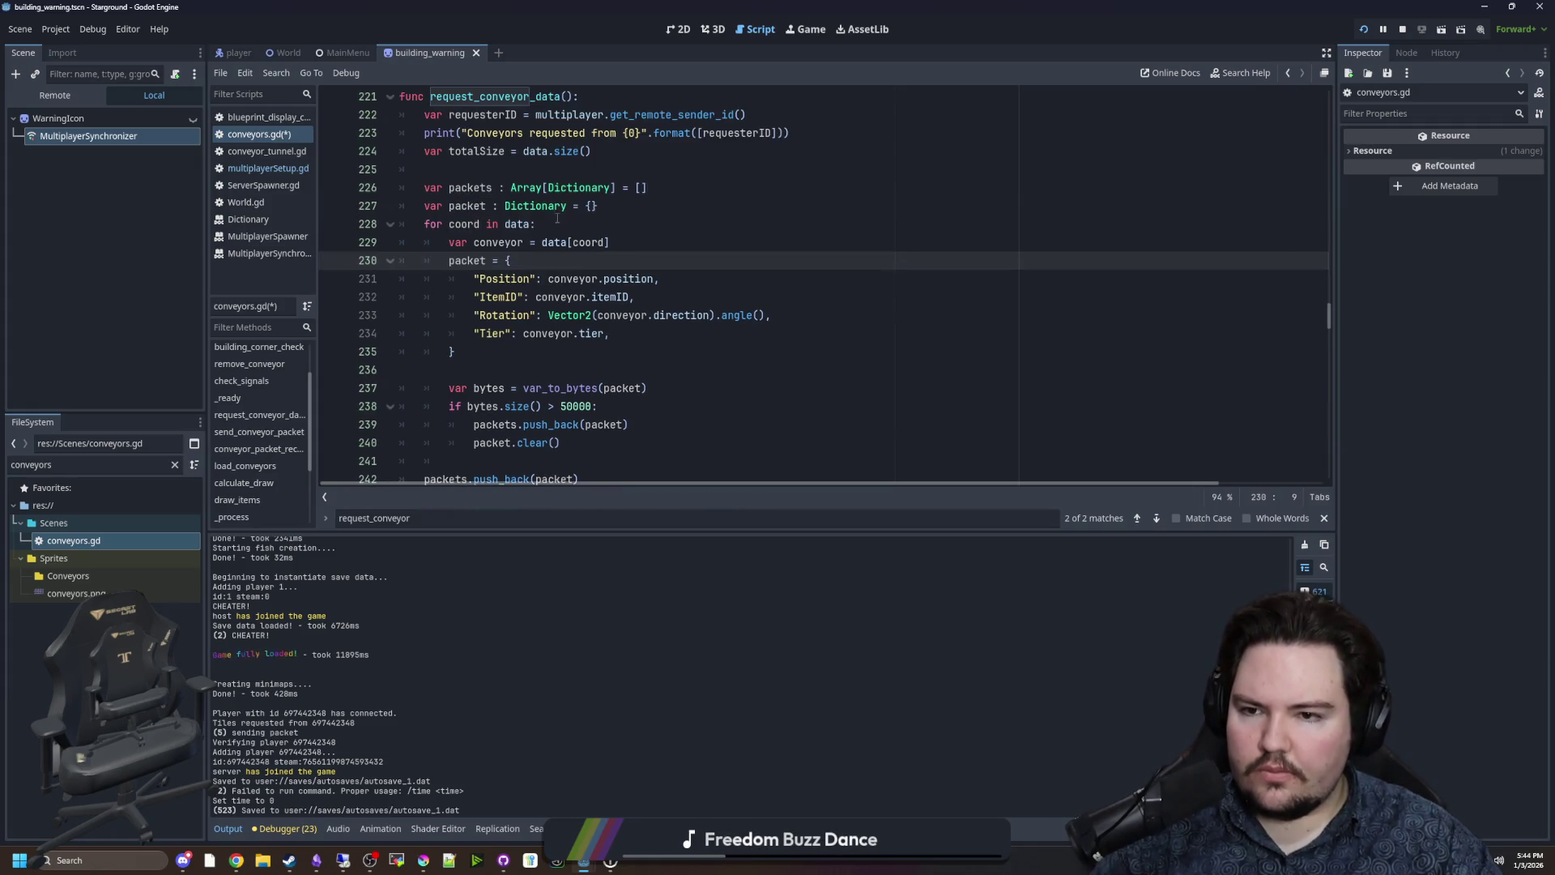
click(563, 224)
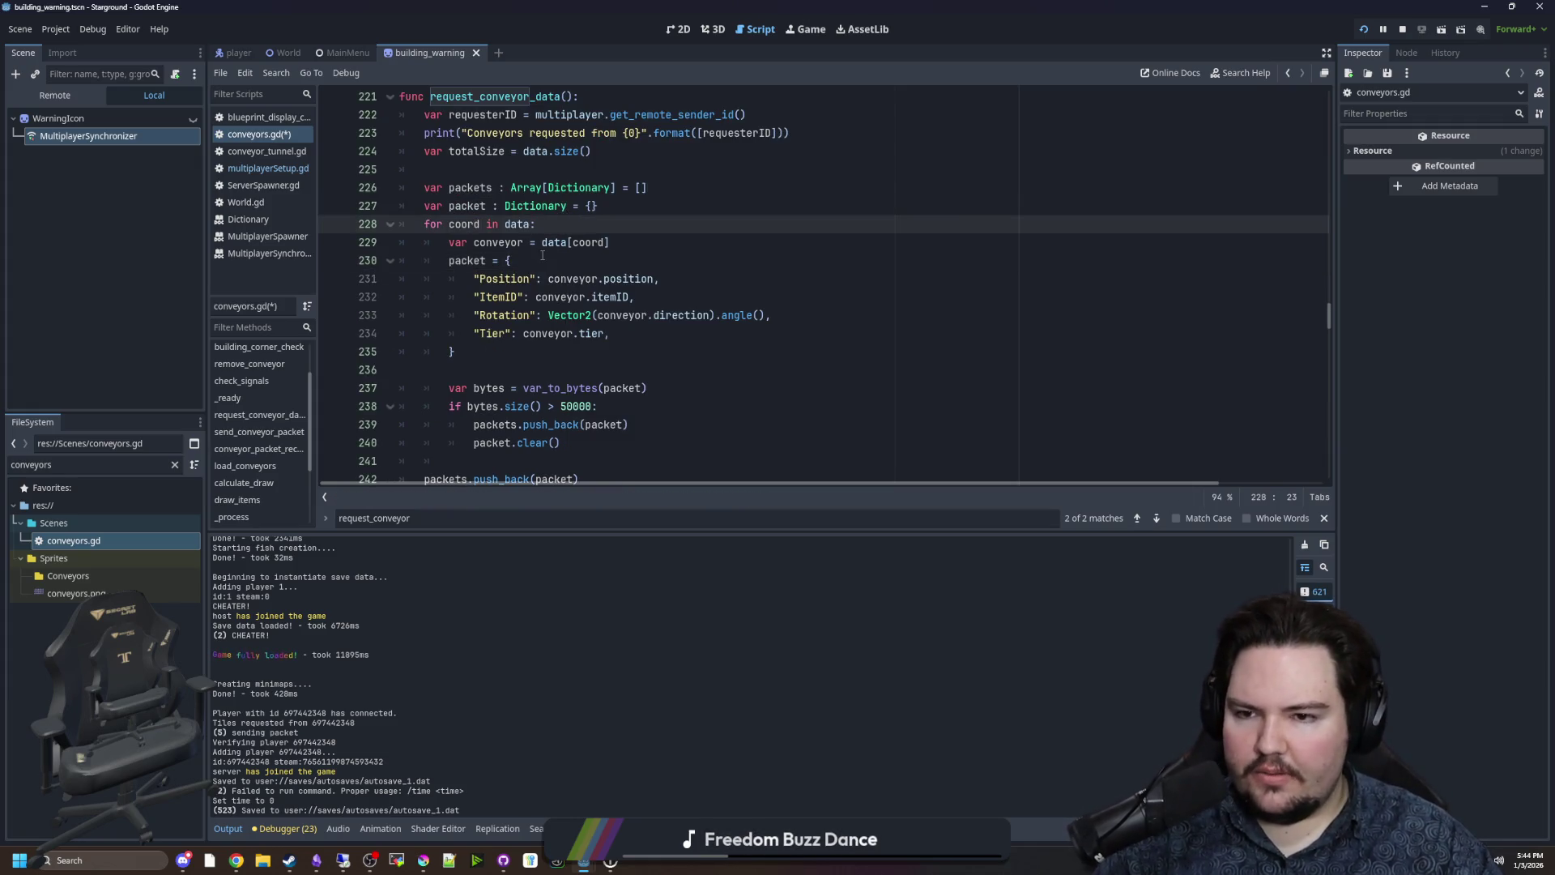
key(Down)
key(Down)
scroll(509, 268, down, 1)
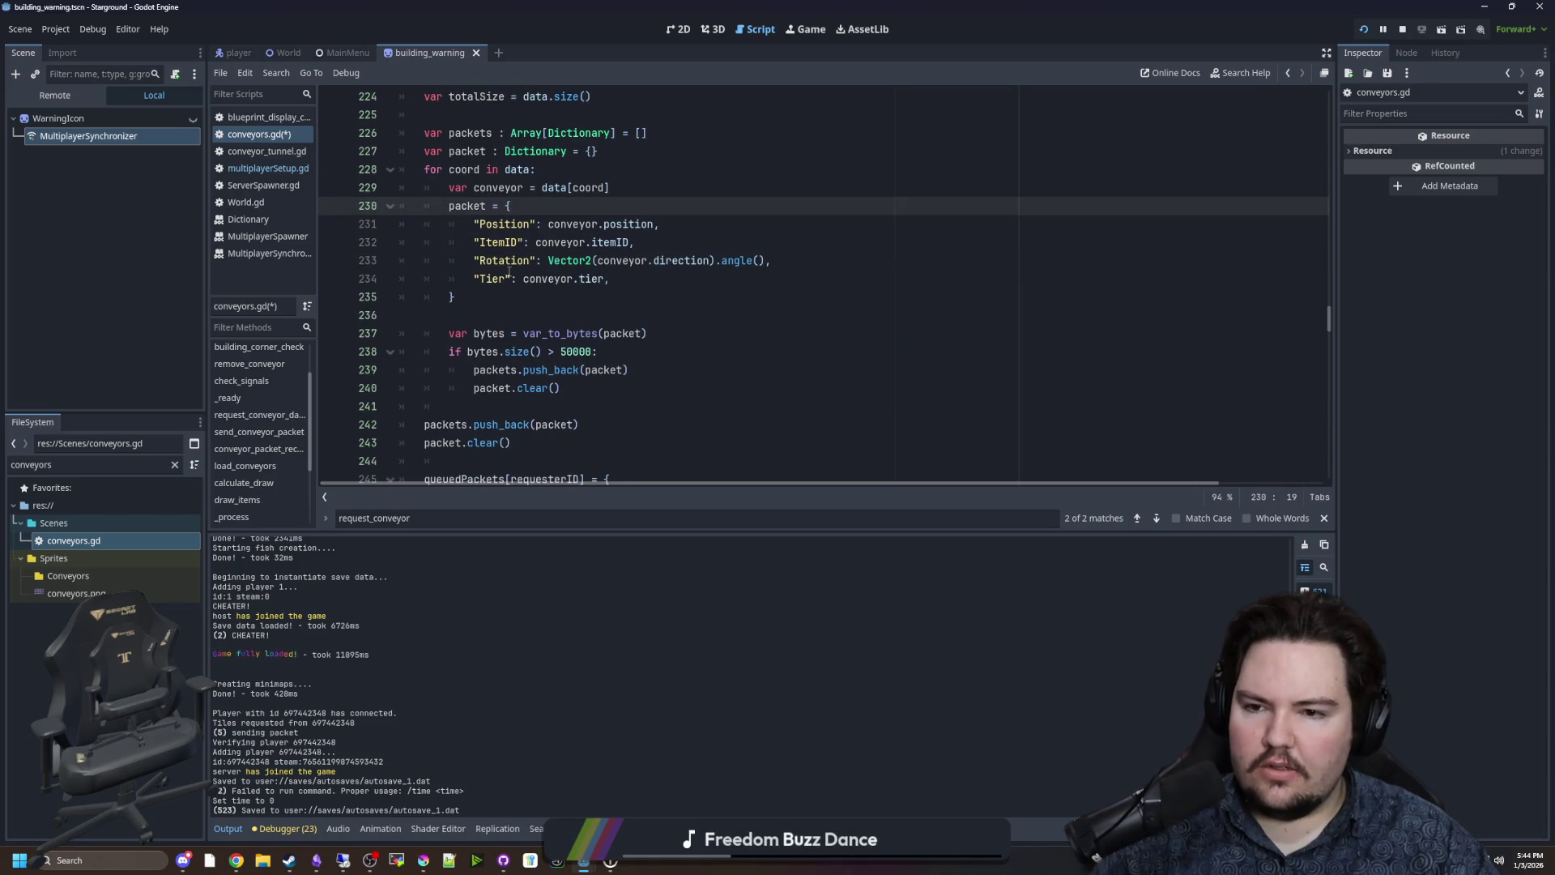
drag(528, 303, 401, 206)
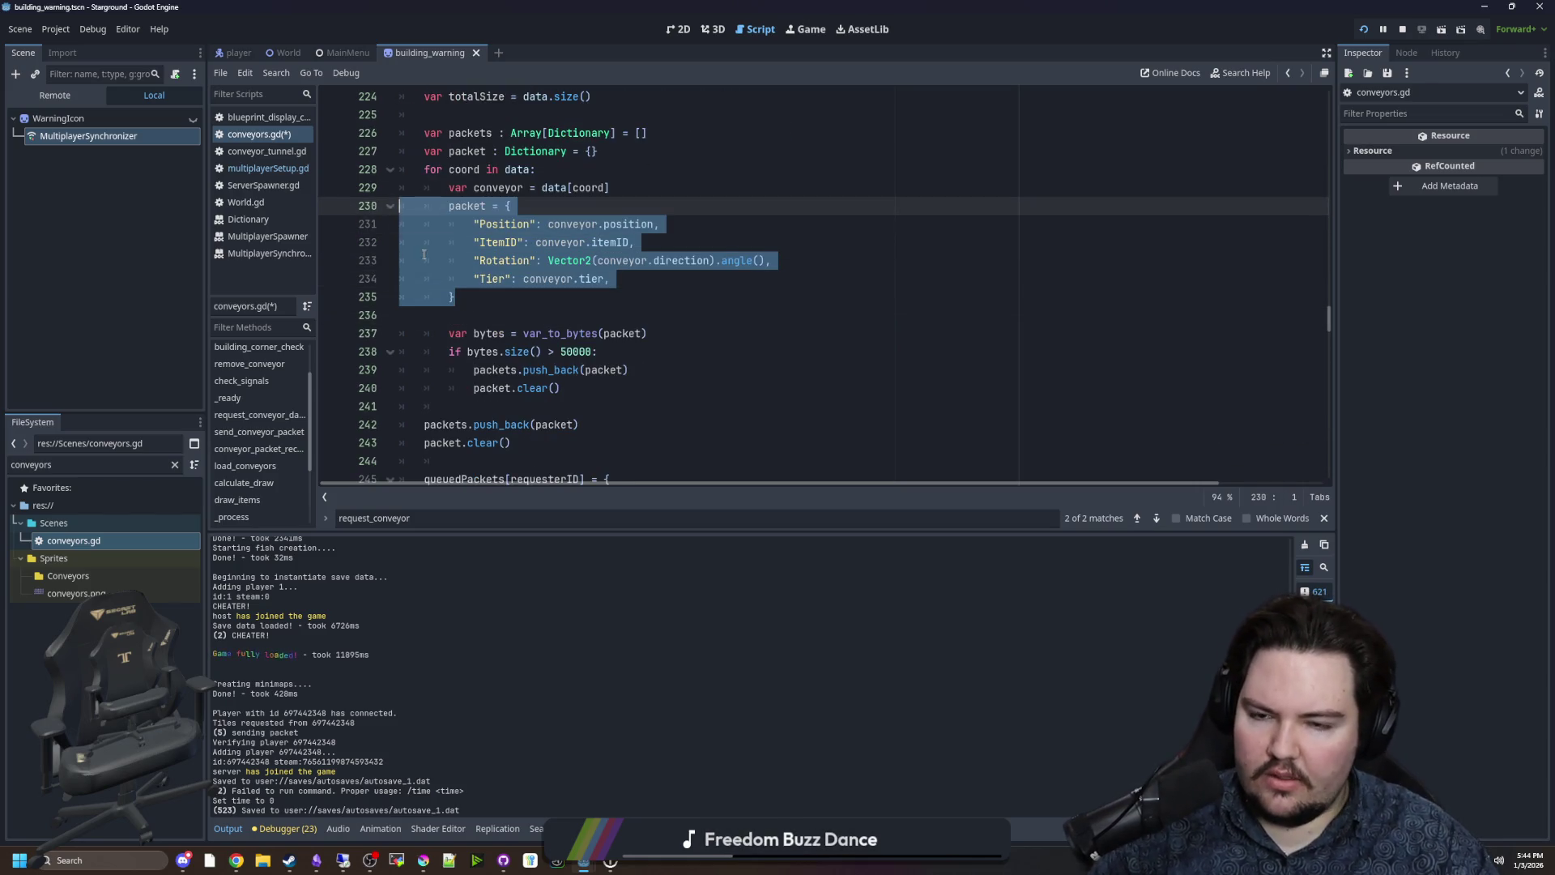
click(525, 299)
scroll(484, 227, up, 2)
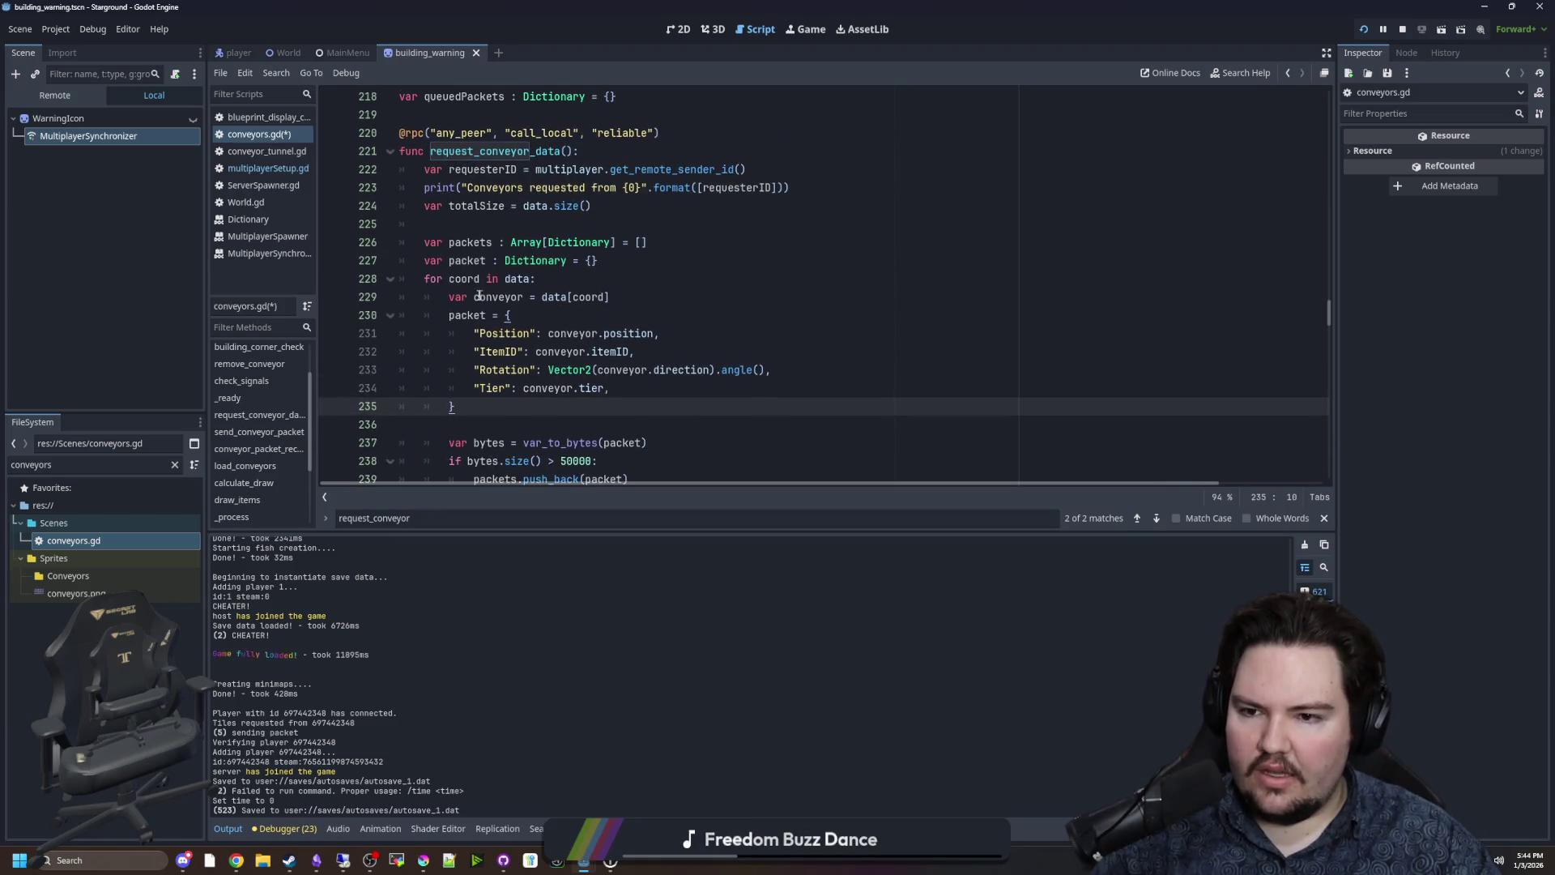
Rename the loop's packet to packetEntry and give the outer declaration the same name.
double_click(467, 314)
key(Right)
text(Entry)
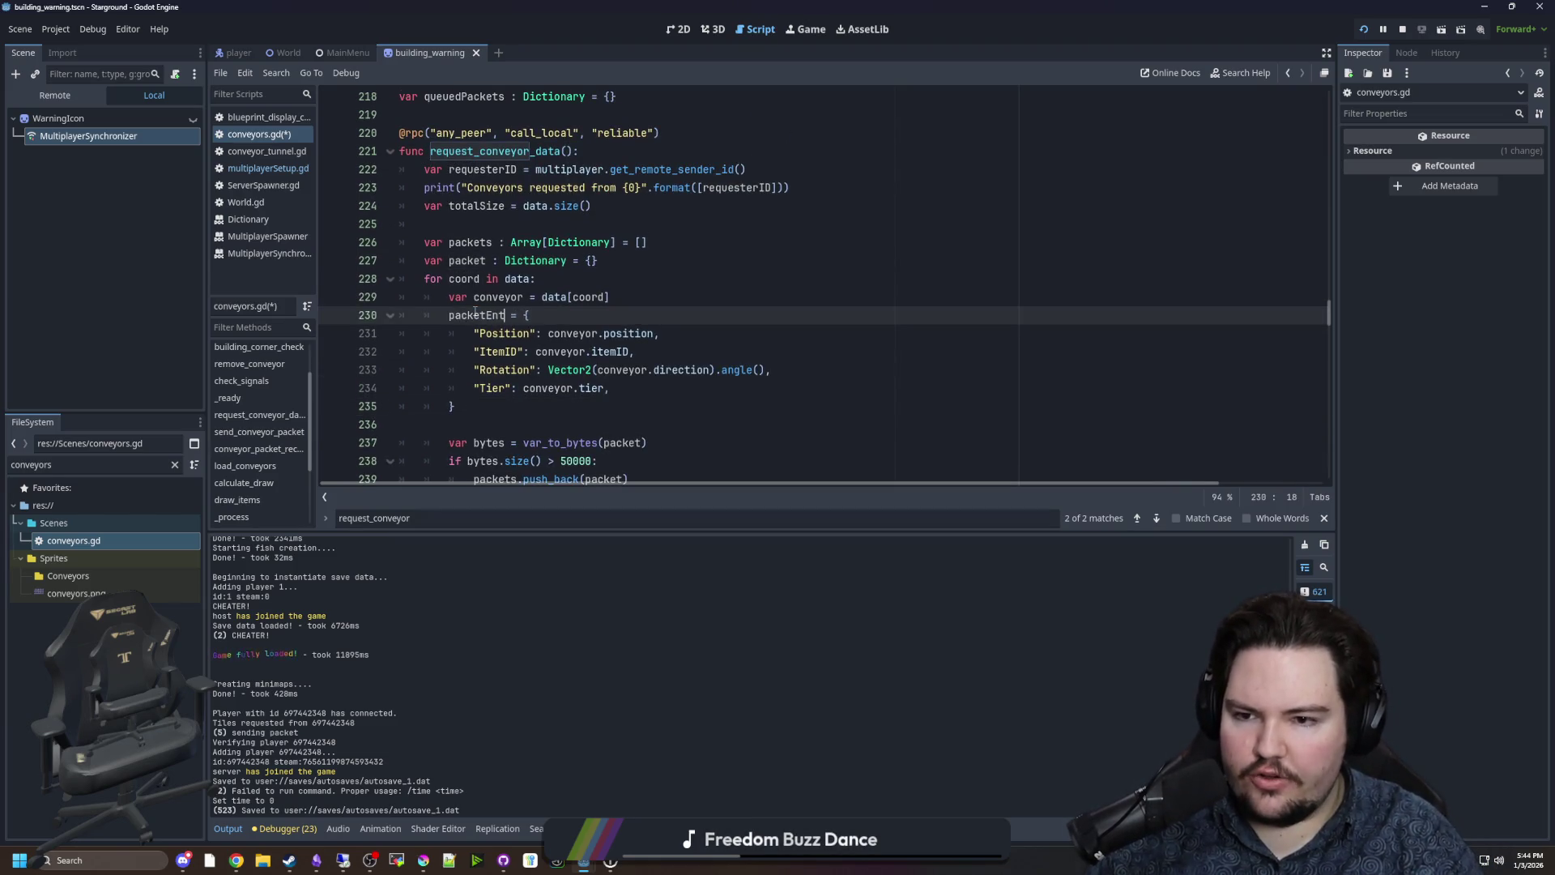
click(474, 315)
double_click(473, 315)
key(ctrl+c)
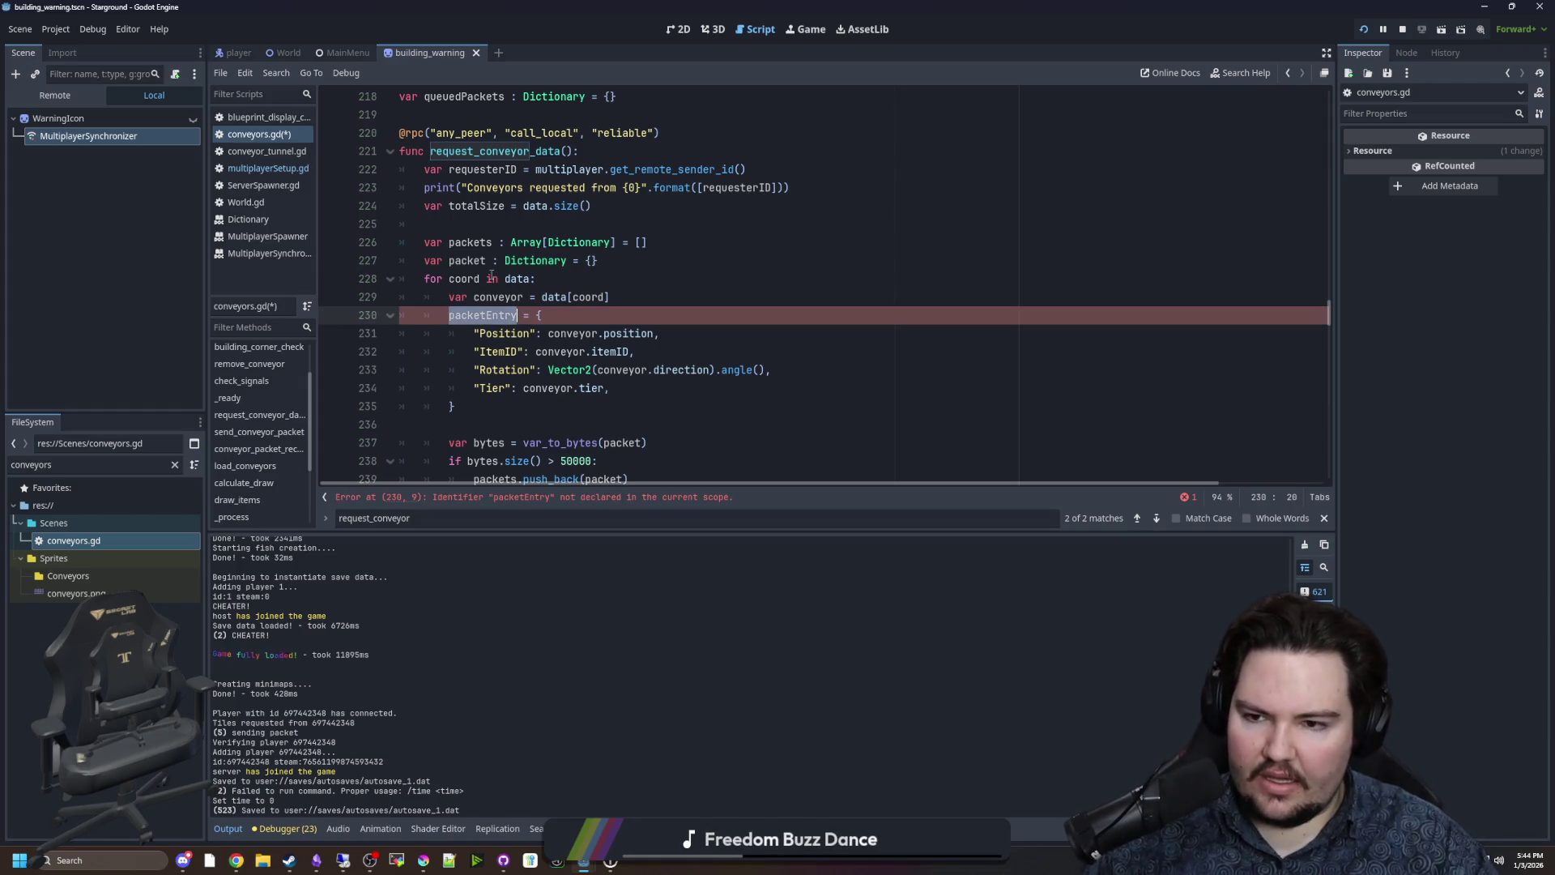
double_click(468, 260)
key(ctrl+v)
Scroll through request_conveyor_data to compare the two packetEntry usages.
scroll(567, 267, down, 1)
double_click(504, 260)
scroll(504, 256, down, 2)
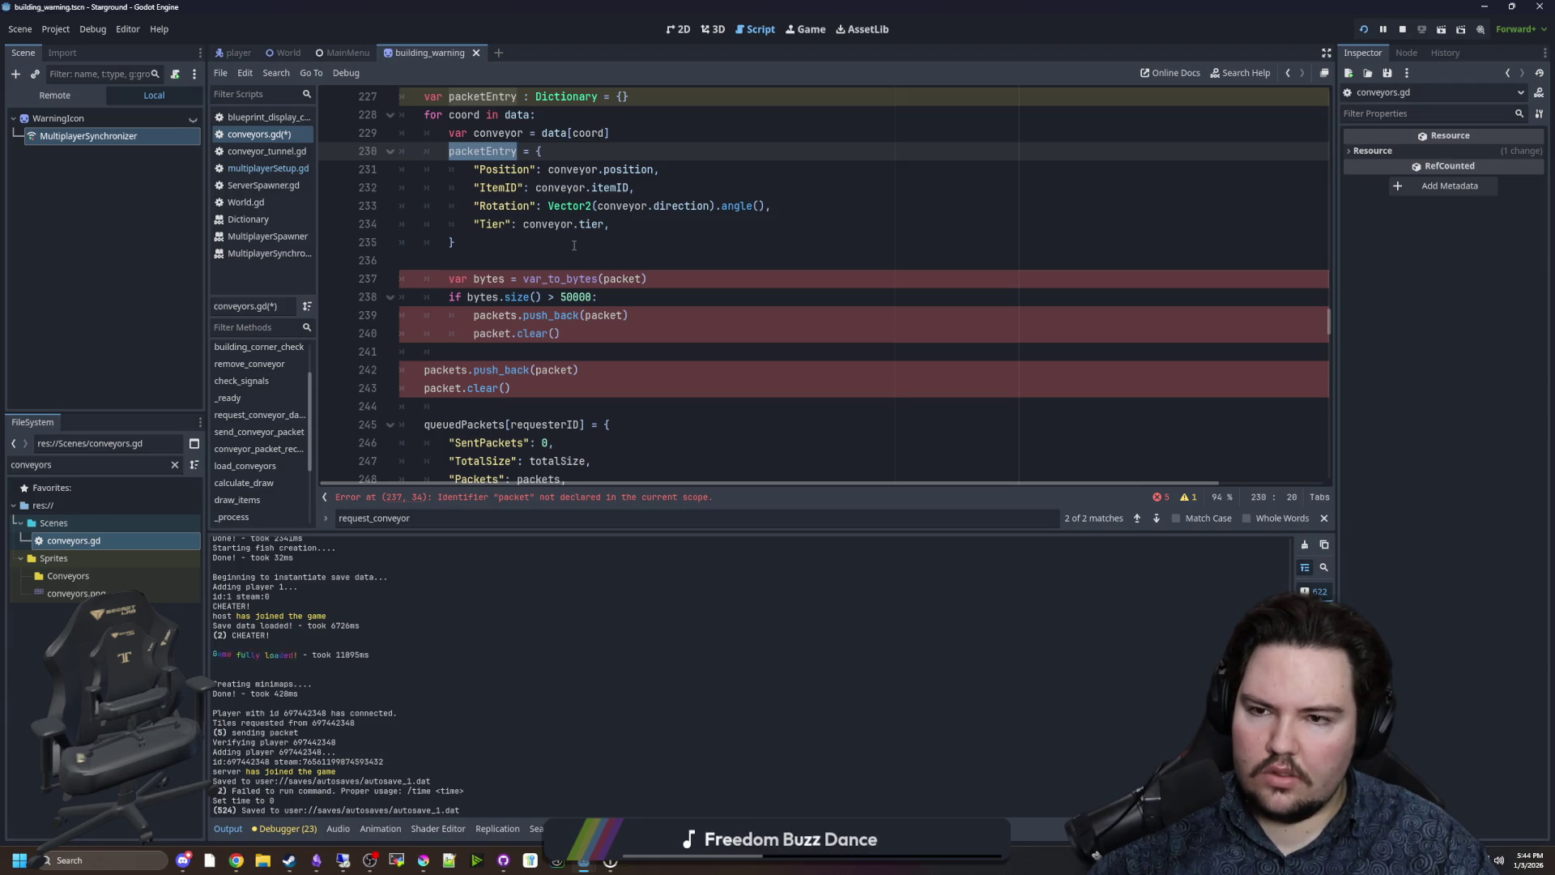
scroll(574, 246, up, 2)
scroll(562, 263, down, 1)
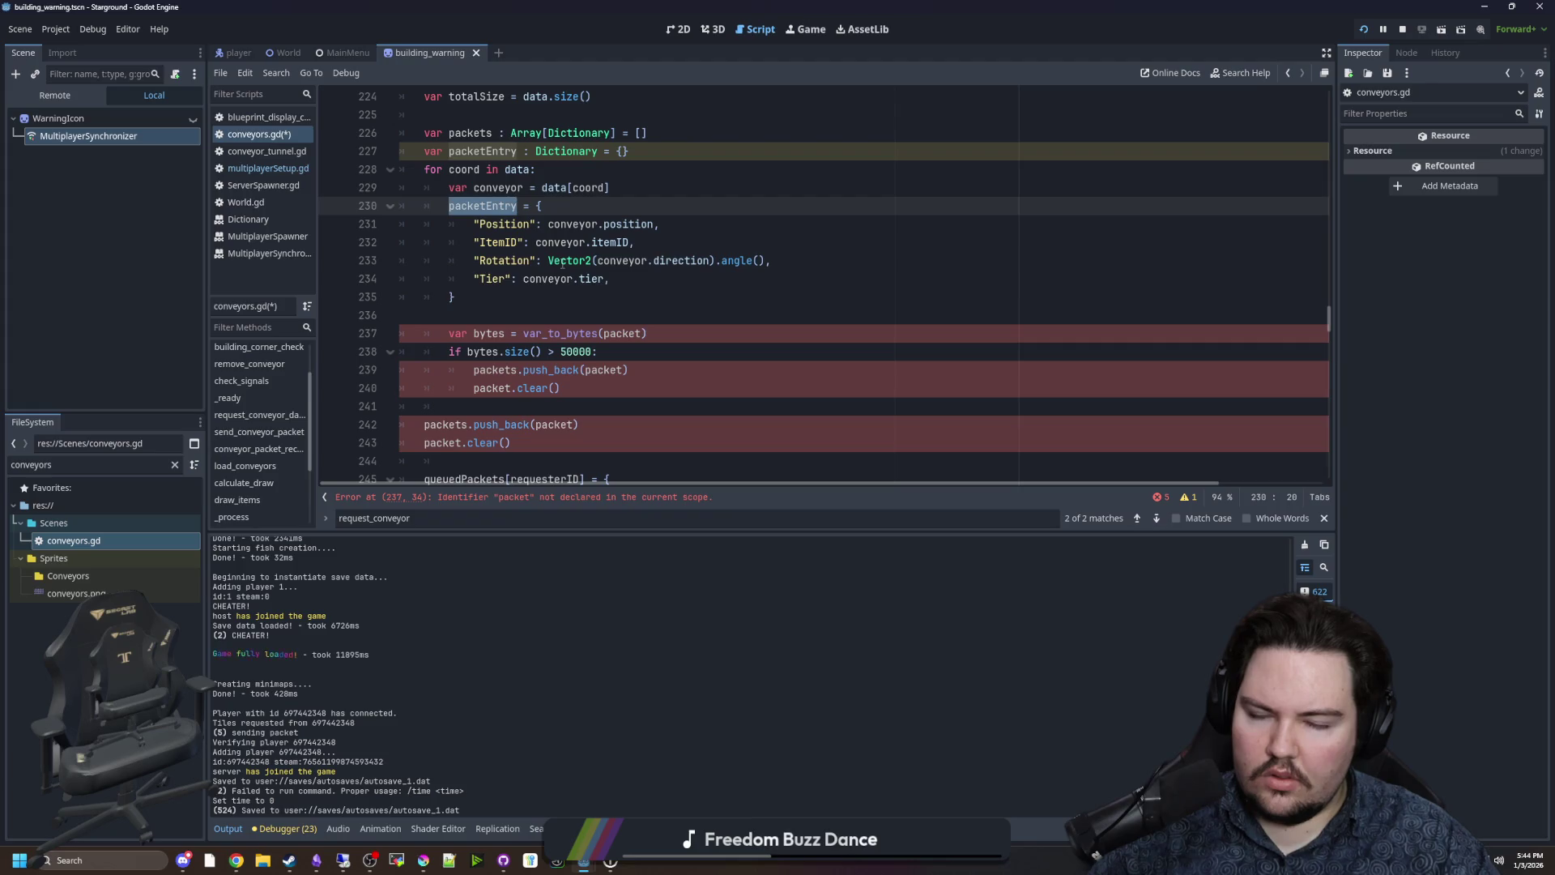
scroll(559, 124, down, 1)
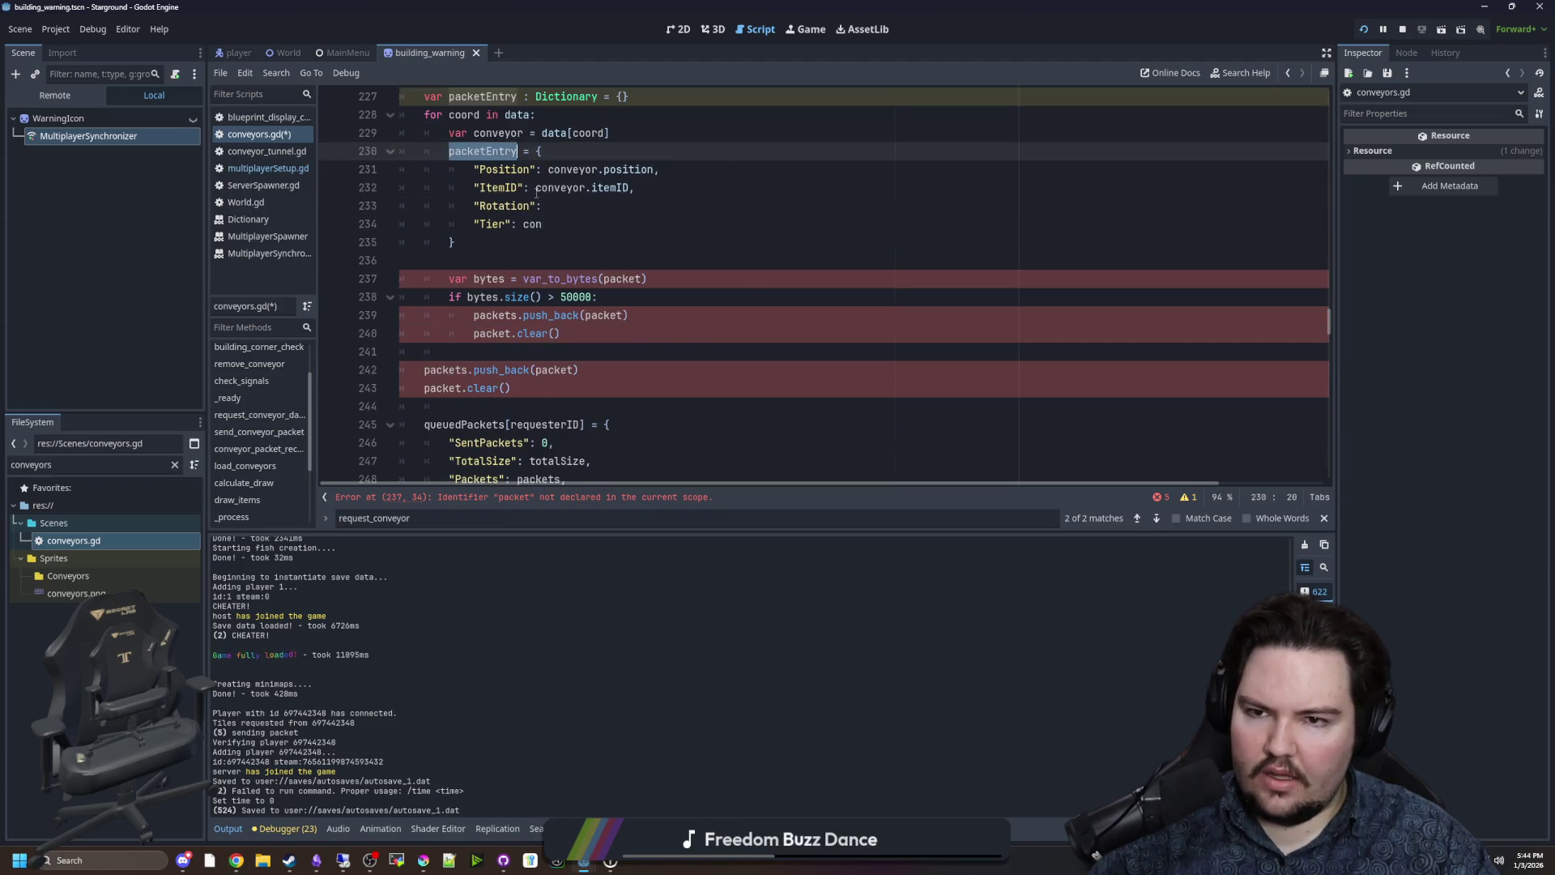
scroll(486, 210, up, 2)
scroll(519, 200, down, 1)
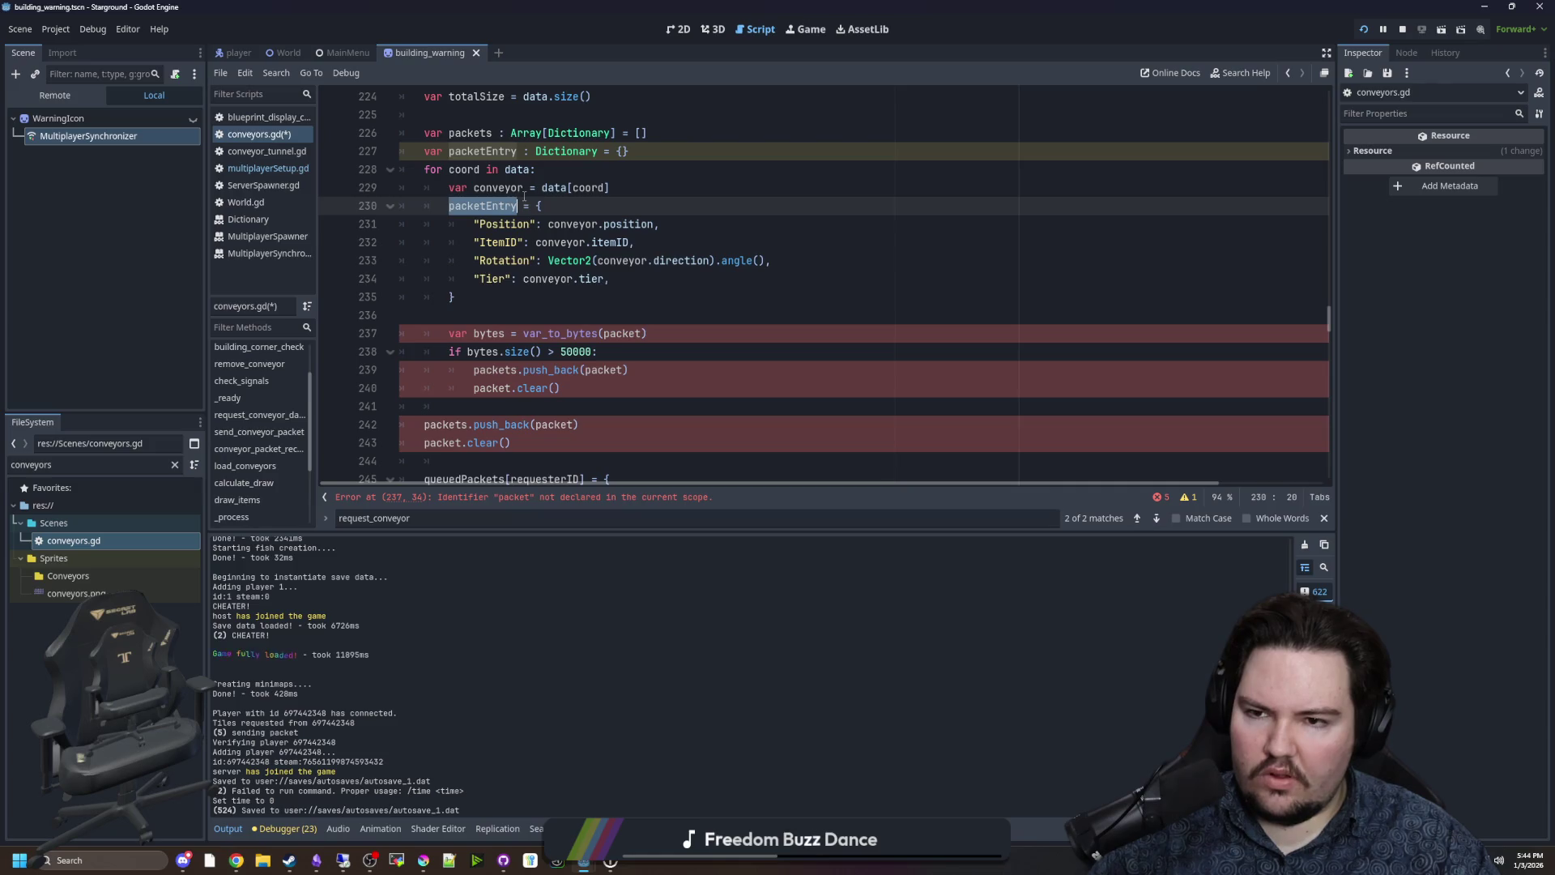
double_click(496, 152)
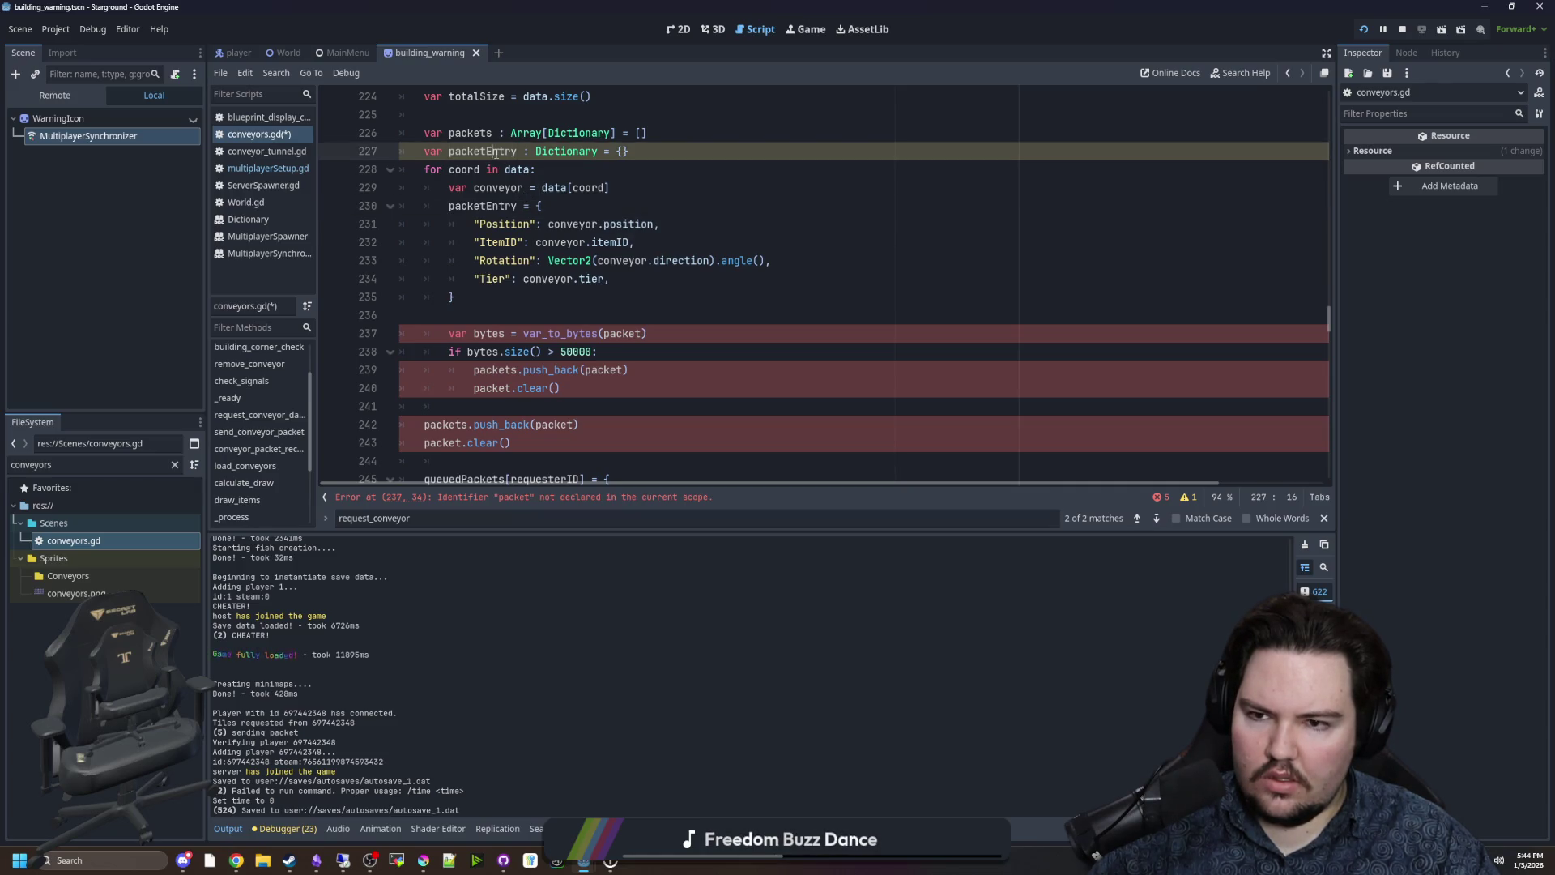
Name the outer declaration packet and change the loop assignment to packet[coord].
text(pa)
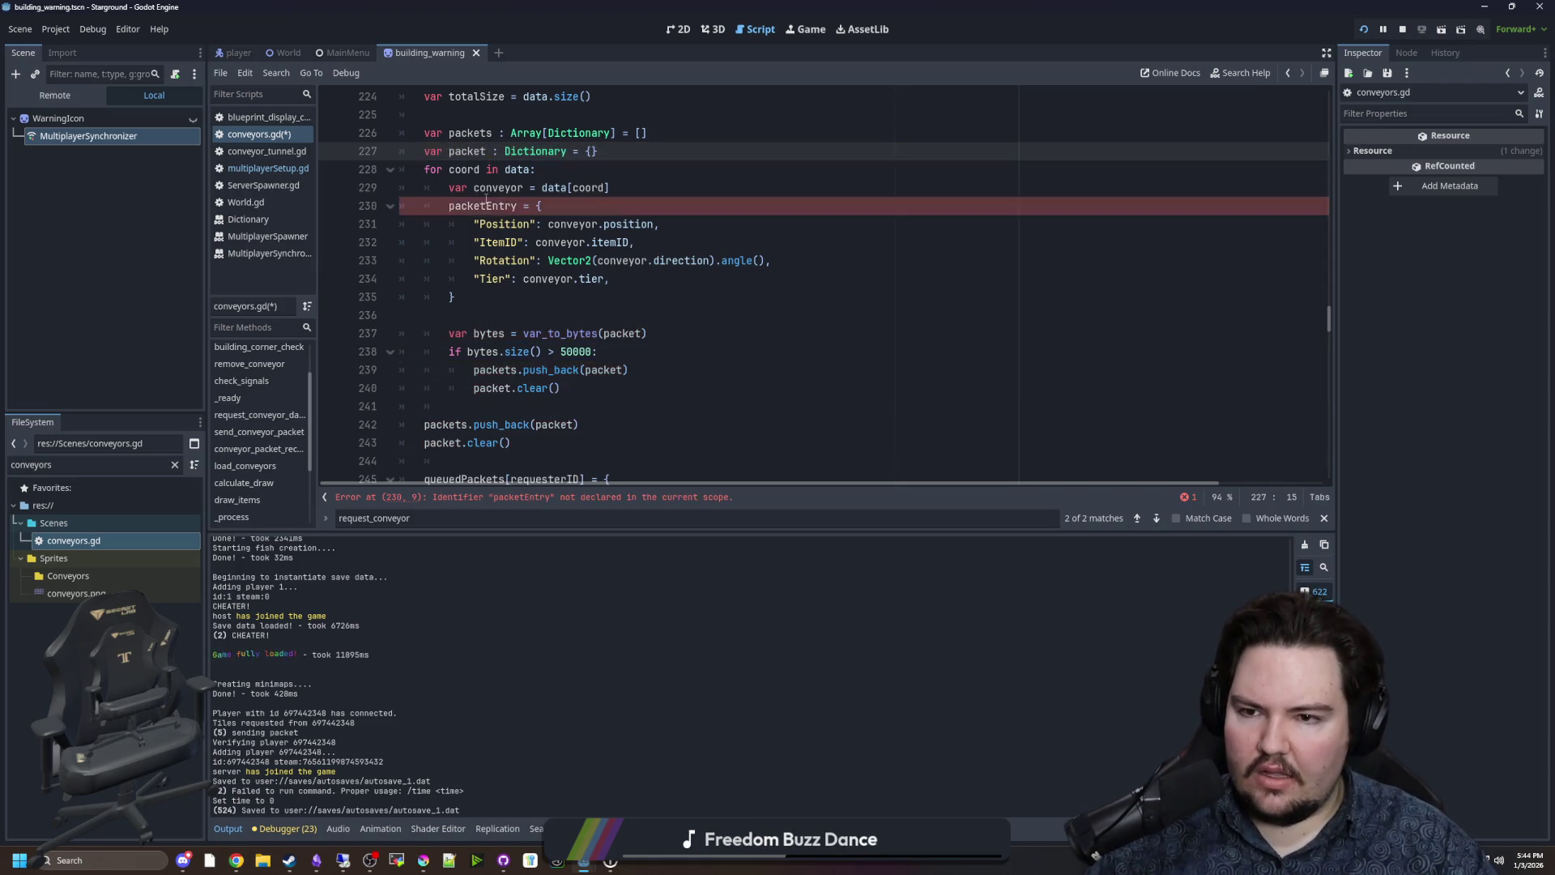
double_click(483, 206)
text(packet[)
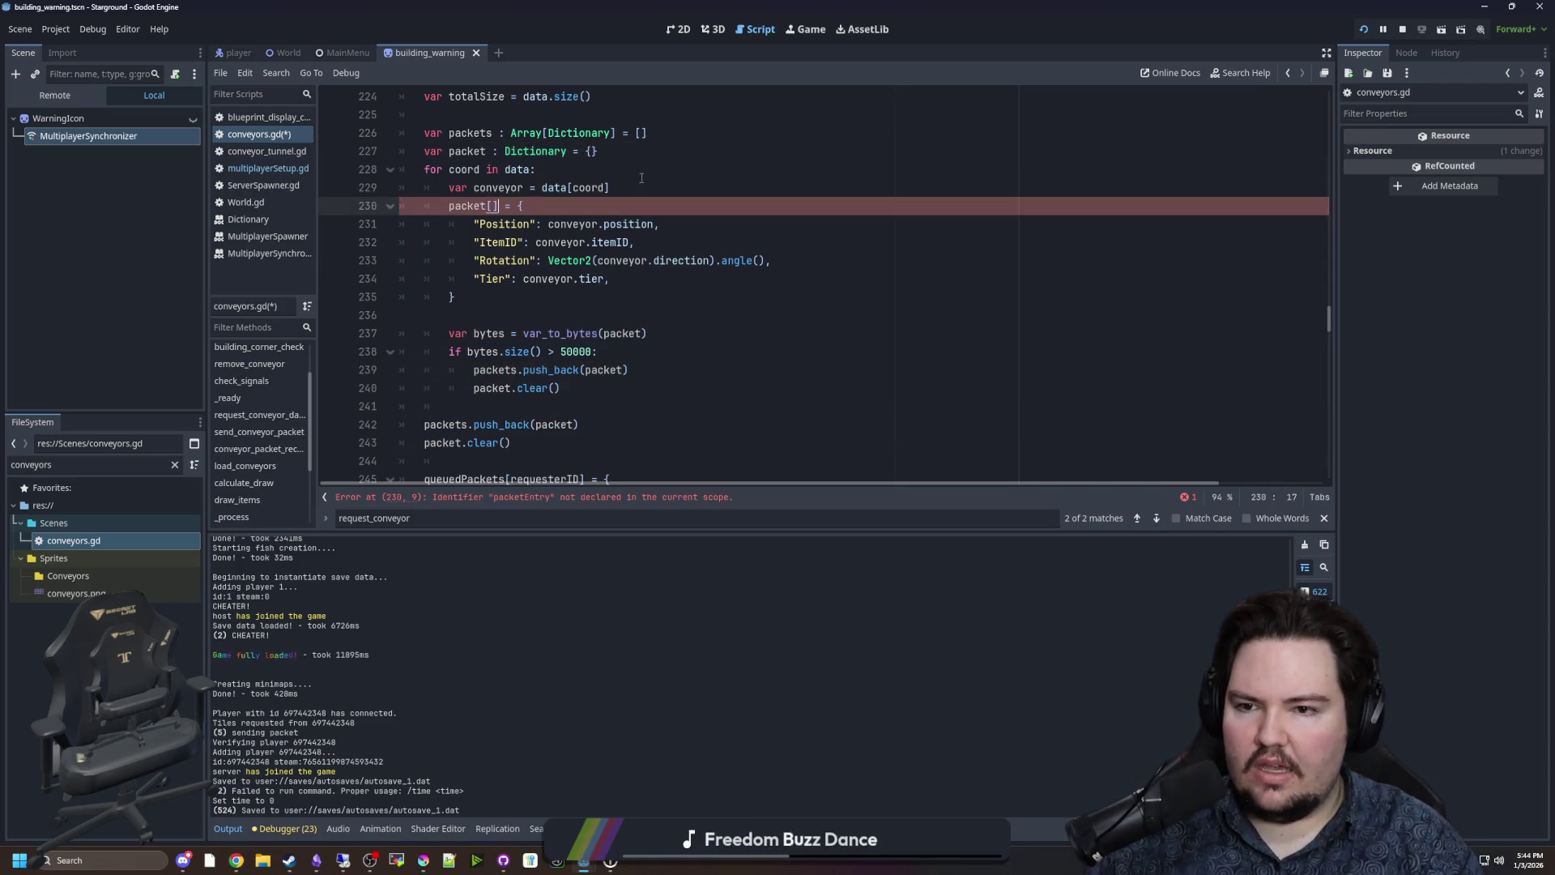
text(coord)
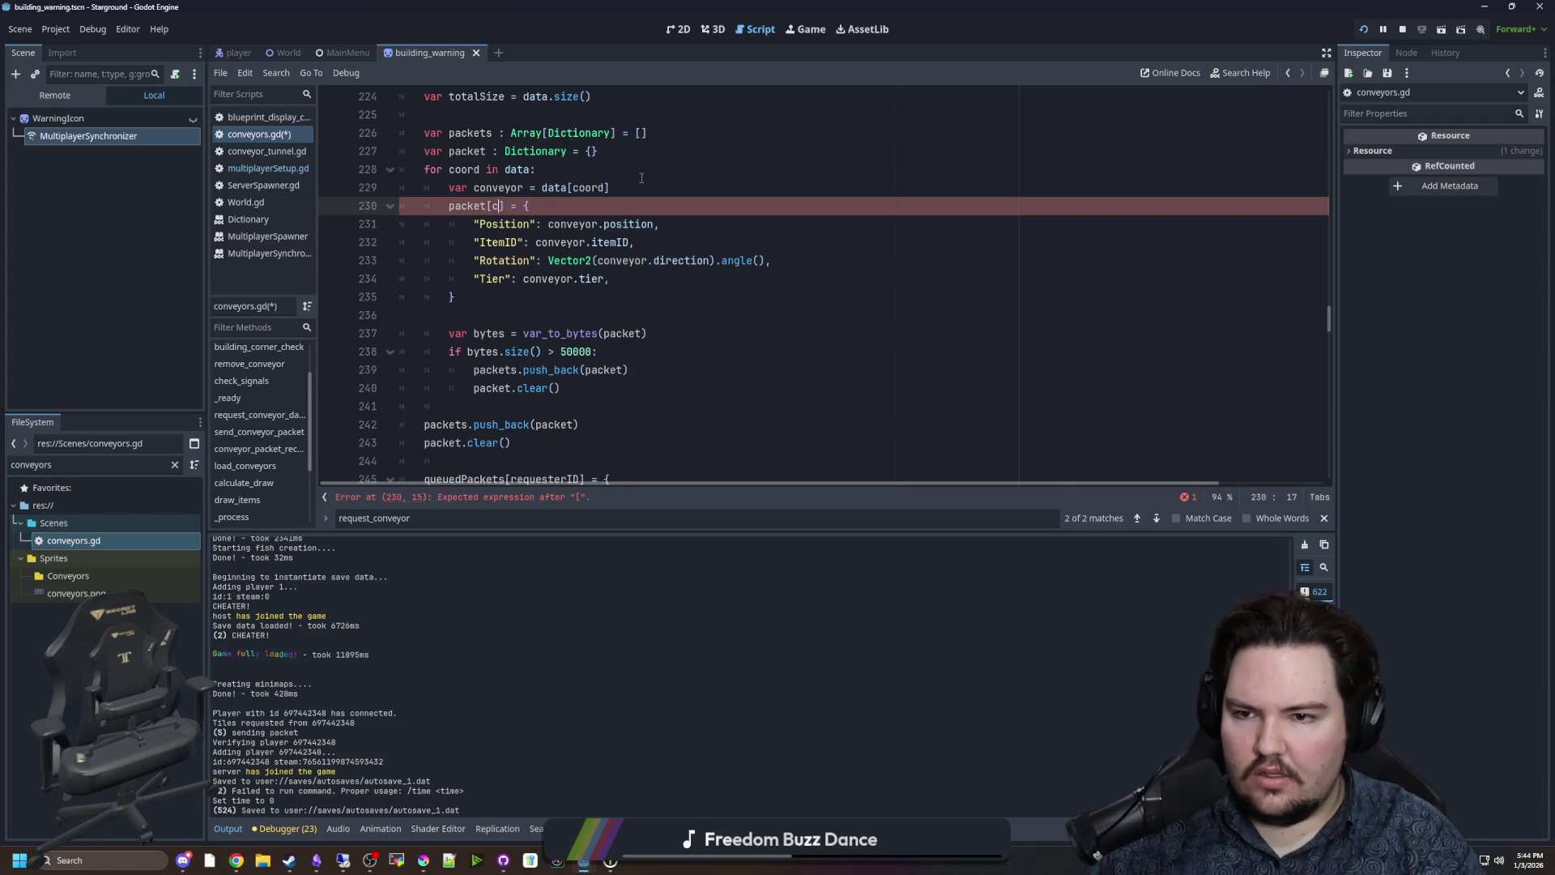
click(625, 188)
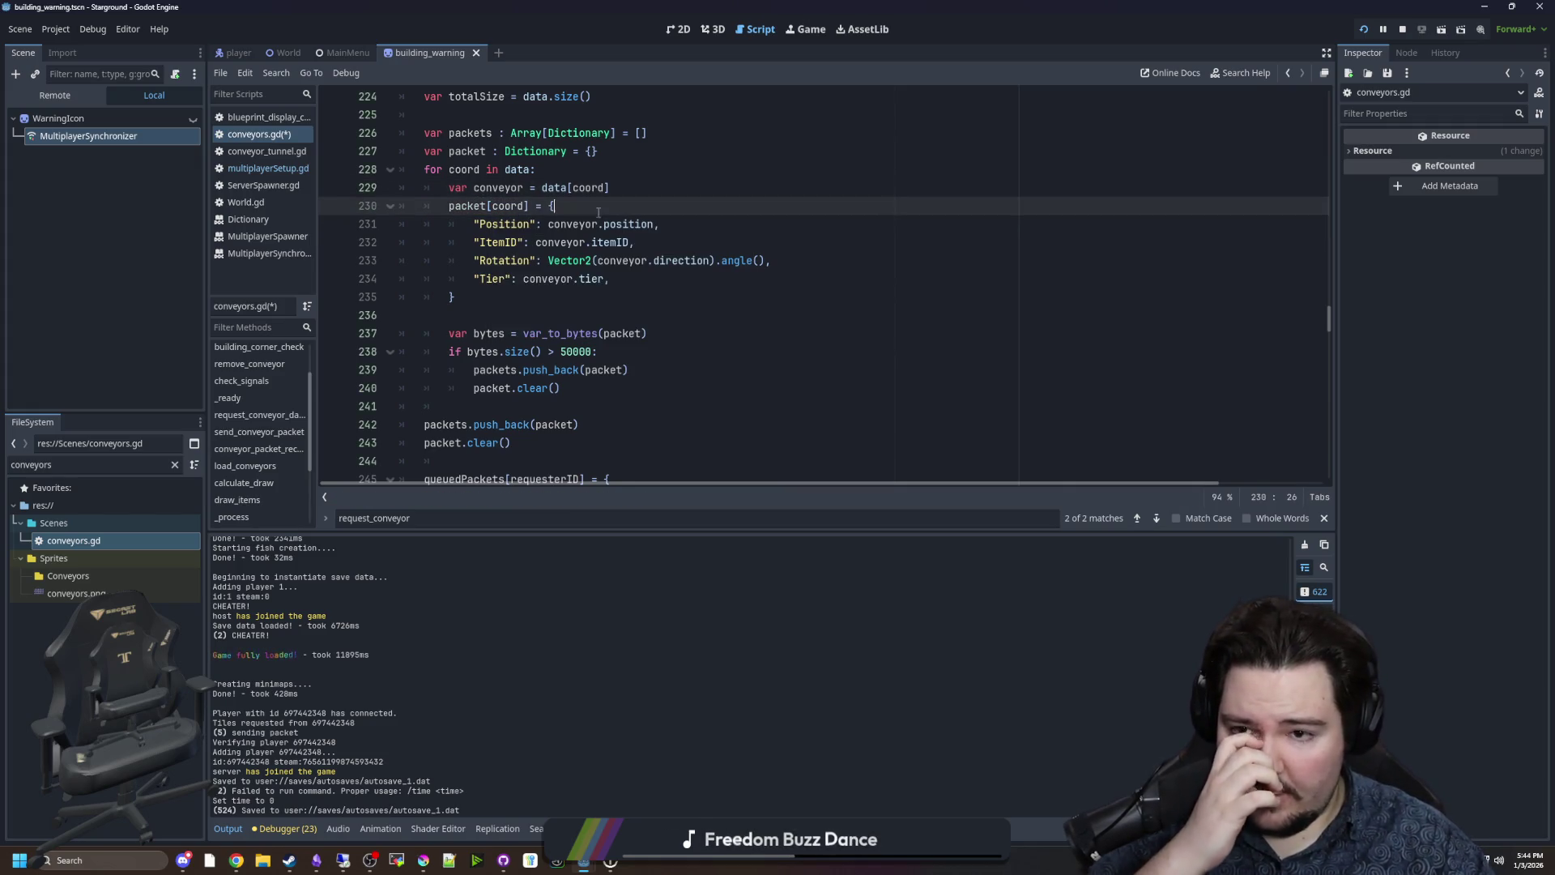
click(603, 205)
Comment out the "Position" entry in the conveyor data with #.
click(454, 297)
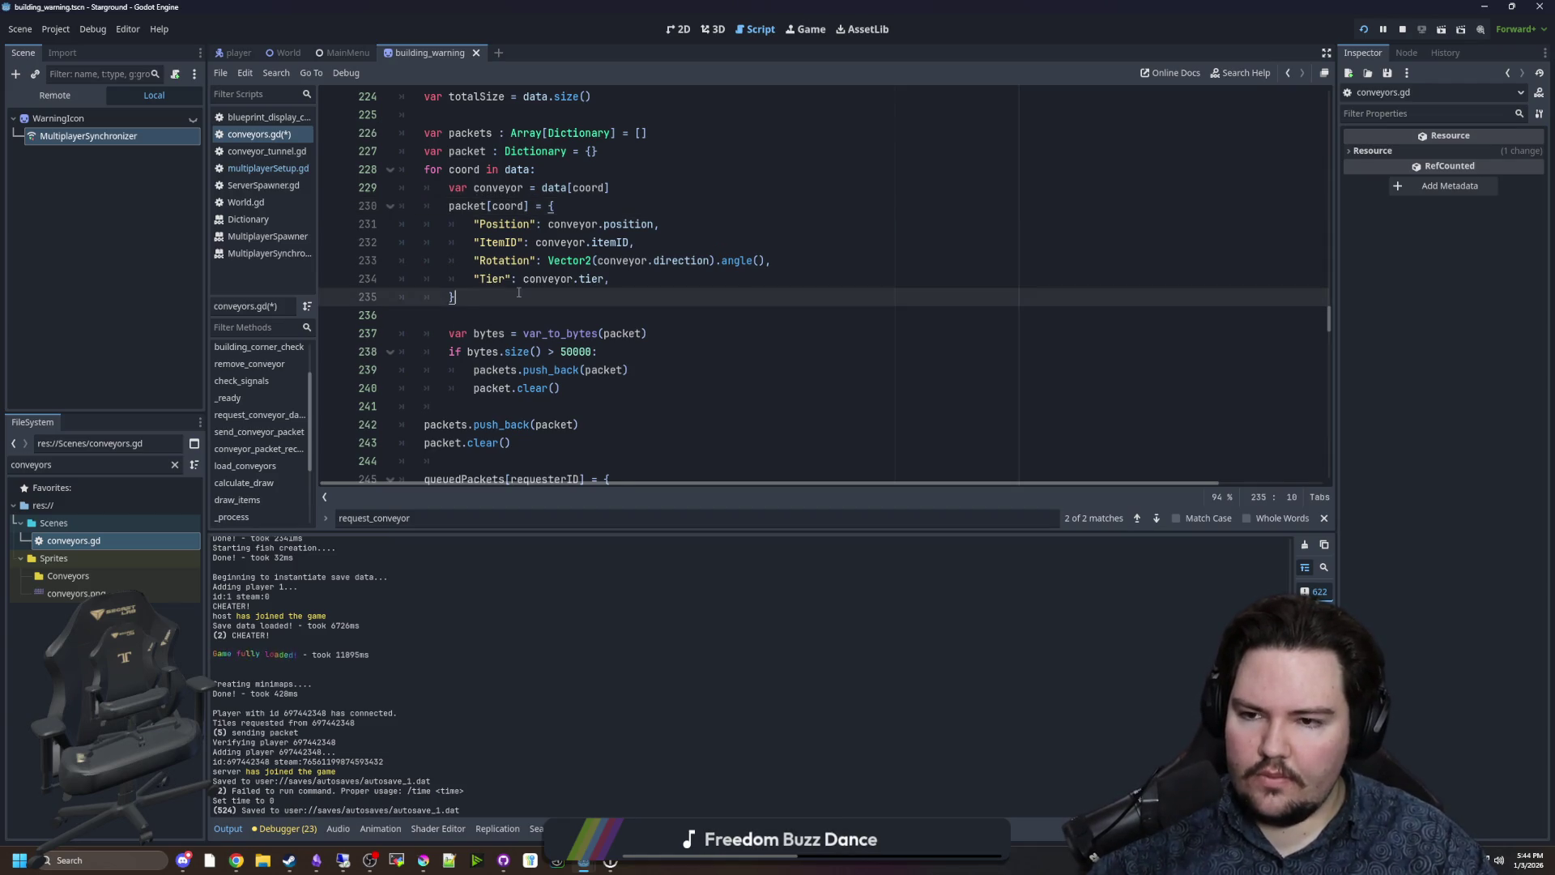
scroll(614, 281, down, 1)
scroll(615, 281, up, 3)
click(615, 280)
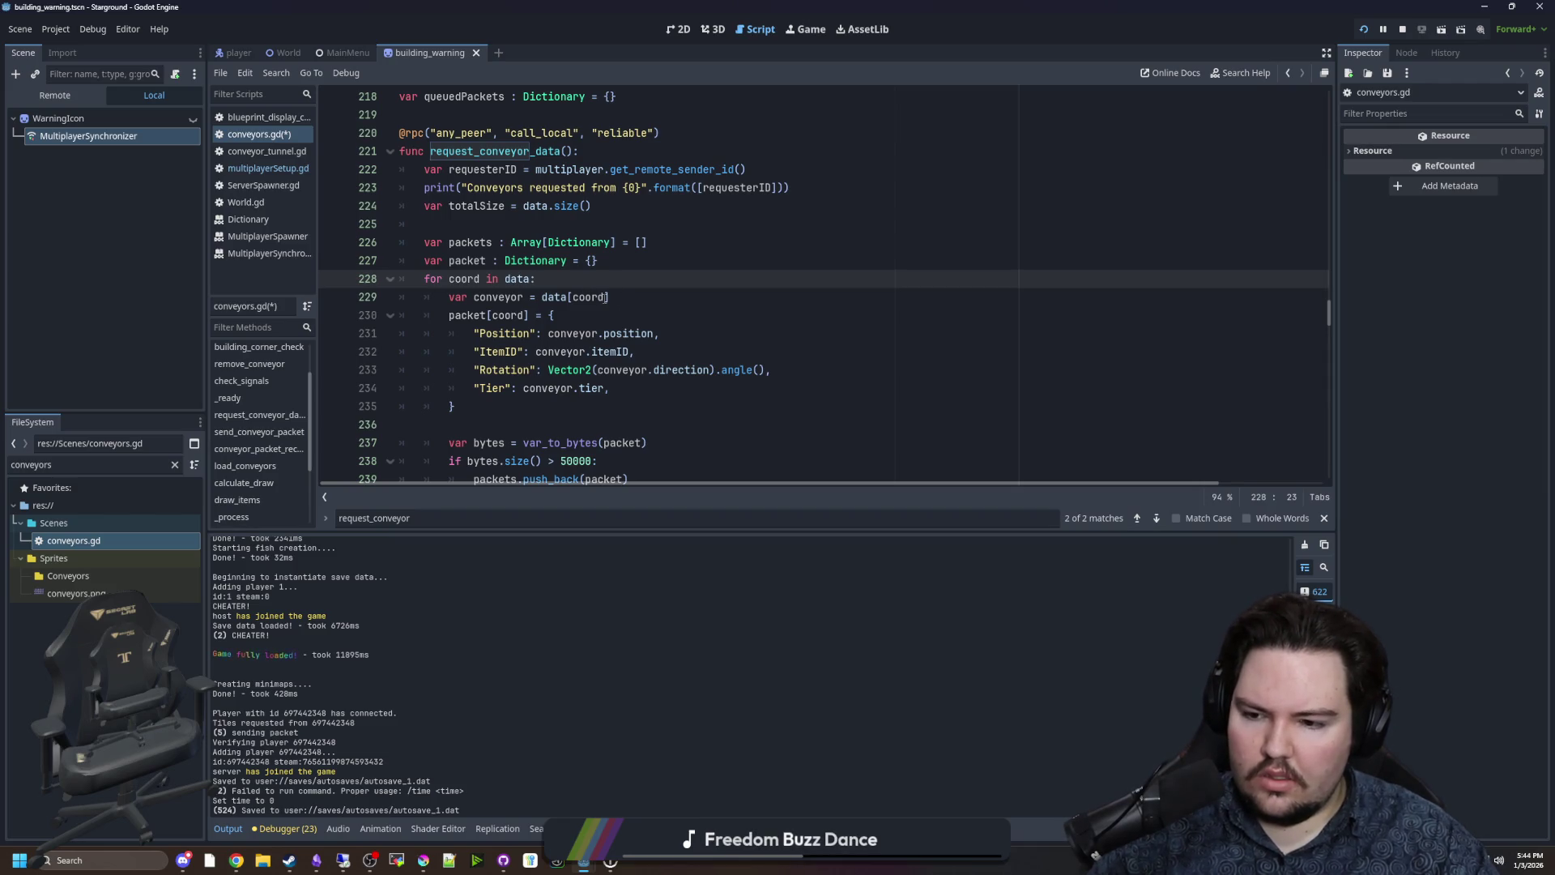
click(474, 335)
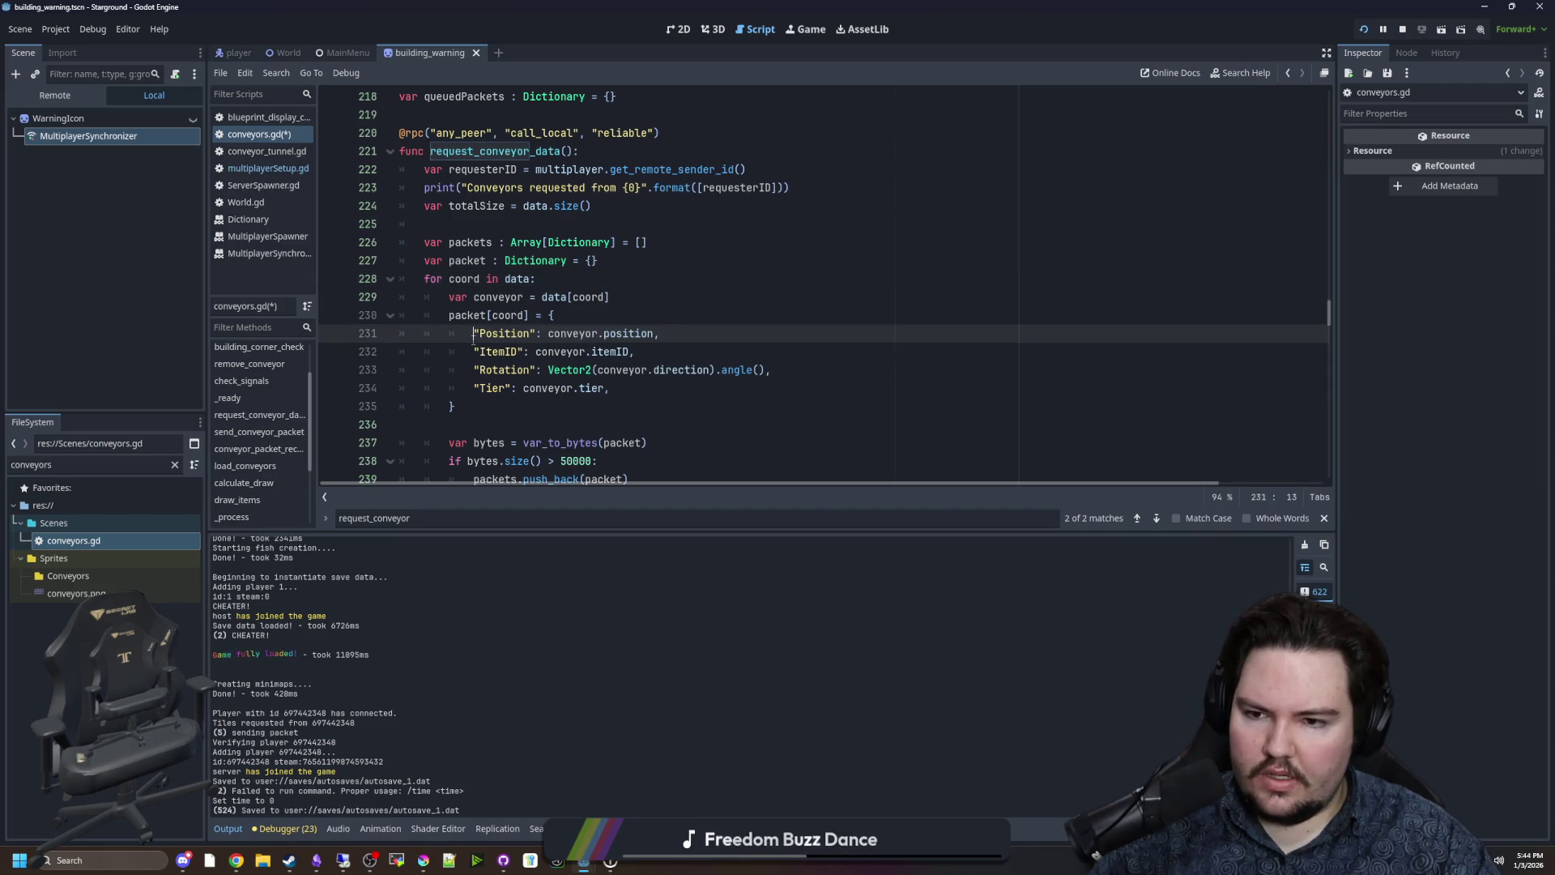
text(#)
click(605, 309)
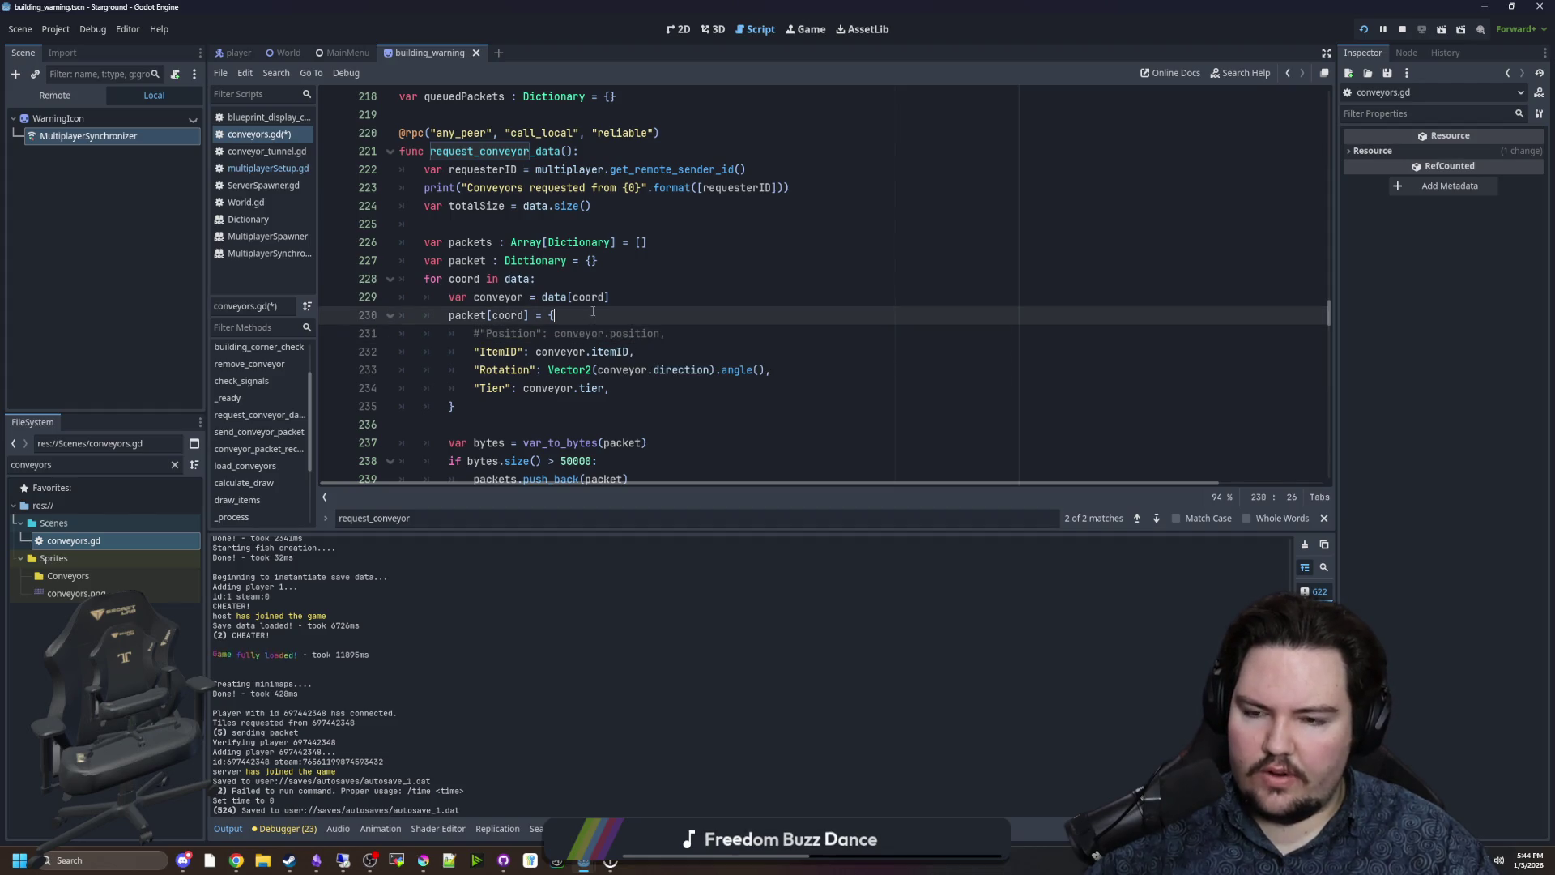
Review the packet declaration, the for coord loop header and the packet[coord] assignment.
scroll(531, 300, down, 1)
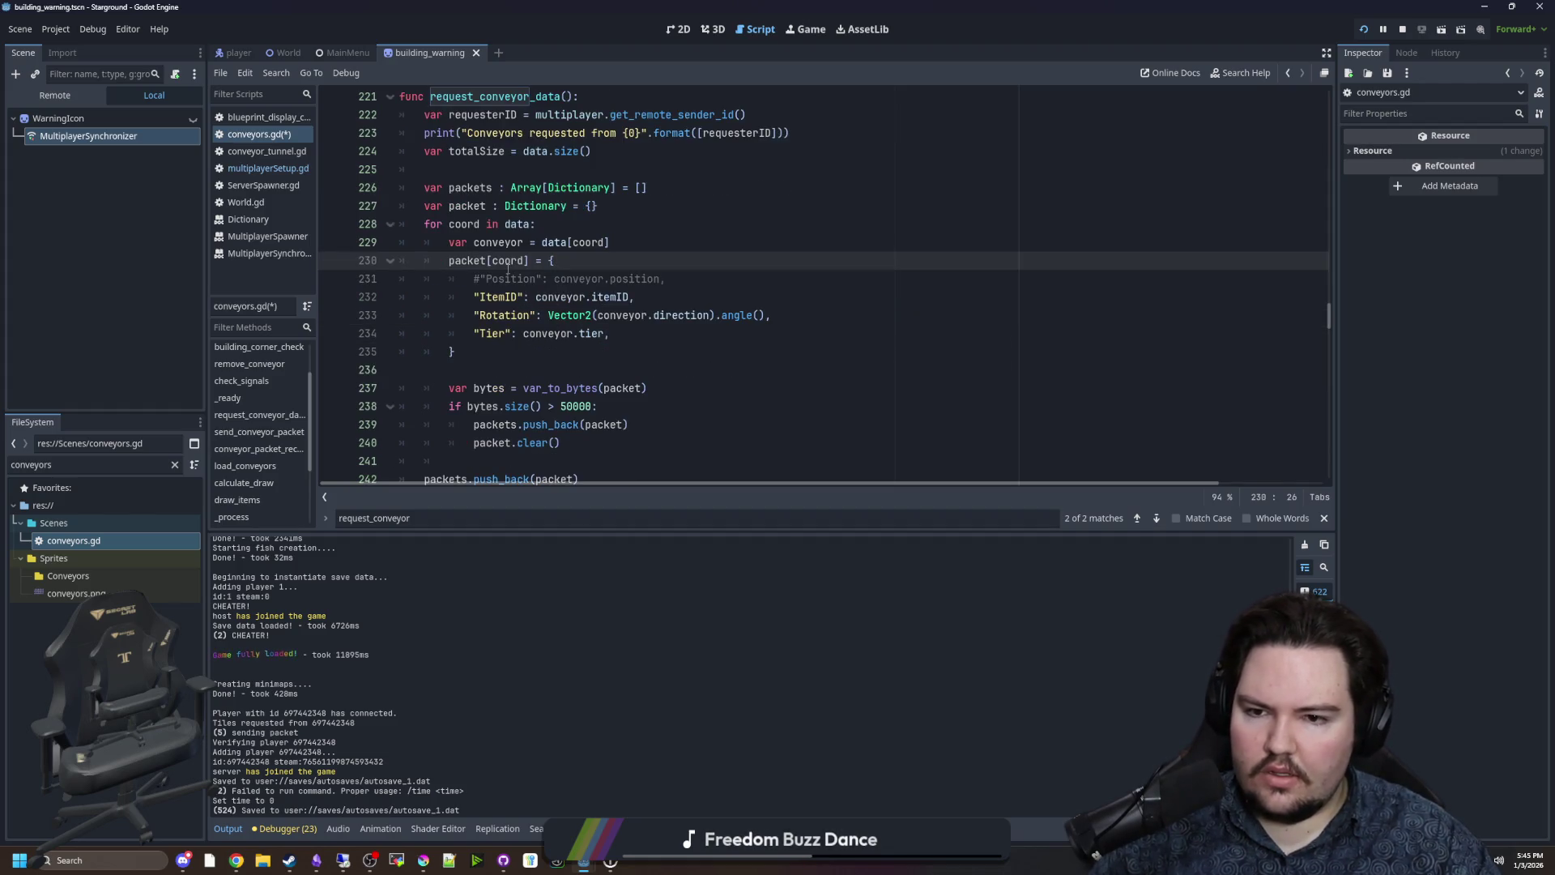
click(567, 207)
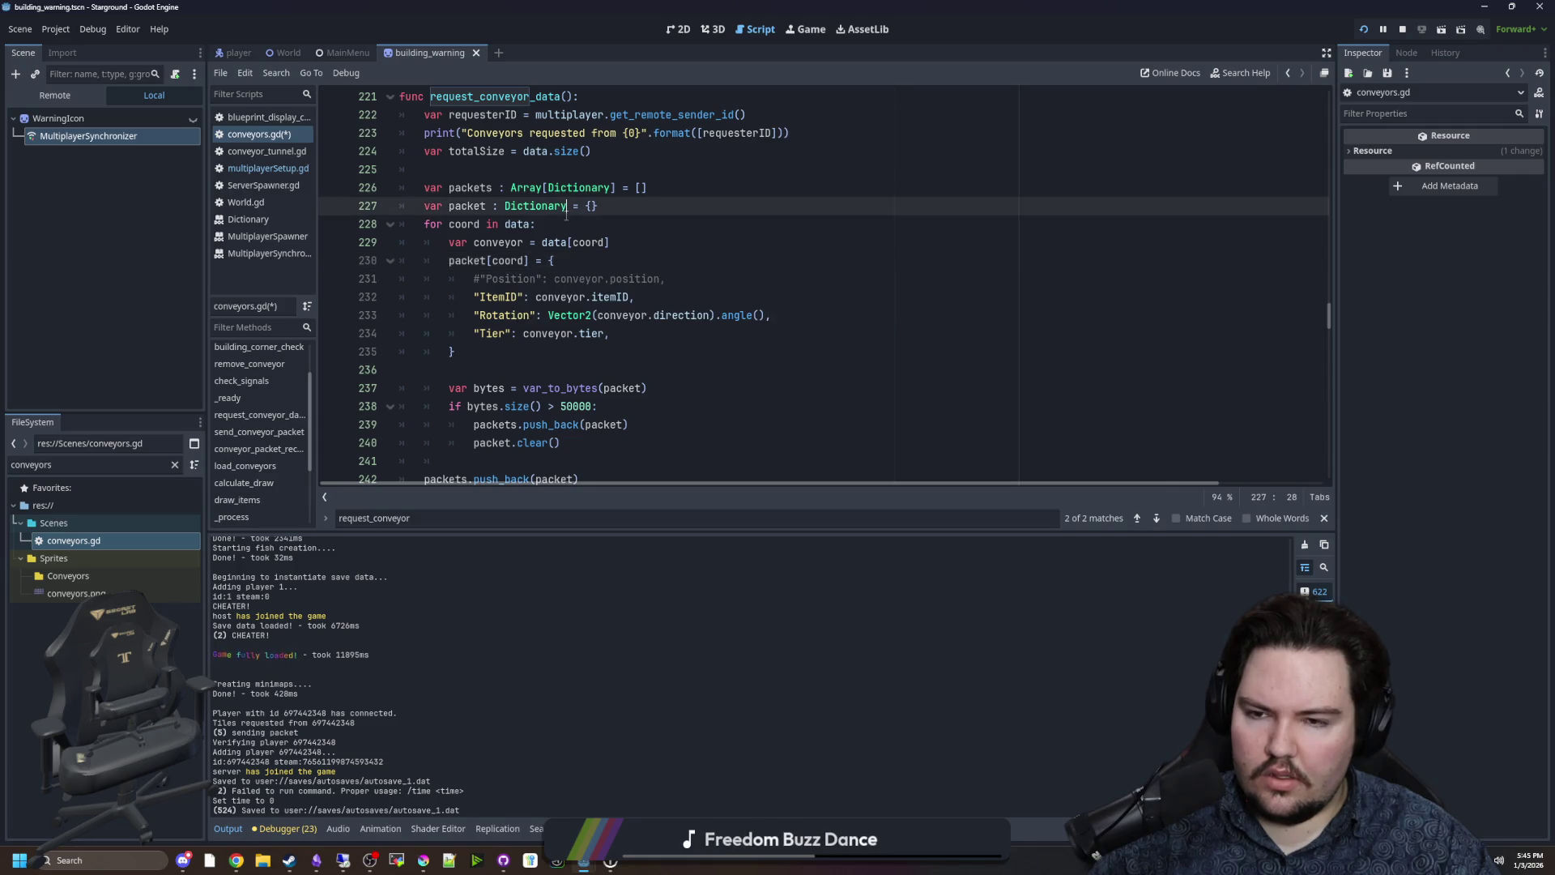
click(557, 222)
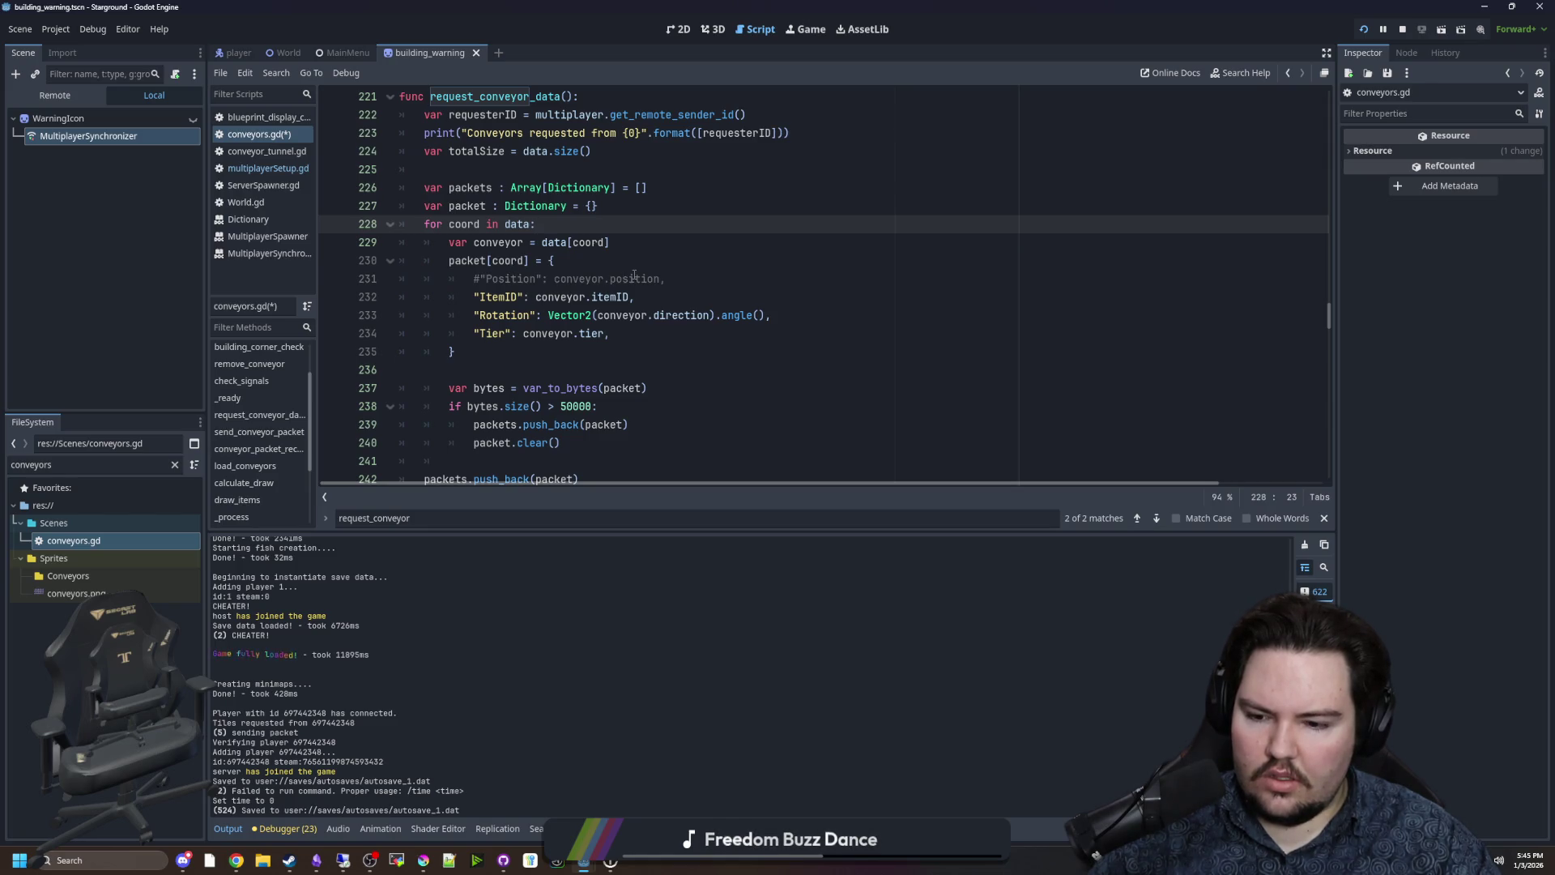
click(559, 261)
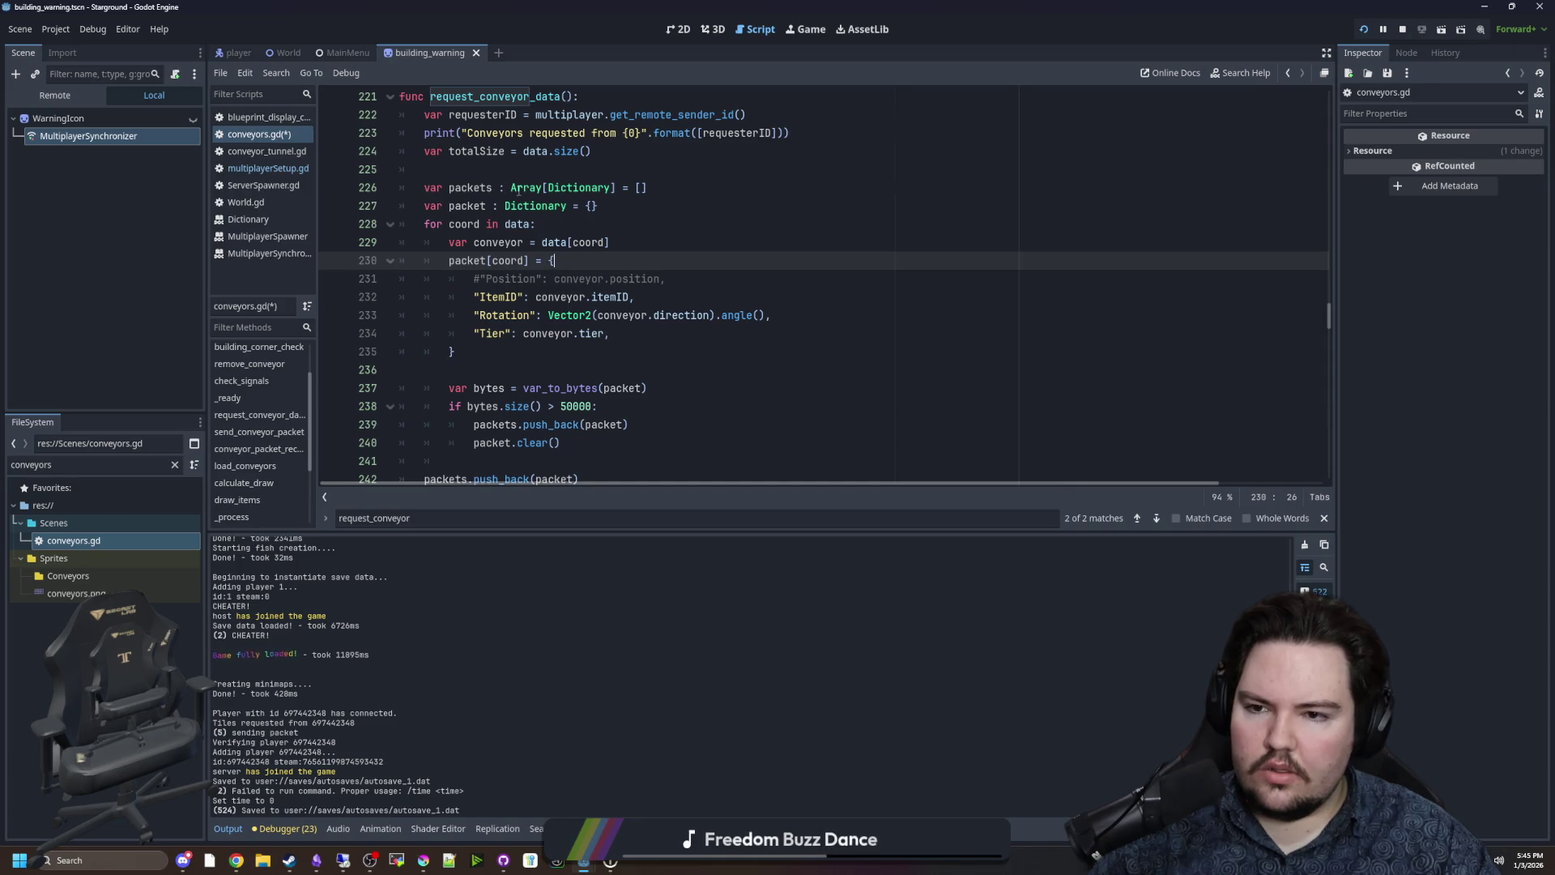
scroll(506, 203, down, 1)
scroll(495, 219, down, 1)
scroll(495, 220, up, 1)
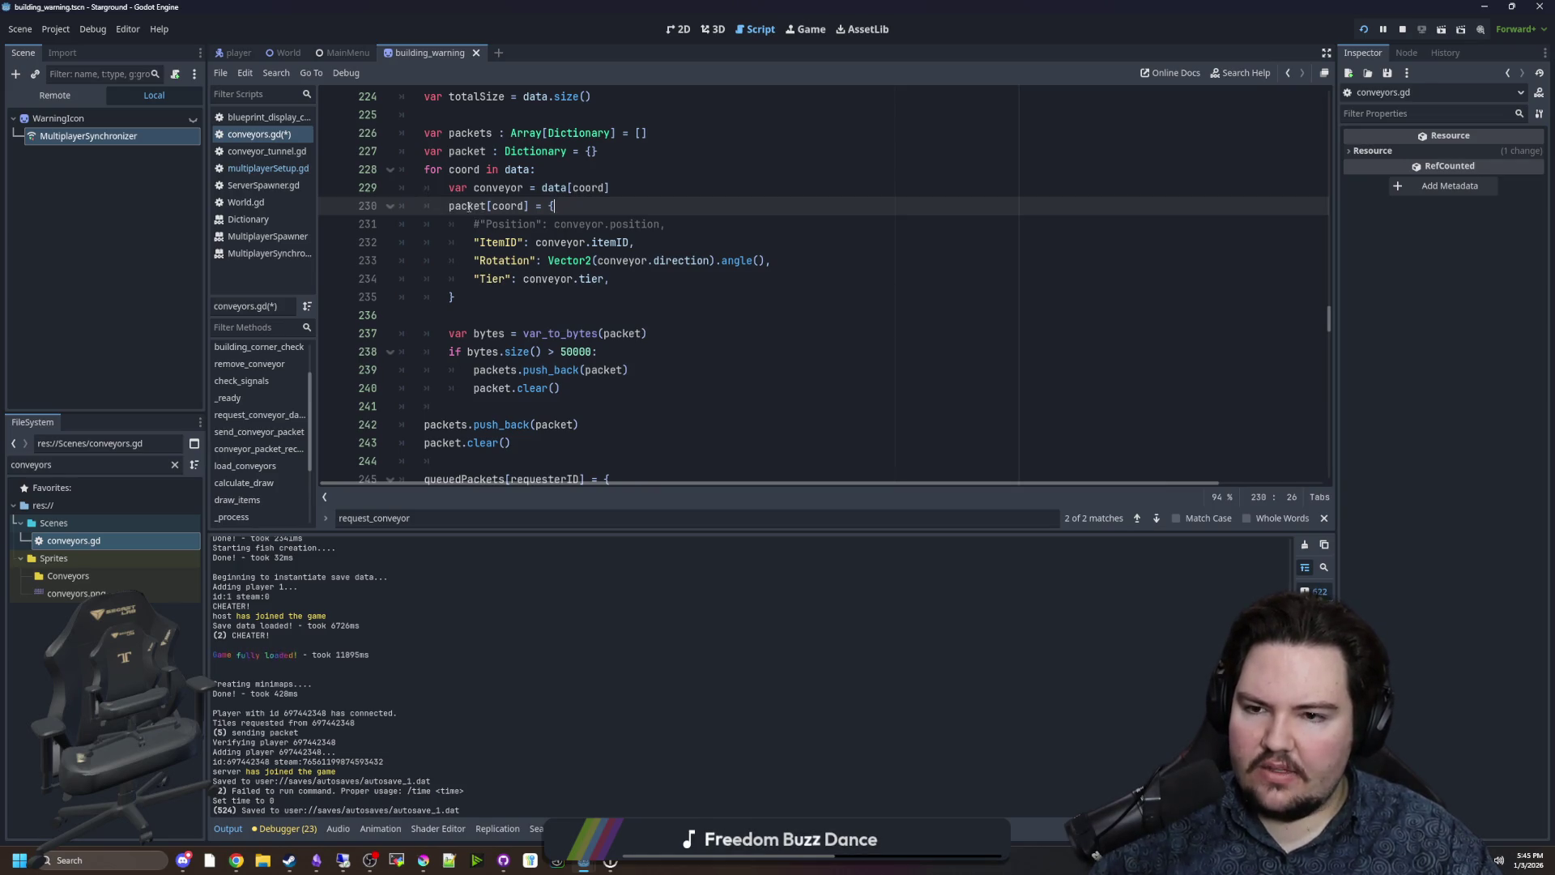
scroll(469, 208, up, 1)
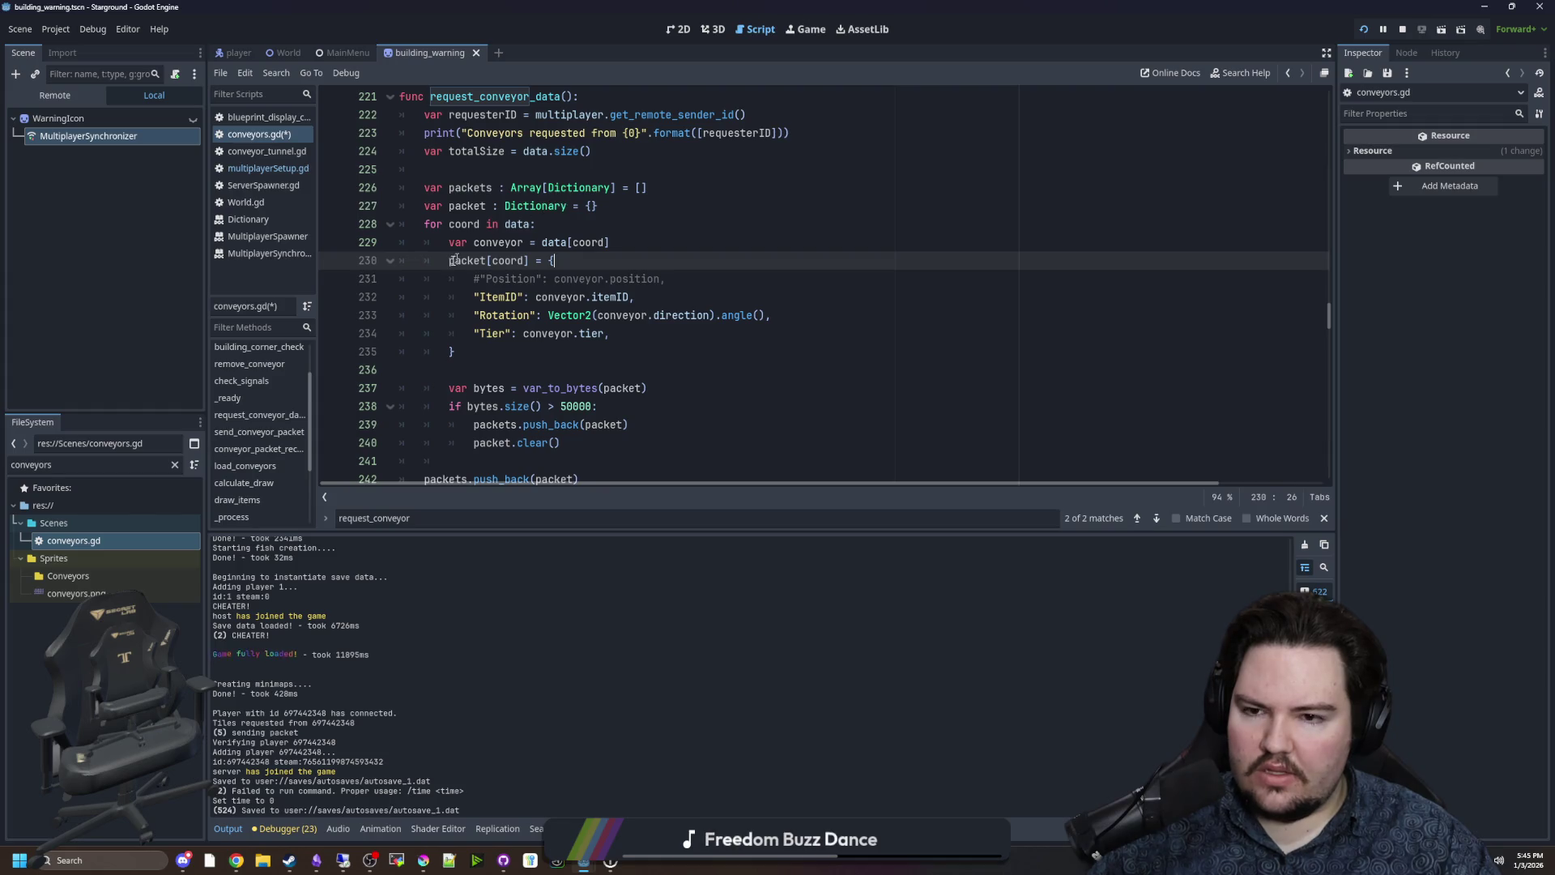
scroll(546, 384, down, 2)
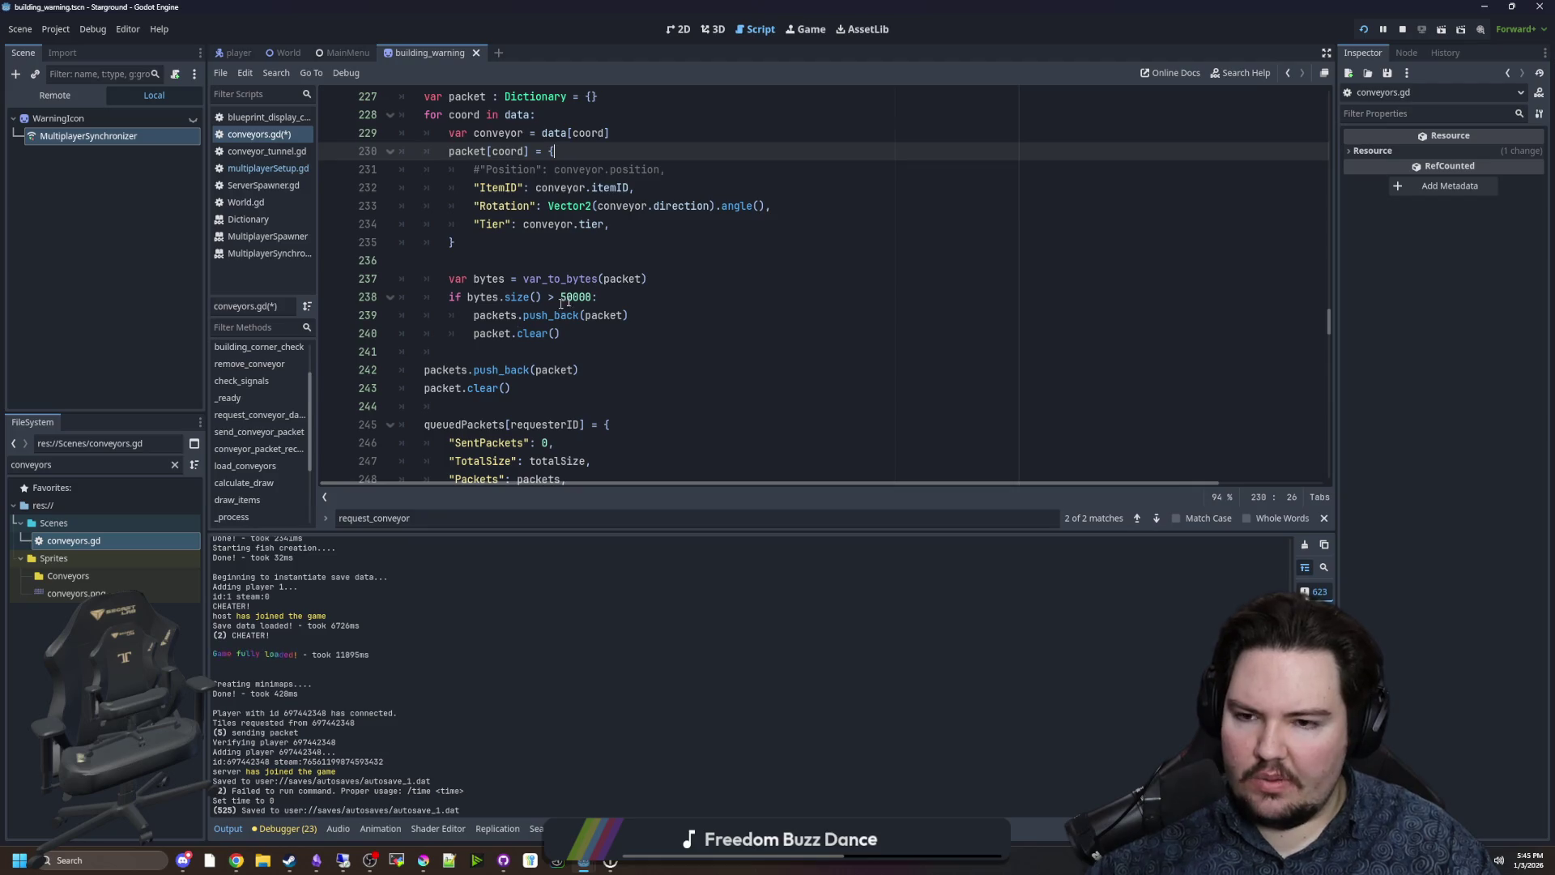
scroll(526, 298, up, 1)
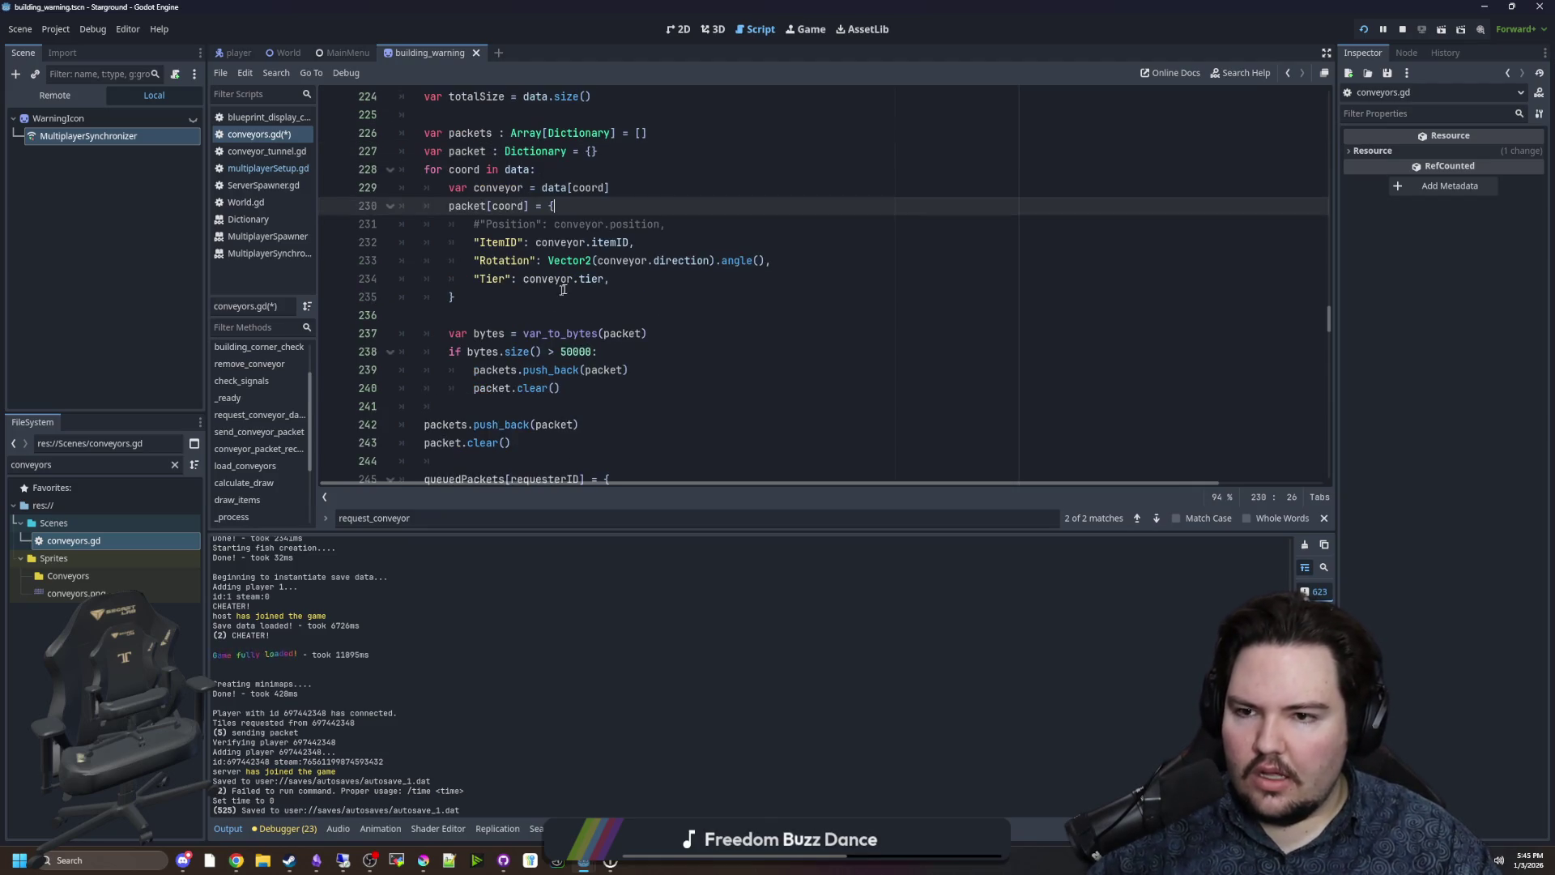
scroll(526, 298, down, 1)
Review the queuedPackets entry's SentPackets, TotalSize and Packets keys and the packets array.
drag(511, 388, 386, 379)
click(442, 352)
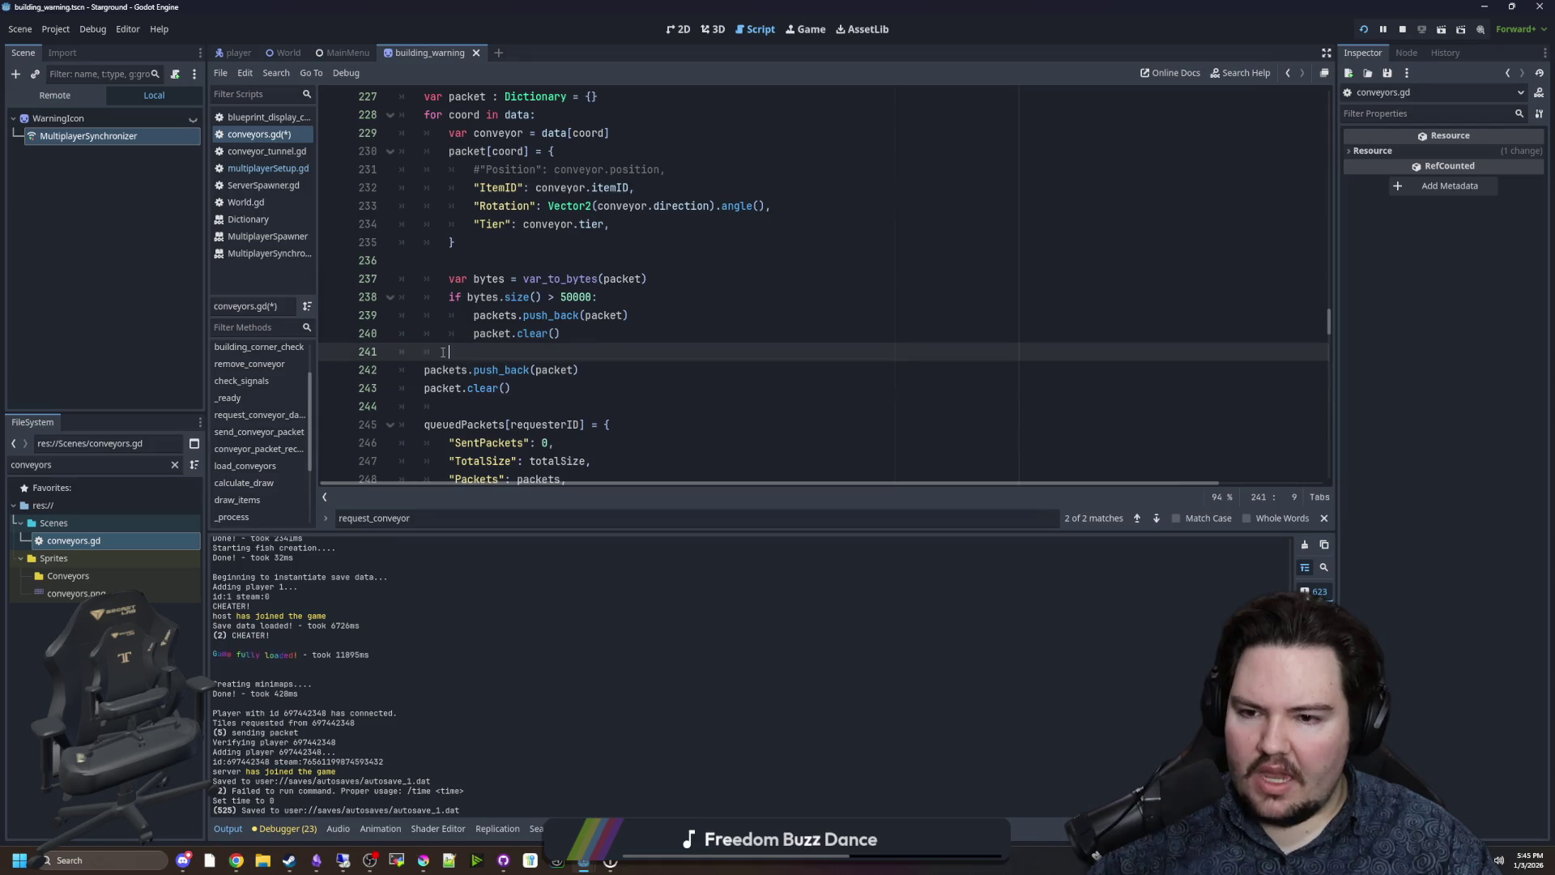
scroll(442, 351, down, 2)
drag(508, 380, 421, 315)
click(568, 370)
double_click(458, 334)
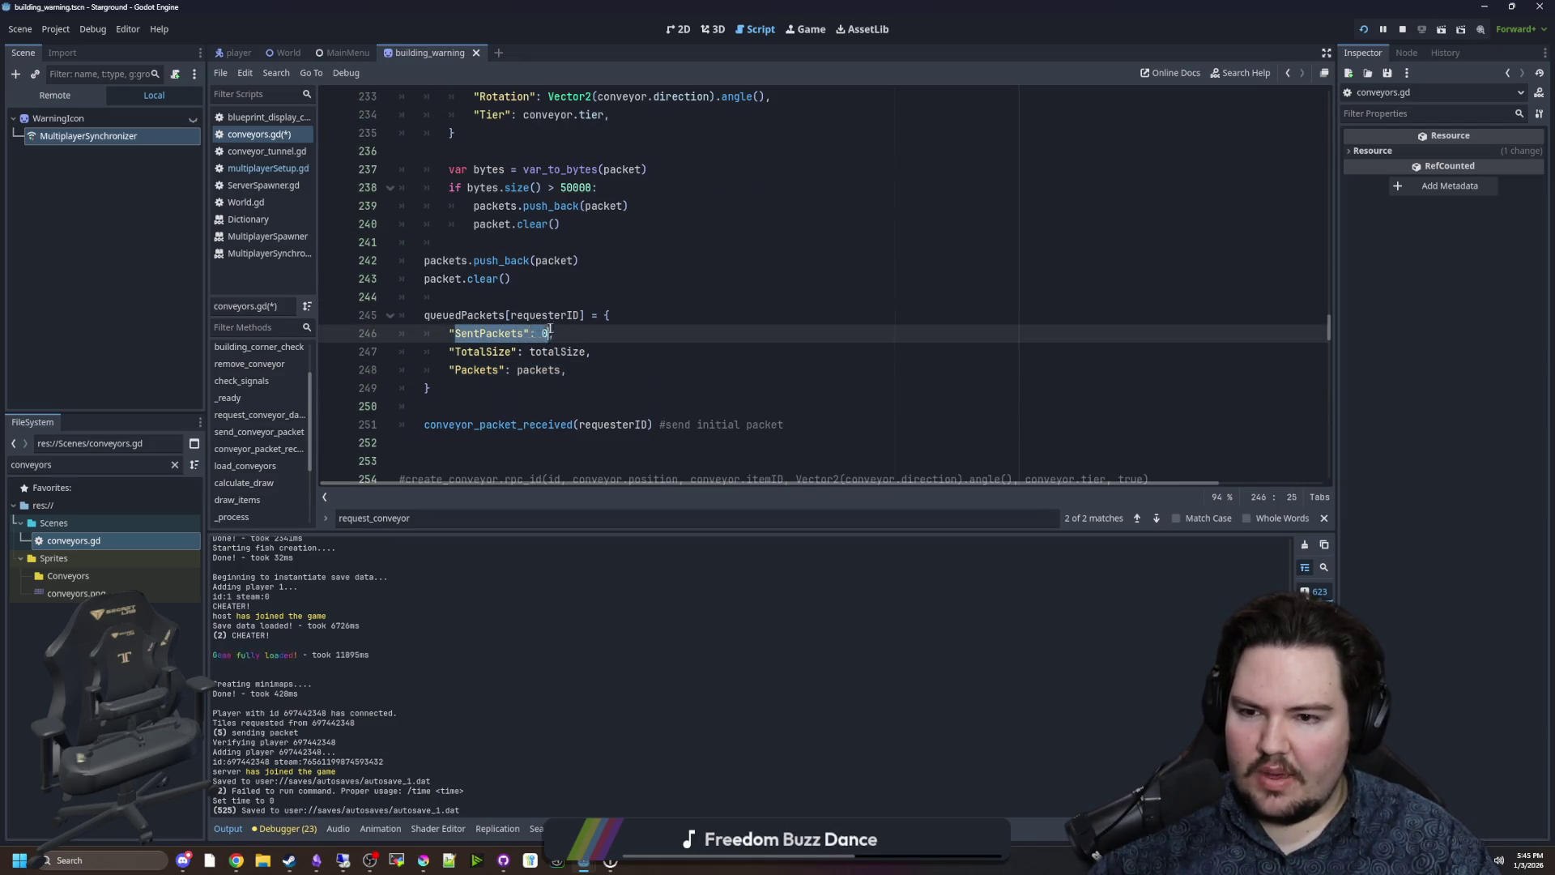
click(455, 351)
drag(455, 351, 594, 351)
click(592, 349)
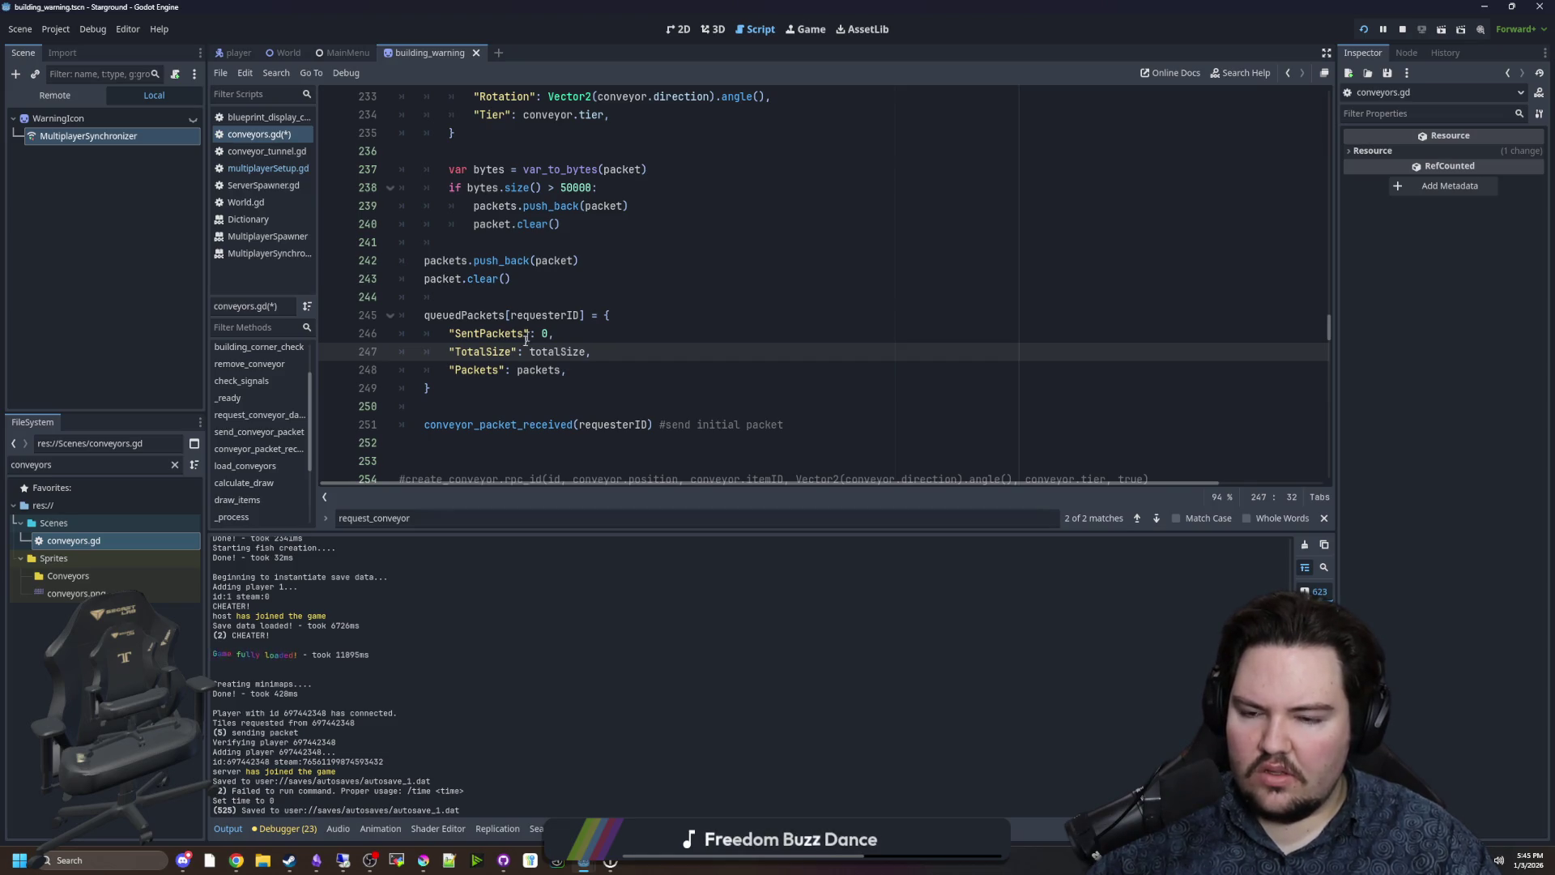
drag(446, 369, 567, 370)
click(567, 370)
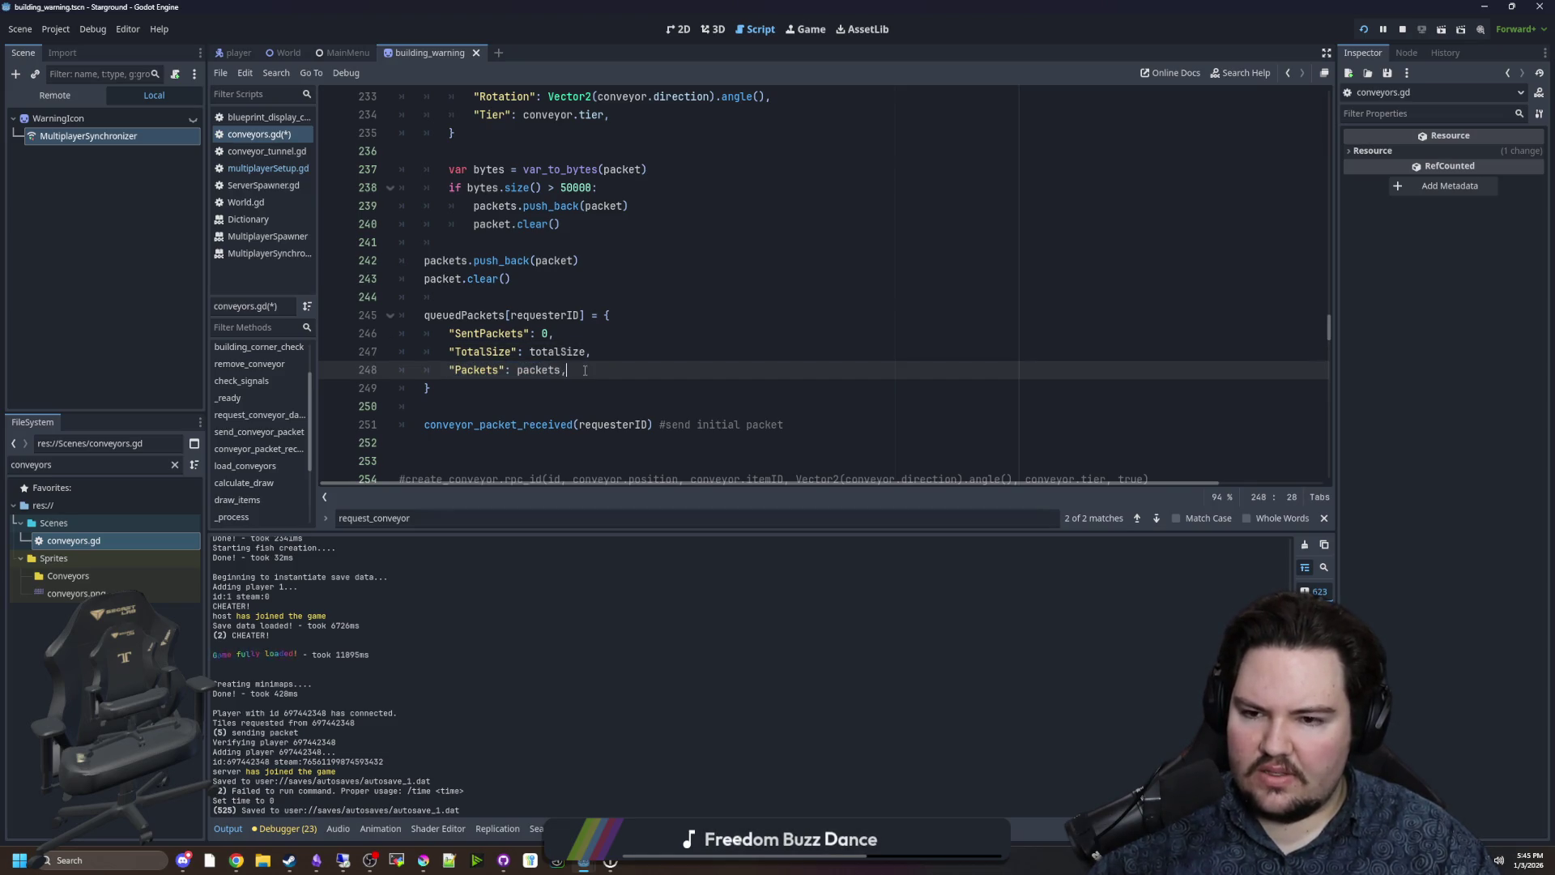
scroll(539, 347, up, 4)
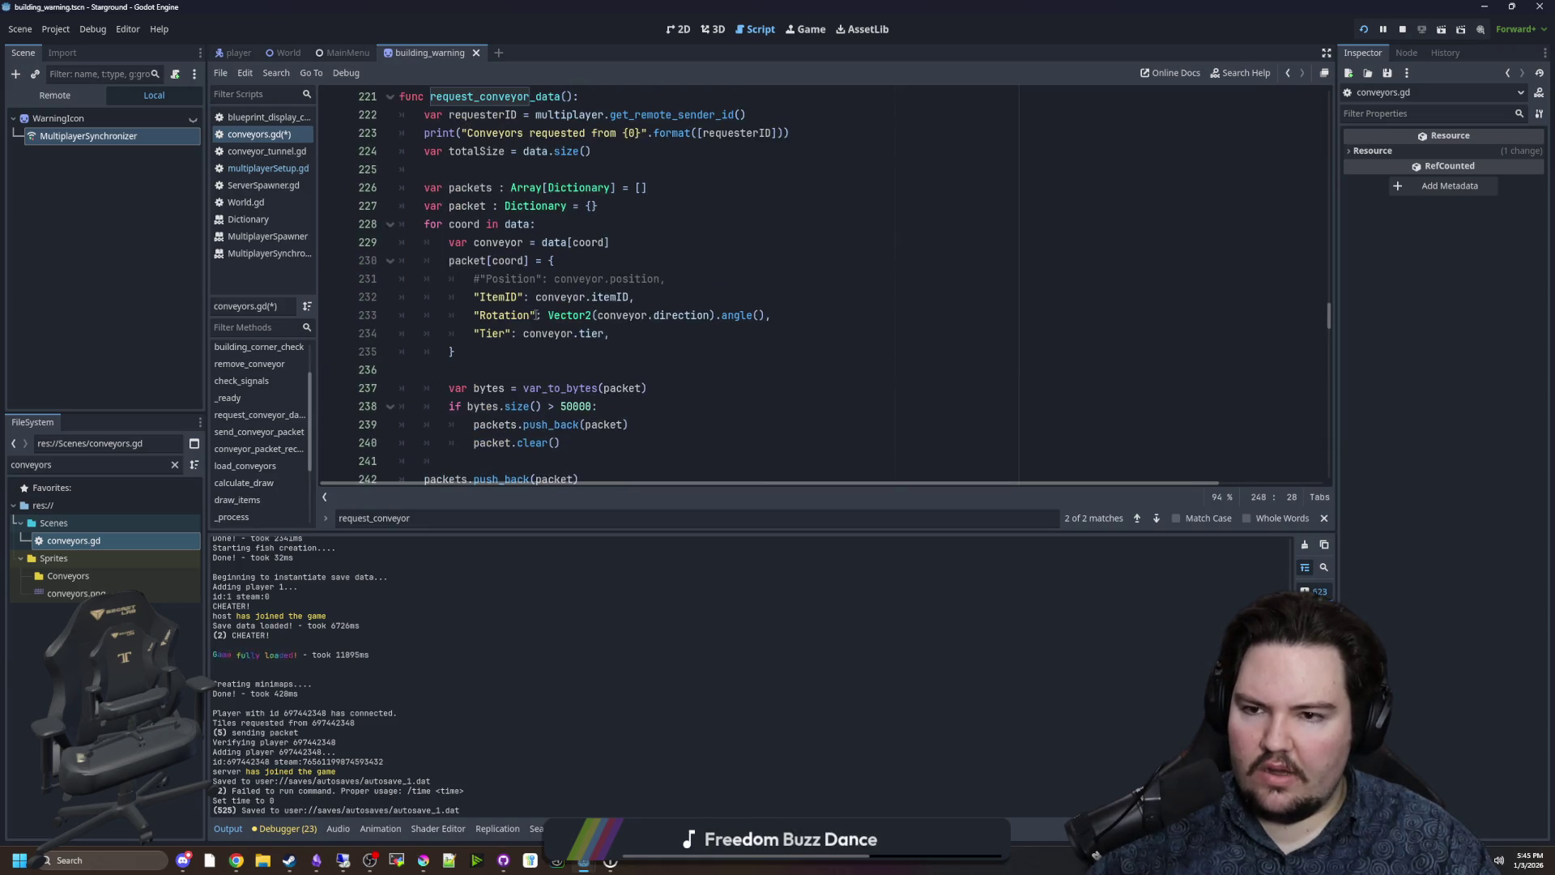
click(669, 187)
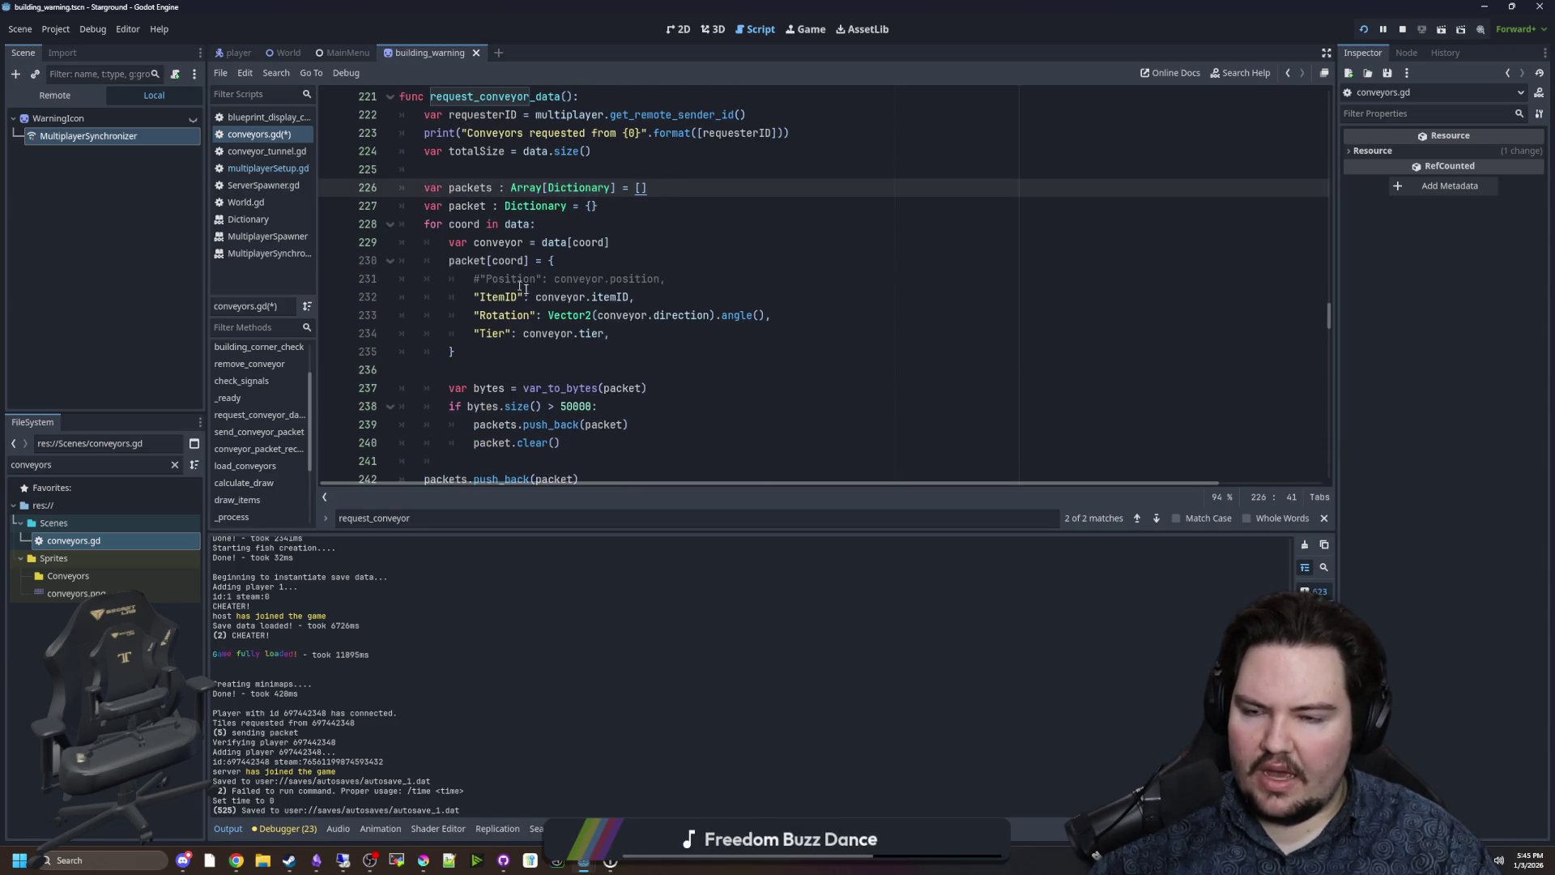
scroll(582, 373, up, 3)
scroll(600, 361, down, 8)
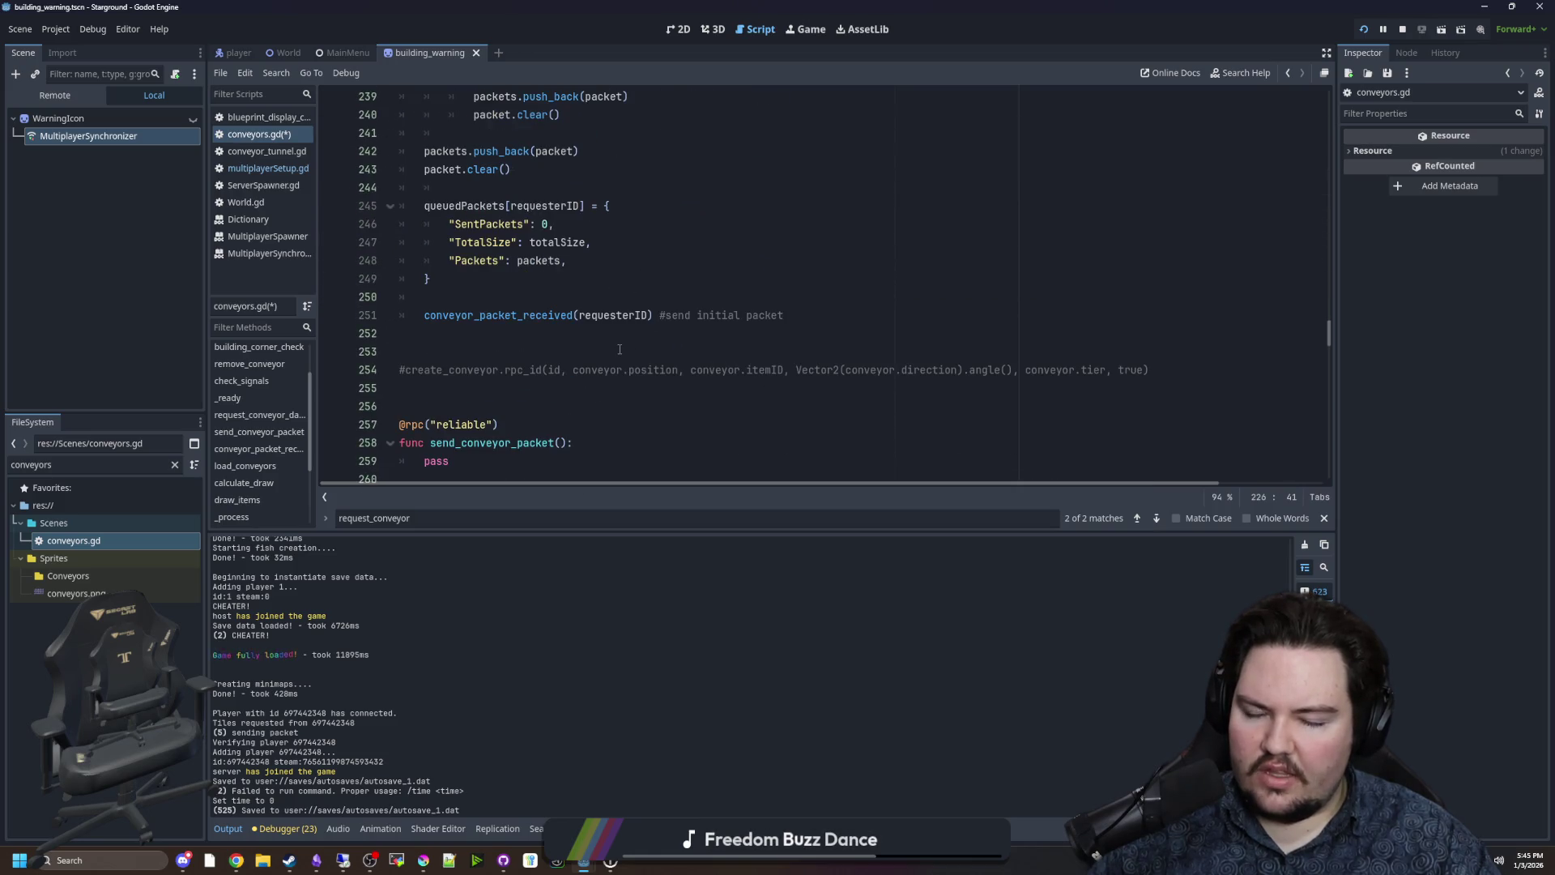
Remove the blank line between queuedPackets and the initial send call.
click(470, 297)
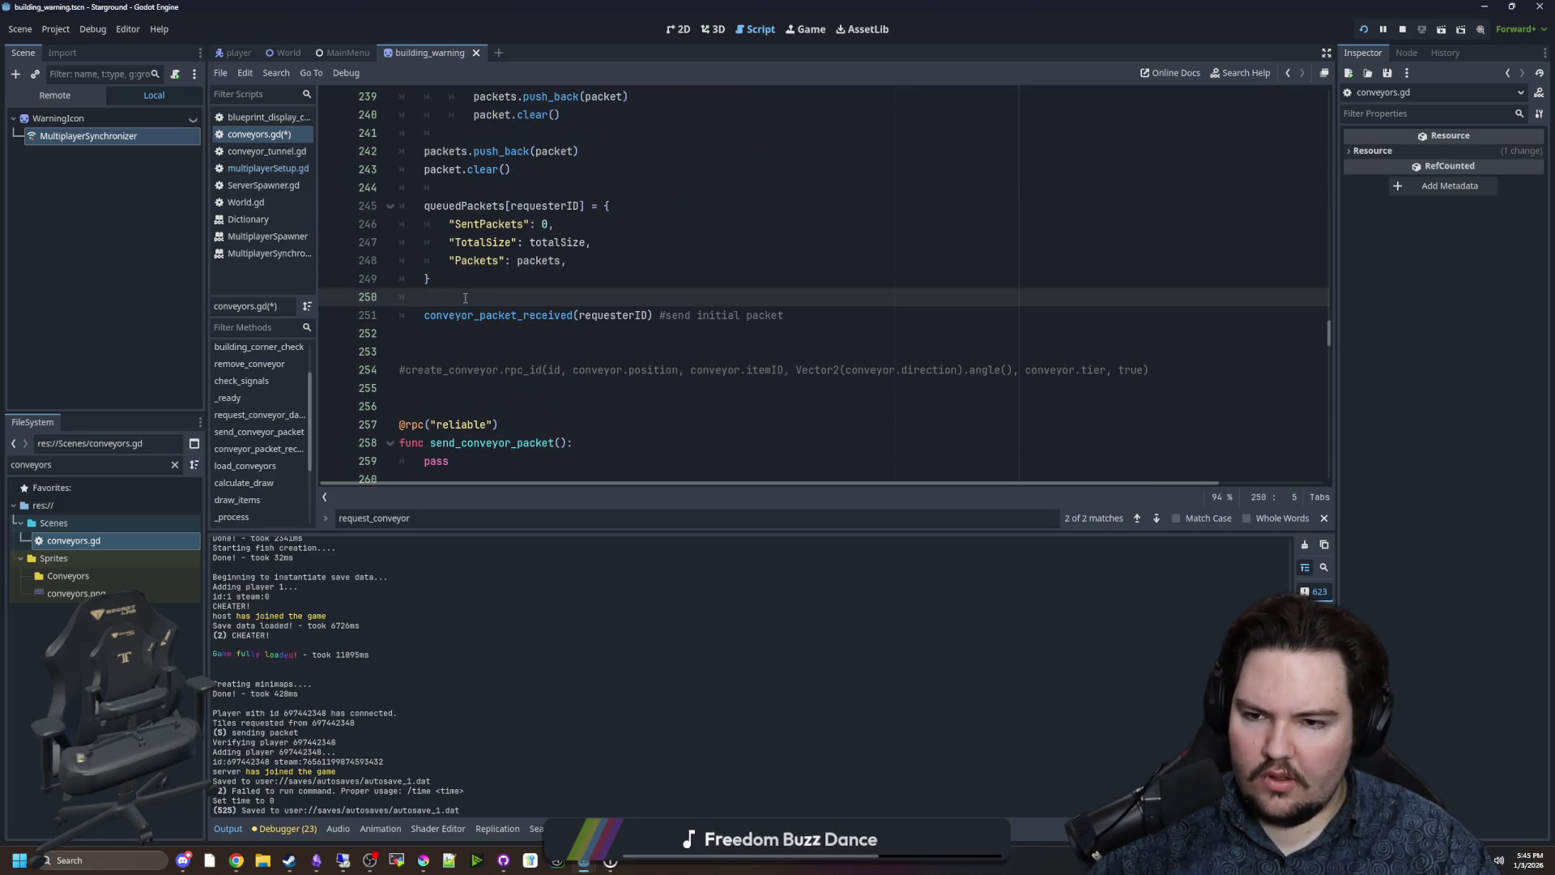
key(BackSpace)
key(BackSpace)
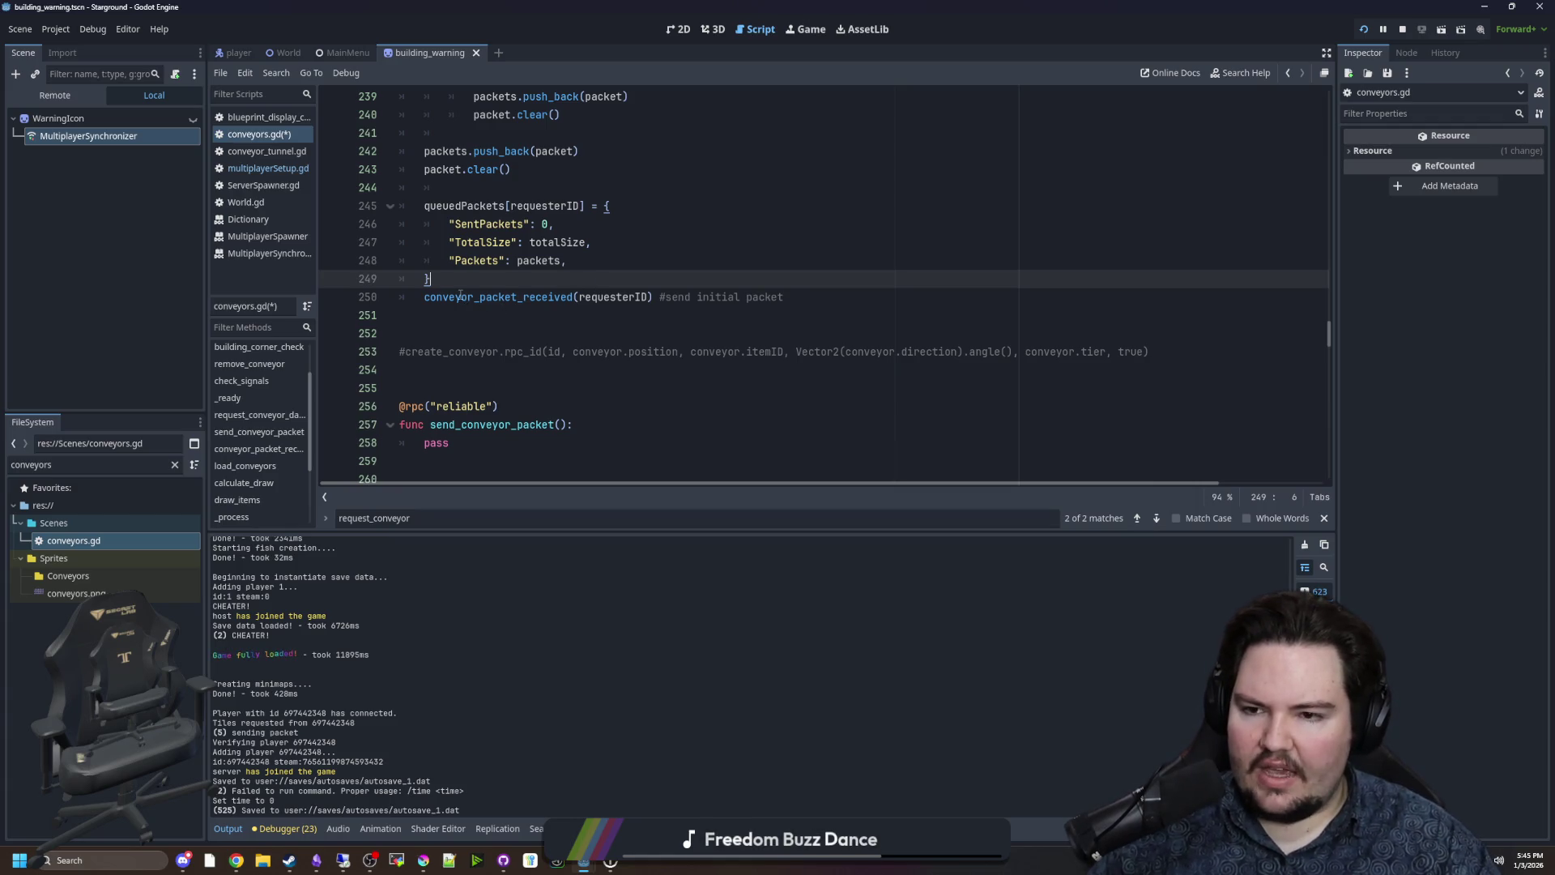
click(526, 333)
scroll(577, 285, down, 1)
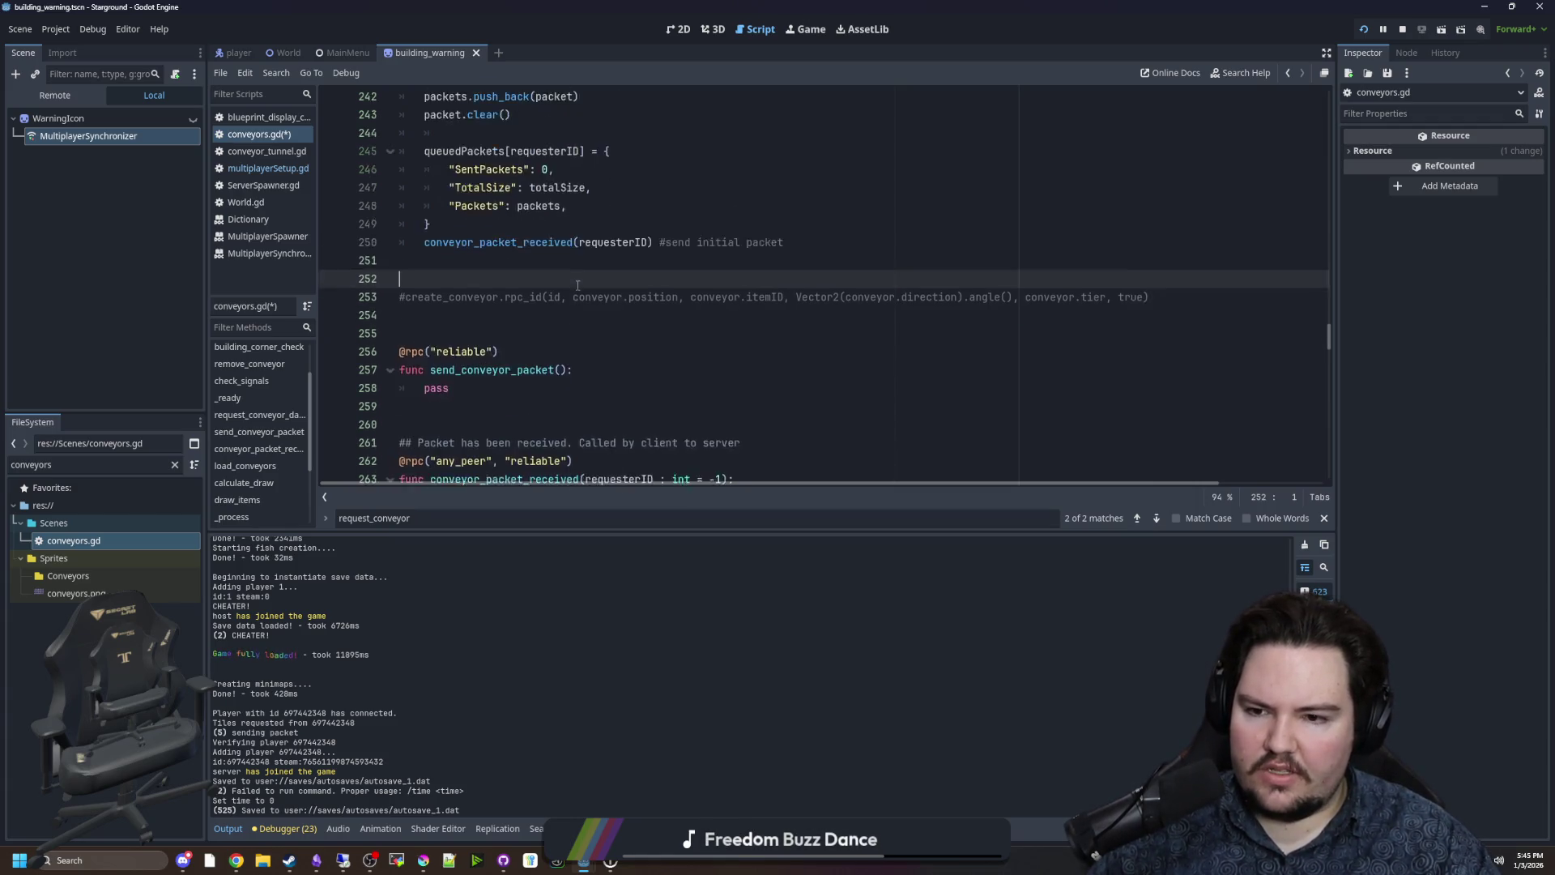
scroll(577, 285, down, 1)
scroll(577, 285, down, 3)
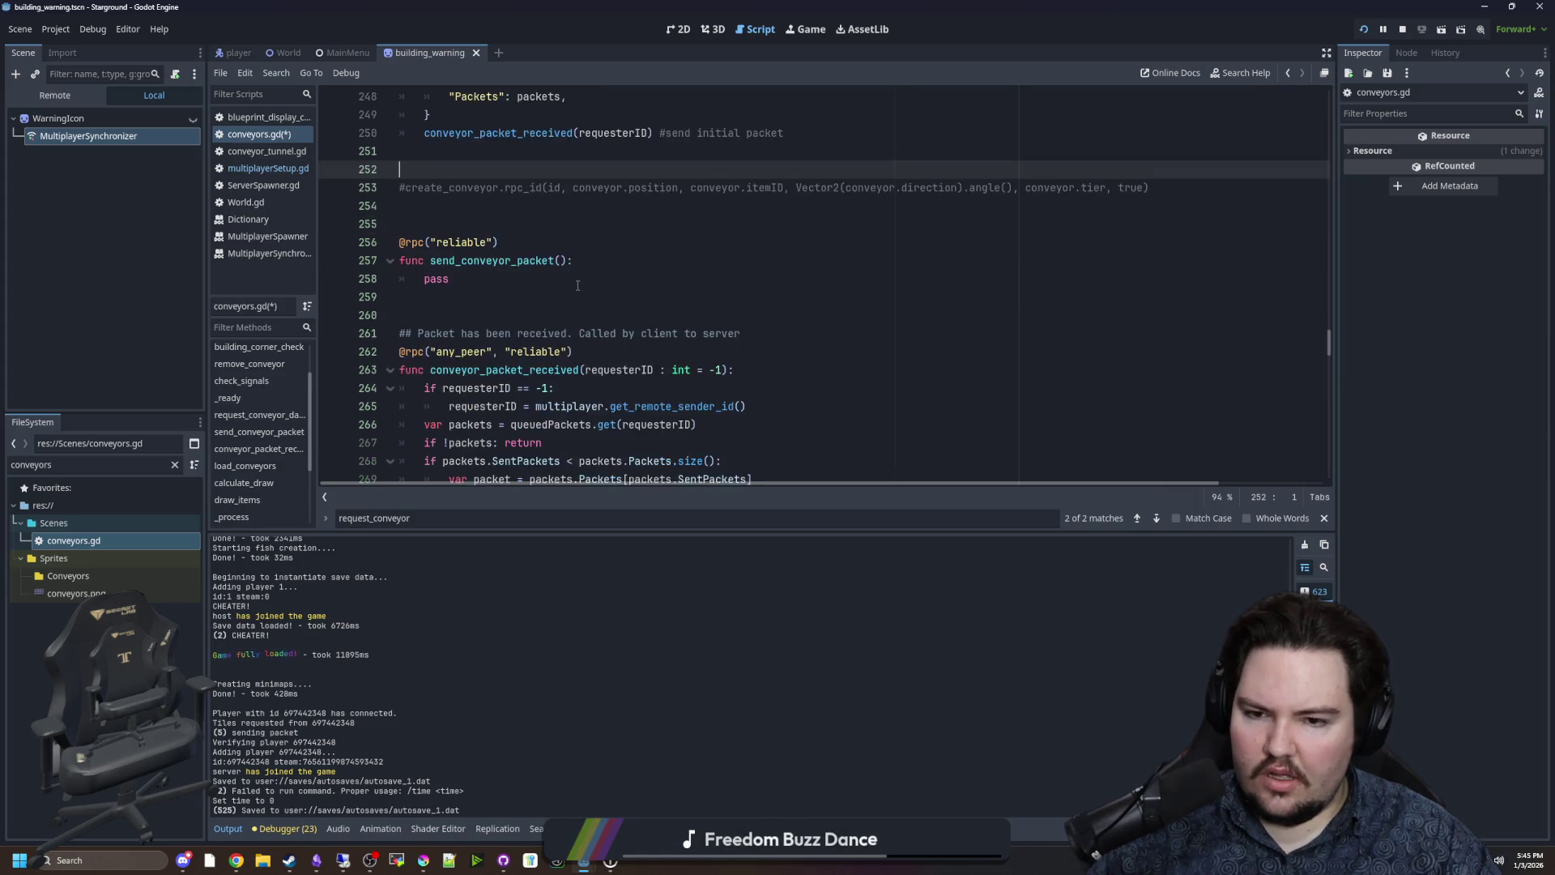
scroll(834, 295, up, 3)
Move the commented create_conveyor call into send_conveyor_packet in place of pass and uncomment it.
click(835, 295)
drag(1151, 242, 397, 236)
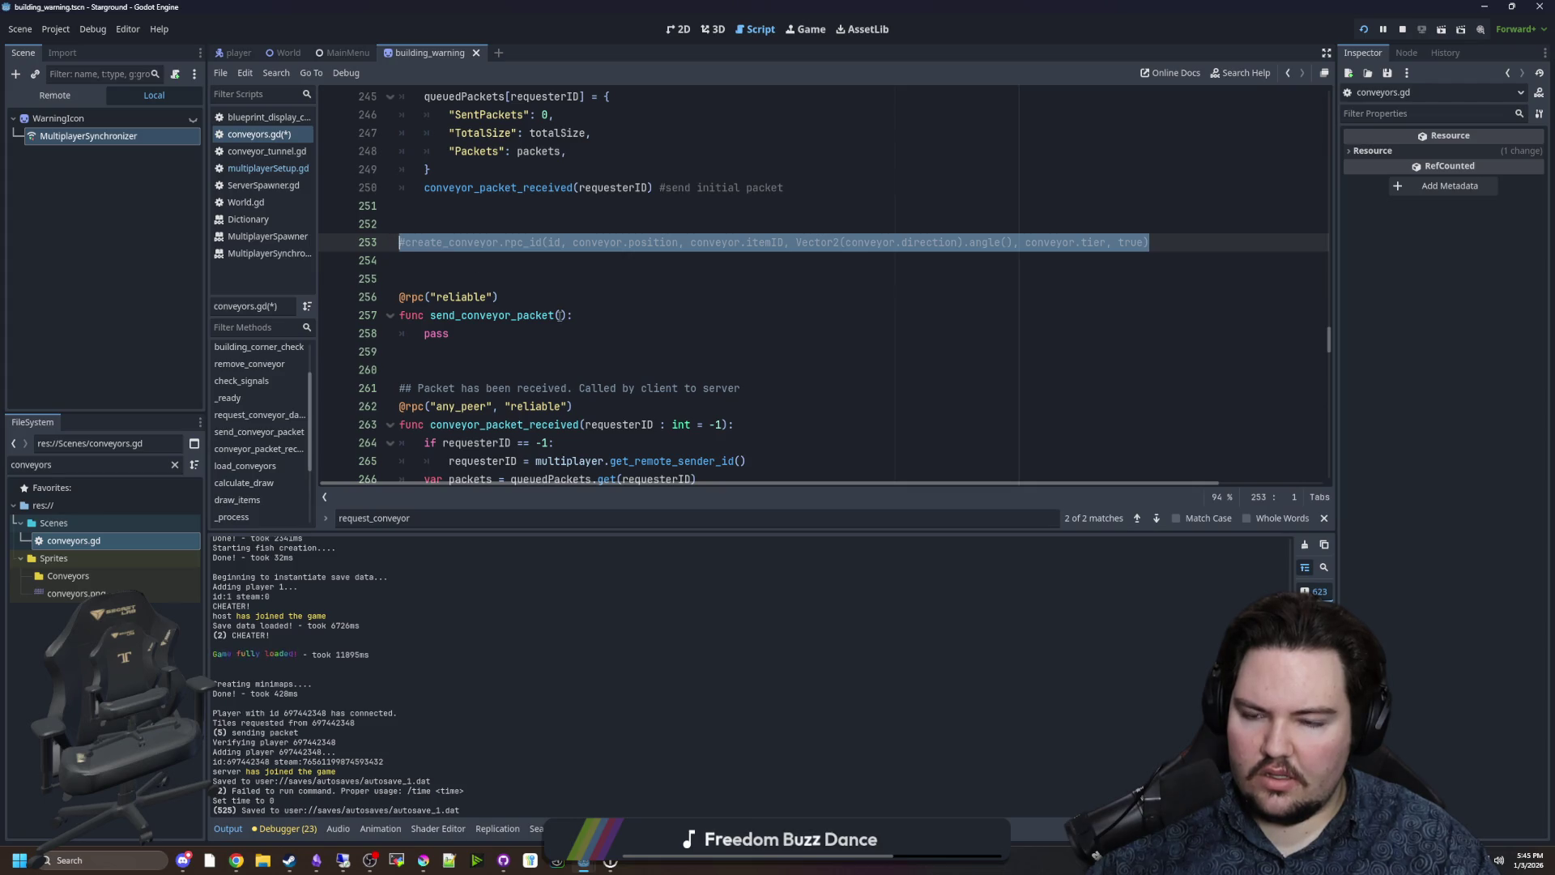
key(ctrl+x)
click(450, 333)
drag(450, 333, 422, 333)
key(ctrl+v)
key(ctrl+k)
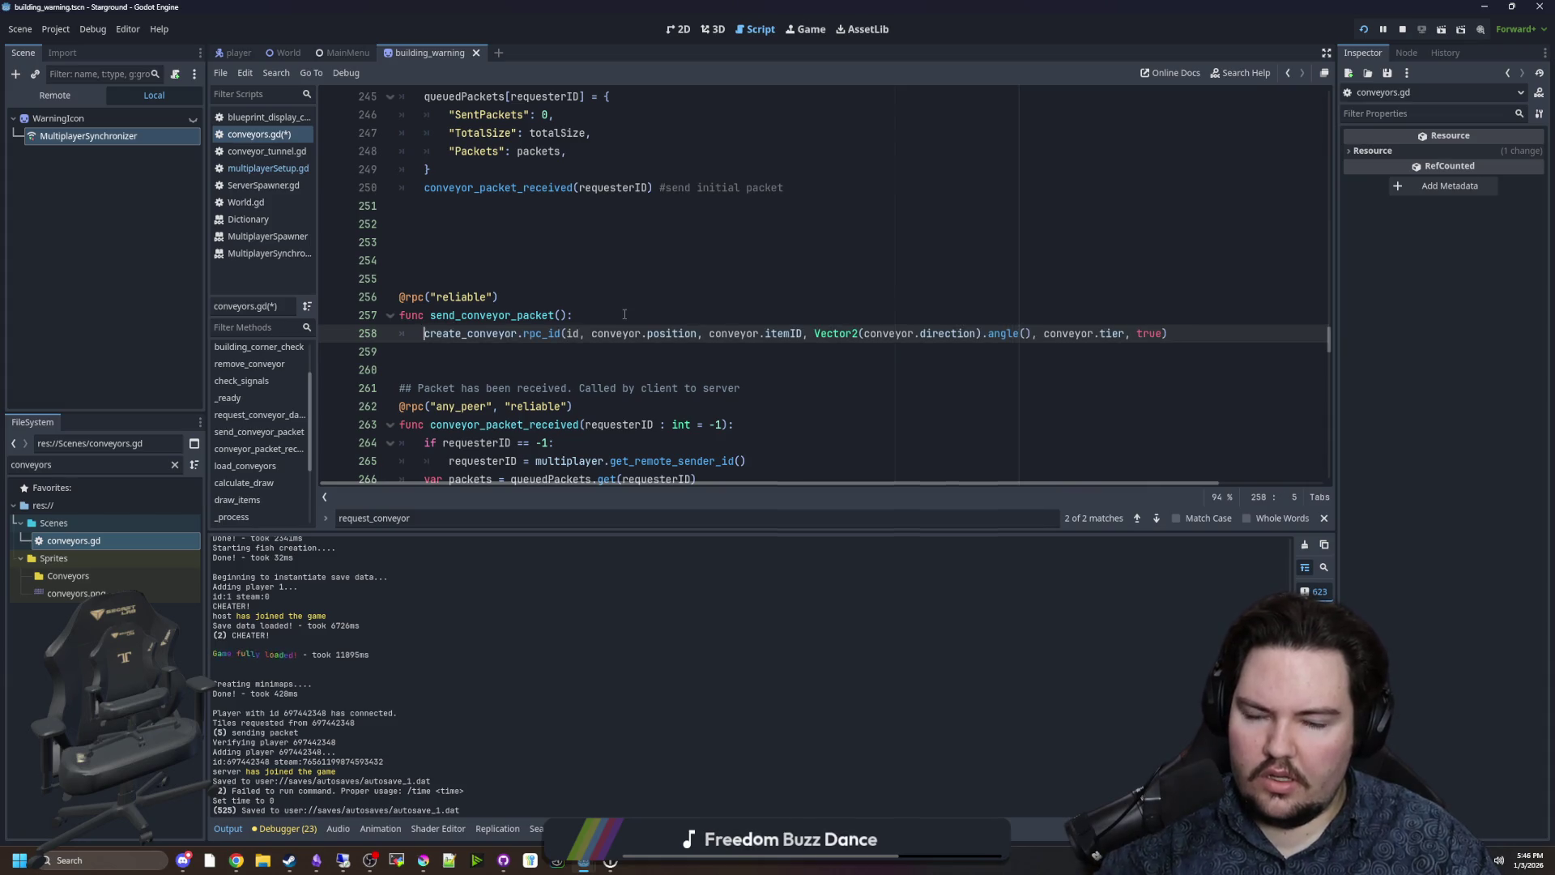
key(Up)
Delete .rpc_id so create_conveyor is called directly.
click(564, 334)
key(BackSpace)
key(BackSpace)
key(BackSpace)
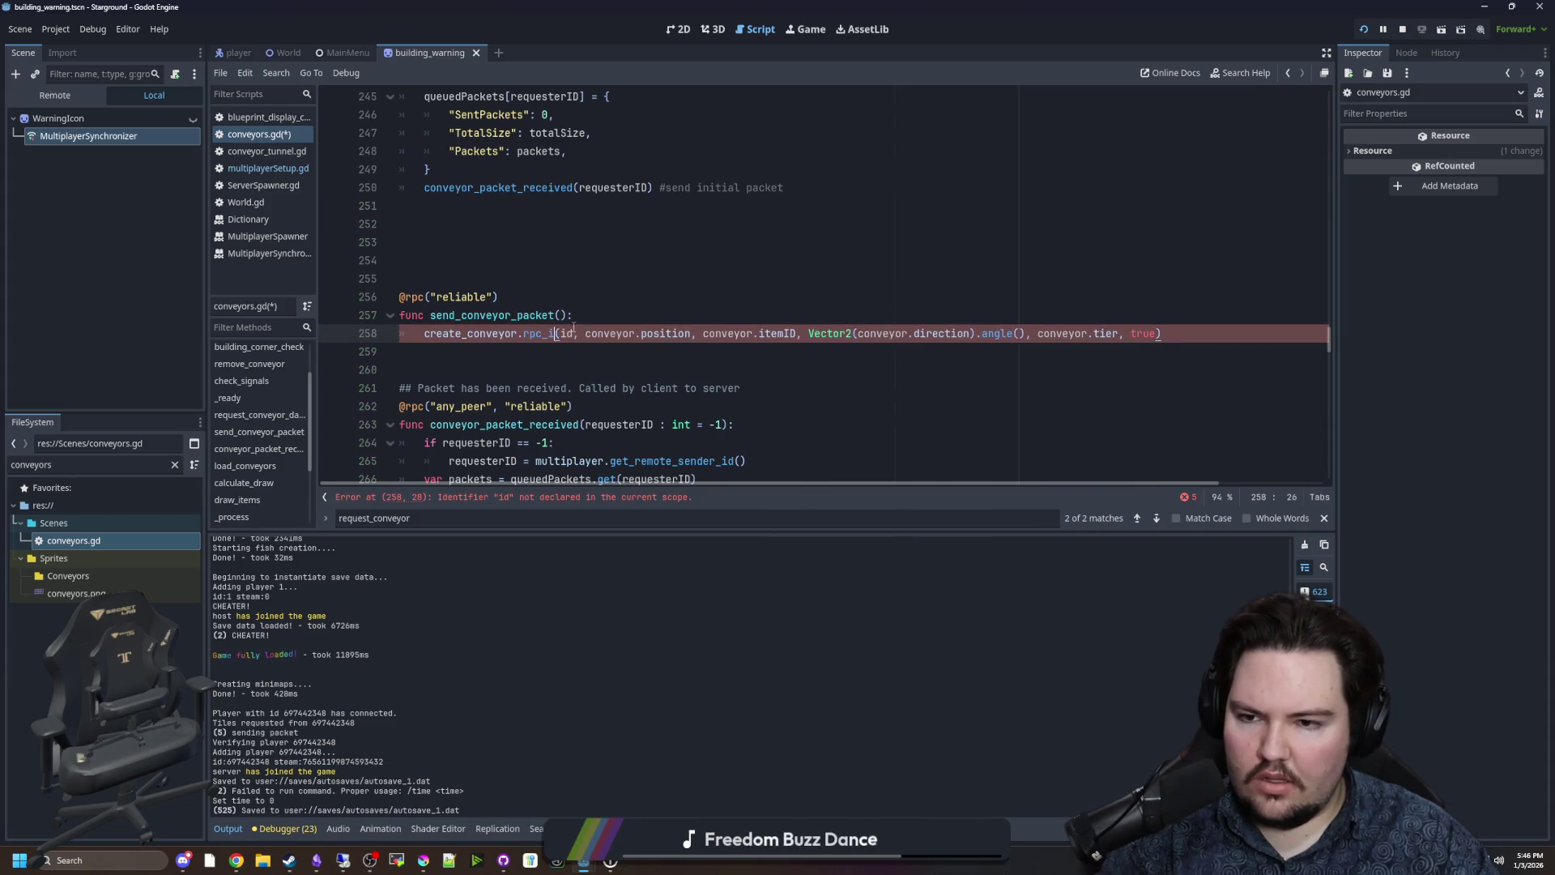
click(578, 320)
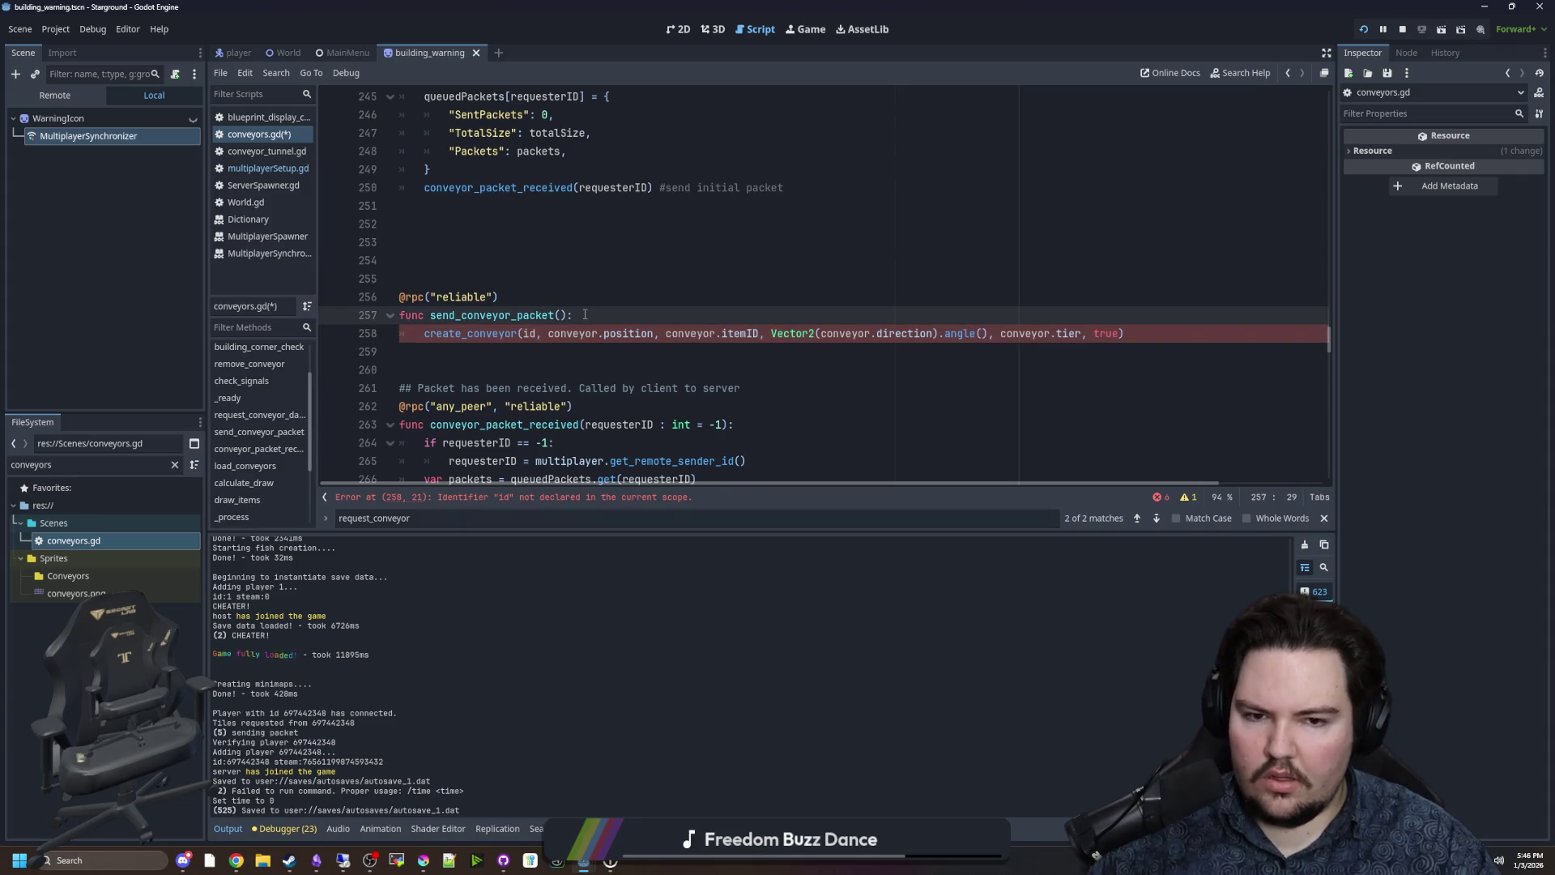
scroll(578, 308, down, 4)
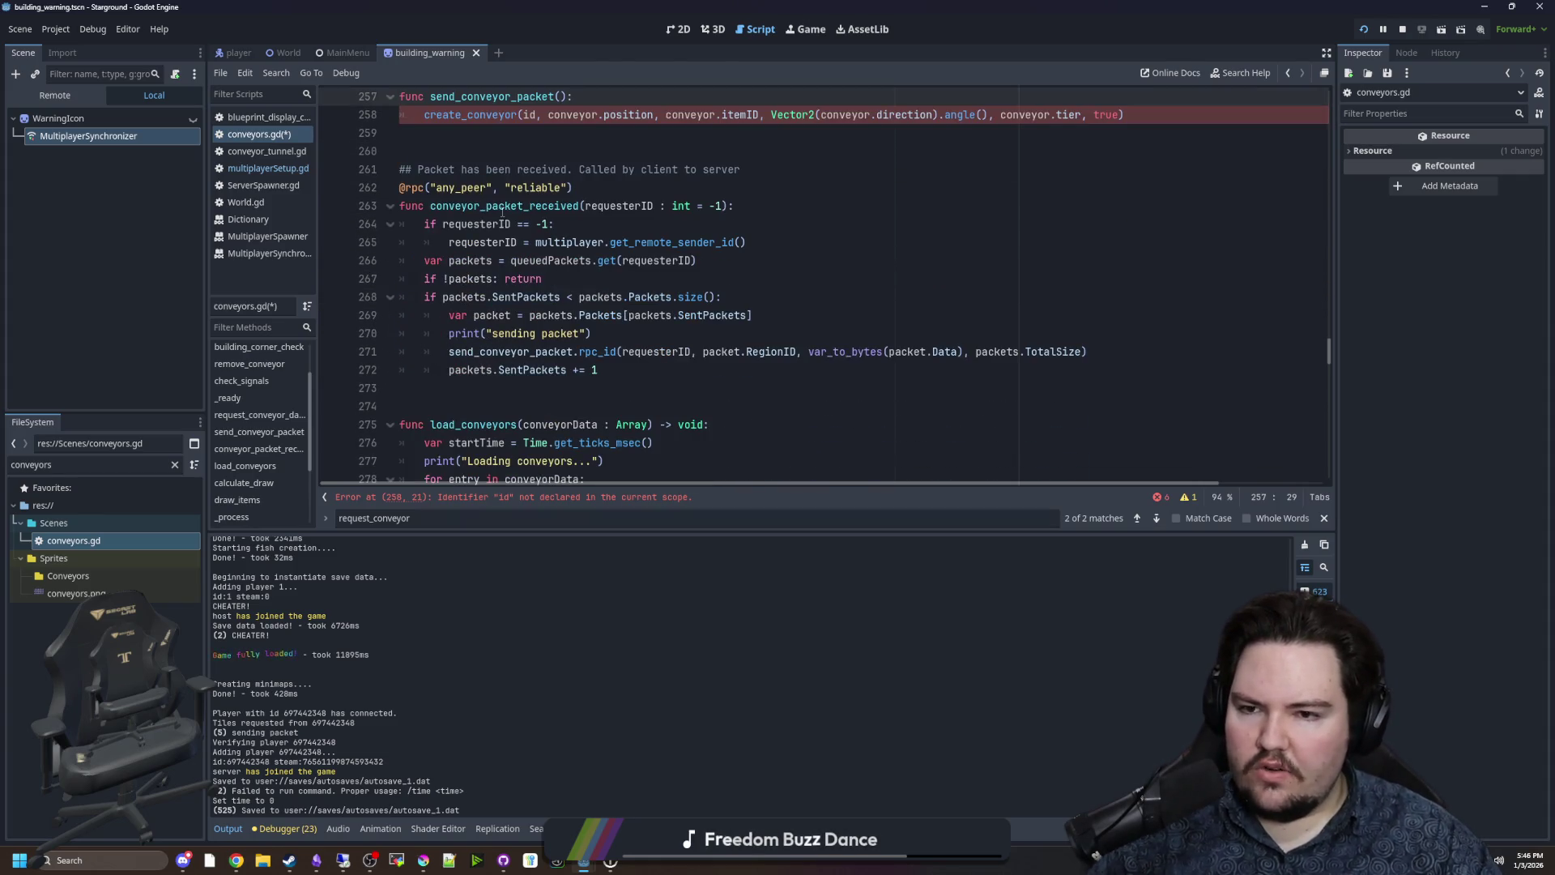
Review the requesterID, queuedPackets lookup, packets uses and early return in conveyor_packet_received.
scroll(472, 295, up, 1)
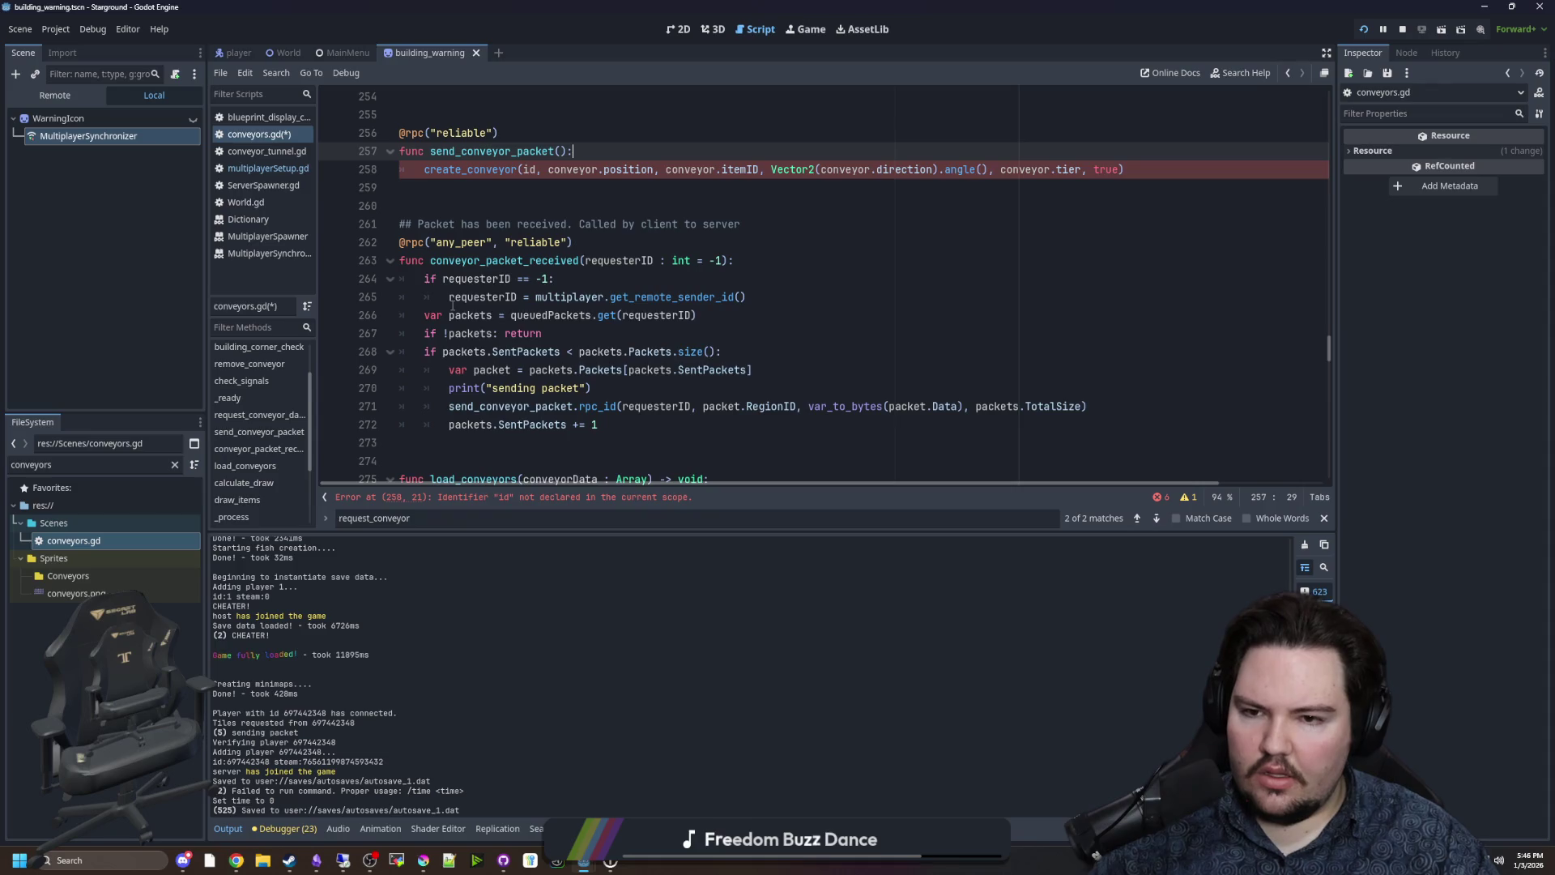
click(782, 296)
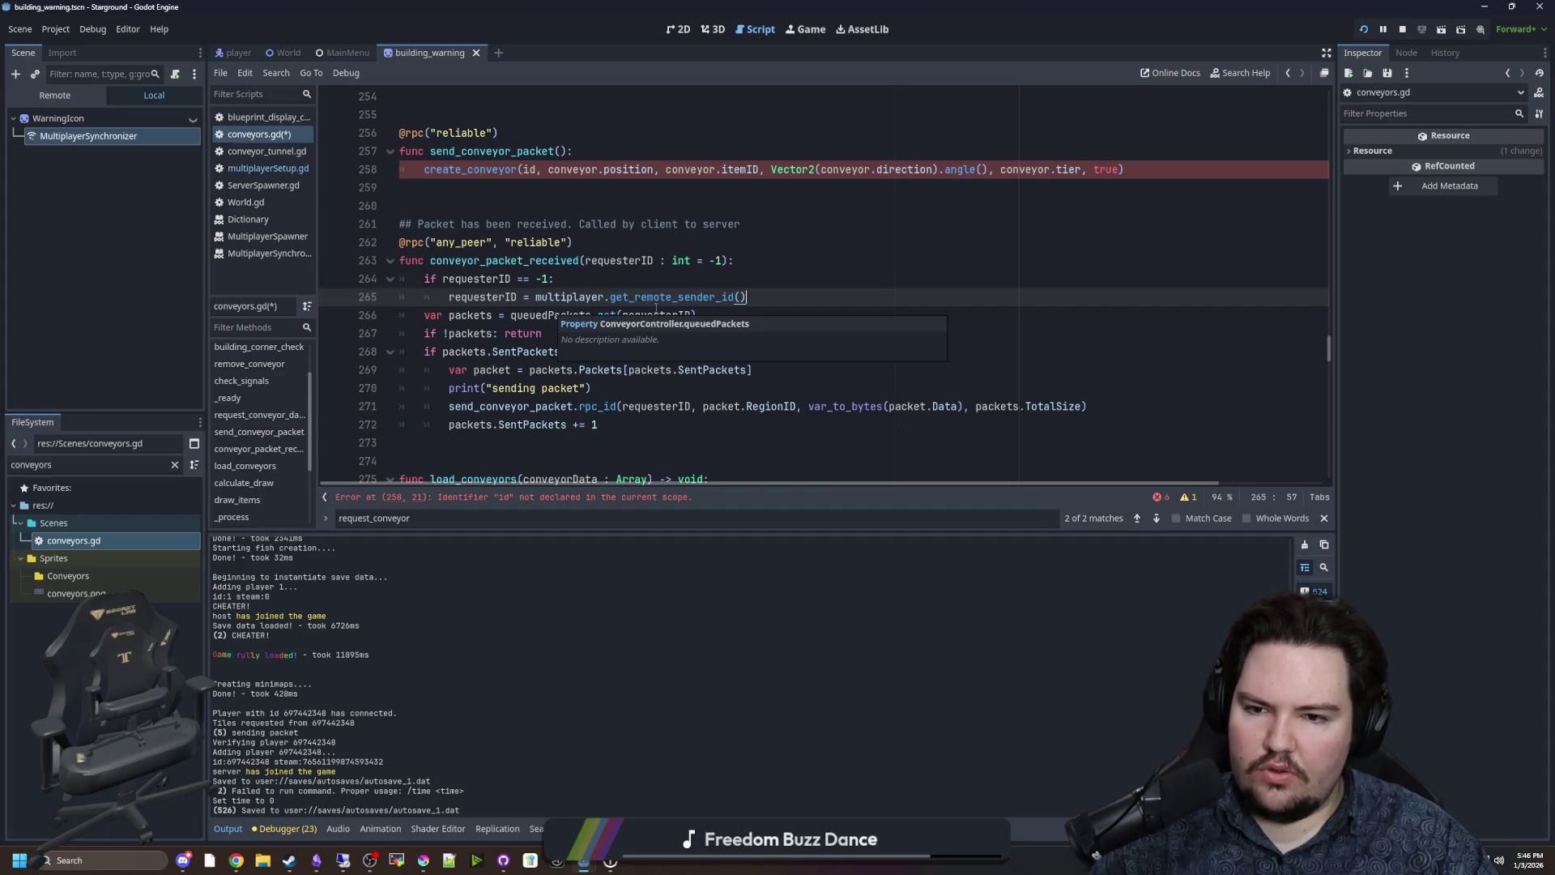
click(731, 313)
scroll(732, 313, up, 5)
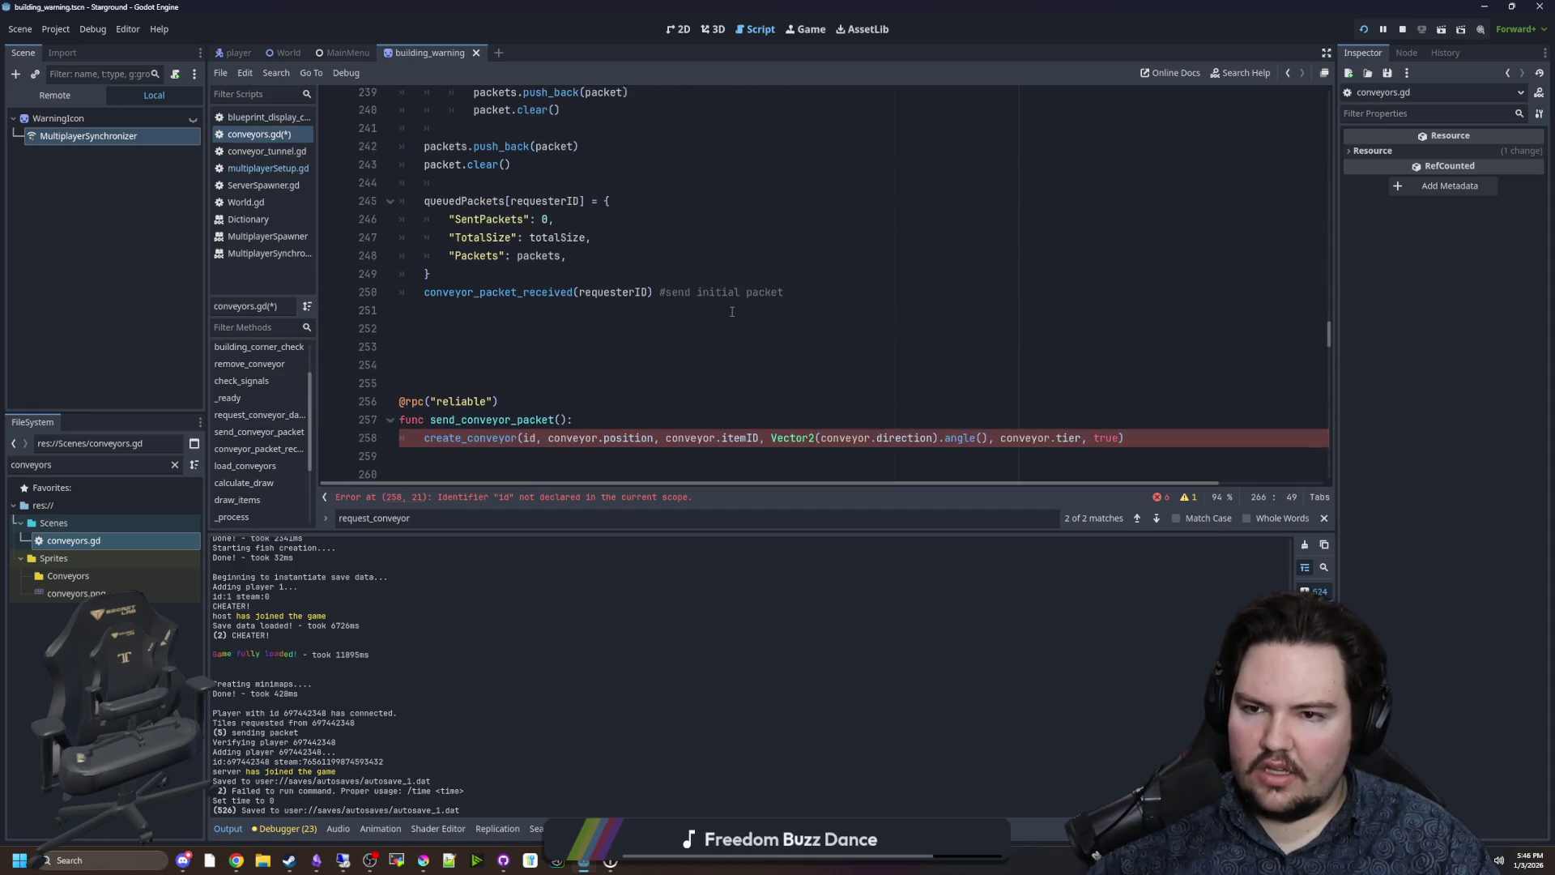
drag(451, 220, 604, 266)
click(604, 266)
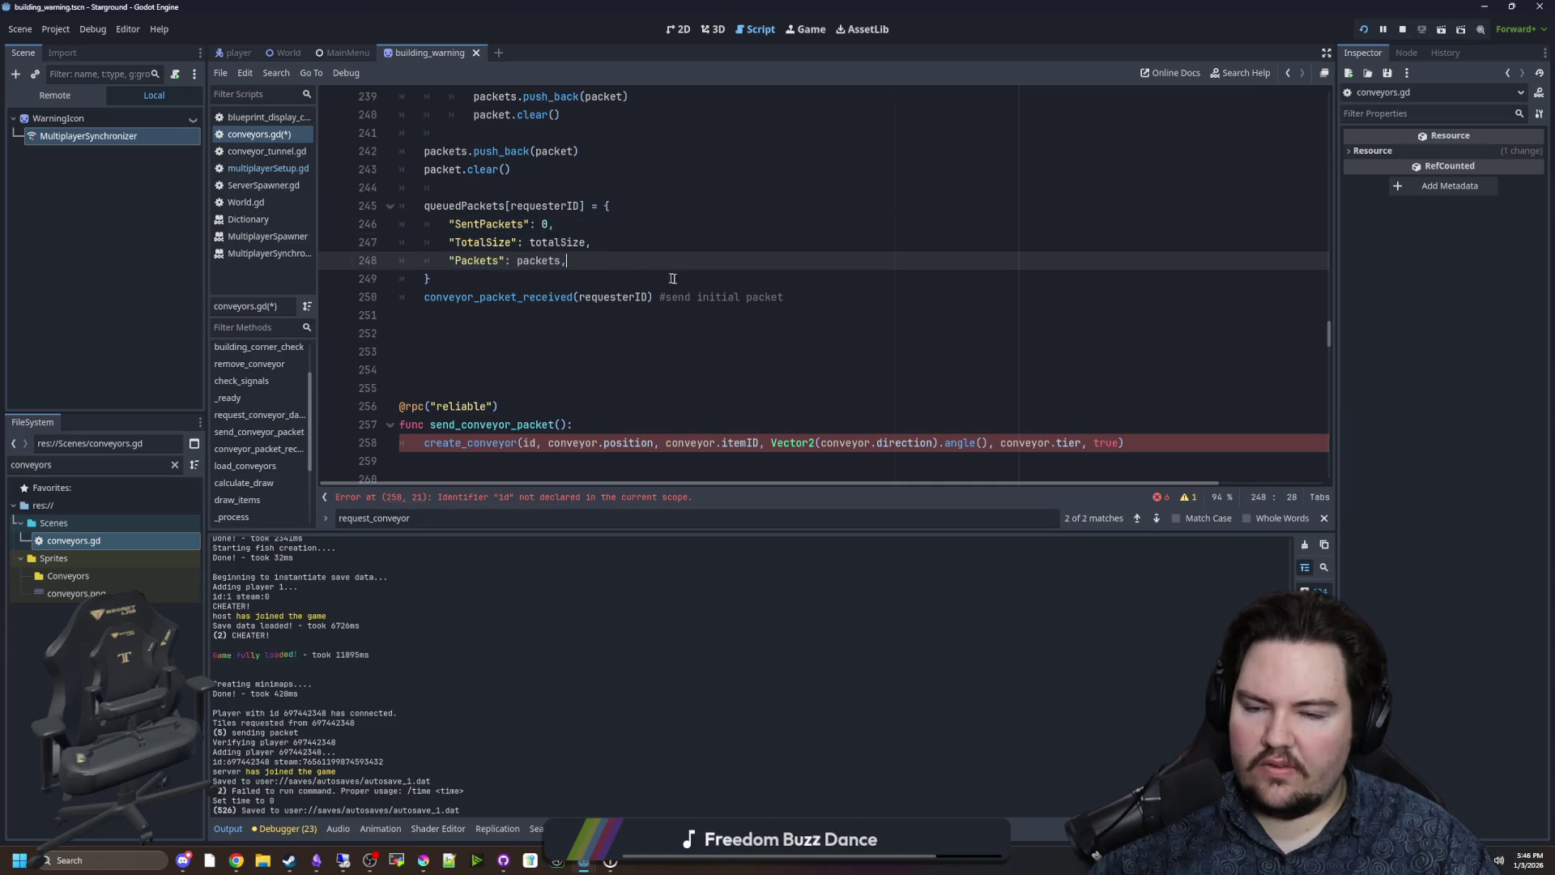
scroll(677, 278, down, 4)
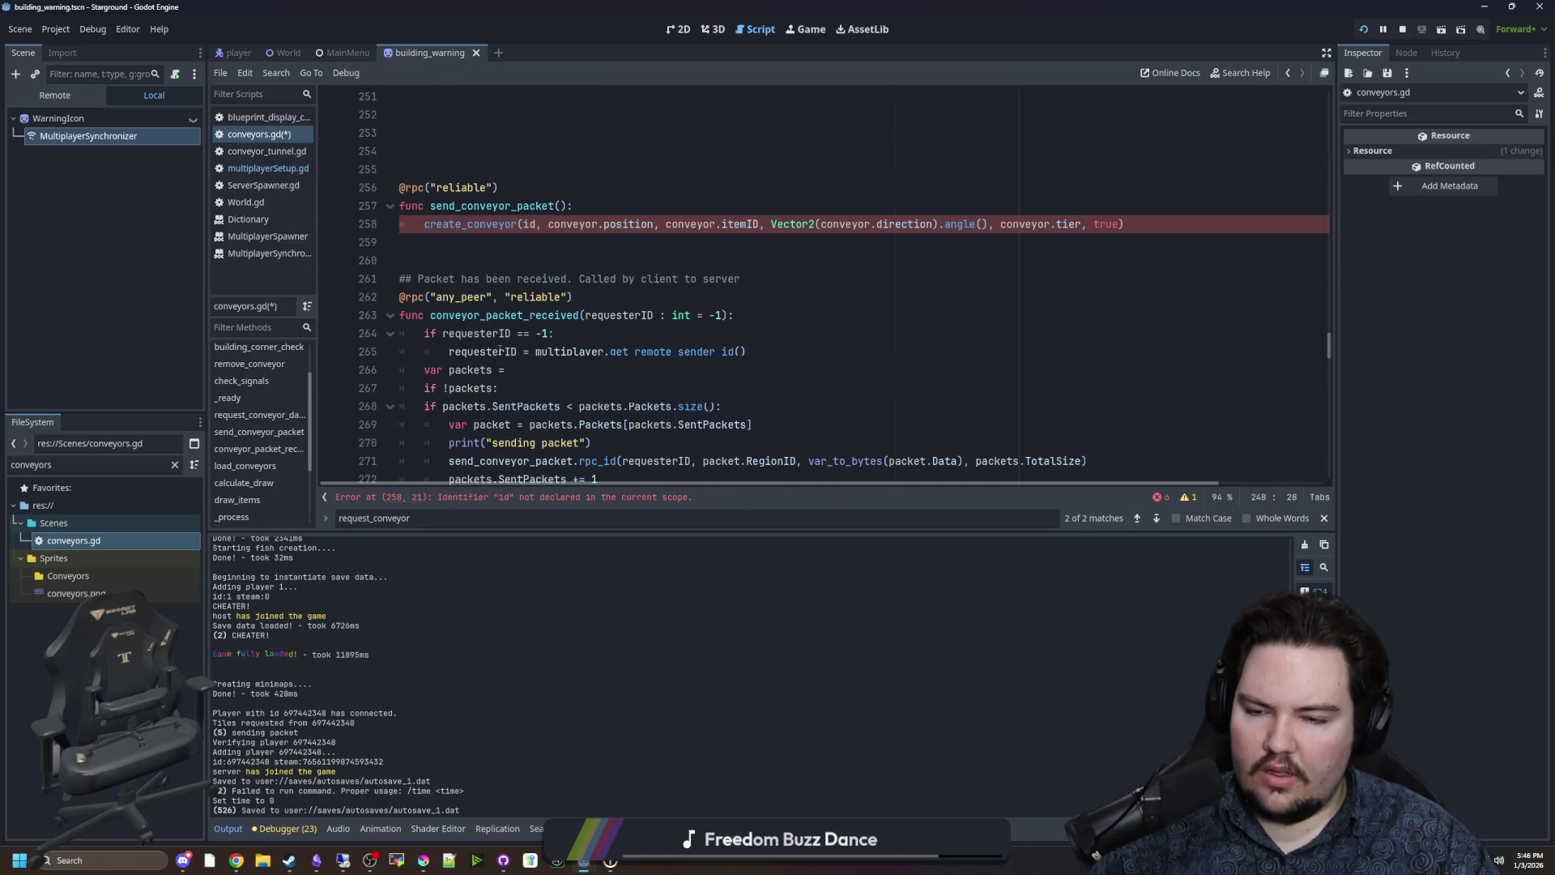
double_click(481, 372)
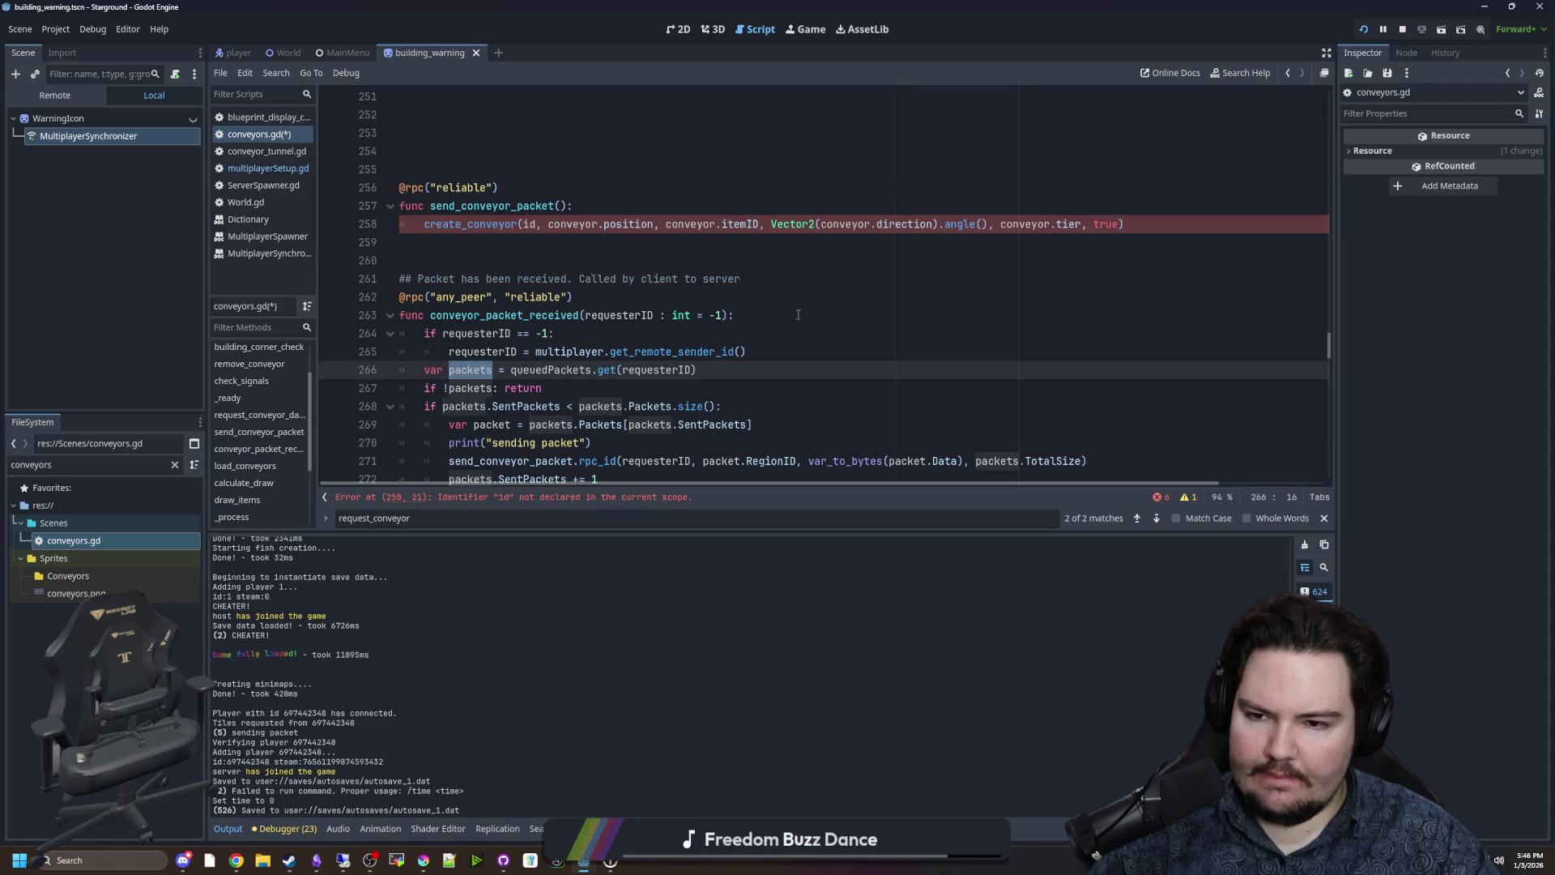
scroll(798, 314, down, 2)
click(538, 278)
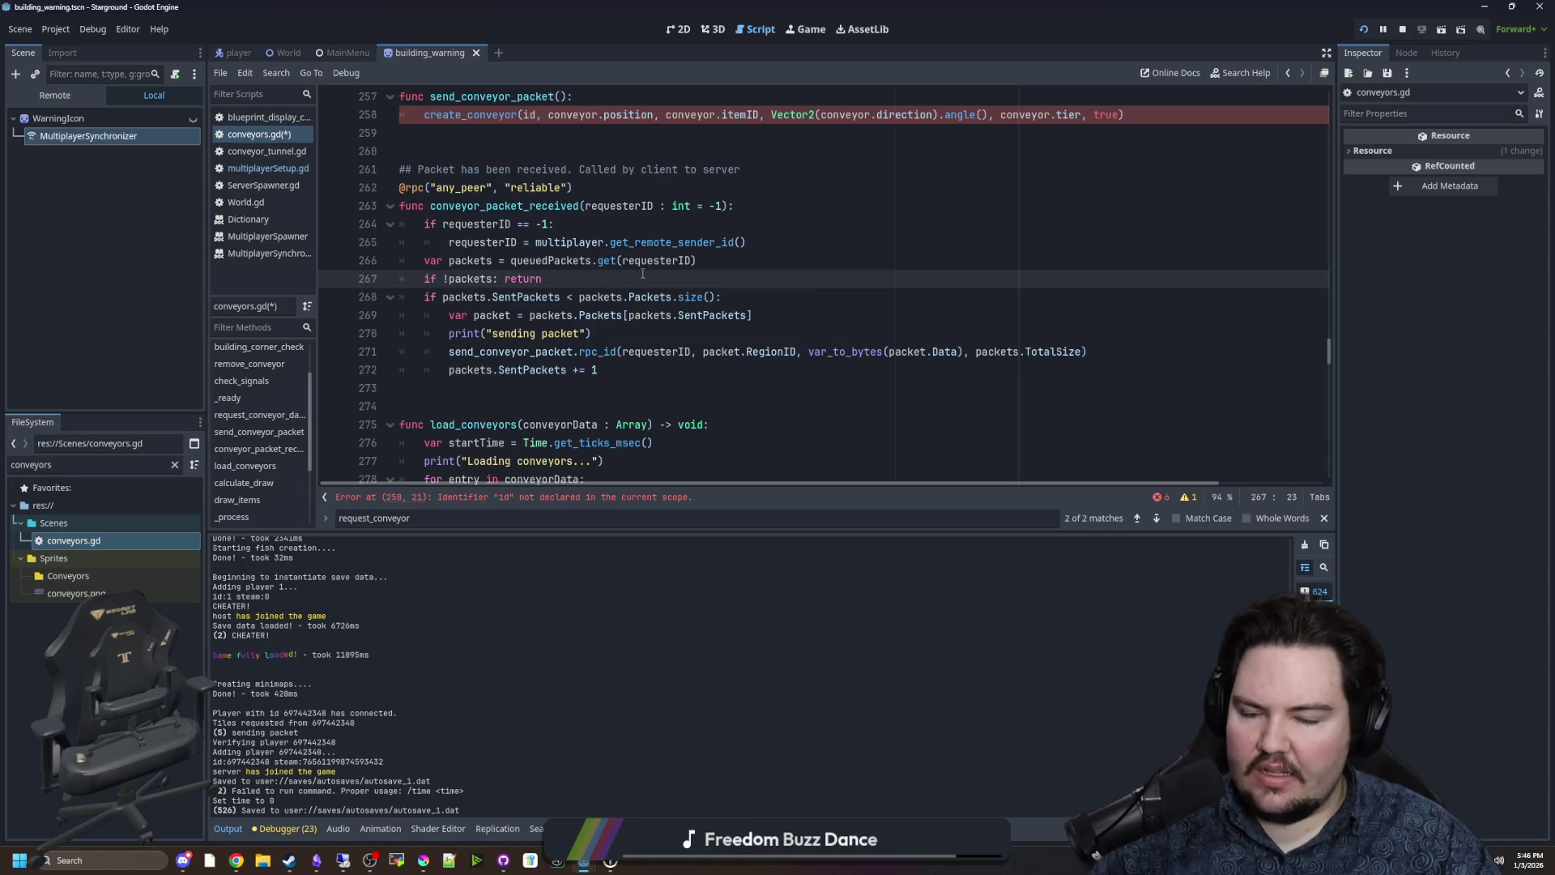
scroll(648, 280, up, 5)
scroll(664, 299, down, 4)
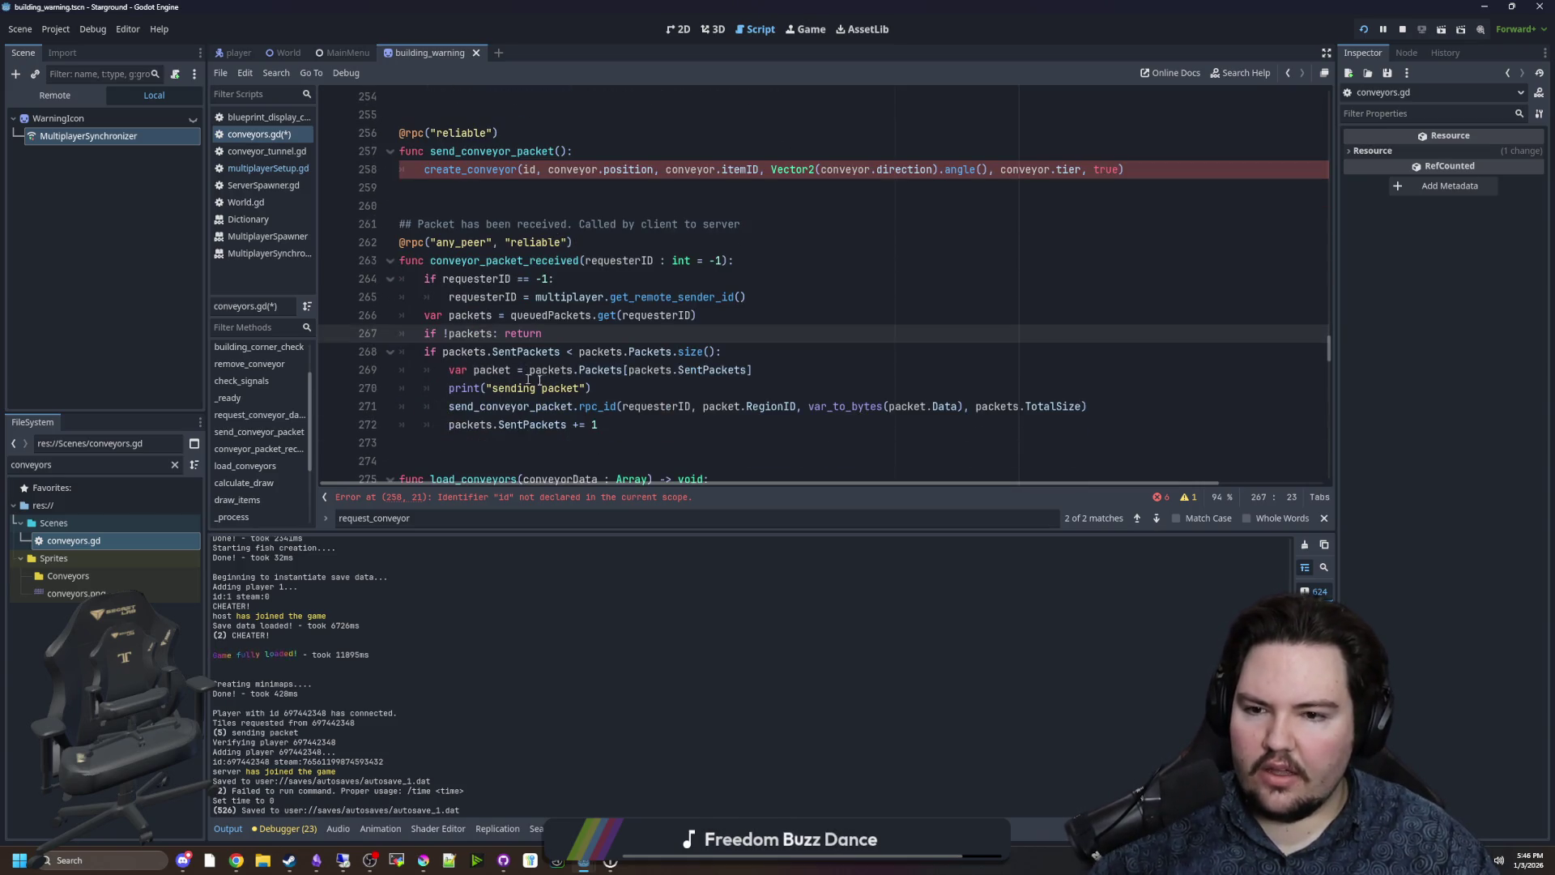
Delete 'packet.RegionID, ' from the line 271 send_conveyor_packet.rpc_id call, leaving requesterID, data and TotalSize.
drag(457, 374, 819, 373)
click(820, 373)
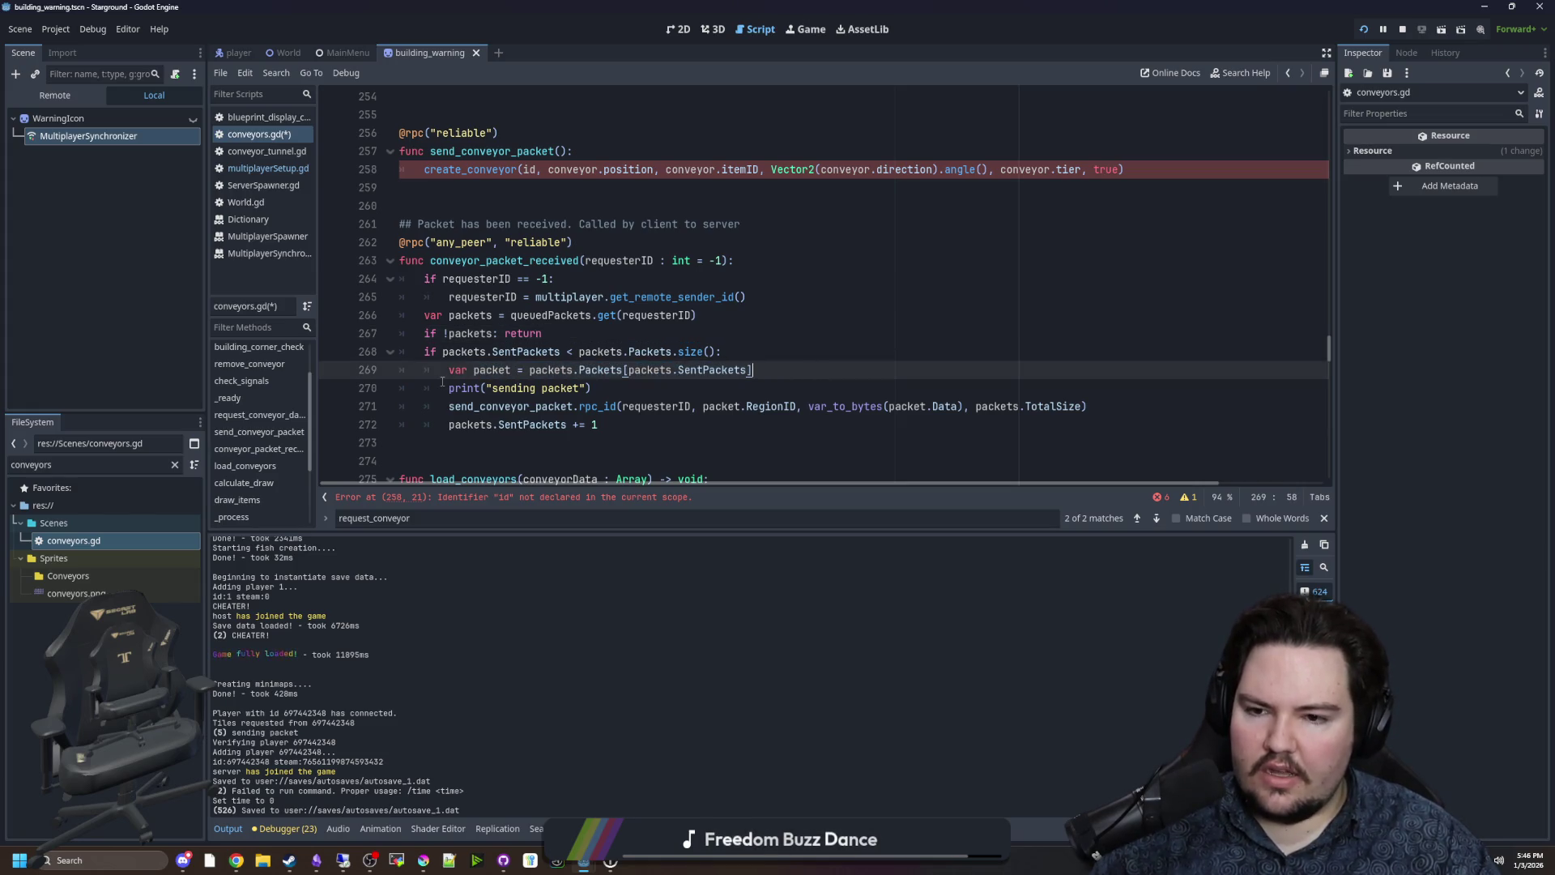
mouse_move(446, 406)
mouse_down()
mouse_move(750, 408)
mouse_move(703, 408)
mouse_up()
click(749, 406)
key(BackSpace)
key(Delete)
key(Delete)
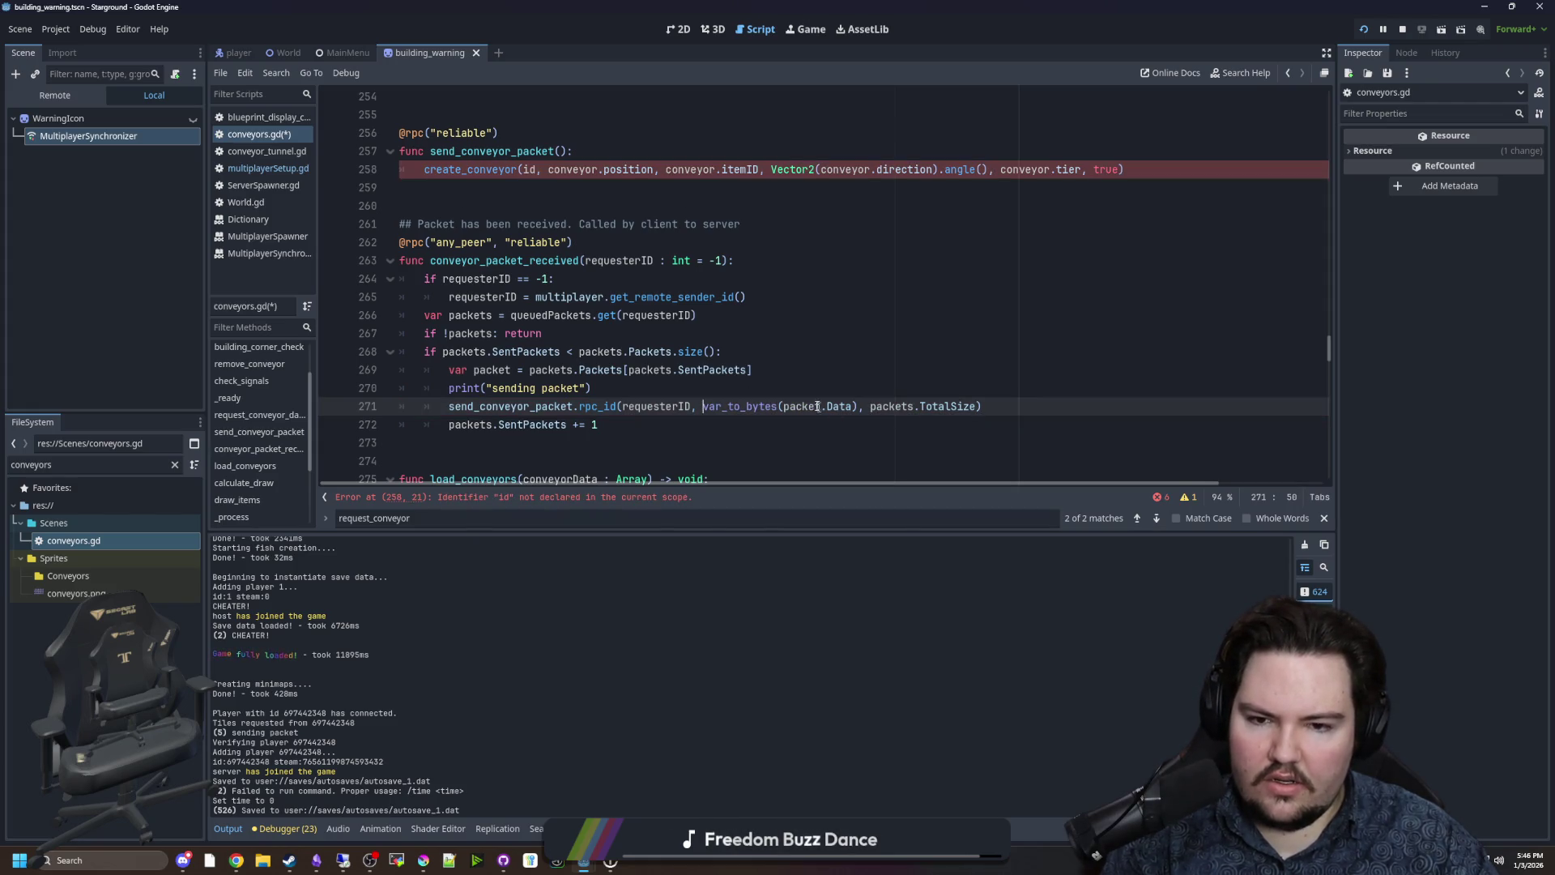
click(644, 429)
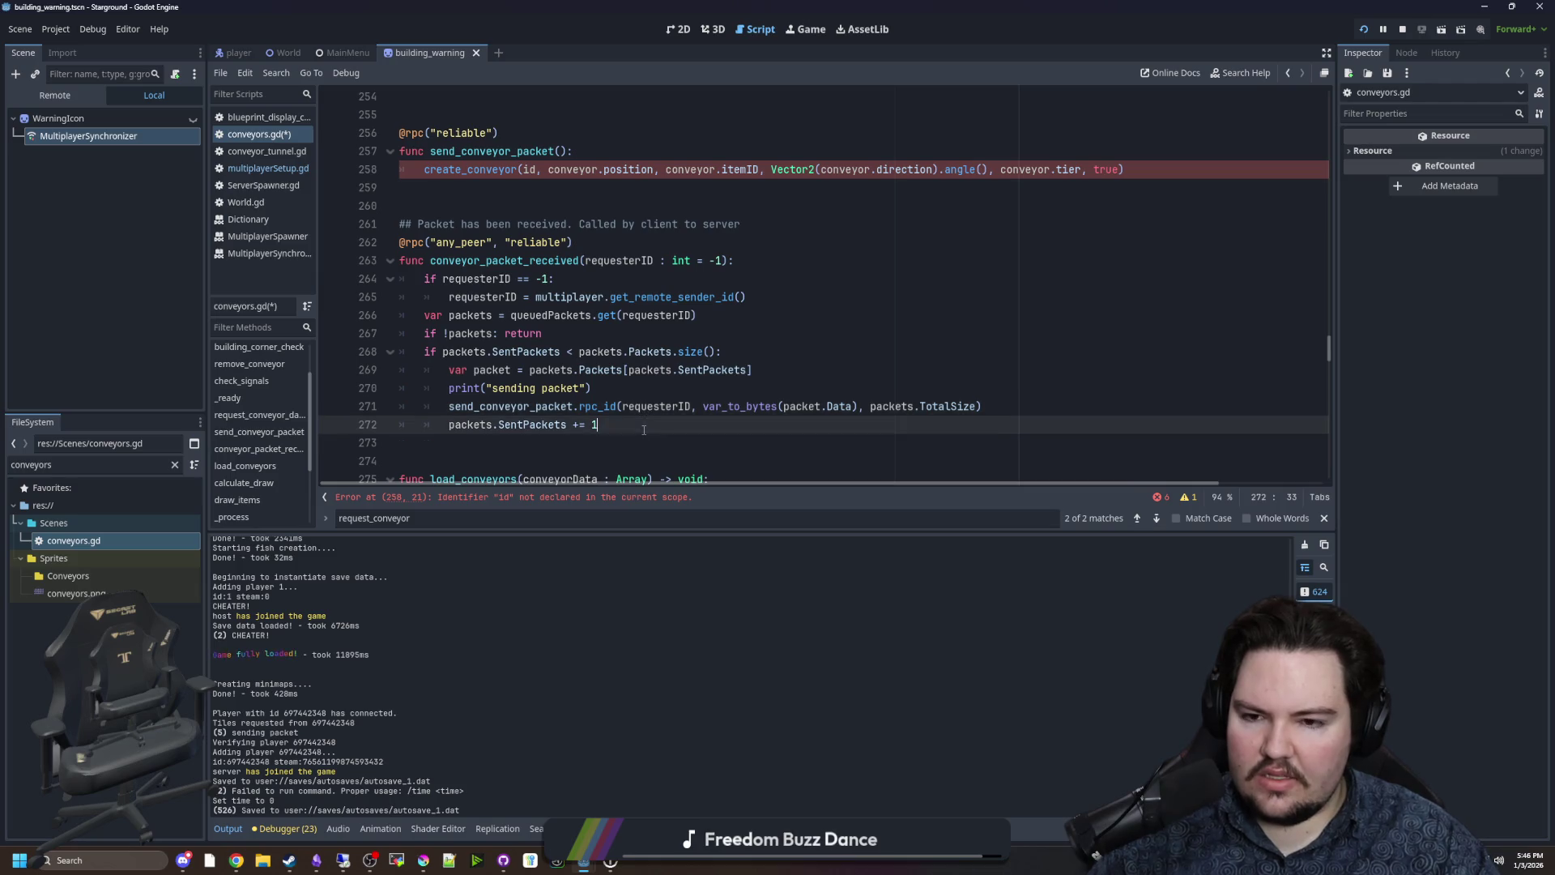
mouse_move(447, 428)
mouse_down()
mouse_move(550, 406)
mouse_move(599, 425)
mouse_up()
click(623, 424)
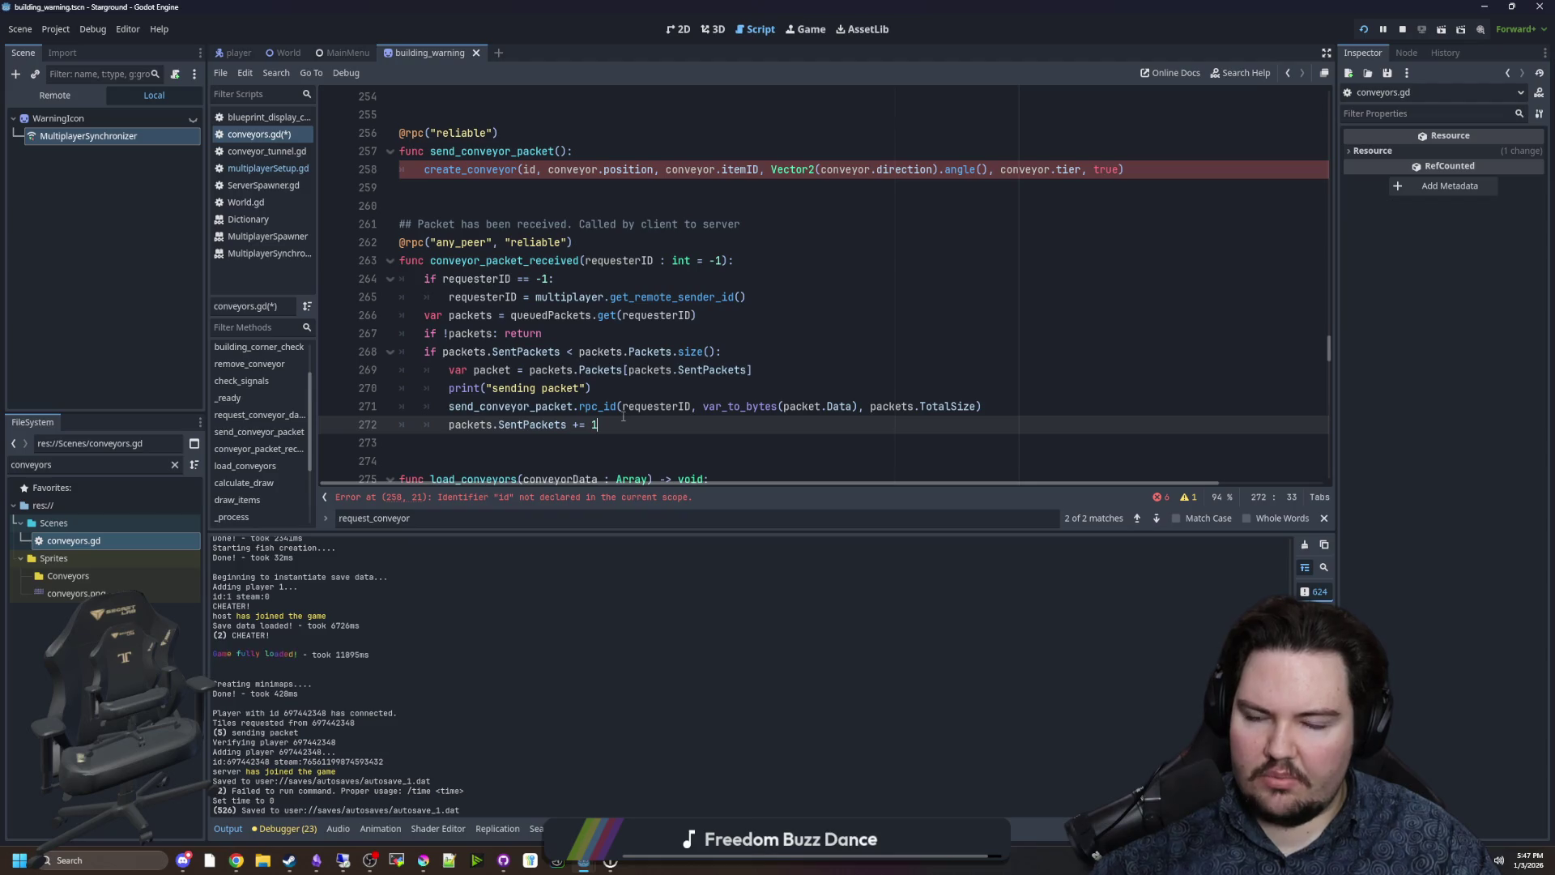
Give send_conveyor_packet the parameters packetData and size.
click(559, 151)
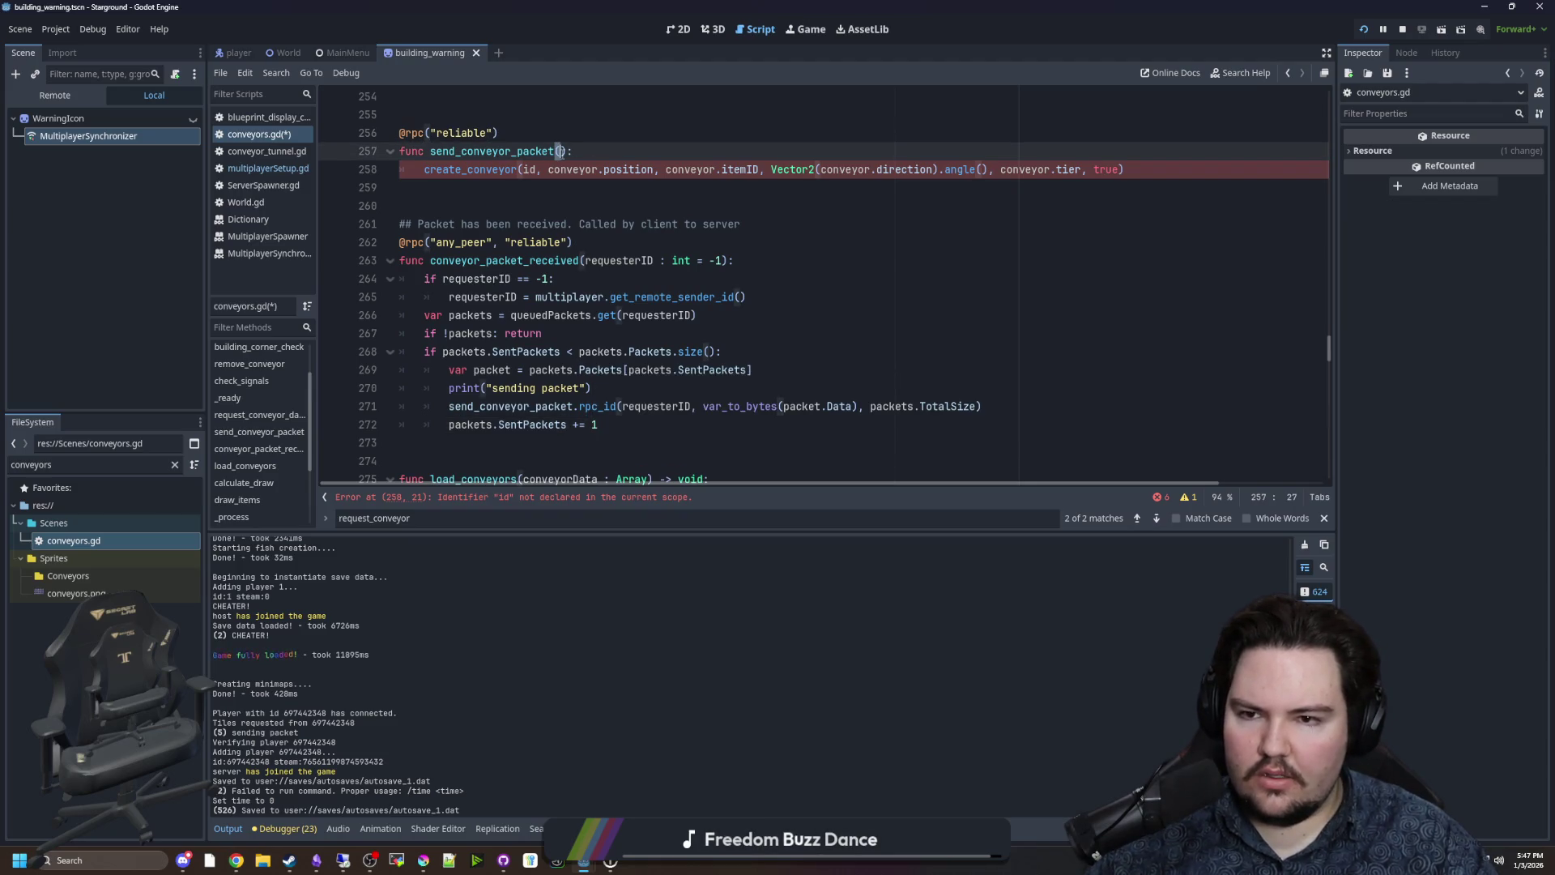
text(data, size)
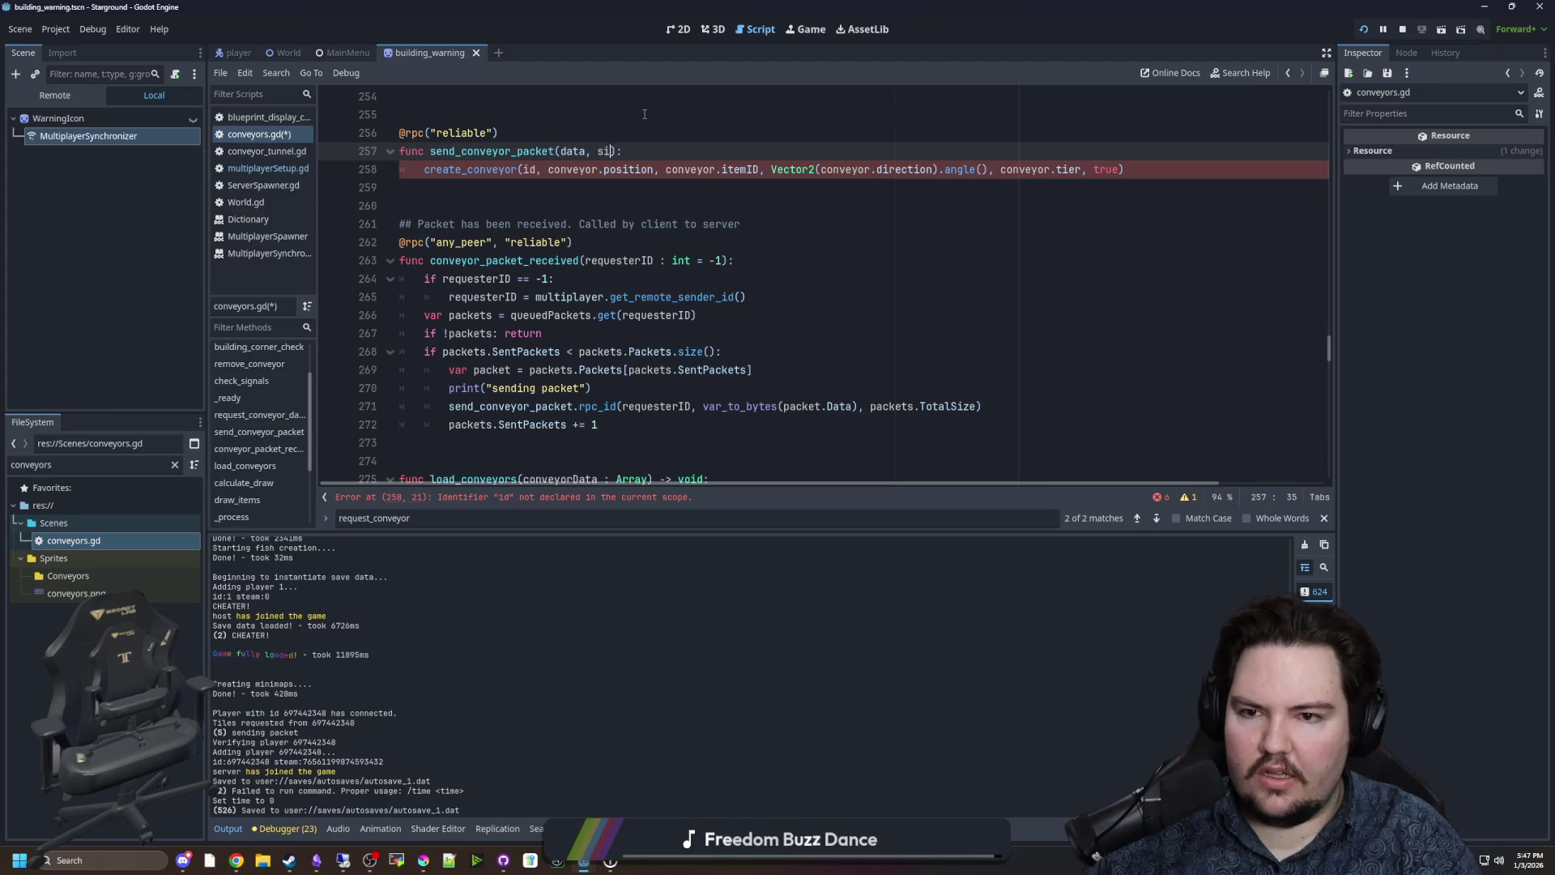
double_click(575, 151)
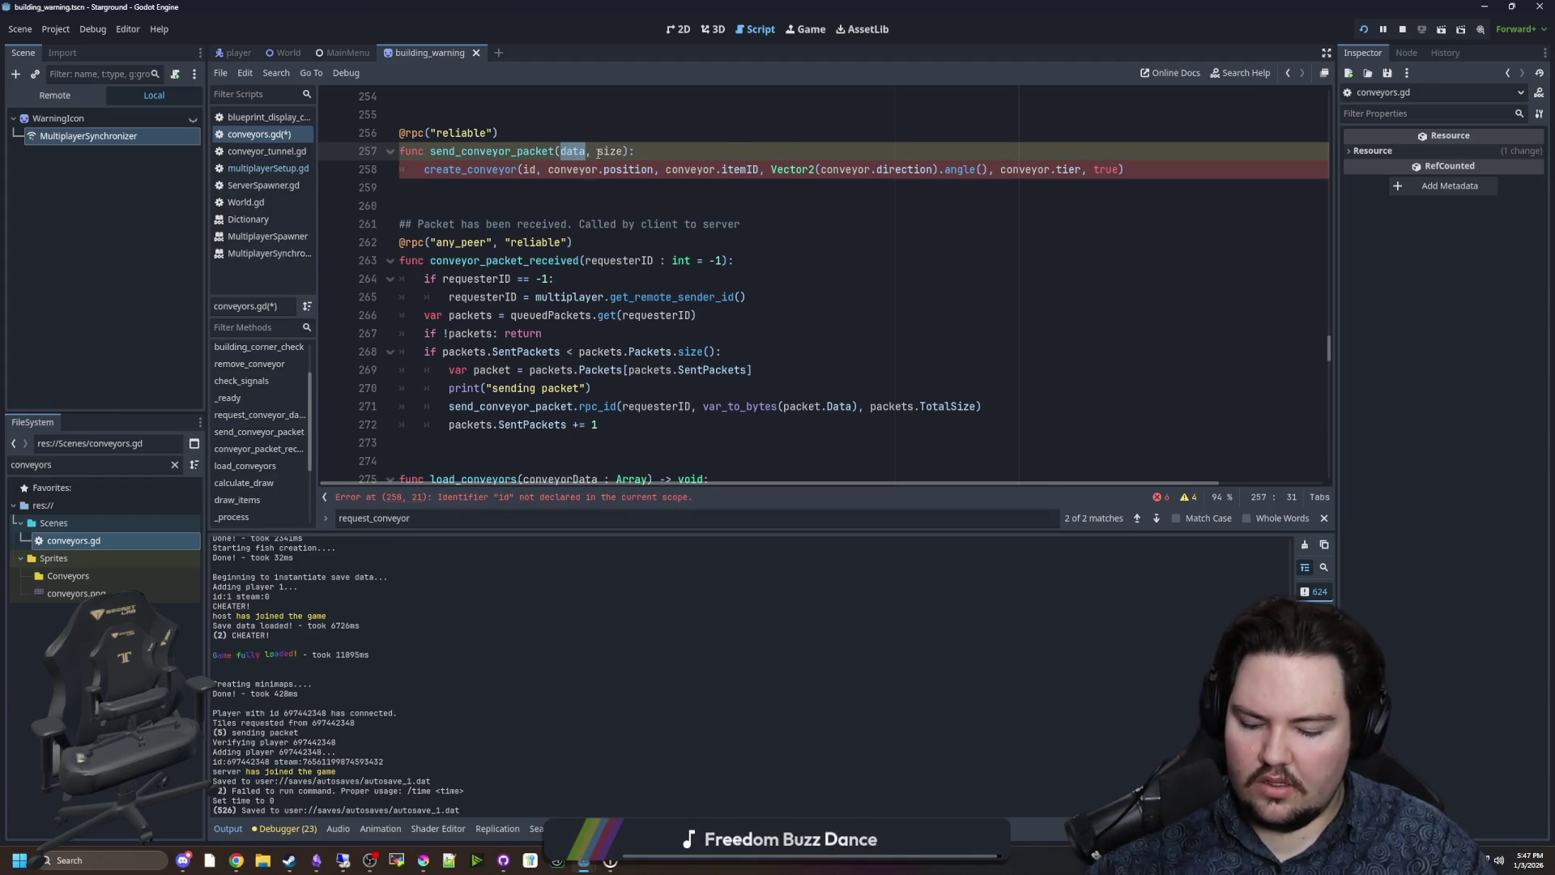
text(packetData)
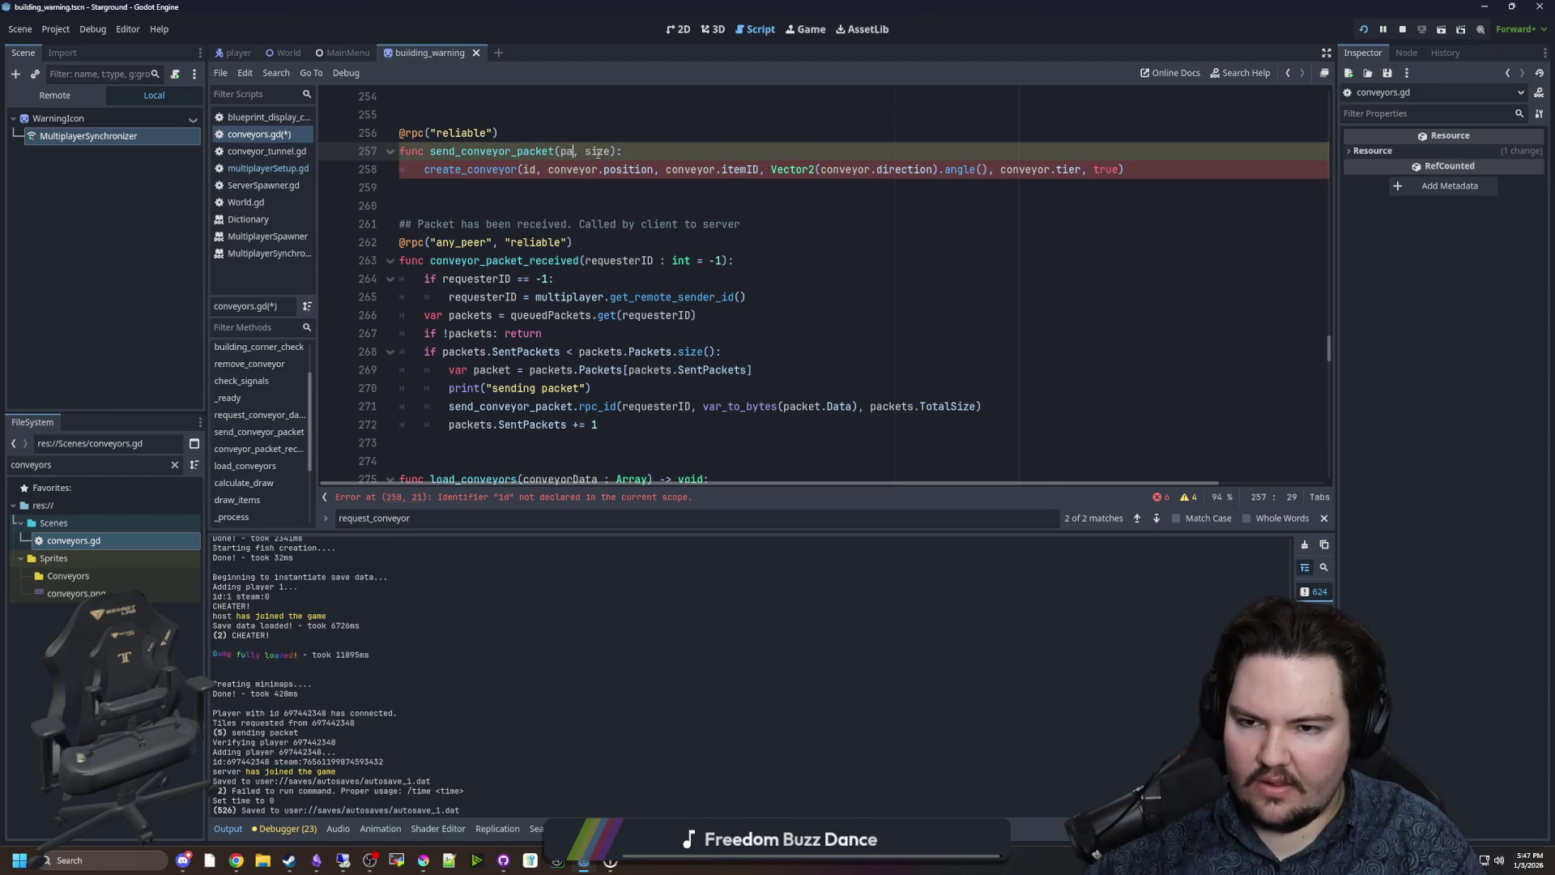
click(699, 154)
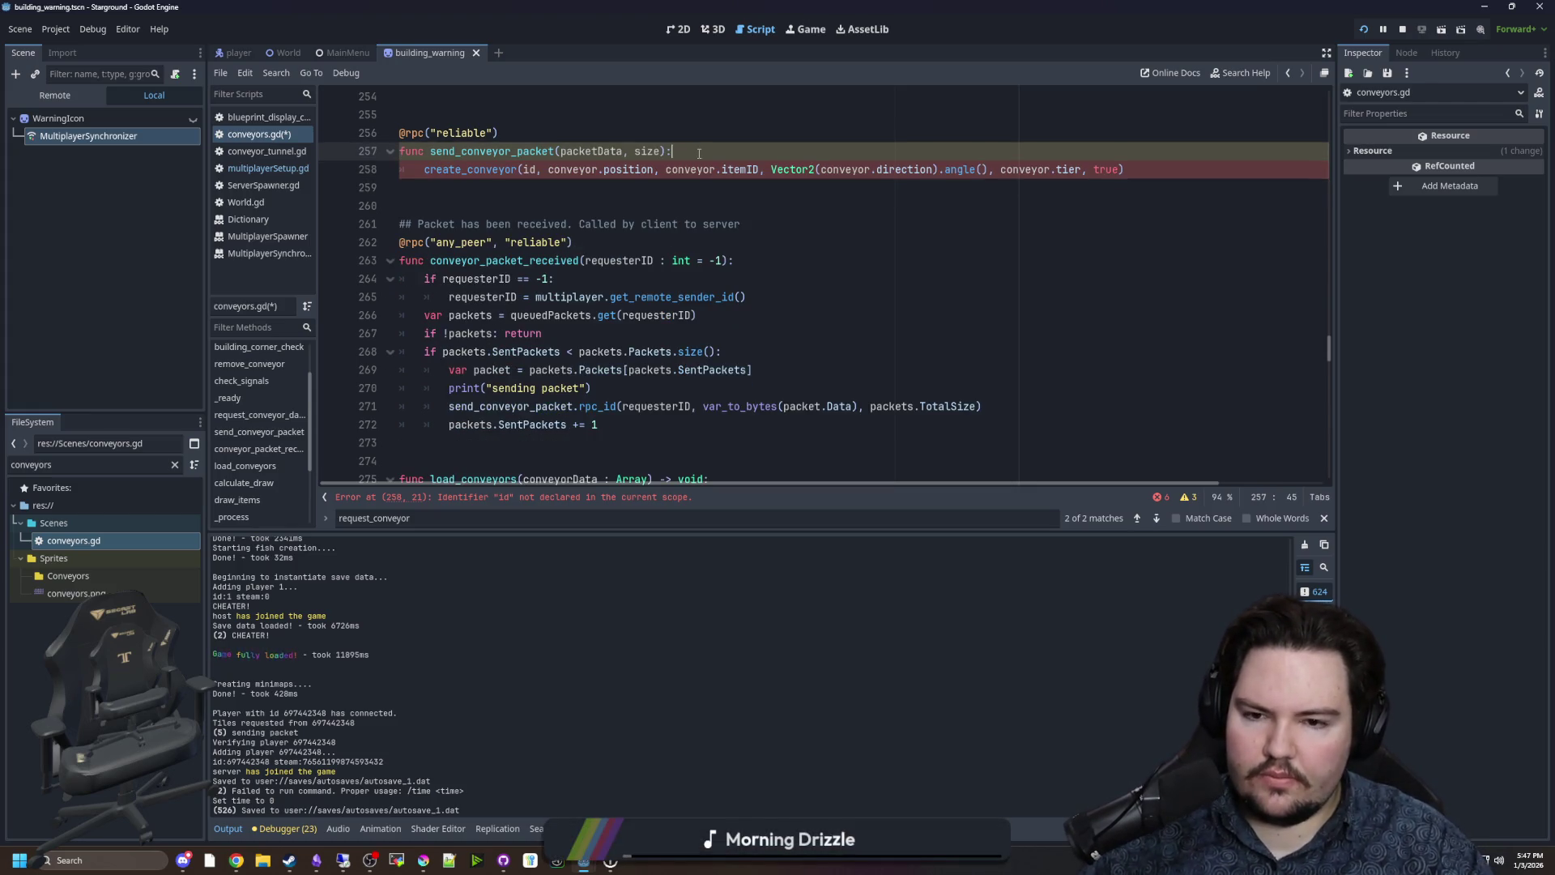
key(Return)
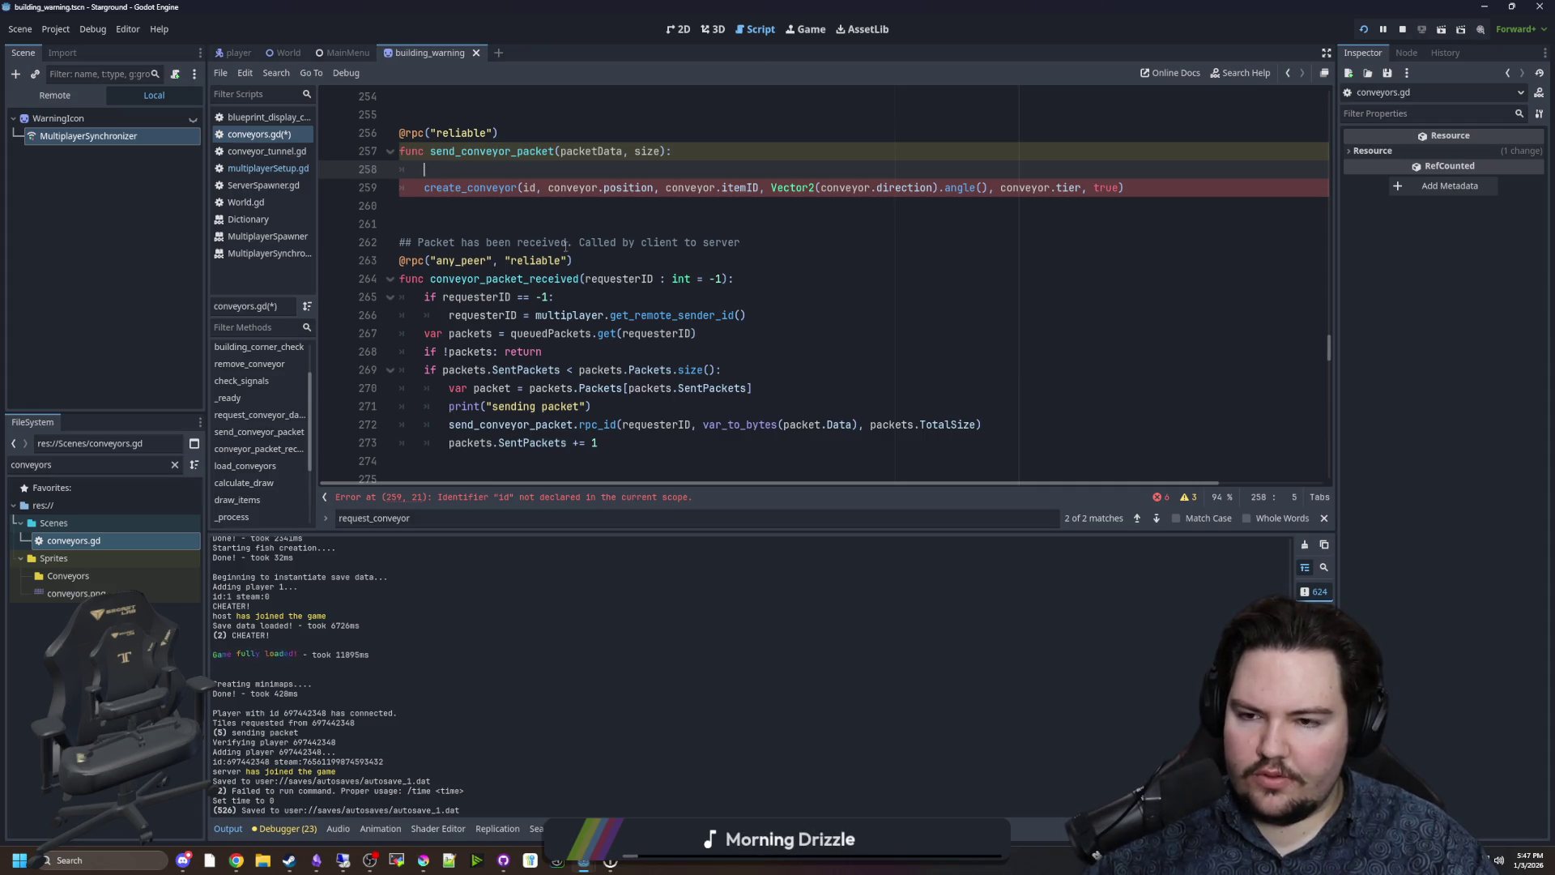
scroll(565, 244, down, 4)
scroll(568, 251, up, 8)
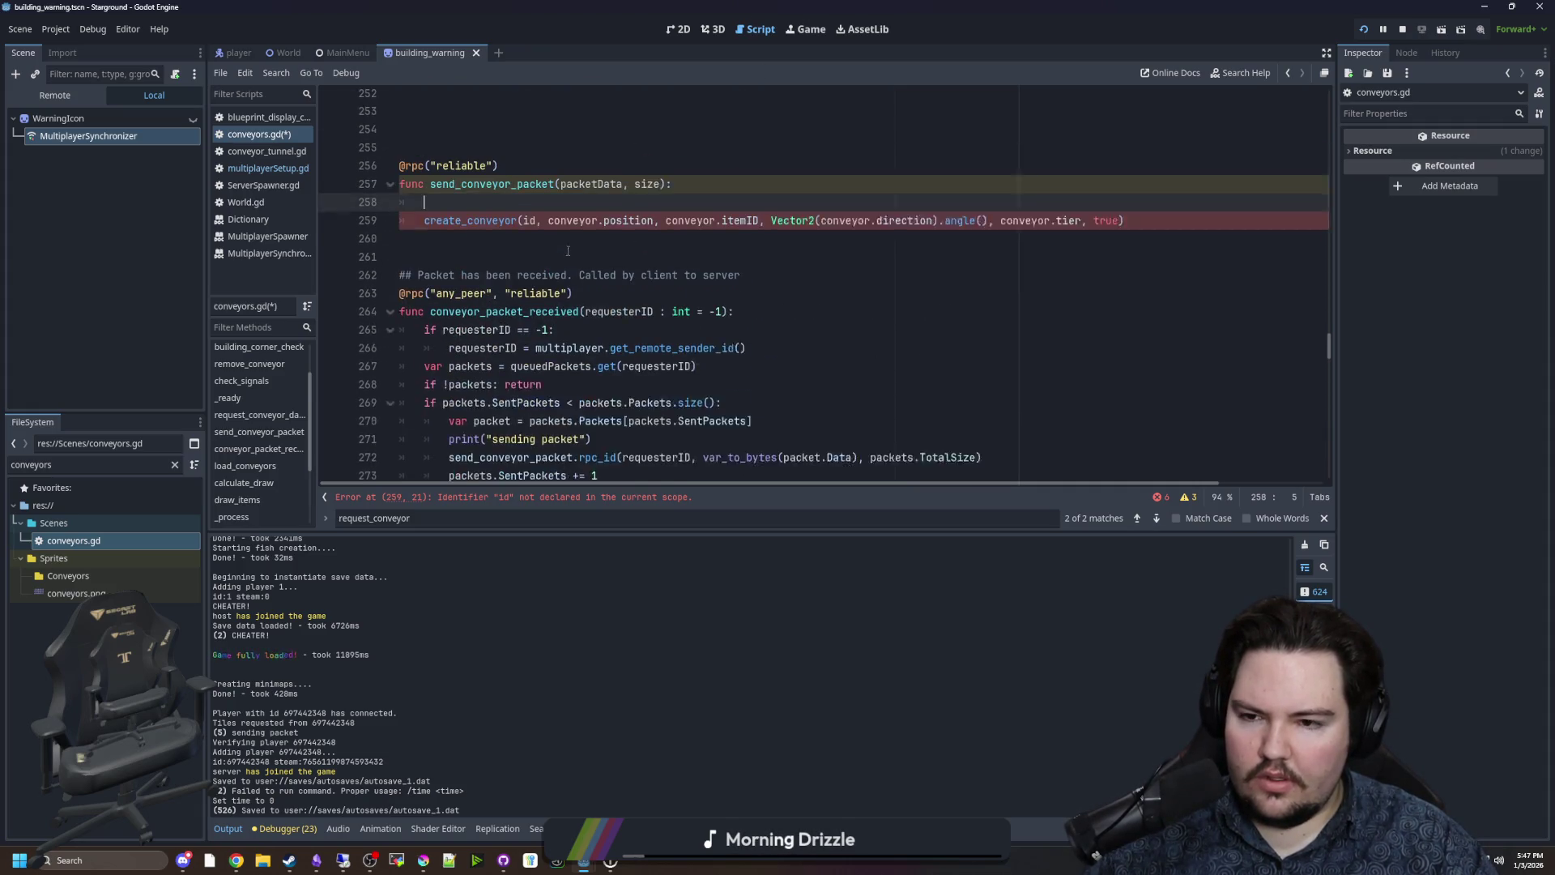
key(ctrl+z)
key(ctrl+z)
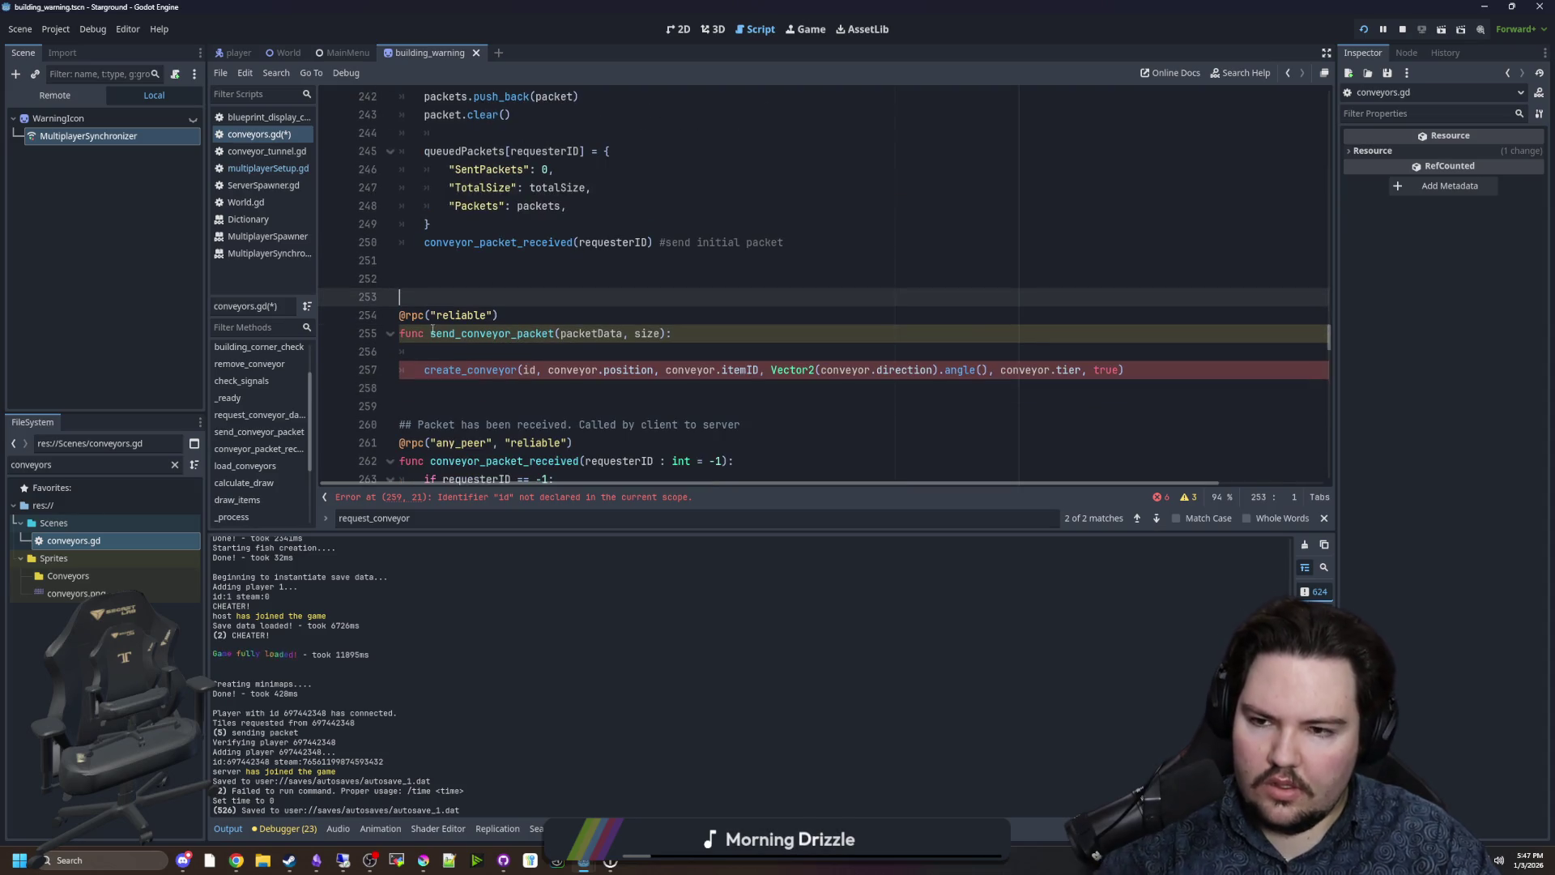
scroll(438, 324, down, 2)
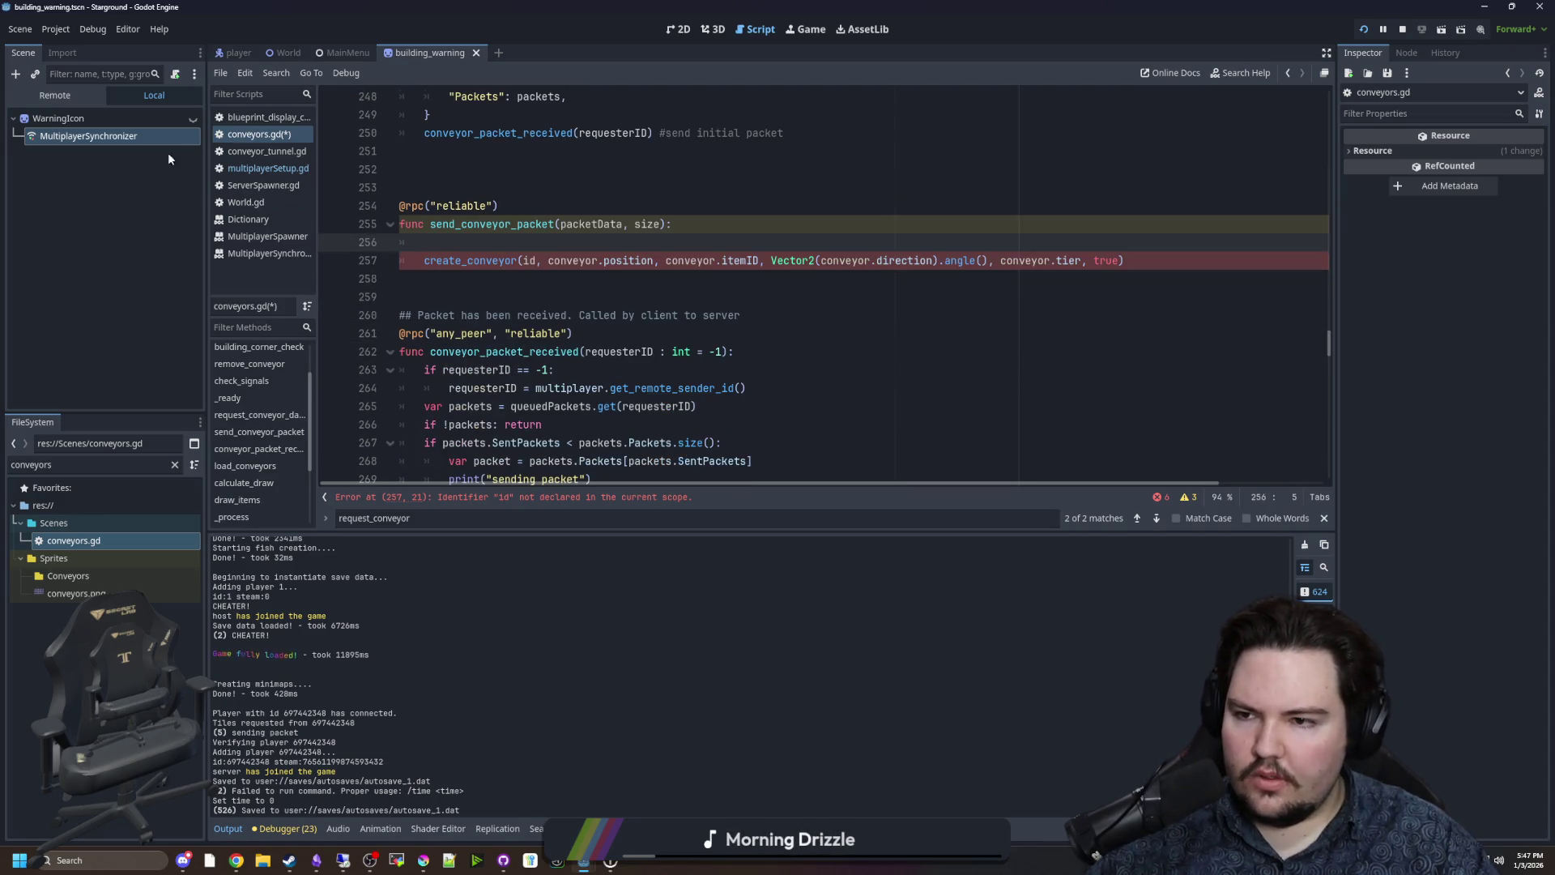
click(268, 168)
Search multiplayerSetup.gd for send_tile, jump to send_tile_packet at line 107, and select its body.
click(617, 339)
scroll(632, 316, down, 5)
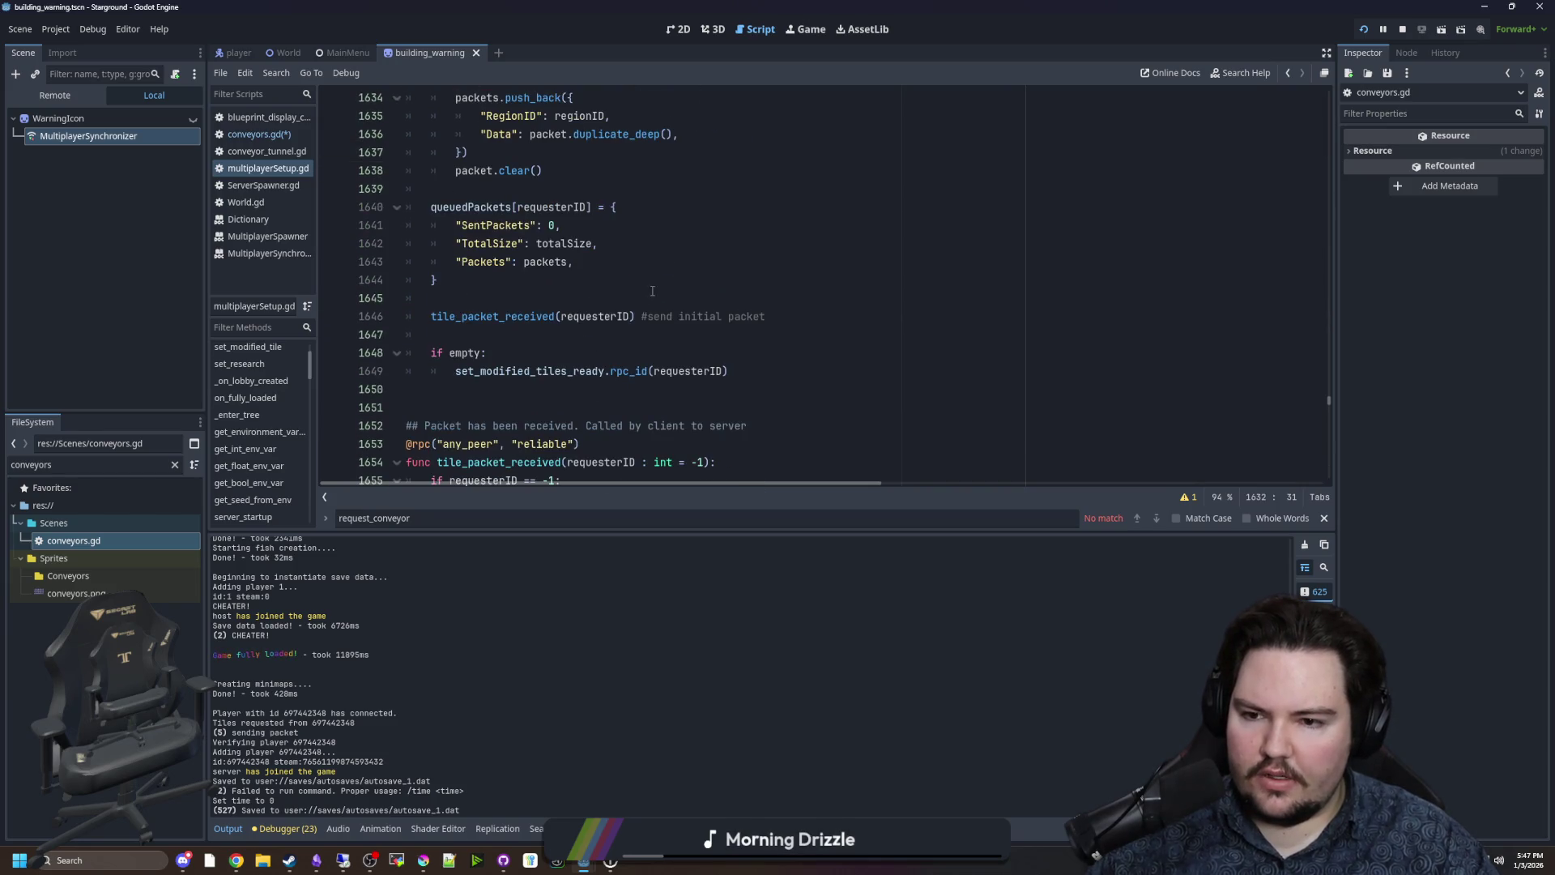
scroll(682, 248, down, 4)
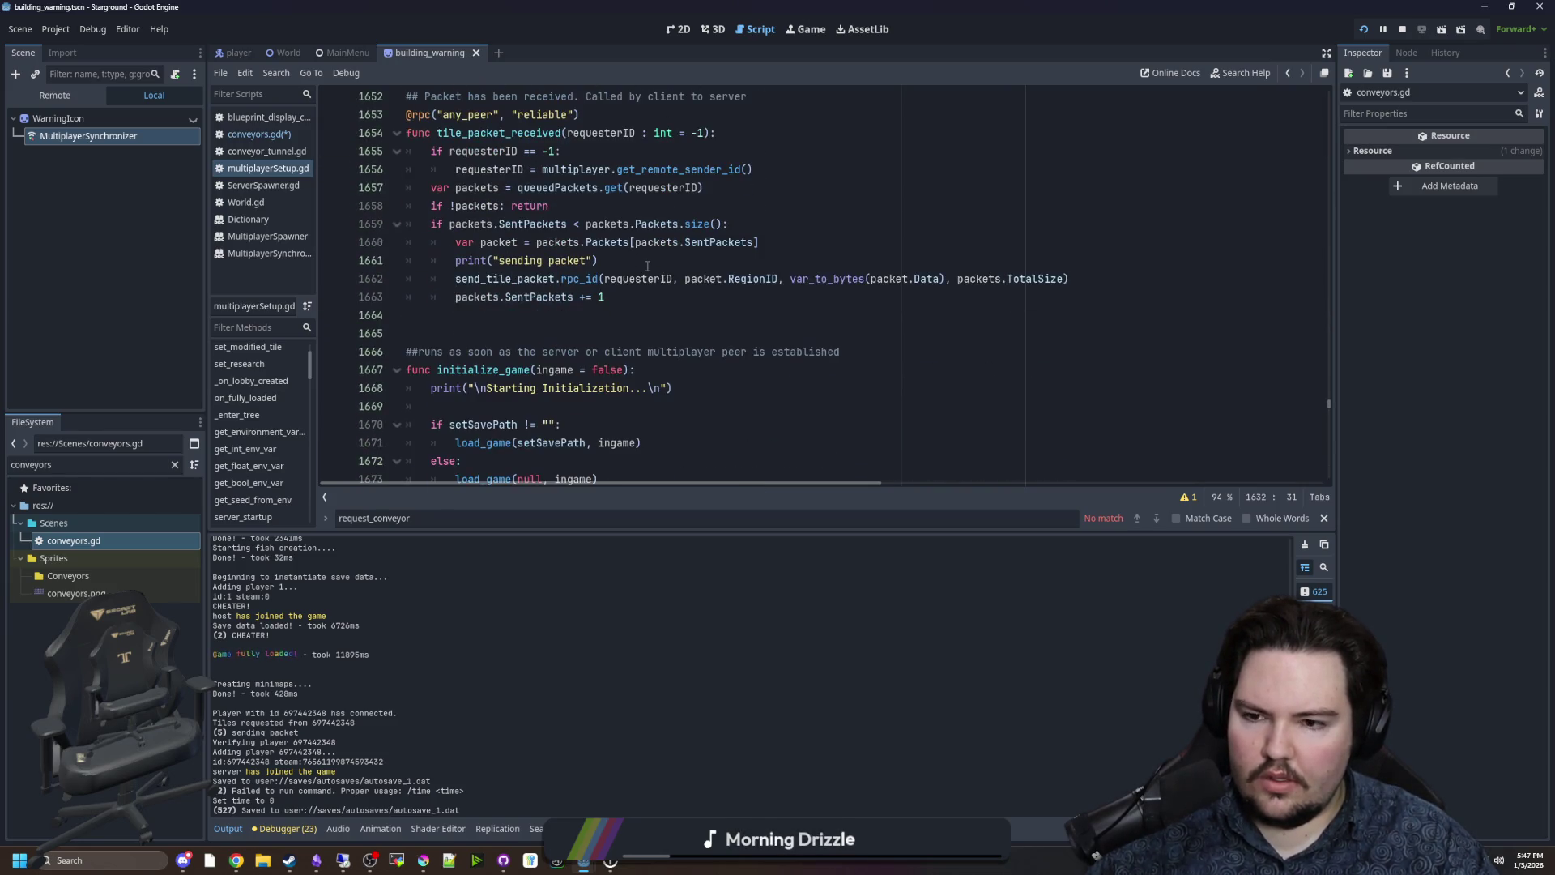
key(ctrl+f)
text(send_)
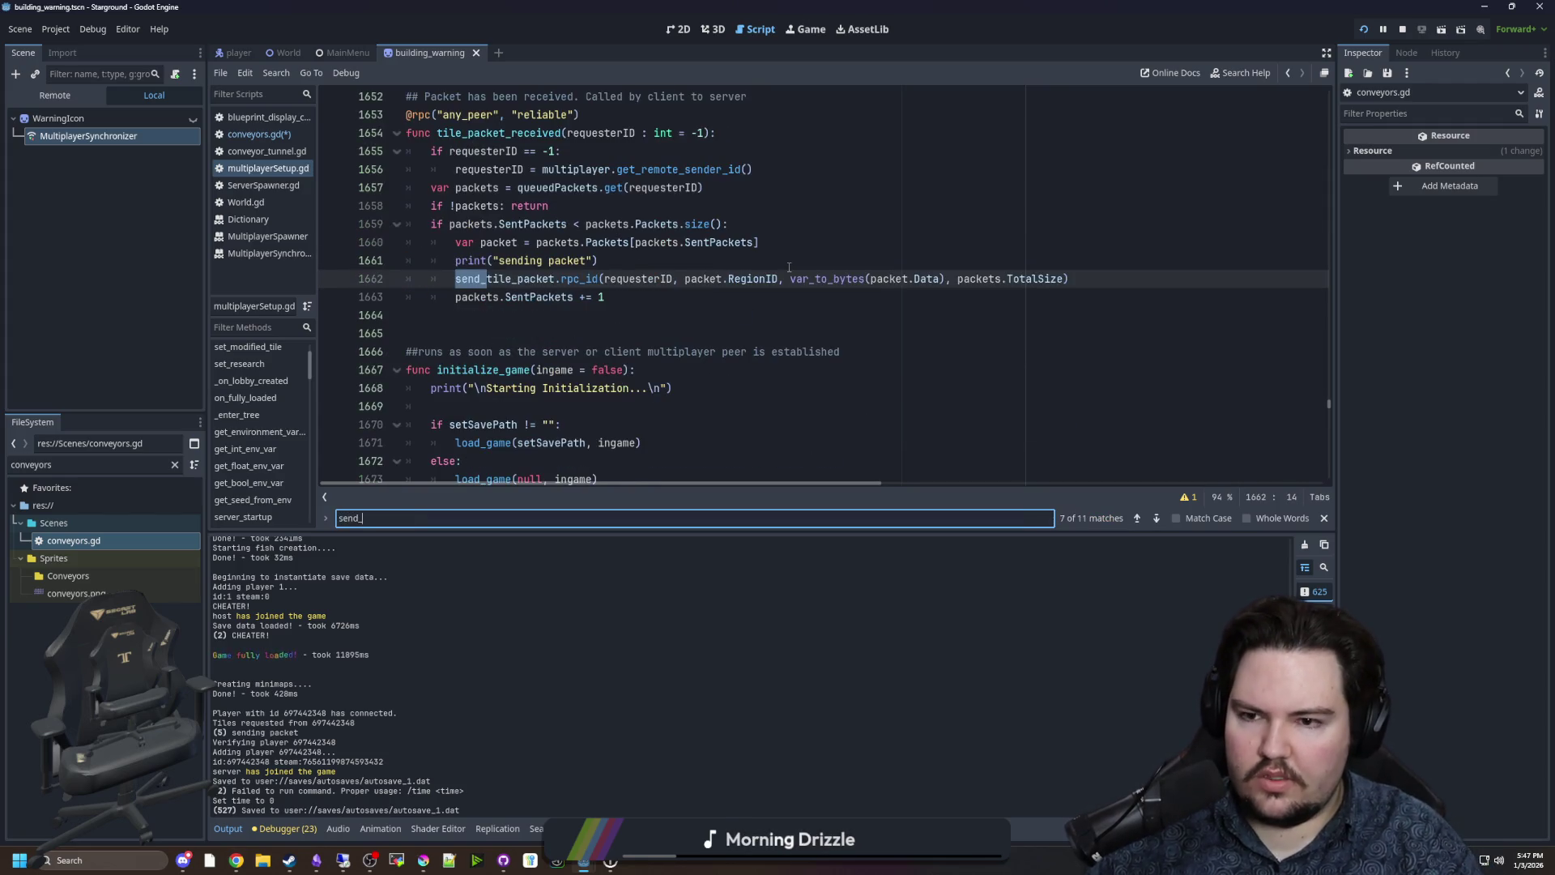
text(tile)
click(715, 304)
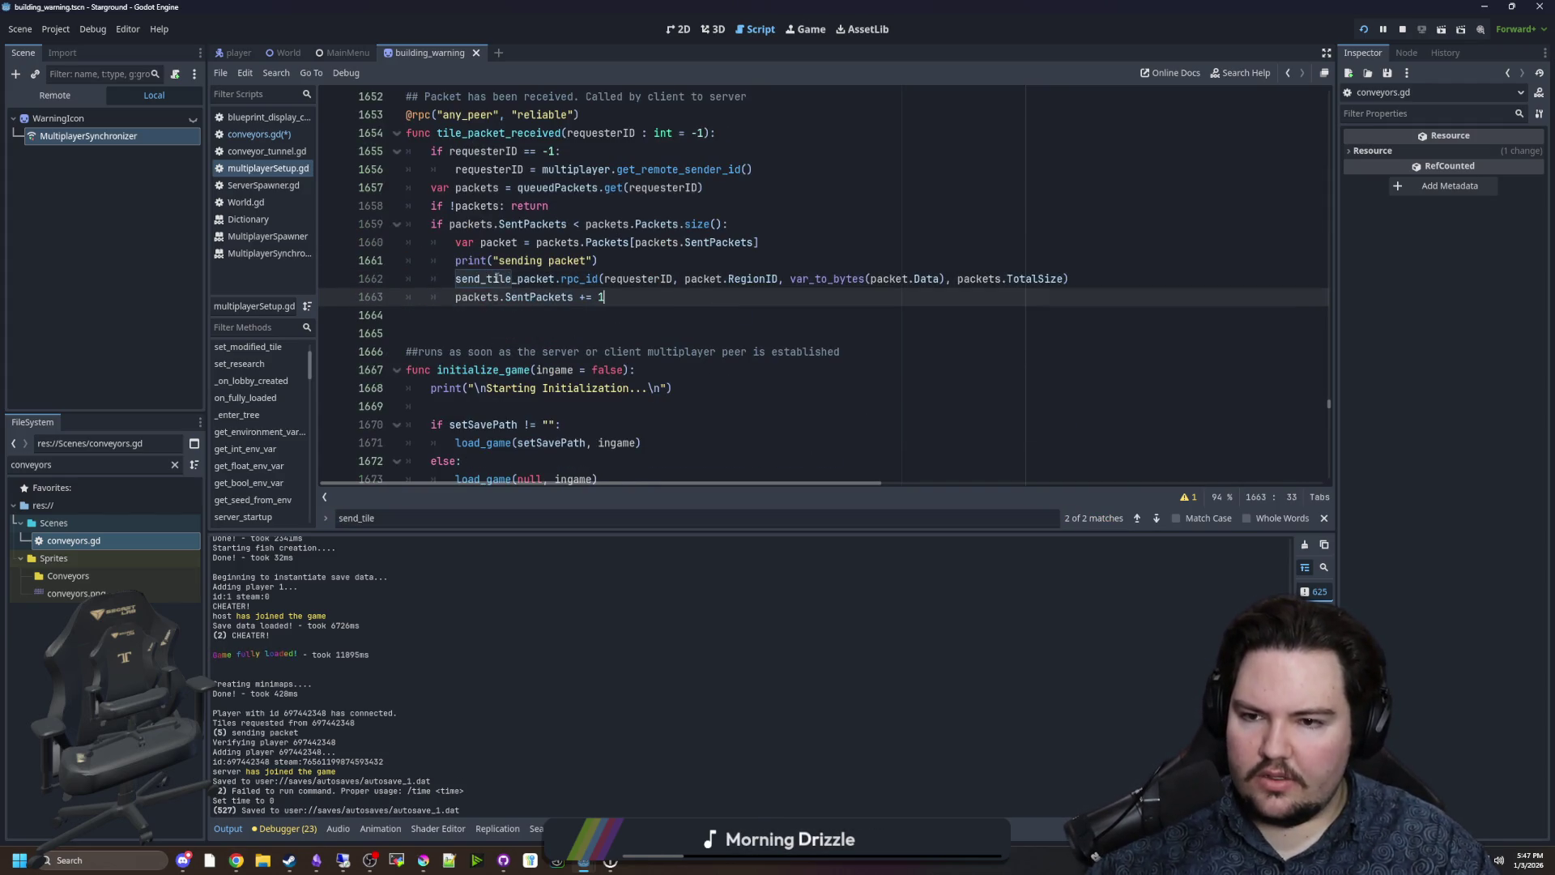
click(497, 277)
ctrl+click(509, 281)
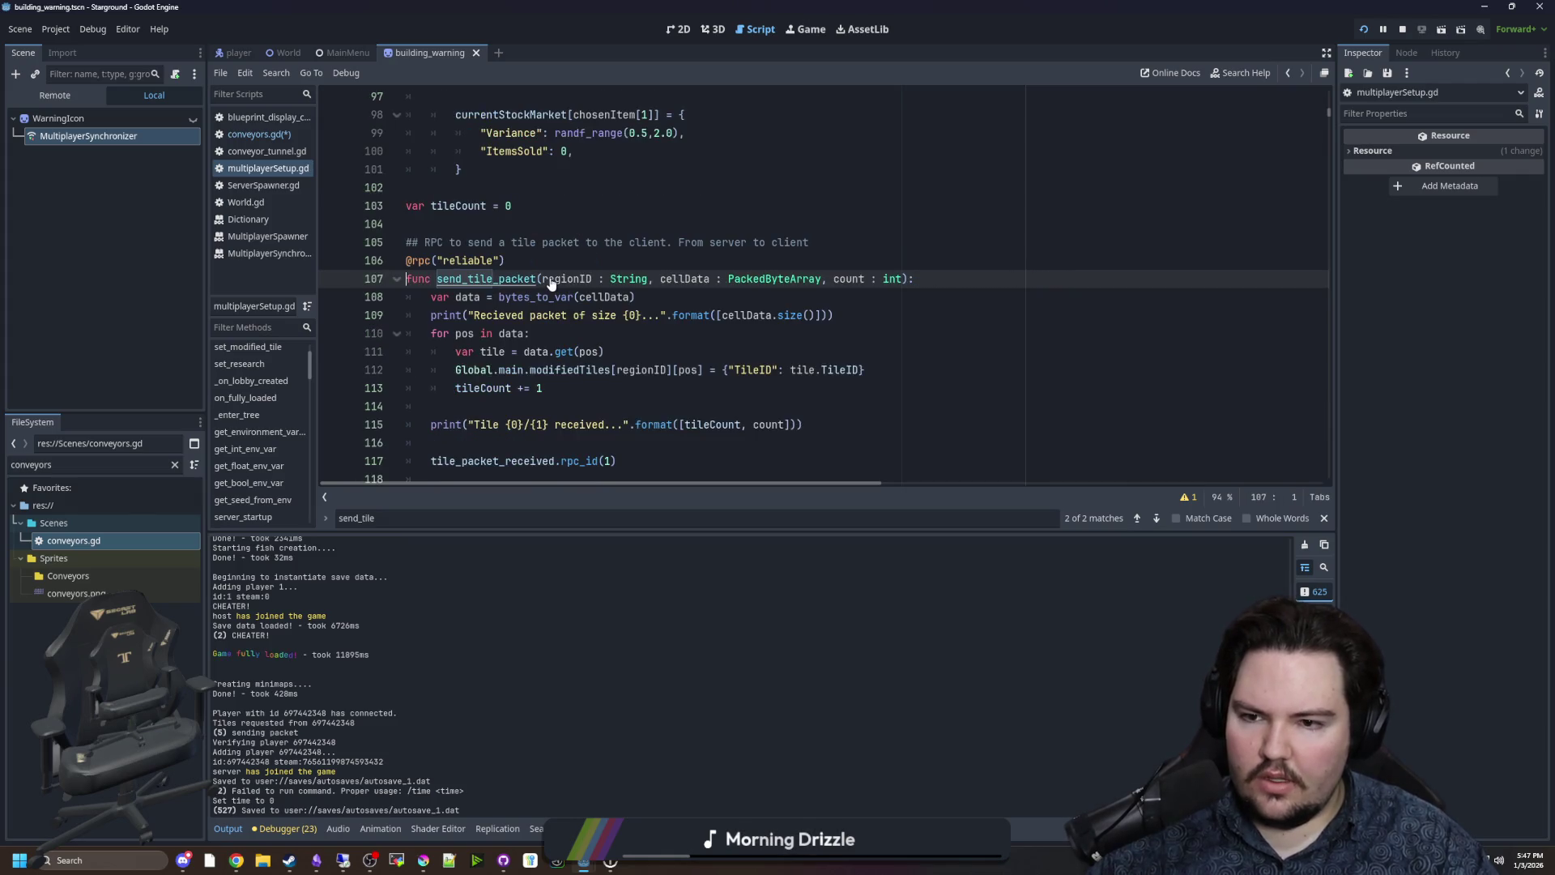
scroll(568, 324, down, 2)
mouse_move(620, 406)
mouse_down()
mouse_move(644, 406)
mouse_move(367, 175)
mouse_up()
key(ctrl+c)
click(249, 134)
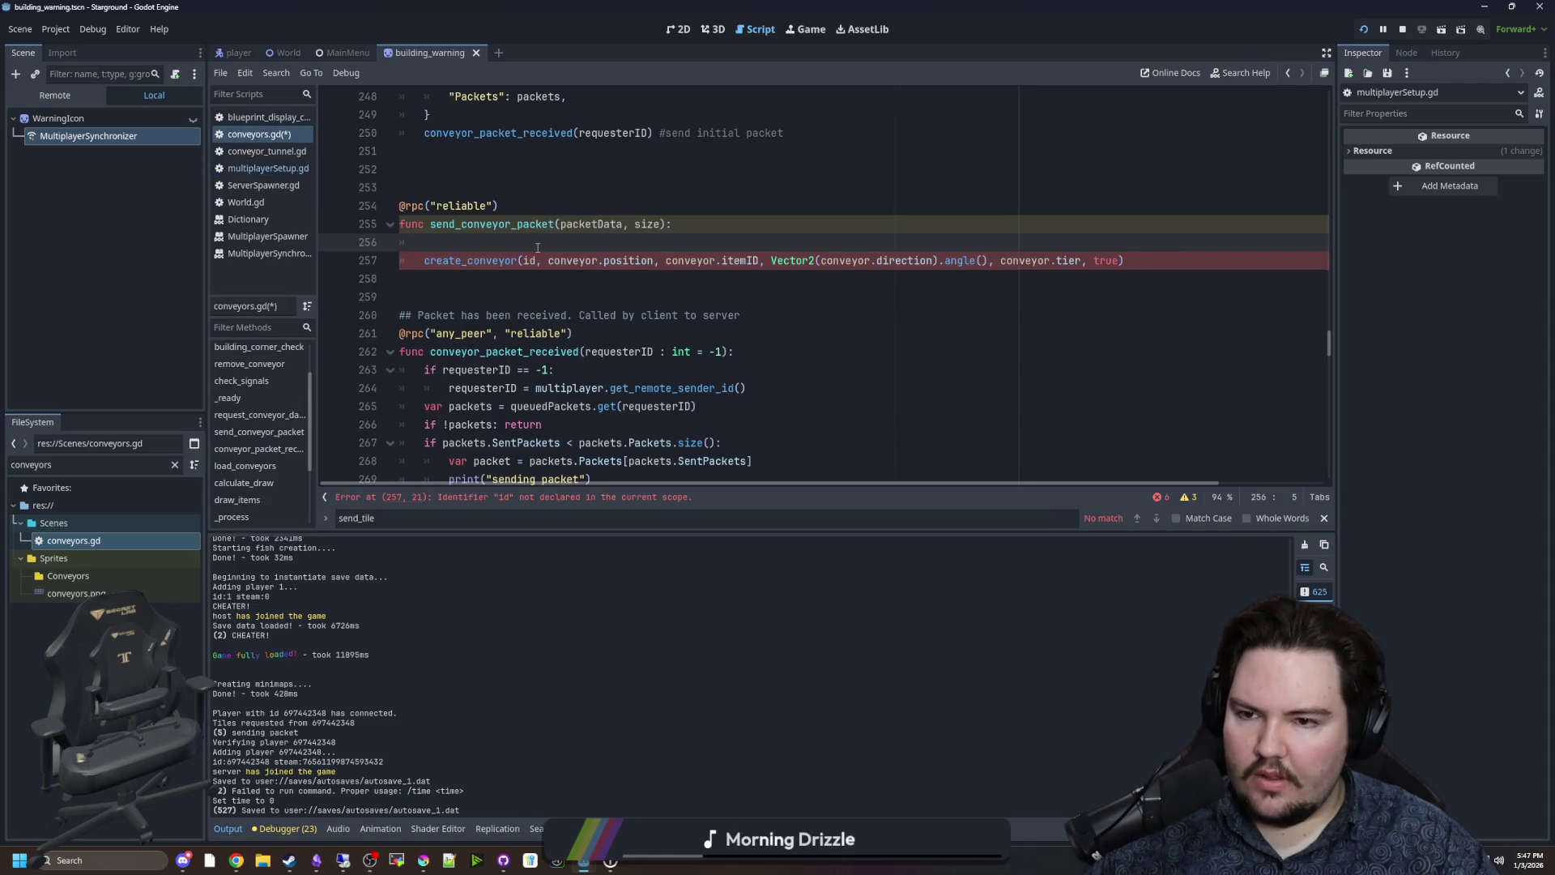
Paste the tile packet code into send_conveyor_packet, delete its if tileCount block, and fix indentation.
key(ctrl+v)
scroll(599, 388, down, 1)
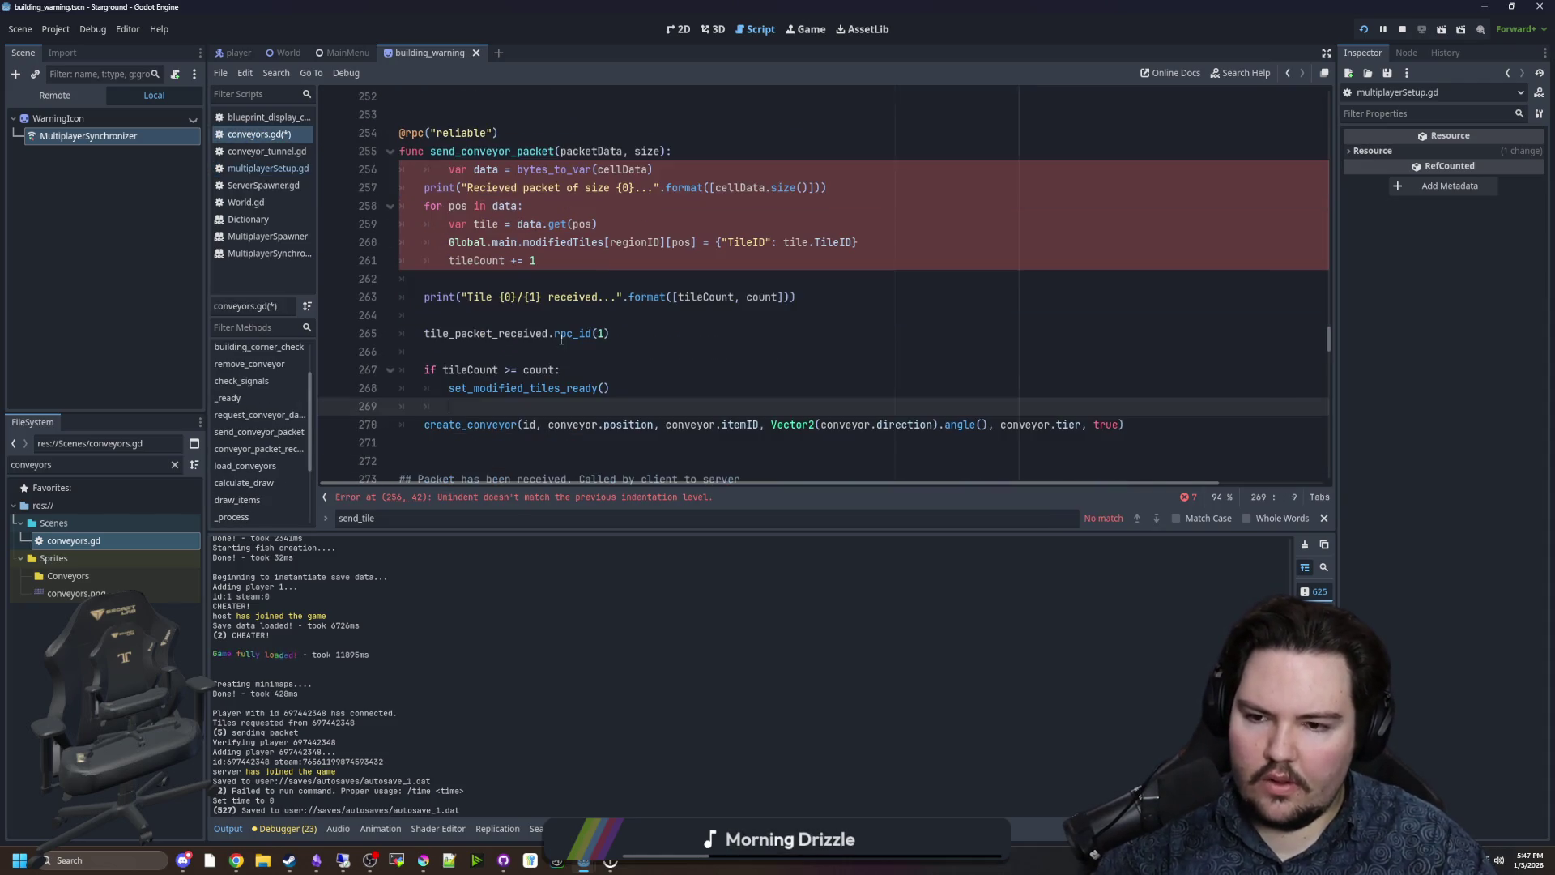
drag(609, 388, 367, 356)
key(BackSpace)
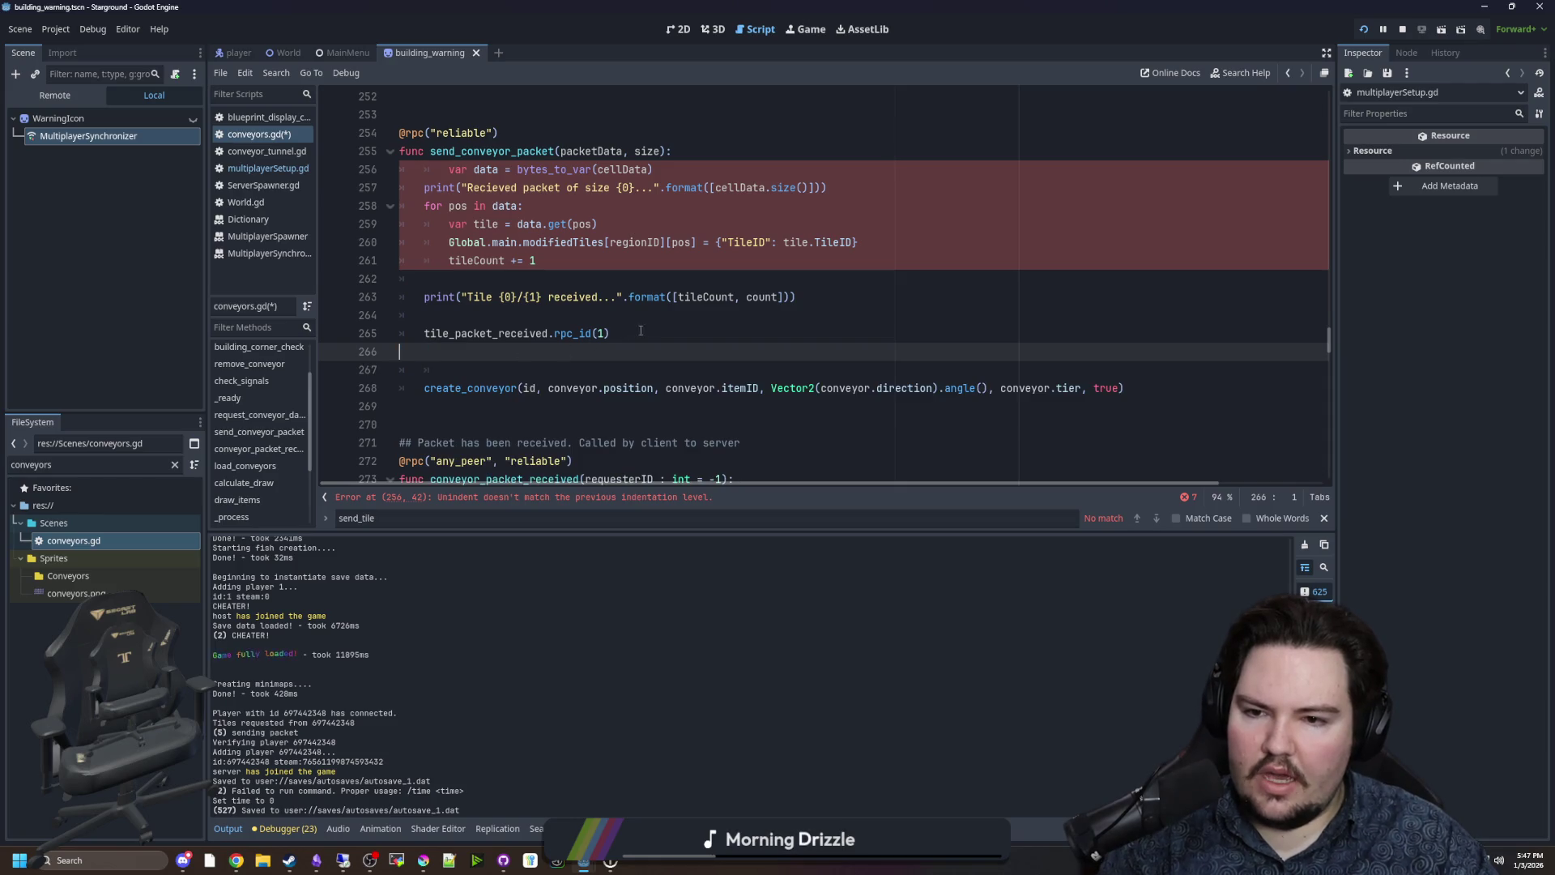
drag(610, 333, 362, 312)
click(645, 370)
scroll(644, 369, up, 1)
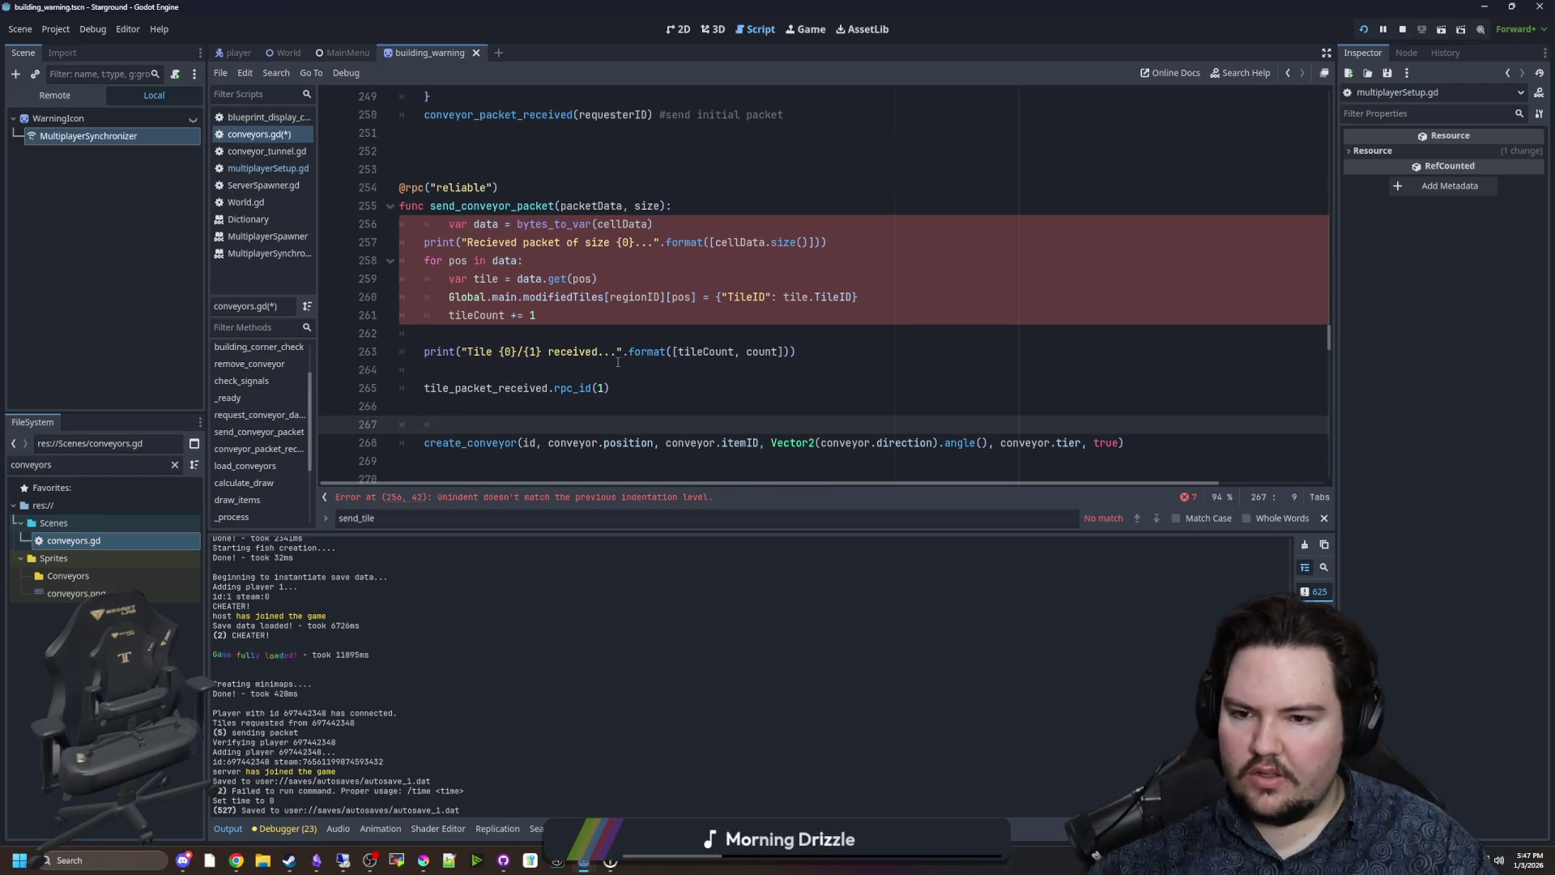
click(631, 341)
click(442, 224)
key(BackSpace)
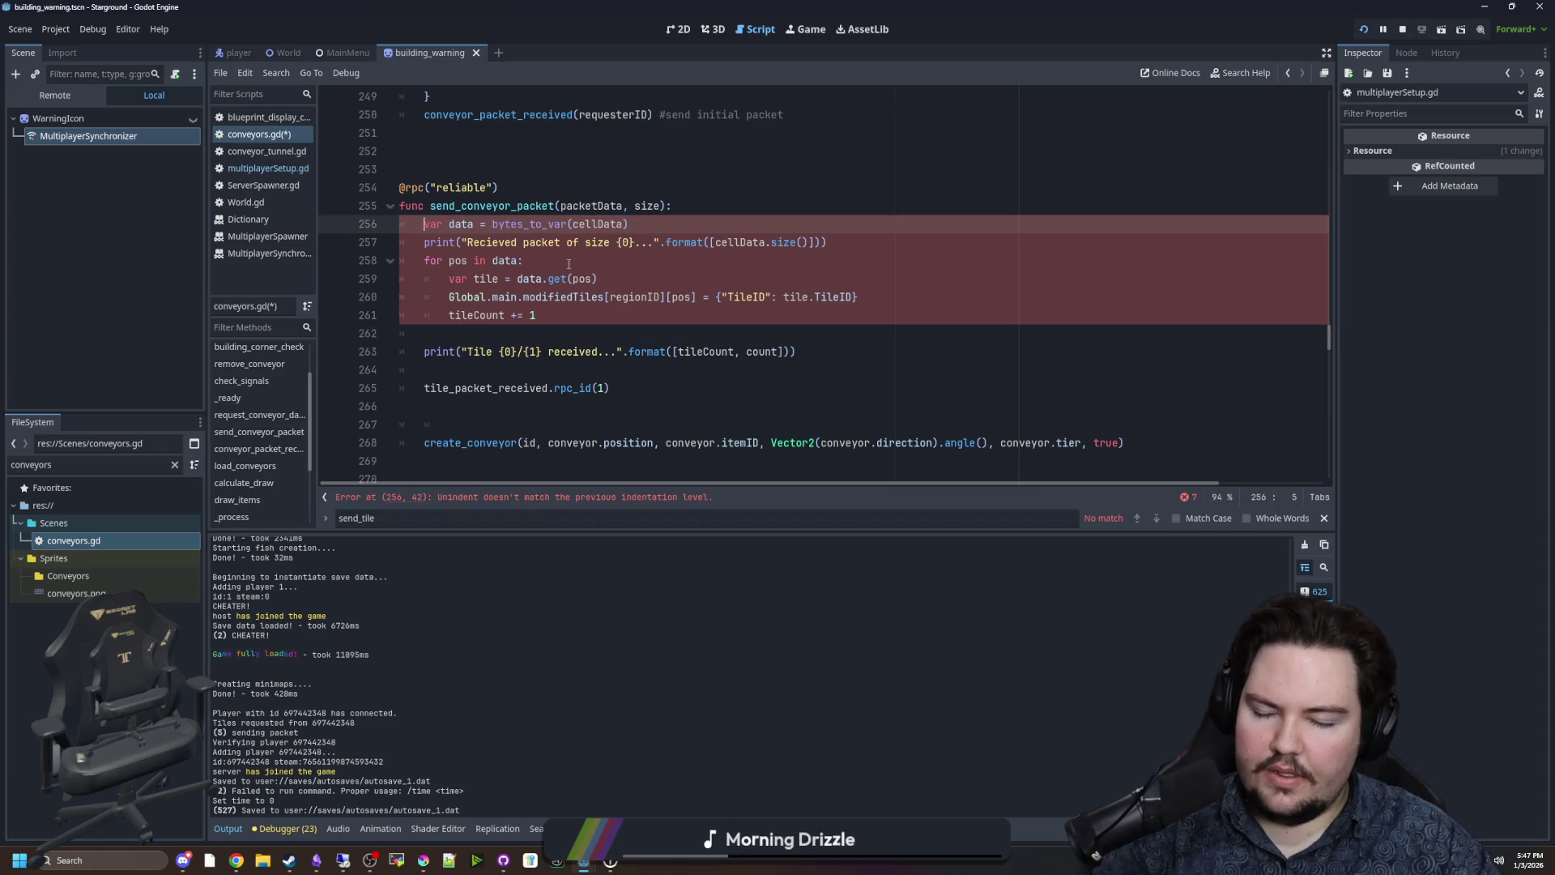
Rename the parameter to conveyorData and the decoded variable to info.
double_click(468, 224)
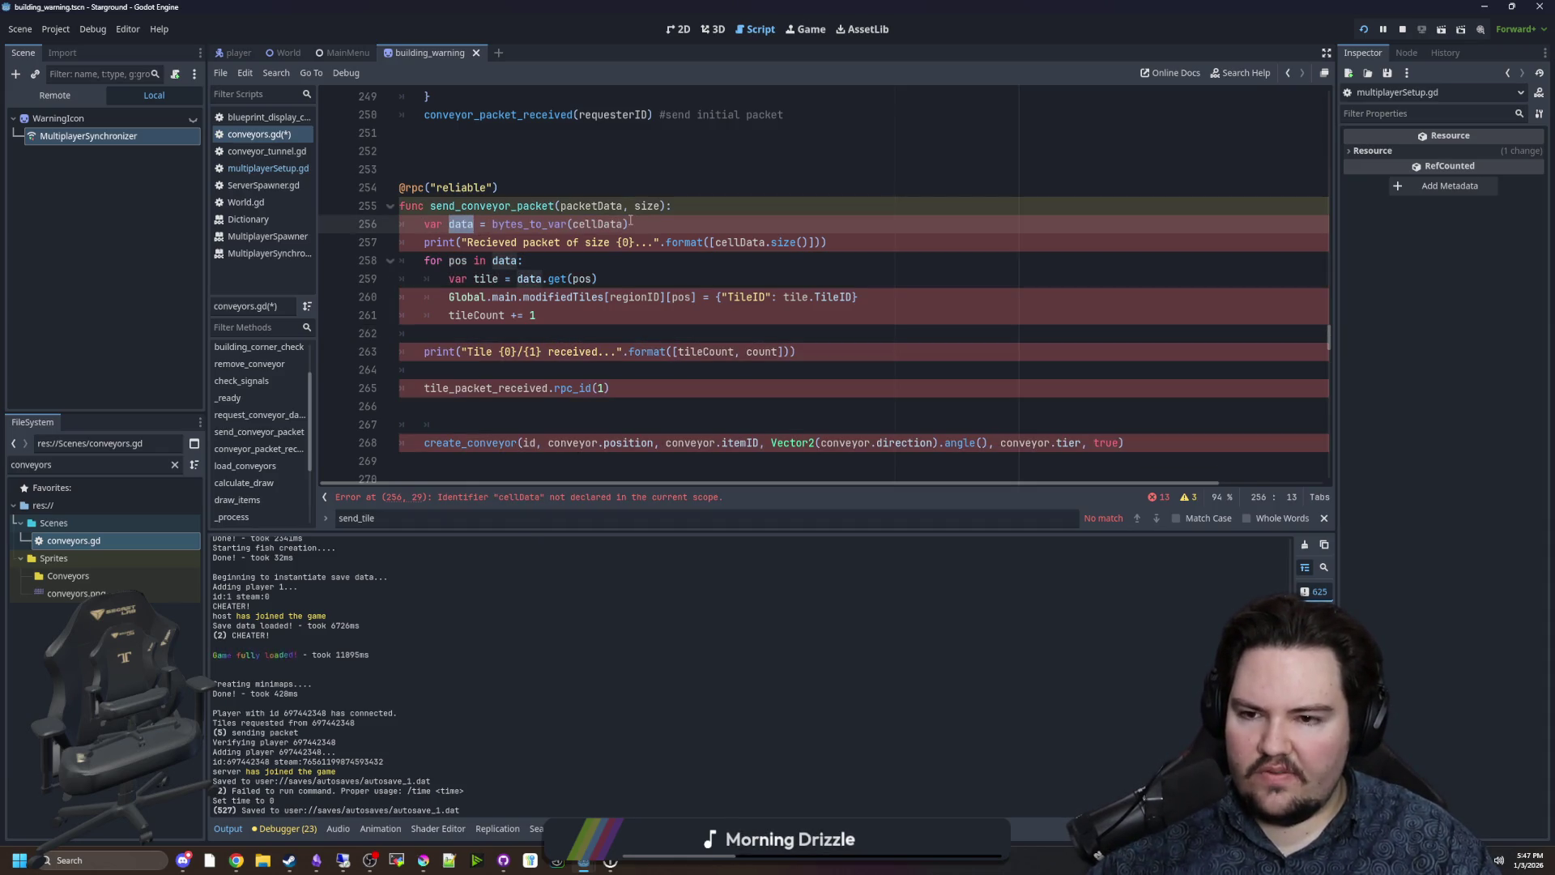
text(pack)
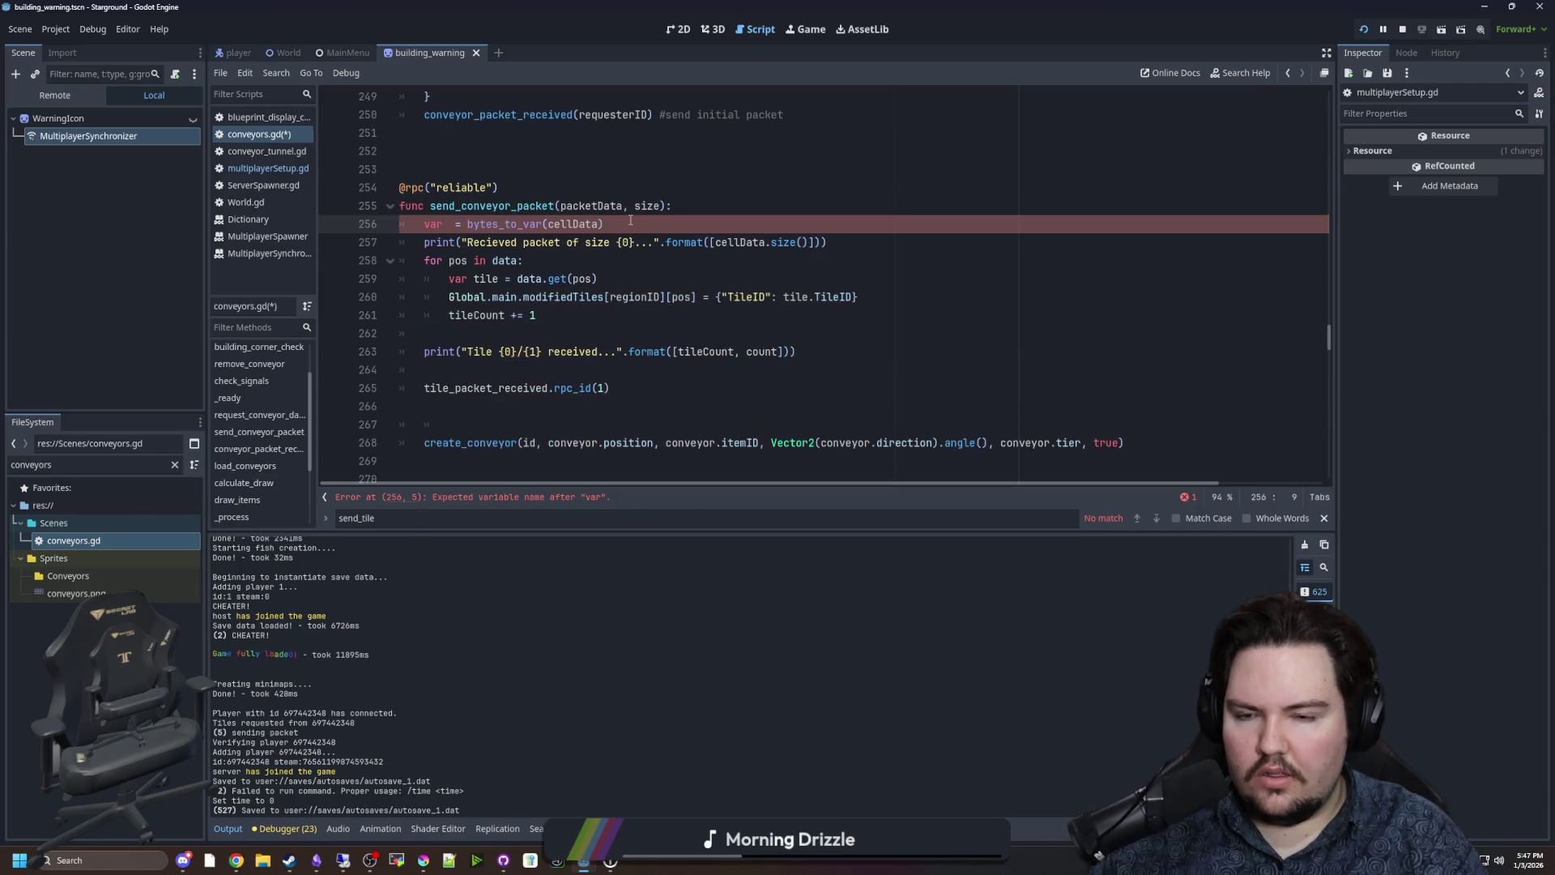
text(etD)
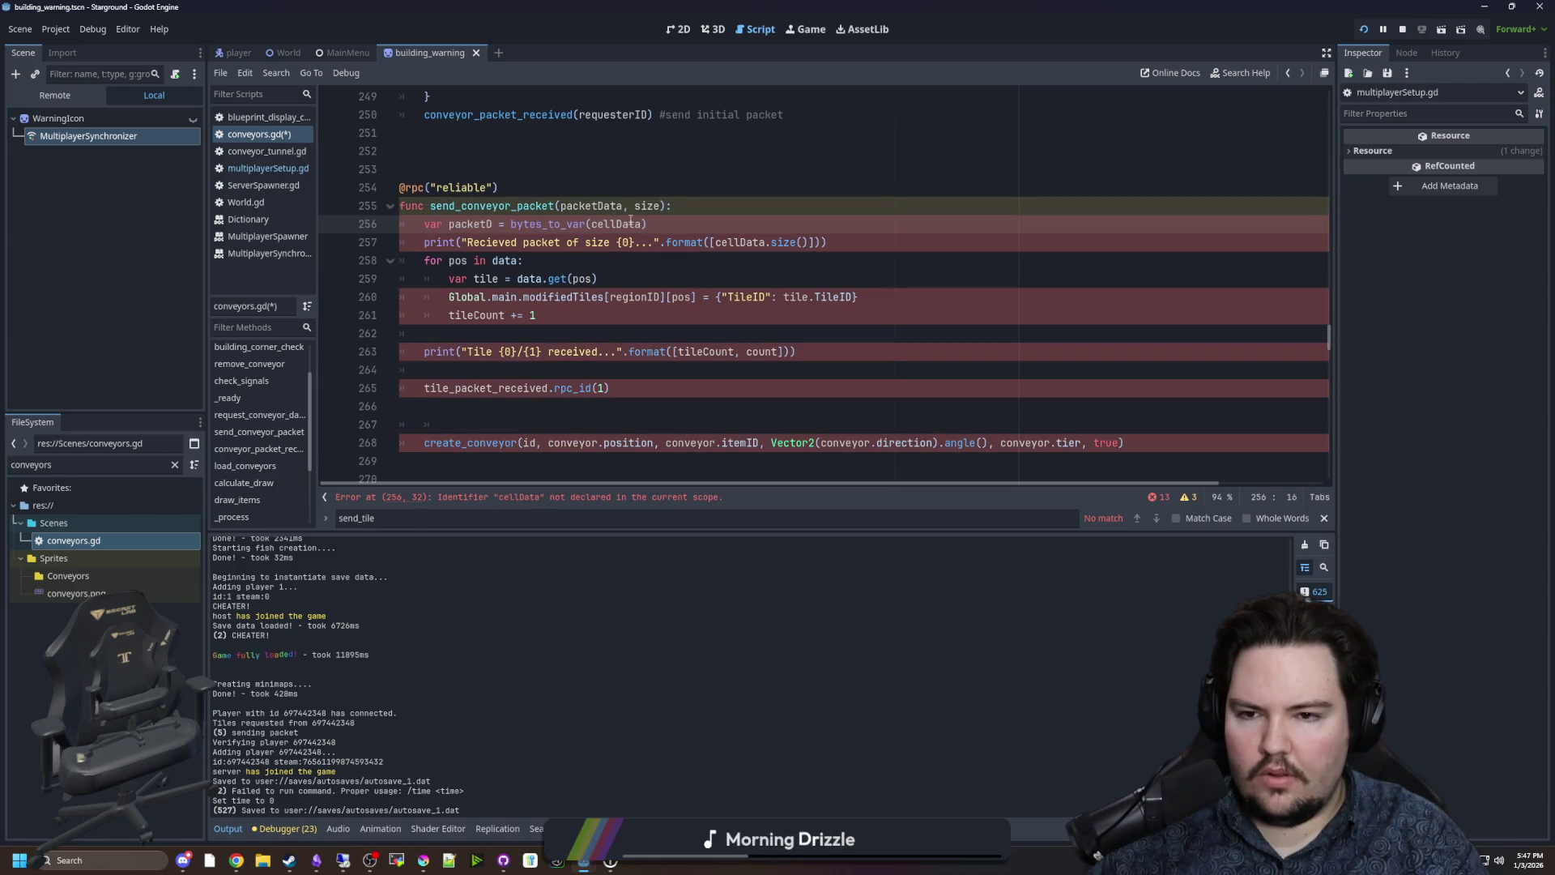
double_click(568, 206)
text(cellData)
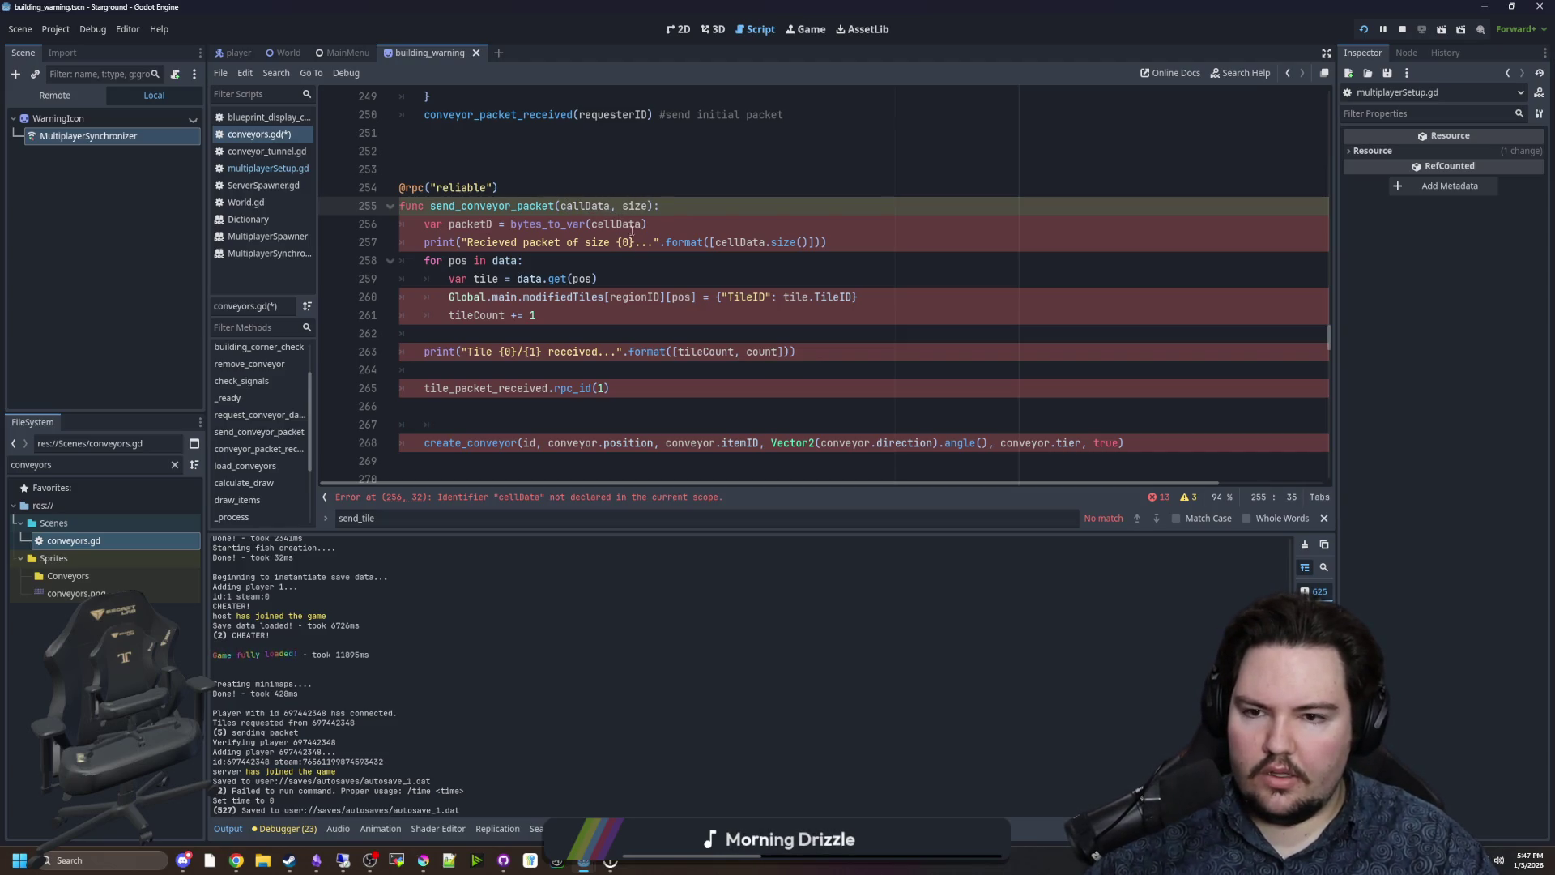
double_click(628, 224)
double_click(574, 205)
text(conveyorD)
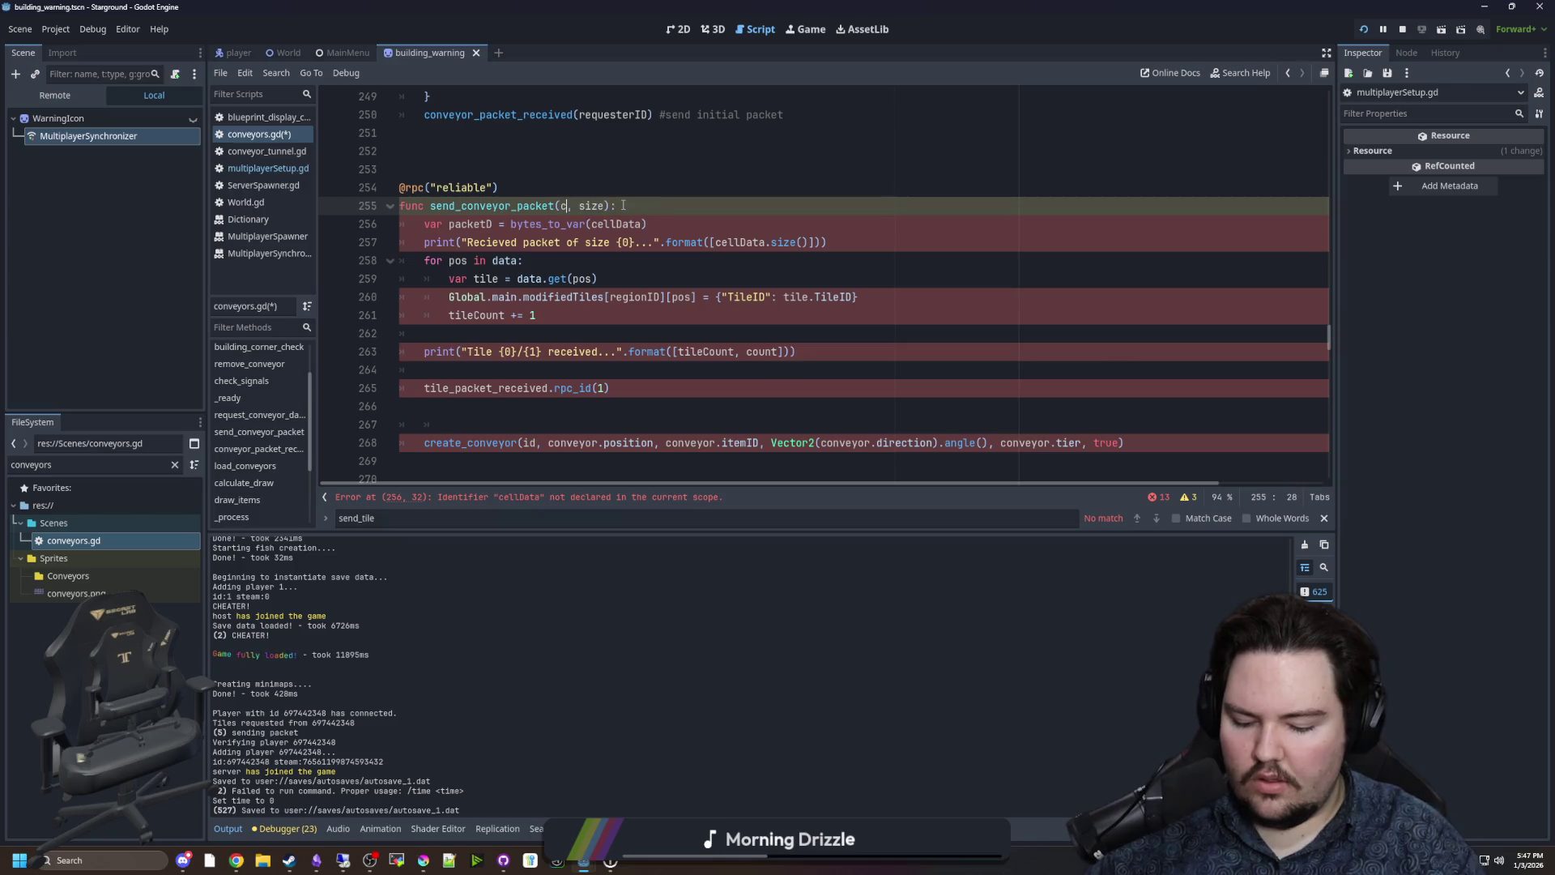
text(ata)
double_click(471, 224)
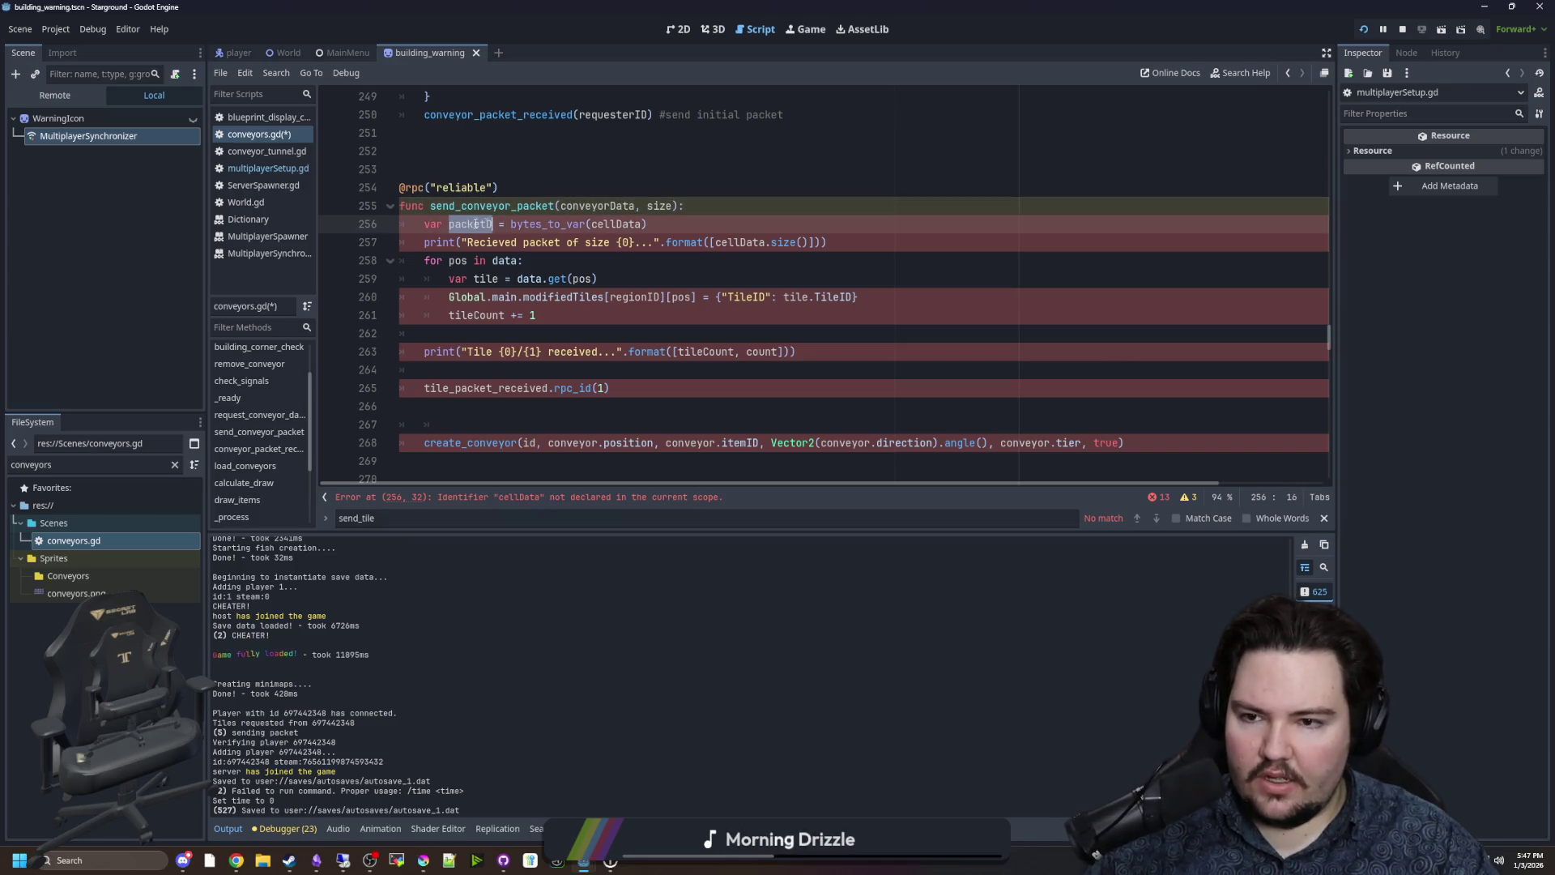
text(packe)
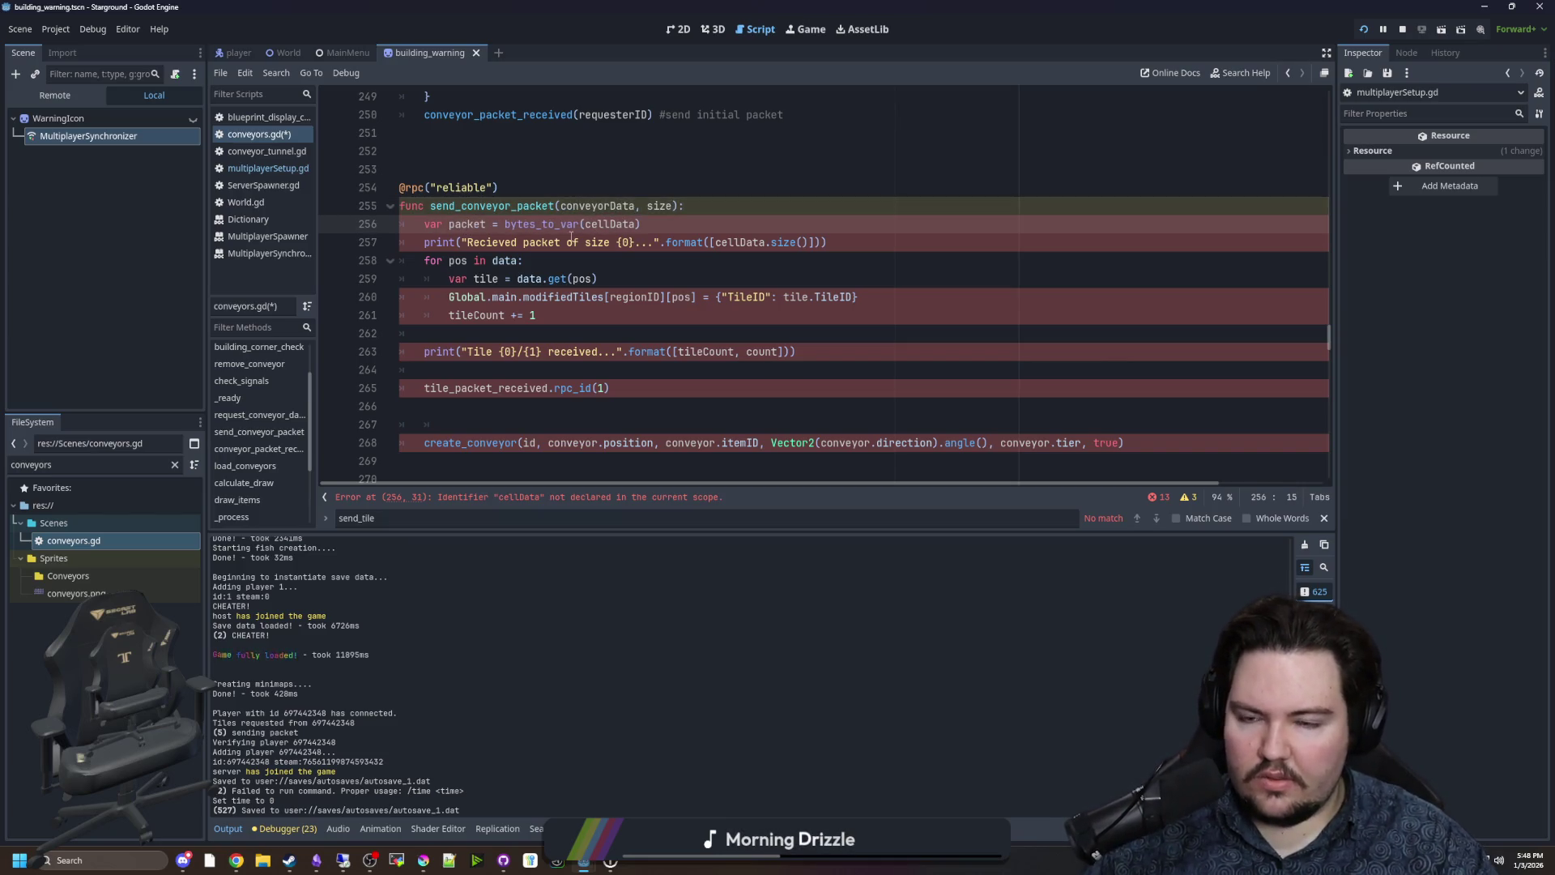
key(BackSpace)
key(BackSpace)
key(BackSpace)
text(info)
Use conveyorData as the bytes_to_var argument and in the print statement.
double_click(597, 206)
key(ctrl+c)
double_click(599, 224)
key(ctrl+v)
double_click(461, 225)
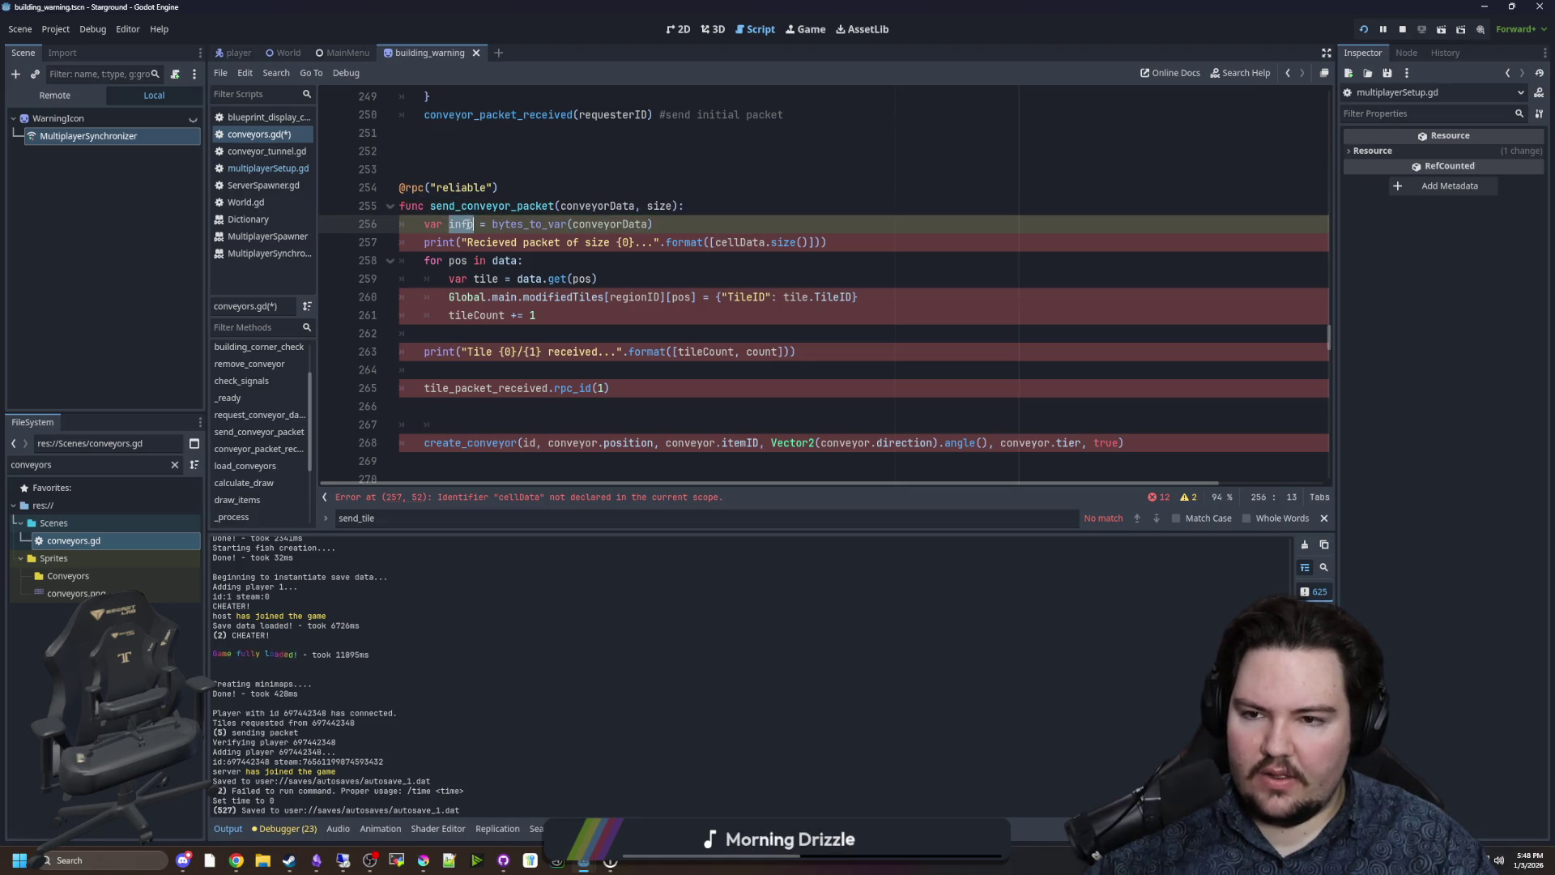
double_click(739, 243)
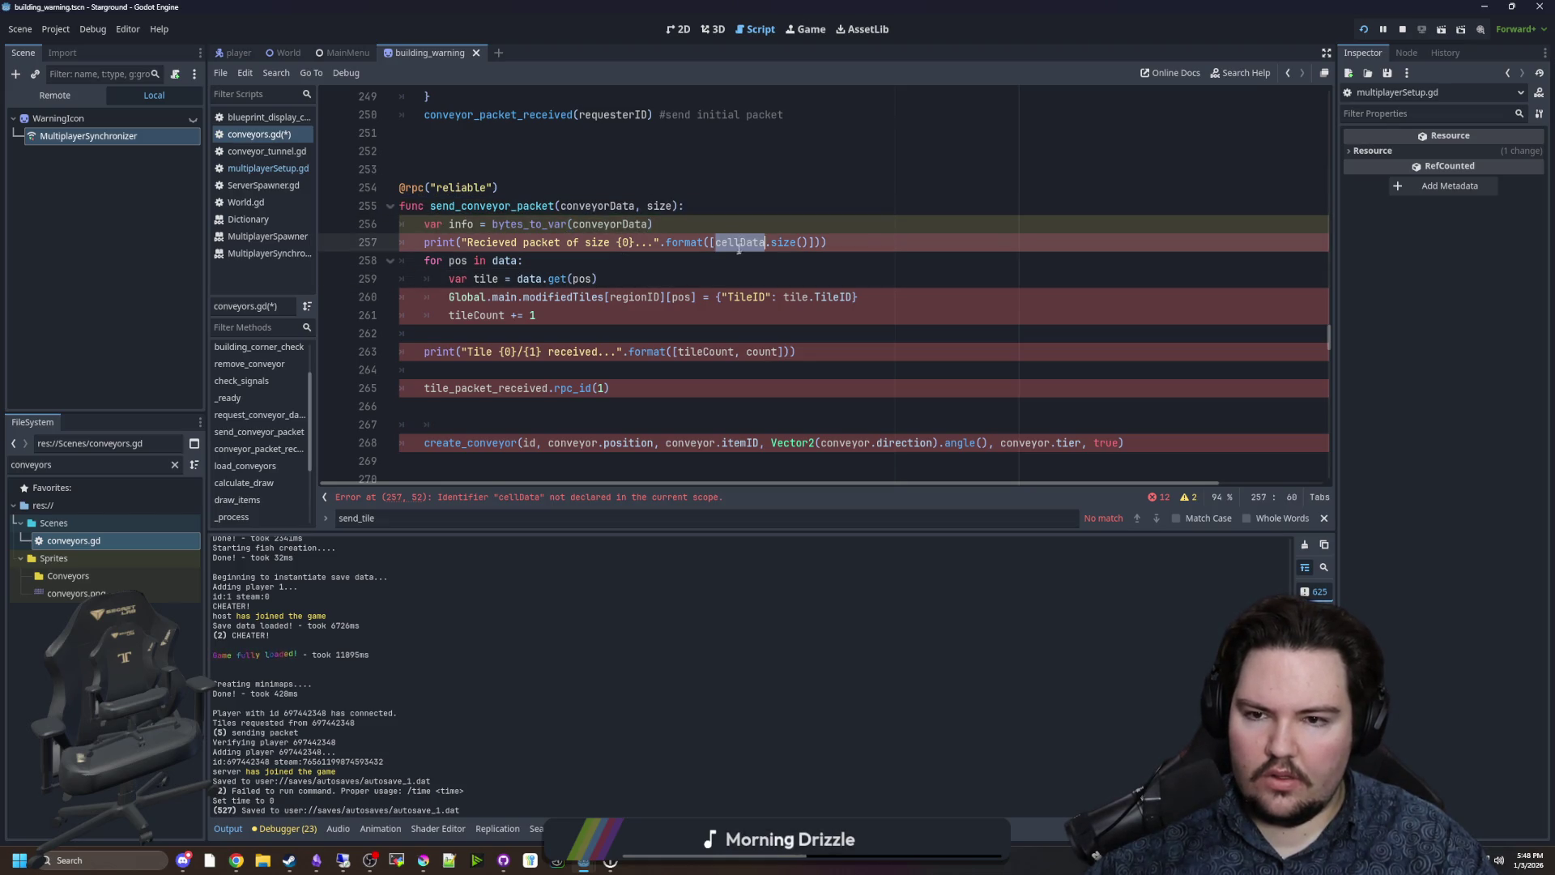
text(conveyorData)
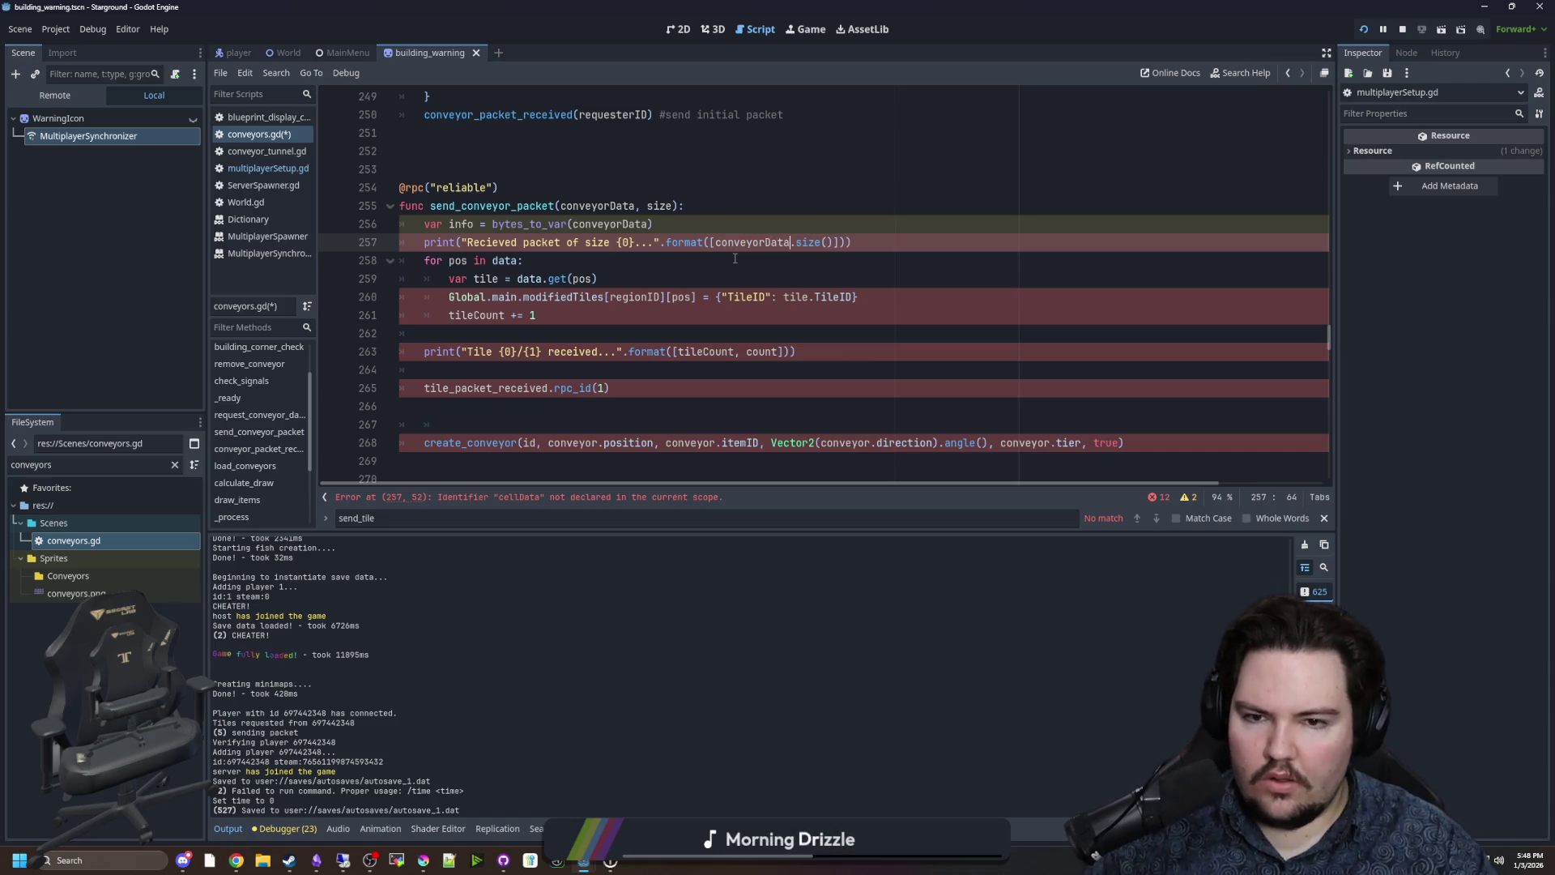
click(555, 267)
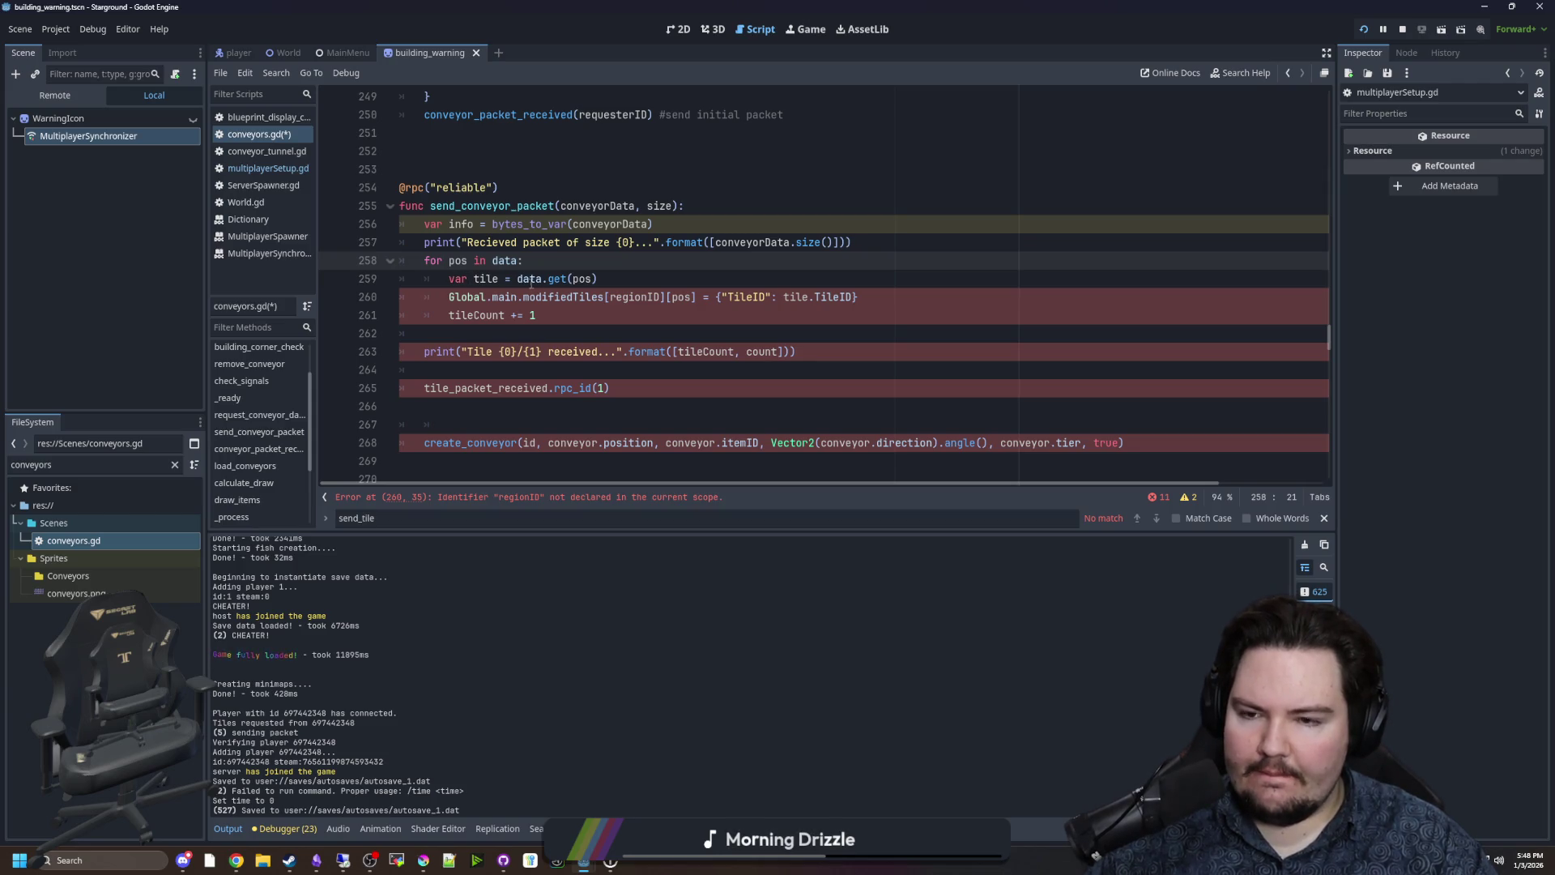
Rename the loop variable to conveyor and move create_conveyor into the loop using pos.
double_click(486, 279)
text(conveyor)
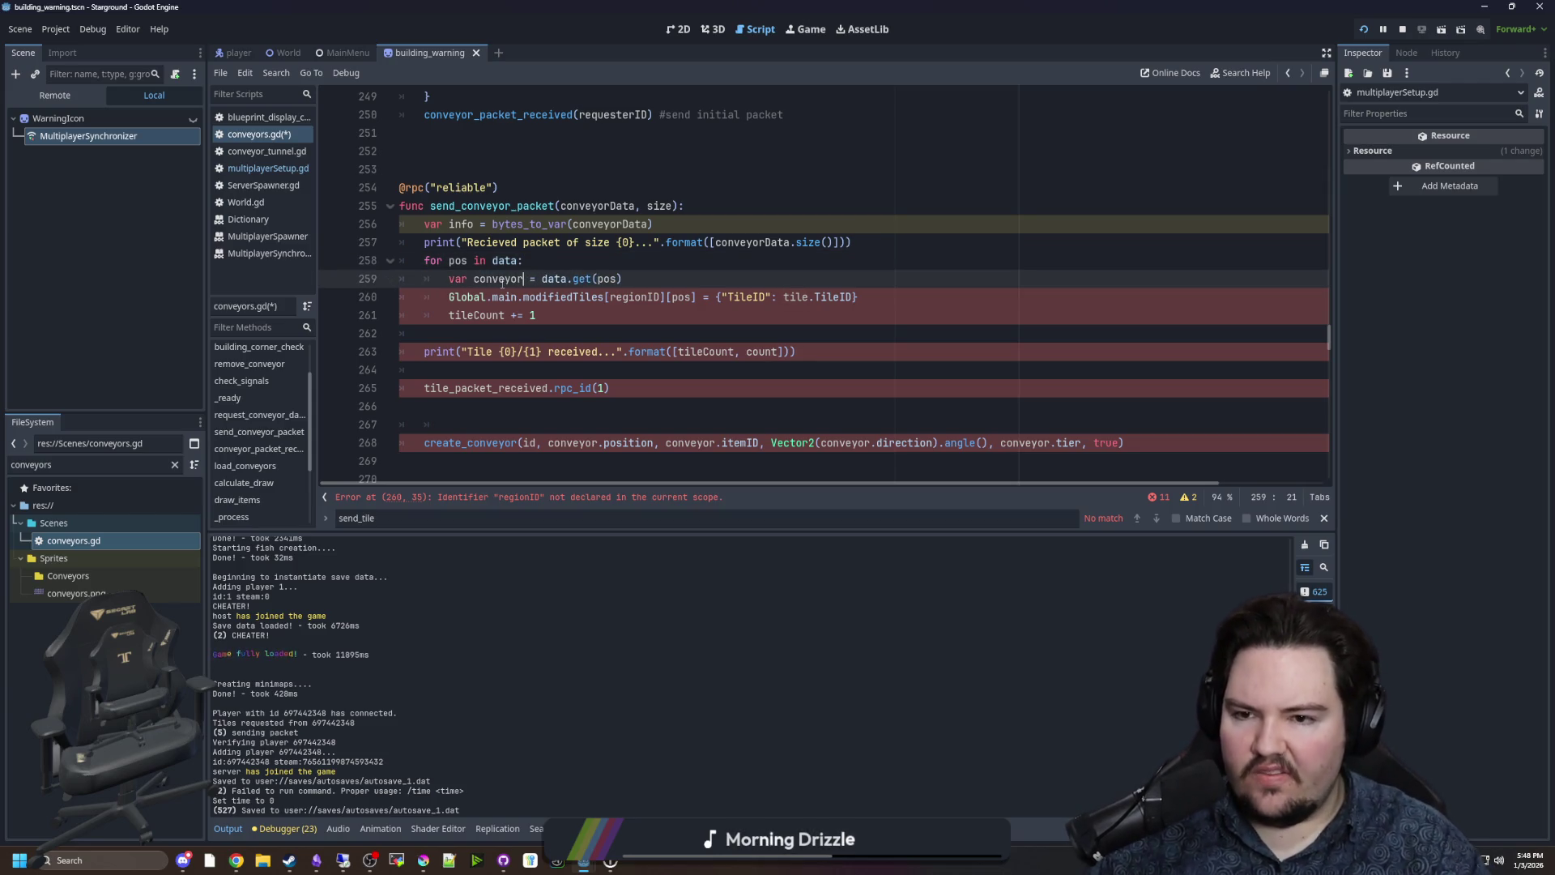
click(635, 273)
key(Return)
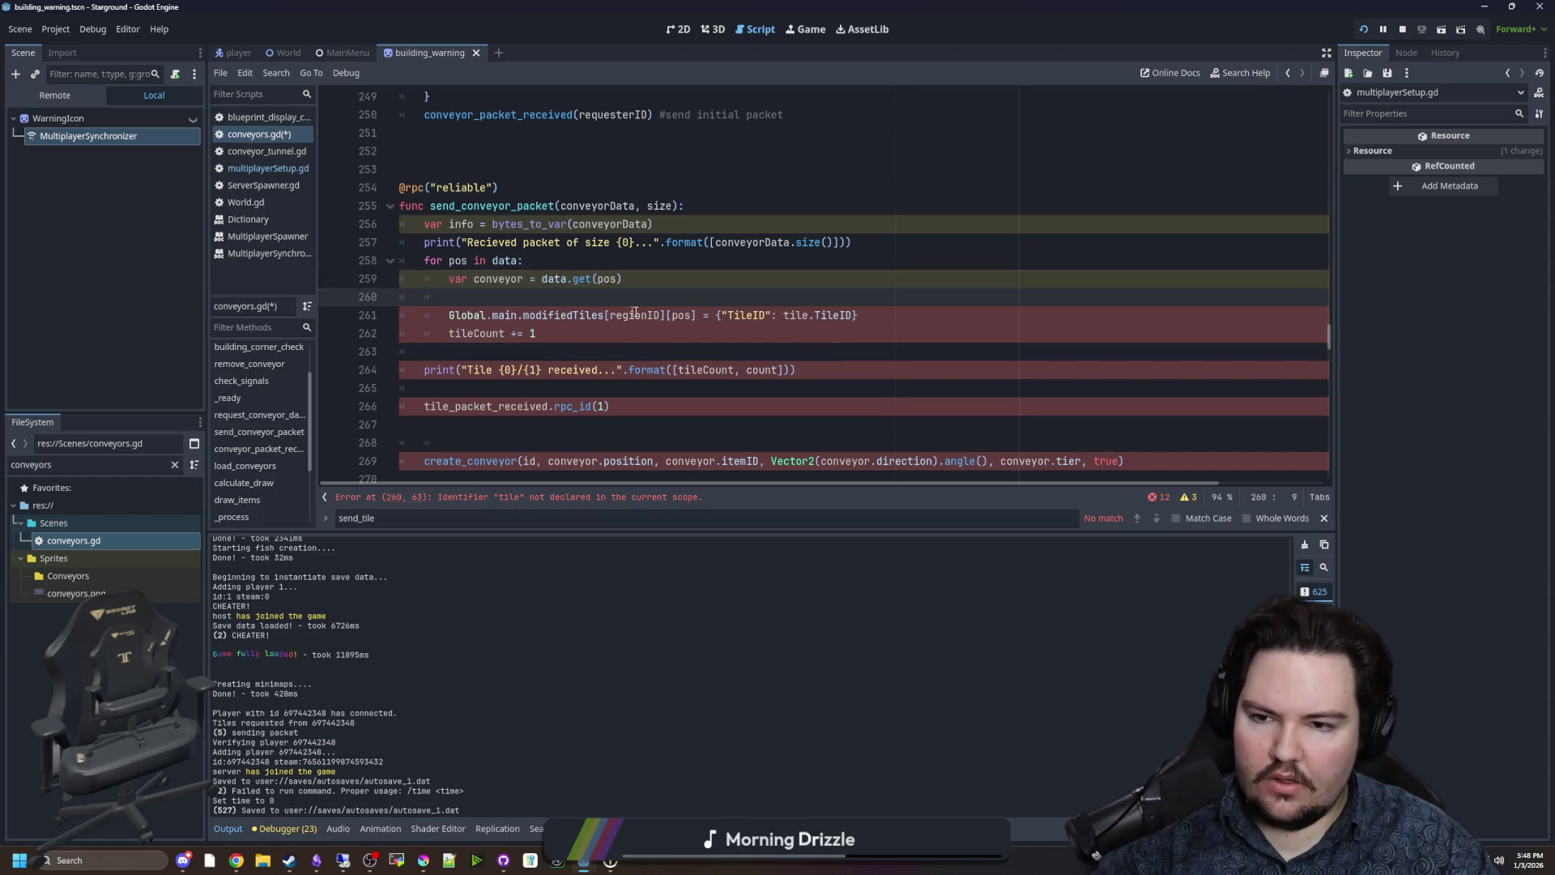
mouse_move(1137, 475)
mouse_down()
mouse_move(425, 442)
mouse_move(425, 460)
mouse_up()
key(BackSpace)
click(519, 297)
key(ctrl+v)
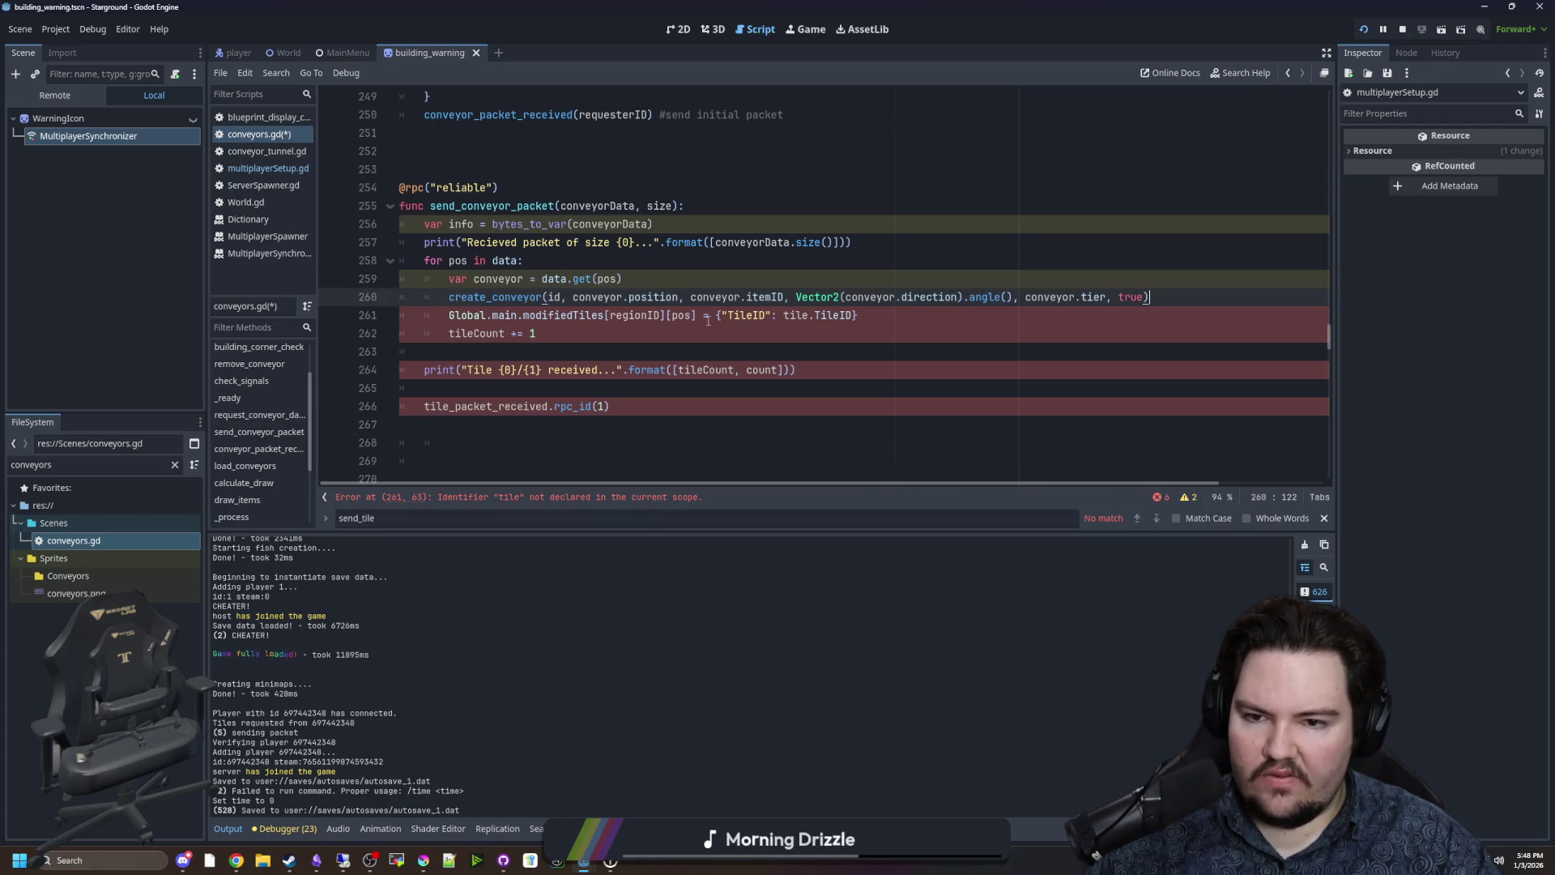
click(641, 297)
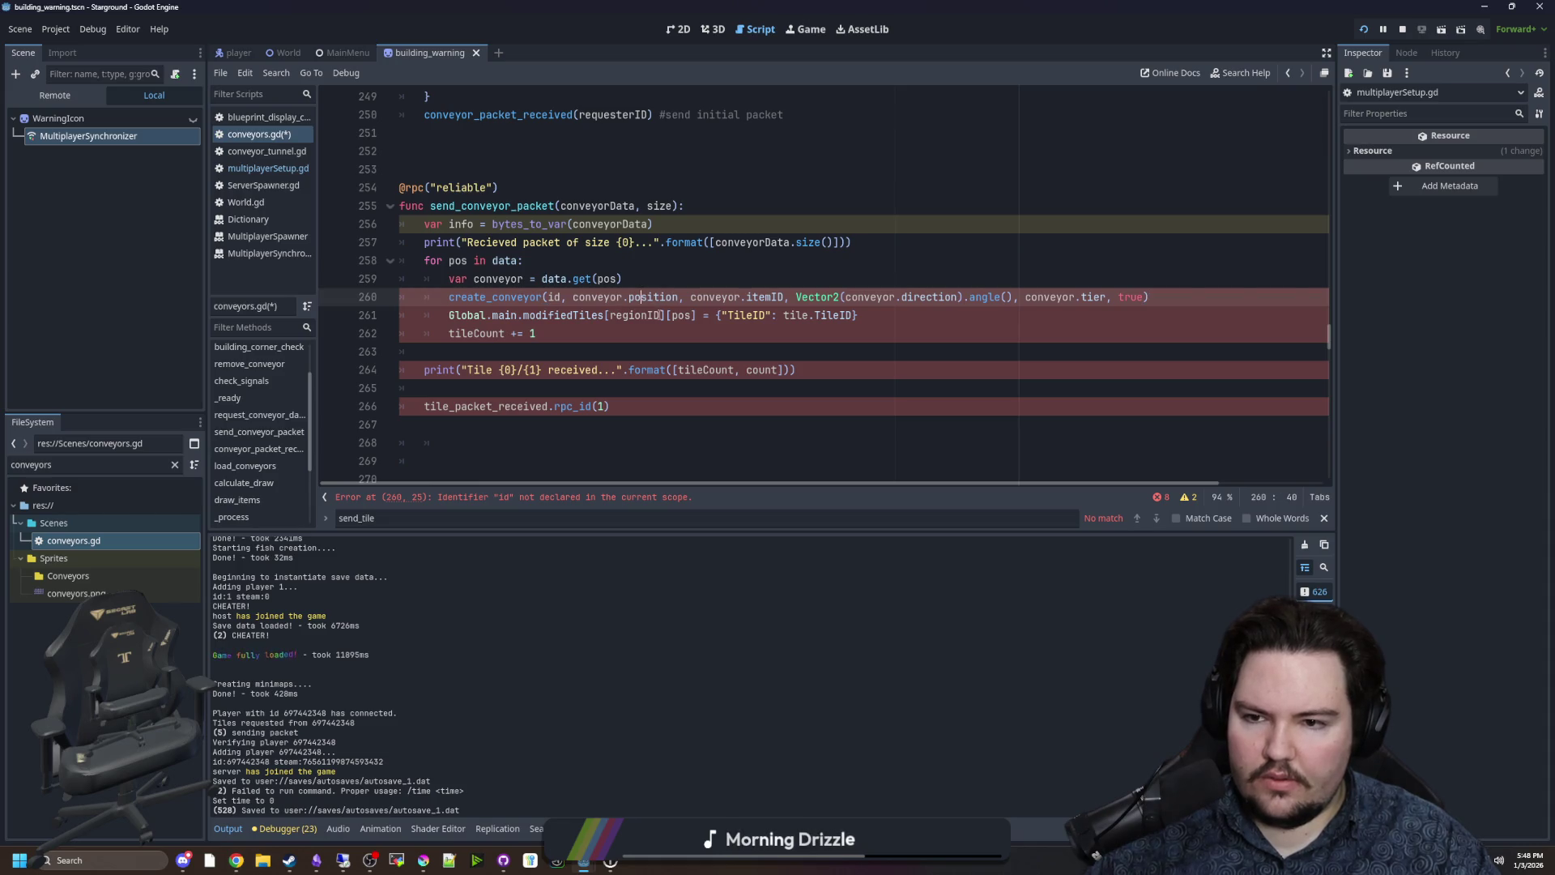
drag(680, 296, 575, 297)
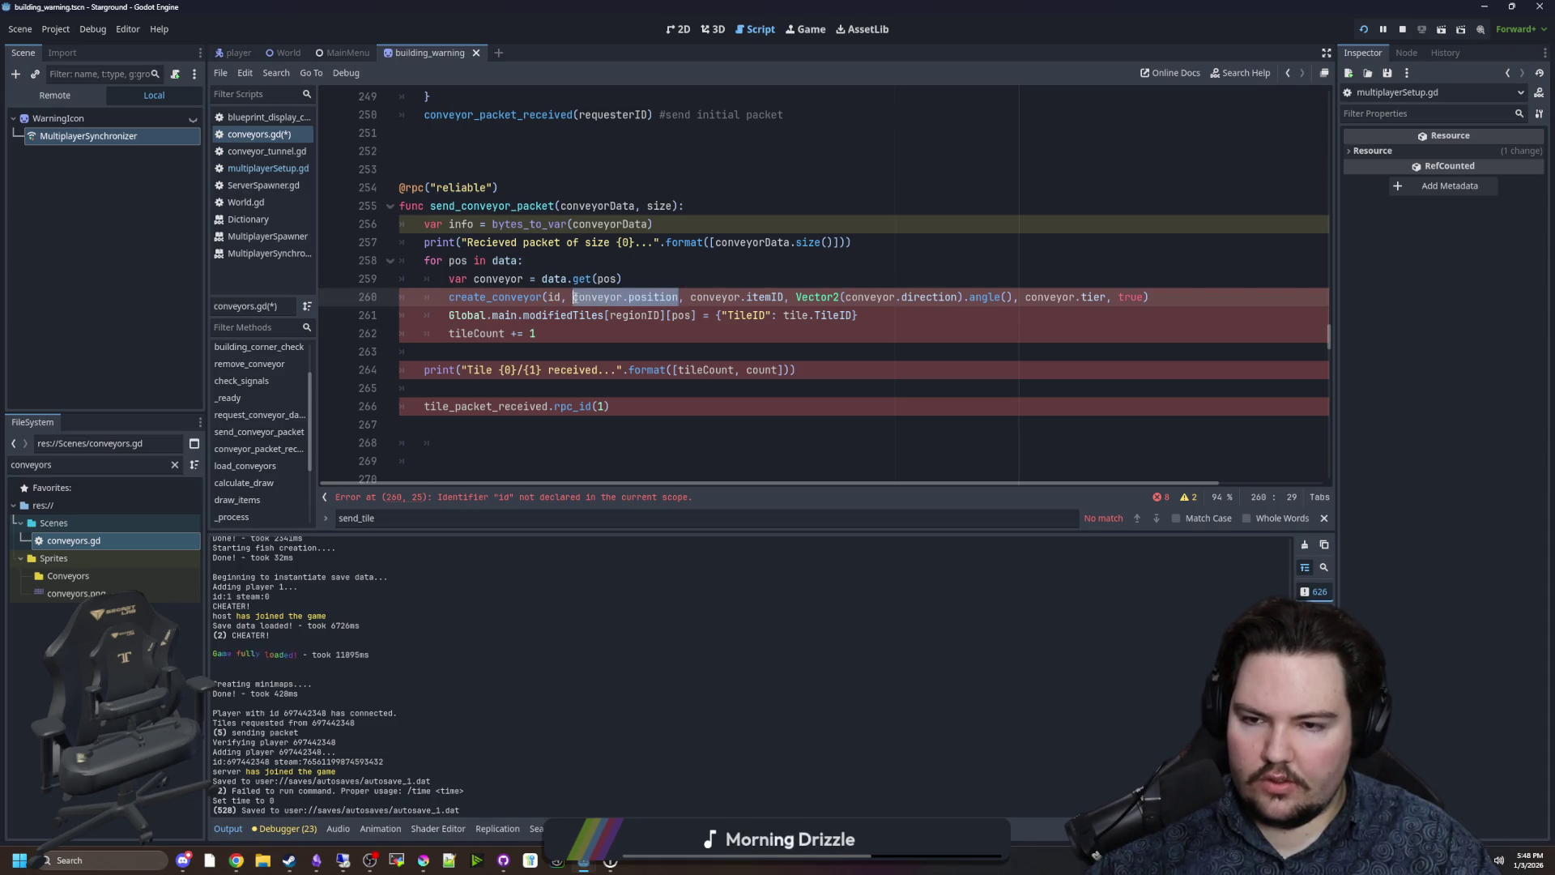
text(pos)
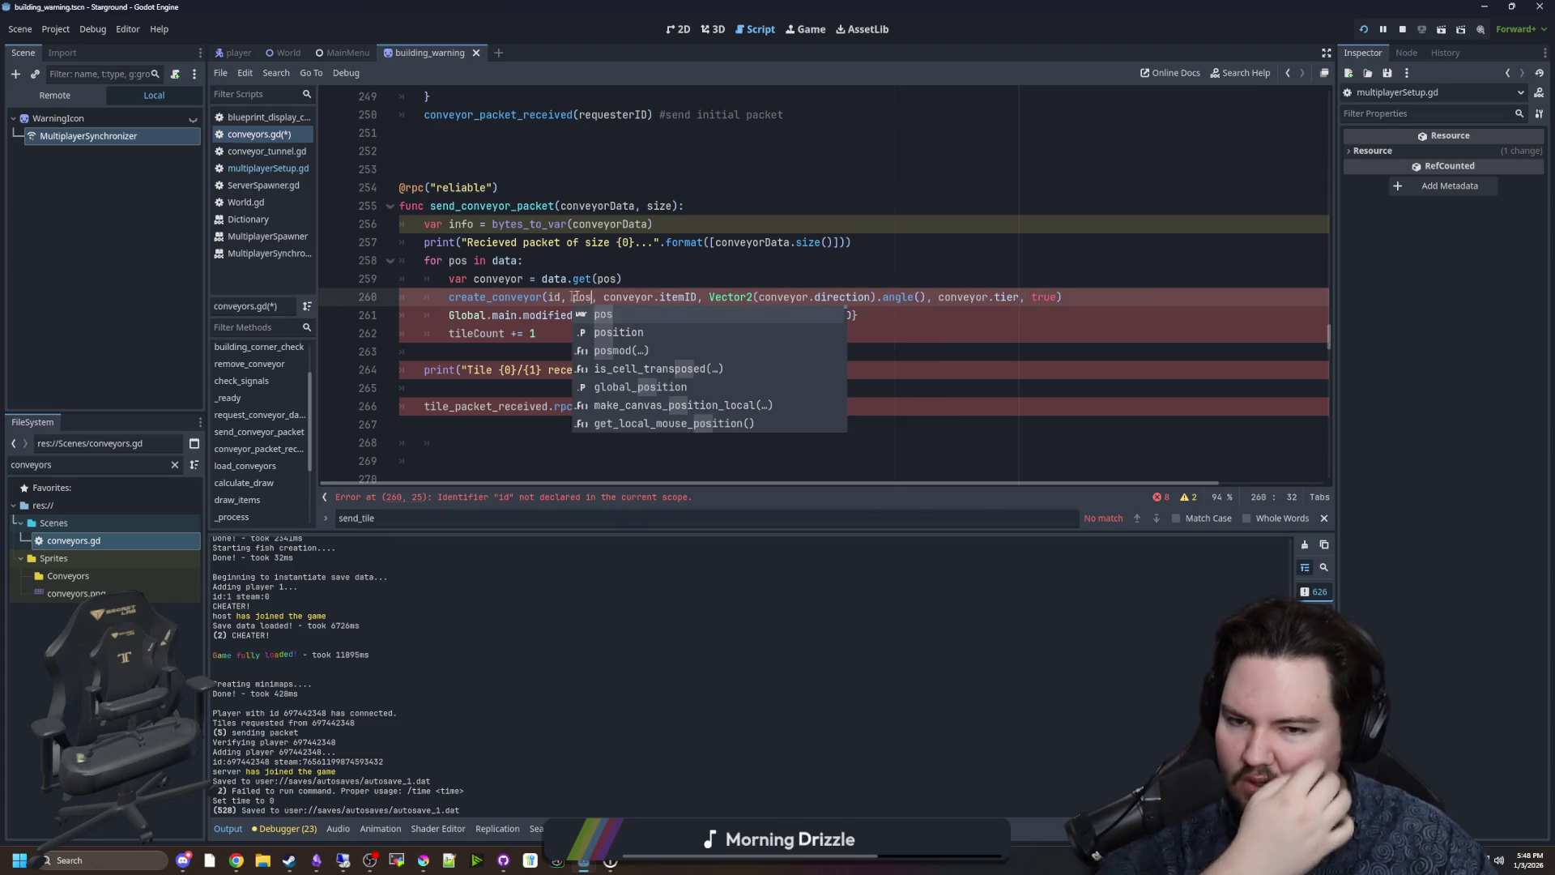
click(658, 278)
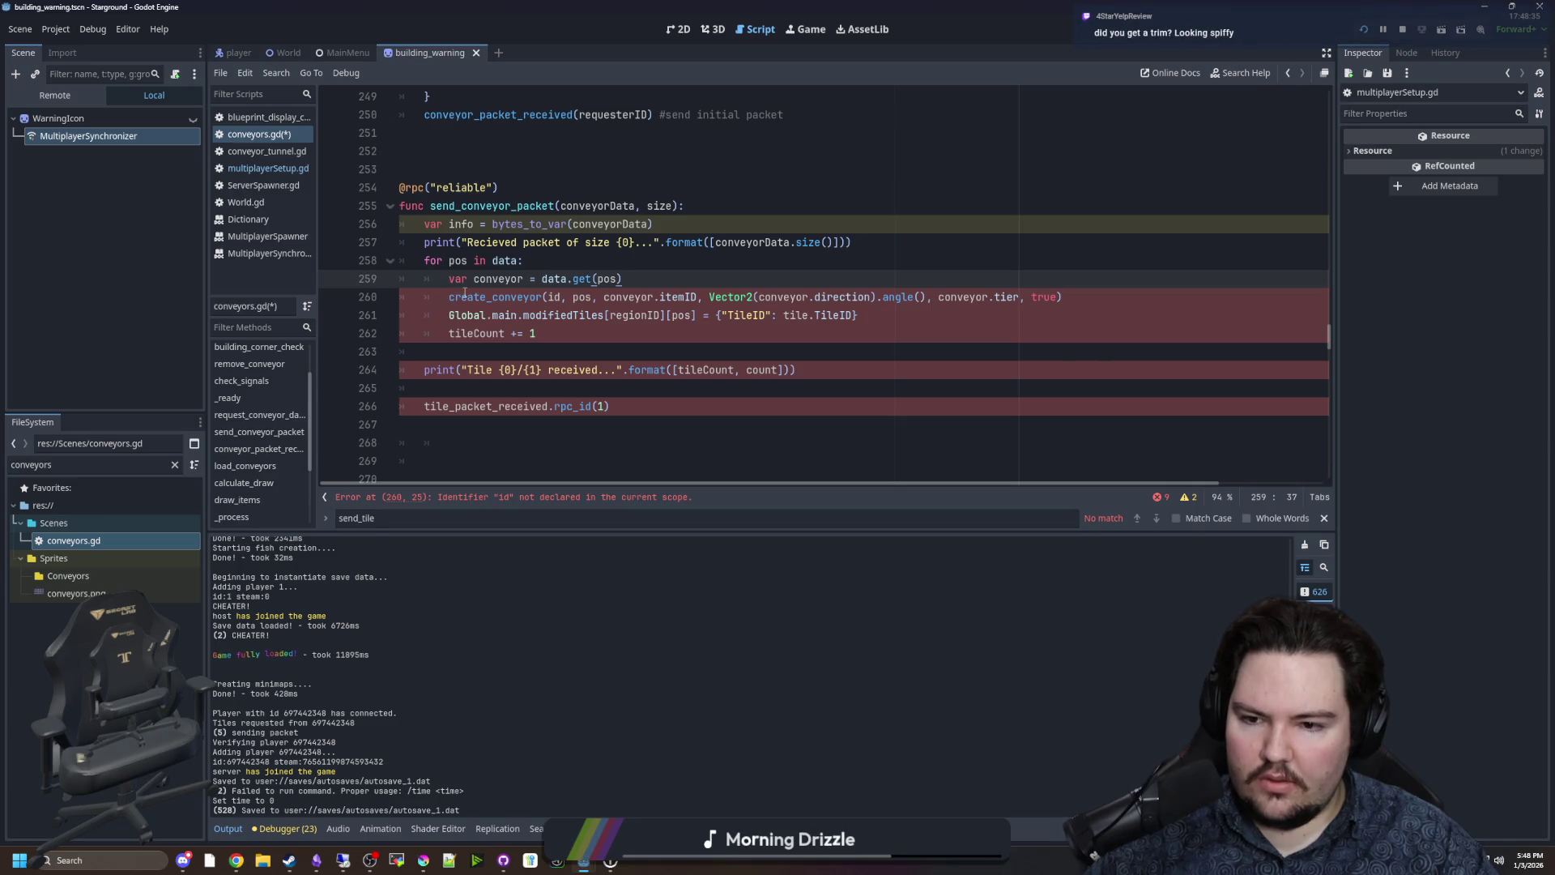
Remove the id argument from create_conveyor and delete the modifiedTiles line.
click(566, 296)
key(BackSpace)
key(BackSpace)
key(Delete)
key(Delete)
drag(905, 321, 448, 315)
key(BackSpace)
key(BackSpace)
double_click(478, 315)
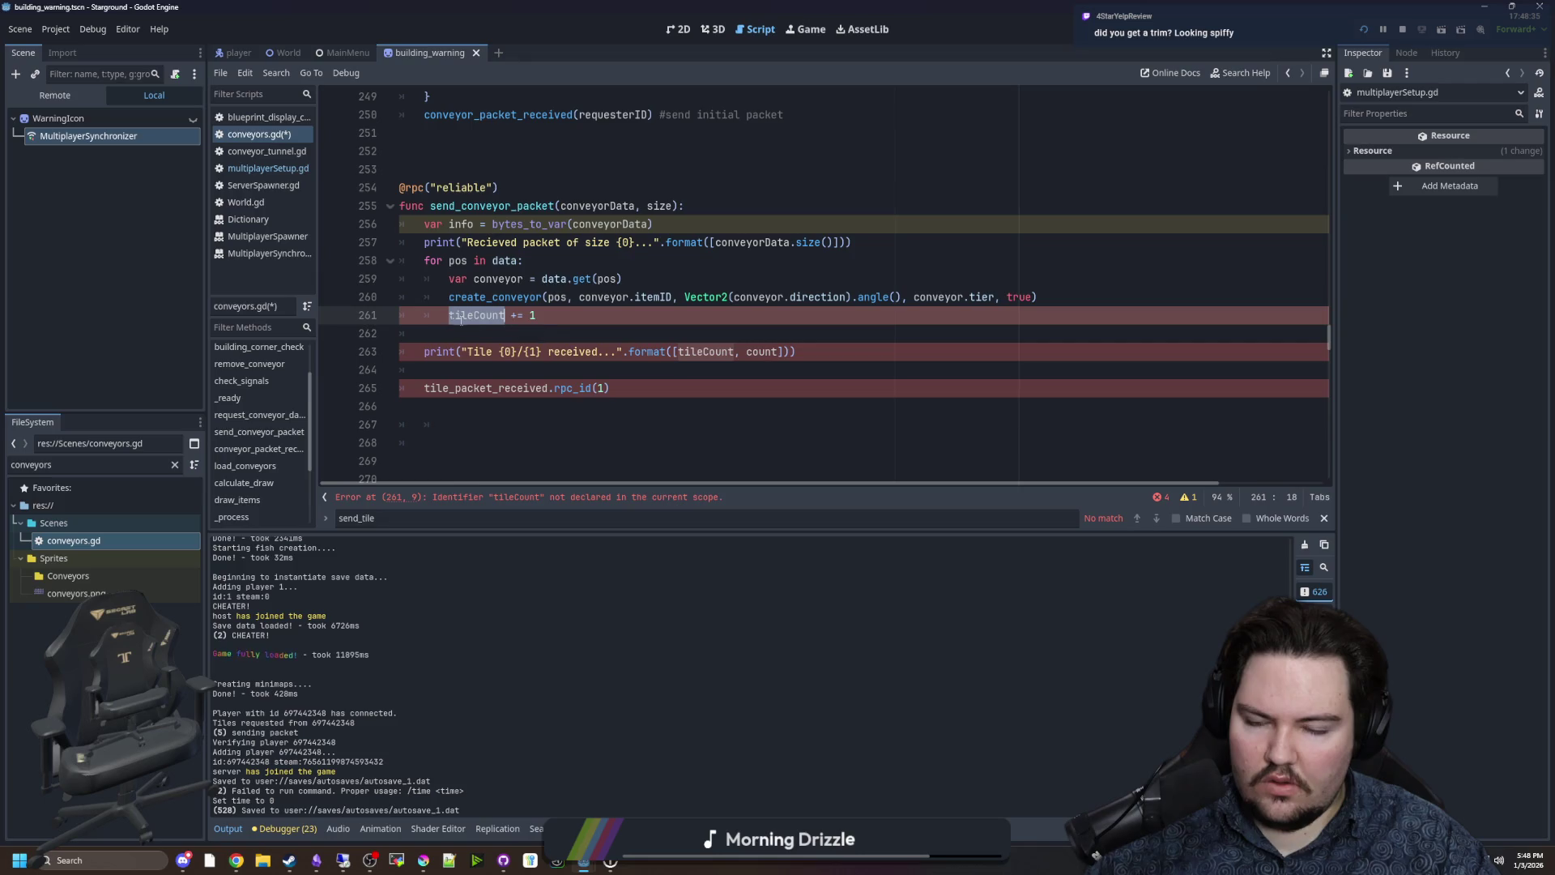
Change the tile_packet_received call to conveyor_packet_received.
scroll(512, 340, up, 1)
click(540, 379)
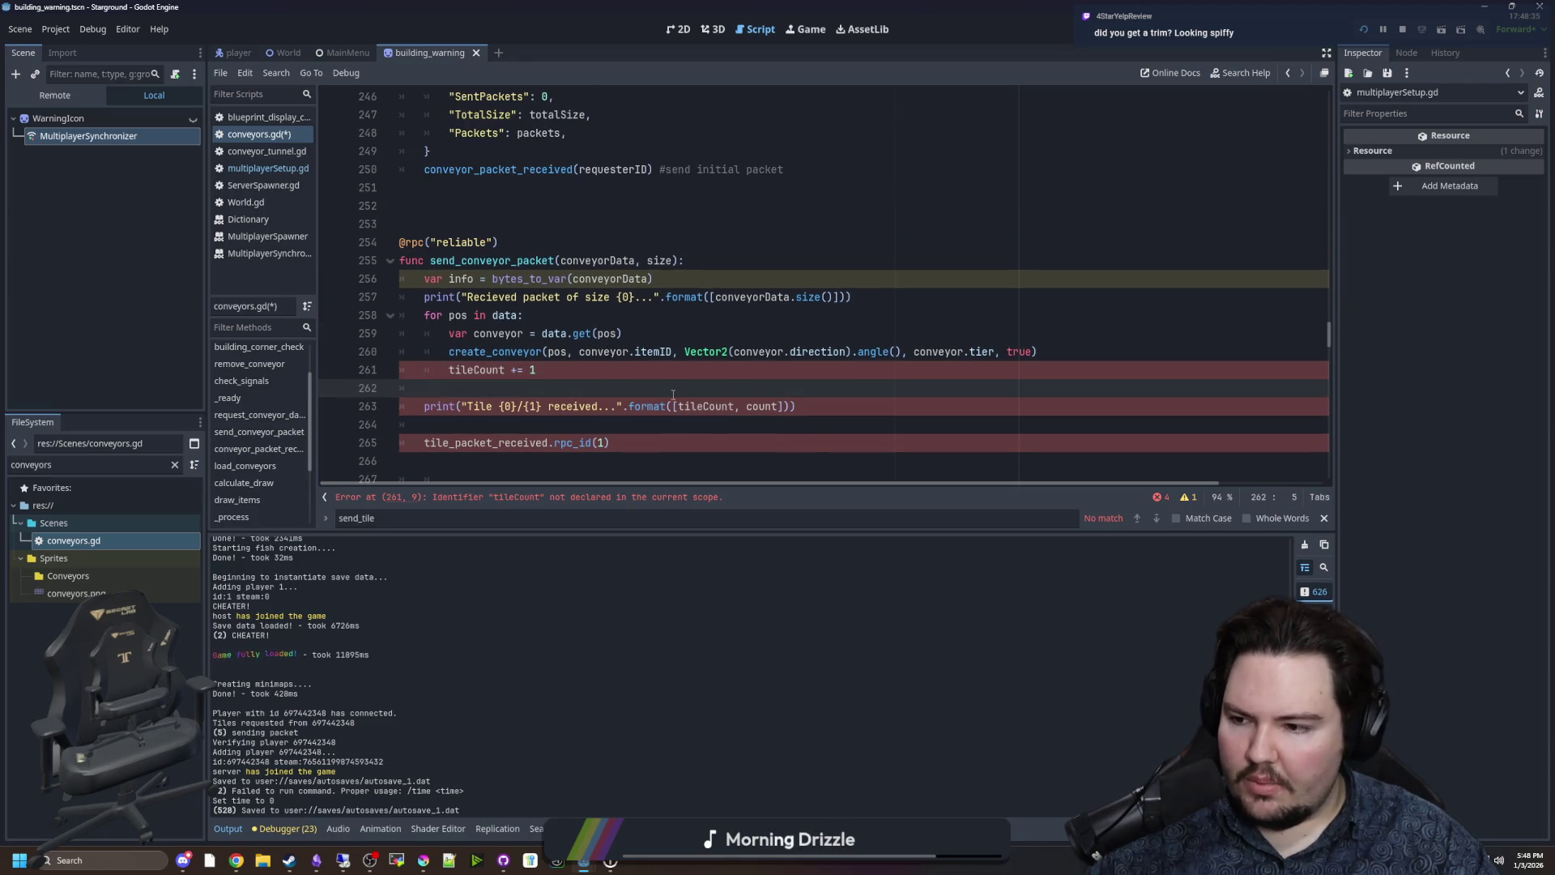
mouse_move(556, 350)
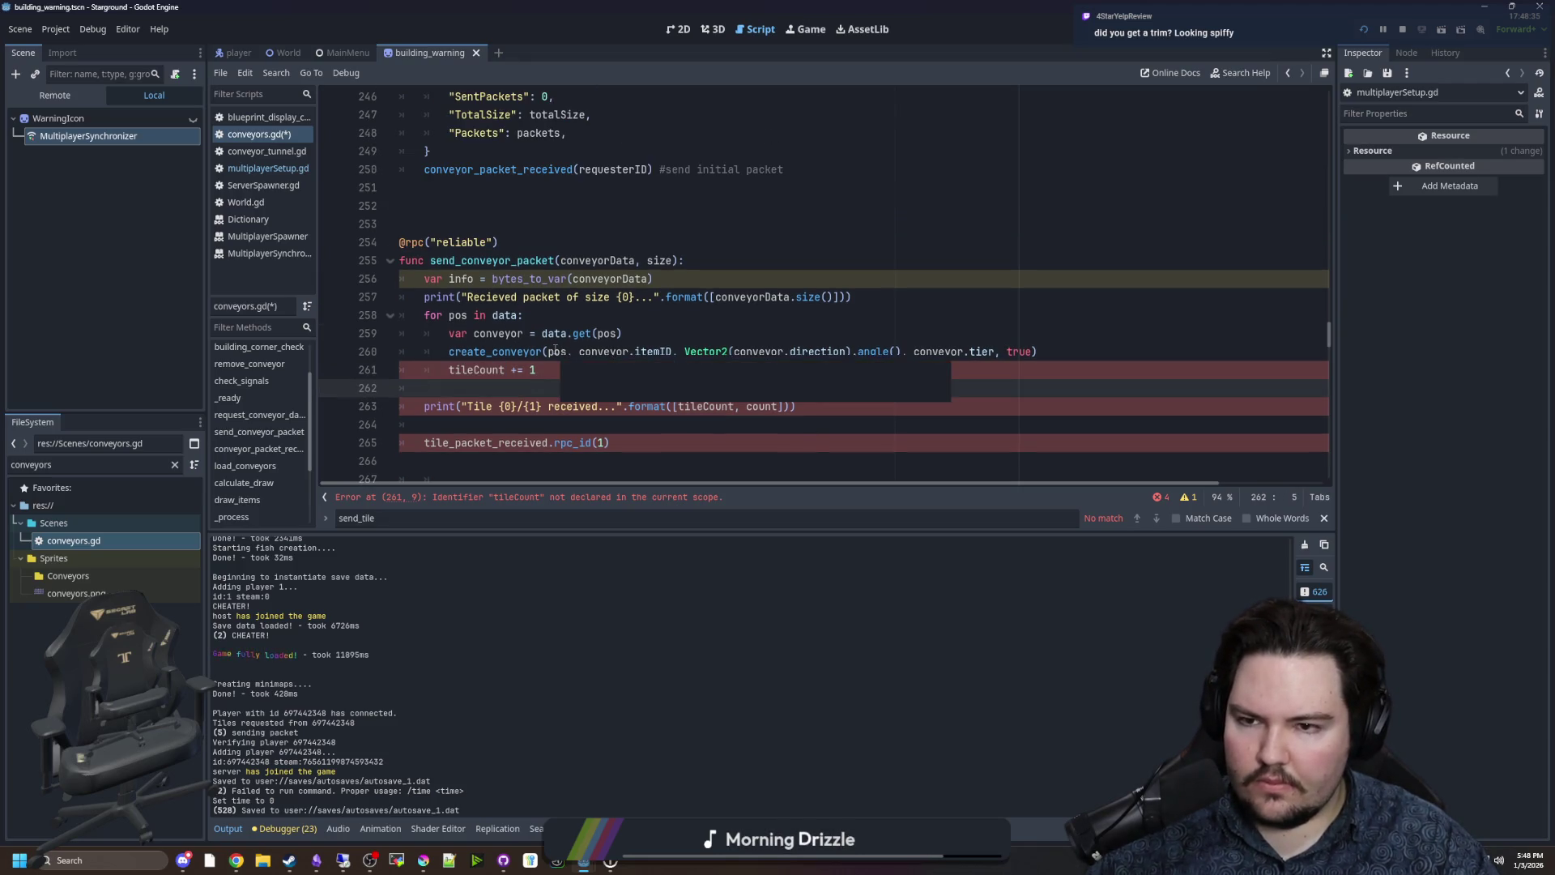
scroll(555, 350, down, 6)
scroll(556, 350, up, 6)
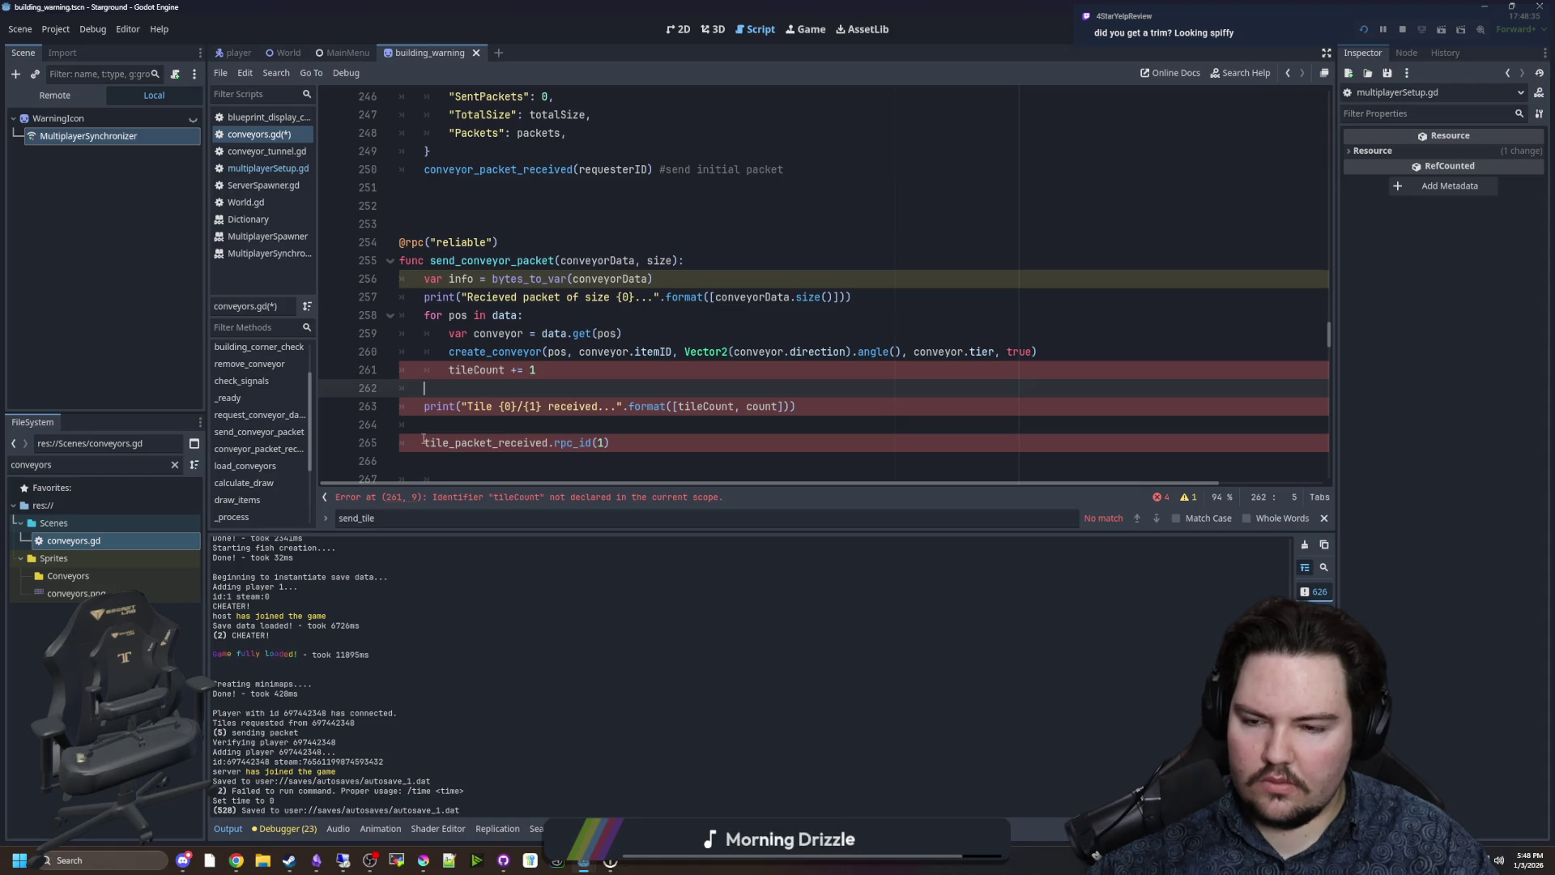
click(450, 443)
key(BackSpace)
key(BackSpace)
key(BackSpace)
text(conveyor)
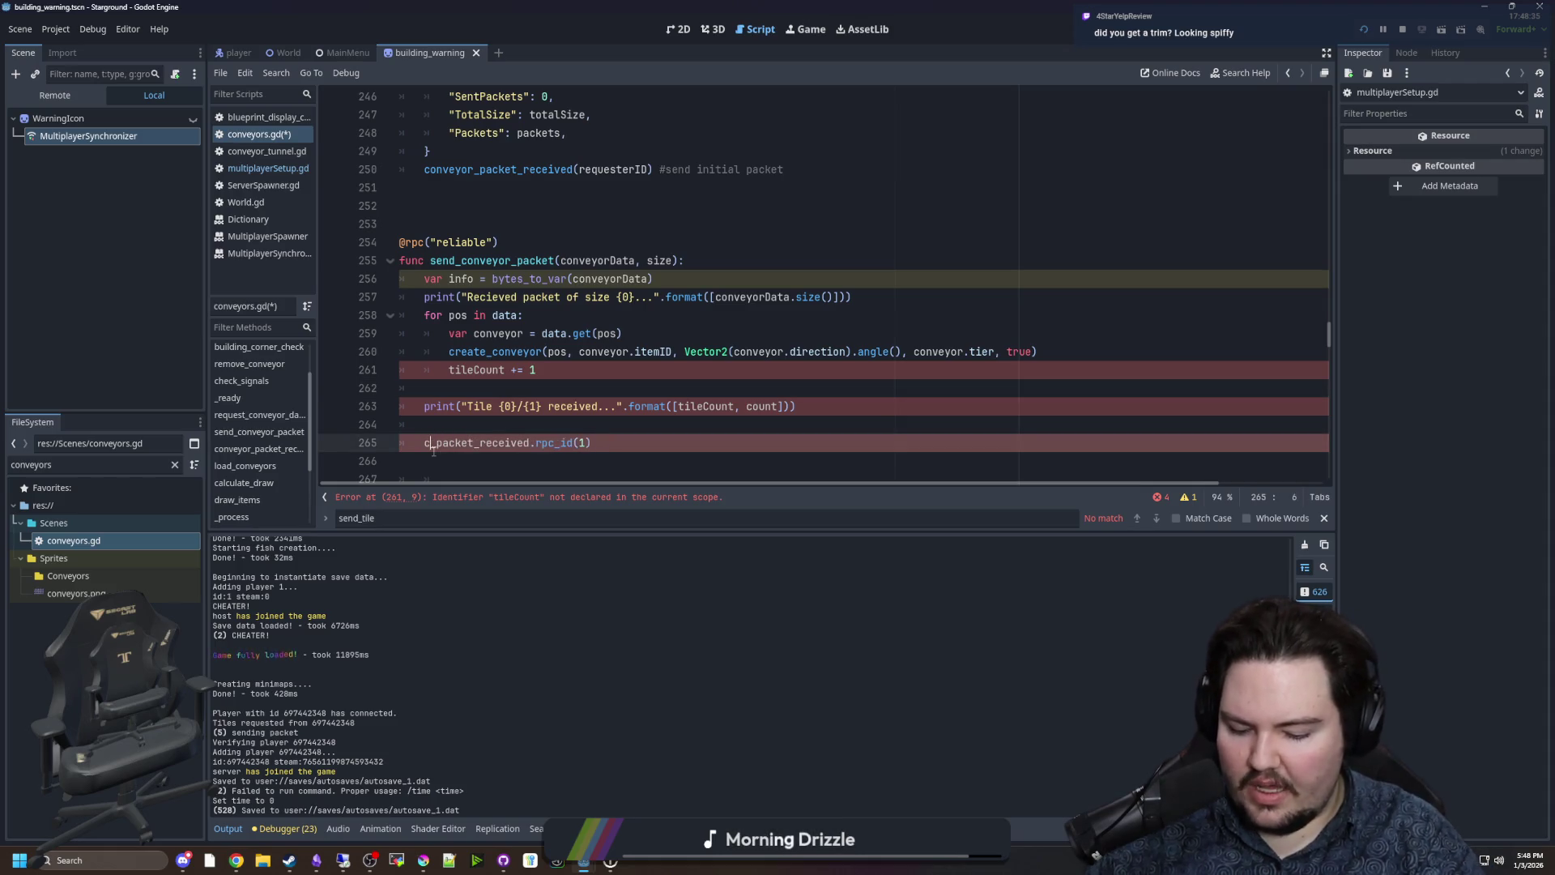
key(Escape)
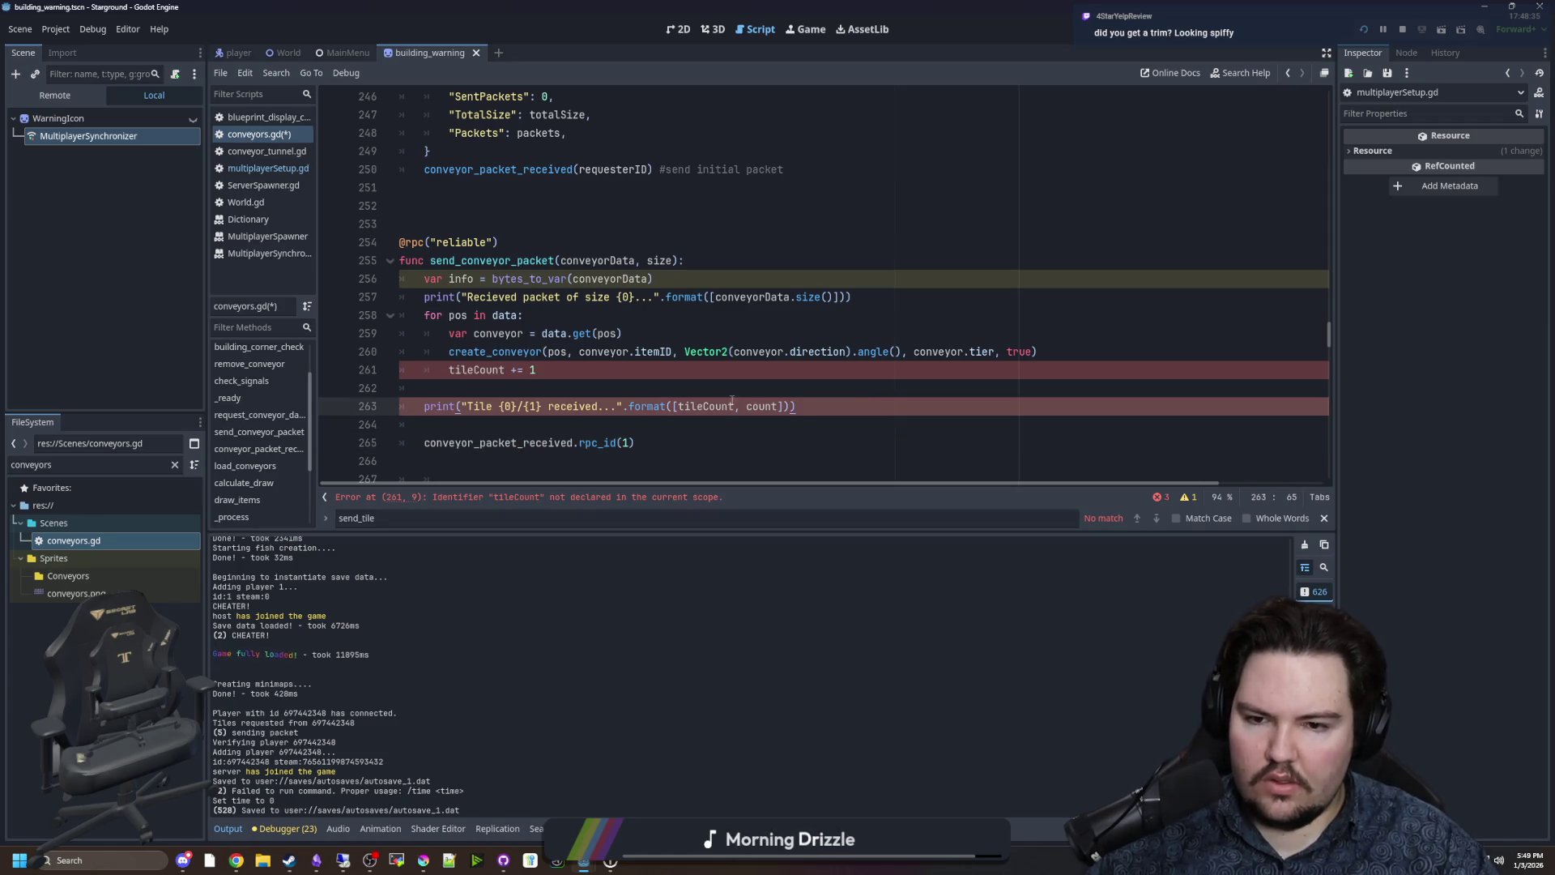
Delete the size parameter so send_conveyor_packet takes only conveyorData, then review the packet code.
click(747, 388)
click(421, 406)
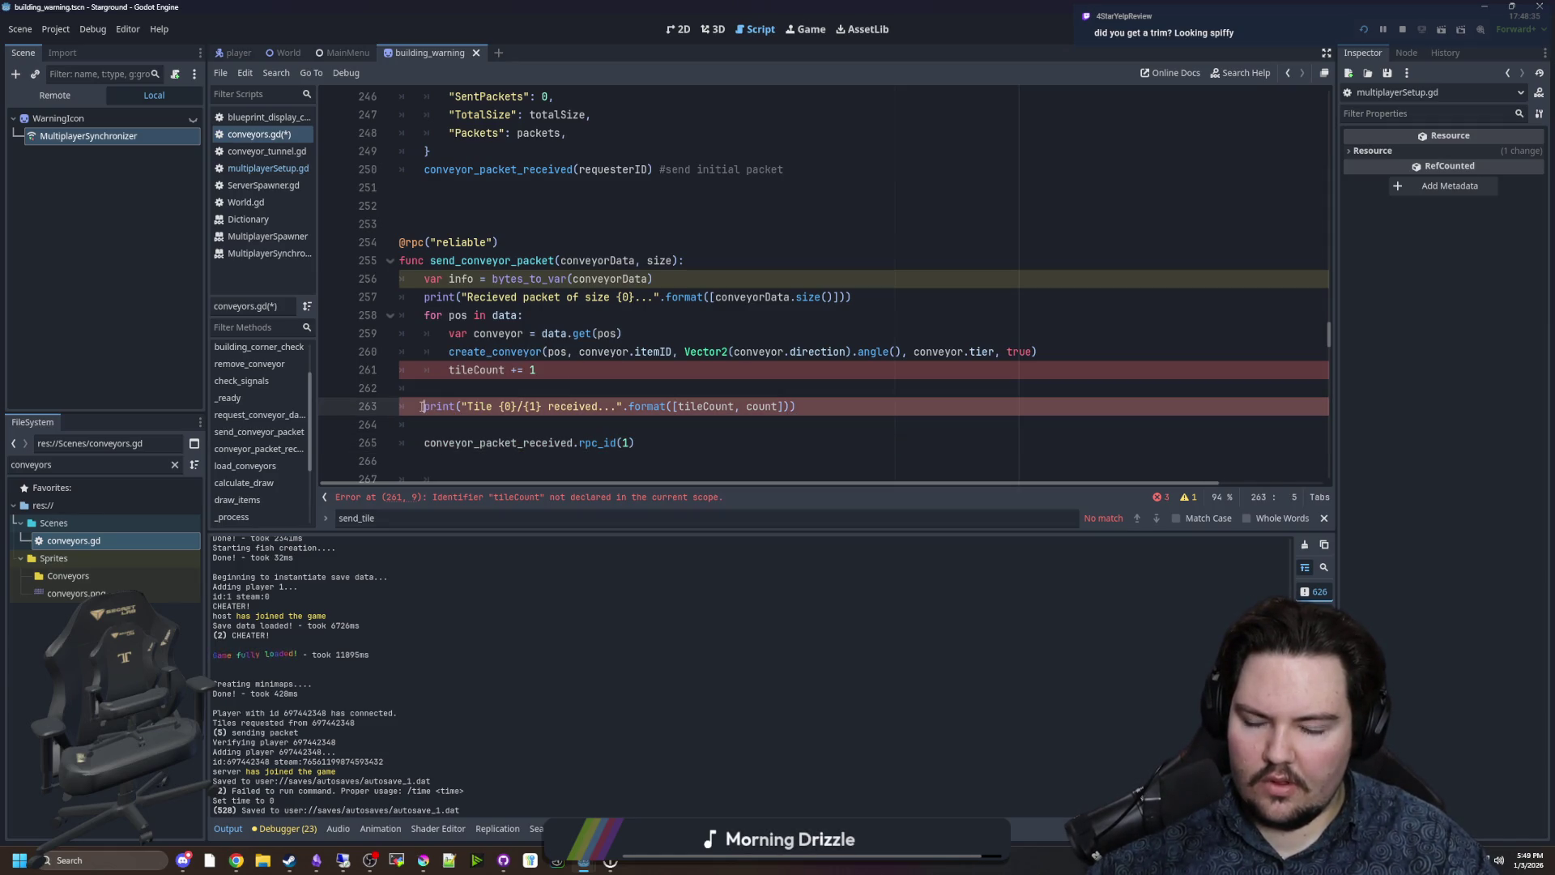
double_click(661, 260)
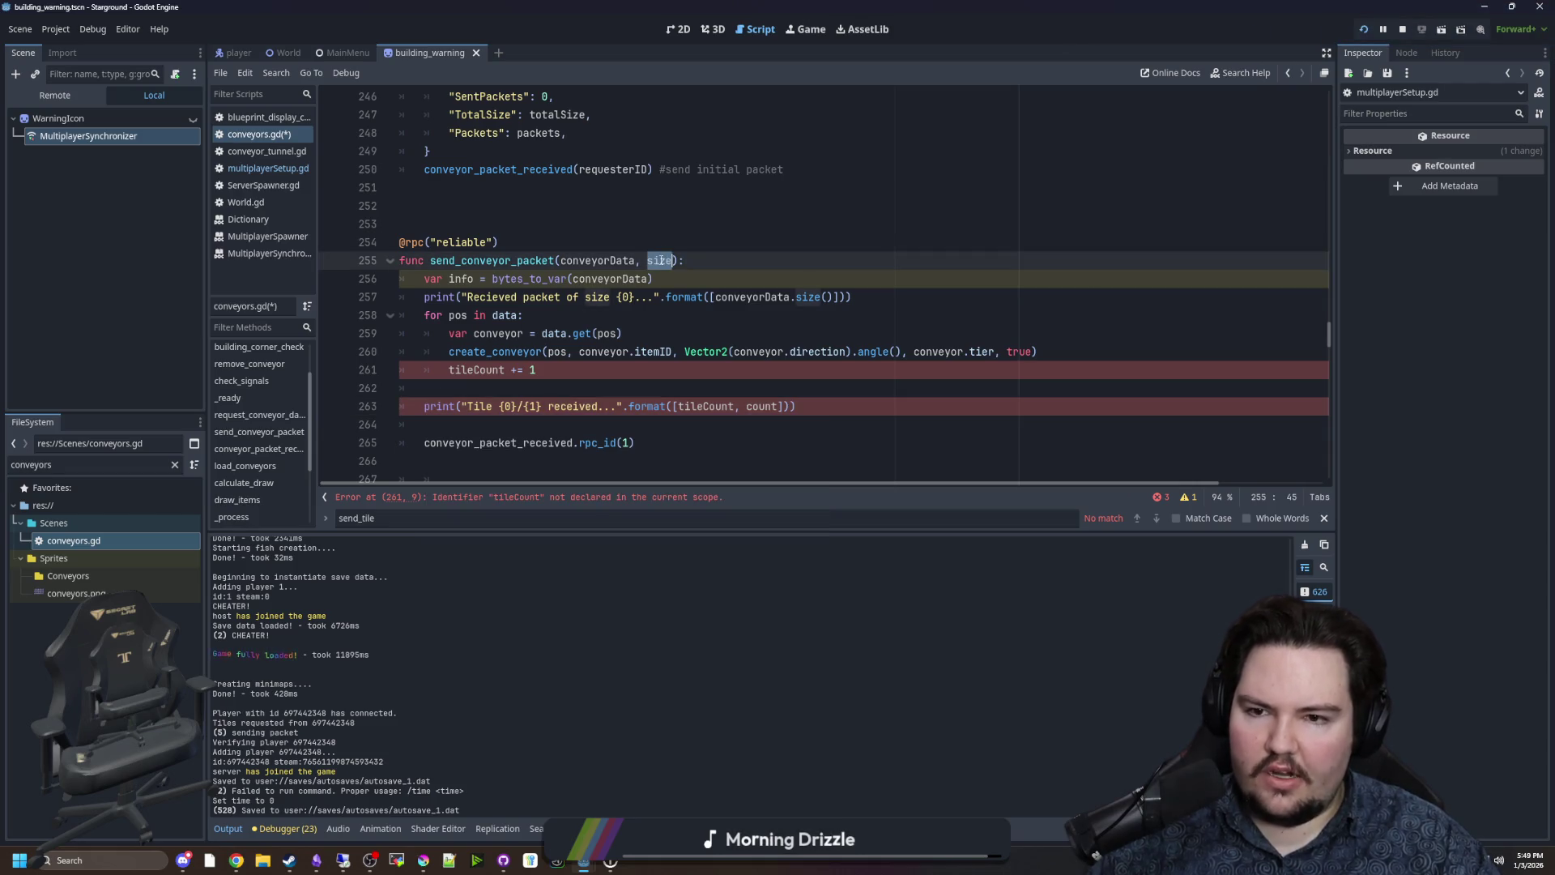
key(BackSpace)
key(BackSpace)
key(BackSpace)
scroll(664, 315, up, 4)
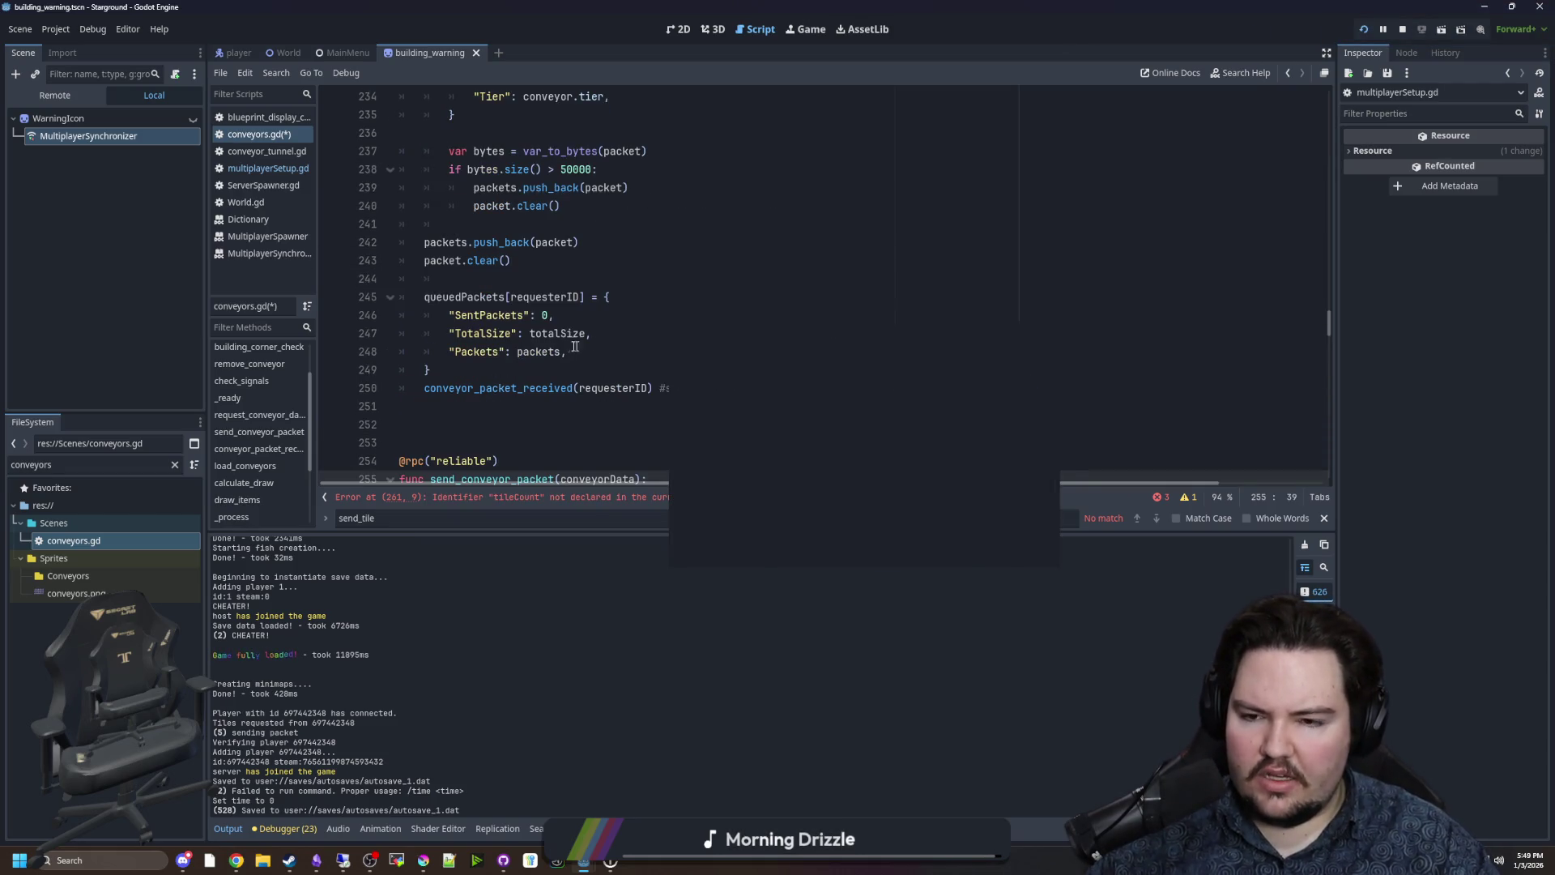
click(560, 372)
scroll(560, 371, down, 8)
scroll(561, 372, down, 3)
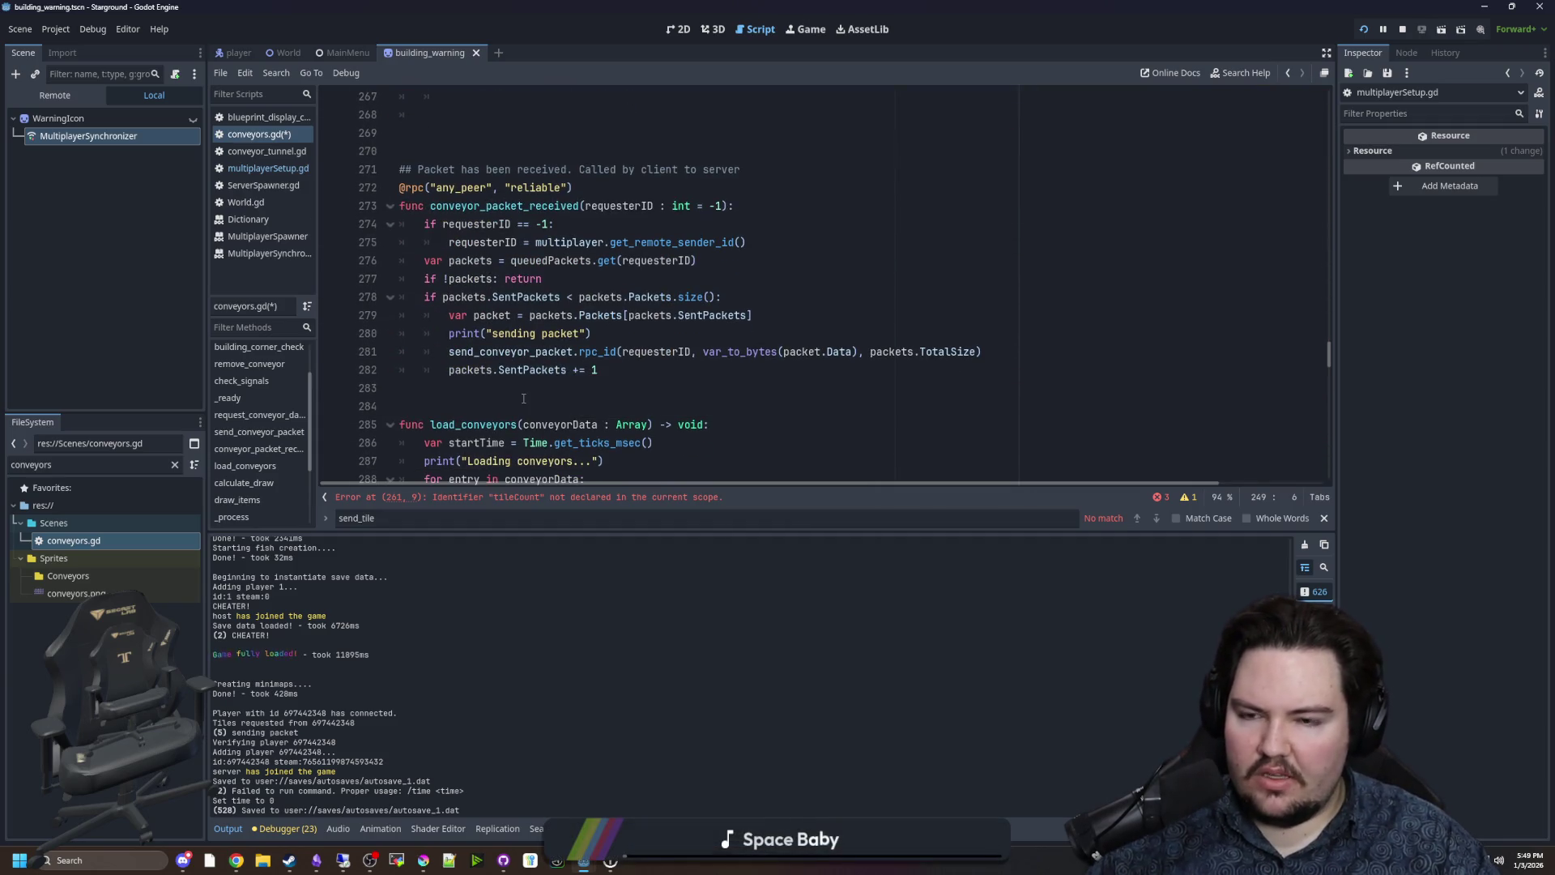
click(519, 397)
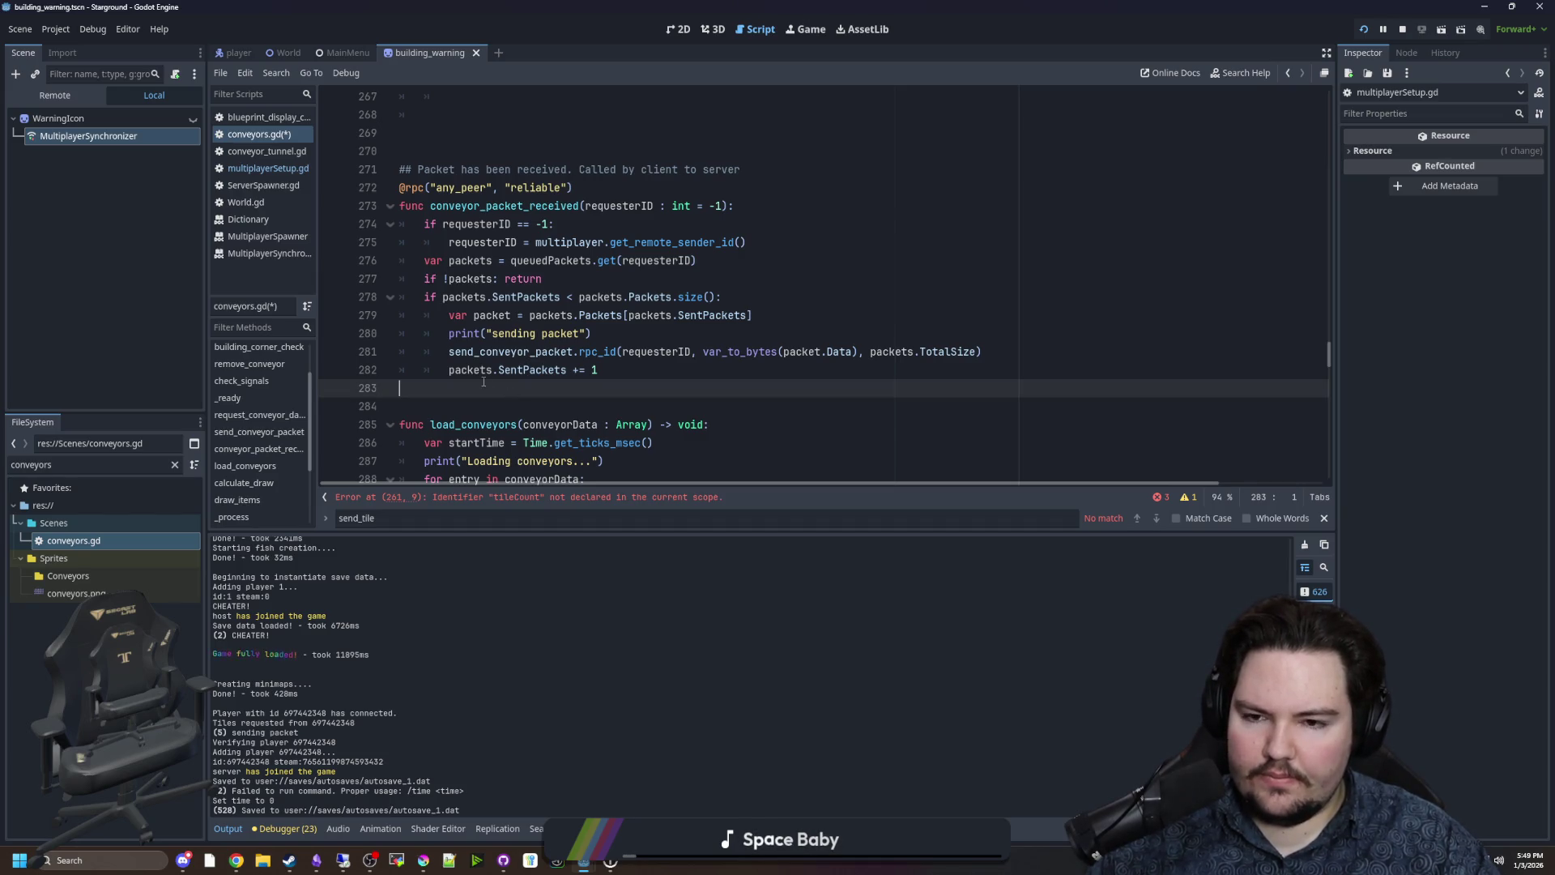
scroll(484, 376, up, 6)
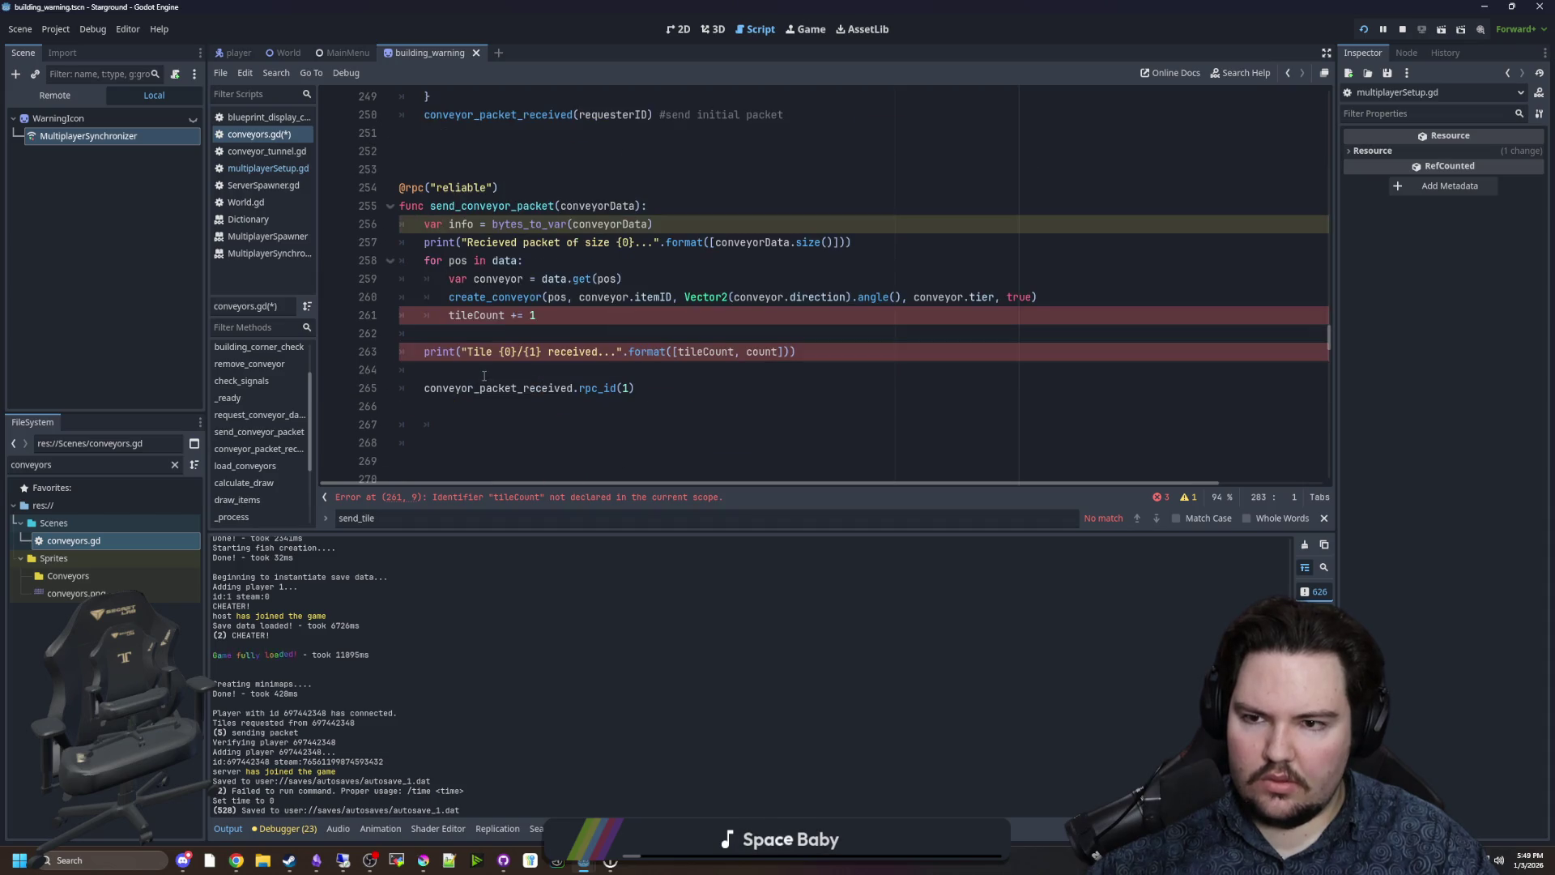
scroll(492, 343, up, 3)
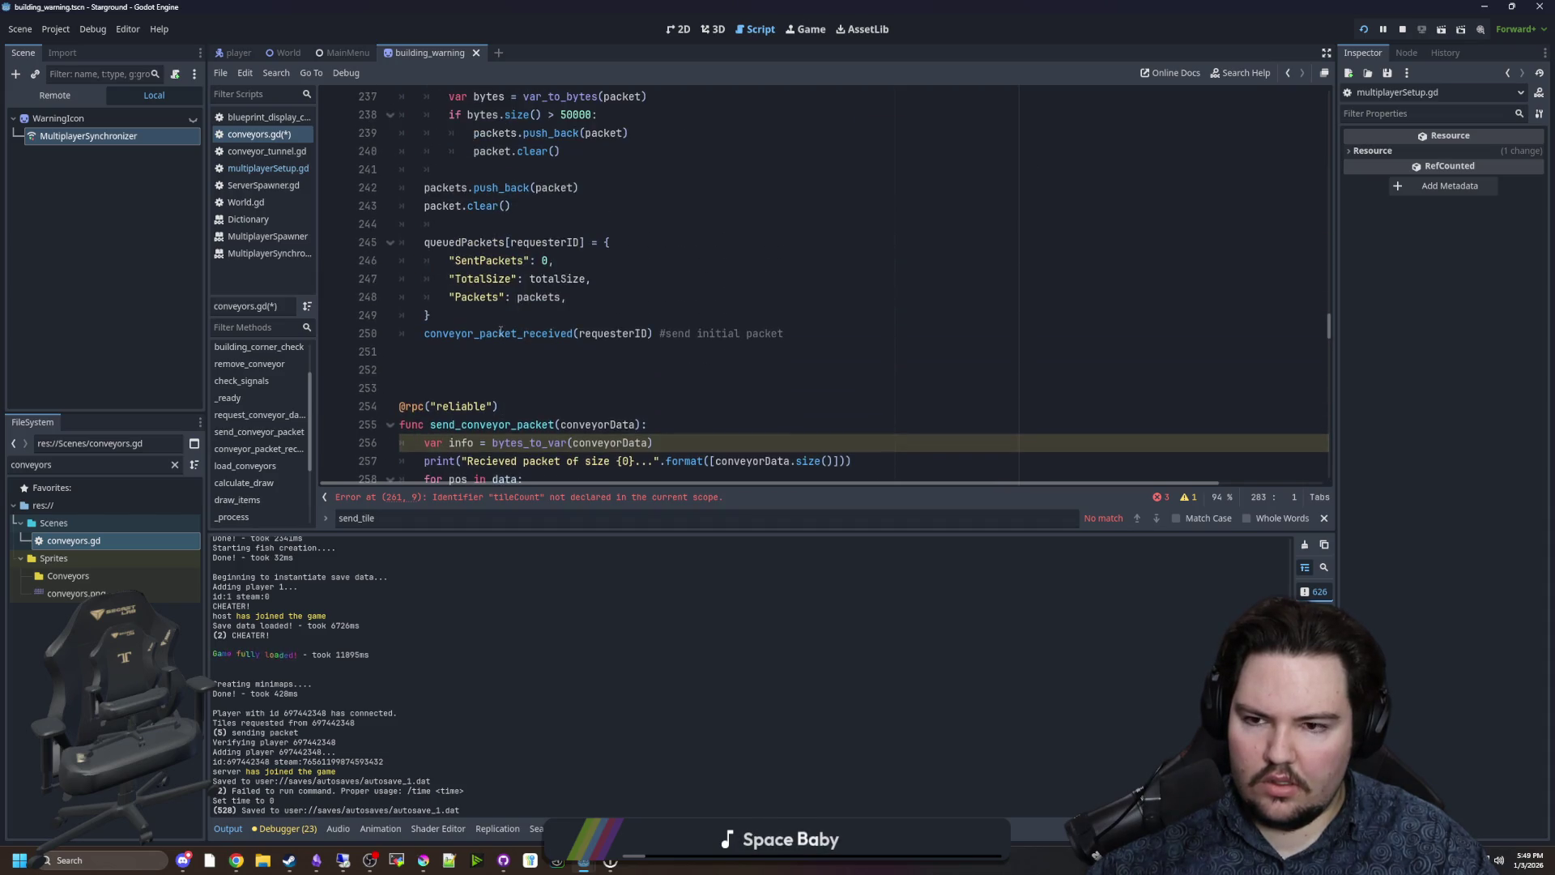
scroll(652, 386, up, 4)
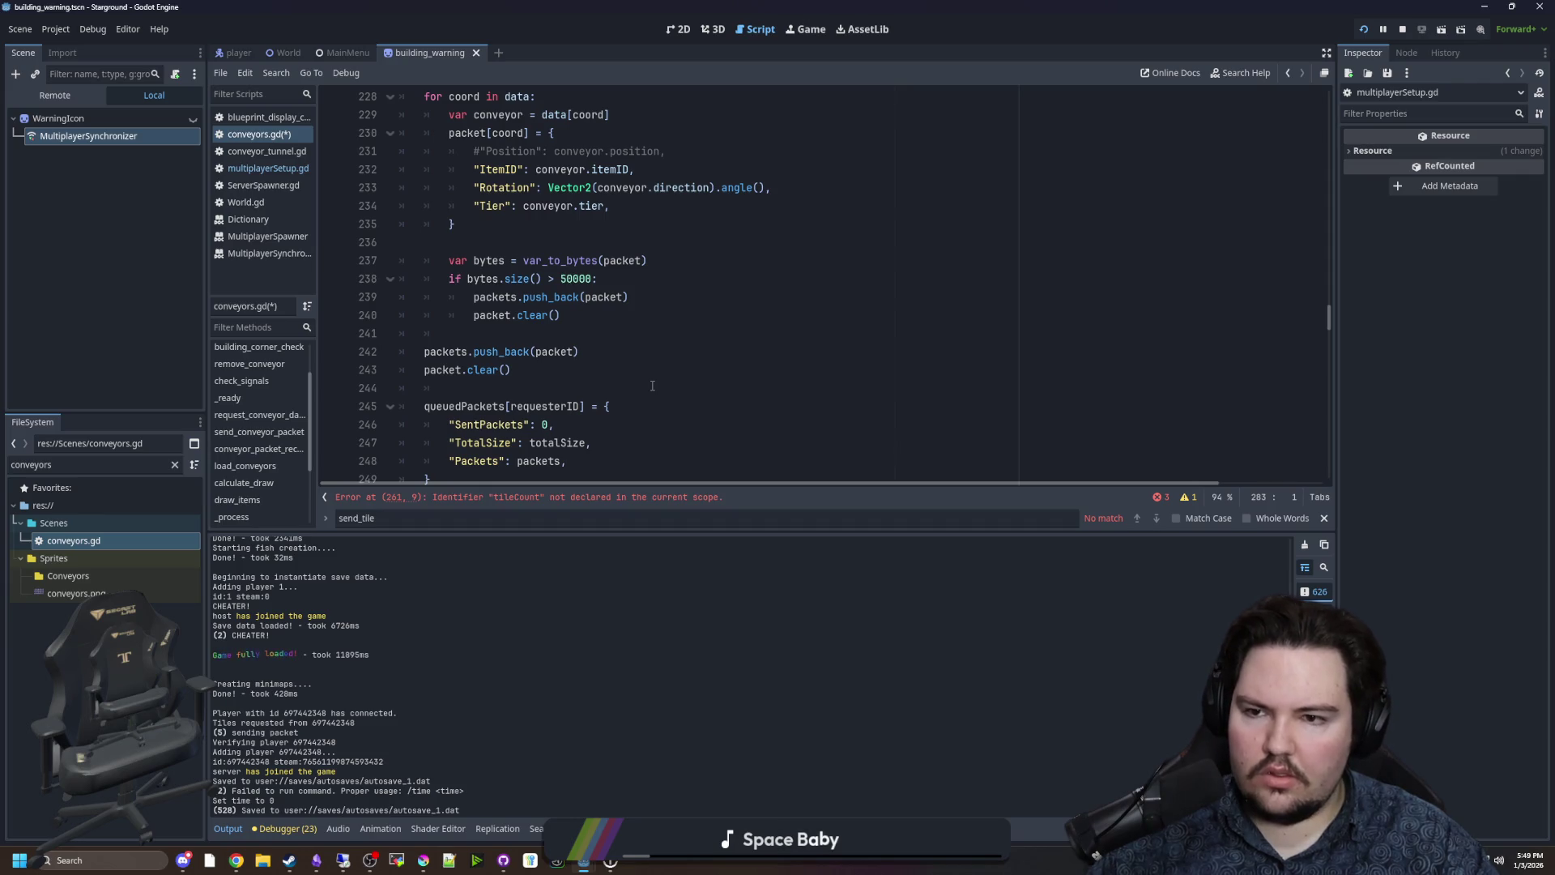
scroll(642, 372, down, 6)
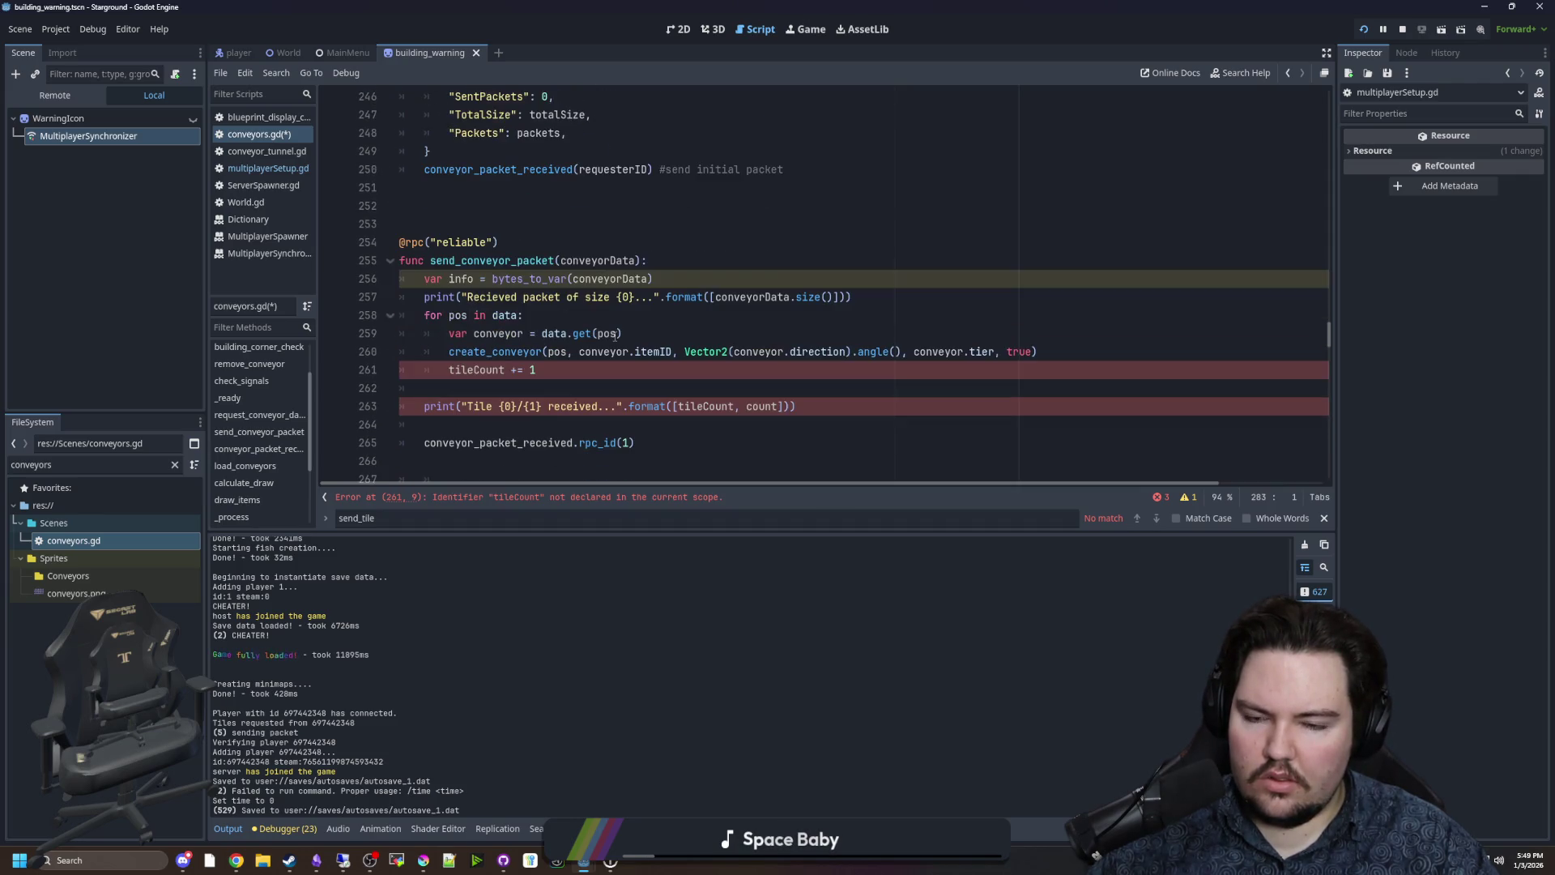
click(638, 260)
text(, size)
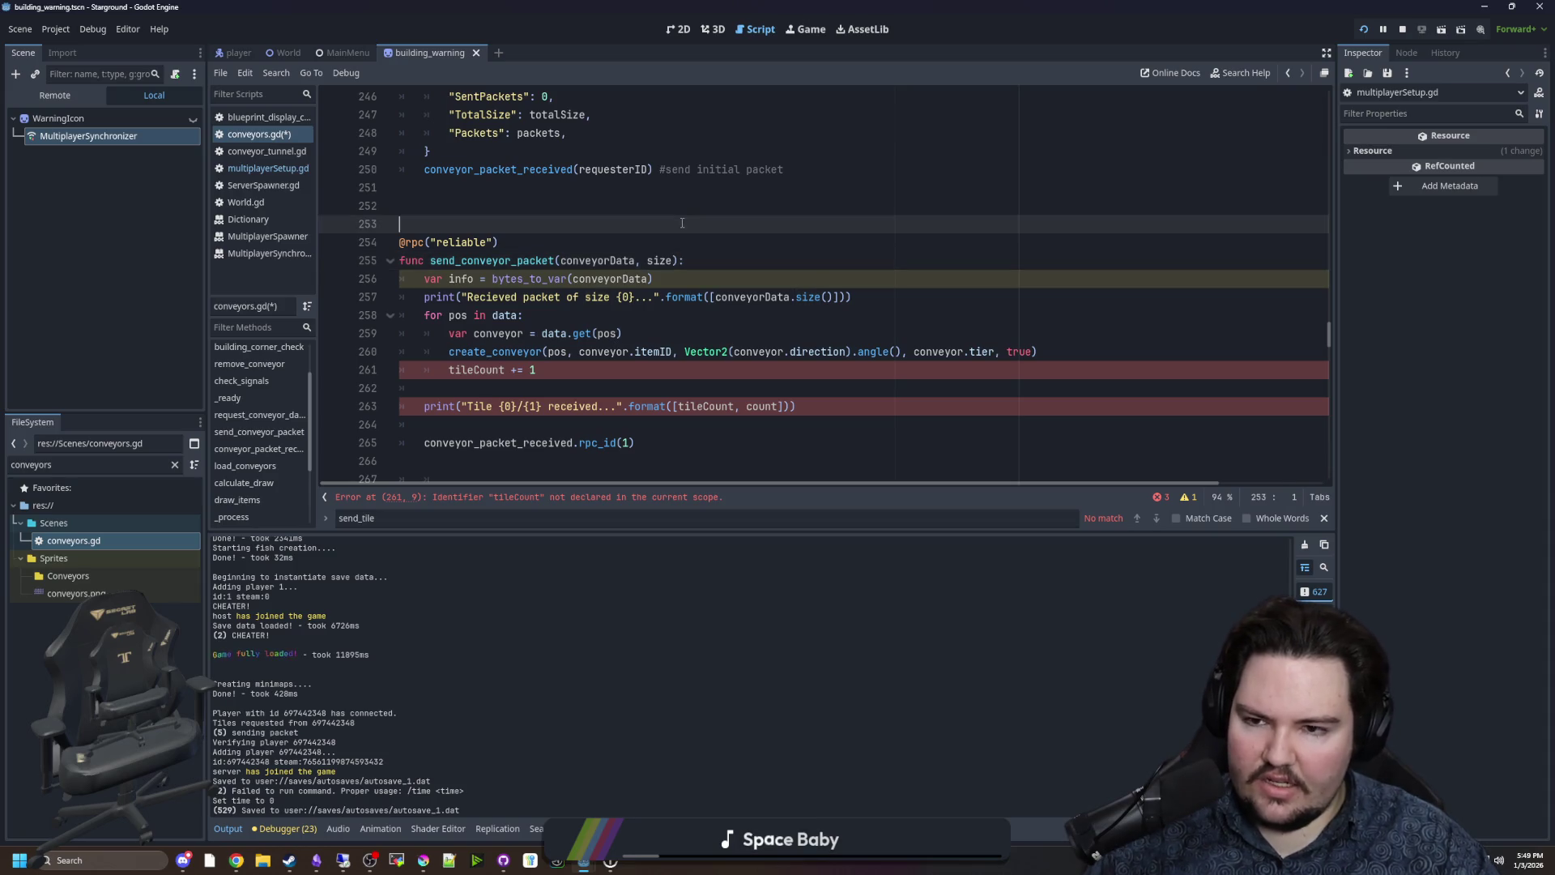
click(630, 217)
key(Return)
key(Return)
key(Up)
text(var )
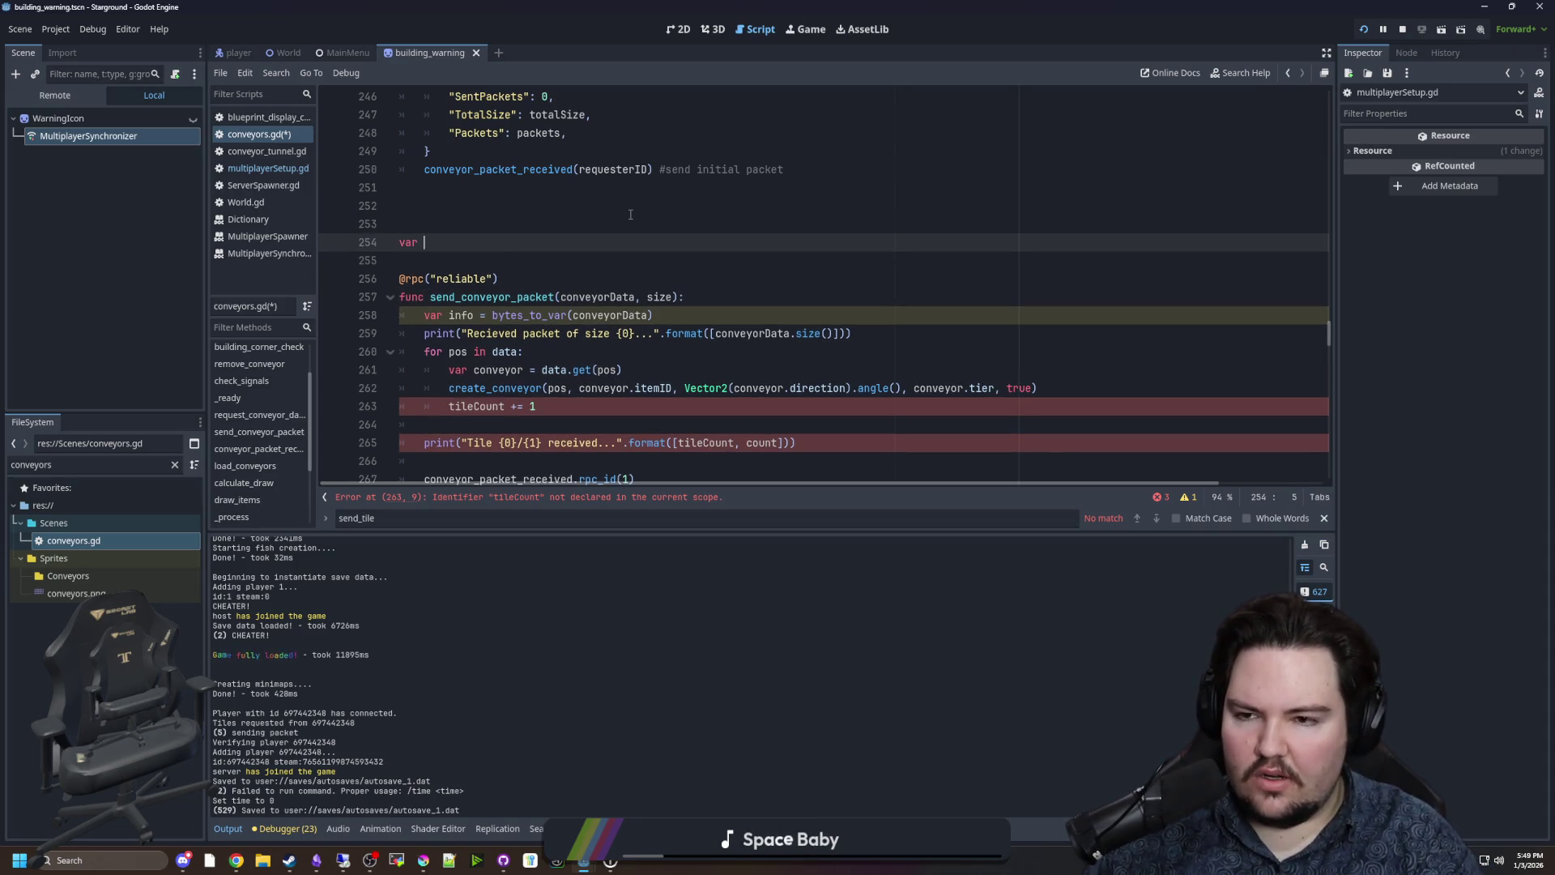
text(conveyorCount = )
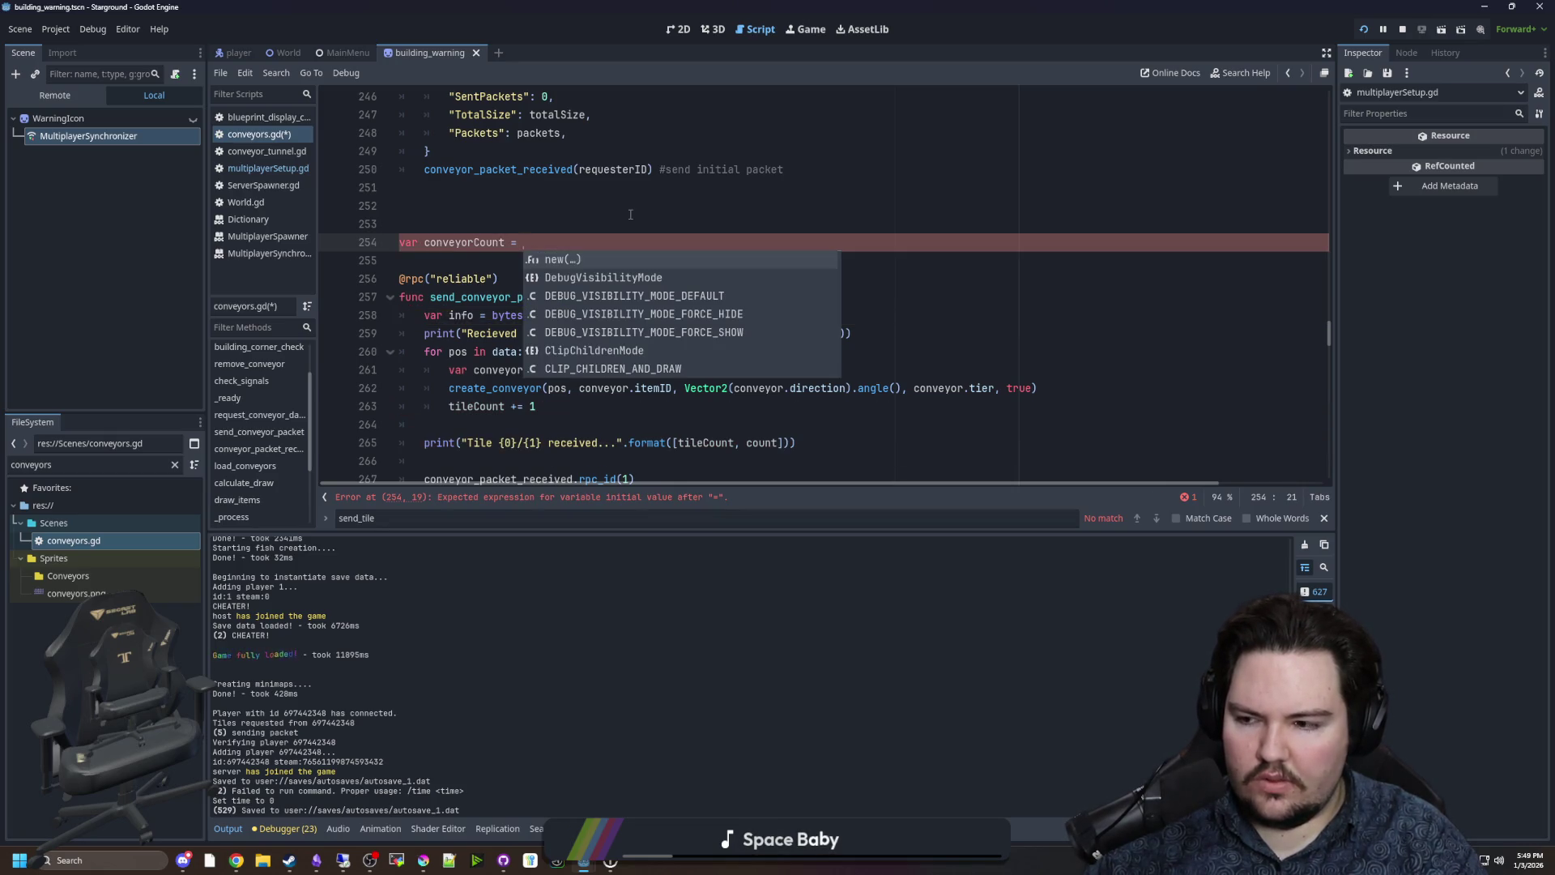
text(0)
Increment conveyorCount instead of tileCount in the loop's counter line.
scroll(497, 341, down, 1)
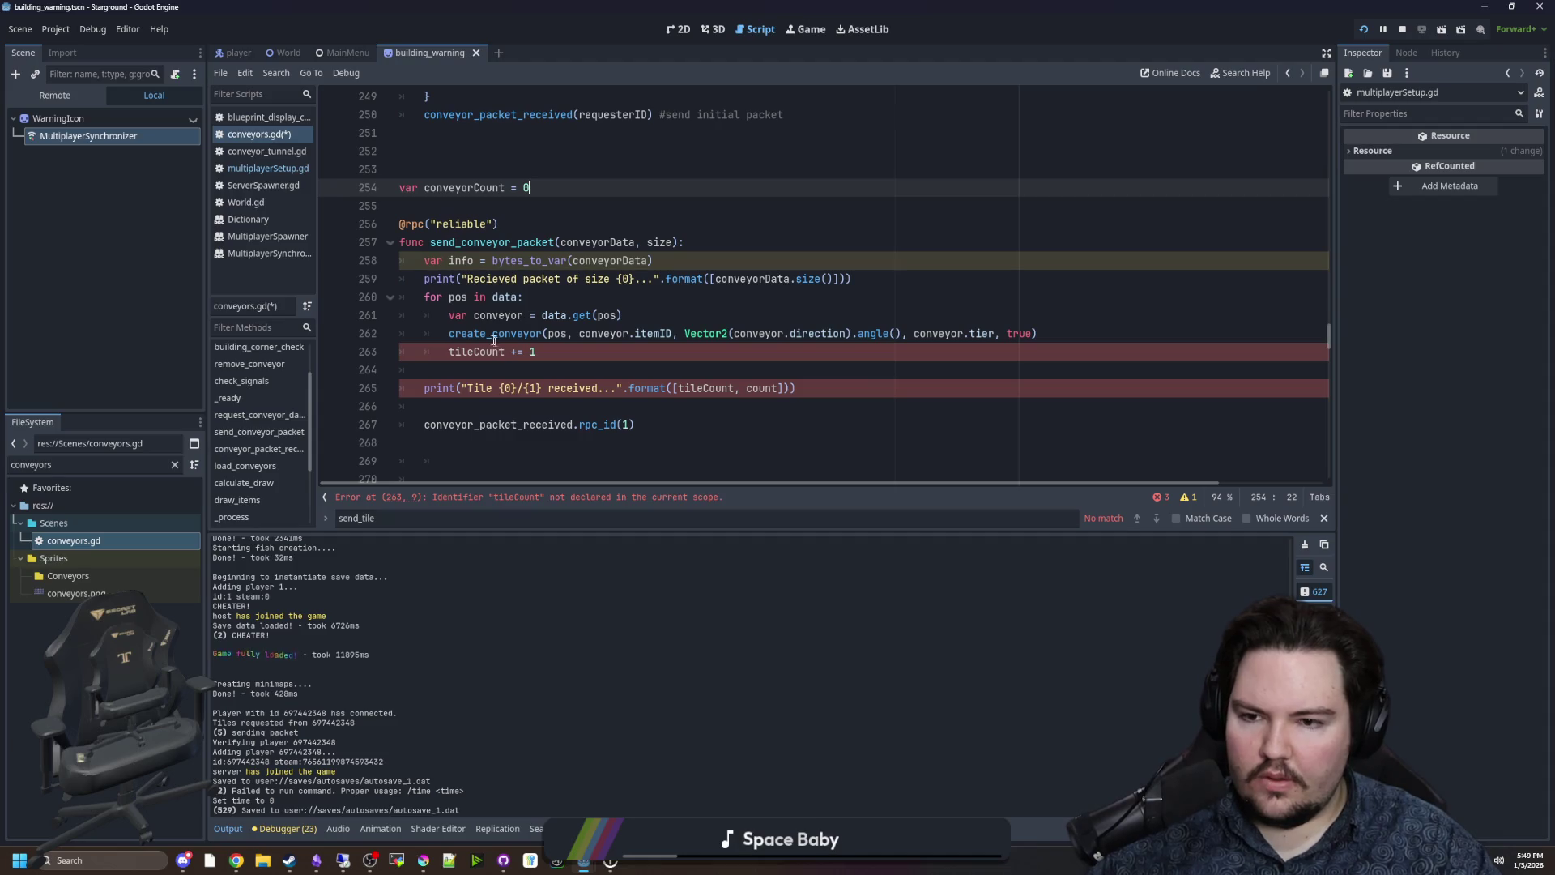
double_click(464, 187)
key(ctrl+c)
double_click(476, 352)
key(ctrl+v)
click(595, 355)
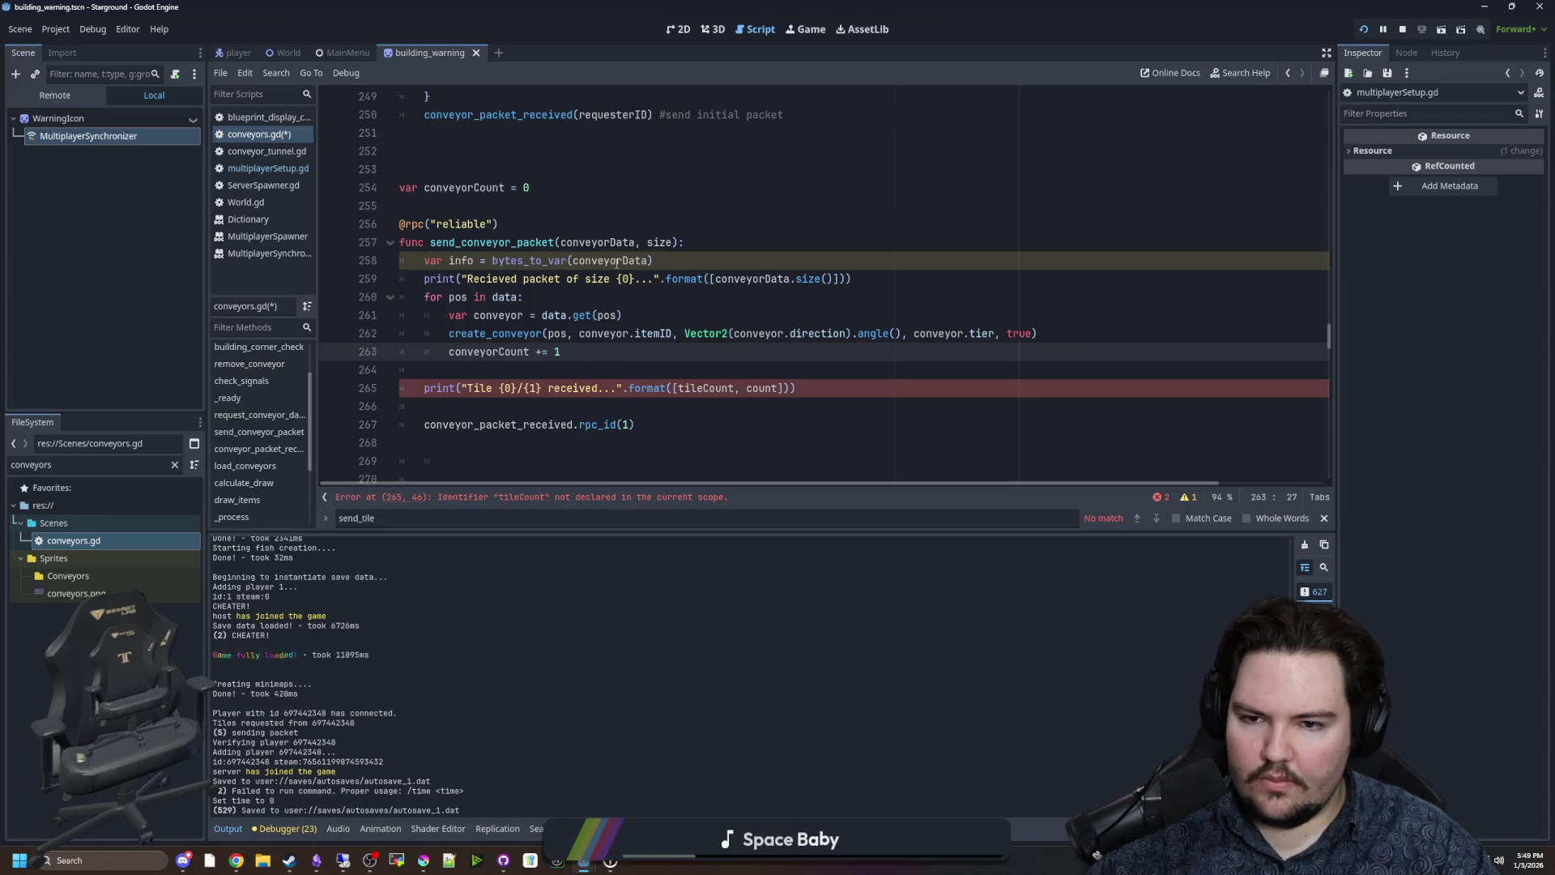
Replace data with info in the for loop header and the conveyor lookup line.
click(558, 297)
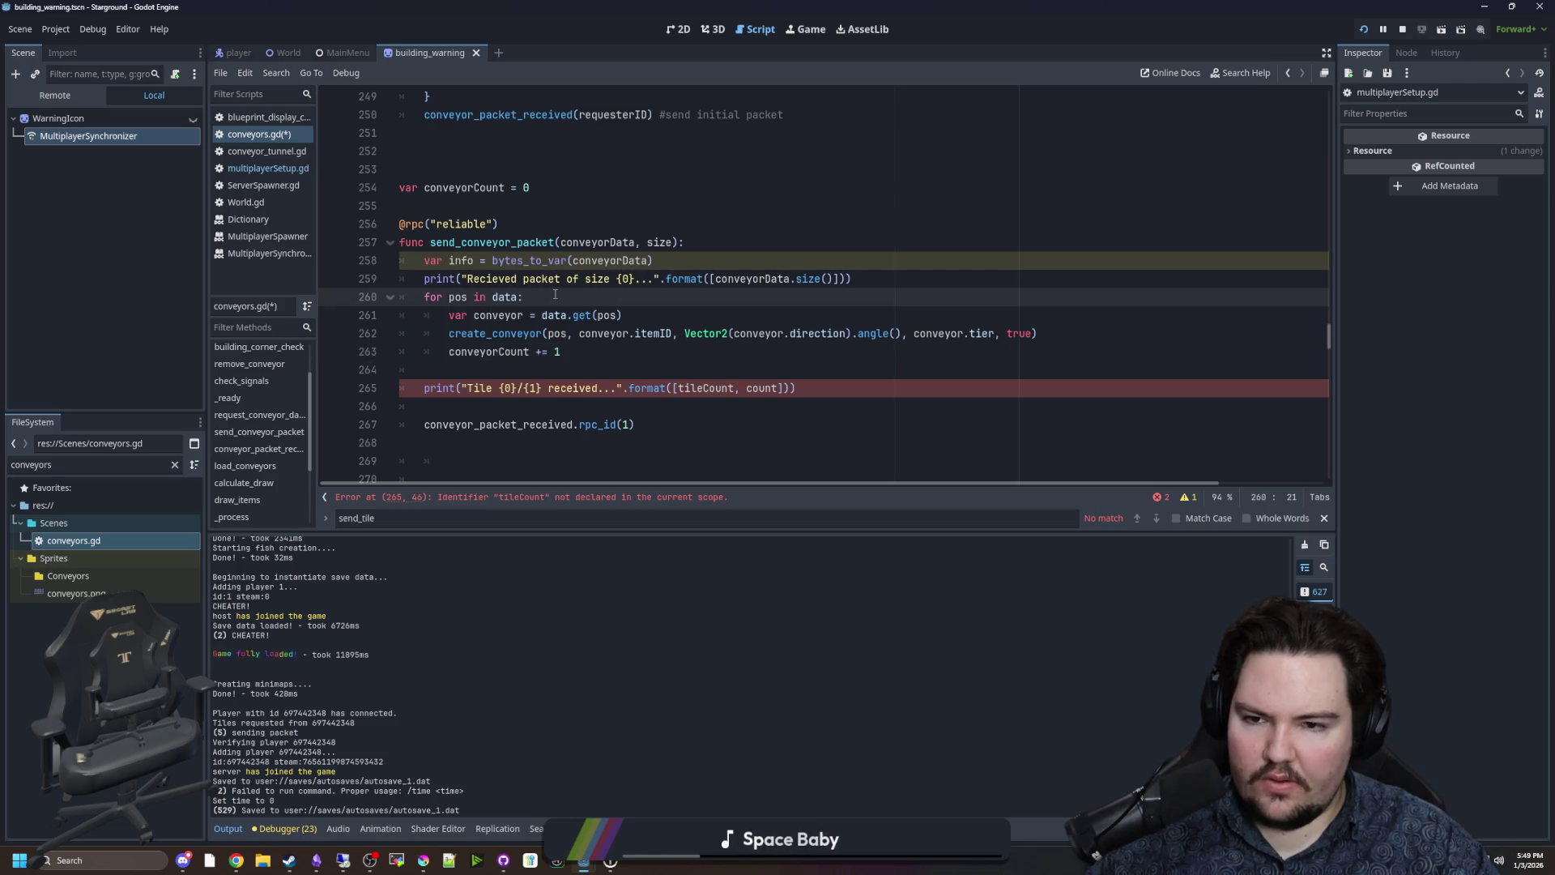
double_click(457, 260)
key(ctrl+c)
double_click(506, 296)
key(ctrl+v)
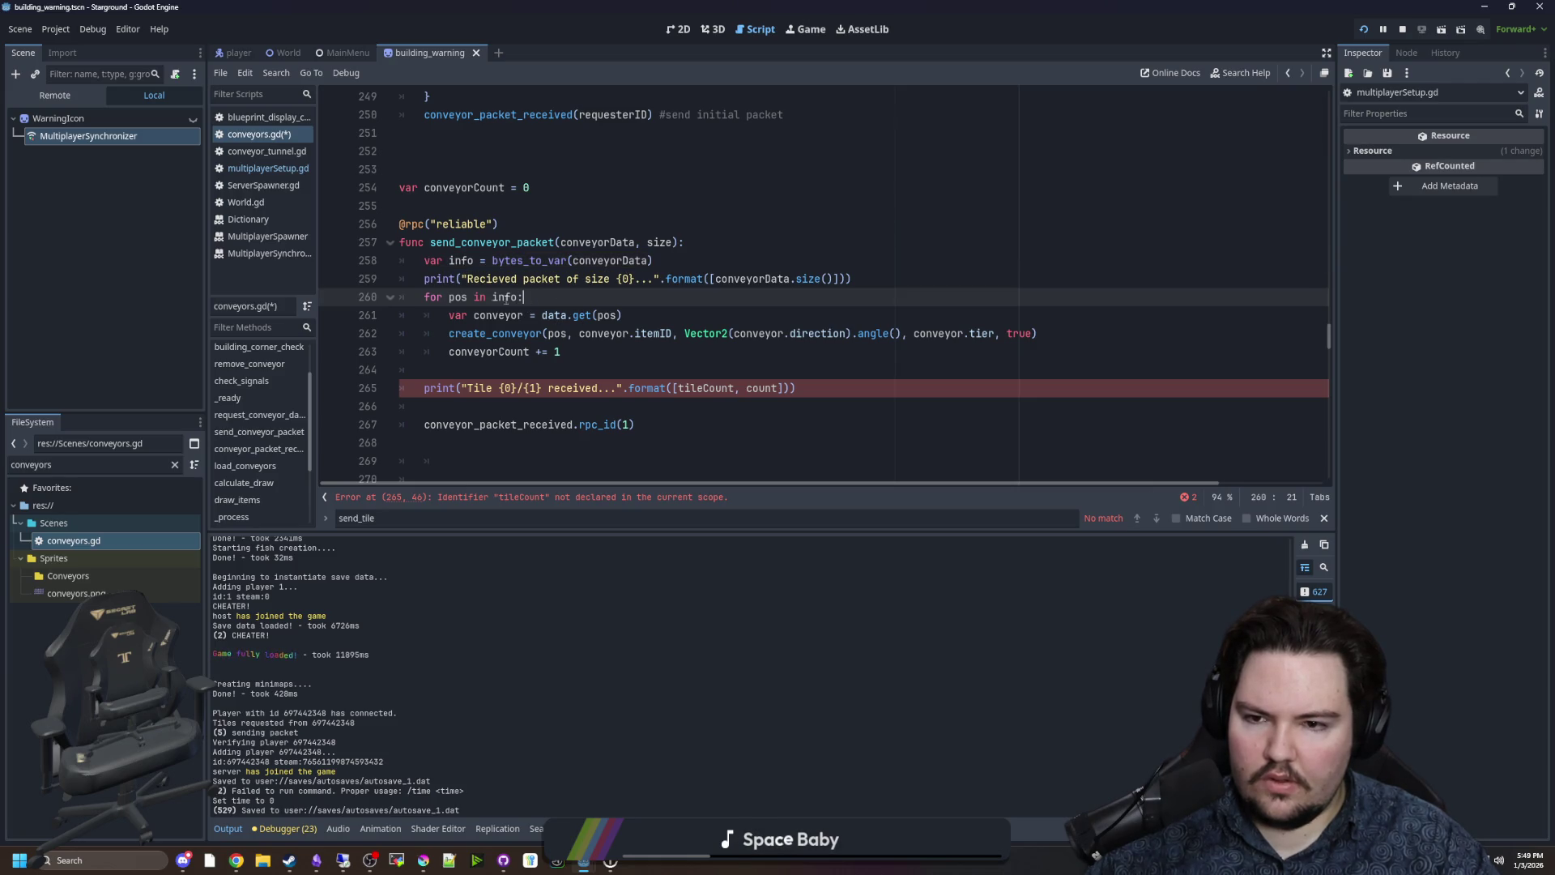
double_click(460, 260)
key(ctrl+c)
double_click(555, 315)
key(ctrl+v)
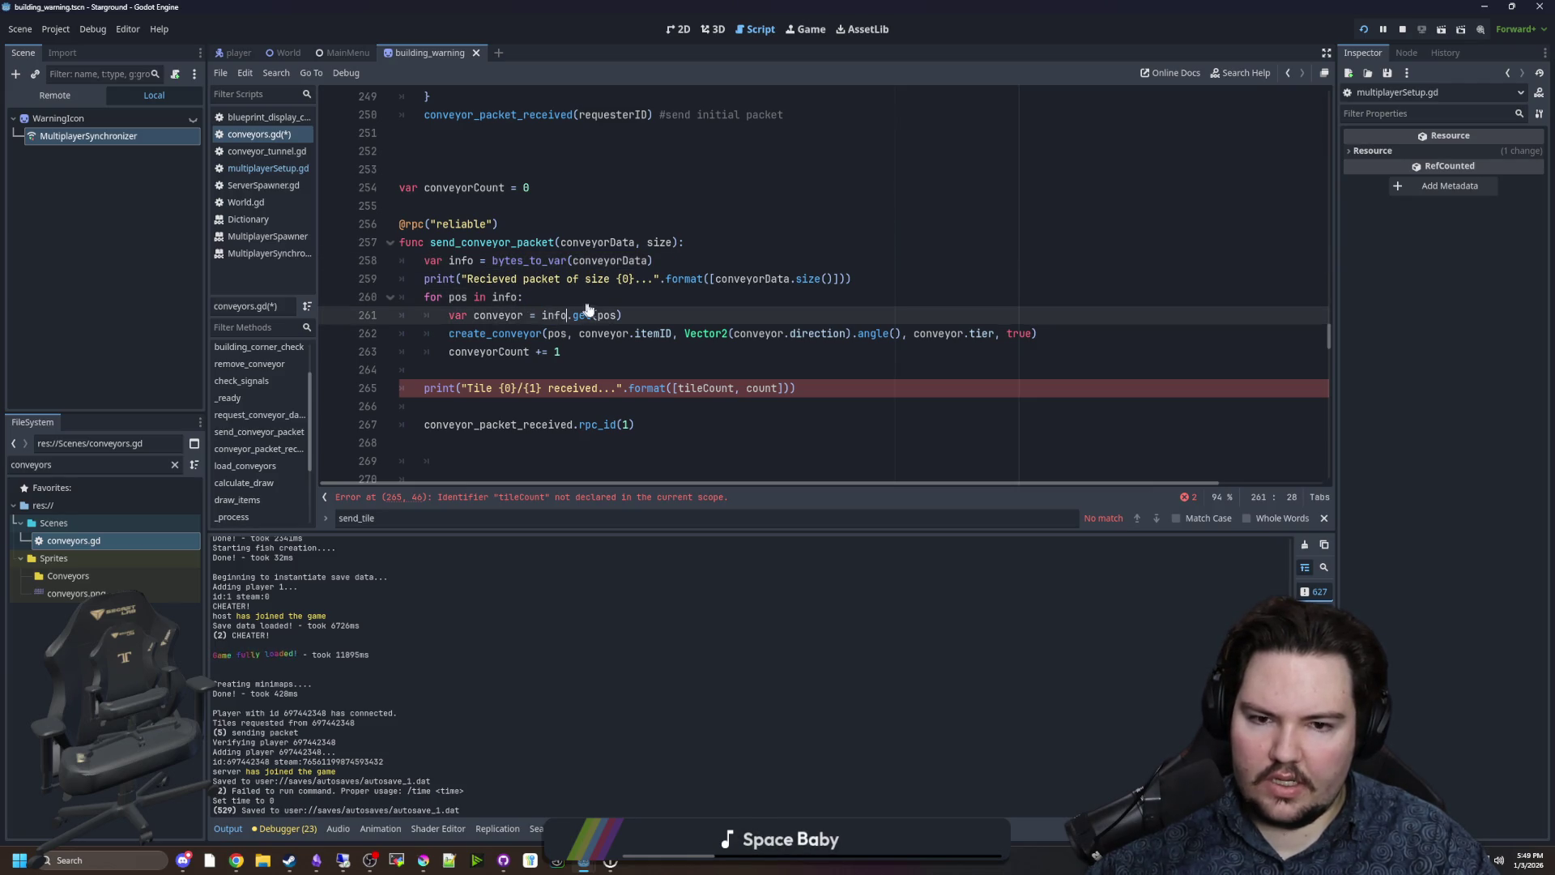
click(628, 297)
Print conveyorCount against size instead of tileCount and count, and delete the extra blank lines below.
double_click(499, 351)
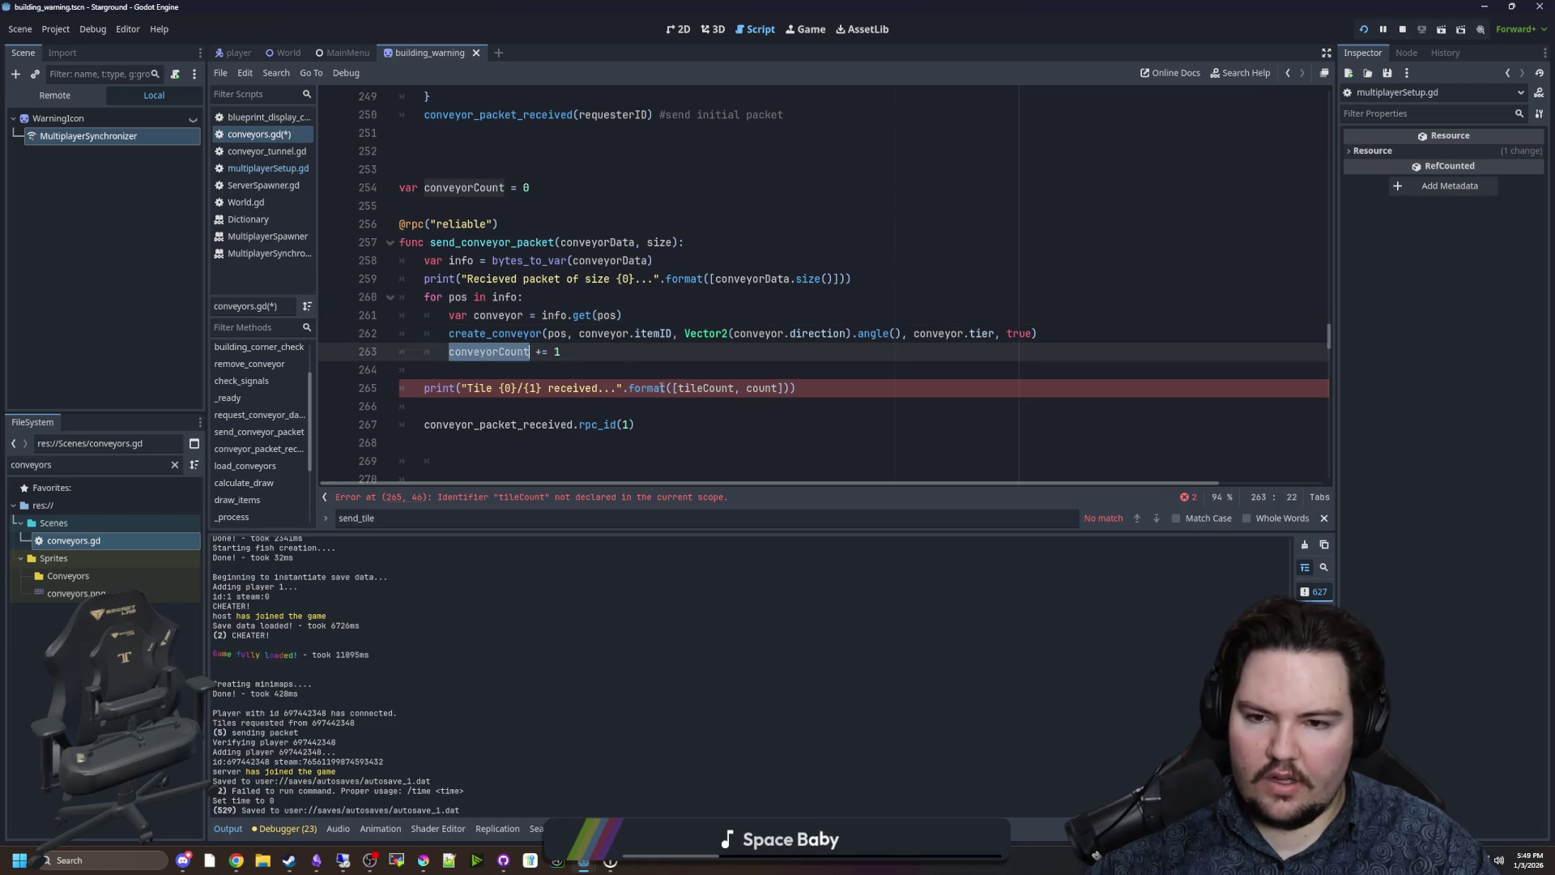
click(734, 421)
double_click(704, 388)
key(ctrl+v)
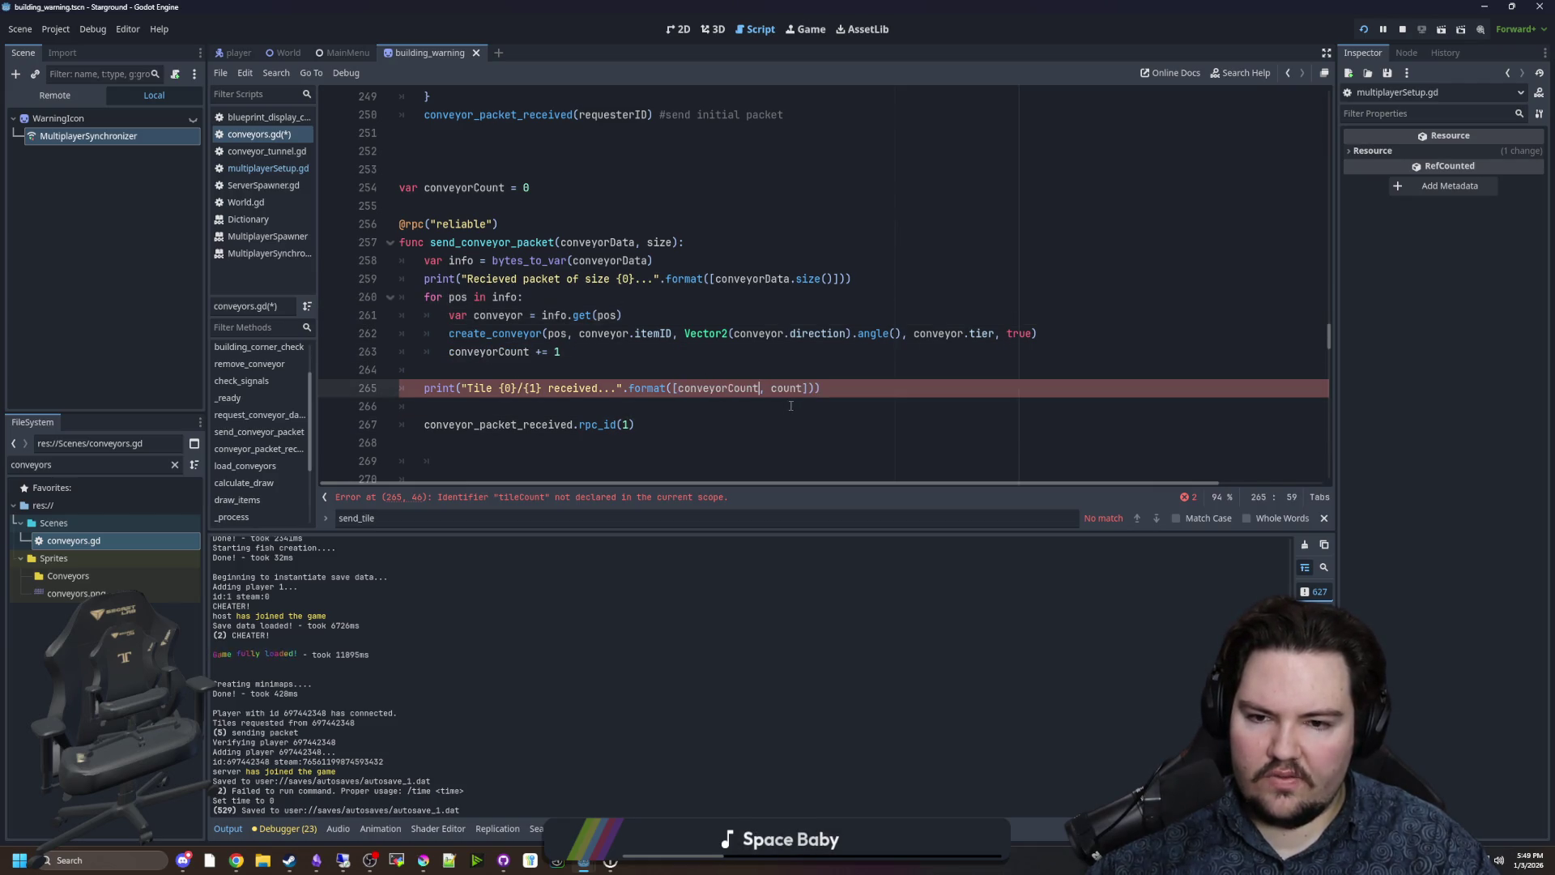
double_click(786, 388)
text(size)
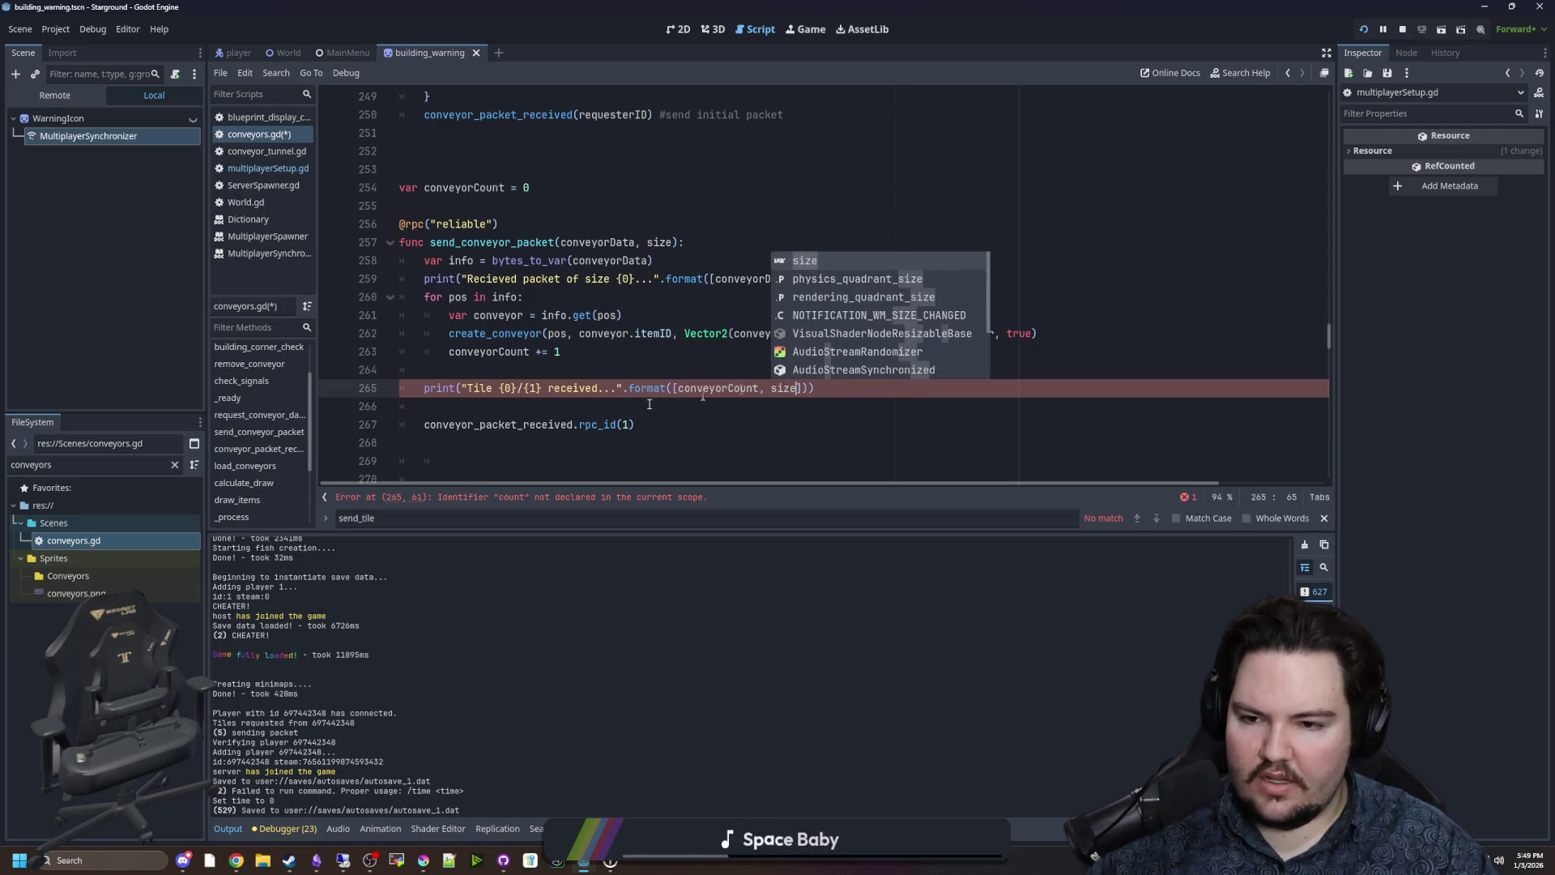
click(519, 406)
scroll(466, 395, down, 1)
key(BackSpace)
drag(466, 394, 454, 403)
key(BackSpace)
key(BackSpace)
key(BackSpace)
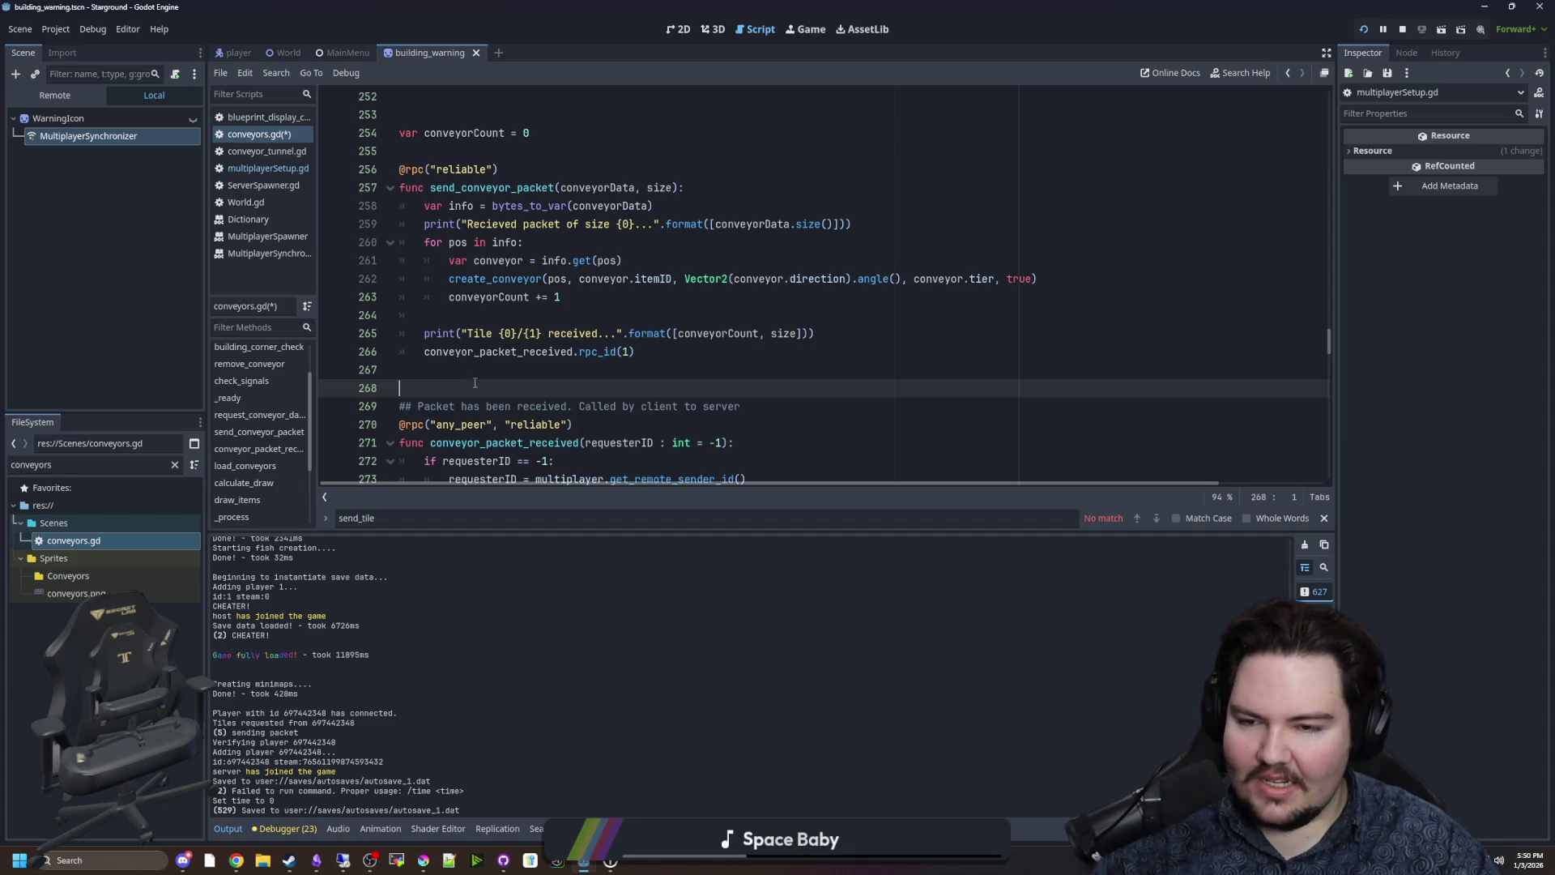
Save conveyors.gd with Ctrl+S, then save it again from near the queuedPackets declaration.
scroll(475, 383, up, 4)
click(463, 318)
scroll(493, 406, up, 2)
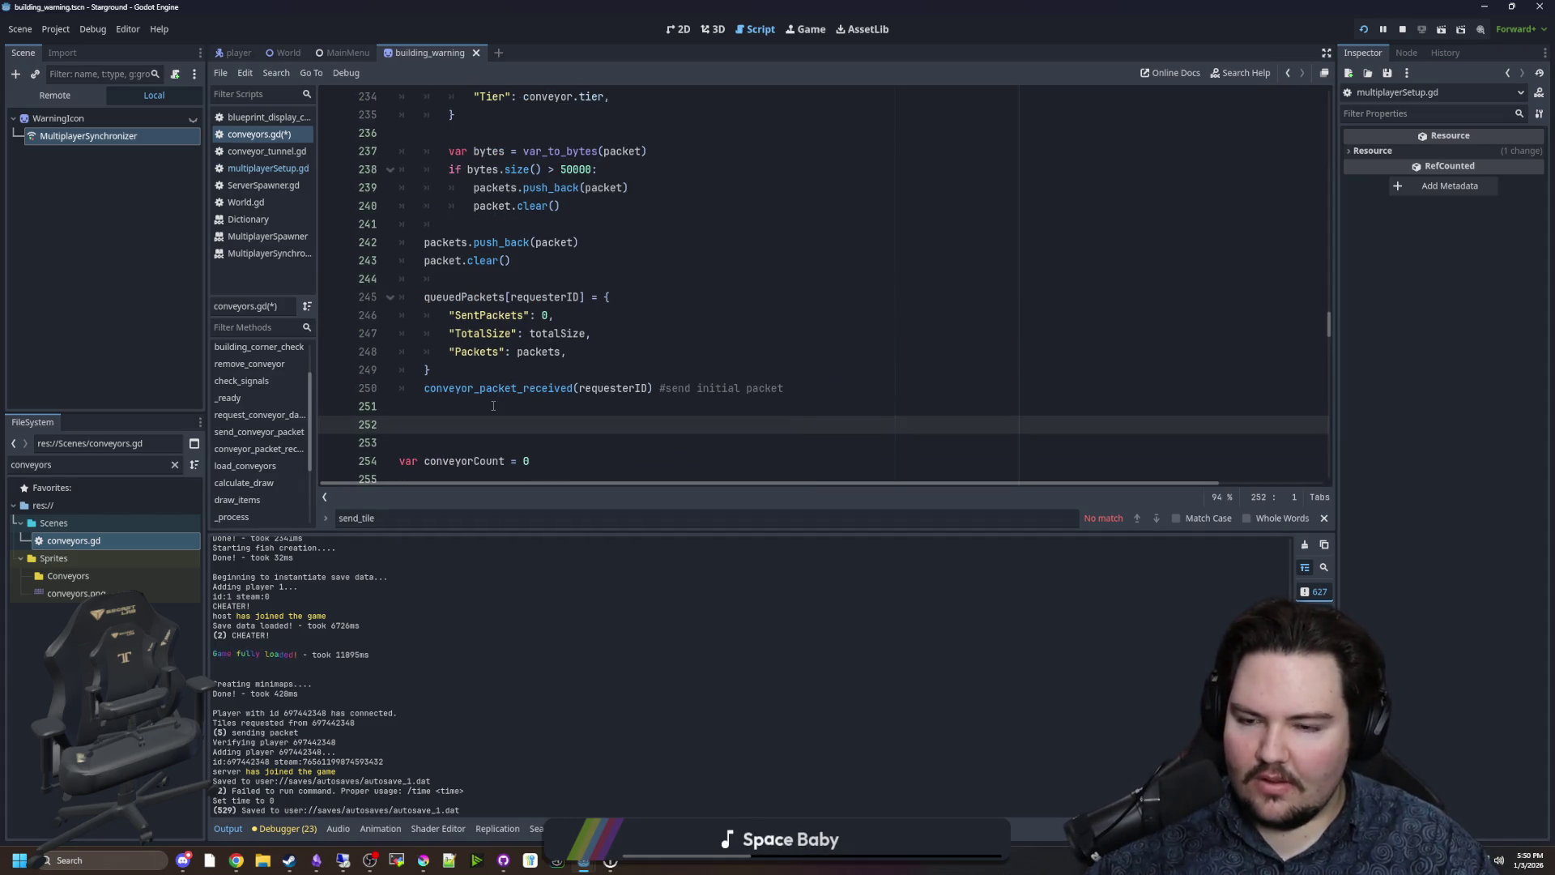
click(493, 406)
key(ctrl+s)
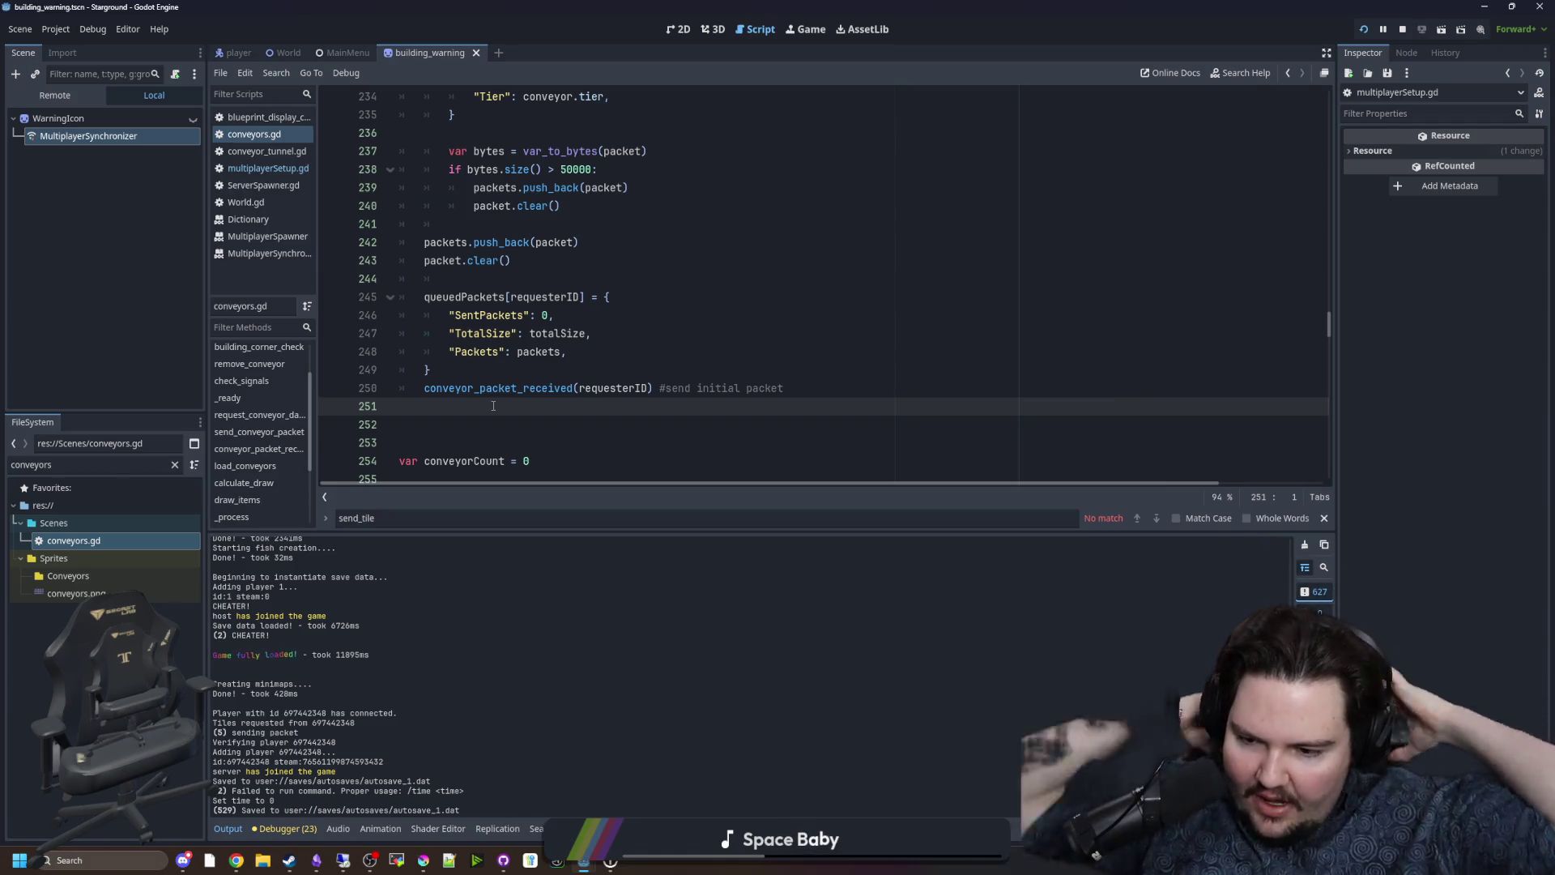
scroll(493, 406, up, 1)
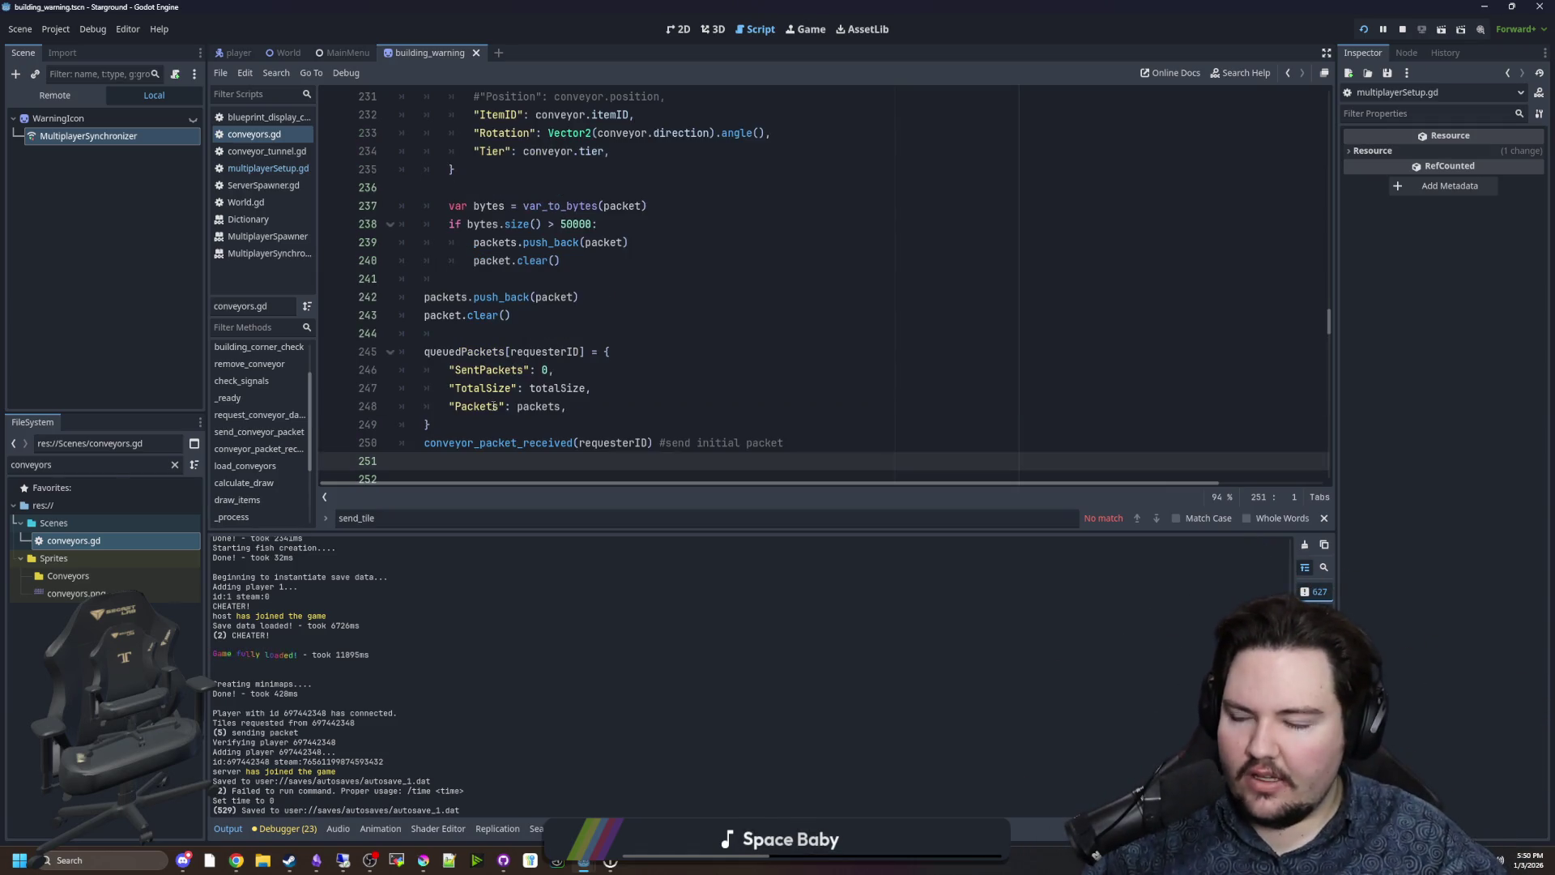
scroll(537, 328, up, 6)
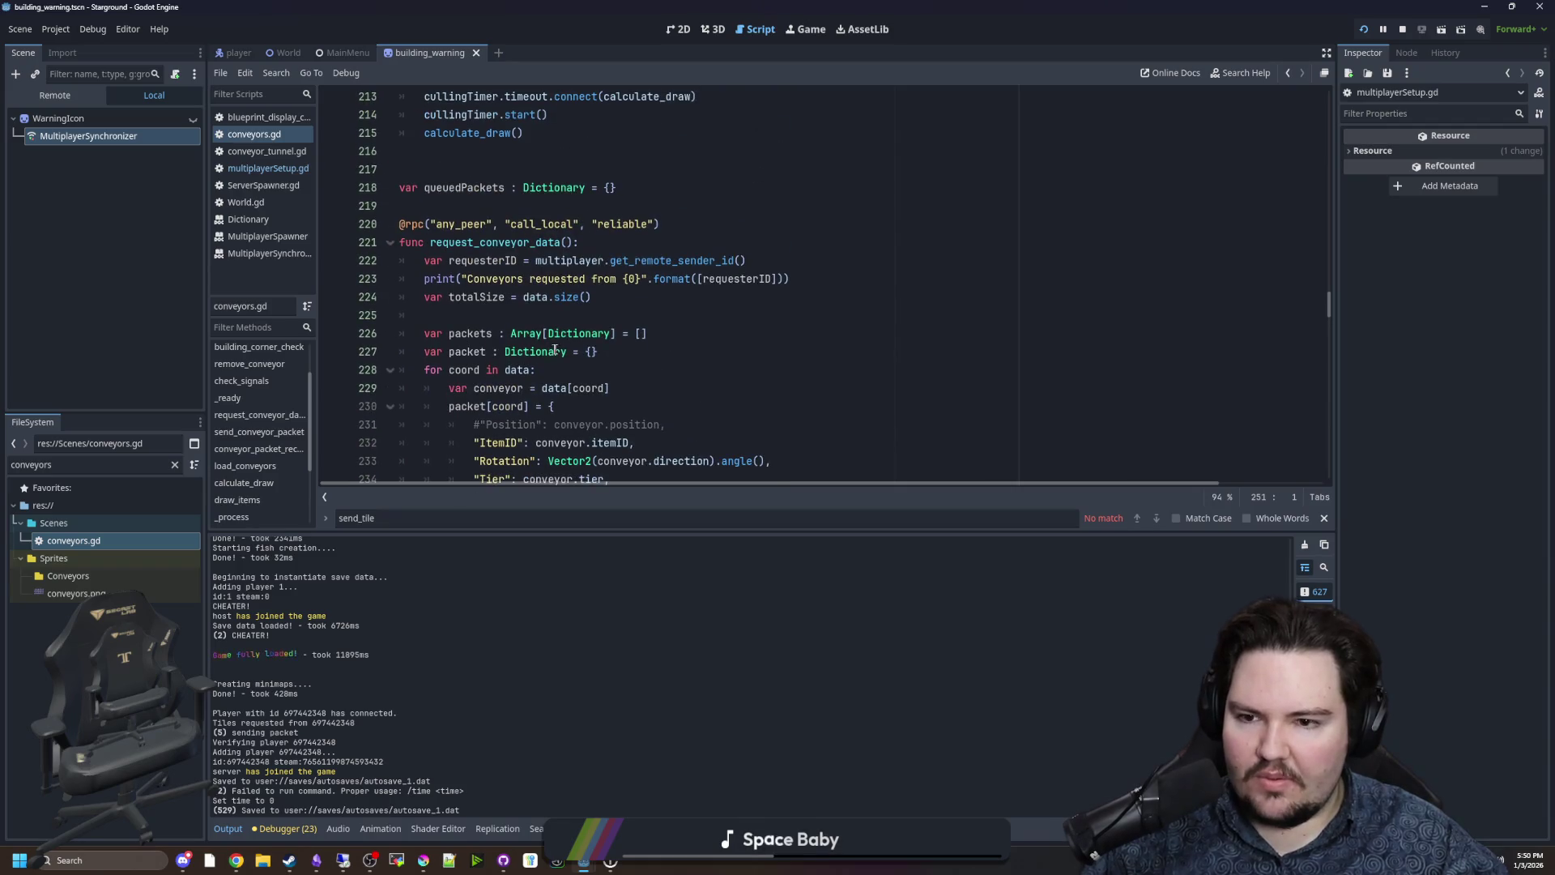
click(519, 315)
scroll(518, 315, up, 2)
click(505, 315)
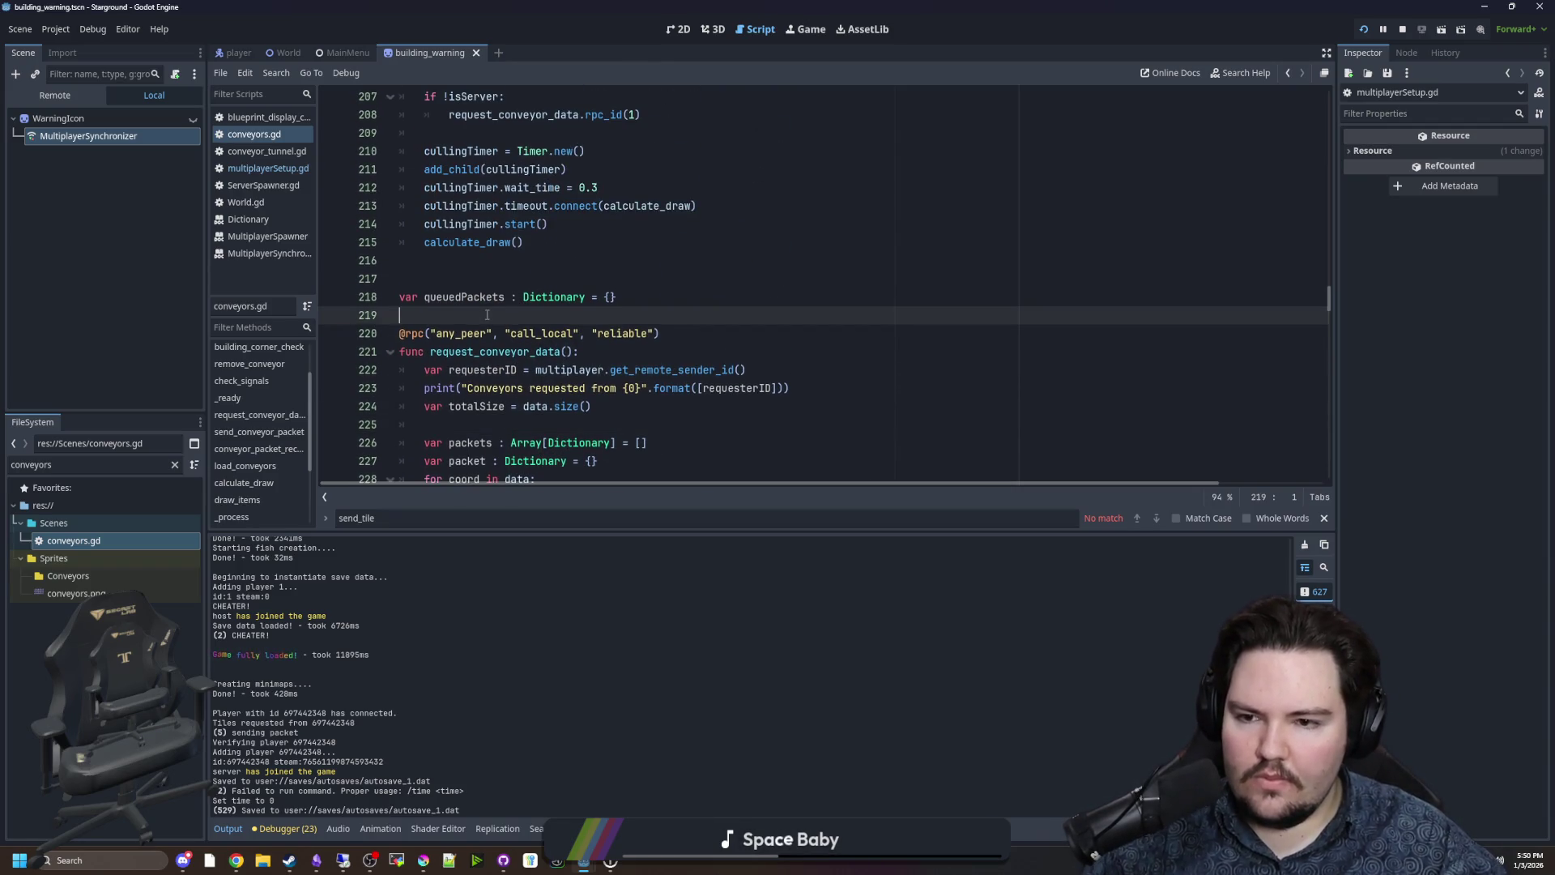
key(ctrl+s)
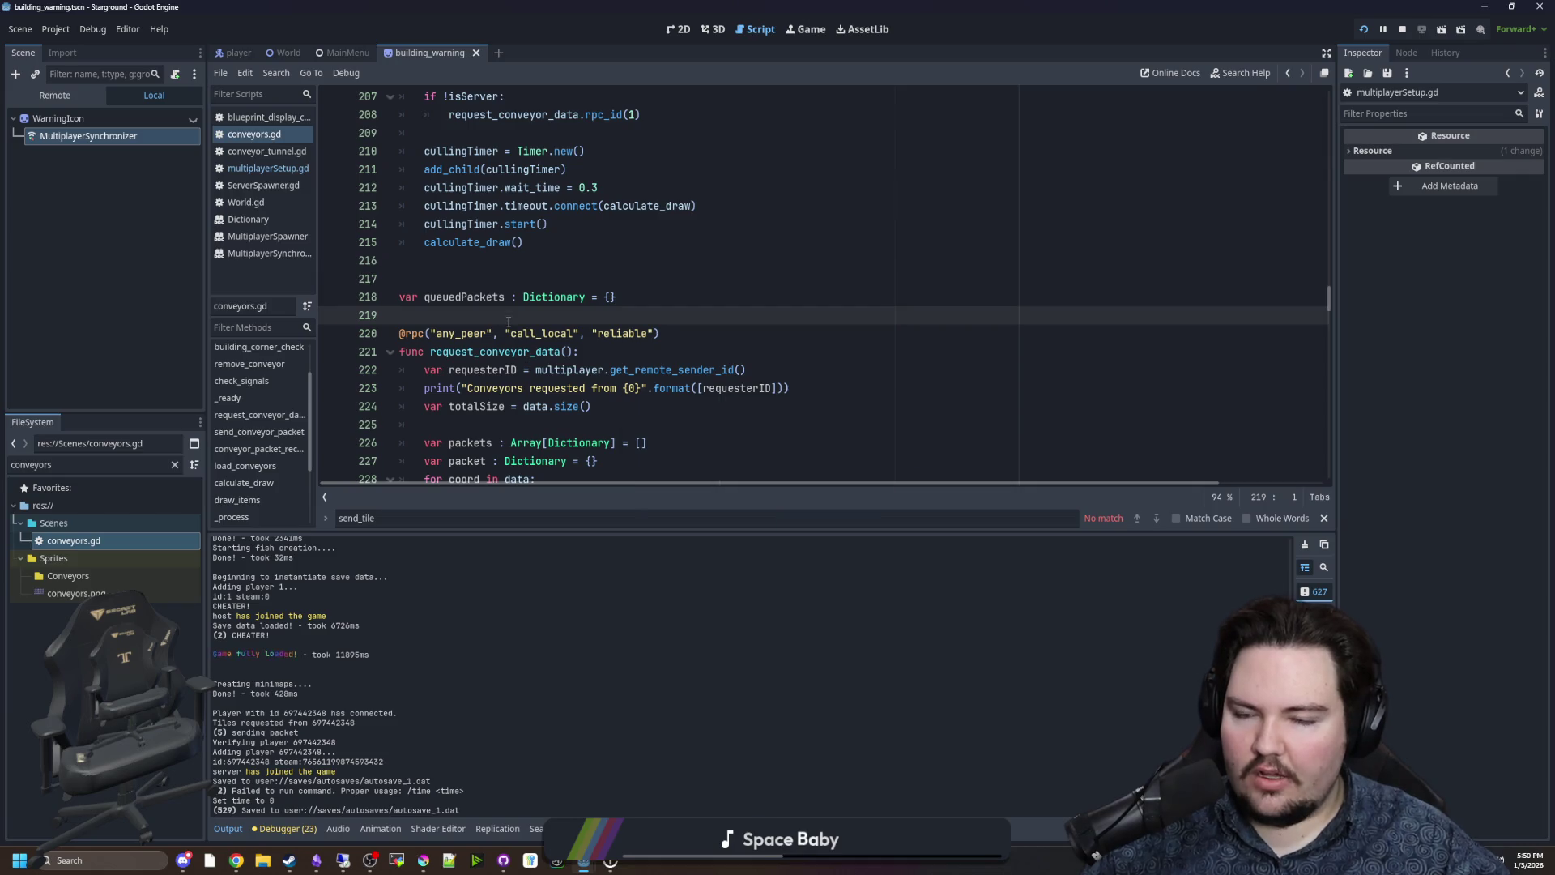
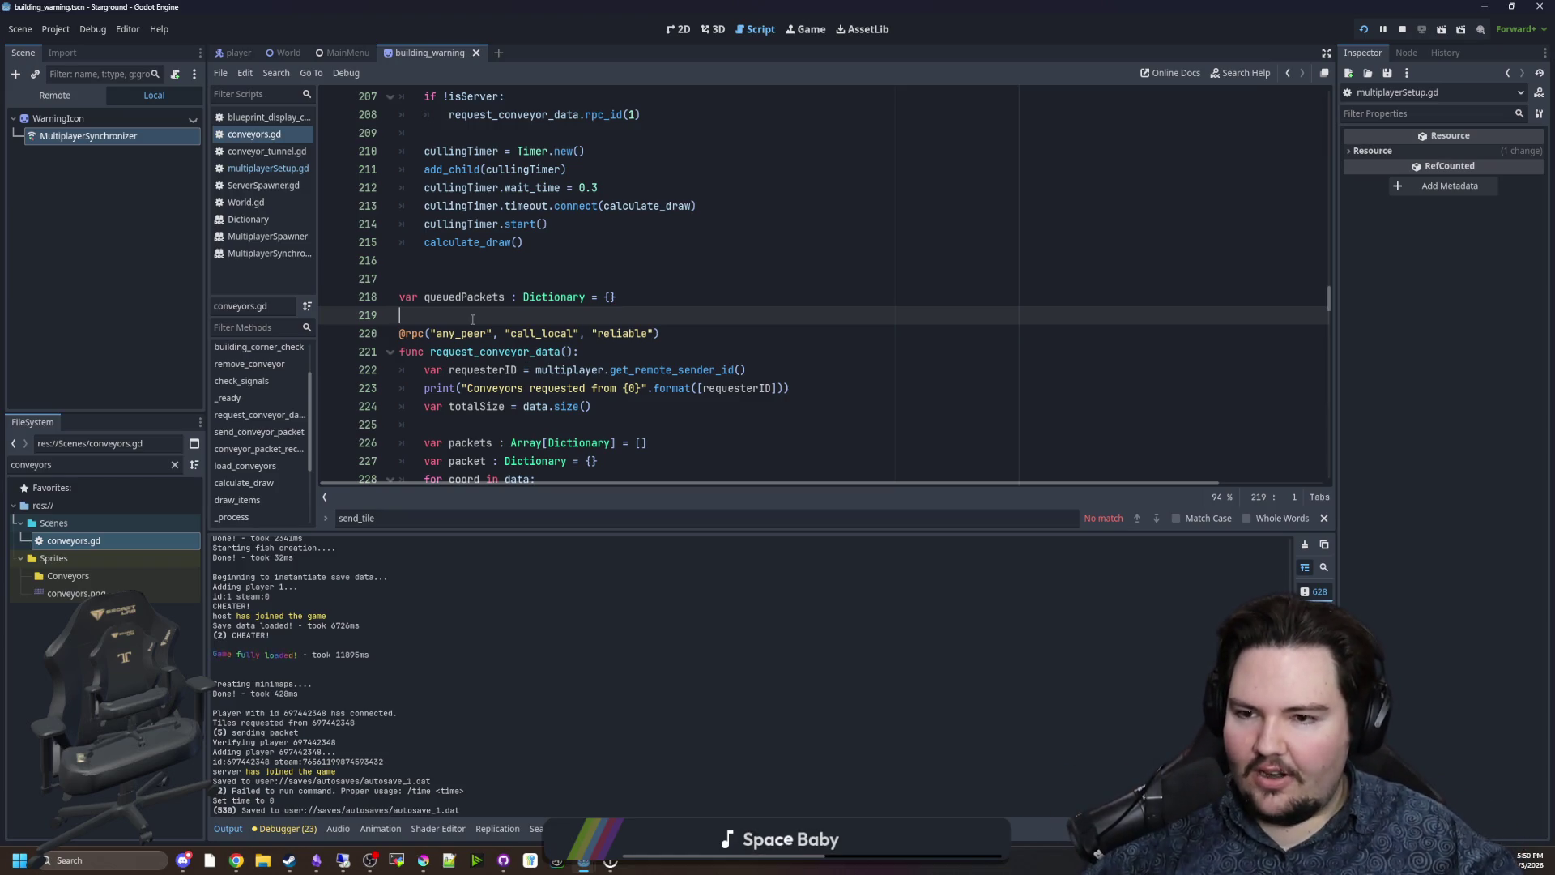
Save the scene and its scripts, then look over lines 201–217 of conveyors.gd.
key(ctrl+s)
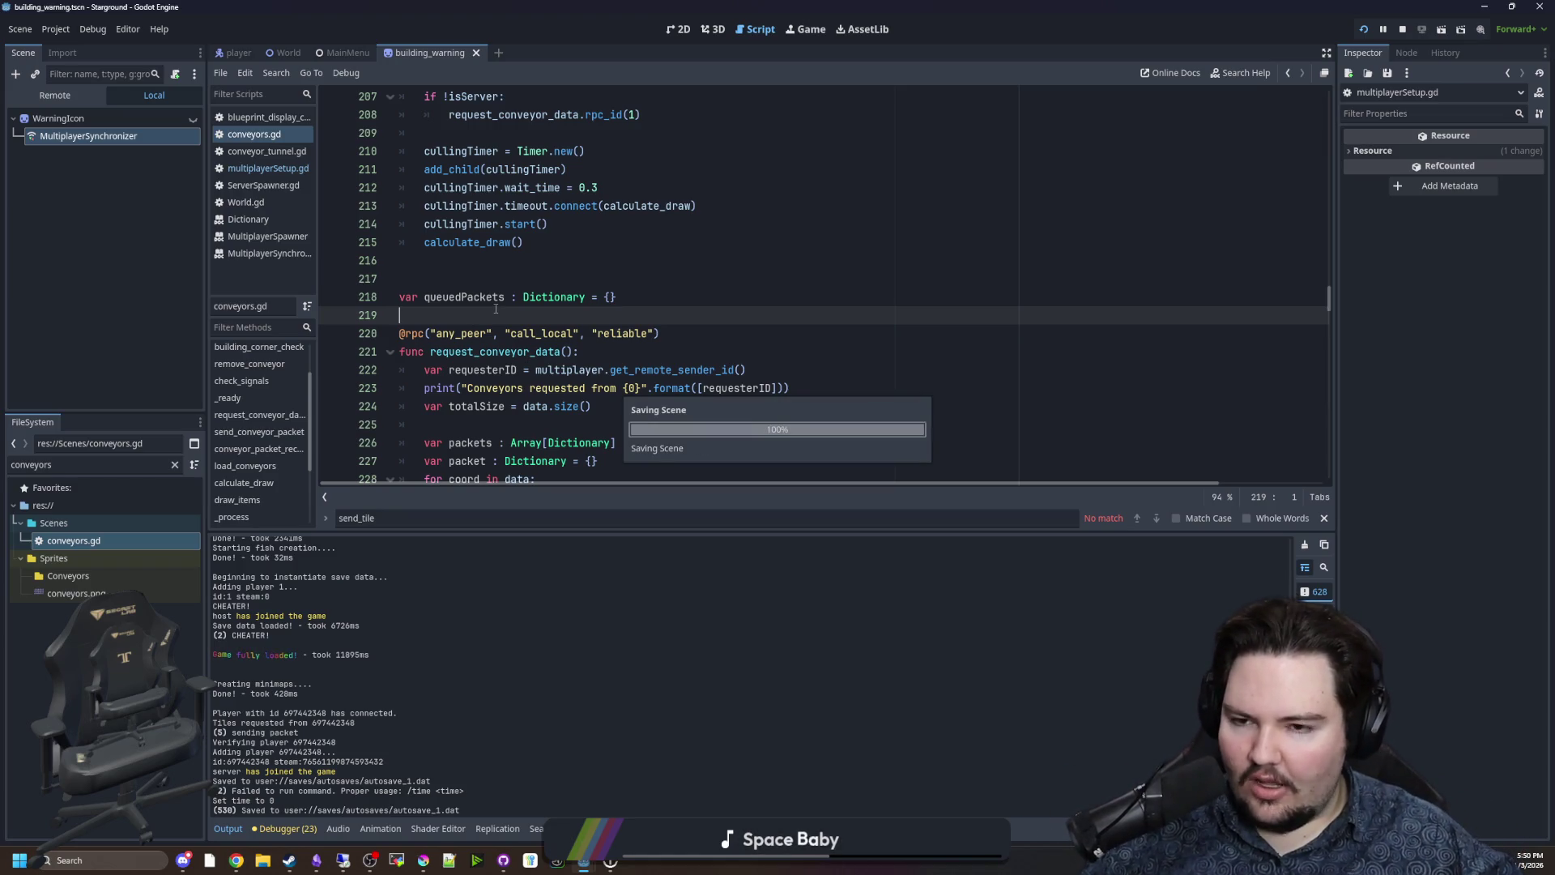
click(524, 272)
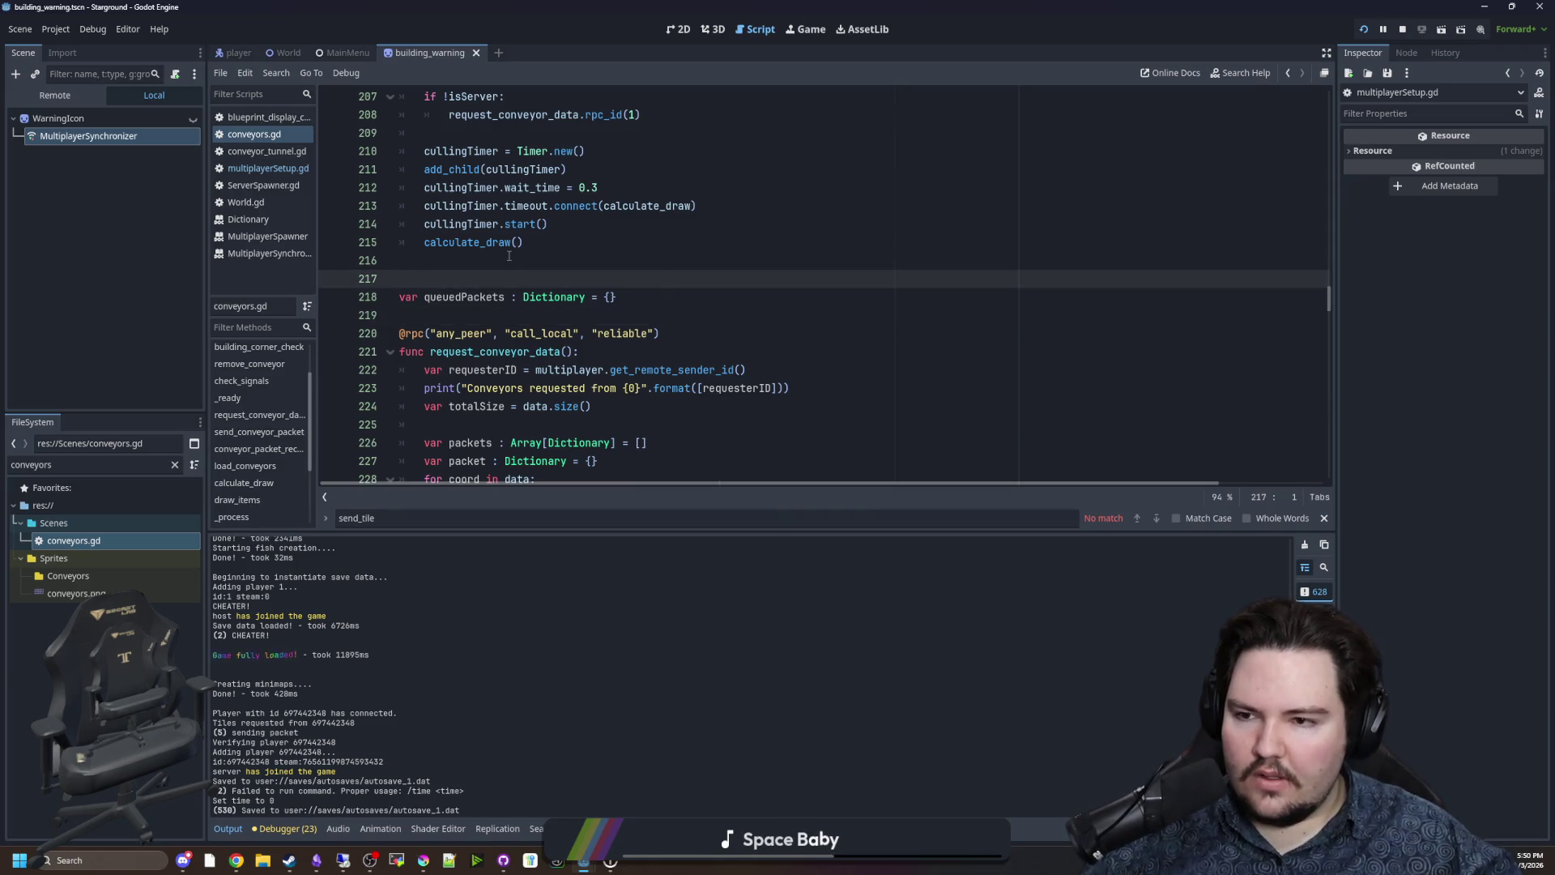
scroll(519, 244, up, 5)
click(535, 258)
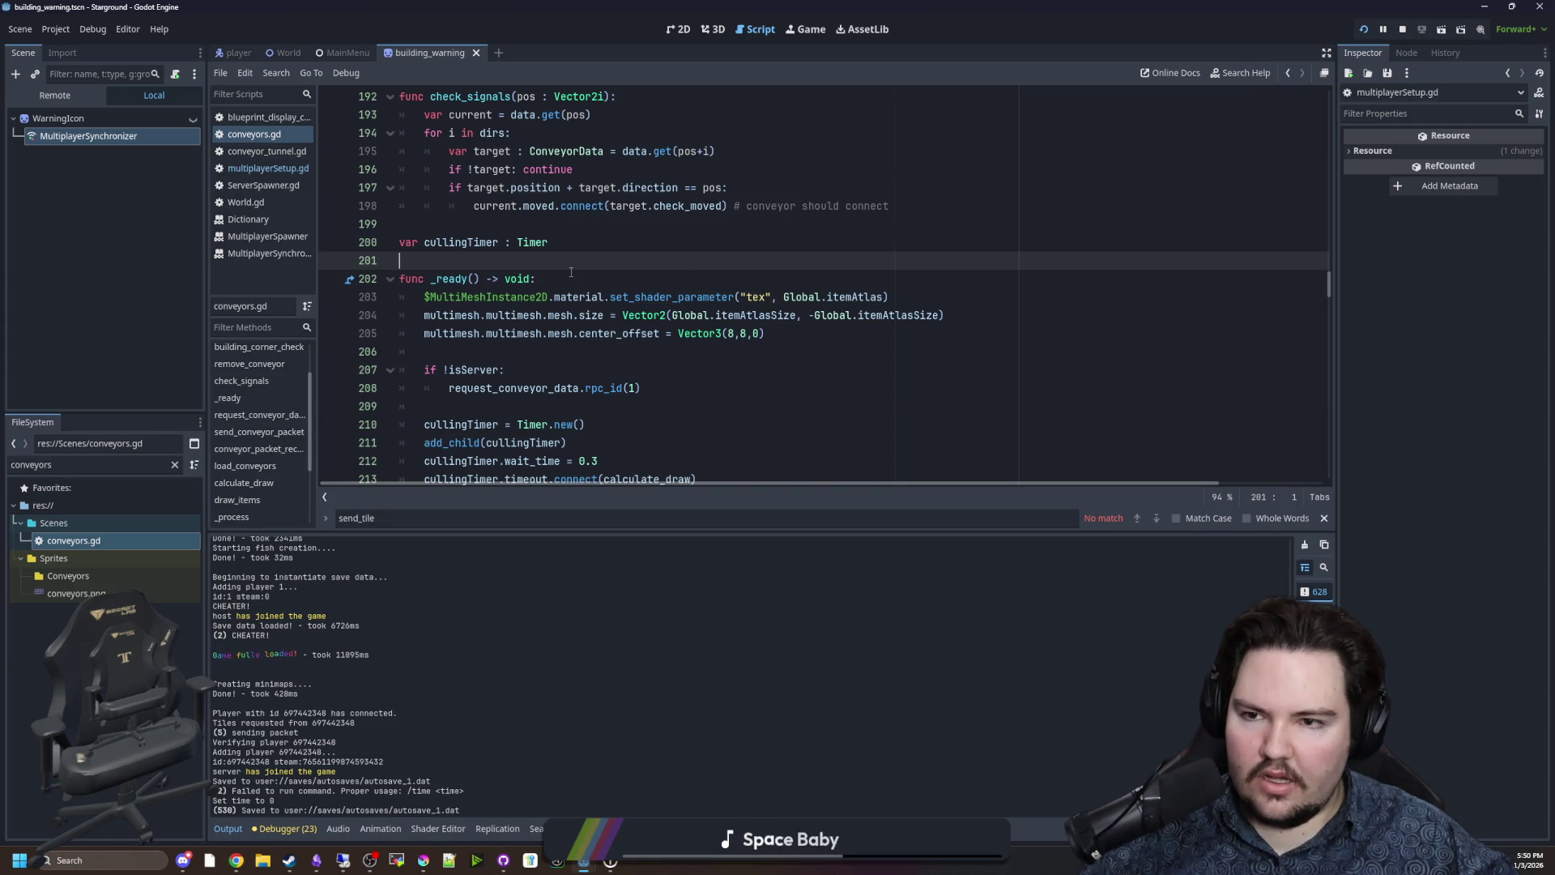
scroll(571, 272, up, 3)
scroll(489, 290, down, 1)
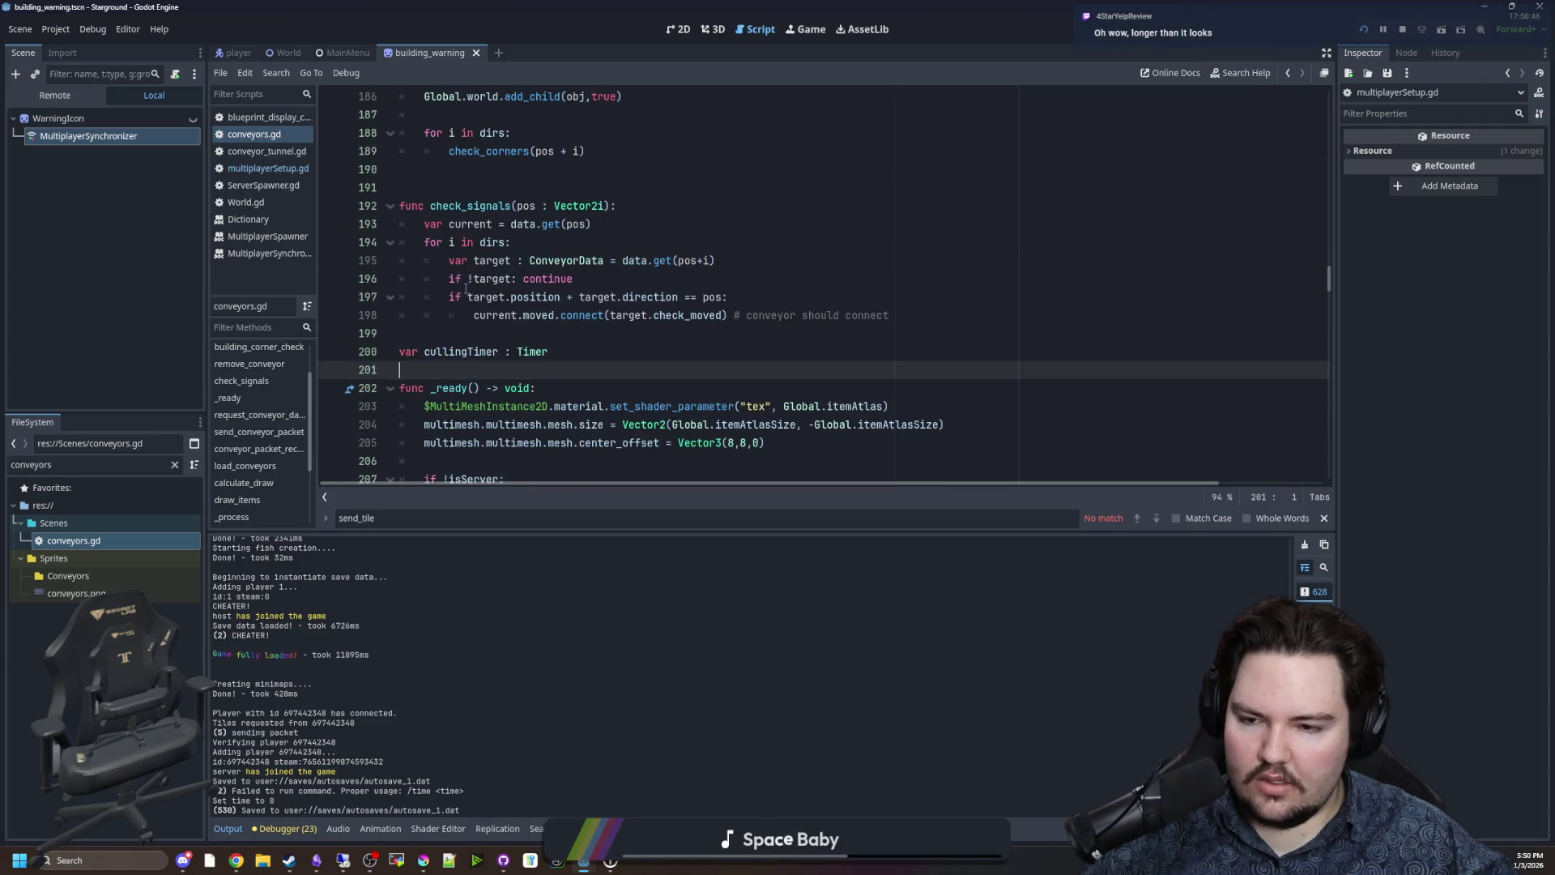
scroll(465, 288, down, 3)
Review the _ready function's isServer check and its cullingTimer setup with 0.3 wait time calling calculate_draw.
click(496, 297)
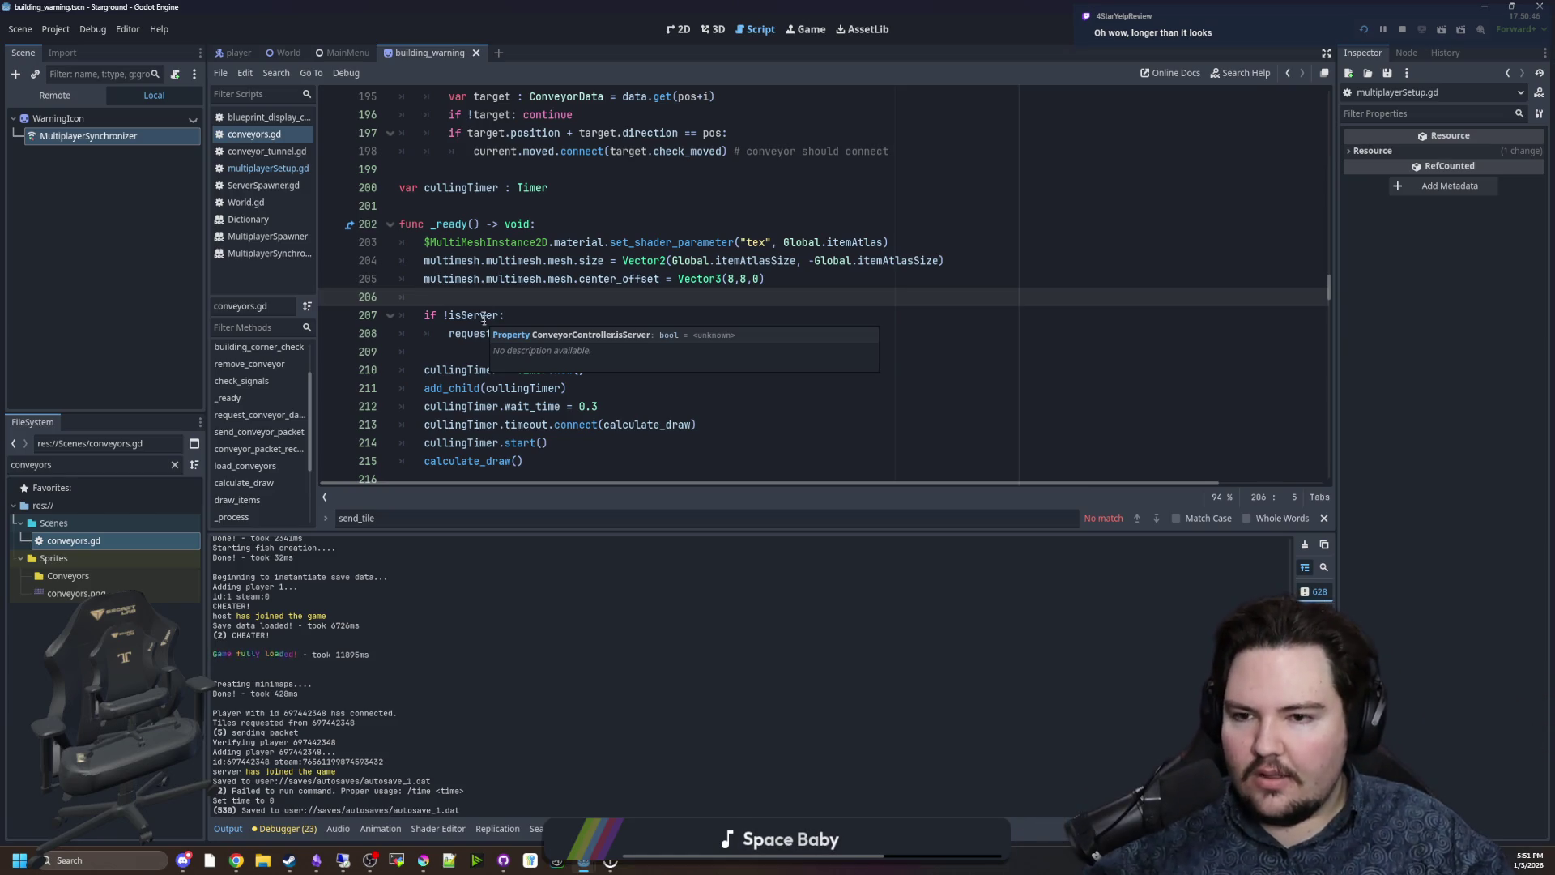
click(515, 354)
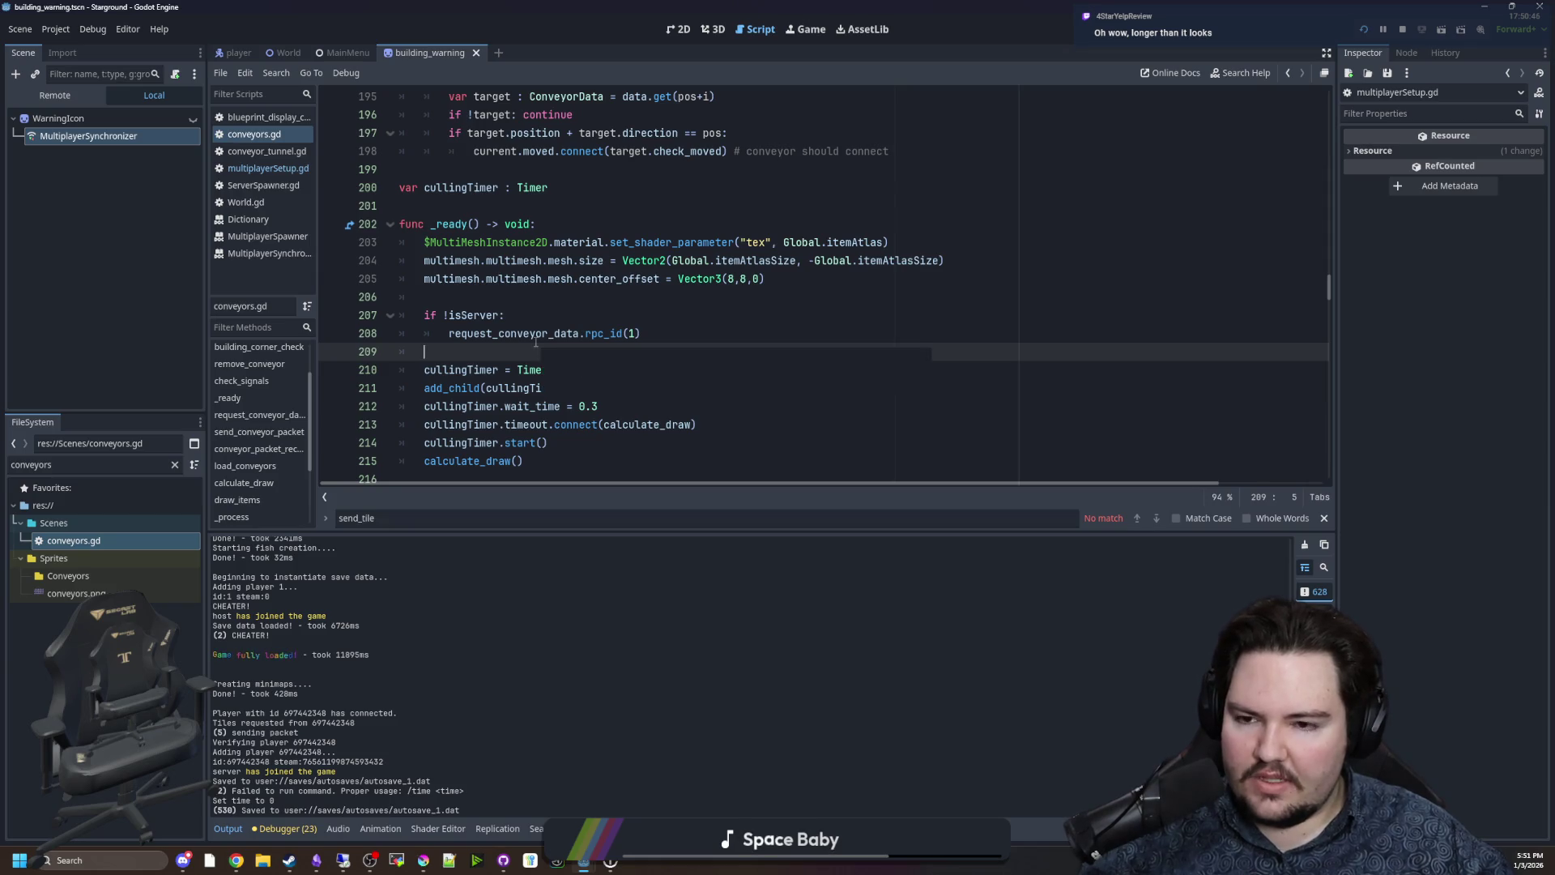
scroll(519, 324, down, 4)
click(497, 260)
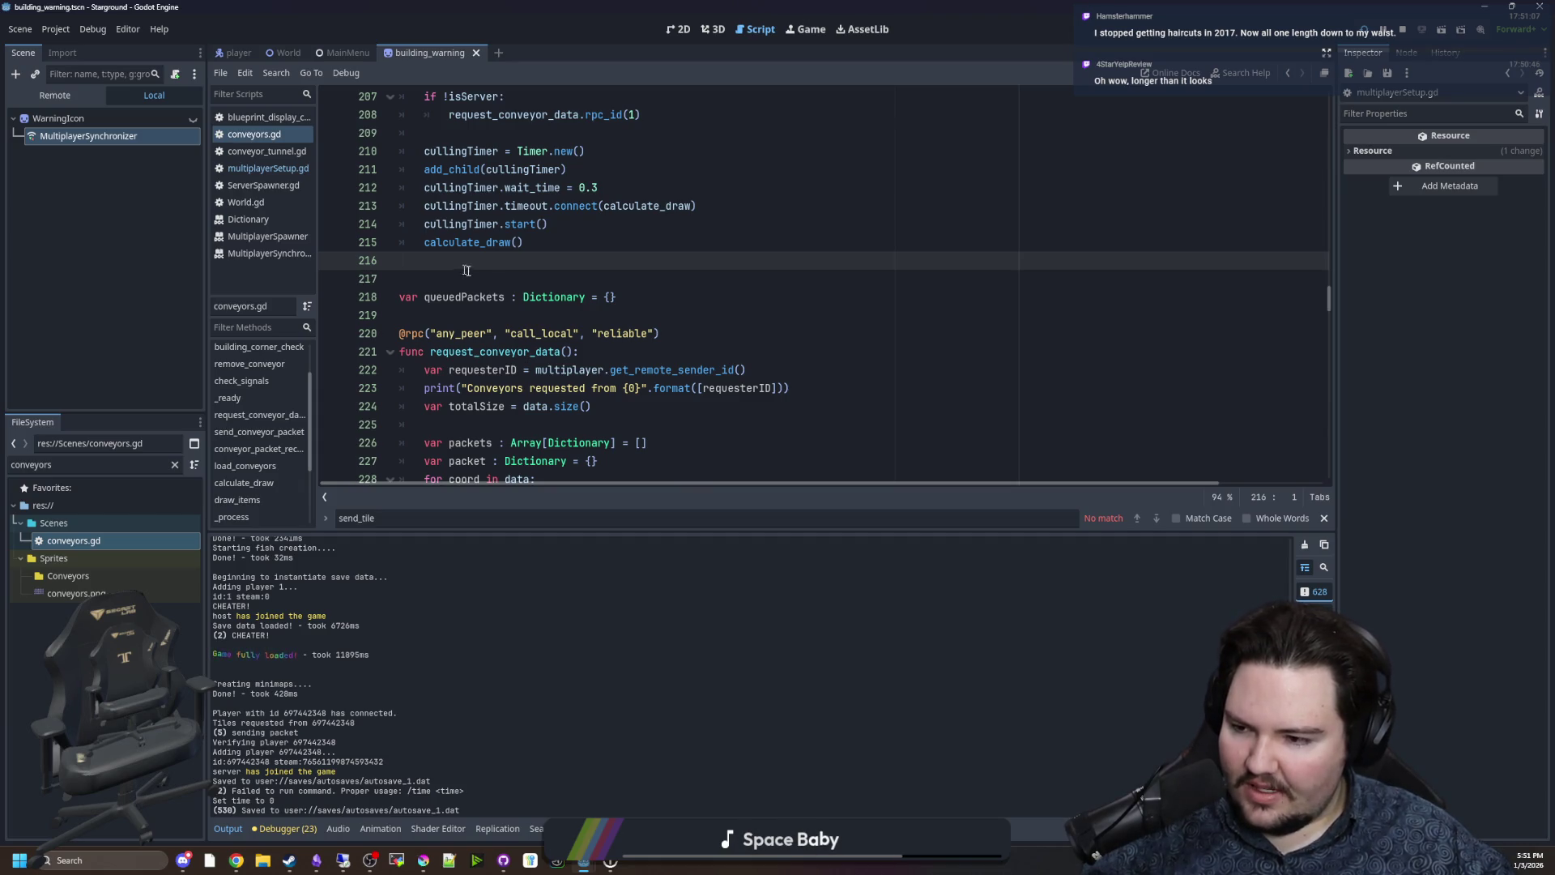
scroll(484, 344, up, 2)
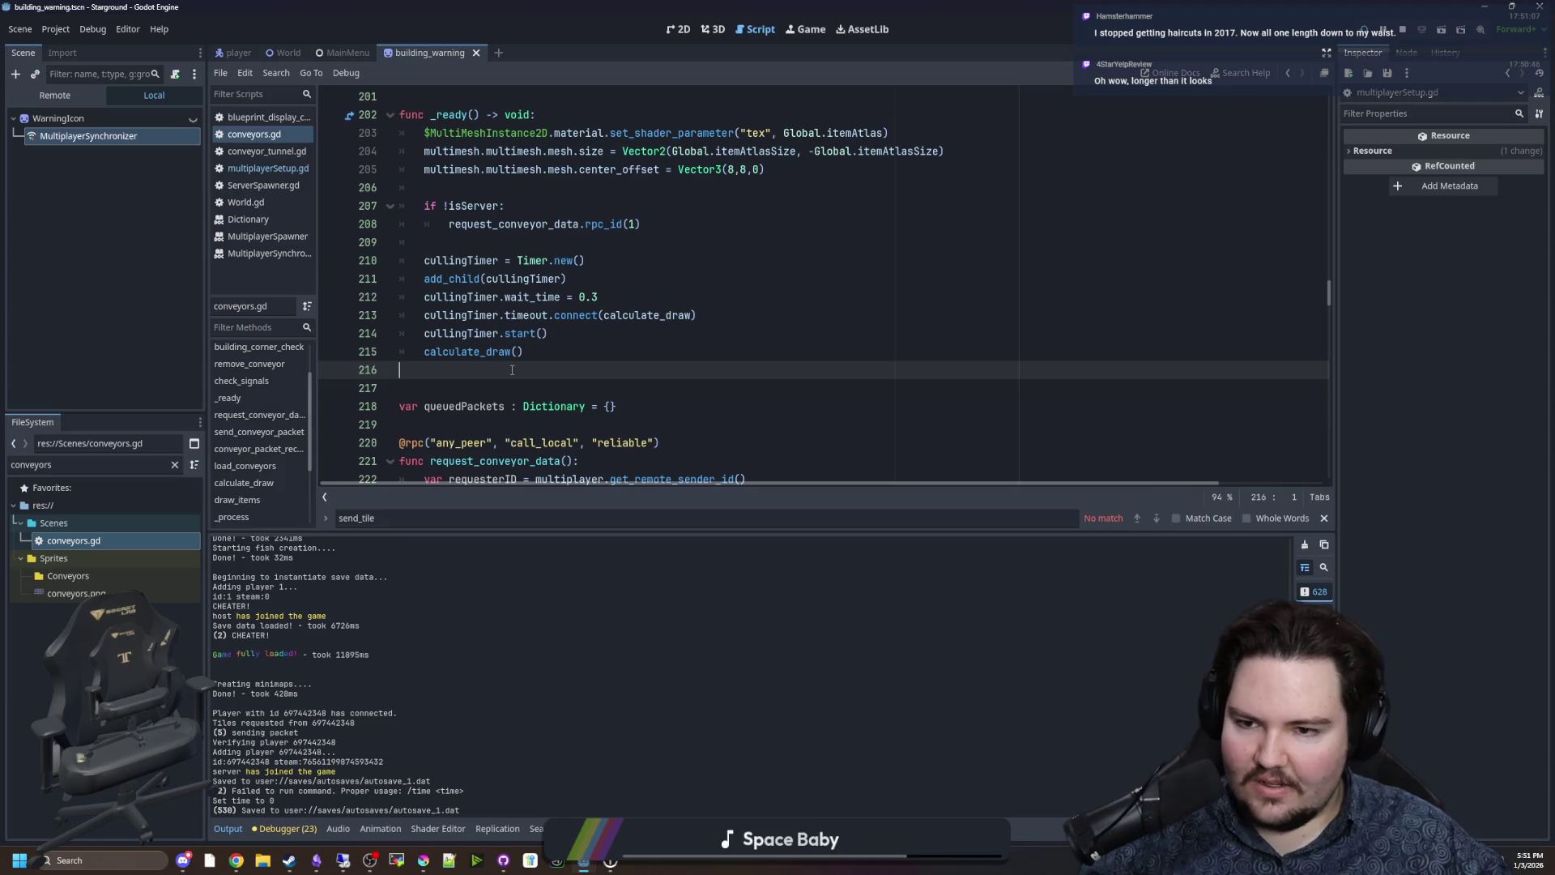
scroll(522, 269, up, 1)
click(492, 296)
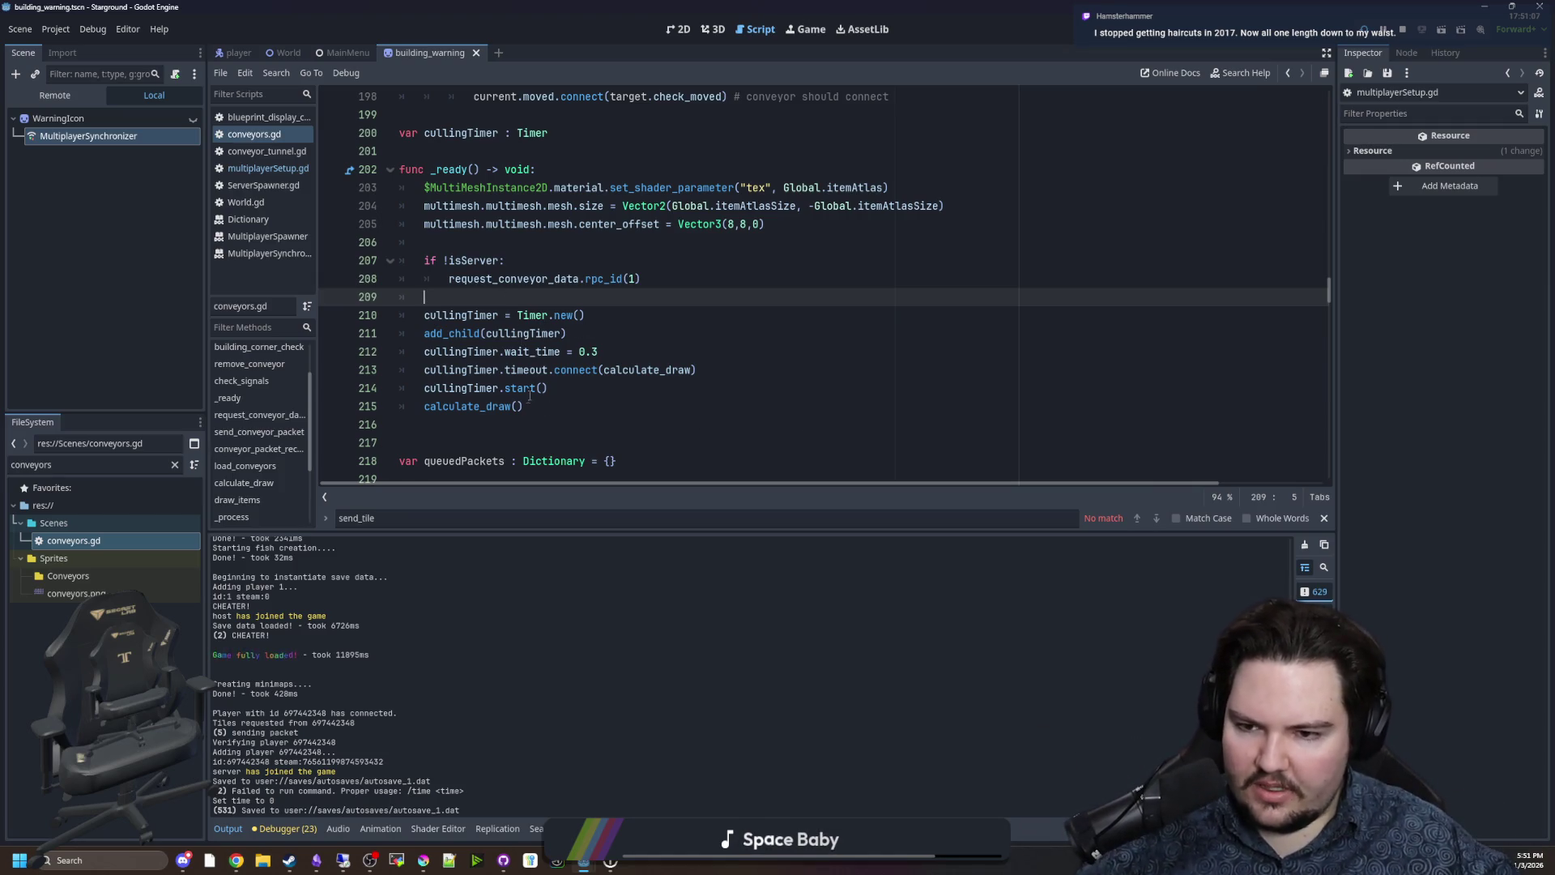
click(813, 425)
scroll(503, 372, down, 1)
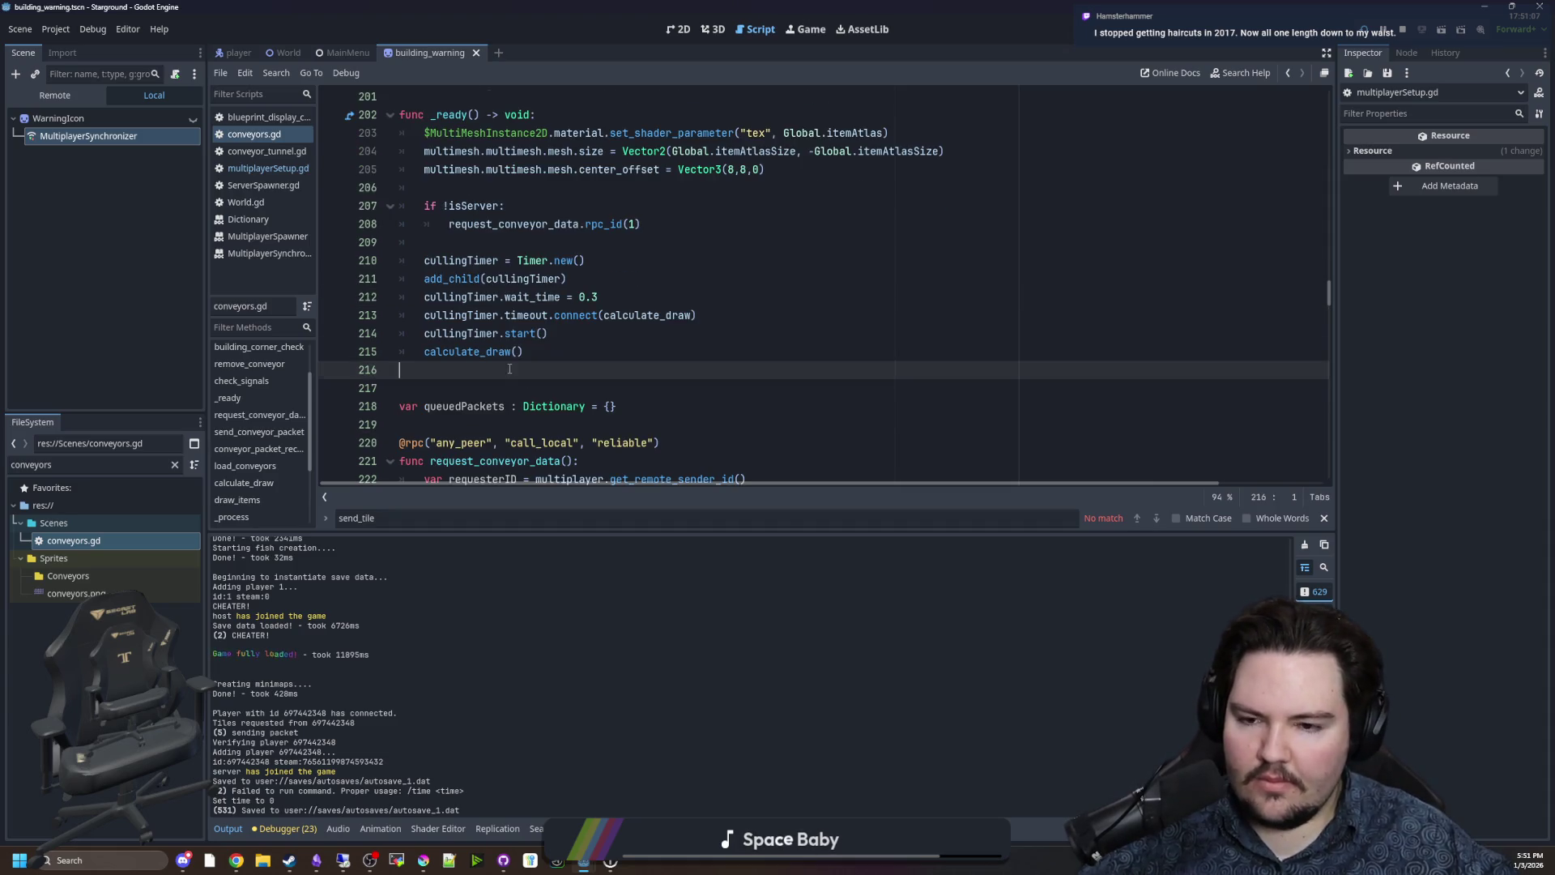
scroll(505, 373, down, 2)
scroll(506, 372, down, 2)
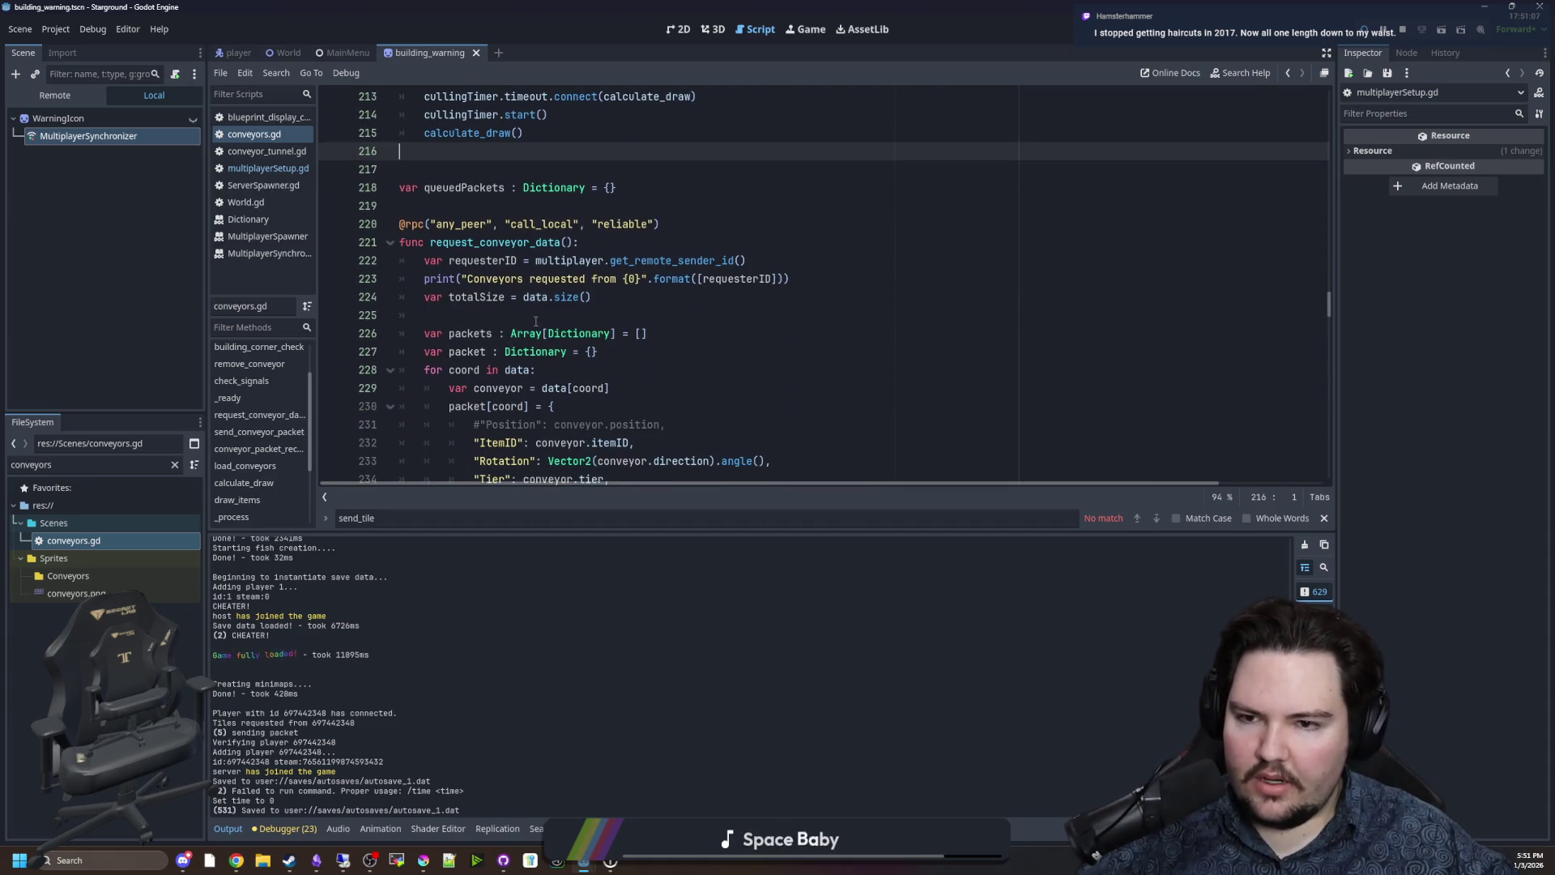
click(543, 315)
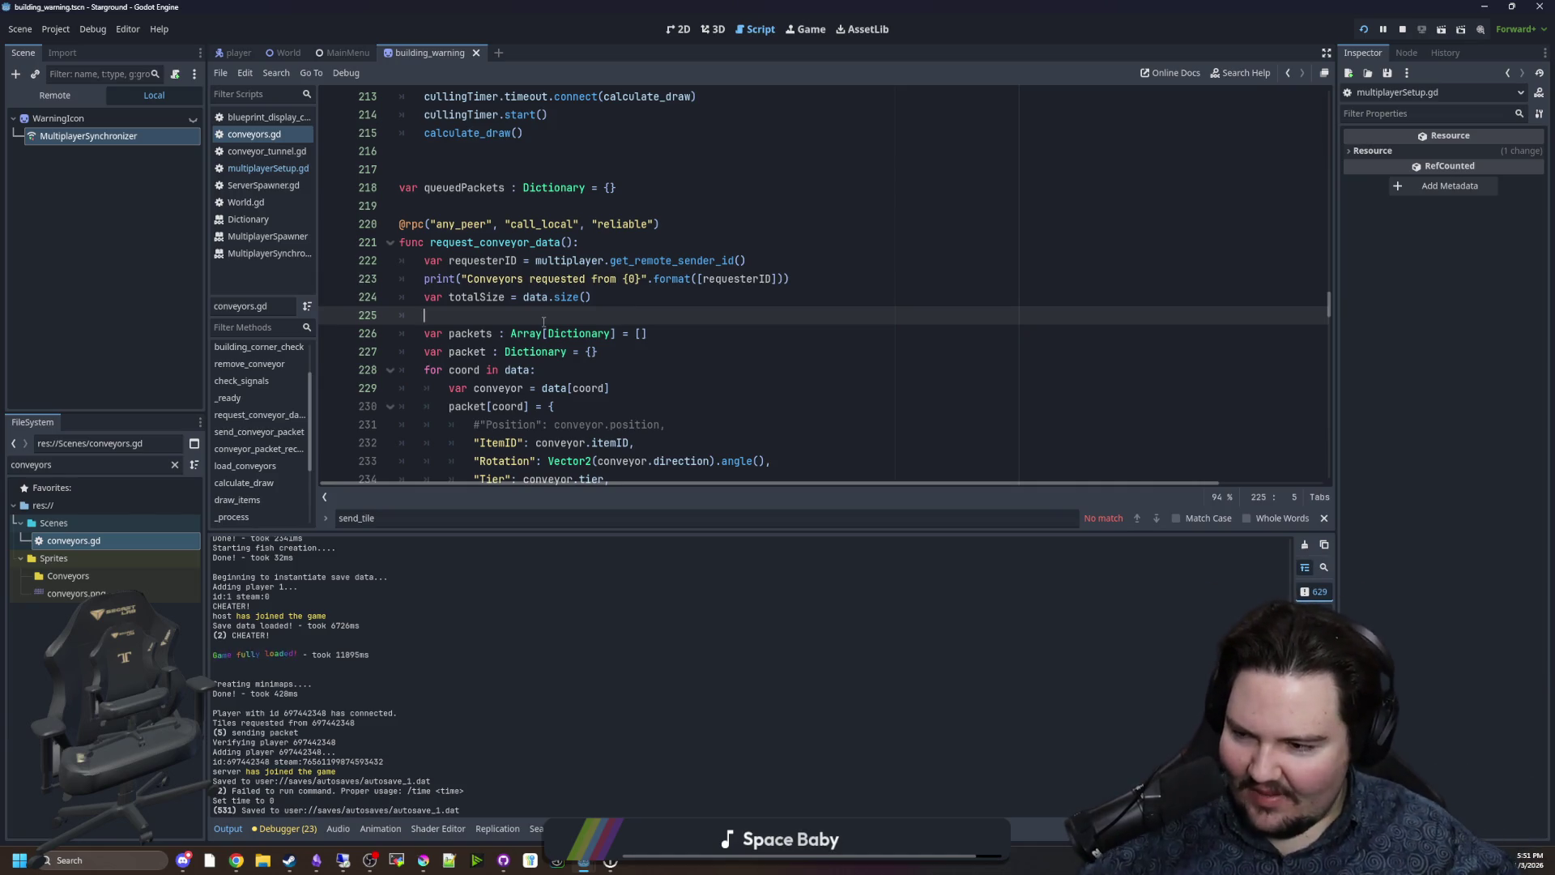
click(572, 369)
click(490, 308)
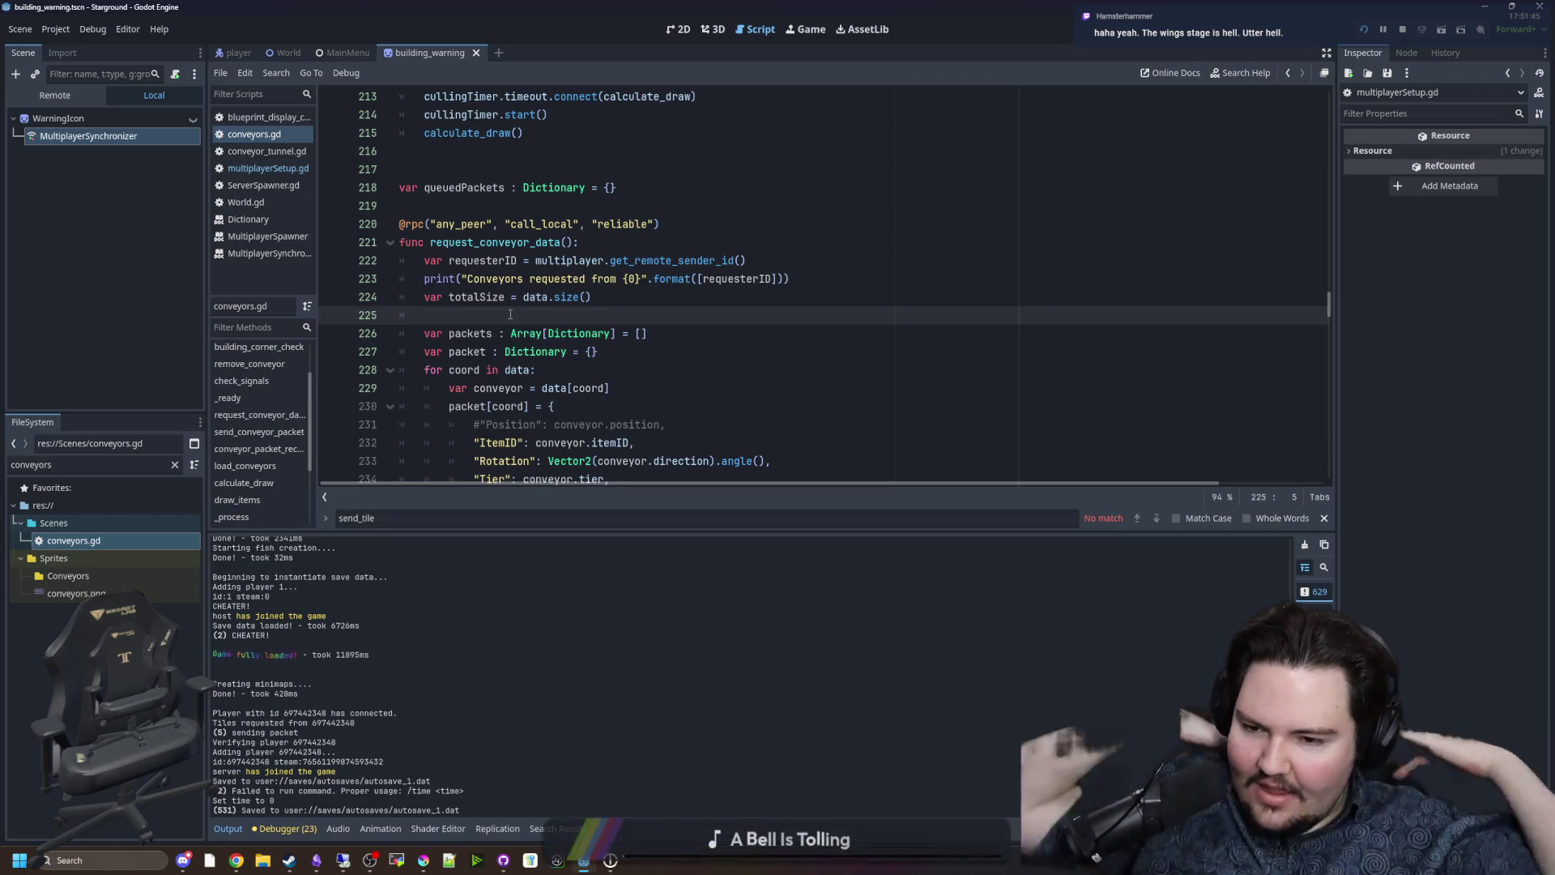
scroll(510, 314, down, 3)
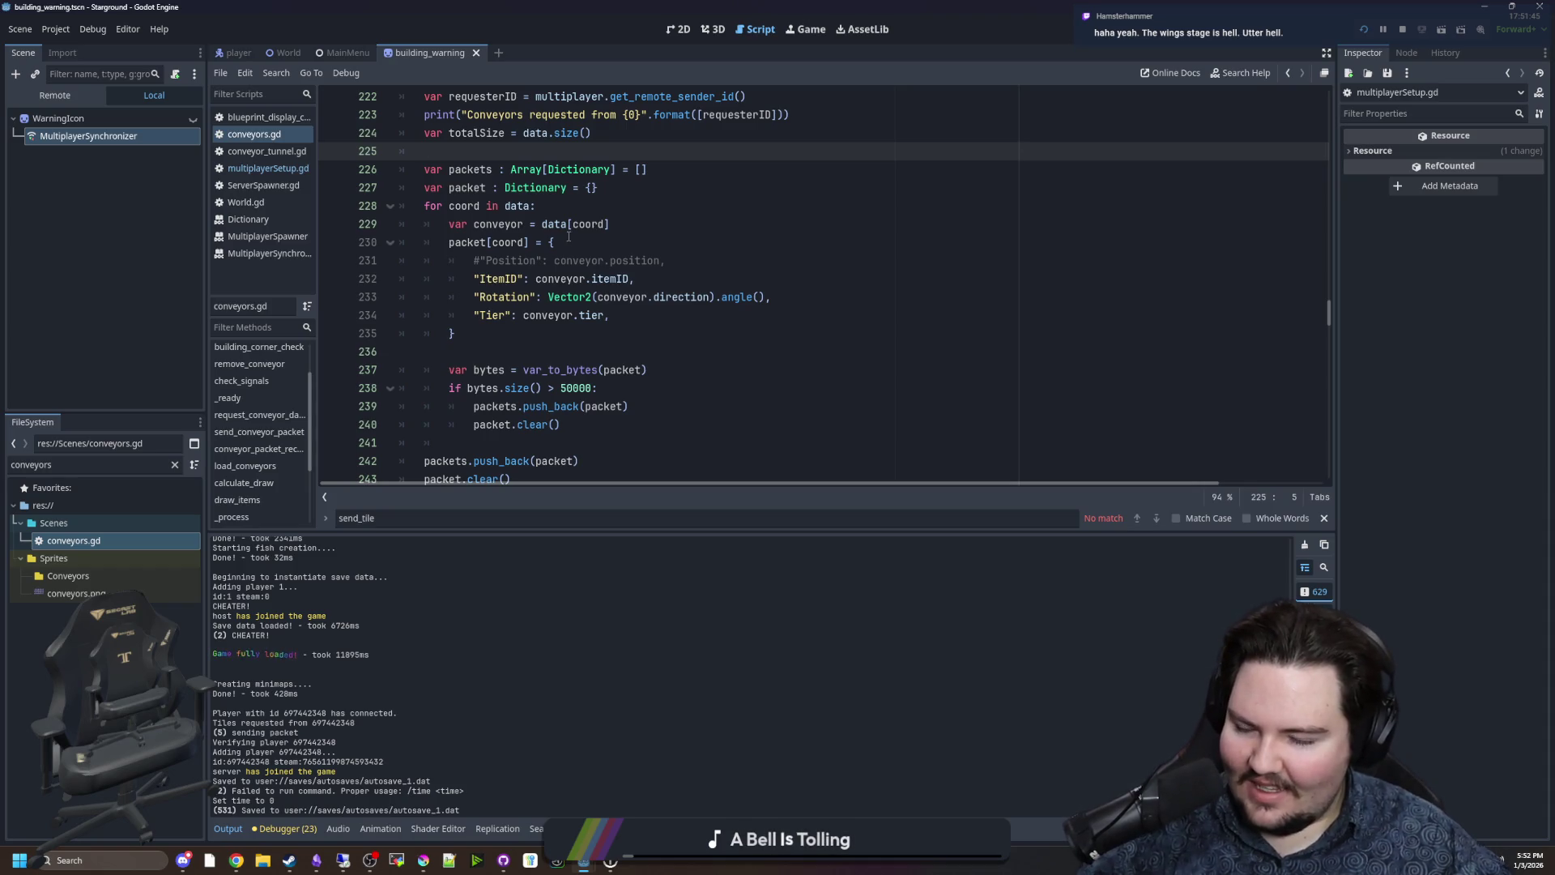
scroll(510, 259, up, 2)
scroll(510, 259, up, 2)
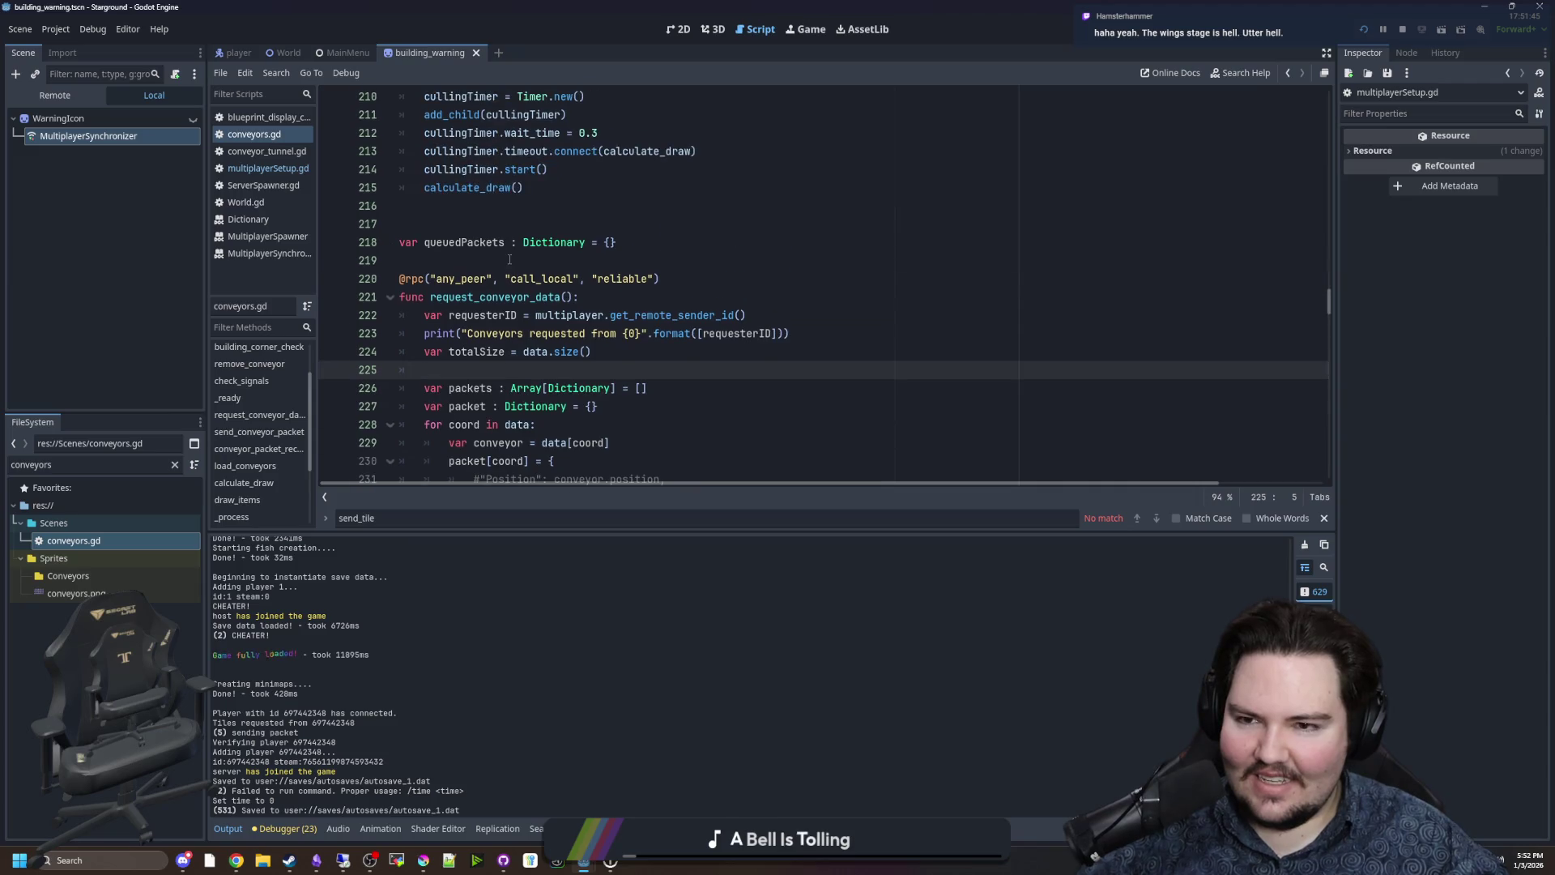
click(493, 251)
key(Down)
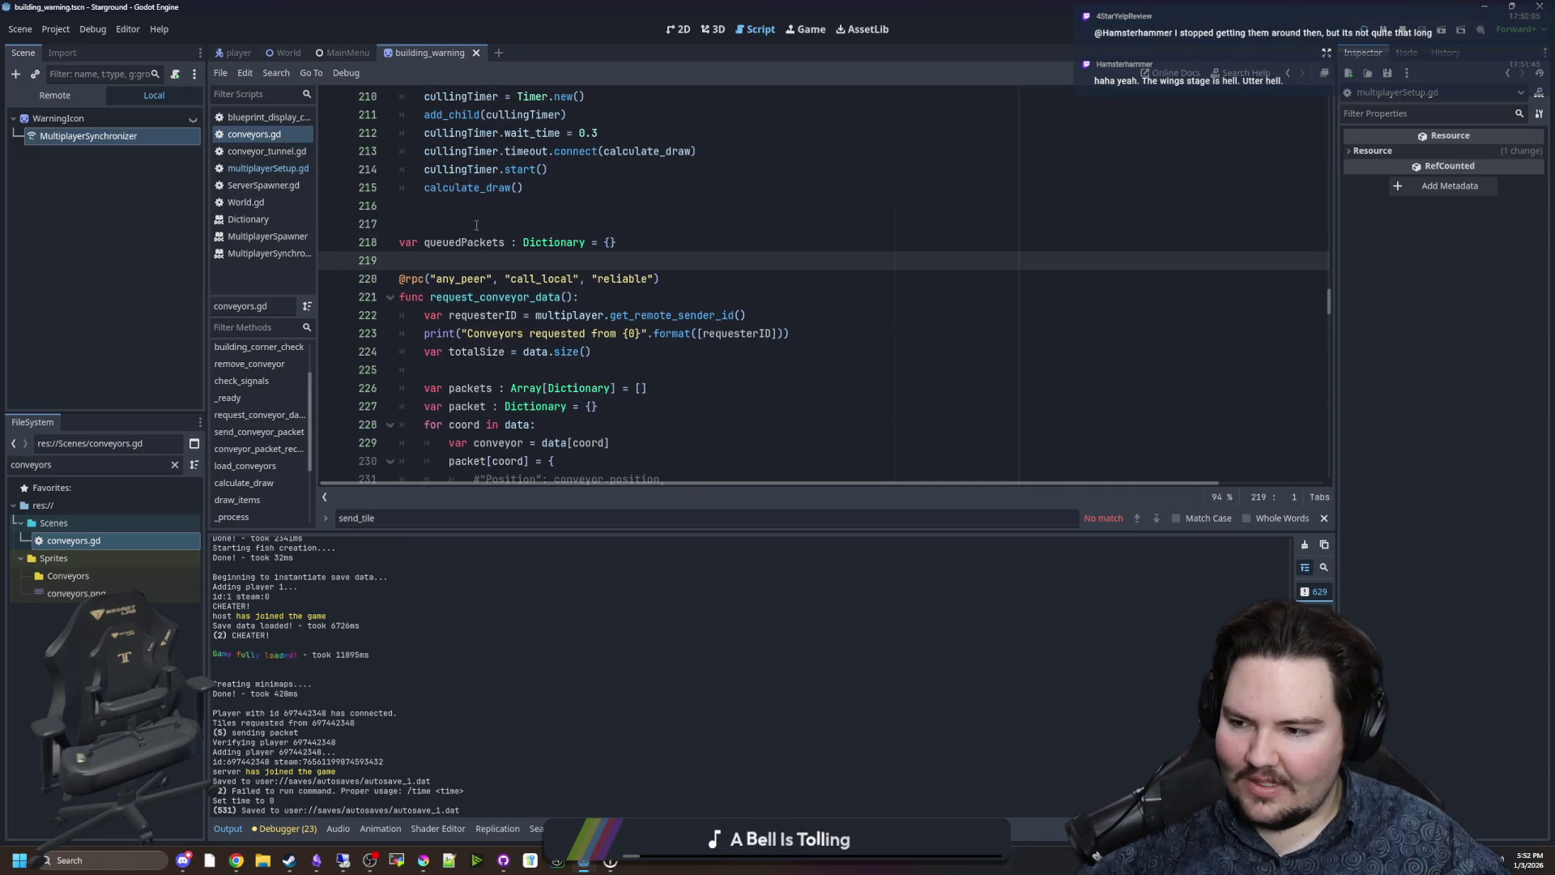
click(476, 223)
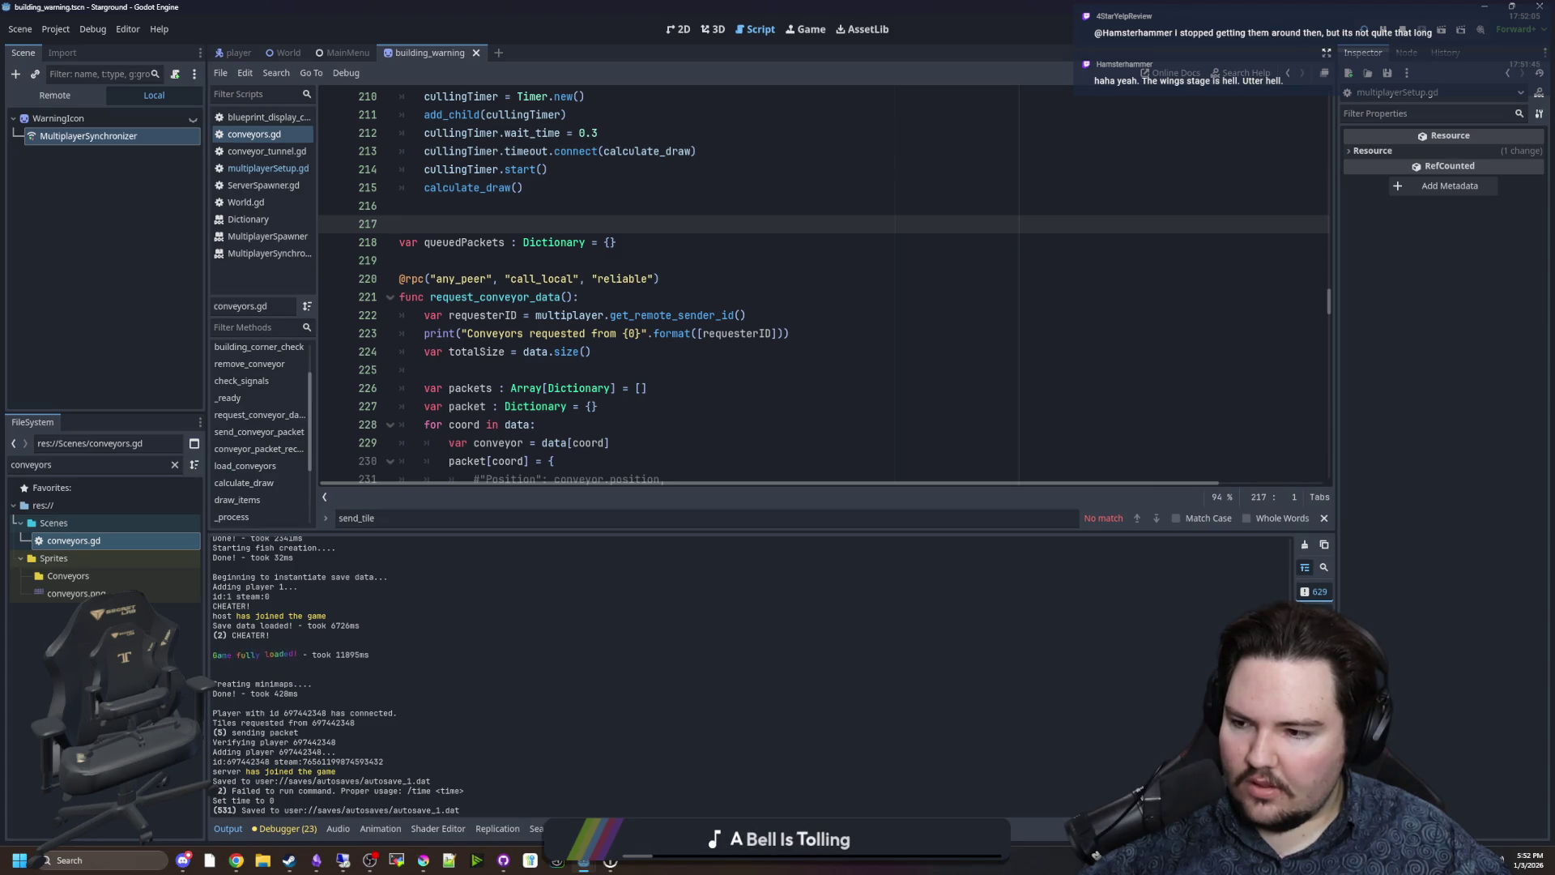
click(472, 259)
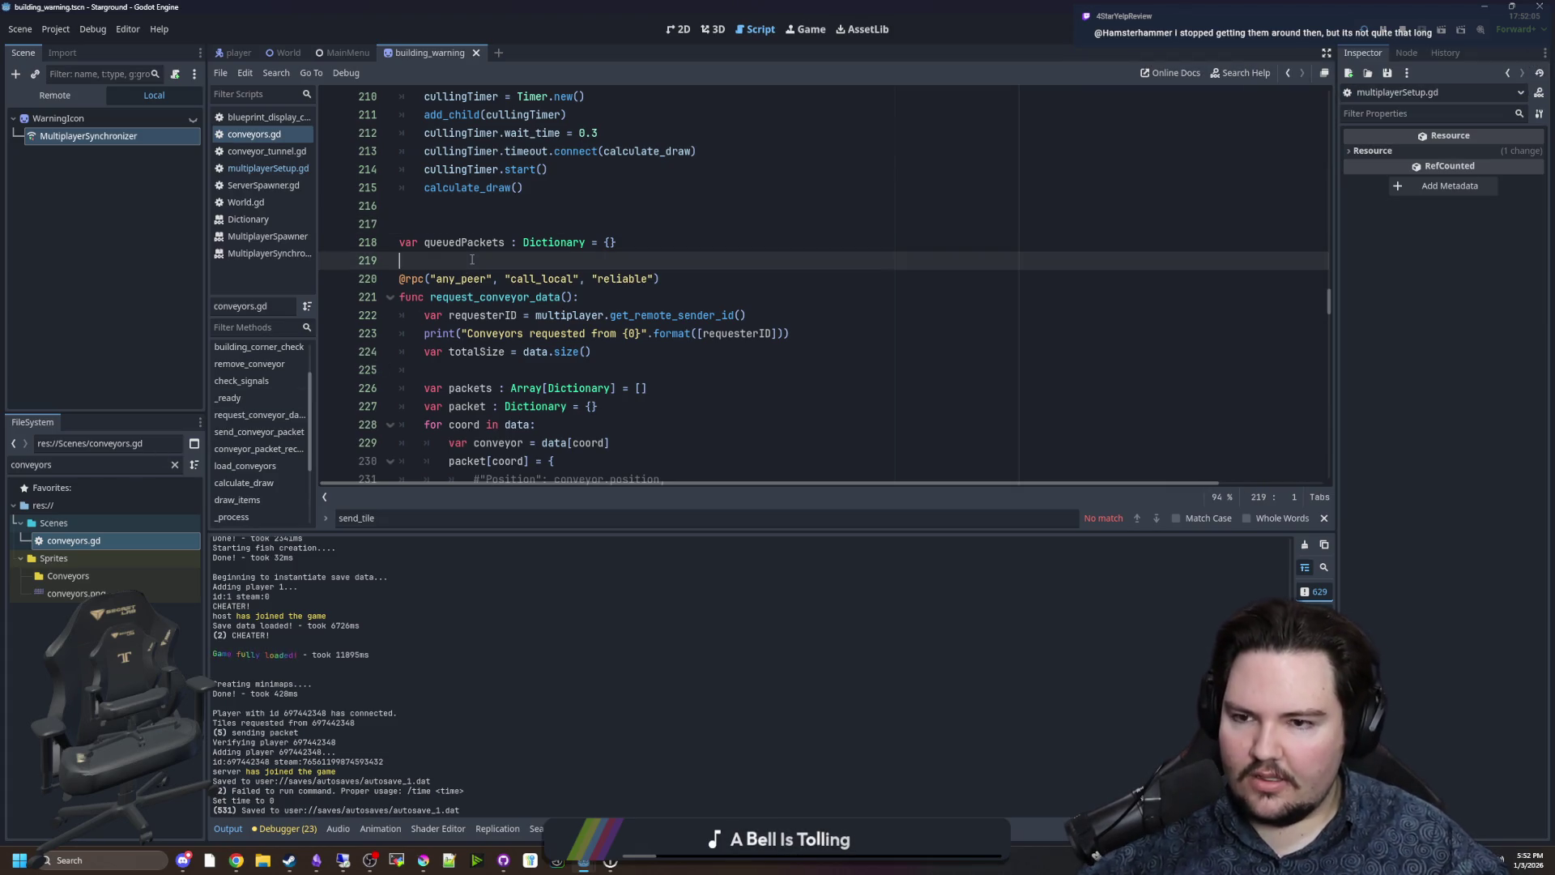
scroll(573, 278, down, 4)
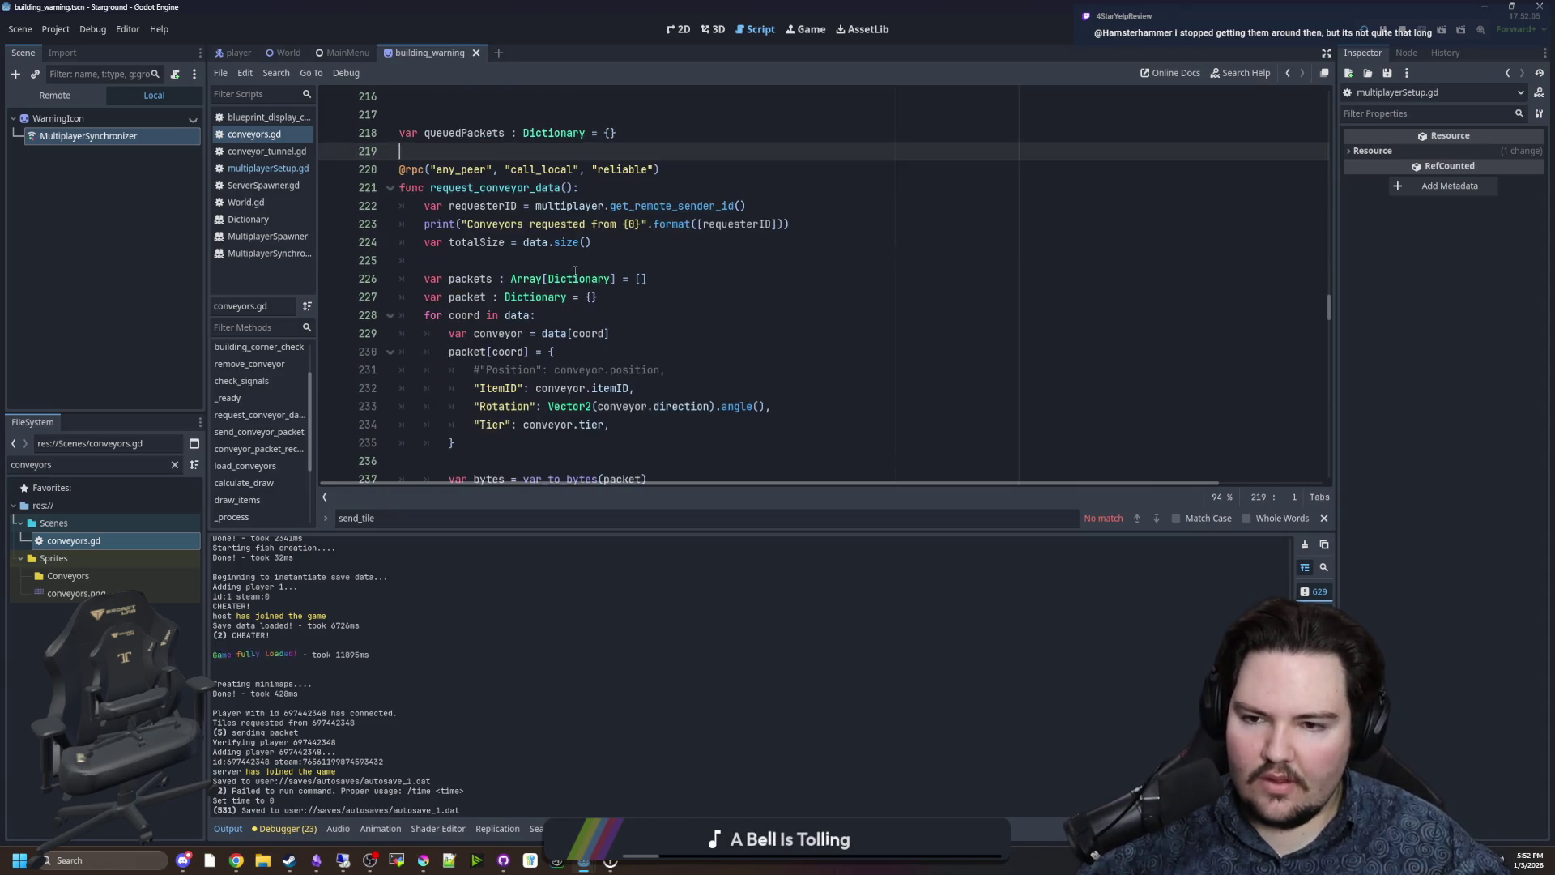
scroll(574, 278, down, 5)
click(504, 322)
scroll(506, 320, up, 4)
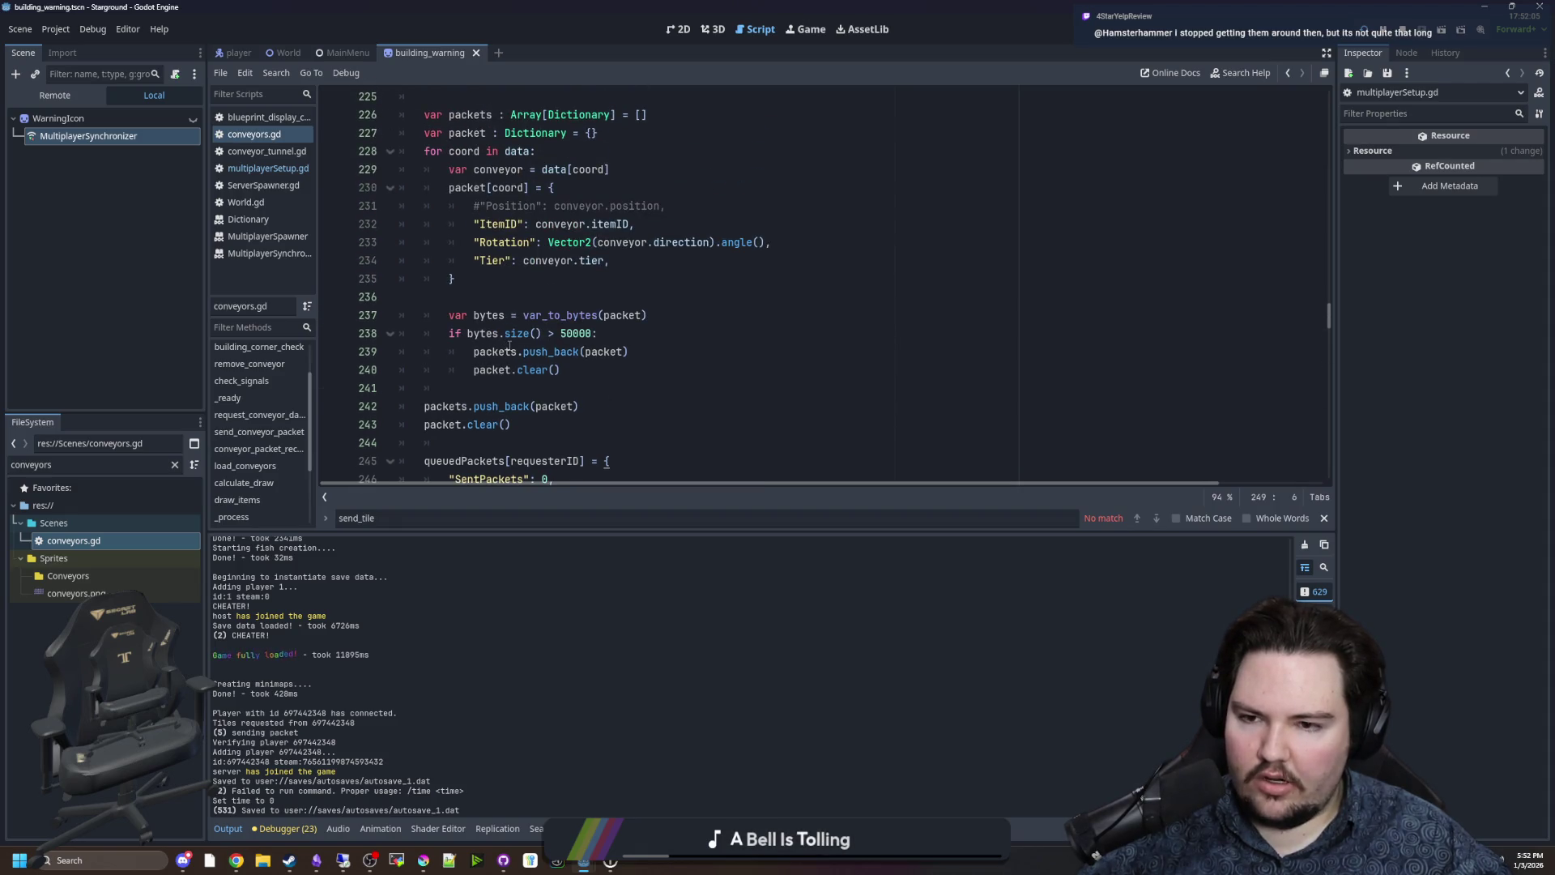
click(553, 387)
key(Up)
key(Up)
key(Up)
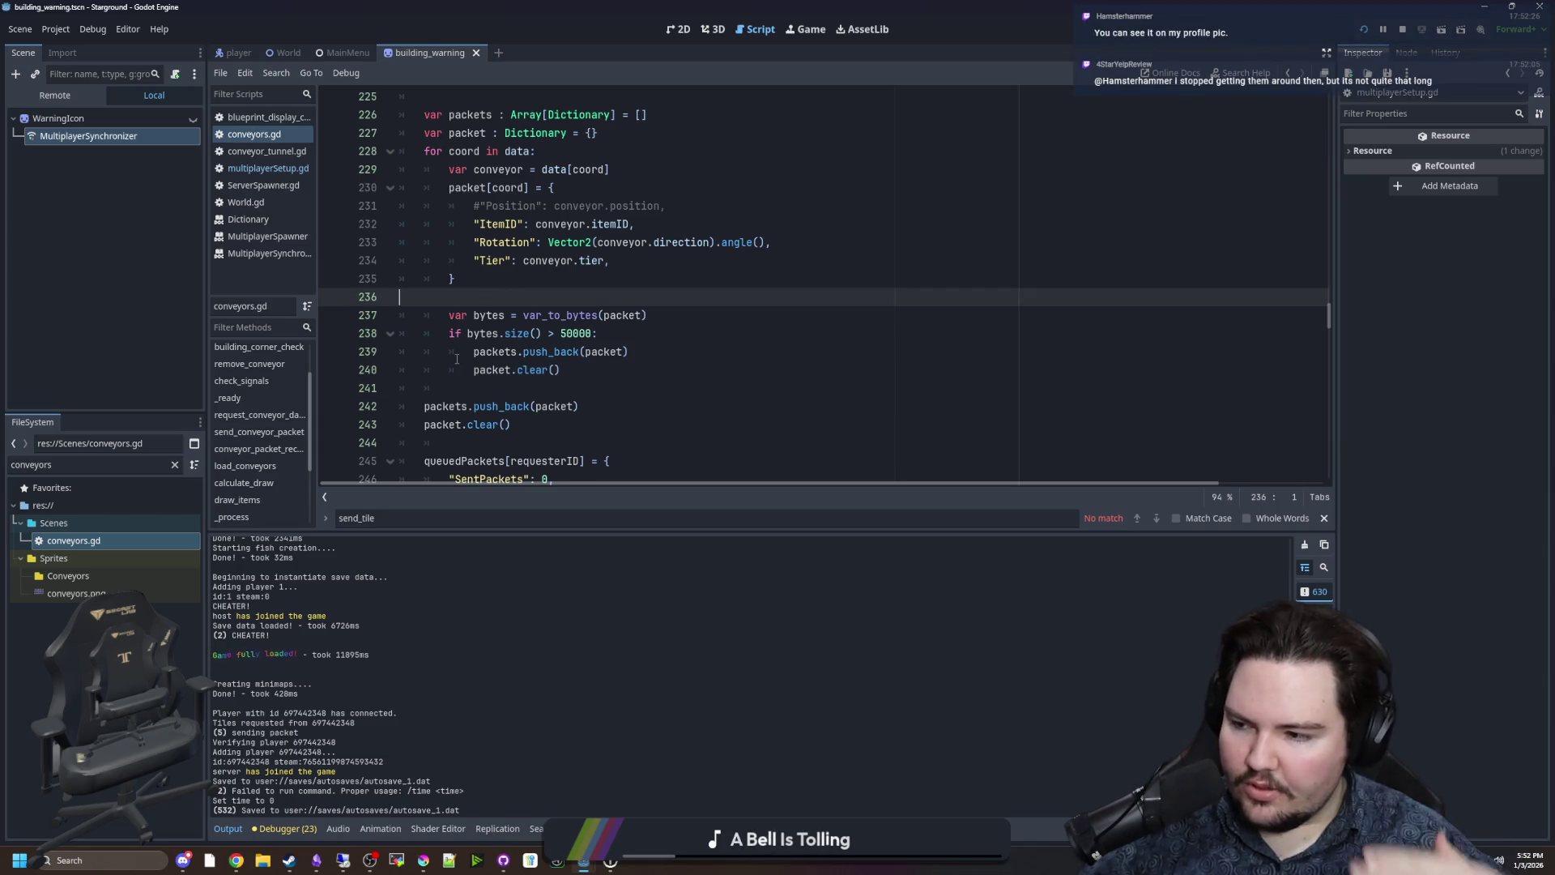
mouse_move(470, 329)
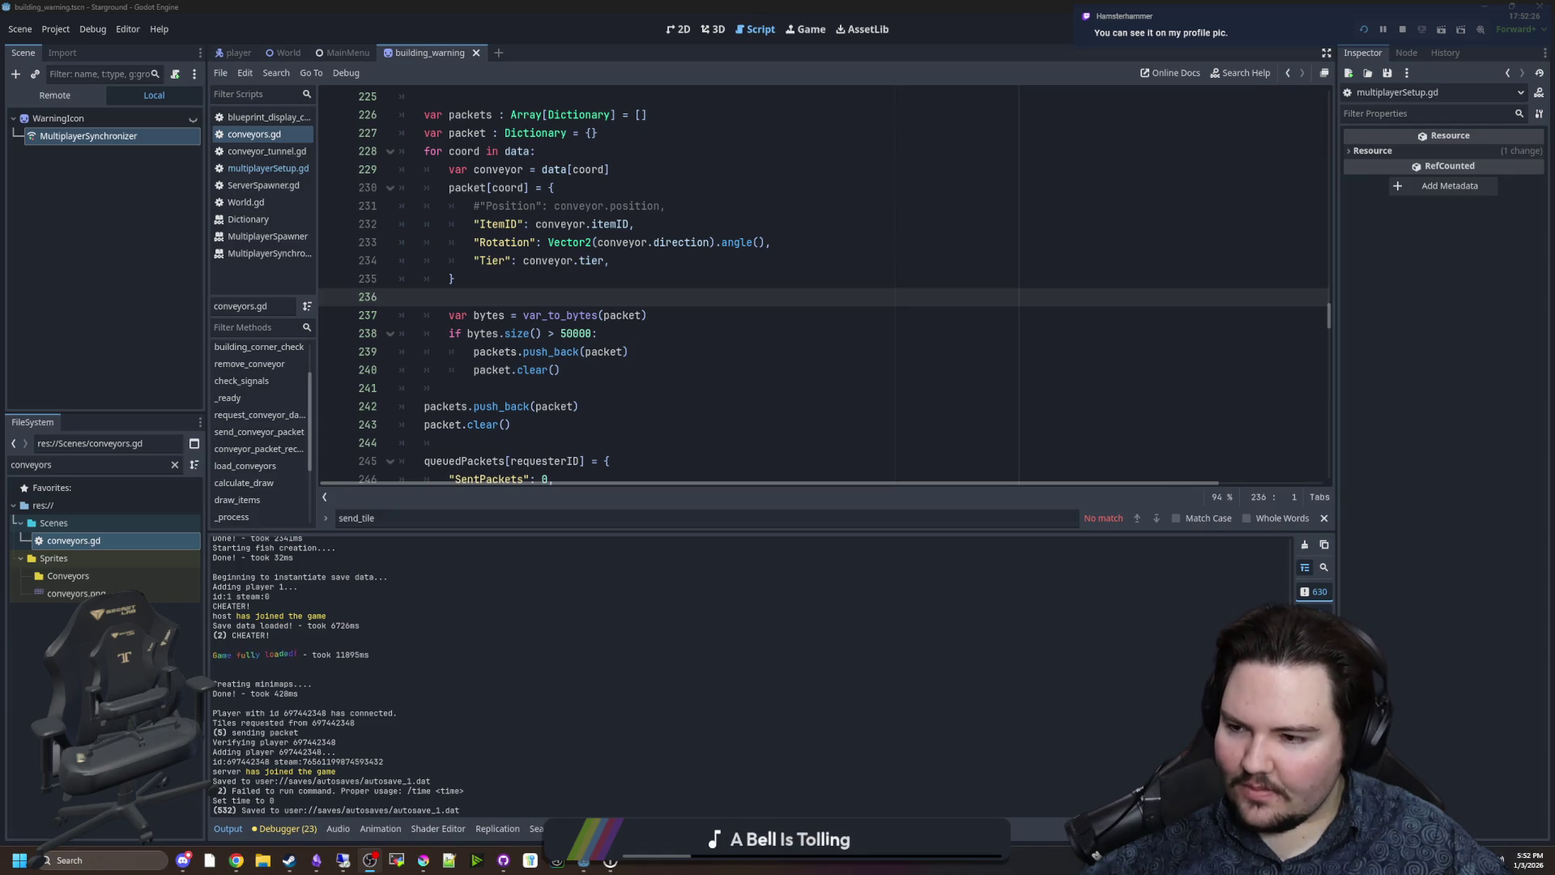
click(531, 294)
scroll(530, 294, up, 3)
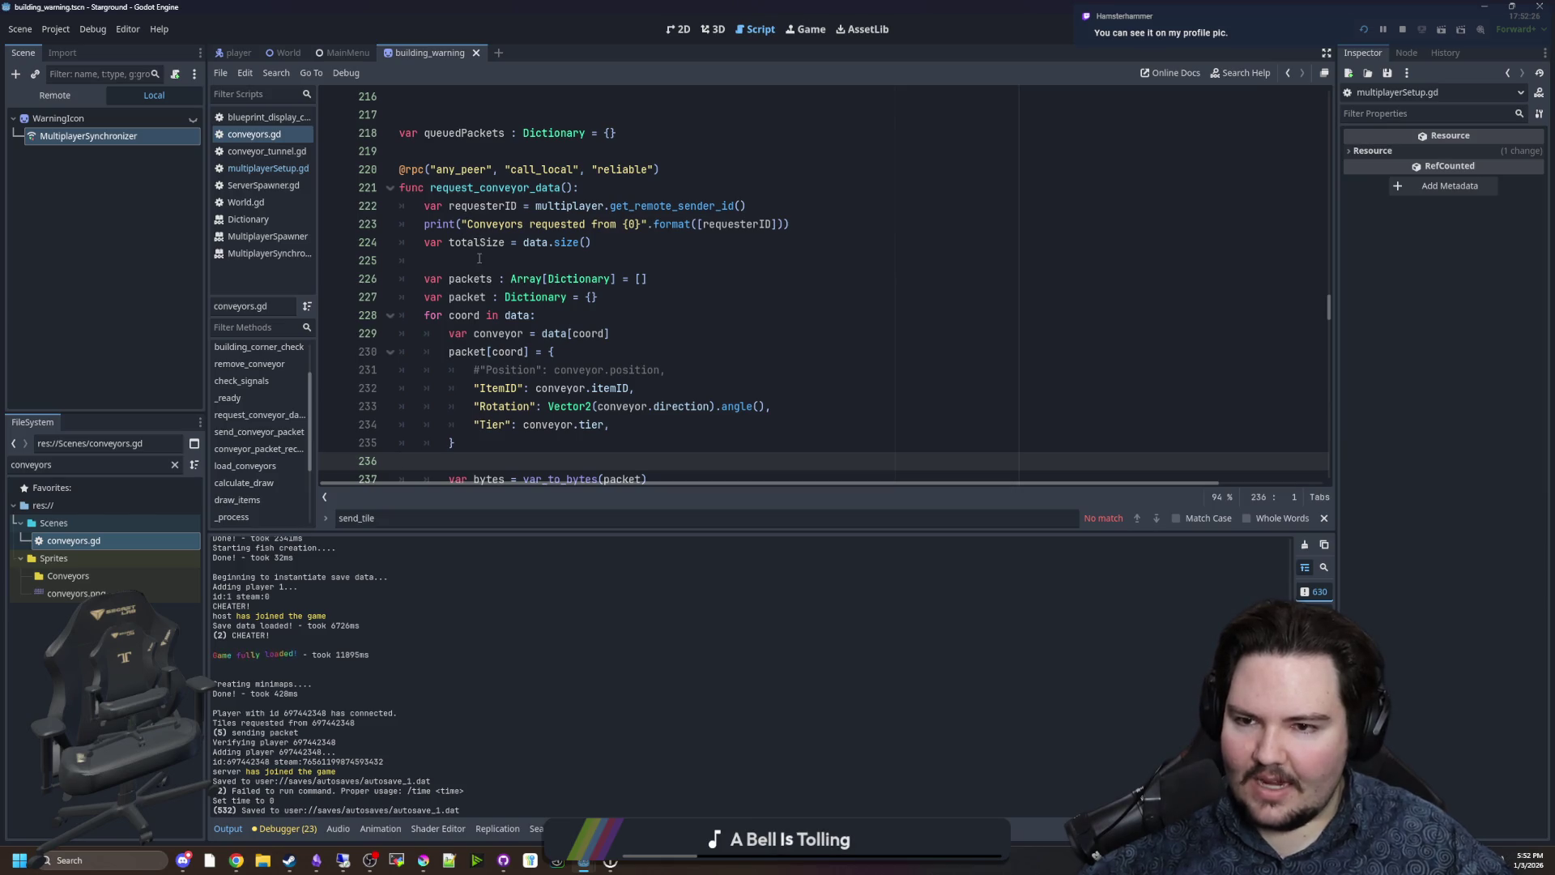
click(469, 258)
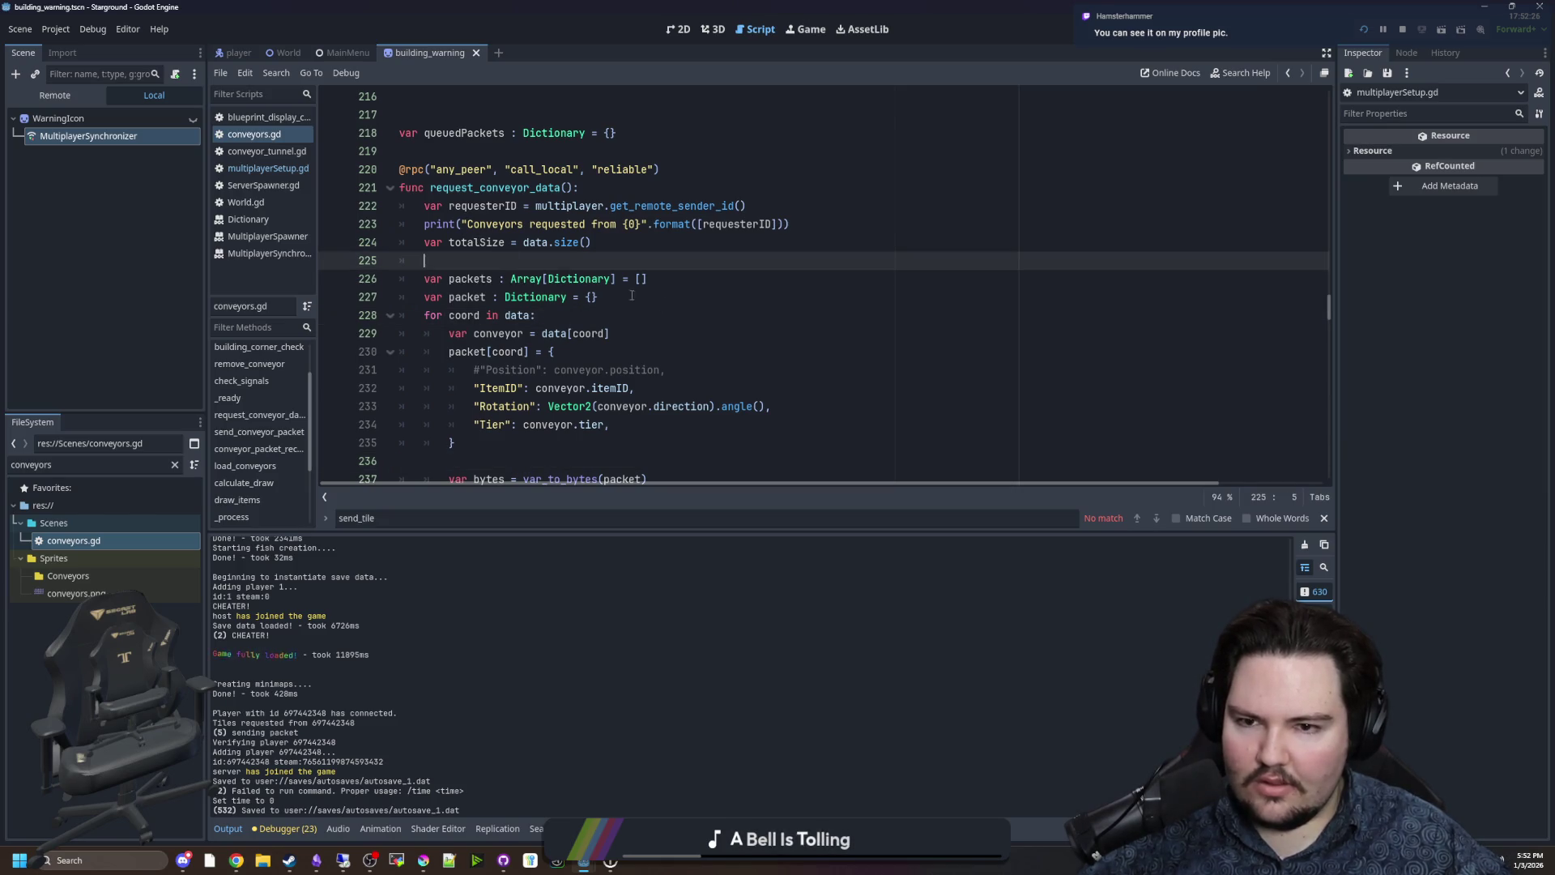
scroll(613, 320, down, 2)
scroll(614, 320, down, 2)
click(488, 334)
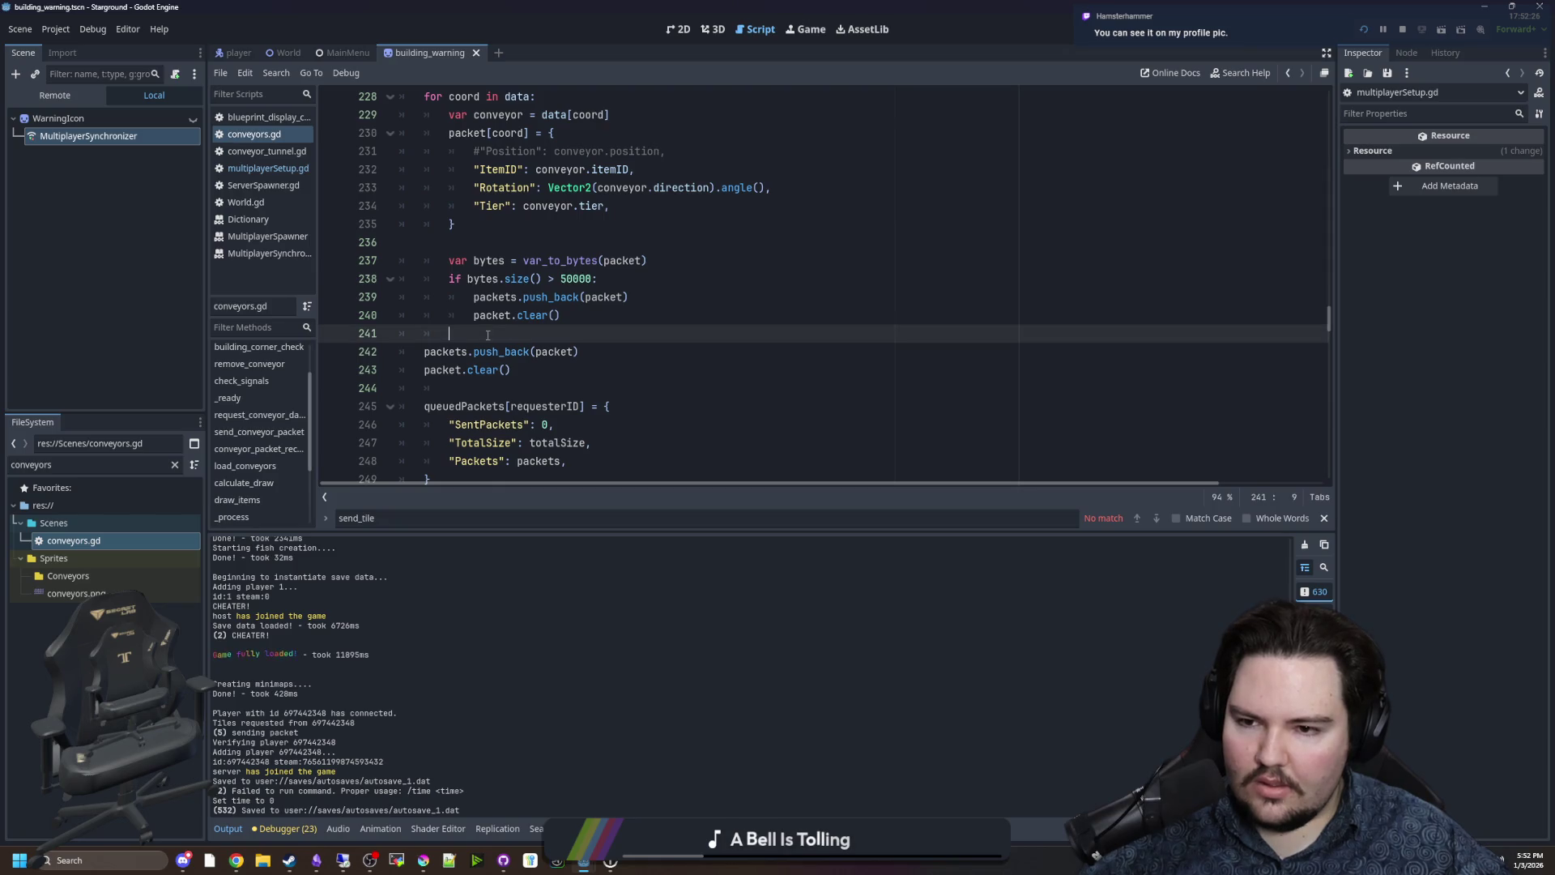
key(BackSpace)
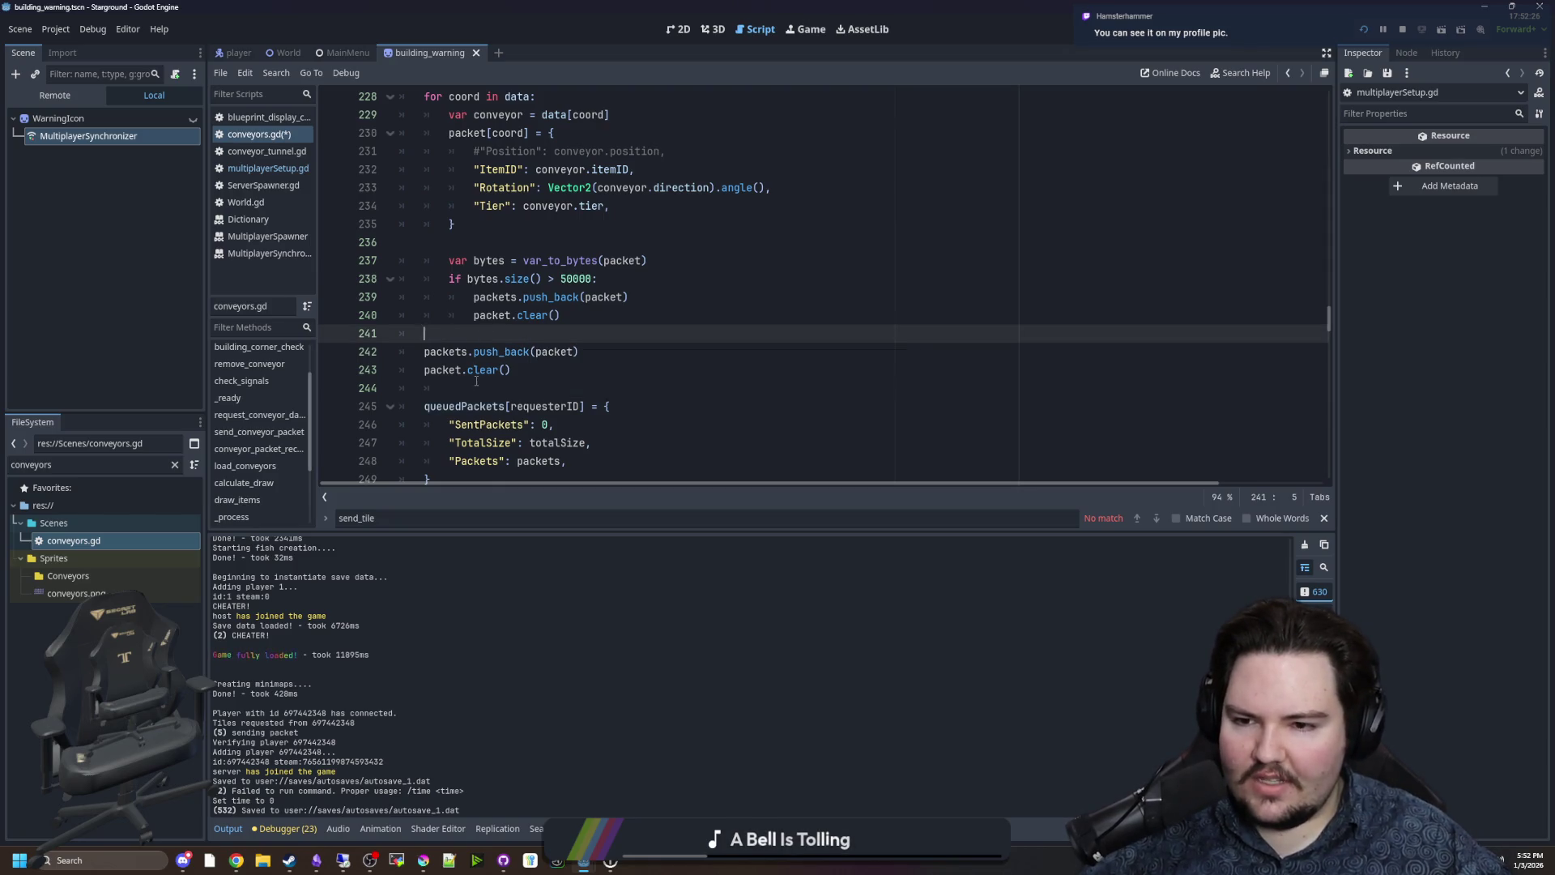
click(477, 381)
key(BackSpace)
scroll(519, 369, down, 1)
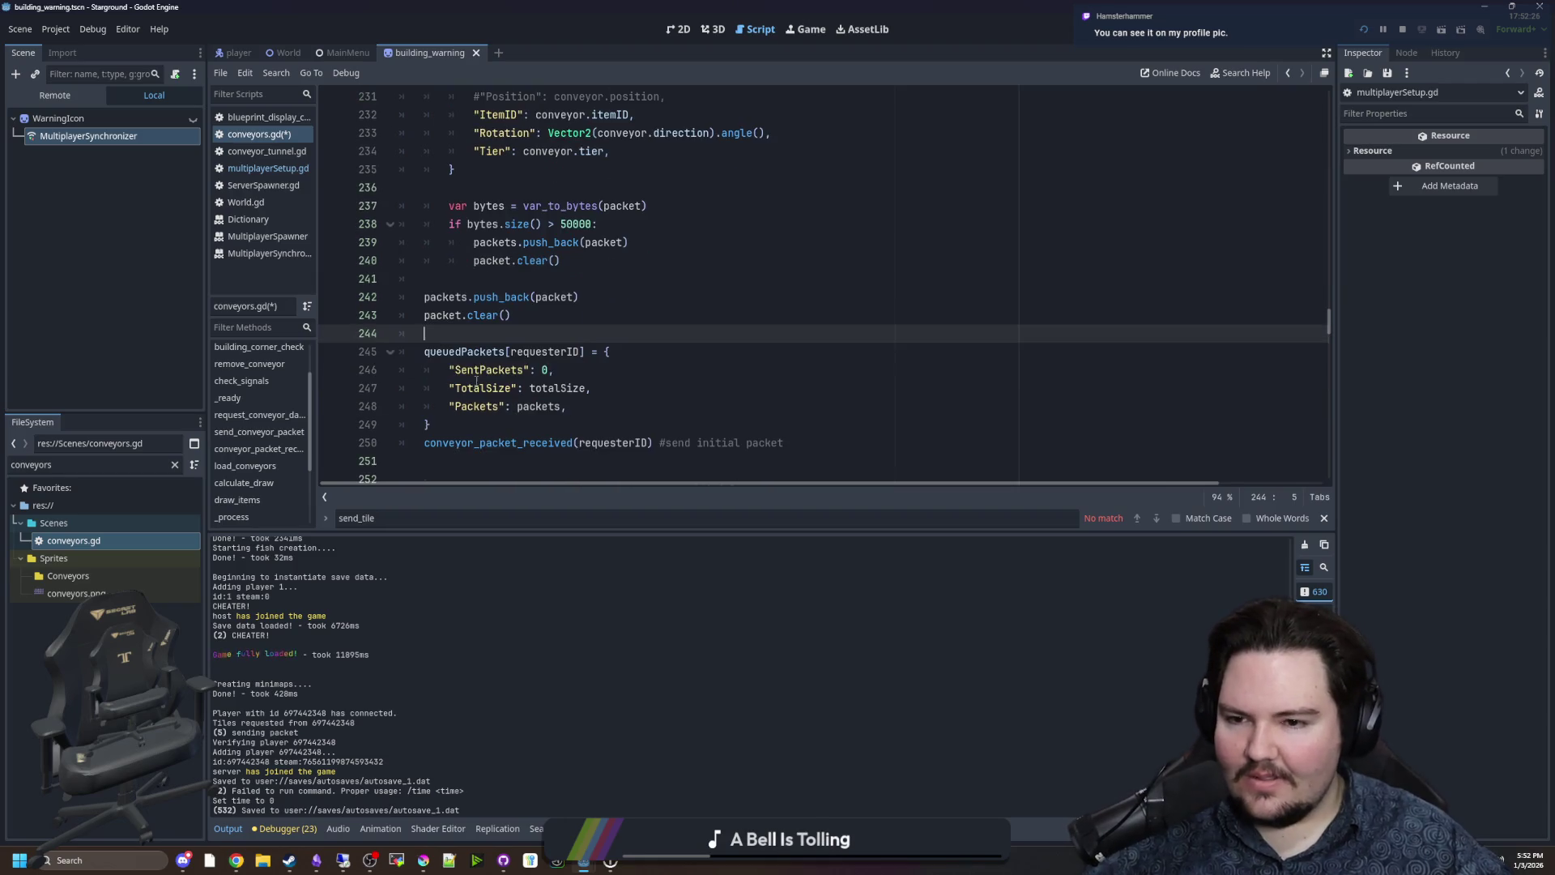
scroll(520, 370, down, 2)
click(479, 356)
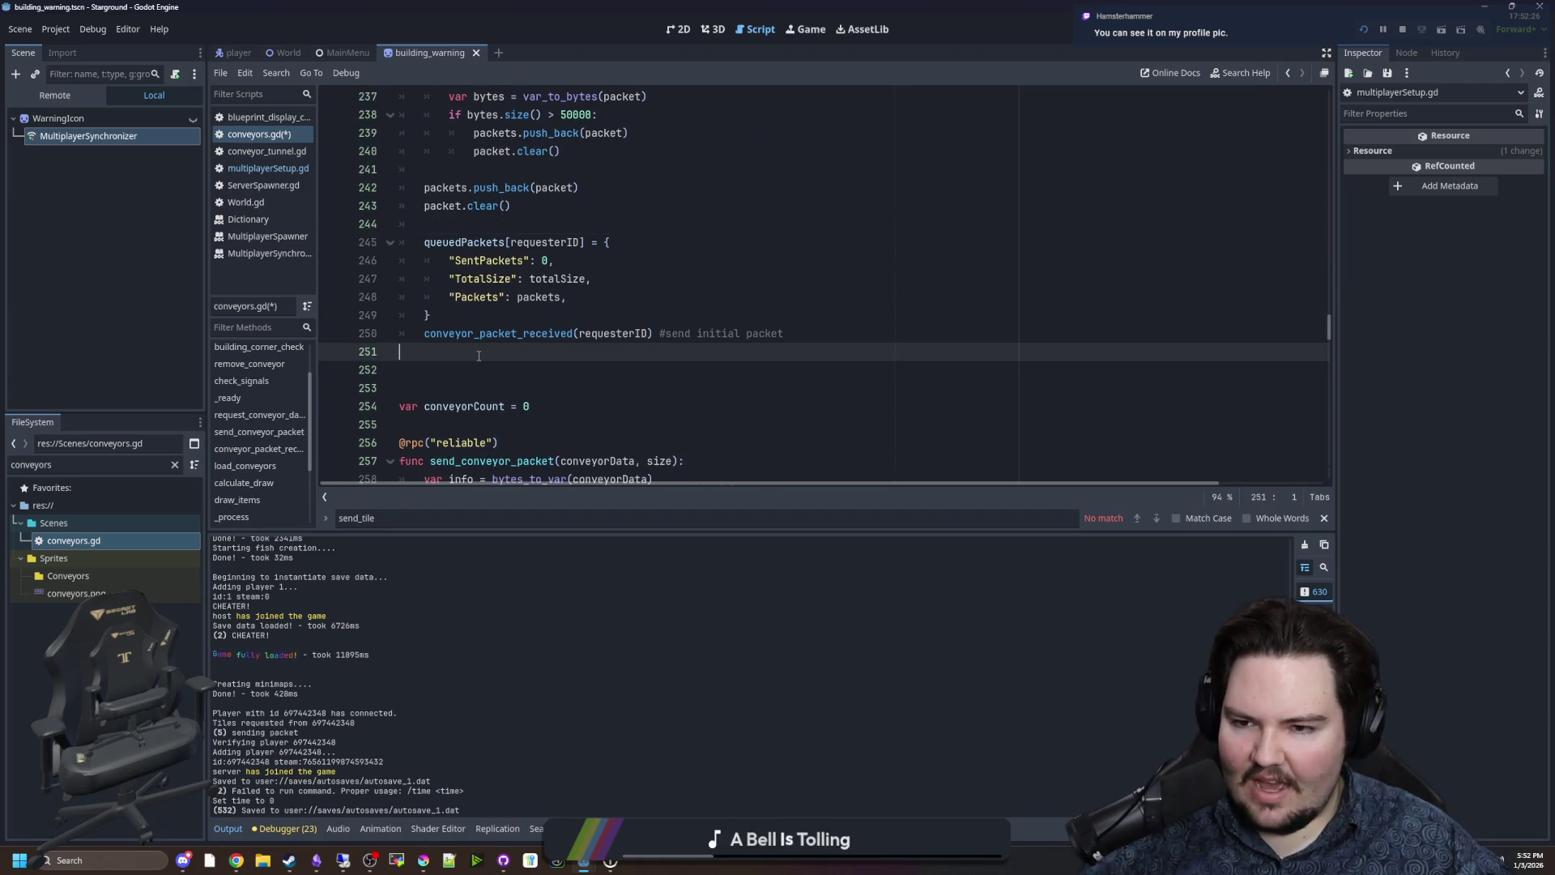
scroll(479, 356, down, 4)
scroll(478, 354, up, 10)
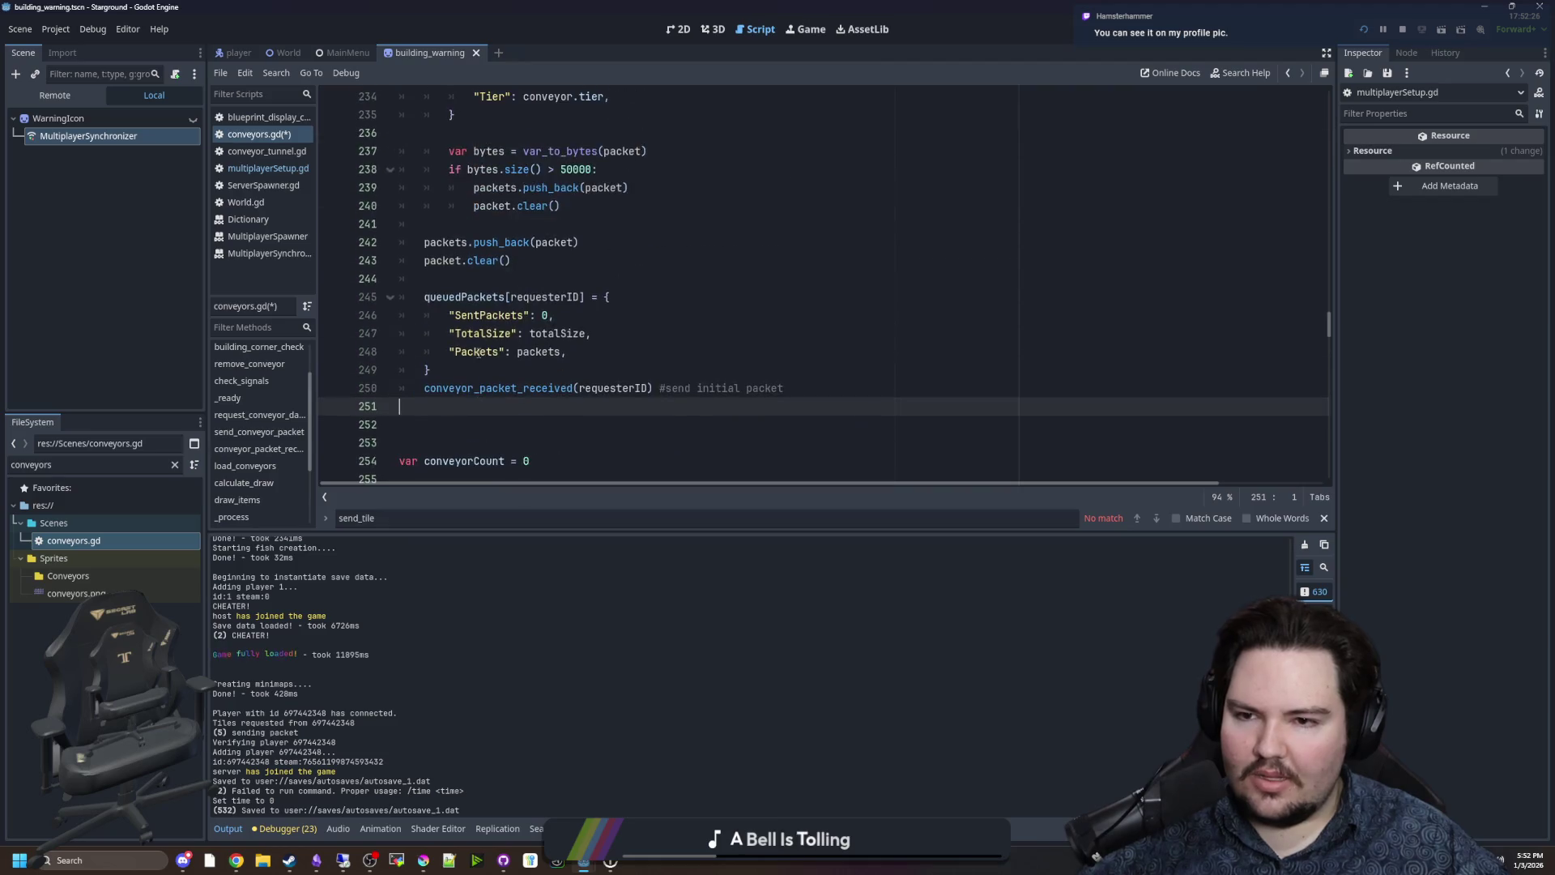
scroll(478, 354, up, 5)
click(510, 329)
scroll(510, 329, up, 3)
scroll(486, 324, down, 4)
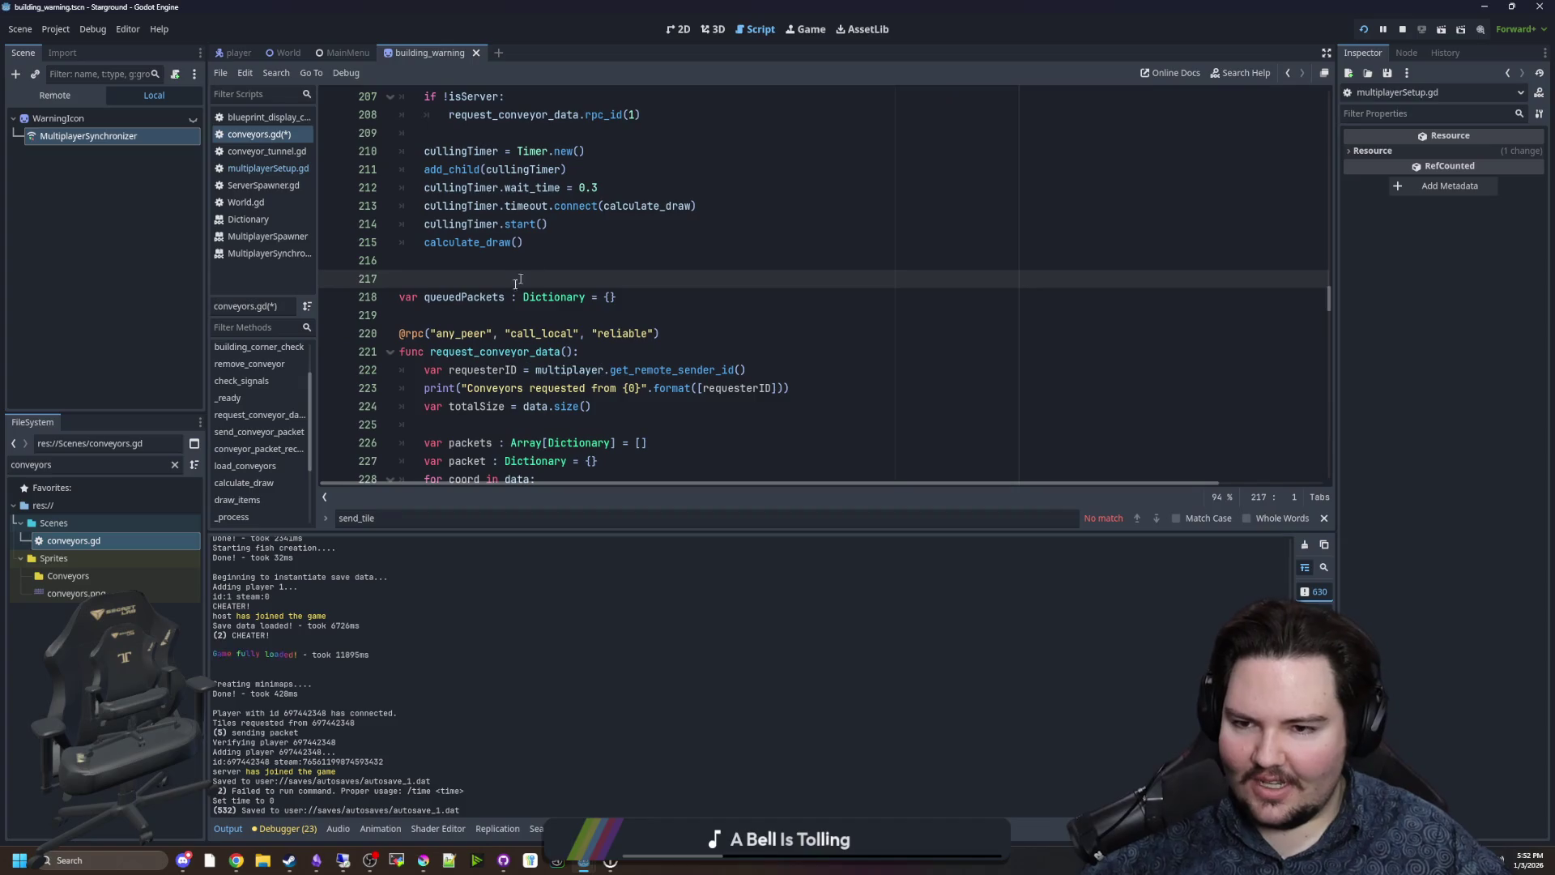
click(472, 315)
click(466, 279)
key(Up)
key(Down)
click(456, 313)
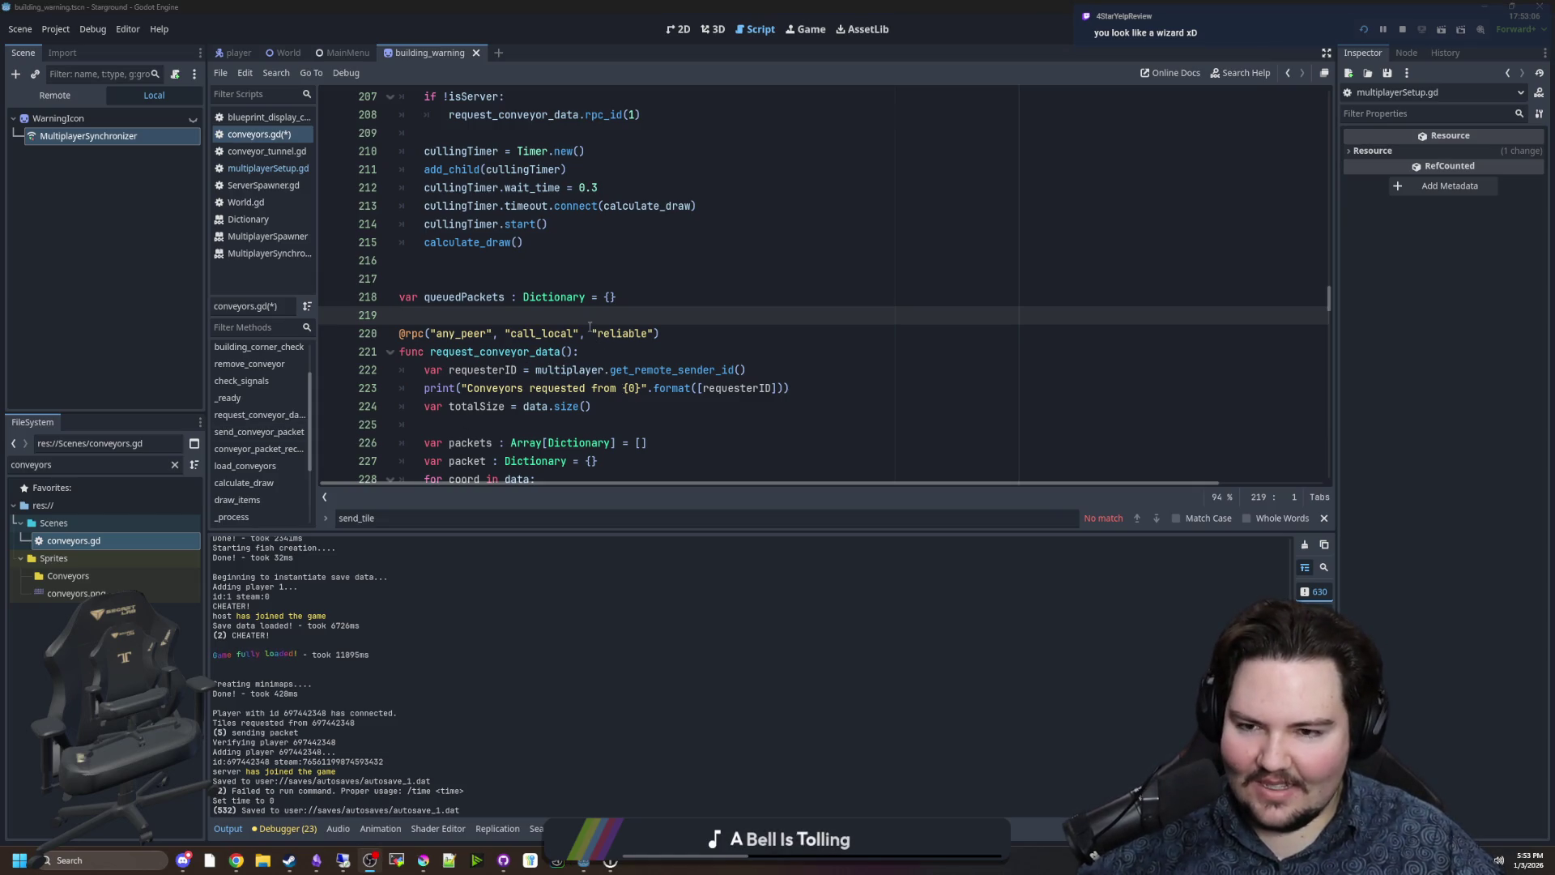
scroll(590, 327, up, 6)
click(521, 369)
scroll(521, 356, down, 3)
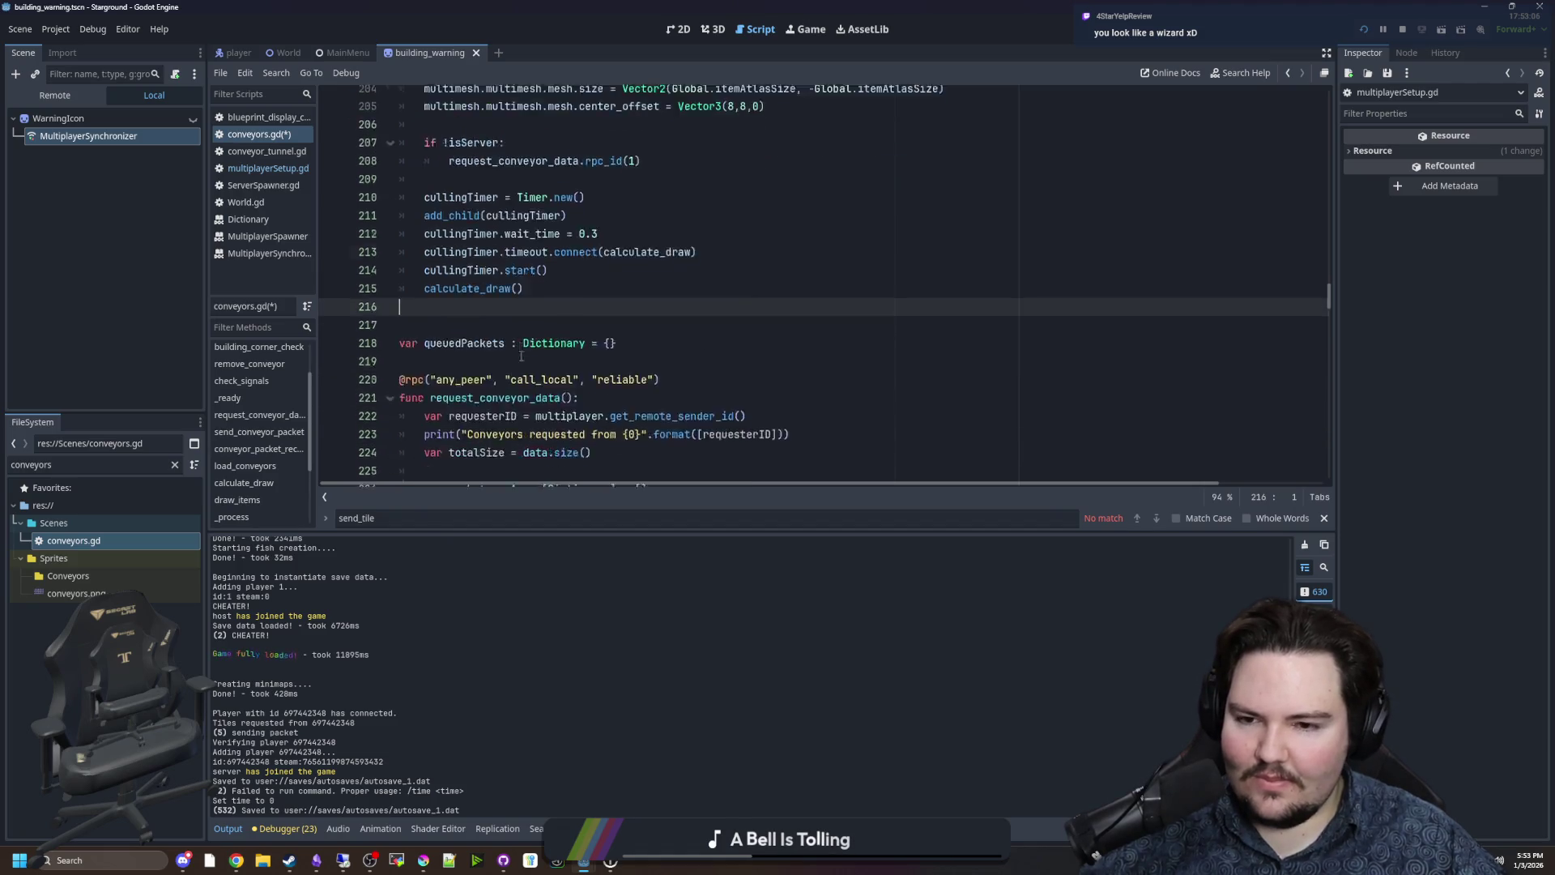
scroll(521, 356, down, 3)
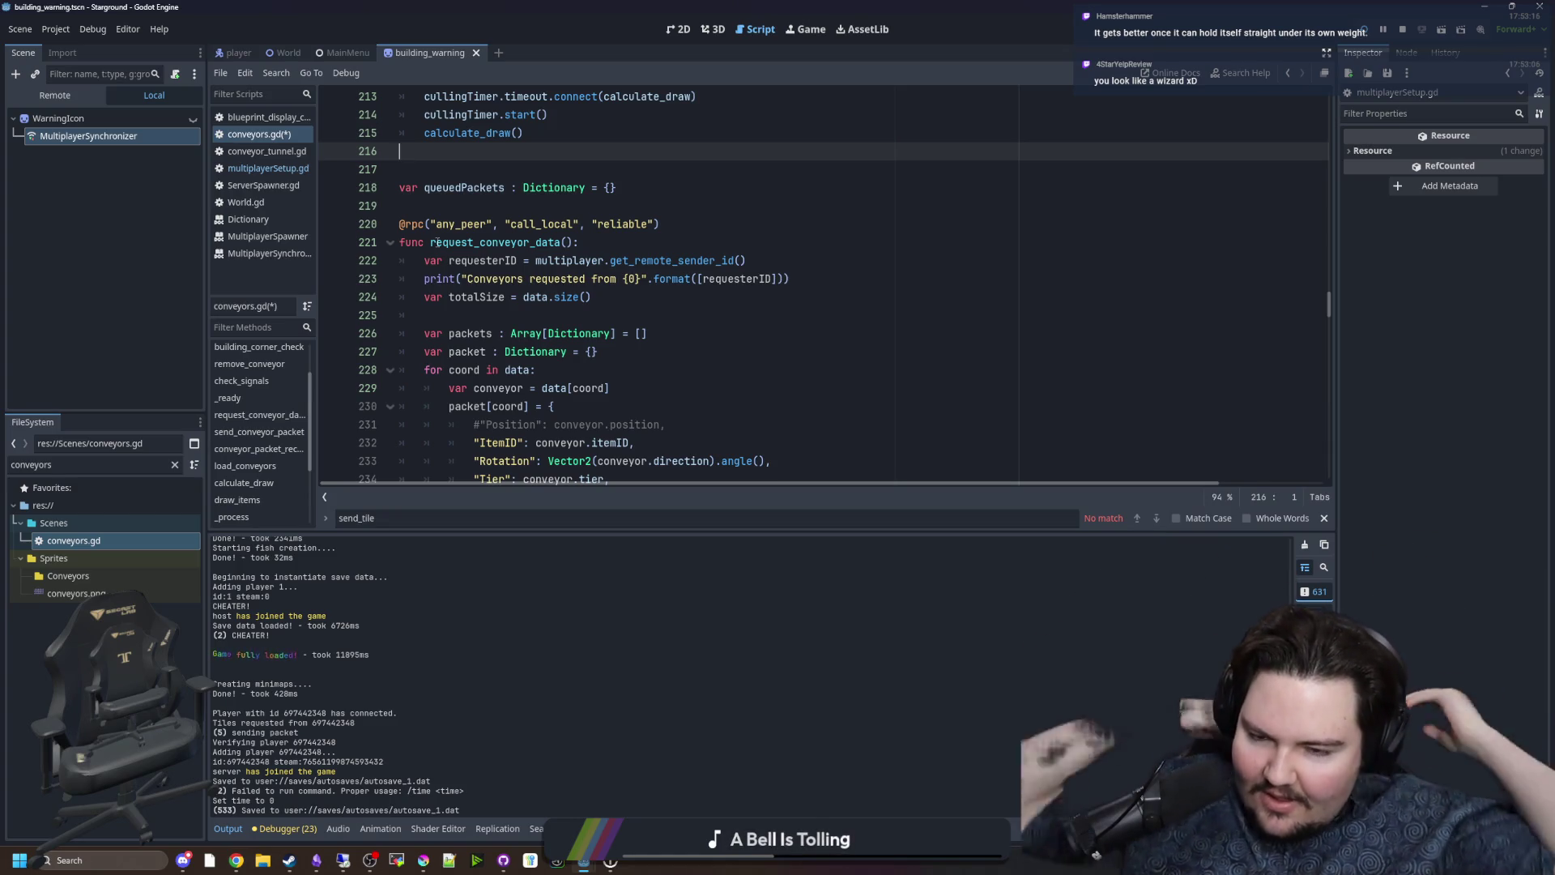
click(465, 208)
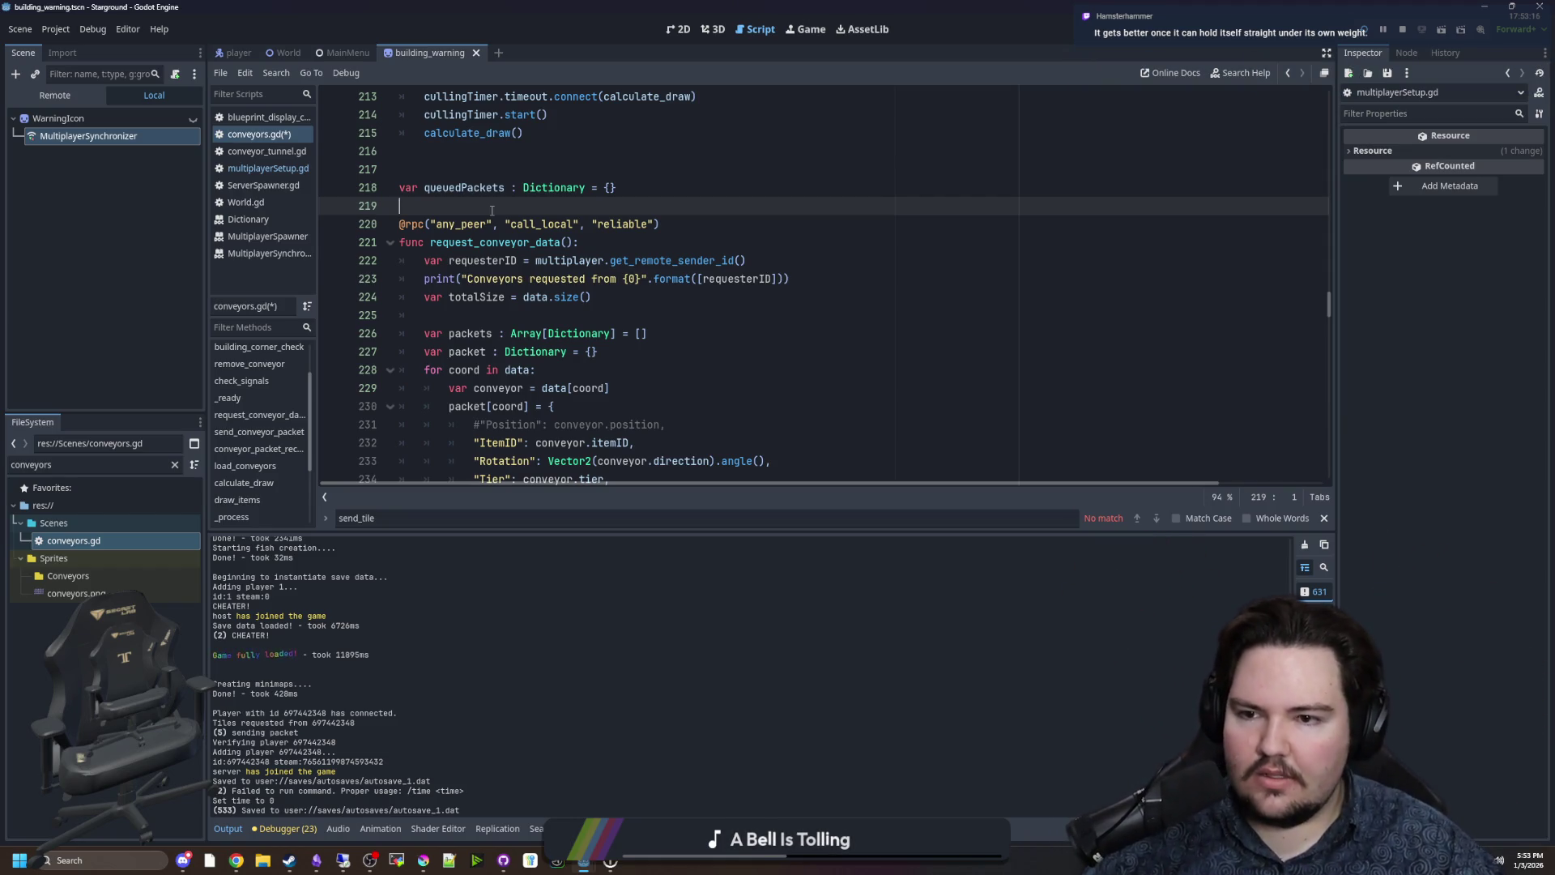
Read through the queuedPackets variable and the start of request_conveyor_data.
scroll(535, 259, down, 5)
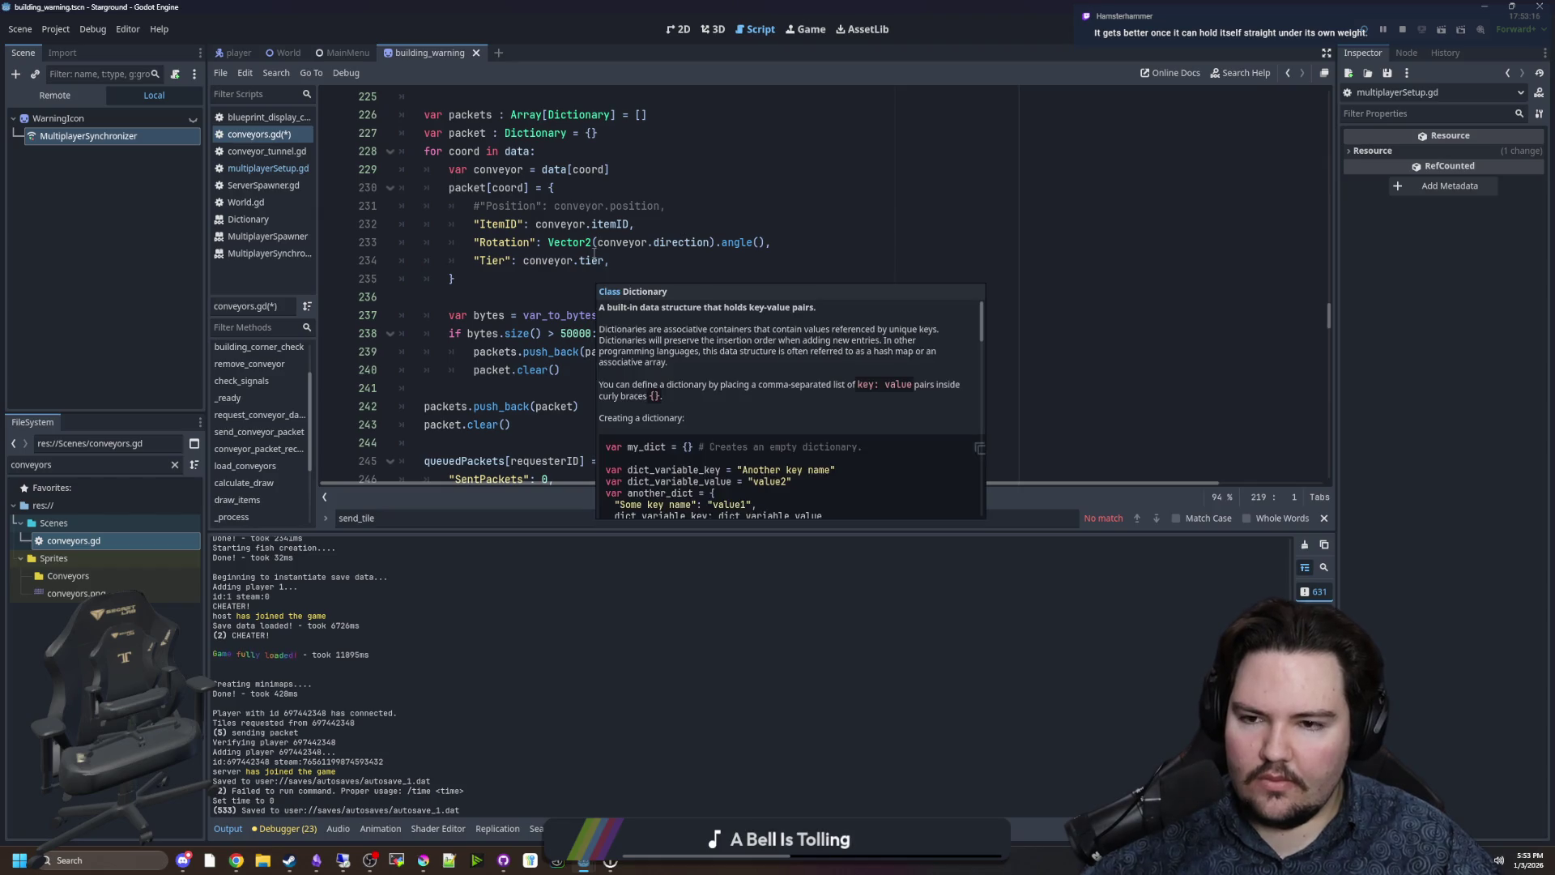
scroll(557, 305, up, 5)
scroll(478, 292, up, 1)
double_click(464, 240)
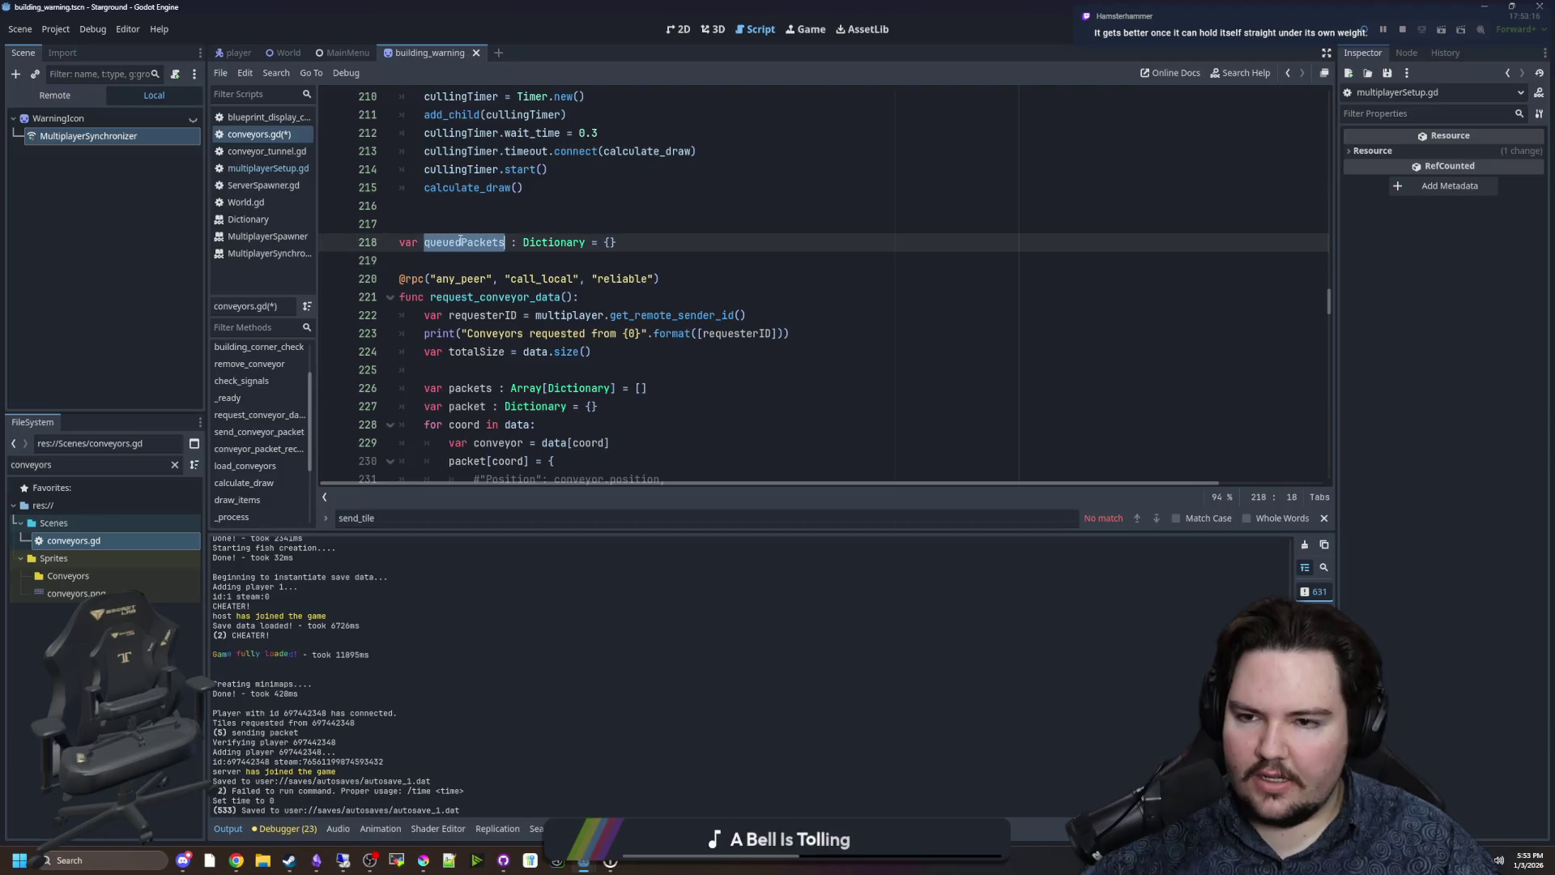
click(460, 224)
scroll(442, 203, down, 2)
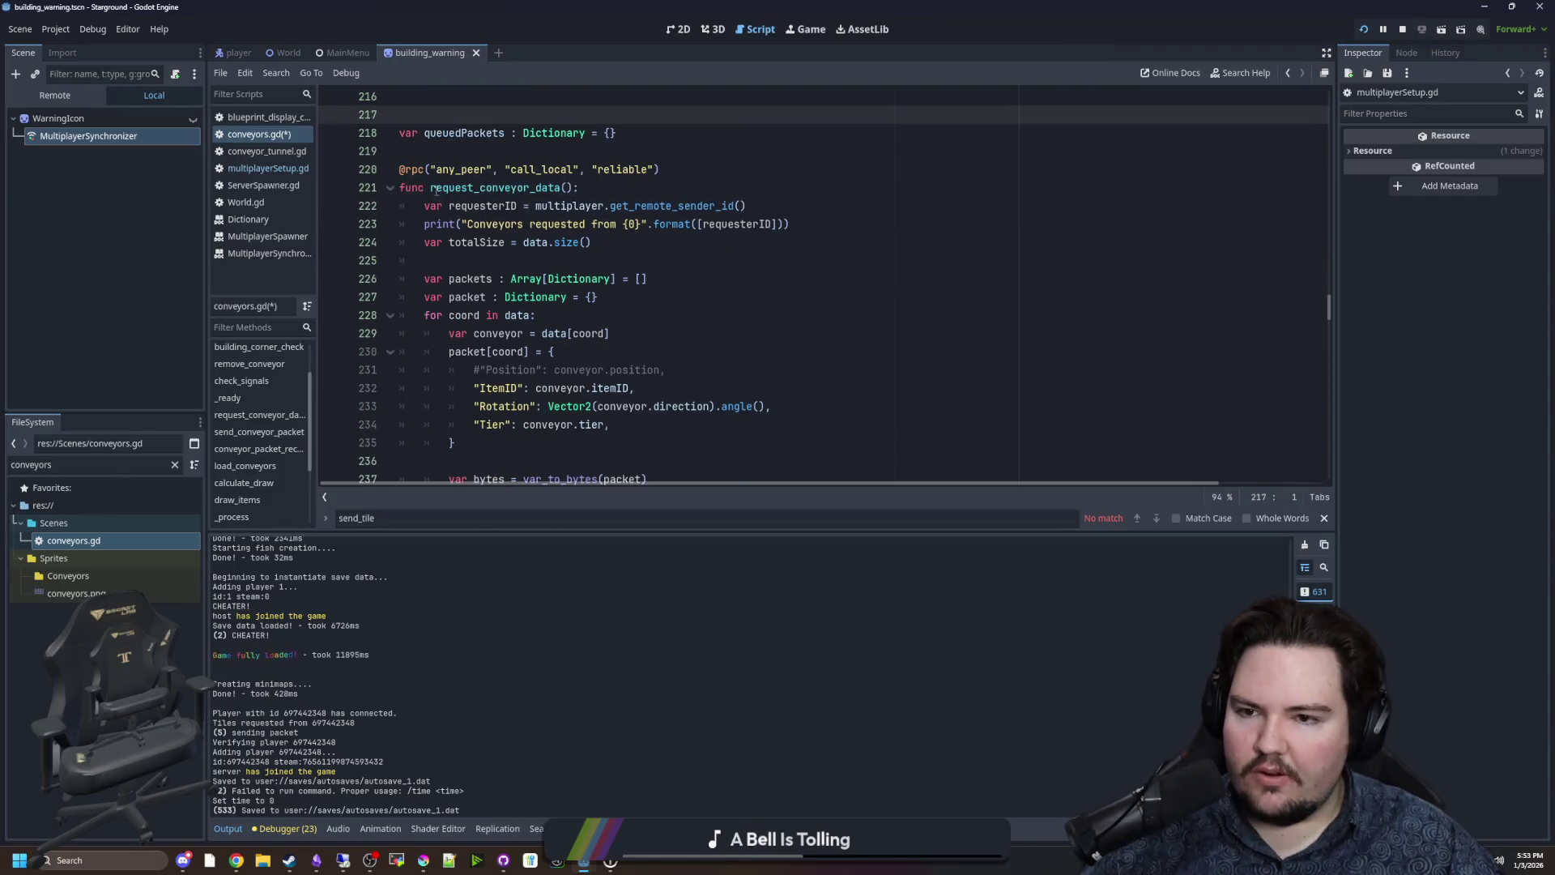
drag(434, 185, 648, 284)
click(600, 298)
scroll(448, 203, down, 2)
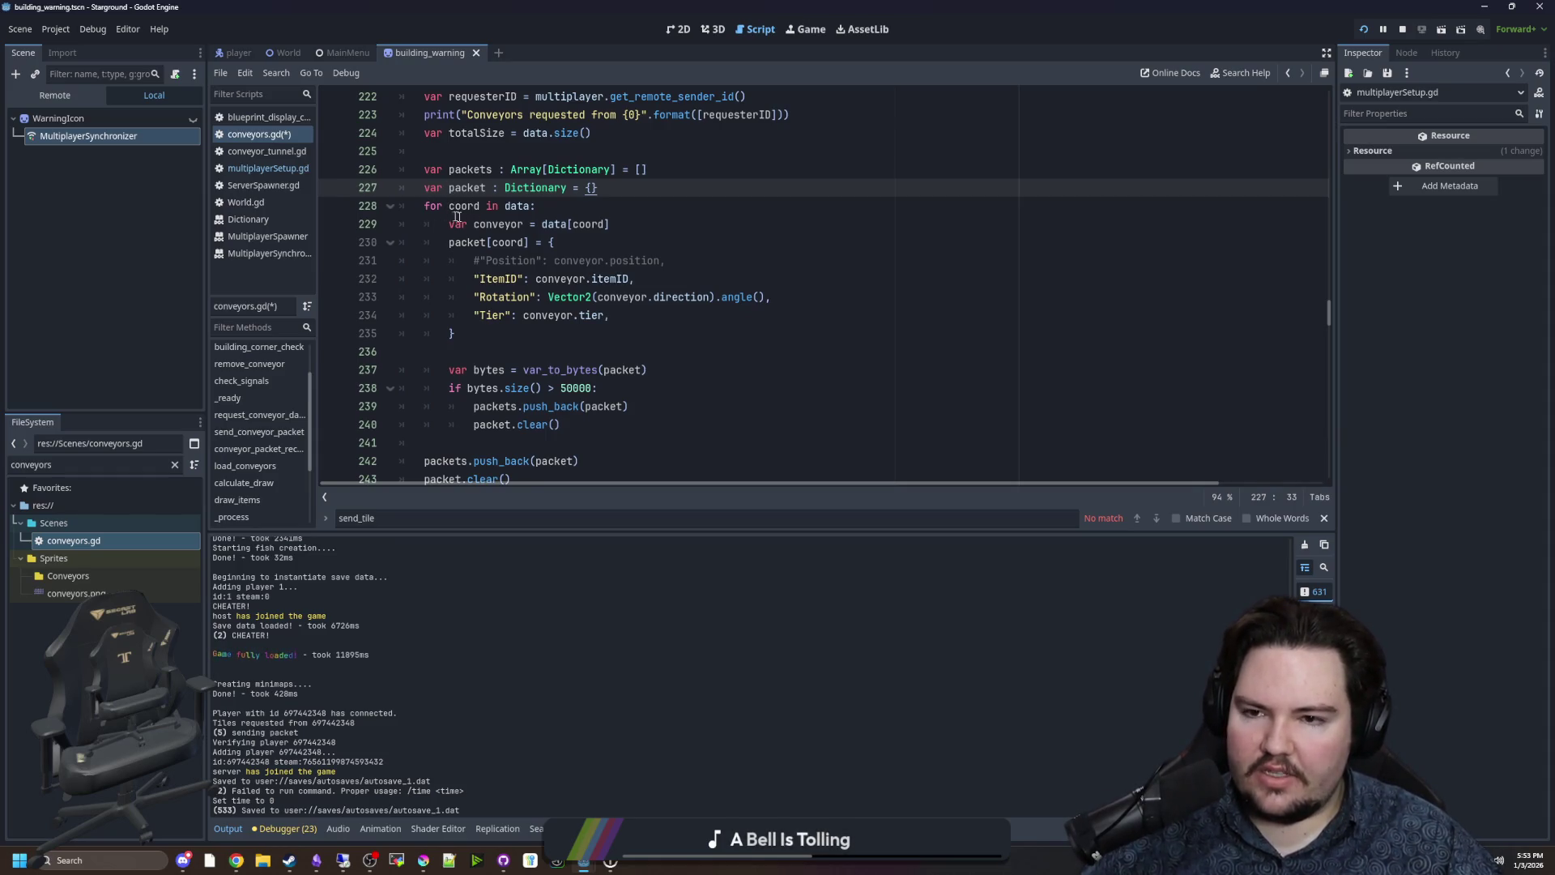
Inspect the per-coord conveyor lookup, the packet dictionary fields and the var_to_bytes(packet) call.
drag(452, 230, 610, 225)
key(Right)
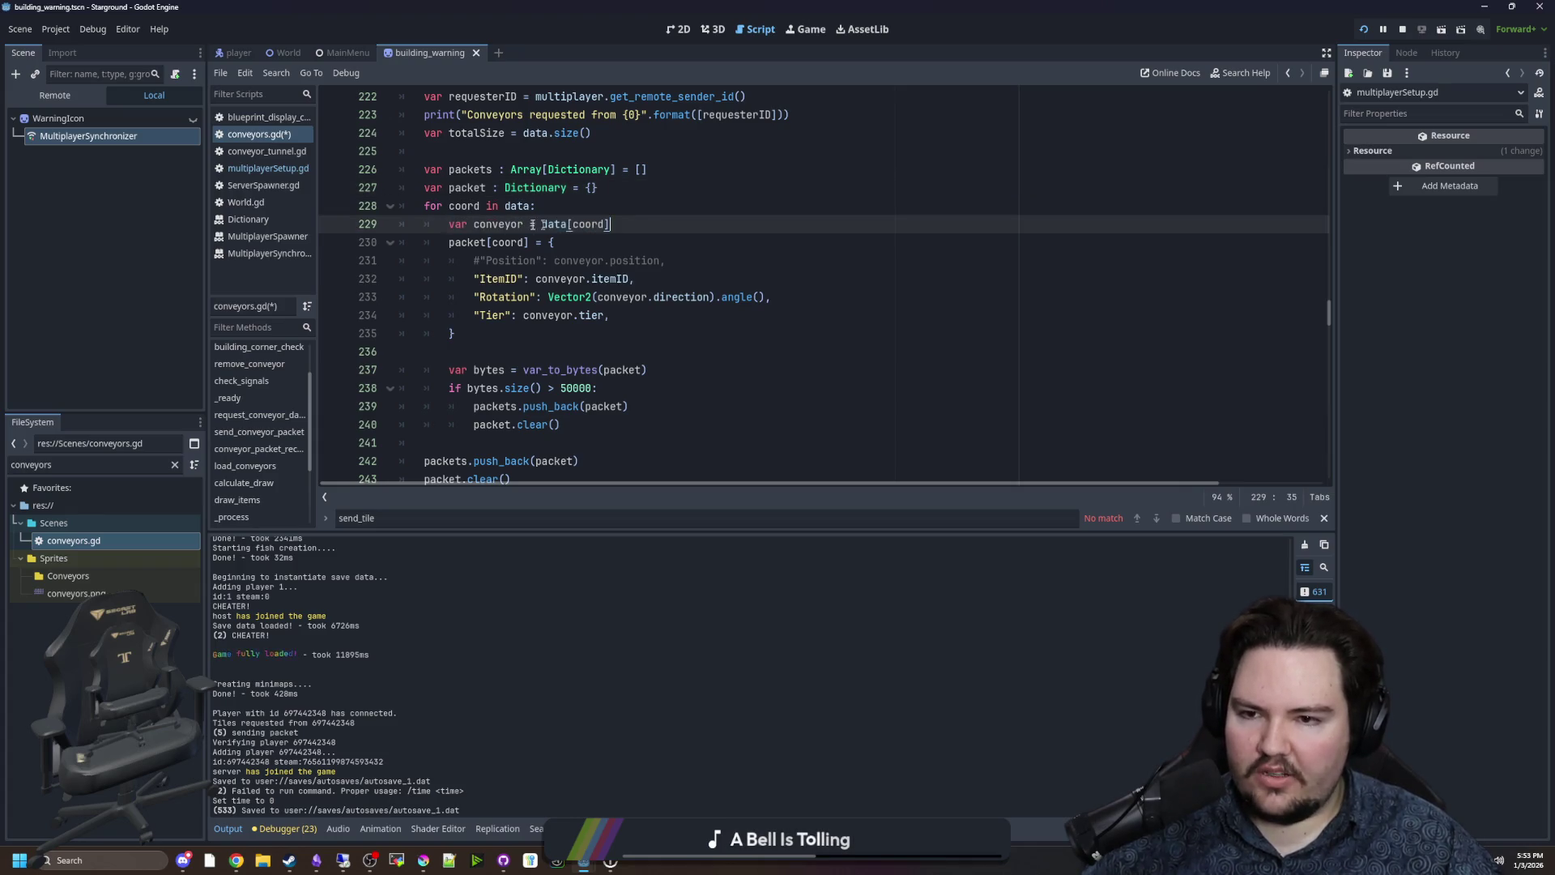
mouse_move(443, 242)
mouse_down()
mouse_move(559, 244)
mouse_move(519, 328)
mouse_up()
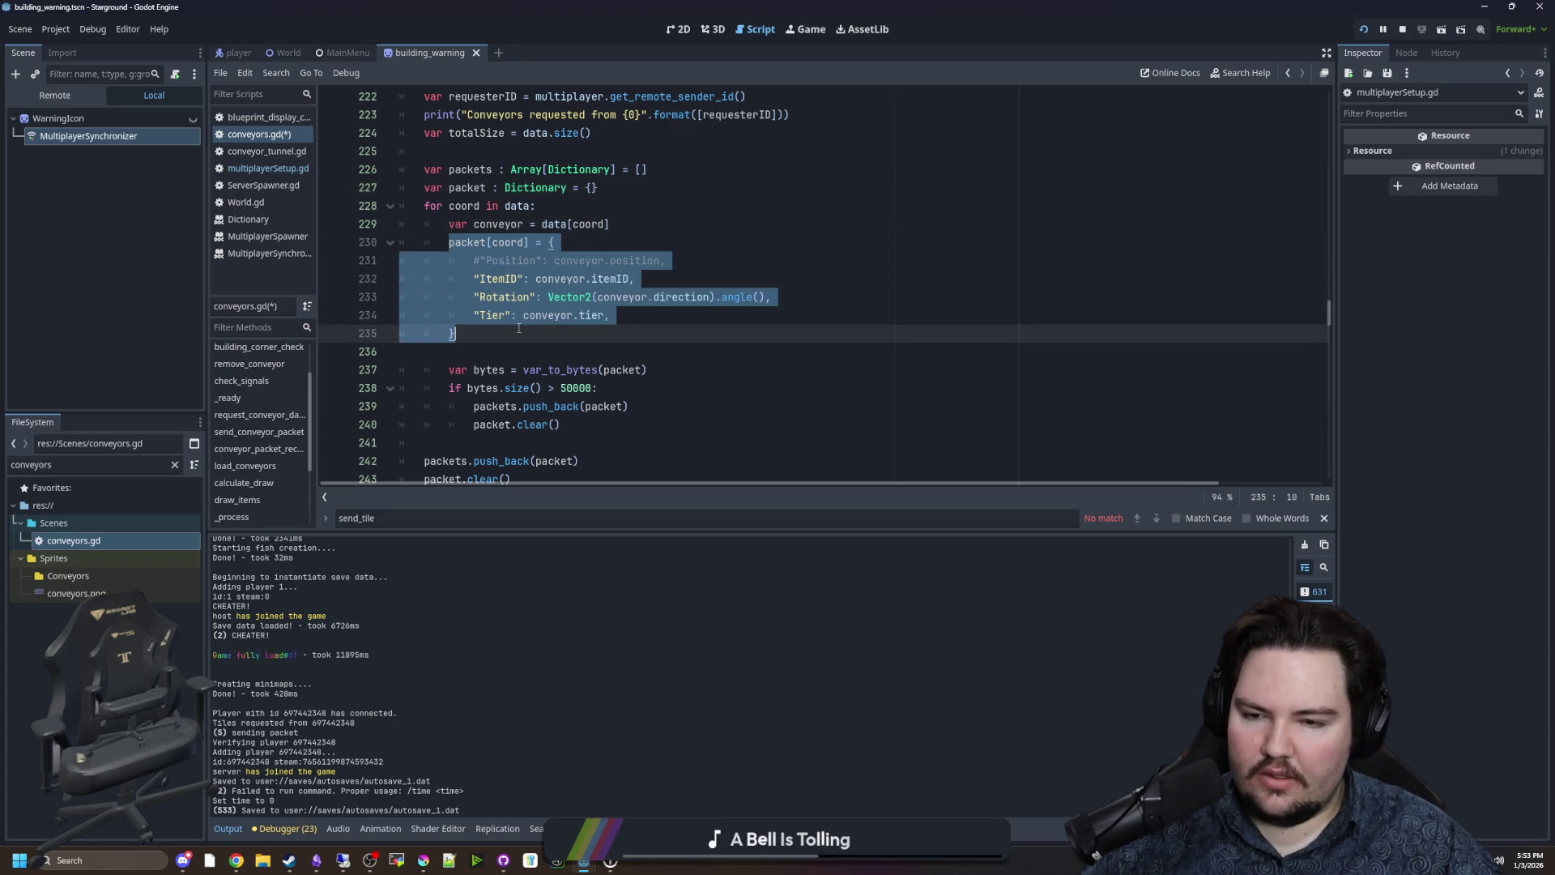
click(518, 328)
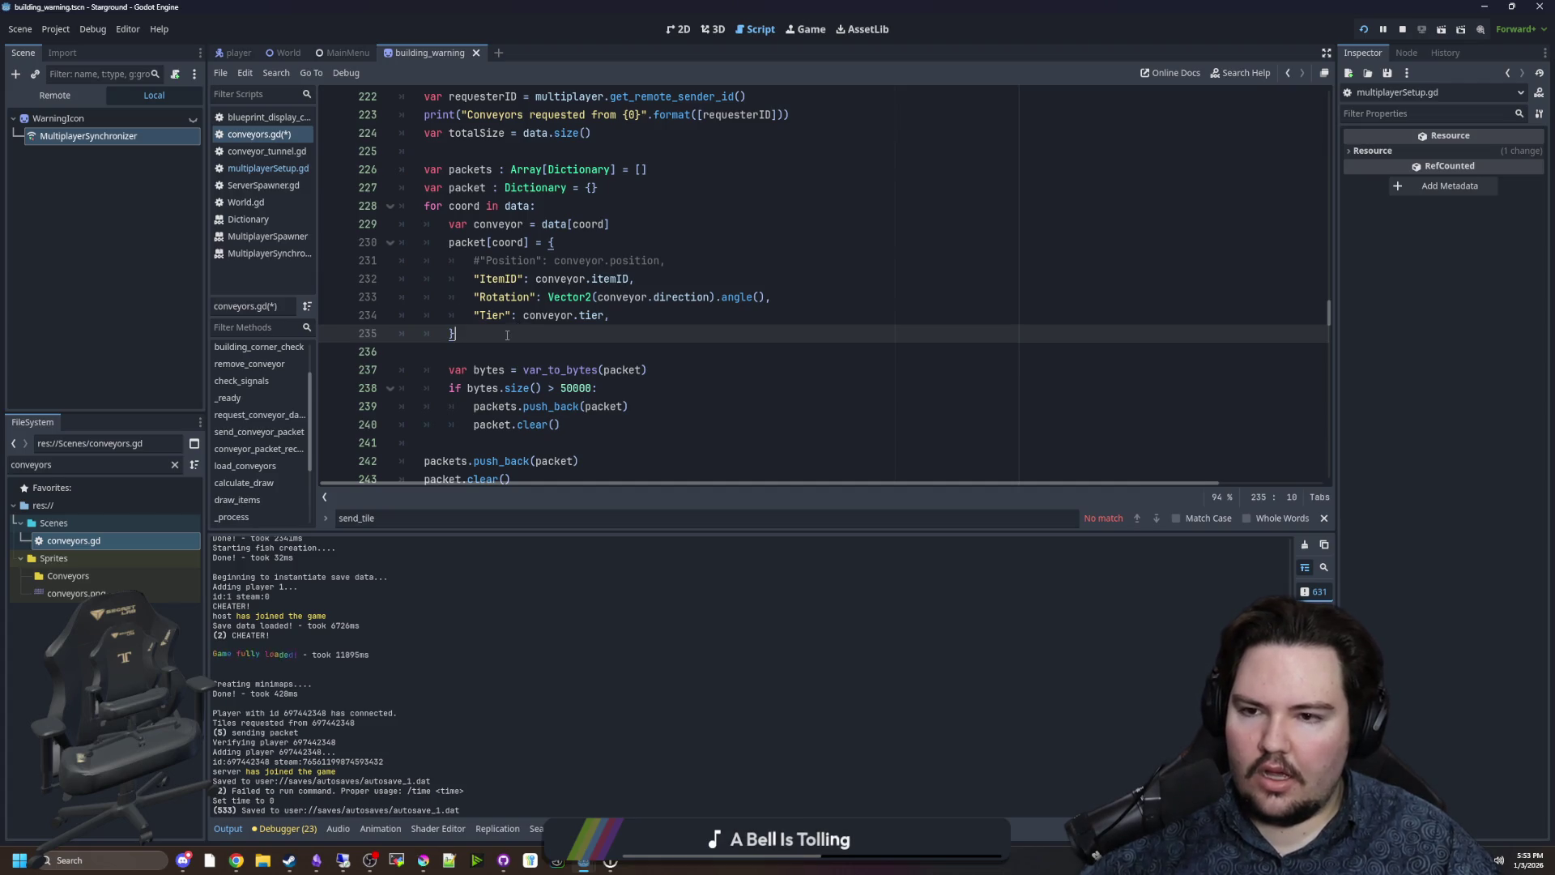
double_click(496, 242)
key(Right)
drag(498, 331, 478, 260)
click(531, 296)
scroll(509, 283, down, 2)
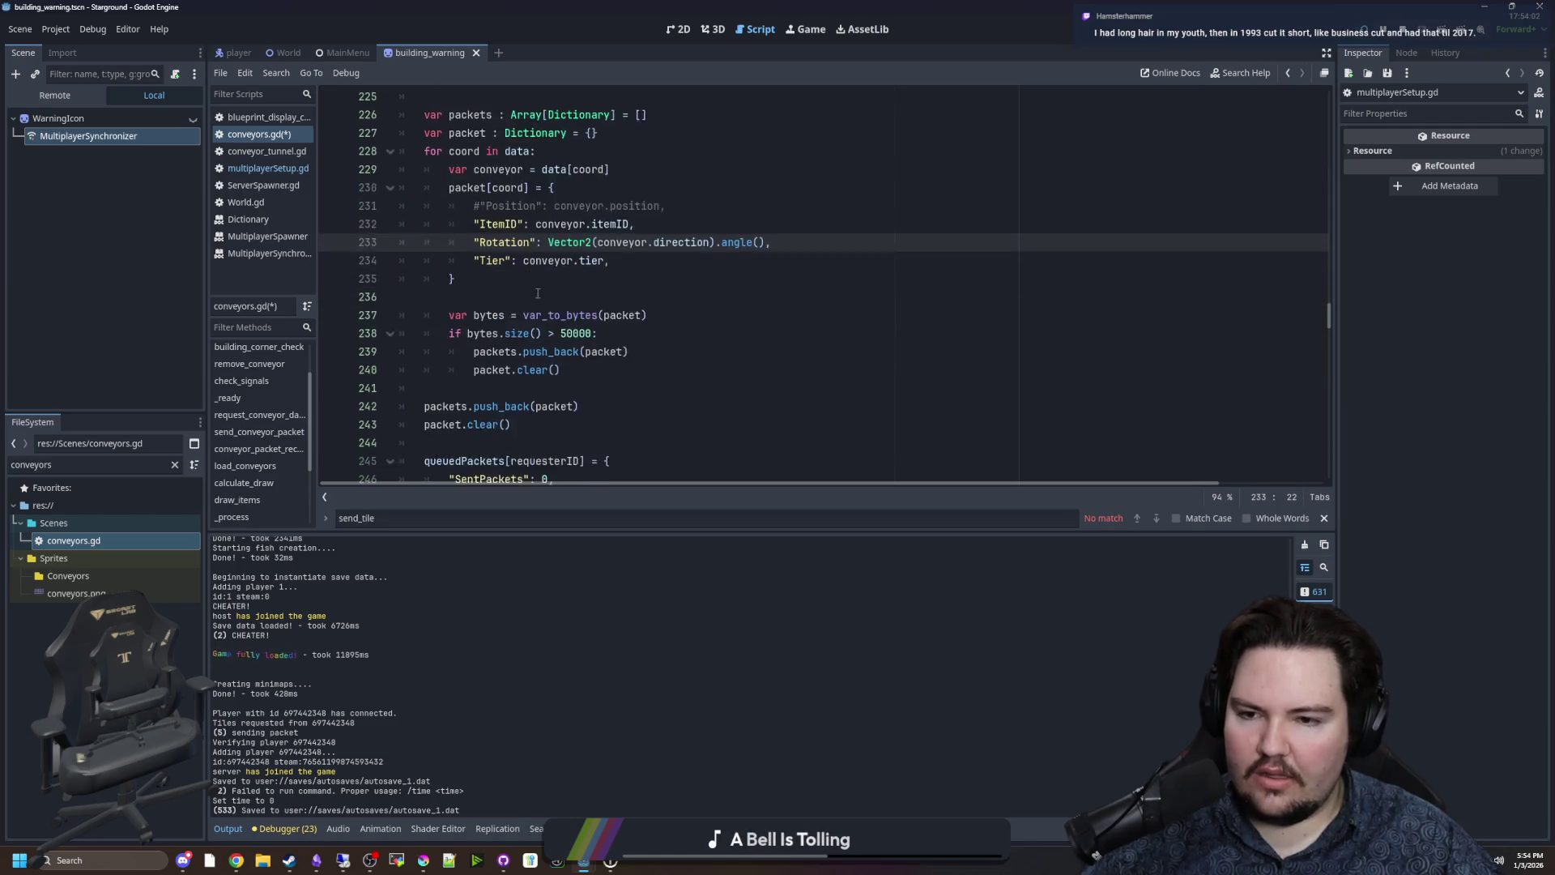
click(643, 261)
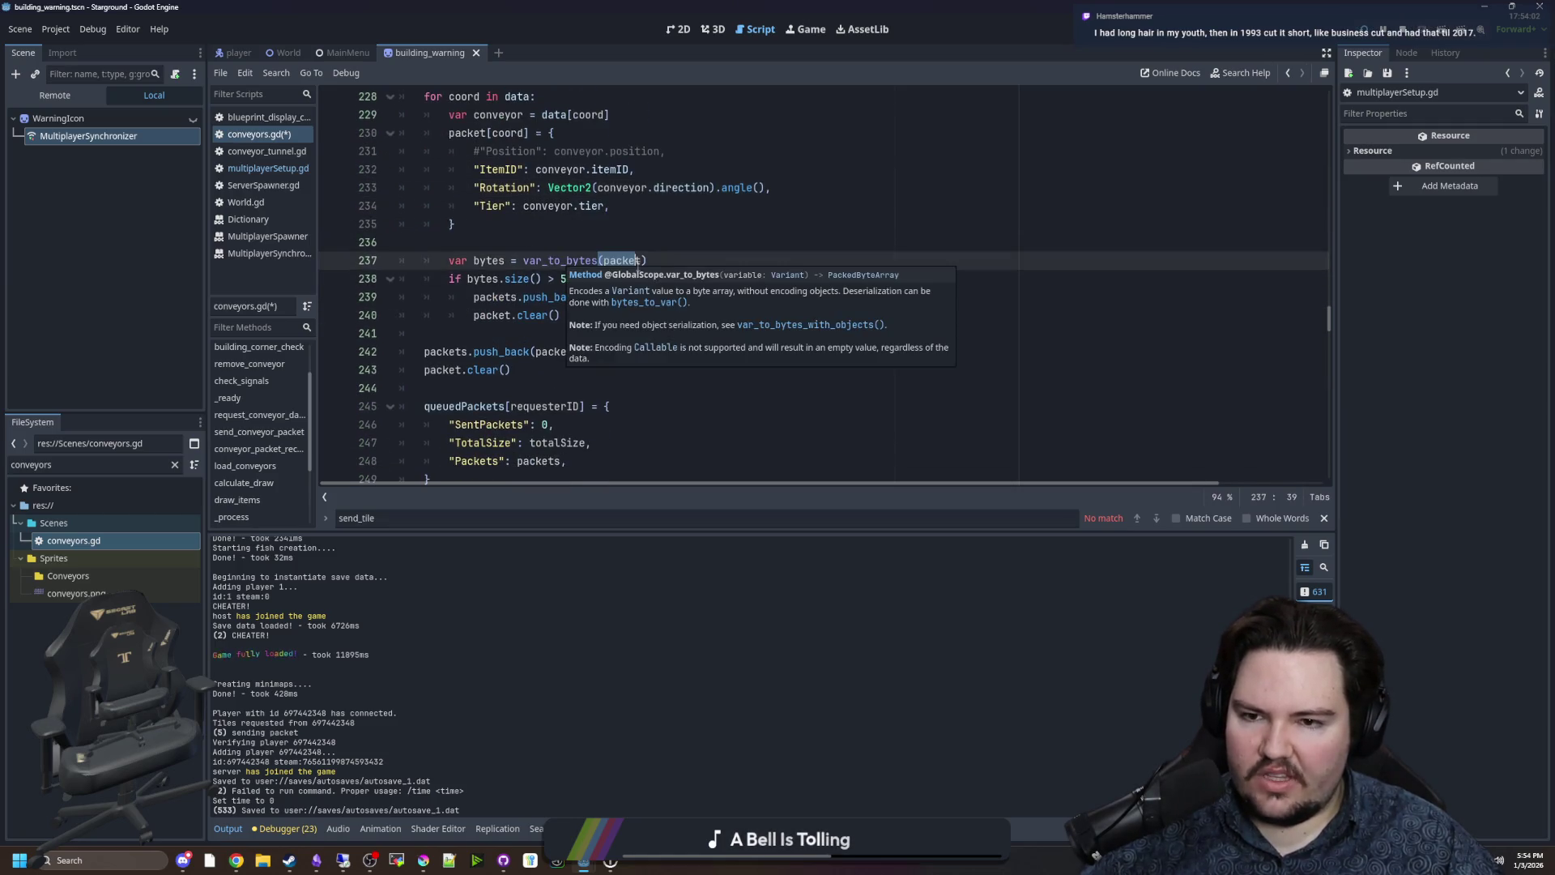
key(Down)
key(Down)
key(Down)
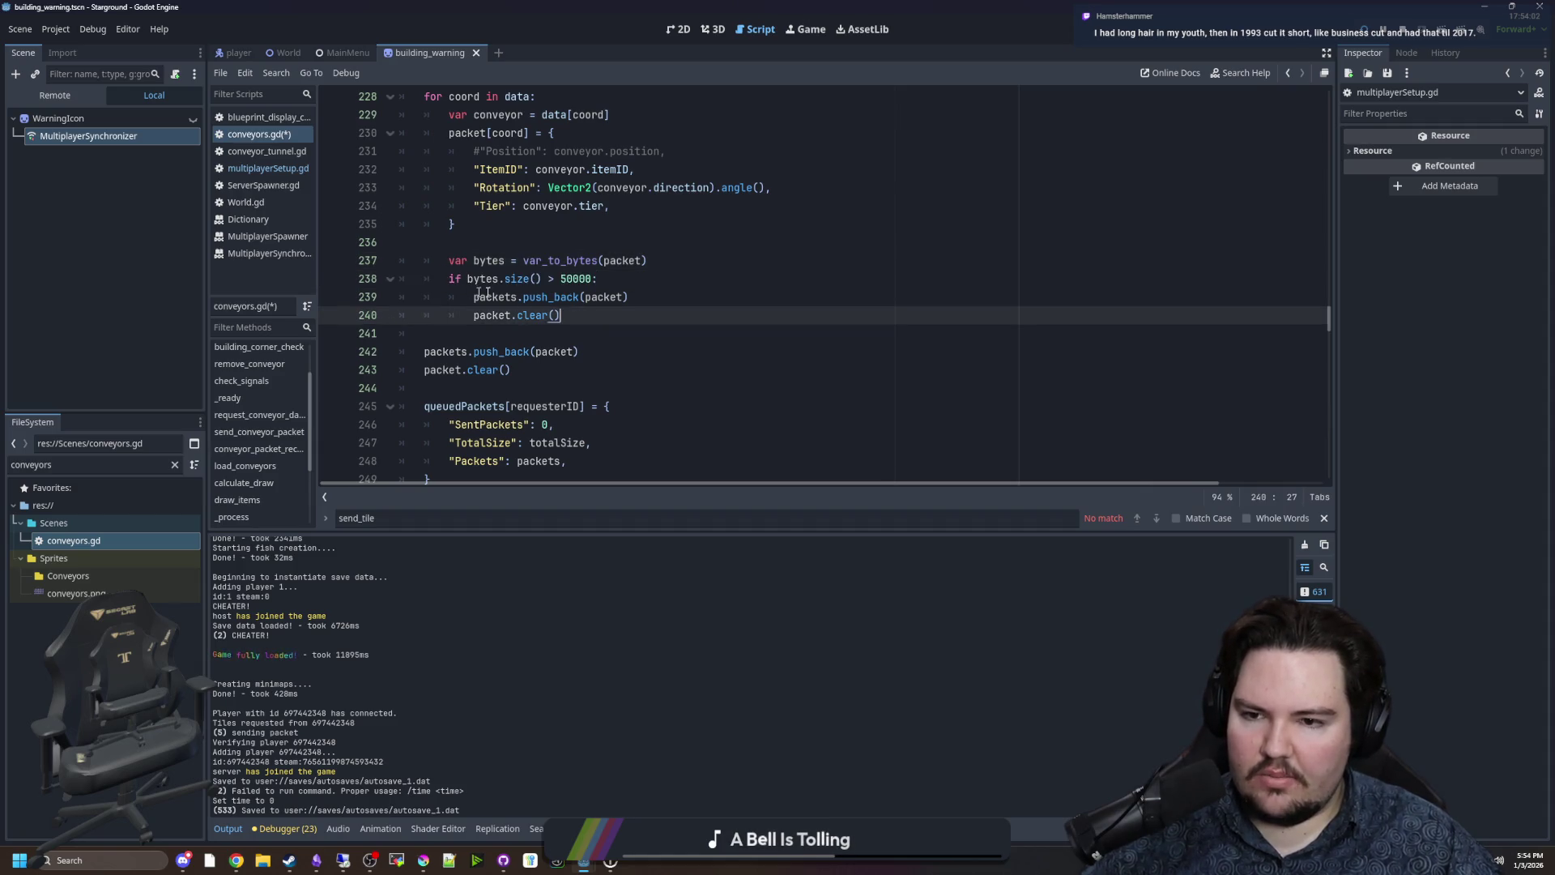
Look over the packet clears, the queuedPackets entry and the SentPackets and TotalSize lines.
scroll(524, 296, up, 1)
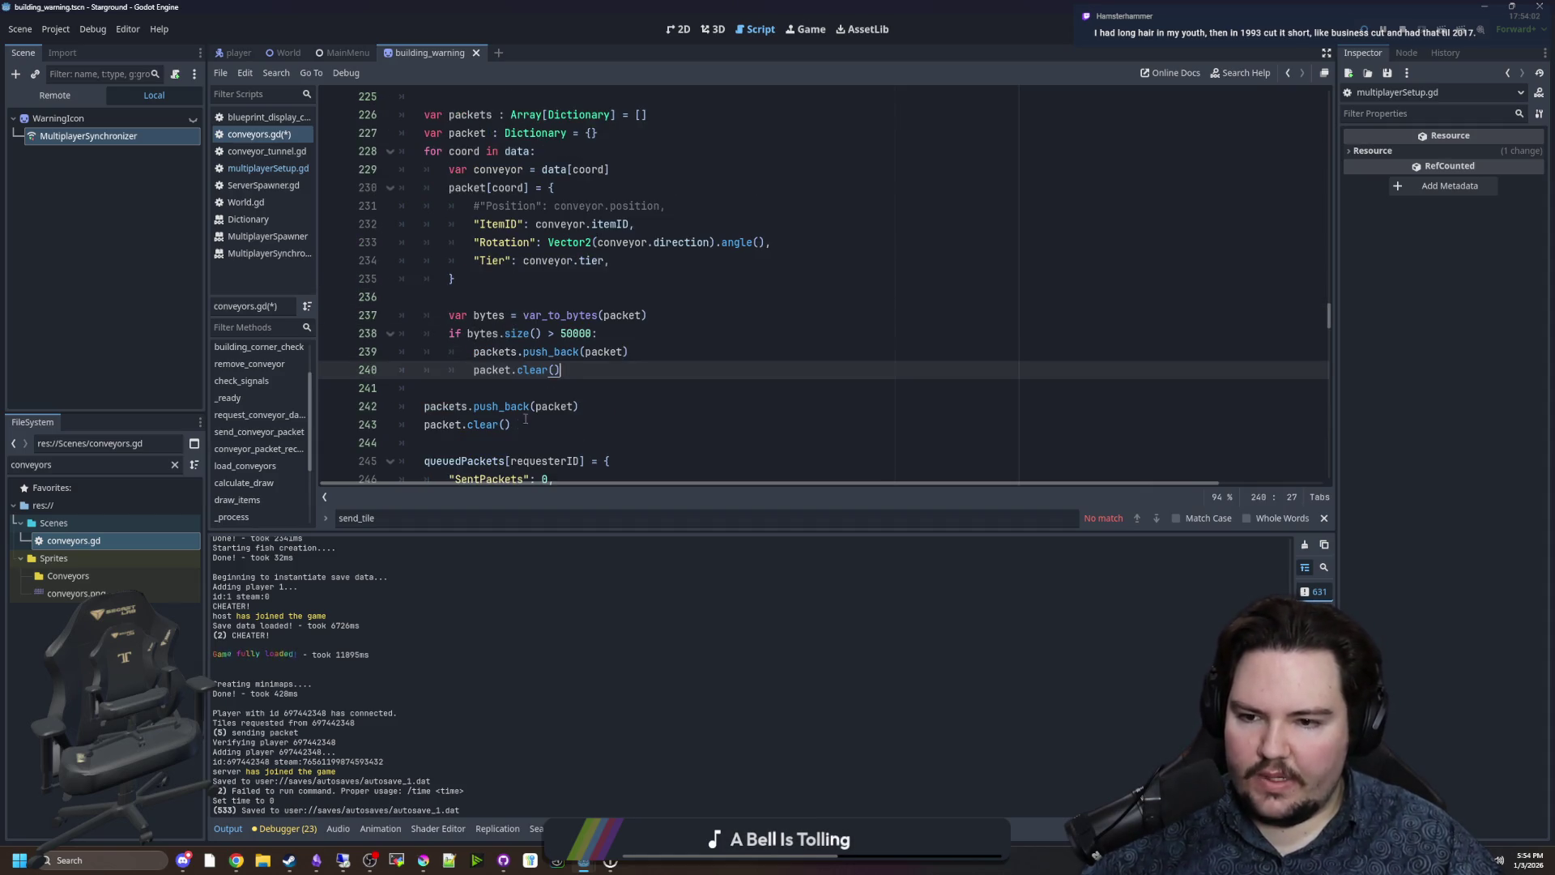
drag(528, 423, 473, 425)
click(445, 388)
scroll(443, 357, down, 2)
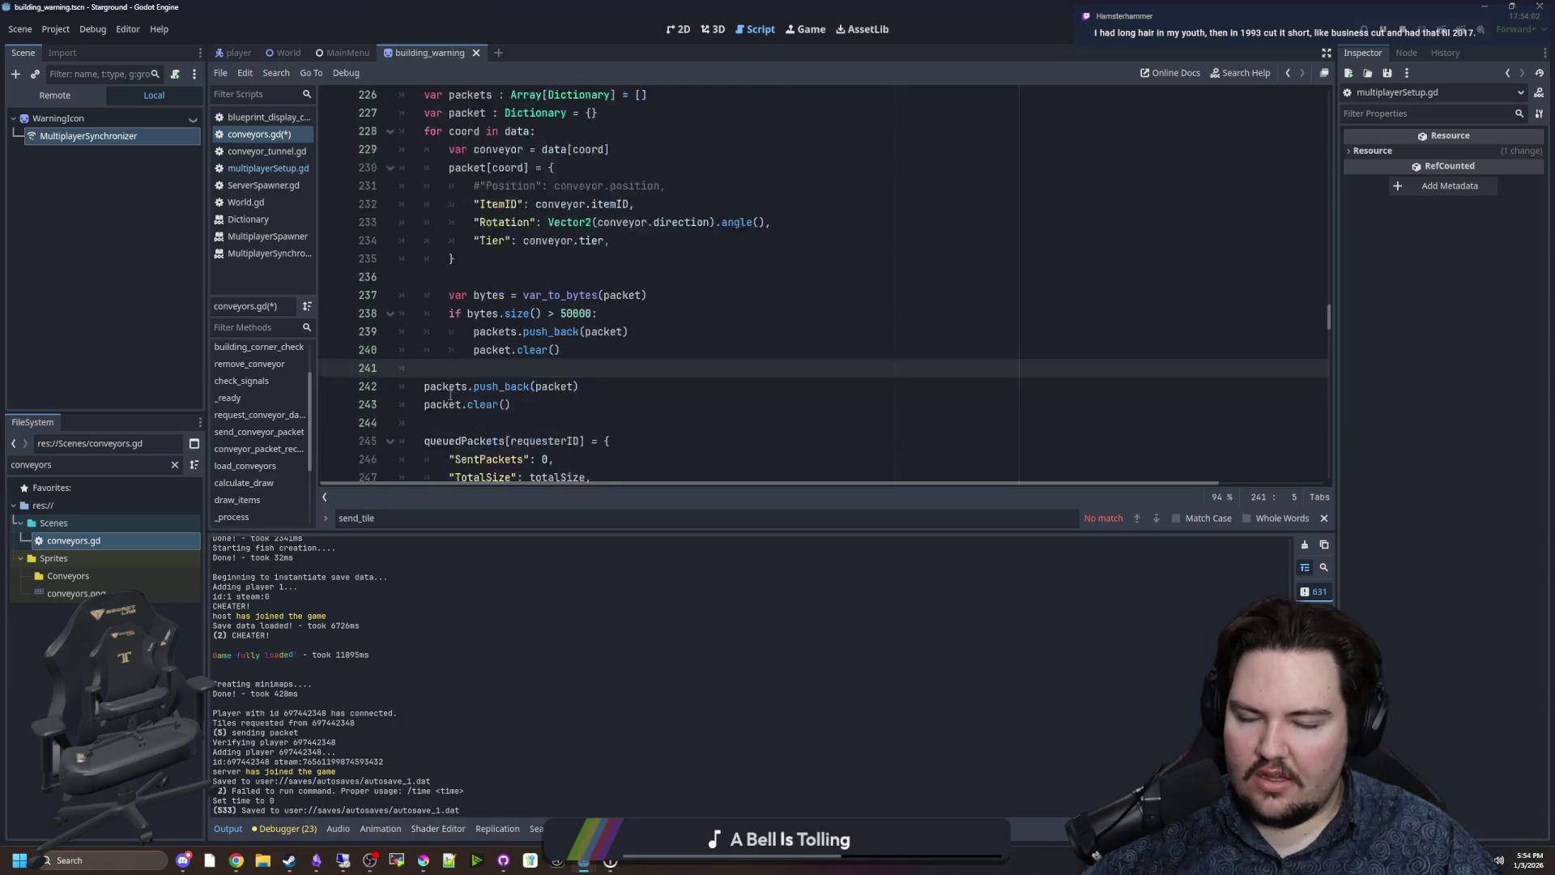
scroll(442, 342, down, 1)
mouse_move(494, 297)
mouse_down()
mouse_move(567, 316)
mouse_move(602, 352)
mouse_up()
click(603, 351)
mouse_move(459, 315)
mouse_down()
mouse_move(512, 315)
mouse_move(567, 351)
mouse_up()
click(487, 333)
click(567, 352)
Delete the surplus blank line after request_conveyor_data, leaving one gap before conveyorCount.
scroll(567, 351, down, 3)
drag(424, 333, 629, 333)
click(496, 364)
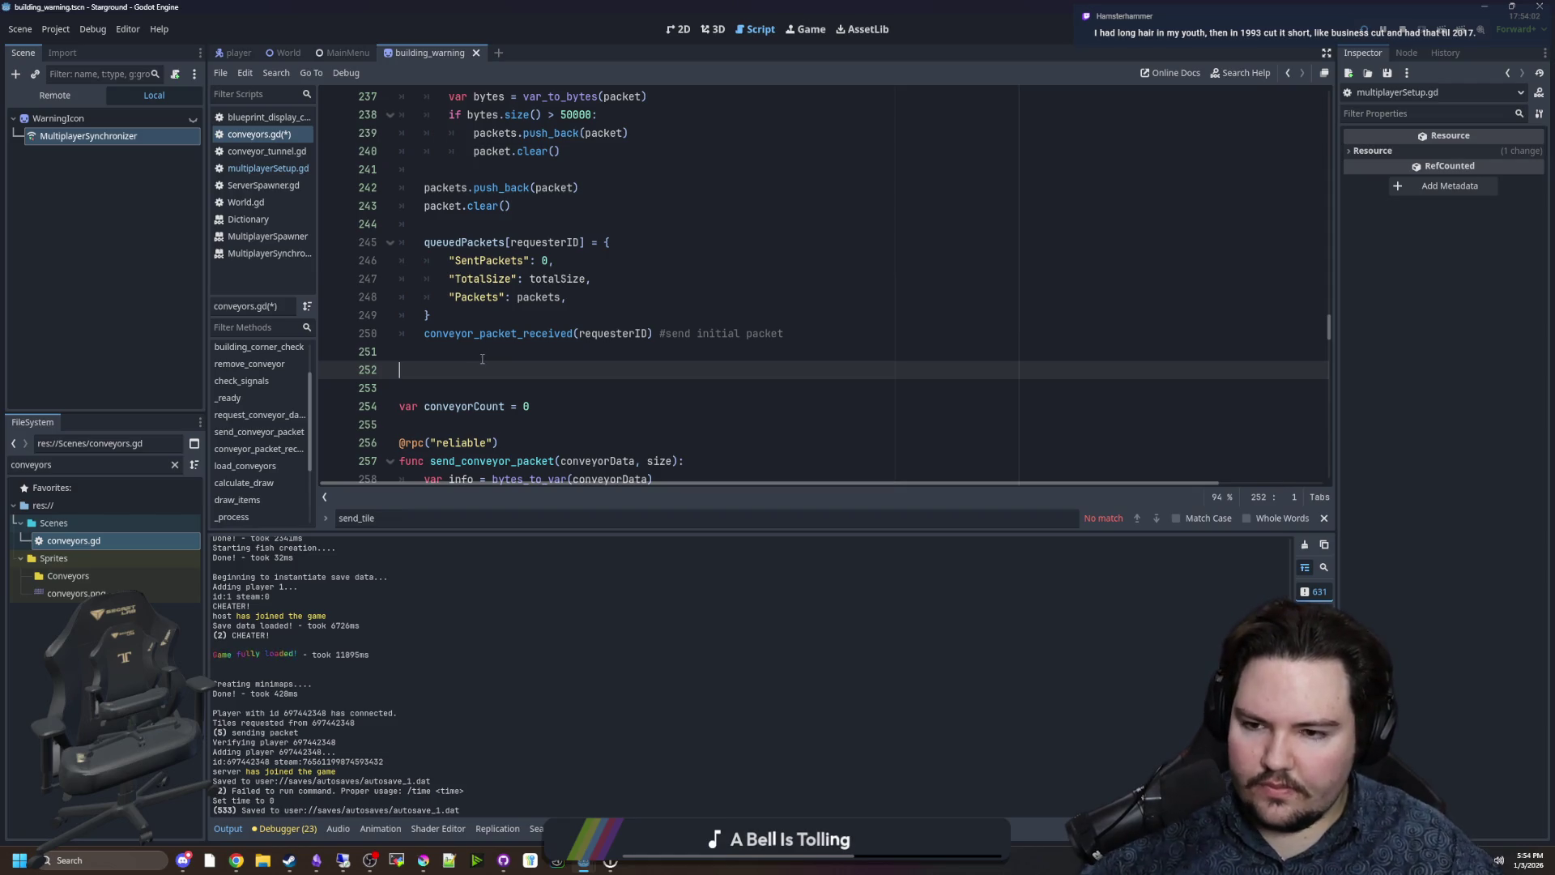
key(BackSpace)
scroll(640, 255, down, 4)
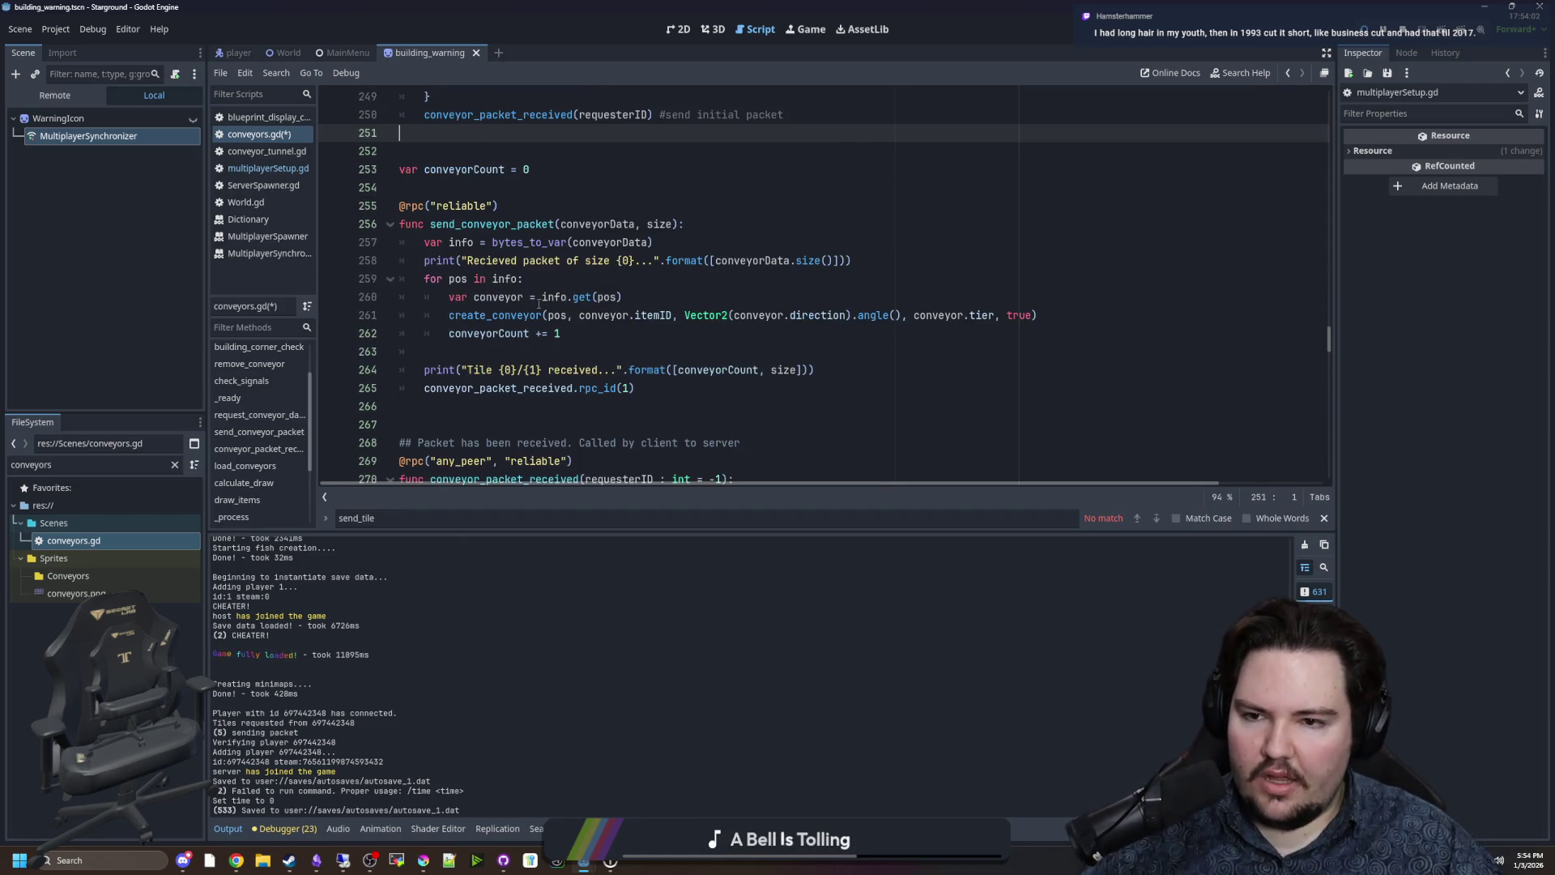
Review the requester's queued packets check and the SentPackets increment before reaching send_conveyor_packet.
scroll(640, 256, down, 5)
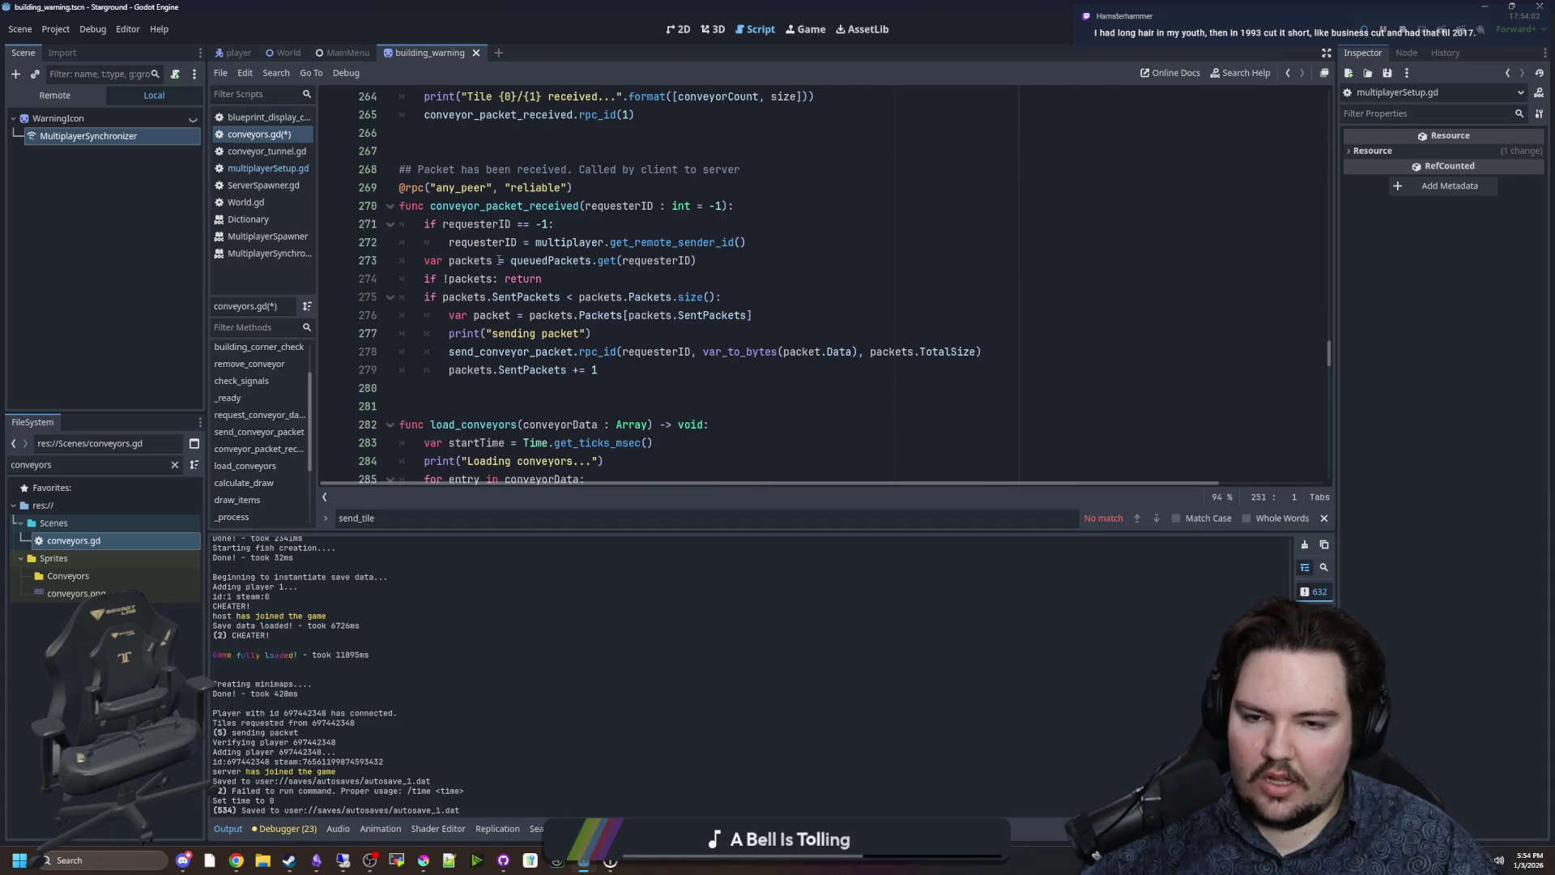
mouse_move(709, 262)
mouse_down()
mouse_move(414, 279)
mouse_move(426, 267)
mouse_up()
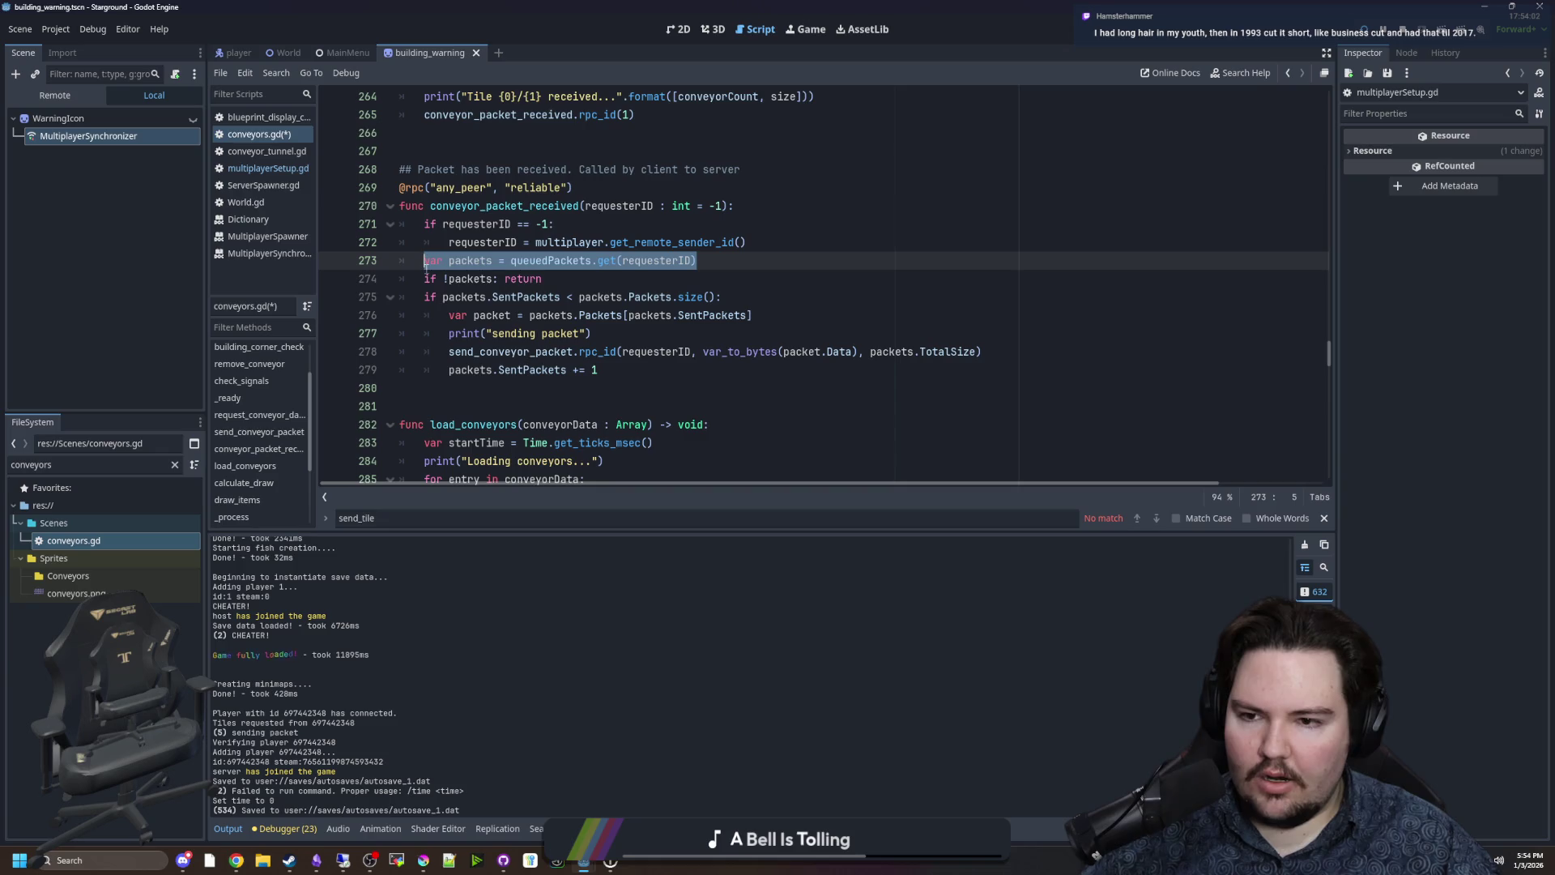
click(597, 284)
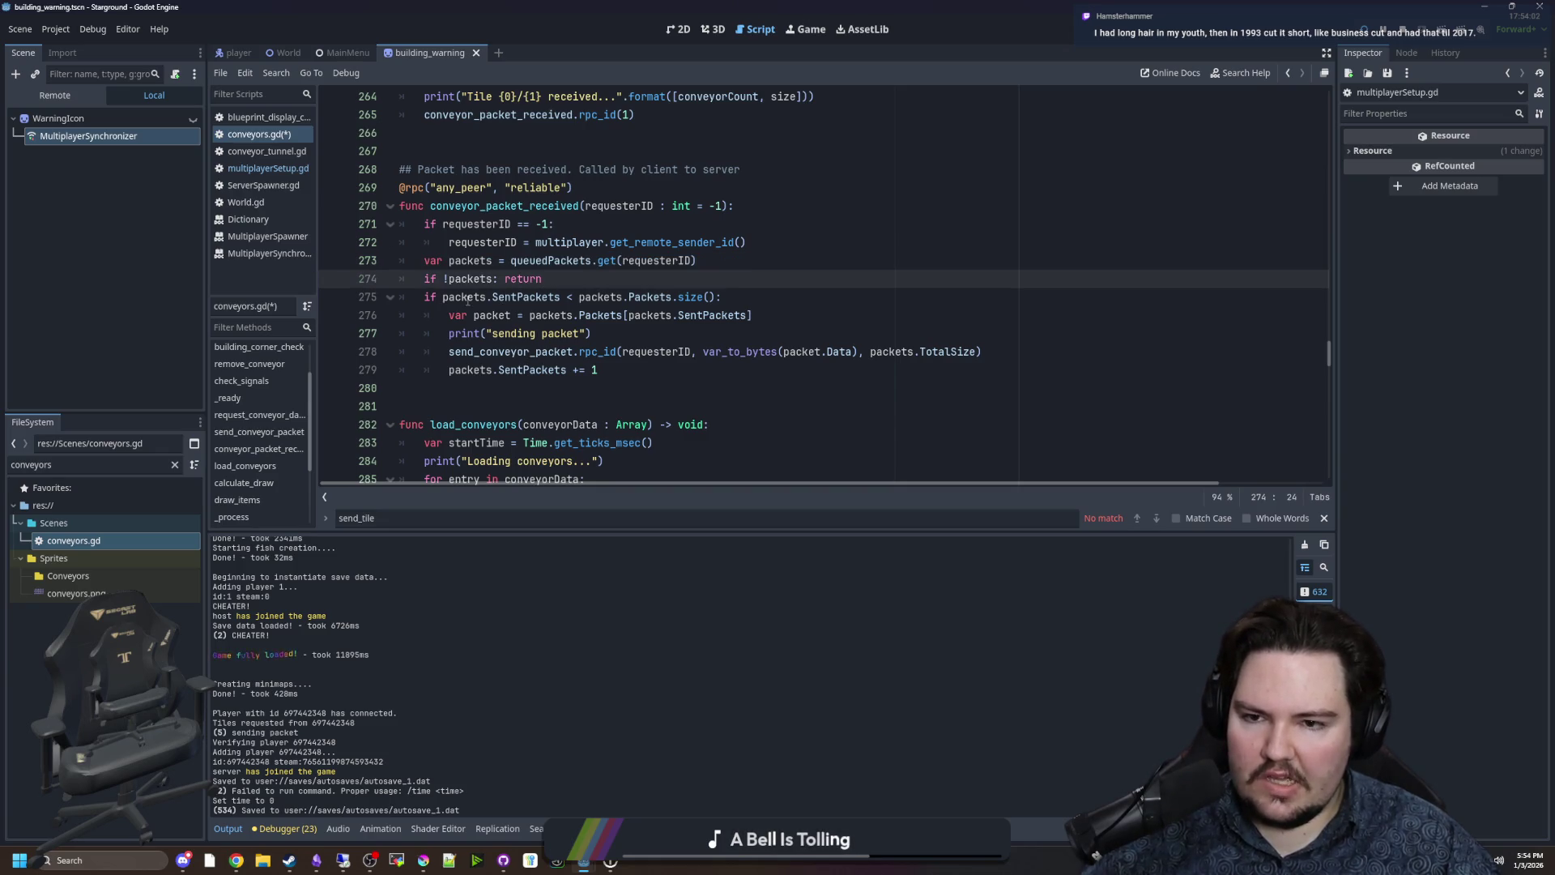
drag(597, 370, 447, 371)
click(480, 388)
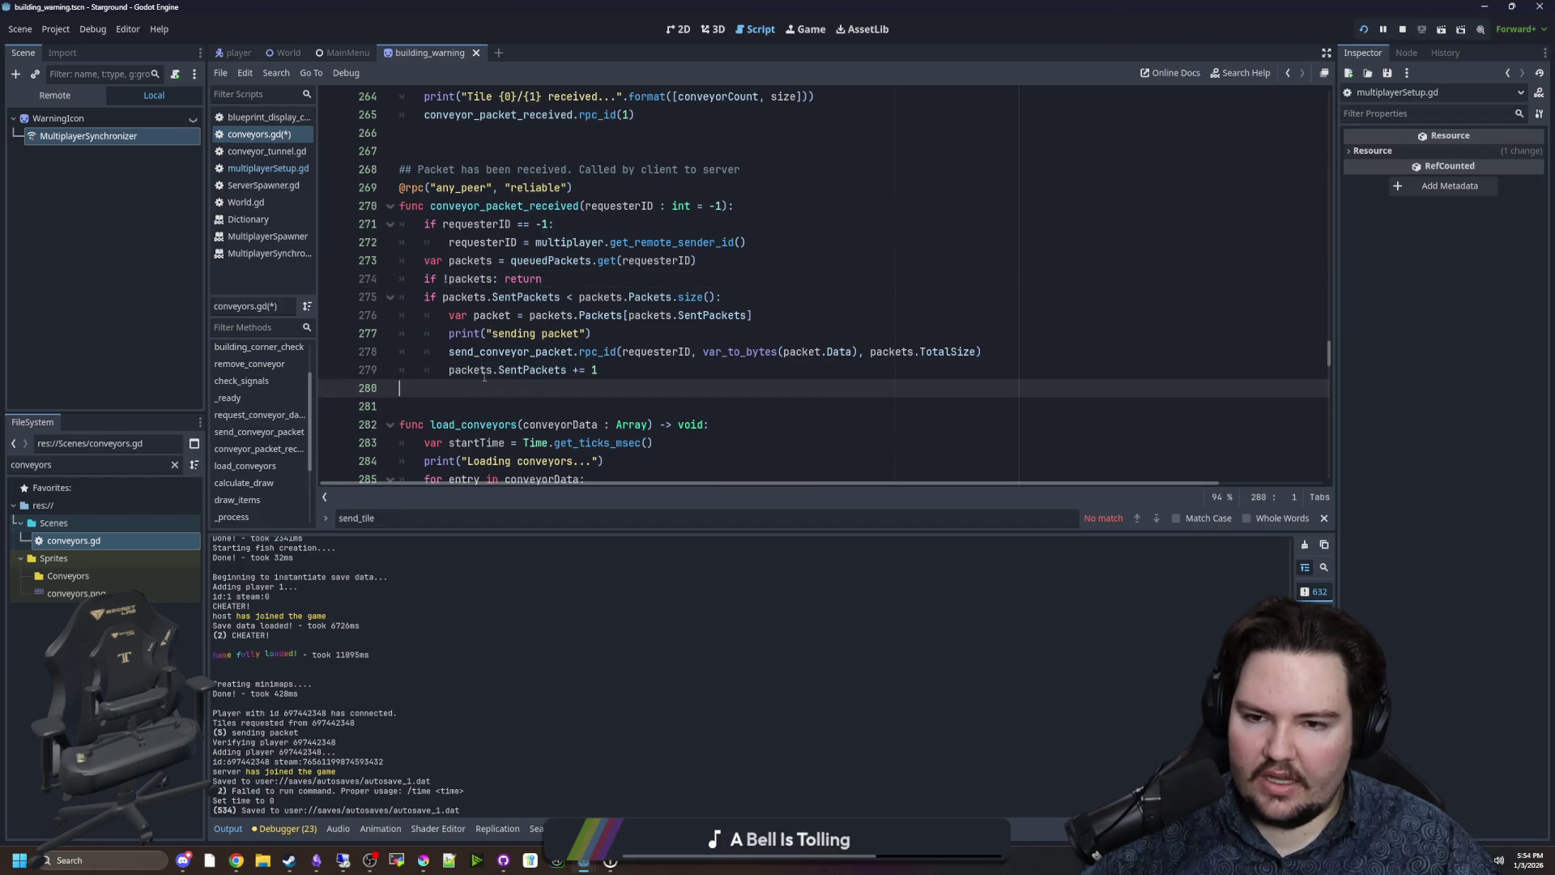
ctrl+click(492, 353)
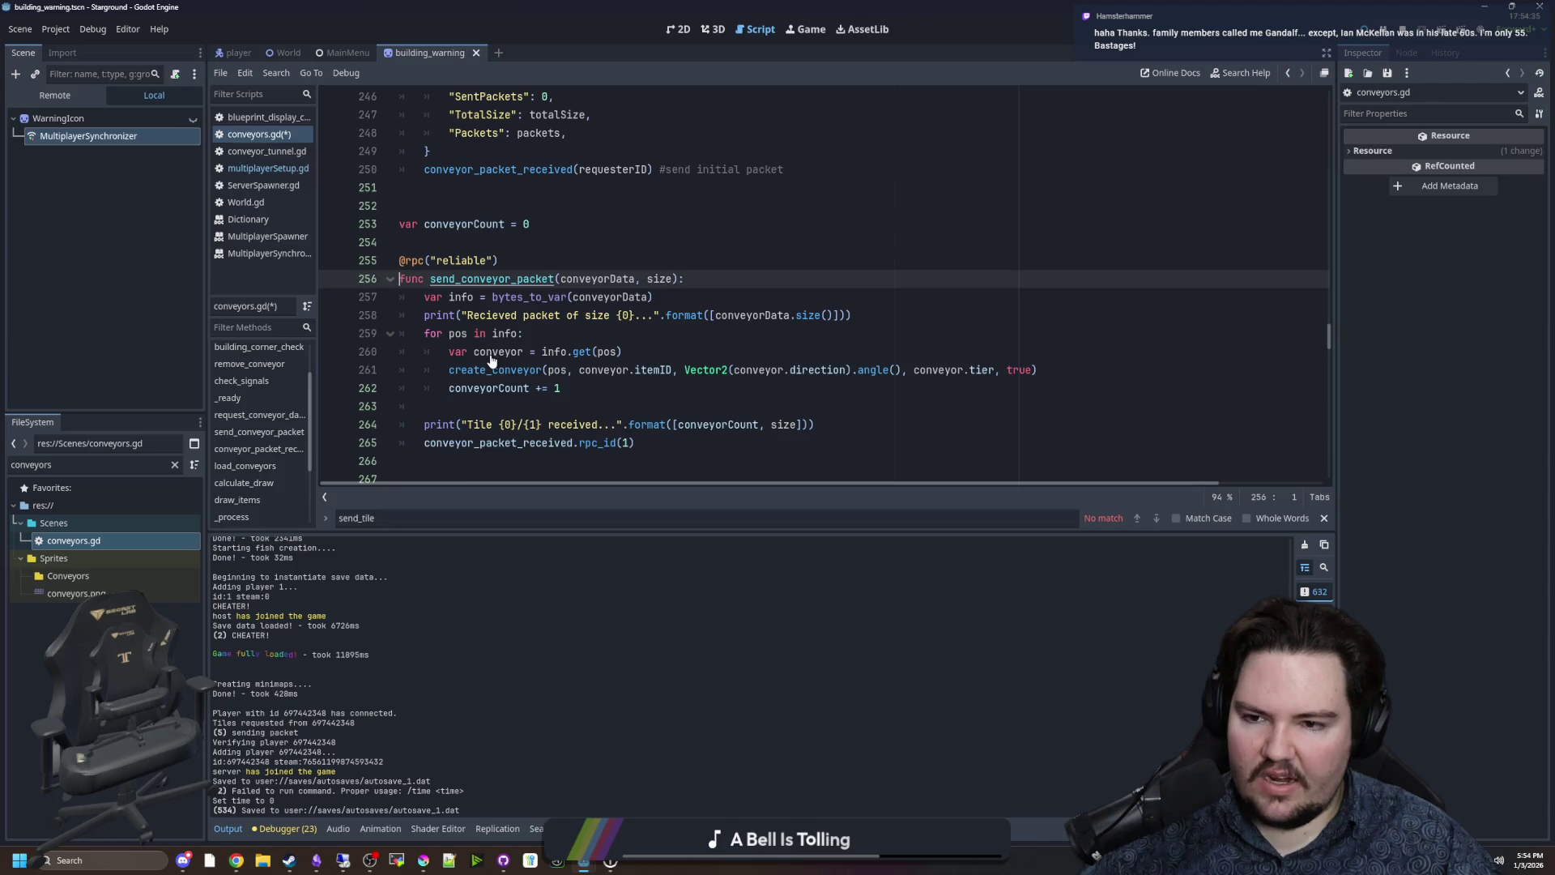
scroll(491, 345, down, 1)
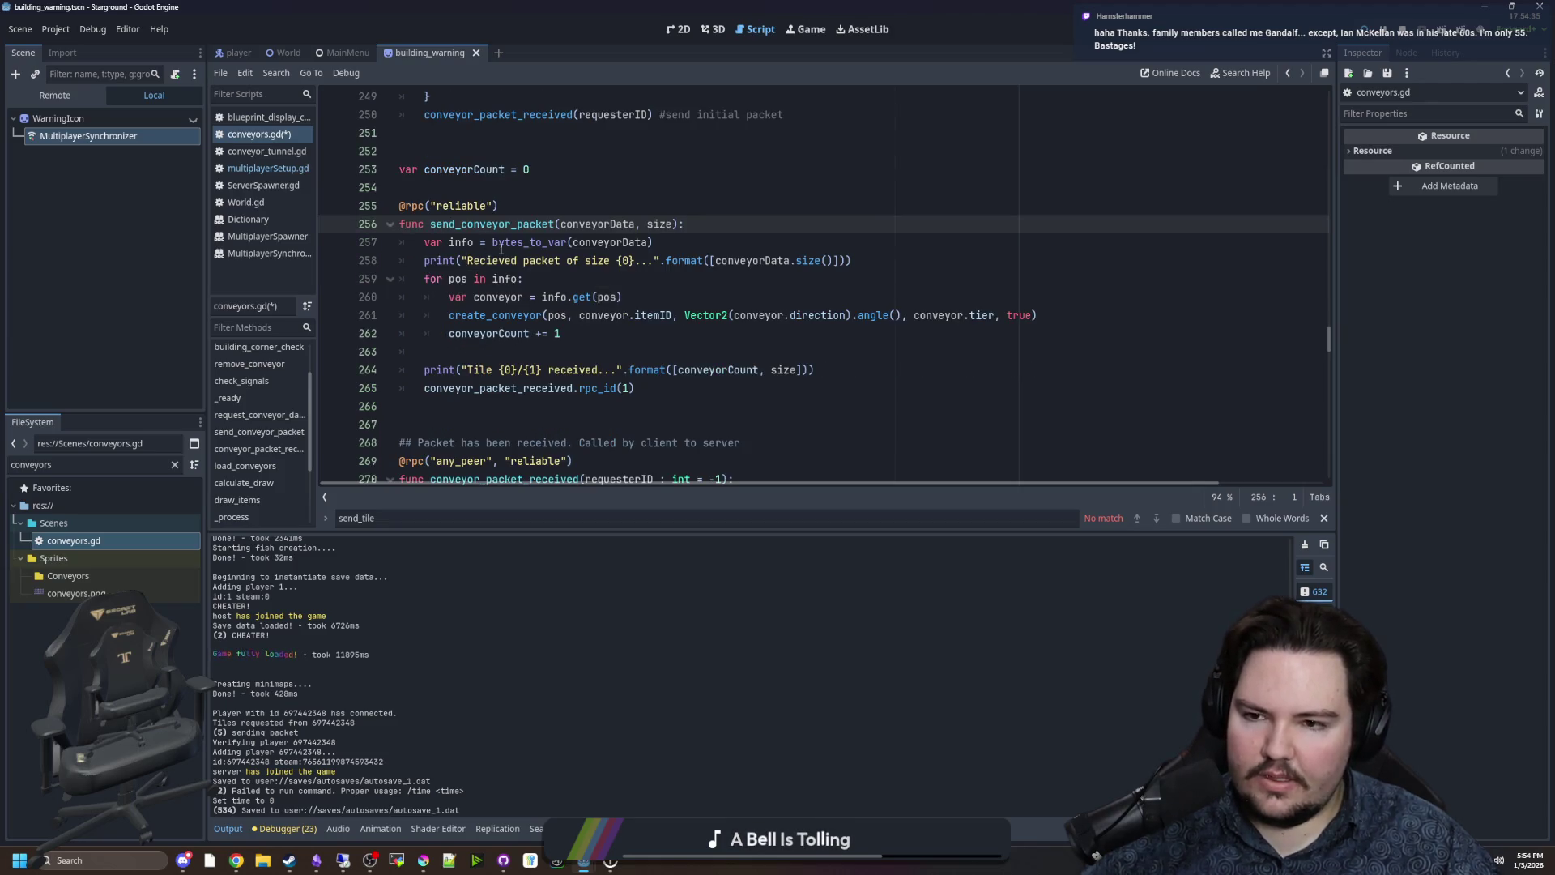
Inspect send_conveyor_packet's bytes_to_var decoding, the for-pos loop, create_conveyor call and conveyorCount increment.
drag(454, 243, 673, 251)
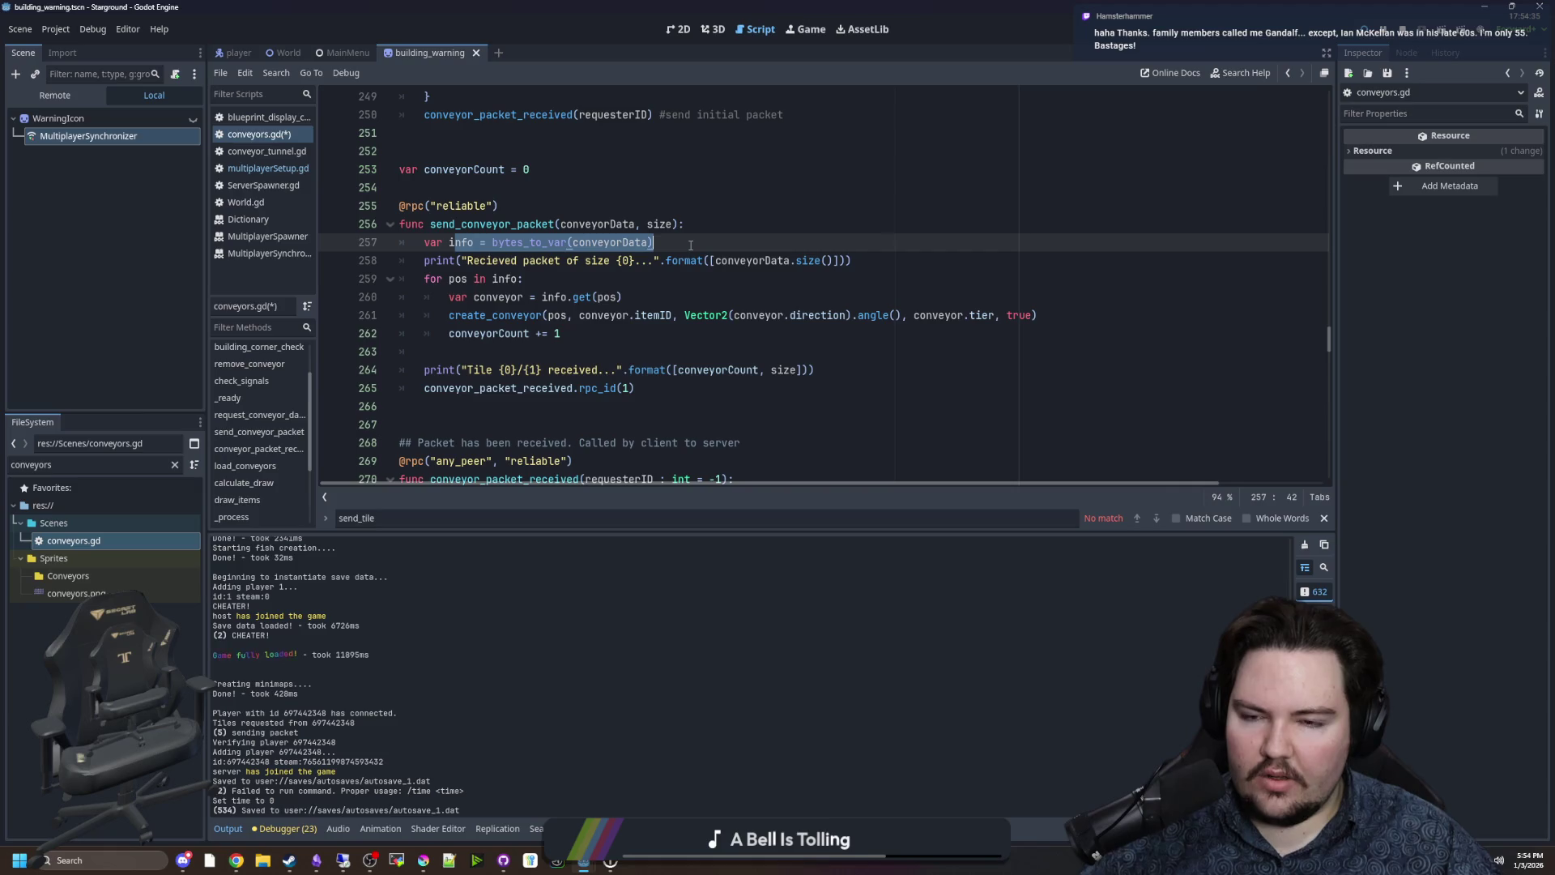
click(691, 244)
drag(493, 243, 570, 243)
click(570, 244)
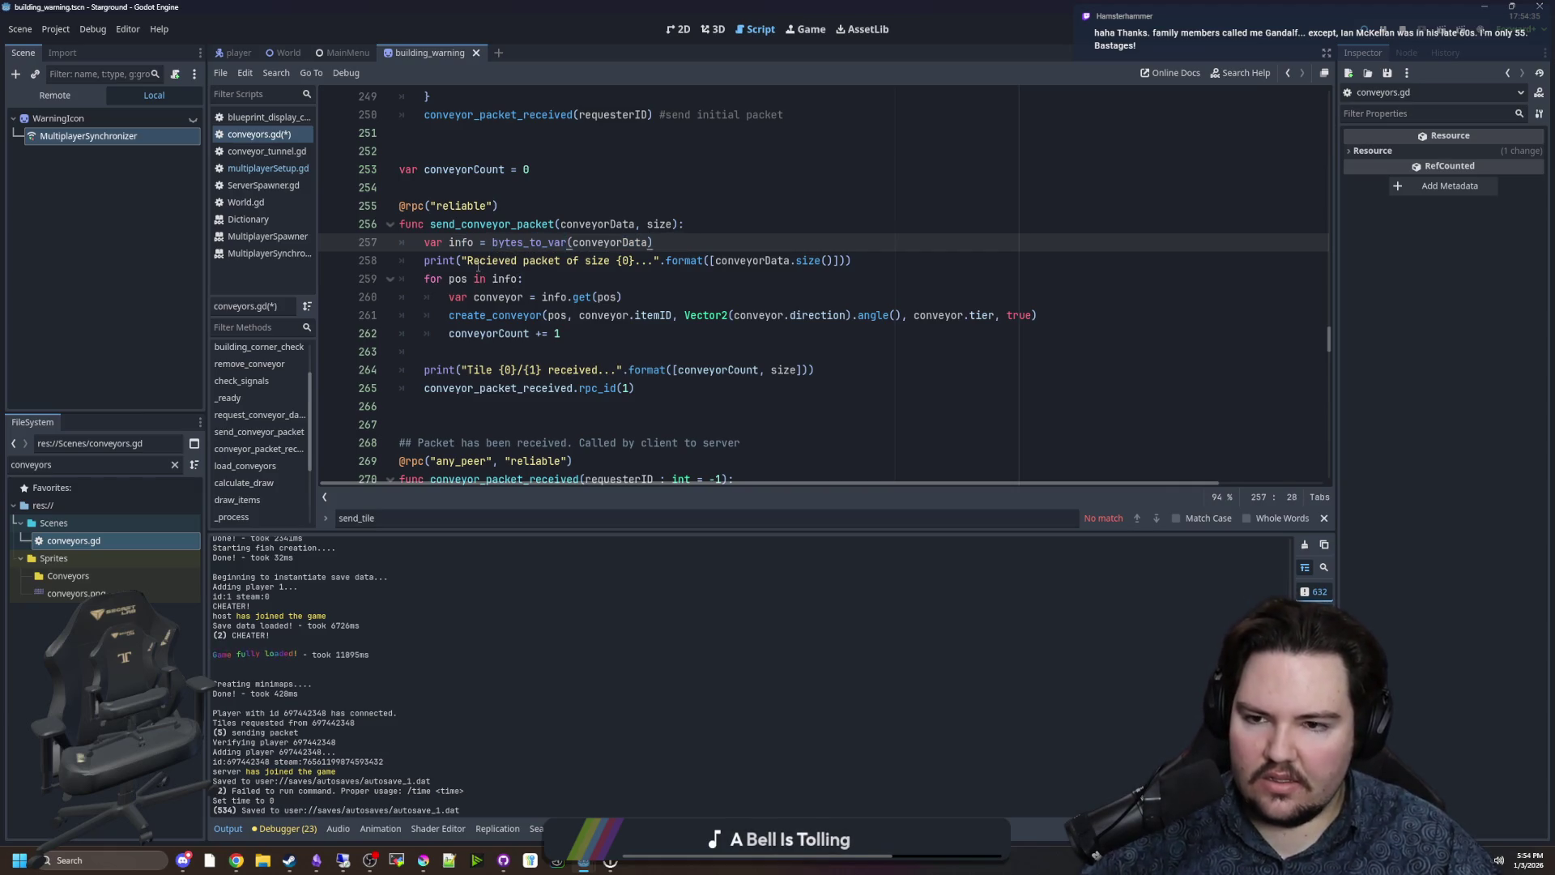
mouse_move(479, 261)
mouse_down()
mouse_move(875, 252)
mouse_move(567, 280)
mouse_up()
click(567, 280)
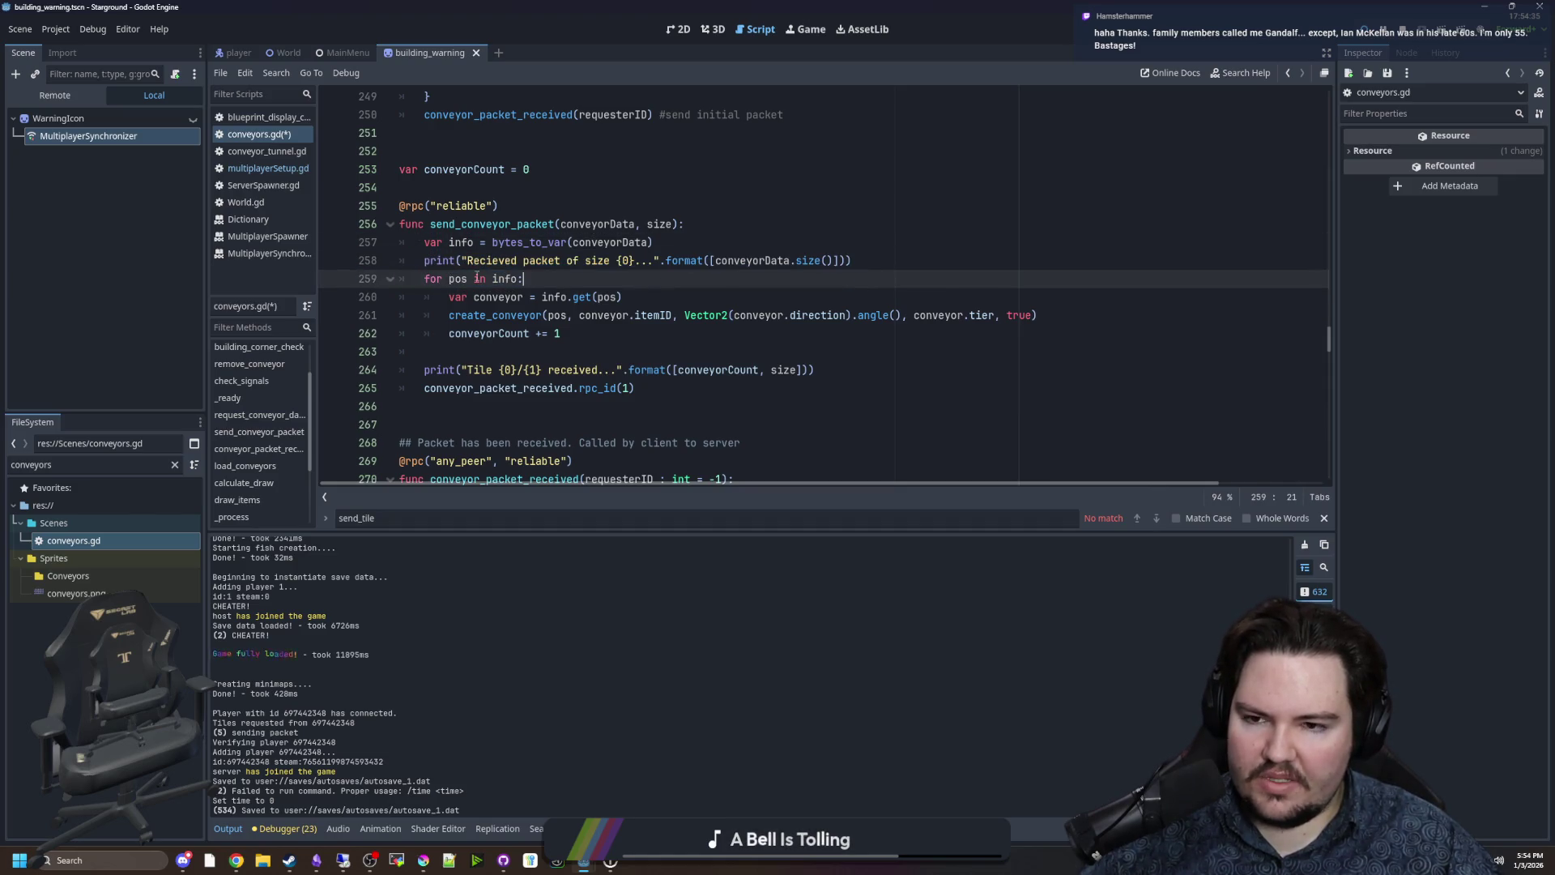
key(Down)
key(Down)
key(Down)
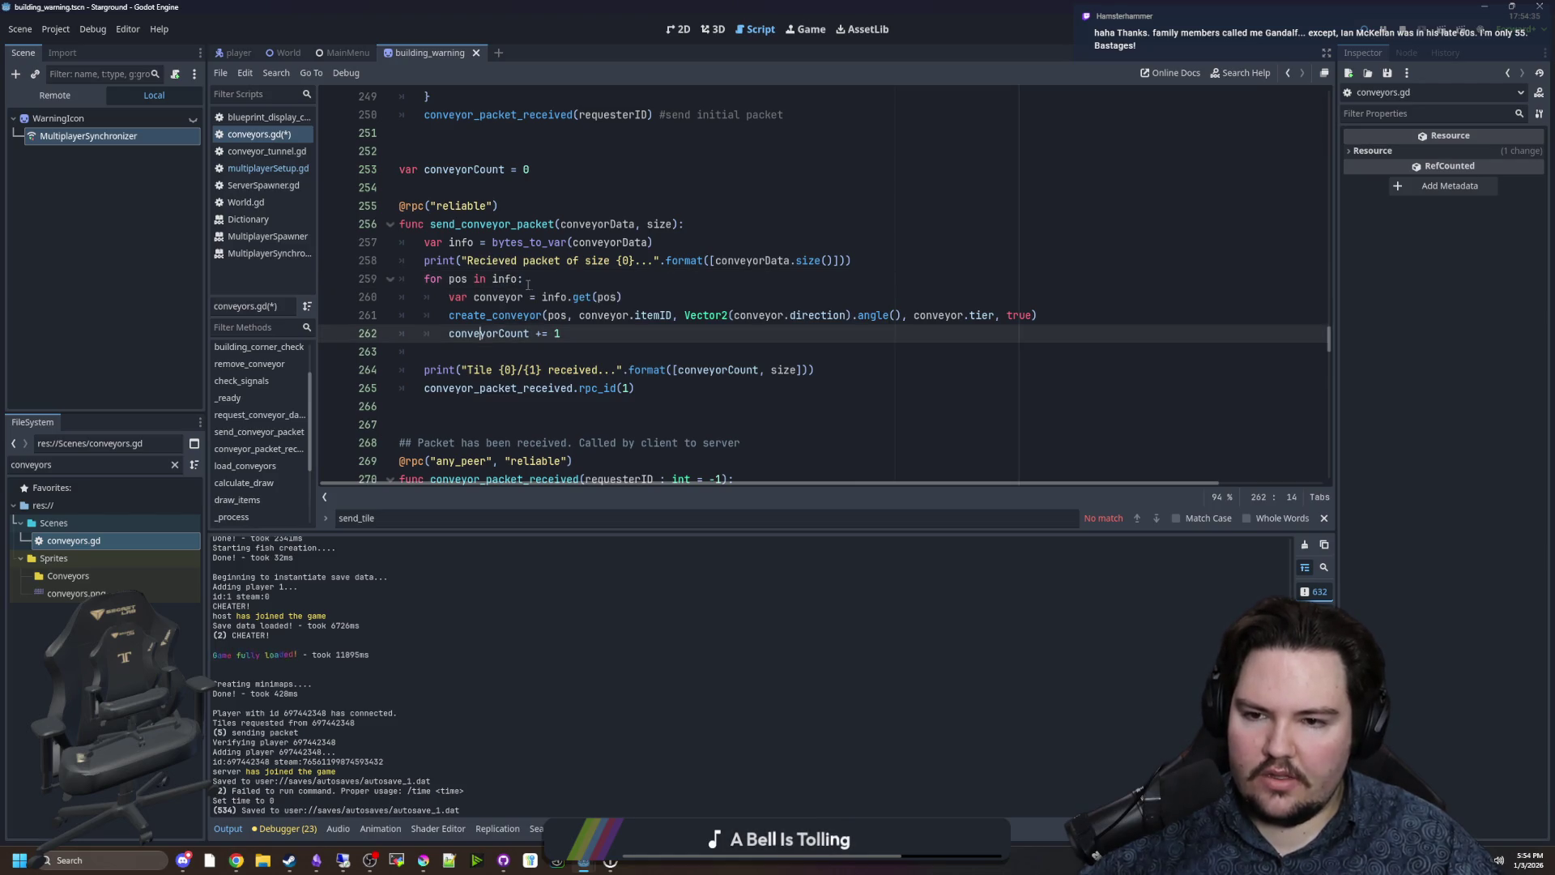
drag(451, 315, 1041, 315)
key(End)
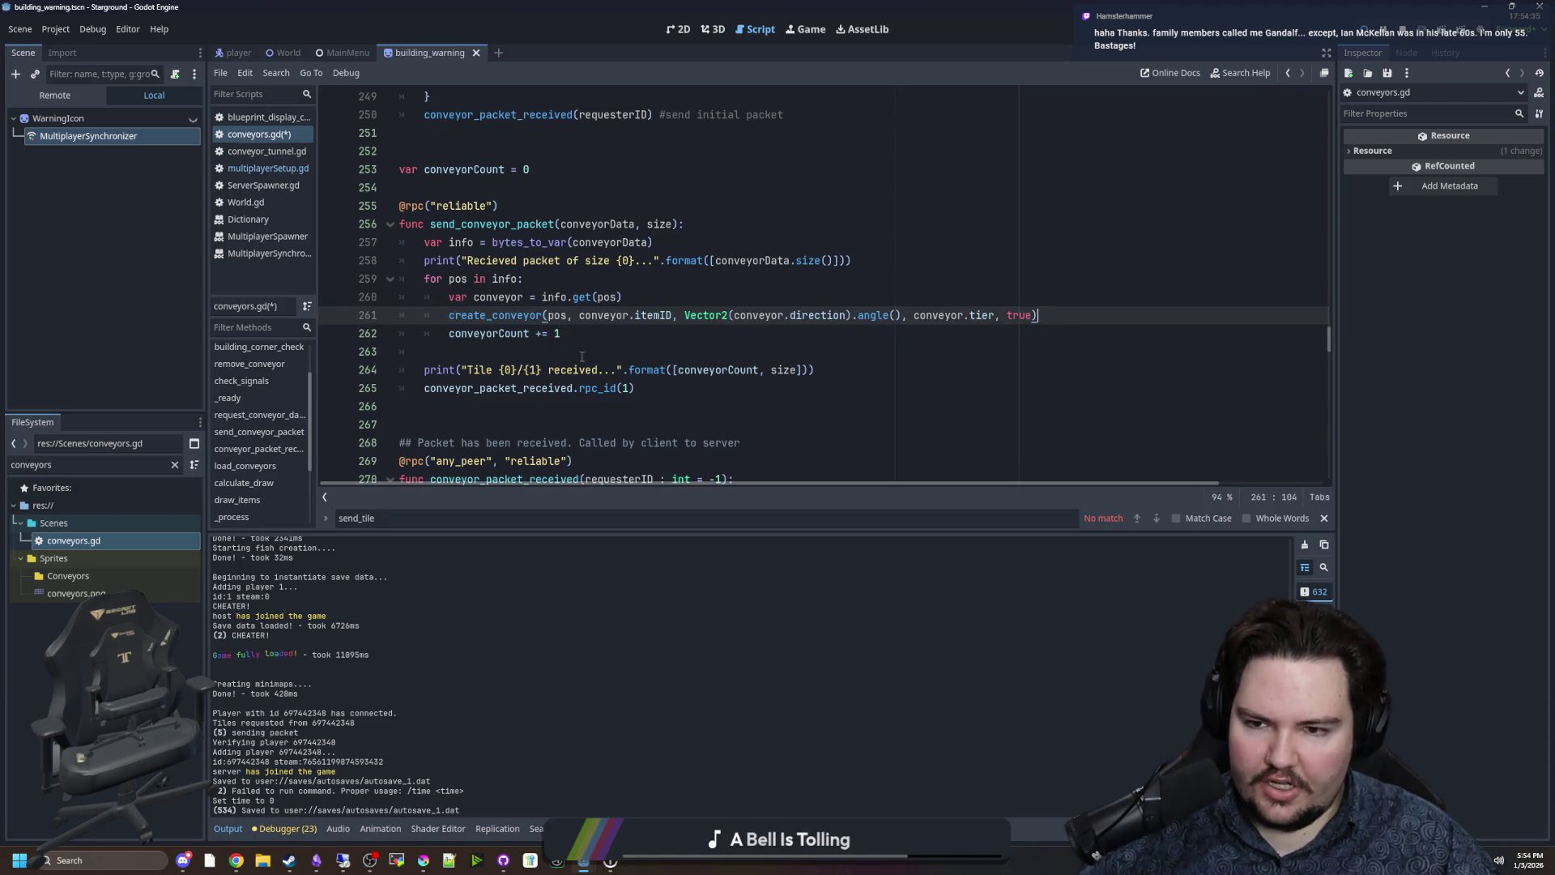
drag(450, 333, 562, 333)
click(562, 333)
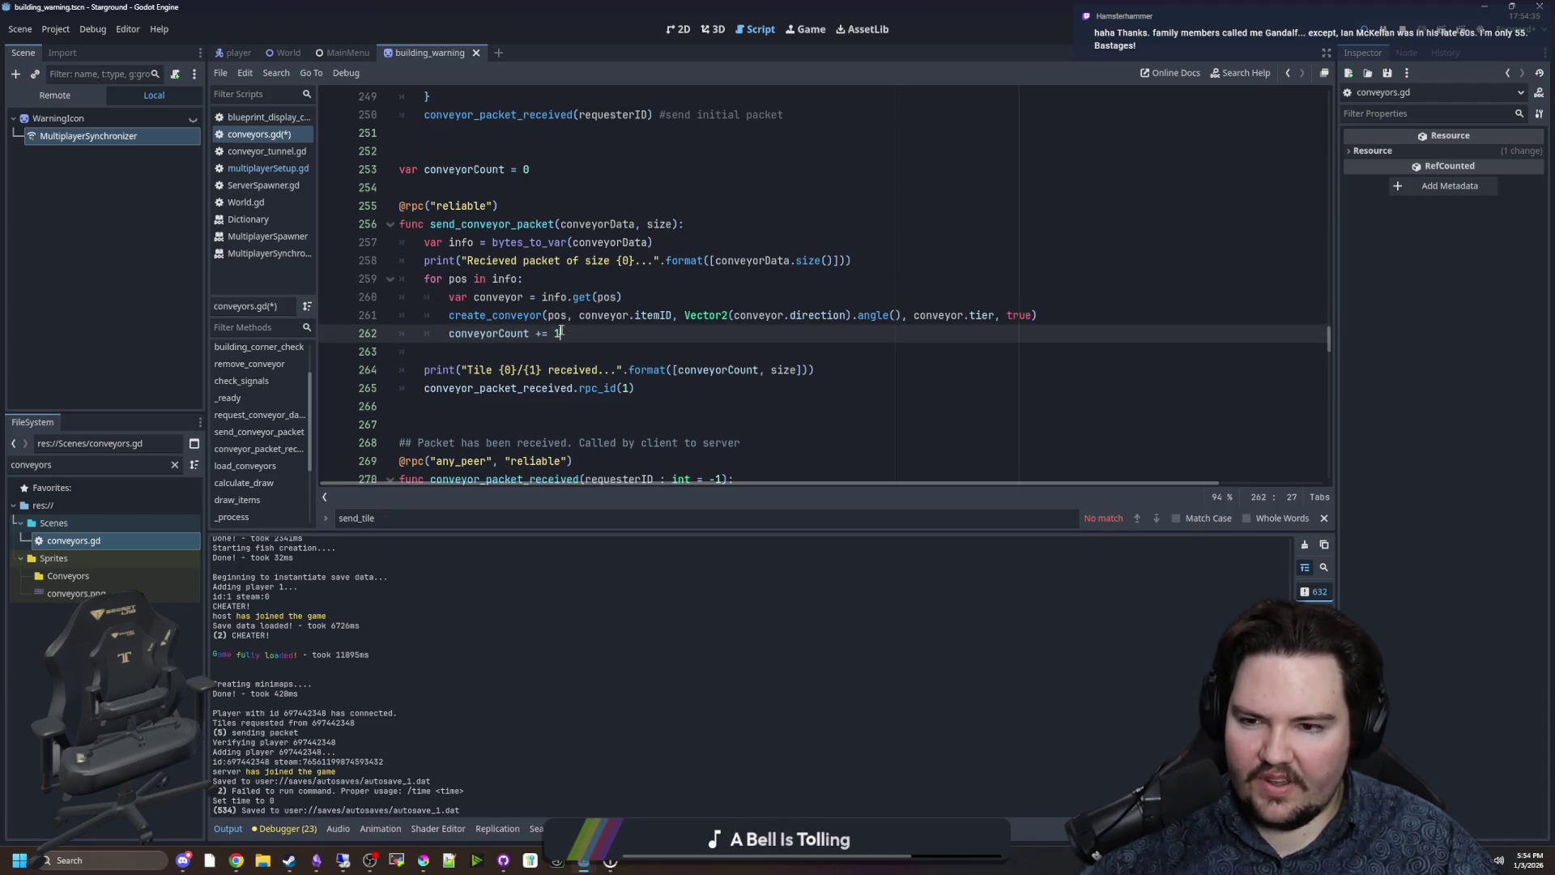
scroll(449, 381, down, 1)
Change 'Tile' to 'Conveyor' in the received-count print message and save conveyors.gd.
drag(480, 317, 484, 317)
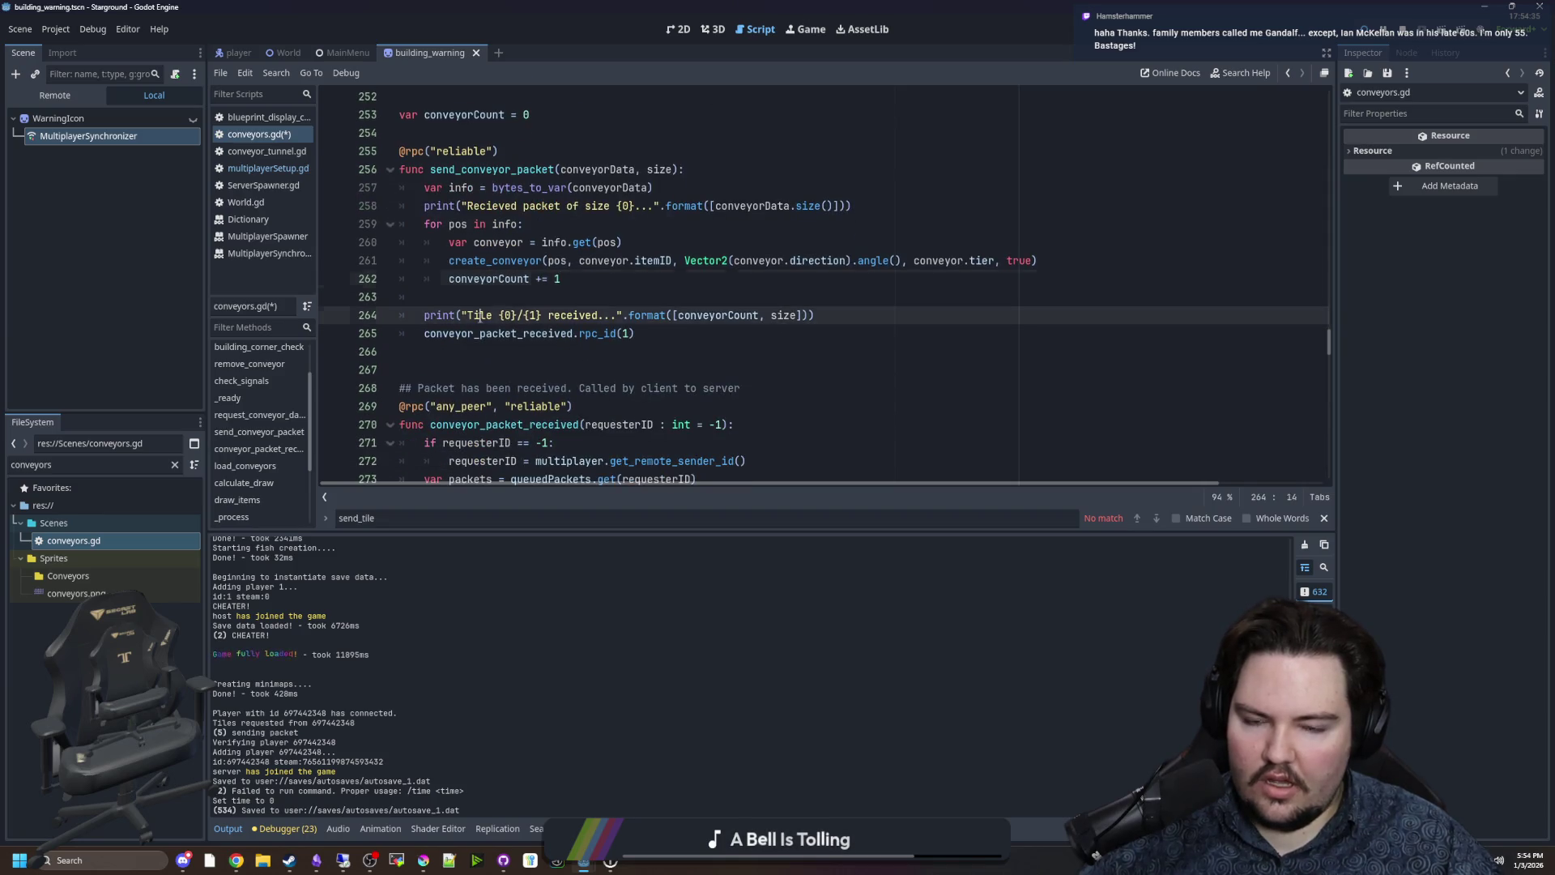
click(487, 317)
double_click(483, 316)
text(Conveyor)
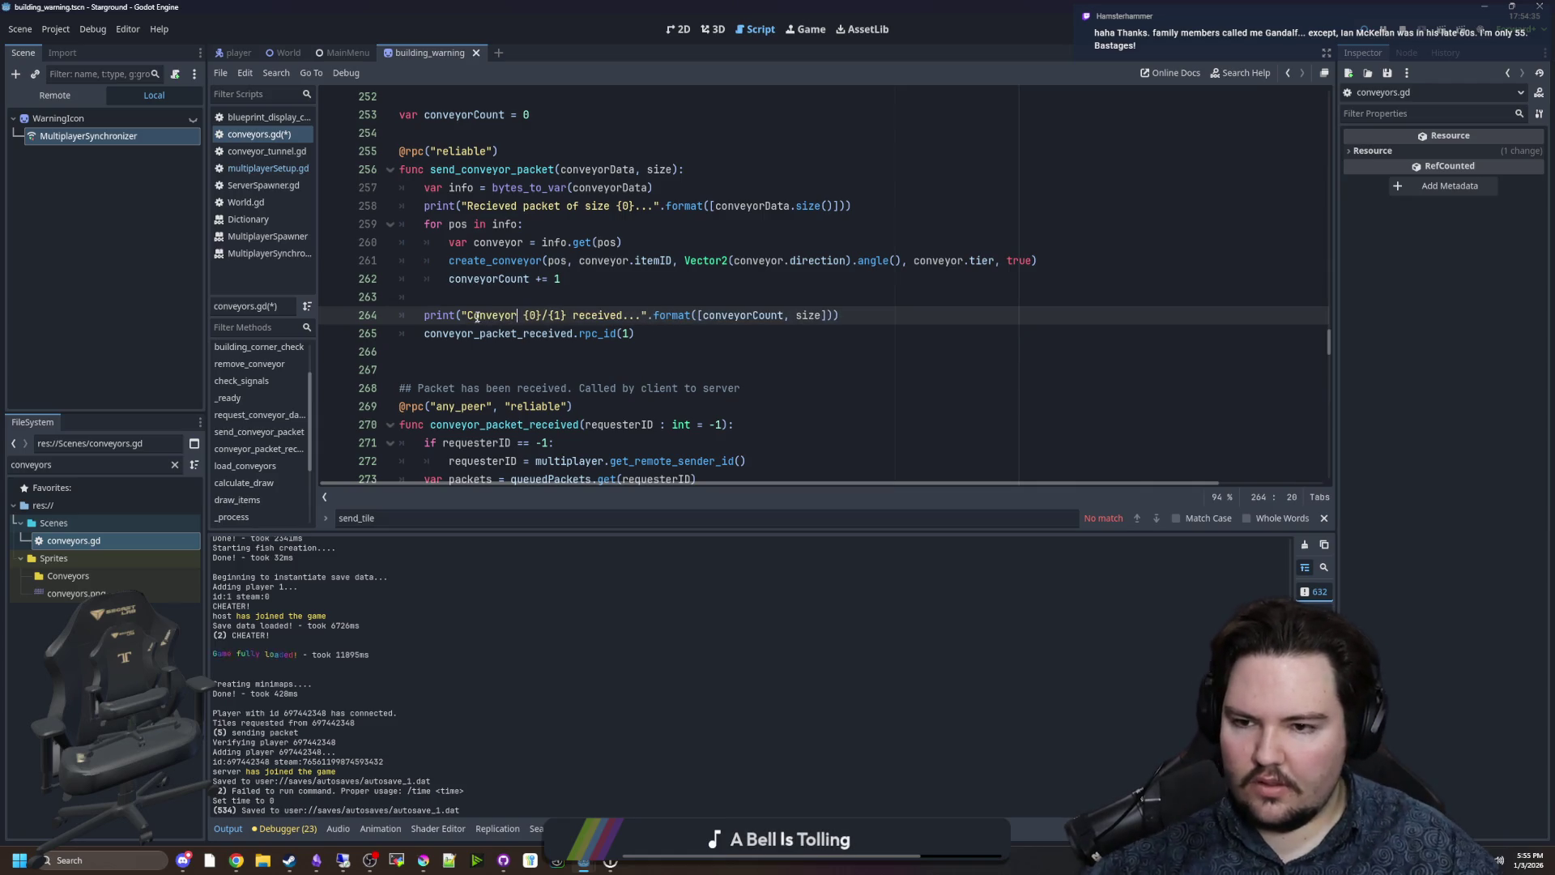
click(521, 351)
scroll(486, 316, up, 2)
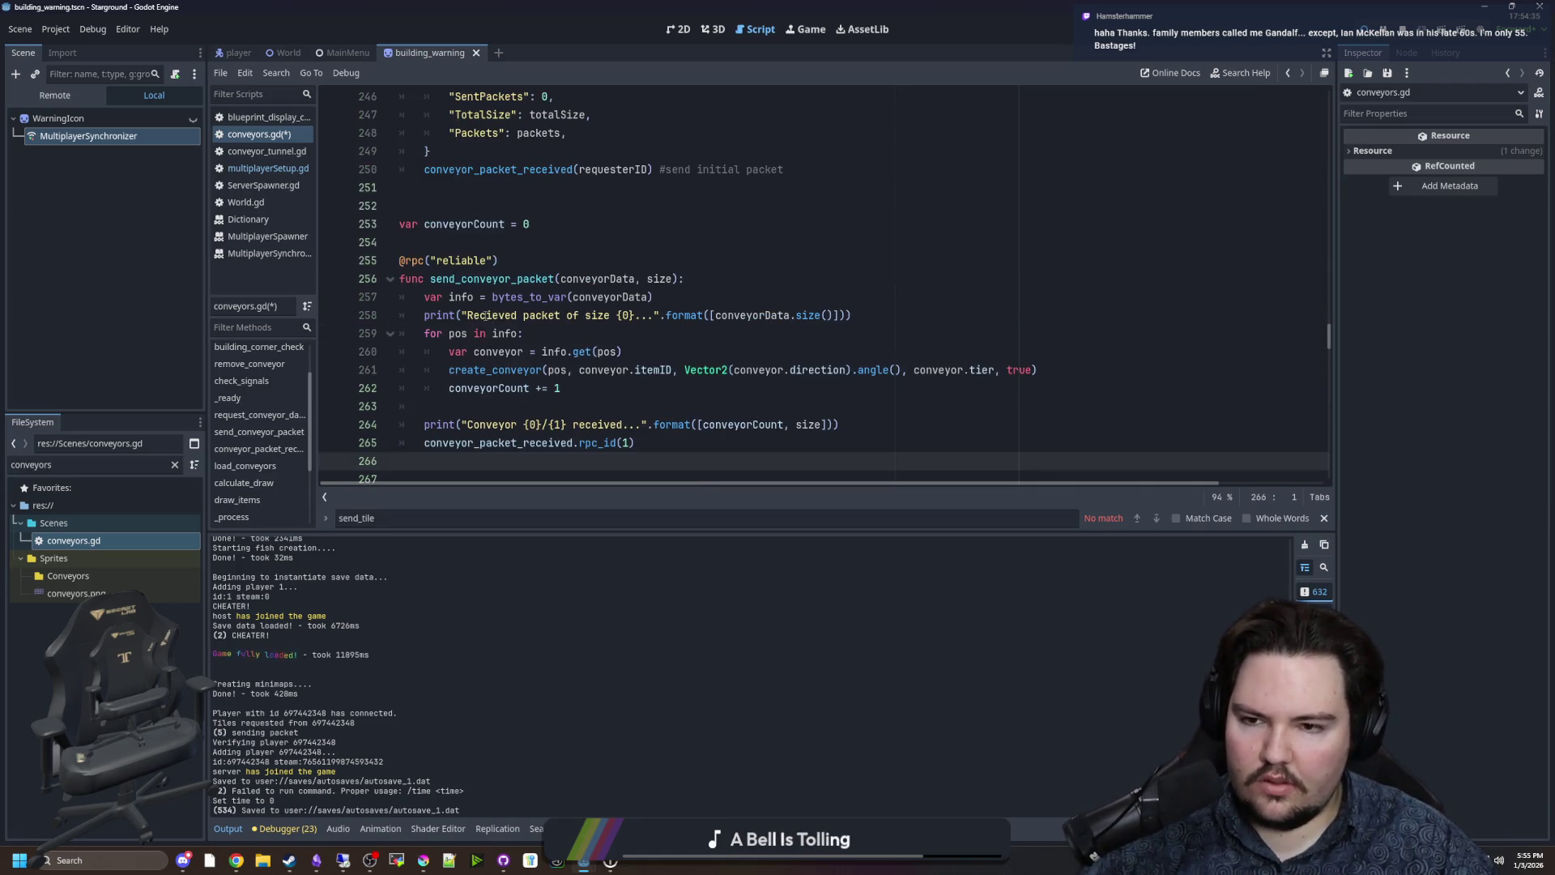
click(483, 409)
key(ctrl+s)
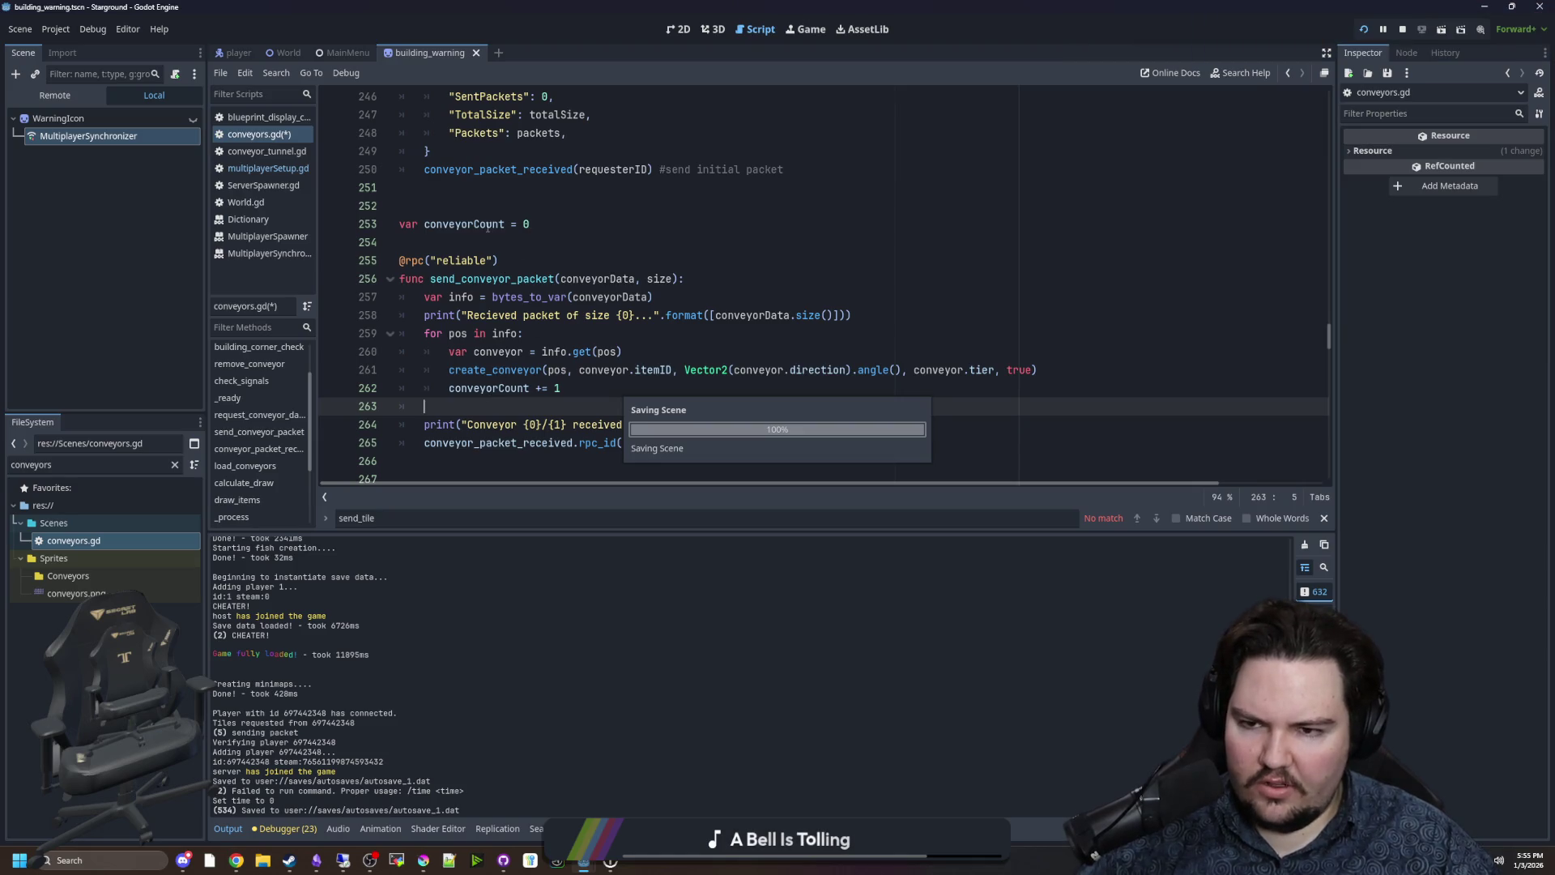
double_click(468, 222)
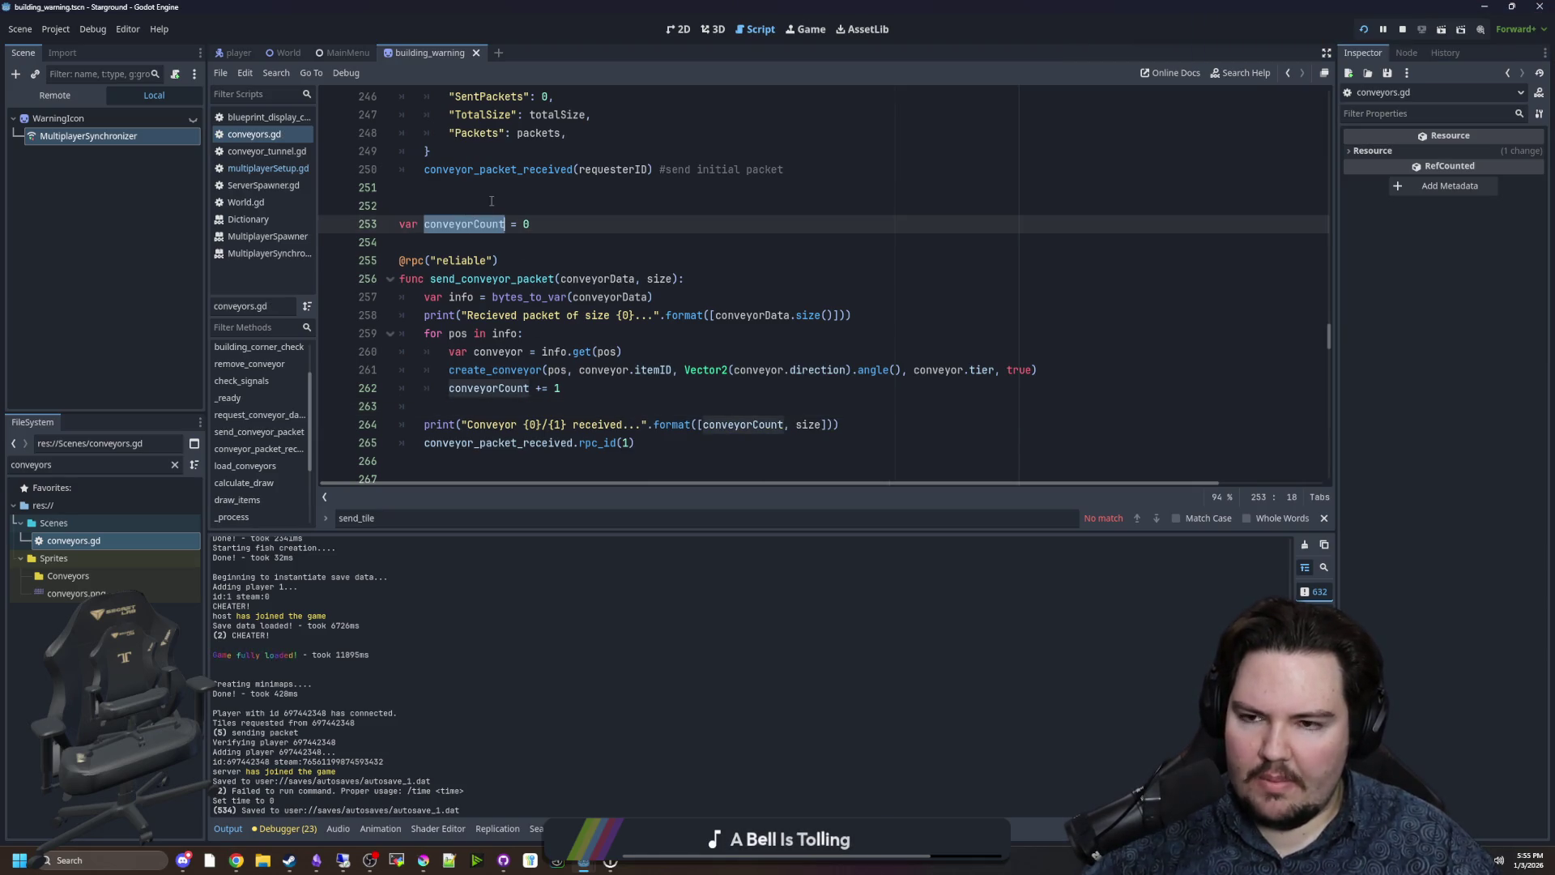
click(491, 201)
scroll(1007, 333, up, 3)
scroll(1332, 326, down, 4)
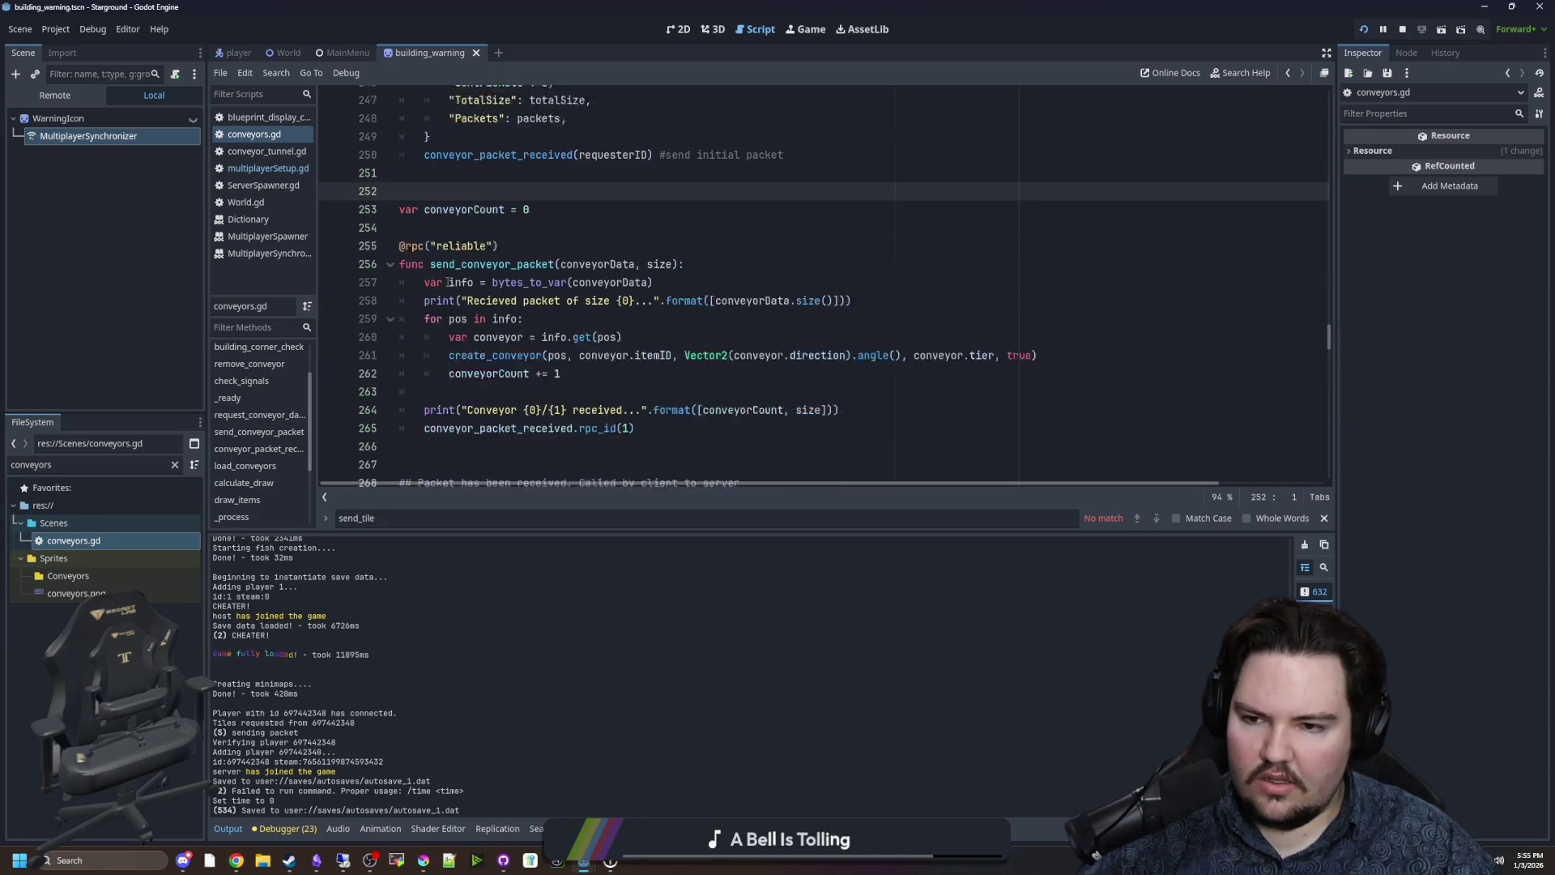
click(478, 187)
key(ctrl+s)
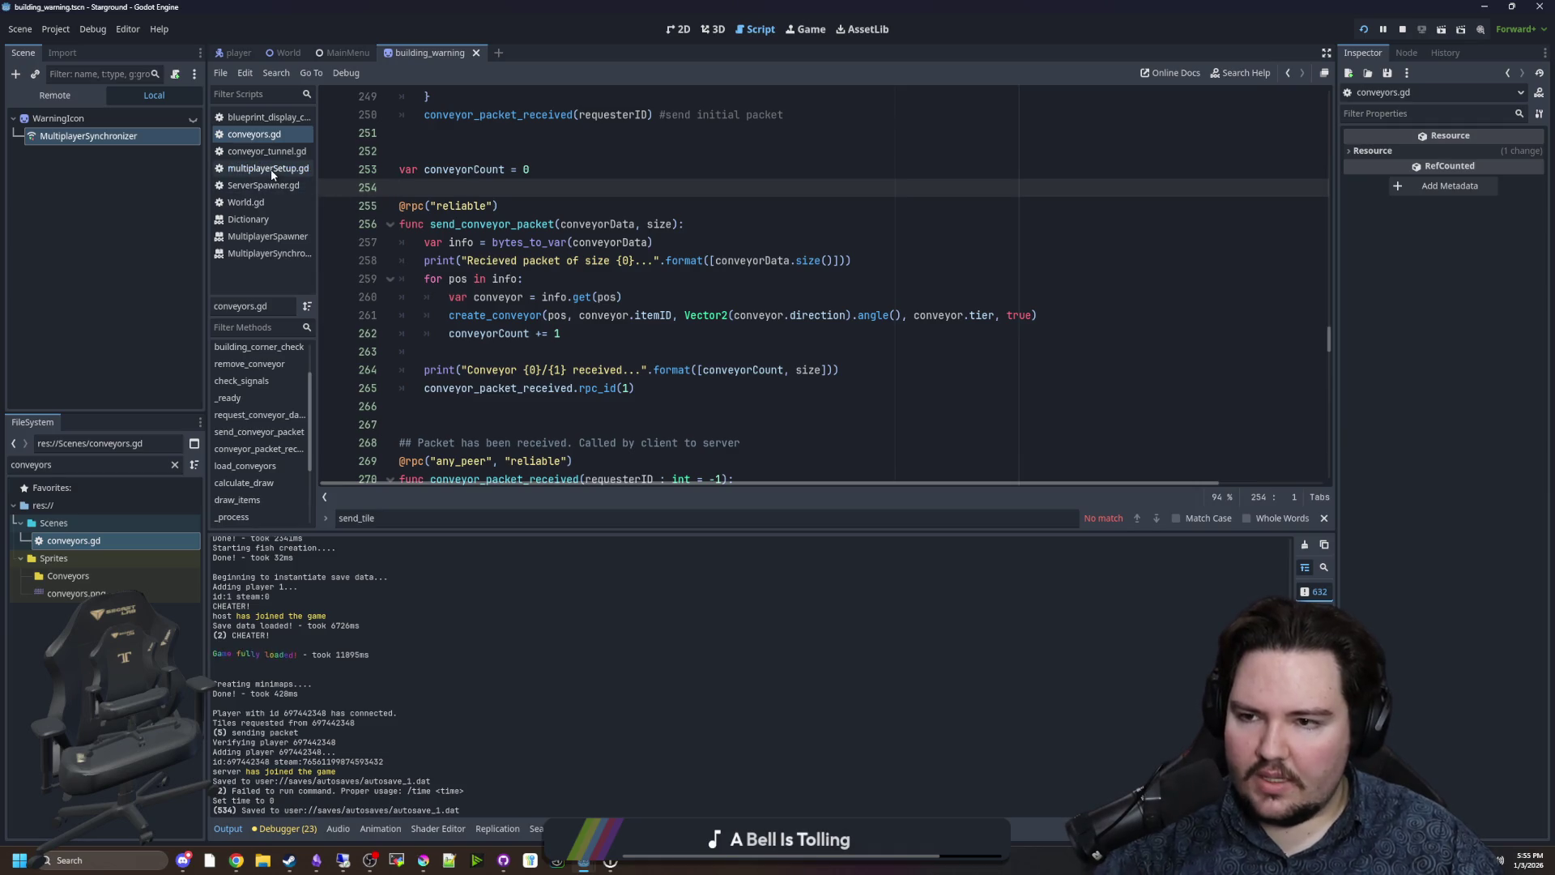
key(ctrl+s)
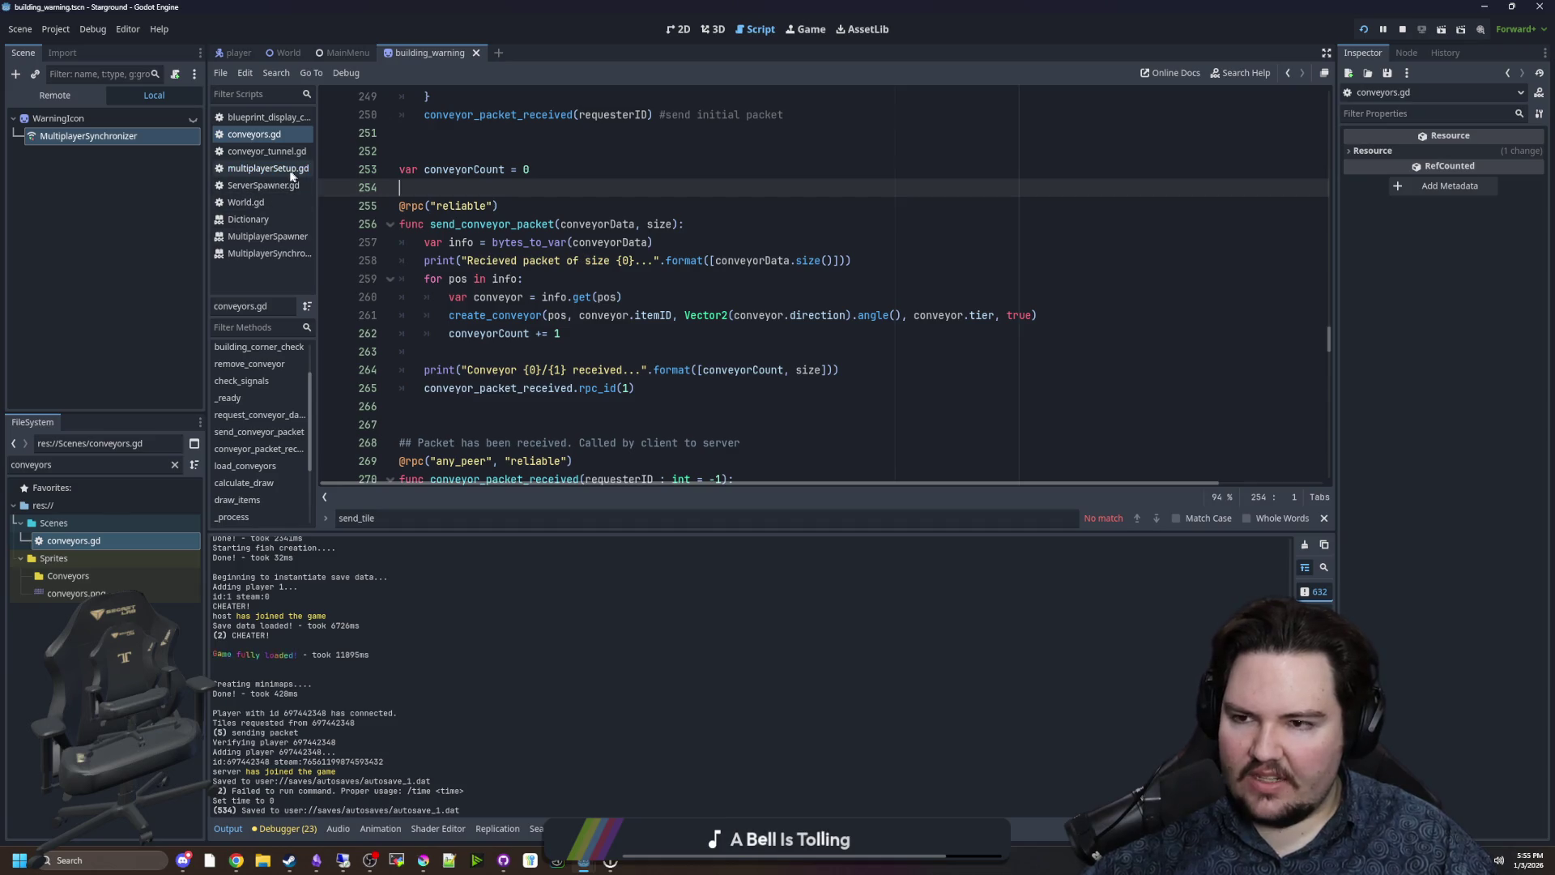
click(267, 168)
Open multiplayerSetup.gd and browse the code around send_tile_packet.
click(734, 352)
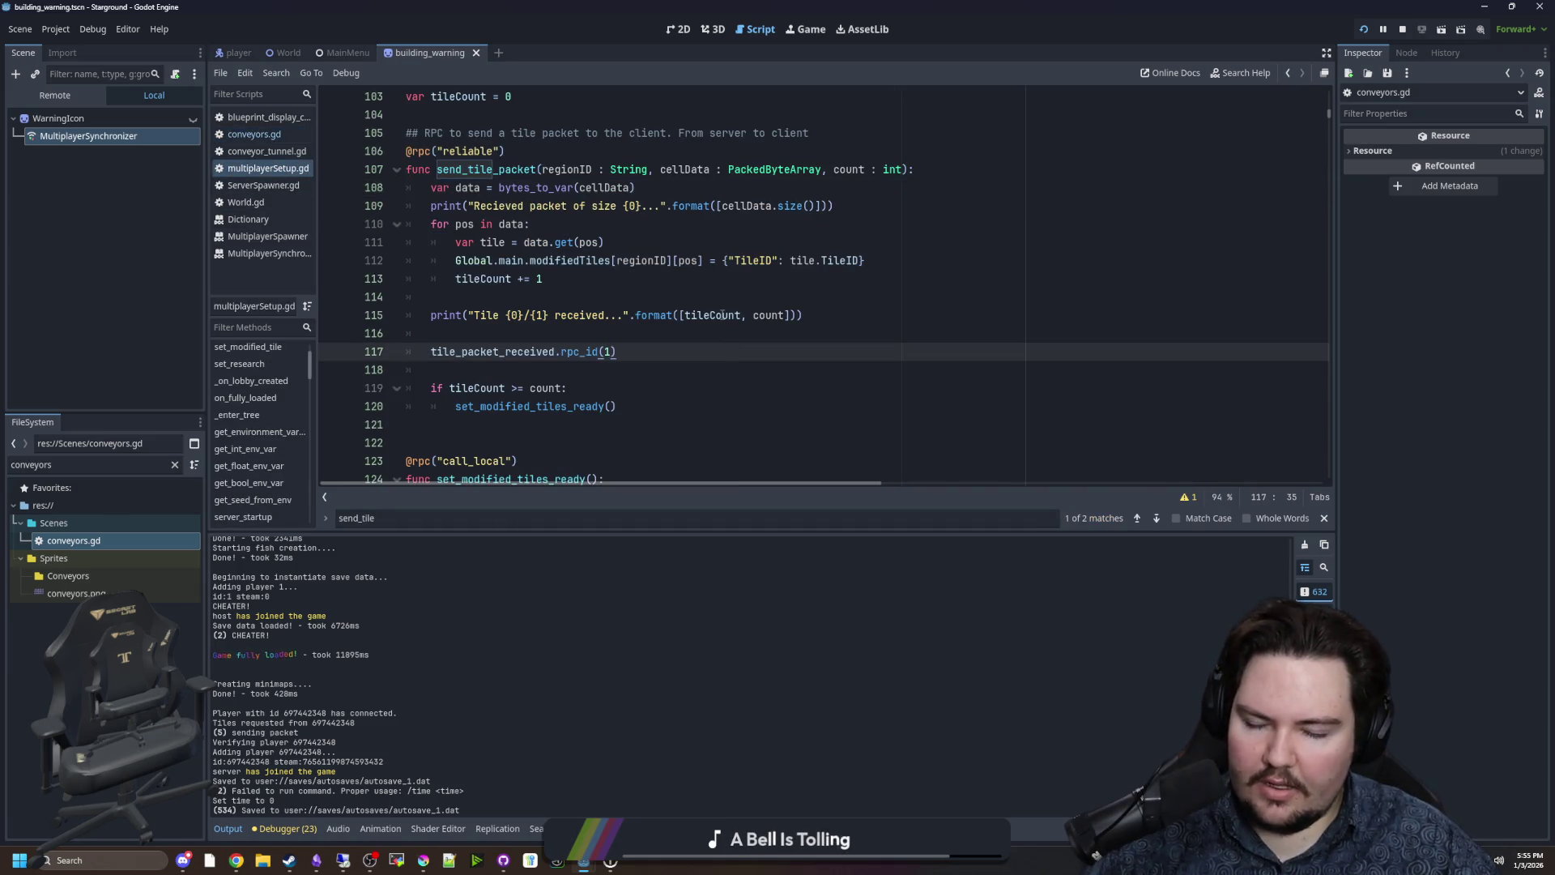
key(Up)
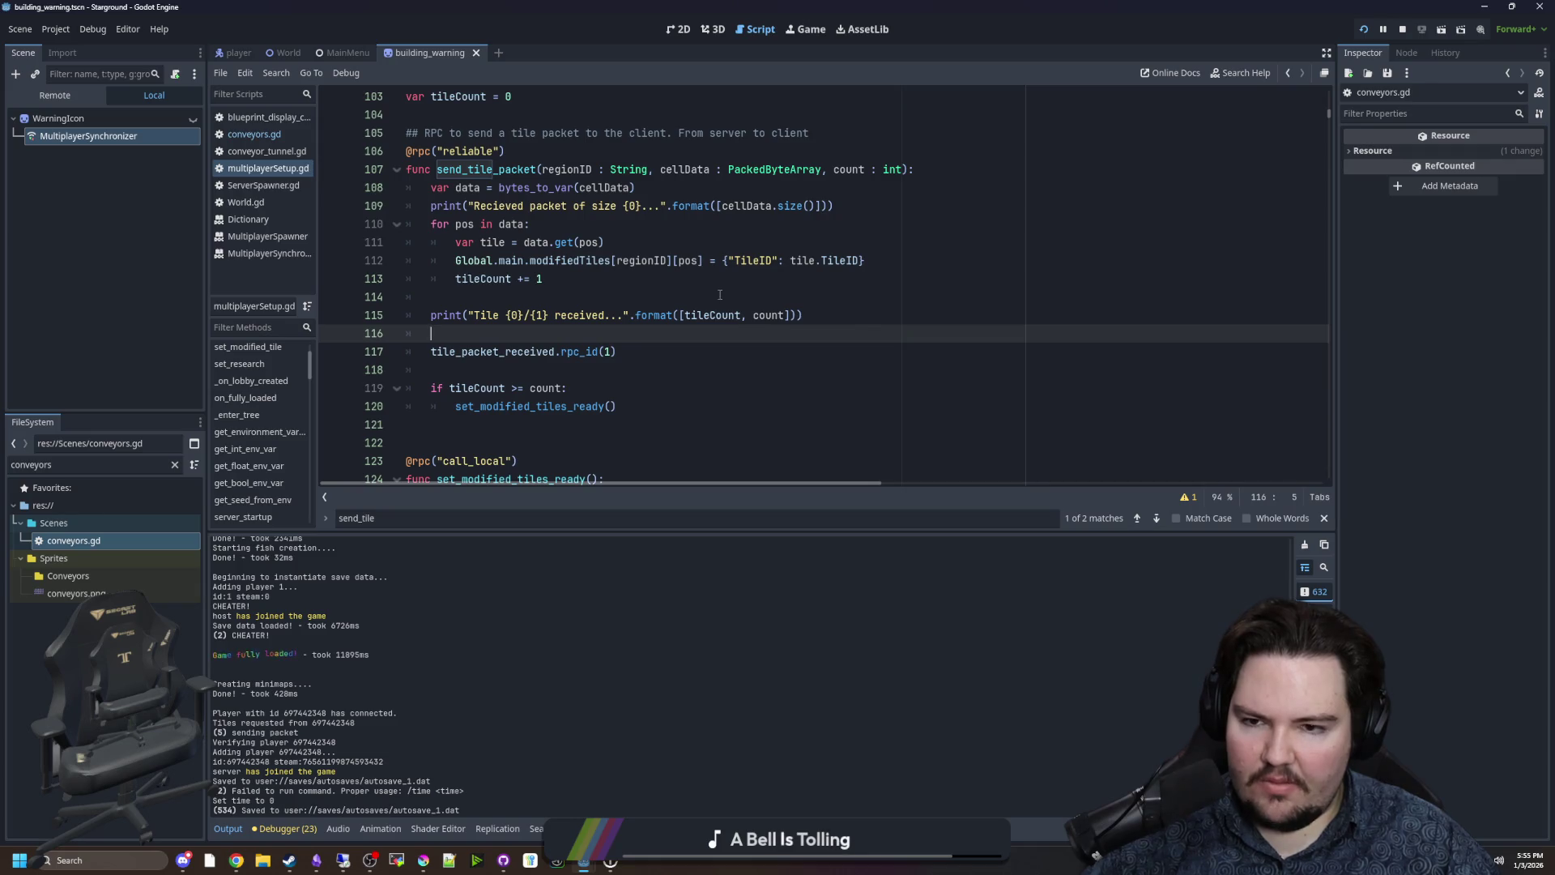
click(720, 296)
key(ctrl+f)
scroll(720, 296, up, 2)
click(519, 224)
double_click(457, 205)
click(530, 178)
Search the script for 'reset' and jump to the game_reset function definition.
key(ctrl+f)
text(reset+ga,e)
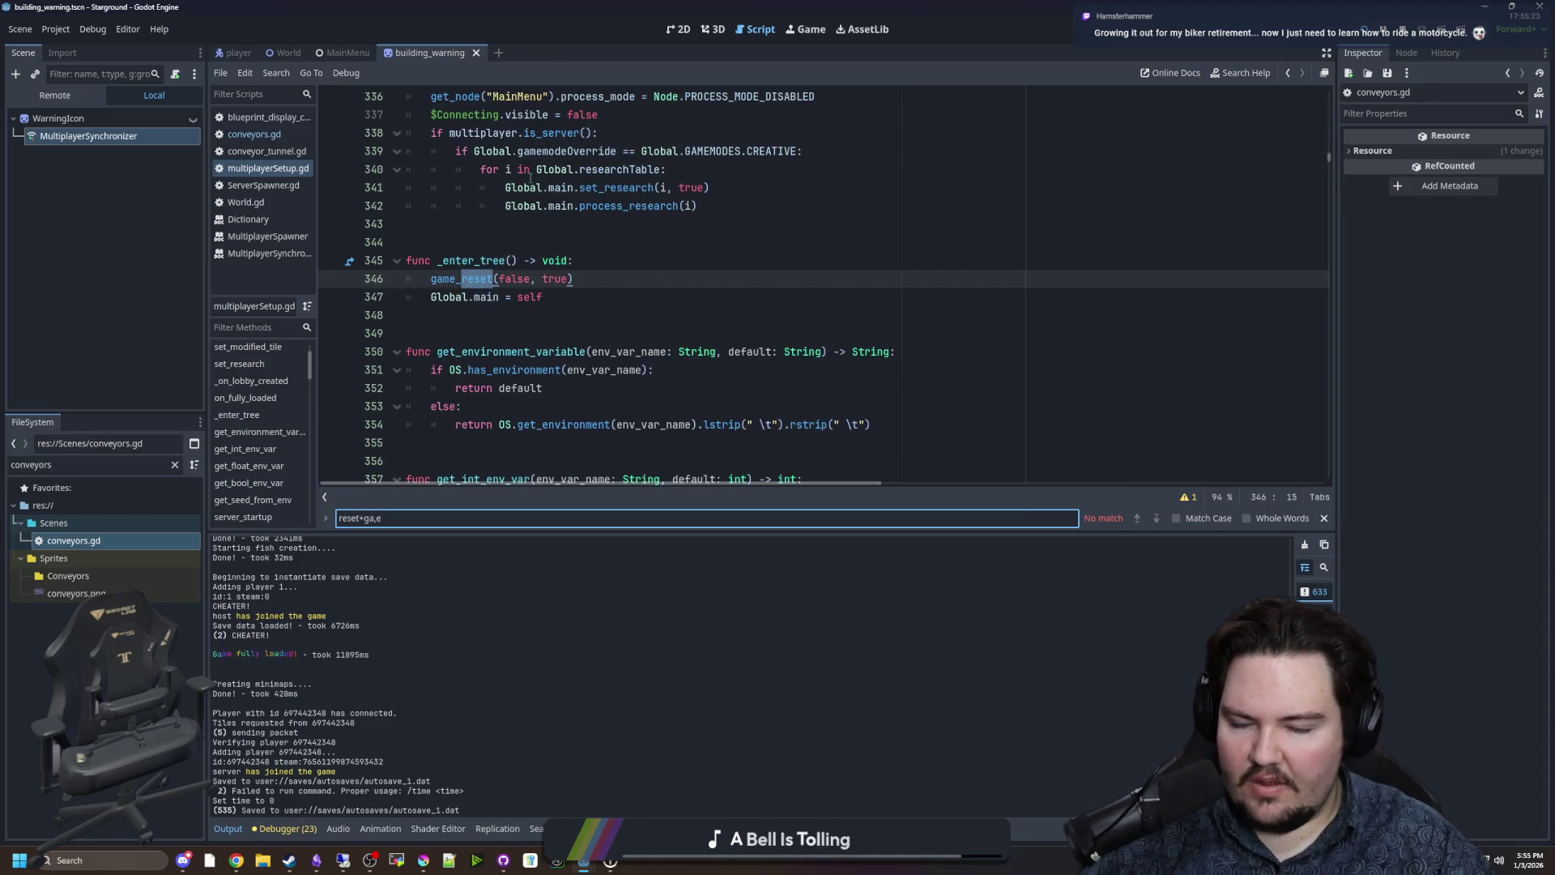
click(612, 352)
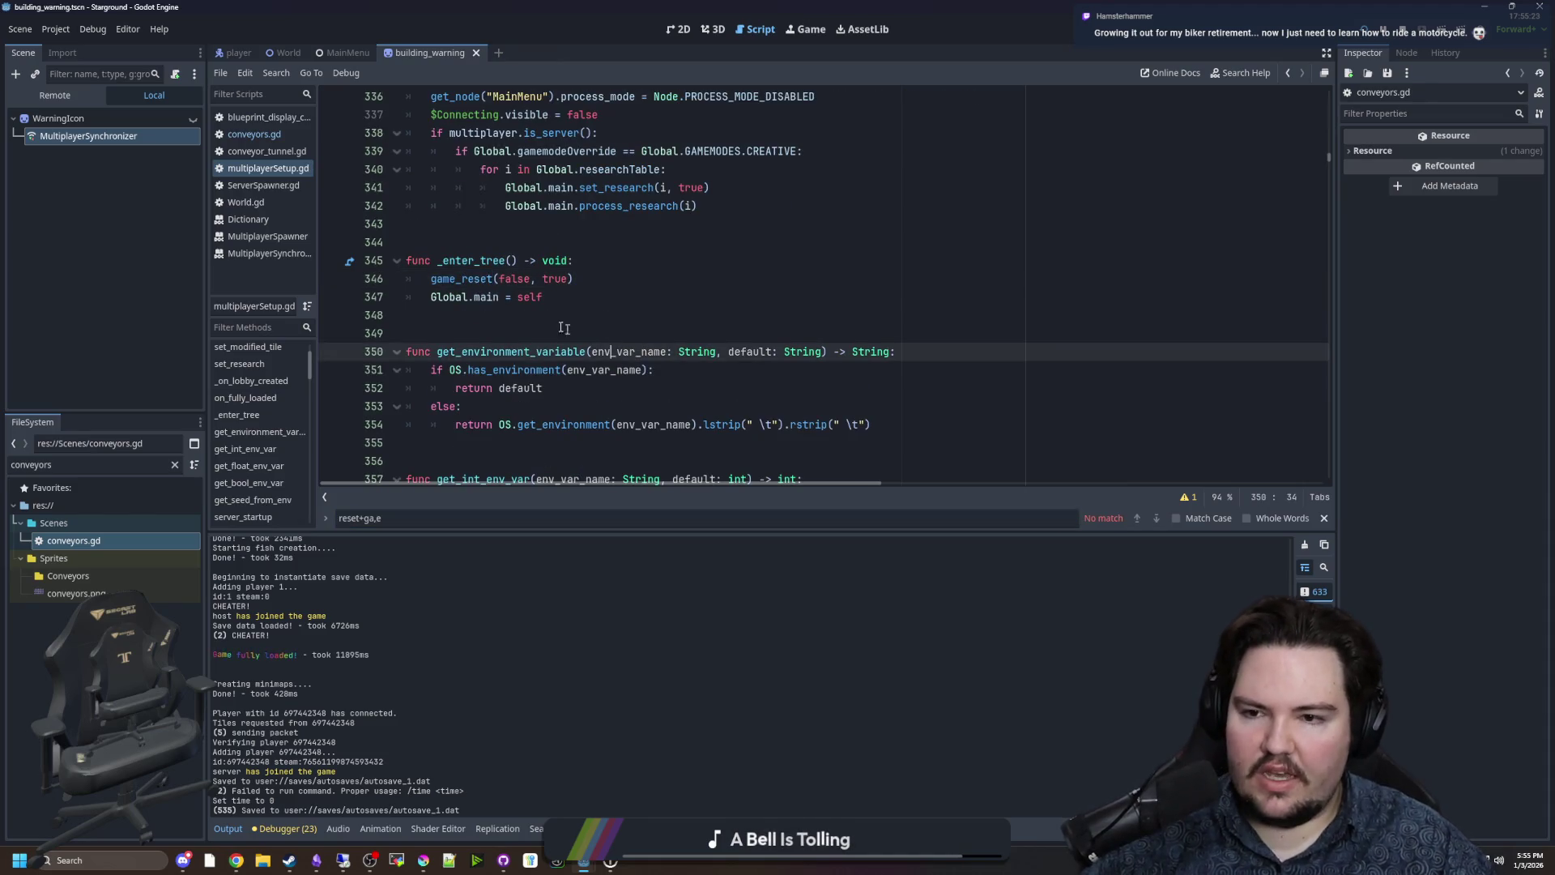
click(469, 279)
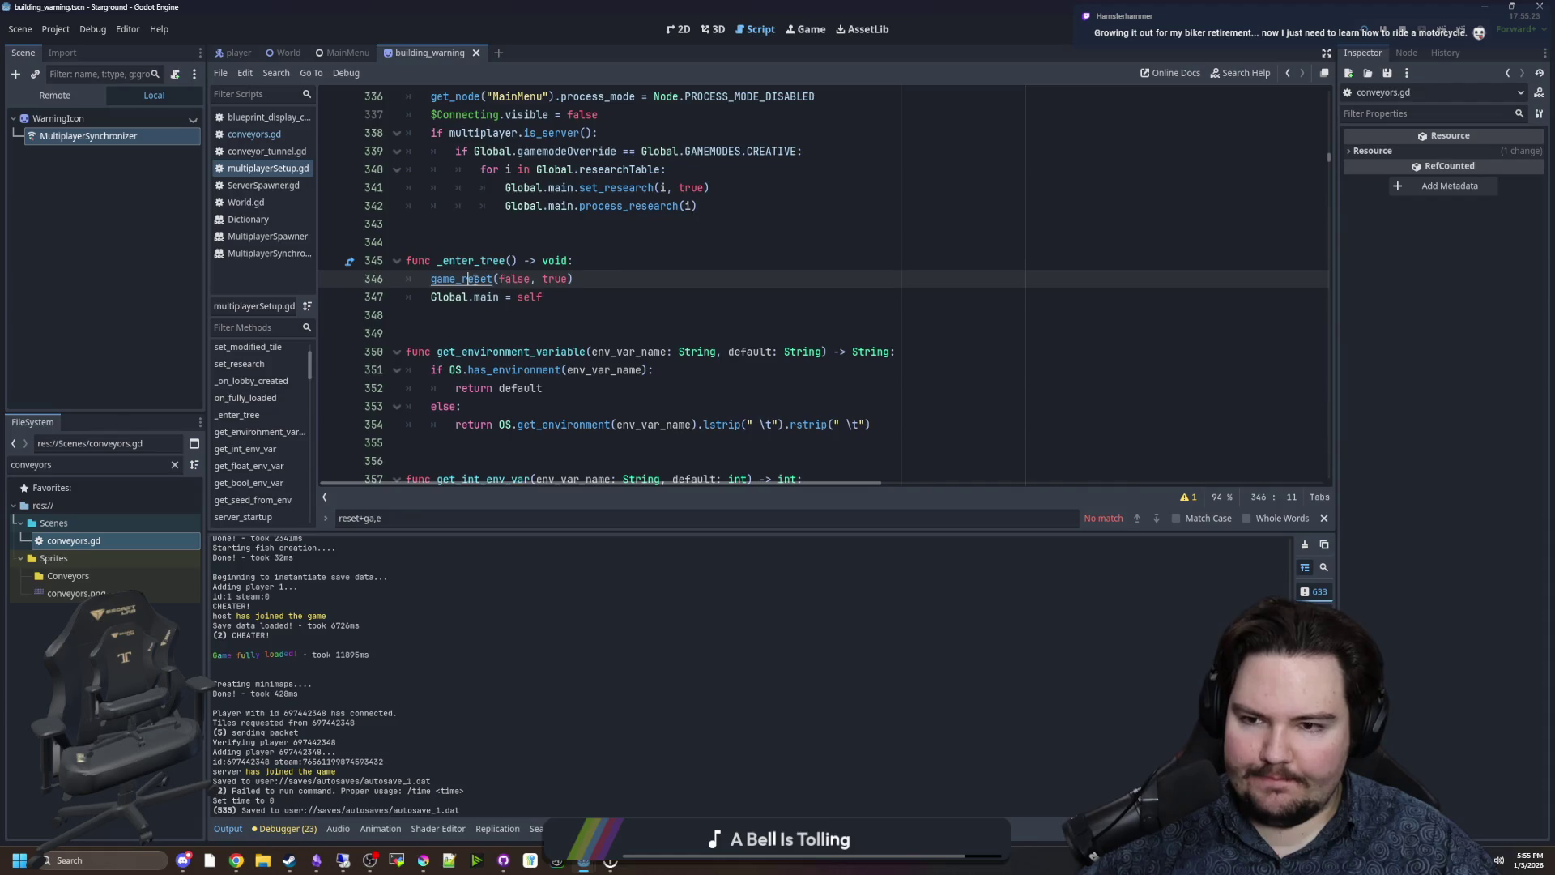
ctrl+click(468, 278)
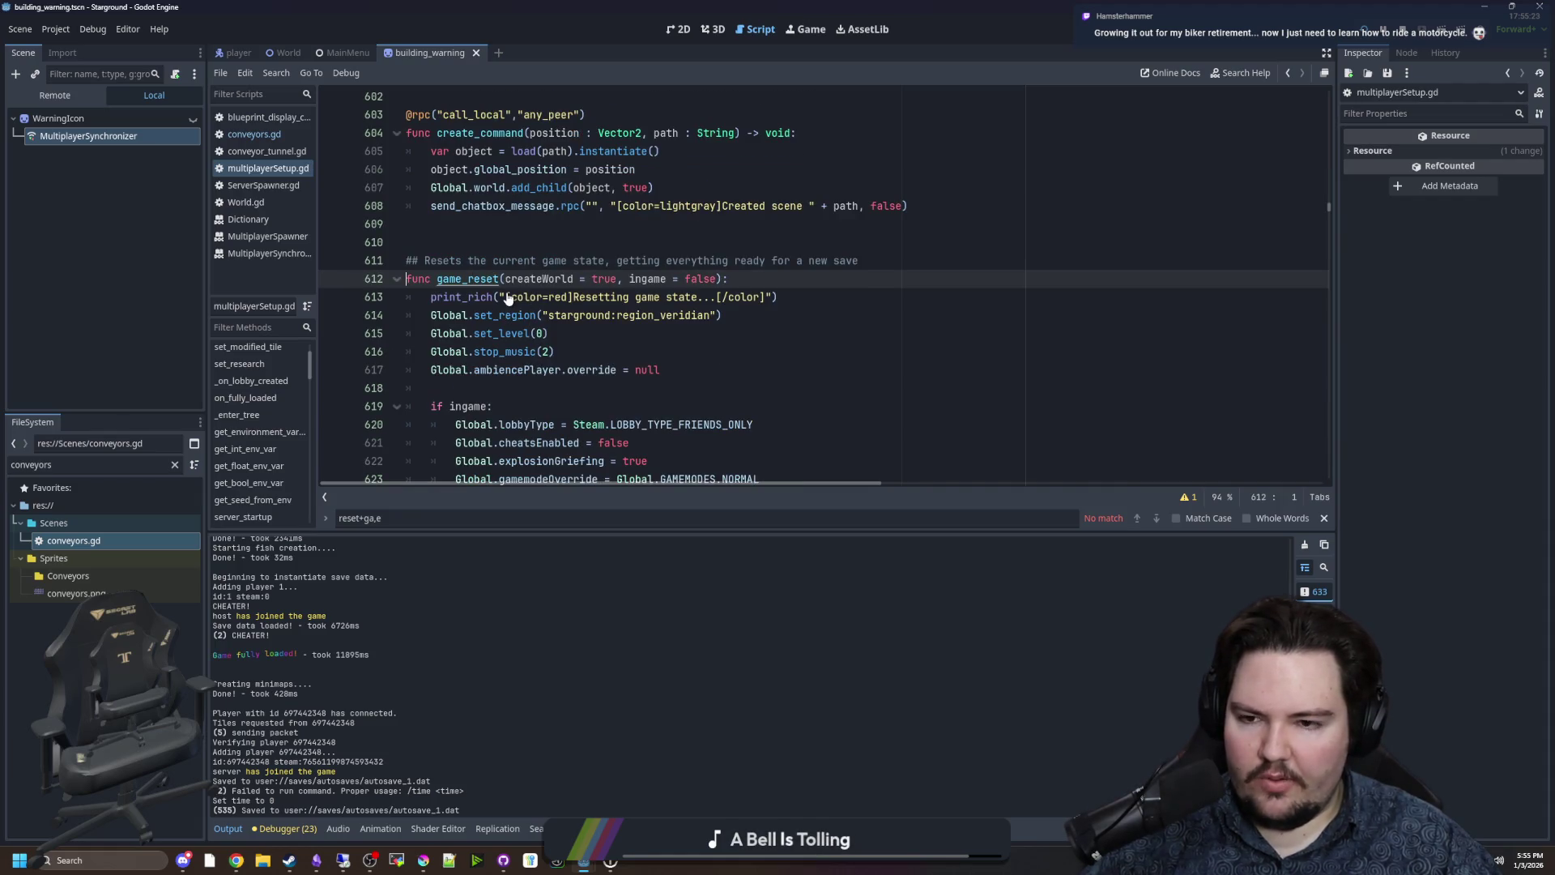
Add a queuedPackets.clear() line to game_reset using autocomplete.
scroll(564, 325, down, 9)
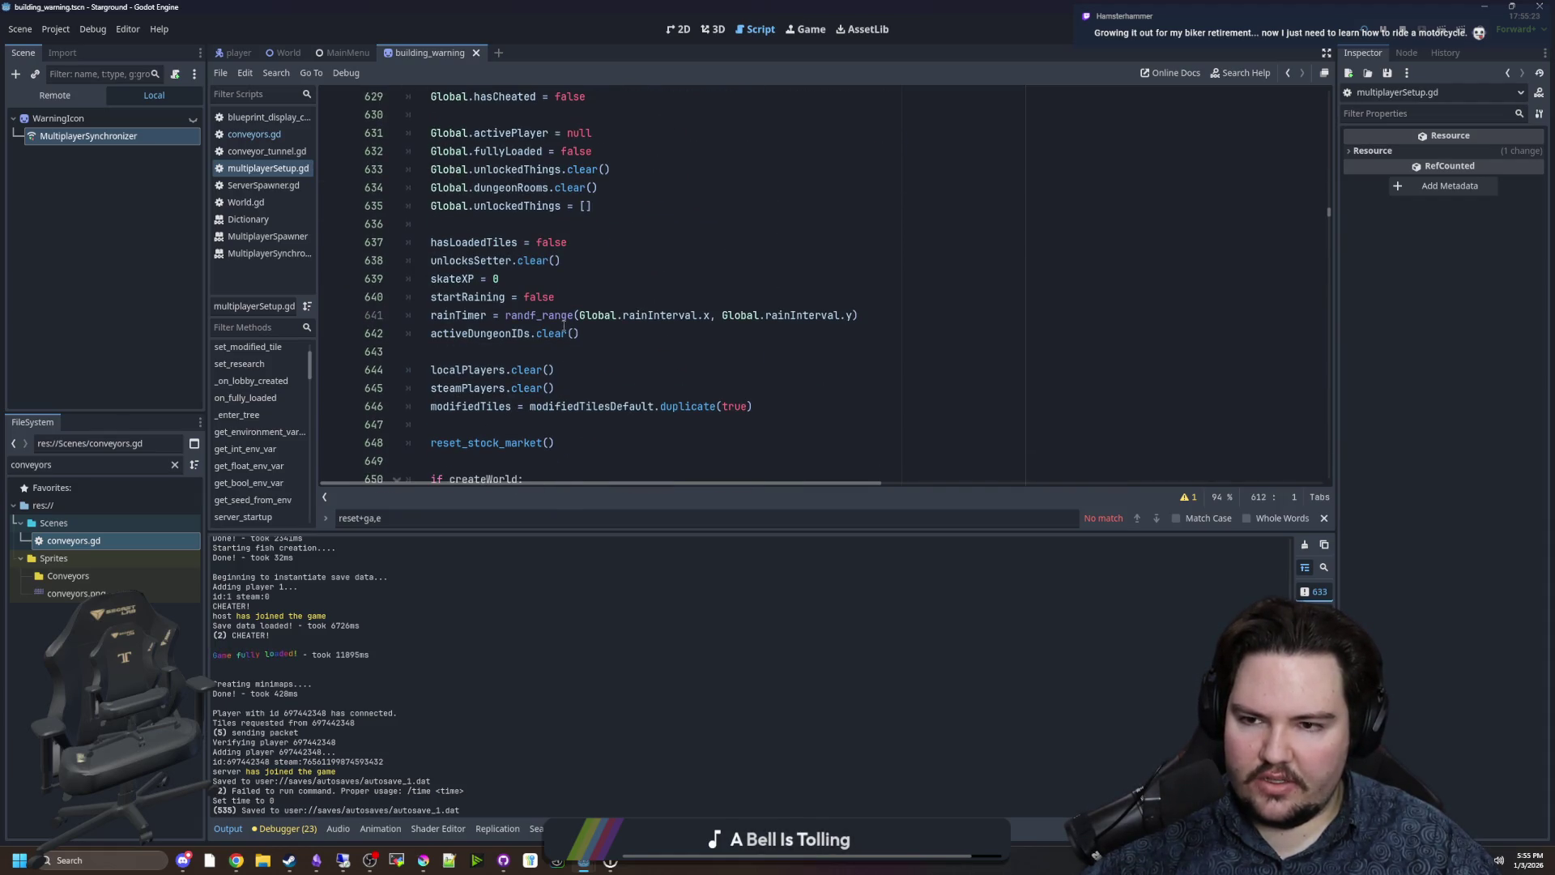
scroll(534, 309, down, 4)
scroll(510, 292, up, 5)
click(486, 280)
key(Return)
text(ue)
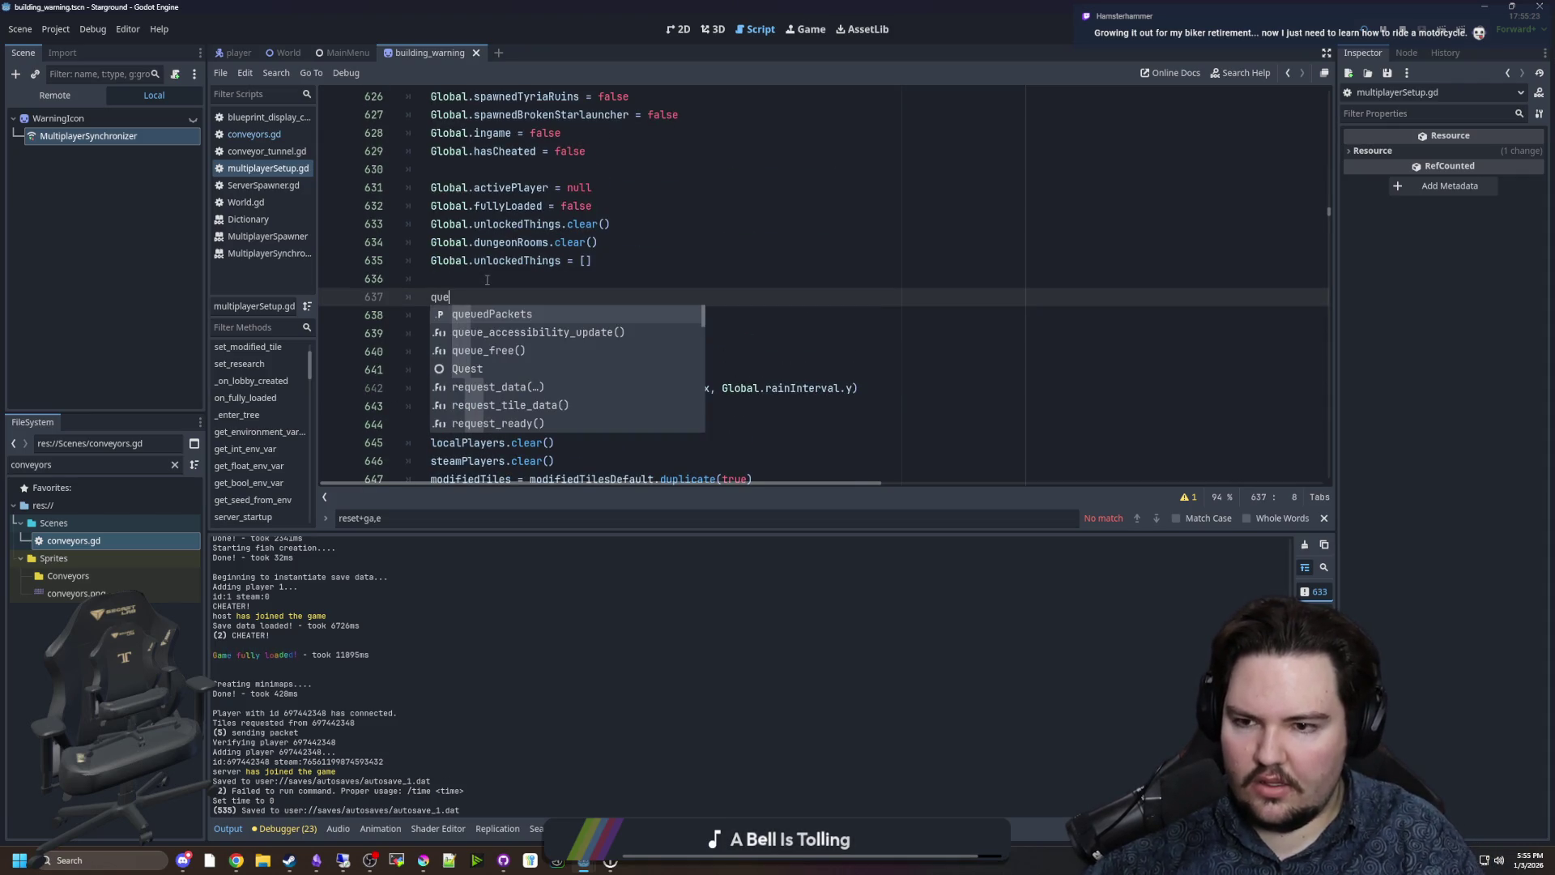
key(Return)
text(.cl)
key(Return)
key(Return)
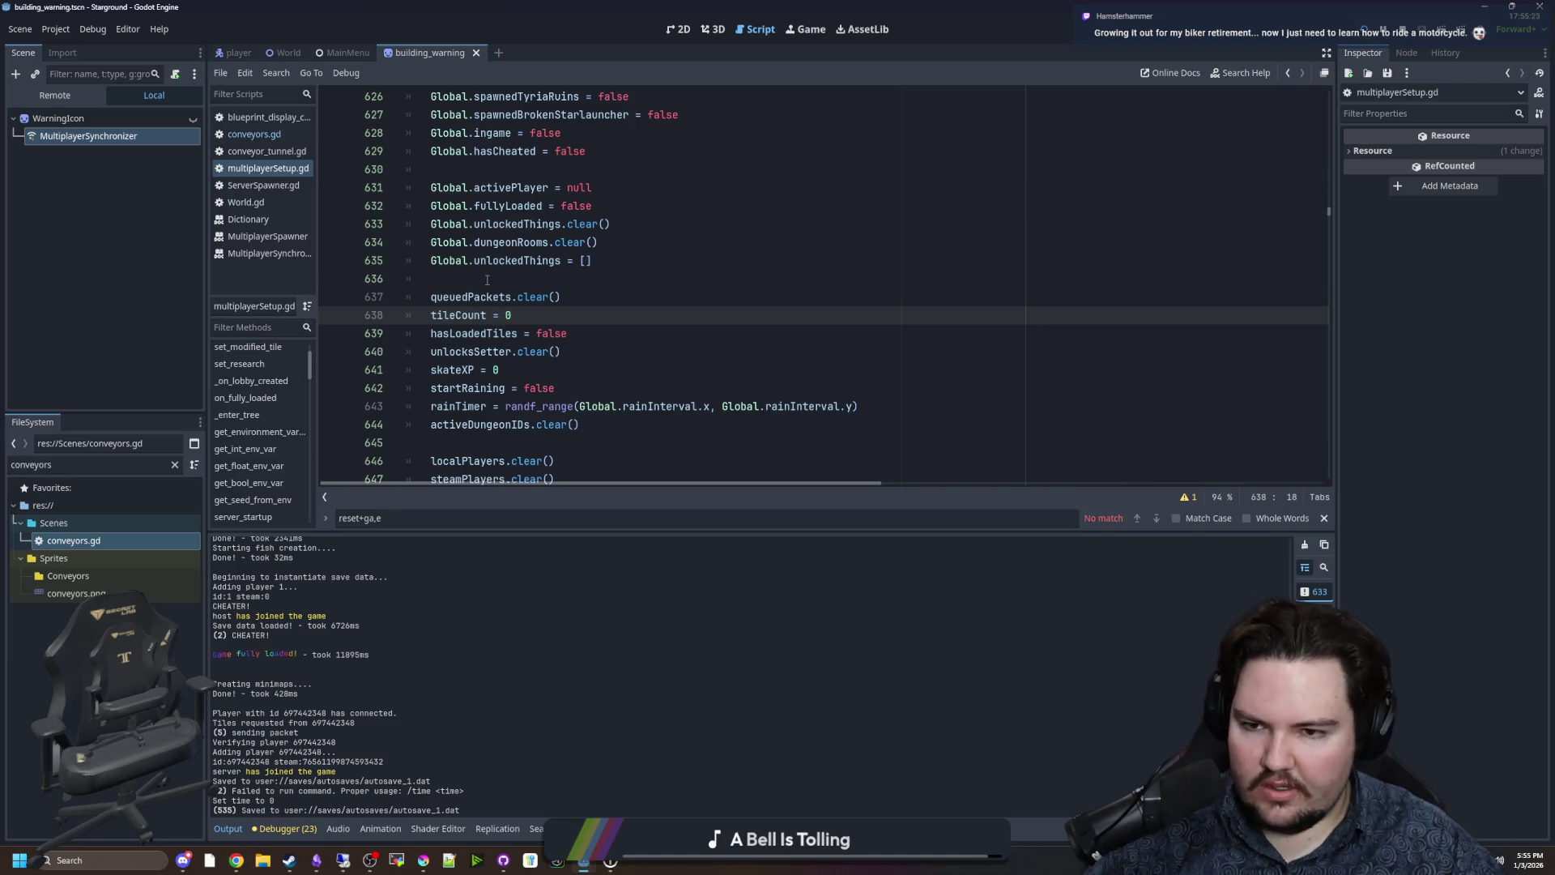
Add a blank line after the tileCount = 0 reset and save multiplayerSetup.gd.
click(487, 280)
key(Down)
key(Down)
key(End)
key(Return)
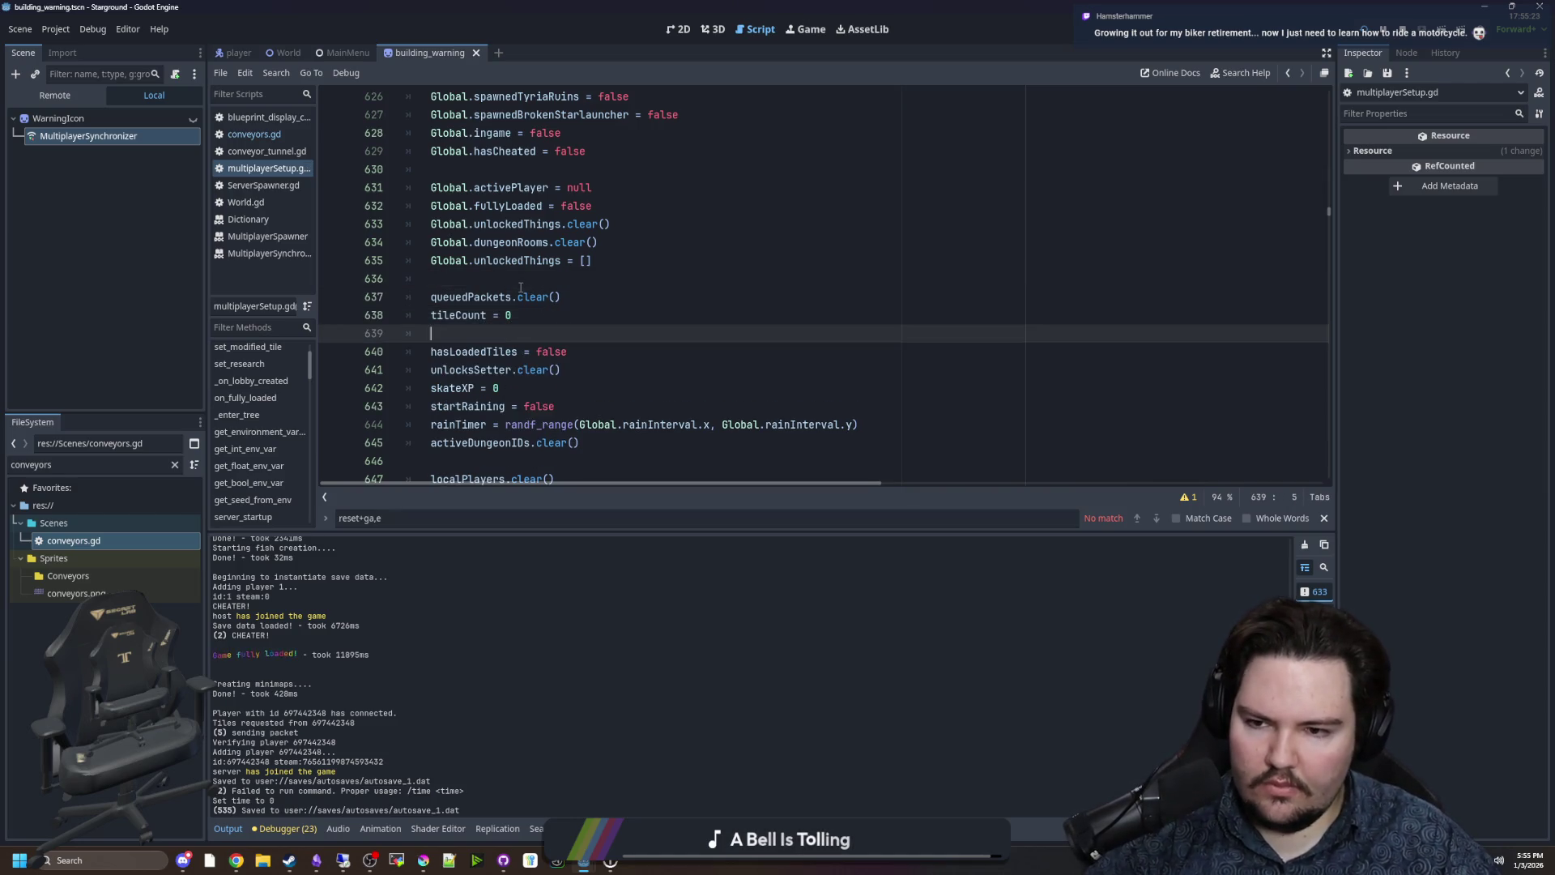
click(506, 277)
key(ctrl+s)
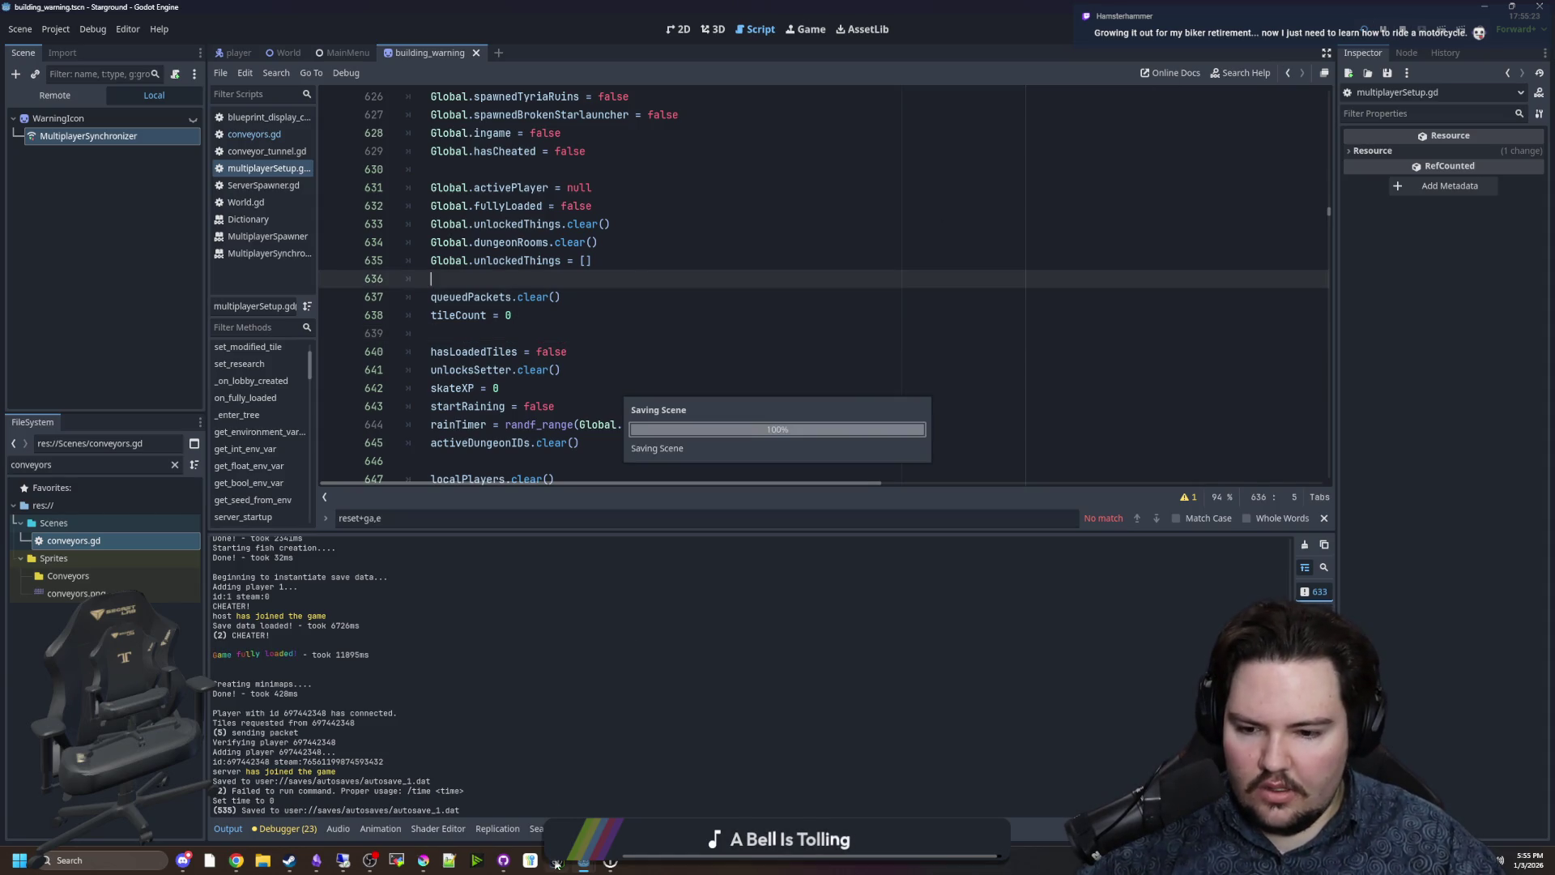
click(503, 861)
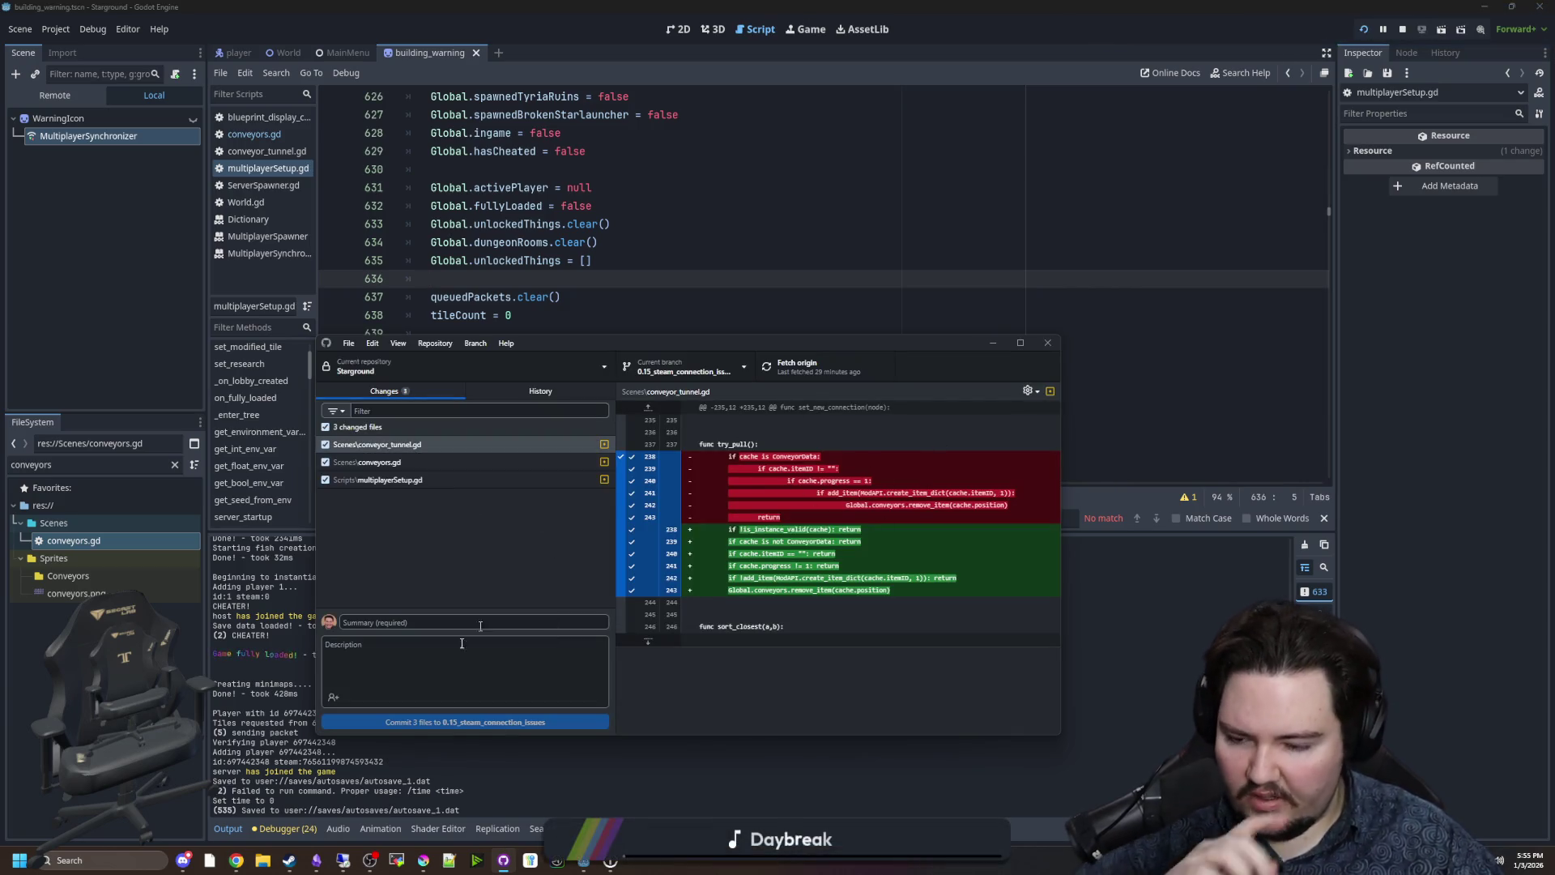
Open the -TODO LIST note and start a new line after the last fix entry.
click(316, 861)
click(652, 276)
key(Return)
text(Fixed an issue where conveyor)
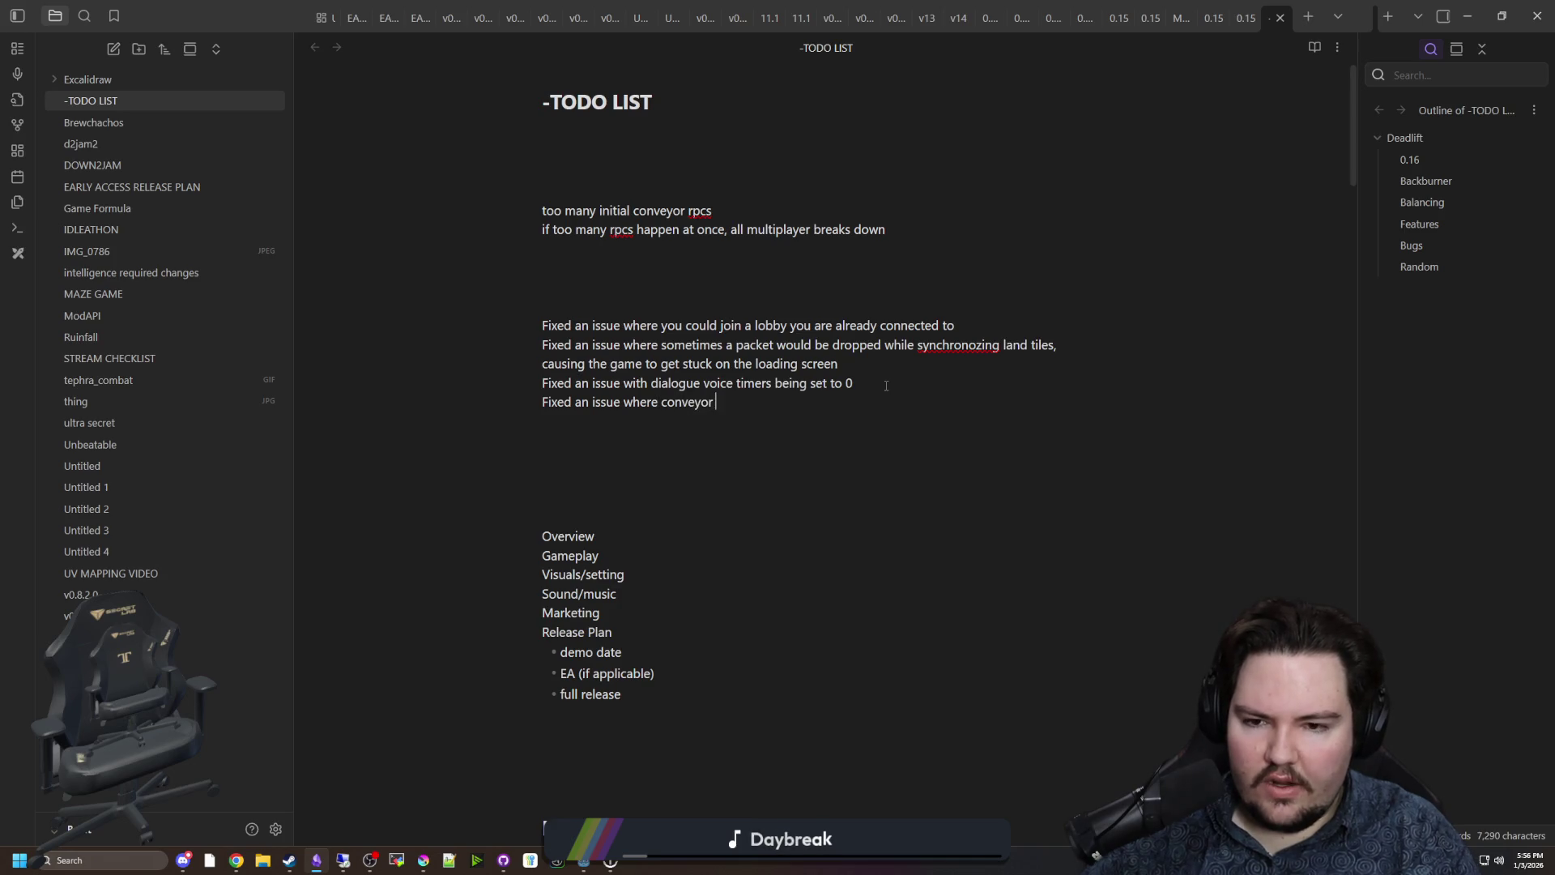
Write the conveyor tunnel crash fix line and add 'and conveyors' to the land tiles sentence.
text(tuyn)
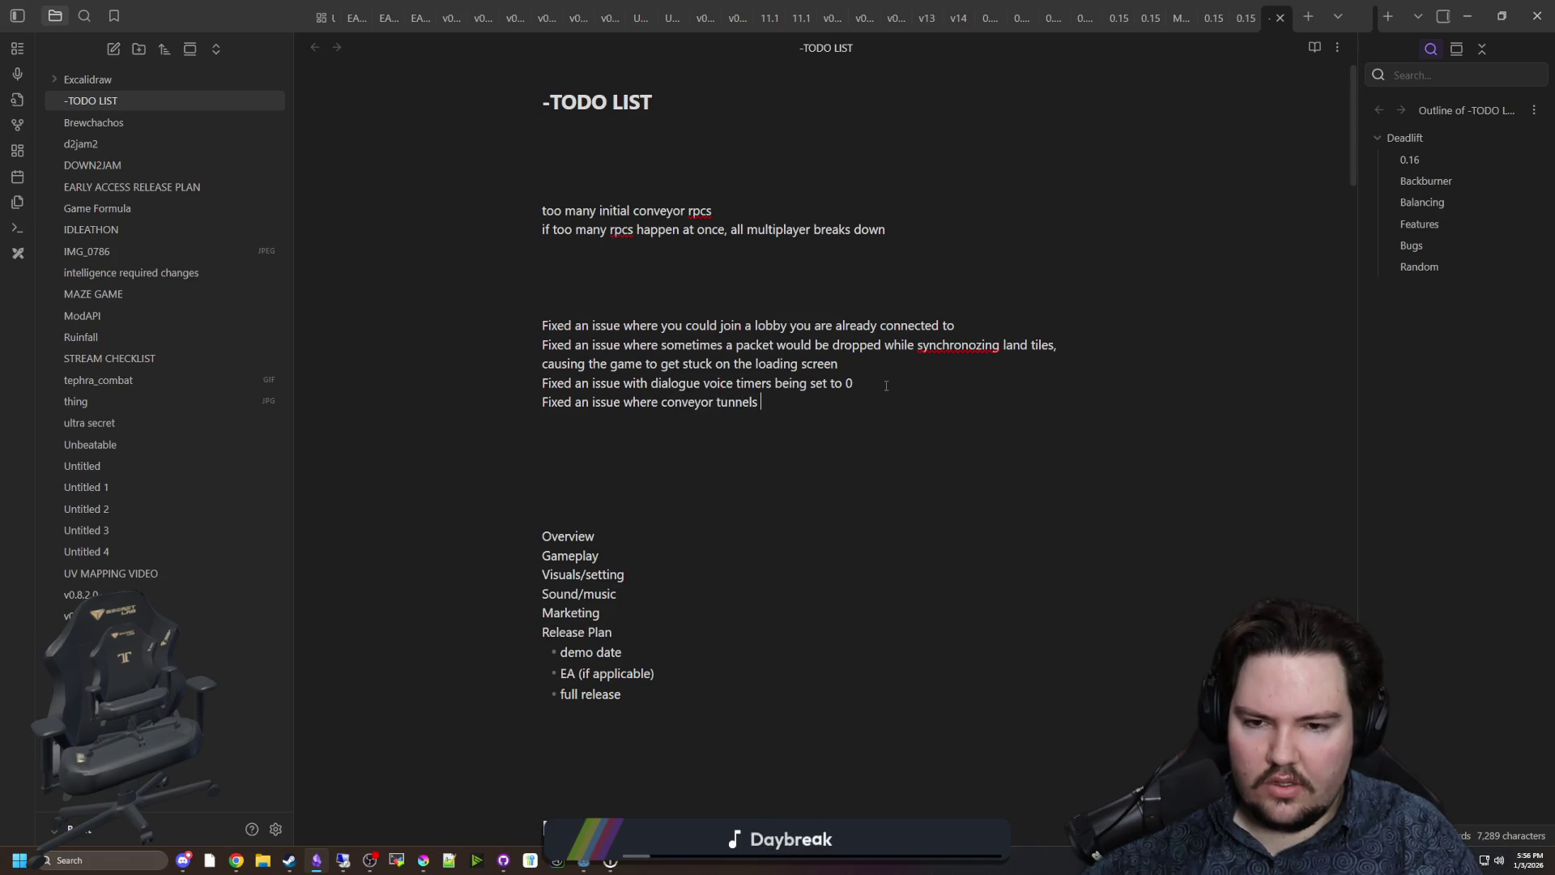
text(times )
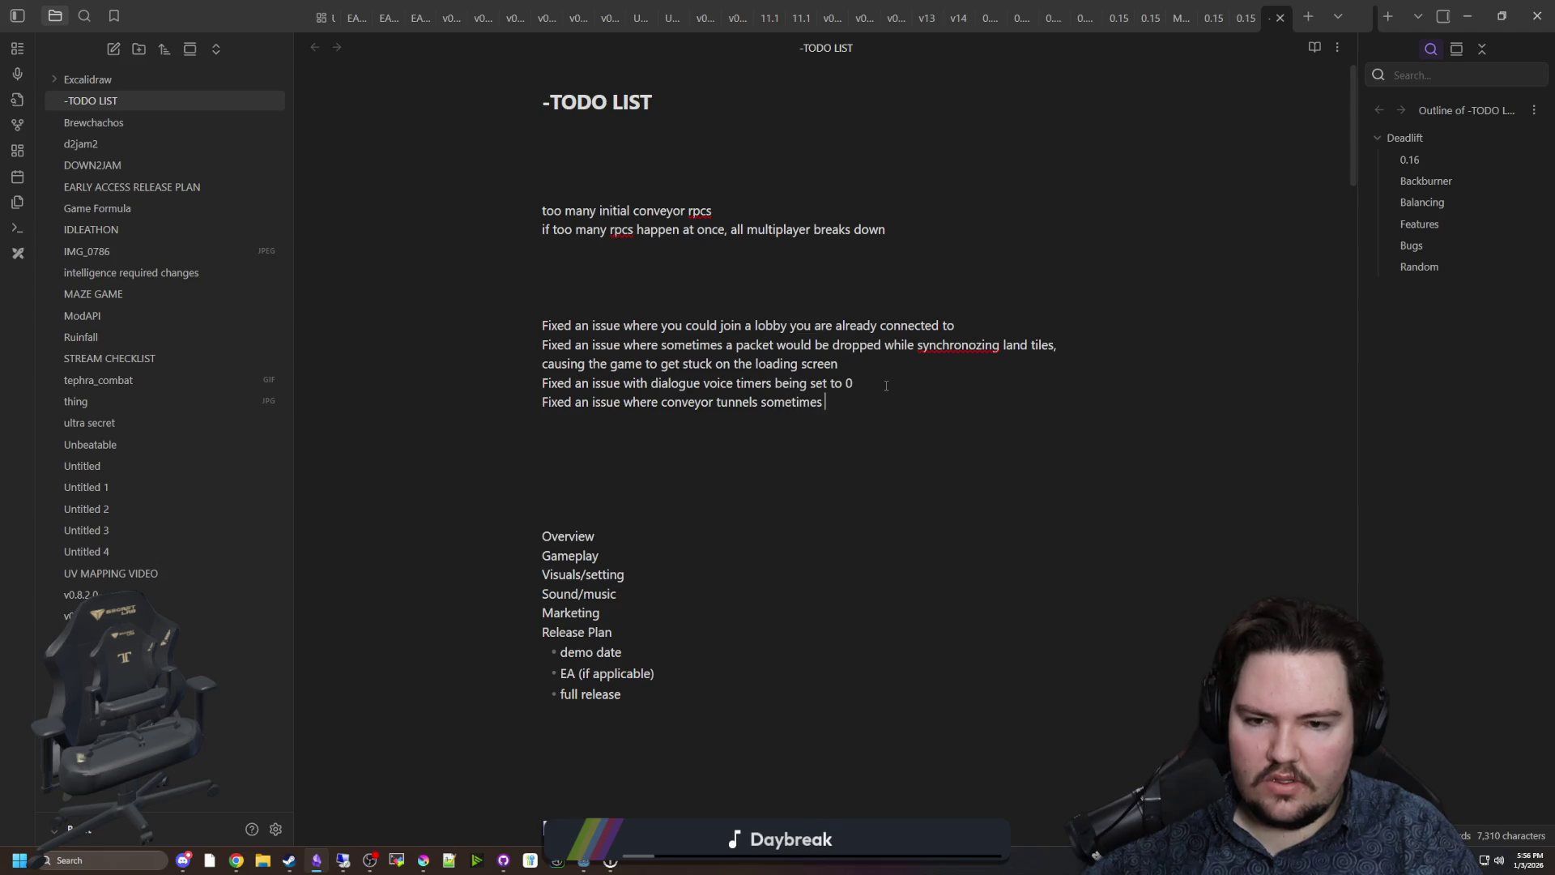
text(game)
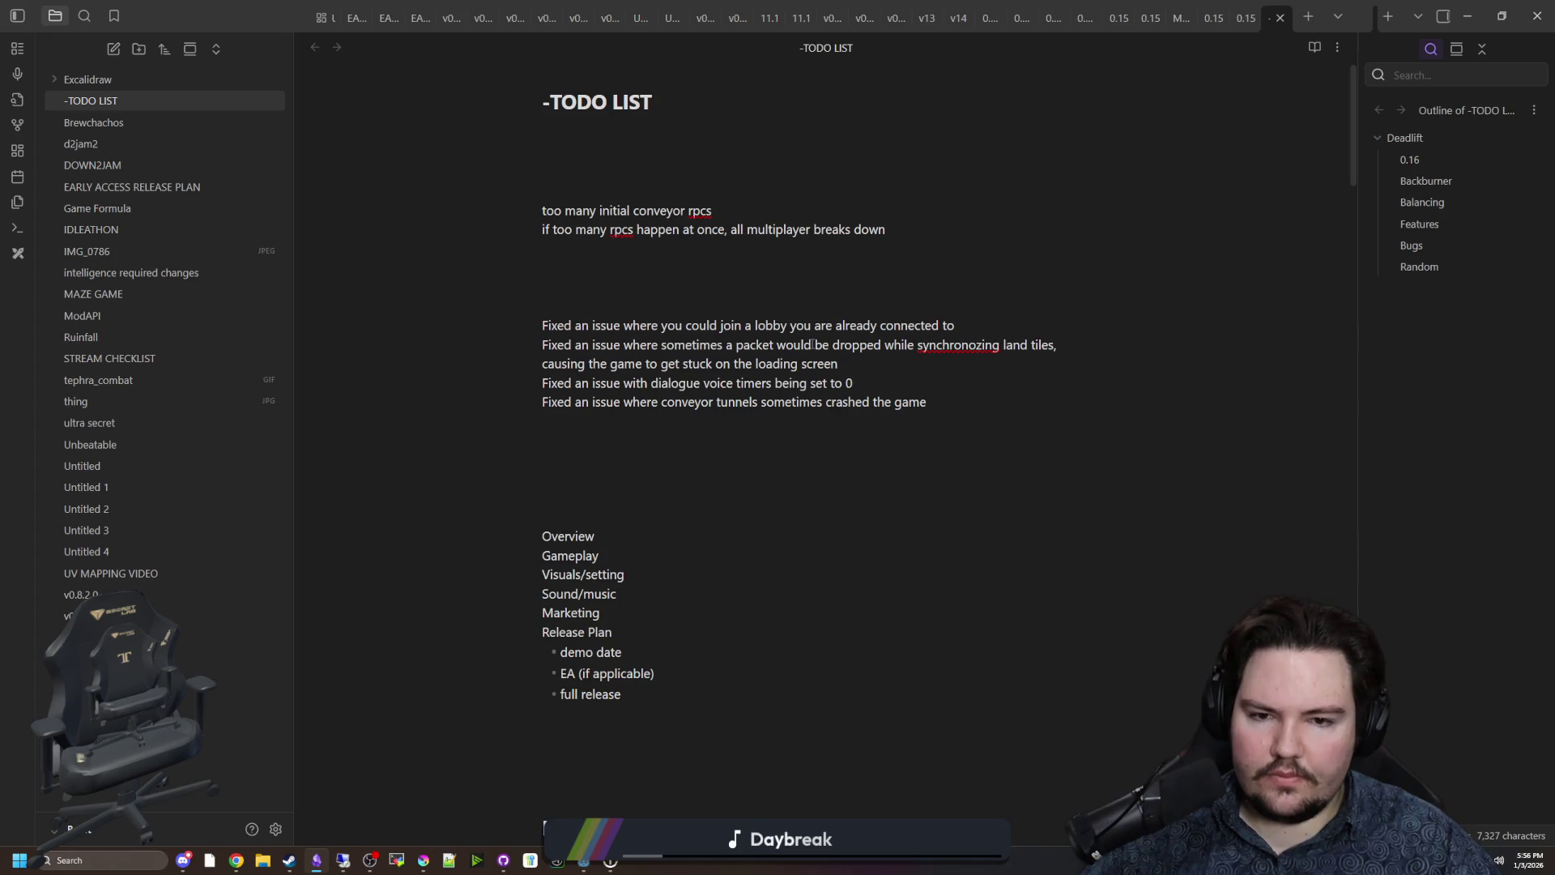
click(883, 371)
key(Return)
key(Return)
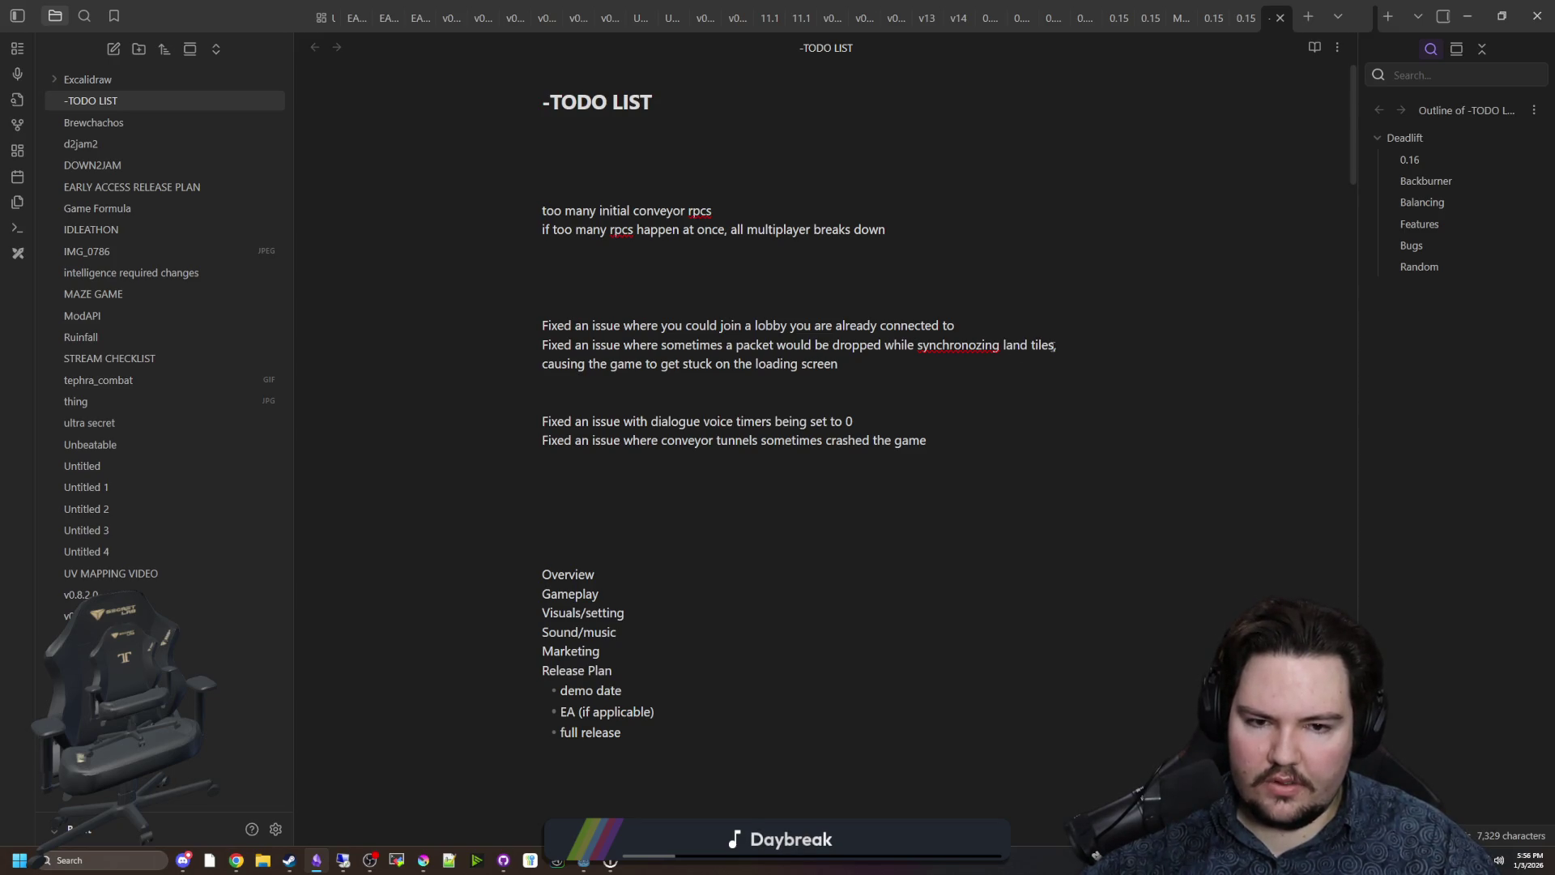
text(and conveyors)
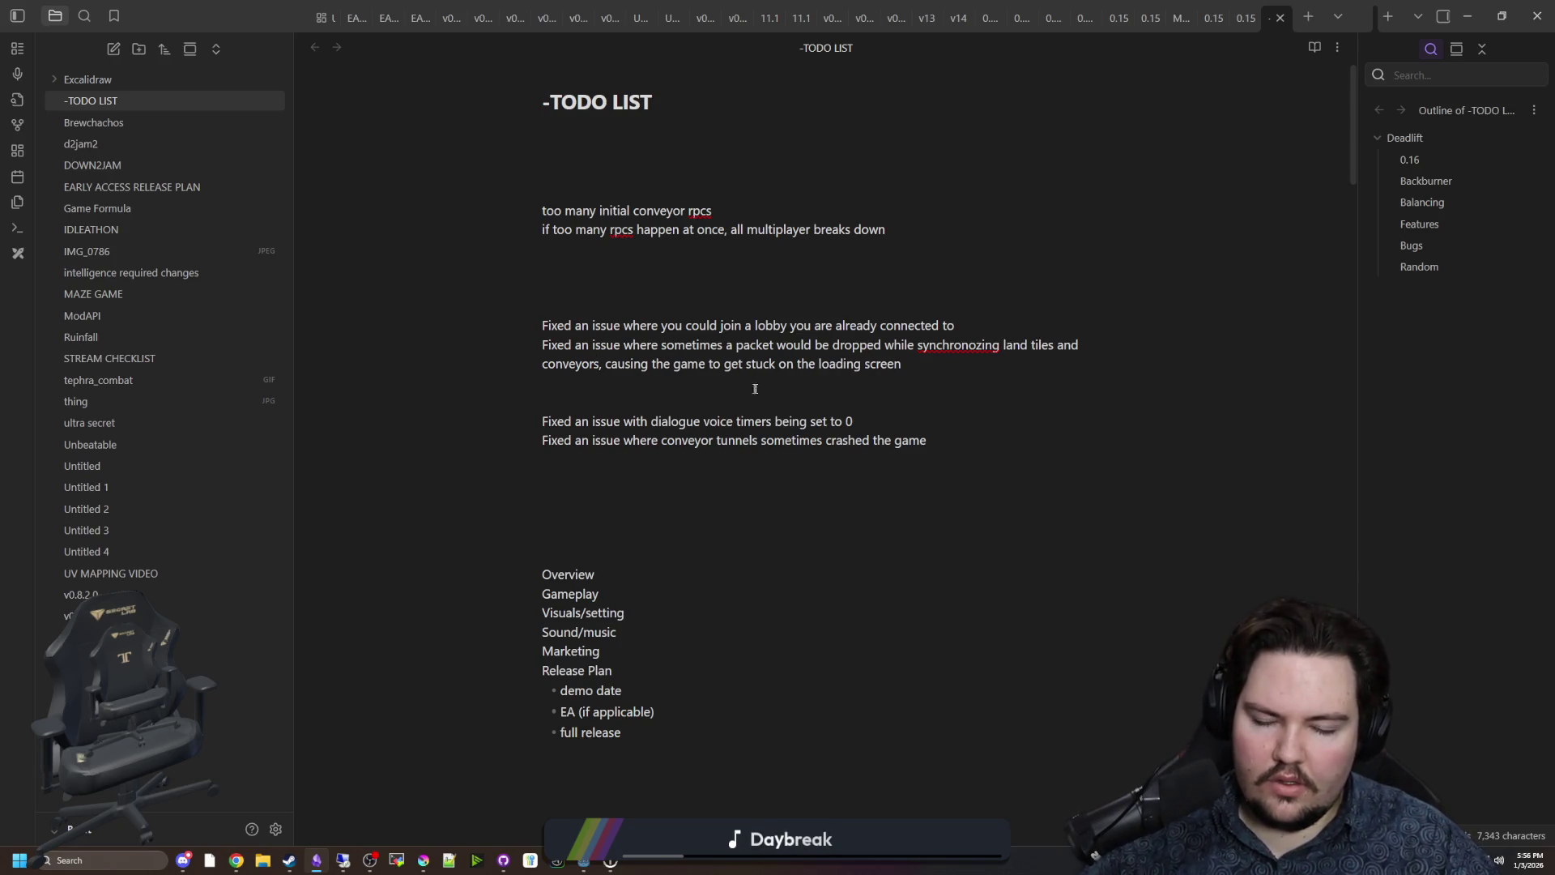
key(BackSpace)
key(BackSpace)
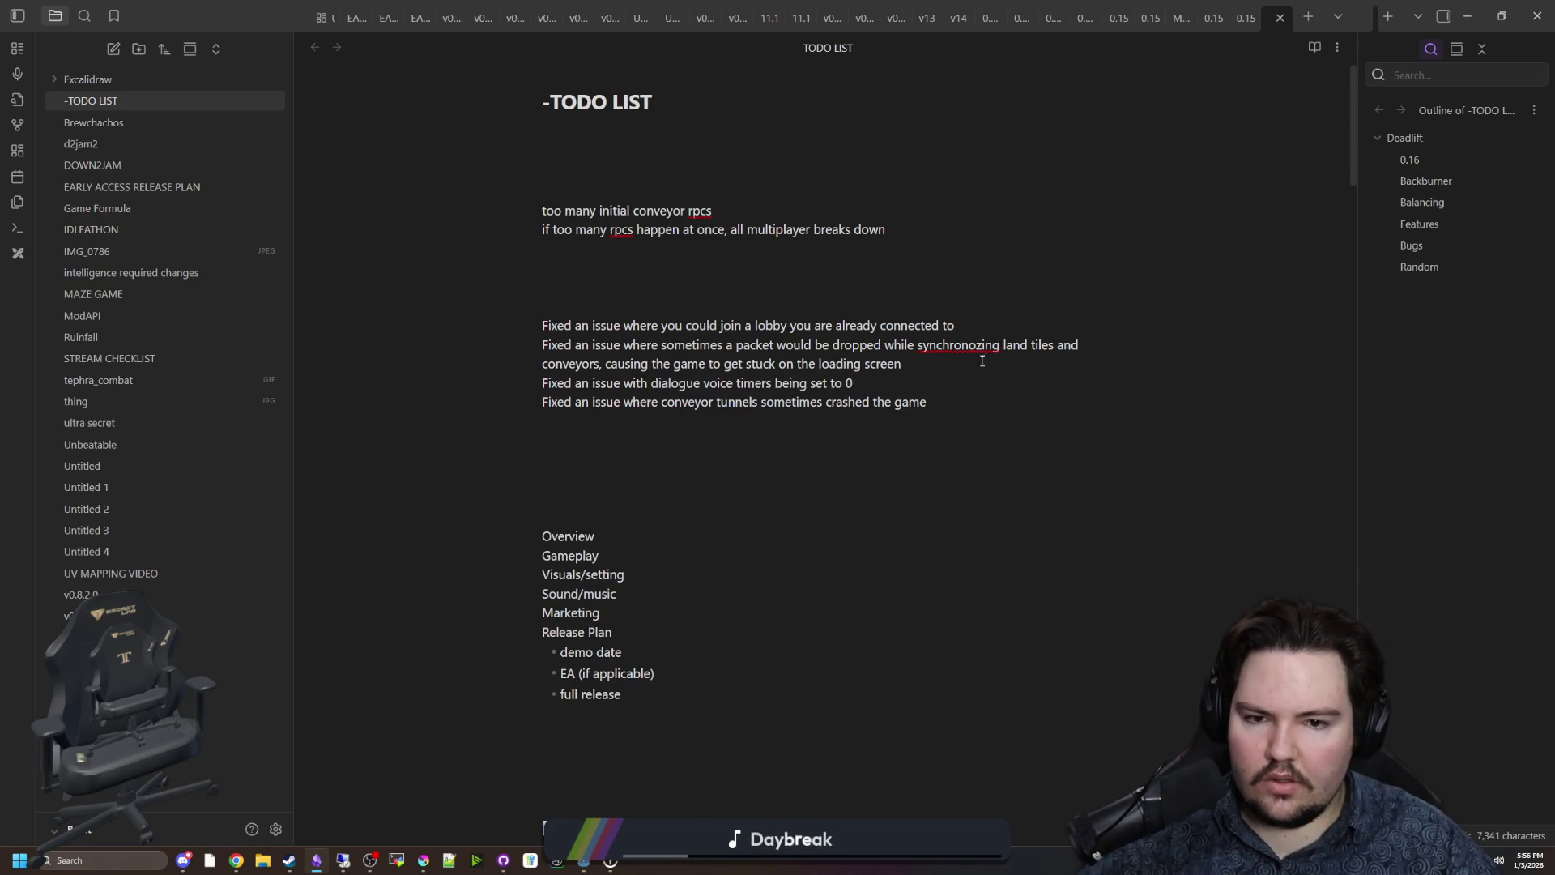
Correct 'synchronozing' to 'synchronizing' and add the packet grouping reliability sentence.
right_click(982, 345)
click(1062, 362)
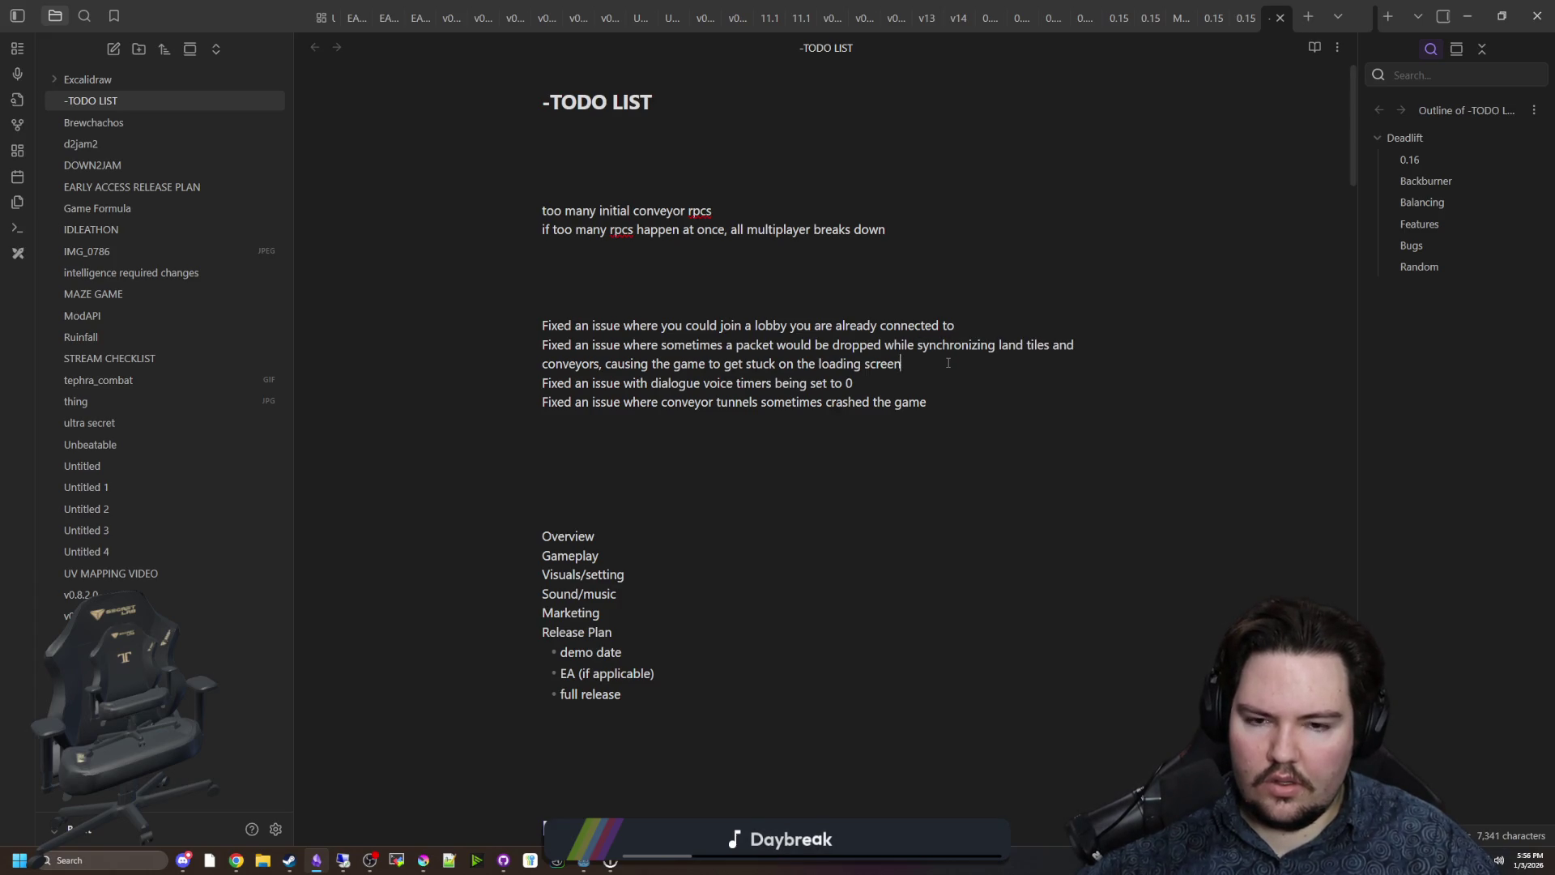
text(. The game now uses a packet groi)
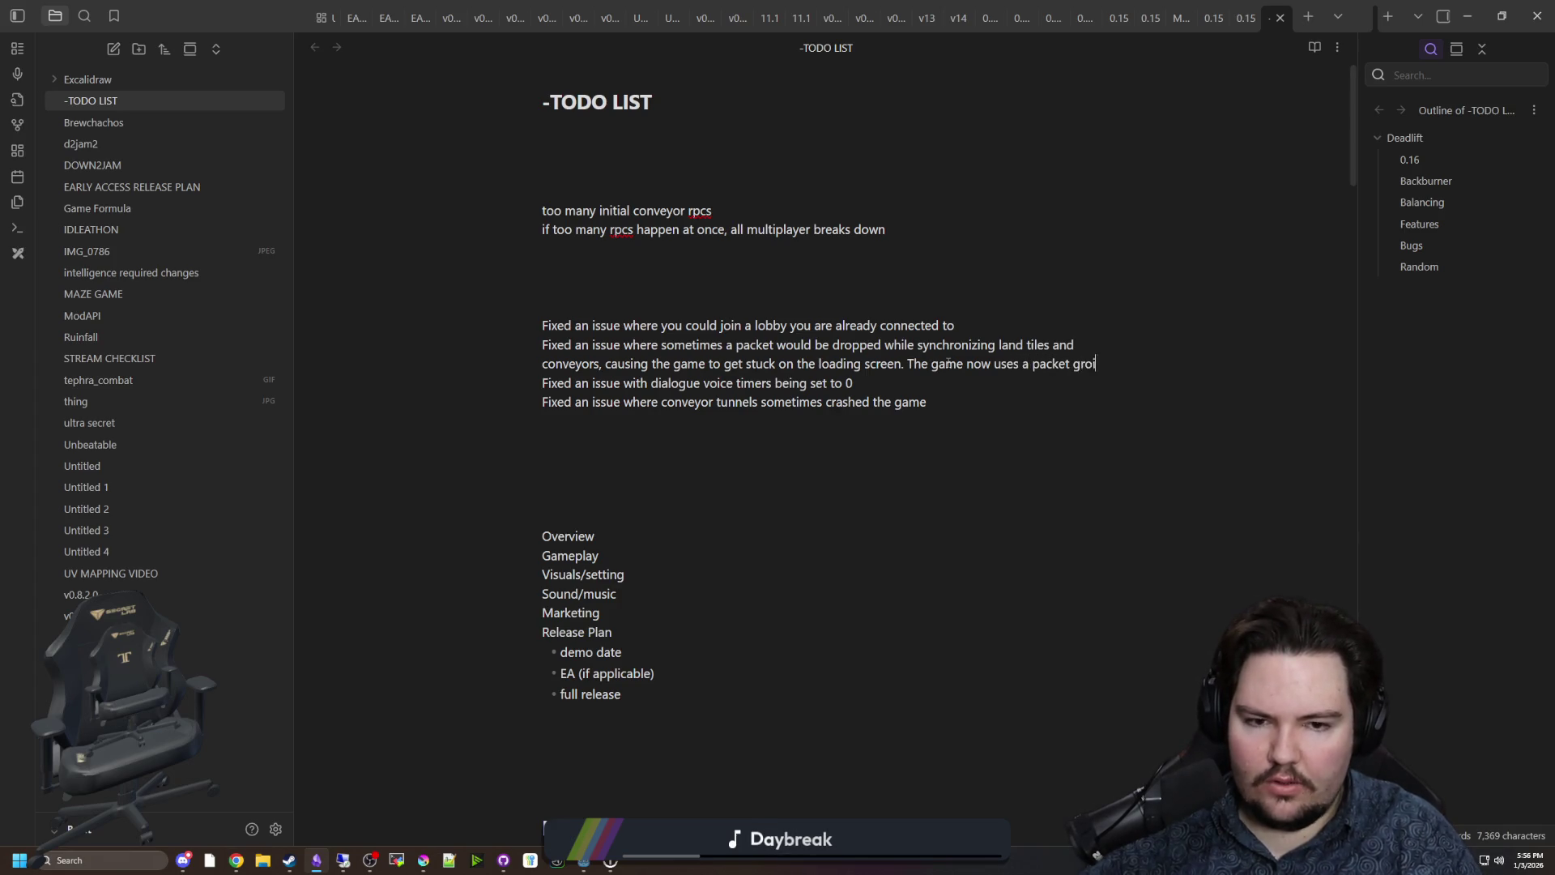
text(u)
key(BackSpace)
key(BackSpace)
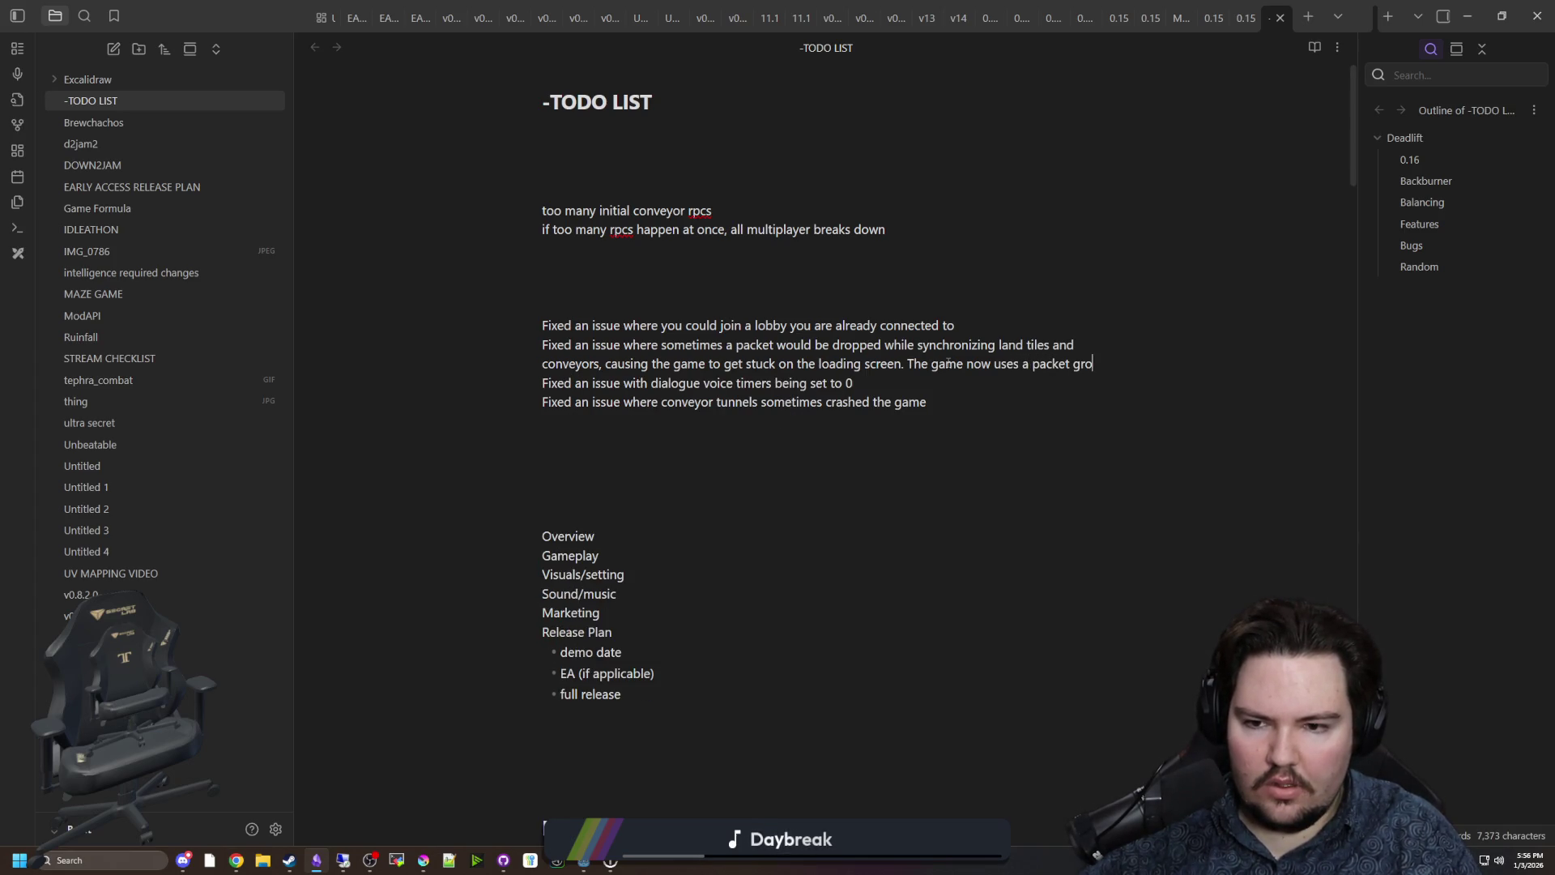
text(uping system to improve reliability.)
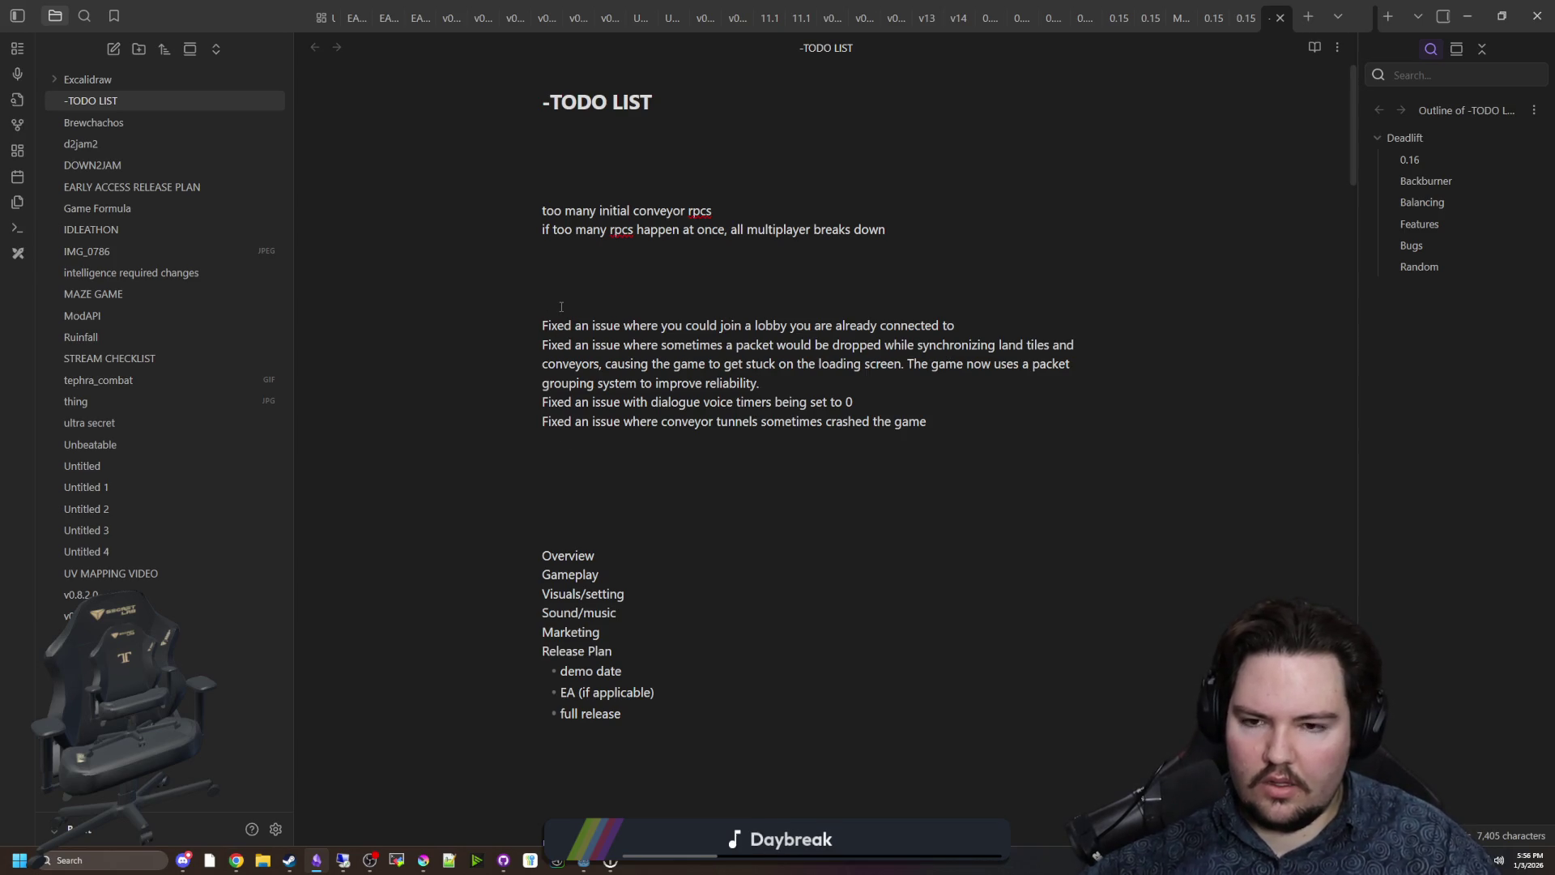
key(alt+Tab)
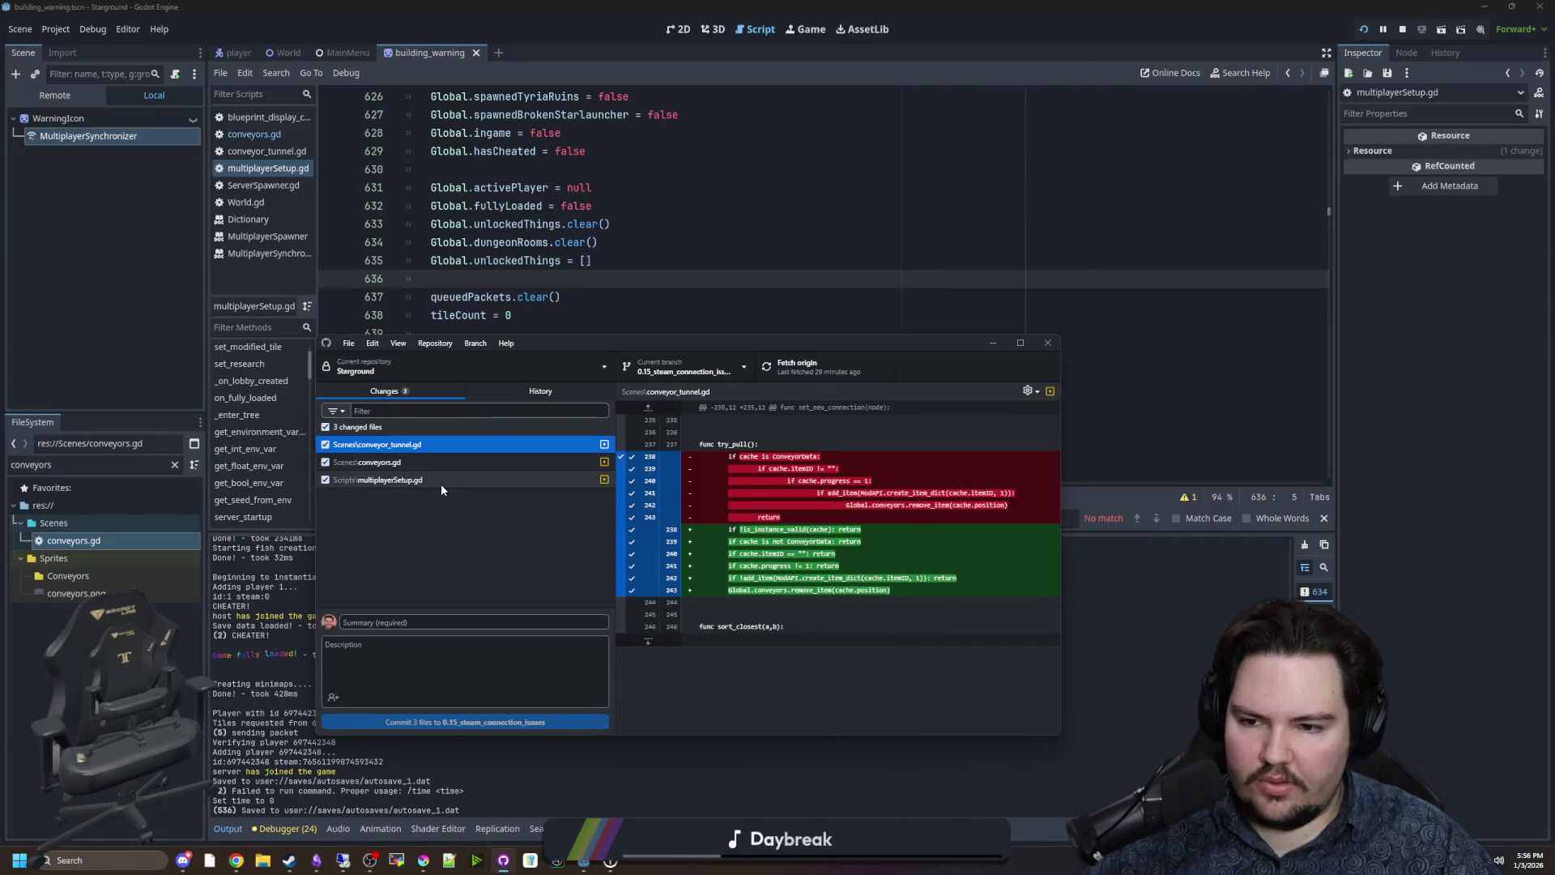
Review the diffs for multiplayerSetup.gd and conveyors.gd.
click(440, 482)
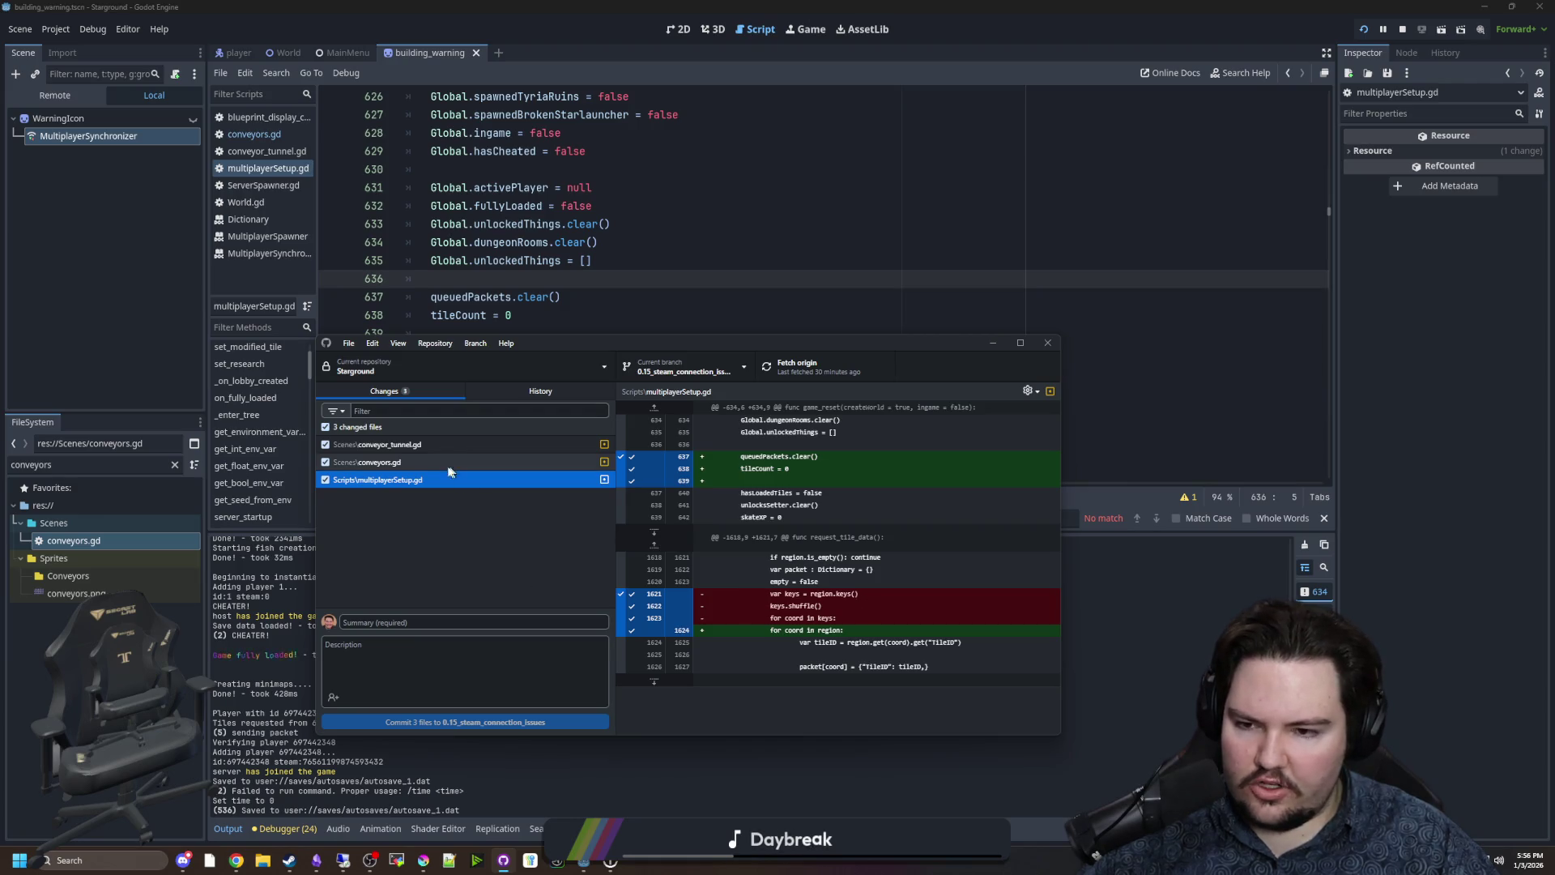
click(425, 462)
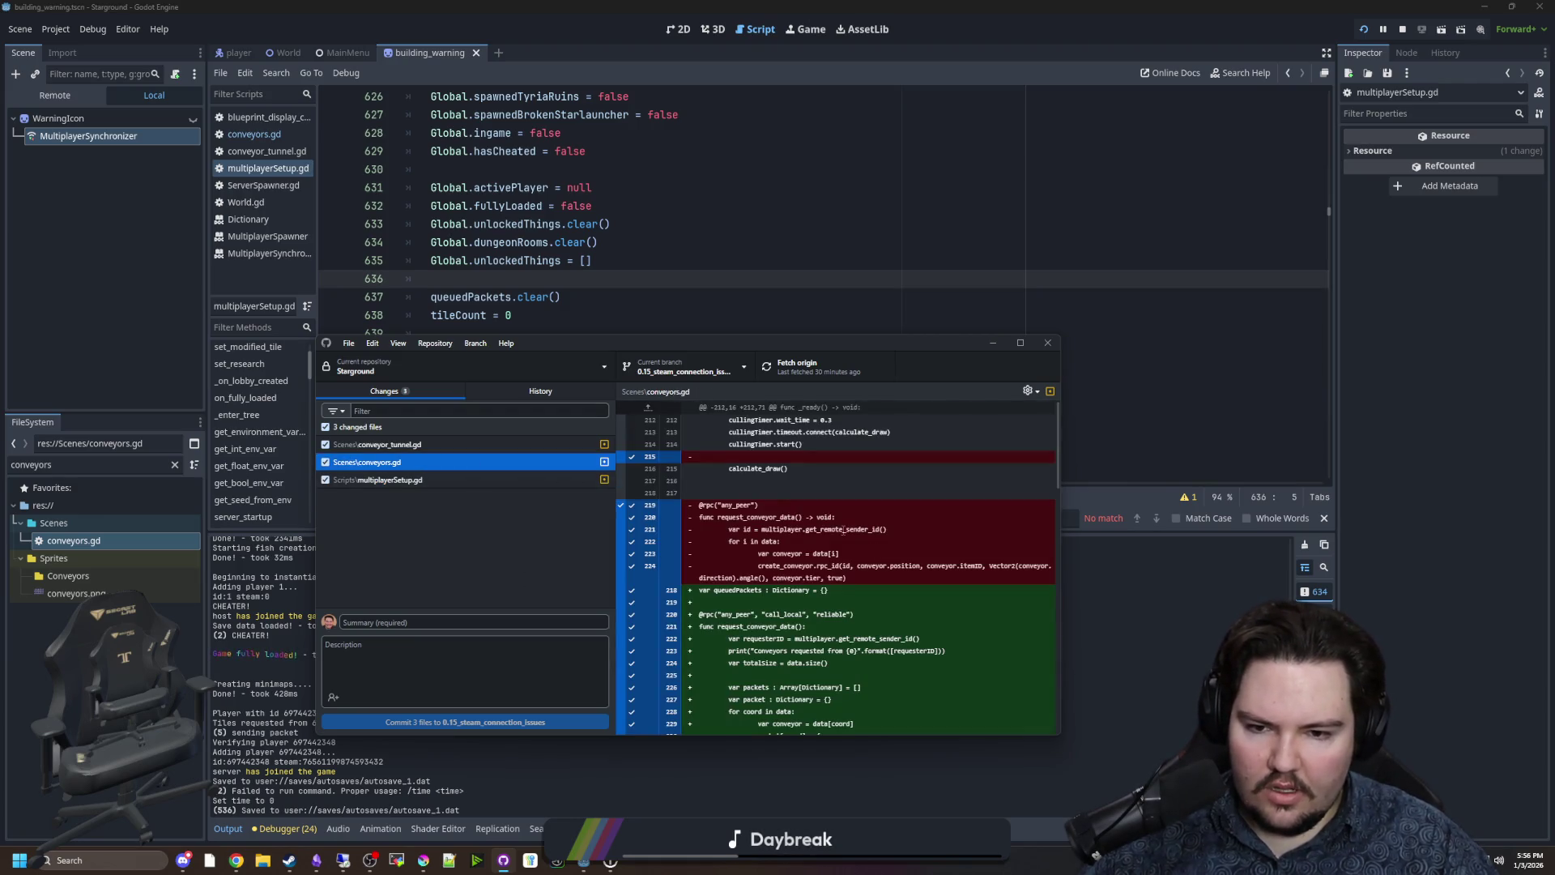
scroll(843, 529, down, 8)
Commit the 3 files to 0.15_steam_connection_issues with summary 'Setup conveyor packet building'.
click(422, 621)
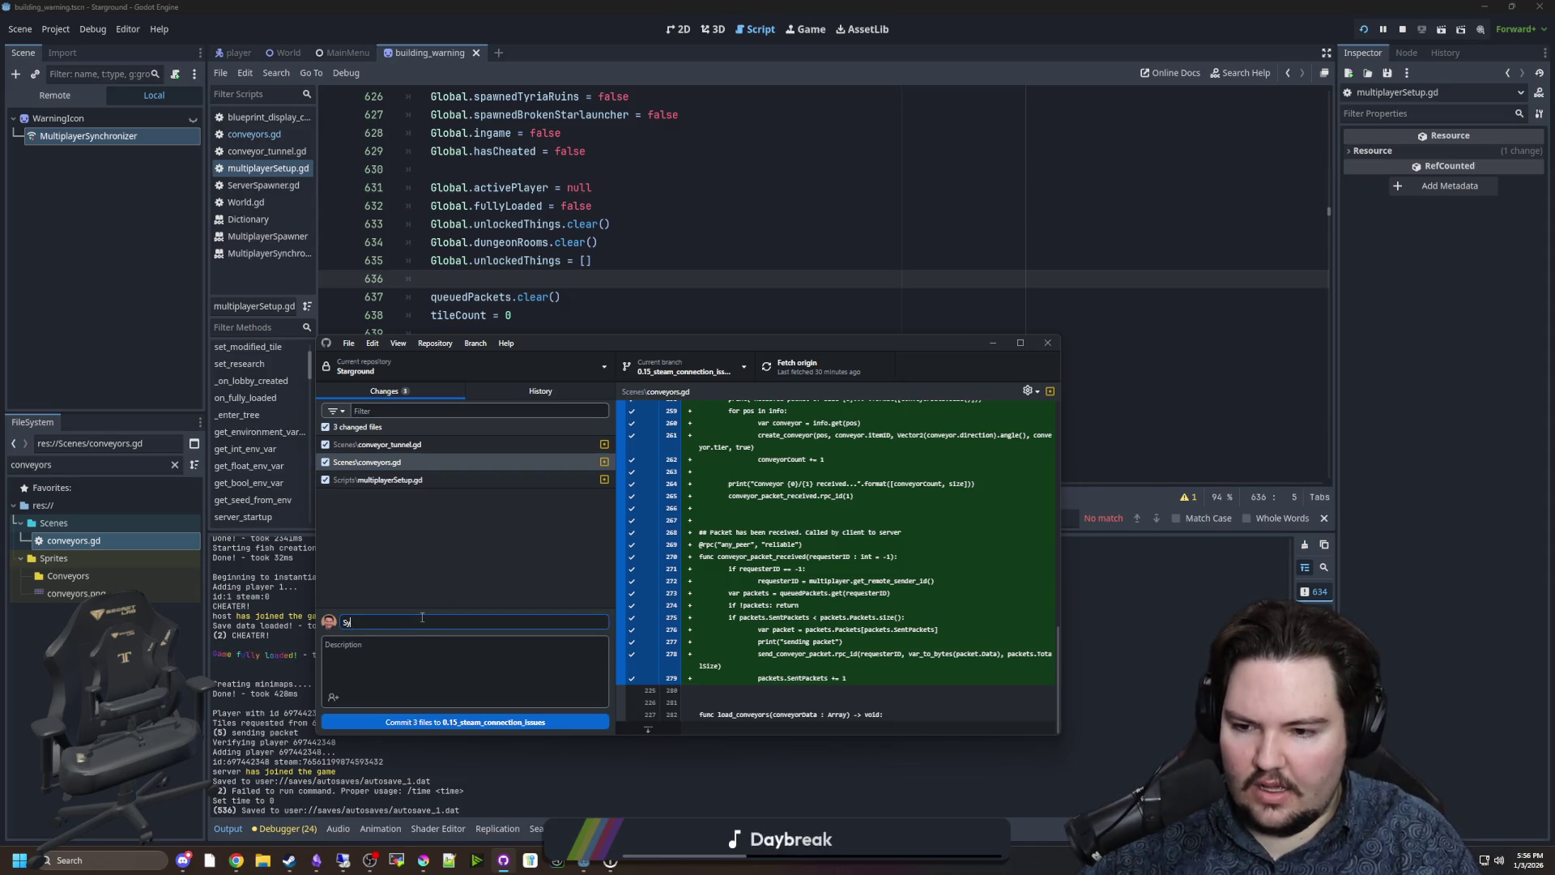
text(Setup packet)
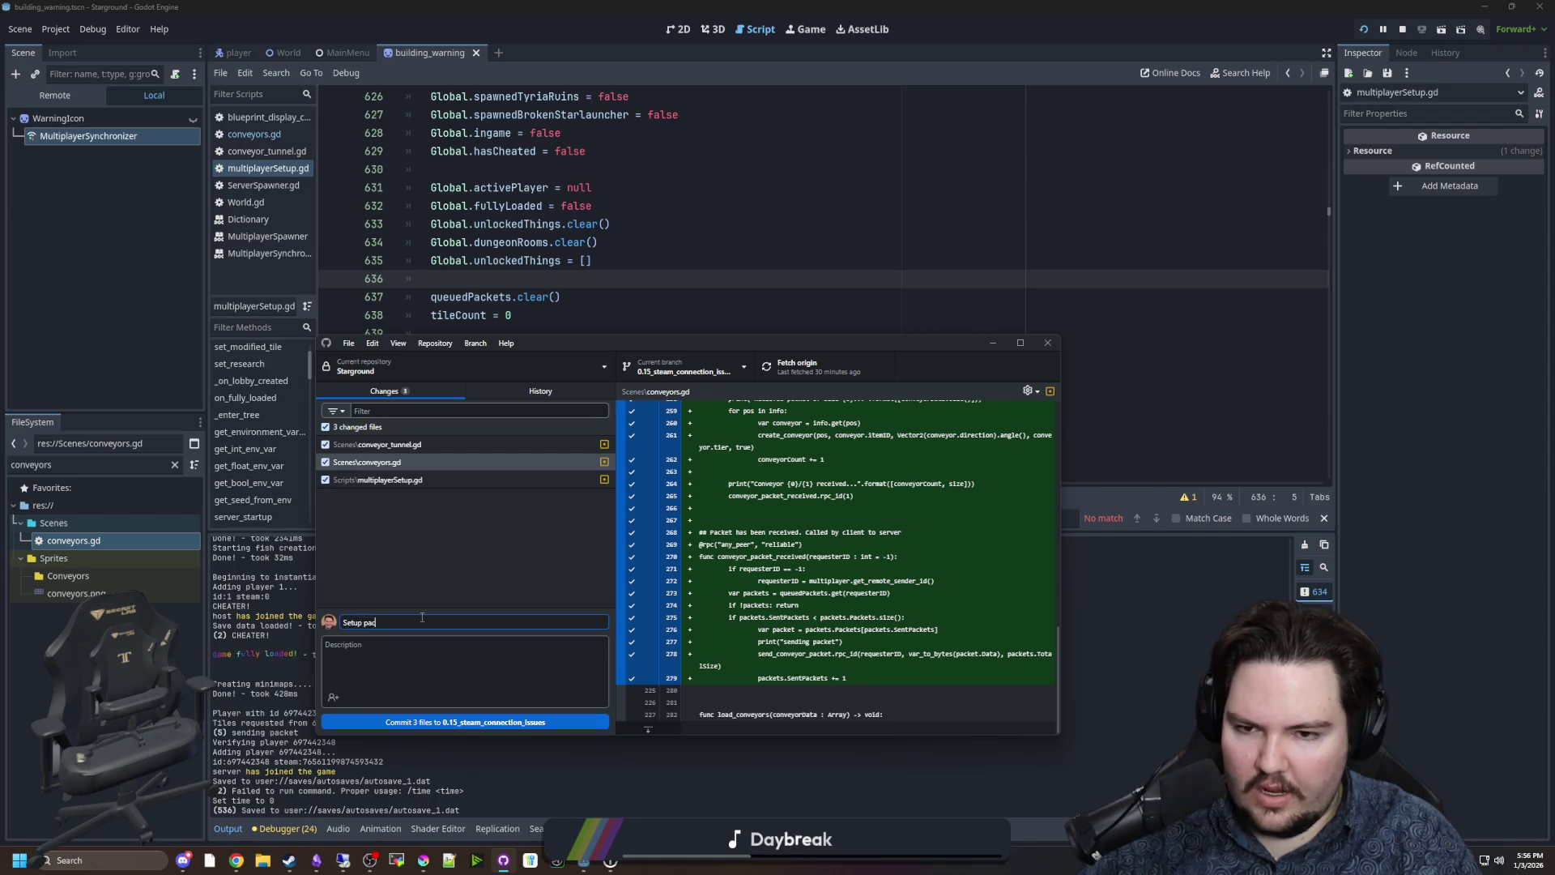
key(BackSpace)
key(BackSpace)
key(BackSpace)
text(conveyor packet building)
click(499, 556)
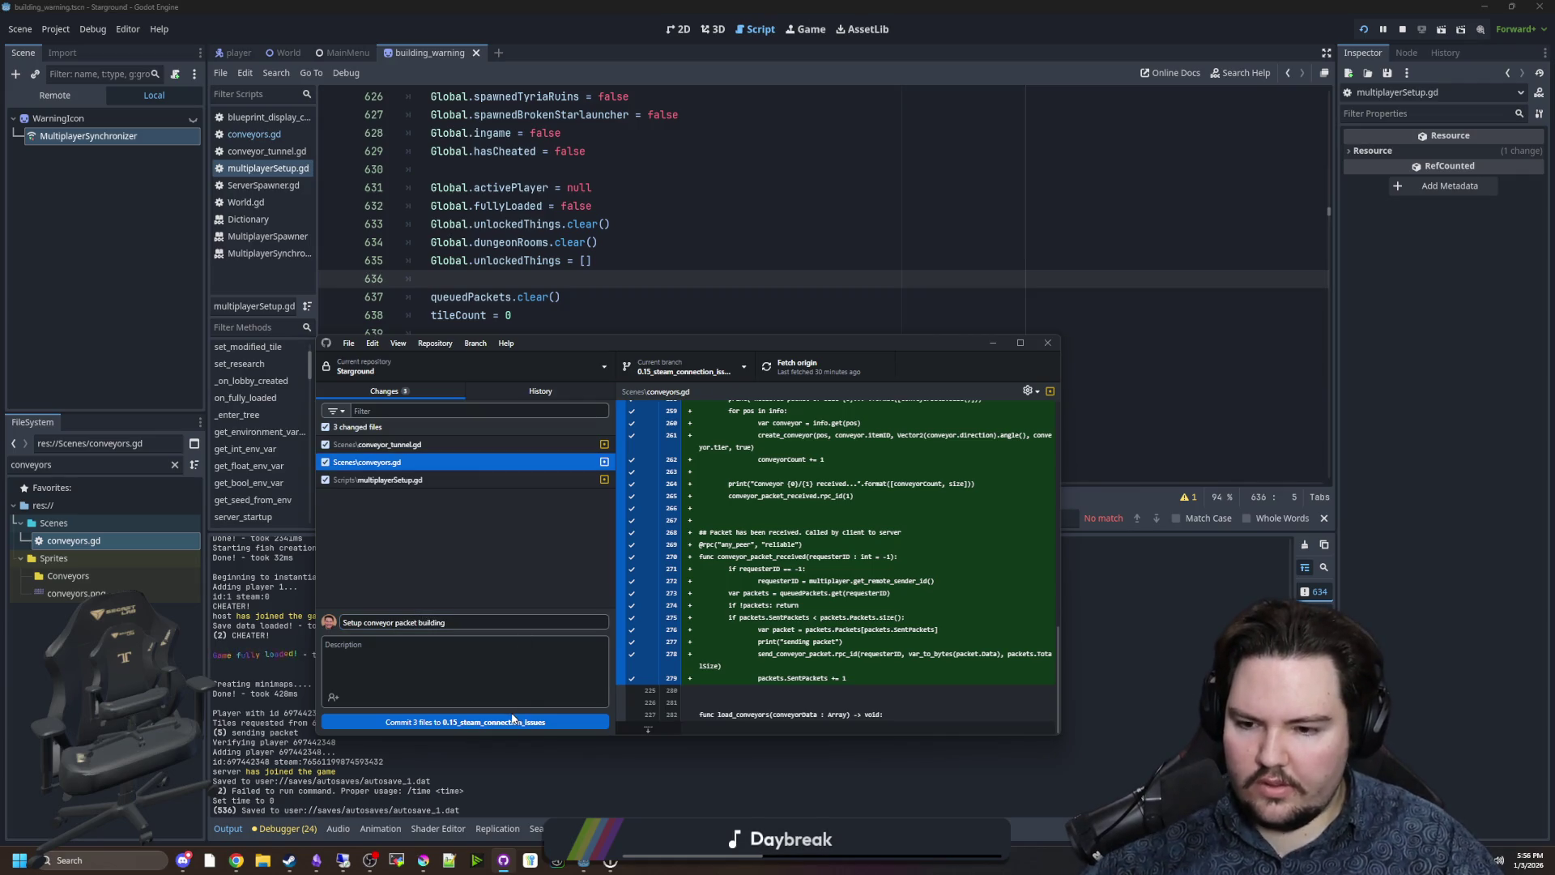
click(511, 721)
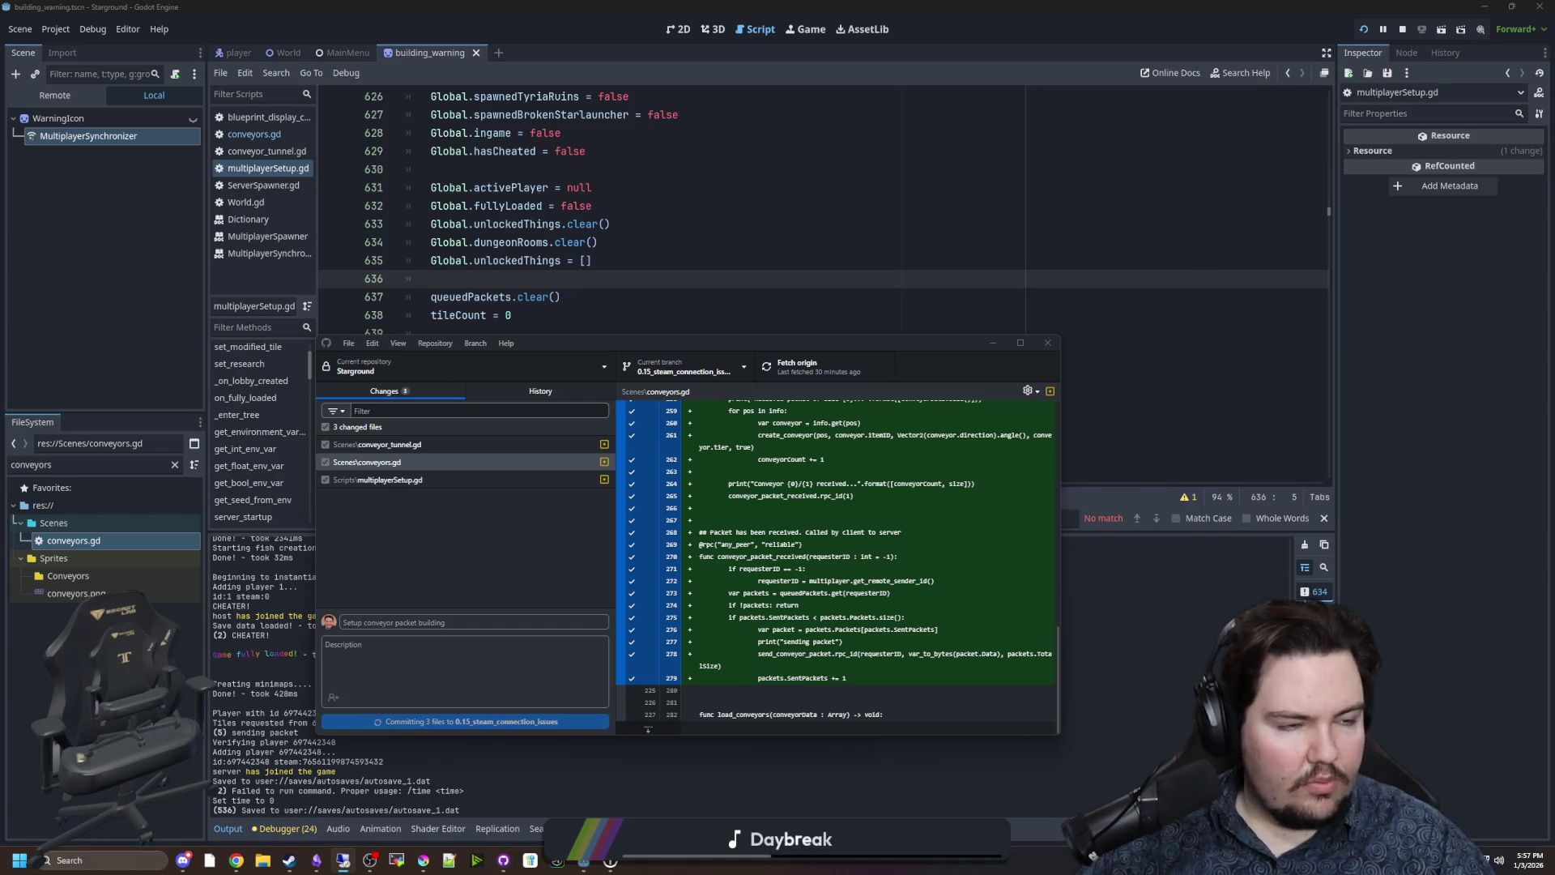
click(396, 860)
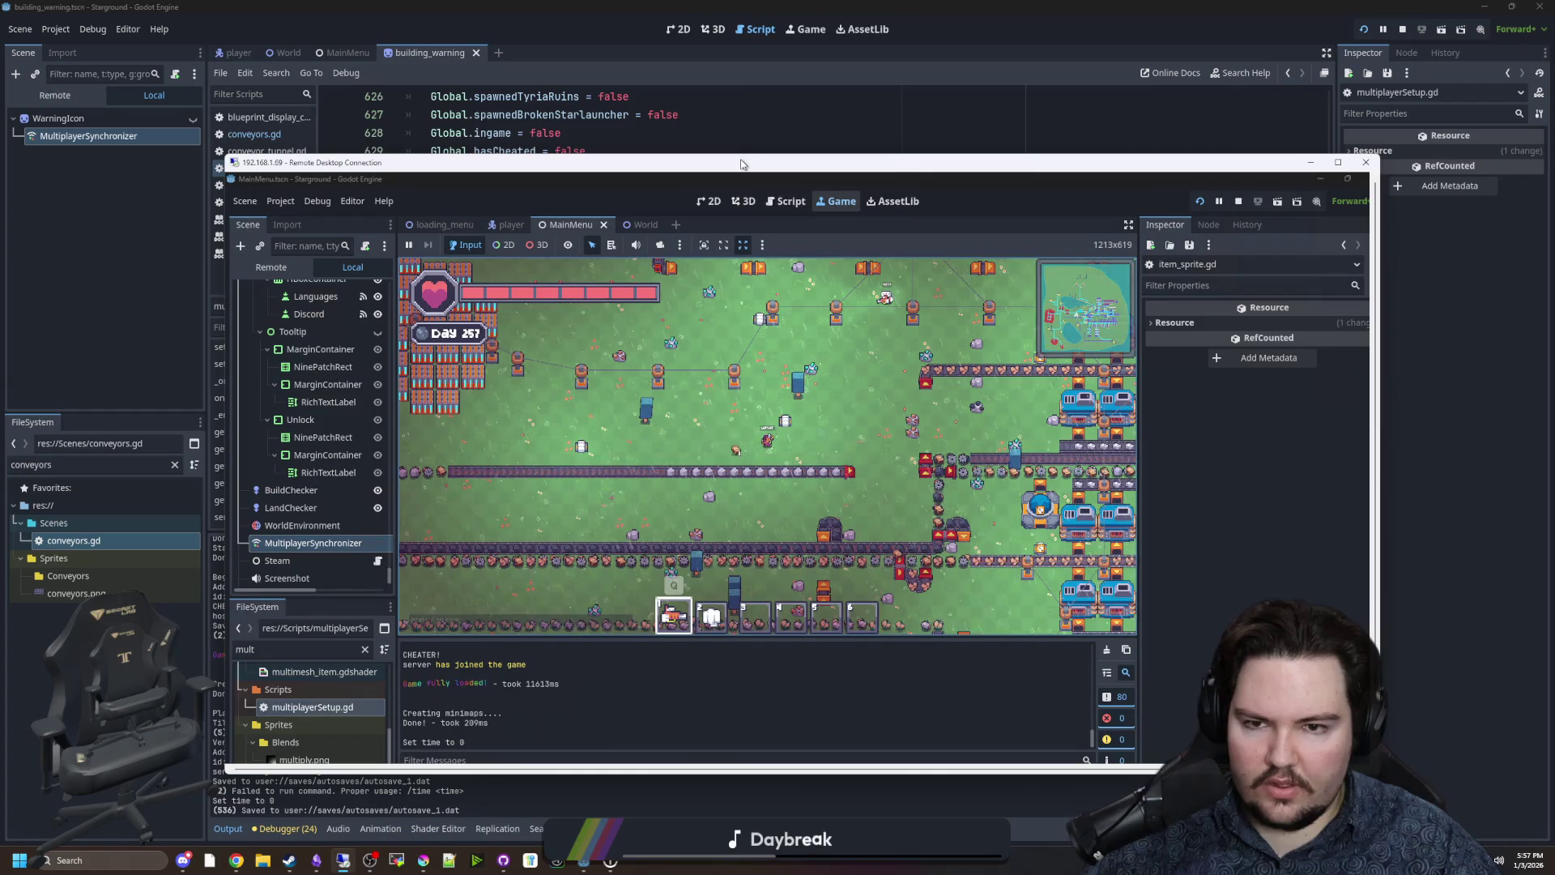
Push the new commit to origin from the local GitHub Desktop.
double_click(743, 165)
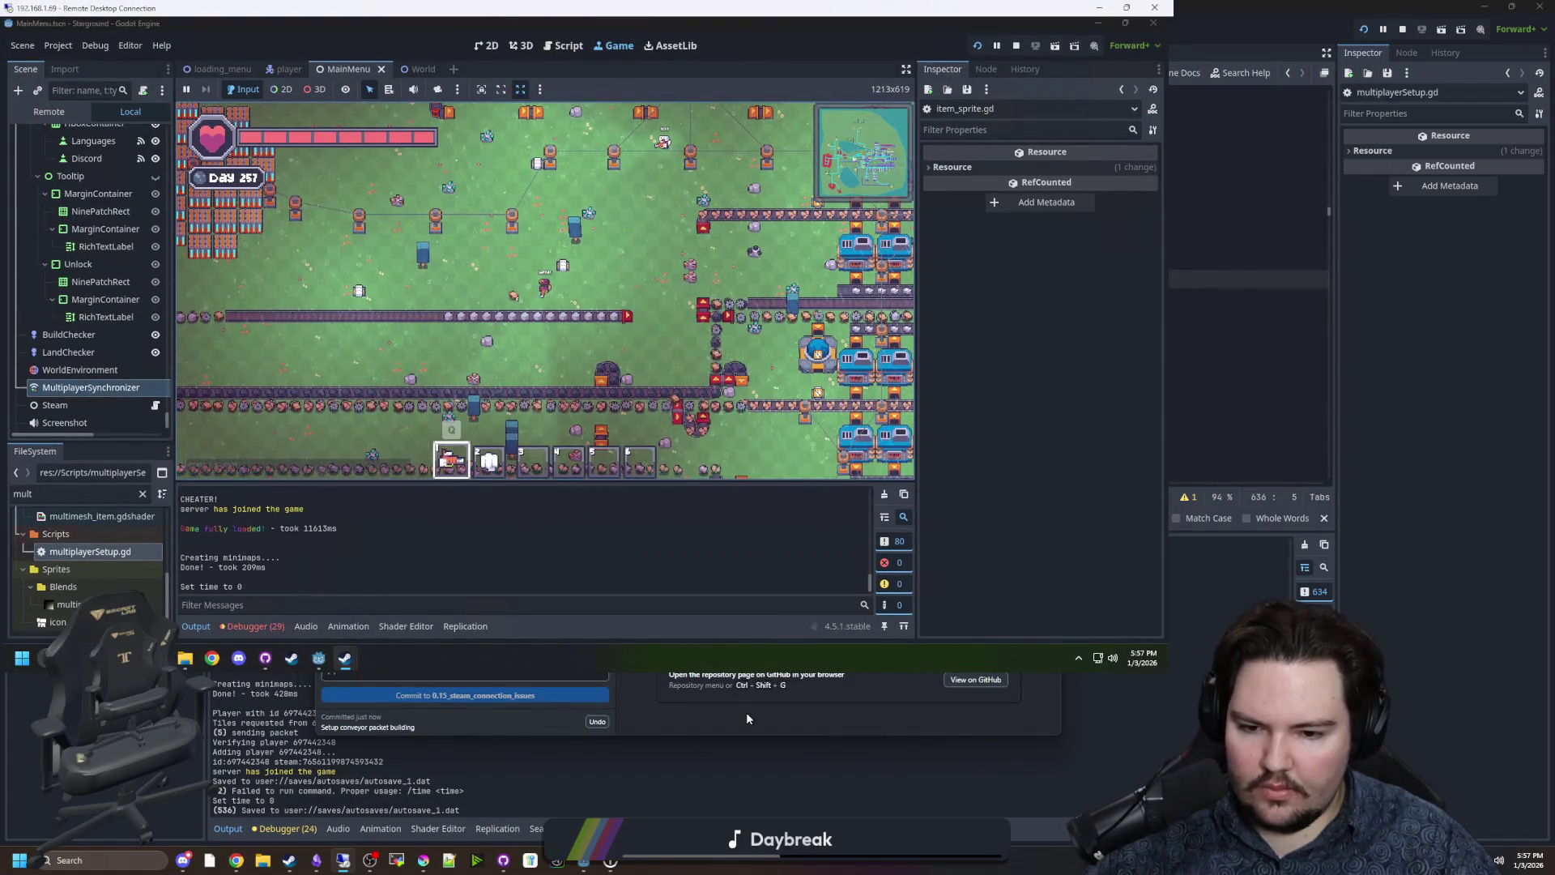
click(746, 712)
click(984, 507)
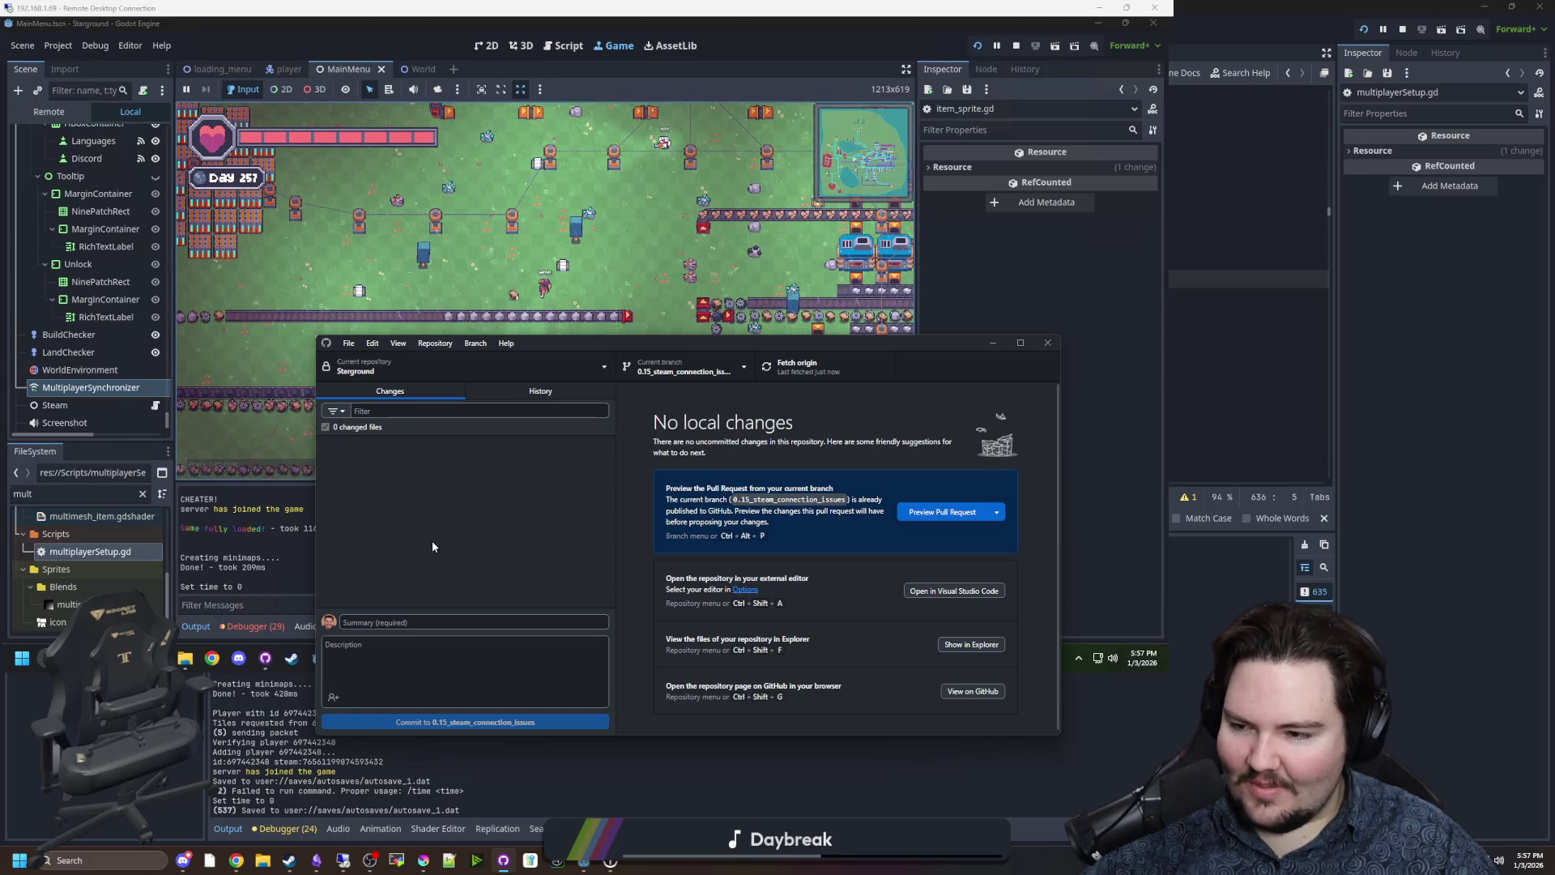
click(993, 342)
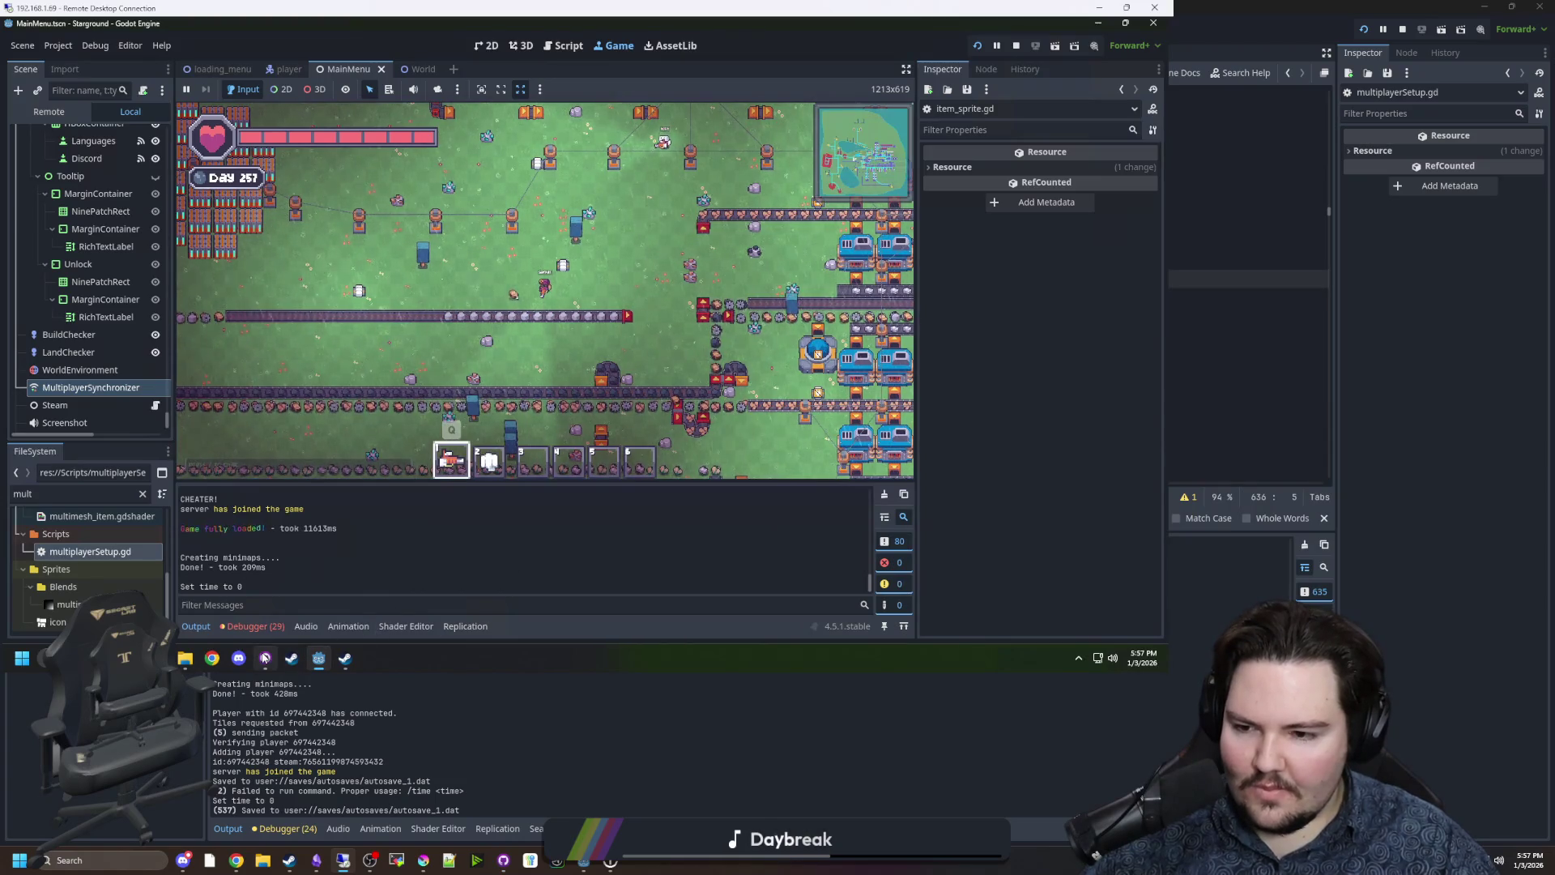
Discard all 92 local changes in the remote machine's GitHub Desktop.
click(265, 658)
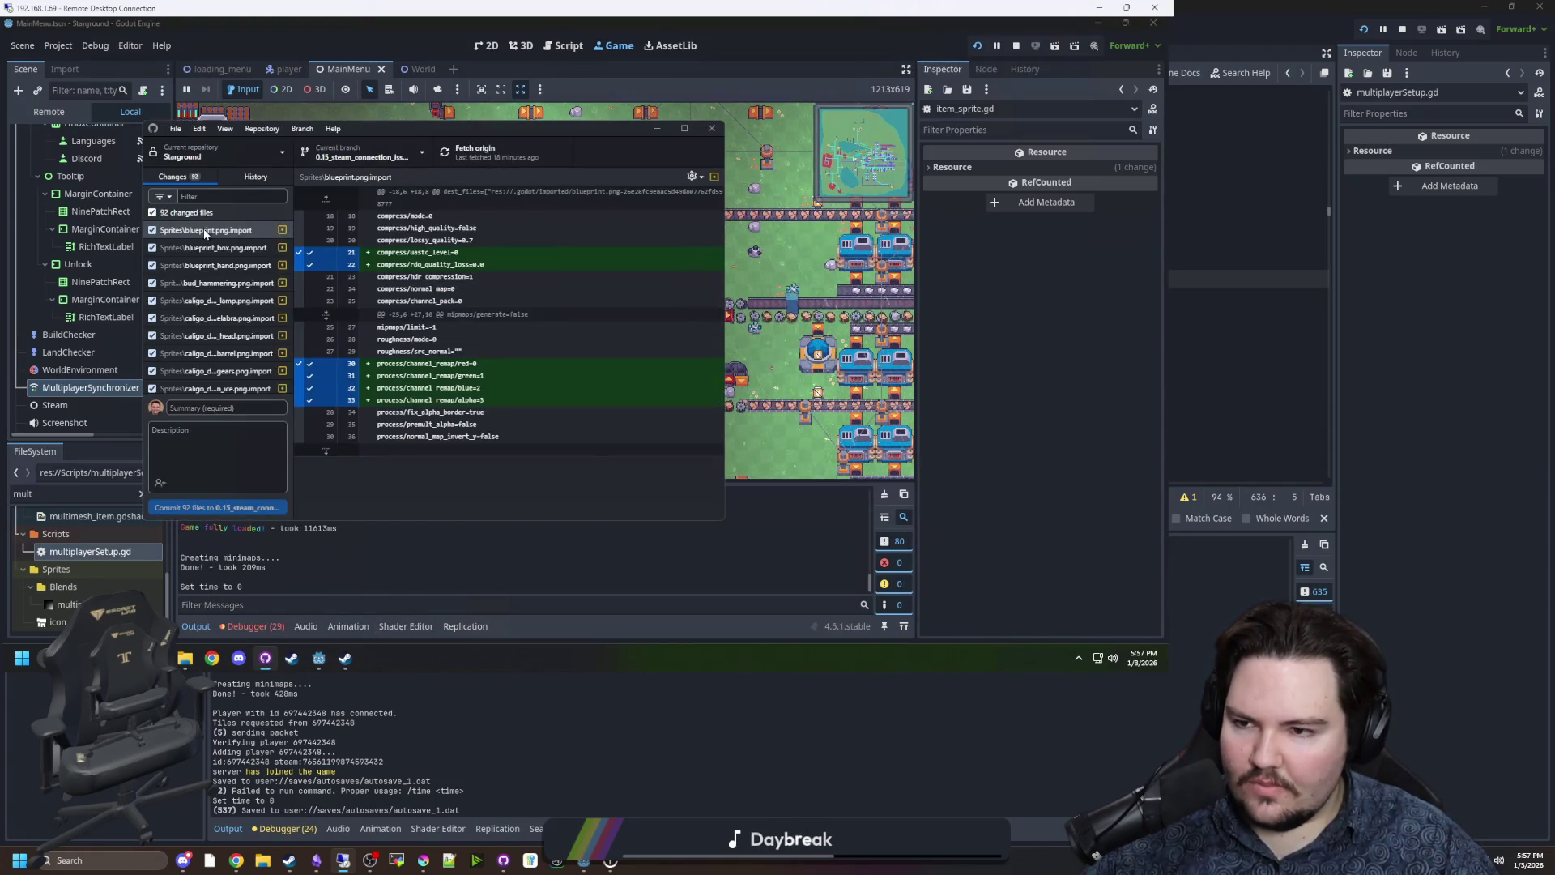
right_click(222, 211)
click(260, 225)
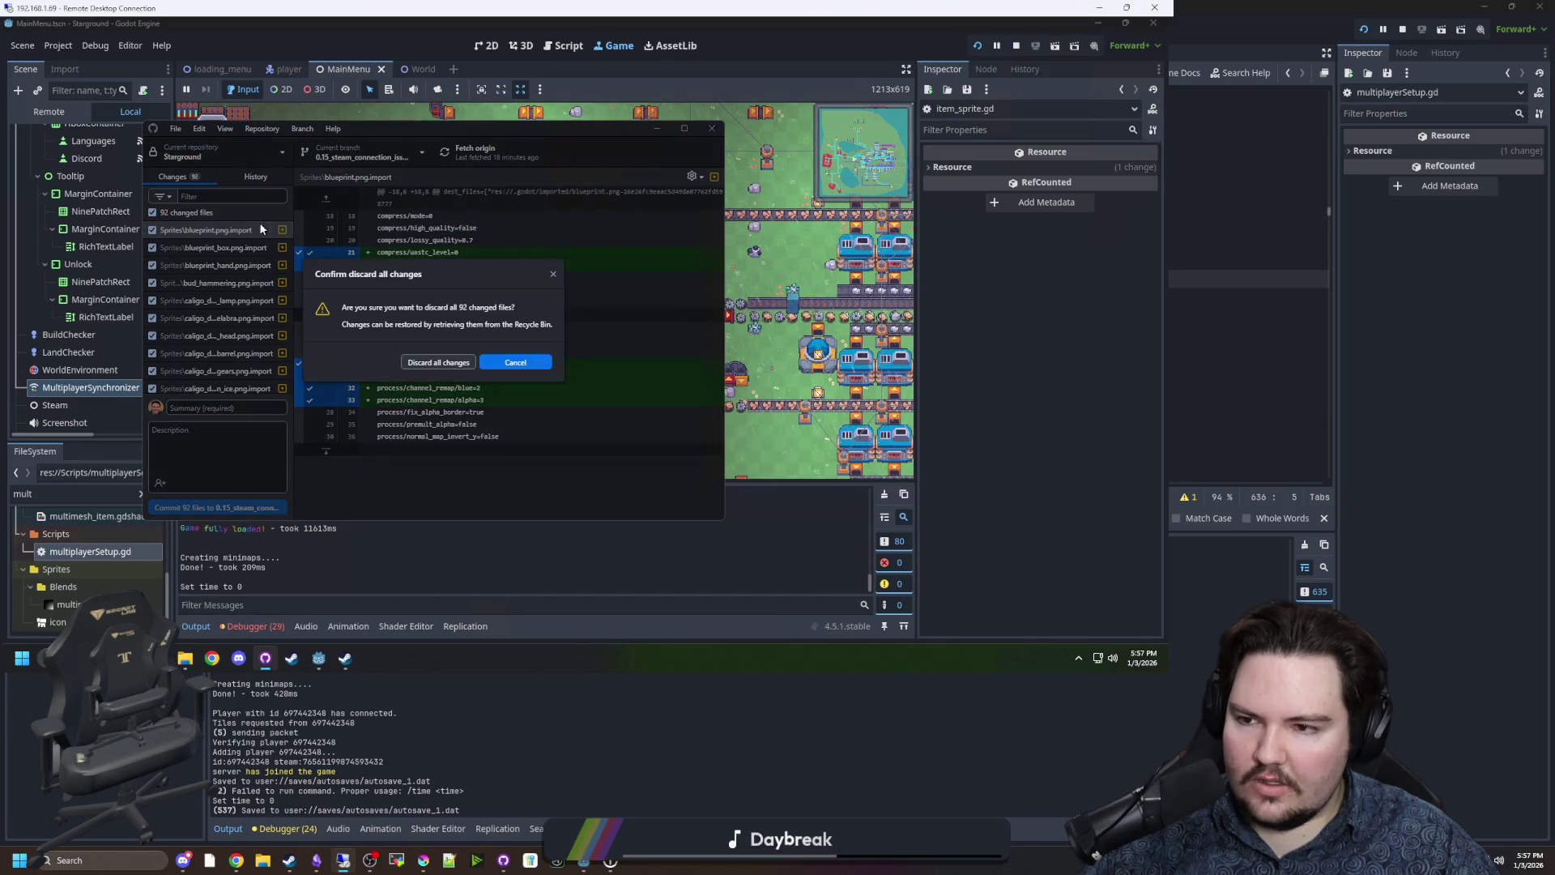
click(449, 370)
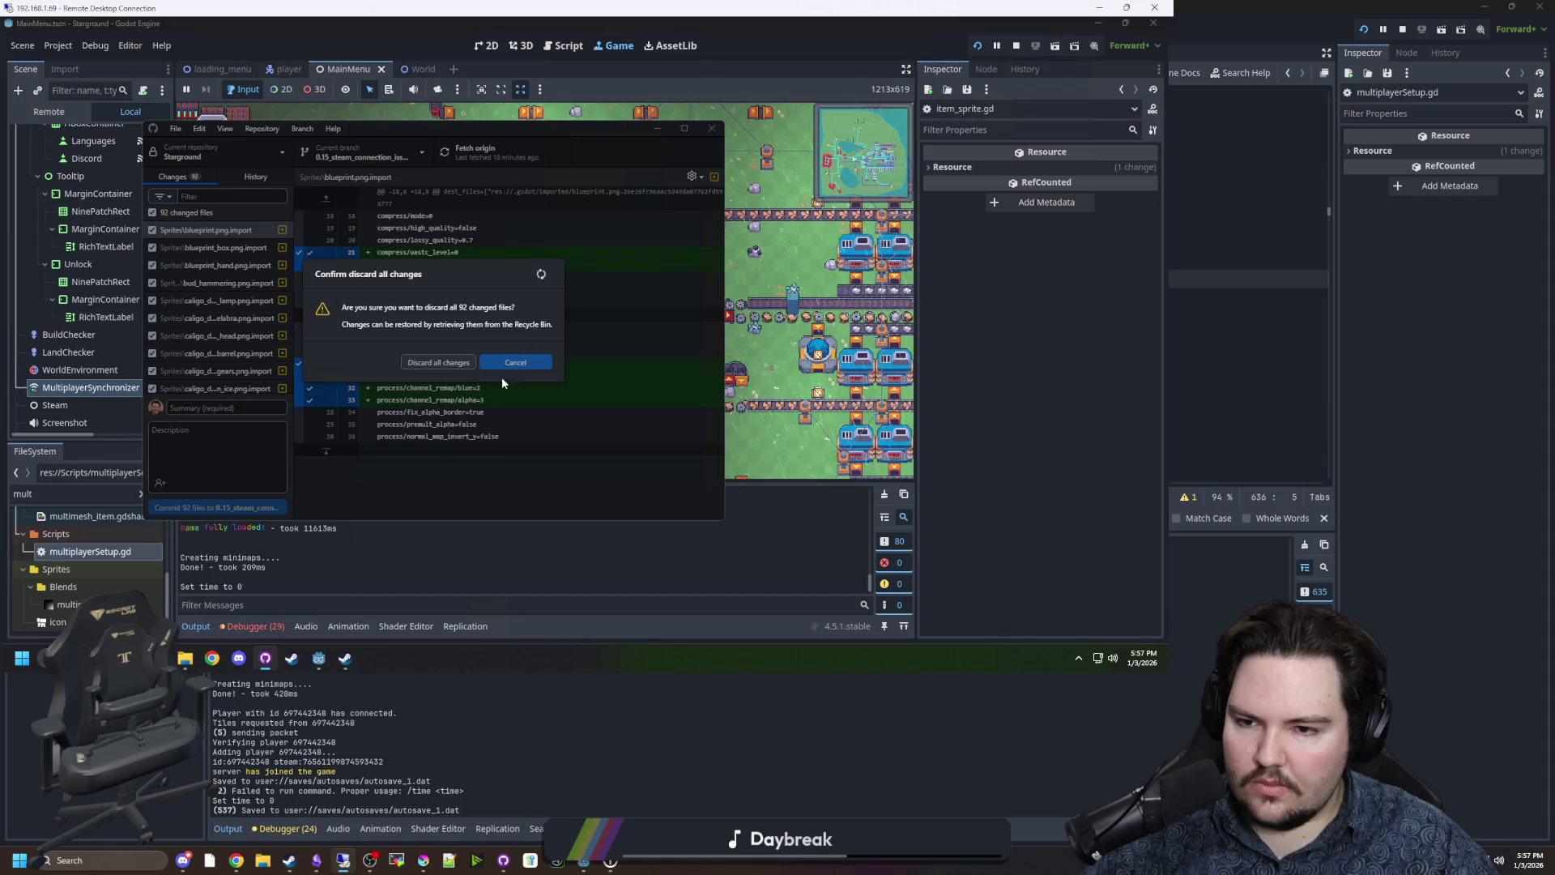
Fetch origin and pull the new commit into the remote repository.
click(503, 160)
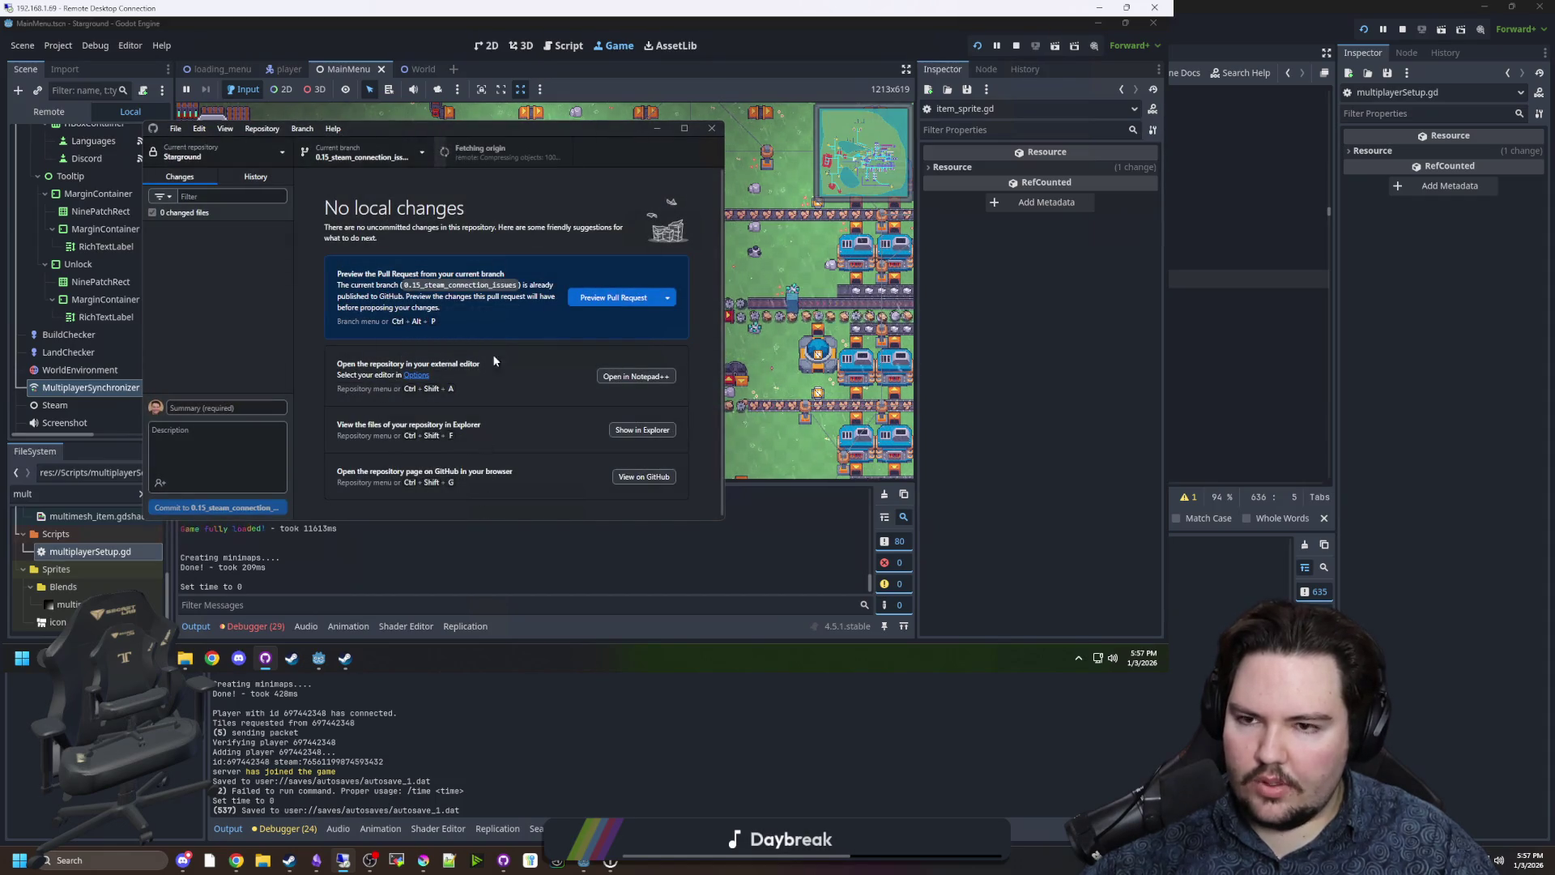
click(507, 155)
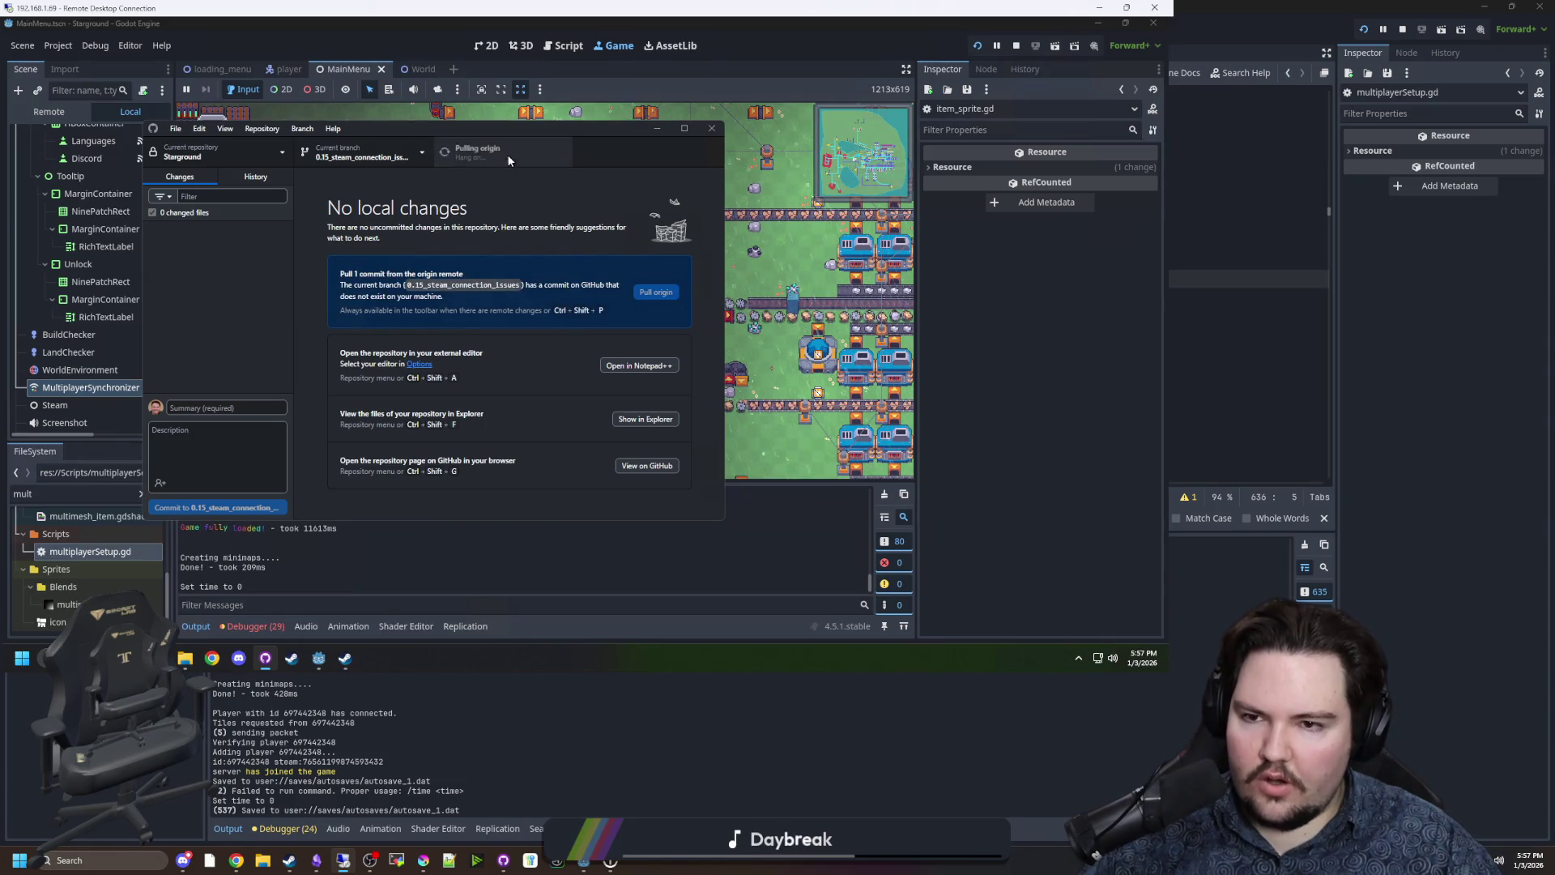
mouse_move(637, 130)
mouse_down()
mouse_move(826, 559)
mouse_move(804, 259)
mouse_up()
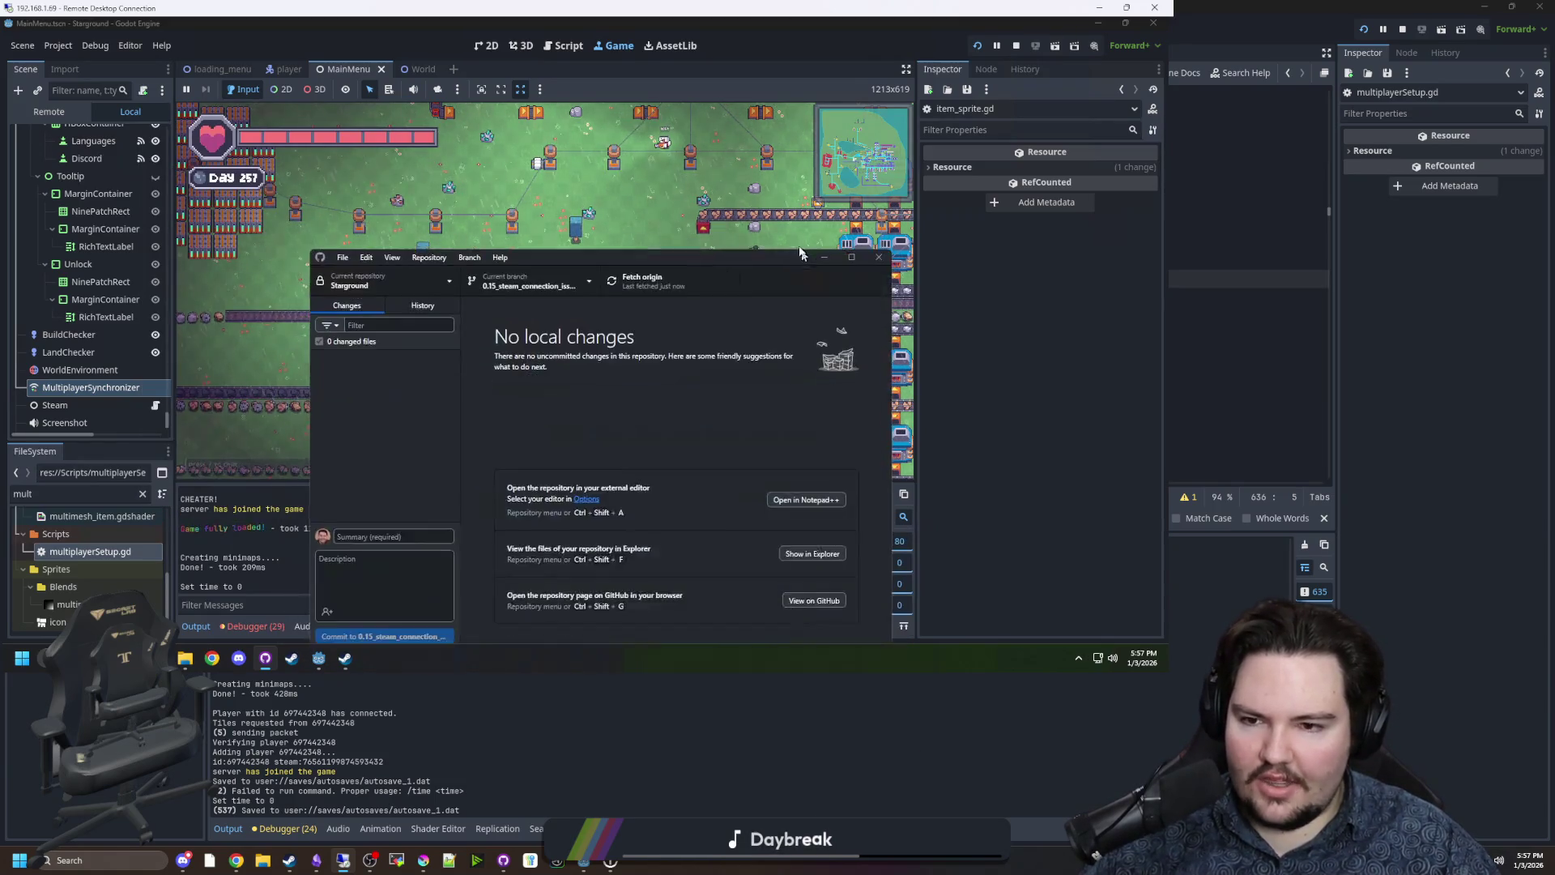
click(683, 183)
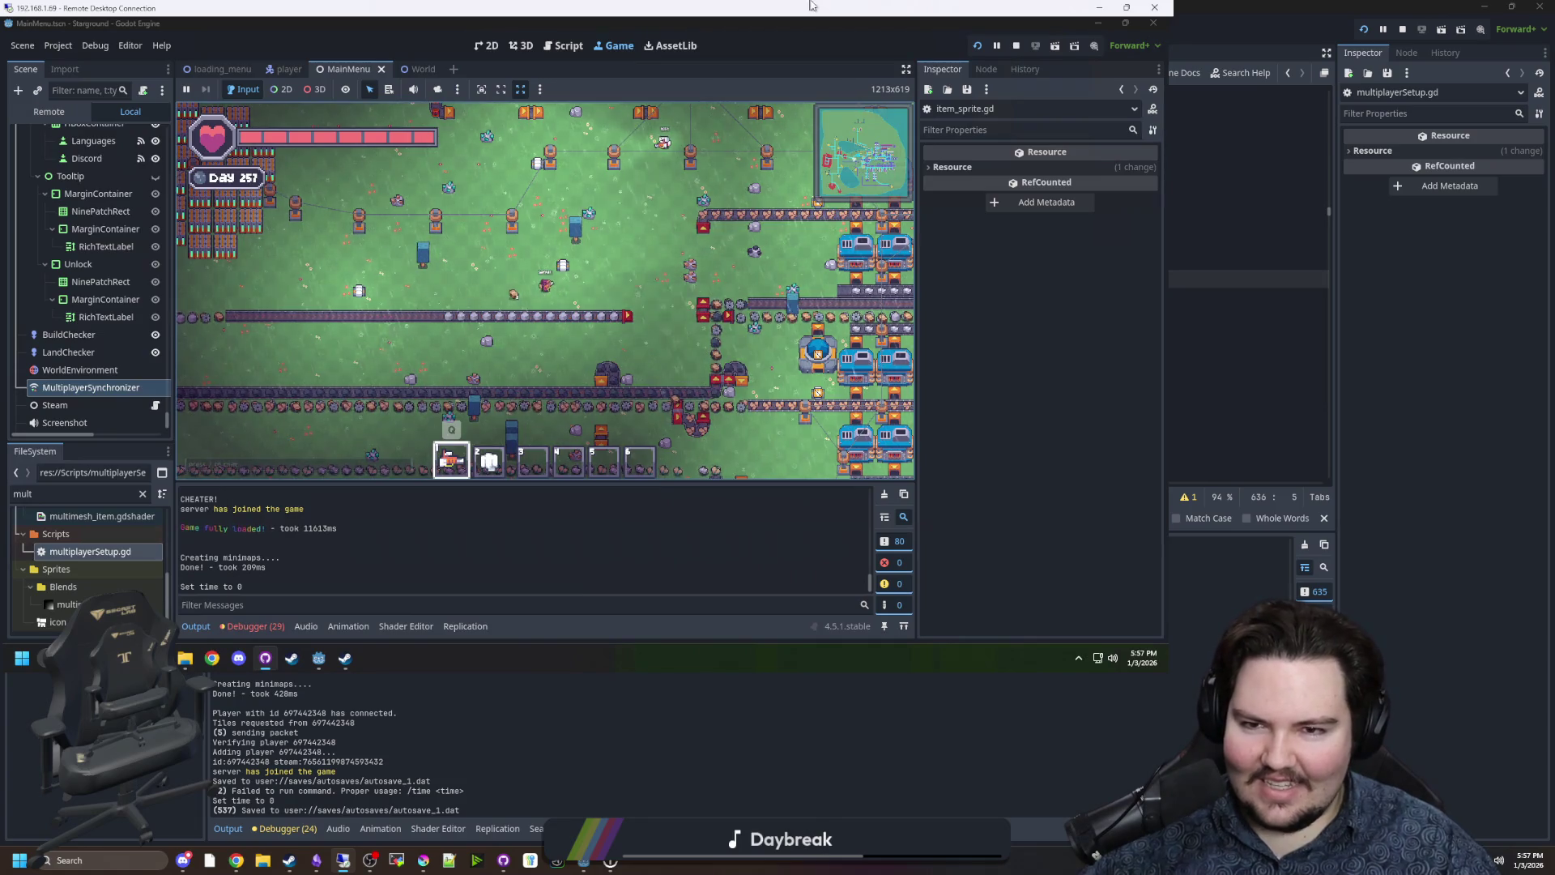
click(1403, 30)
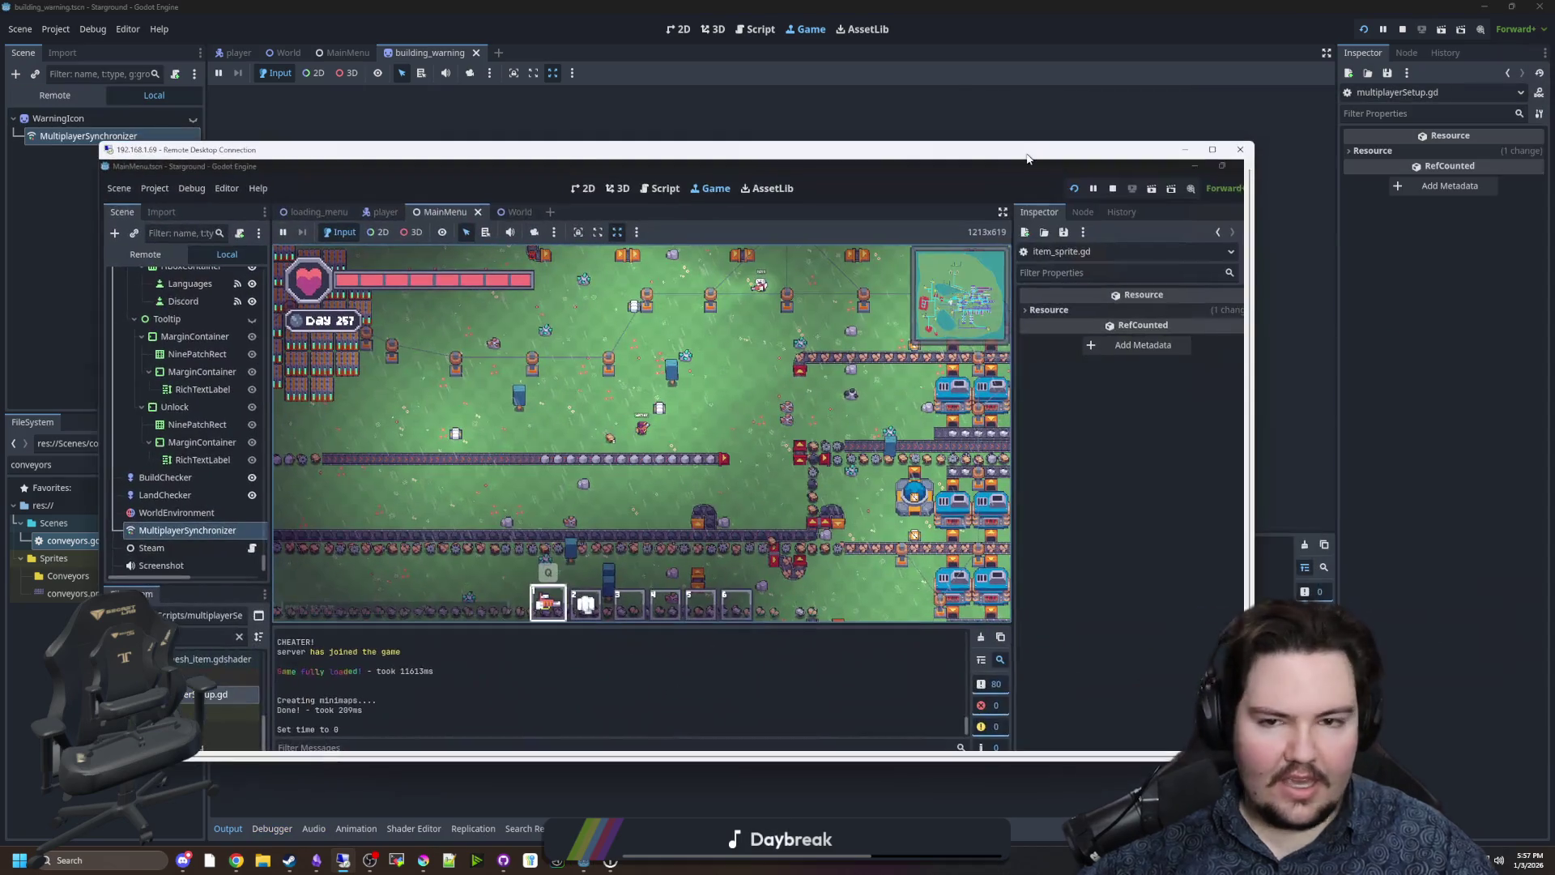
Stop and rerun the remote game with the pulled changes, moving the remote session aside.
click(1113, 188)
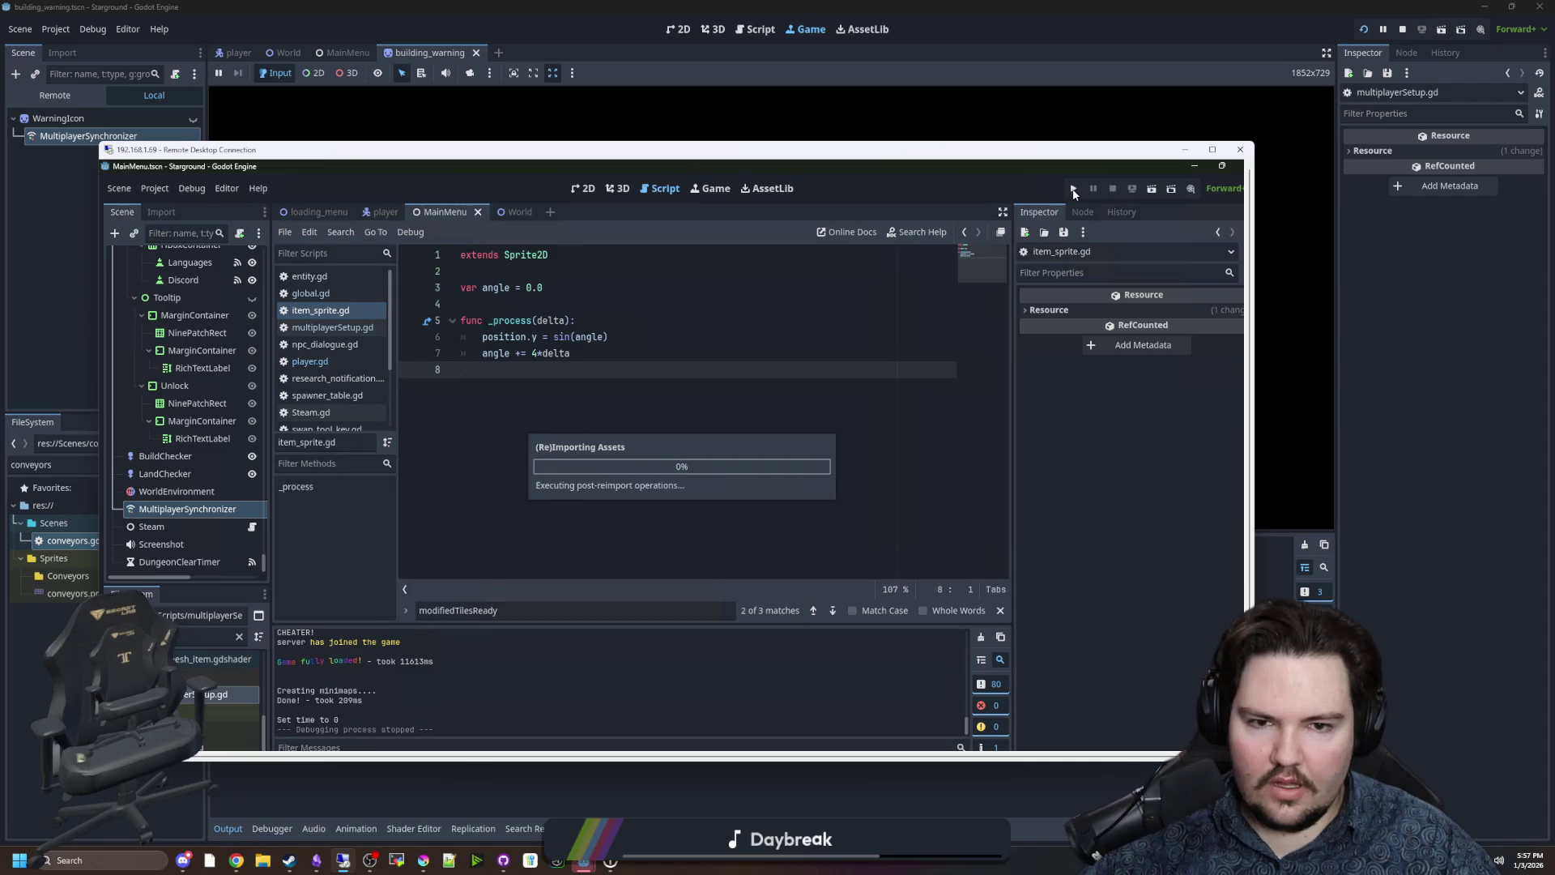
click(1074, 189)
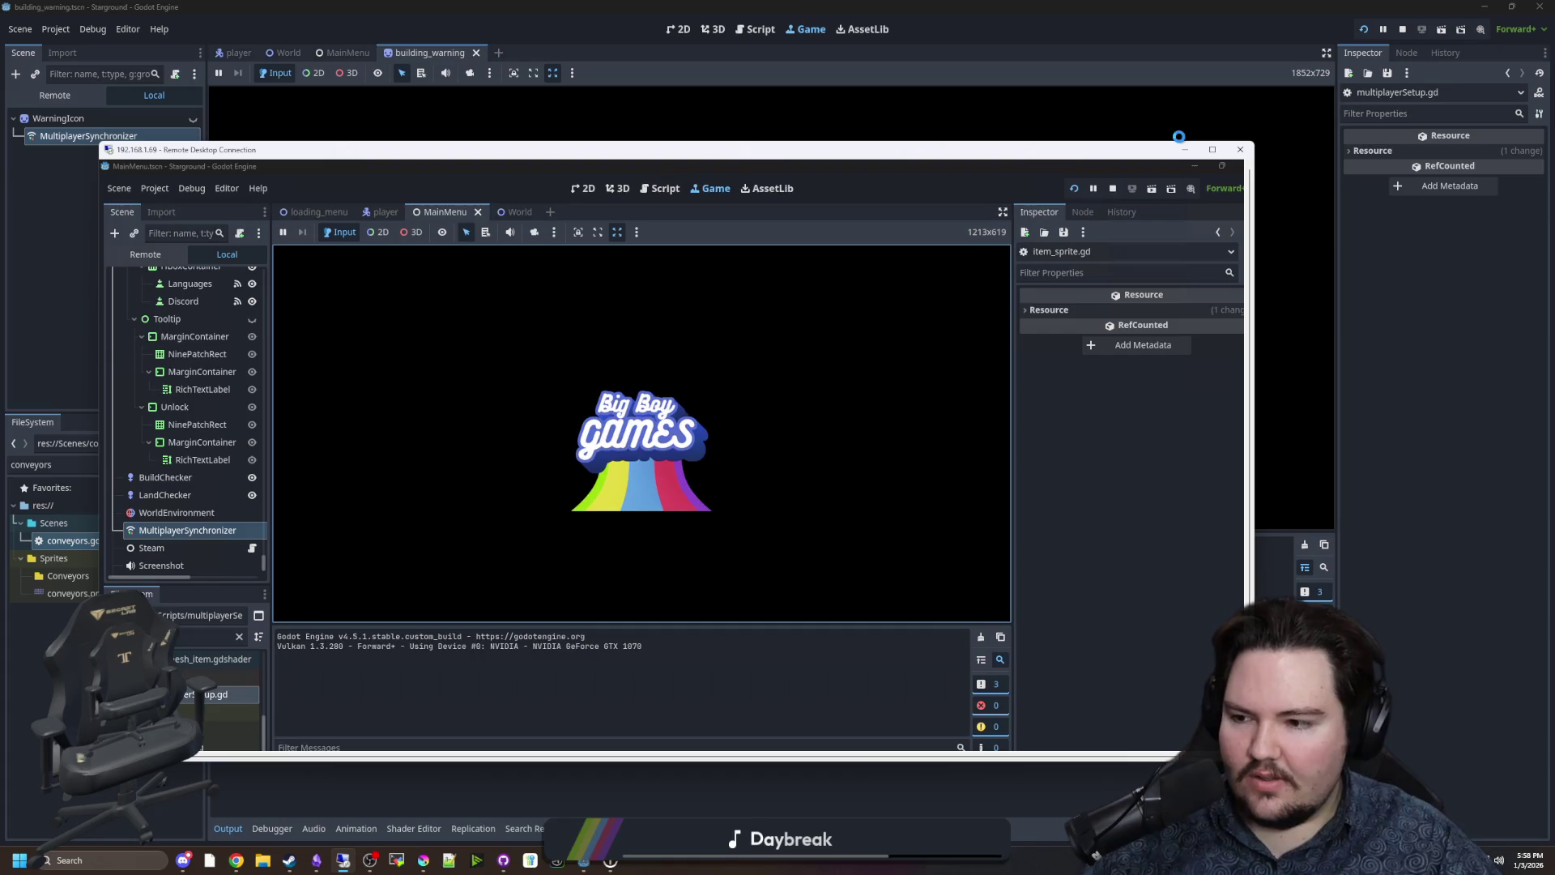
mouse_move(653, 154)
mouse_down()
mouse_move(691, 172)
mouse_move(1554, 195)
mouse_up()
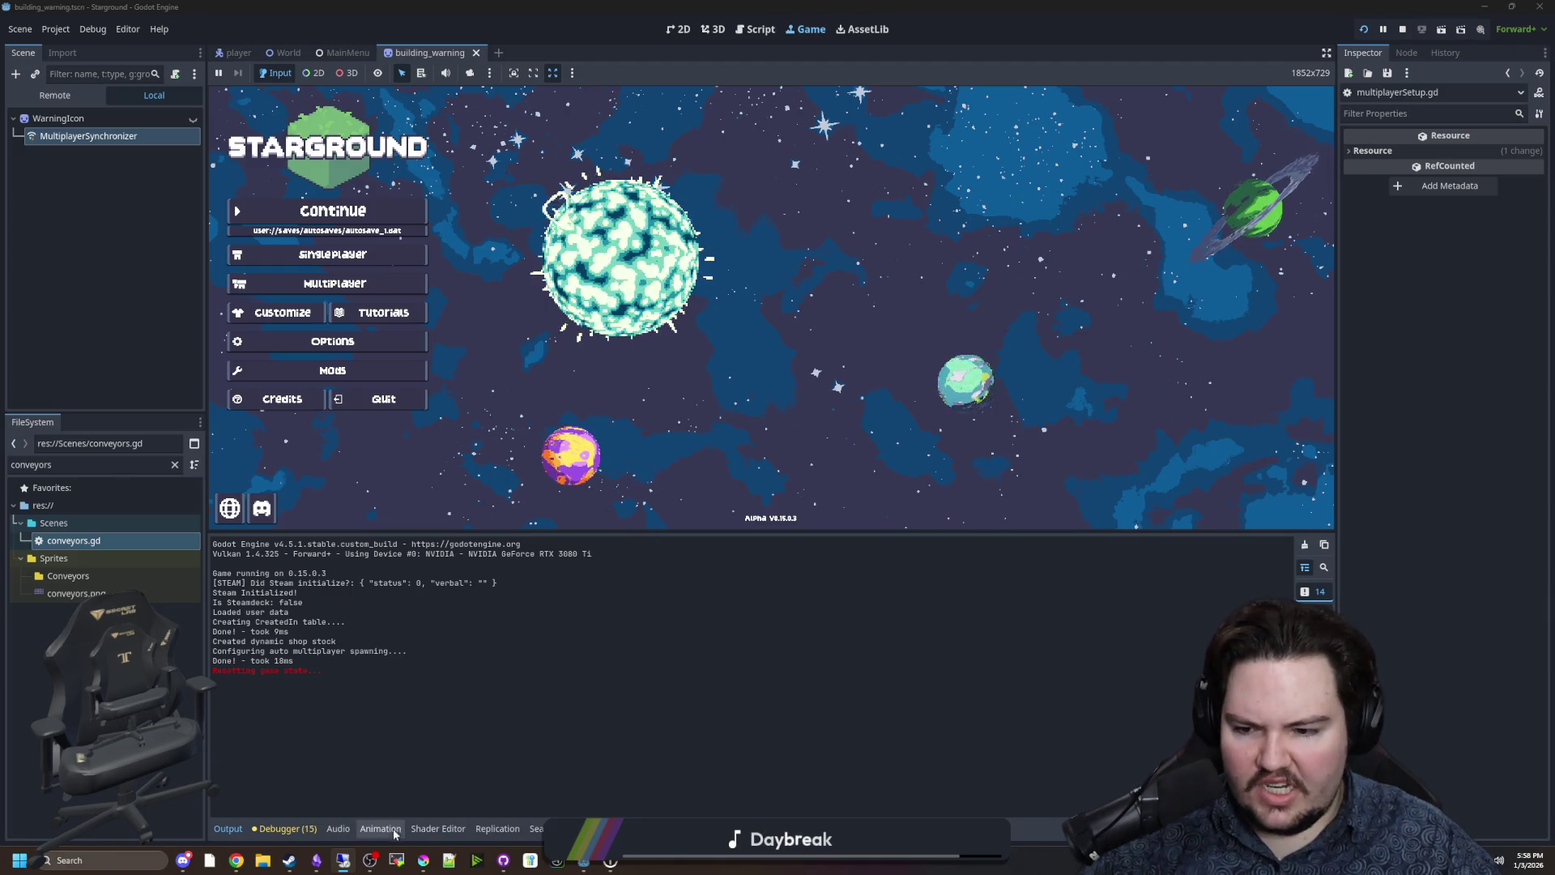
Host the saved world Yes World 31 through Steam multiplayer.
click(289, 862)
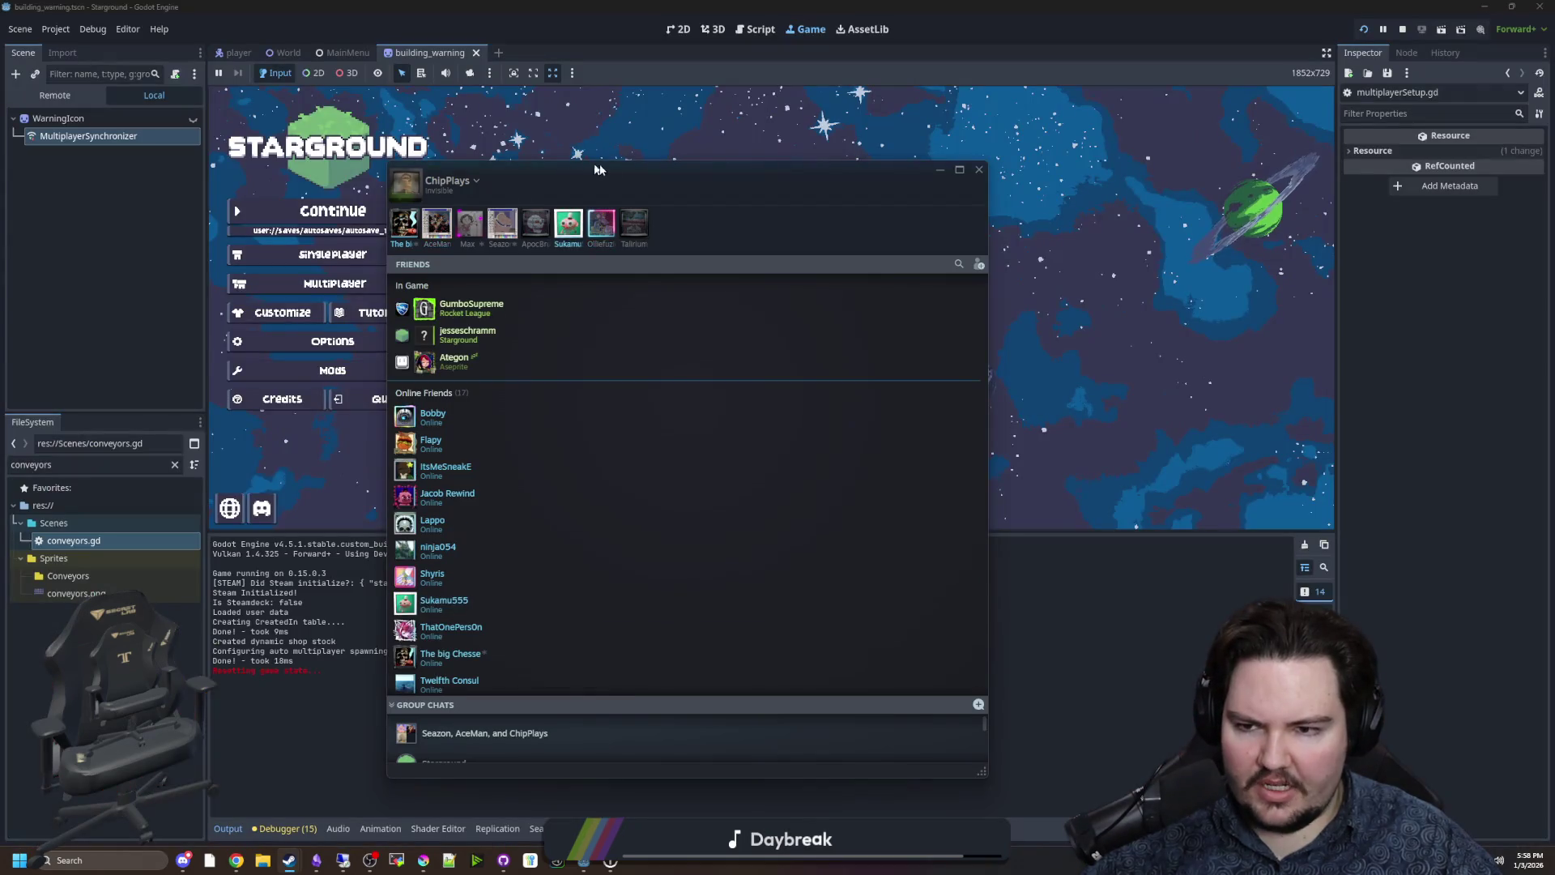
drag(613, 175, 777, 174)
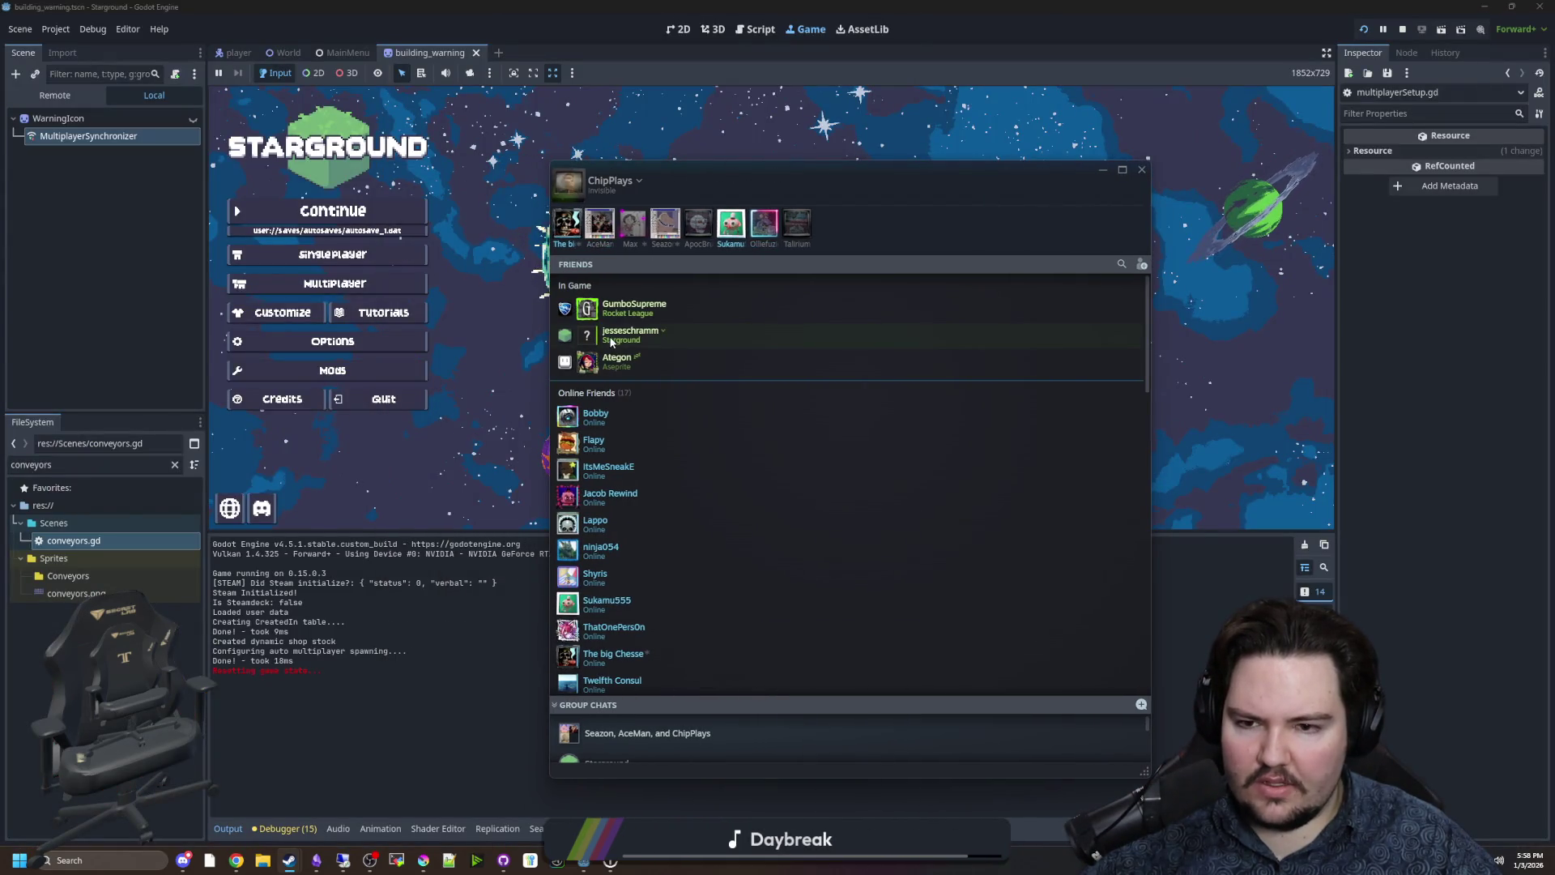
click(374, 286)
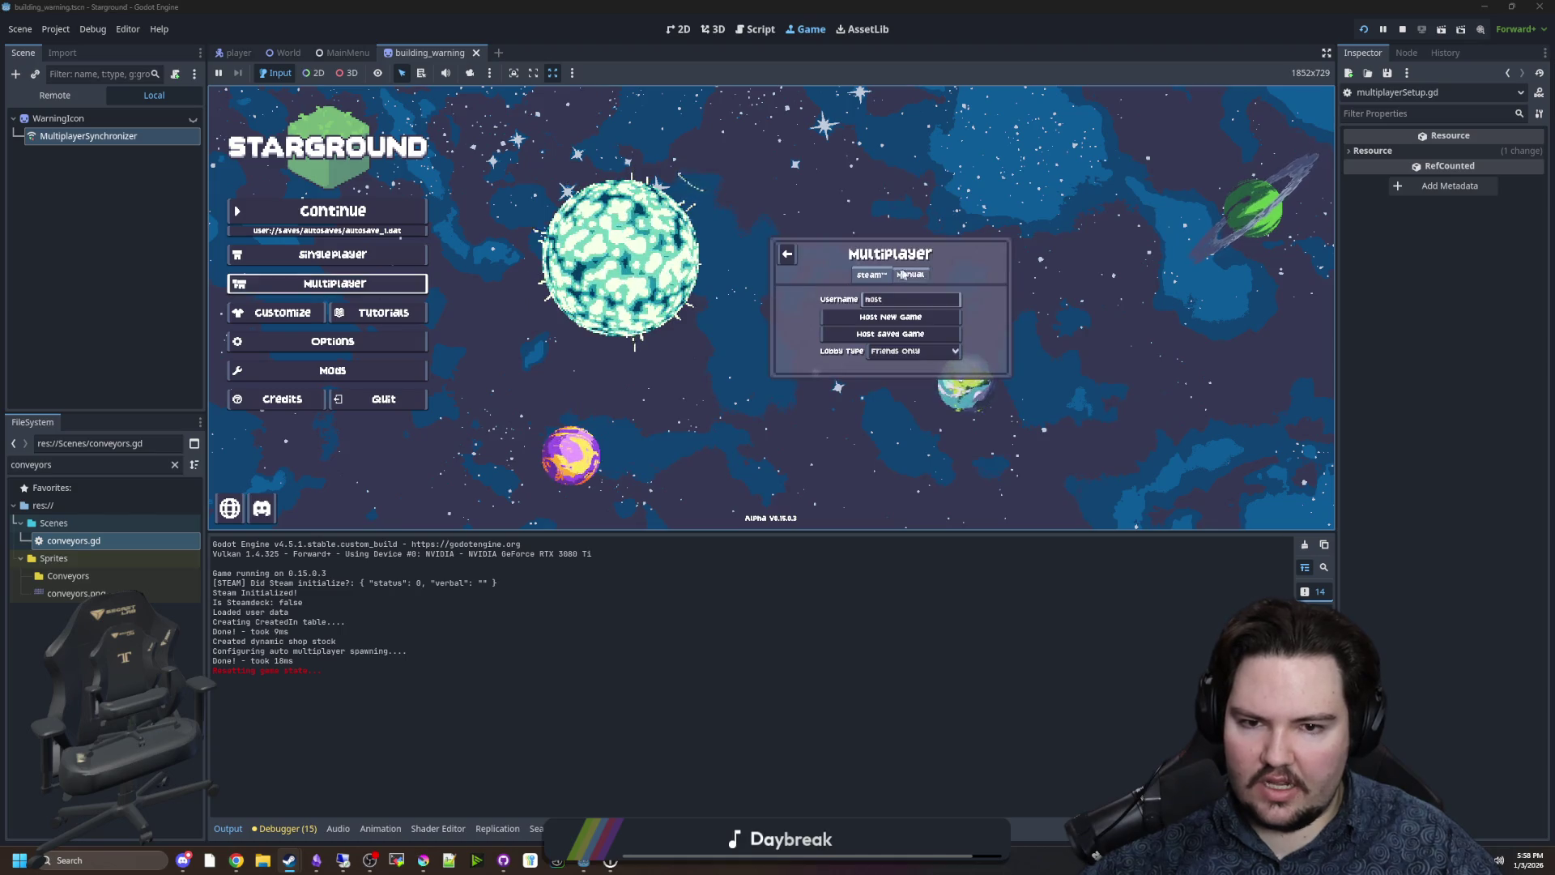
click(872, 243)
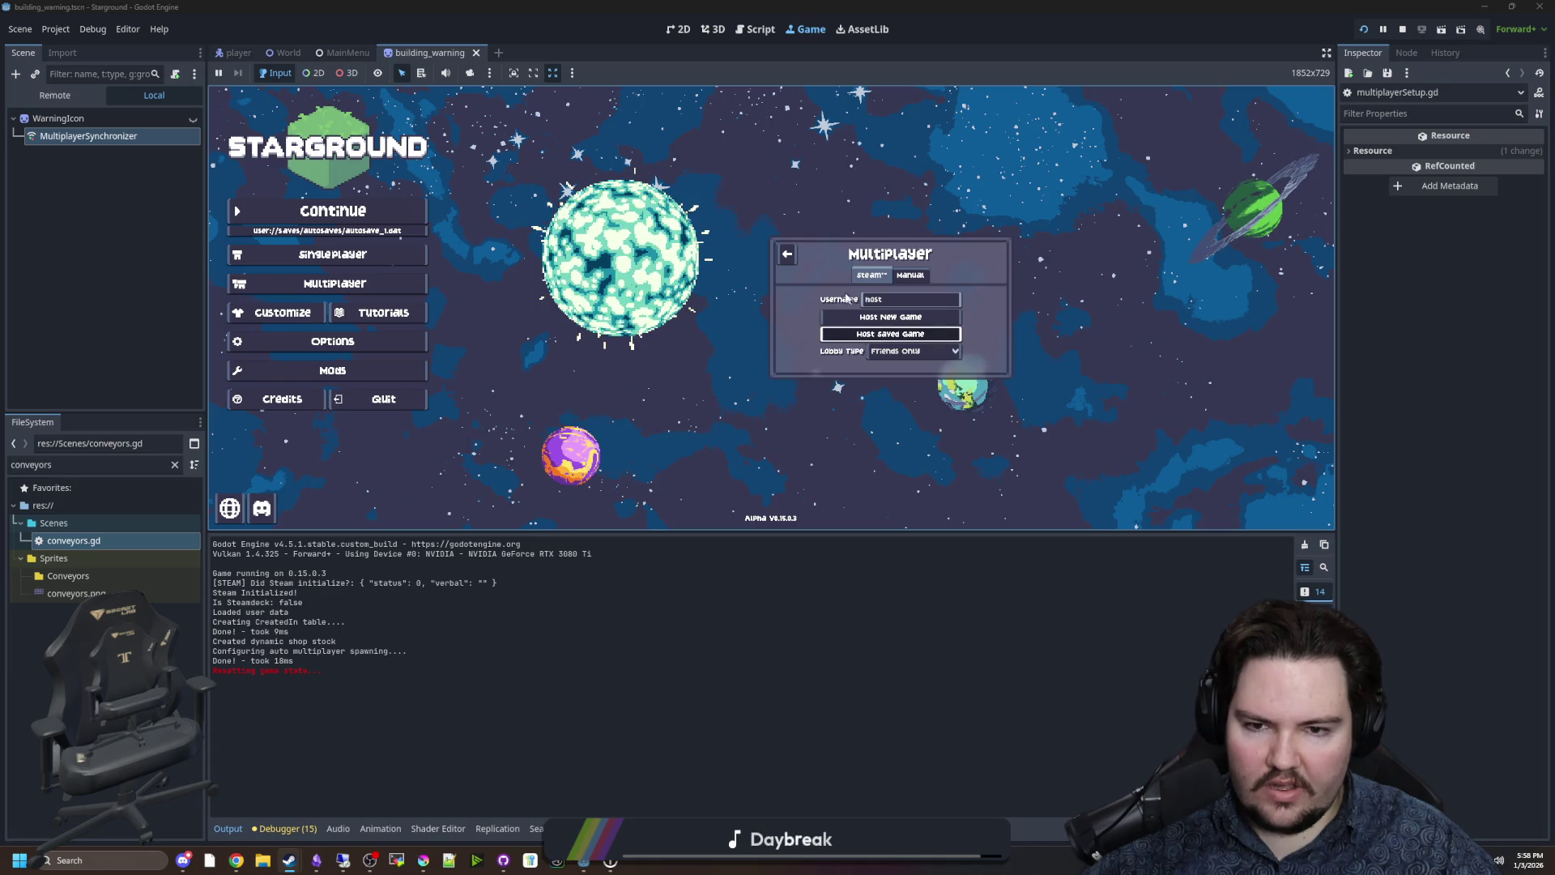
click(877, 334)
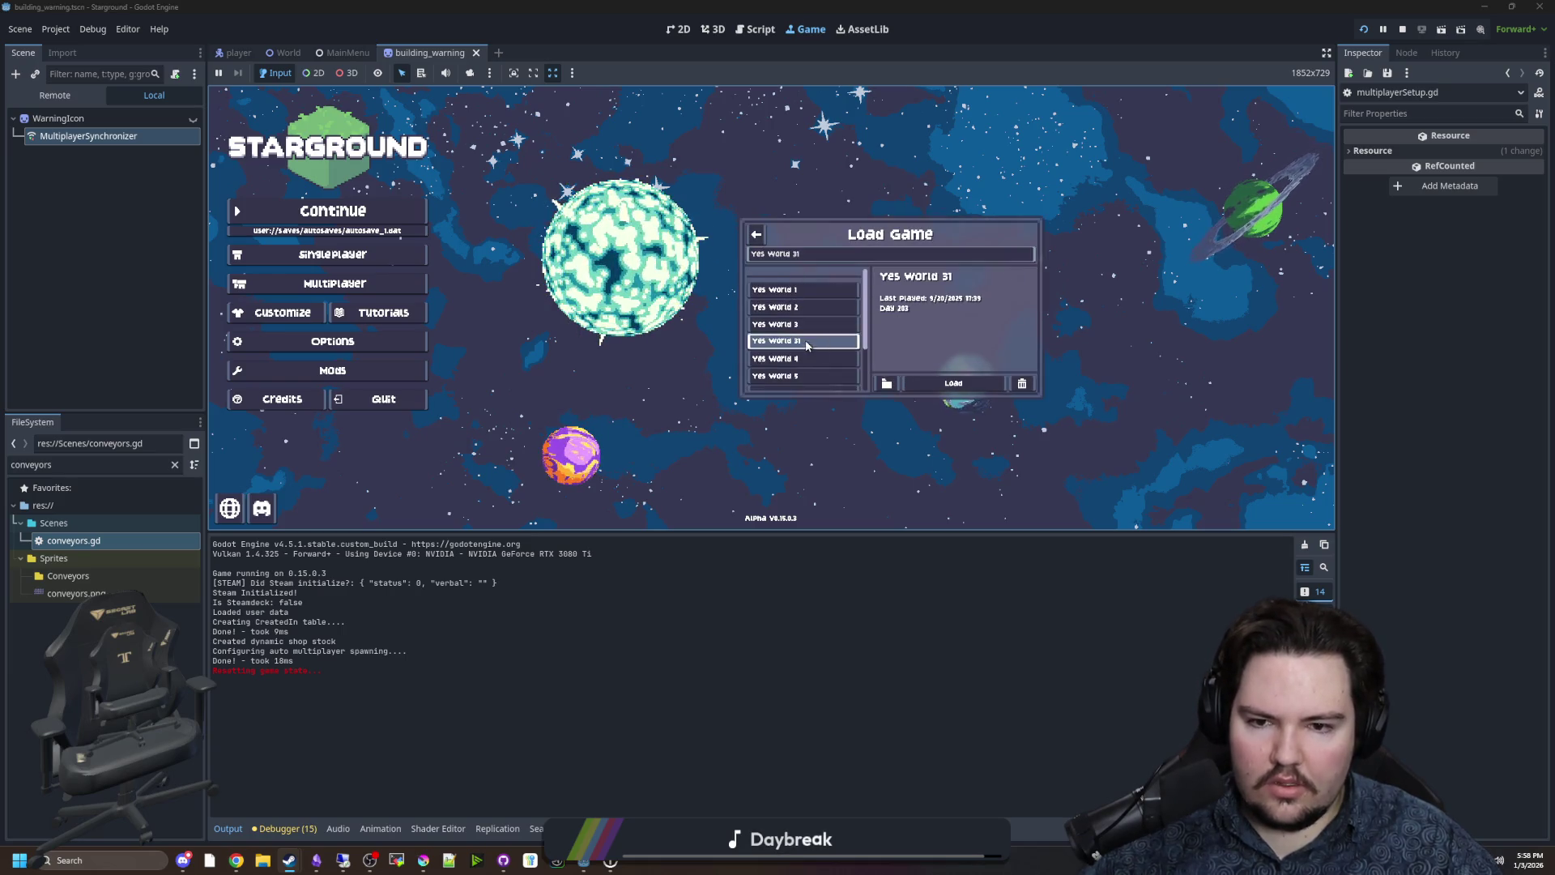
click(981, 388)
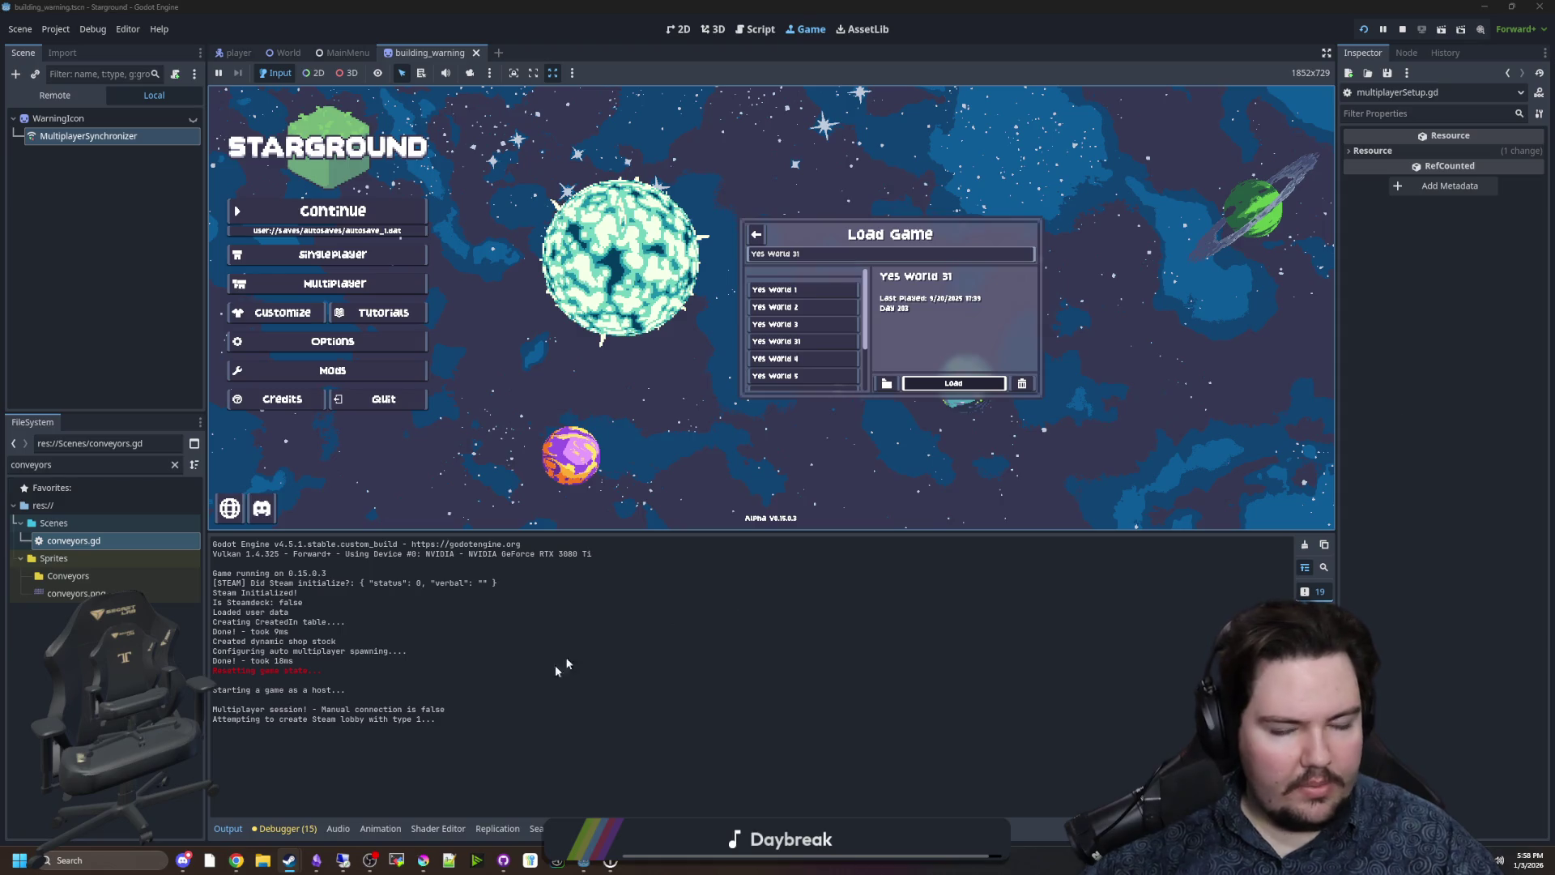
Invite the friend playing Starground via Steam, then dismiss the client's friends list.
click(316, 798)
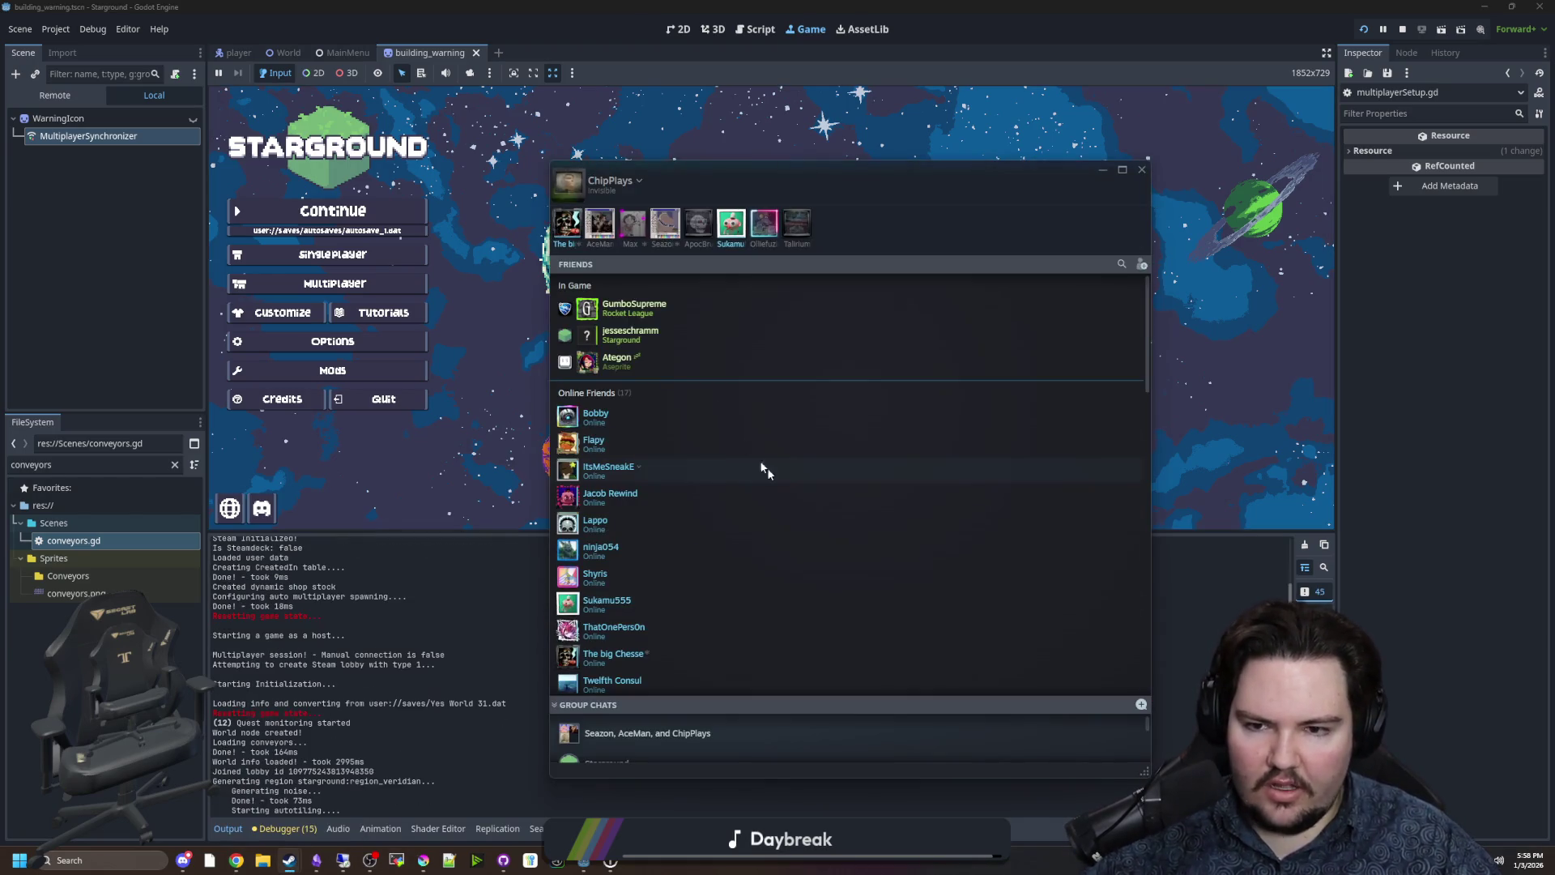
right_click(632, 335)
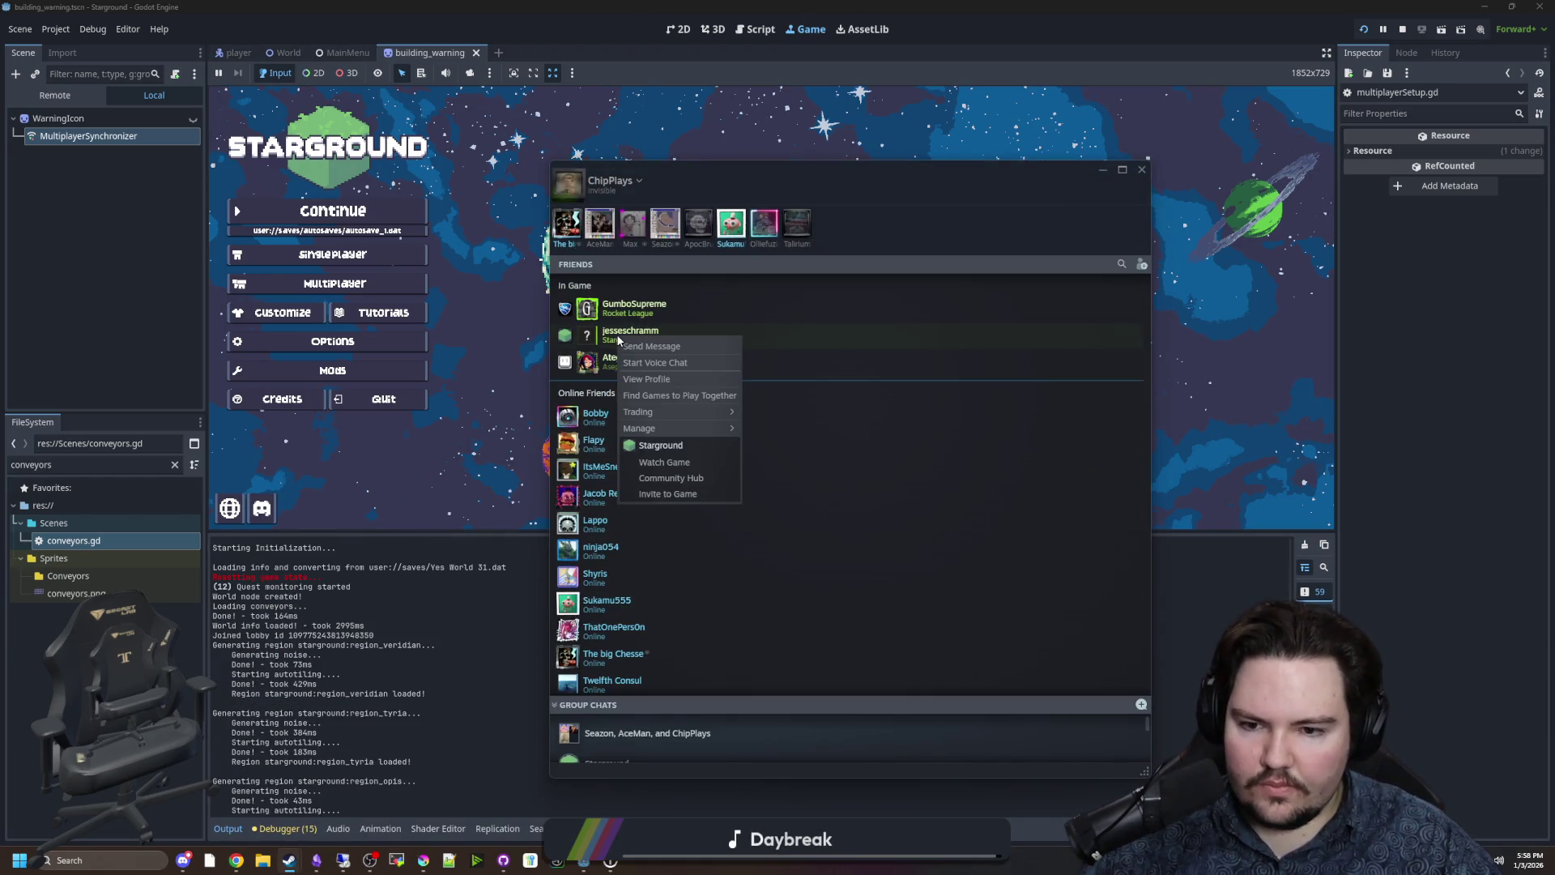
click(667, 496)
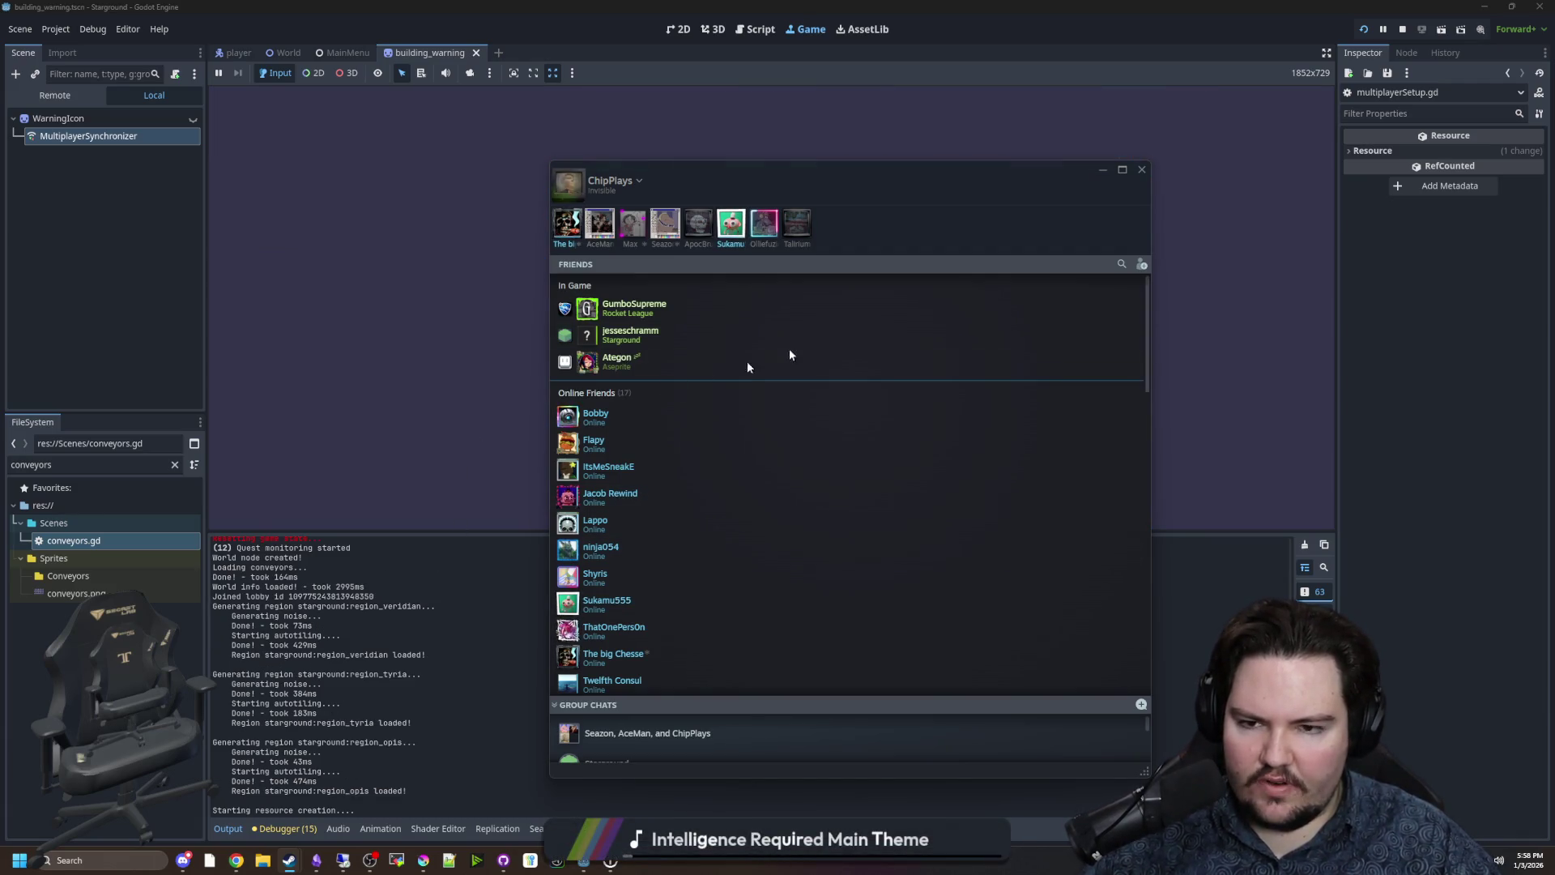
click(1104, 169)
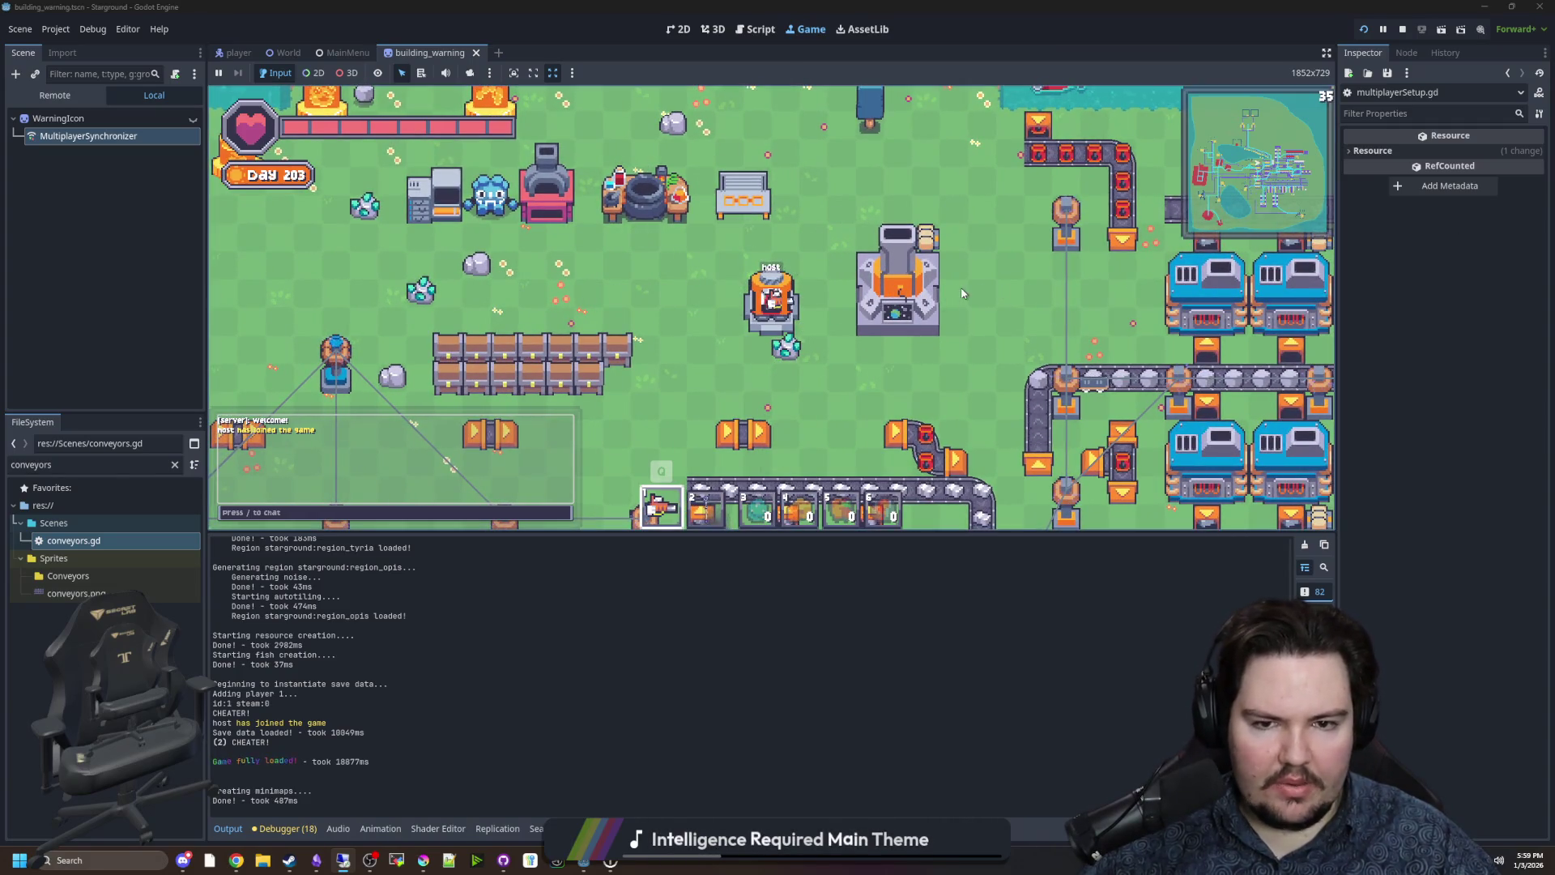
key(alt+Tab)
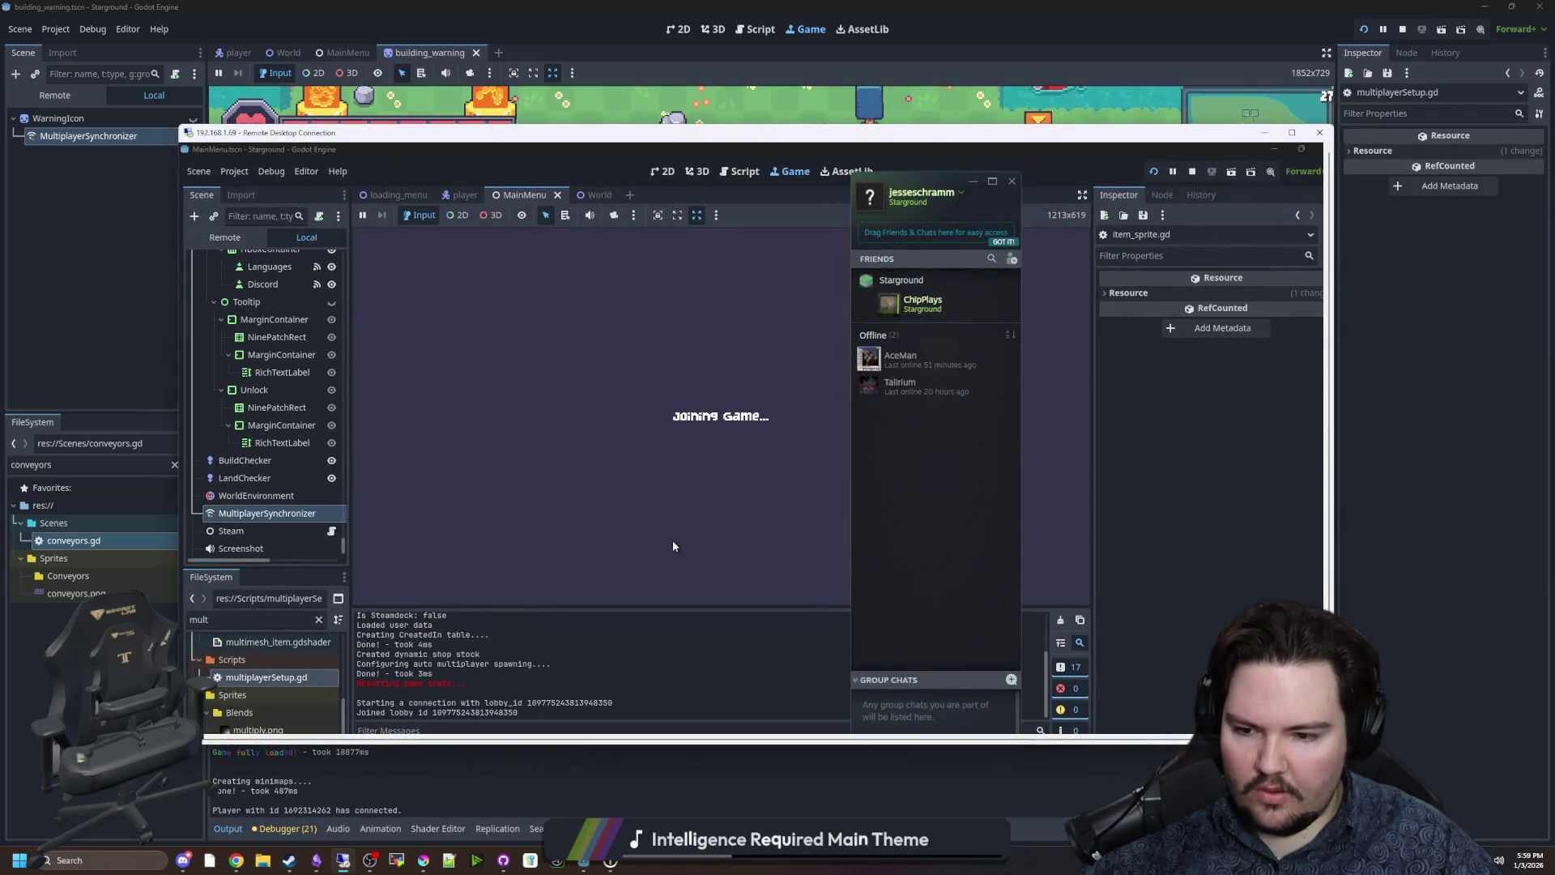
click(673, 546)
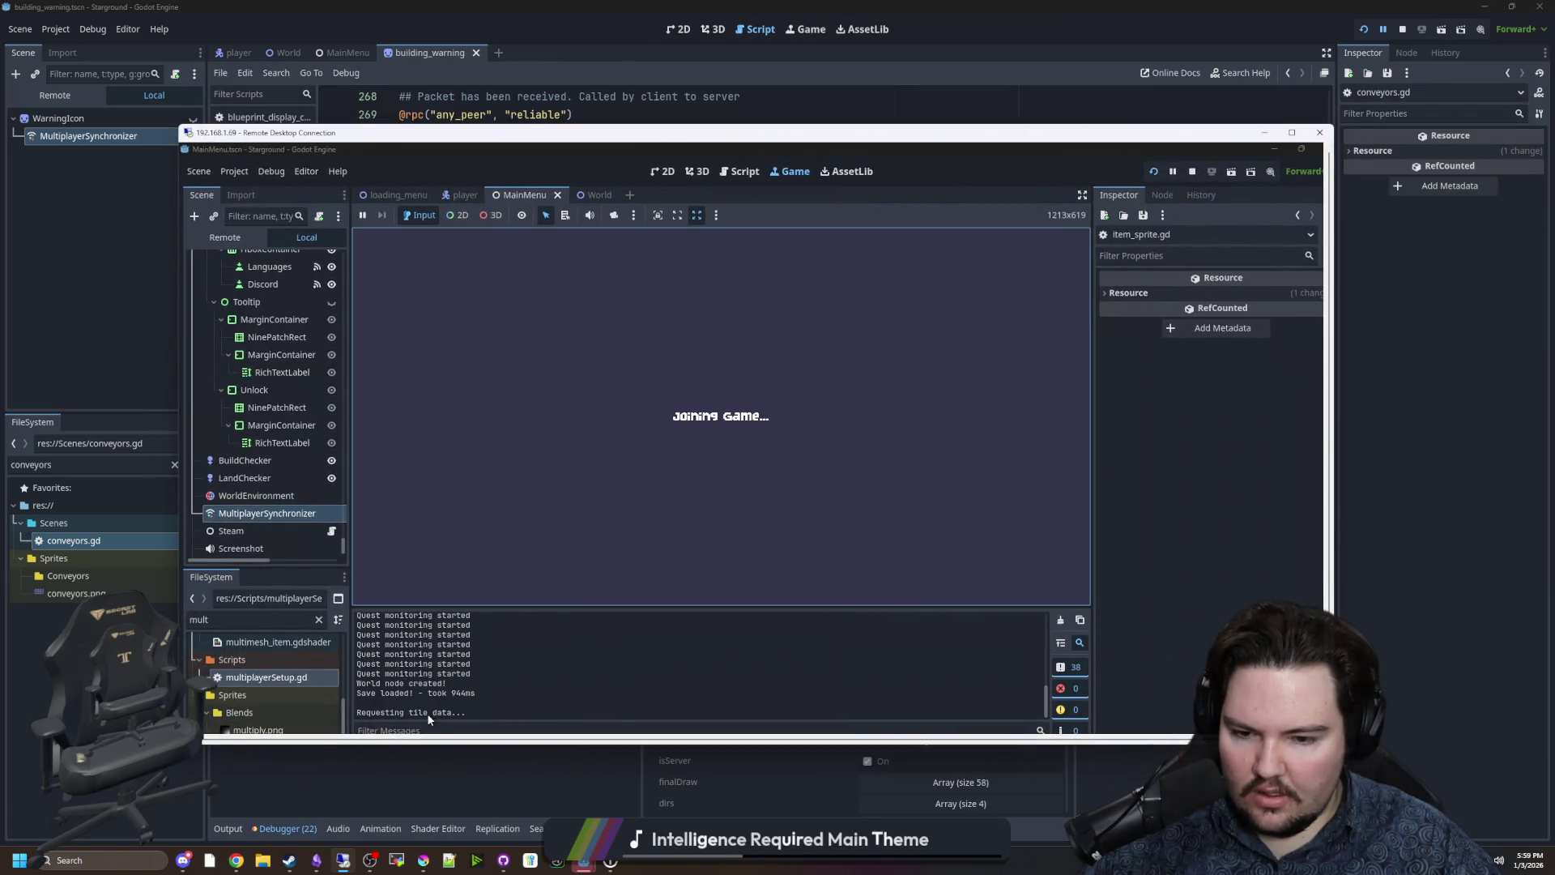
Inspect the request_conveyor_data and conveyor_packet_received stack frames at line 278.
click(529, 788)
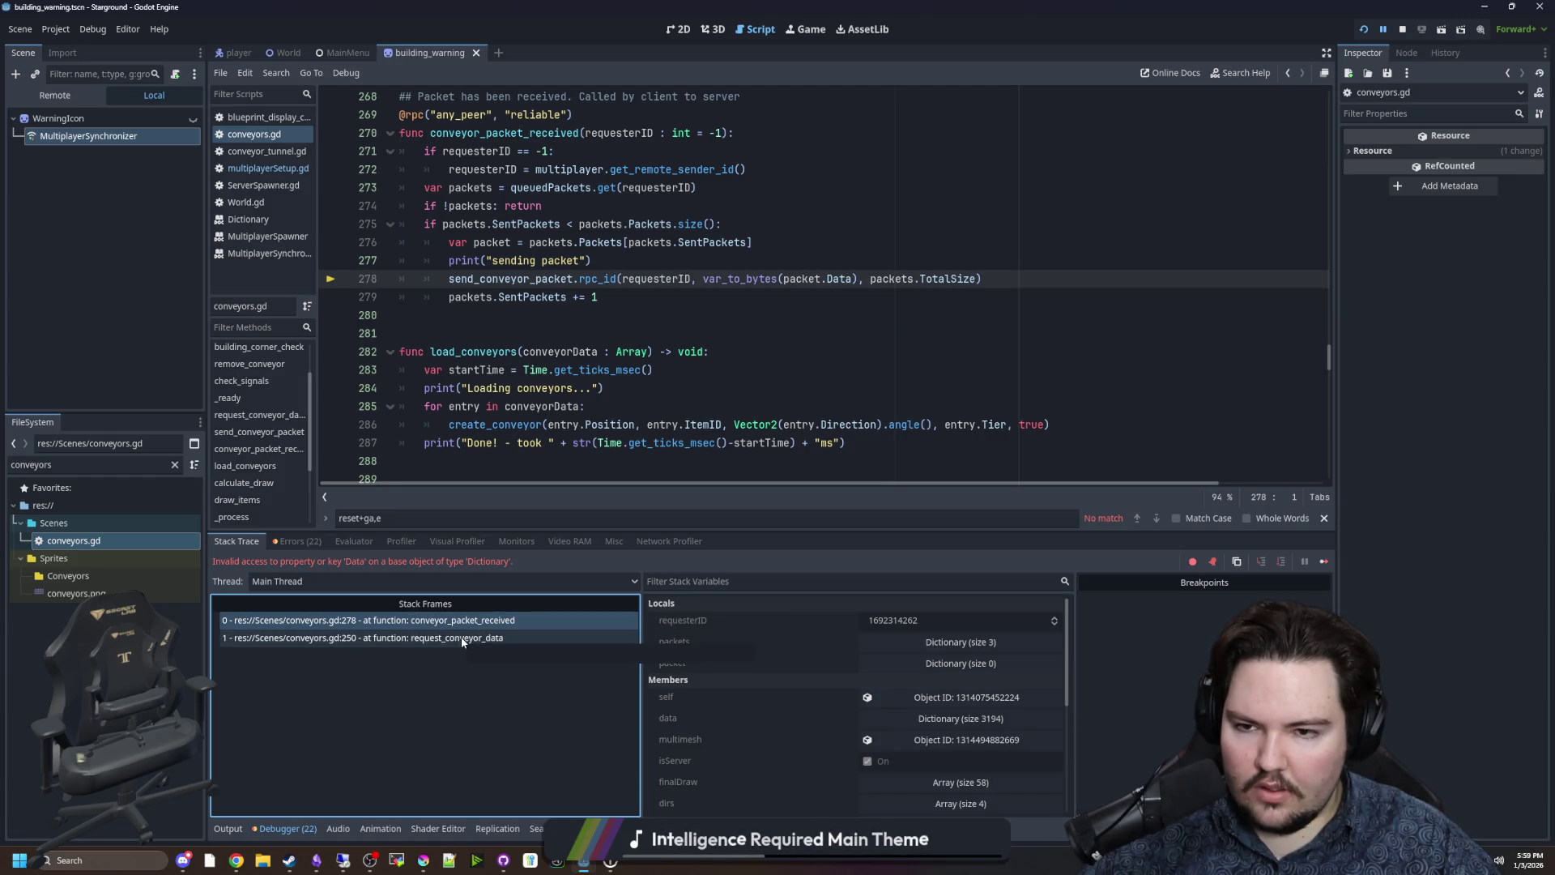
click(462, 638)
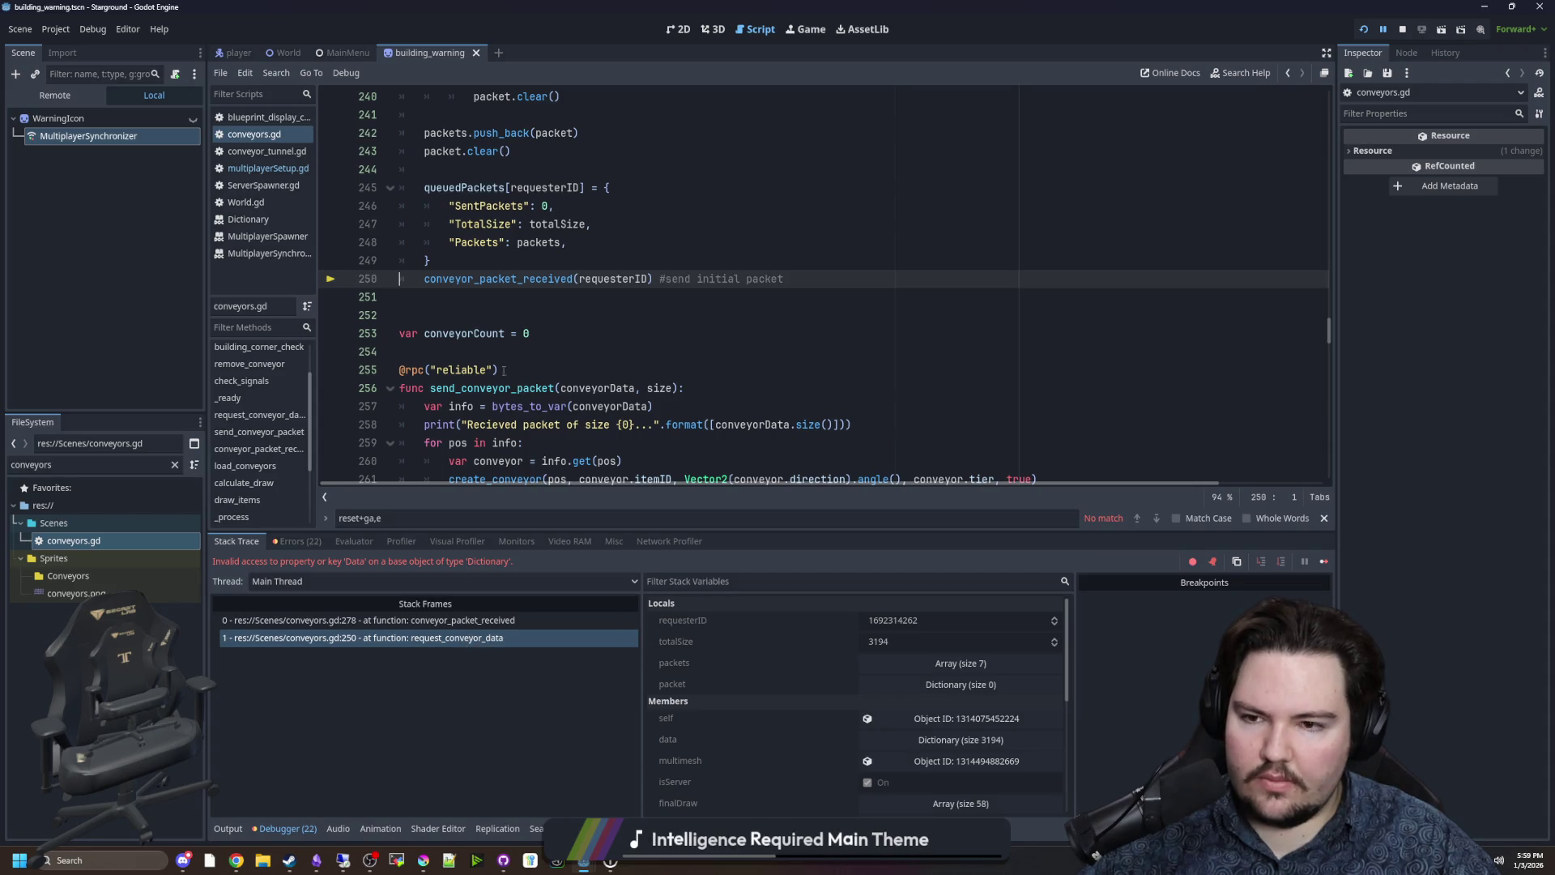
scroll(474, 422, up, 1)
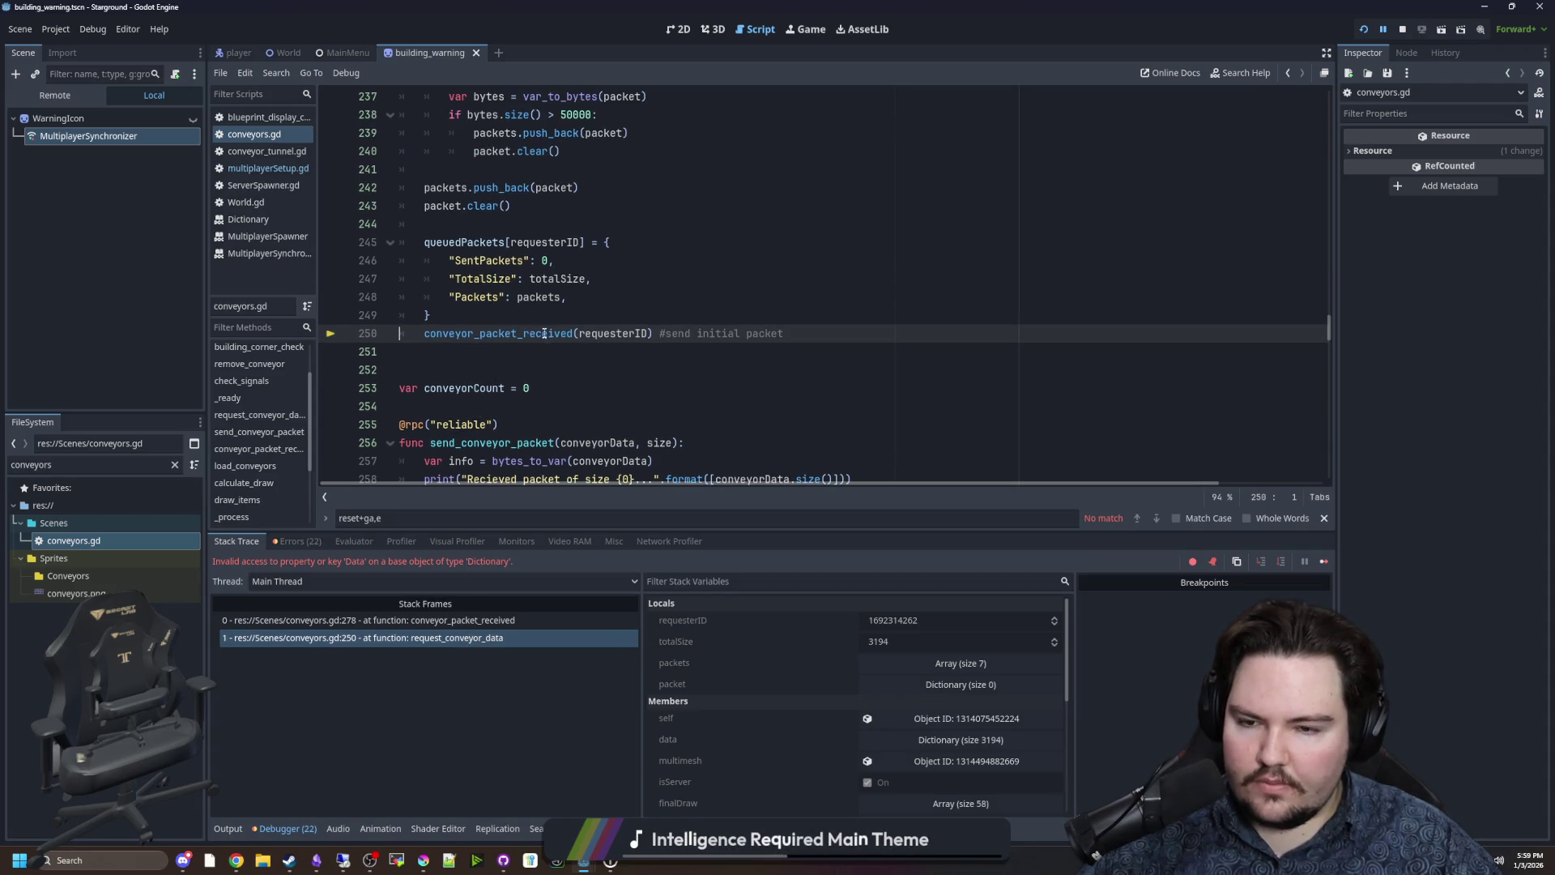
click(478, 618)
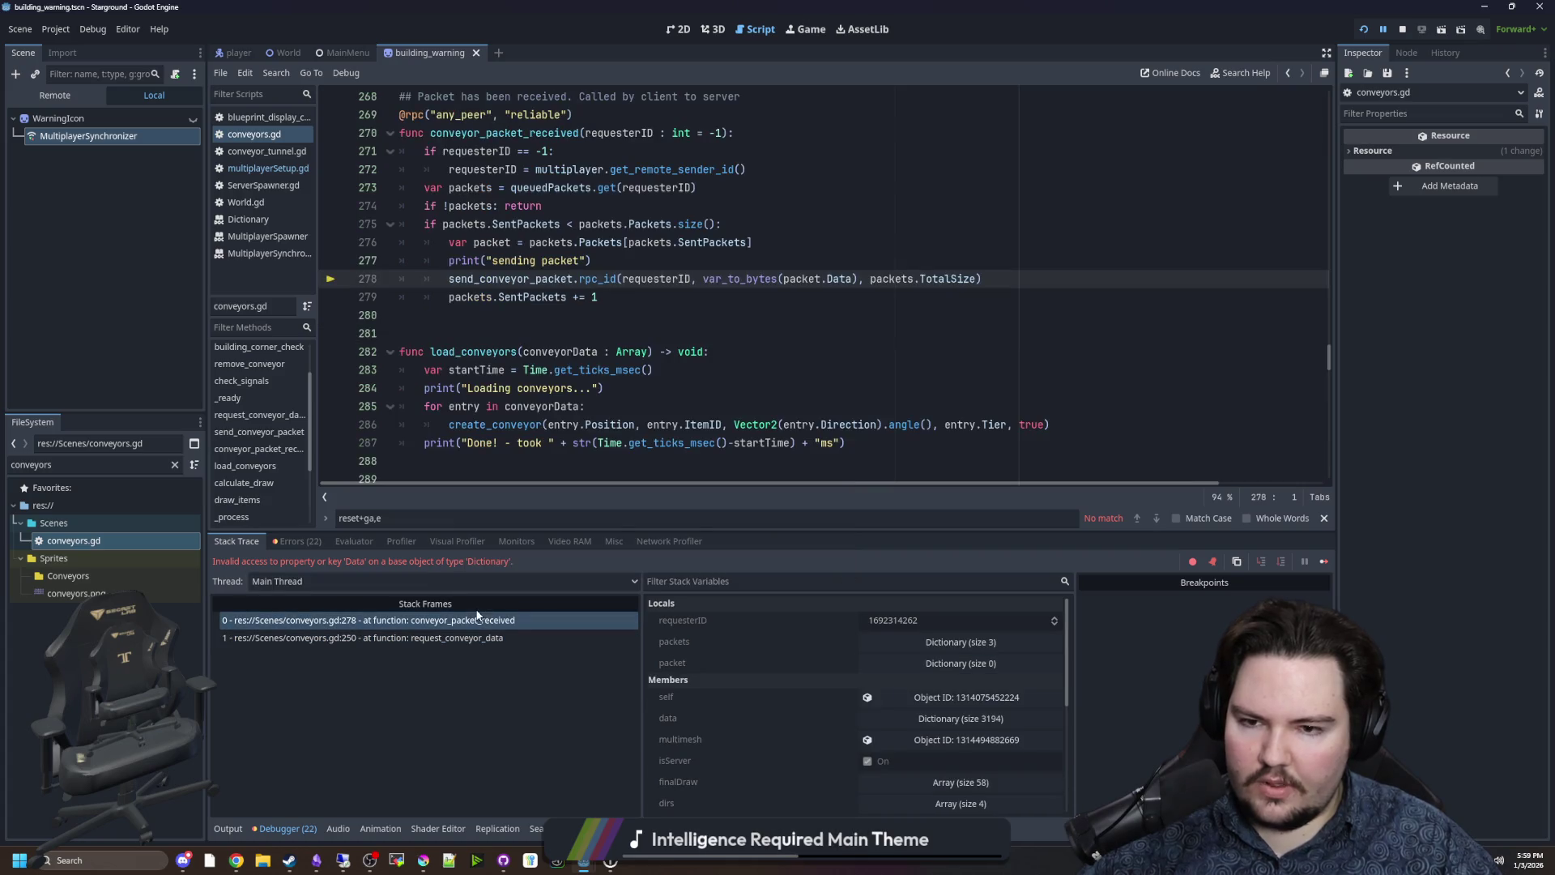
scroll(700, 322, up, 1)
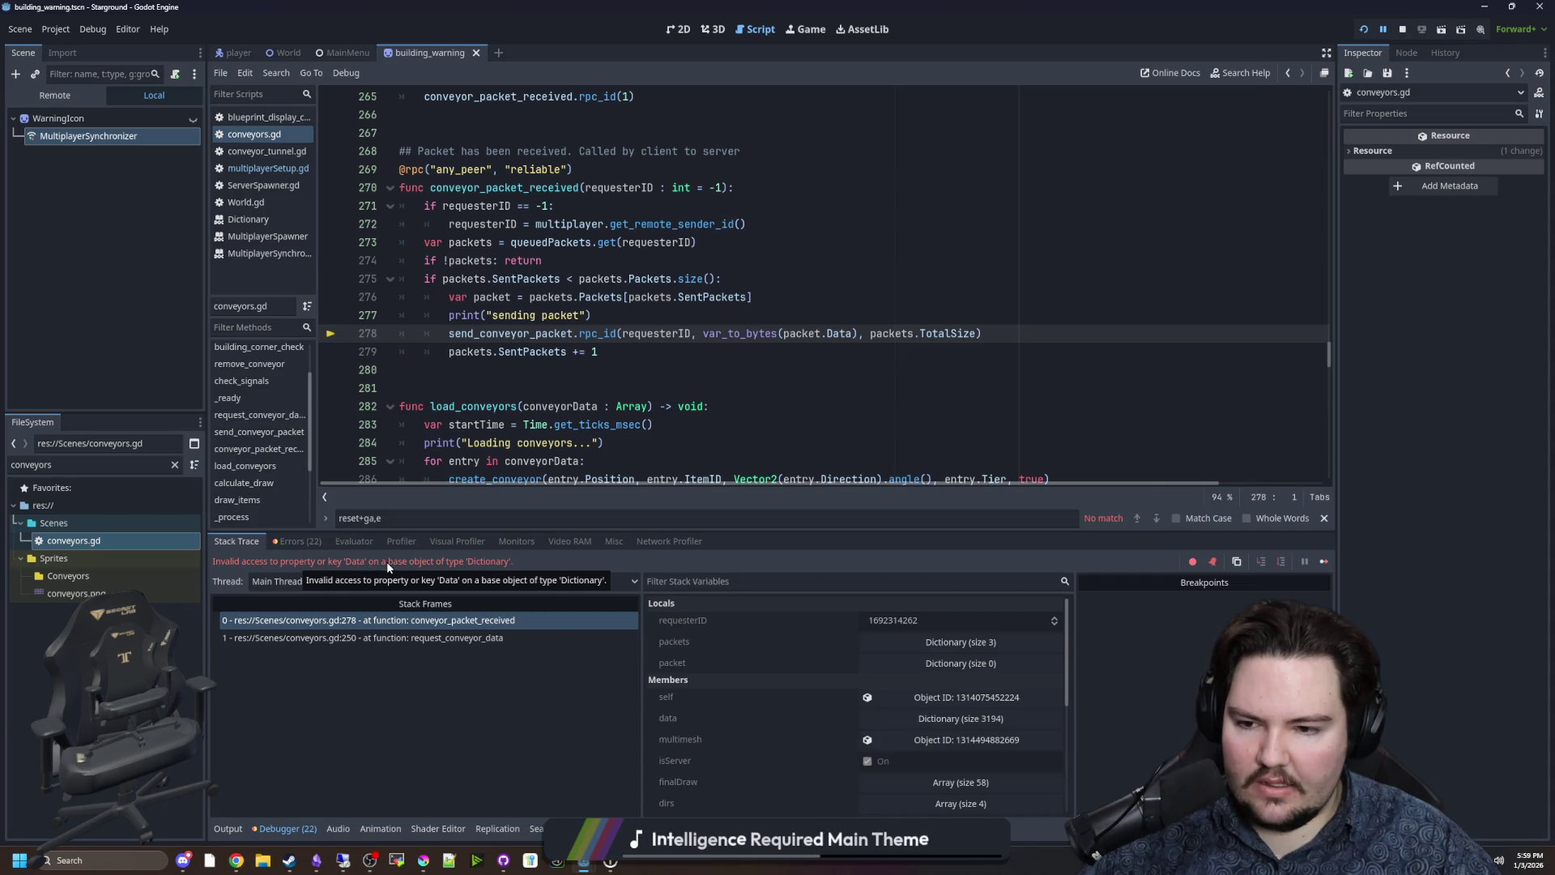
Change line 278 to pass the whole packet to var_to_bytes instead of packet.Data.
click(776, 344)
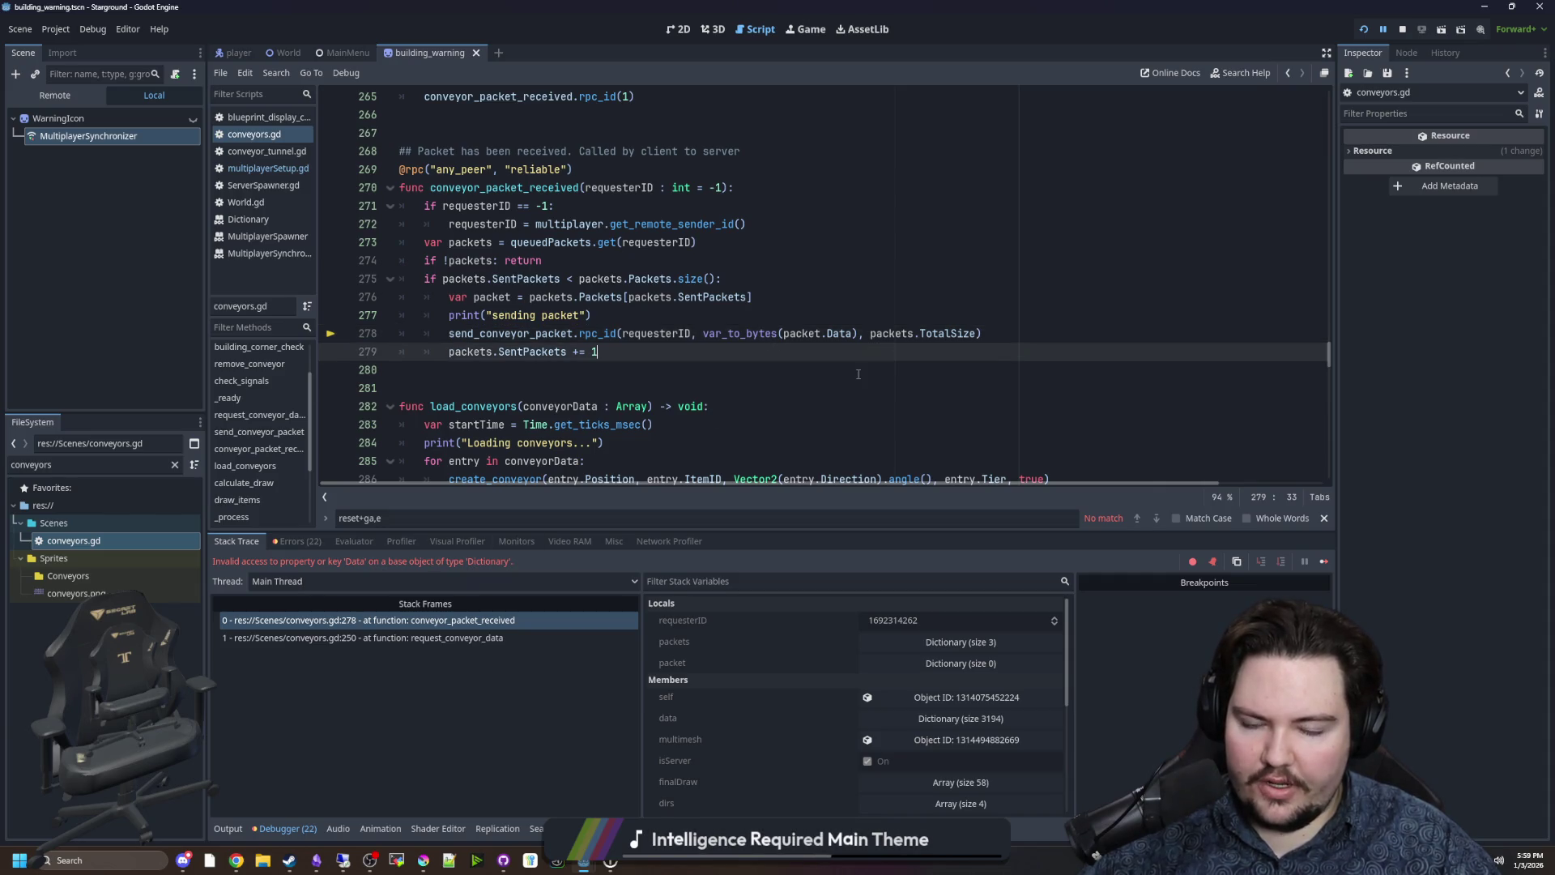
scroll(786, 348, up, 6)
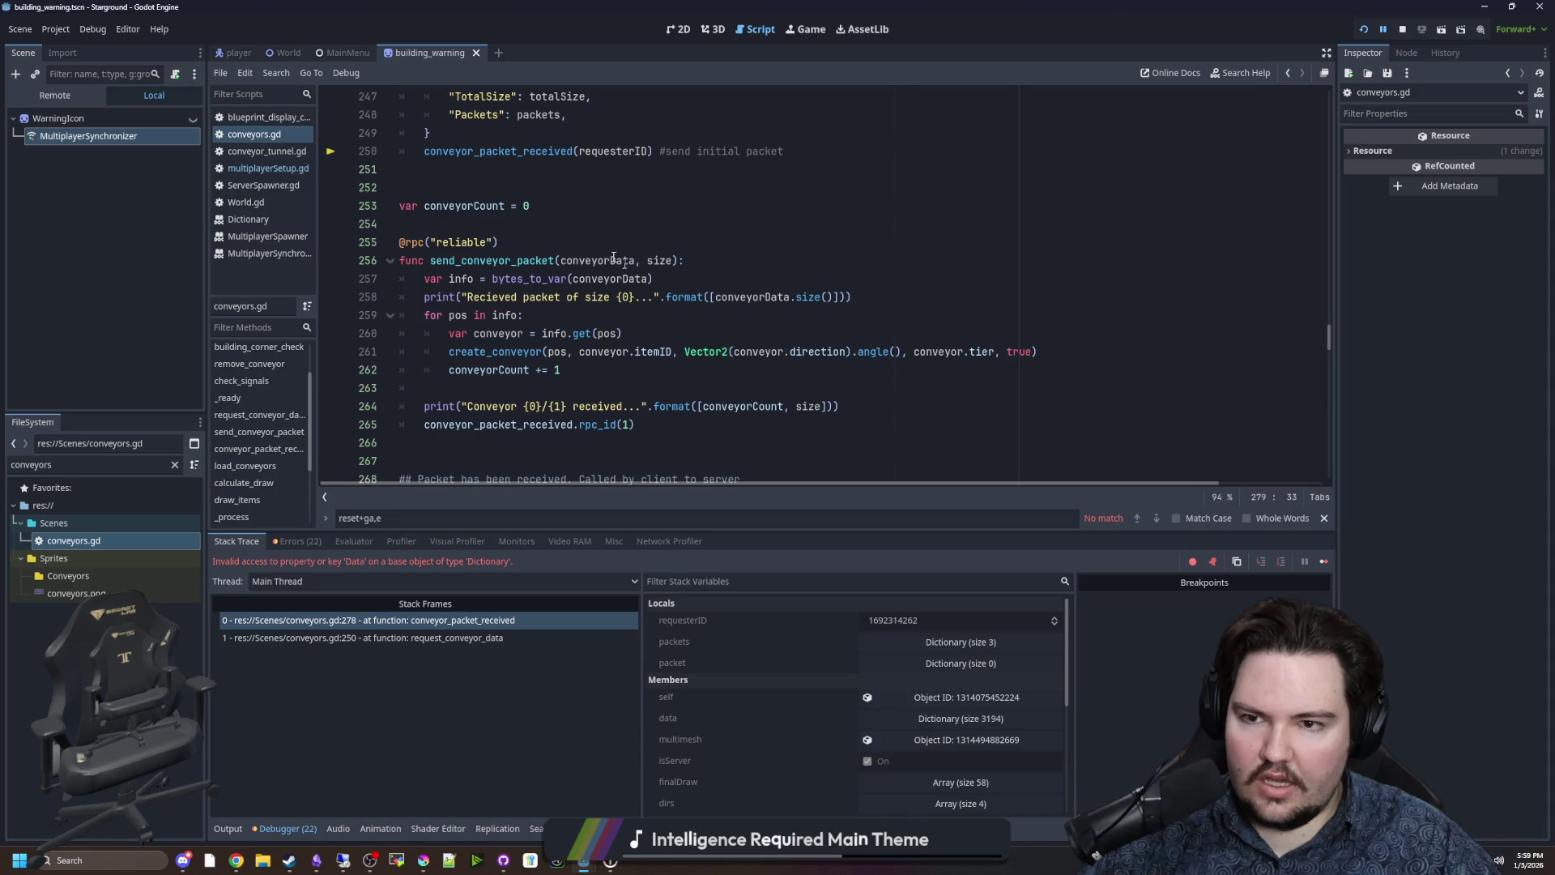
scroll(541, 246, up, 2)
scroll(600, 305, down, 7)
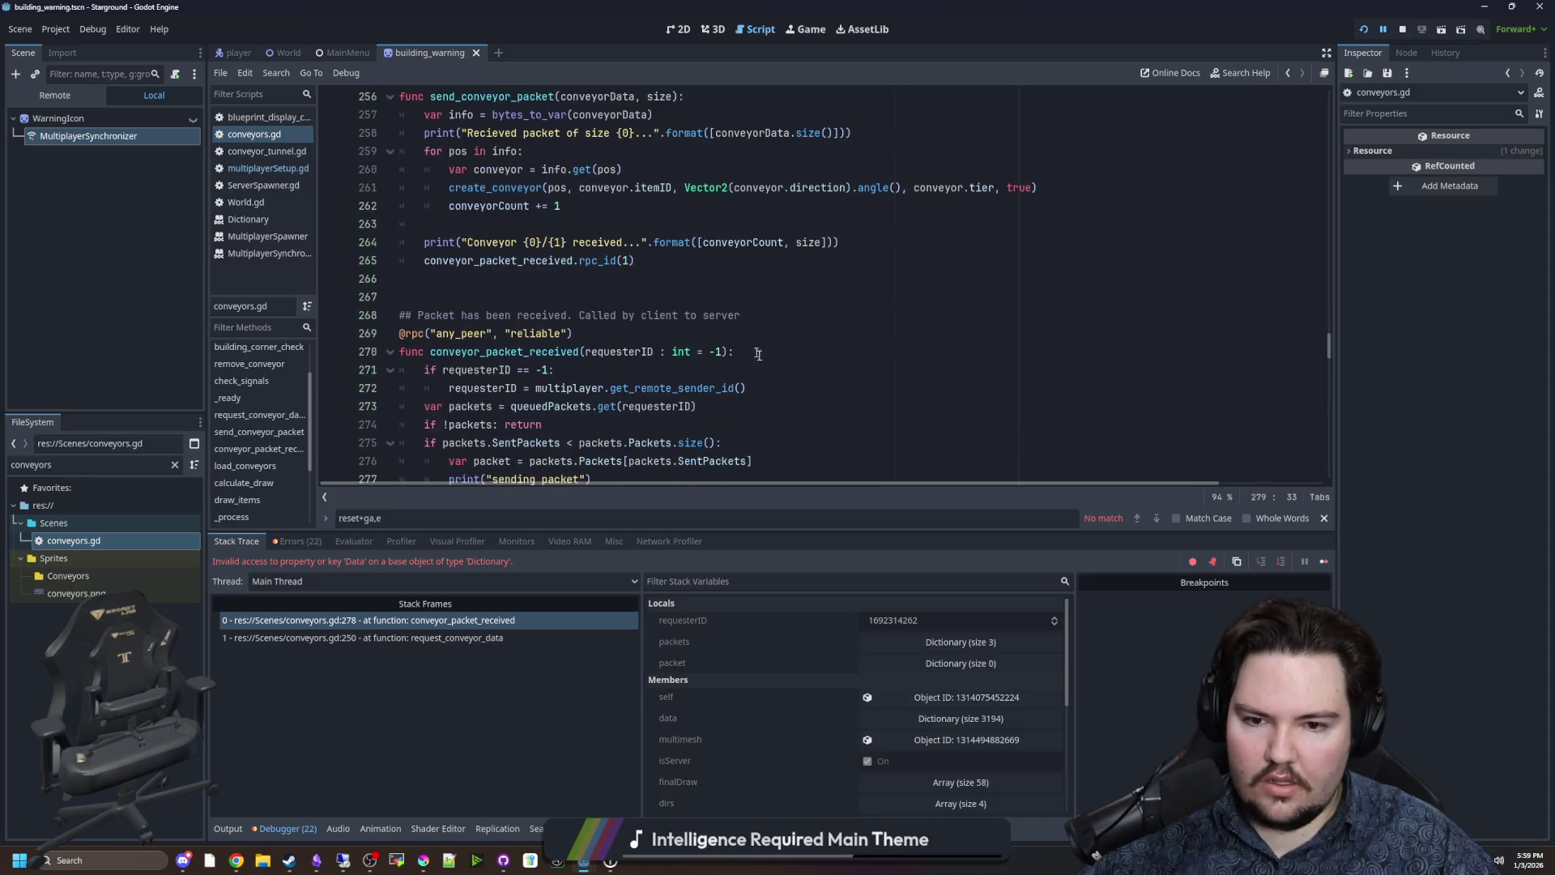
mouse_move(799, 396)
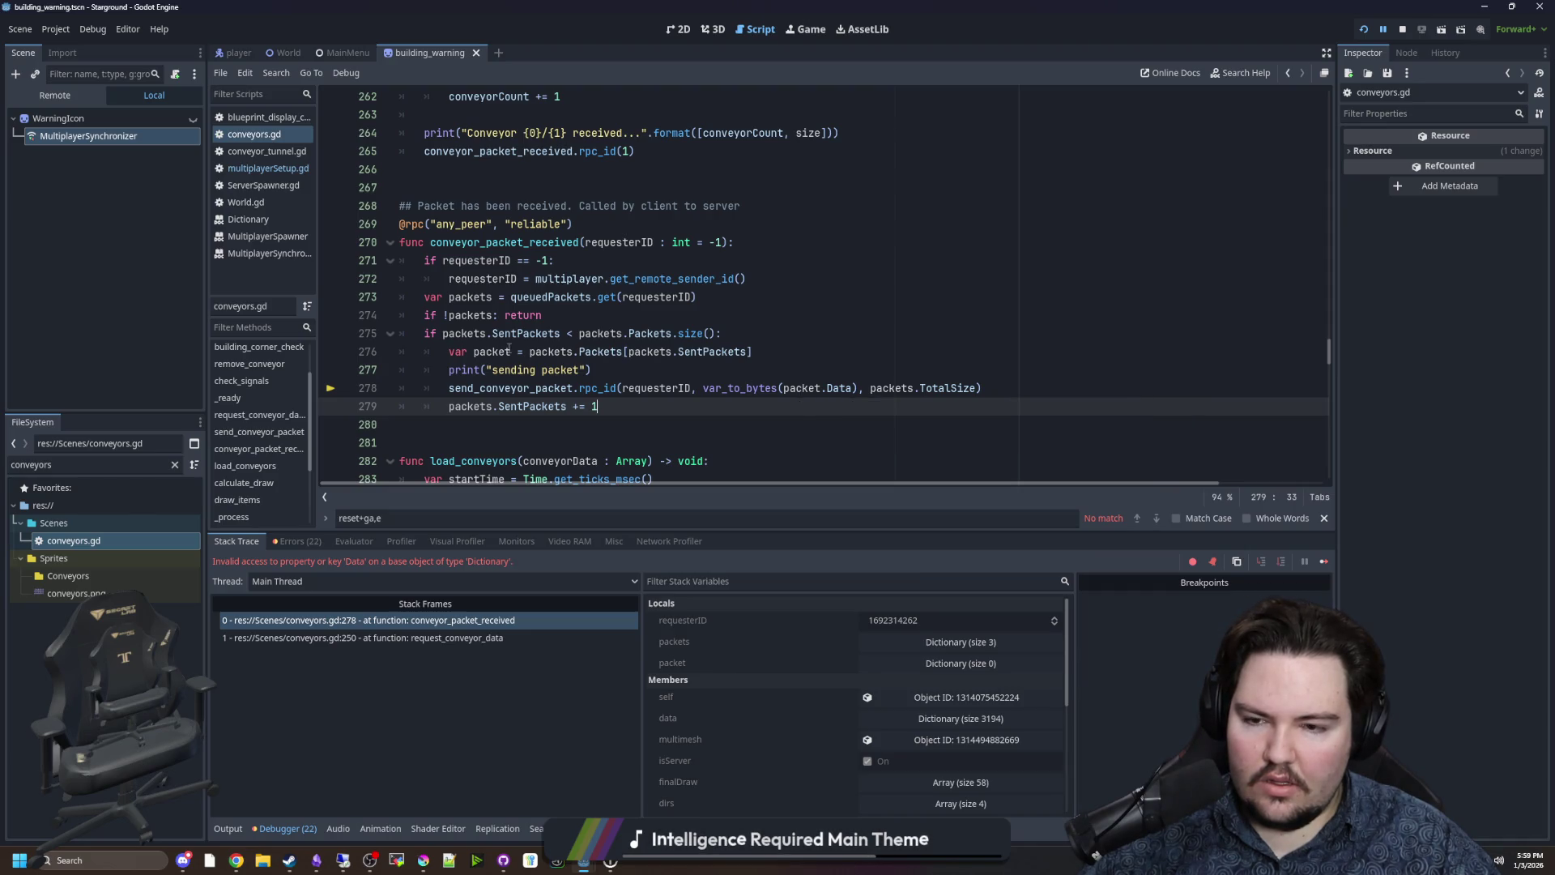
click(828, 389)
drag(824, 389, 788, 389)
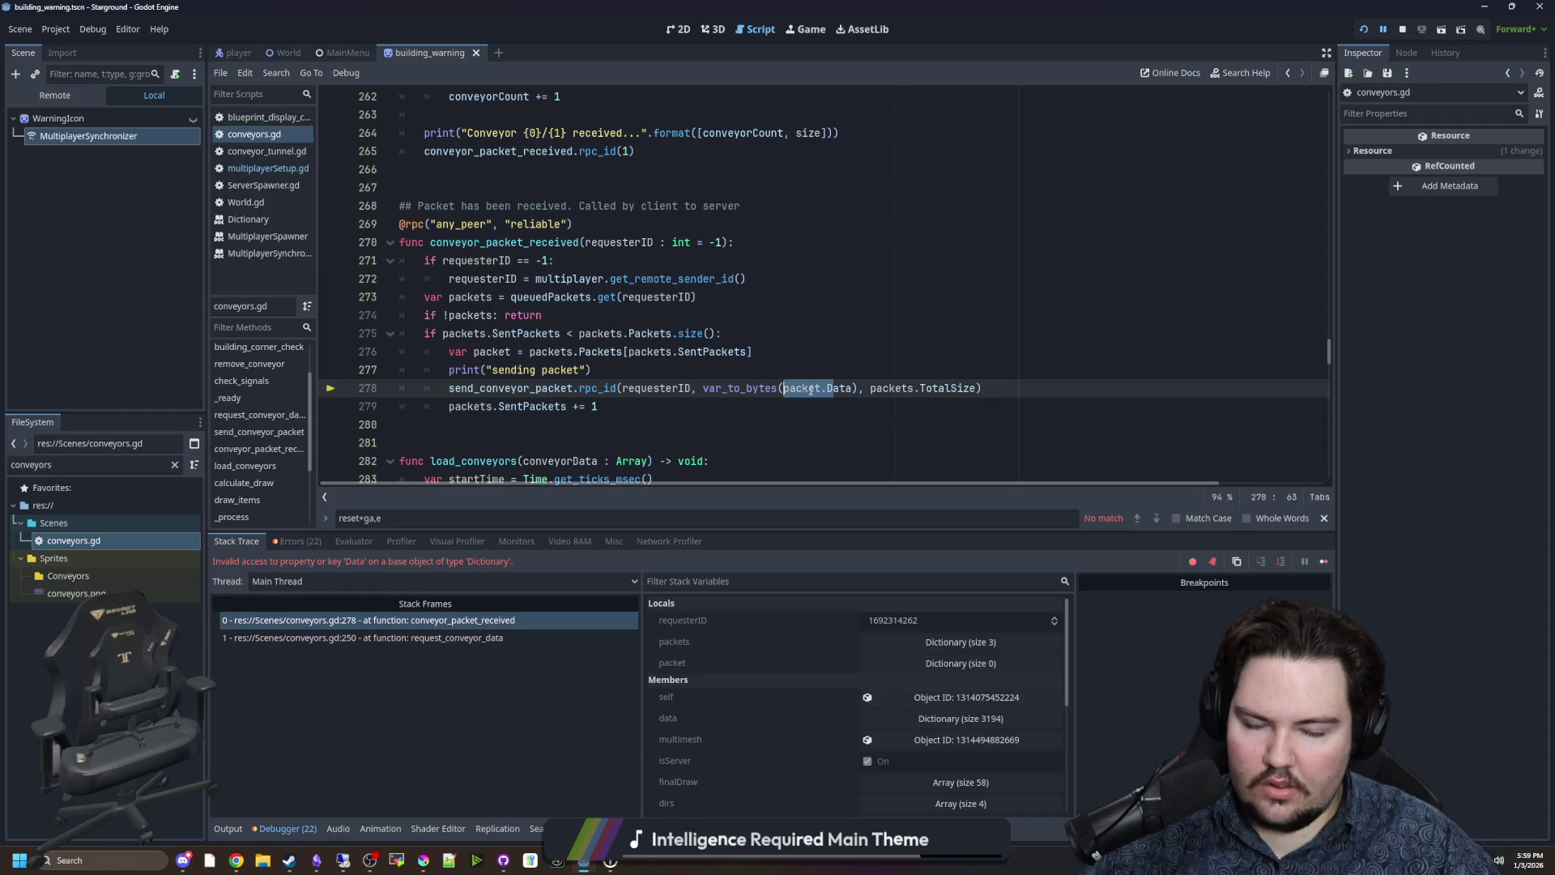
click(827, 389)
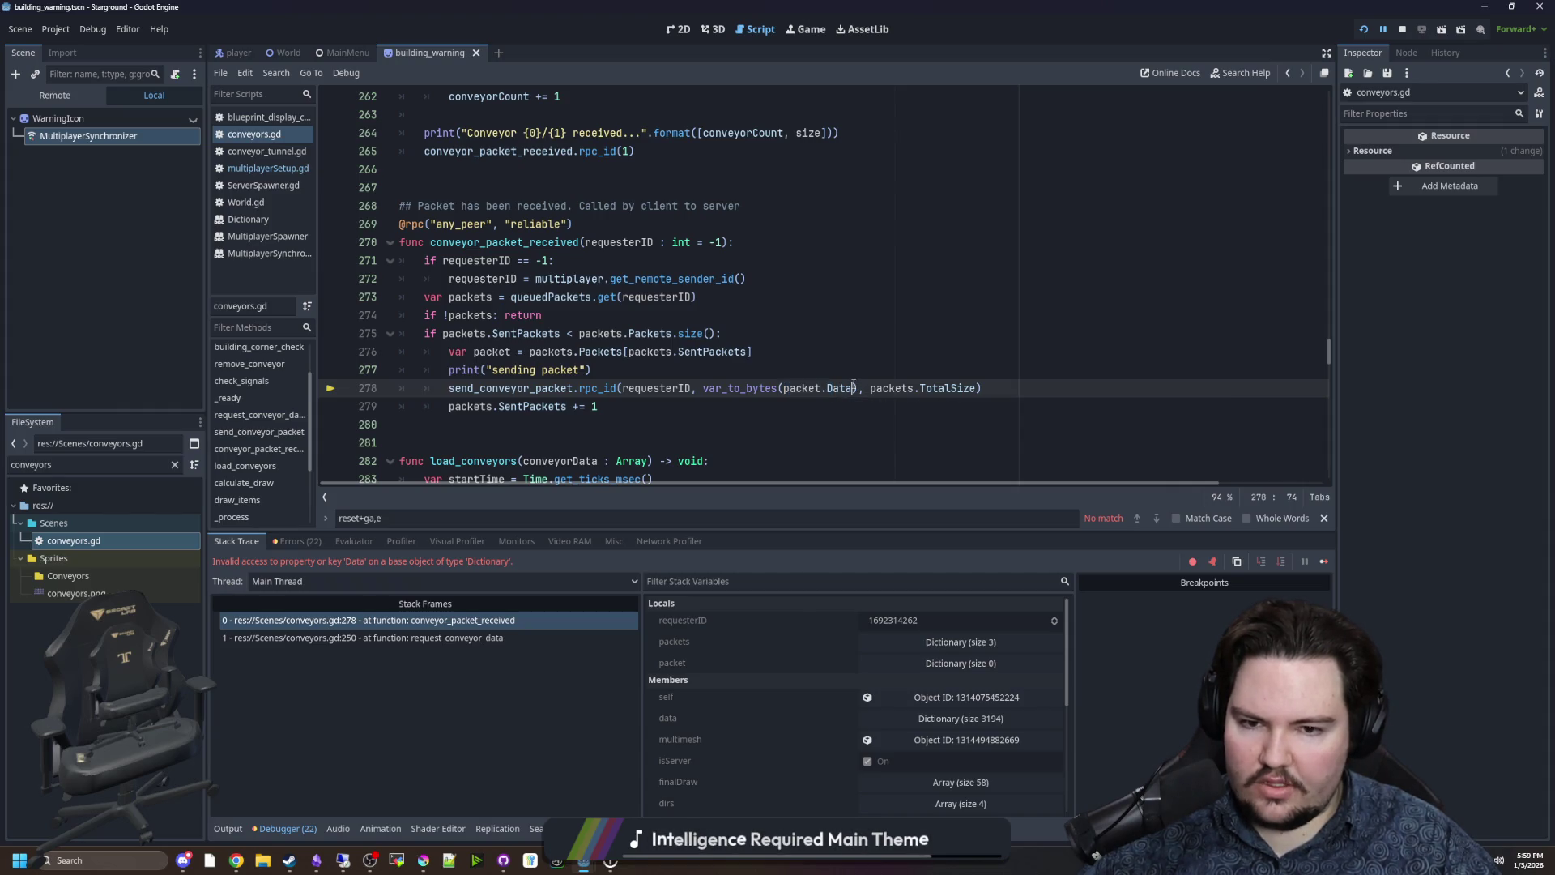
key(Delete)
key(Delete)
key(Delete)
key(BackSpace)
key(BackSpace)
Save conveyors.gd and resume the paused host game.
click(897, 351)
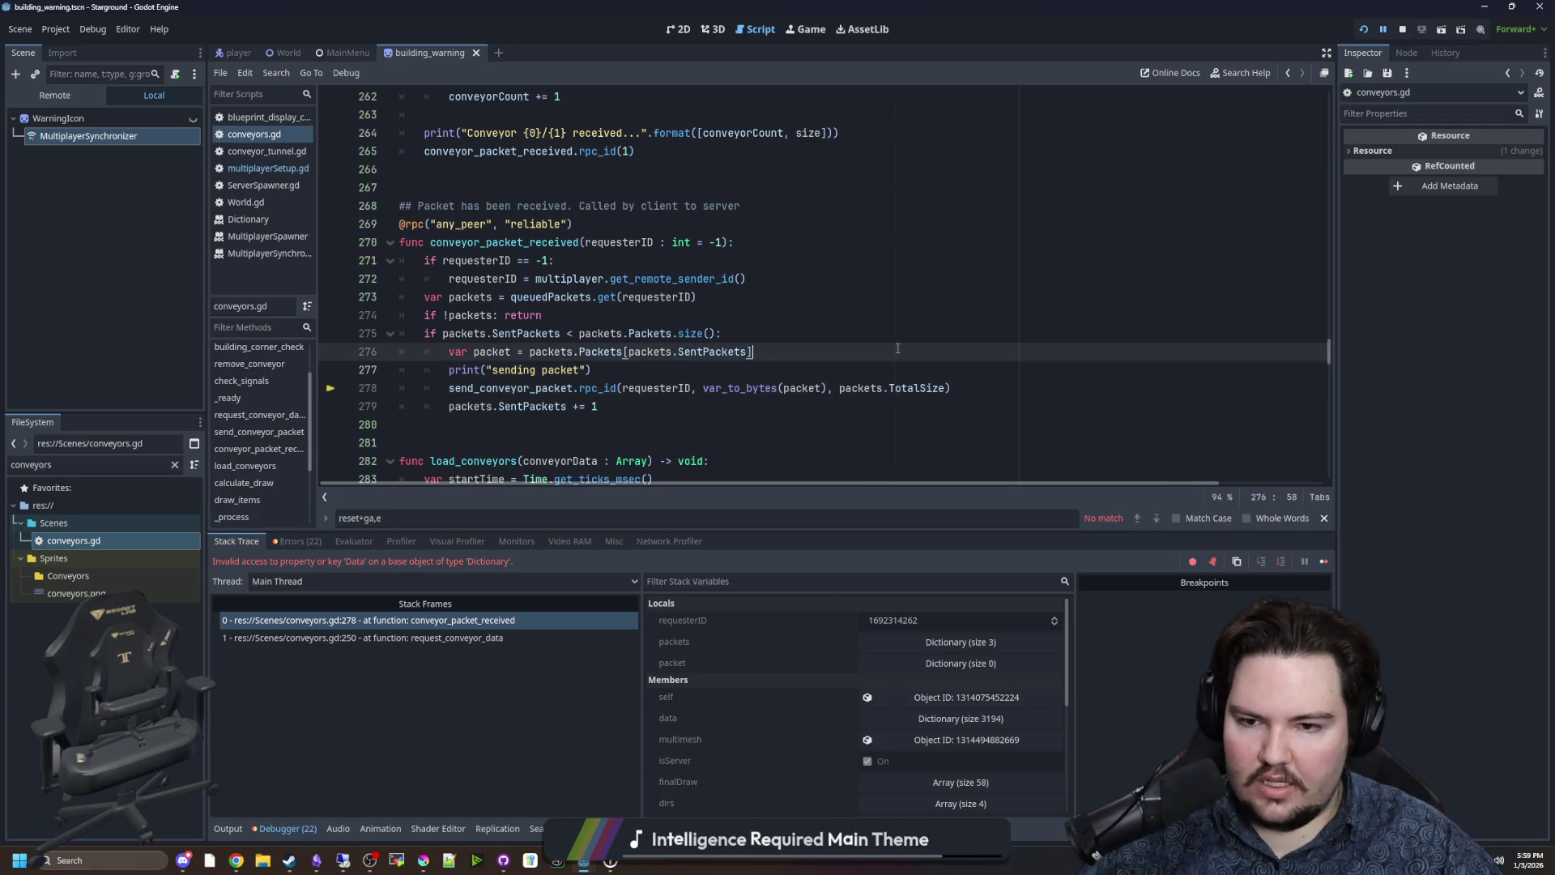
key(ctrl+s)
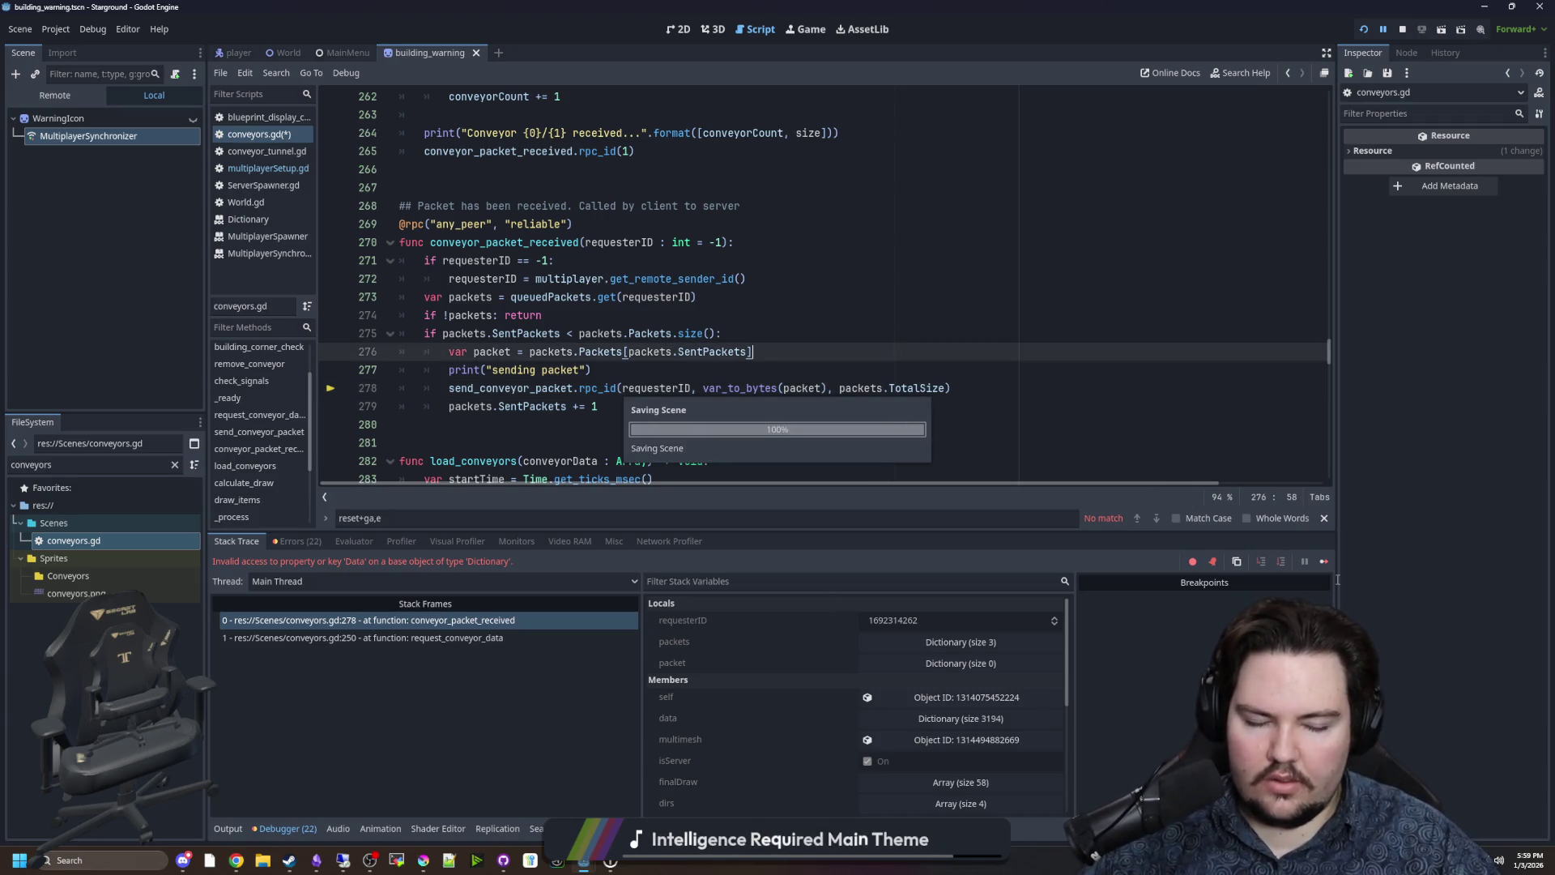
click(1323, 564)
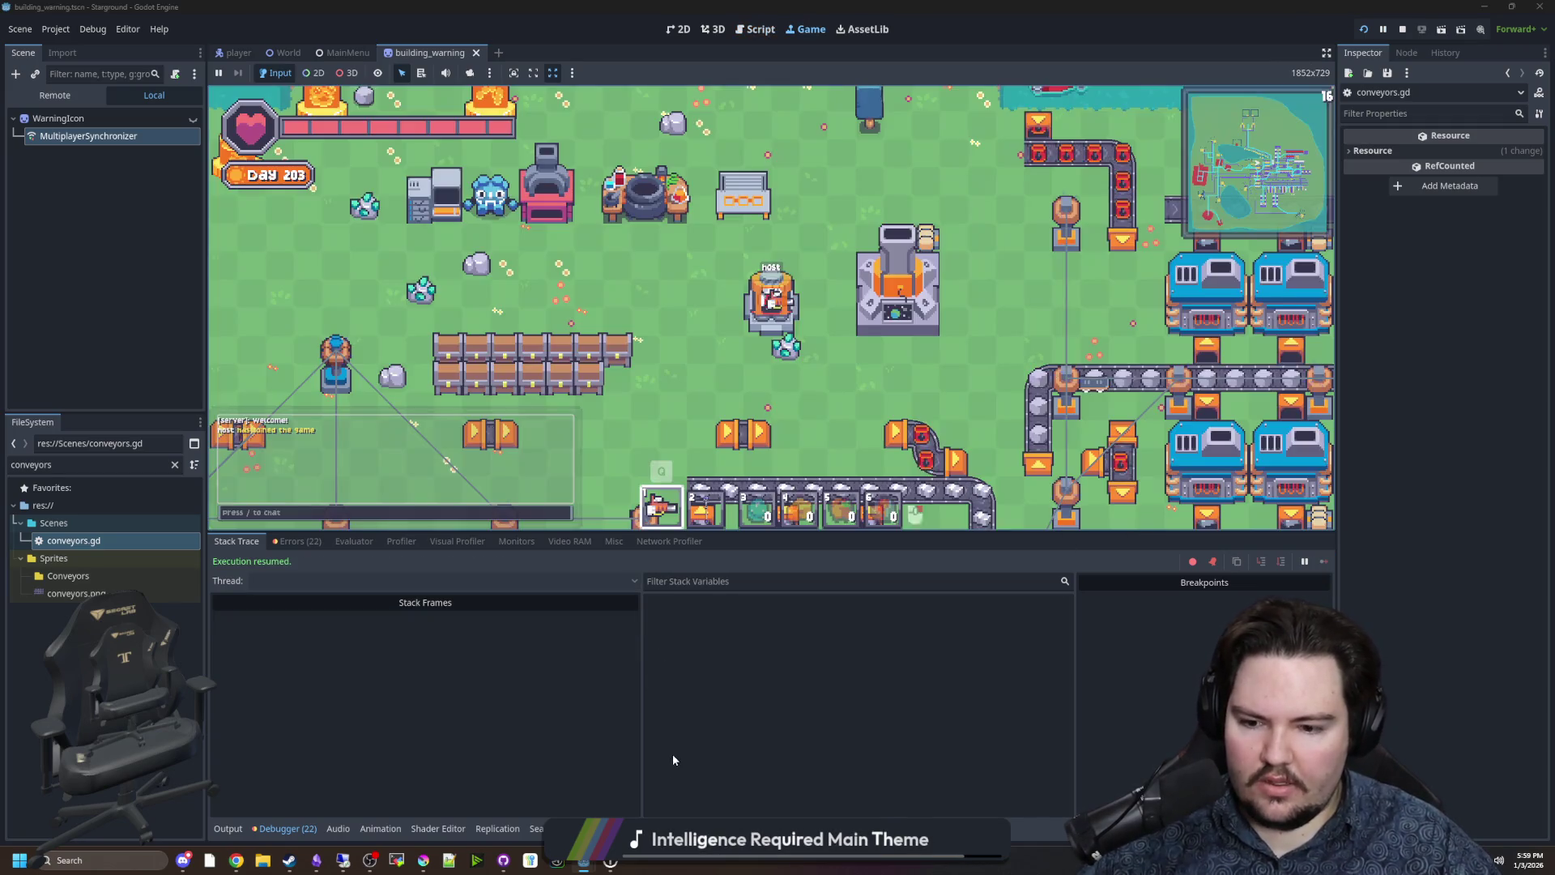
Run the client game from the remote machine's Godot editor.
key(a)
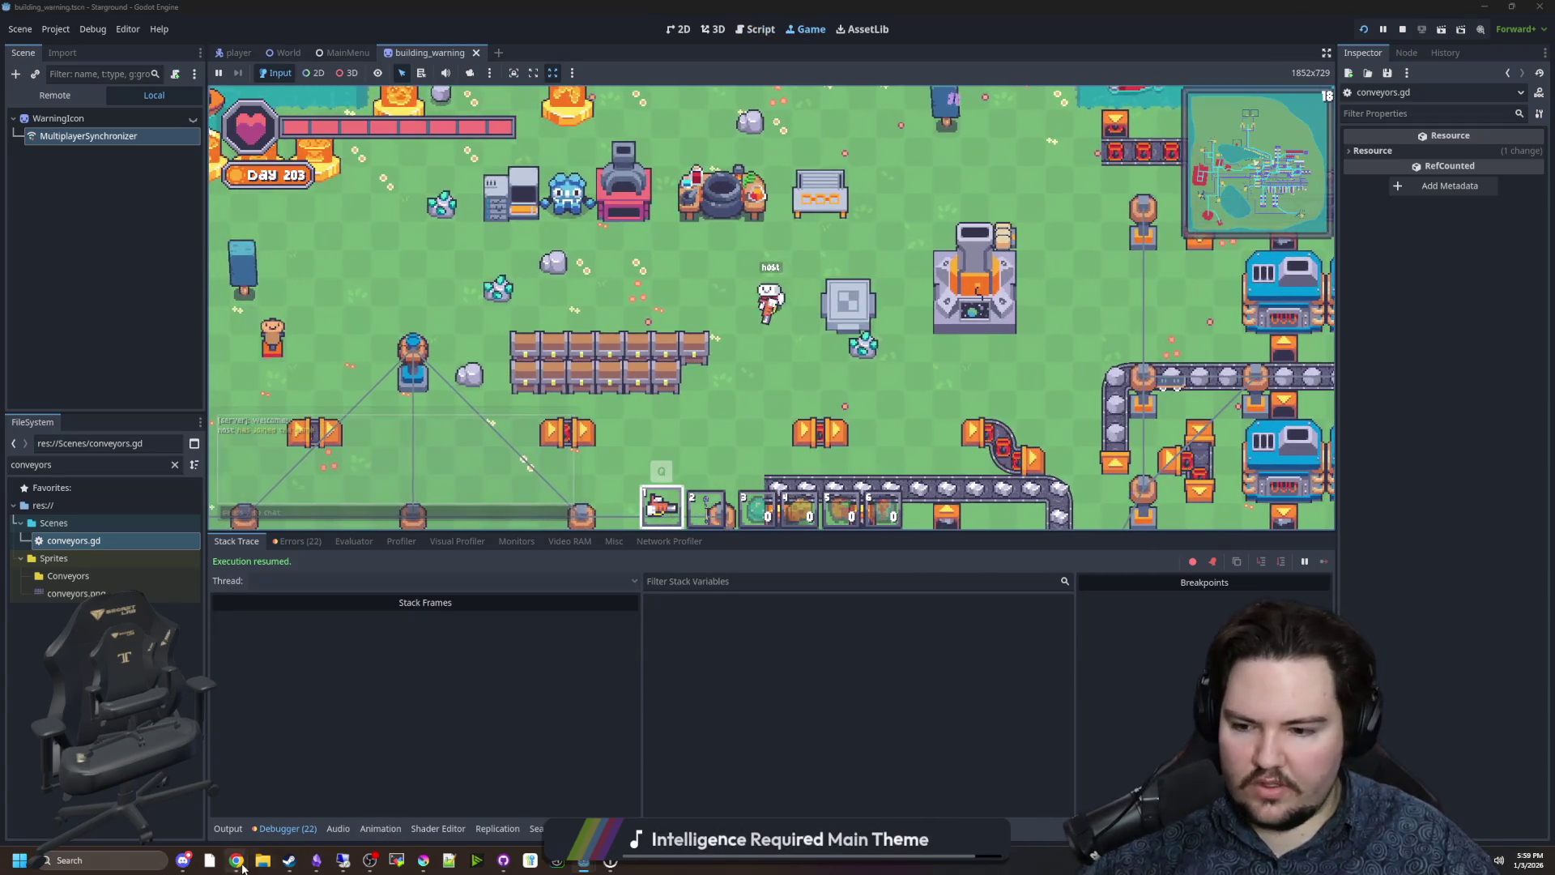
click(342, 861)
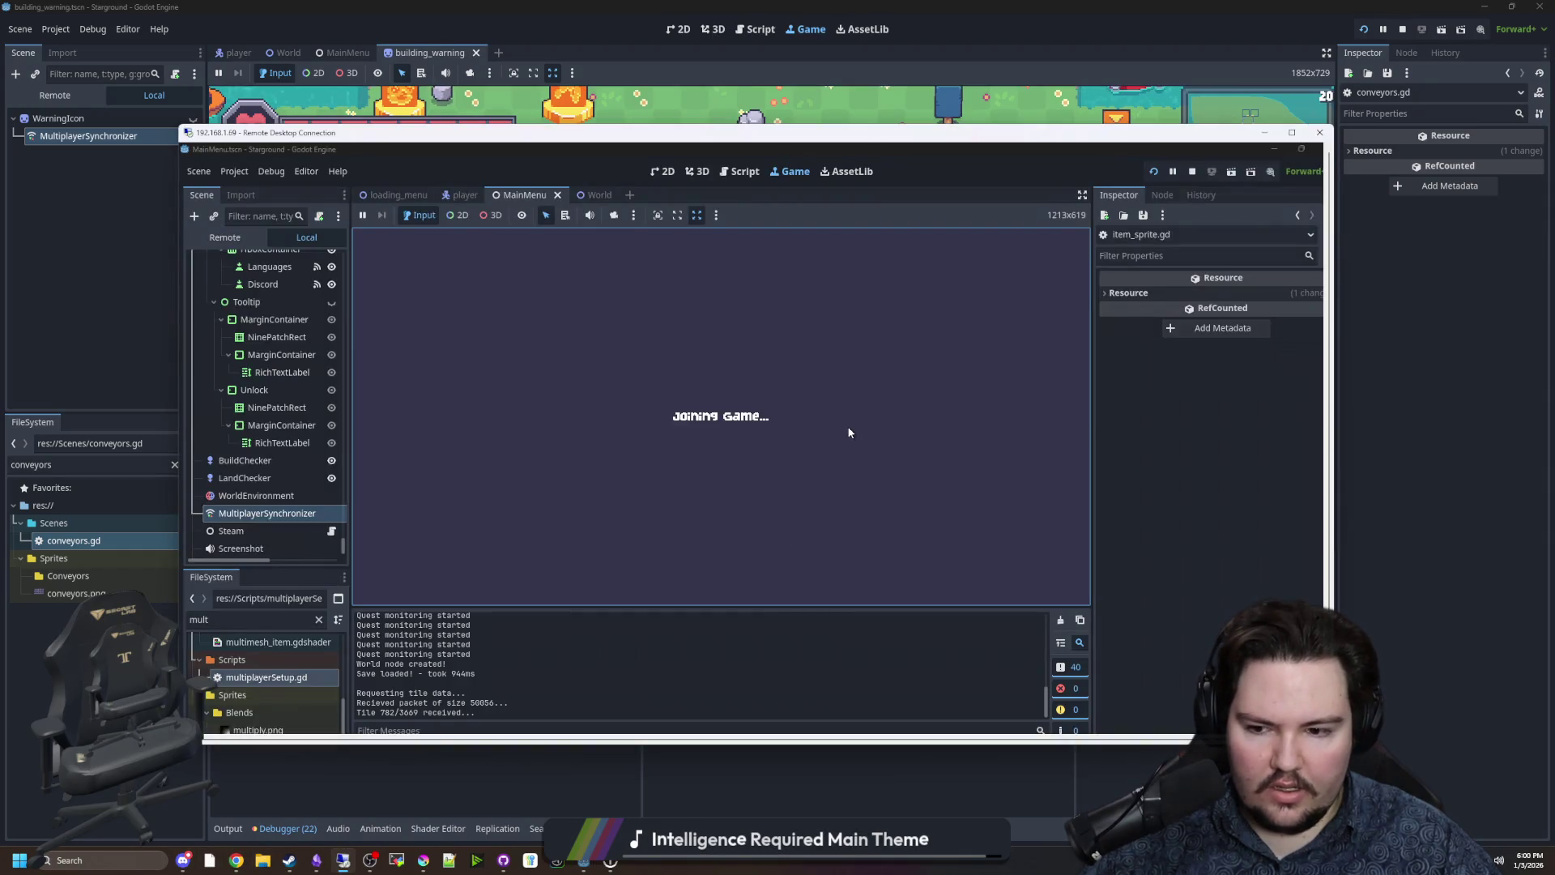
click(1153, 171)
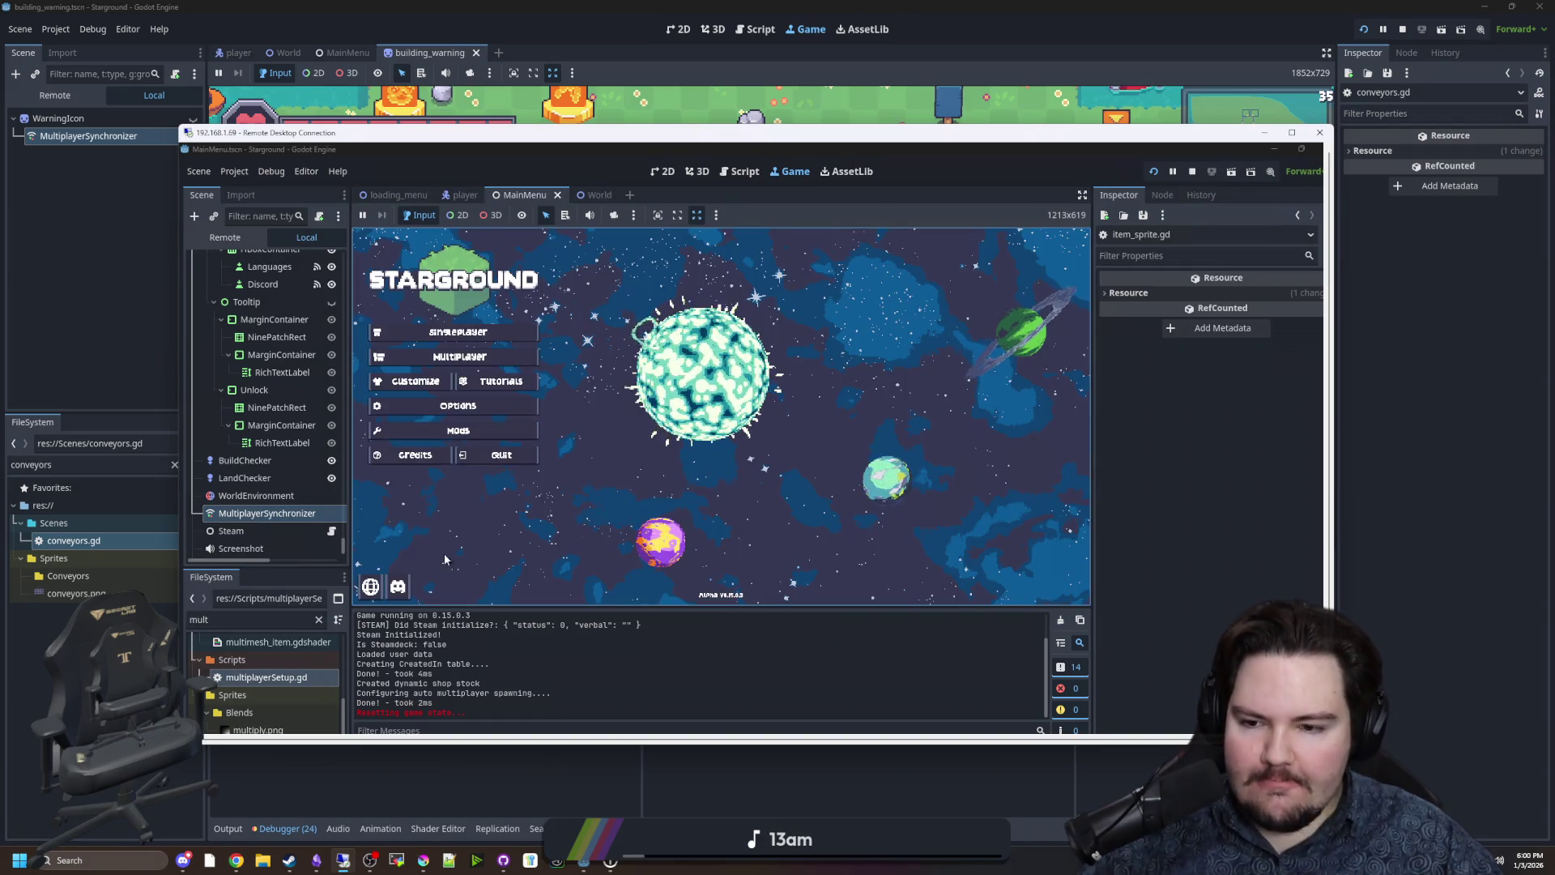
drag(720, 140, 541, 15)
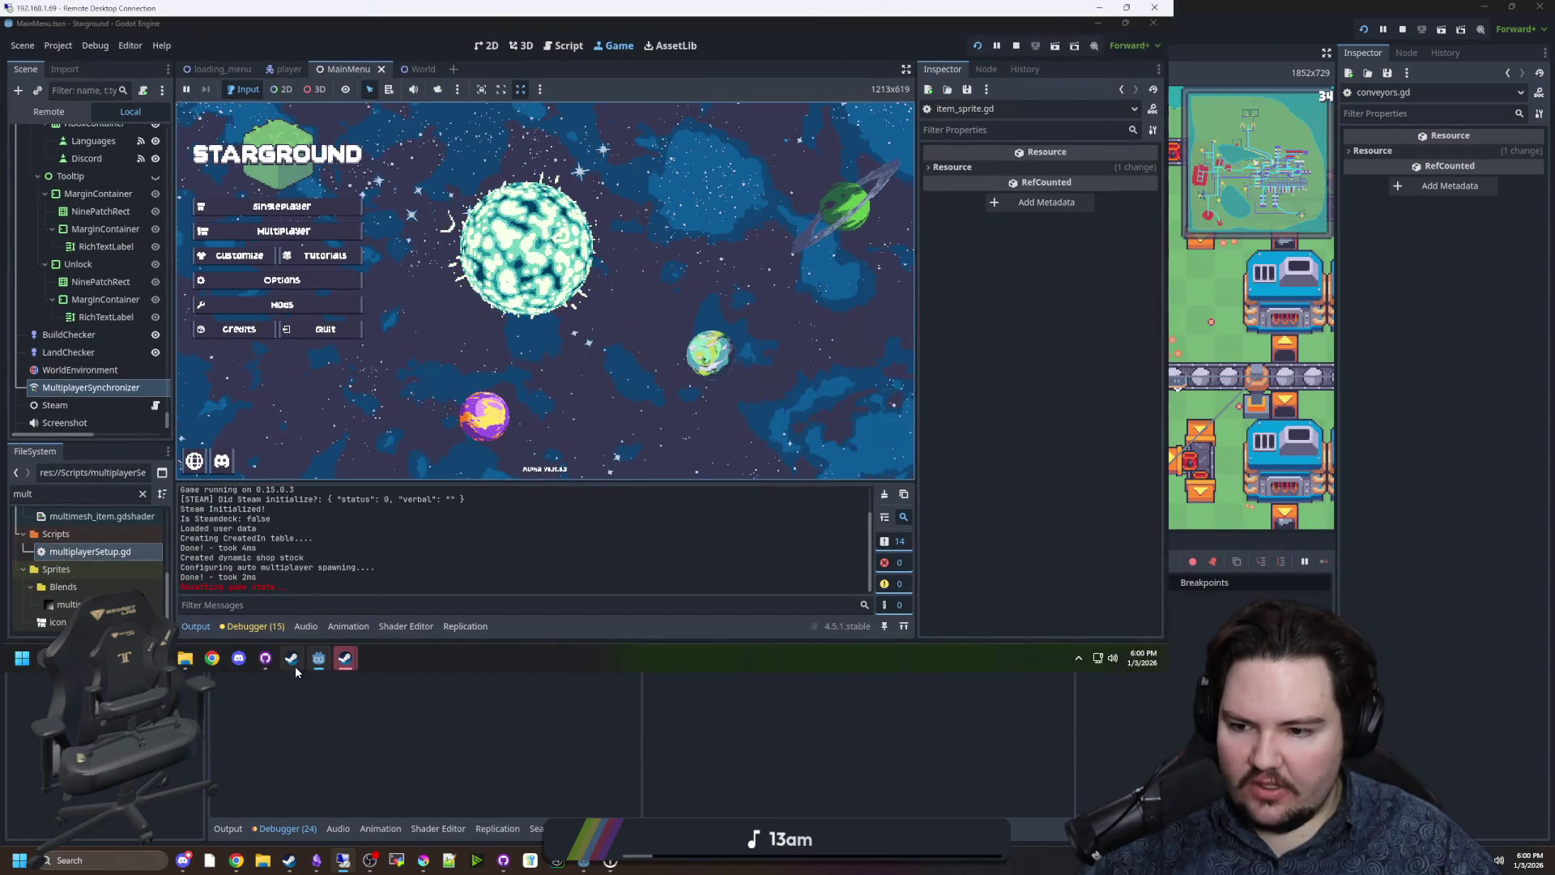
Accept the Starground invite in the client's Steam chat and shrink the remote window.
mouse_move(345, 657)
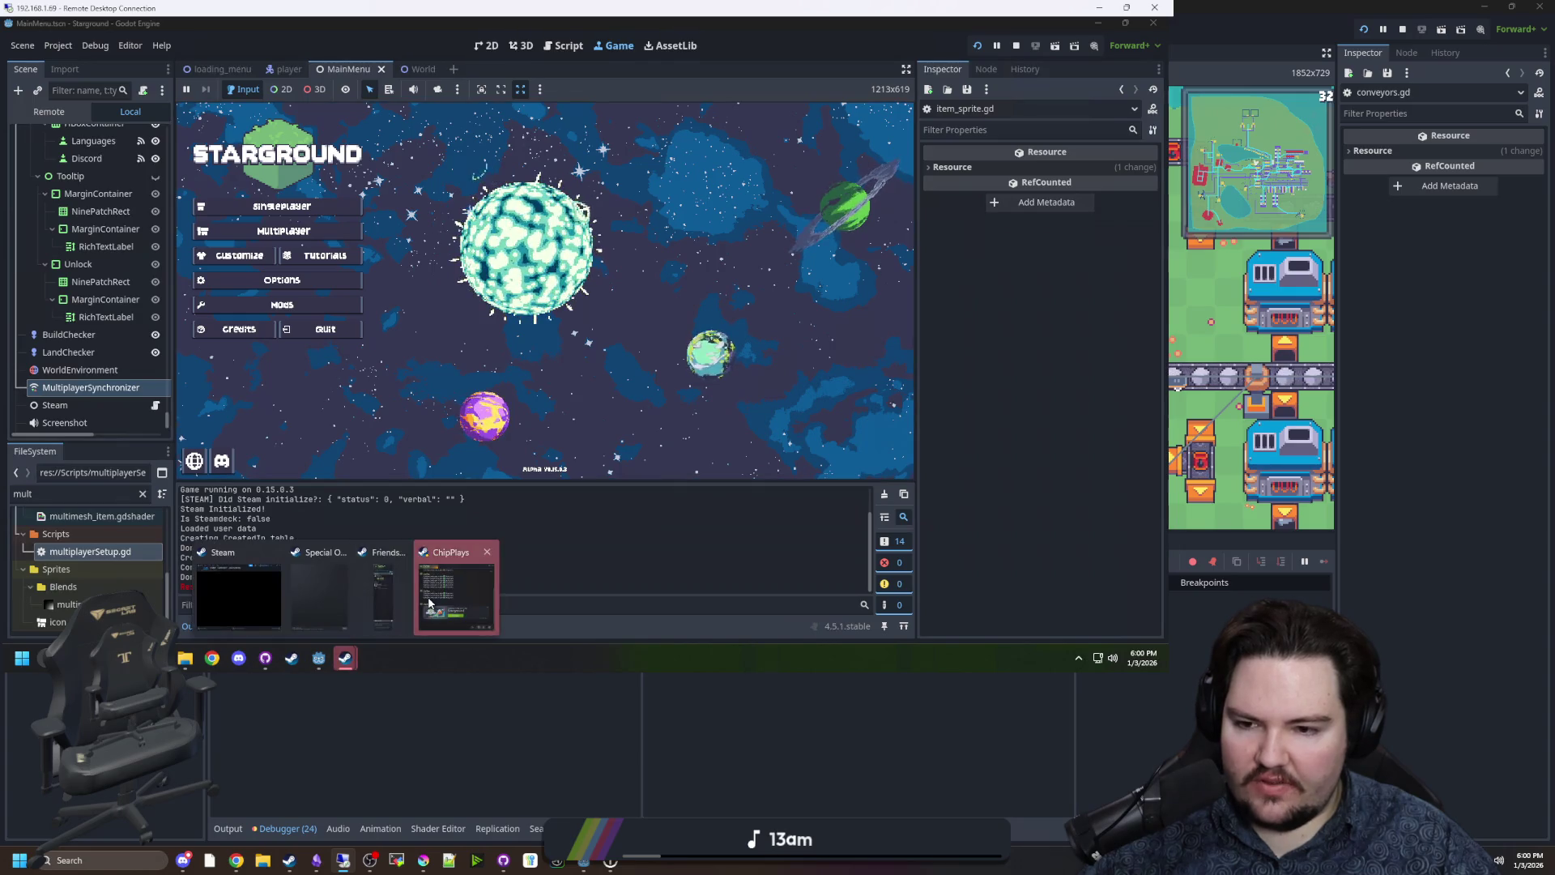
click(458, 587)
click(939, 427)
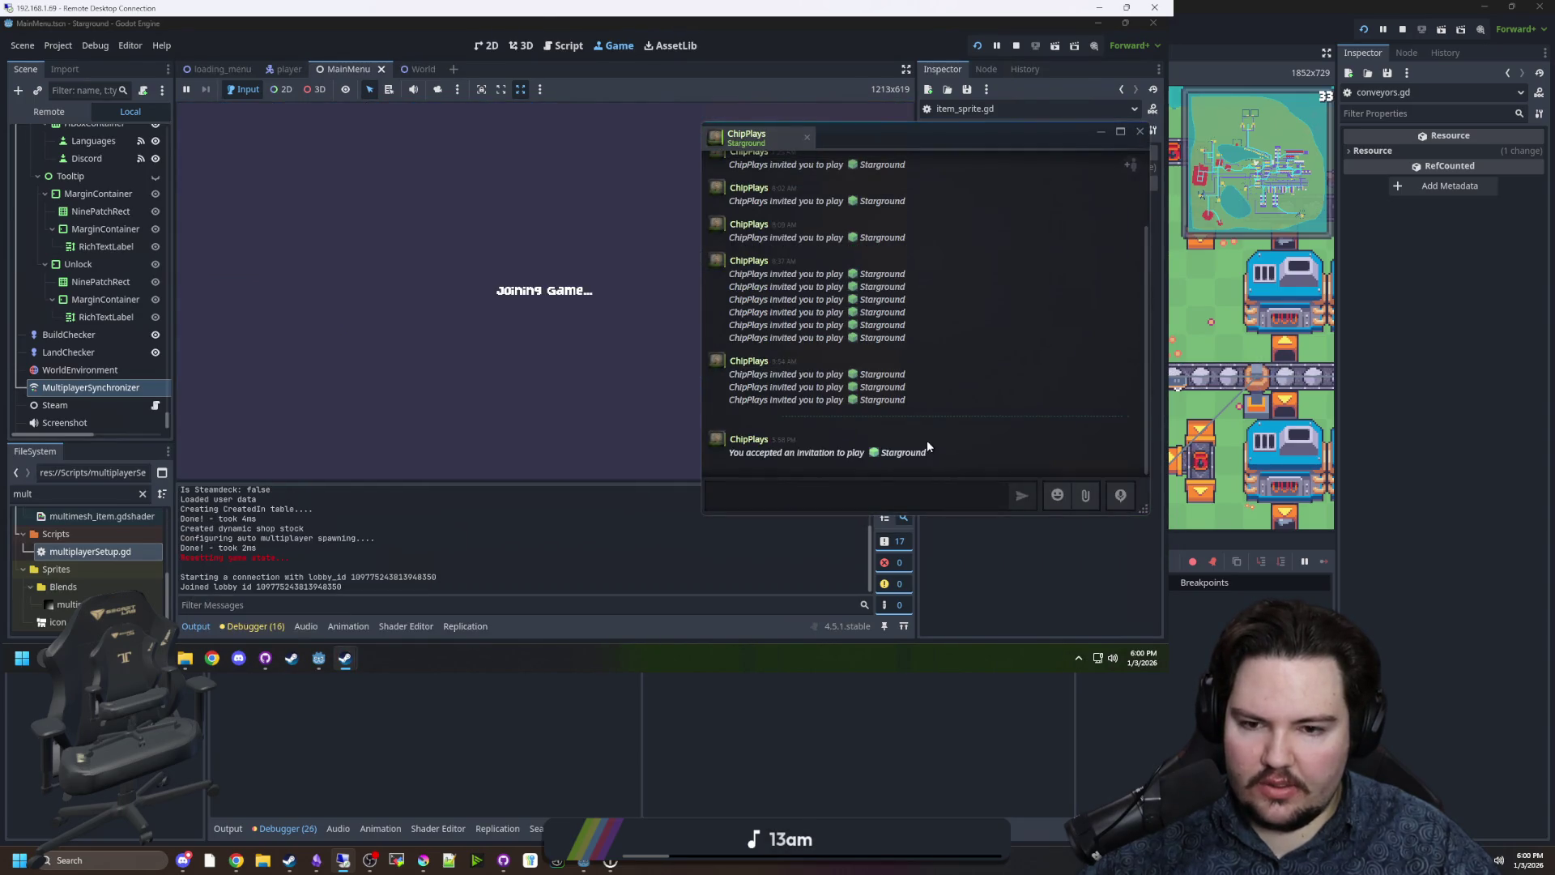
click(431, 546)
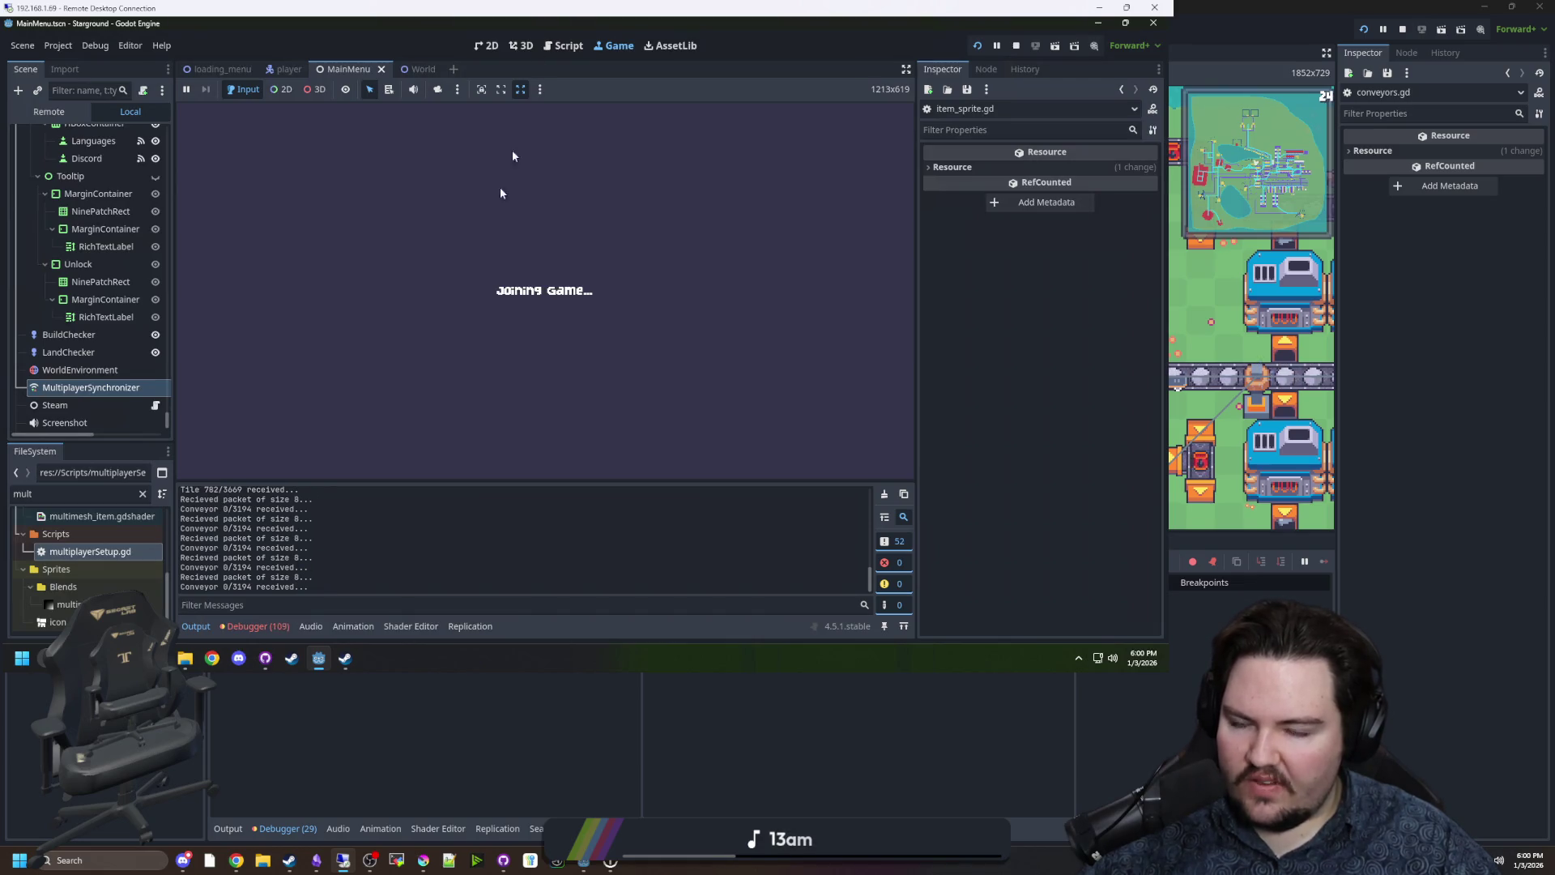
key(super+Down)
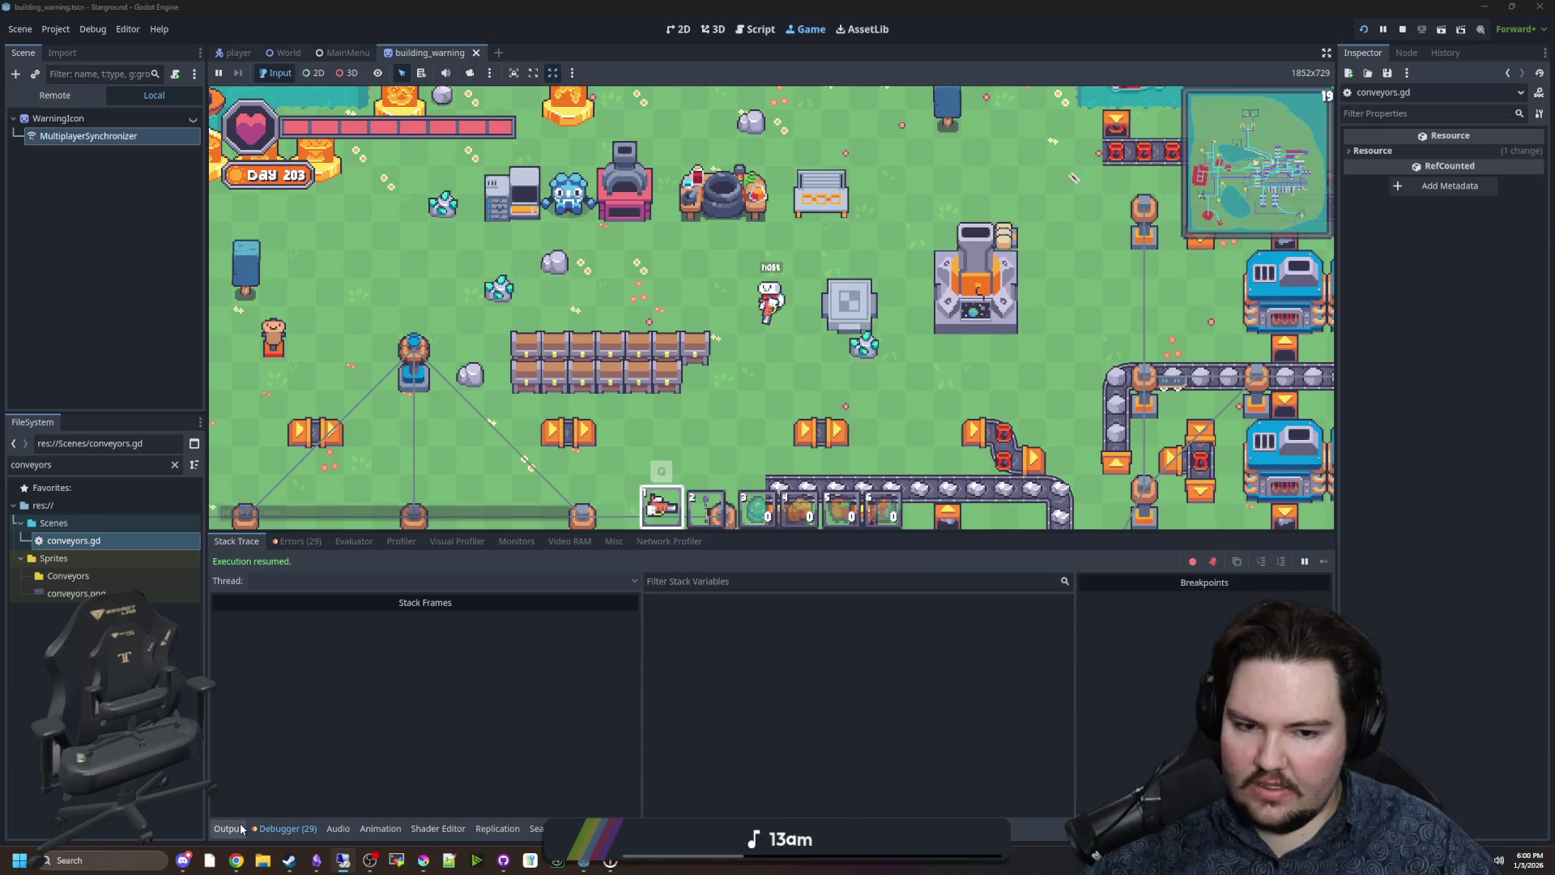
Bring the remote desktop window forward and maximize it.
click(228, 828)
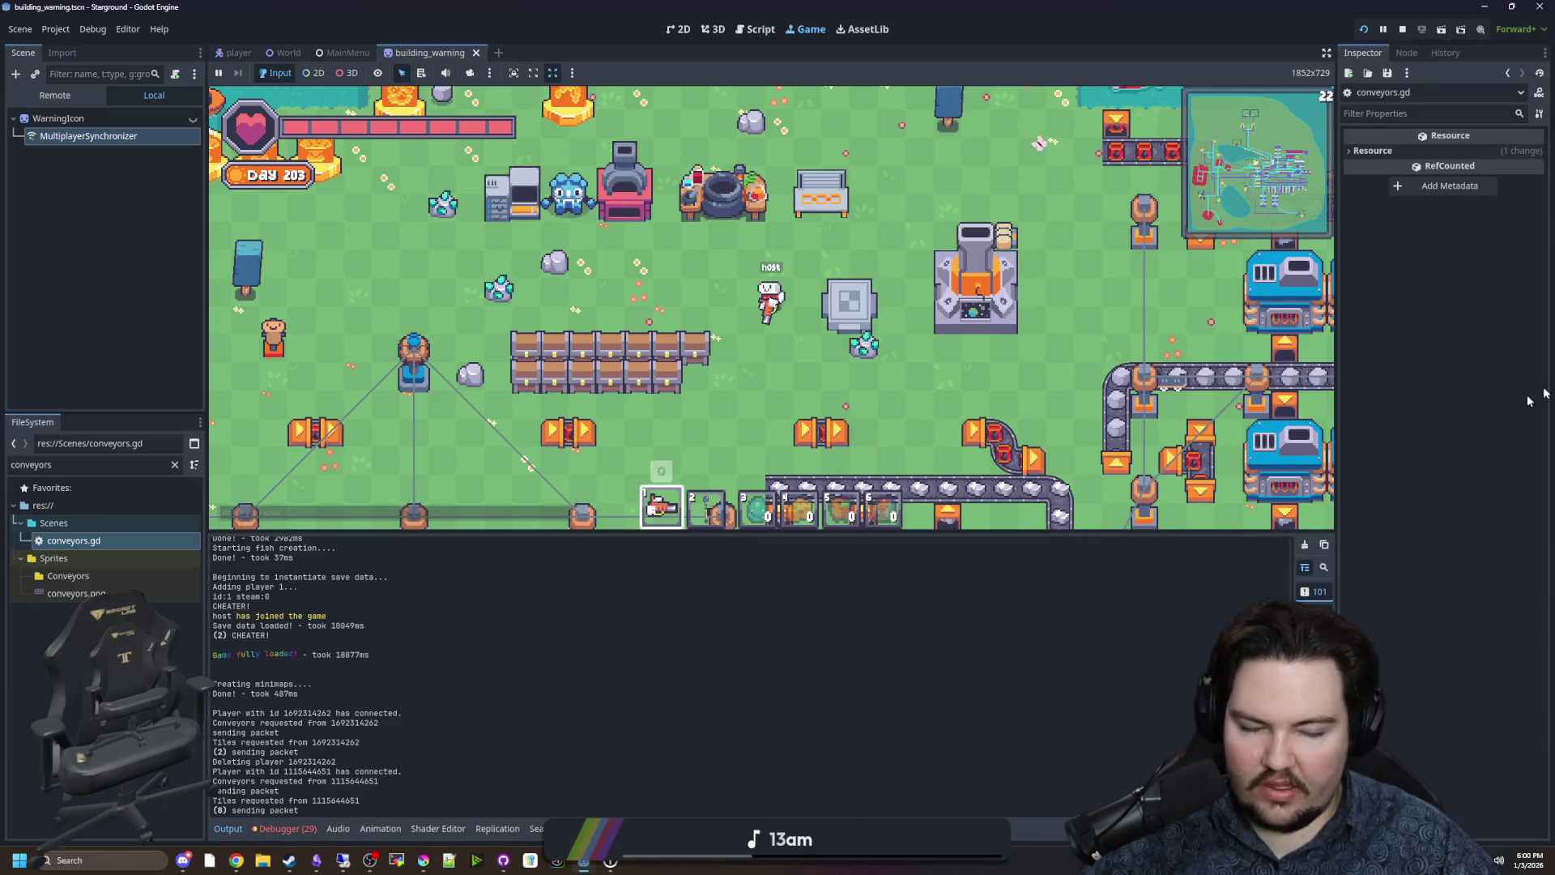
key(alt+Tab)
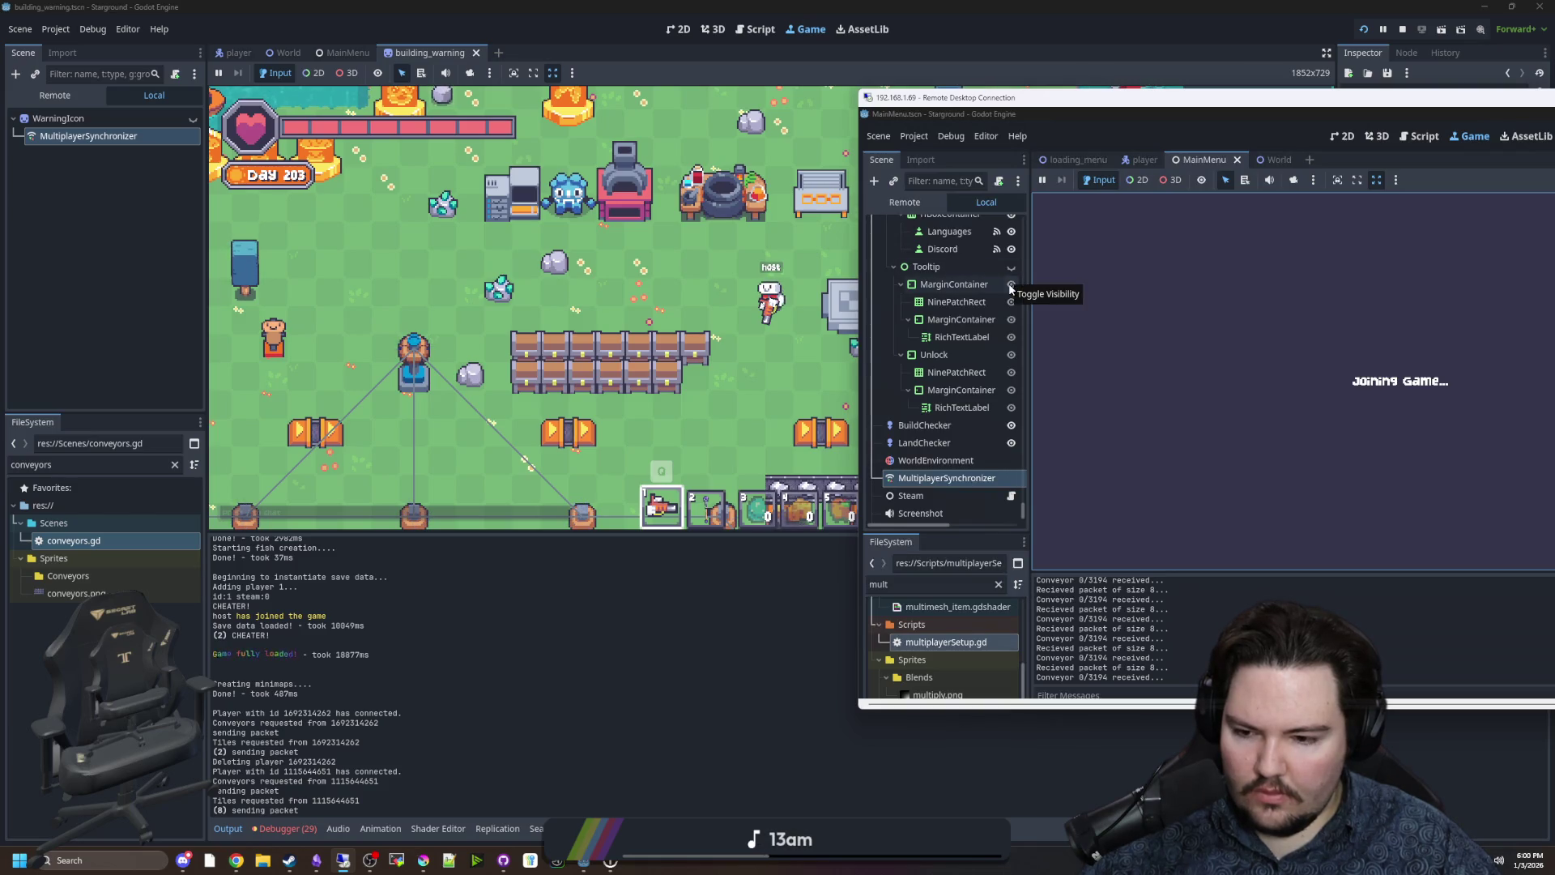
drag(1051, 112, 445, 154)
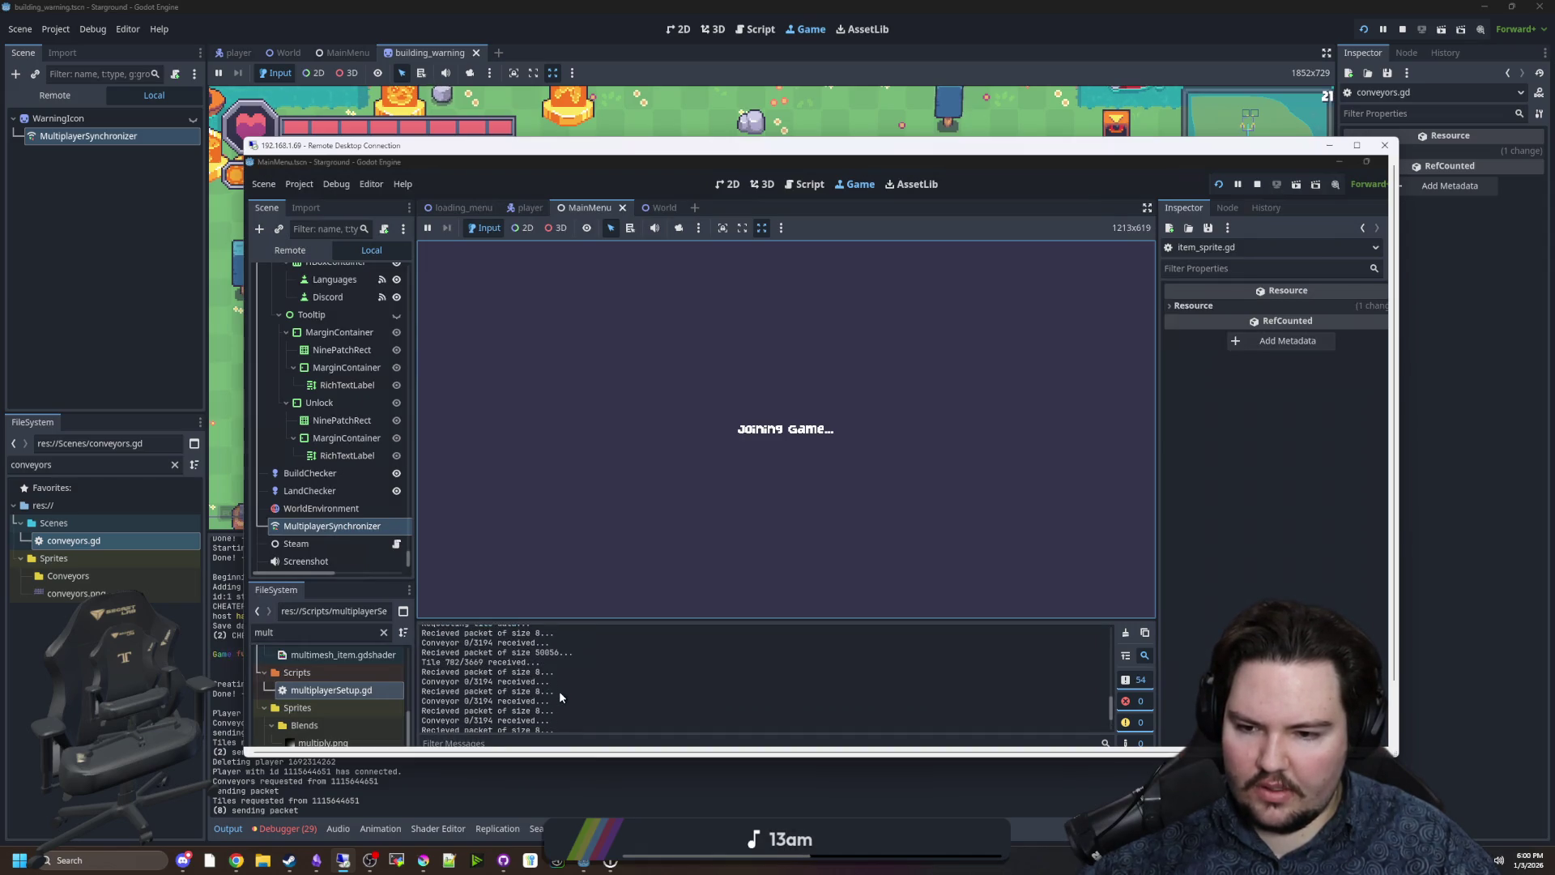
drag(658, 154, 673, 6)
Review the client's errors and select the received-packet lines in its output log.
click(274, 624)
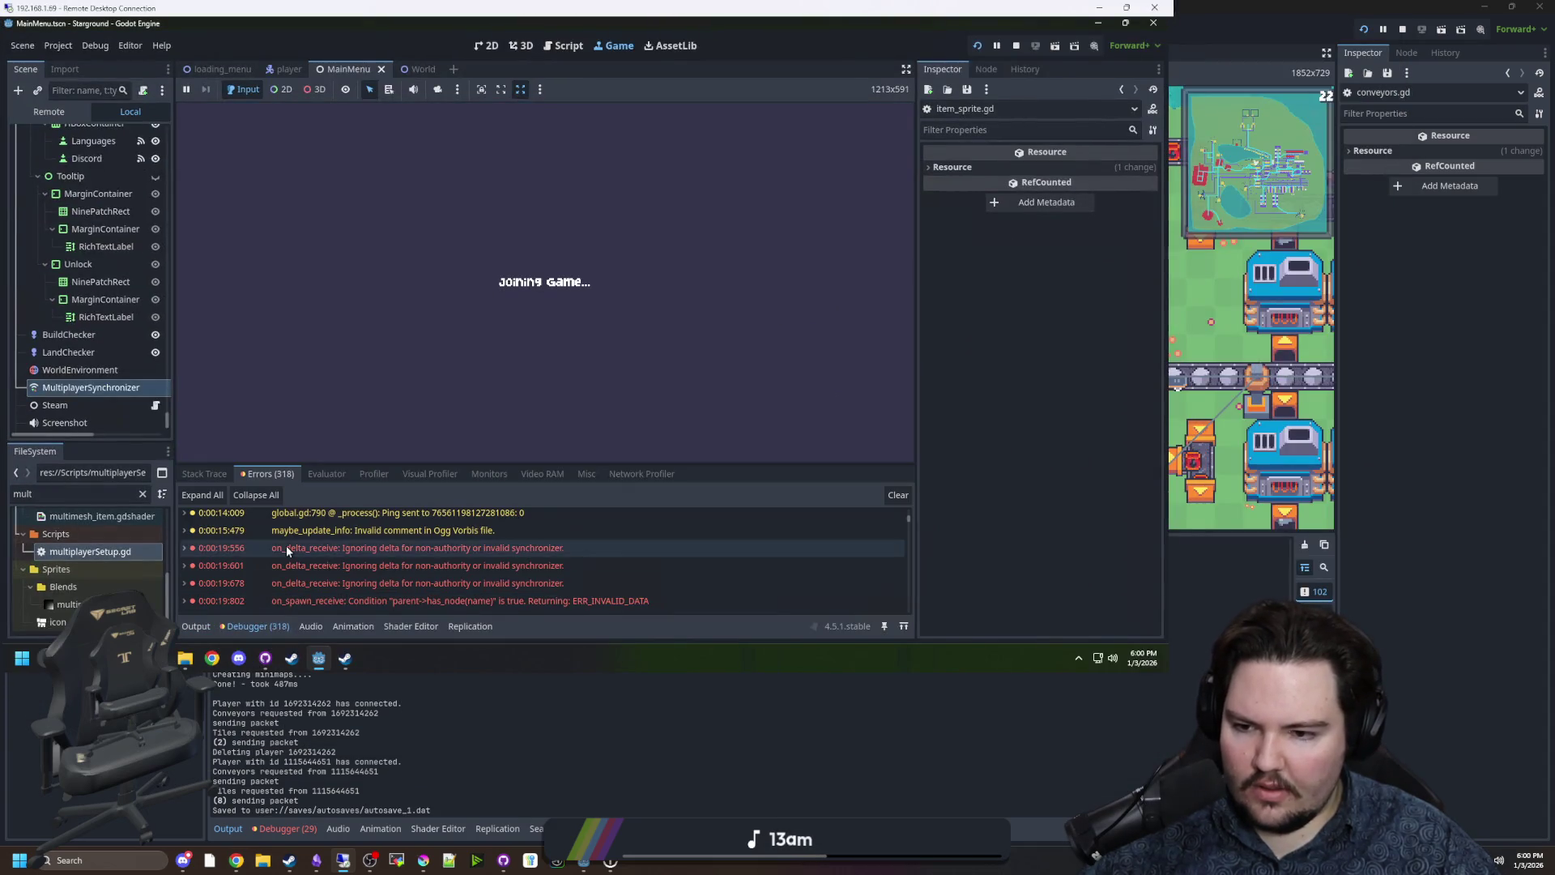
scroll(405, 551, down, 10)
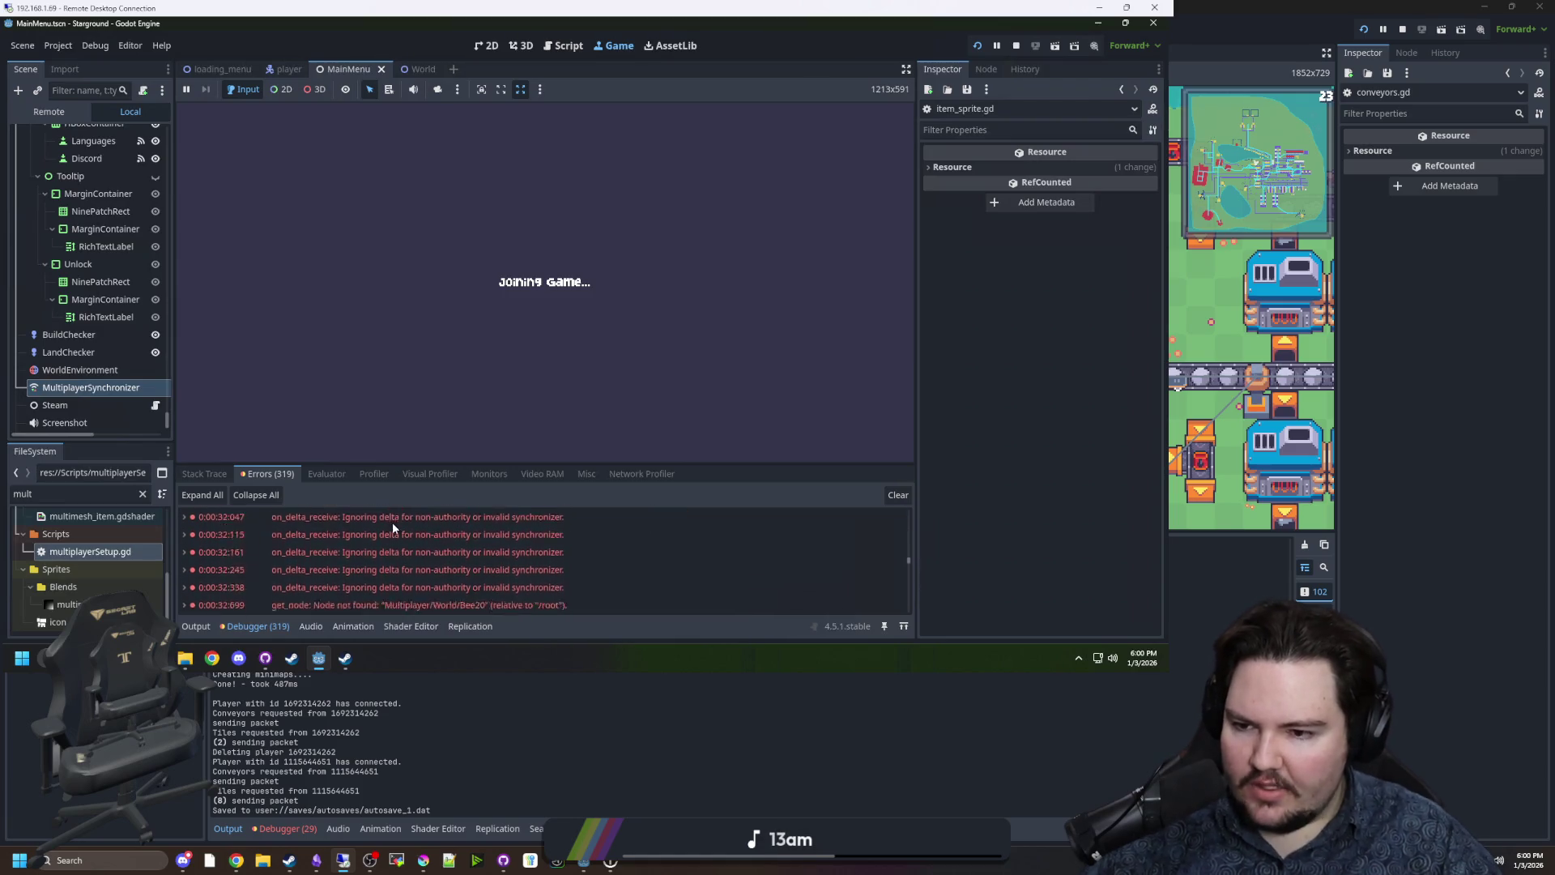
scroll(426, 564, up, 5)
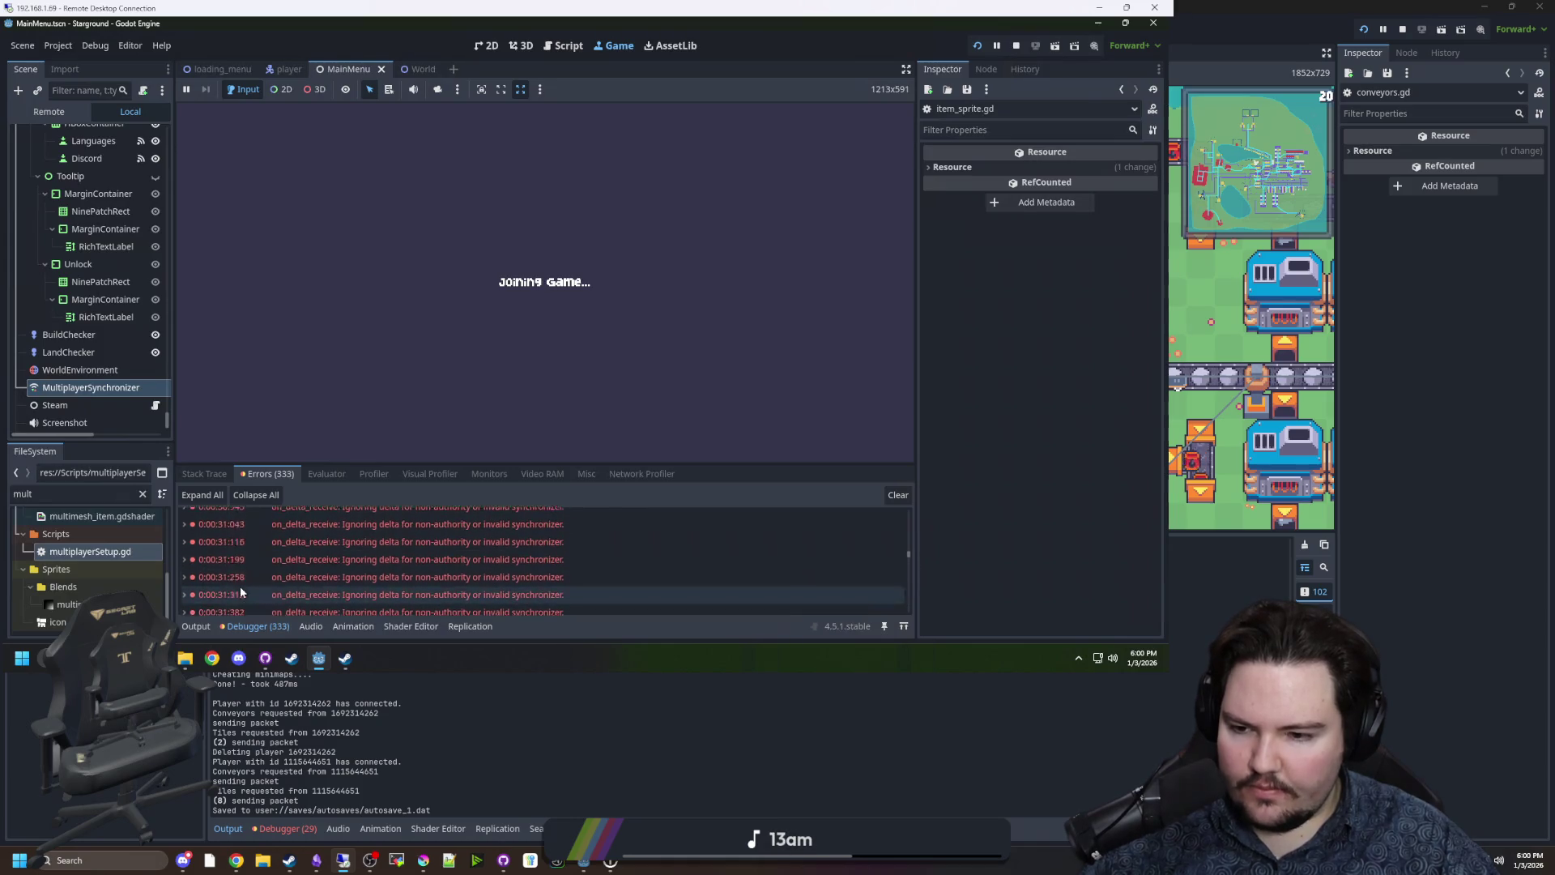
click(197, 626)
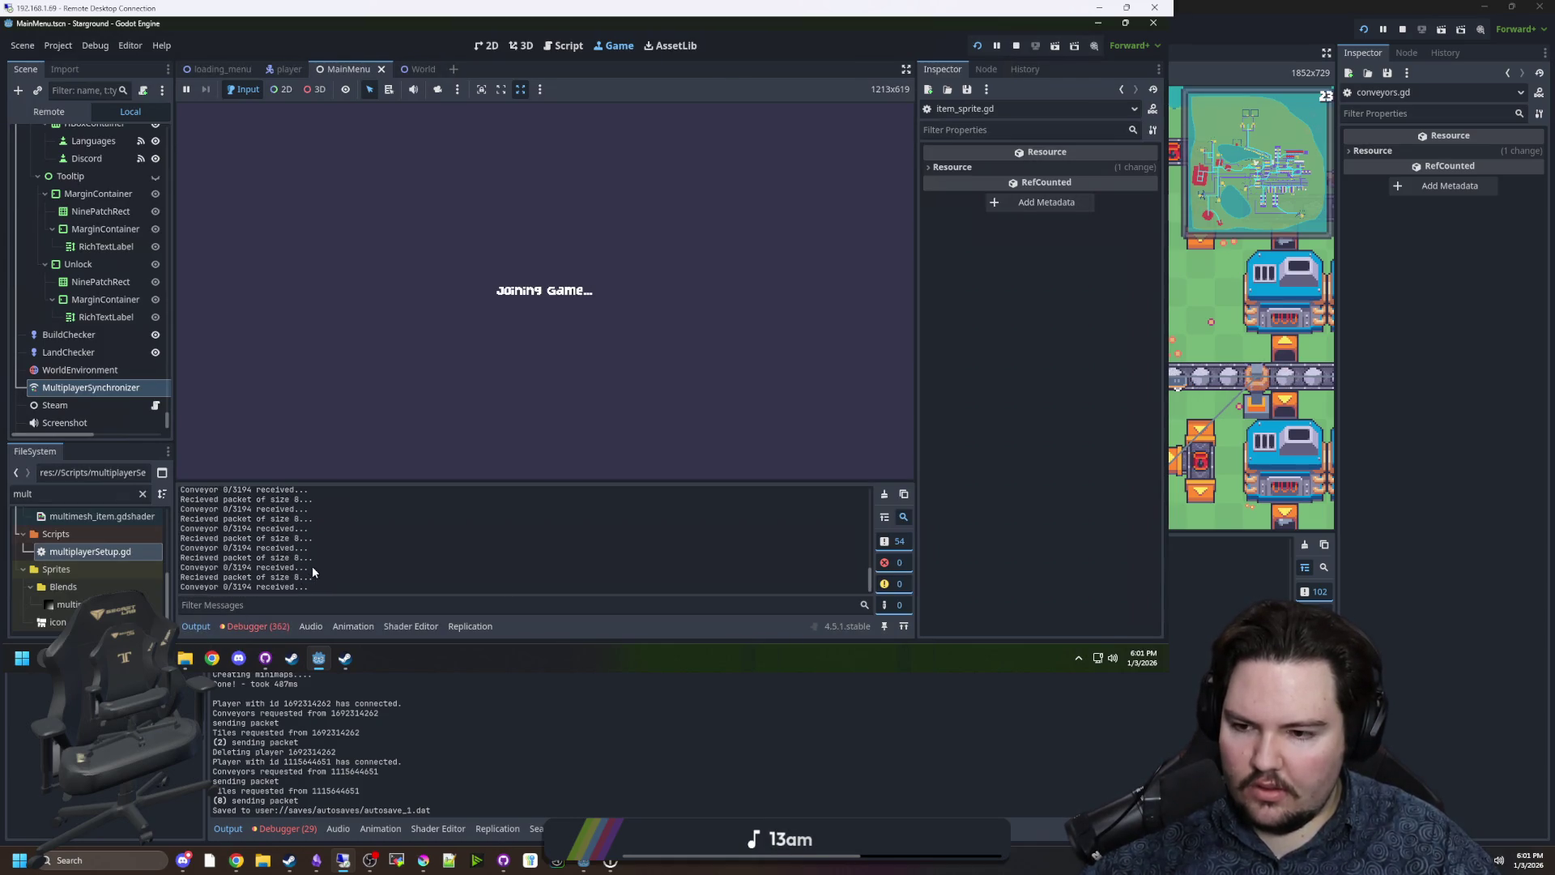
drag(198, 568, 301, 559)
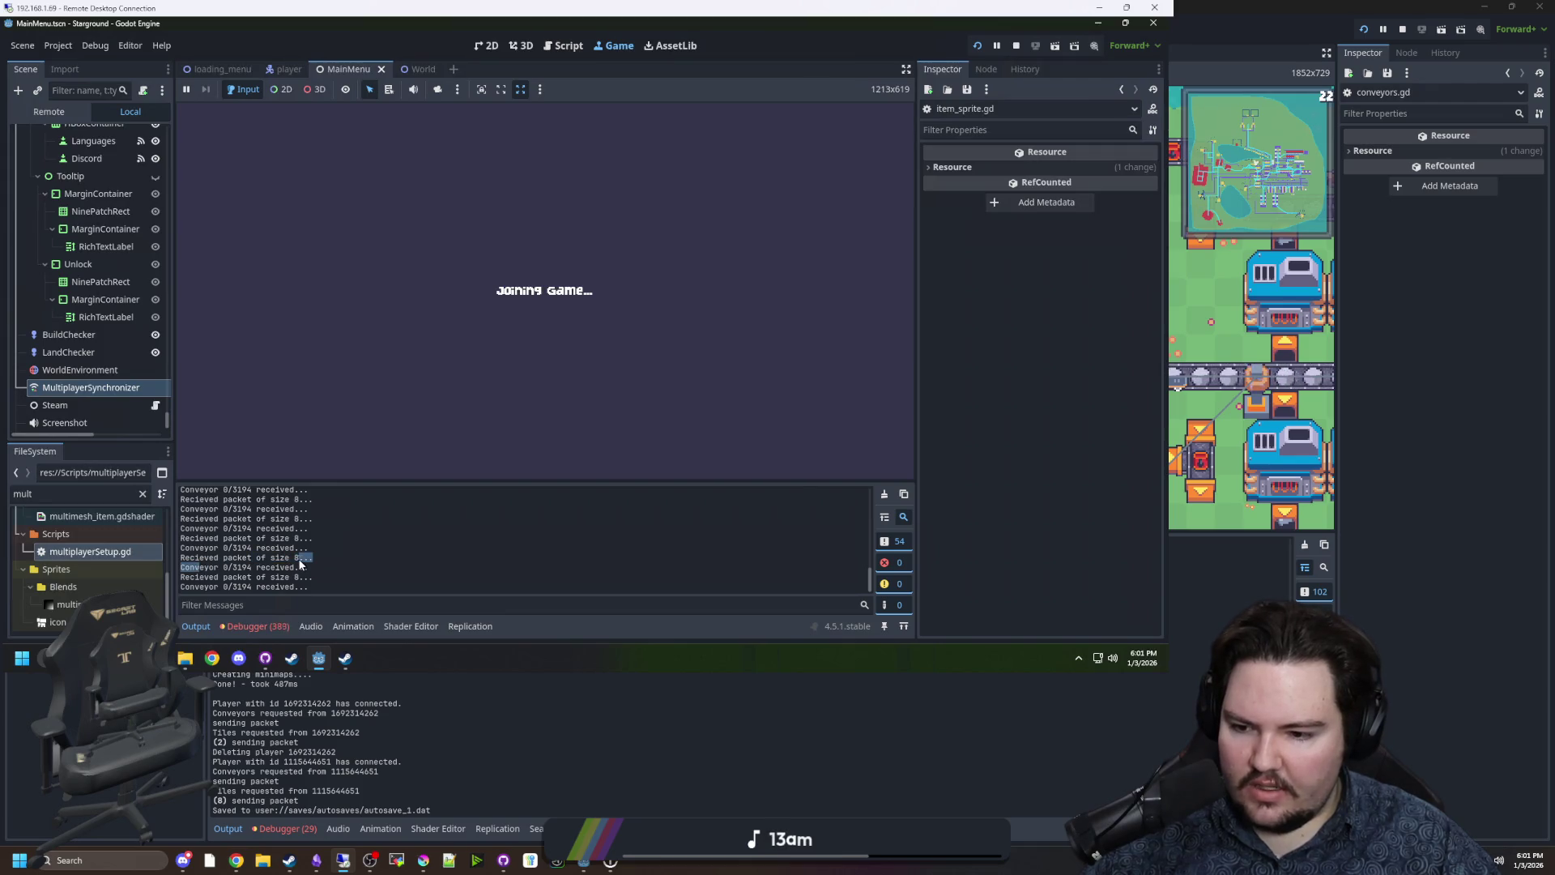
Hide the remote client session and return to the local host editor.
click(574, 318)
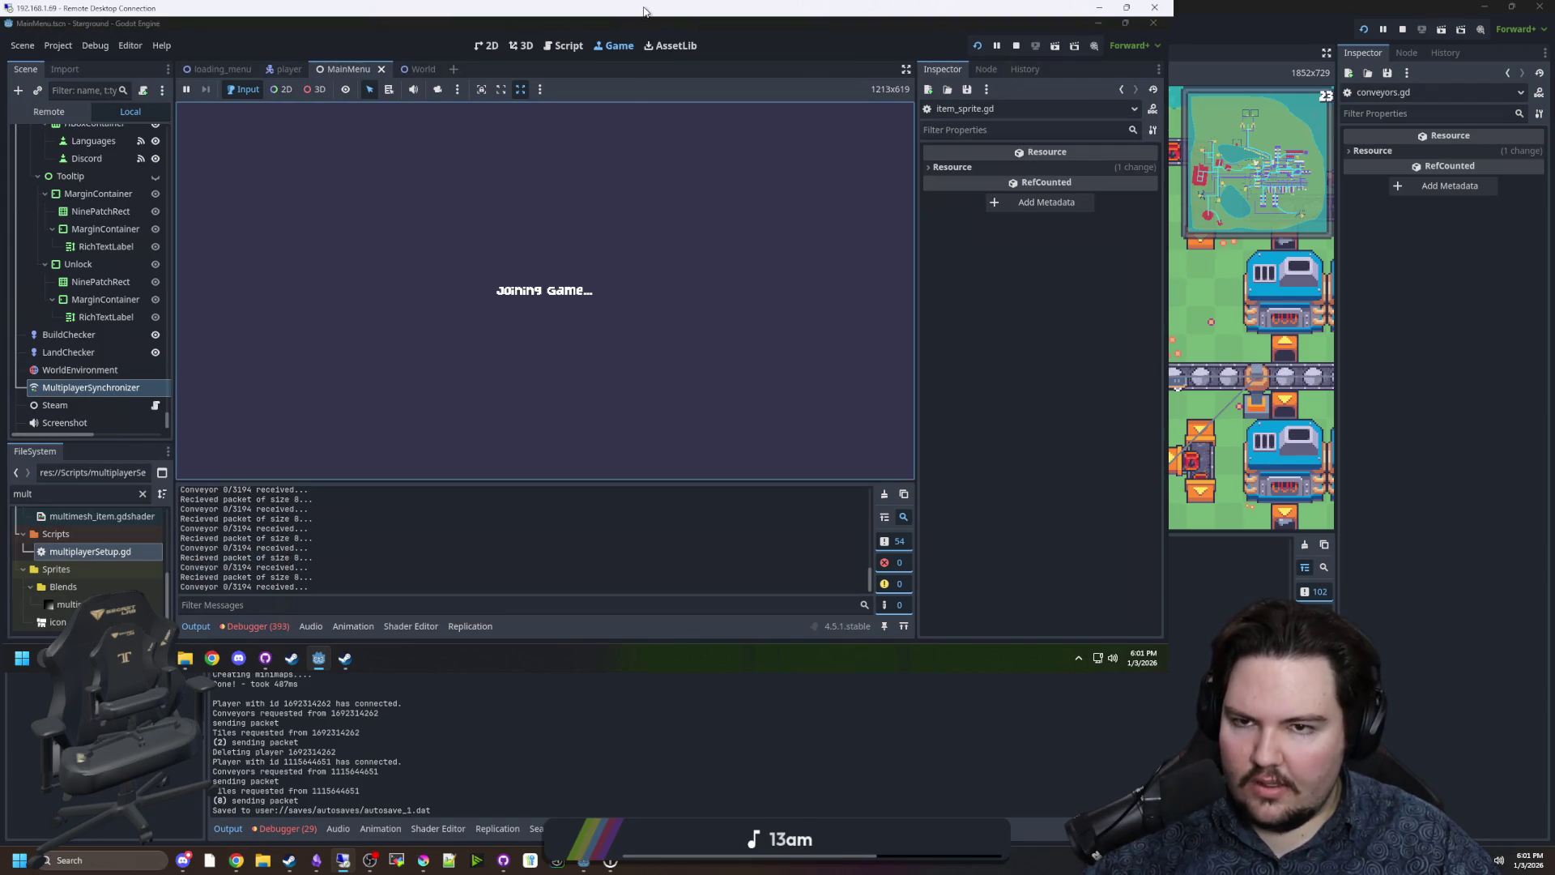
click(1099, 7)
click(81, 540)
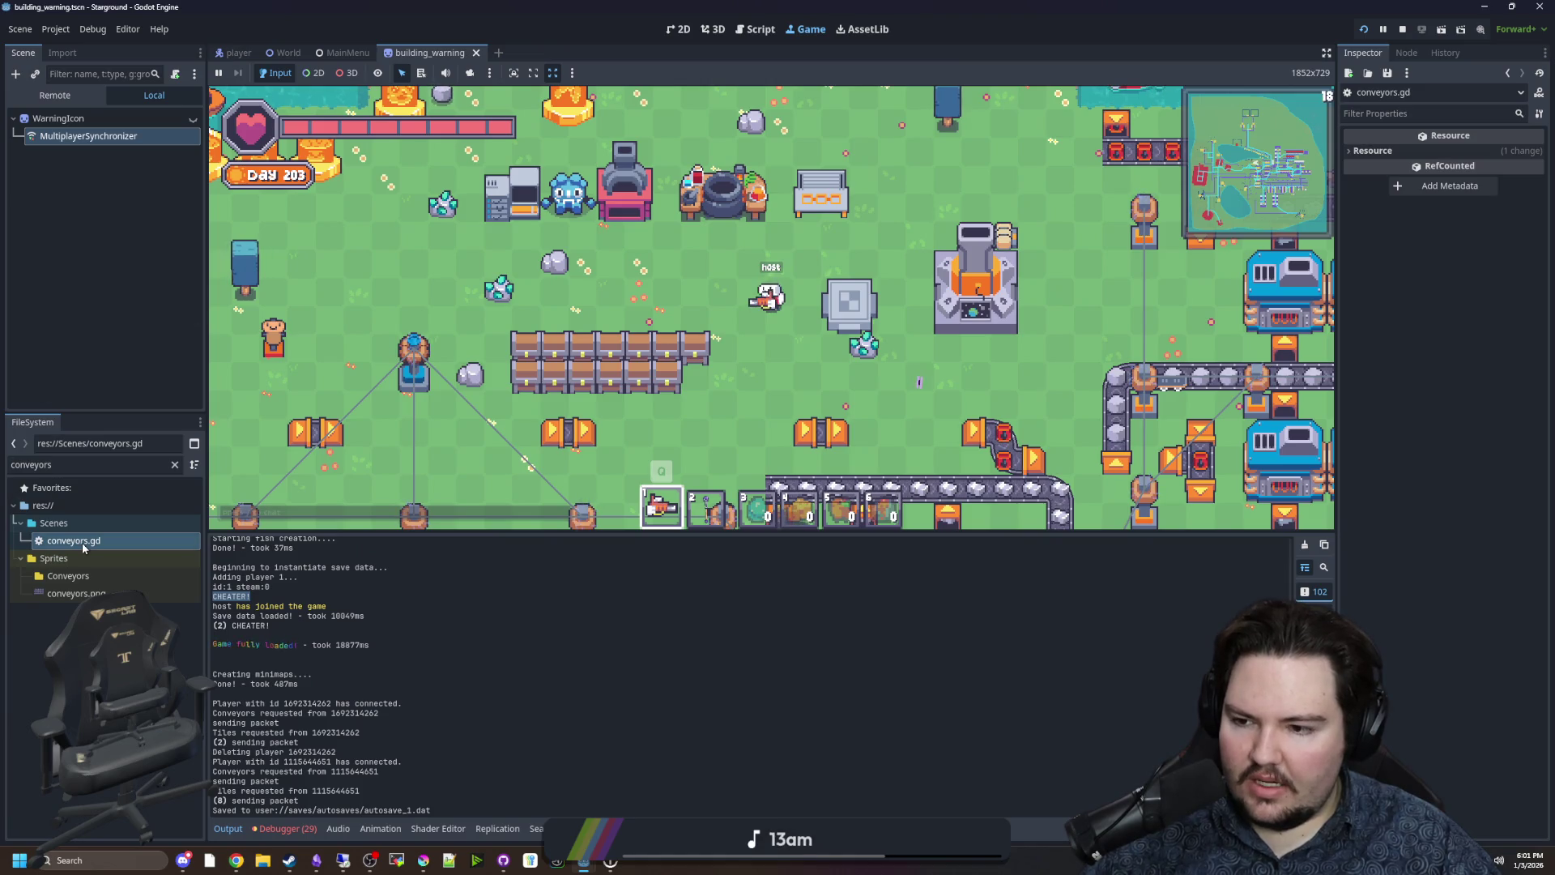
Open conveyors.gd and review the packet sending code and SentPackets increment.
double_click(81, 542)
click(610, 313)
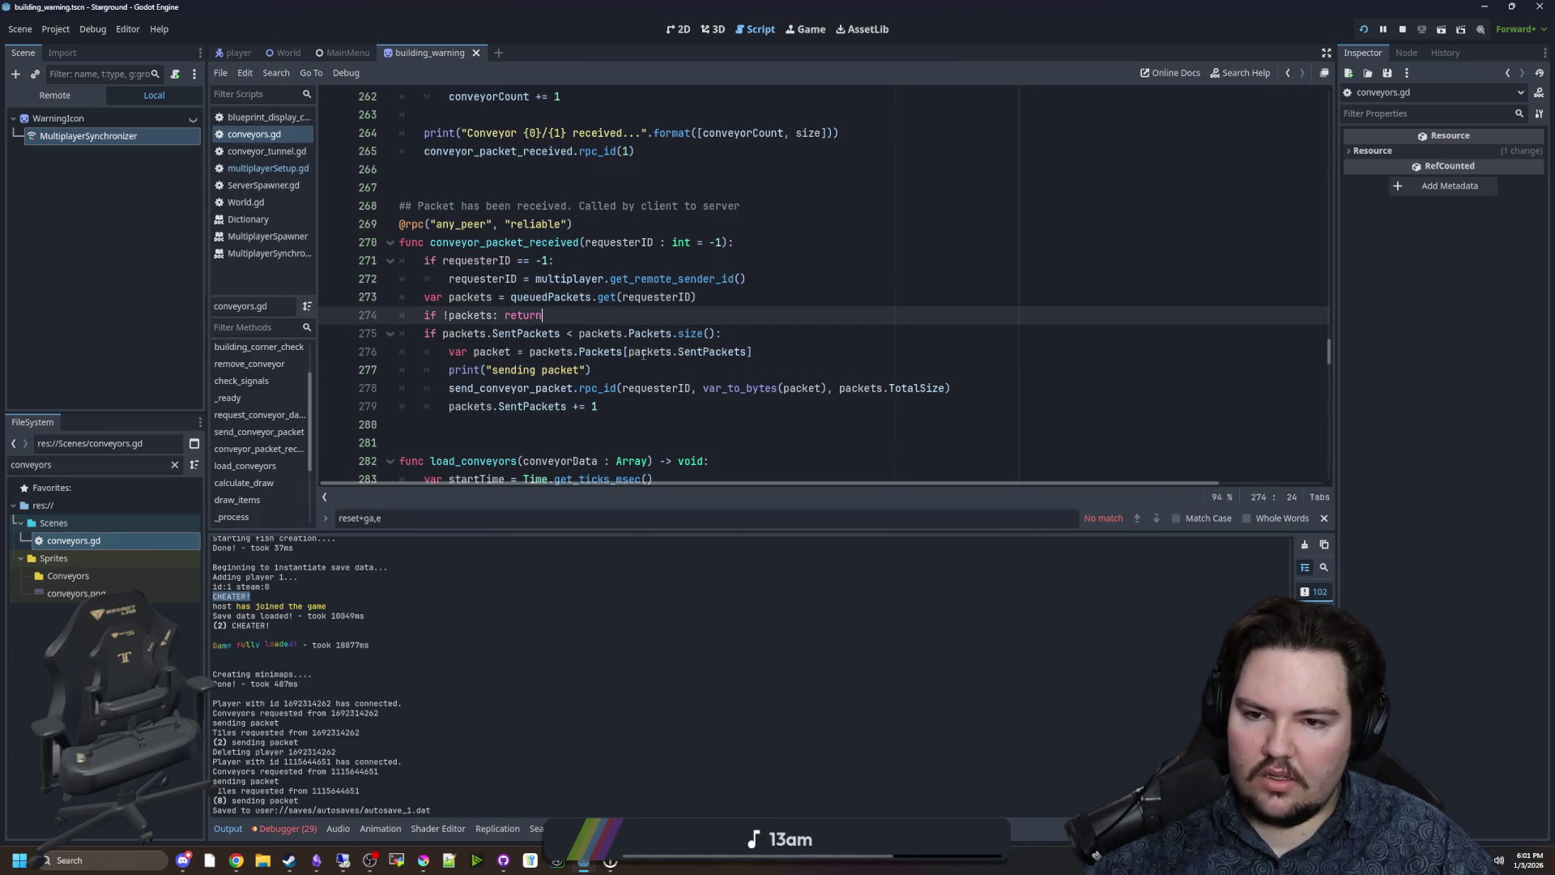
scroll(663, 327, up, 4)
scroll(633, 367, up, 5)
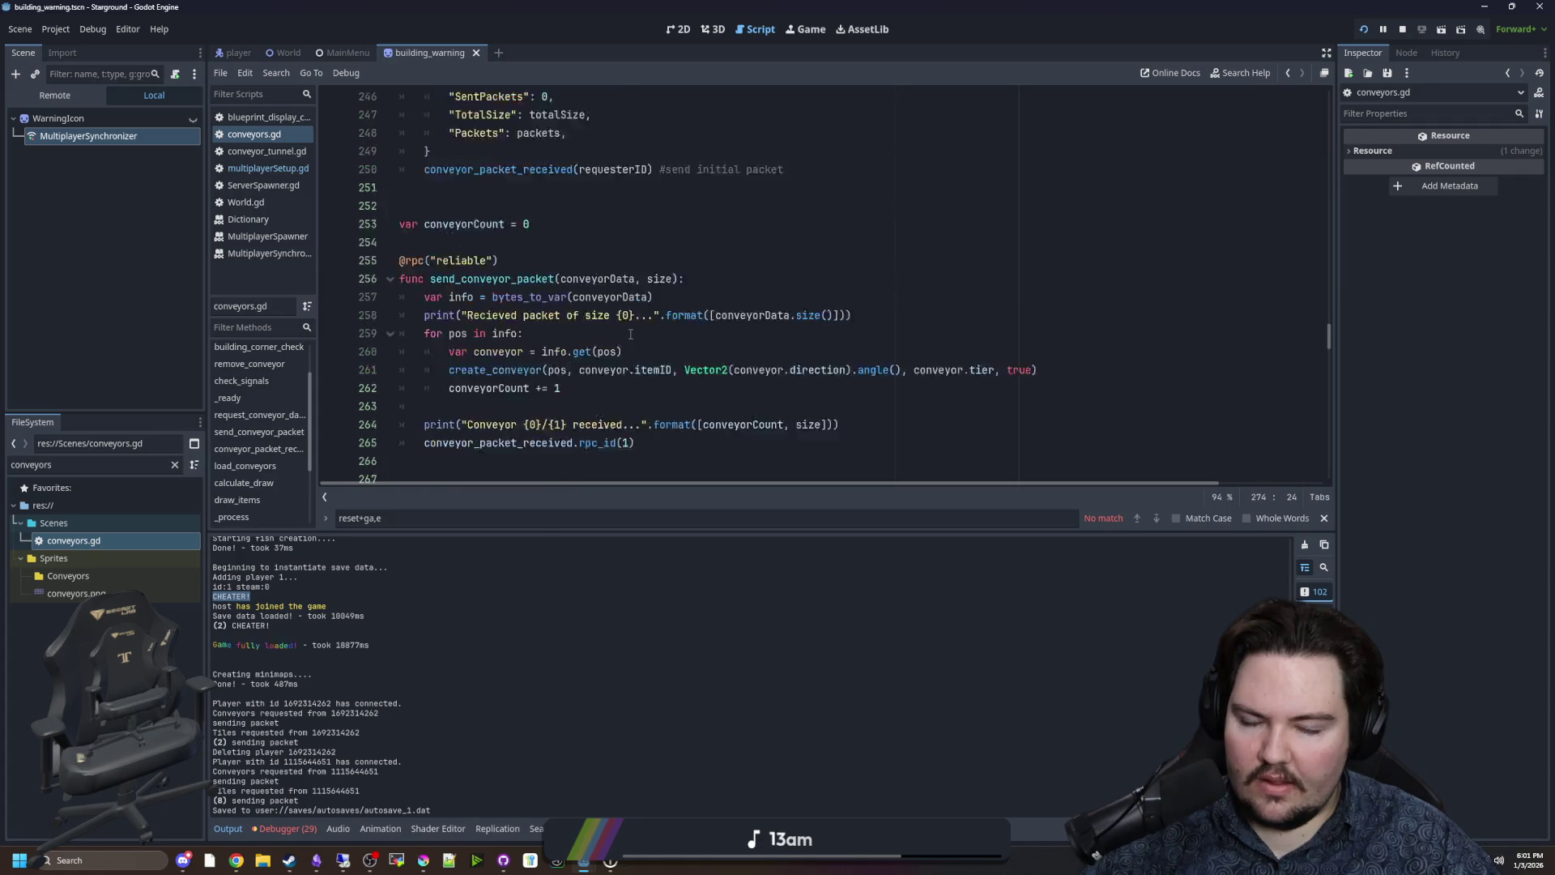
scroll(630, 333, down, 10)
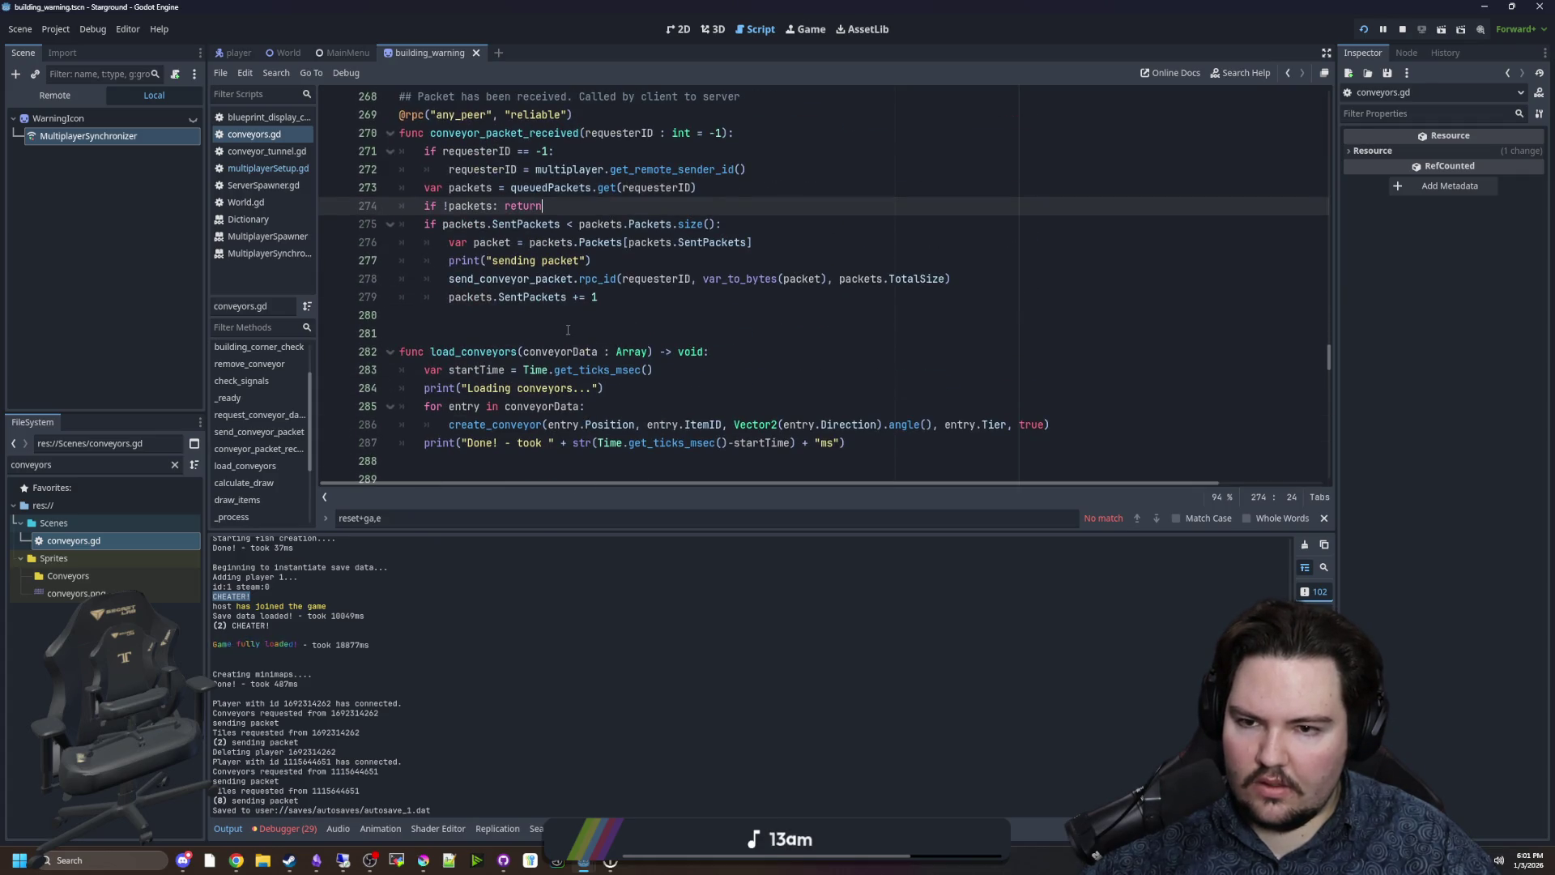
click(567, 330)
scroll(568, 330, up, 1)
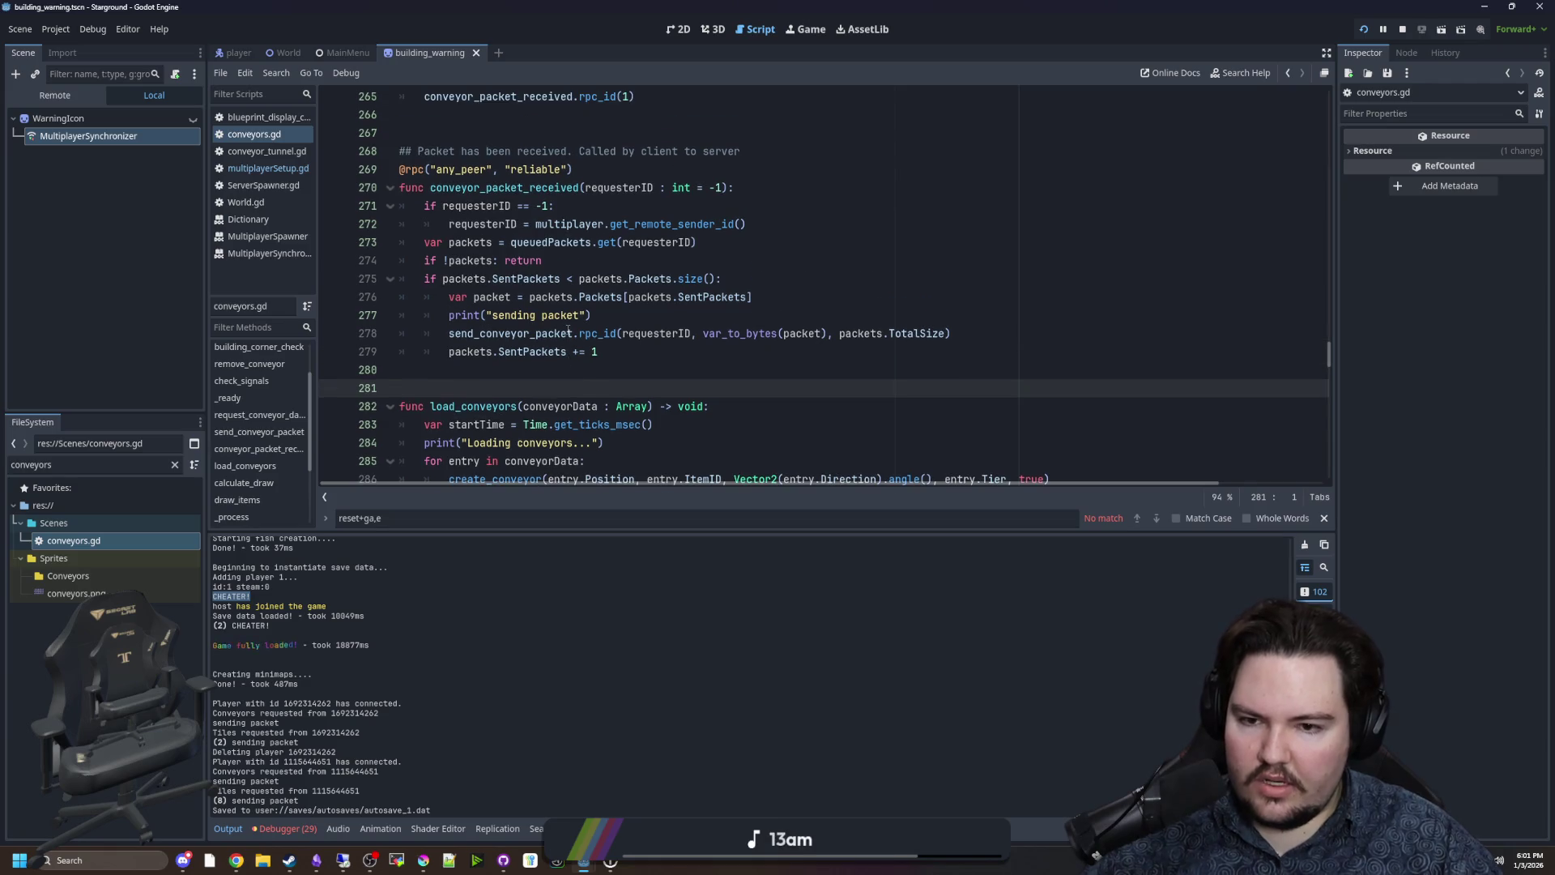
click(646, 354)
scroll(648, 348, down, 3)
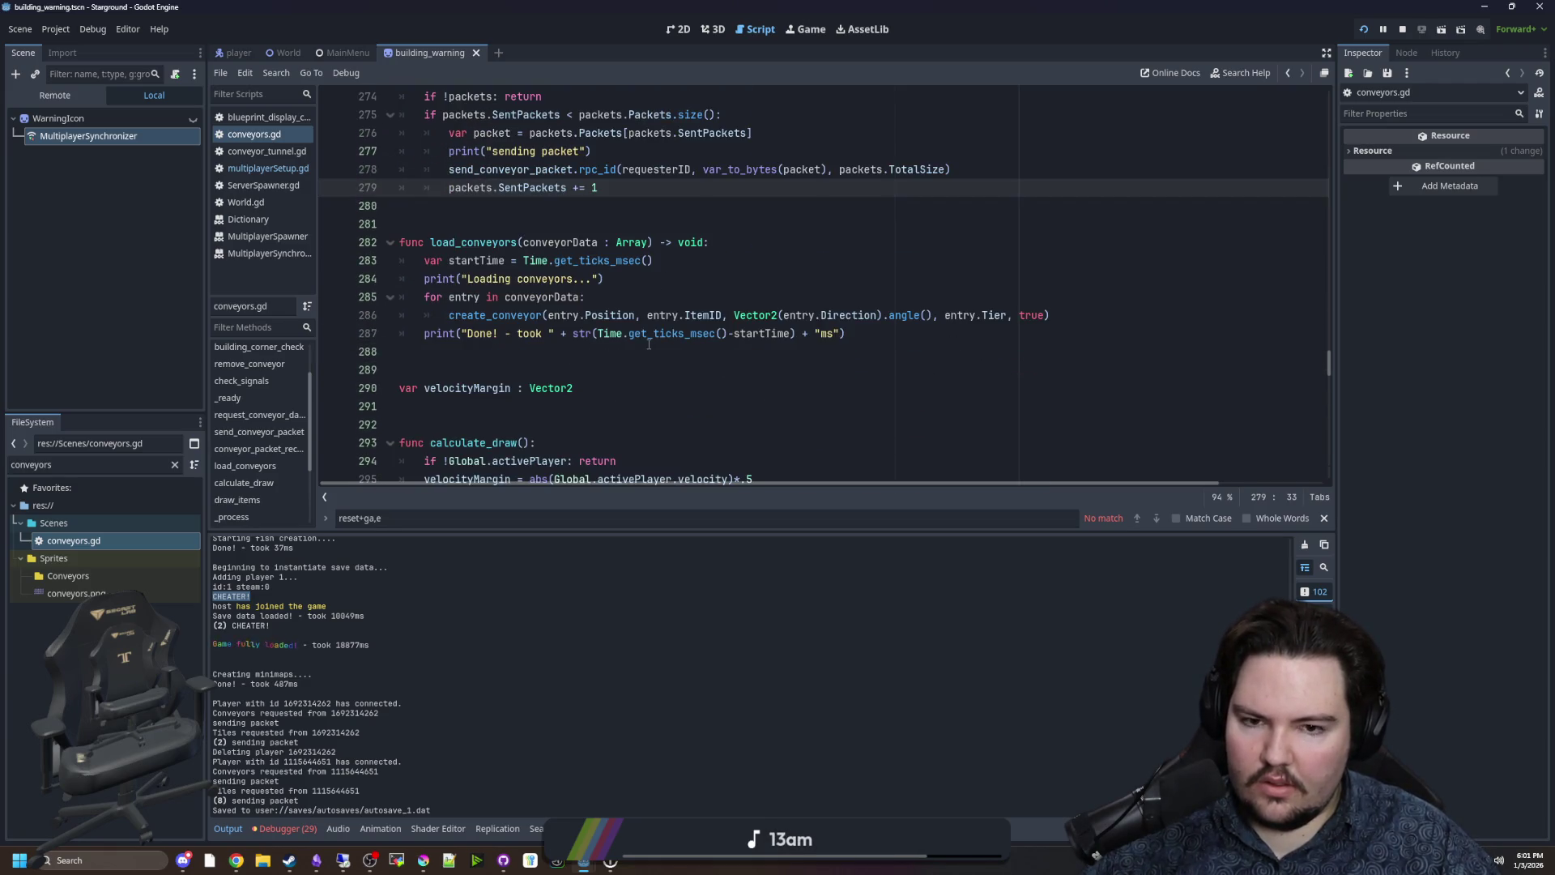
scroll(649, 344, up, 4)
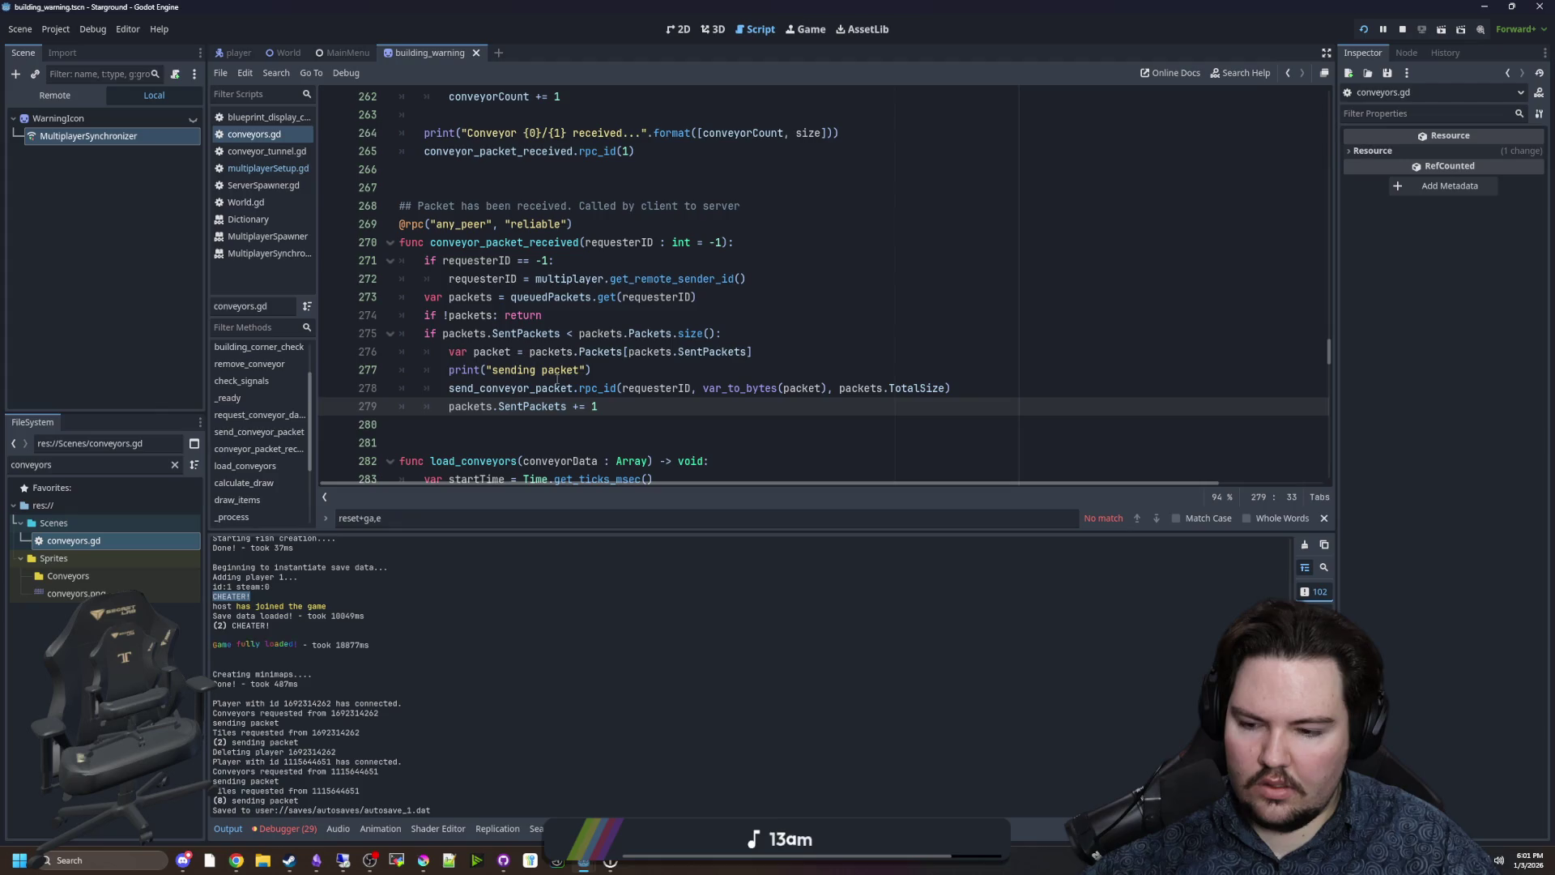
scroll(469, 426, down, 8)
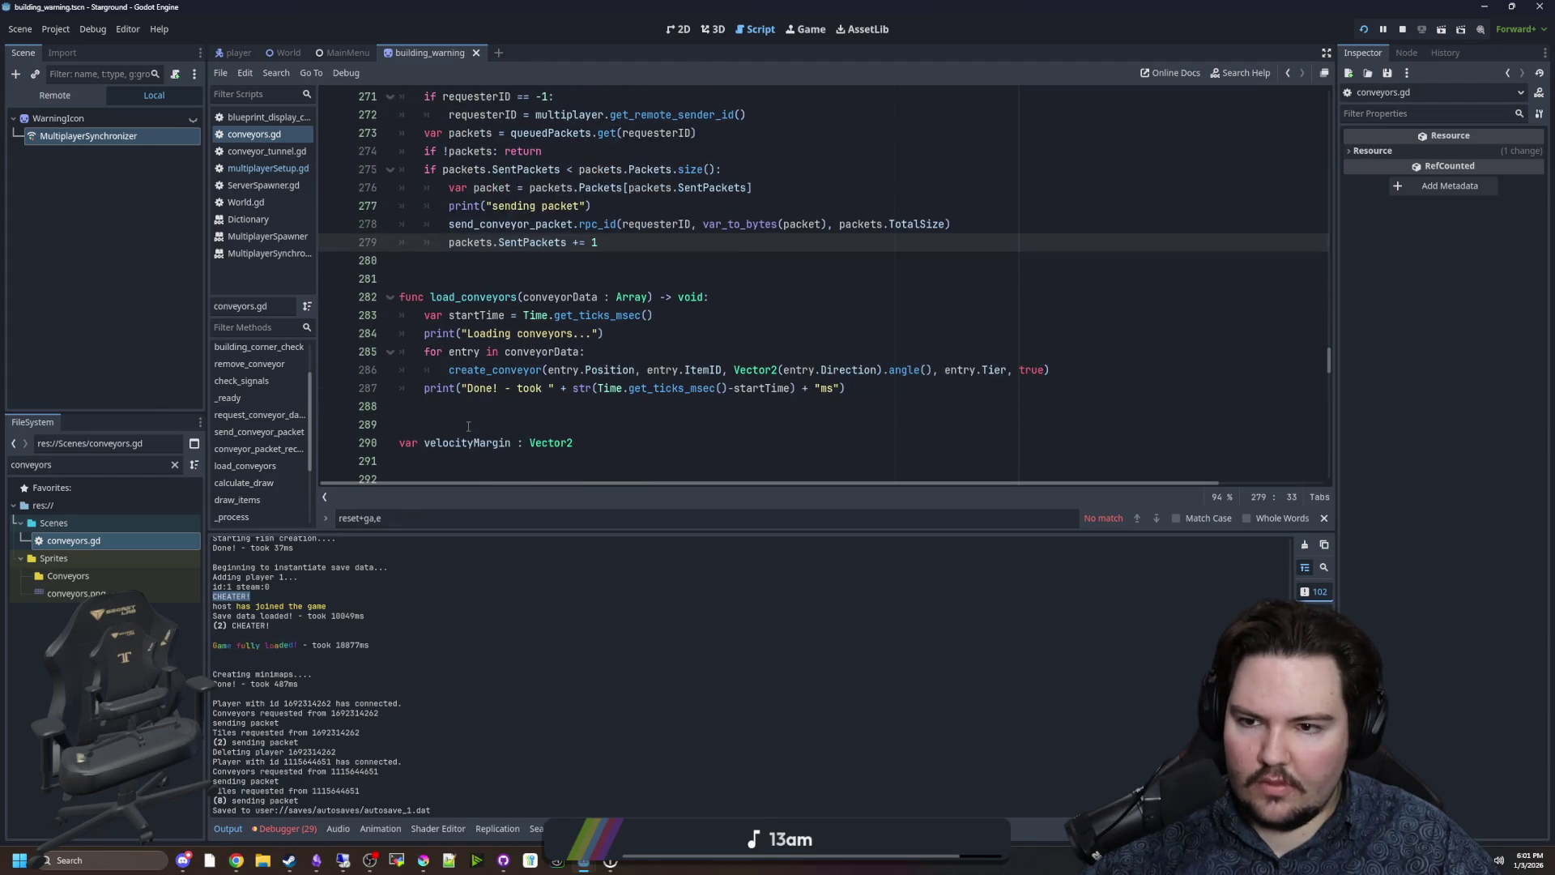
scroll(481, 367, up, 10)
scroll(481, 366, up, 2)
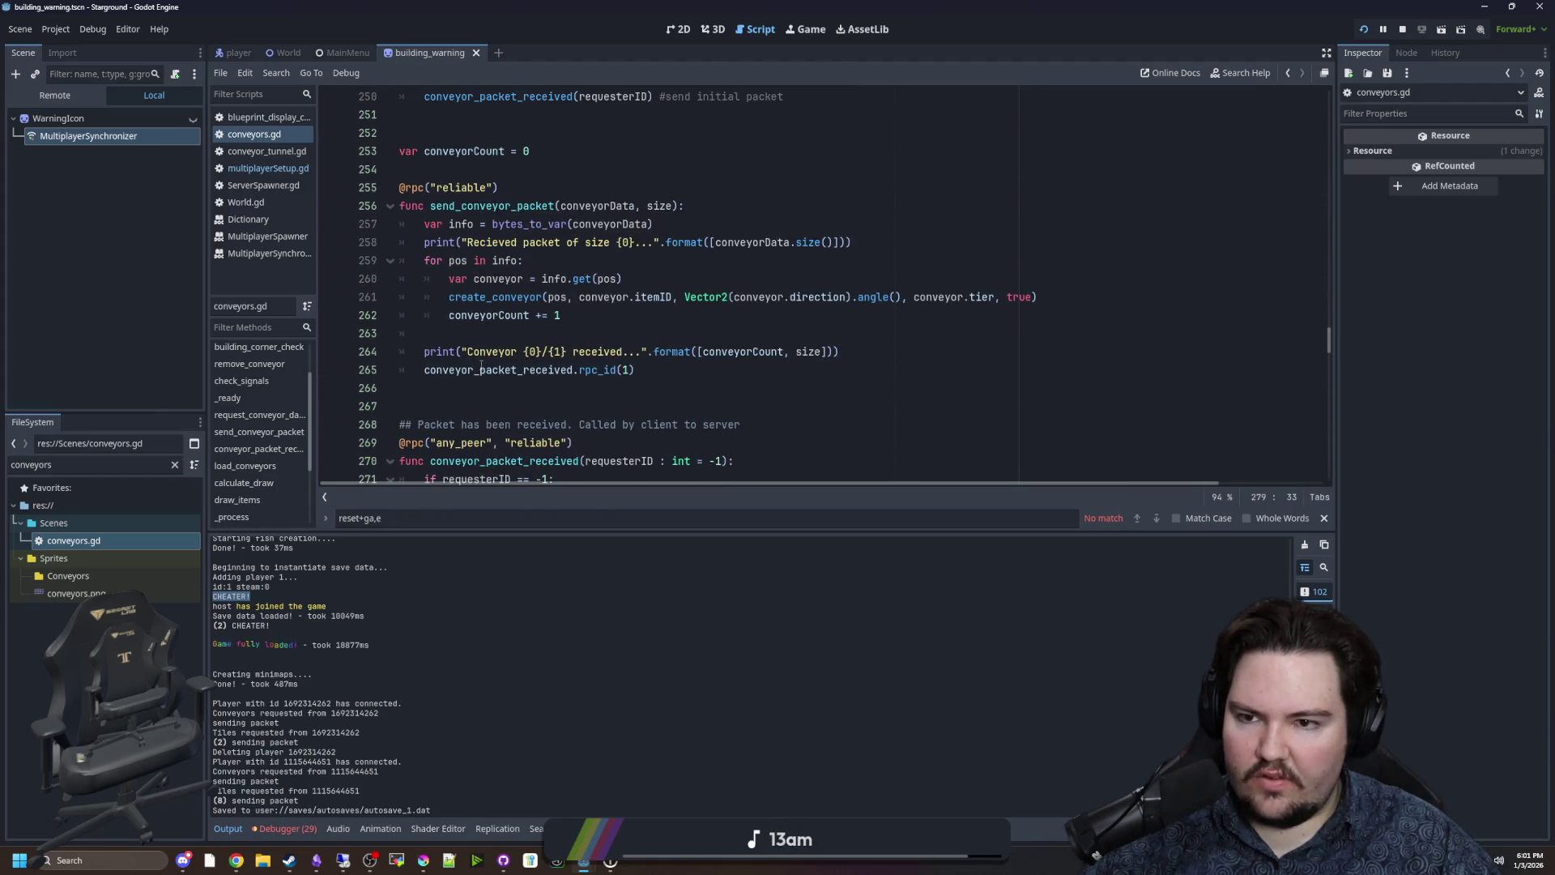
scroll(481, 366, up, 1)
scroll(481, 366, up, 10)
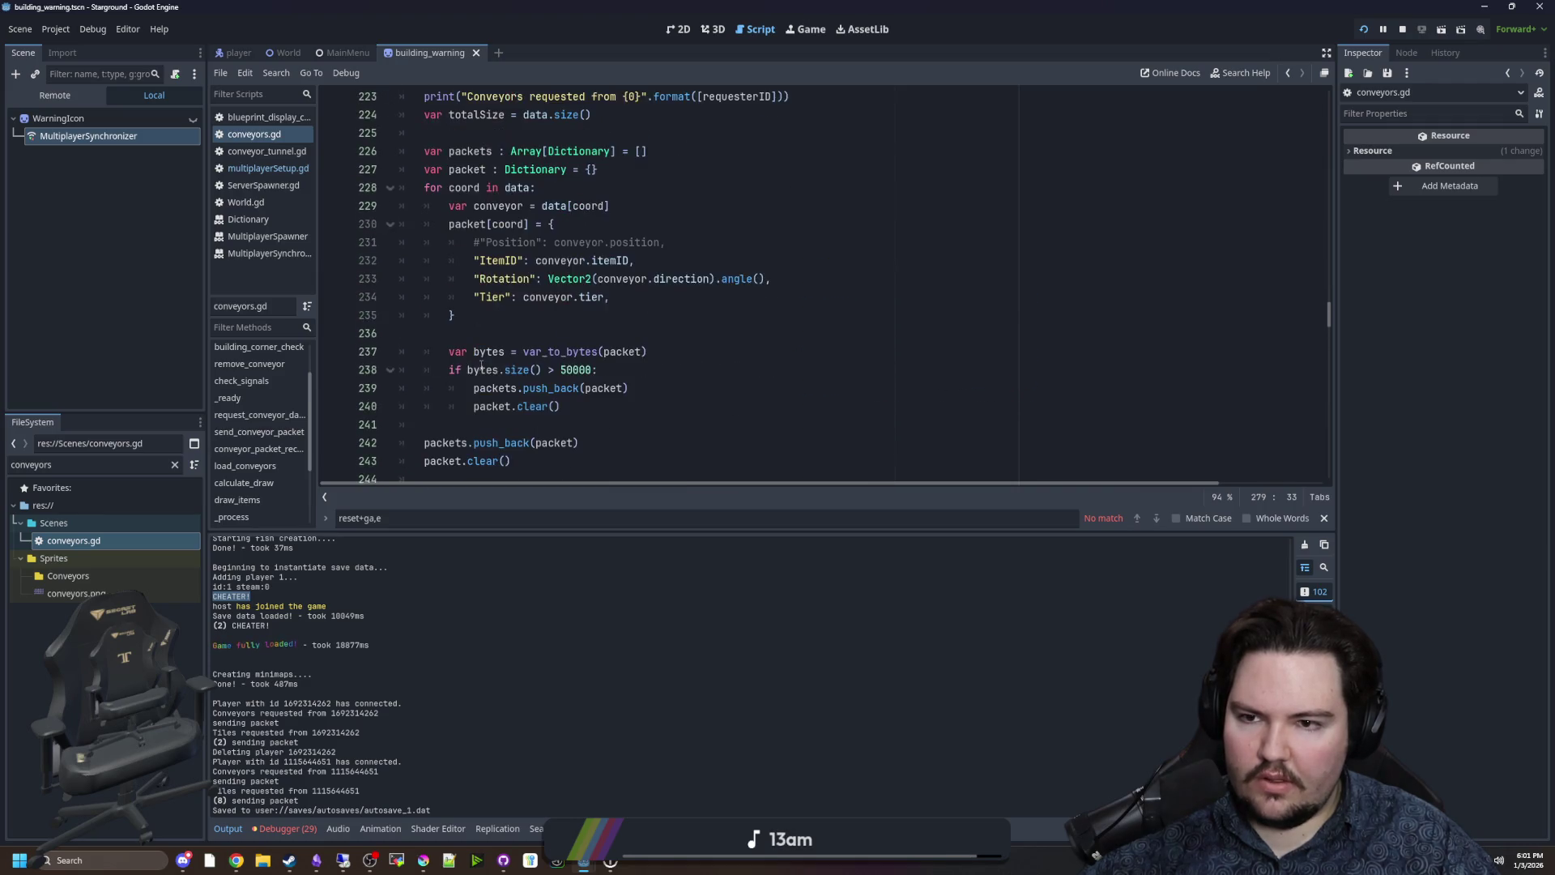
scroll(500, 352, down, 10)
scroll(500, 352, down, 6)
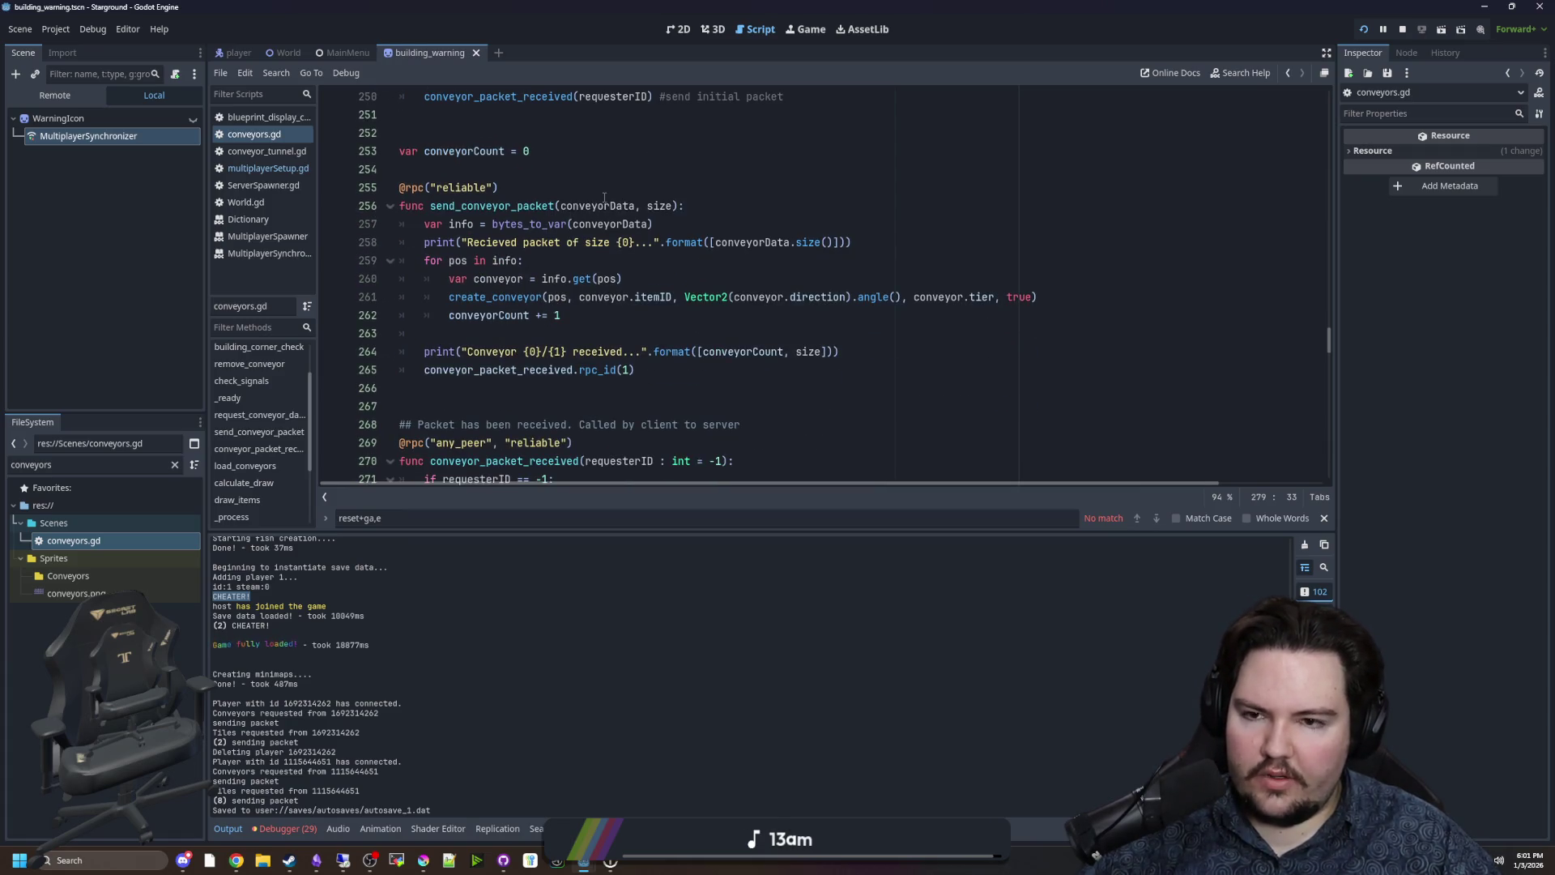
Examine the bytes_to_var decoding of conveyorData on line 257 and the for pos in info loop.
drag(498, 225, 617, 224)
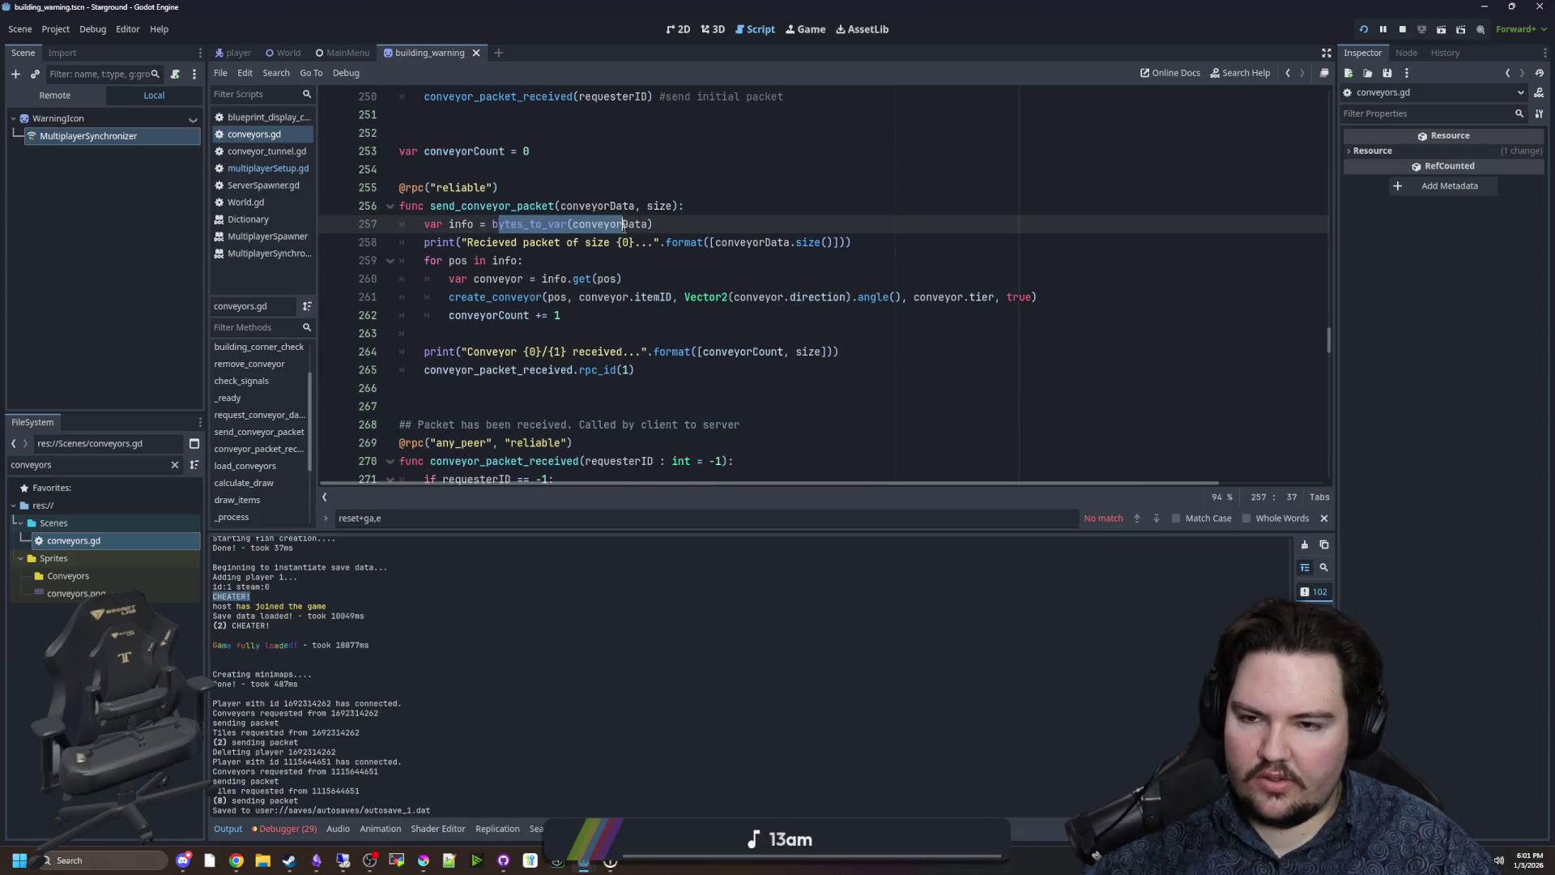
click(624, 225)
click(581, 260)
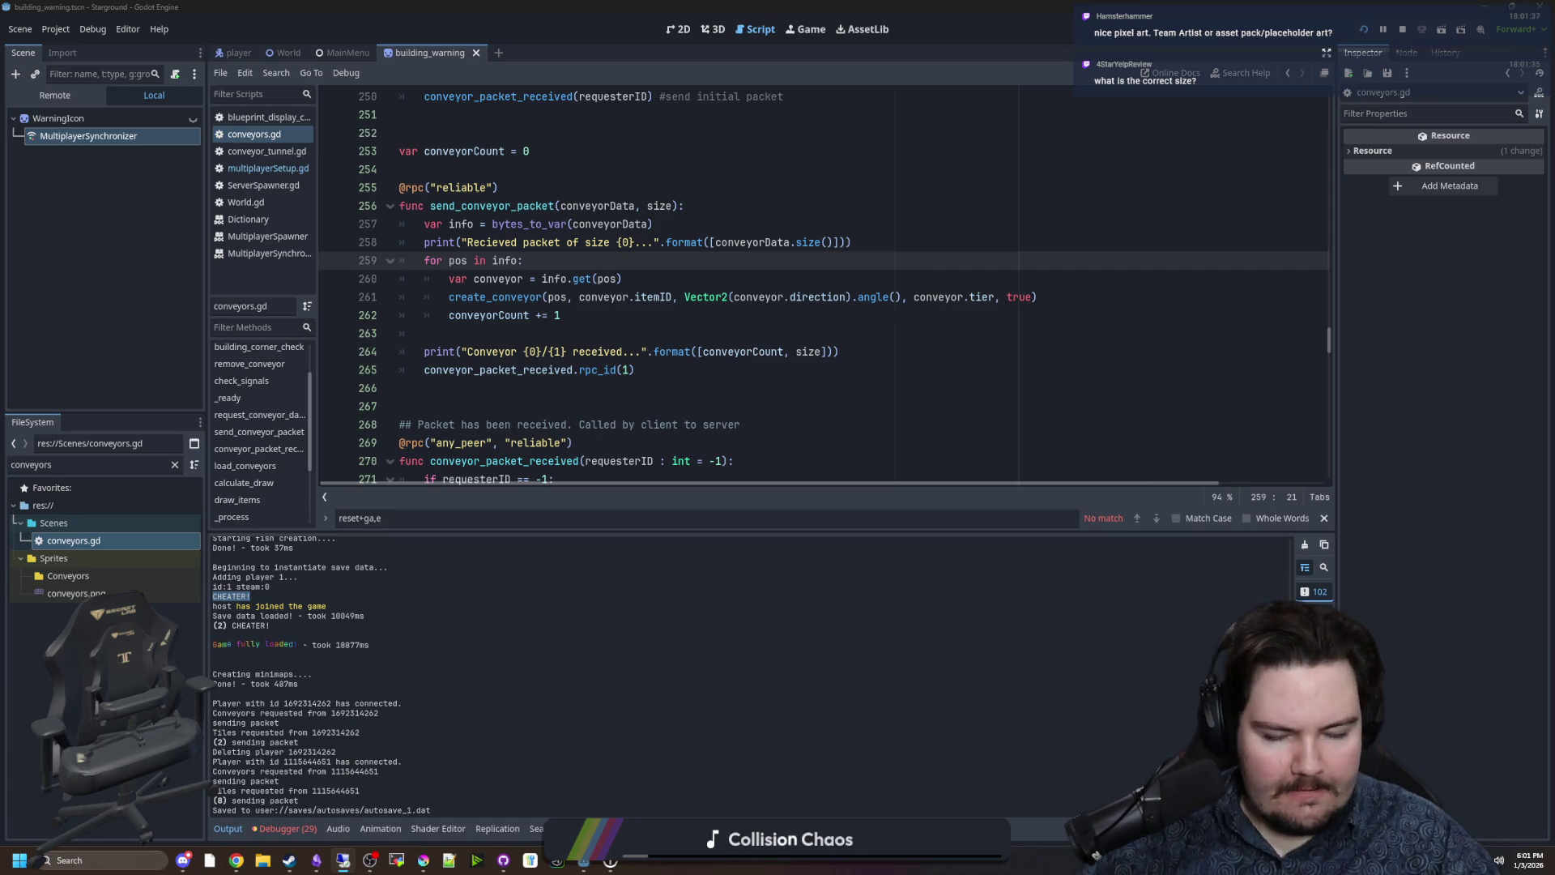
click(646, 336)
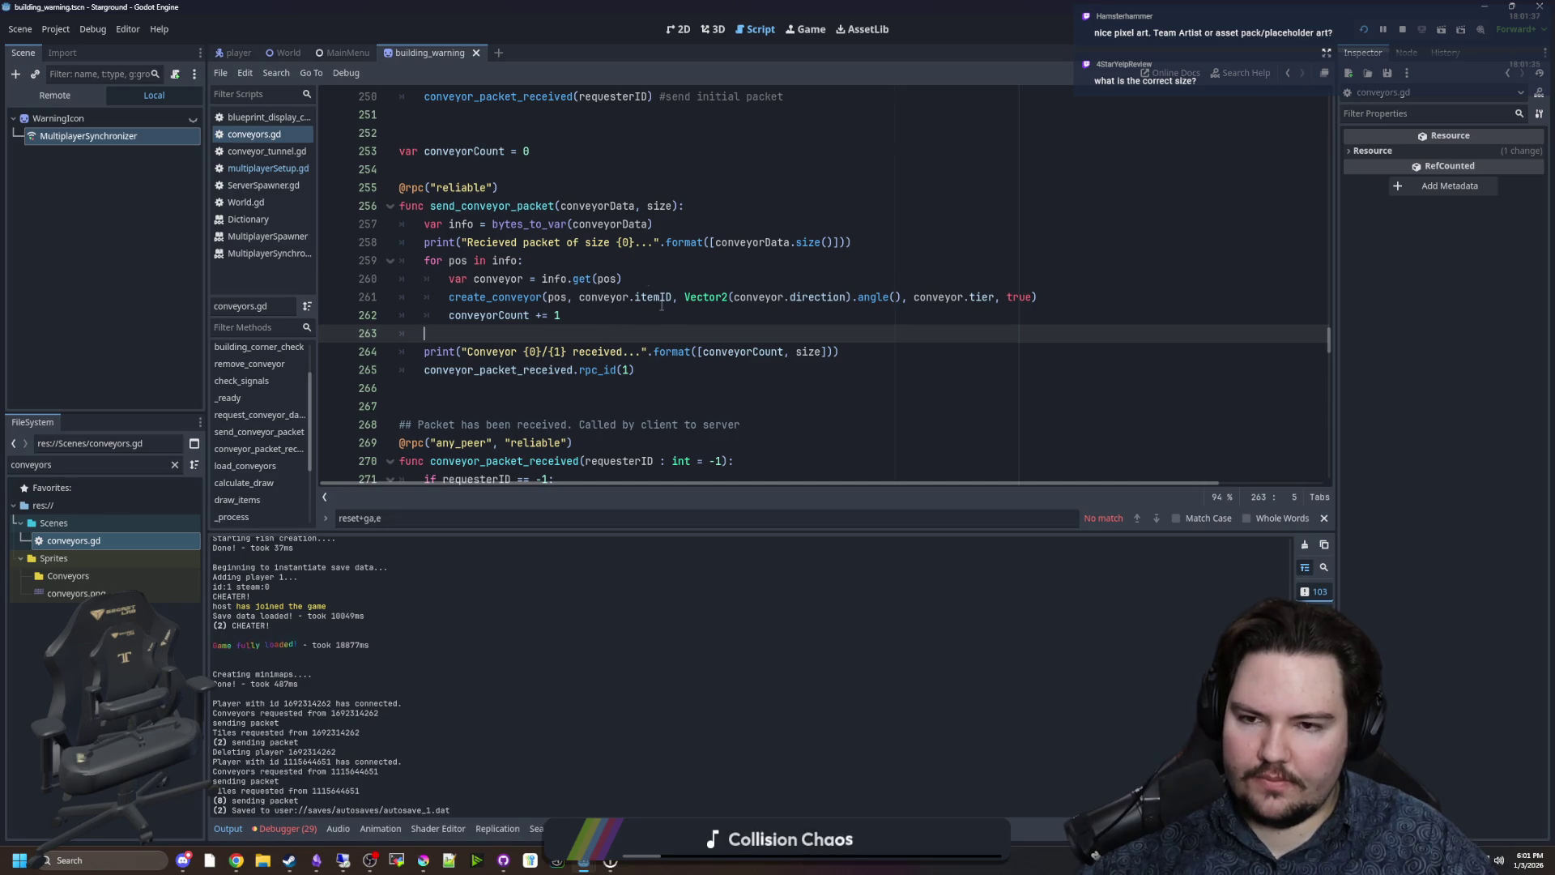
click(604, 260)
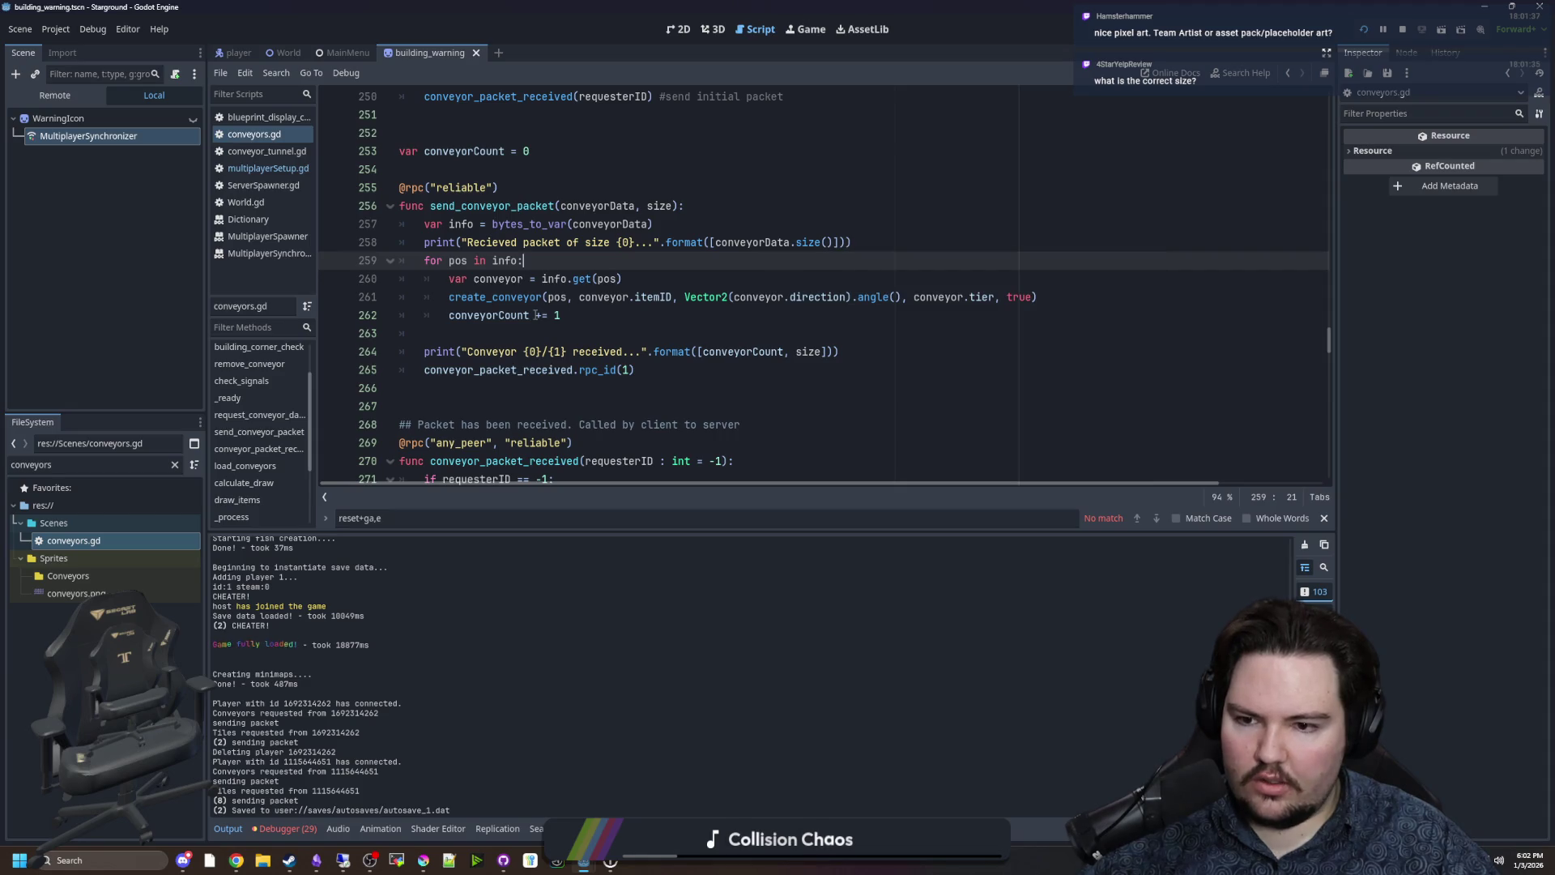
scroll(535, 316, down, 4)
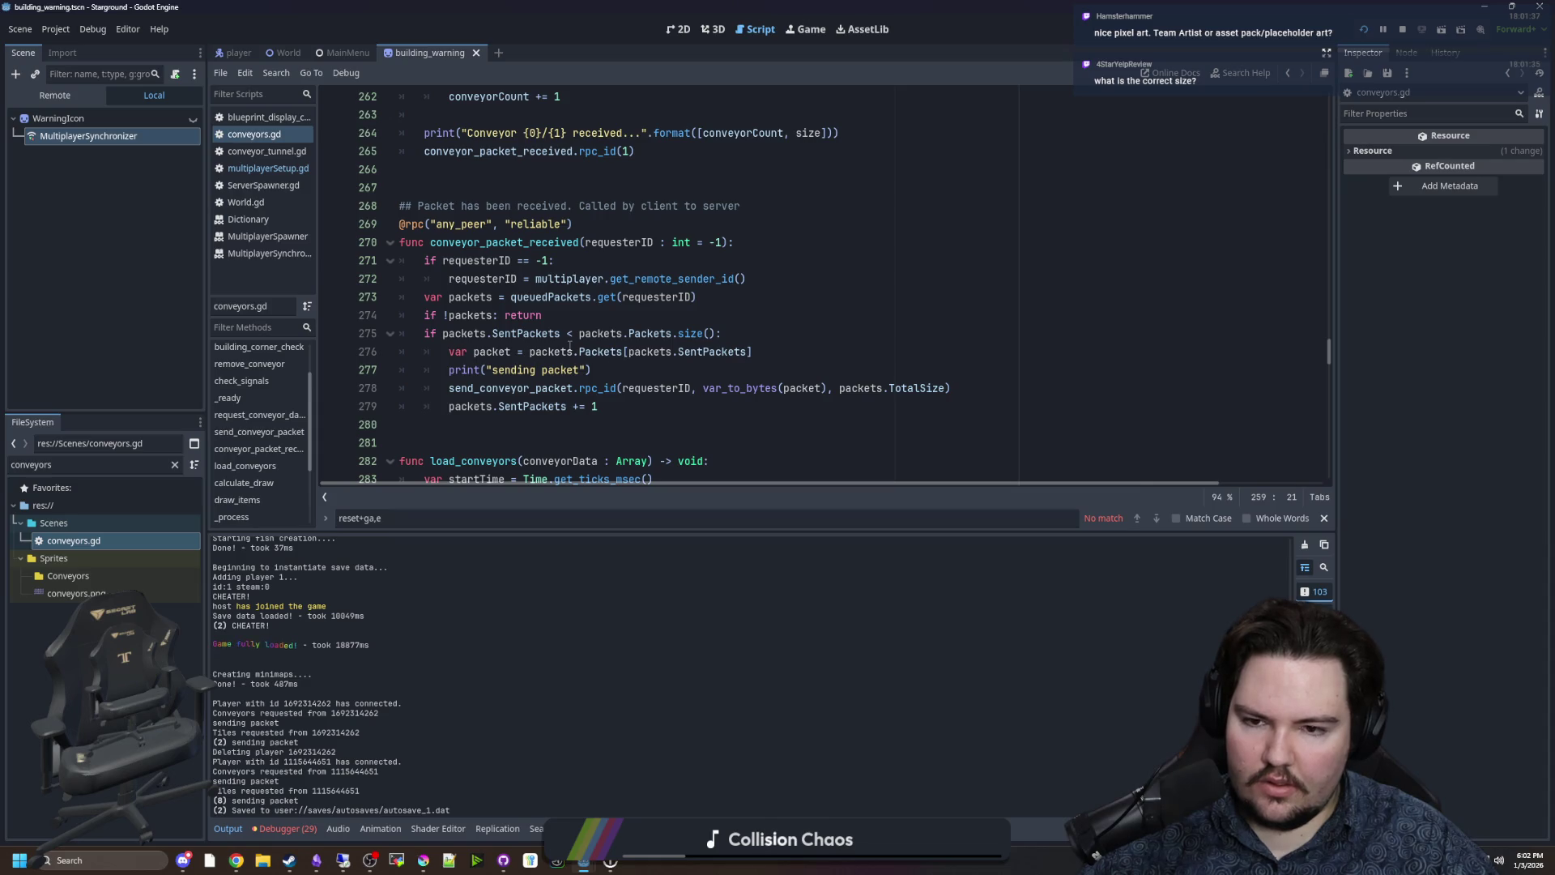
click(596, 351)
key(Down)
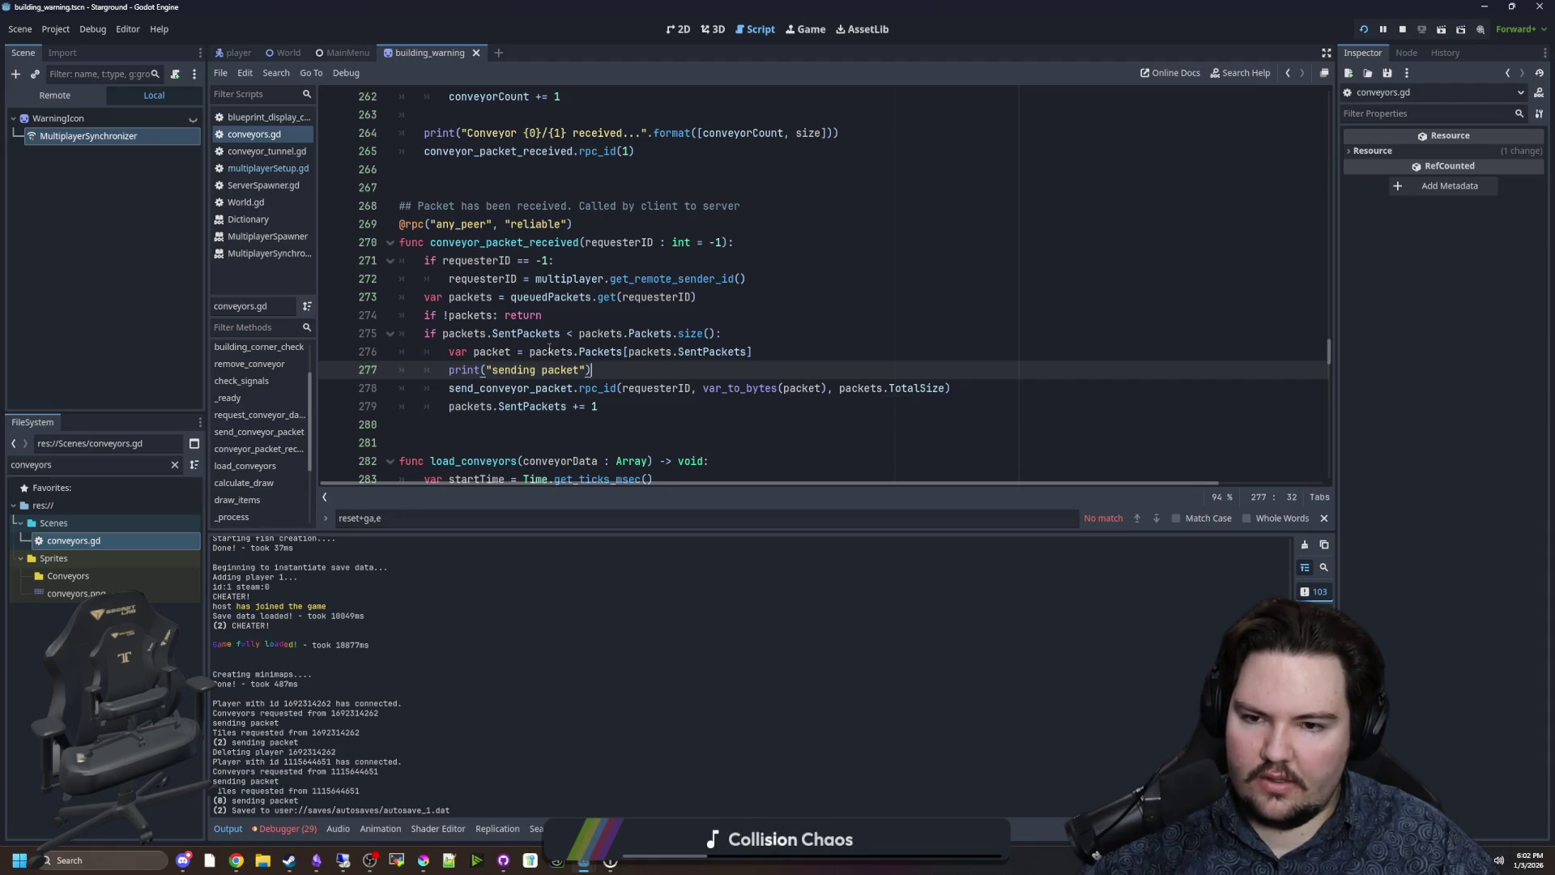
mouse_move(550, 349)
scroll(567, 347, up, 5)
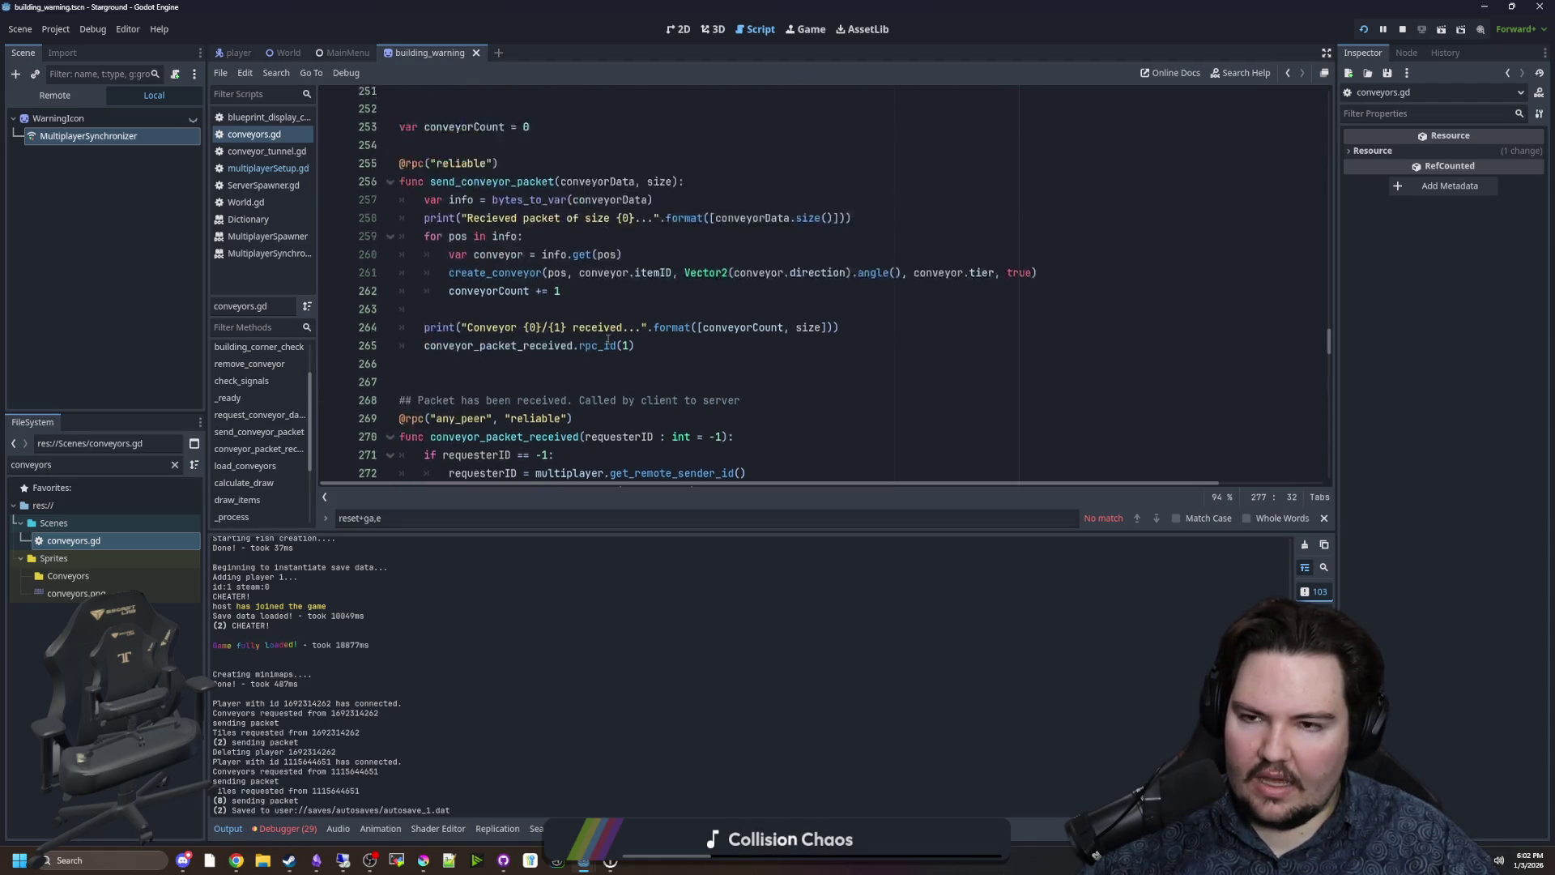
scroll(608, 340, down, 4)
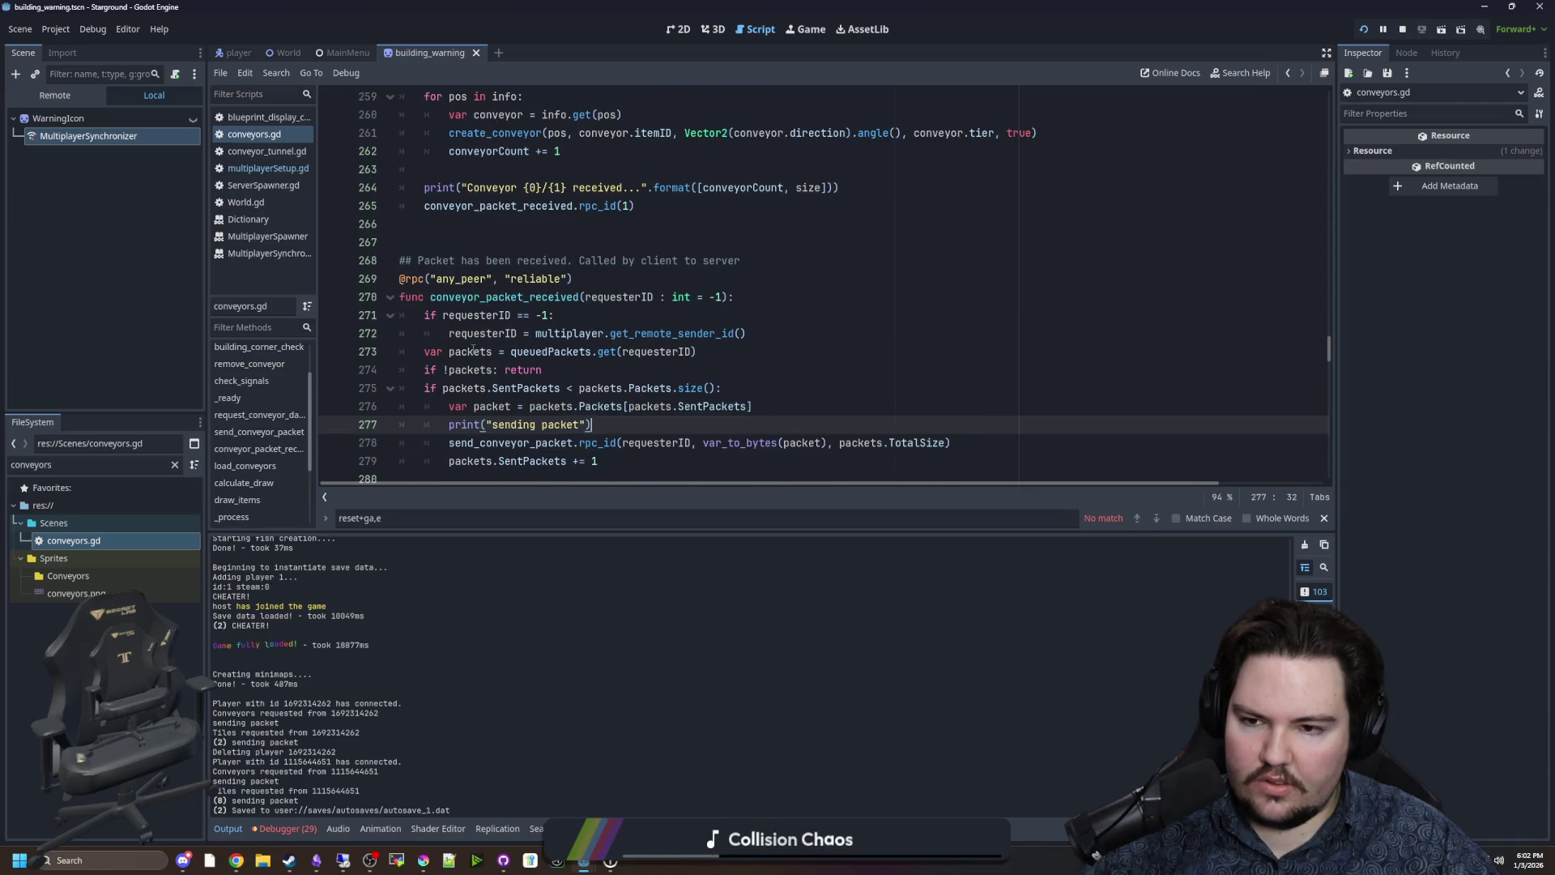
drag(450, 352, 723, 350)
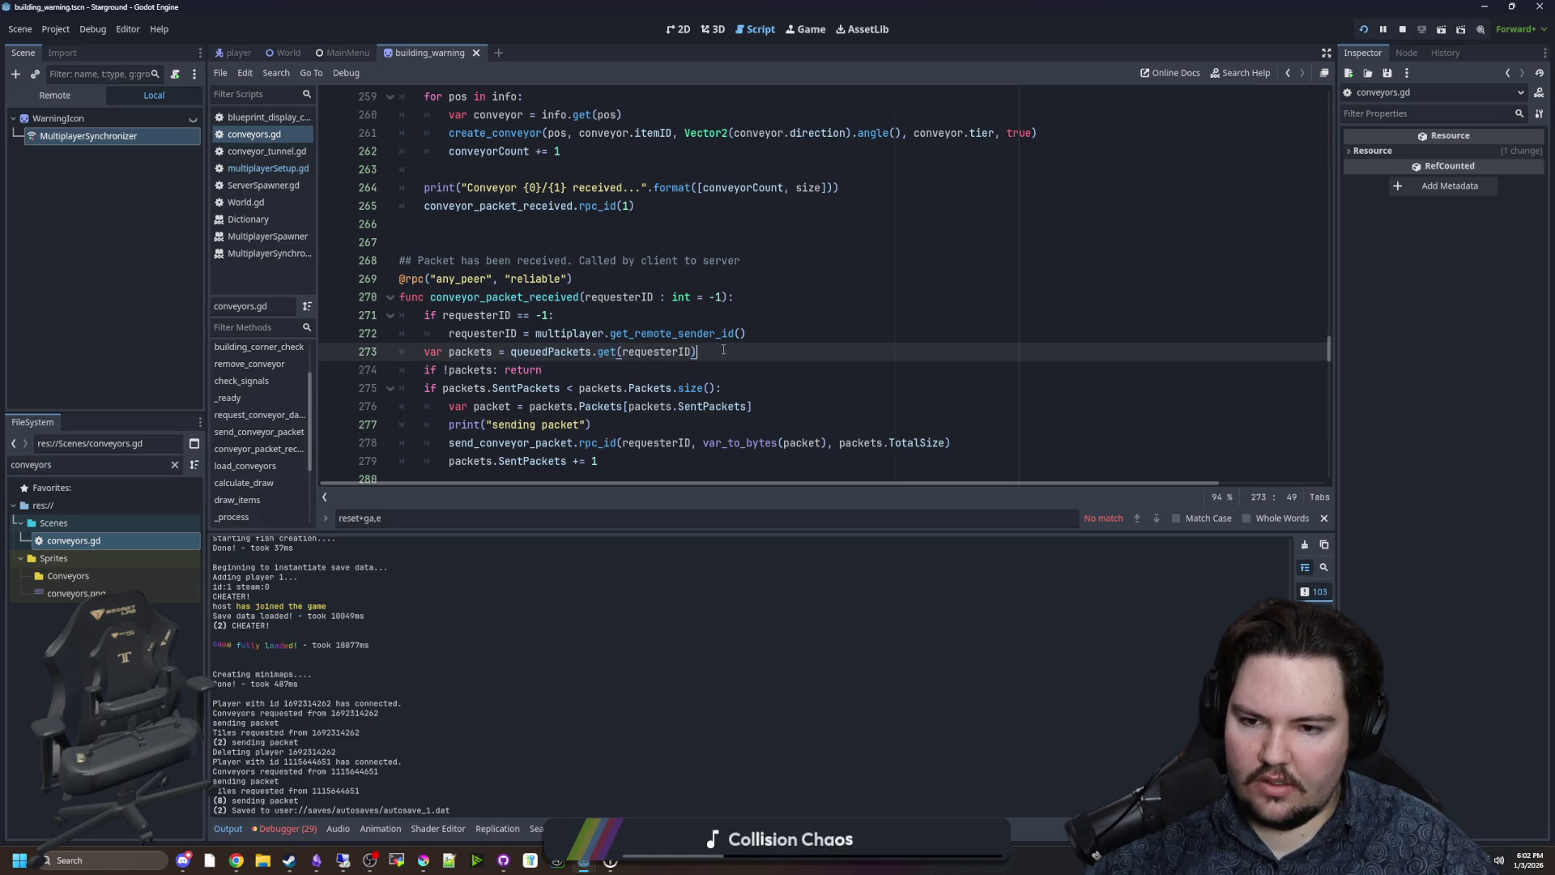
scroll(587, 414, up, 5)
scroll(589, 411, down, 5)
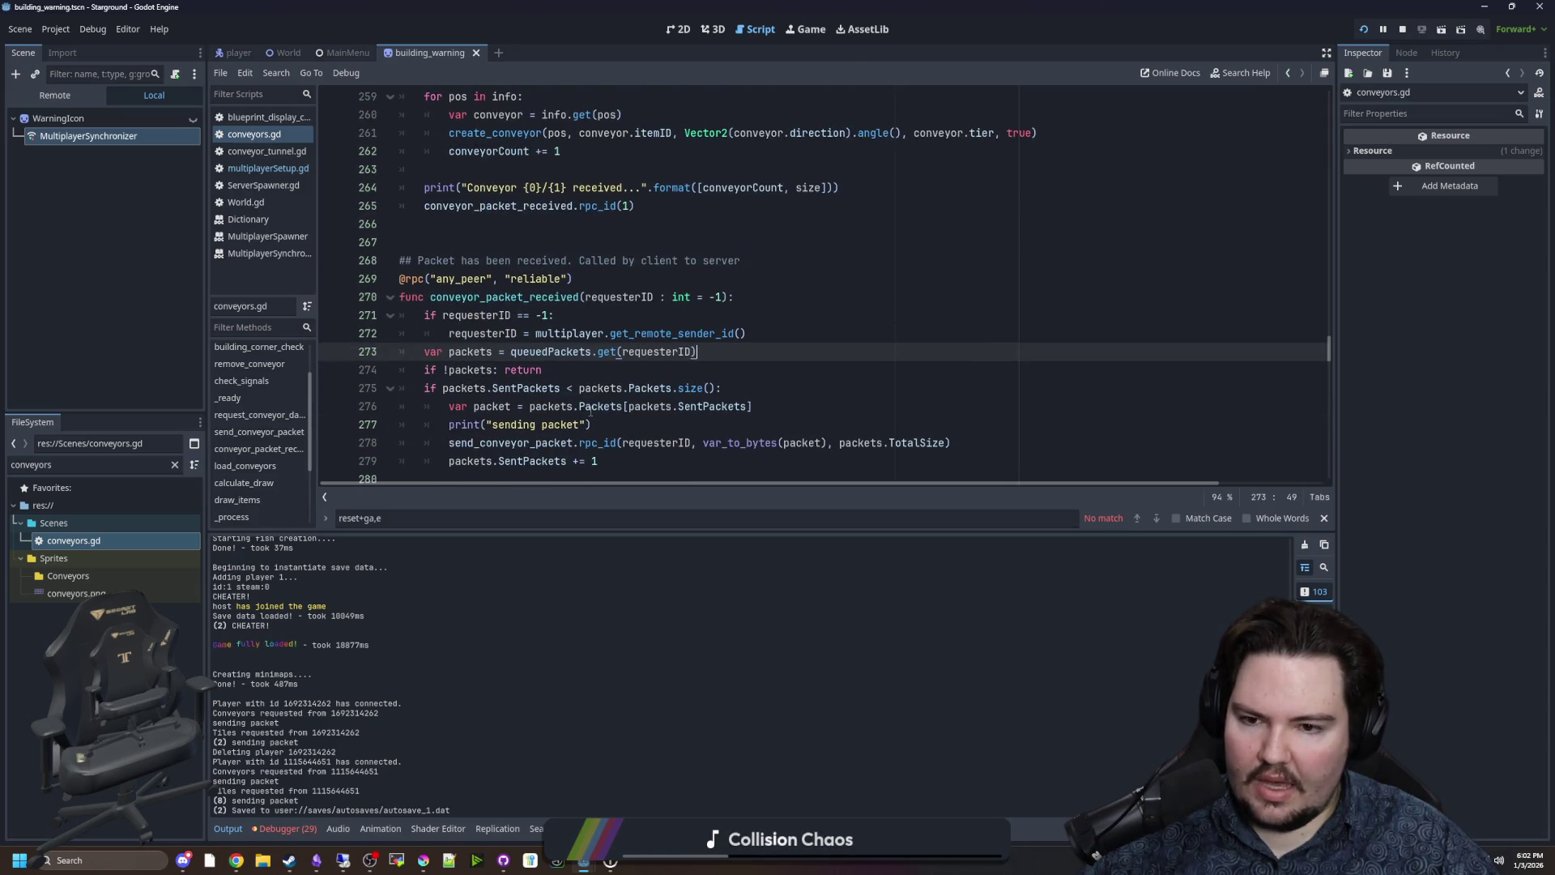
scroll(603, 405, up, 5)
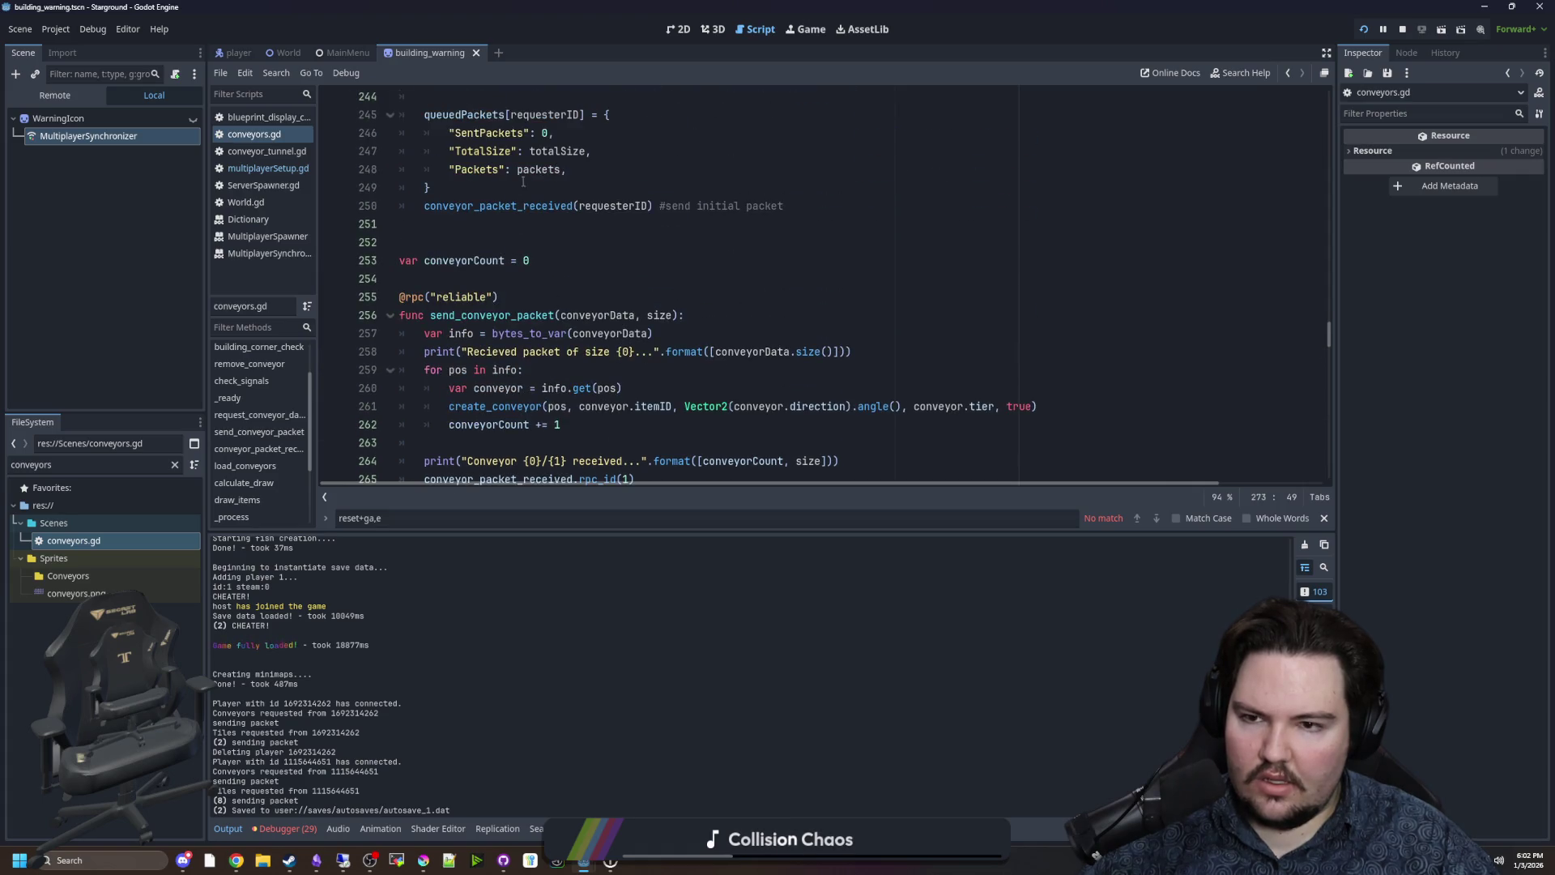
scroll(549, 194, down, 5)
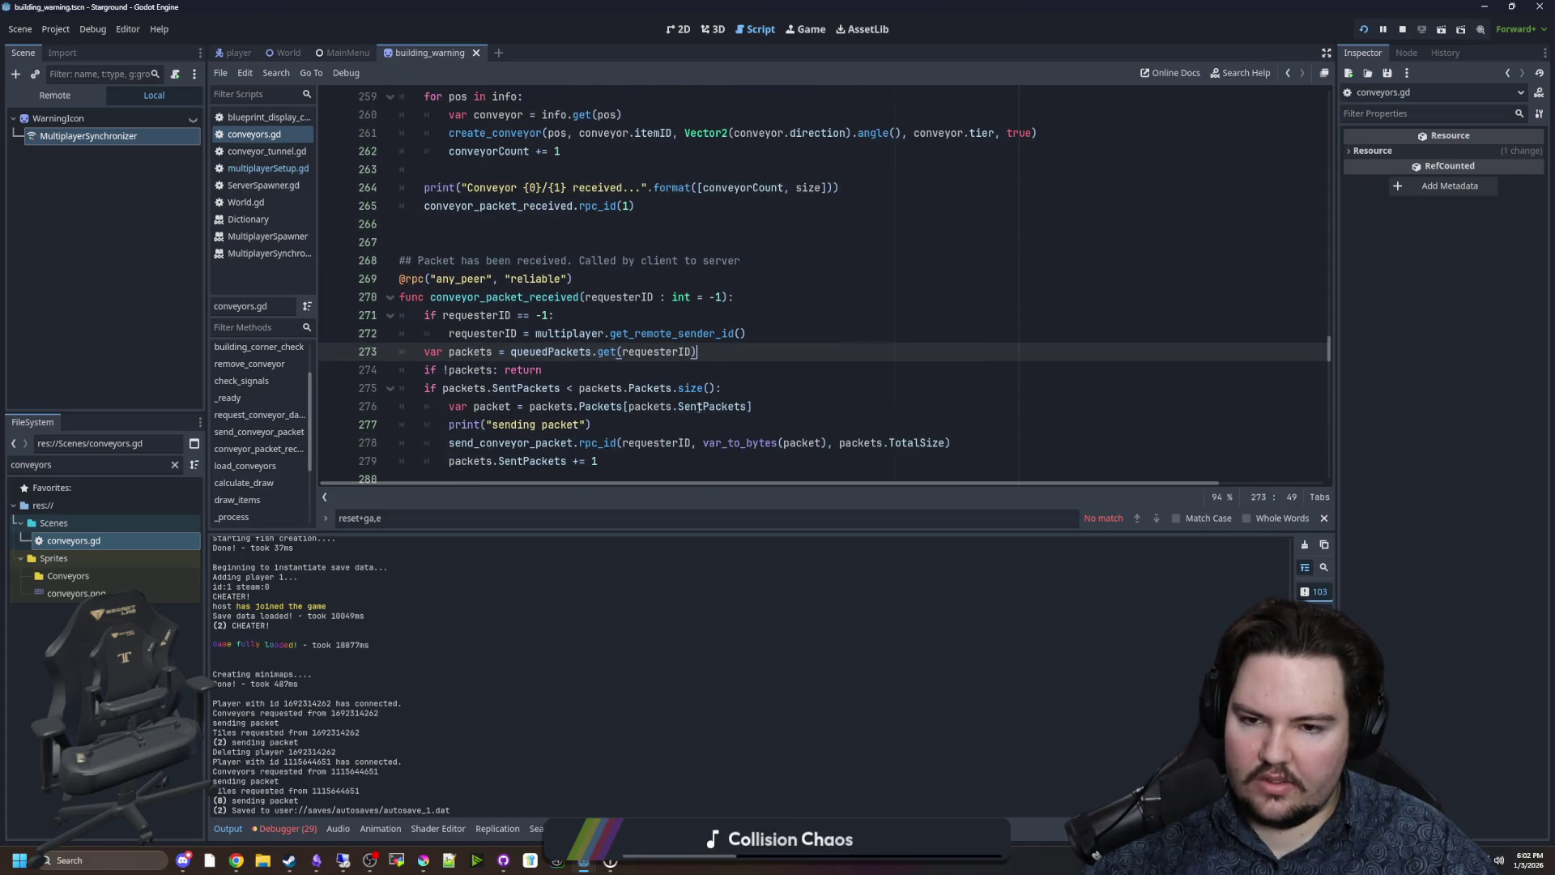
click(778, 369)
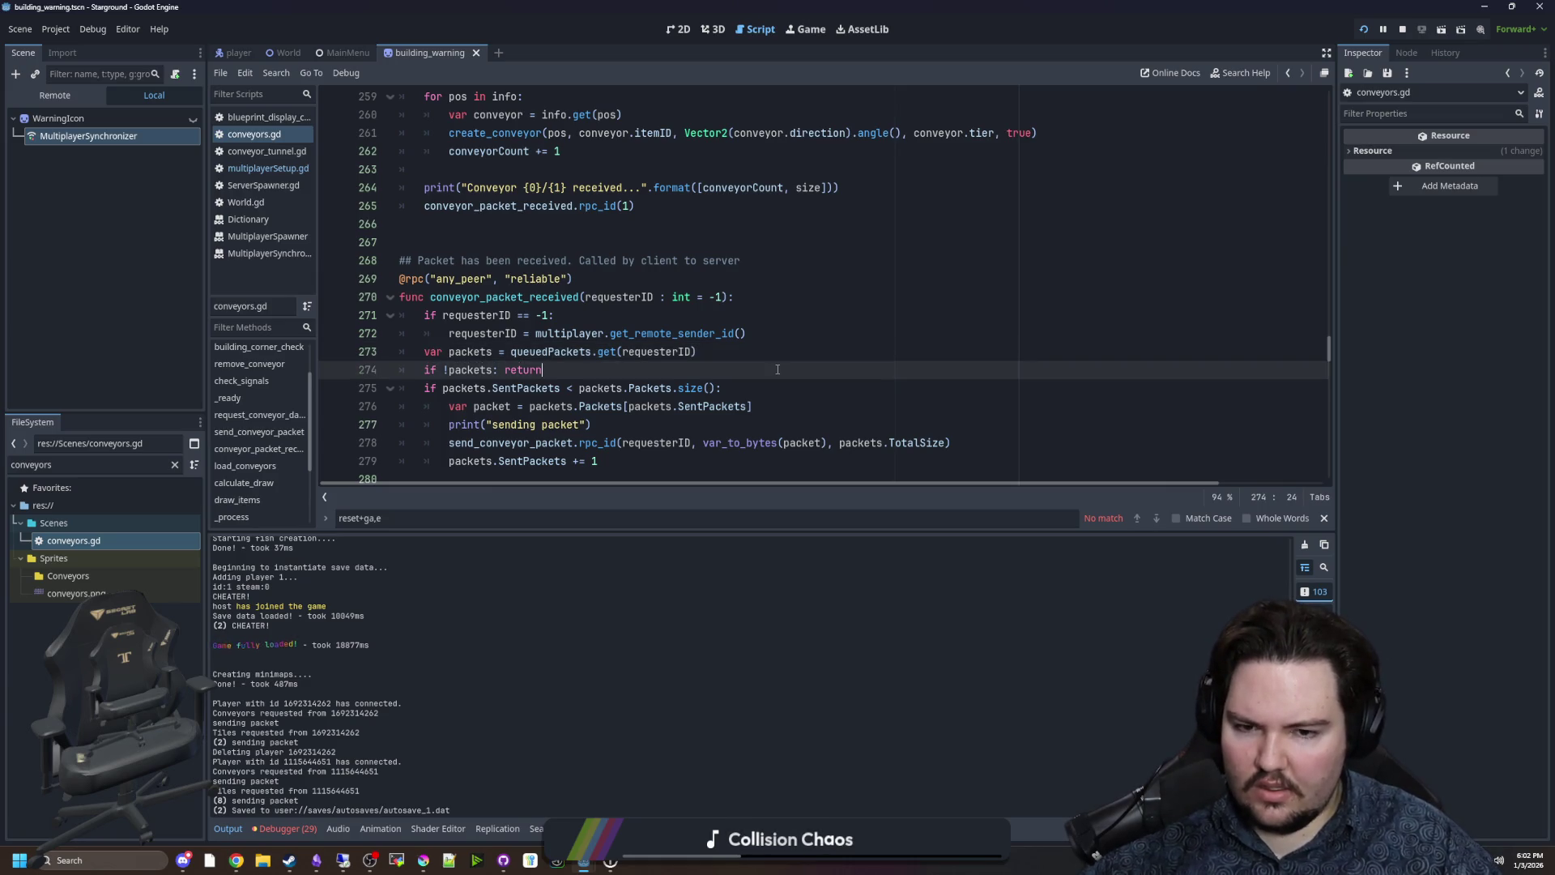
scroll(656, 379, up, 11)
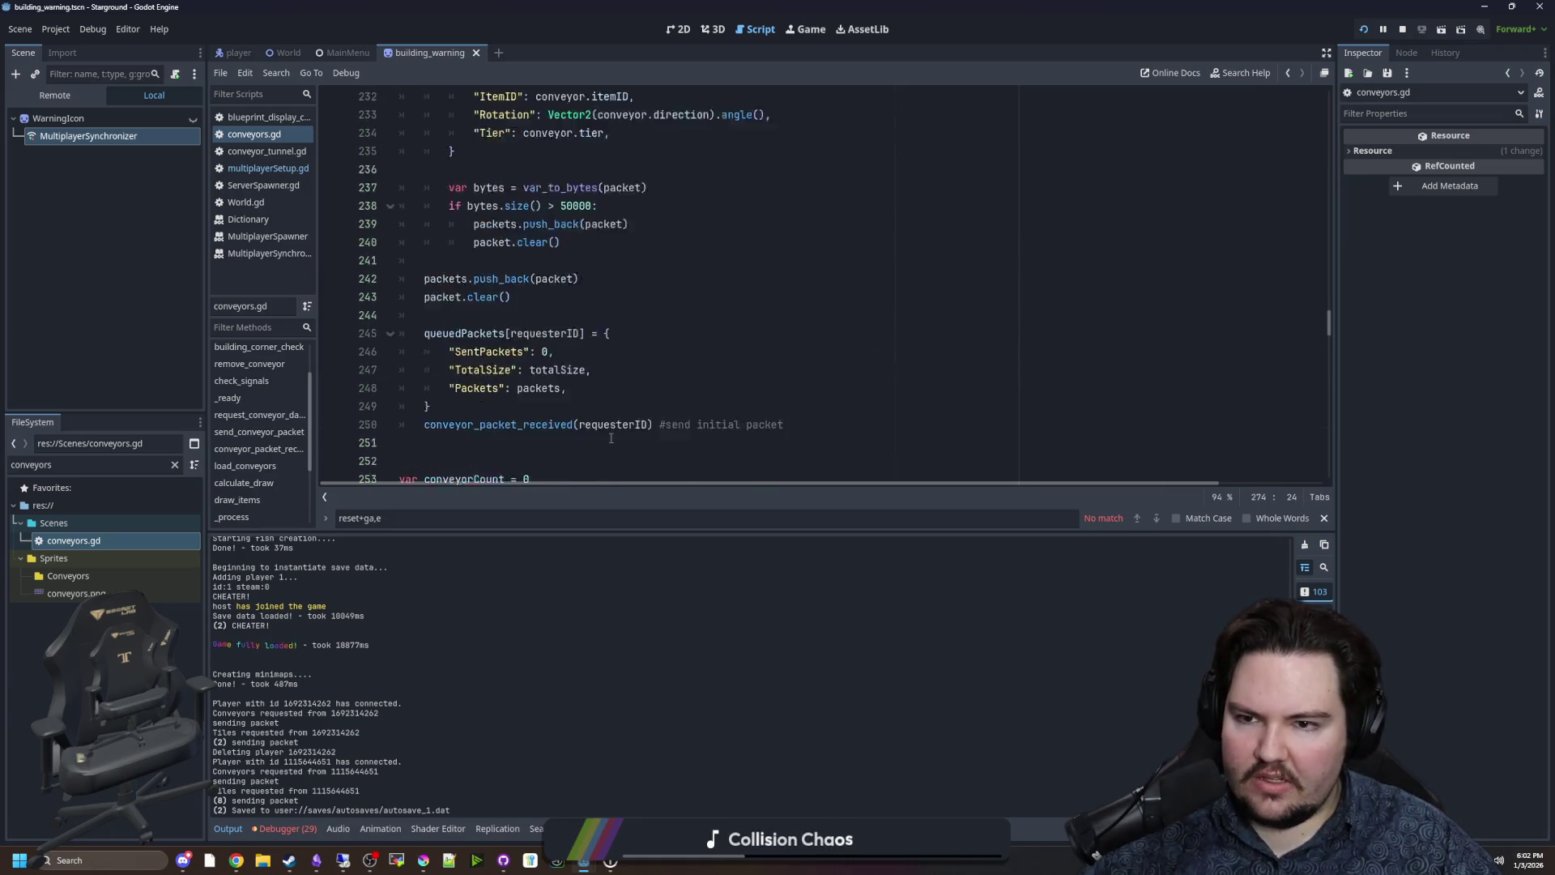
scroll(593, 369, up, 1)
drag(567, 405, 405, 187)
click(571, 327)
scroll(571, 328, up, 1)
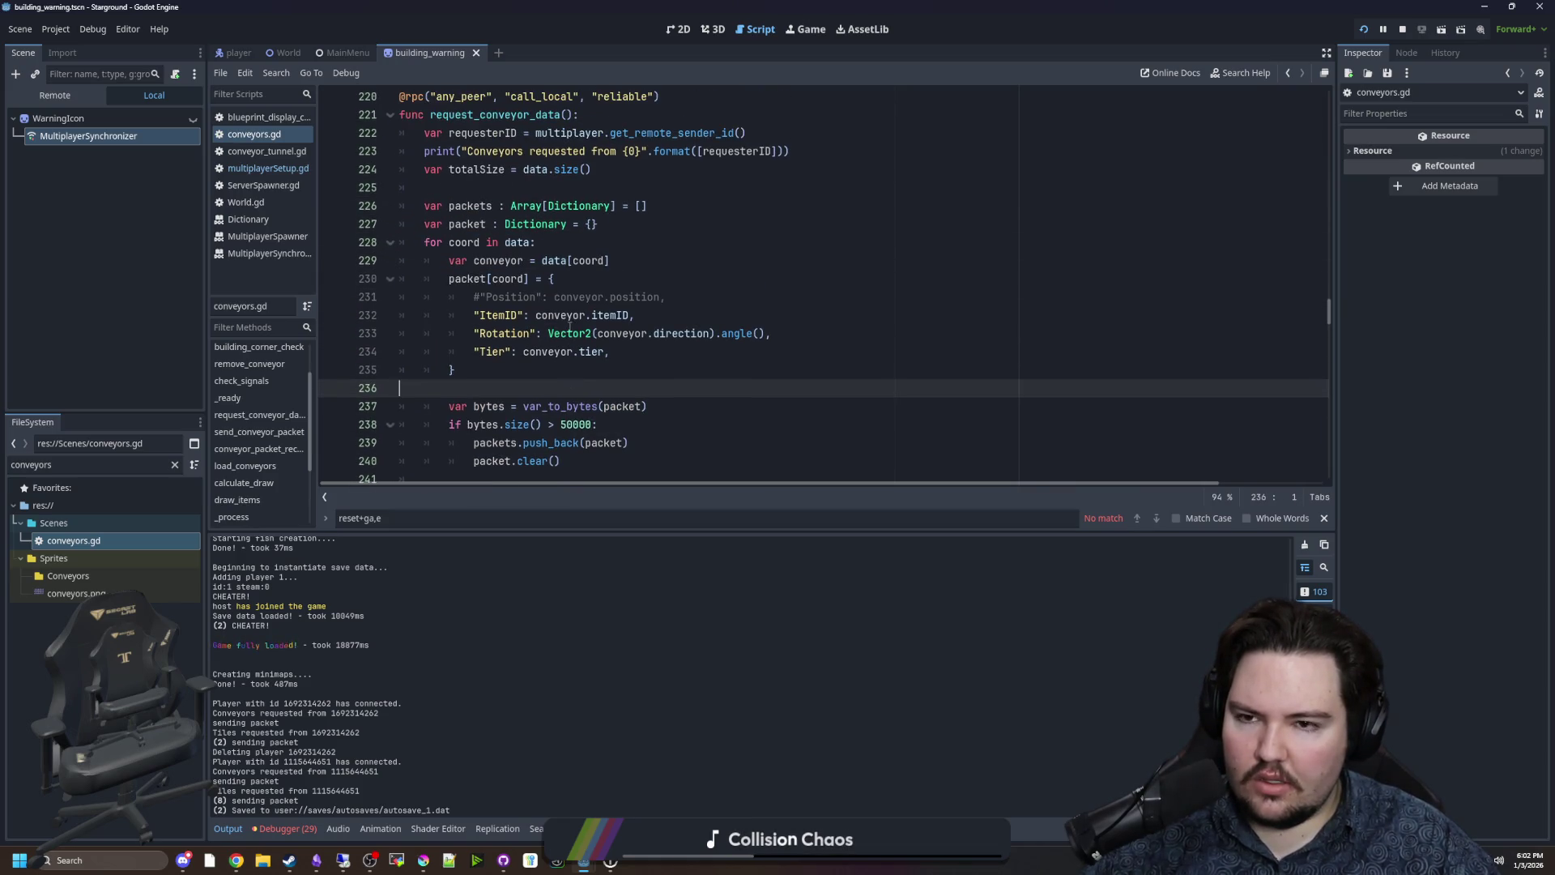
click(497, 185)
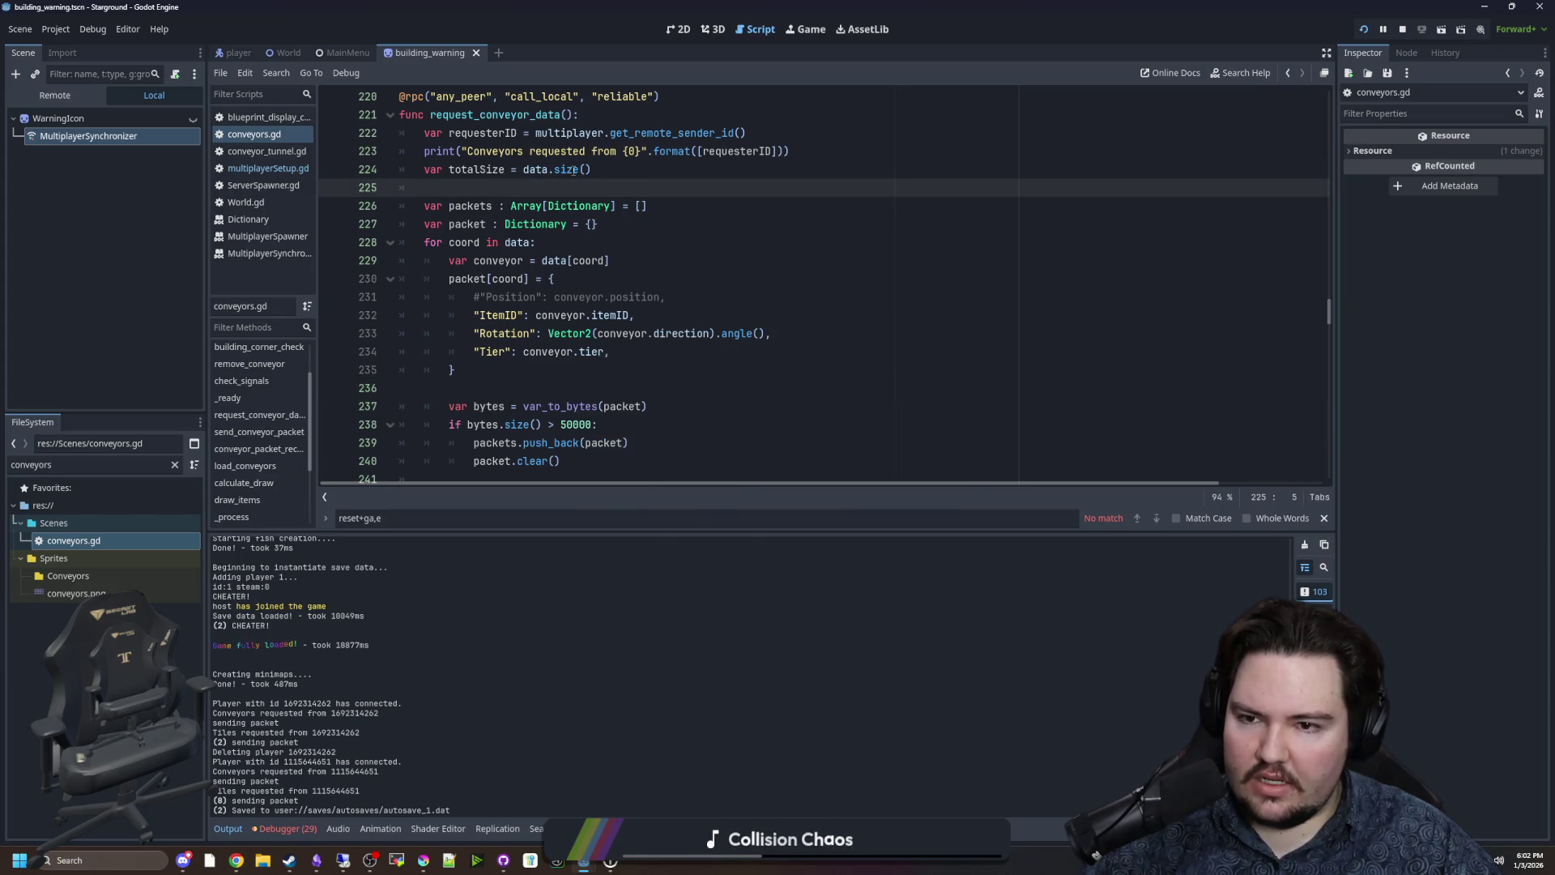
scroll(548, 208, down, 1)
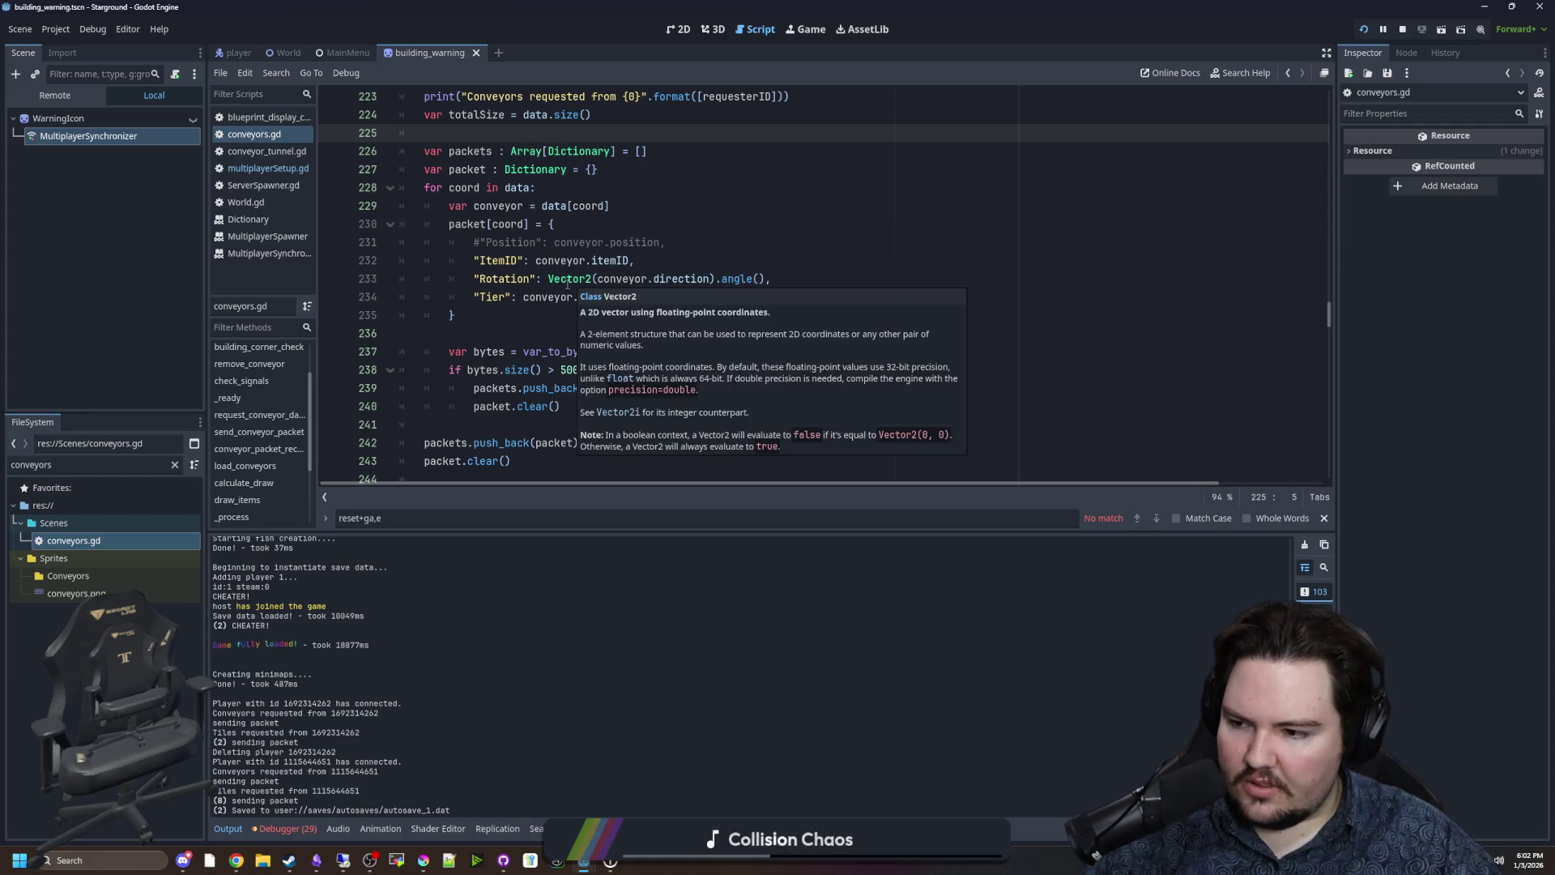
mouse_move(567, 282)
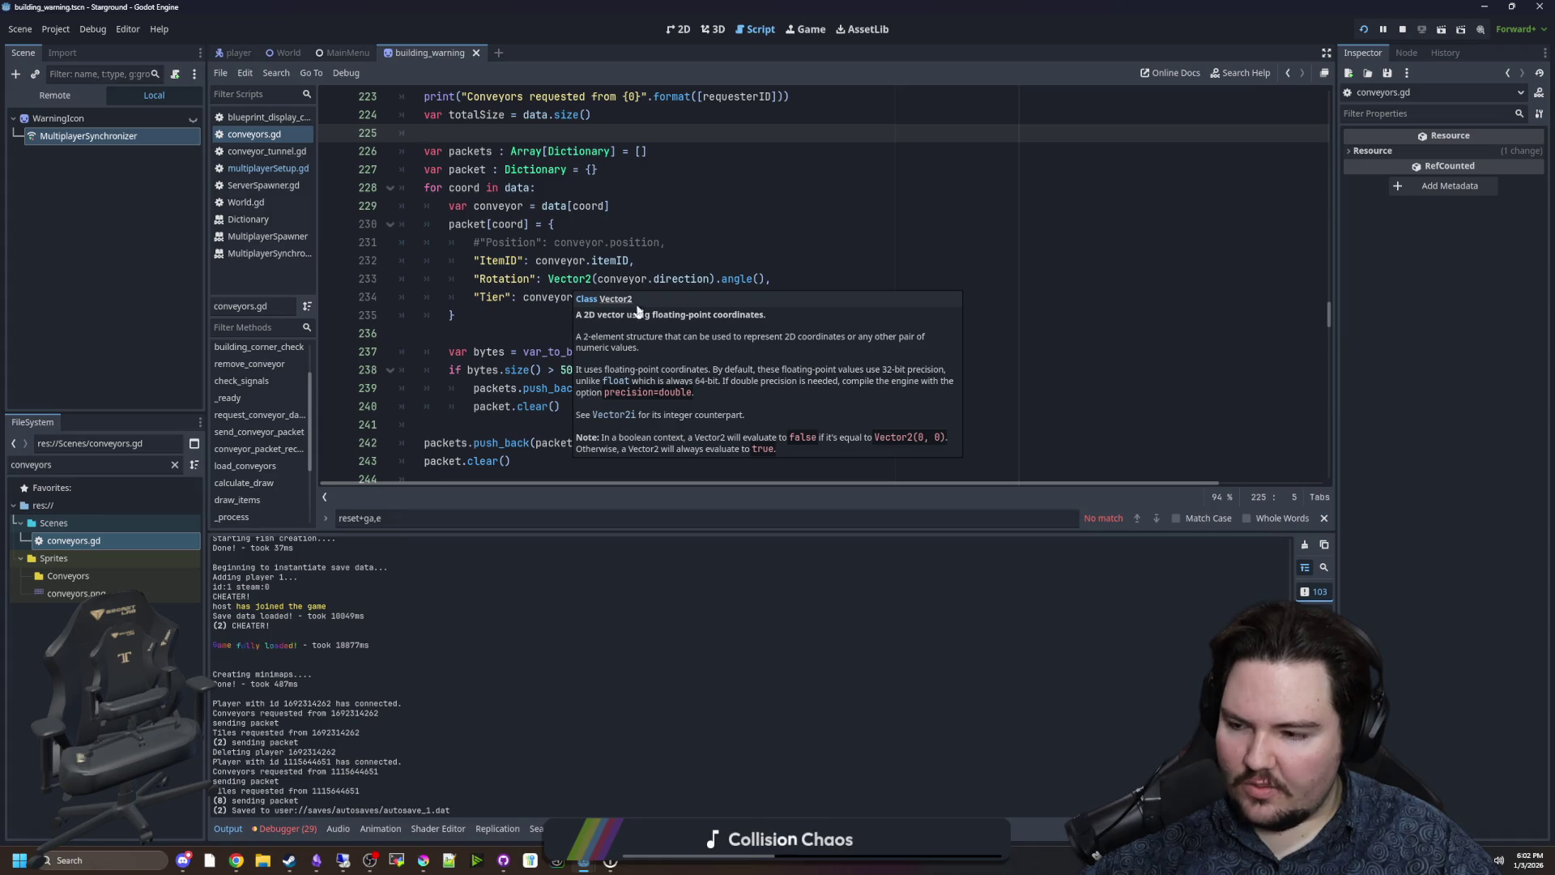
click(812, 29)
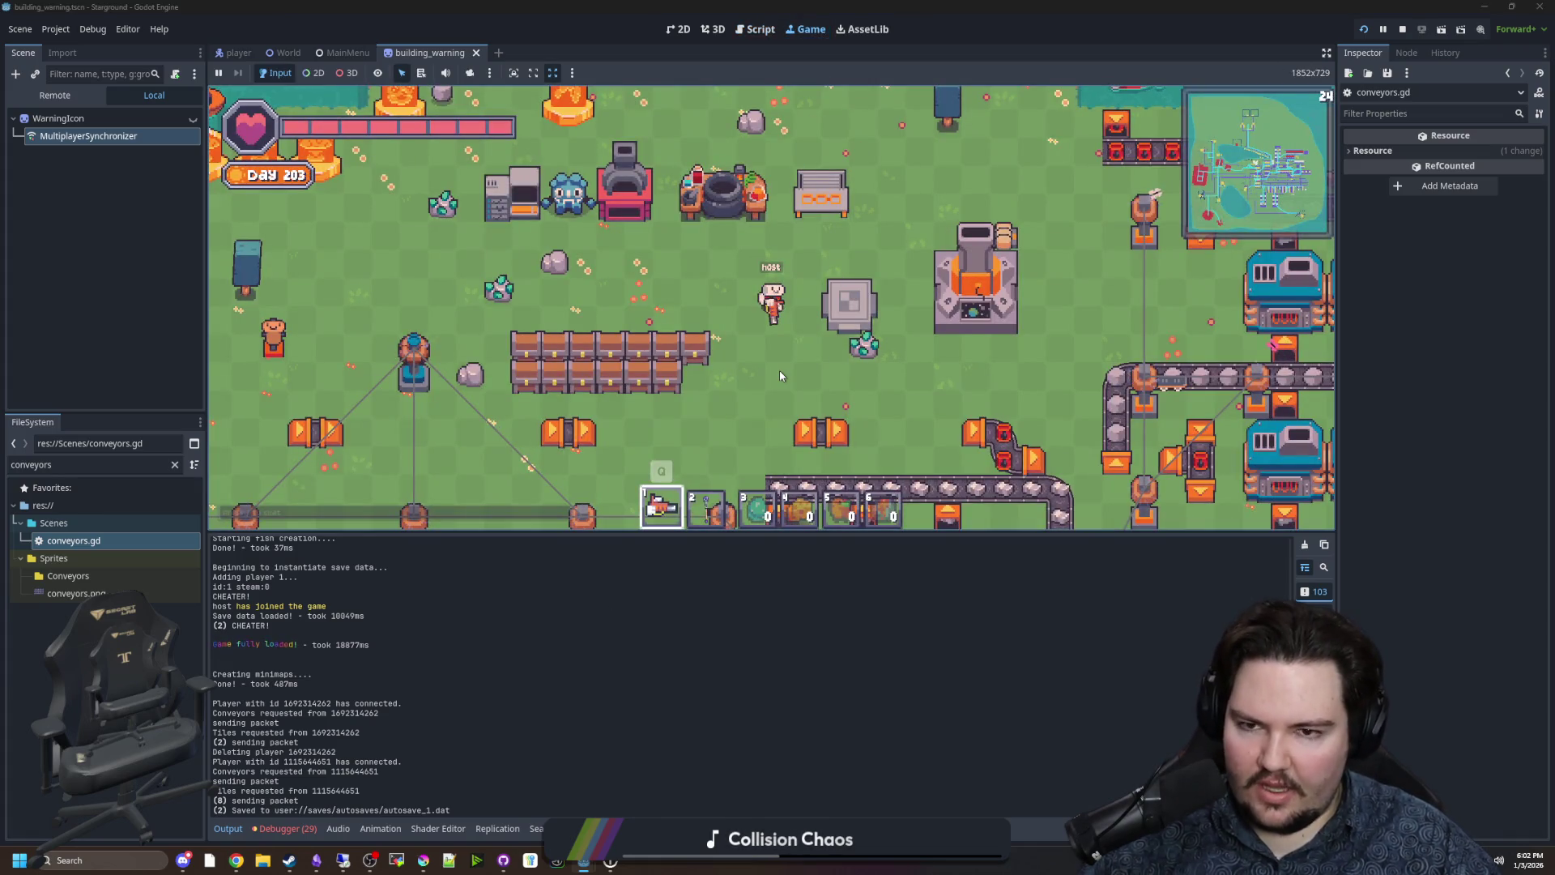
Walk the host character around the base toward the factory complex.
key(a)
scroll(930, 255, down, 3)
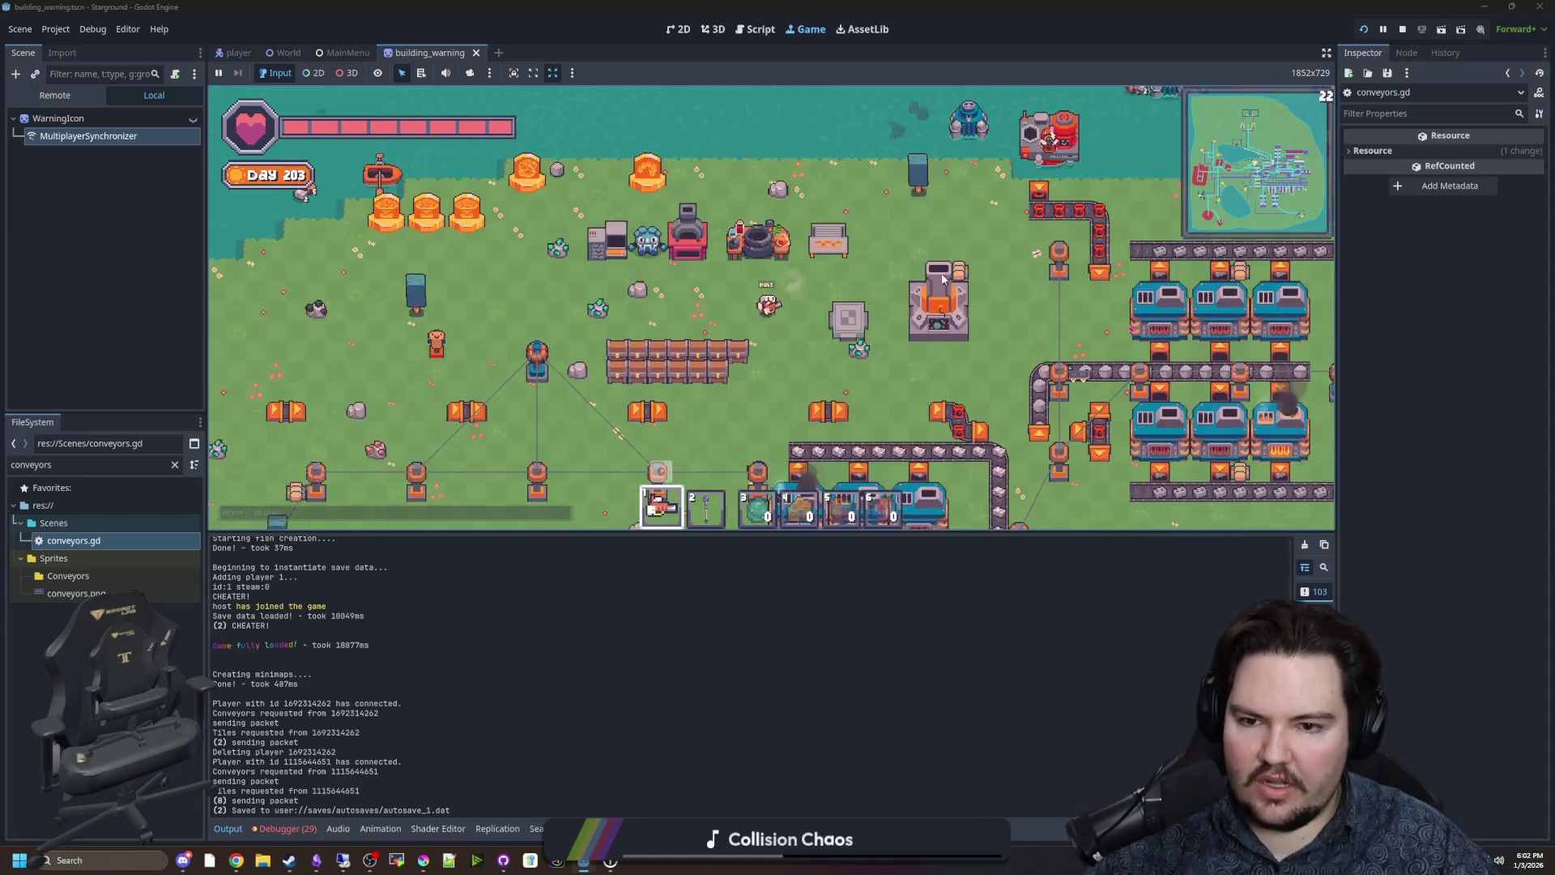
key(s)
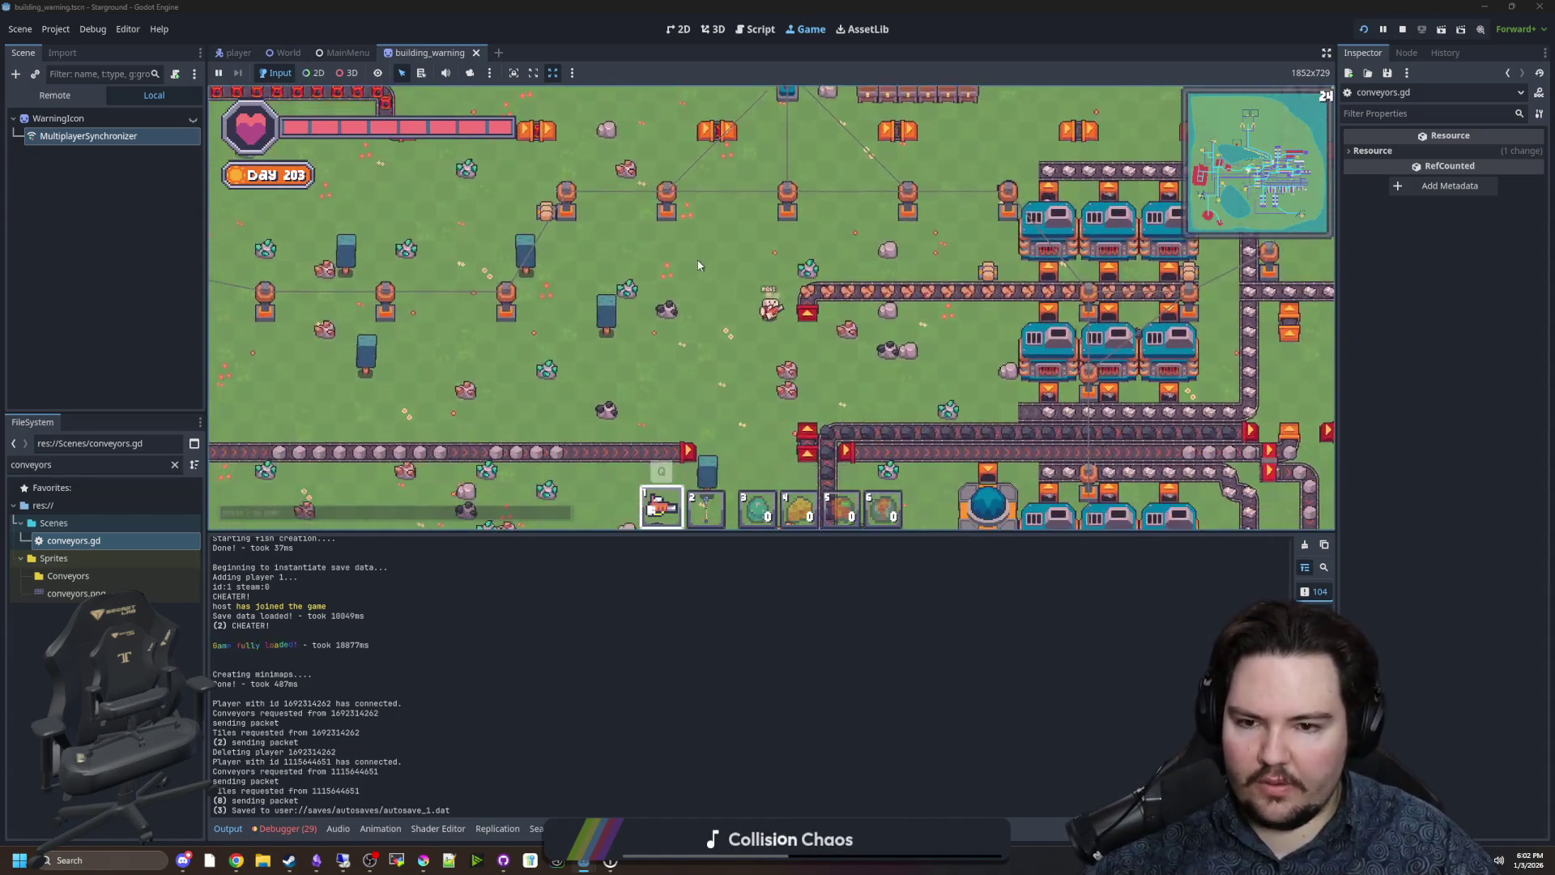
key(s)
key(d)
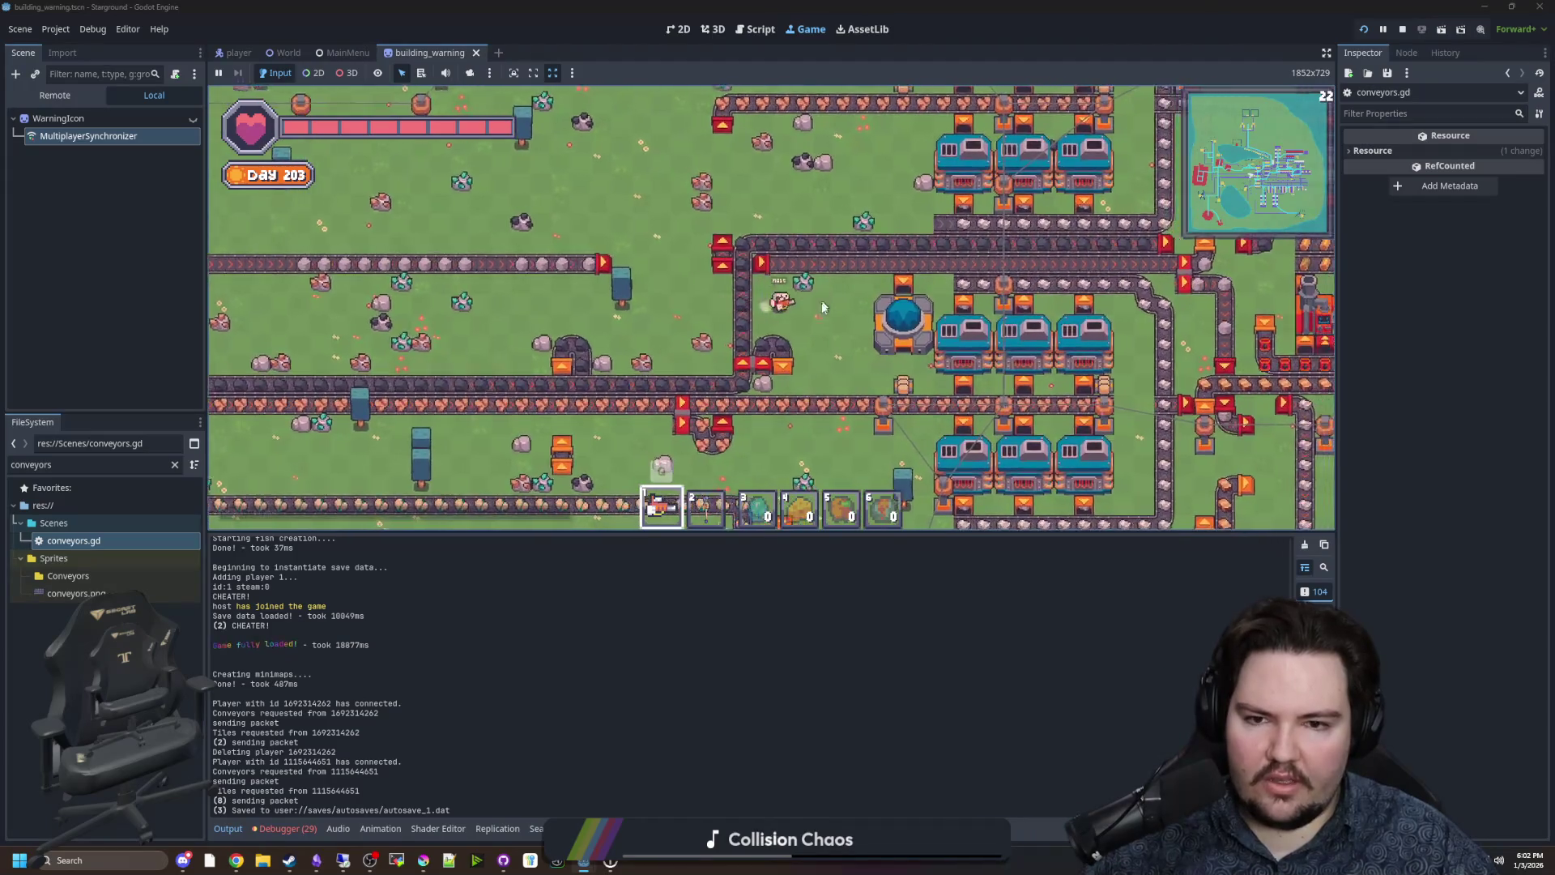
key(s)
key(d)
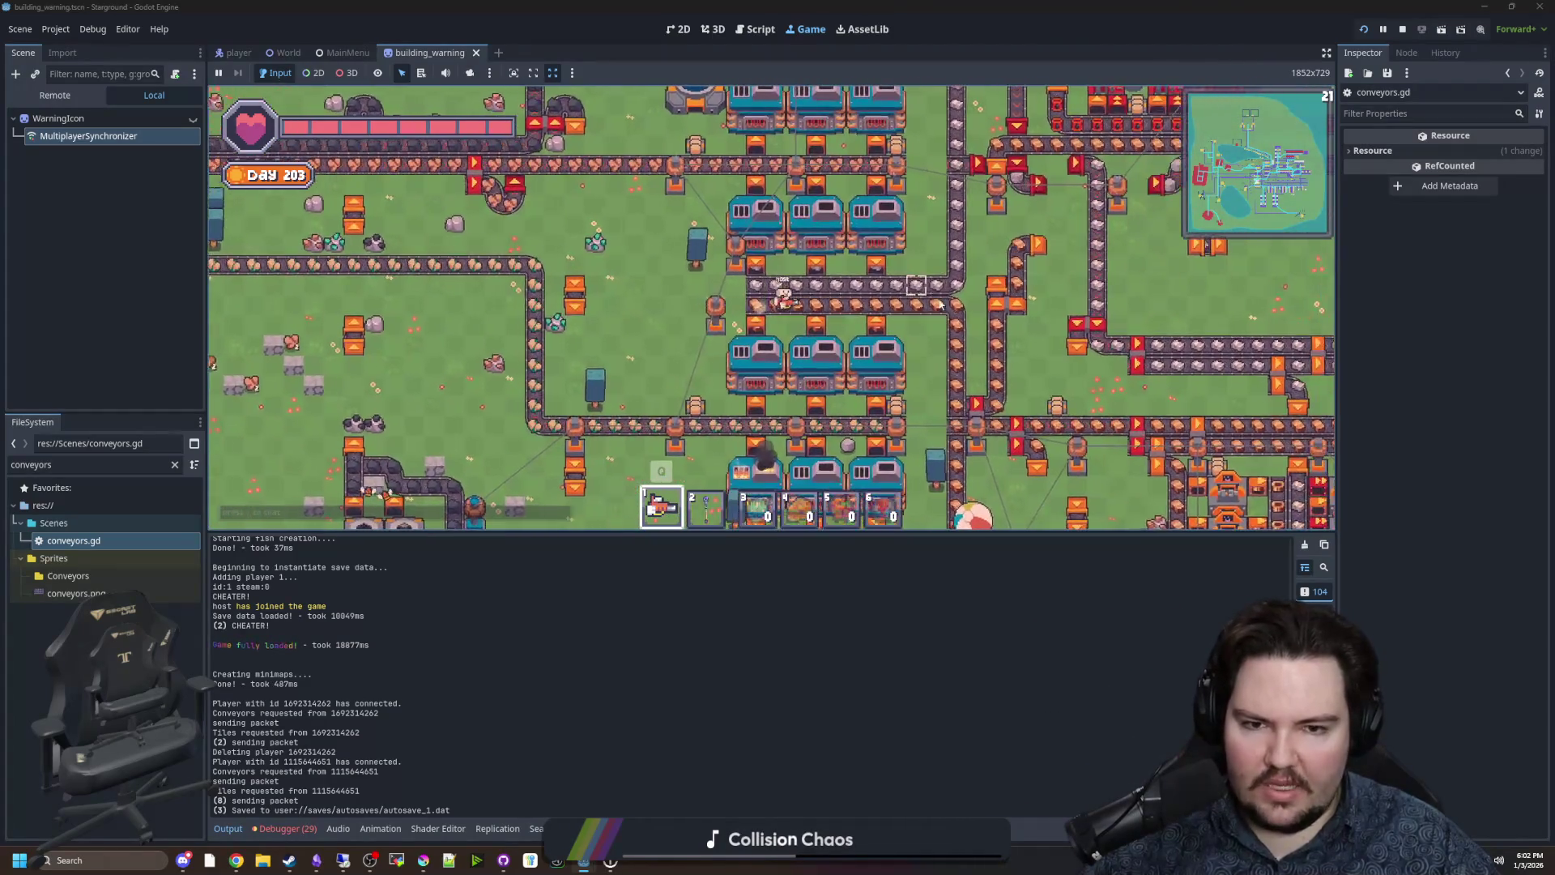
key(w)
key(d)
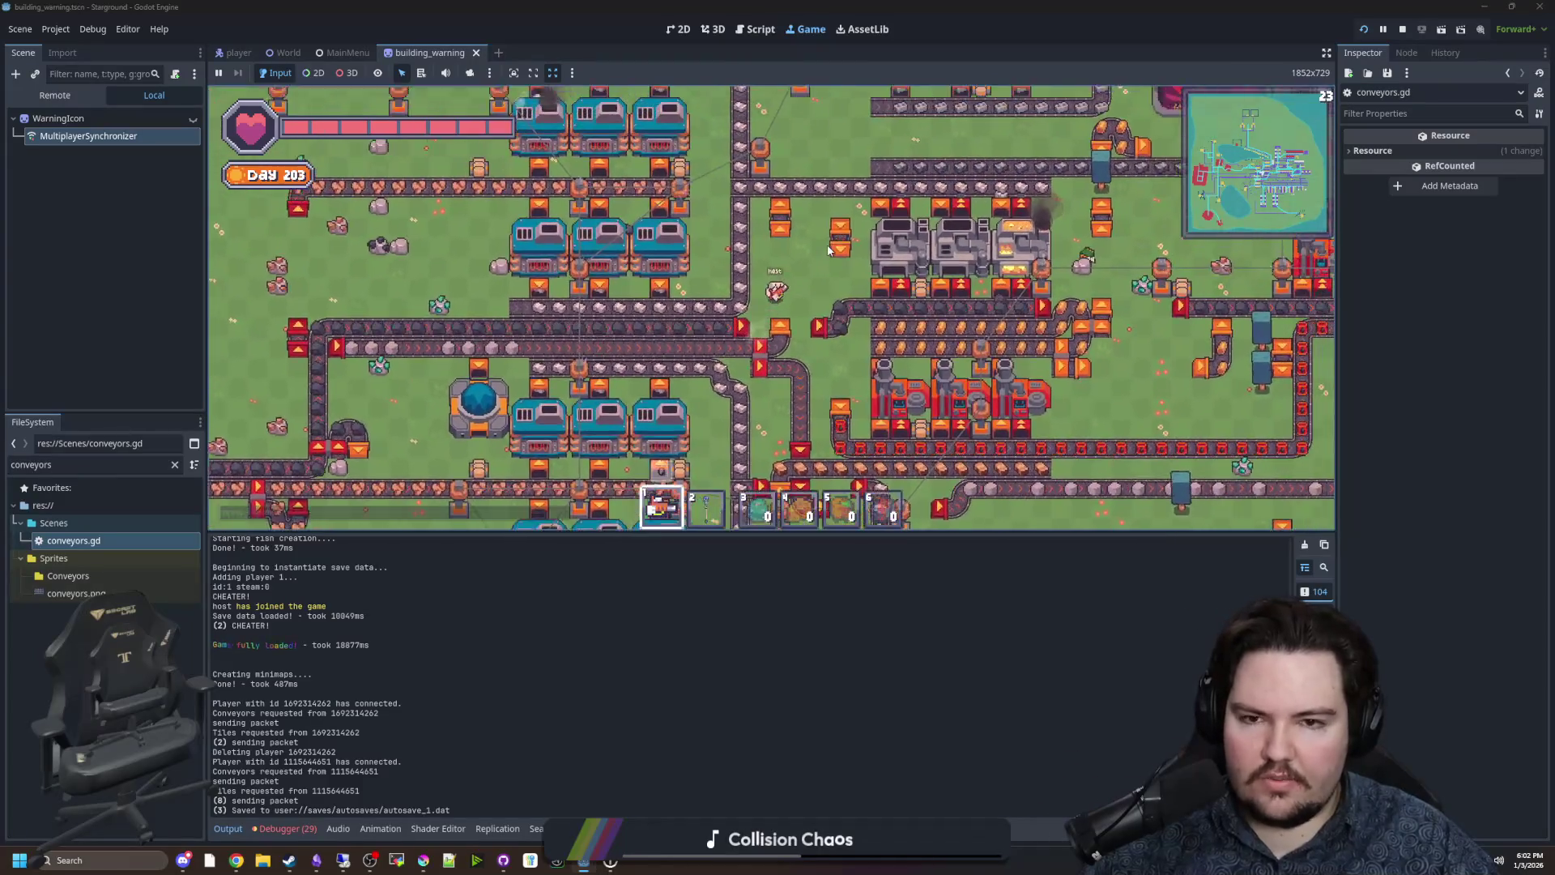
key(w)
key(d)
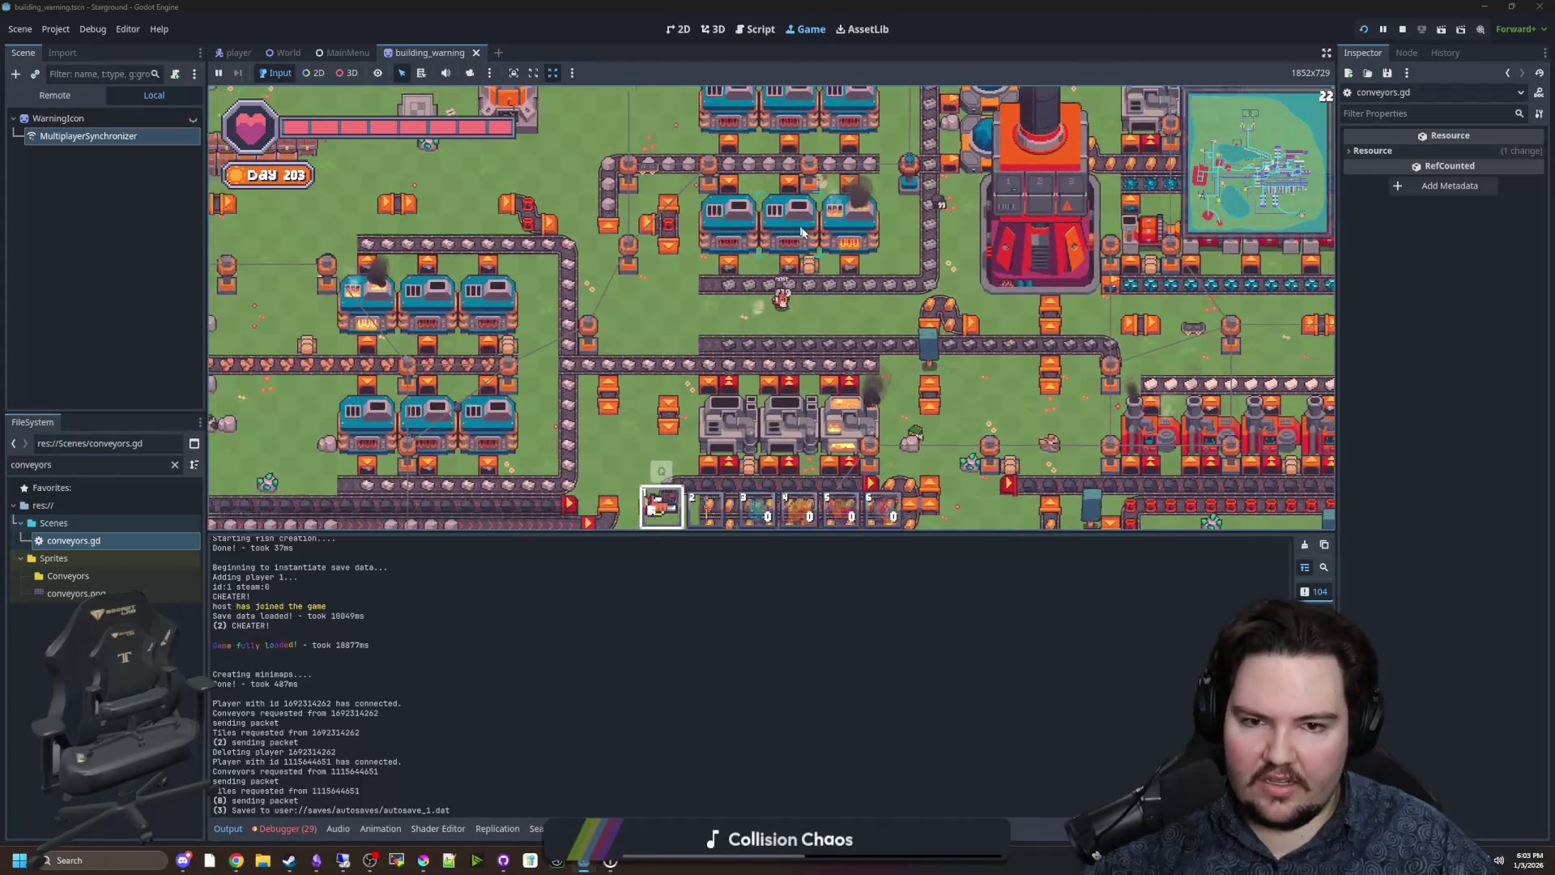
key(w)
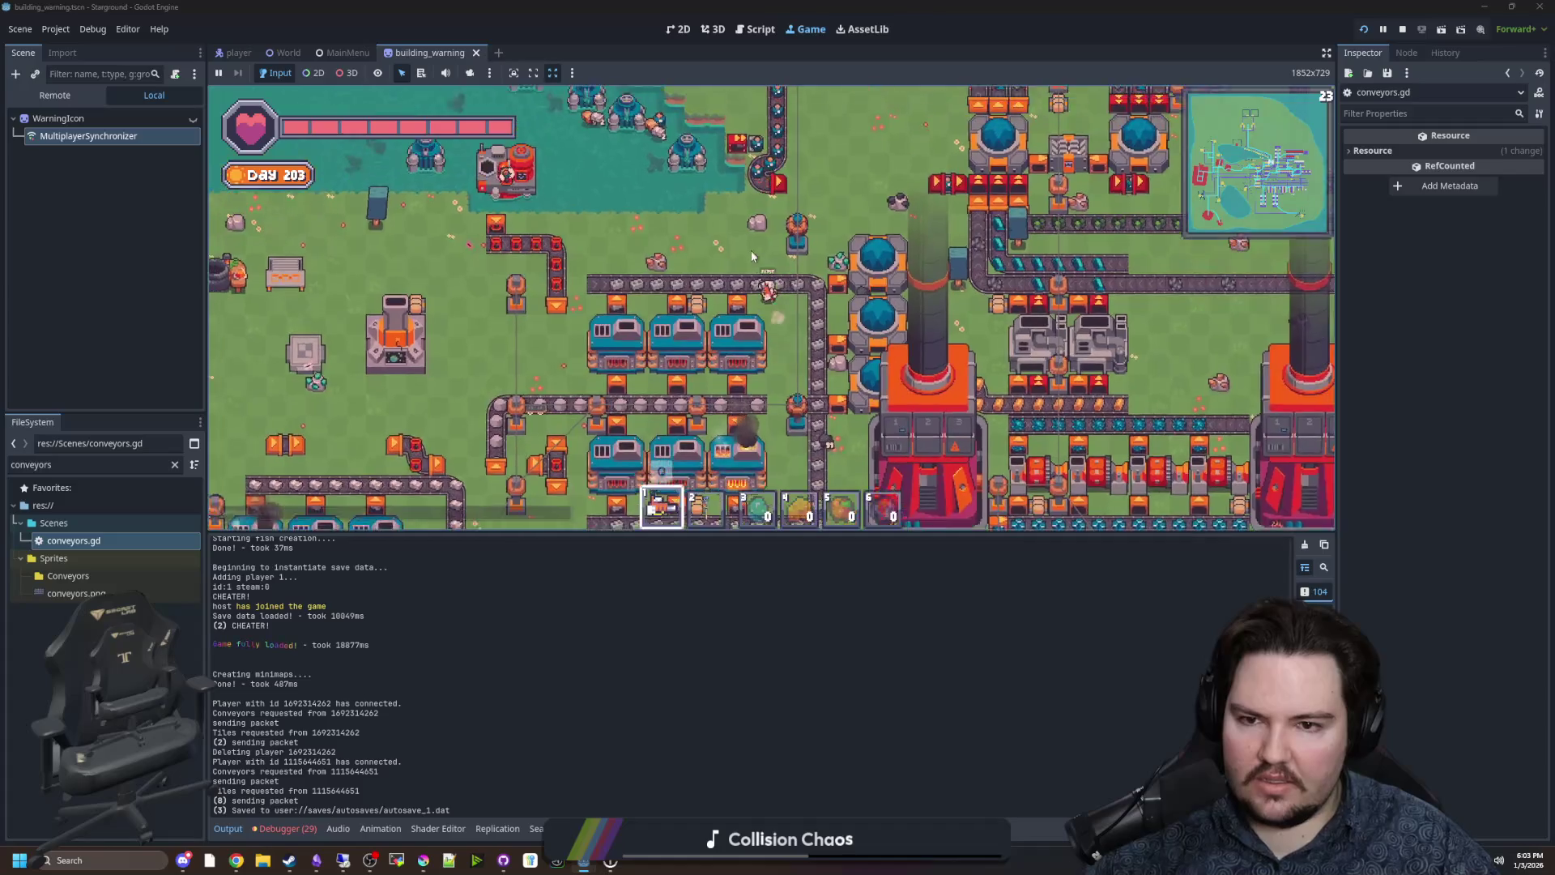
key(w)
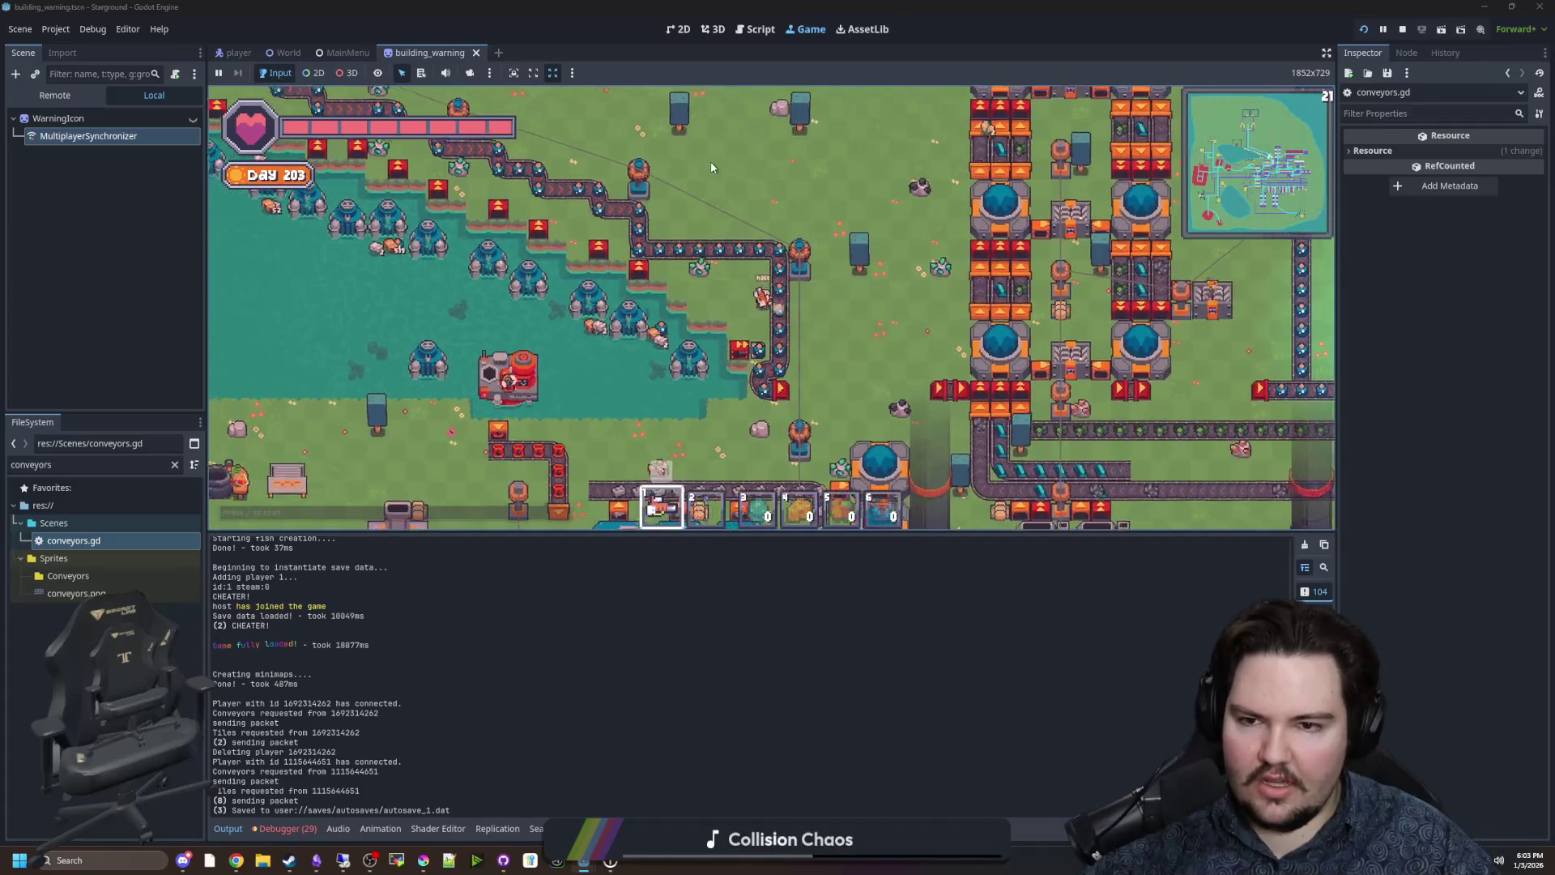
key(w)
key(a)
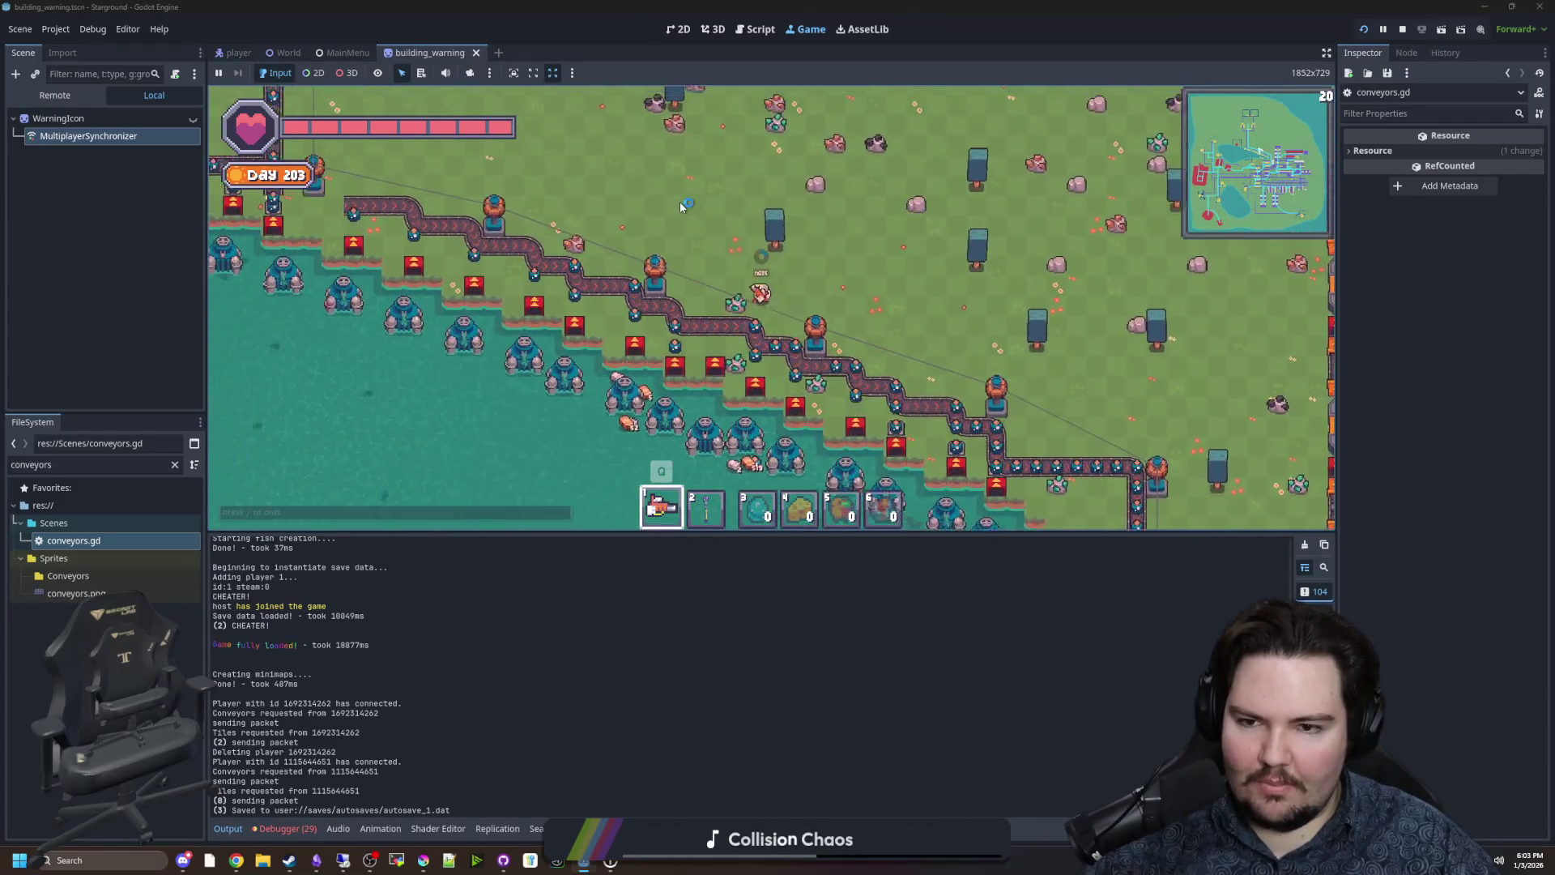
key(d)
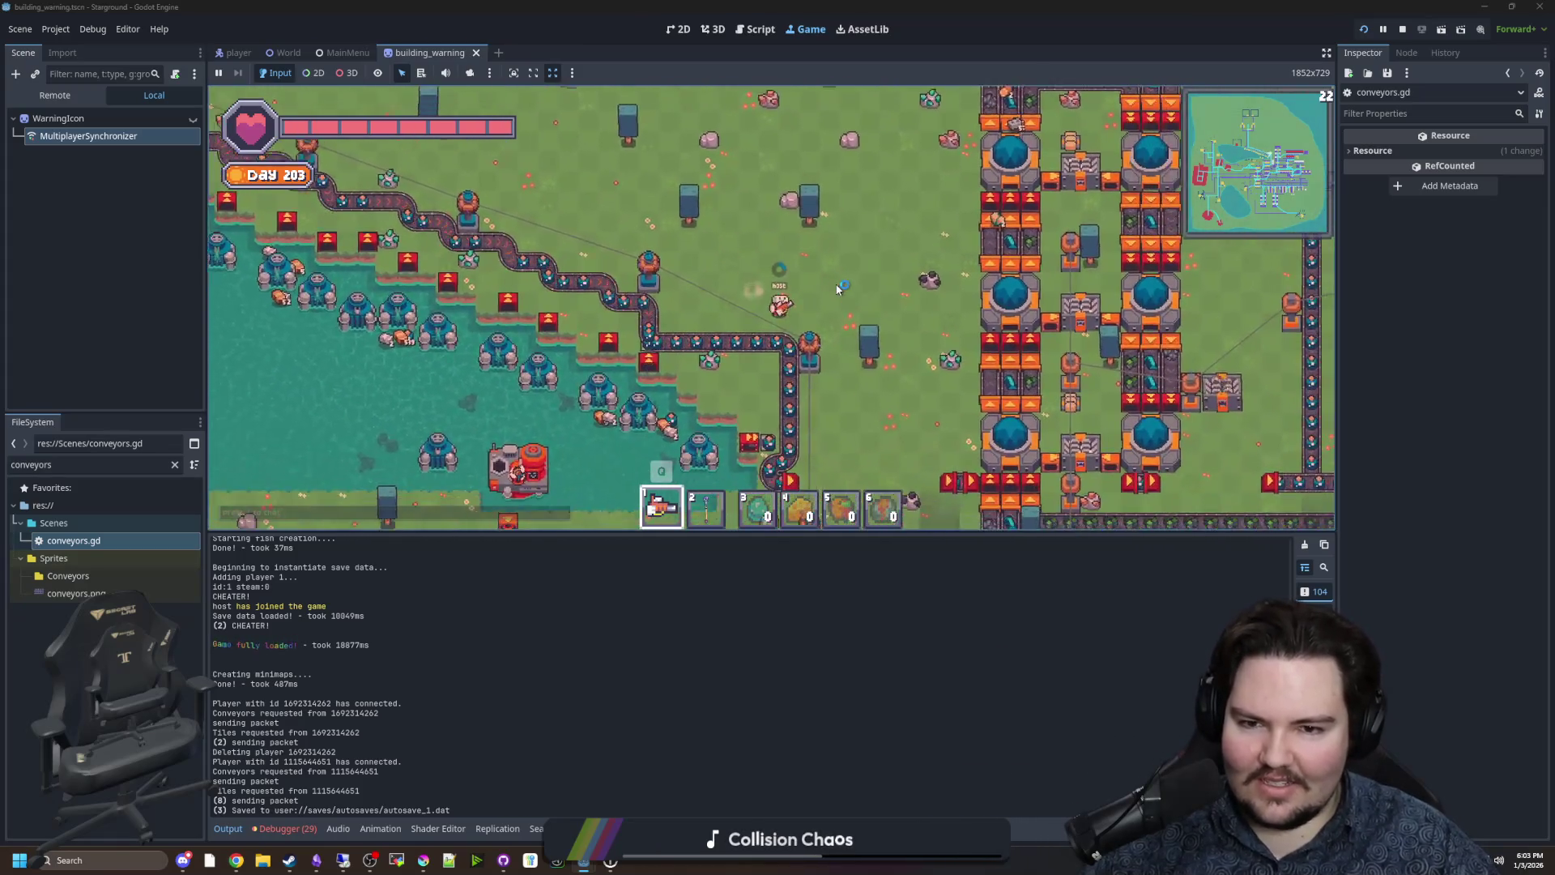
key(s)
key(a)
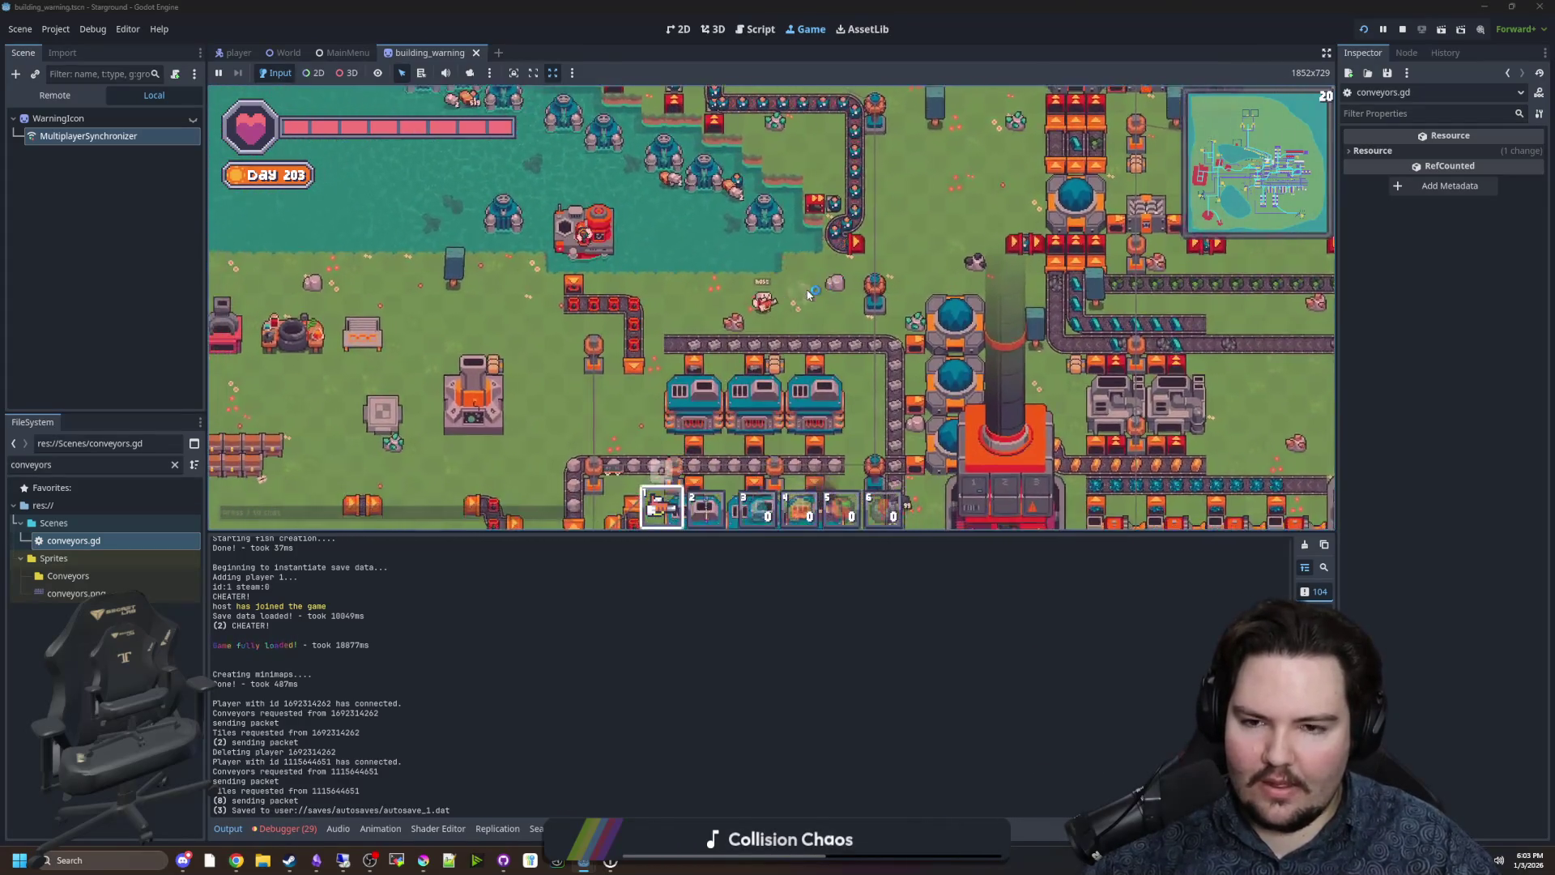
key(s)
key(a)
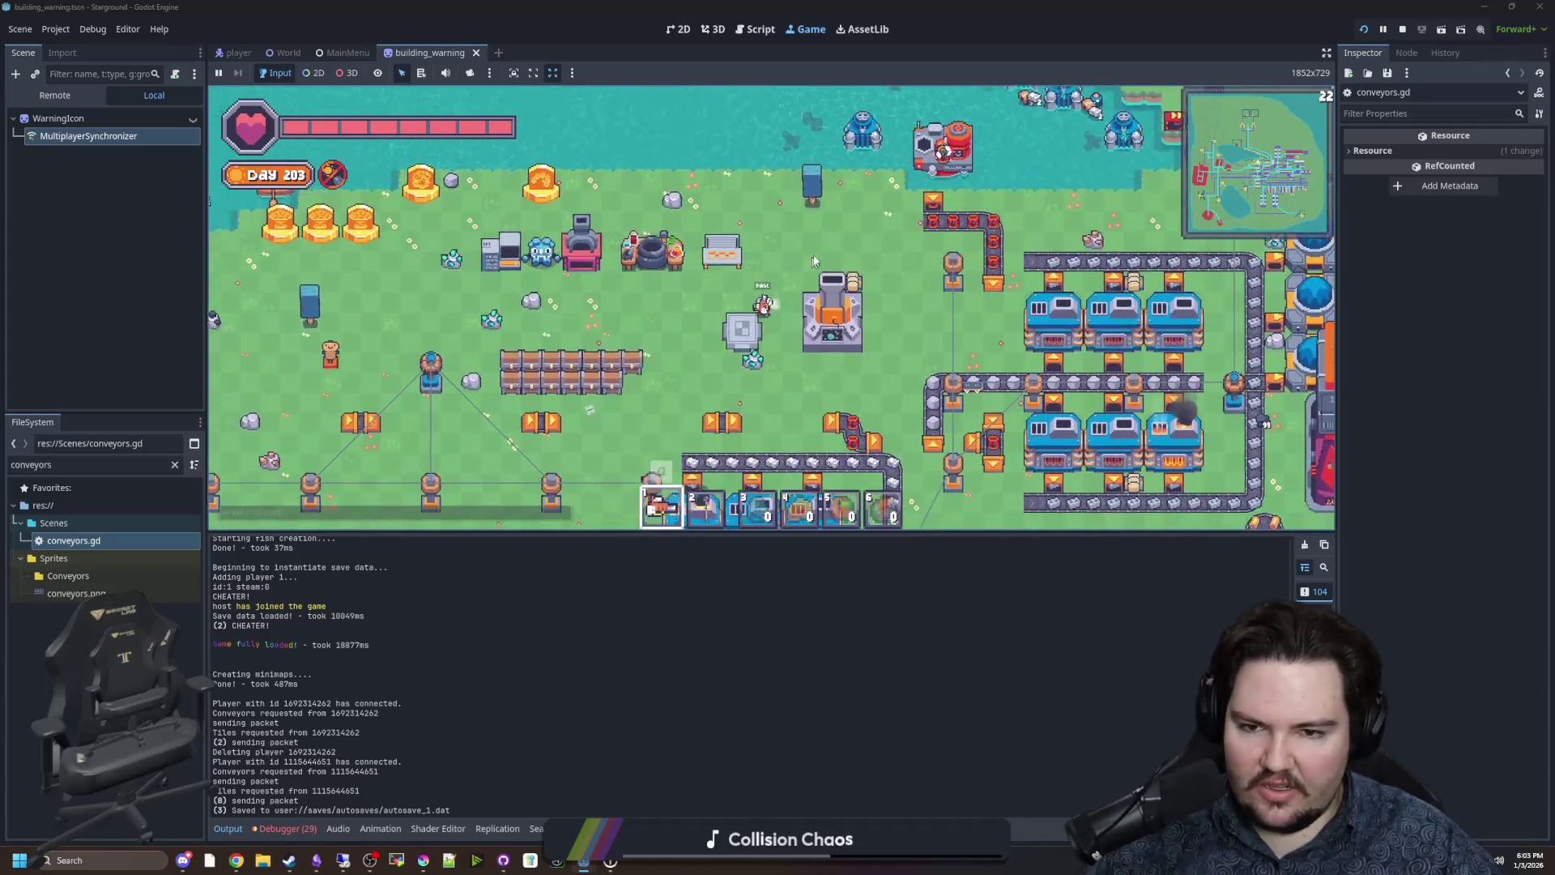
scroll(798, 275, down, 2)
scroll(794, 300, up, 4)
scroll(790, 325, down, 4)
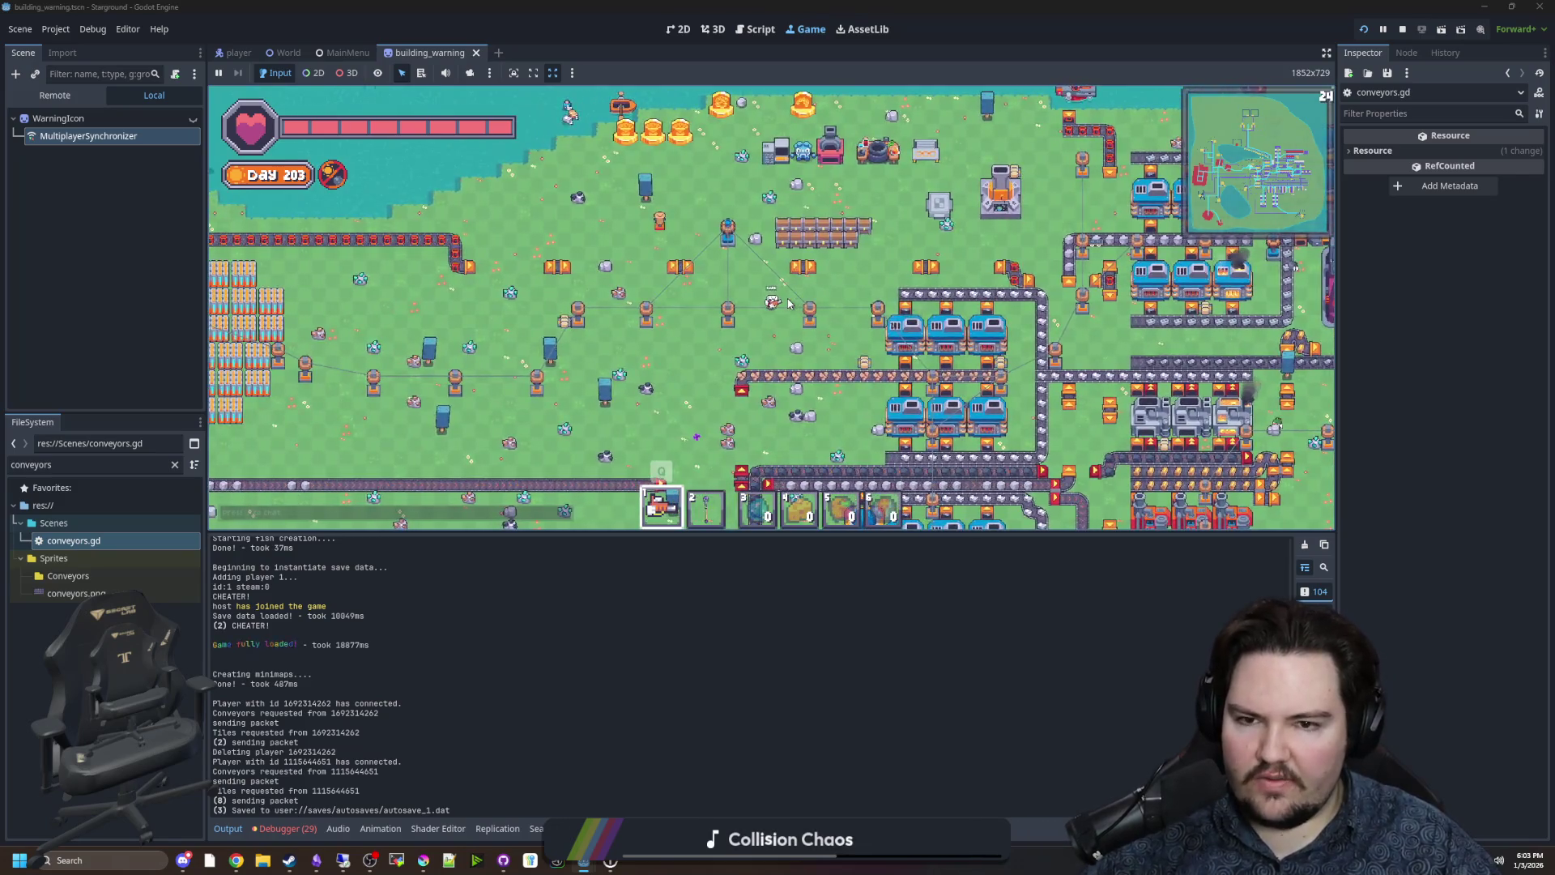
scroll(790, 316, up, 2)
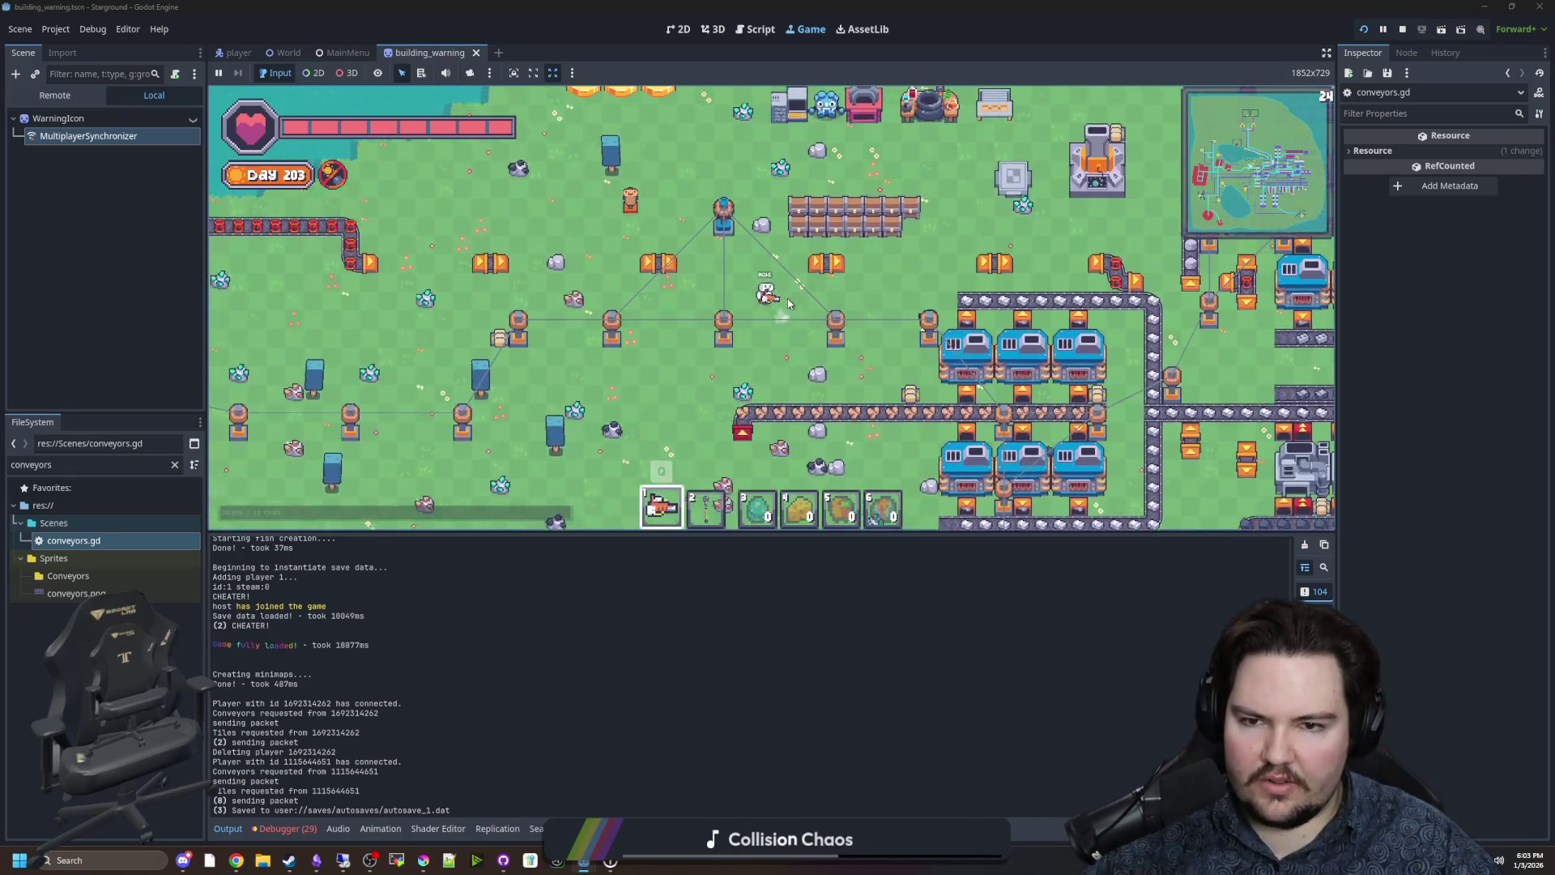
scroll(789, 303, up, 2)
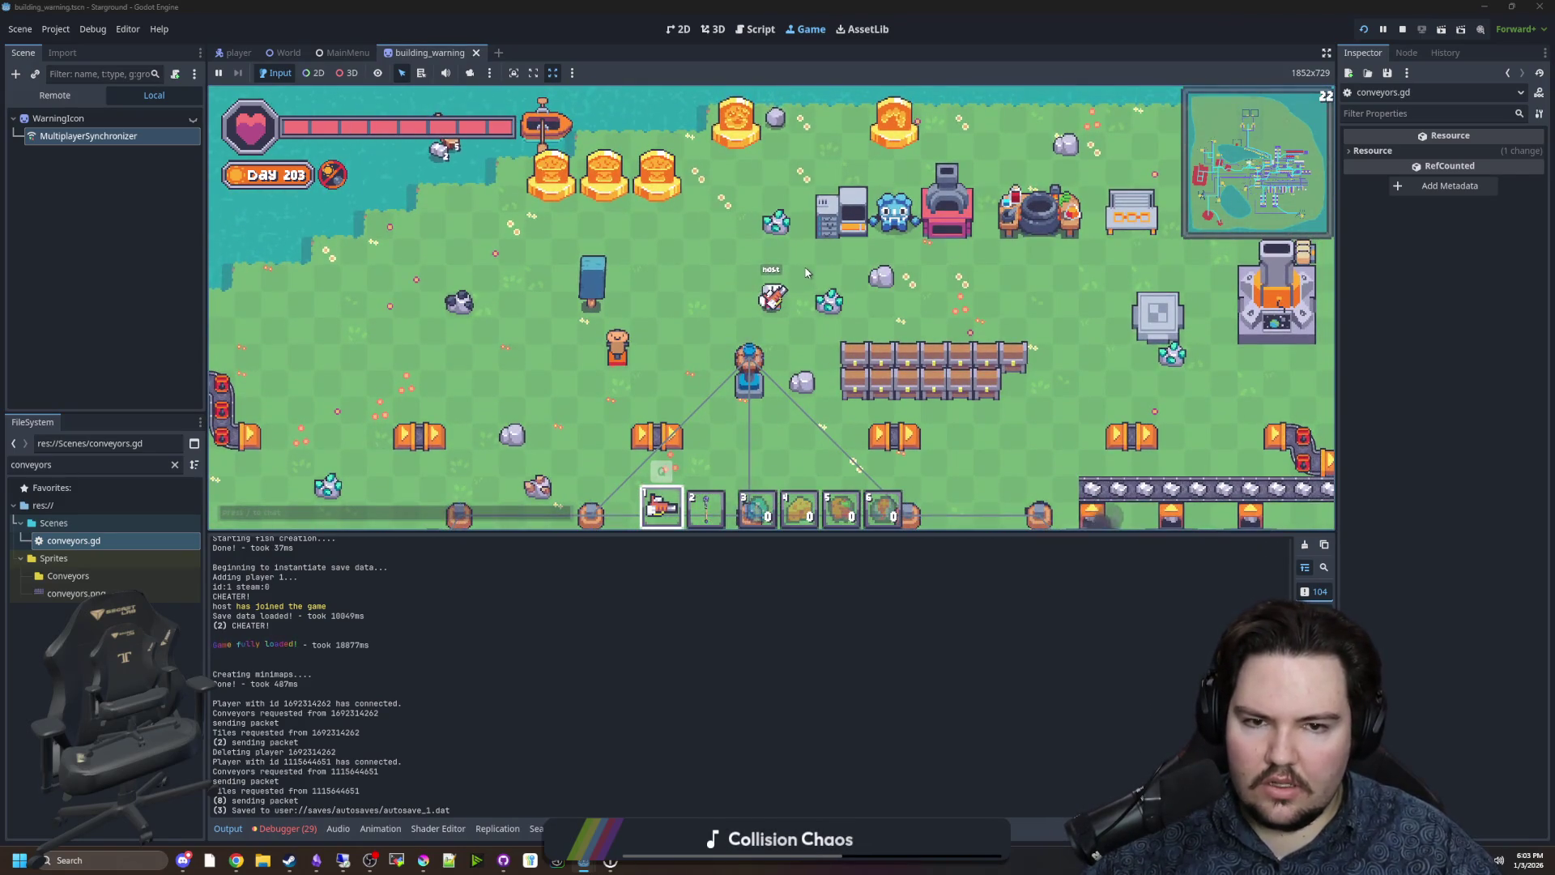
Walk to the chest row and open three chests to check their contents.
key(w)
key(a)
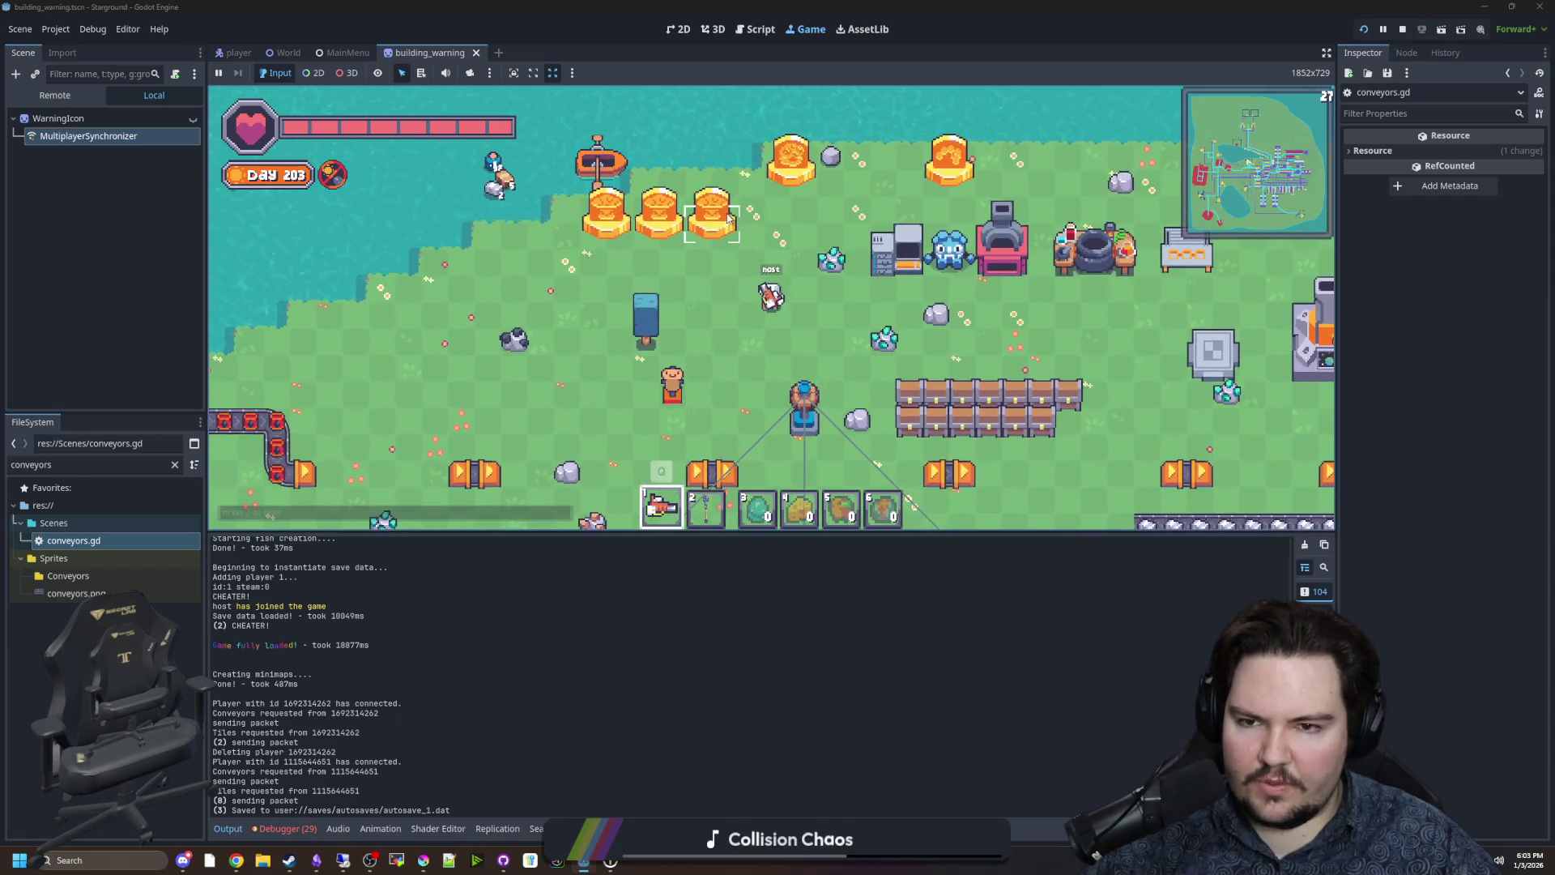
key(d)
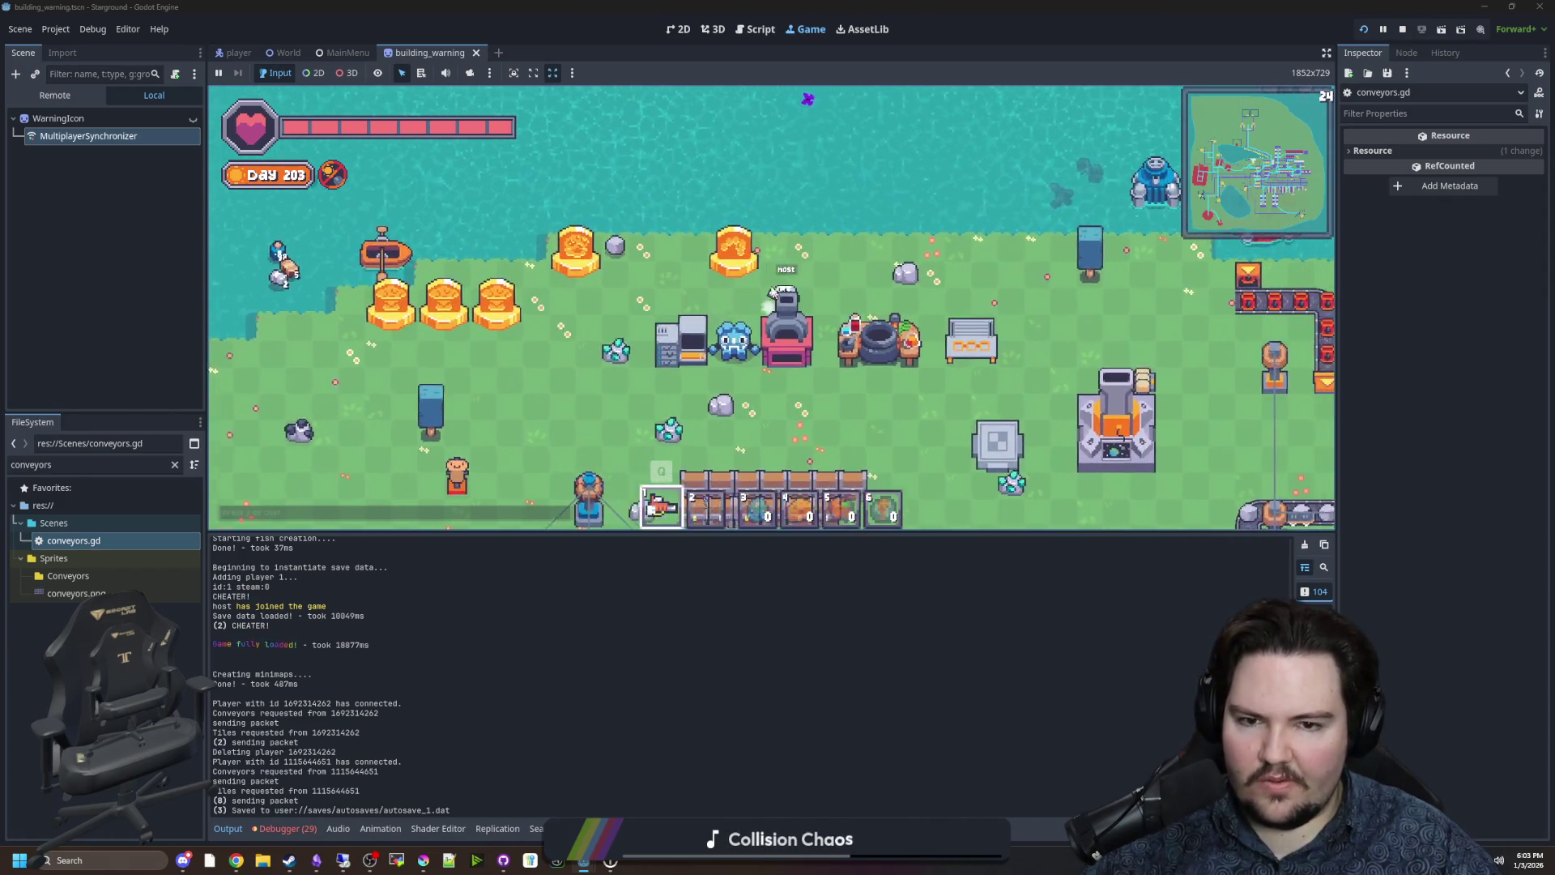
key(s)
key(a)
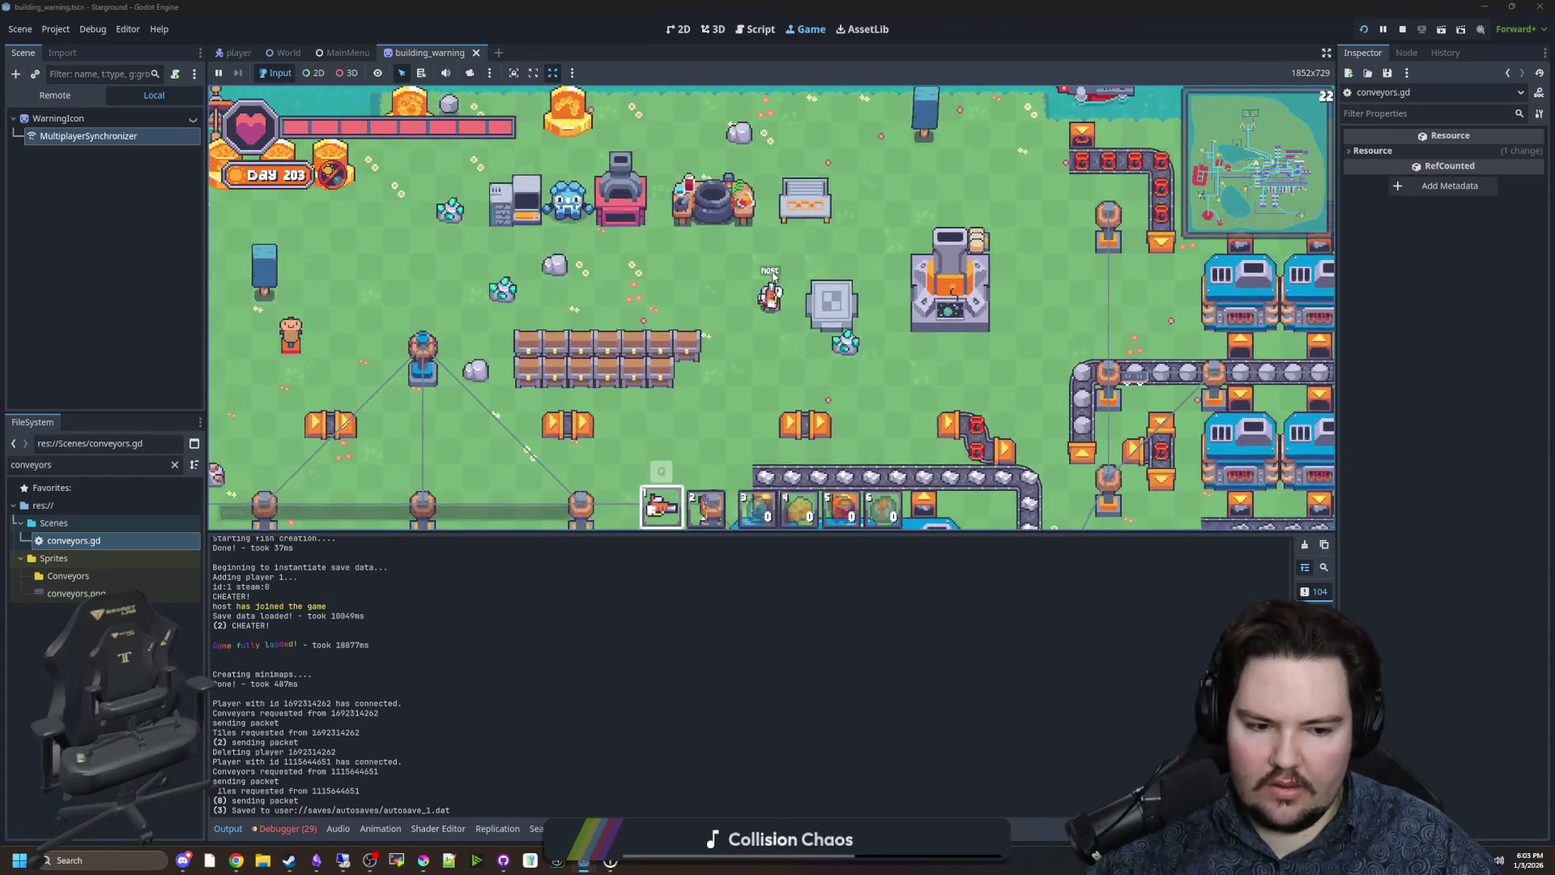
key(s)
click(680, 248)
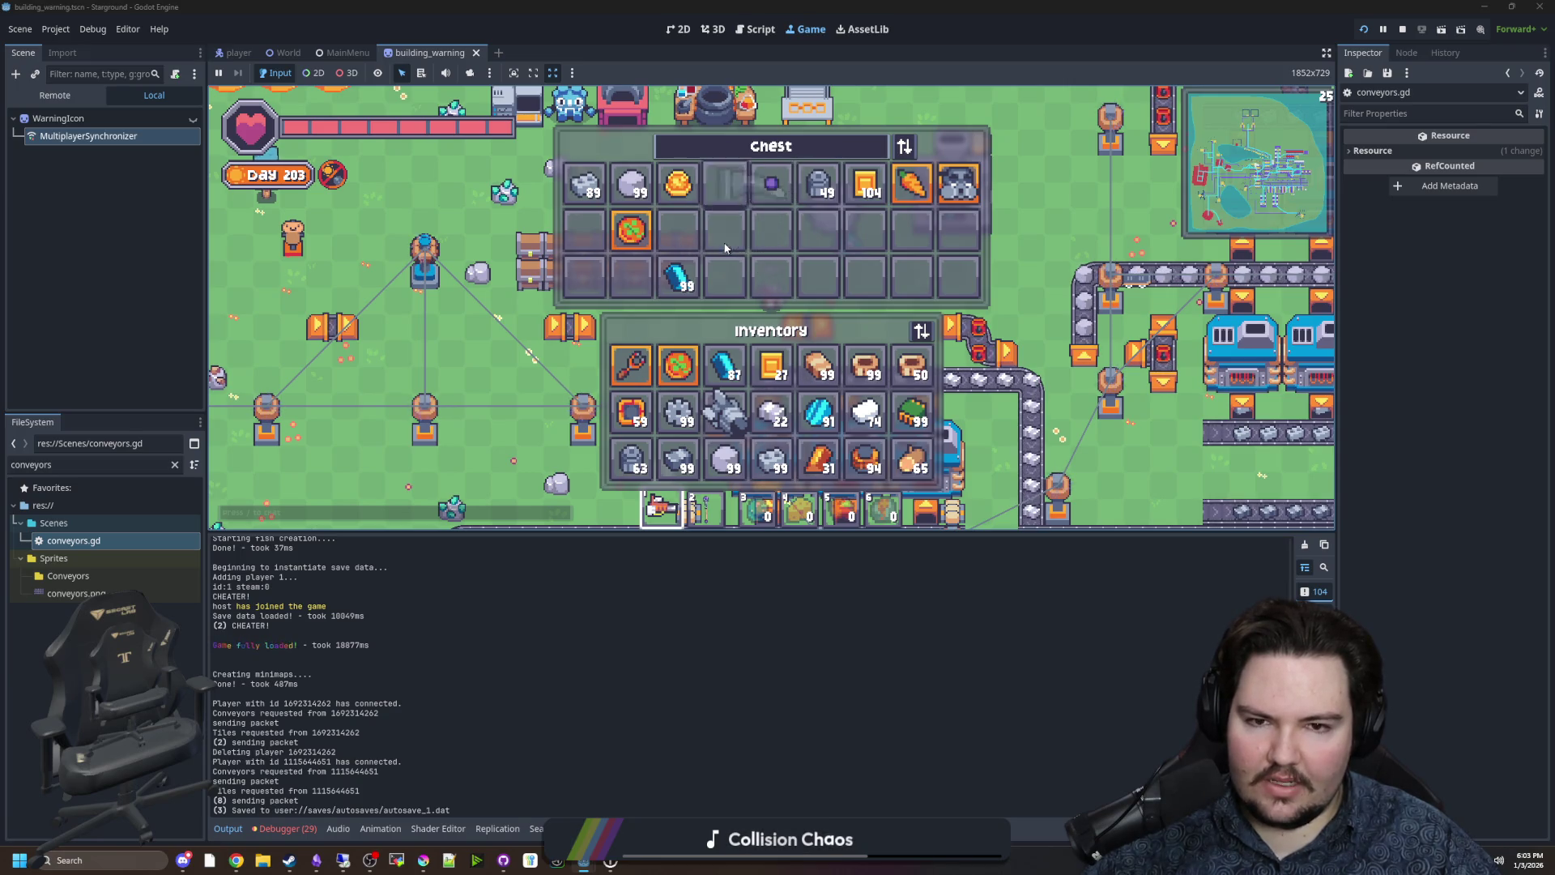
key(a)
click(708, 264)
key(Escape)
click(634, 256)
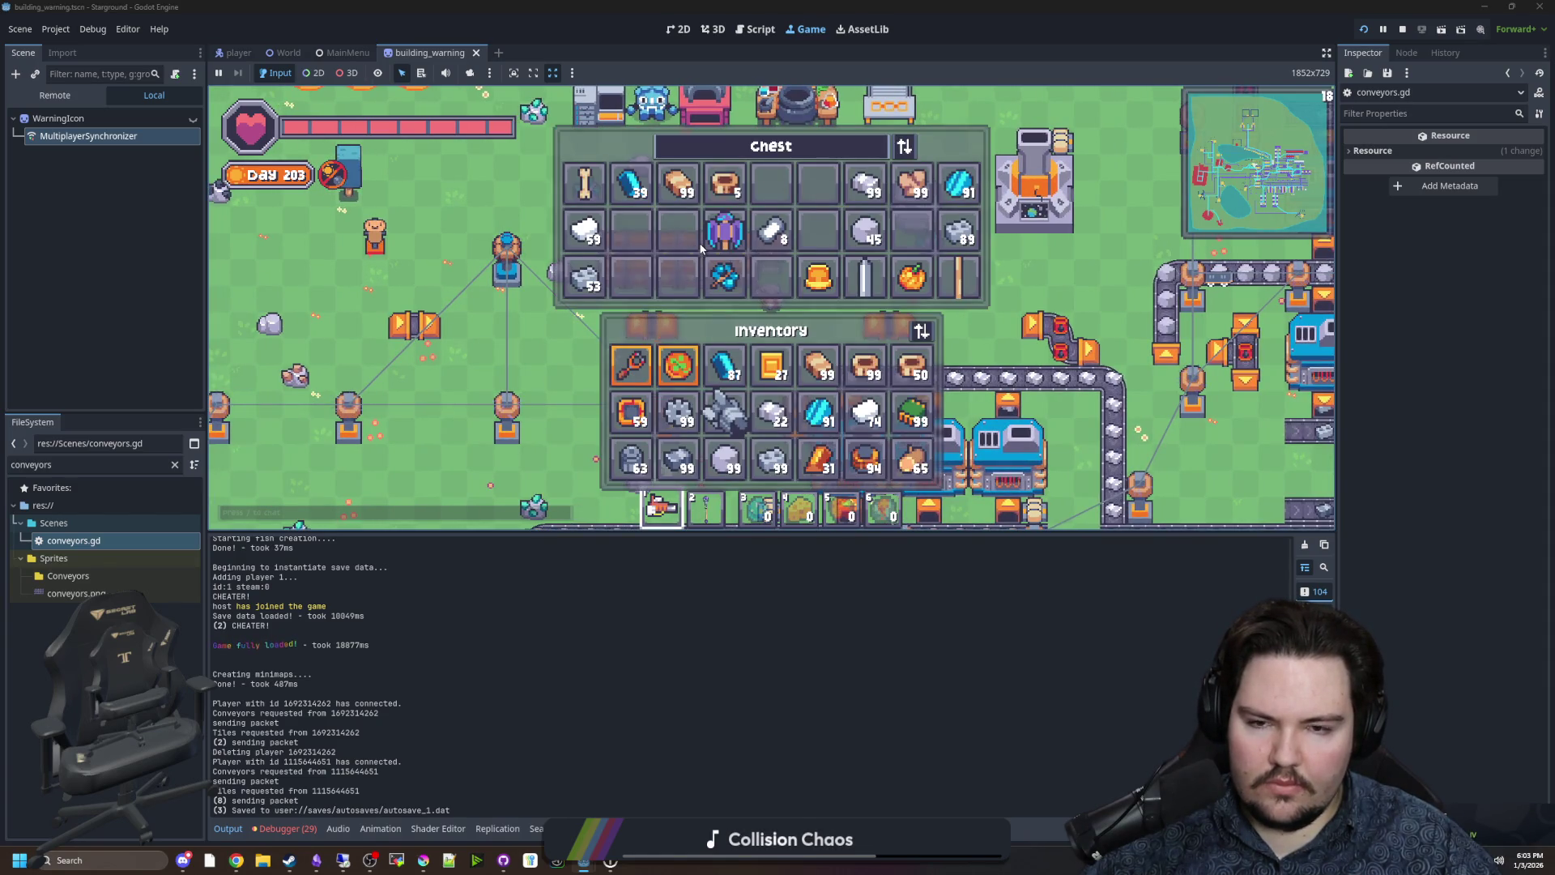
key(Escape)
key(s)
Walk to the starlauncher and open its star map.
key(w)
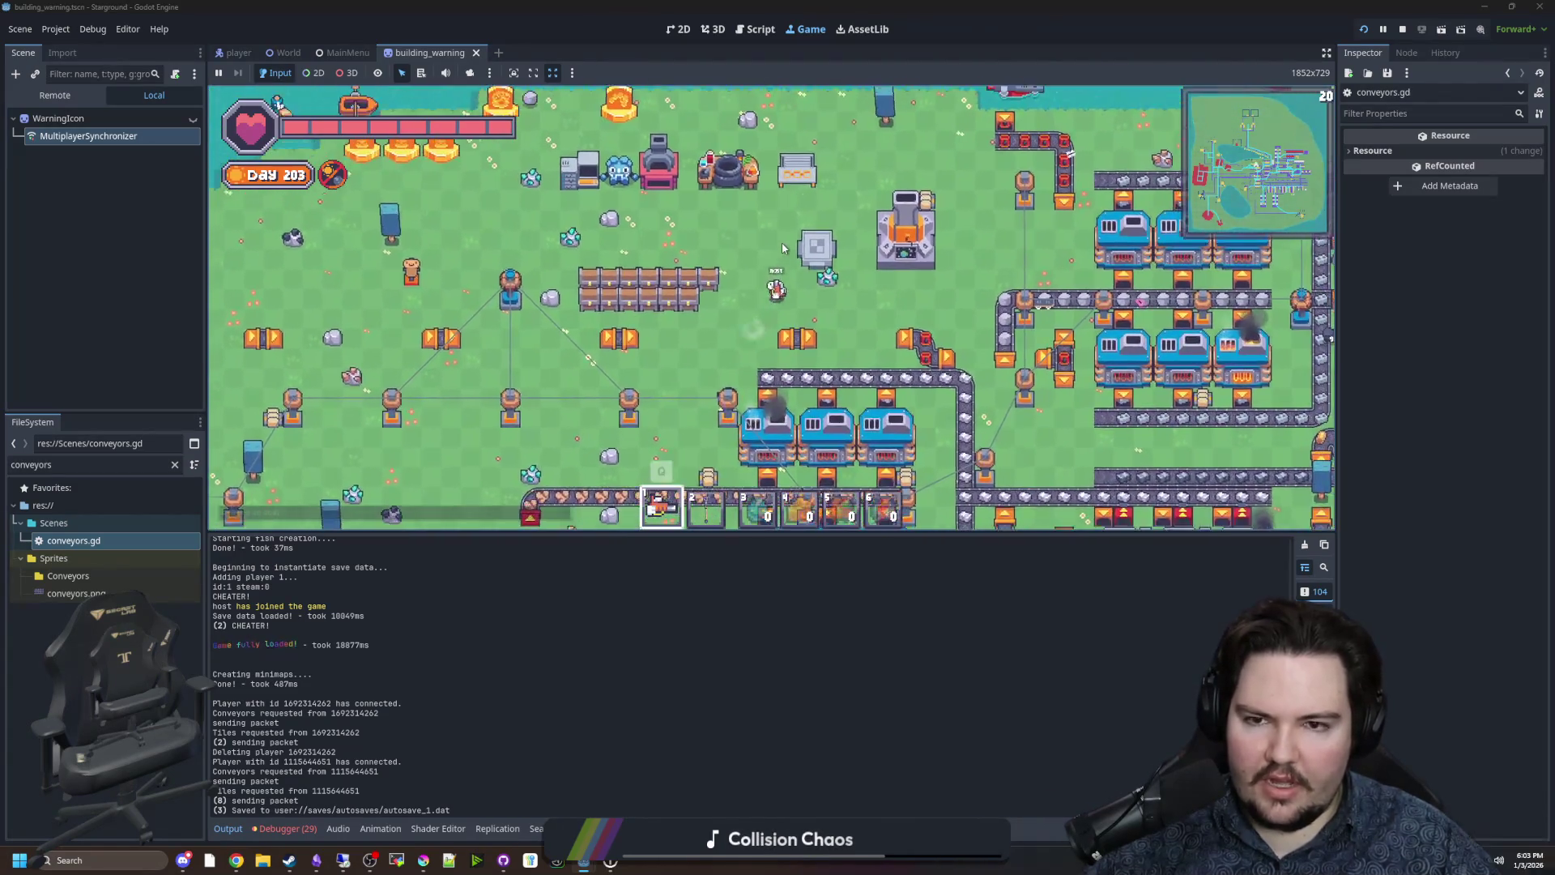
key(w)
key(a)
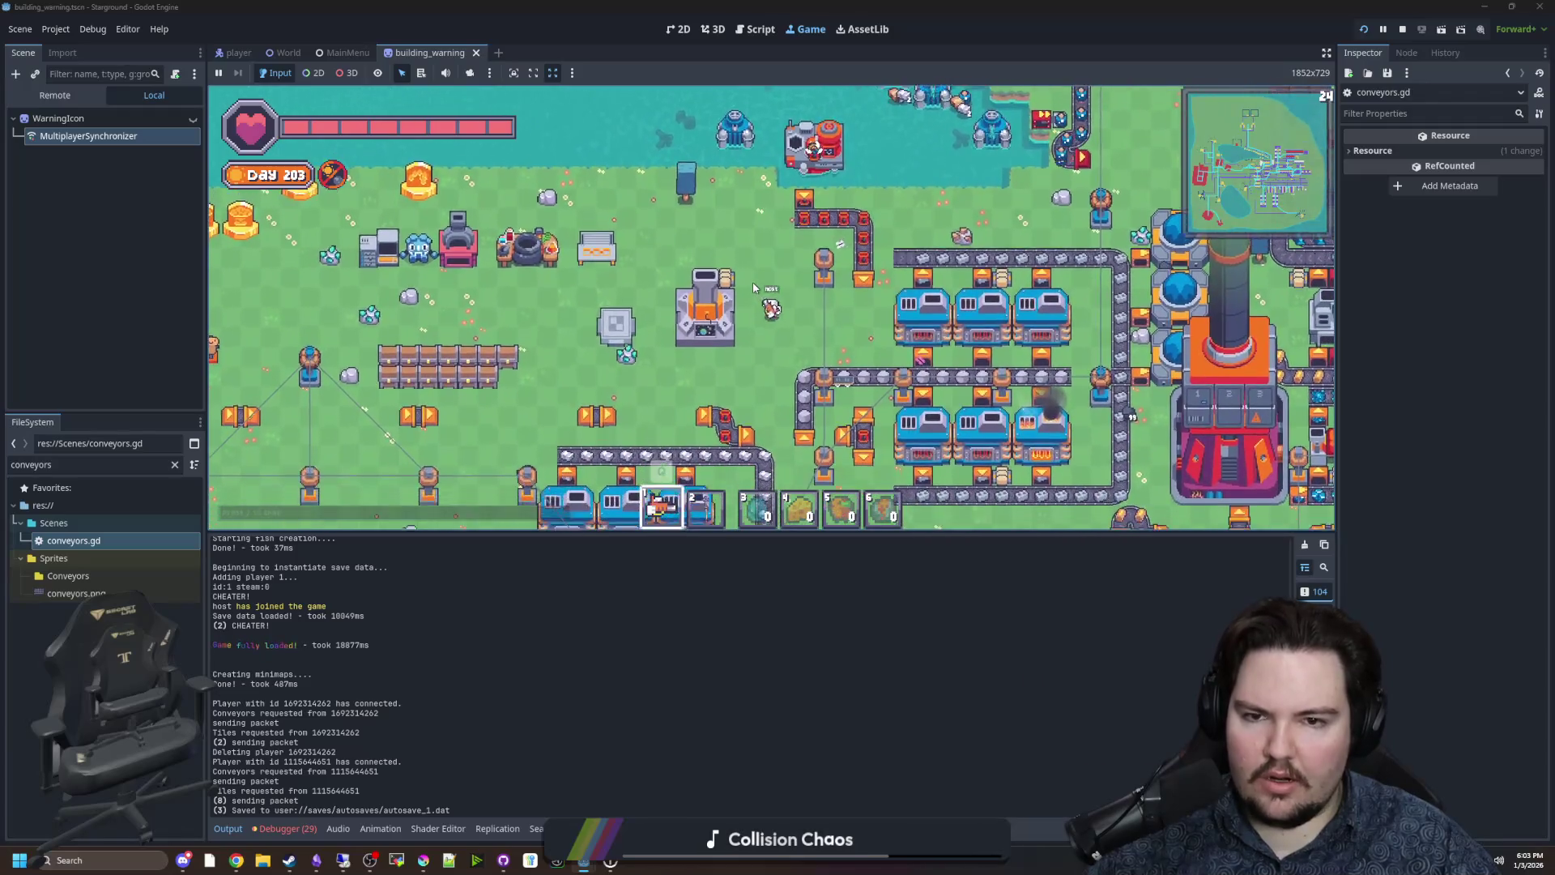
key(s)
click(726, 281)
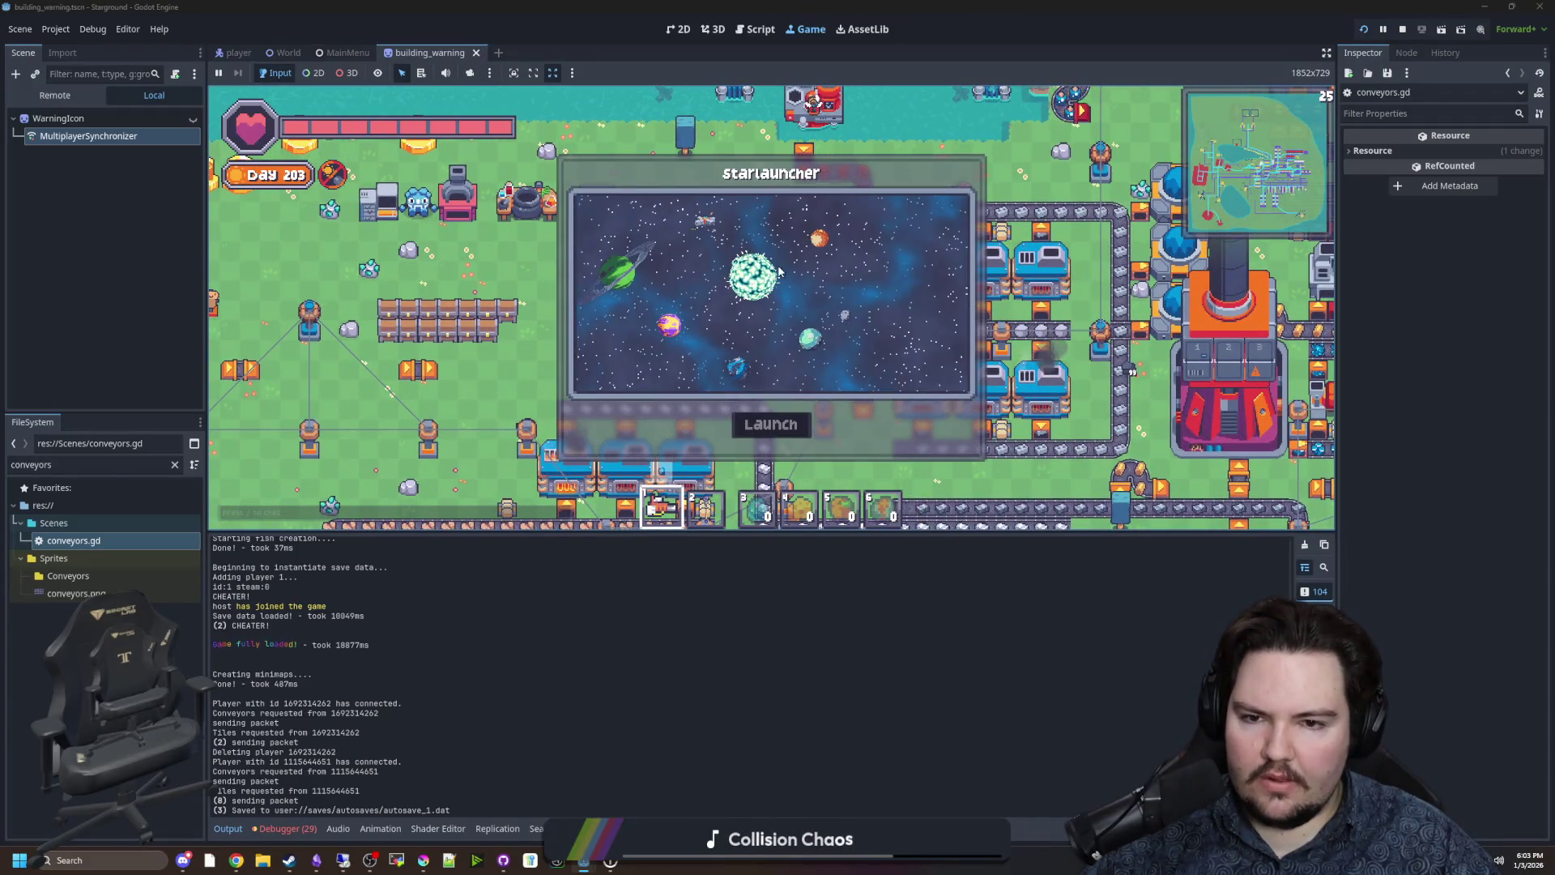
Scroll around the Starlauncher star map and then close it.
scroll(780, 271, up, 3)
scroll(780, 272, down, 3)
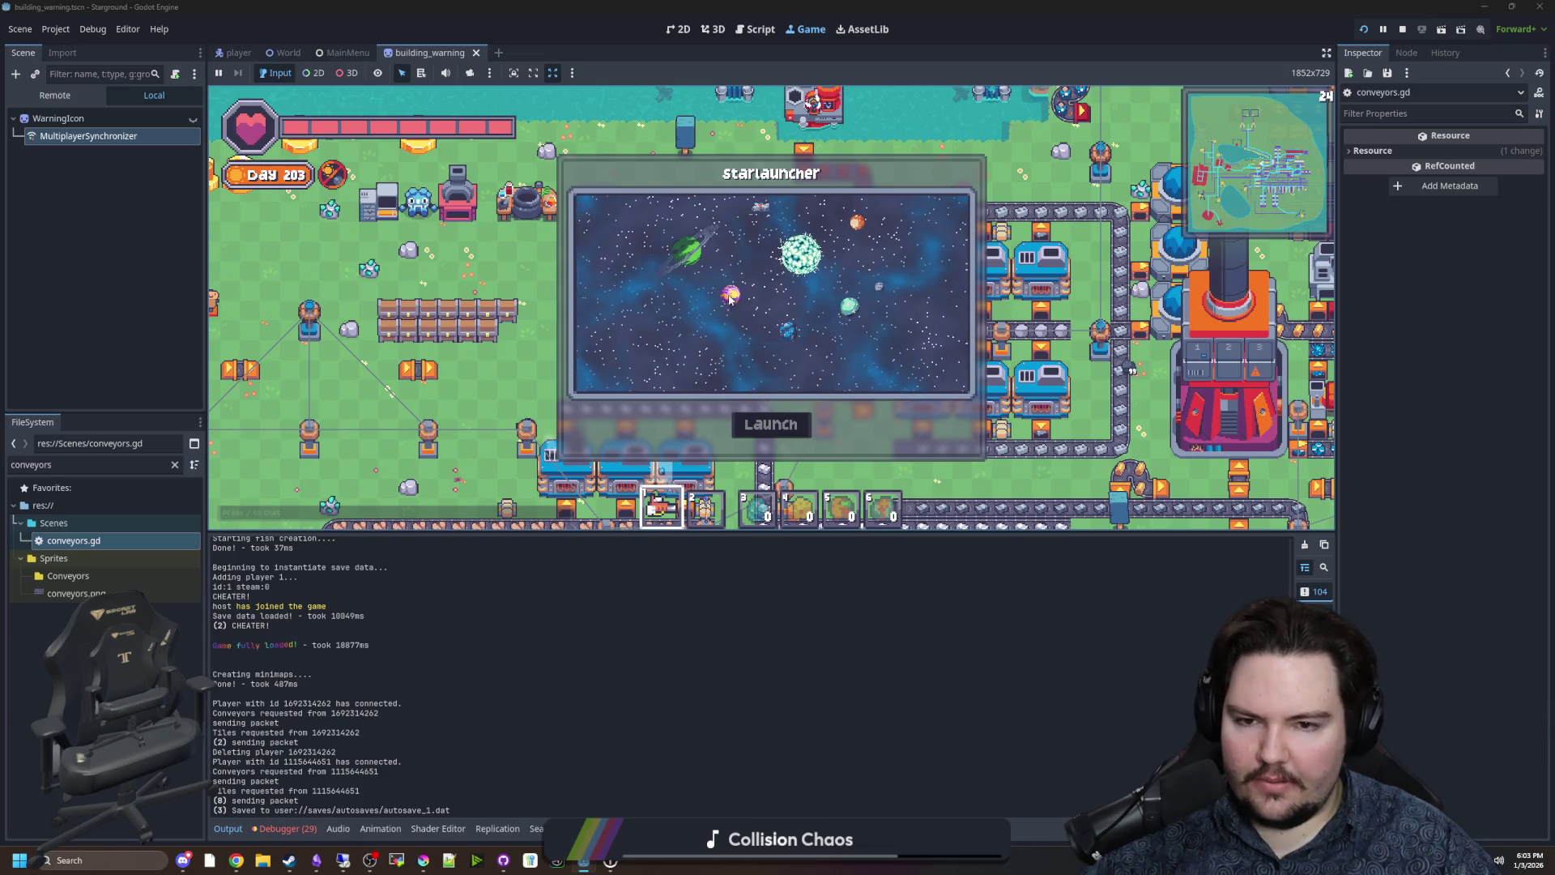
mouse_move(768, 328)
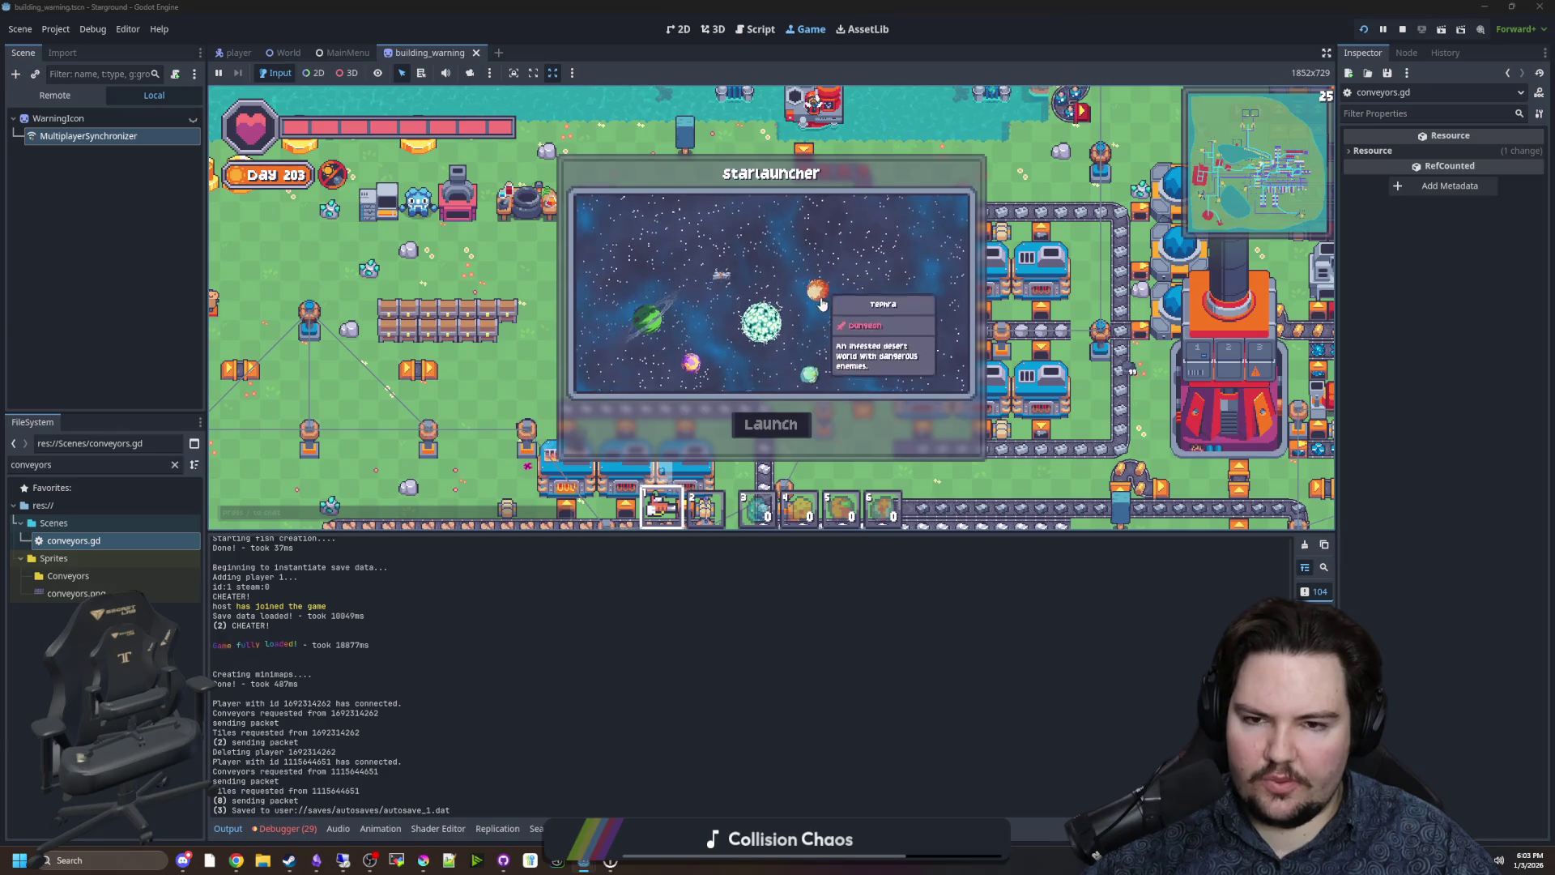
mouse_move(710, 307)
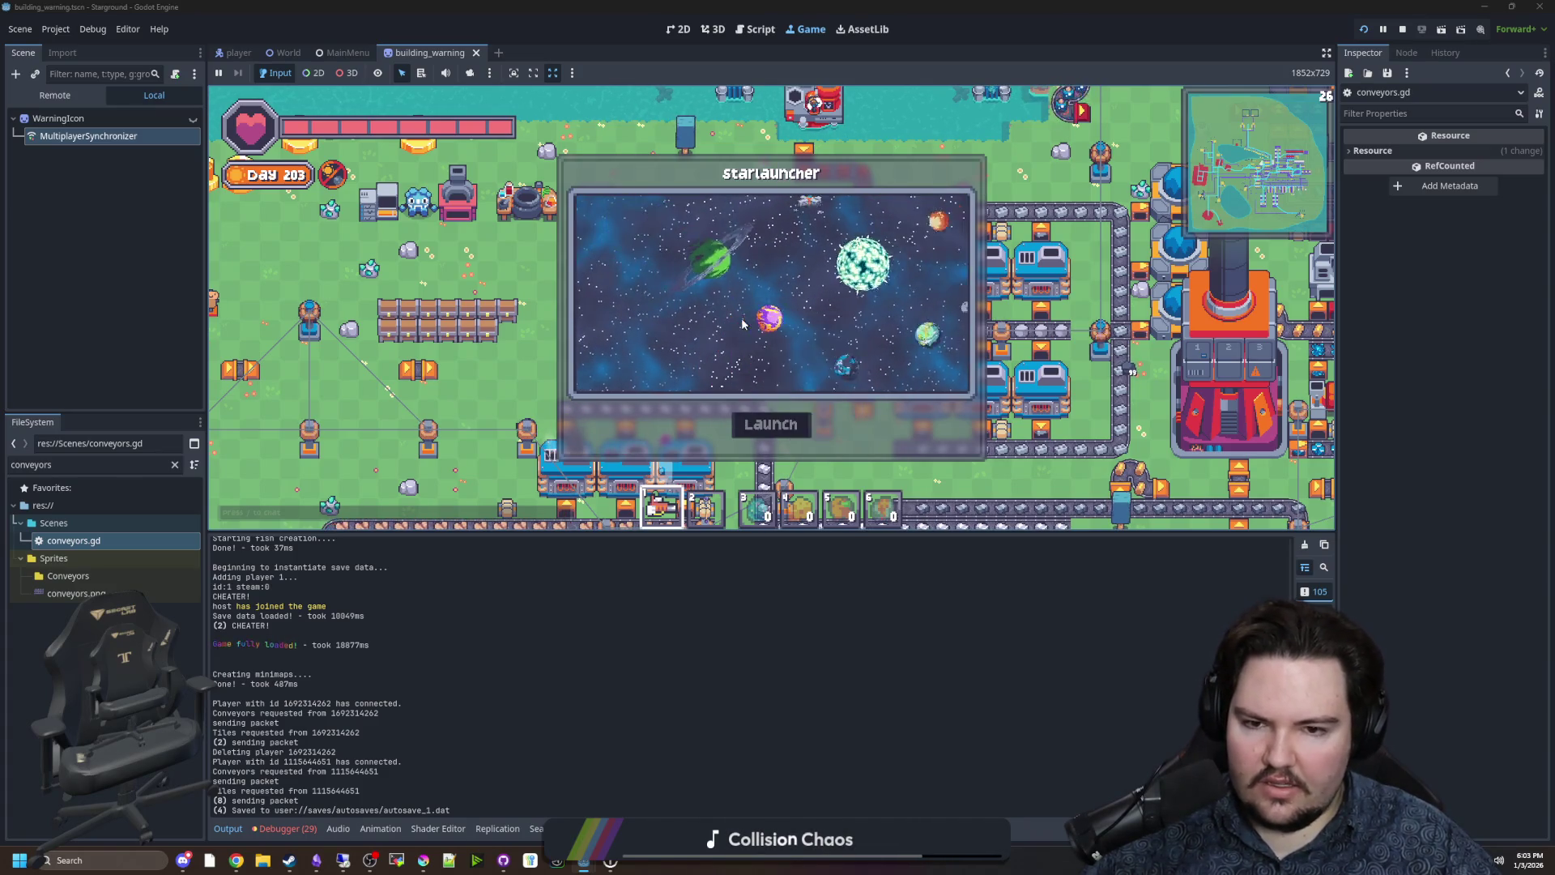
mouse_move(836, 273)
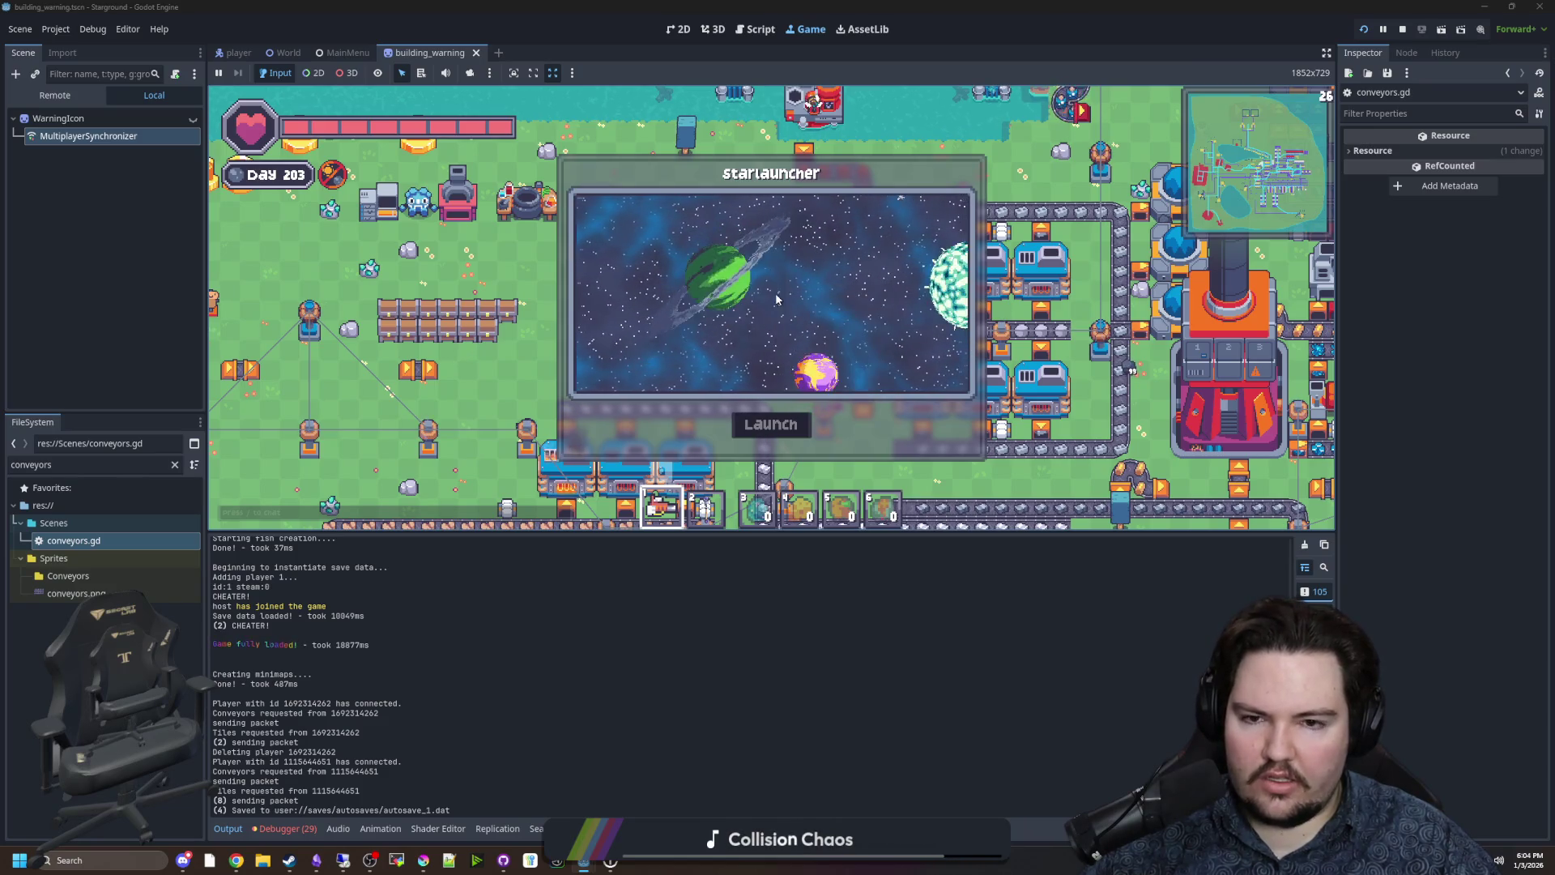
key(Escape)
Open the Research panel, select the Structures entry, scroll the list, then close the panel.
key(r)
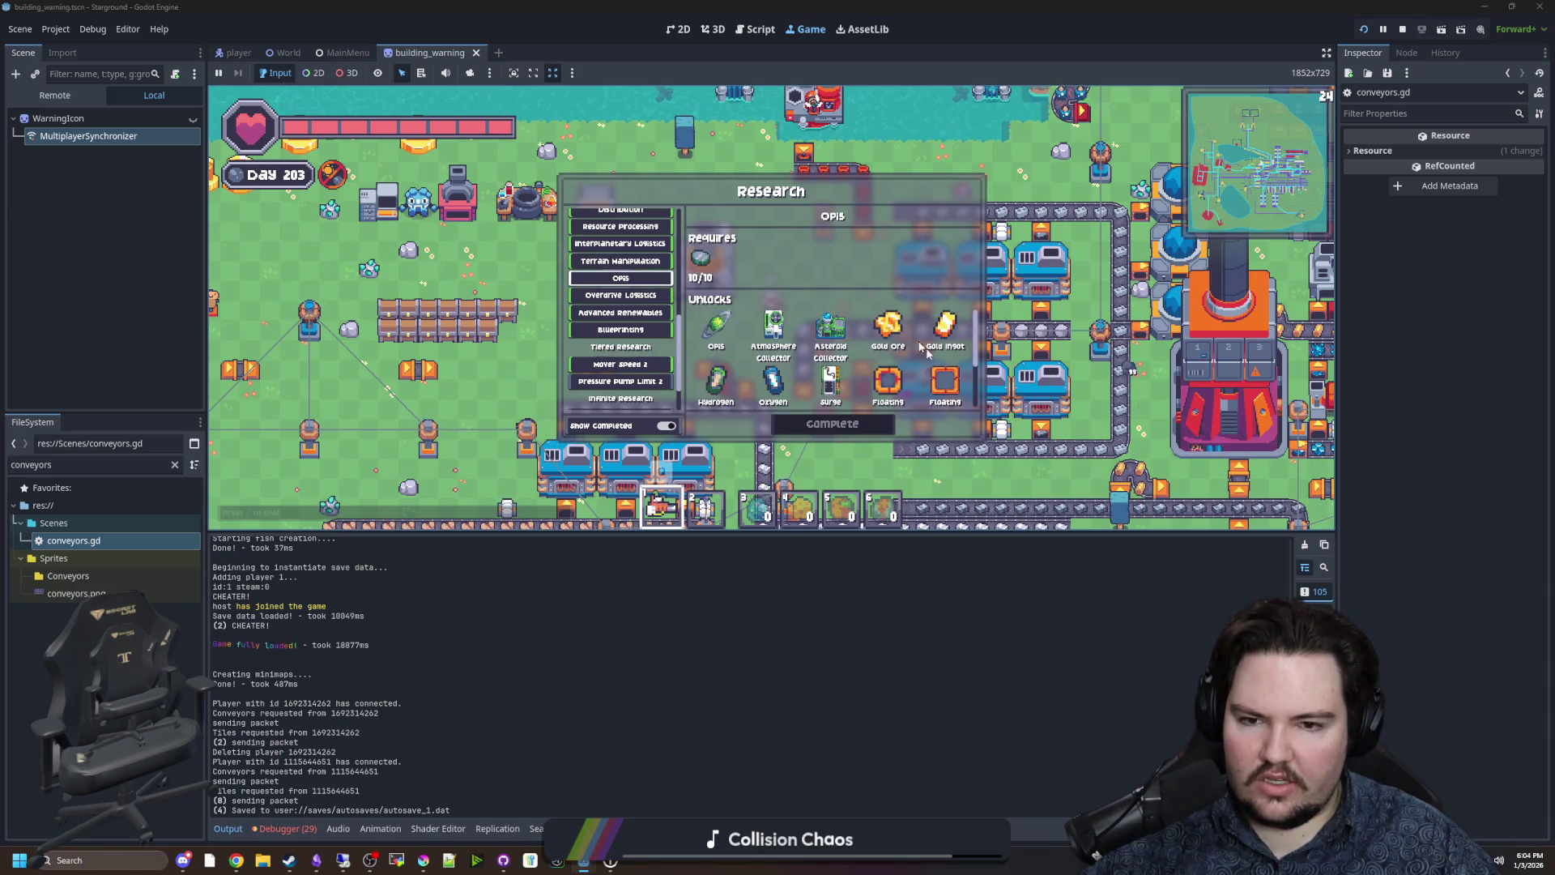
mouse_move(724, 337)
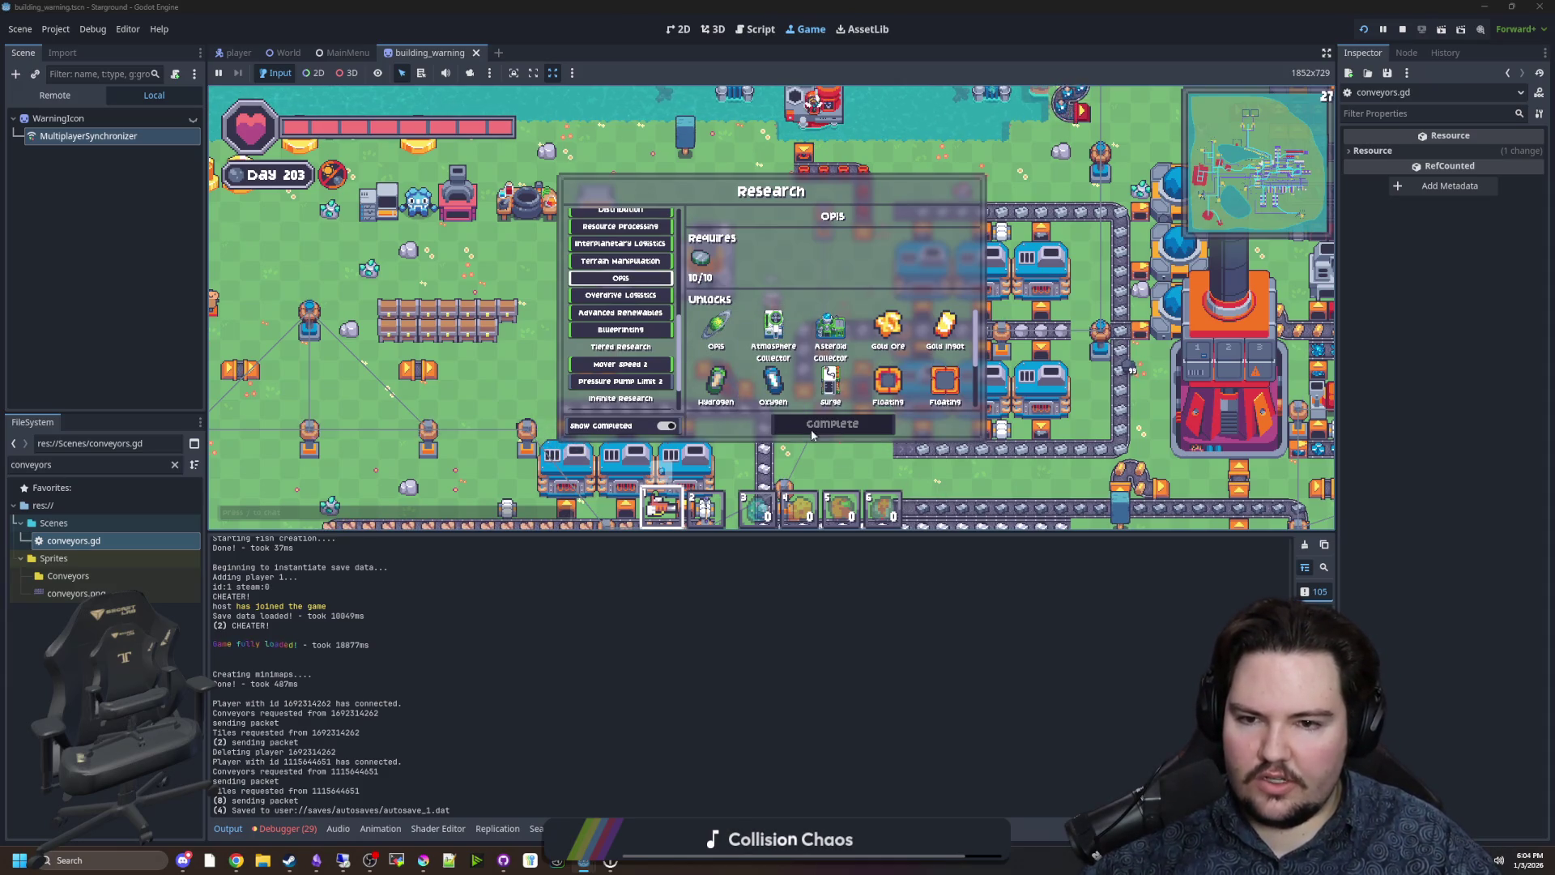
scroll(666, 345, up, 3)
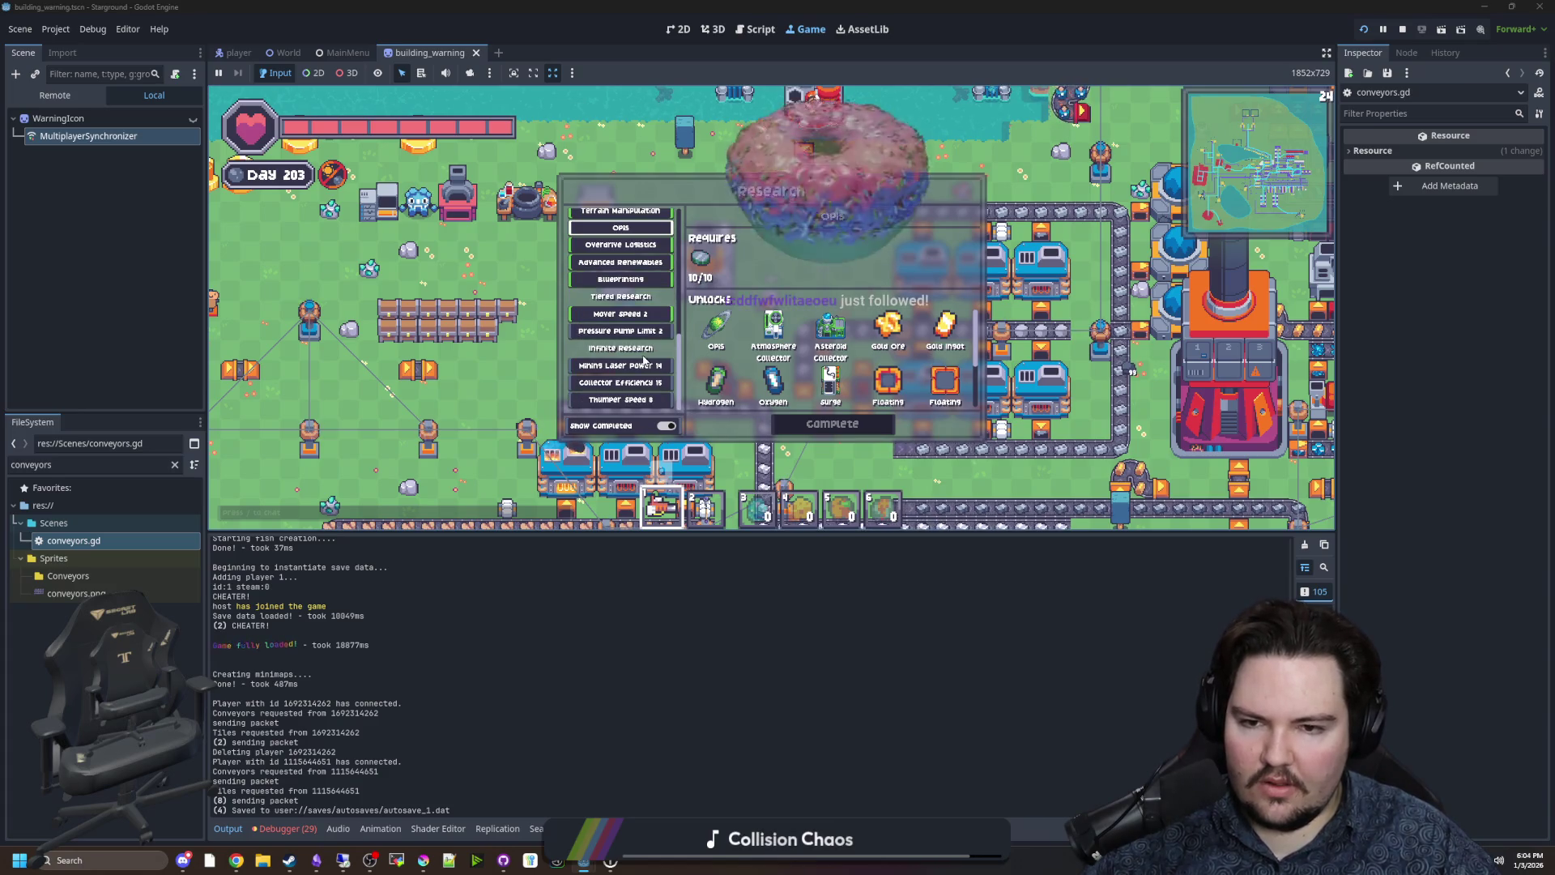
scroll(648, 324, up, 2)
click(649, 271)
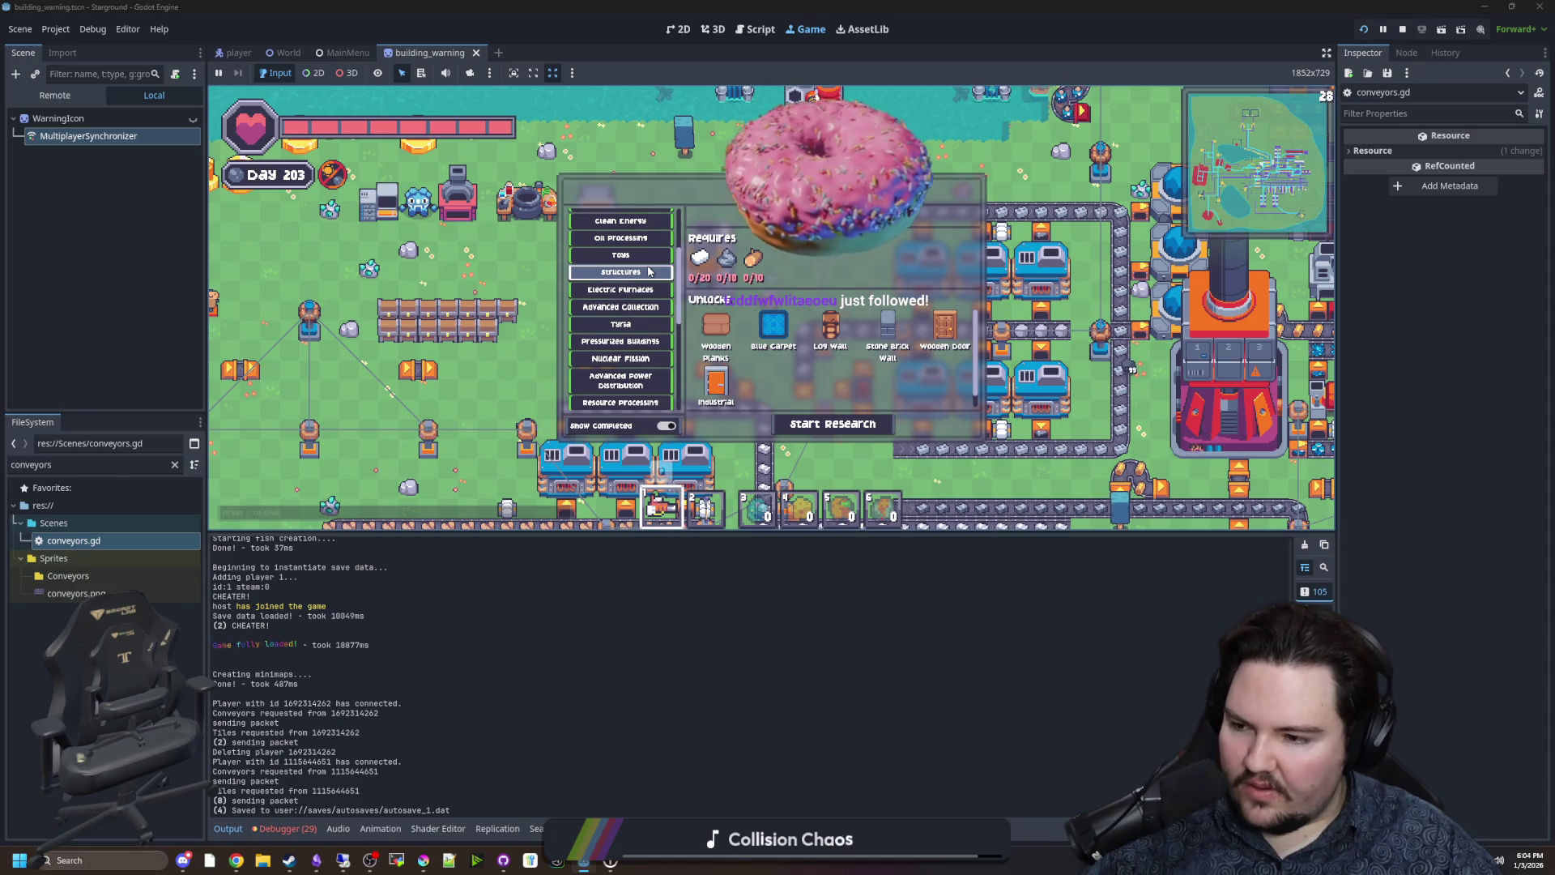
scroll(644, 307, down, 5)
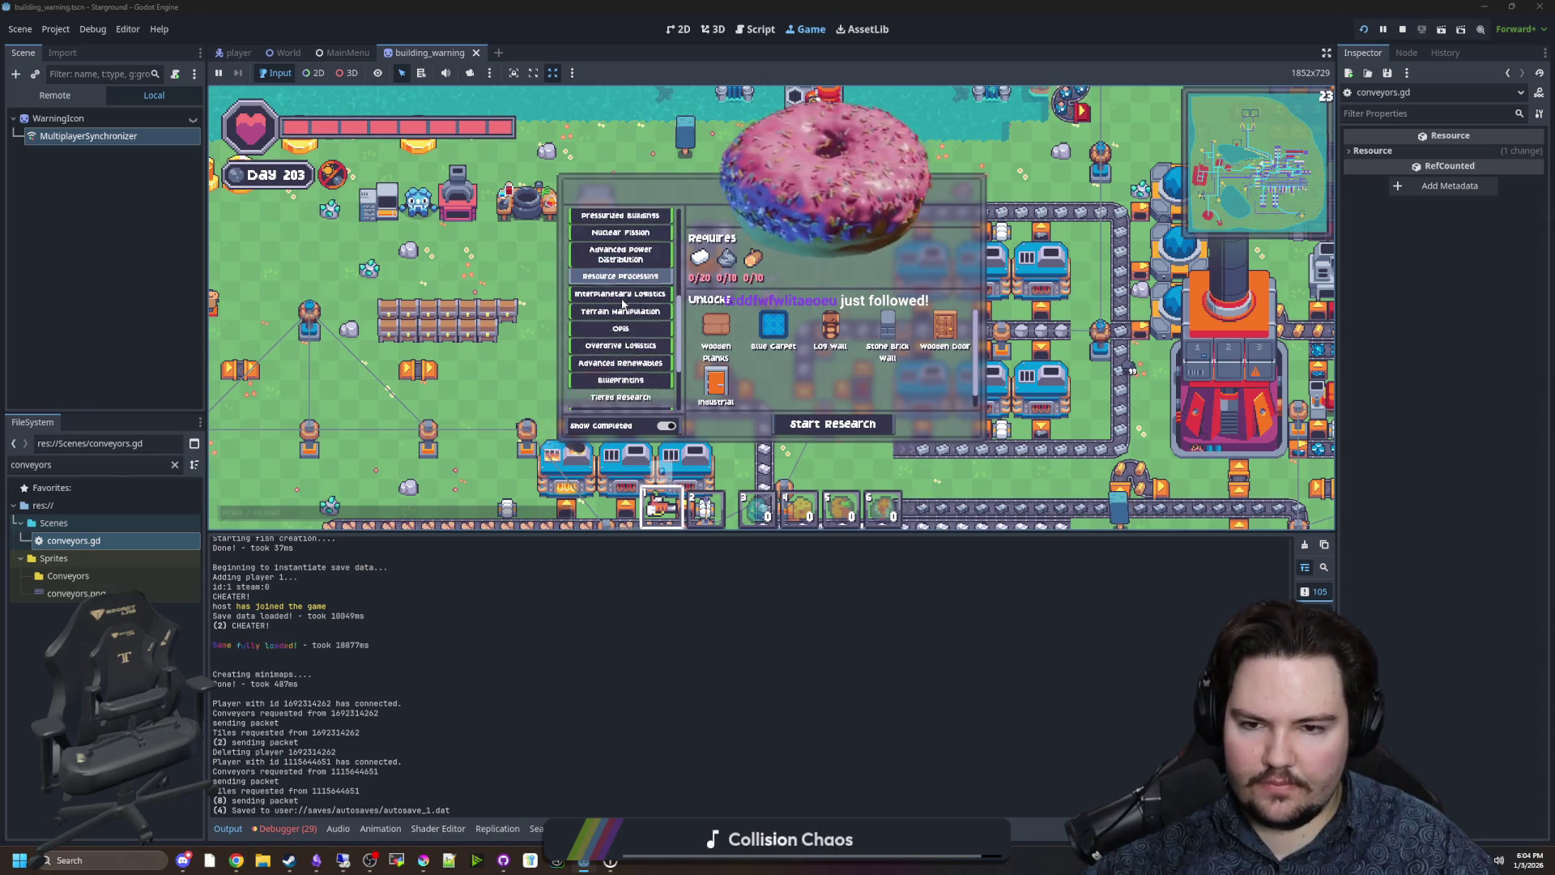
scroll(641, 317, down, 3)
mouse_move(964, 337)
key(Escape)
Walk the character up-right, down-right, then down-left around the base with WASD.
key(w)
key(d)
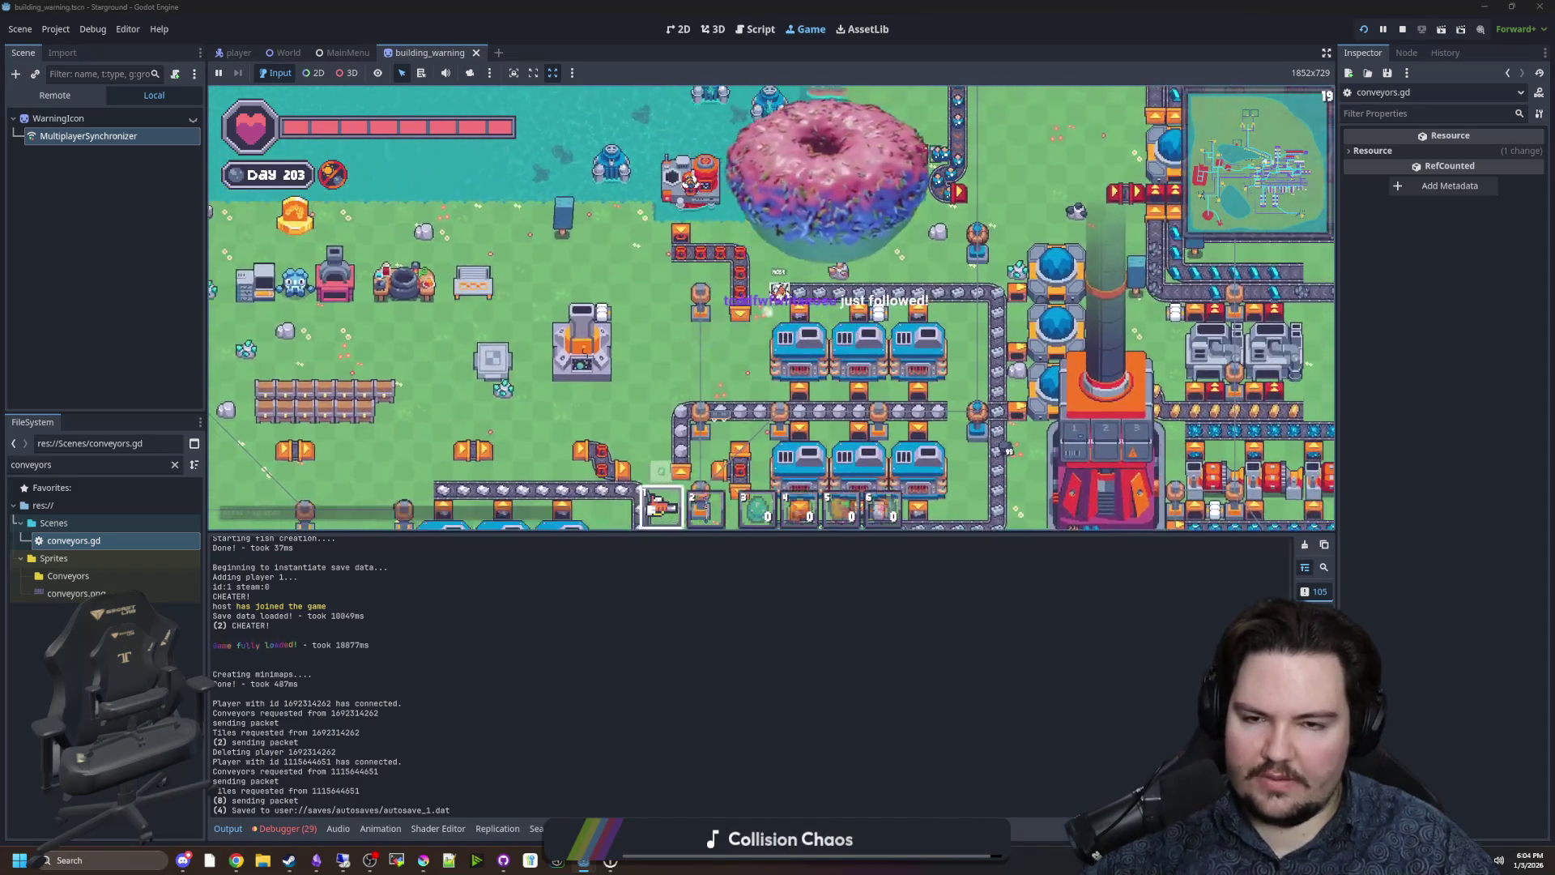
key(w)
key(d)
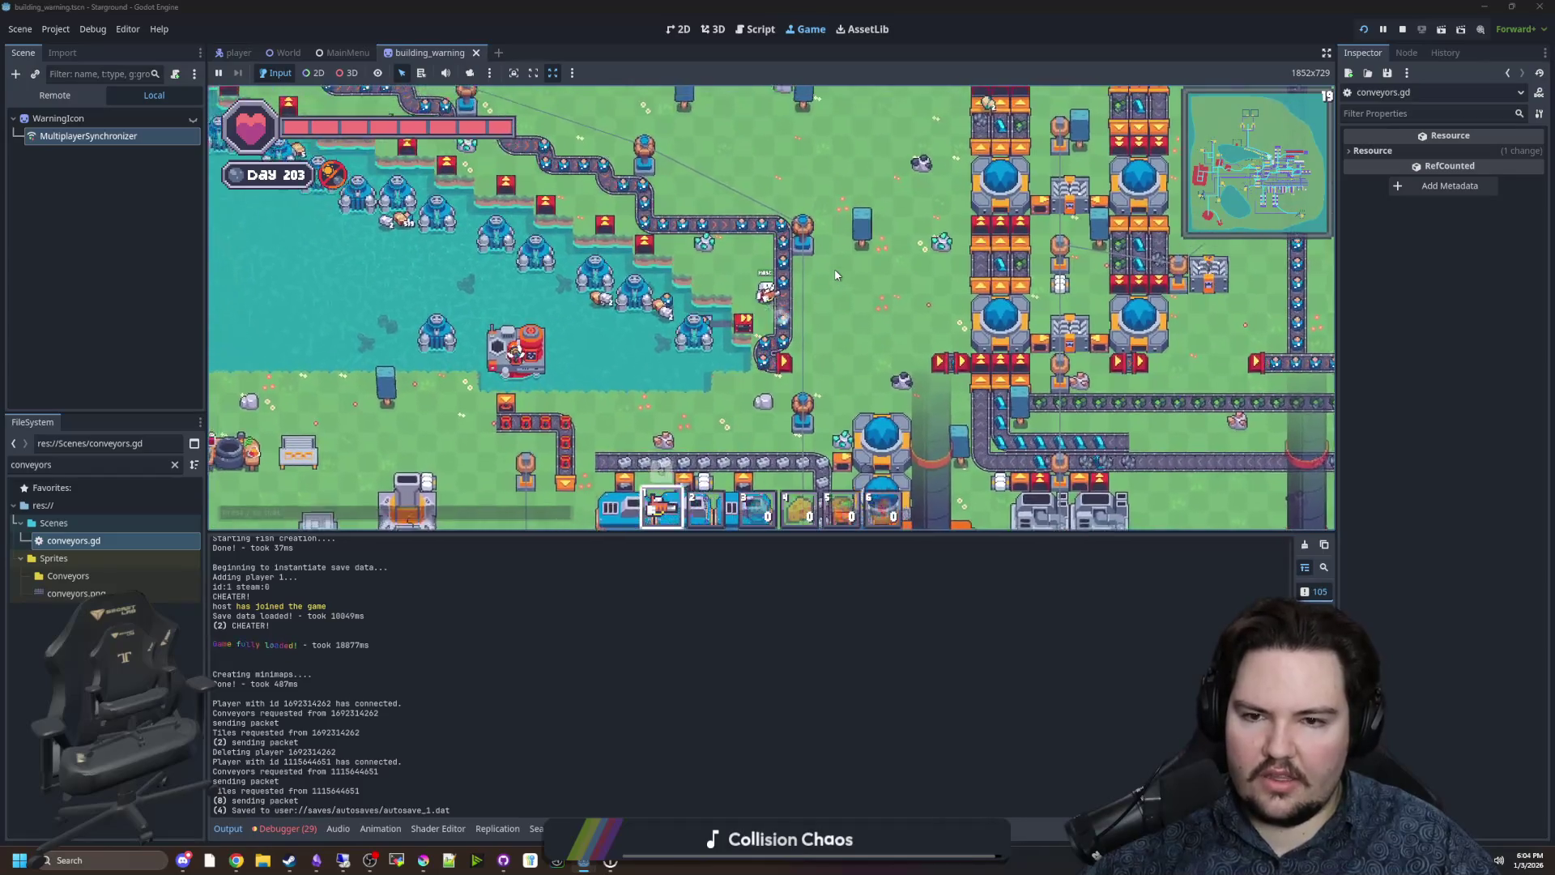
key(s)
key(d)
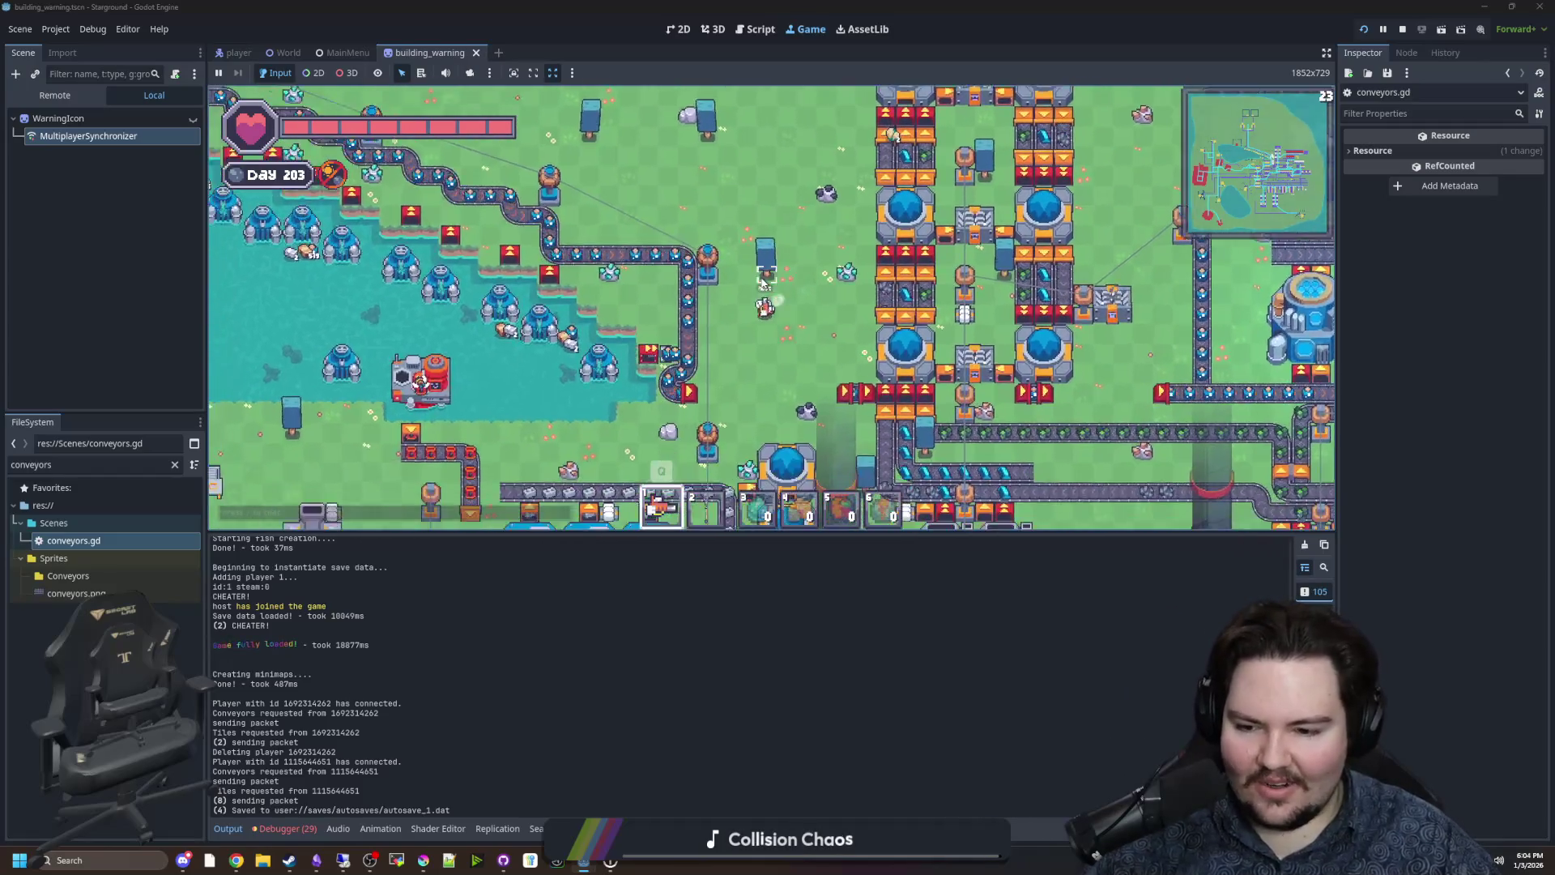
key(s)
key(a)
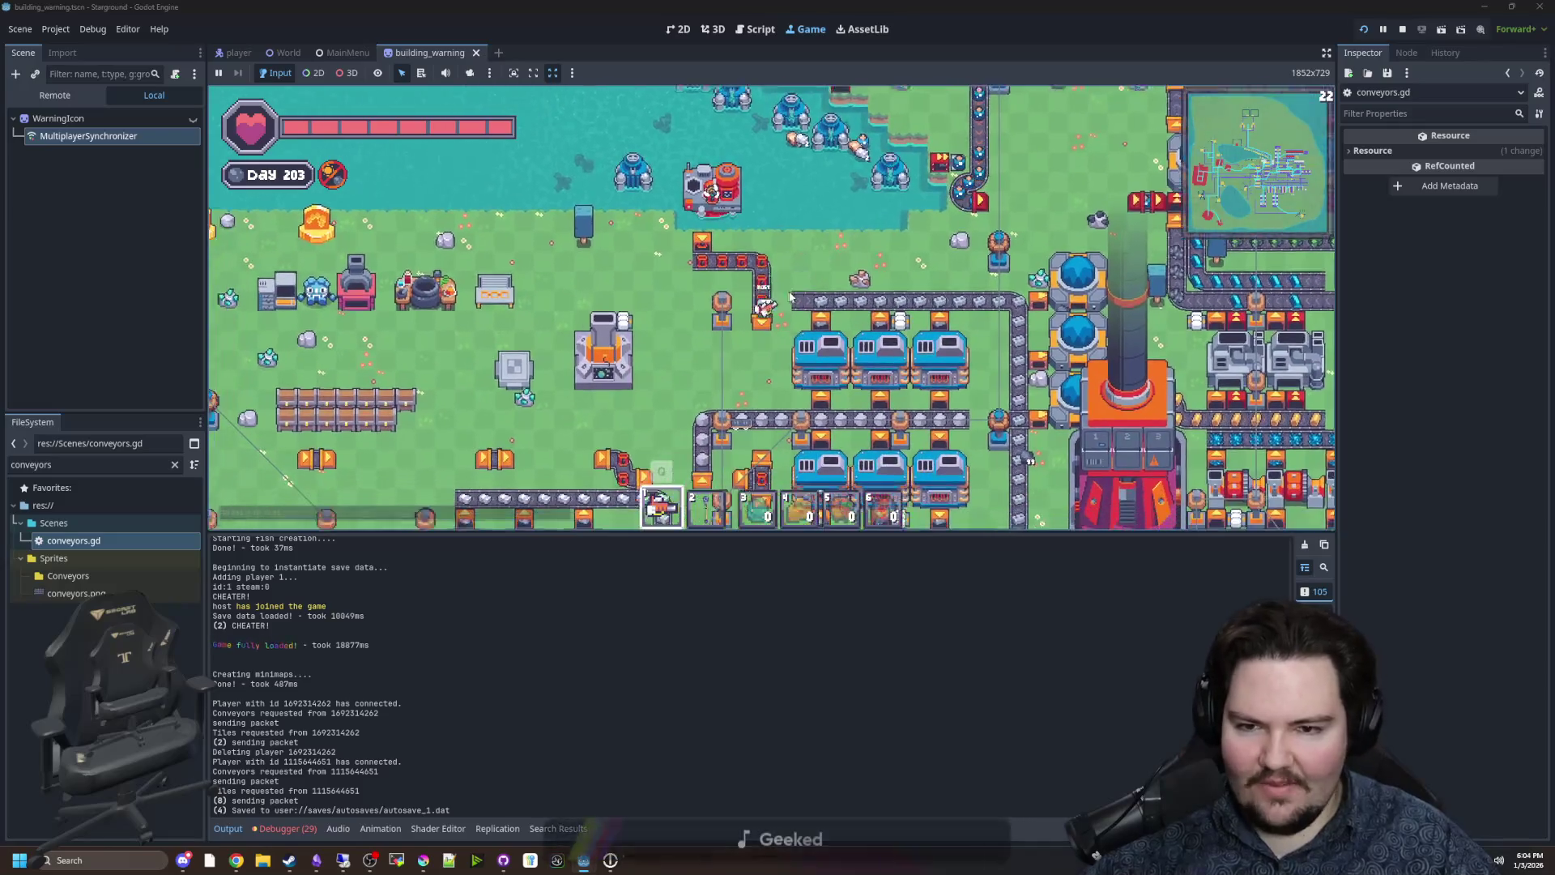
key(s)
key(a)
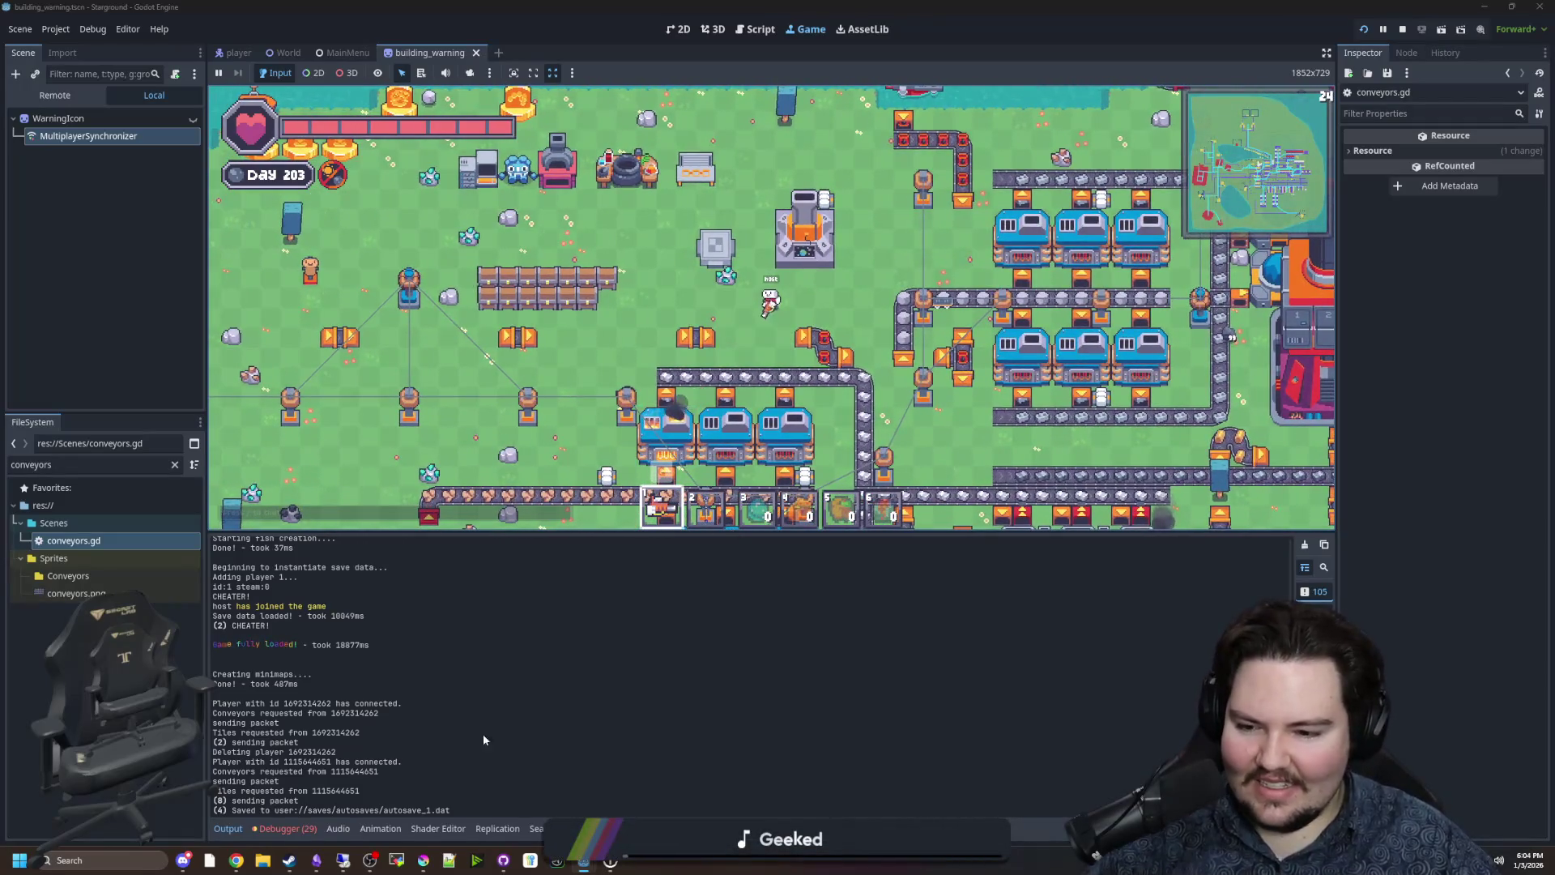
Check the Debugger stack trace and Output log, and briefly look at the remote client's editor.
click(282, 830)
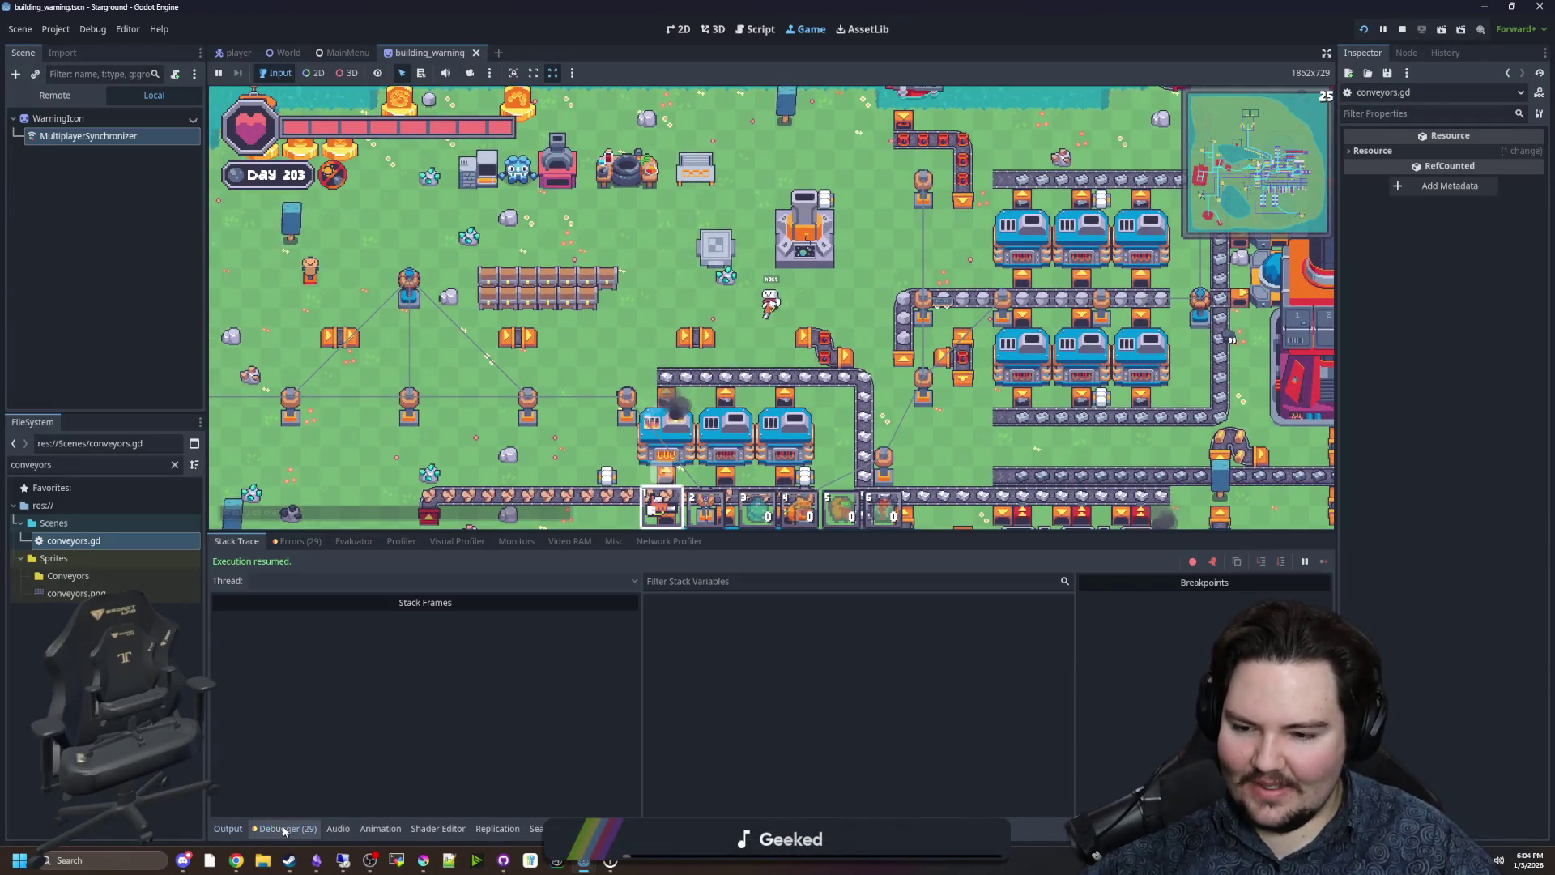
click(225, 829)
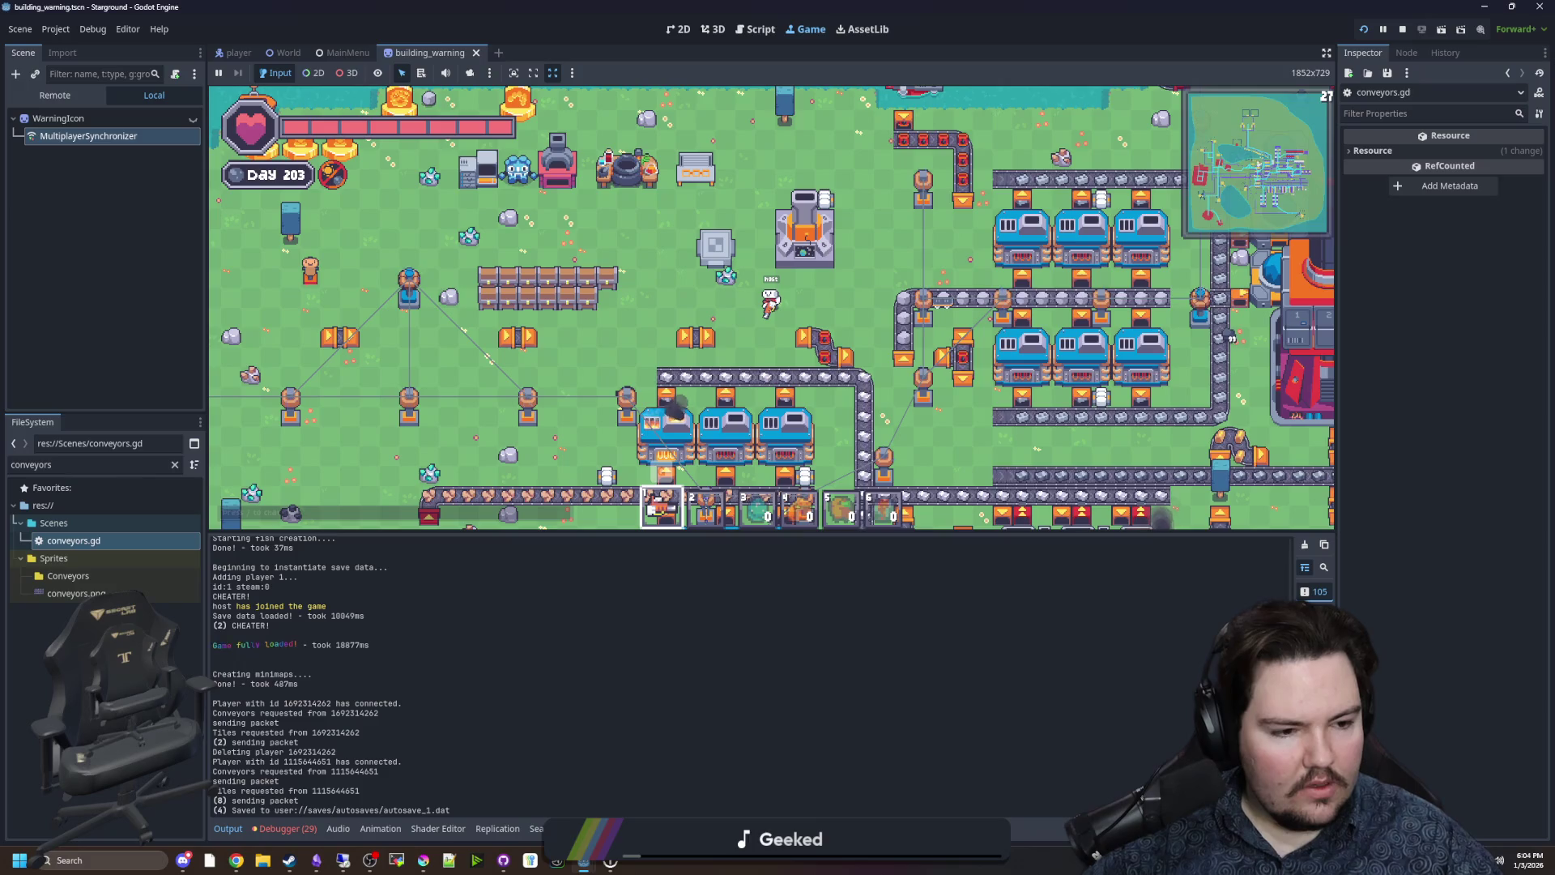
click(343, 860)
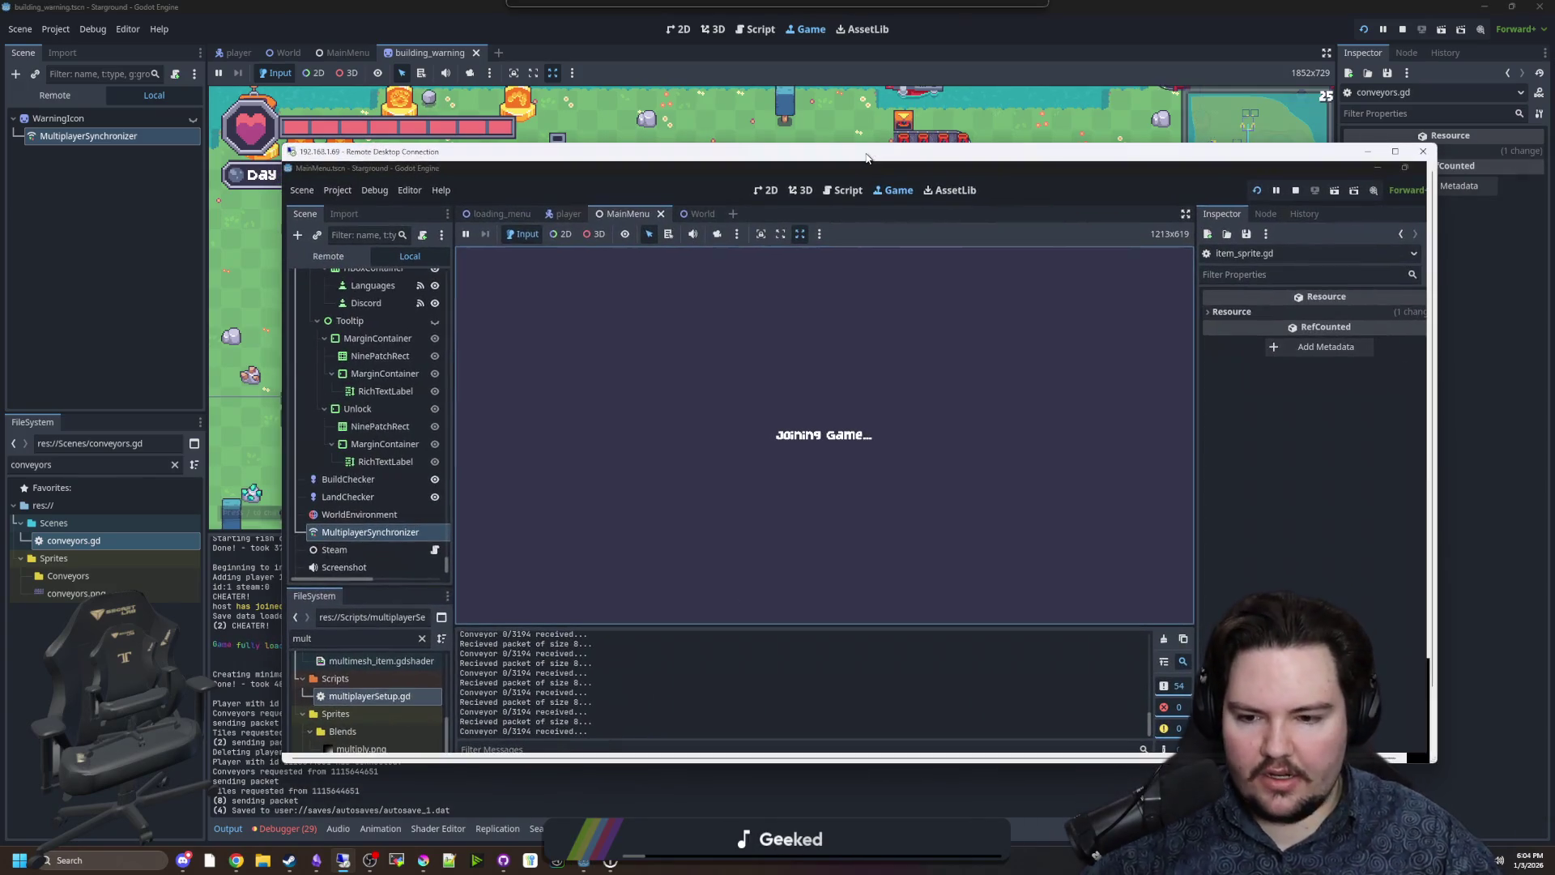
key(alt+Tab)
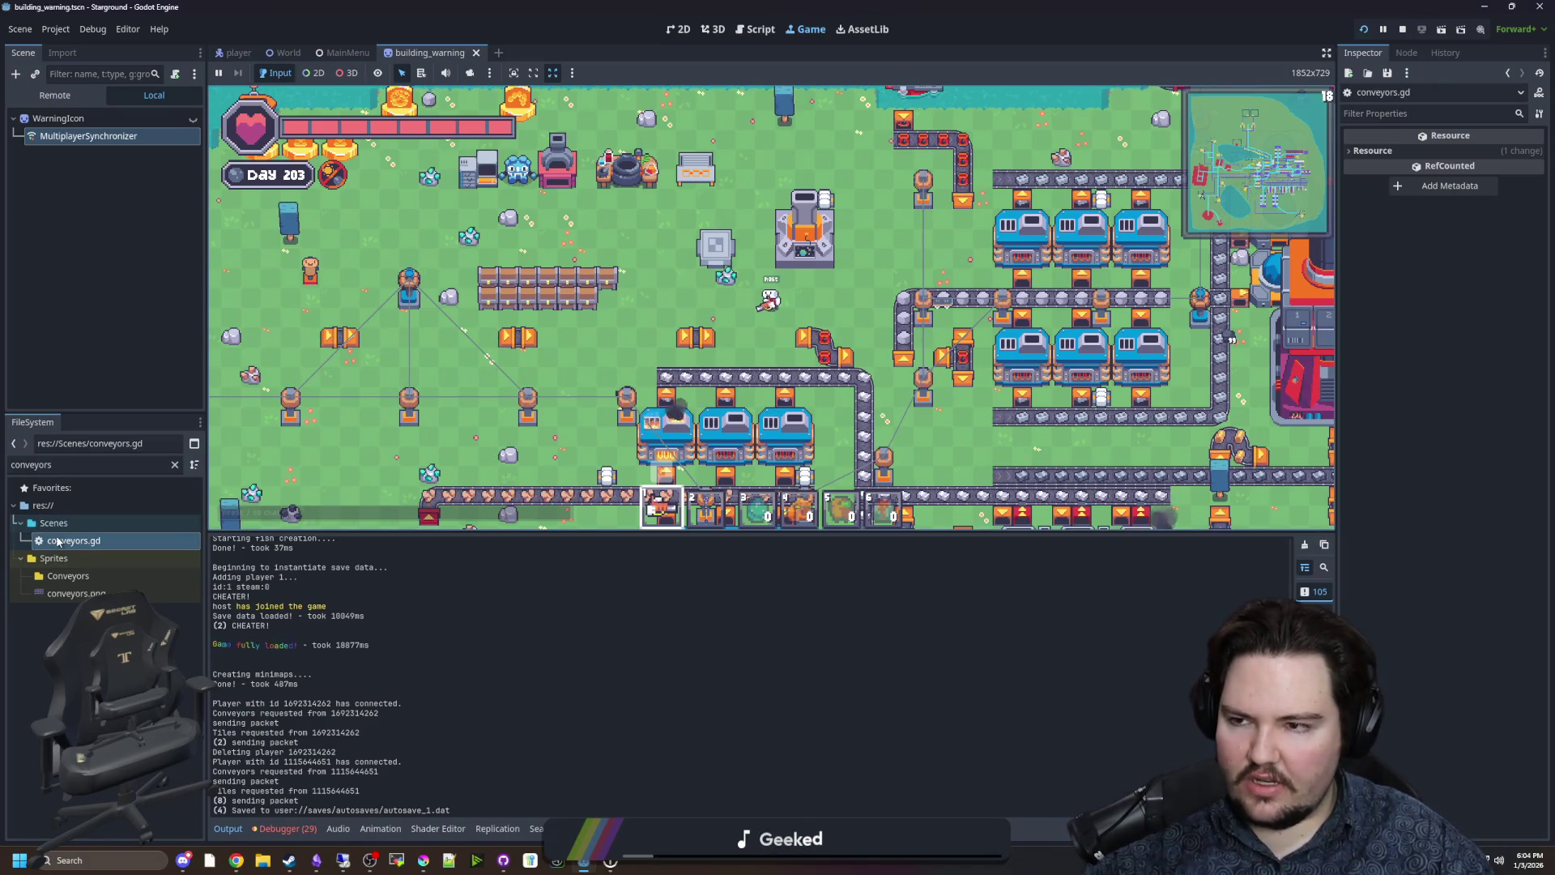
Open conveyors.gd on the host, then bring back the Remote Desktop window positioned lower.
double_click(34, 533)
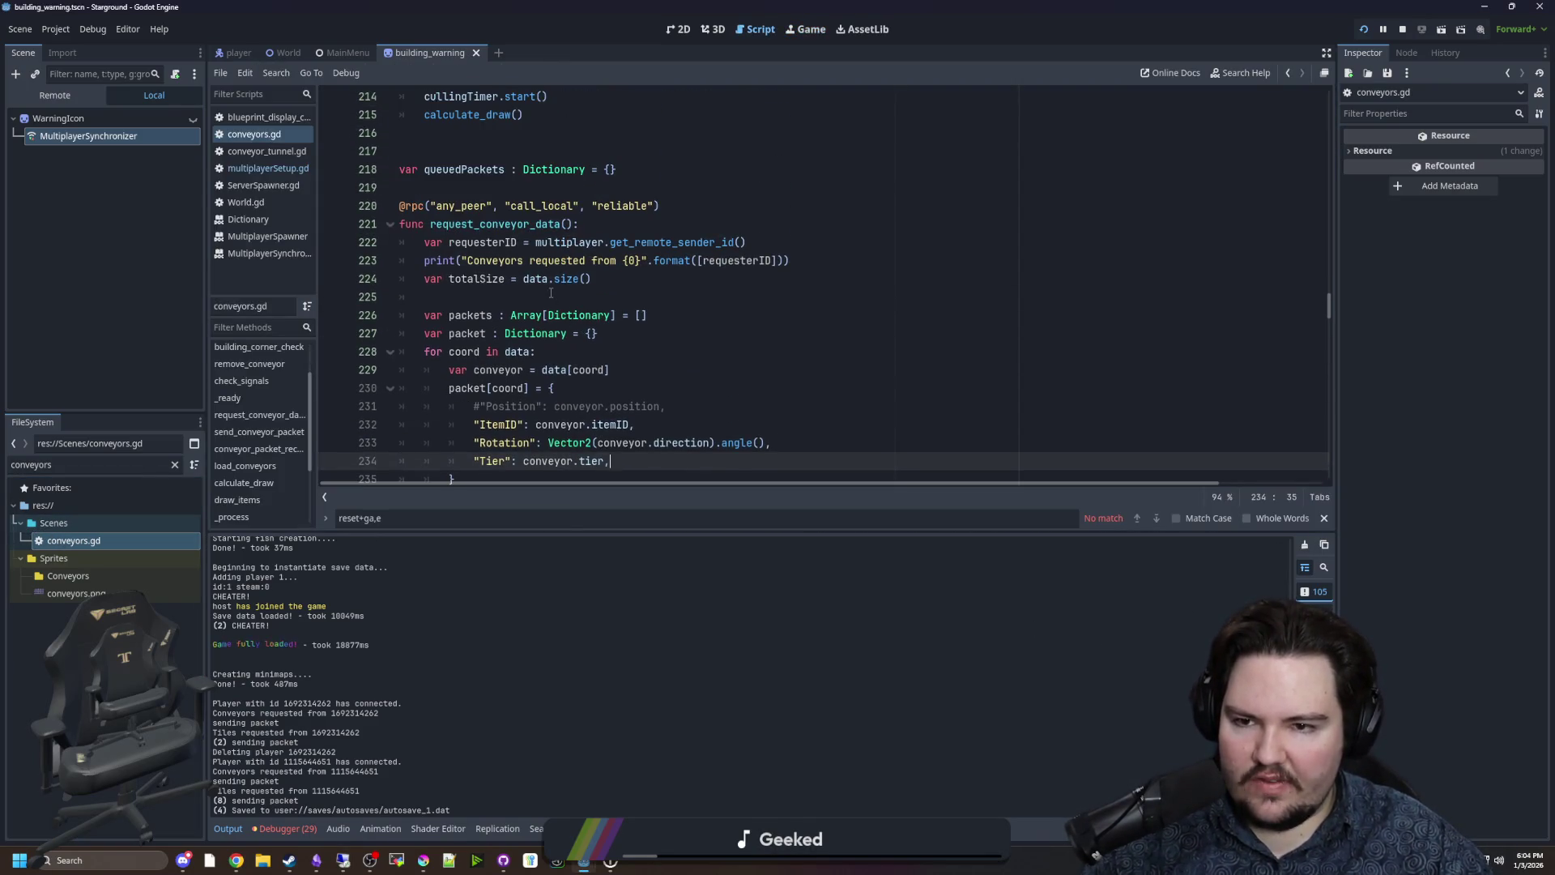
scroll(551, 293, down, 5)
key(alt+Tab)
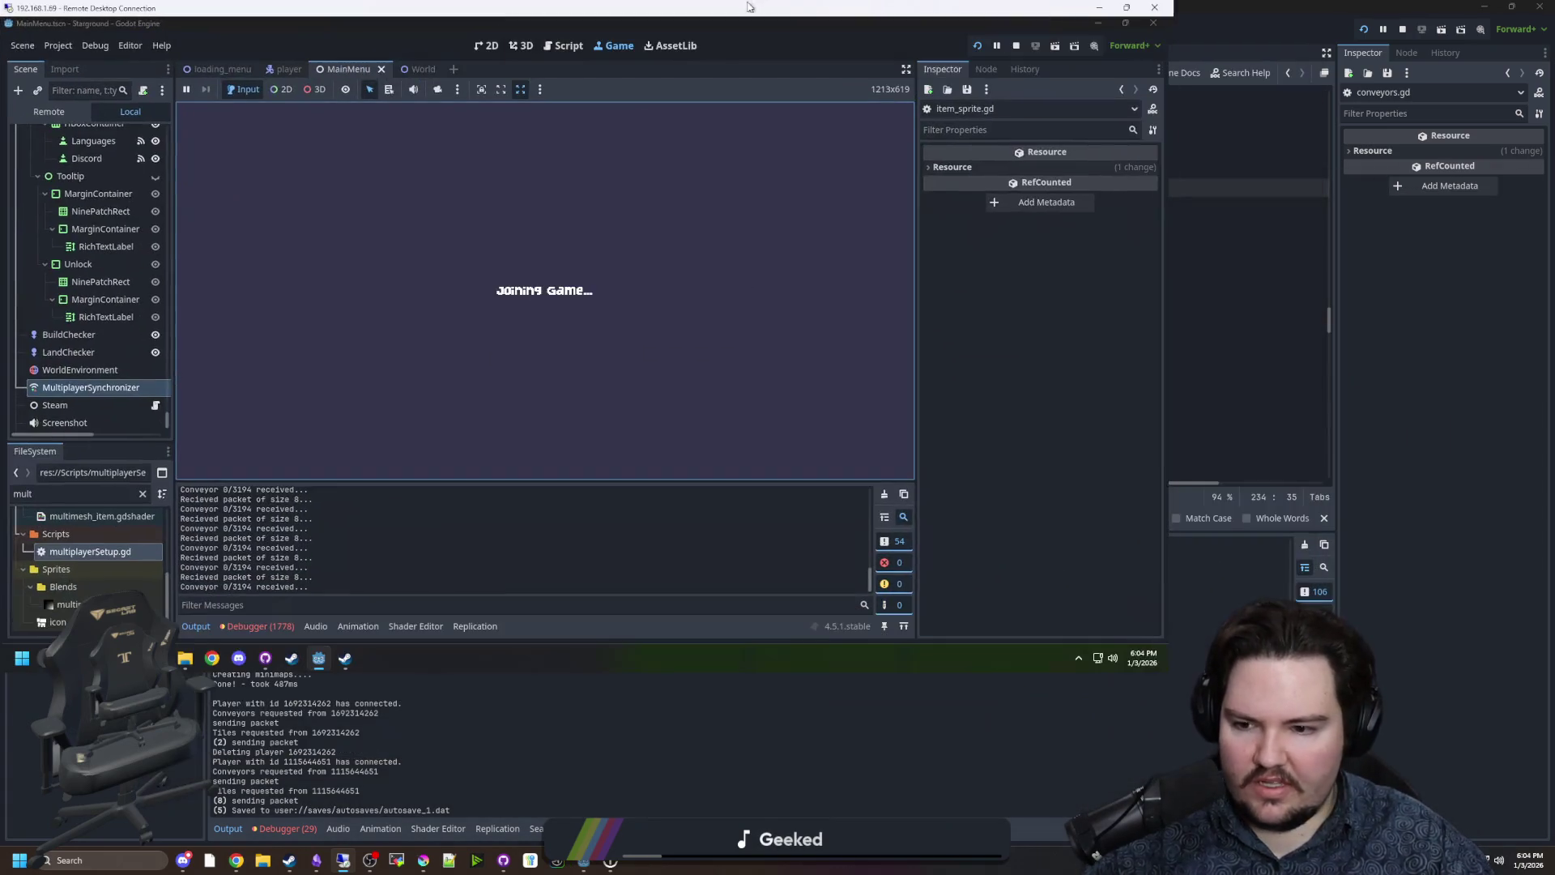
mouse_move(240, 8)
mouse_down()
mouse_move(326, 63)
mouse_move(501, 112)
mouse_up()
Open and scroll through the remote client's multiplayerSetup.gd script.
scroll(341, 469, up, 10)
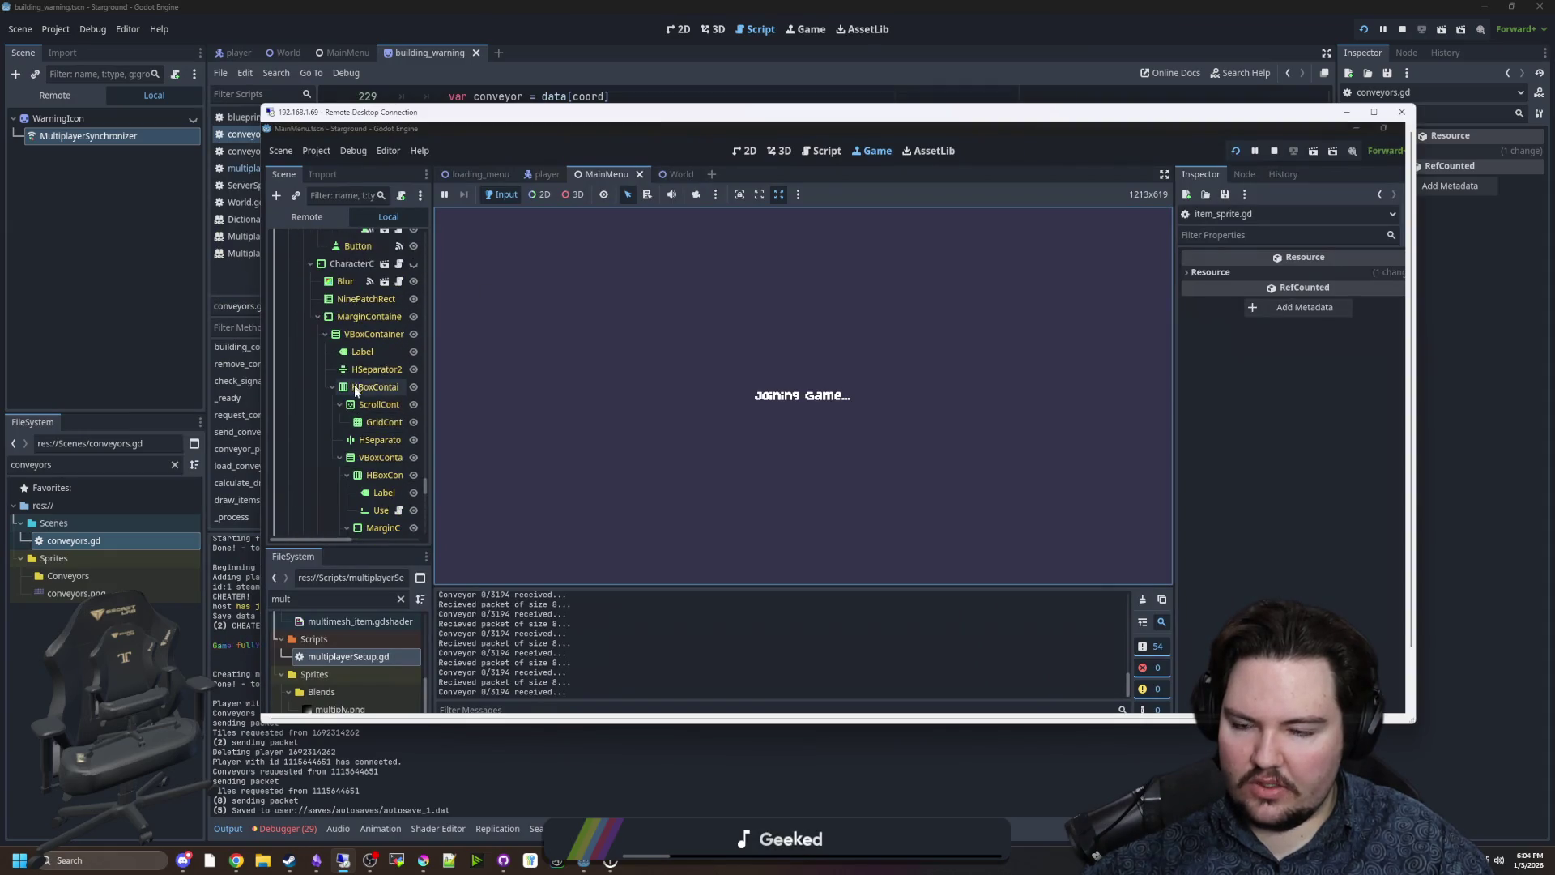
double_click(387, 657)
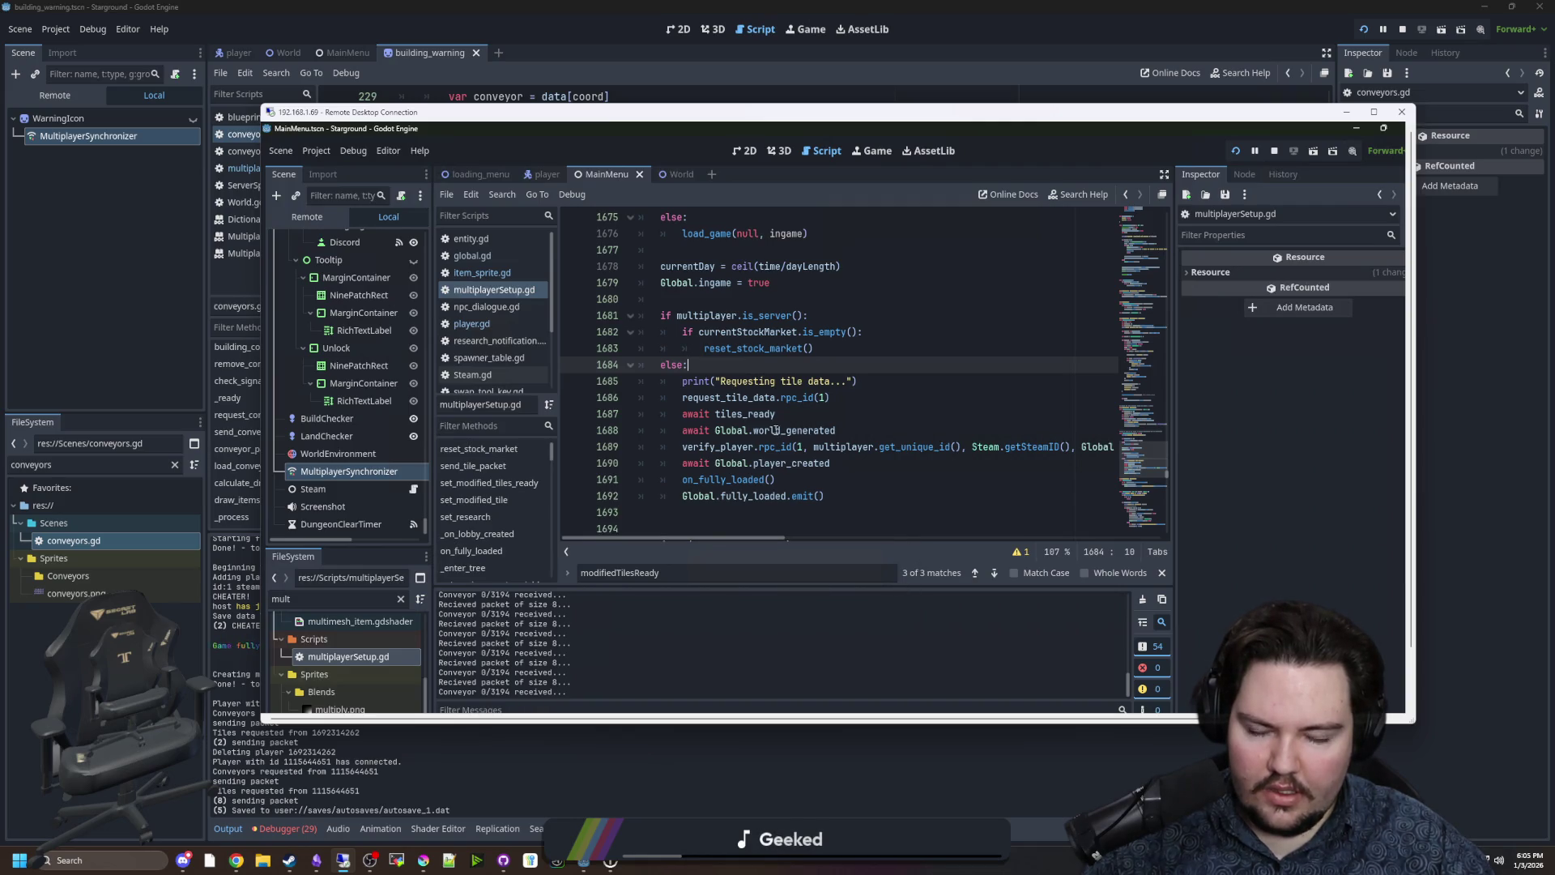
scroll(779, 436, up, 3)
scroll(798, 441, down, 7)
click(848, 324)
scroll(848, 324, down, 2)
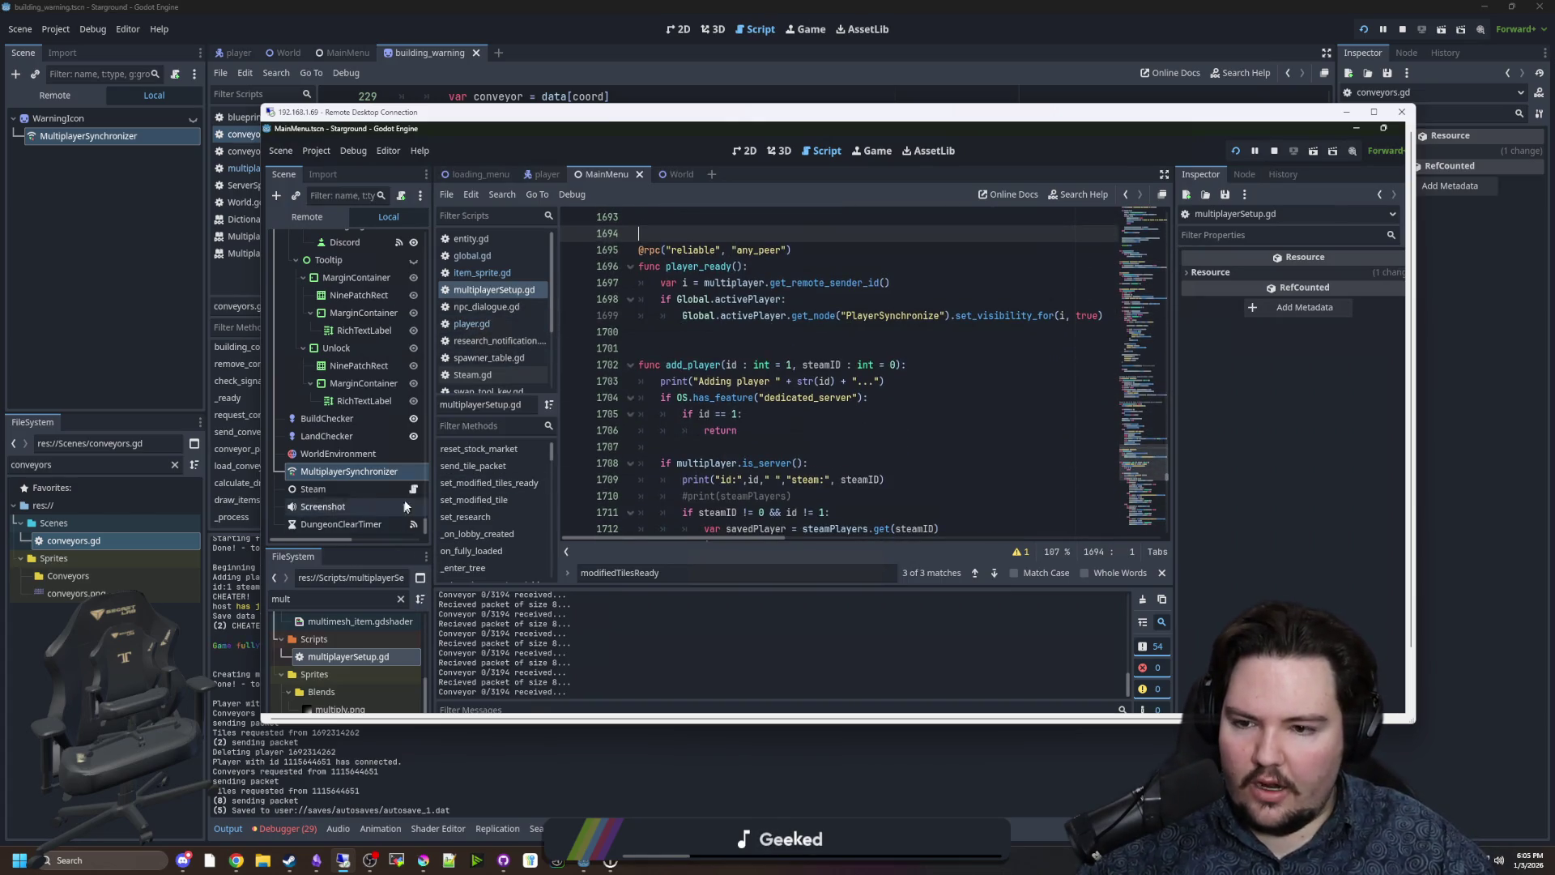
Filter the remote FileSystem for conveyors.gd and open that script.
click(397, 598)
key(BackSpace)
key(BackSpace)
key(BackSpace)
text(conveyor)
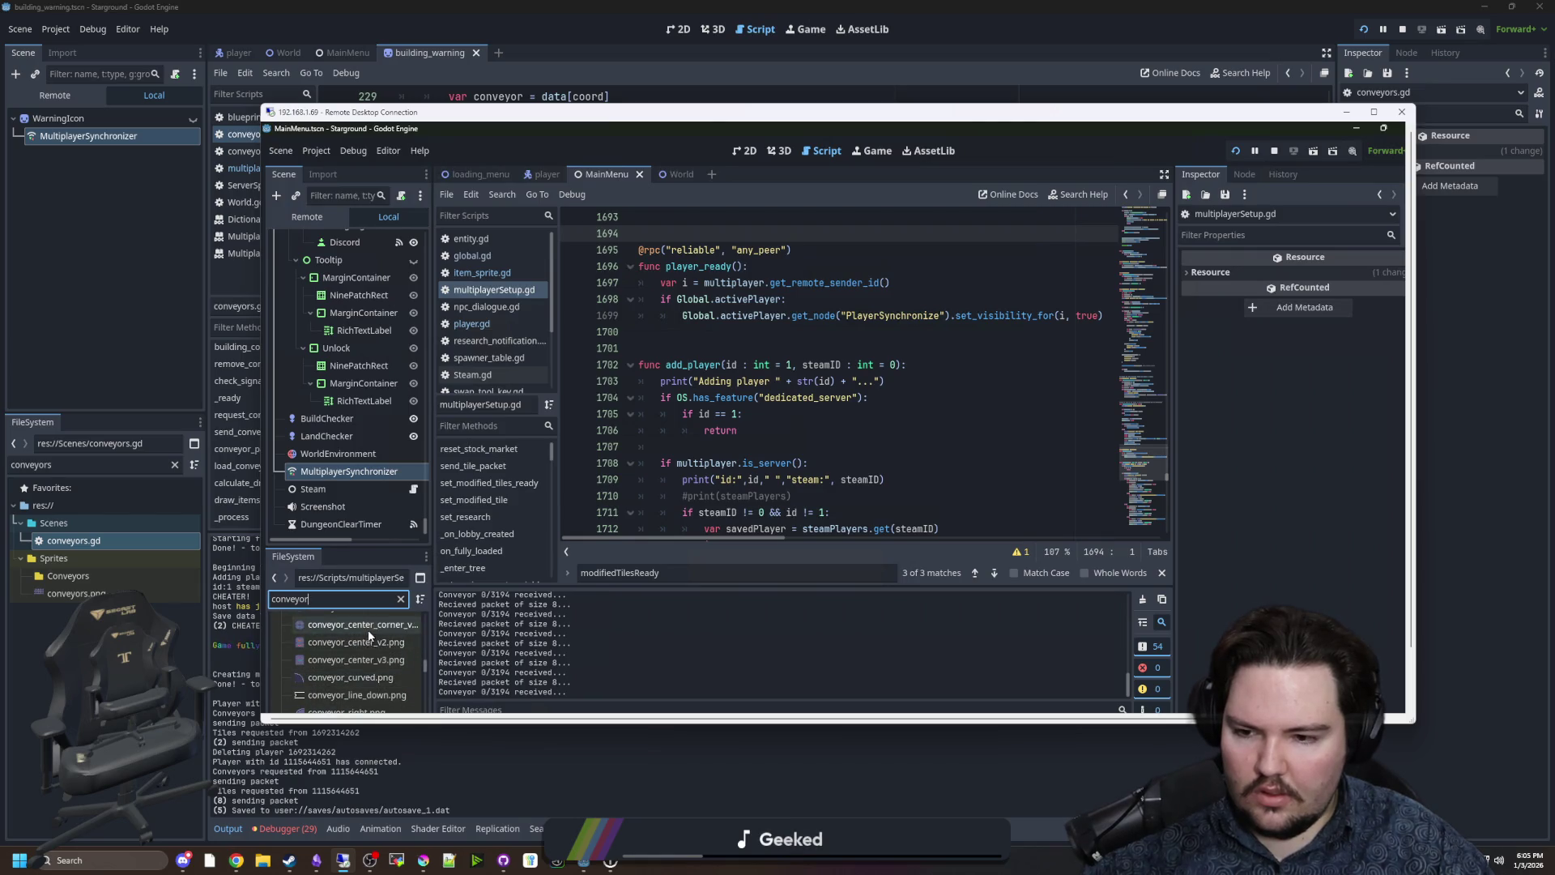
text(s.gd)
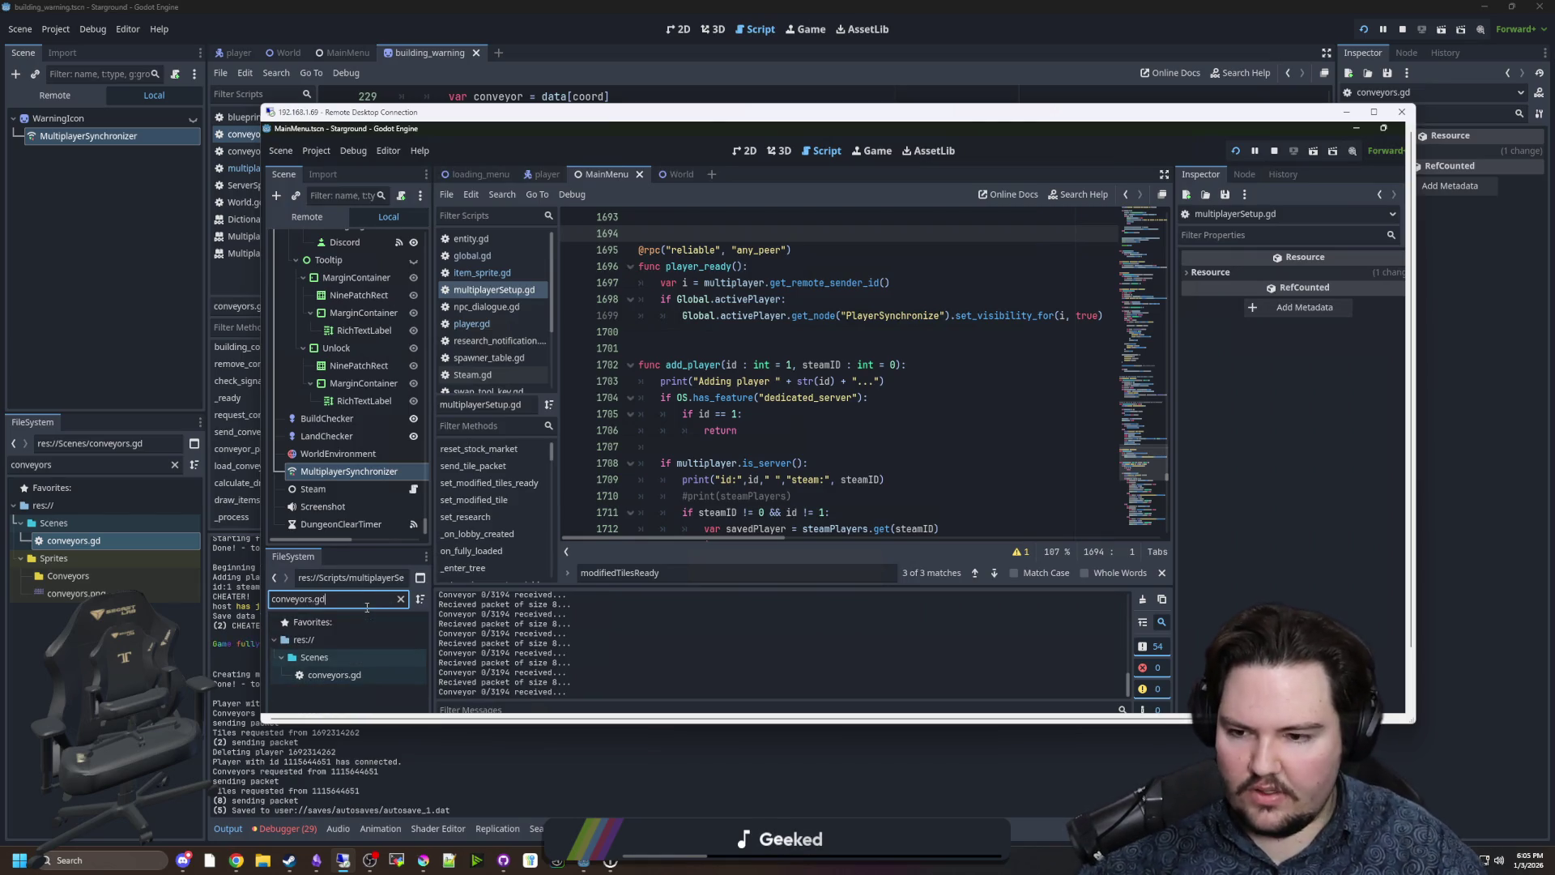
double_click(333, 675)
scroll(795, 394, down, 13)
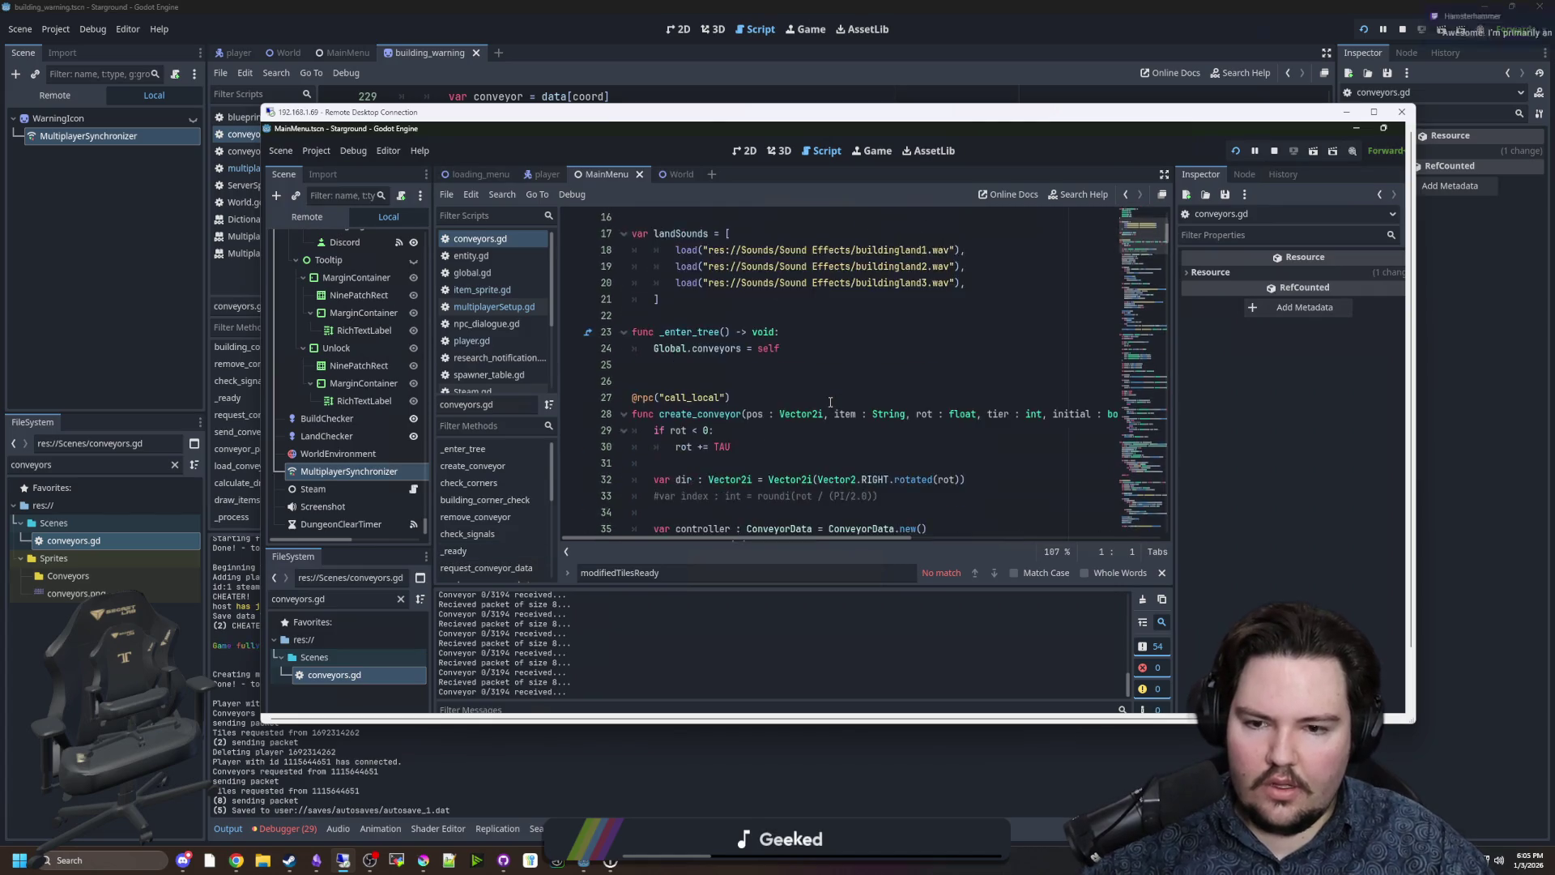
Search the remote conveyors.gd for send_conveyor_packet.
click(828, 395)
key(ctrl+f)
text(s)
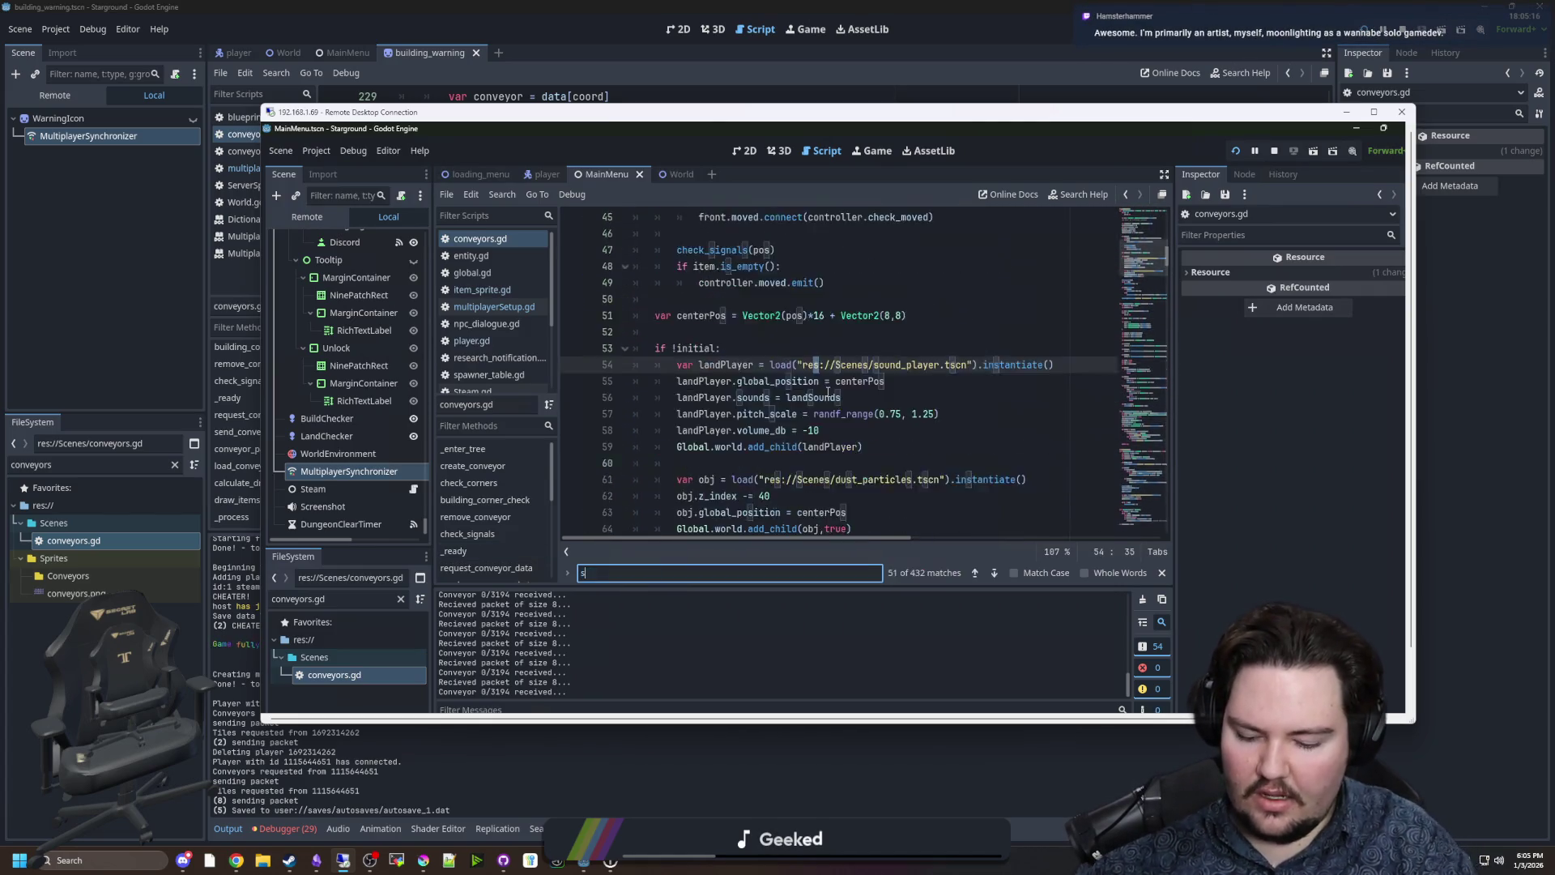
text(end_conve)
scroll(818, 409, down, 2)
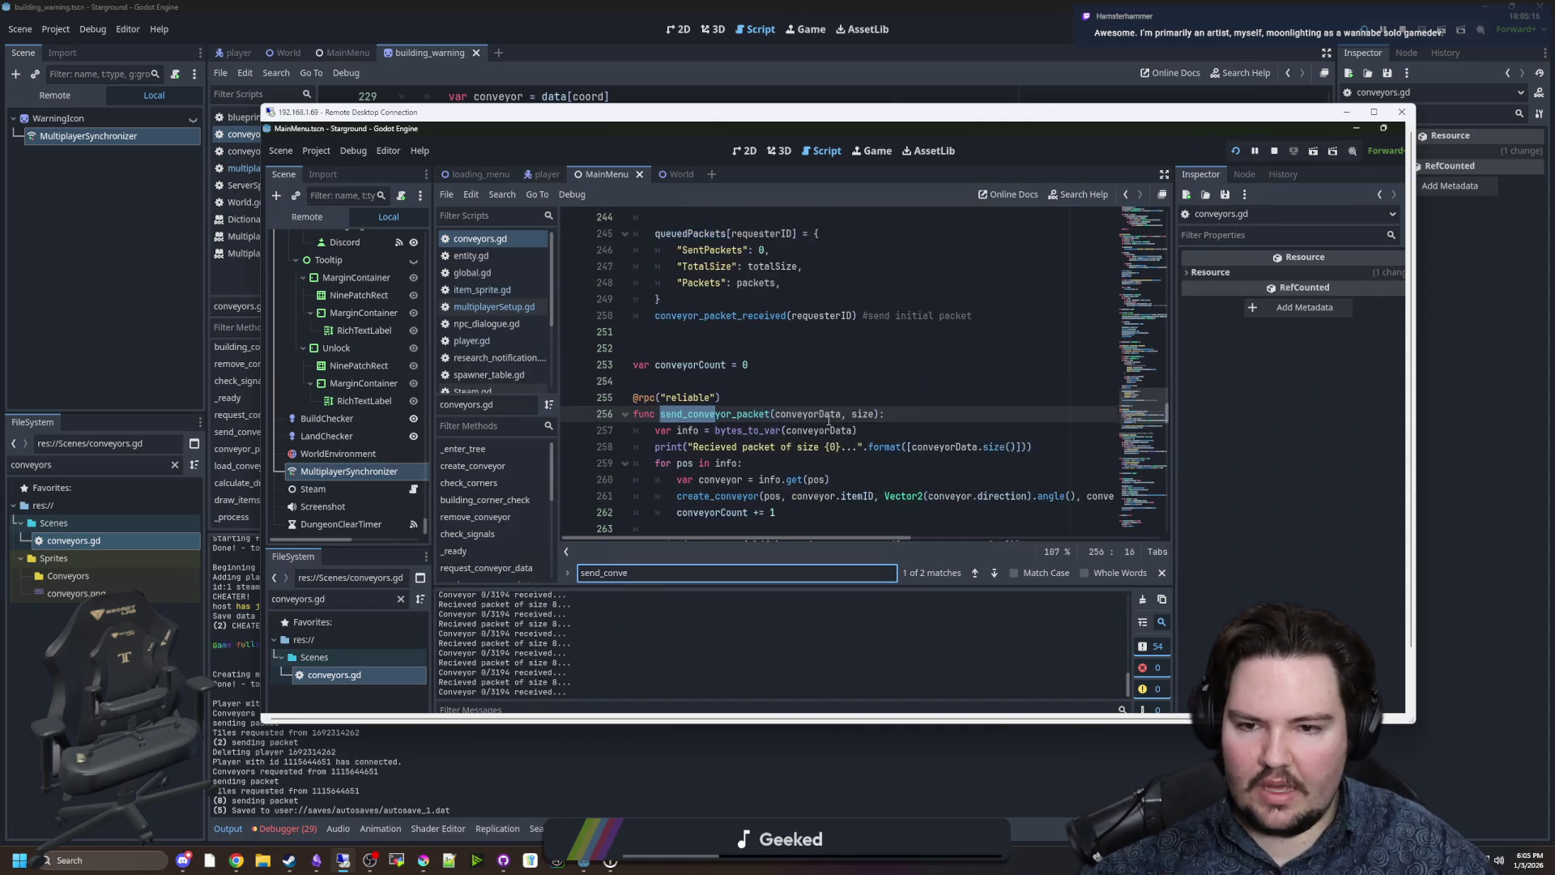
Add print(info) after the info assignment, then return to the local running game.
click(855, 418)
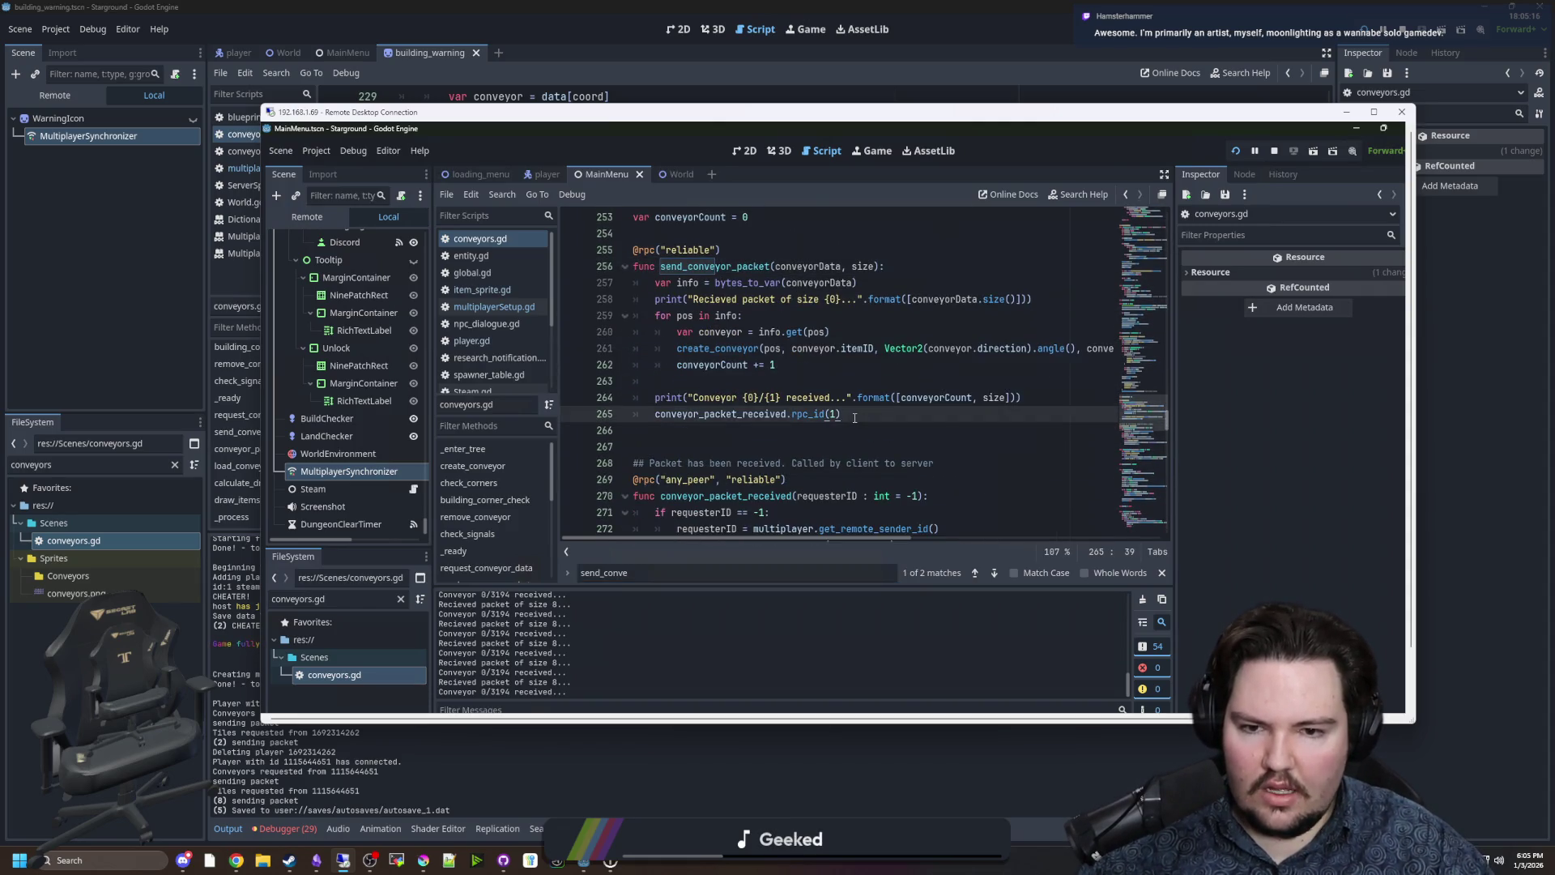
click(711, 379)
click(899, 284)
key(Return)
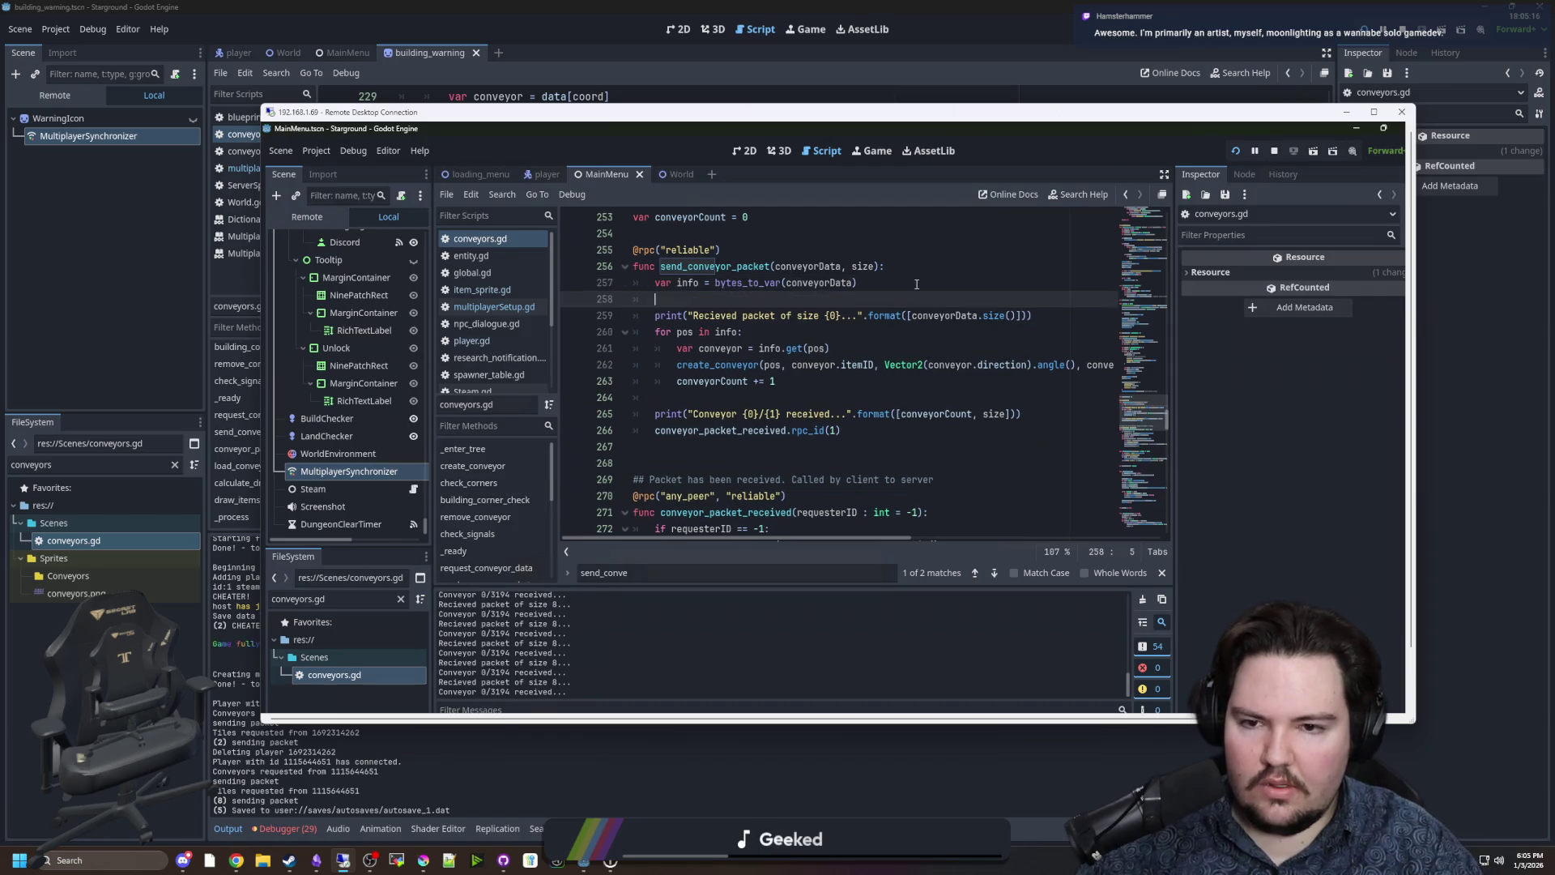
text(print(info)
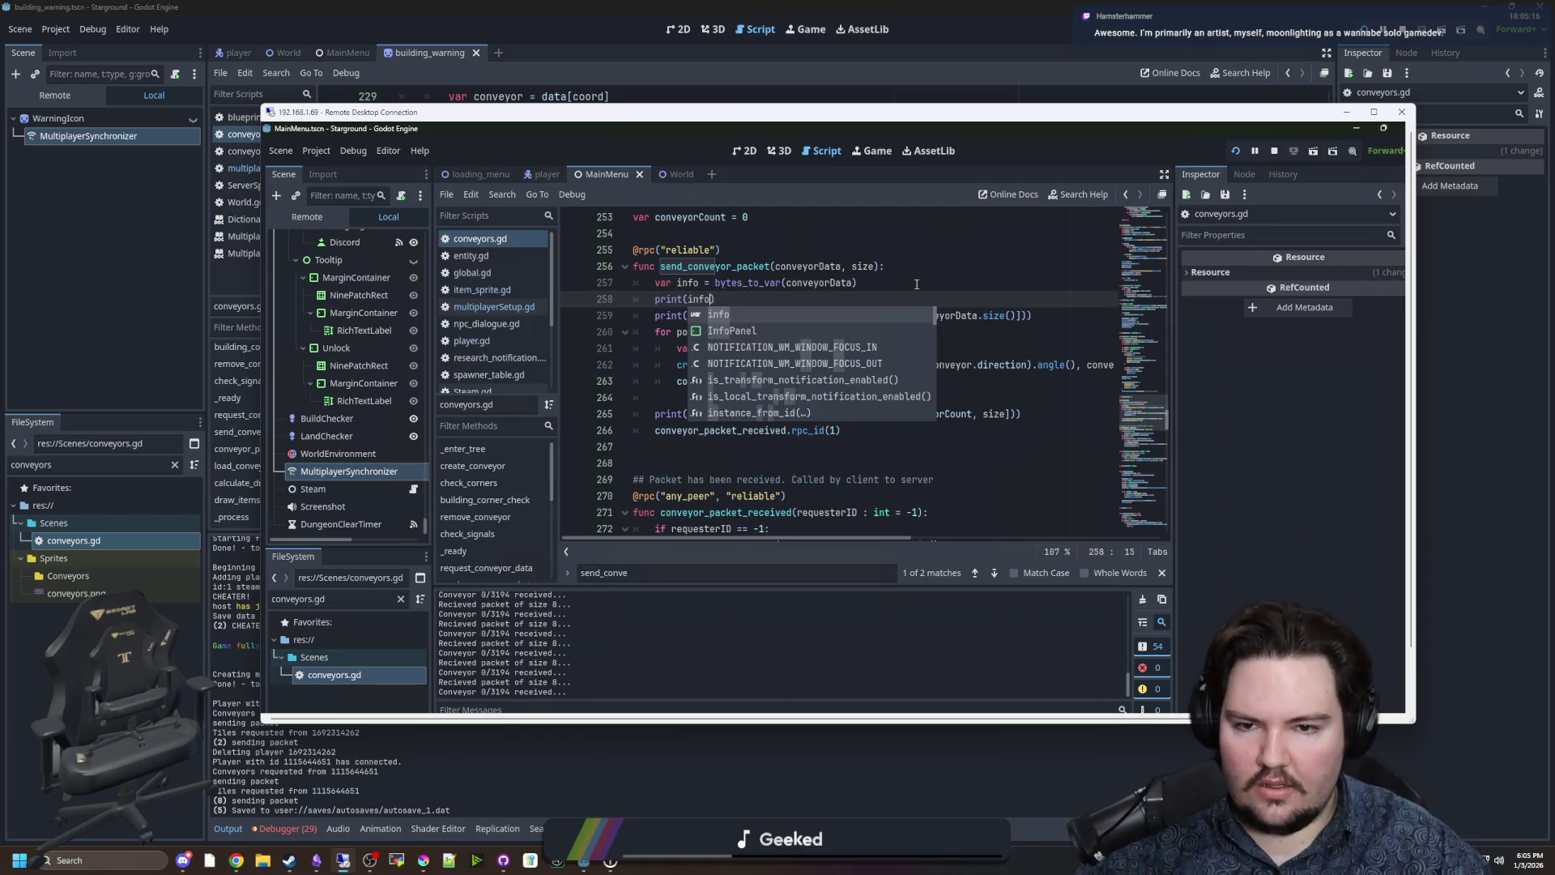
click(916, 284)
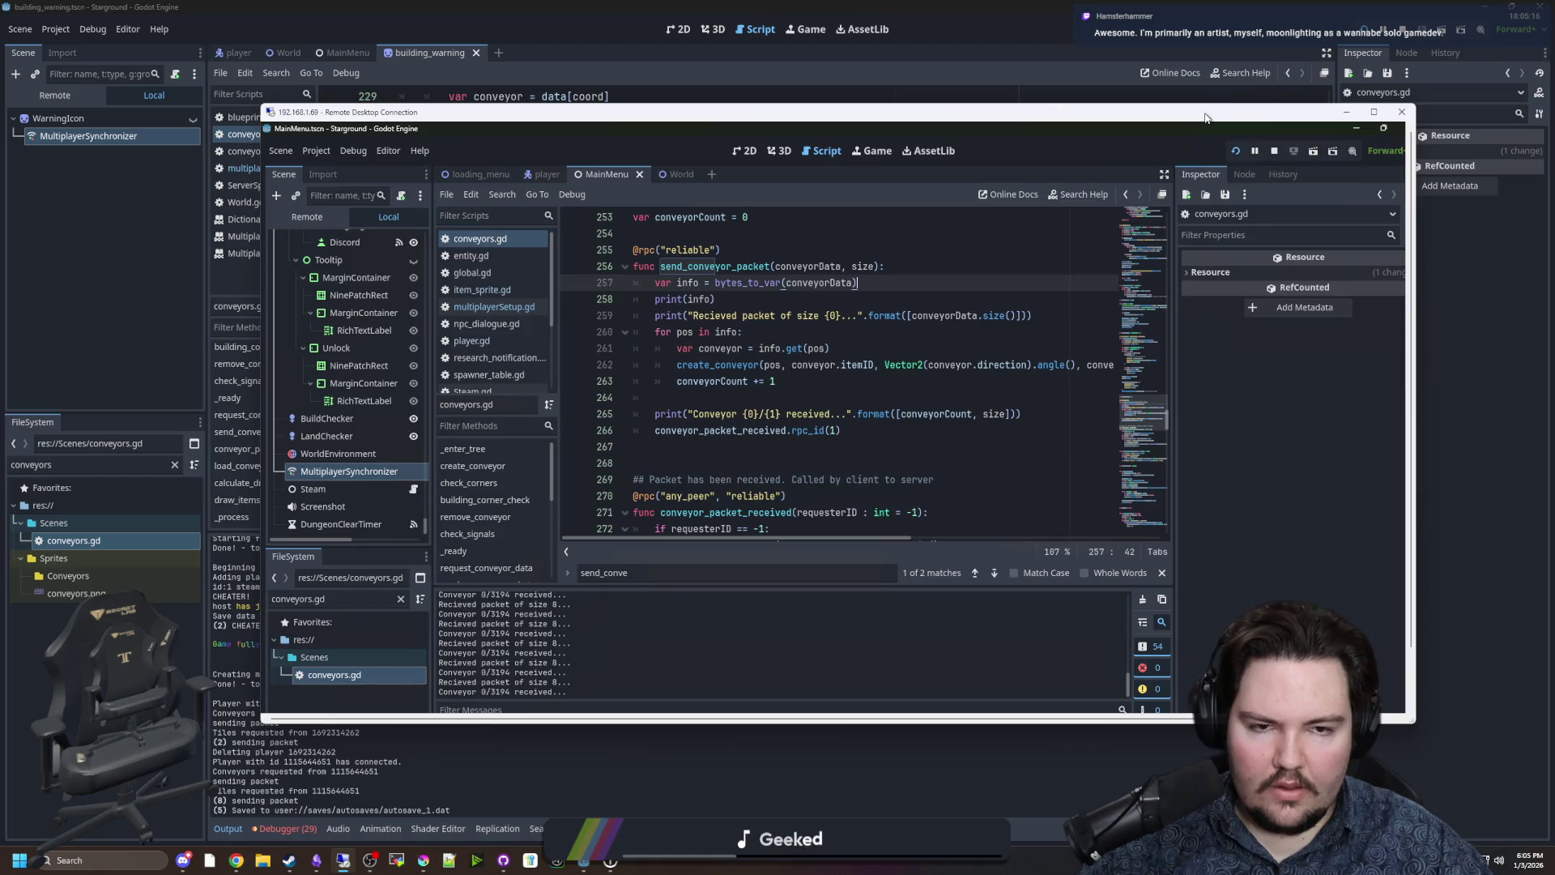
key(alt+Tab)
click(793, 30)
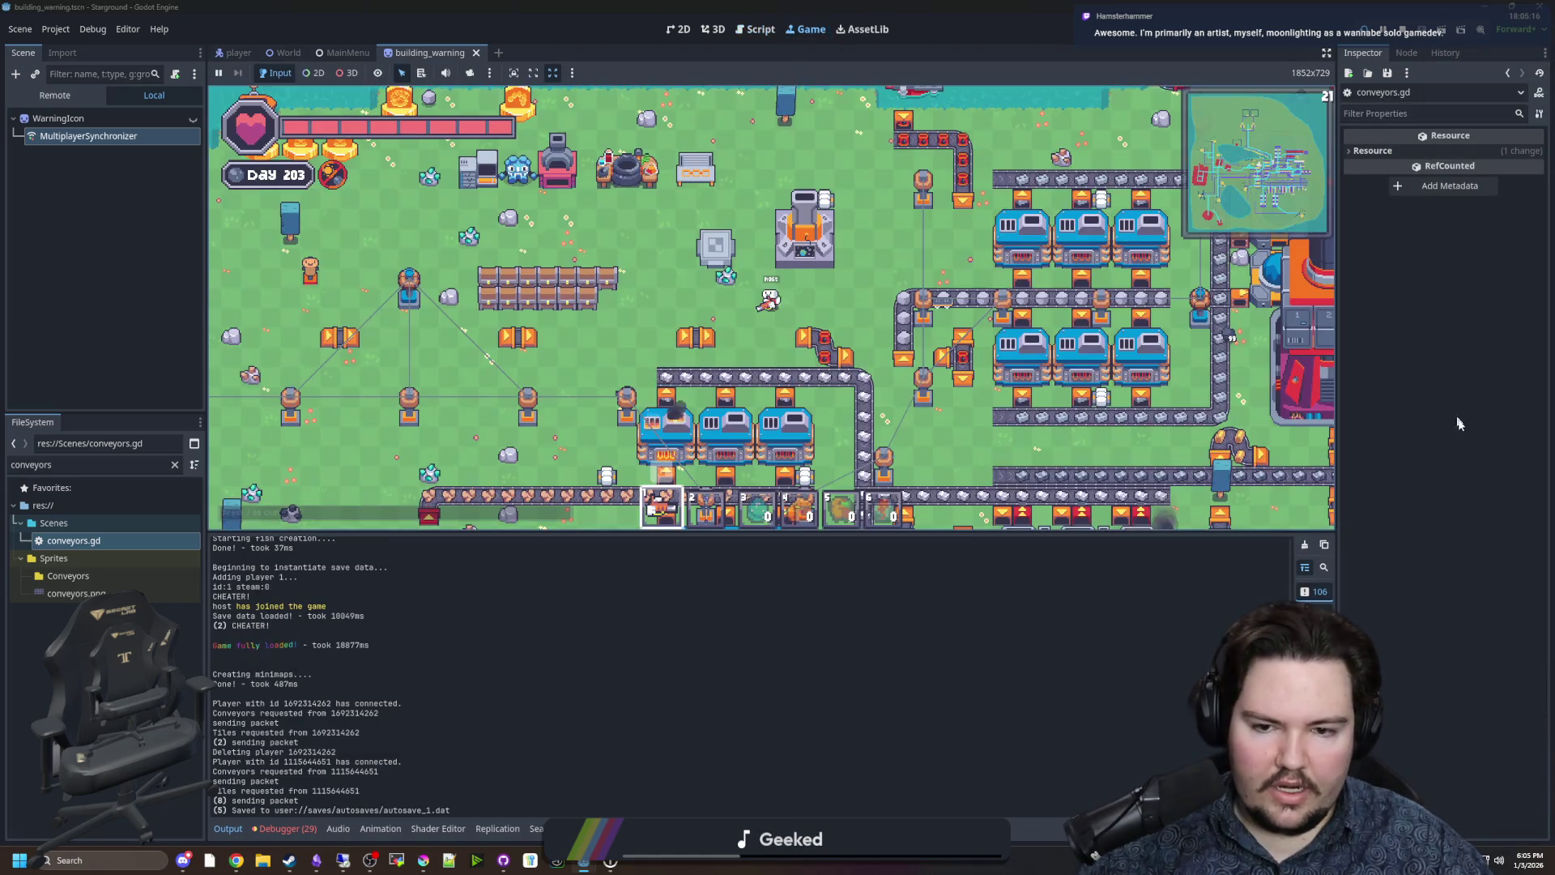
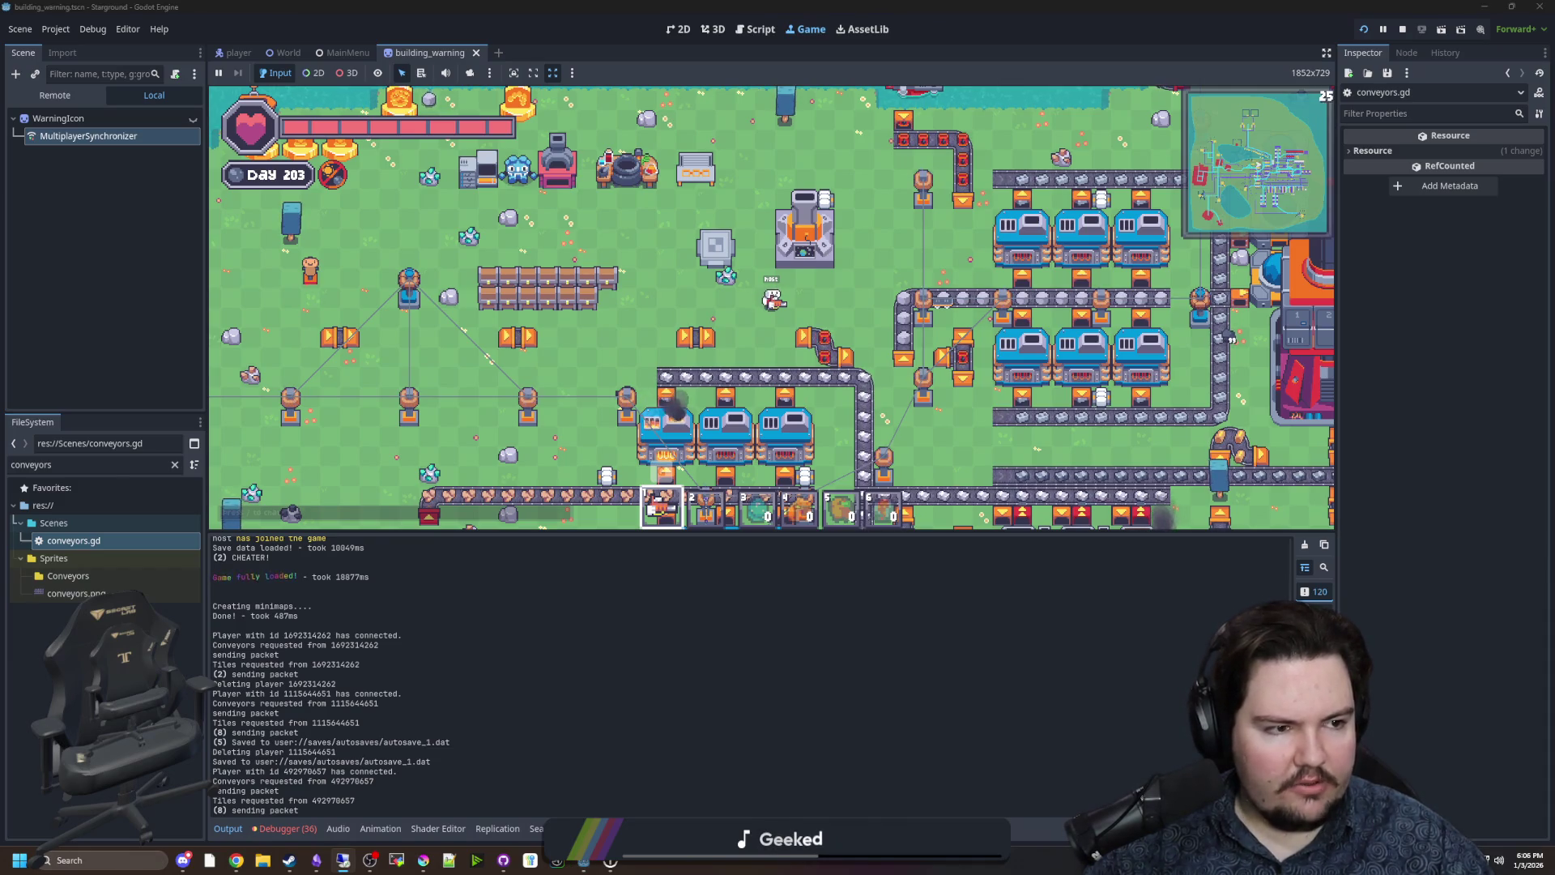
Check the conveyorCount += 1 and info.get(pos) lines in the remote machine's script editor.
key(alt+Tab)
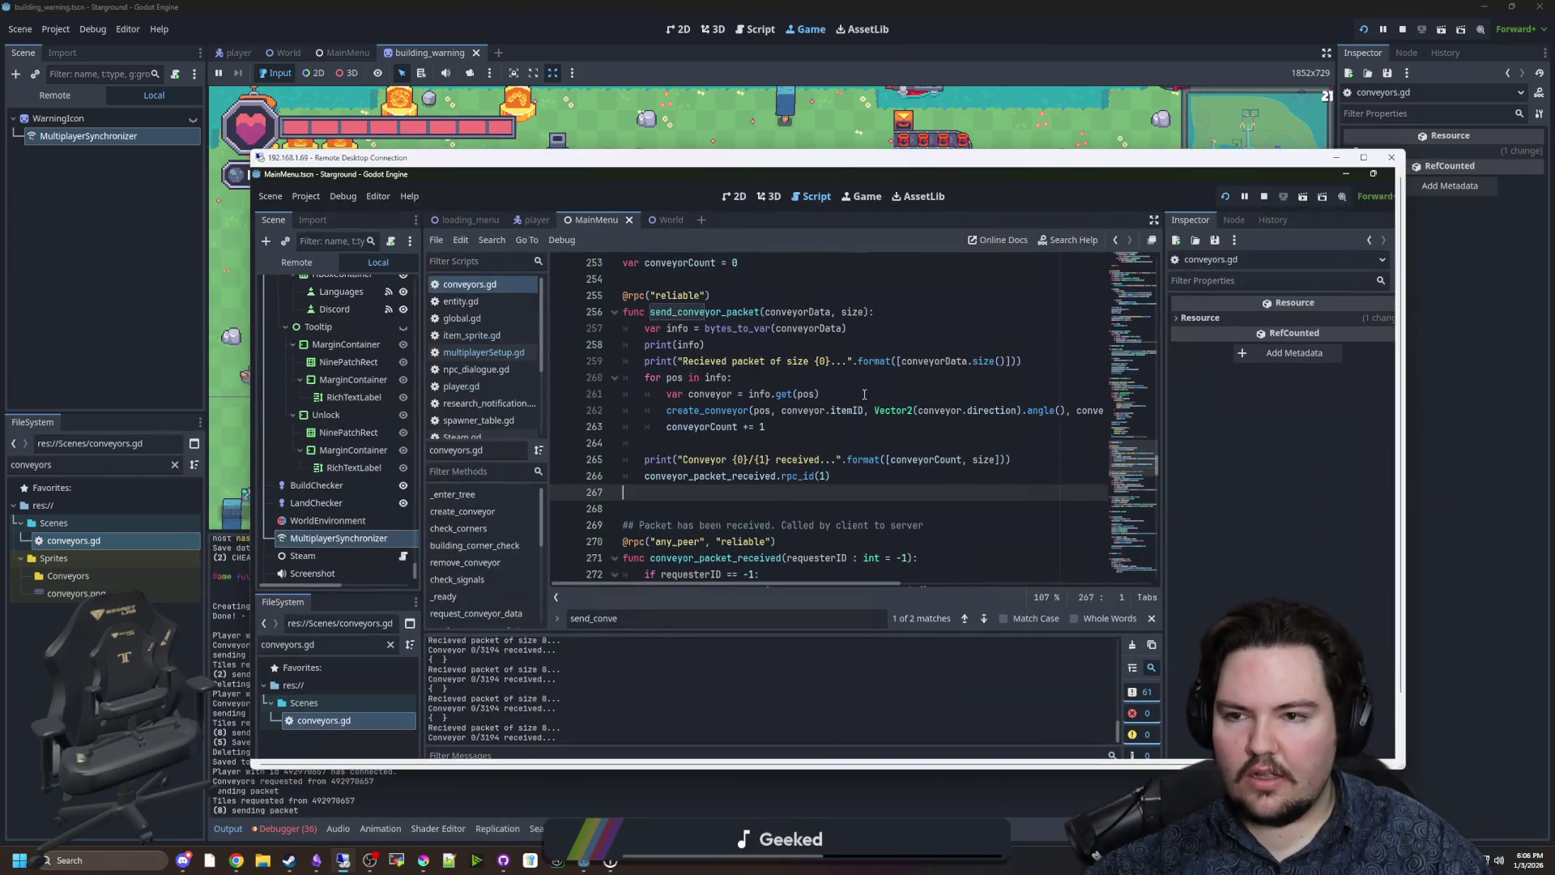
click(941, 420)
click(927, 395)
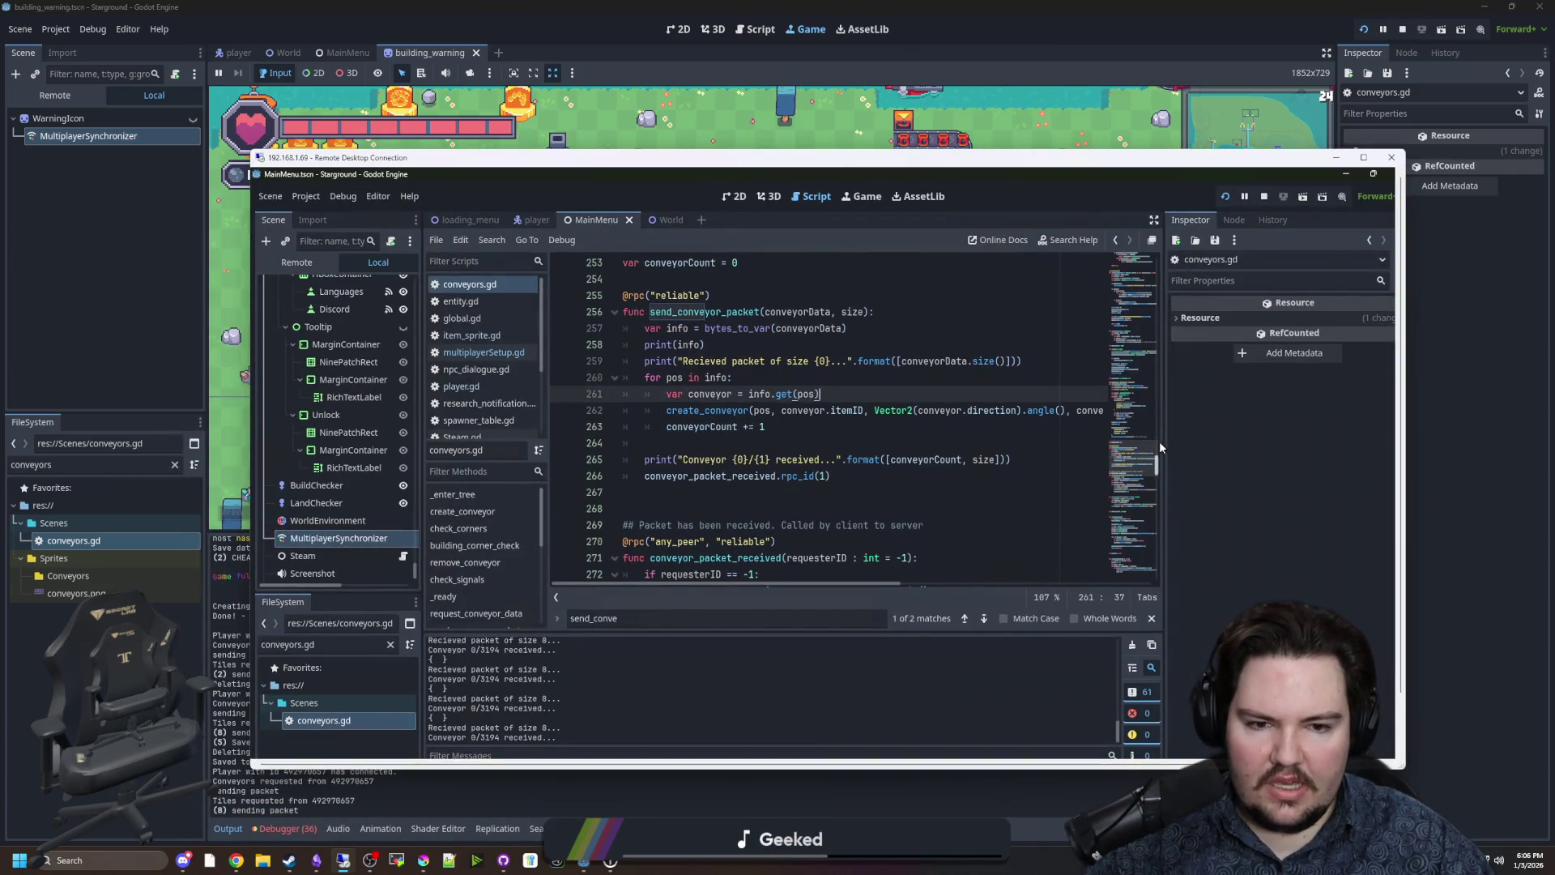
click(777, 430)
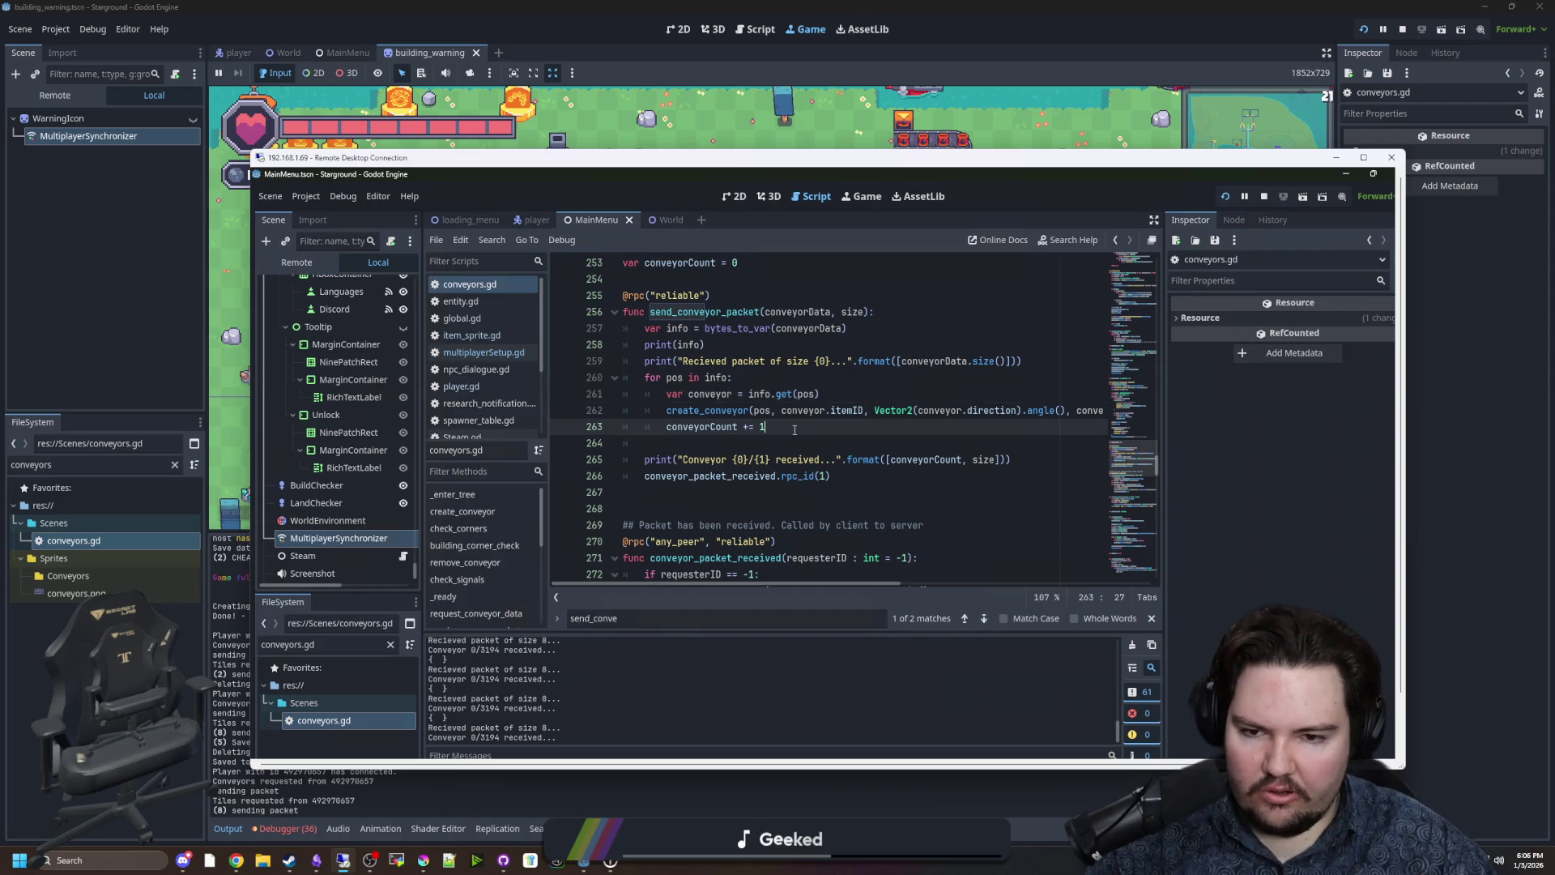
key(Down)
scroll(749, 450, up, 1)
scroll(749, 451, down, 1)
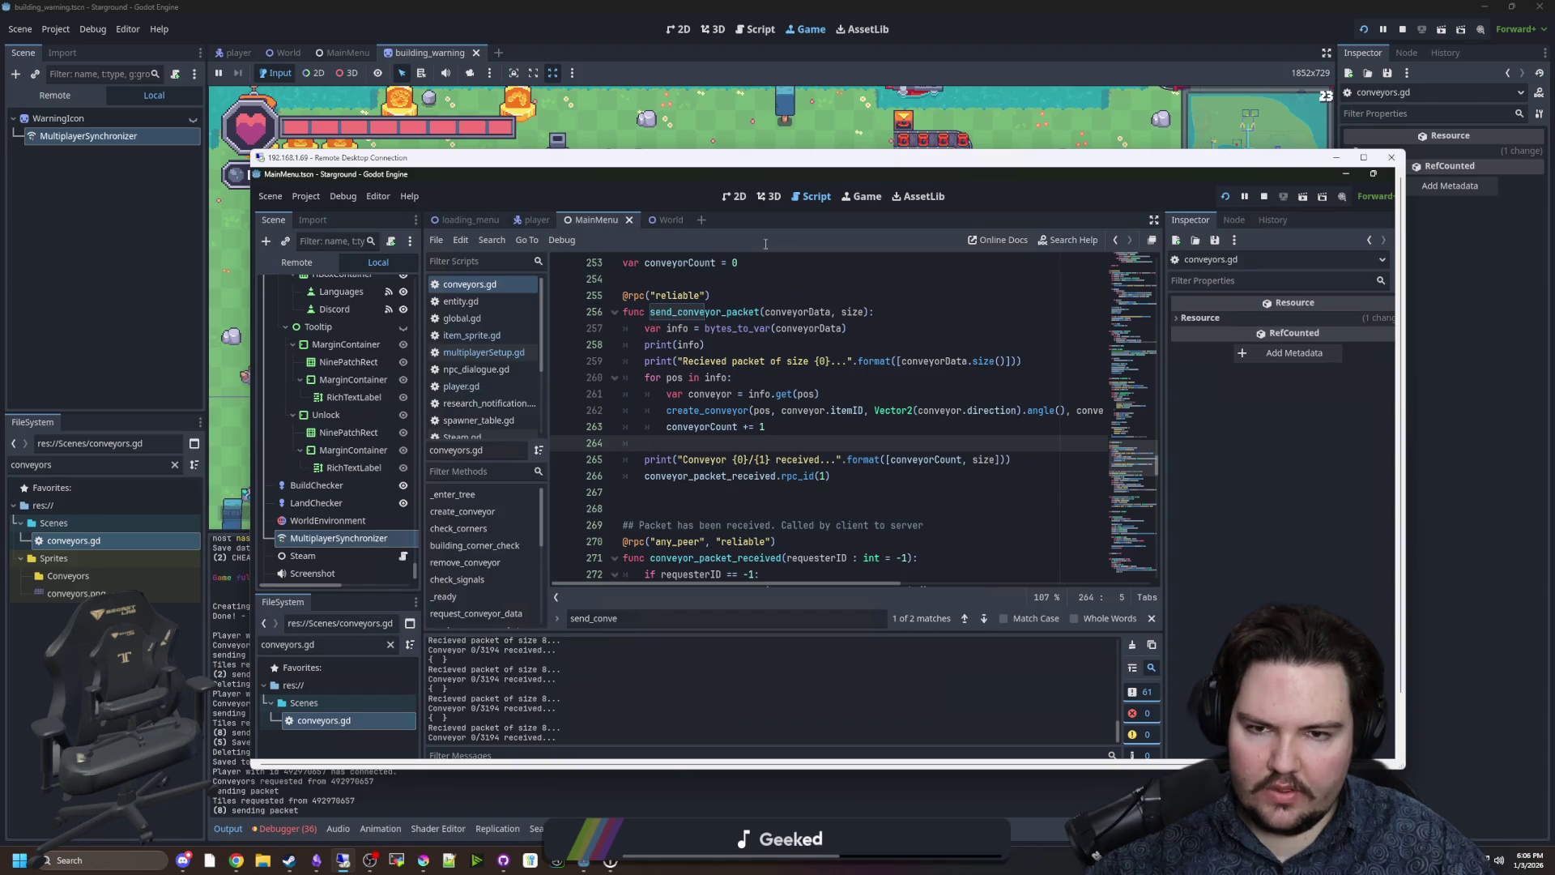
Open conveyors.gd locally and inspect the packet.clear() and queuedPackets block in request_conveyor_data.
click(147, 451)
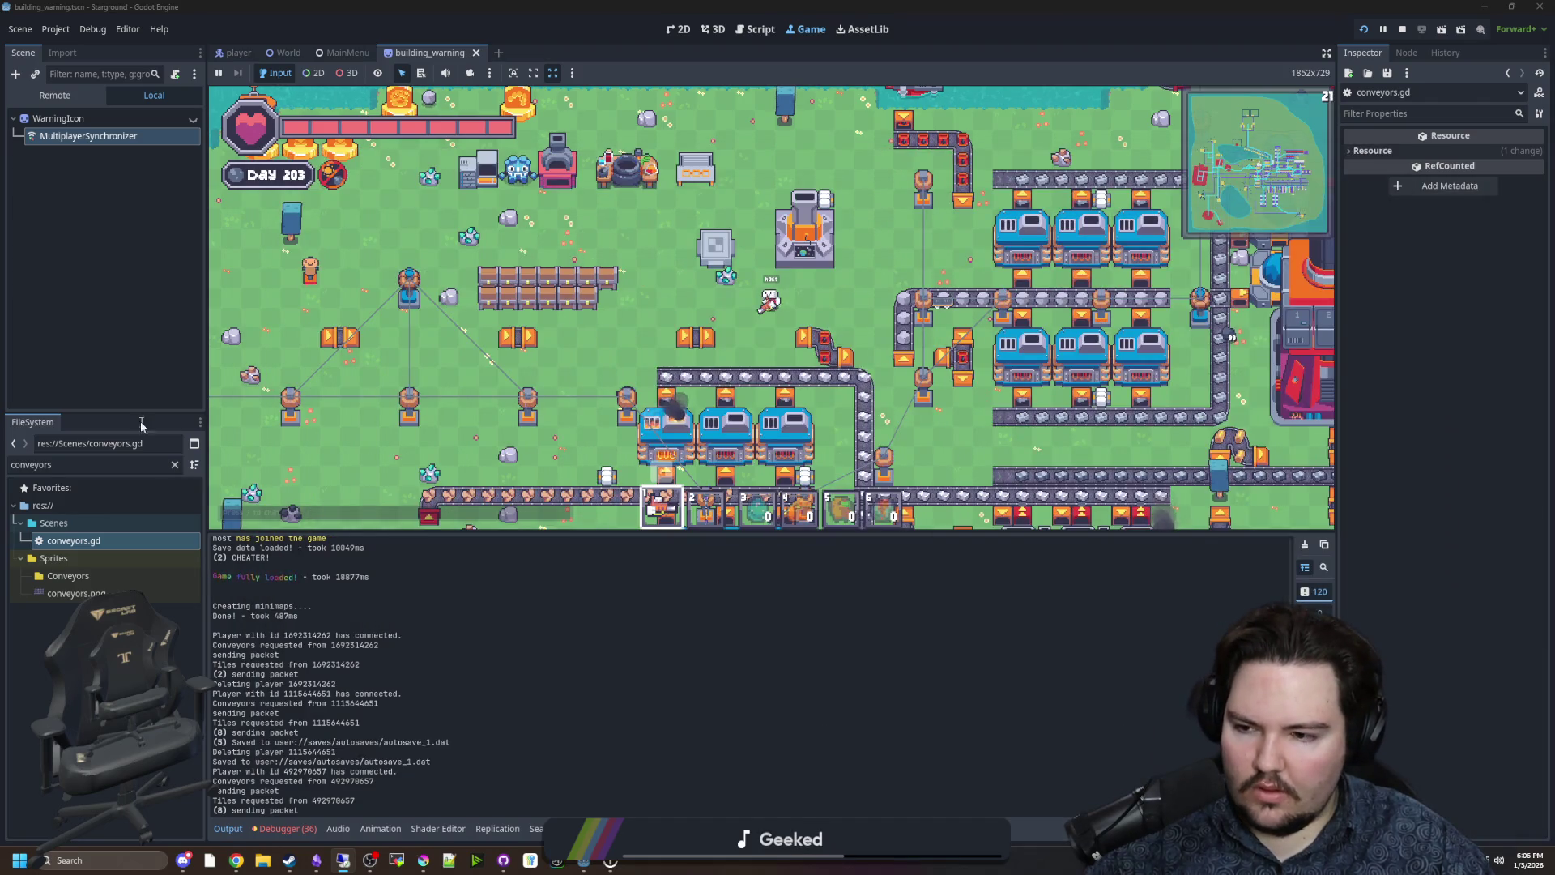
double_click(90, 541)
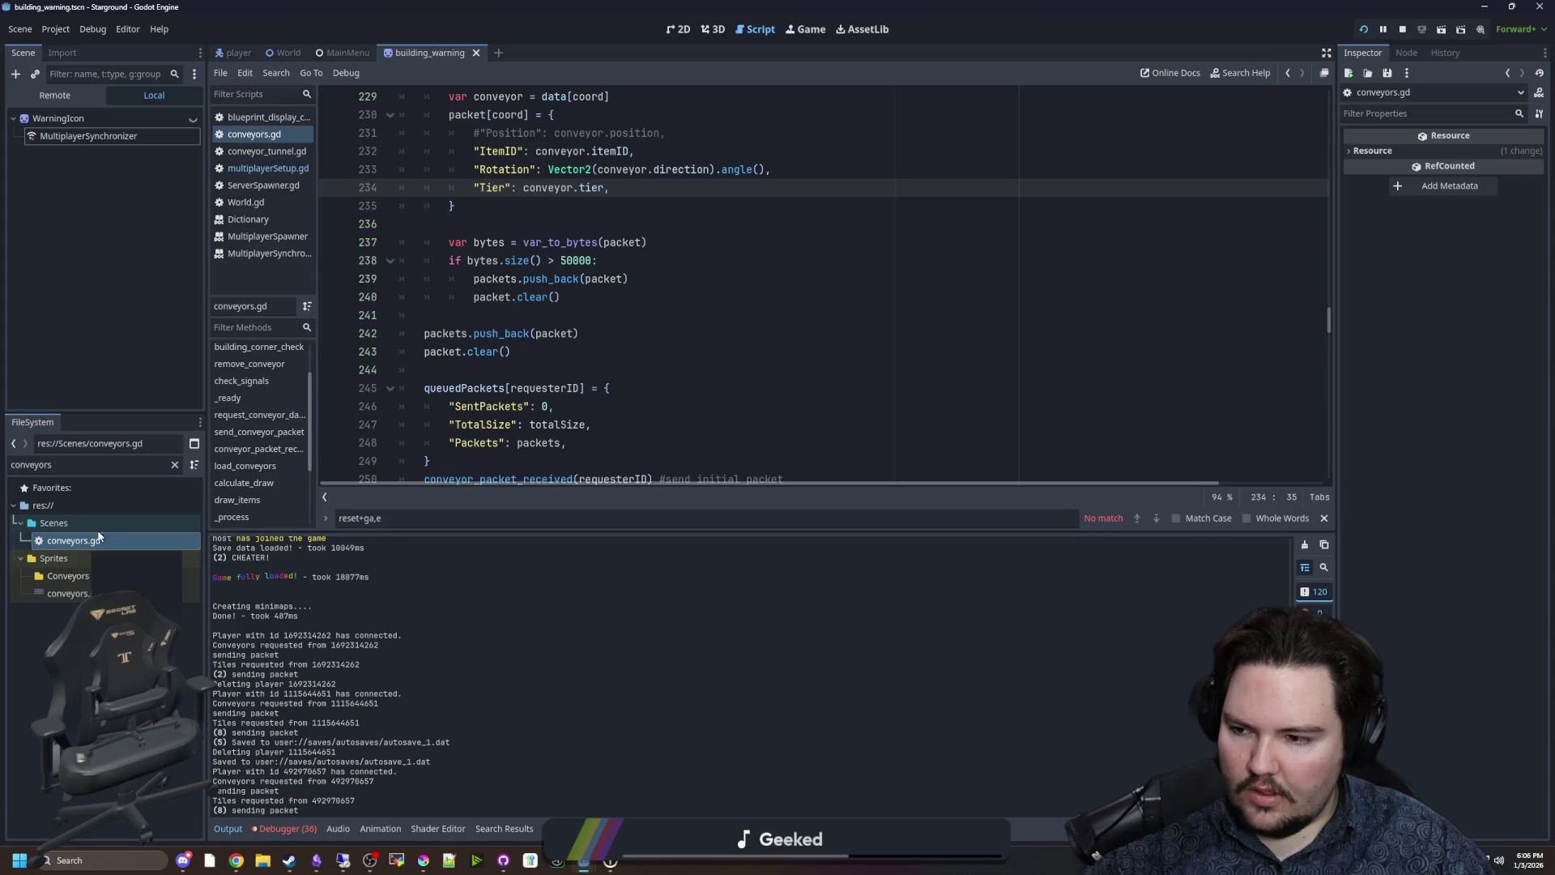
click(520, 387)
click(441, 349)
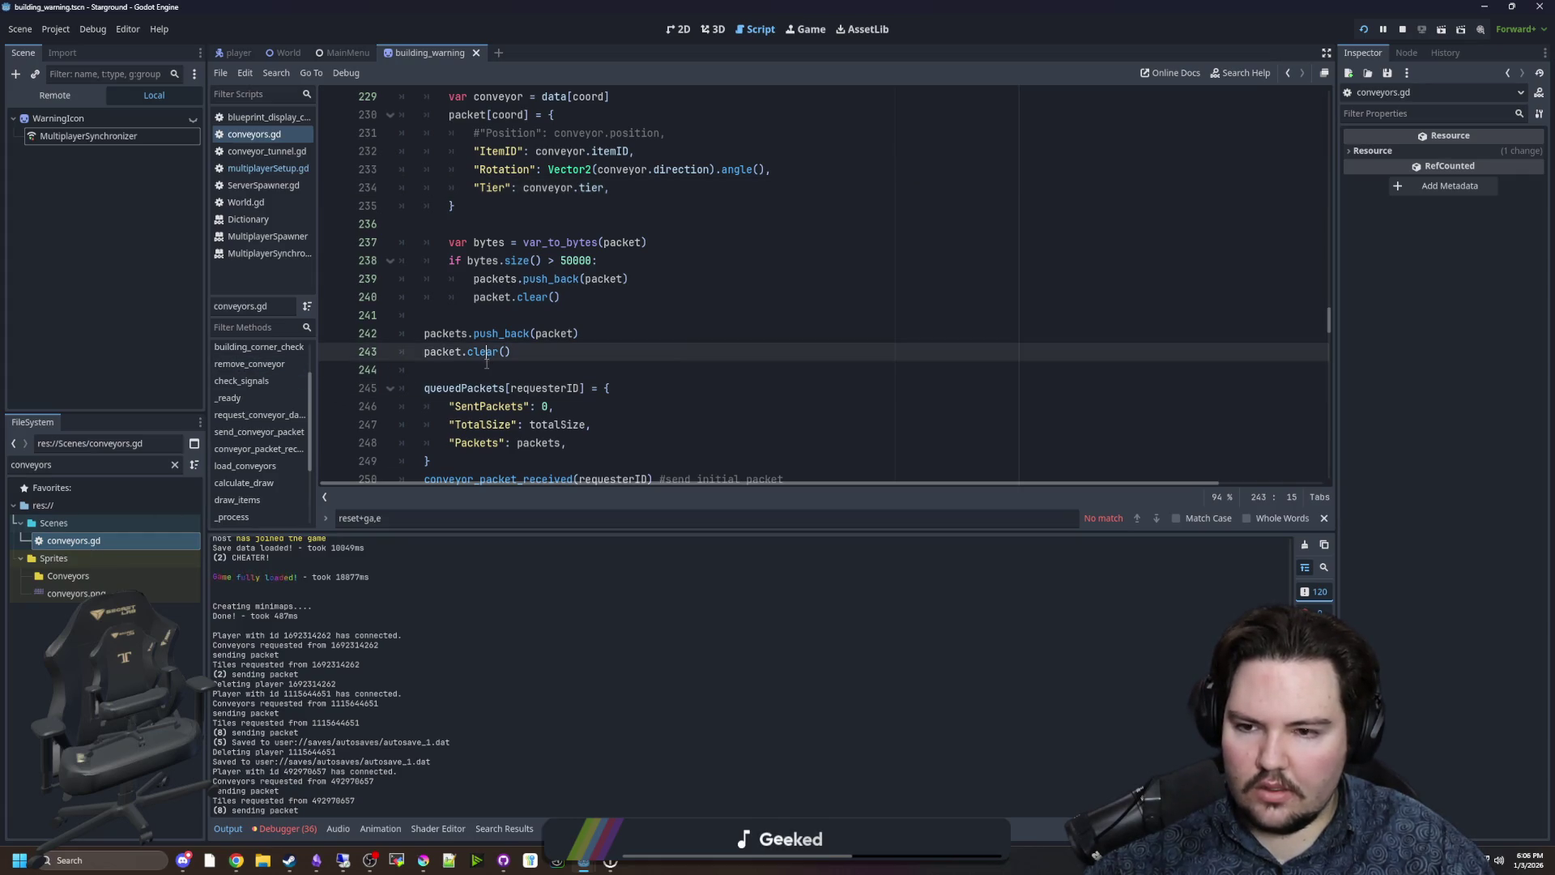
click(425, 371)
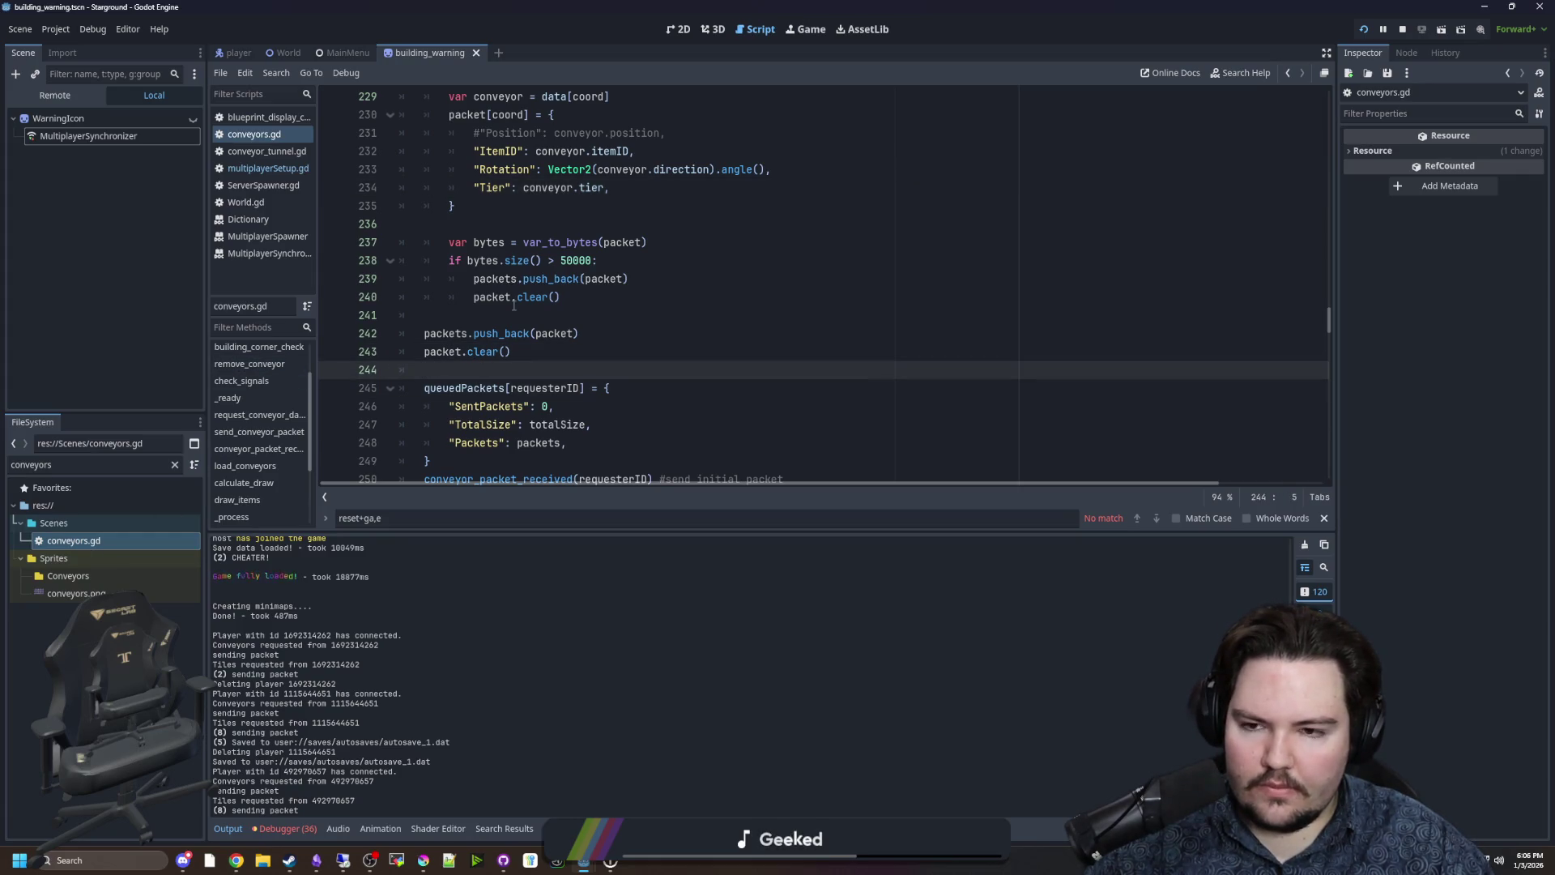
scroll(513, 306, down, 2)
click(587, 351)
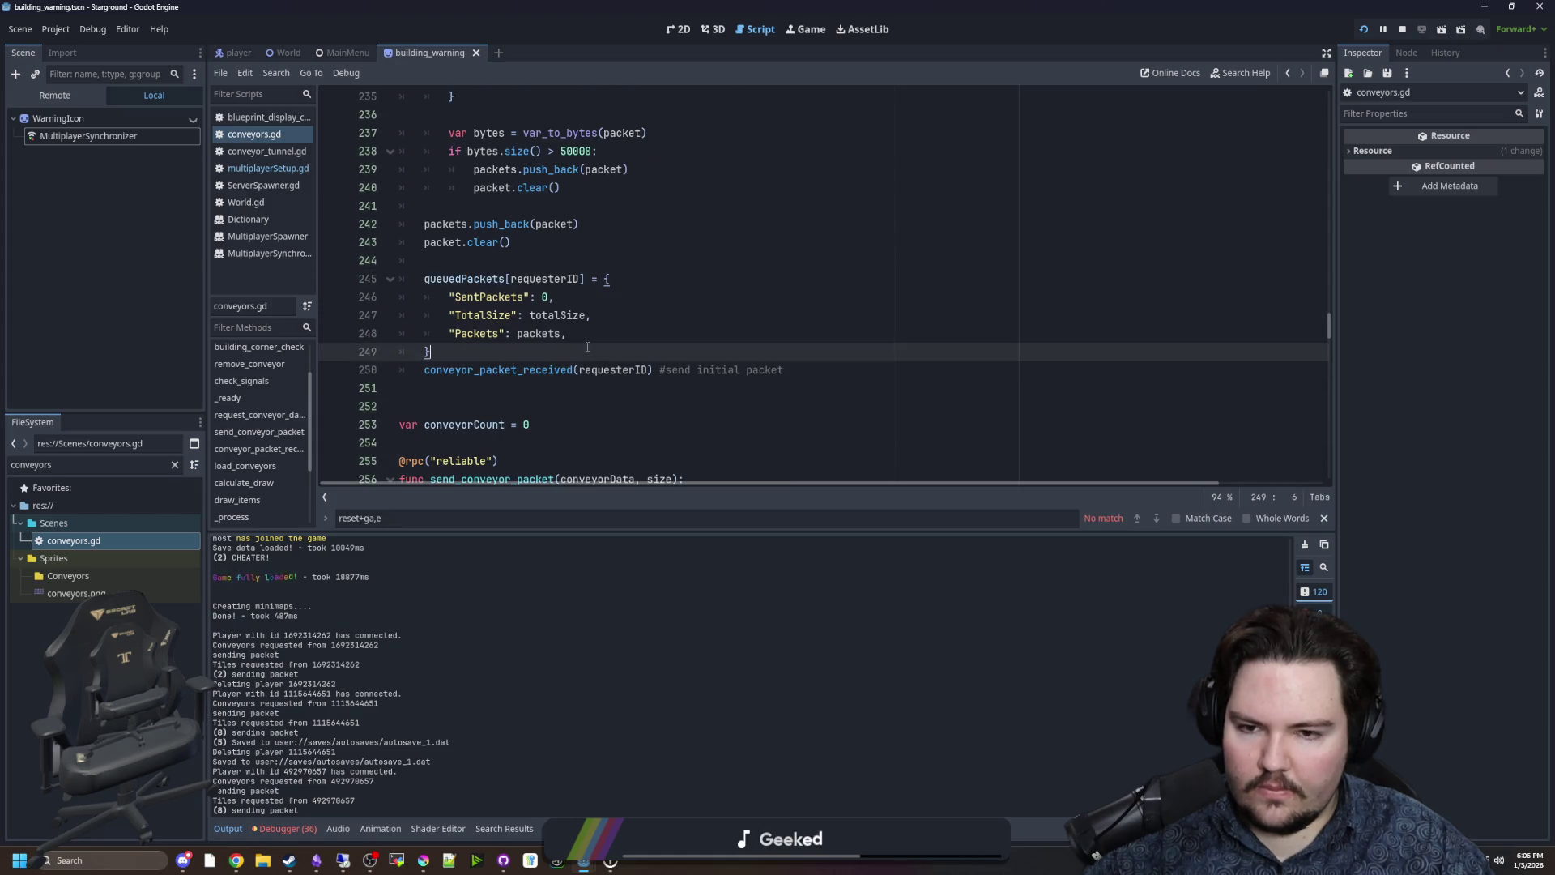
scroll(641, 351, up, 7)
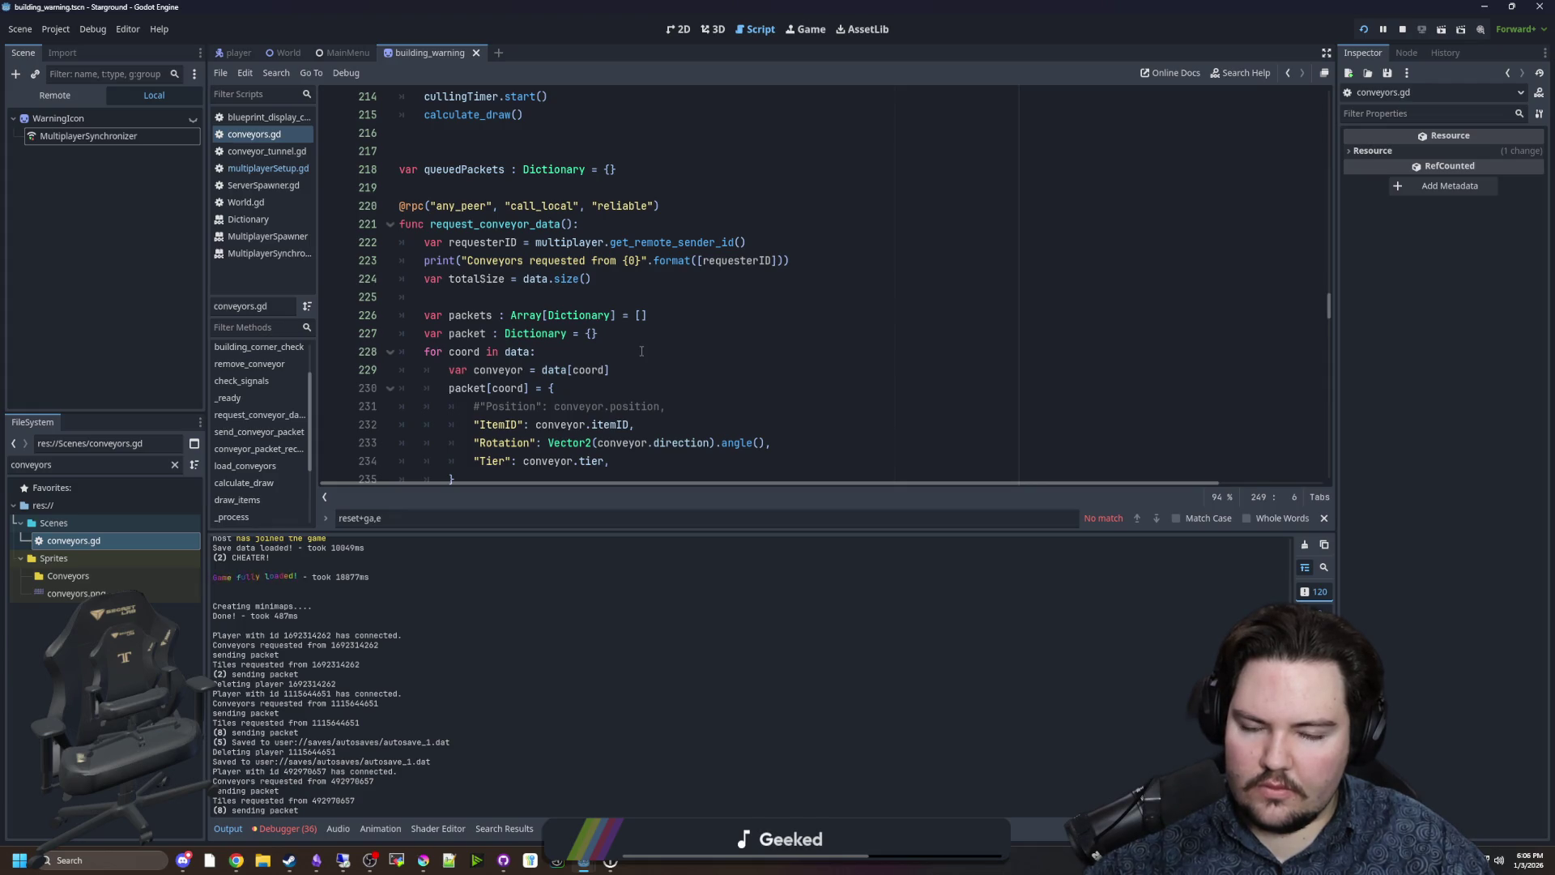
scroll(641, 351, down, 2)
scroll(641, 351, down, 3)
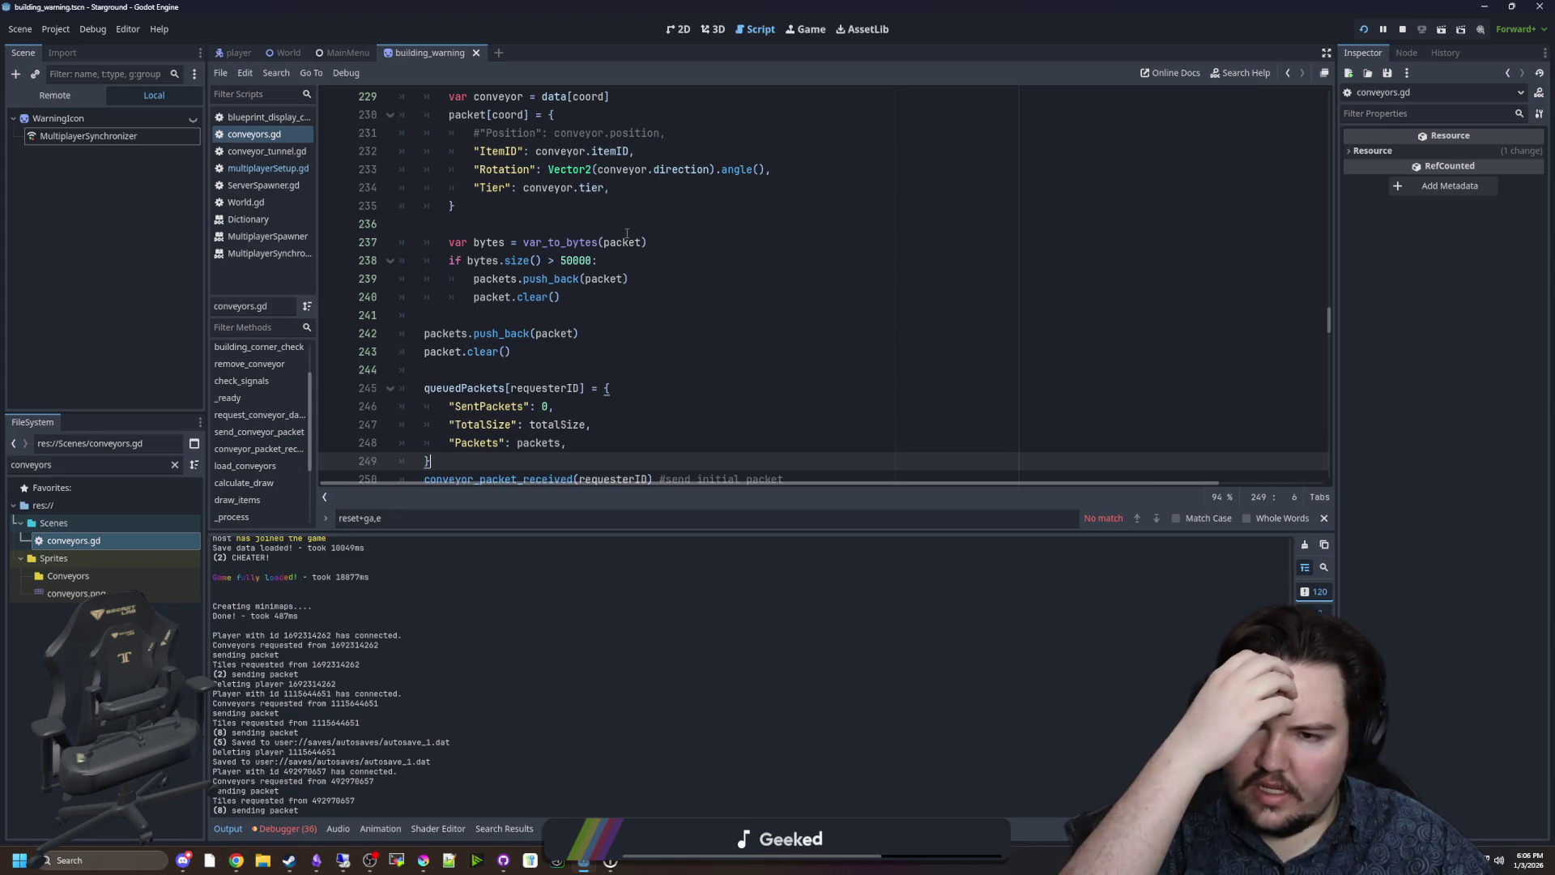
scroll(684, 347, up, 2)
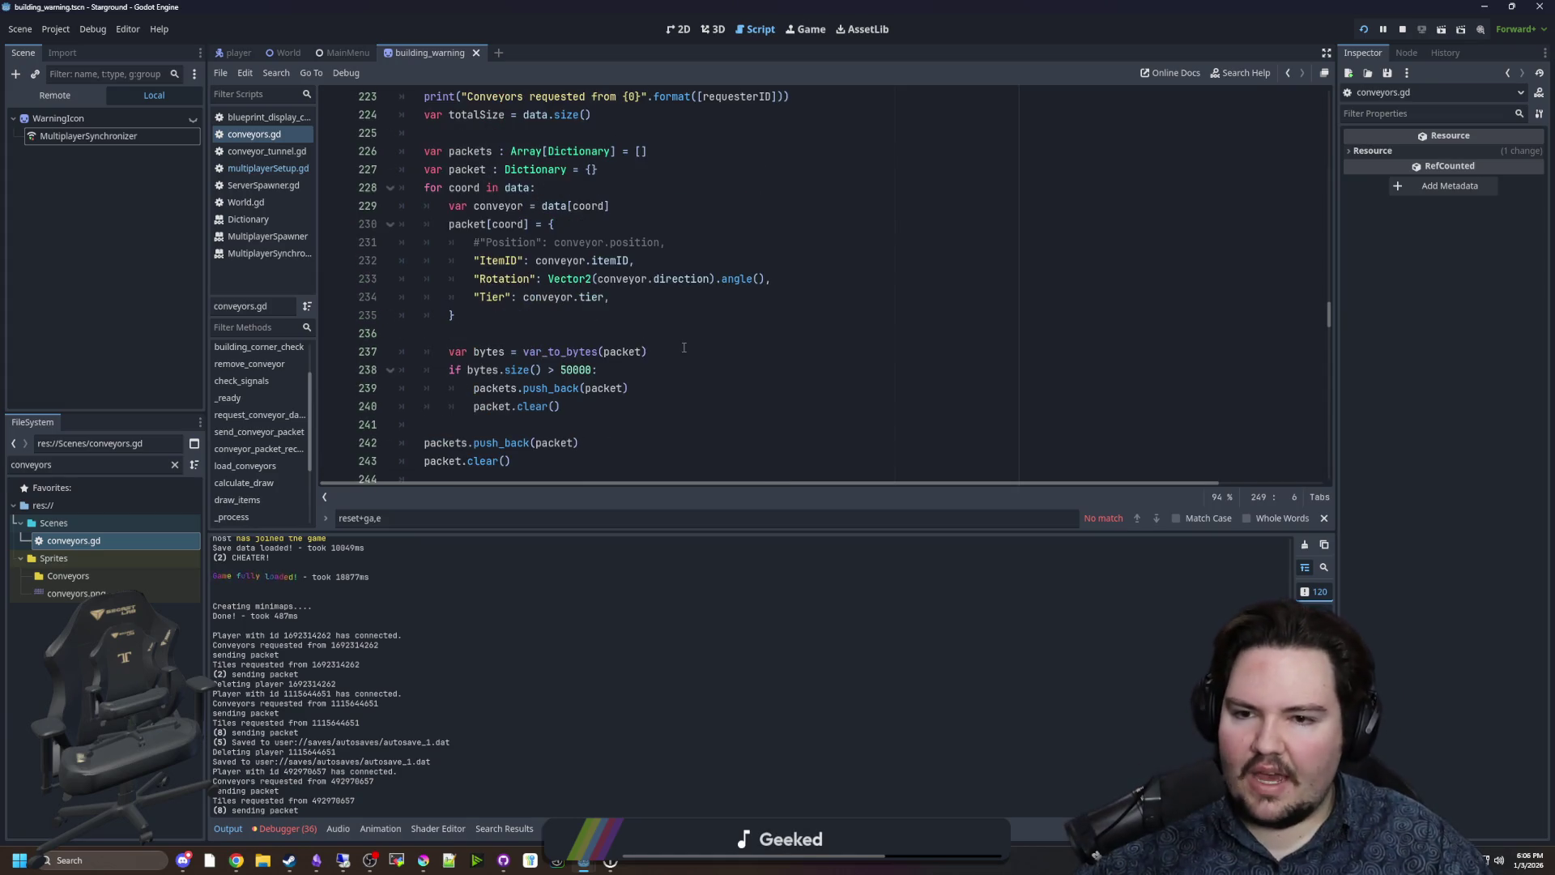
scroll(720, 334, up, 1)
Inspect the packet dictionary declaration, then scroll down to send_conveyor_packet.
mouse_move(615, 352)
mouse_down()
mouse_move(438, 373)
mouse_move(487, 334)
mouse_move(478, 300)
mouse_up()
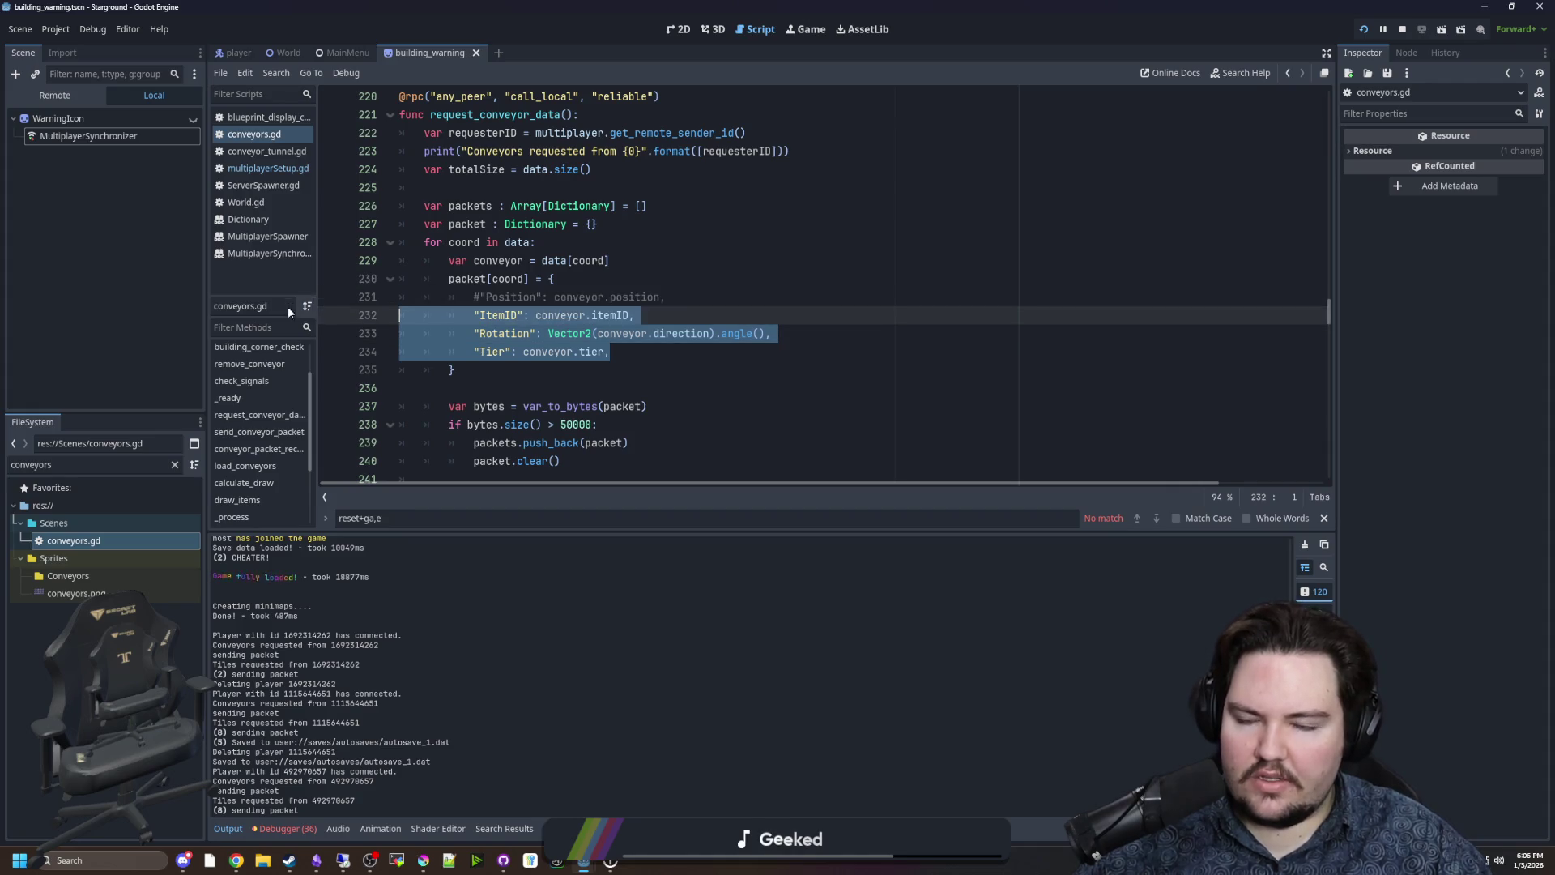
click(580, 278)
scroll(536, 296, up, 1)
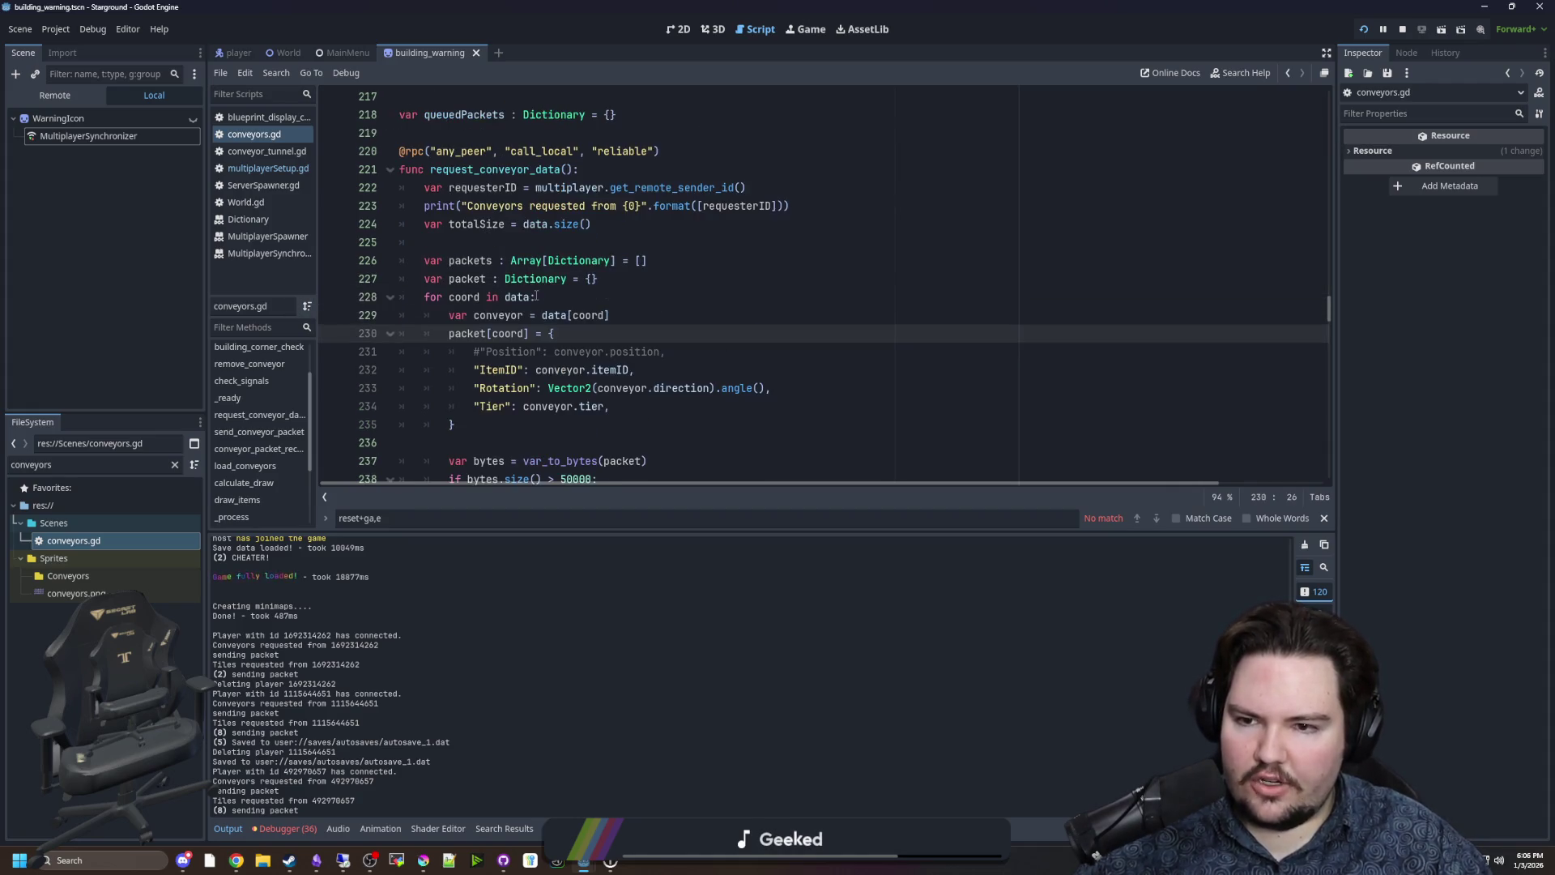
scroll(498, 235, down, 2)
scroll(492, 243, up, 1)
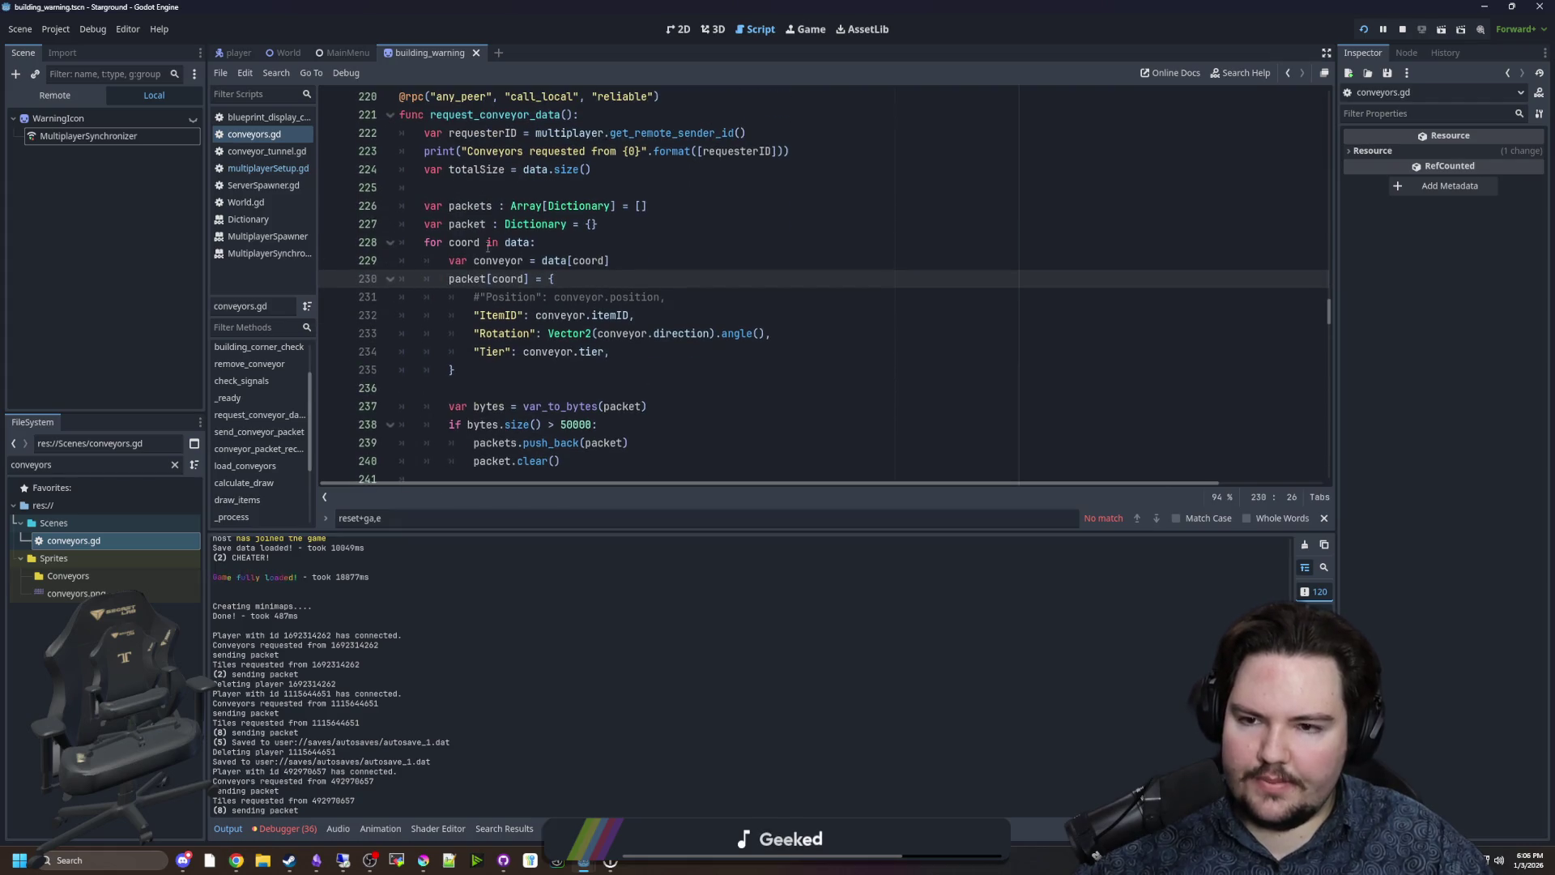
drag(489, 223, 449, 224)
click(449, 224)
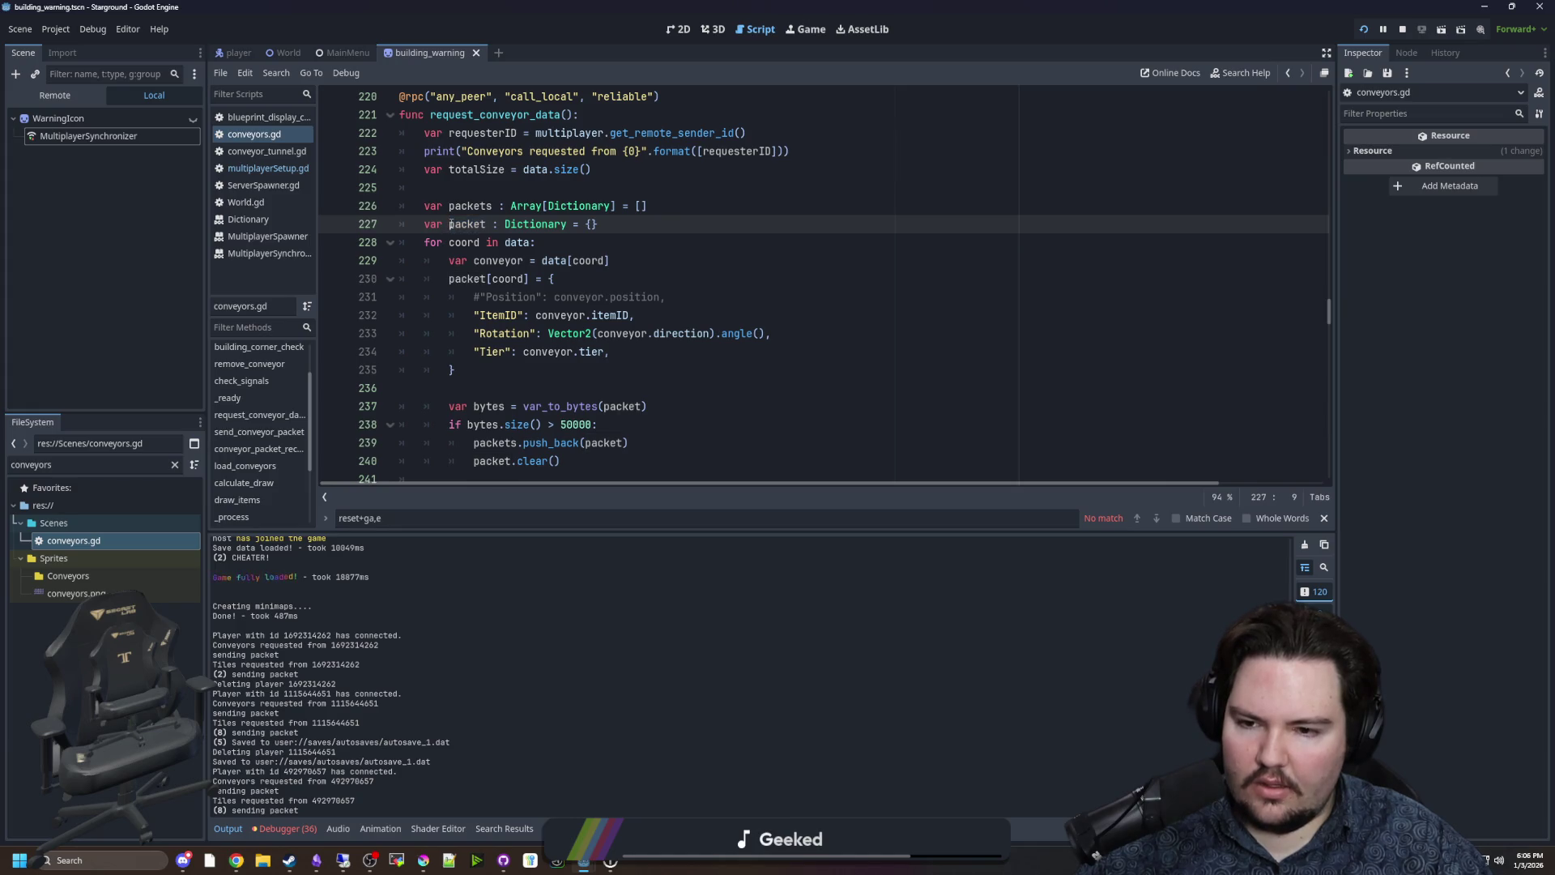
scroll(454, 223, down, 1)
scroll(462, 222, up, 1)
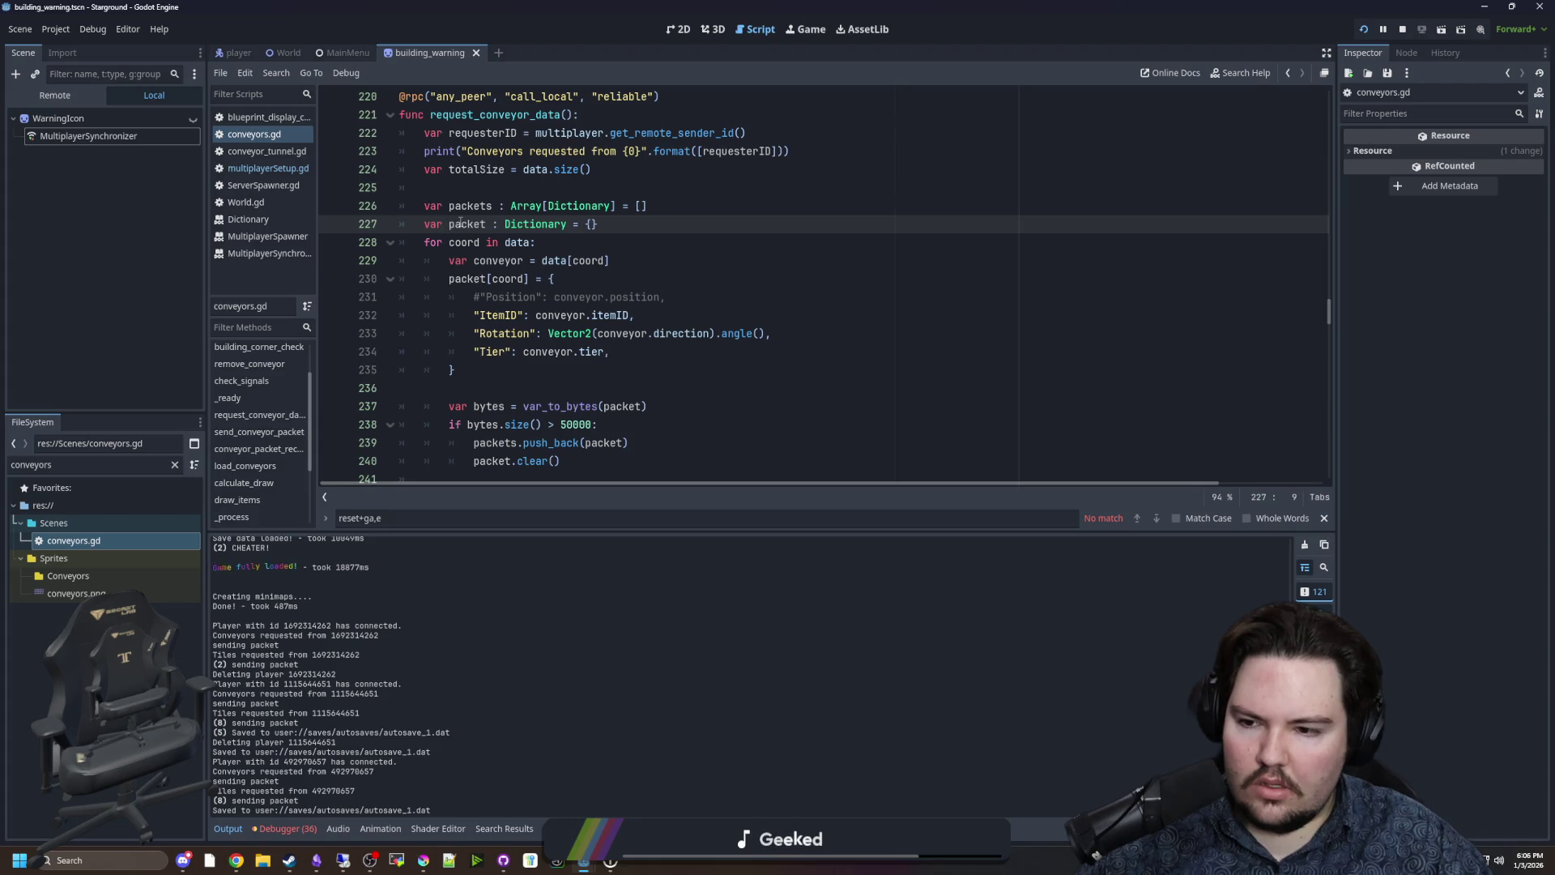
scroll(563, 258, down, 1)
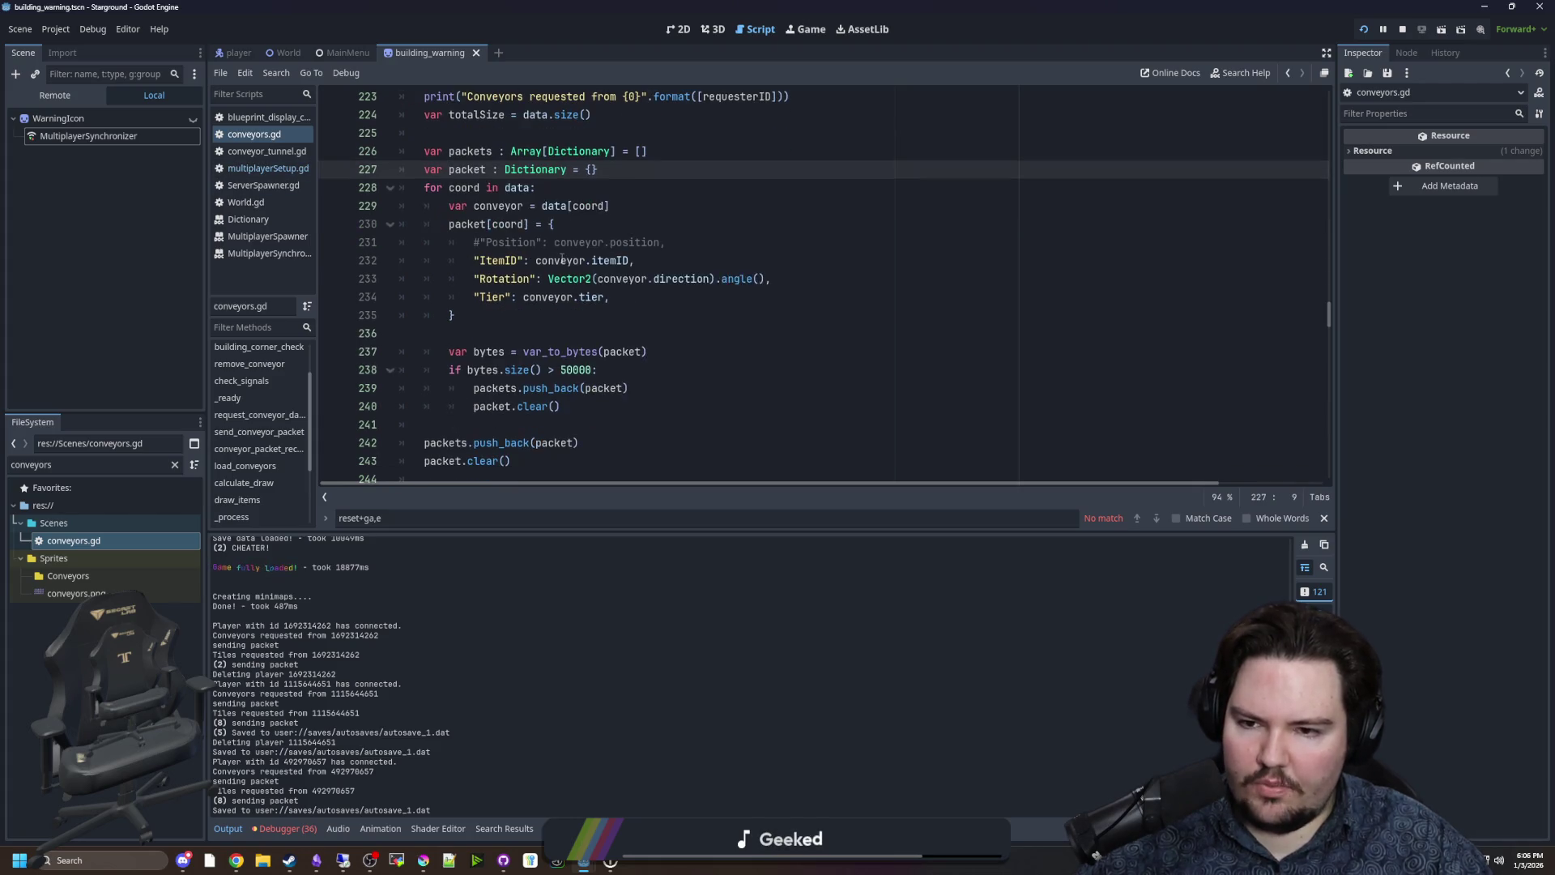
scroll(562, 257, down, 1)
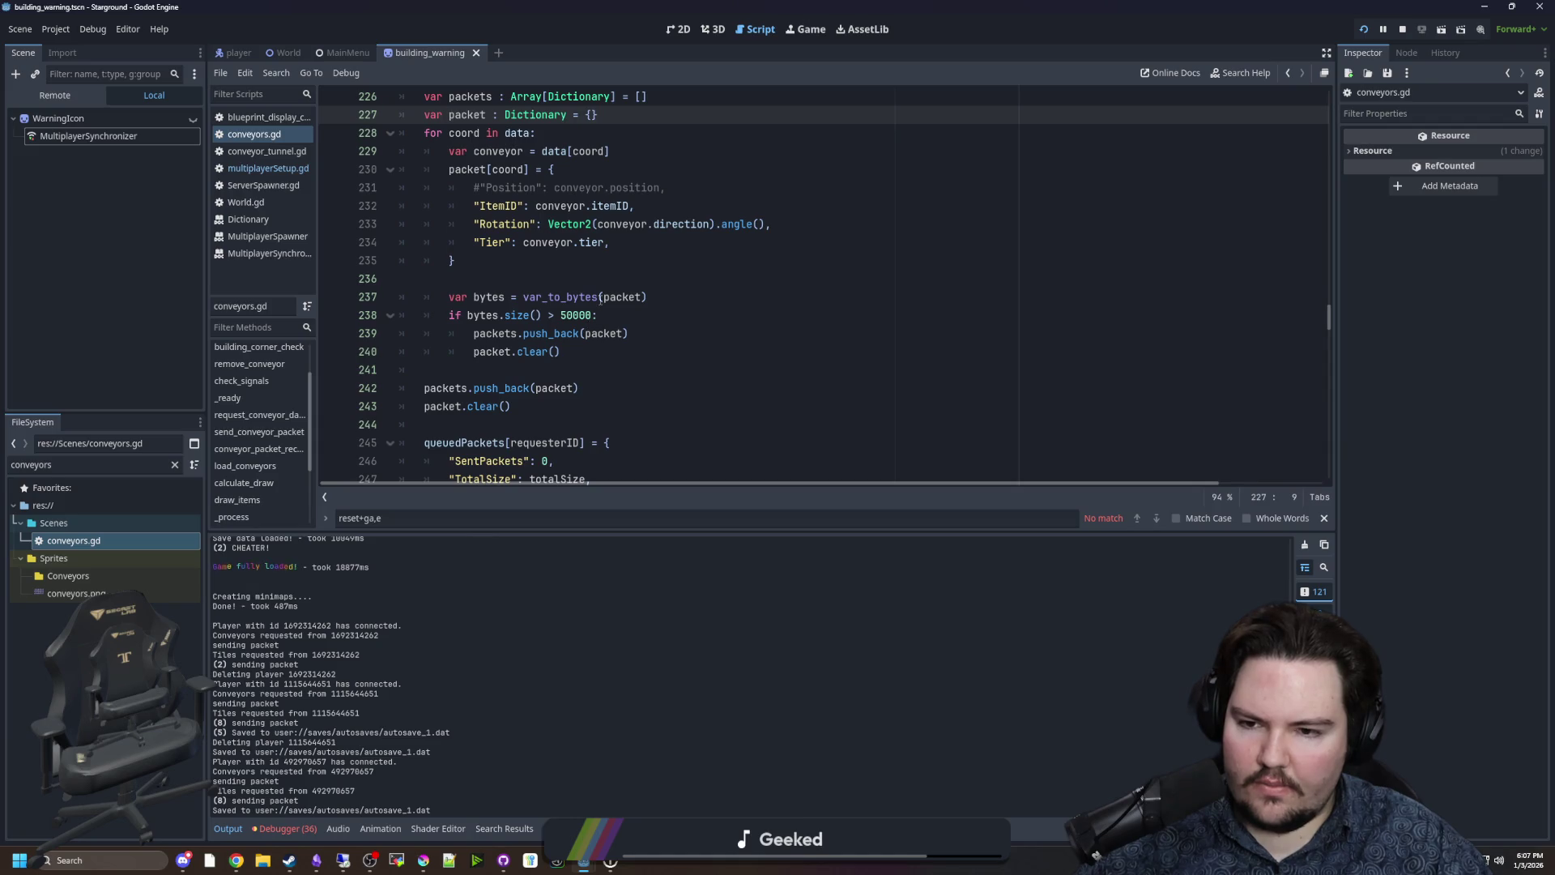
scroll(600, 297, down, 3)
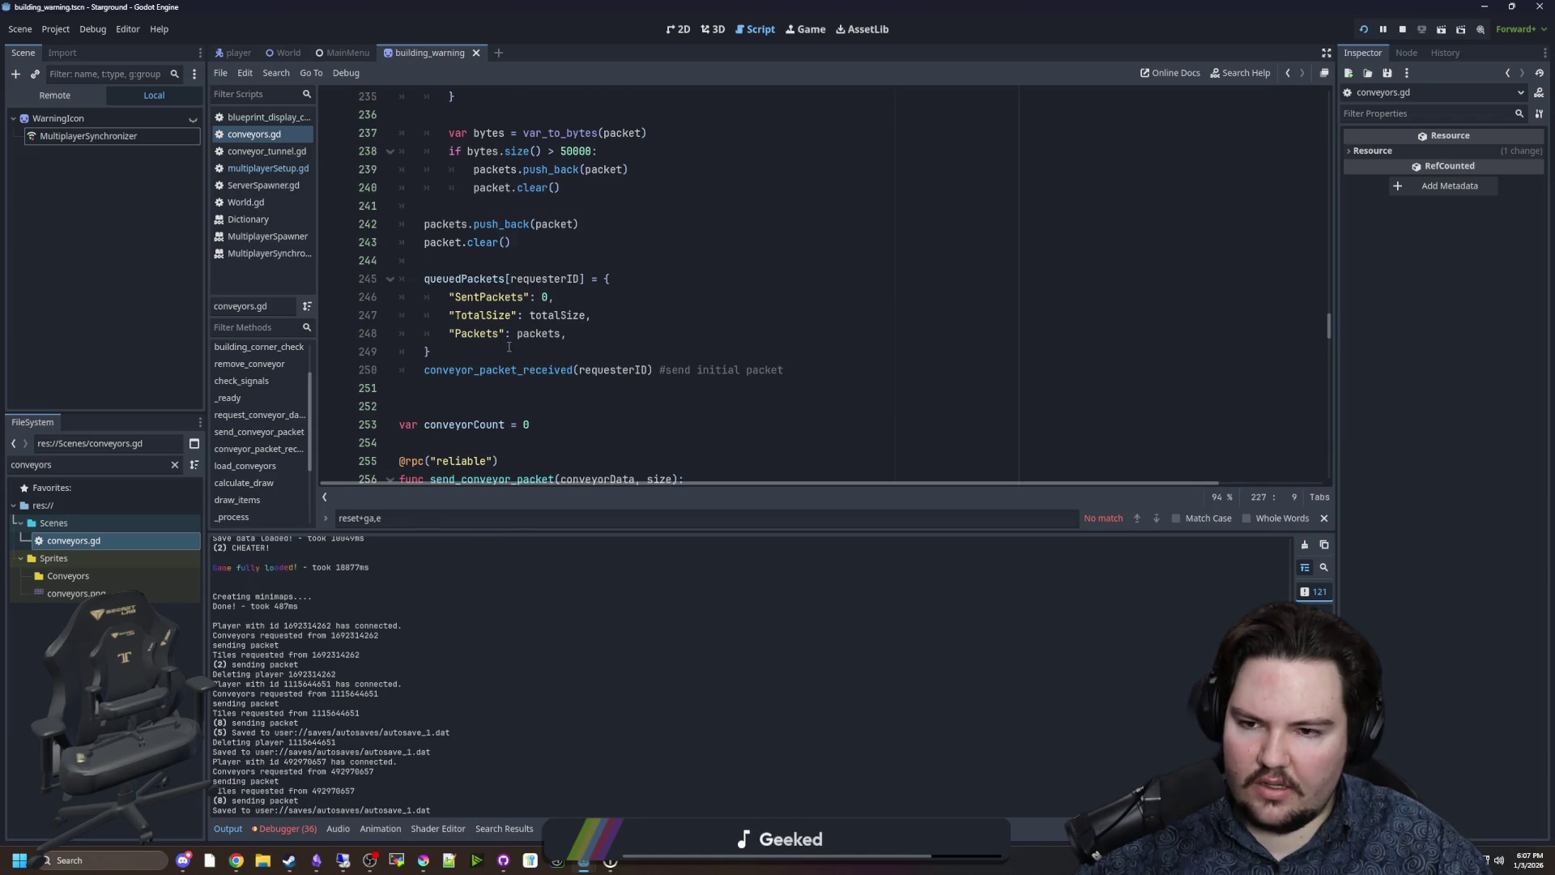
scroll(519, 356, down, 4)
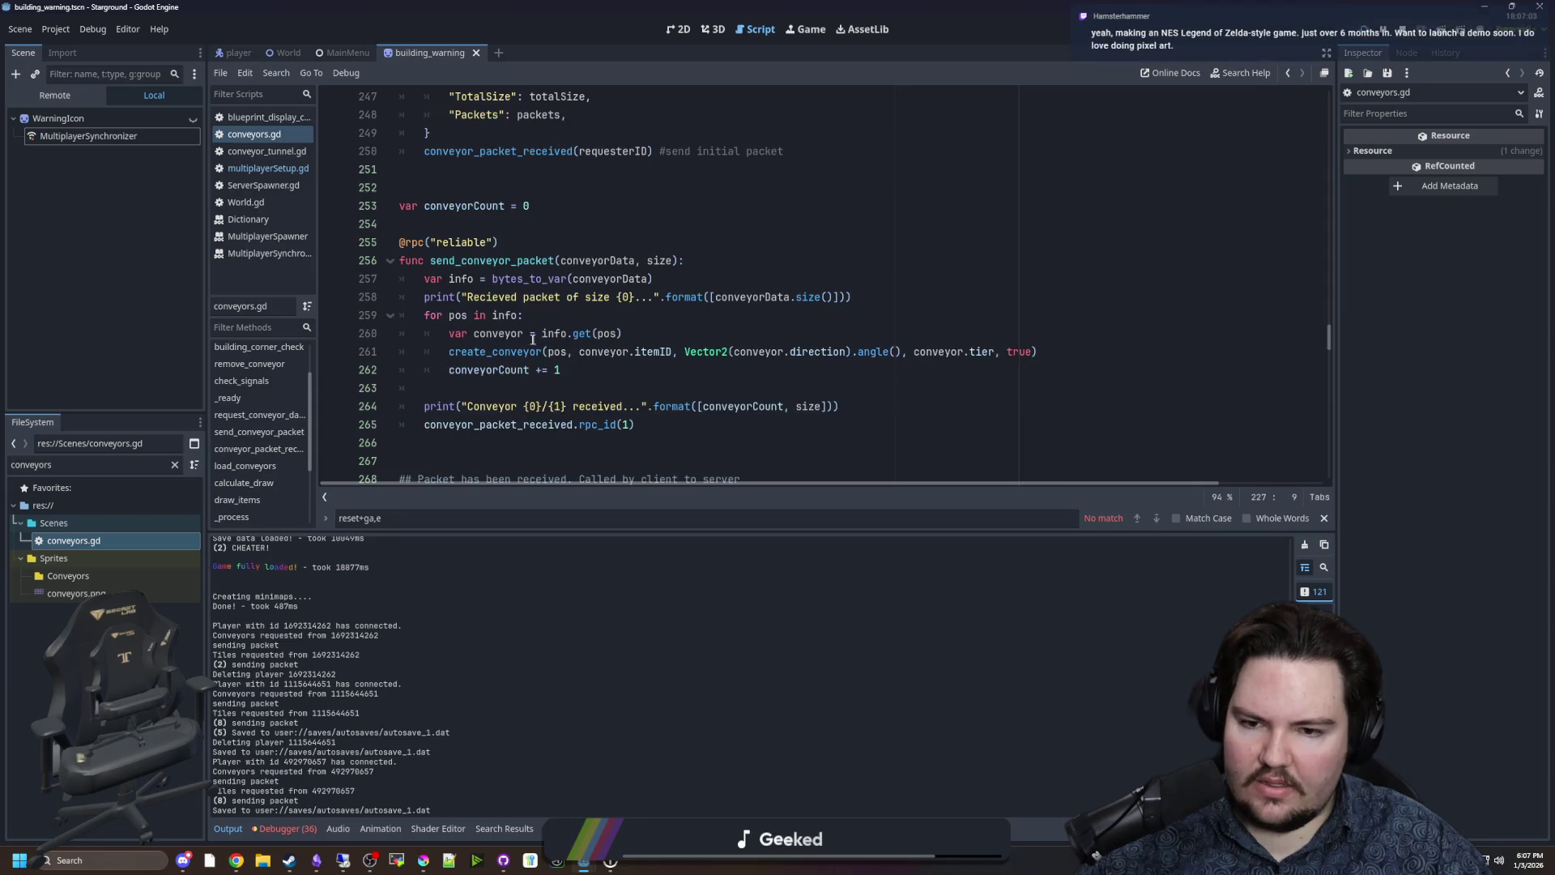
click(492, 387)
scroll(493, 387, down, 5)
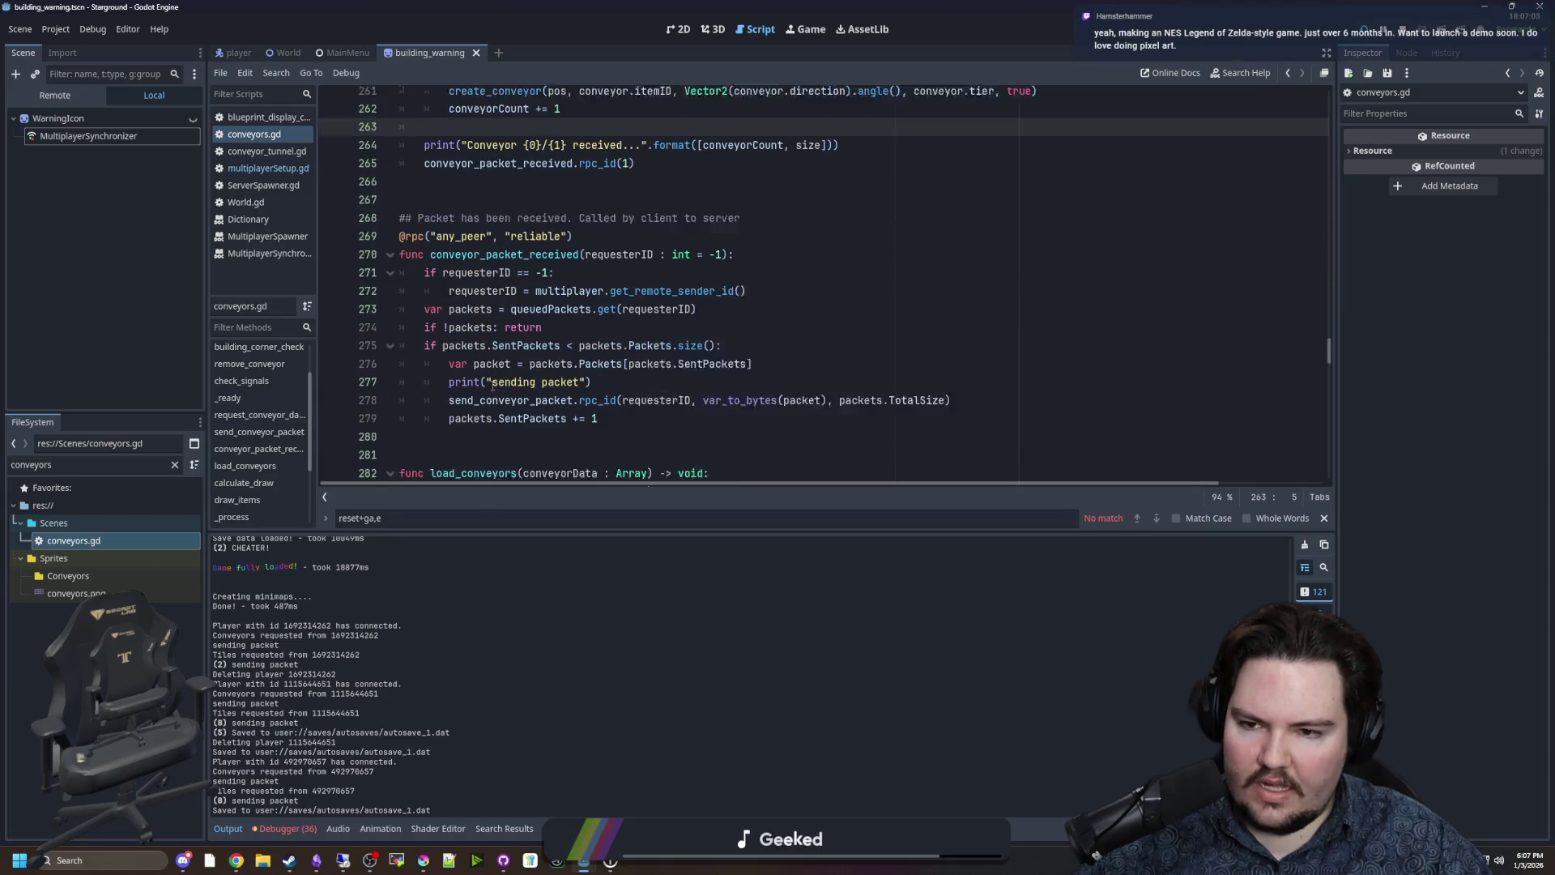
click(608, 382)
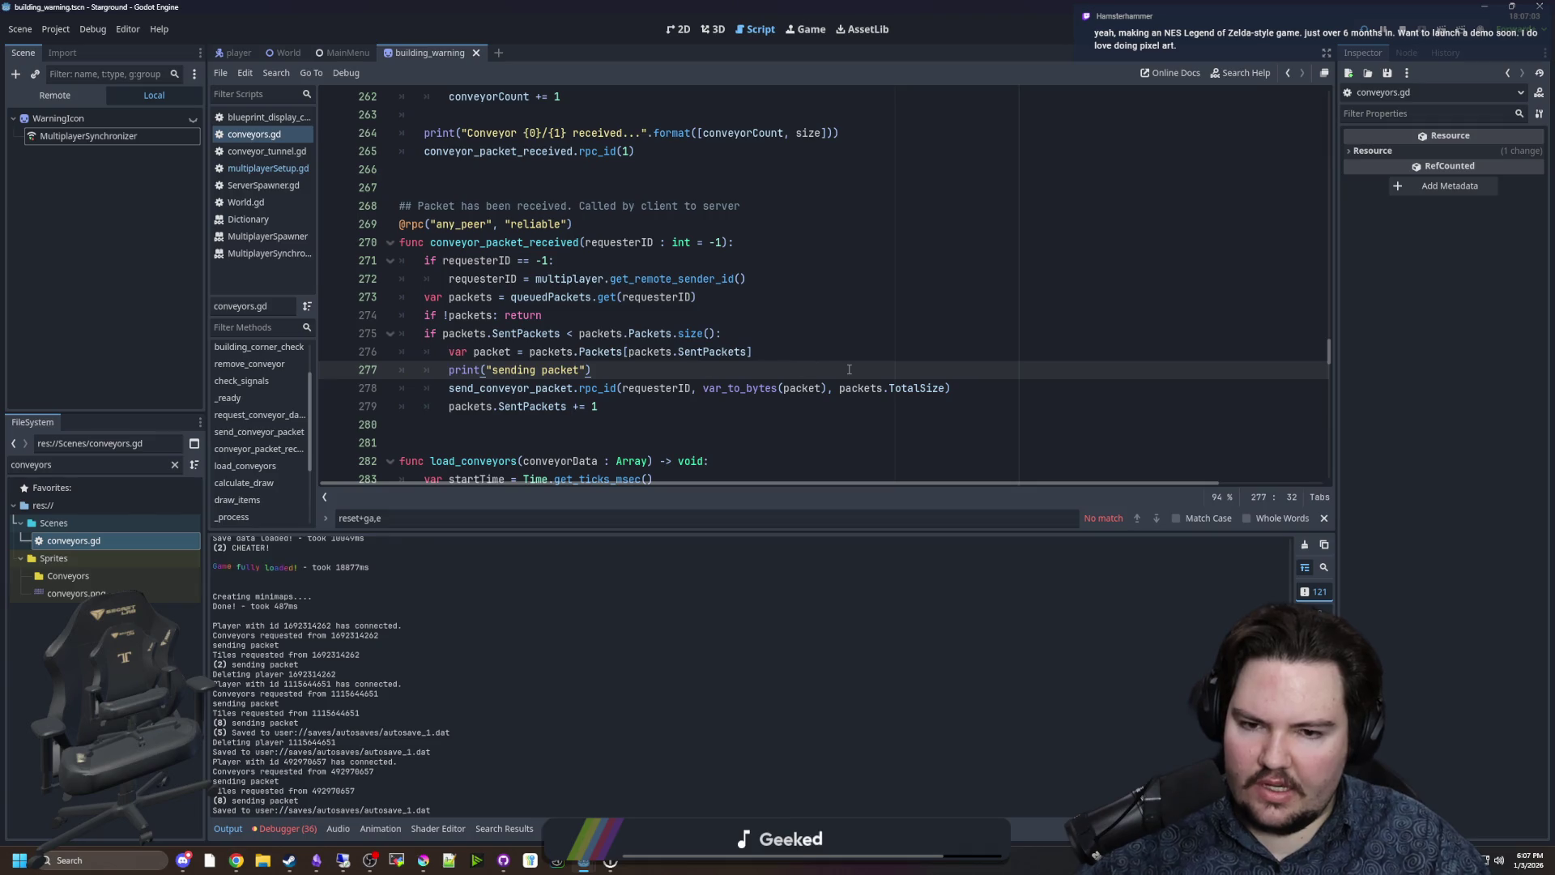
click(819, 388)
key(Right)
scroll(726, 314, up, 4)
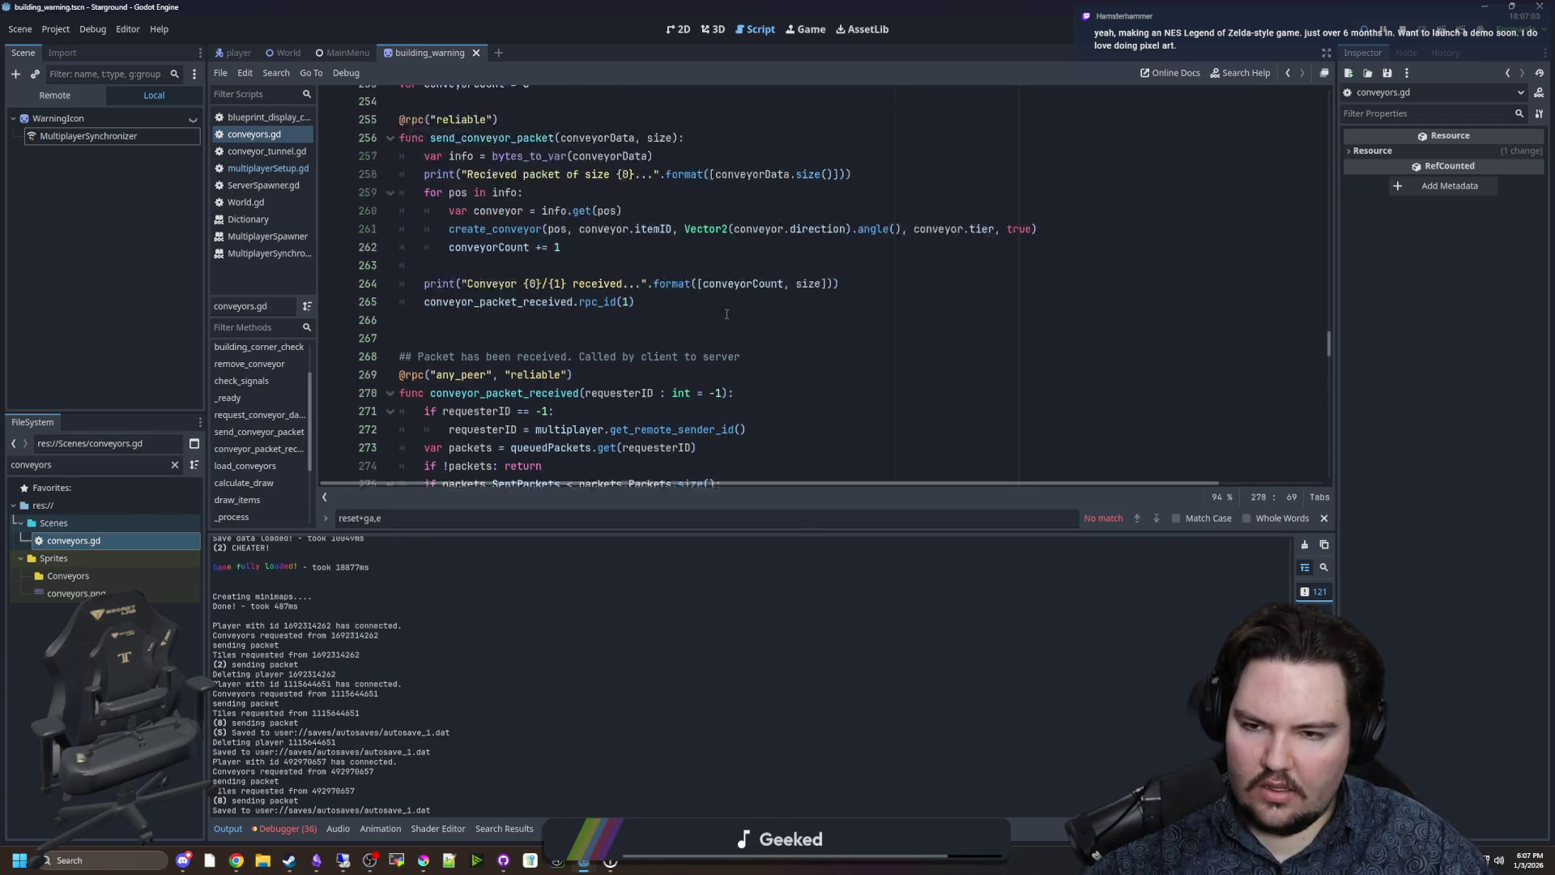
scroll(726, 314, up, 3)
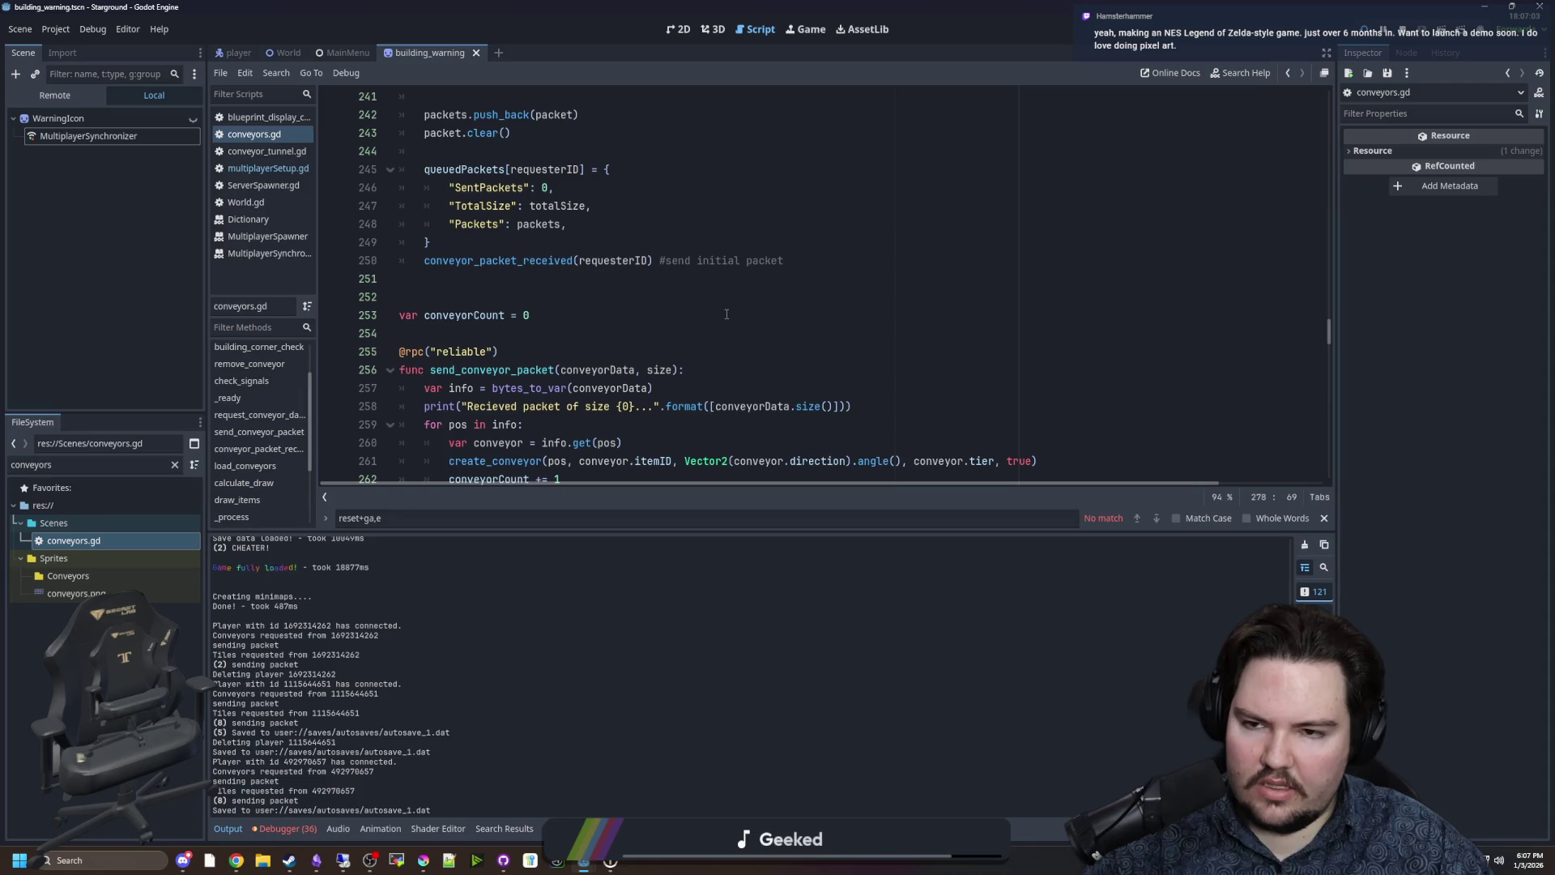
scroll(727, 315, down, 8)
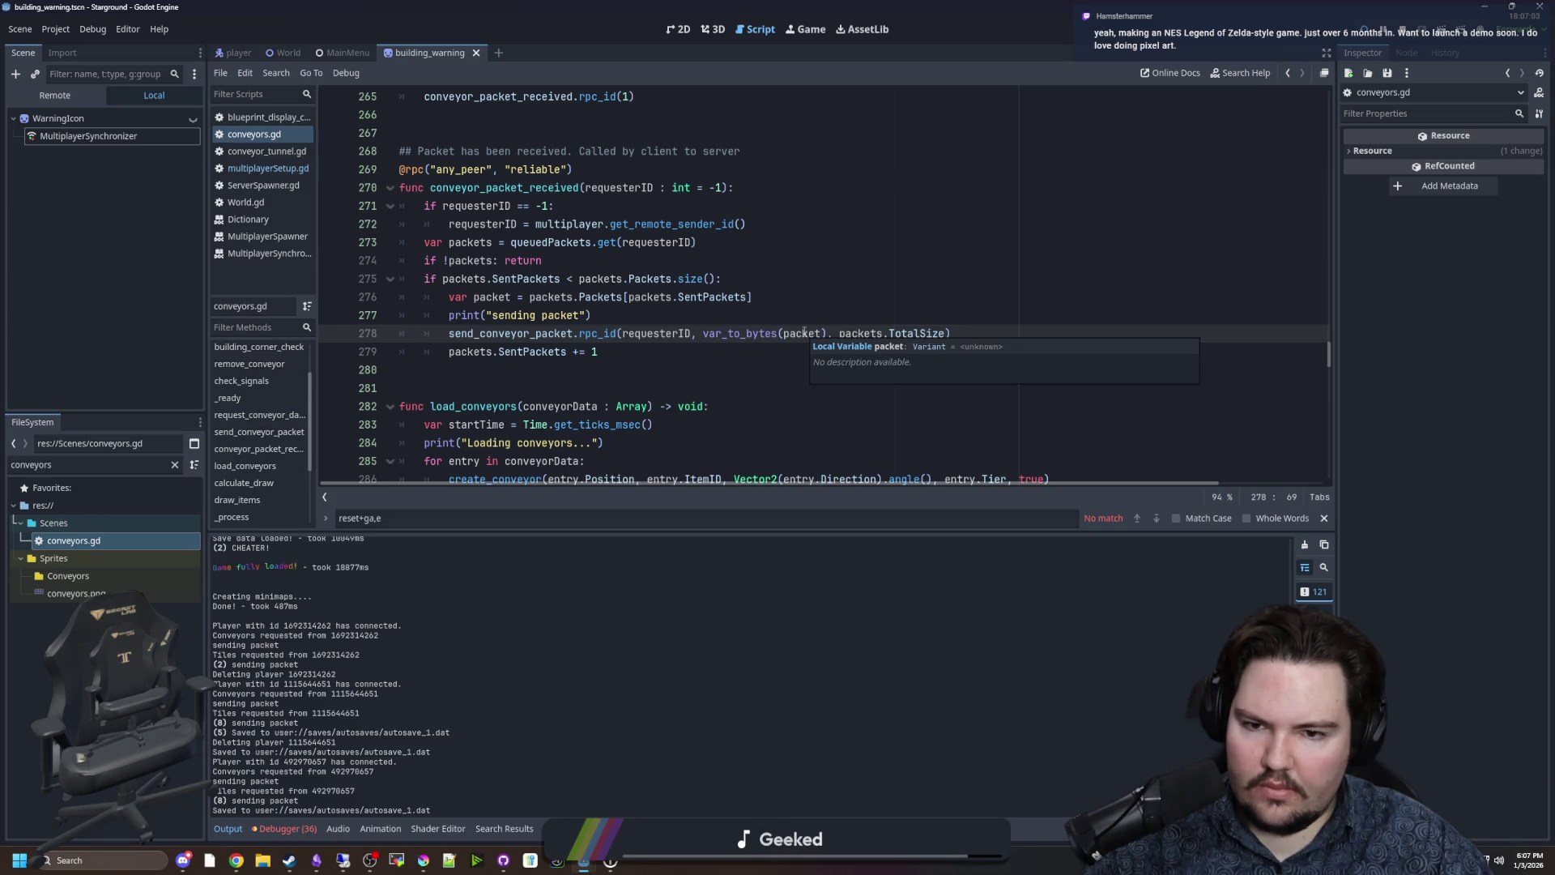
key(ctrl)
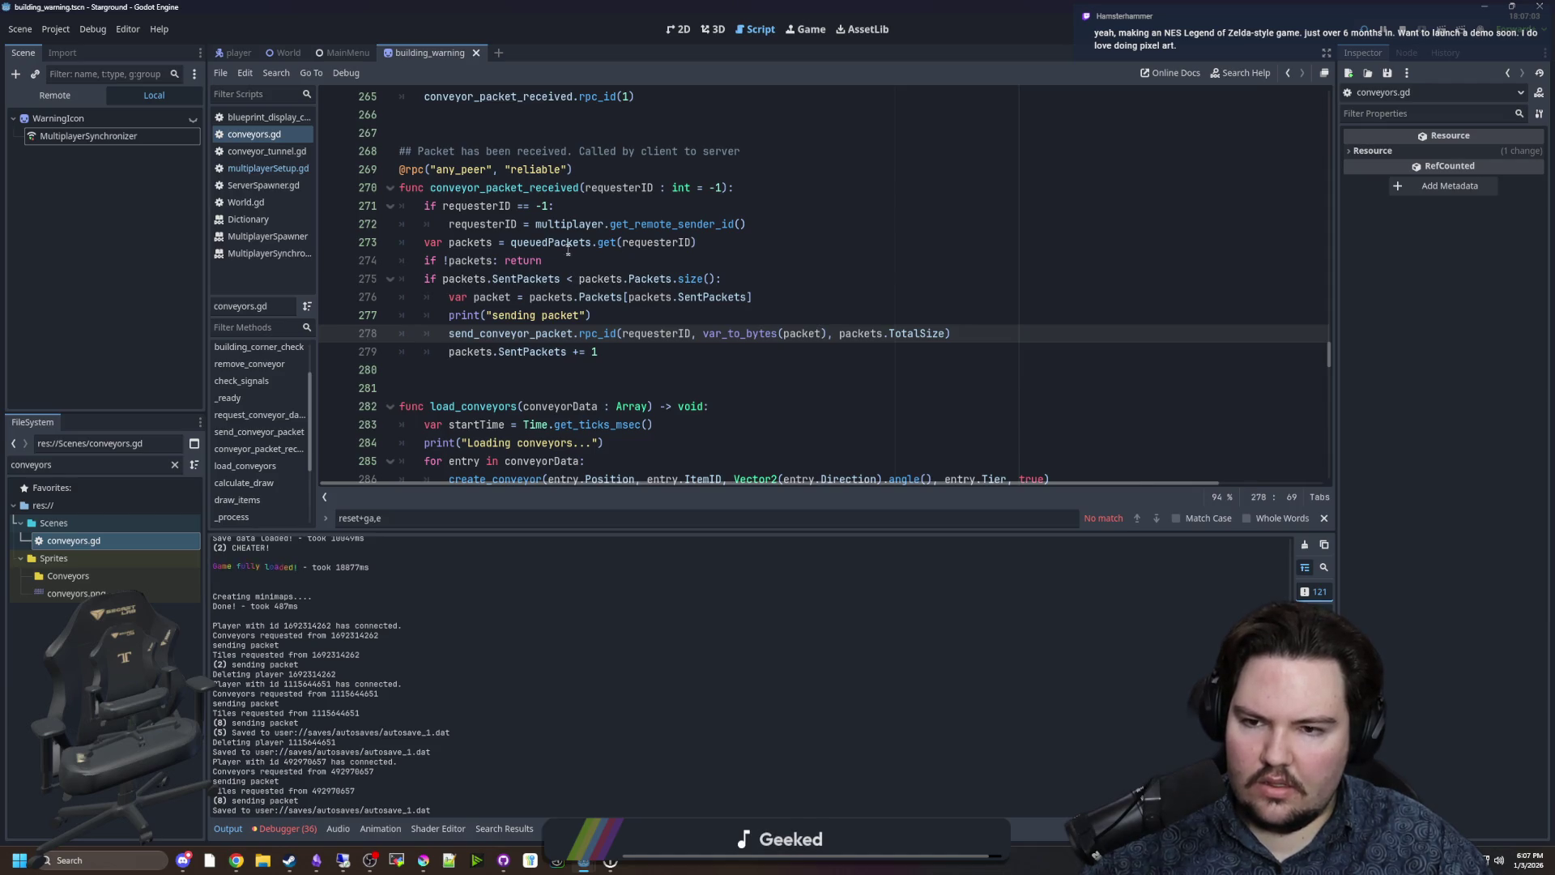
double_click(470, 242)
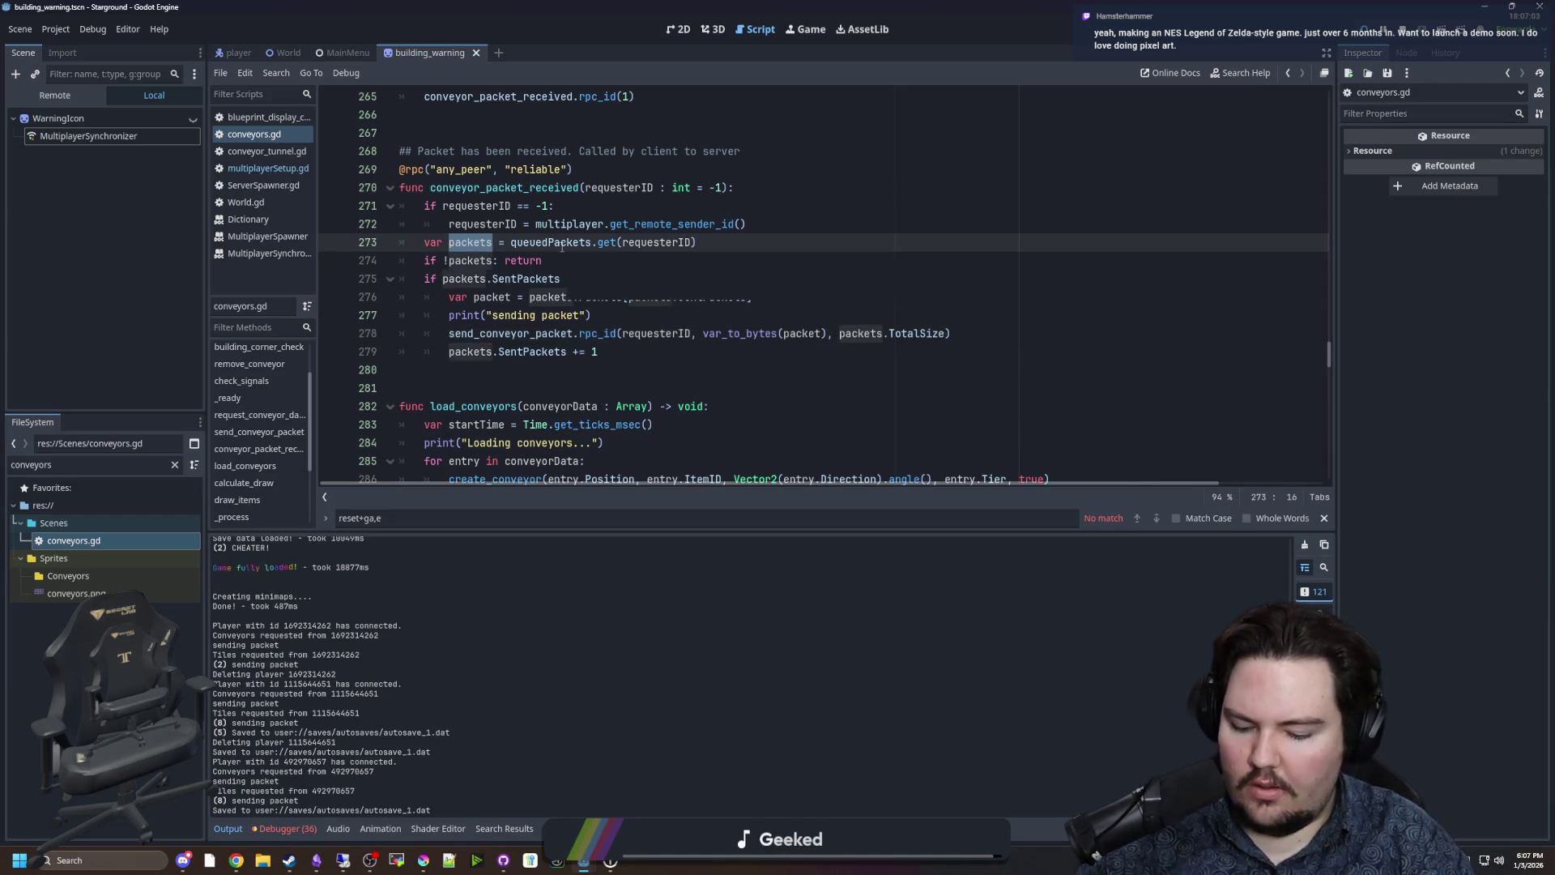
Replace the packets references with queuedPacket through lines 275 and 276.
text(queuedPacket)
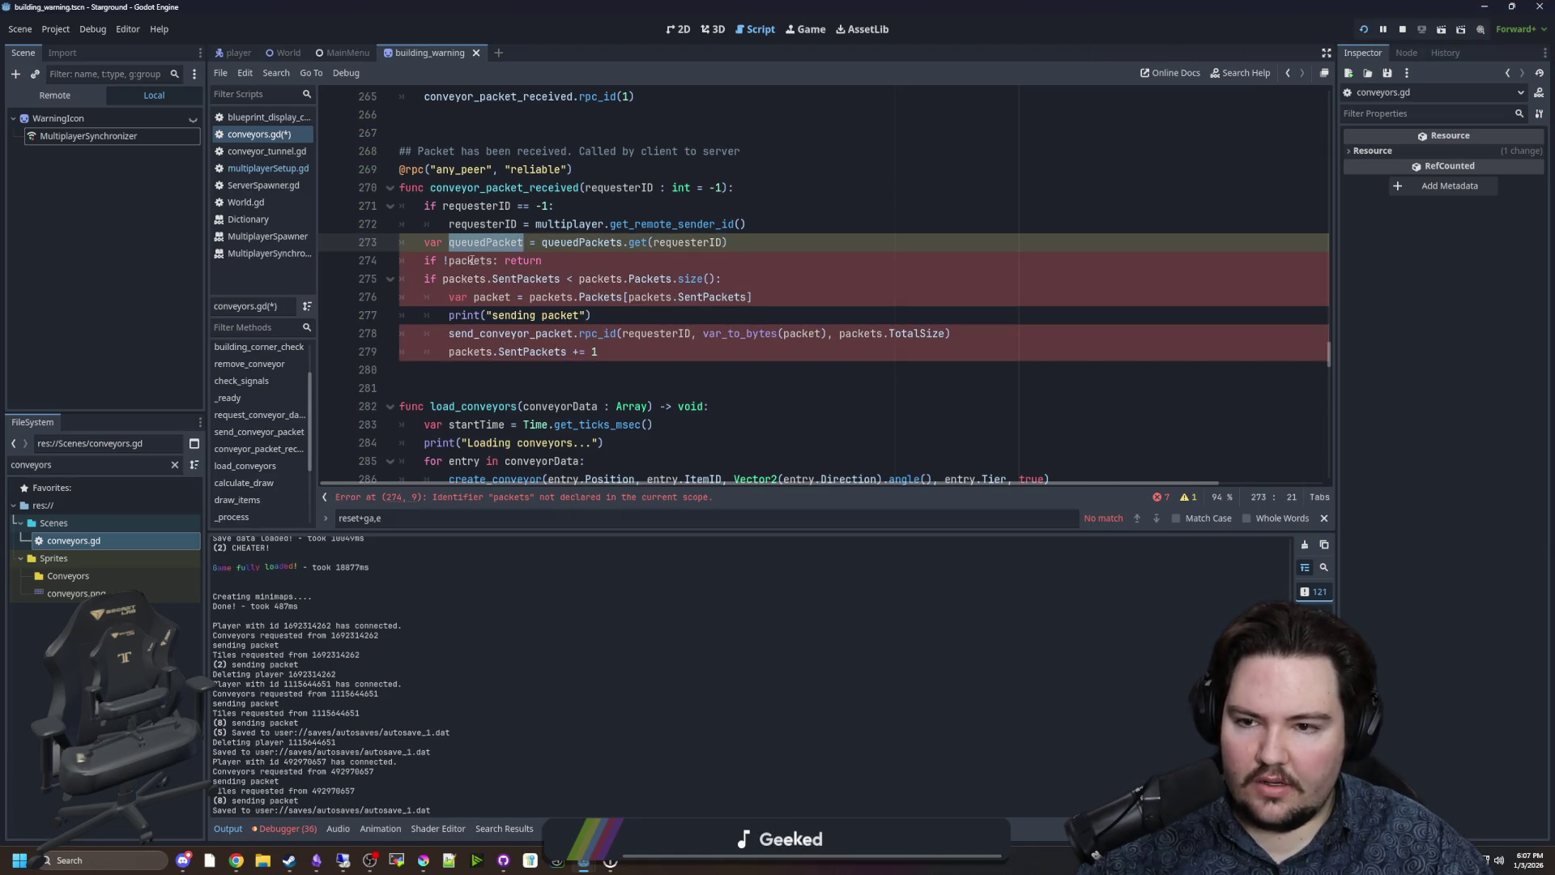
double_click(472, 260)
text(queuedPacket)
double_click(463, 279)
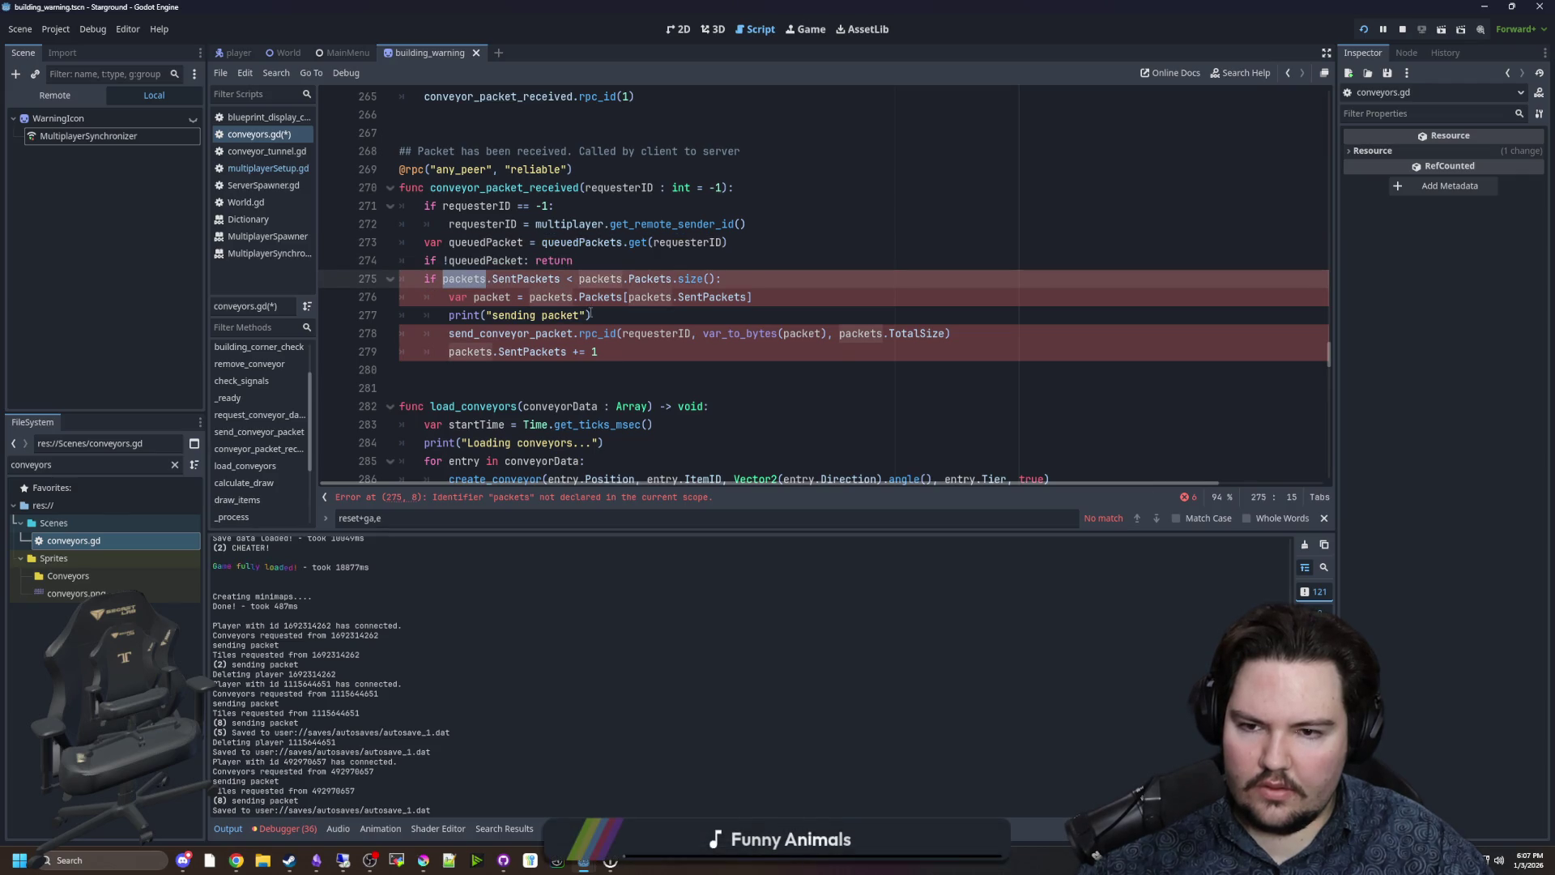
text(queuedPacket)
double_click(628, 279)
text(queuedPacket)
click(550, 297)
double_click(550, 297)
text(queuedPacket)
double_click(679, 297)
text(queuedPacket)
Replace packets with queuedPacket on lines 278–279 and rename packet to packets on lines 276 and 278.
click(512, 297)
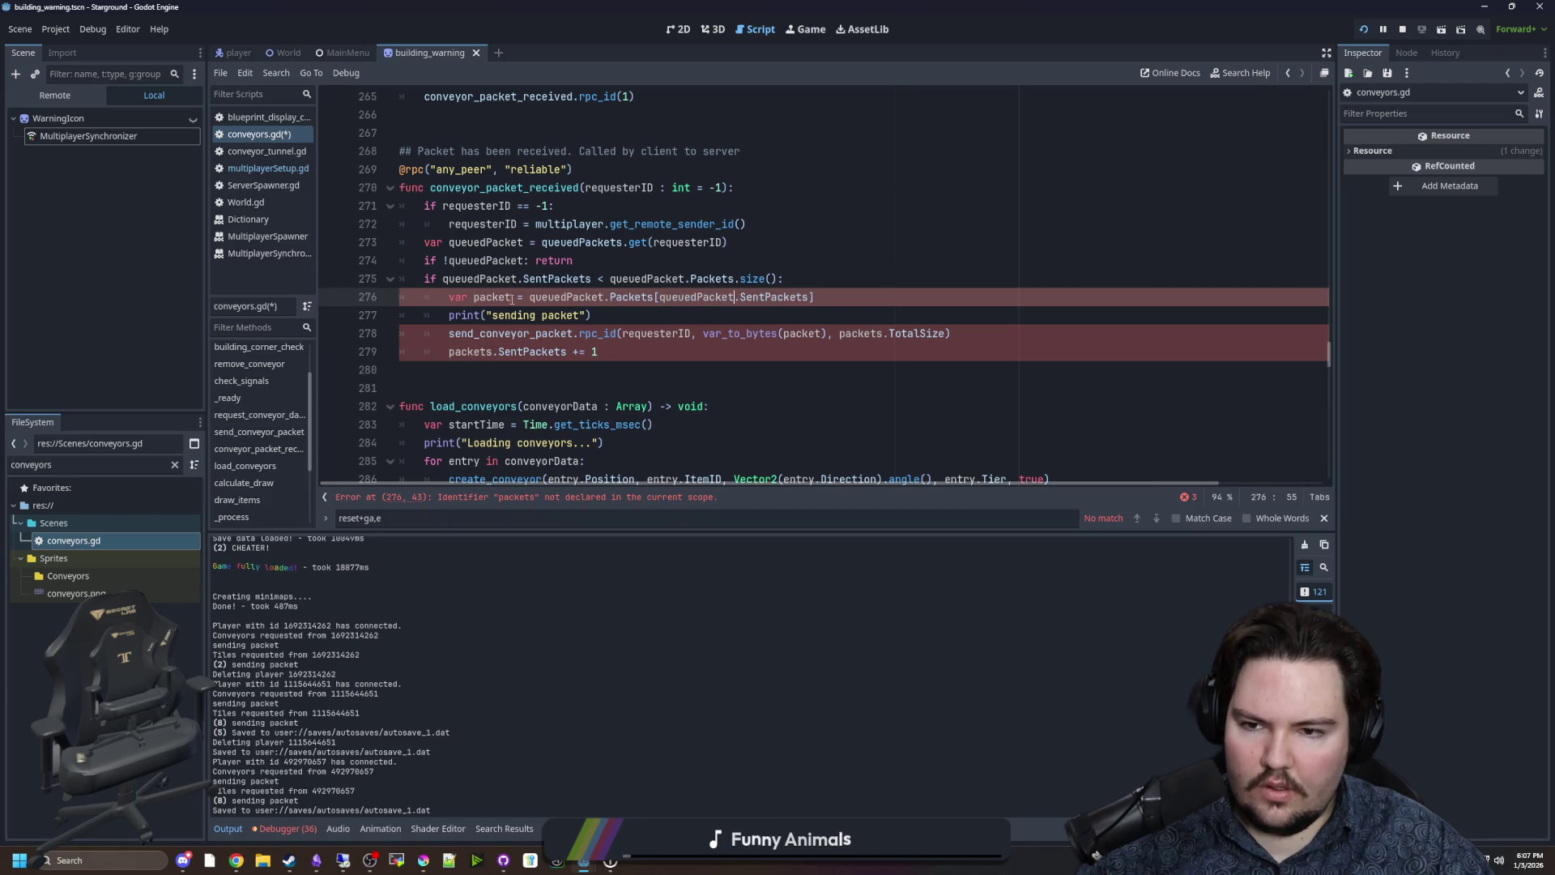
double_click(470, 351)
text(queuedPacket)
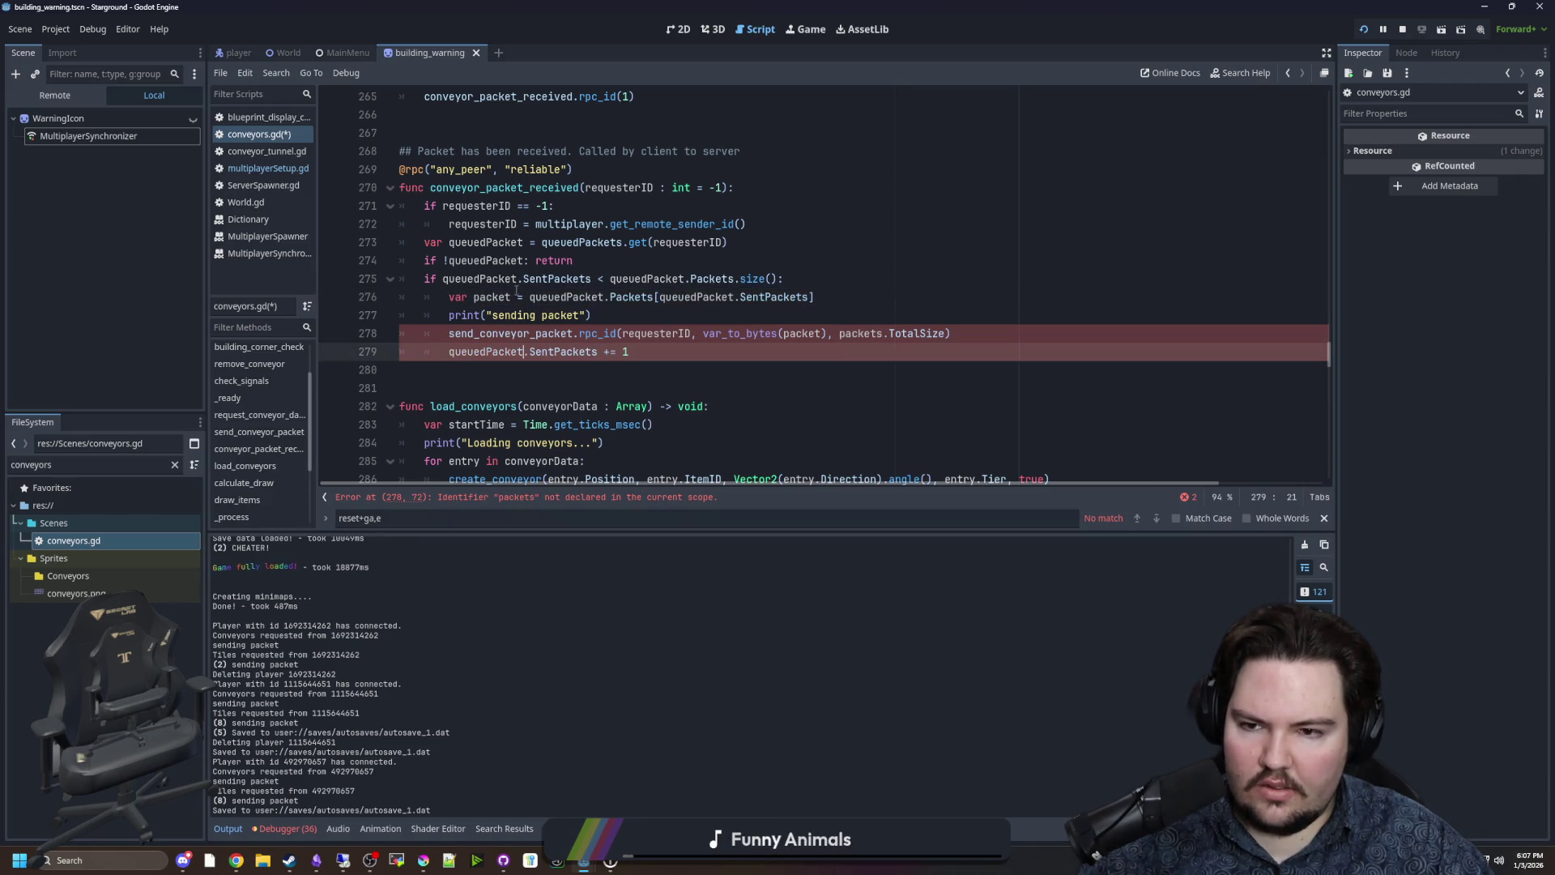
click(515, 297)
text(s)
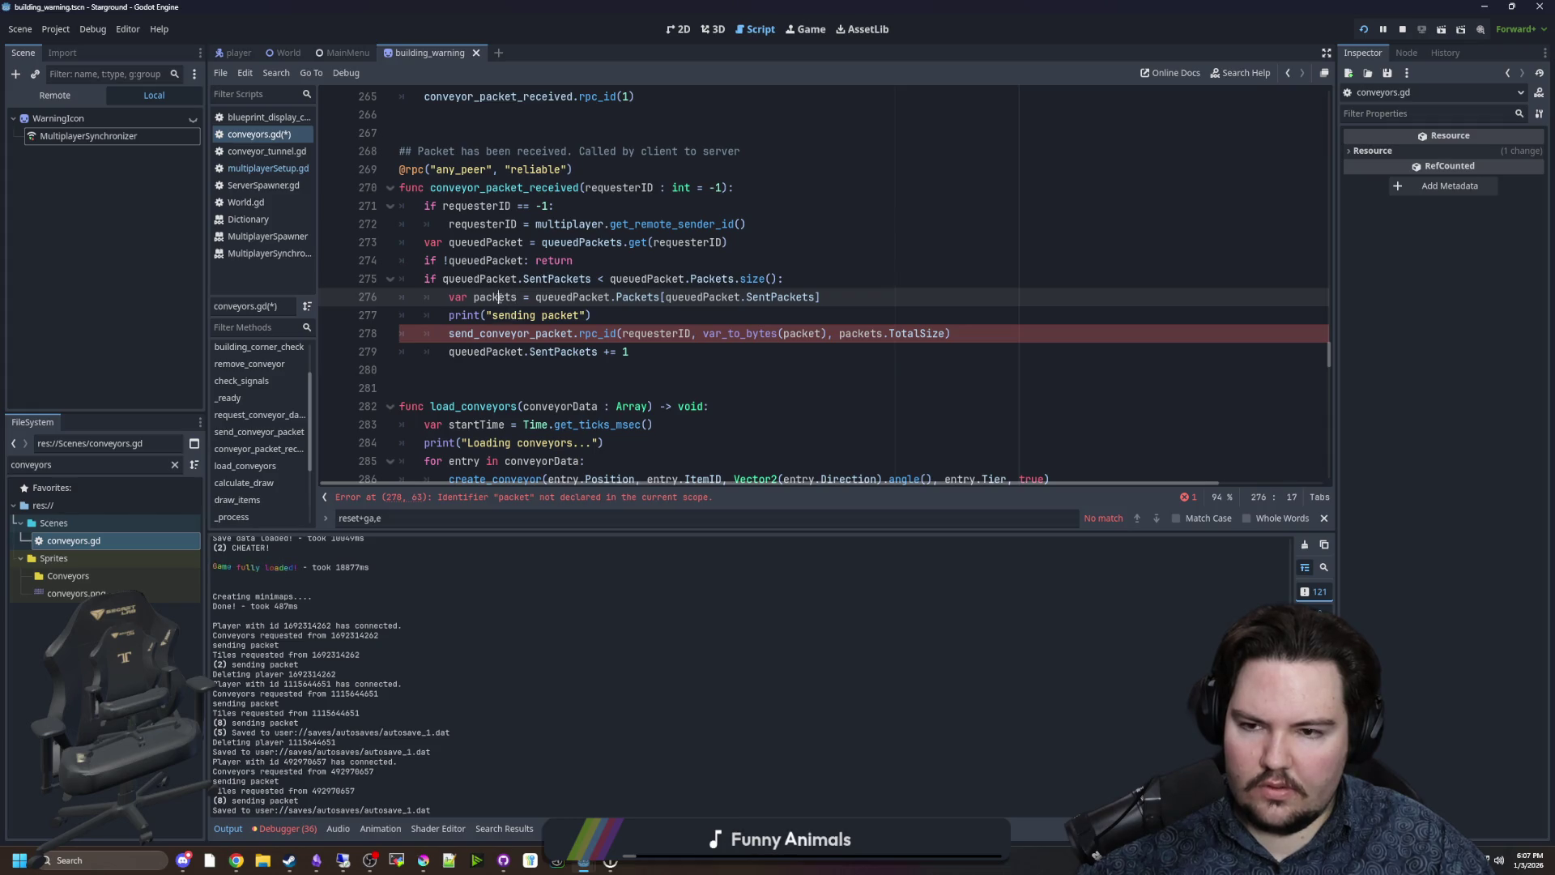
click(882, 334)
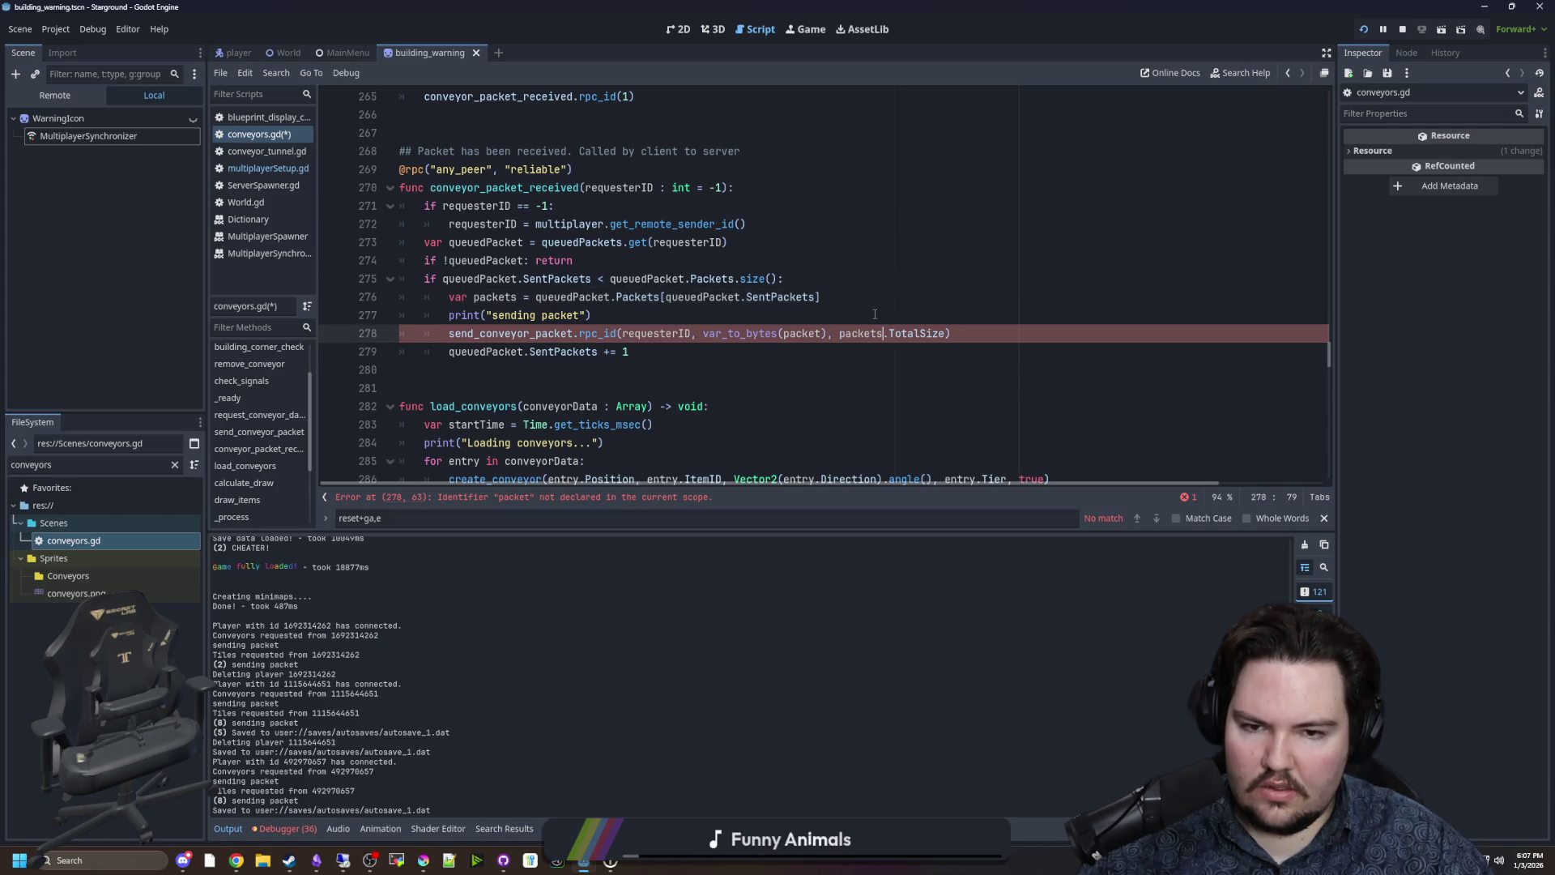
double_click(865, 333)
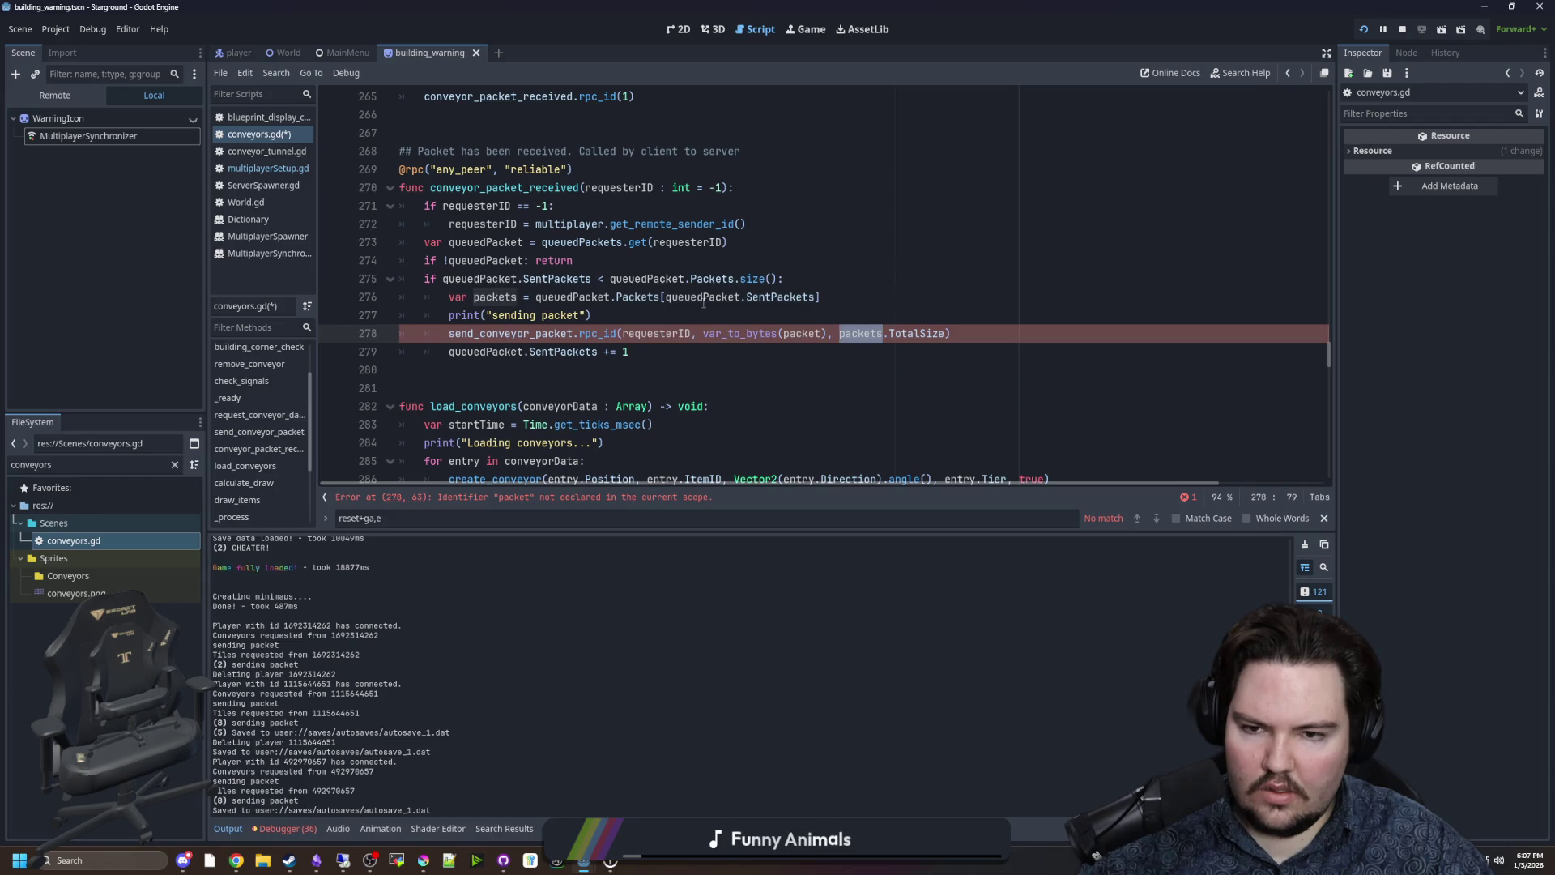
text(queuedPacket)
key(Up)
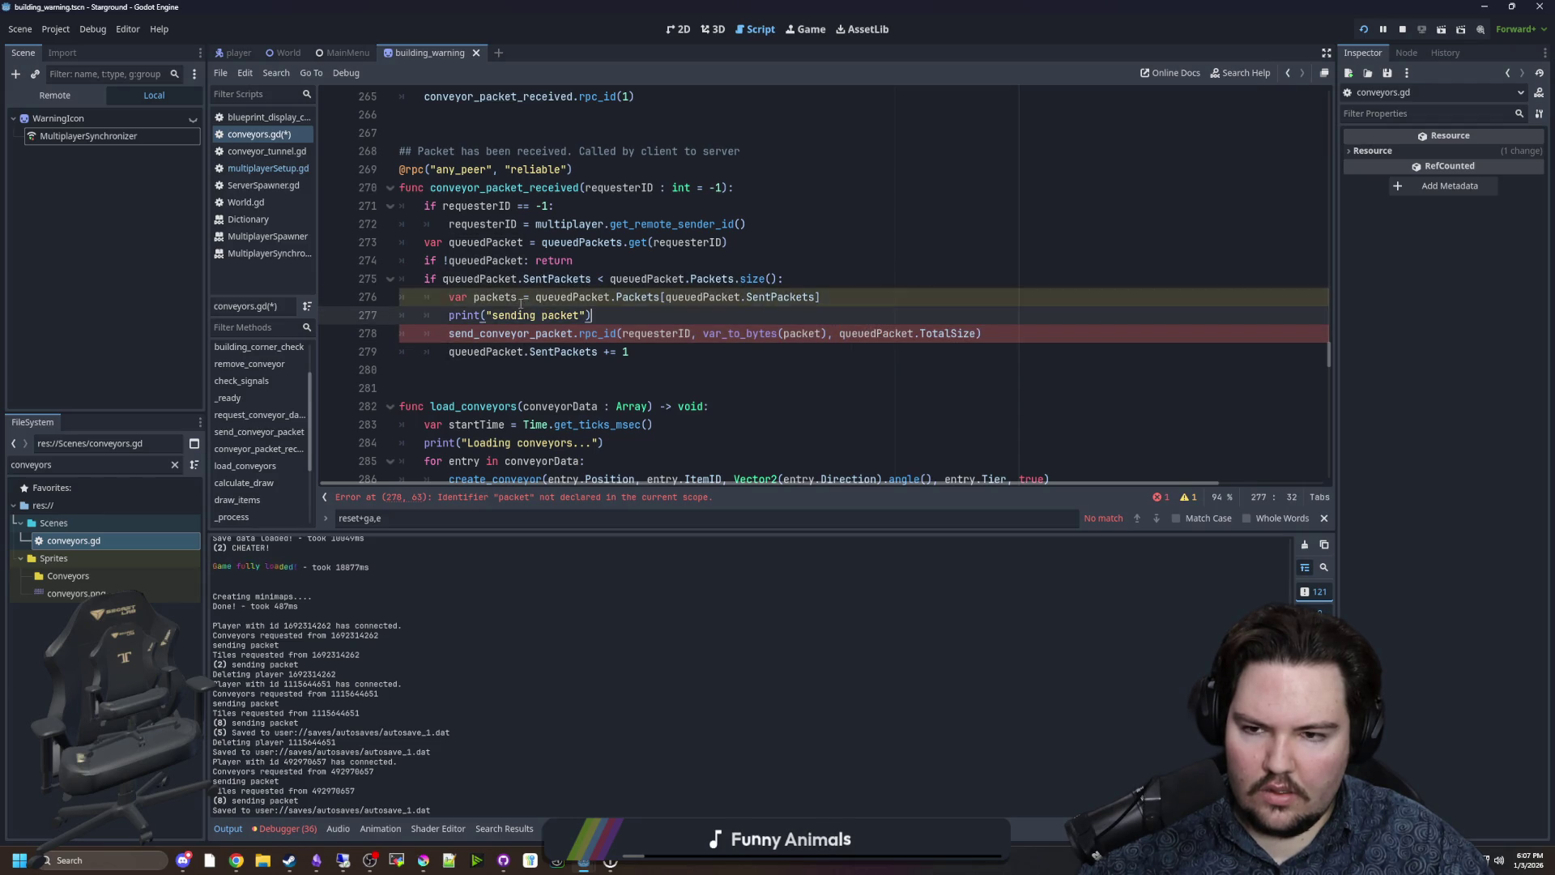
click(828, 334)
text(s)
key(Up)
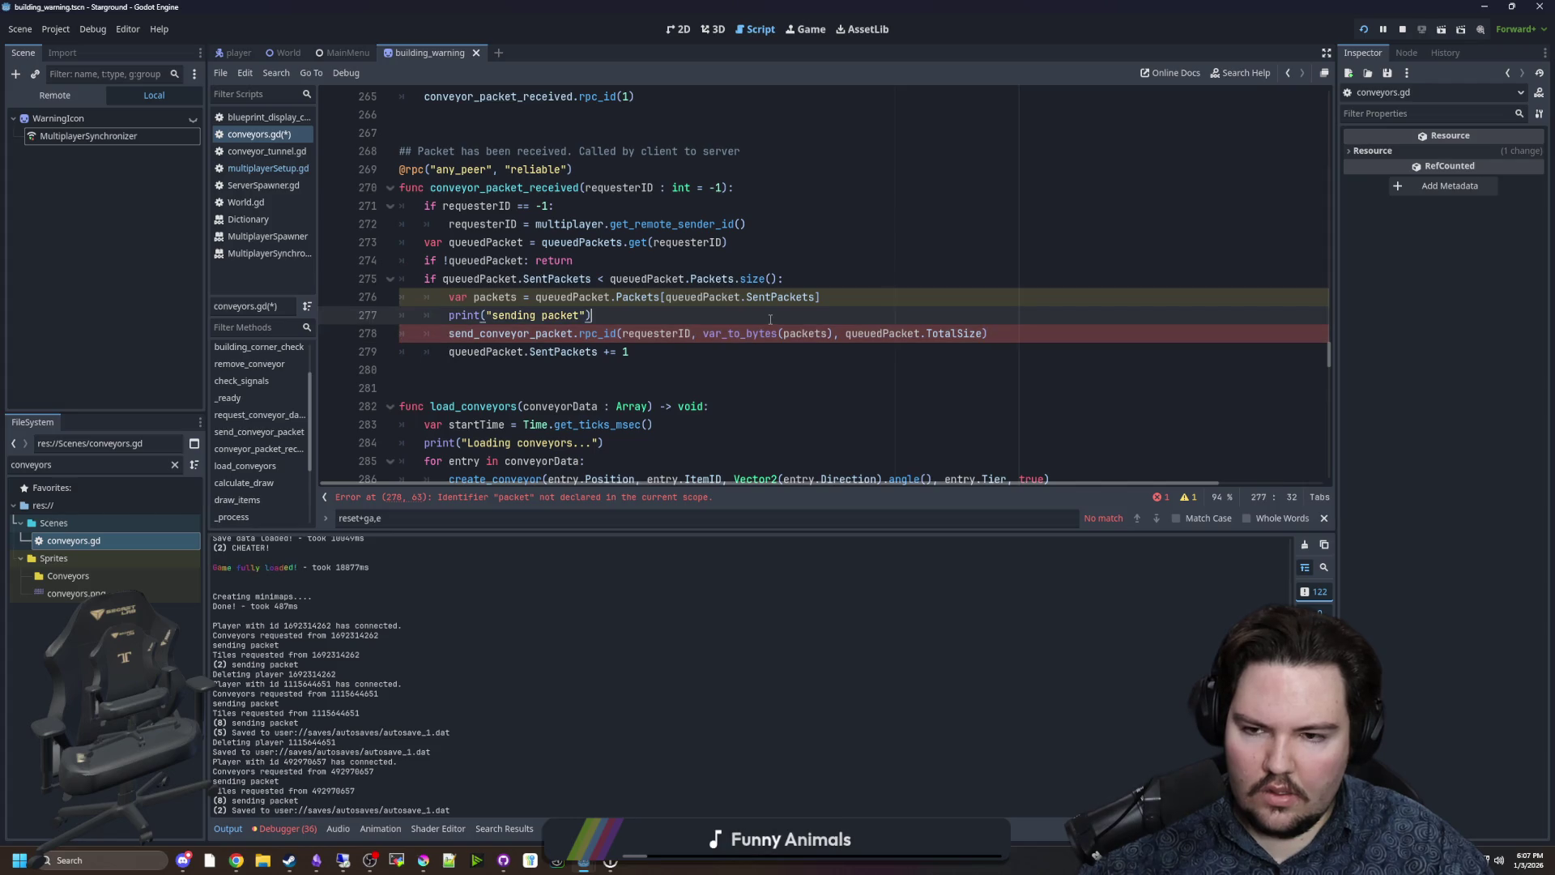
scroll(648, 361, up, 1)
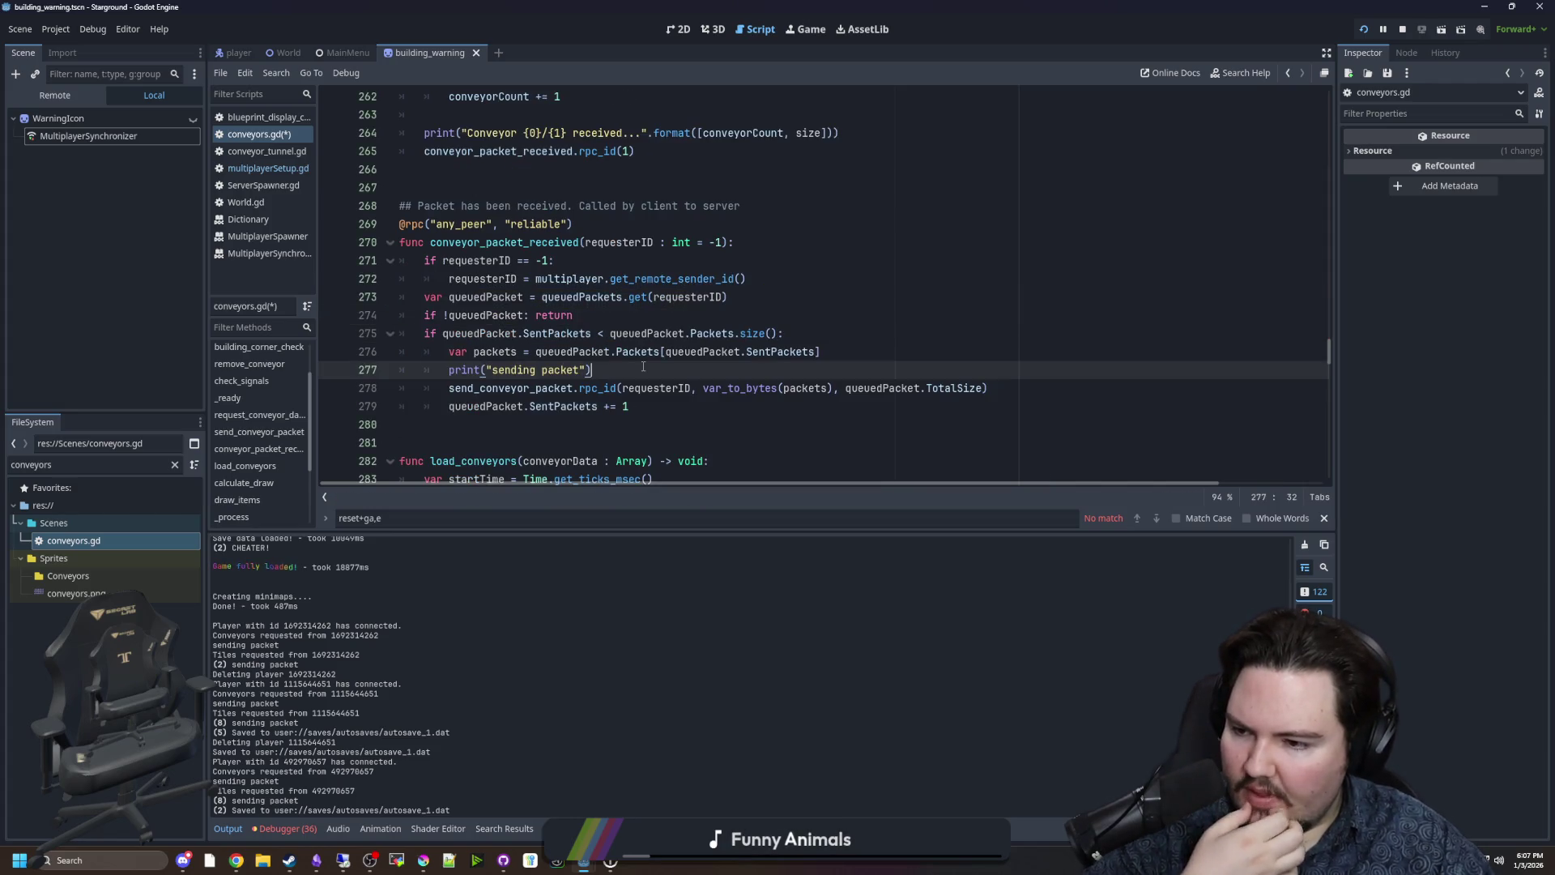
mouse_move(640, 390)
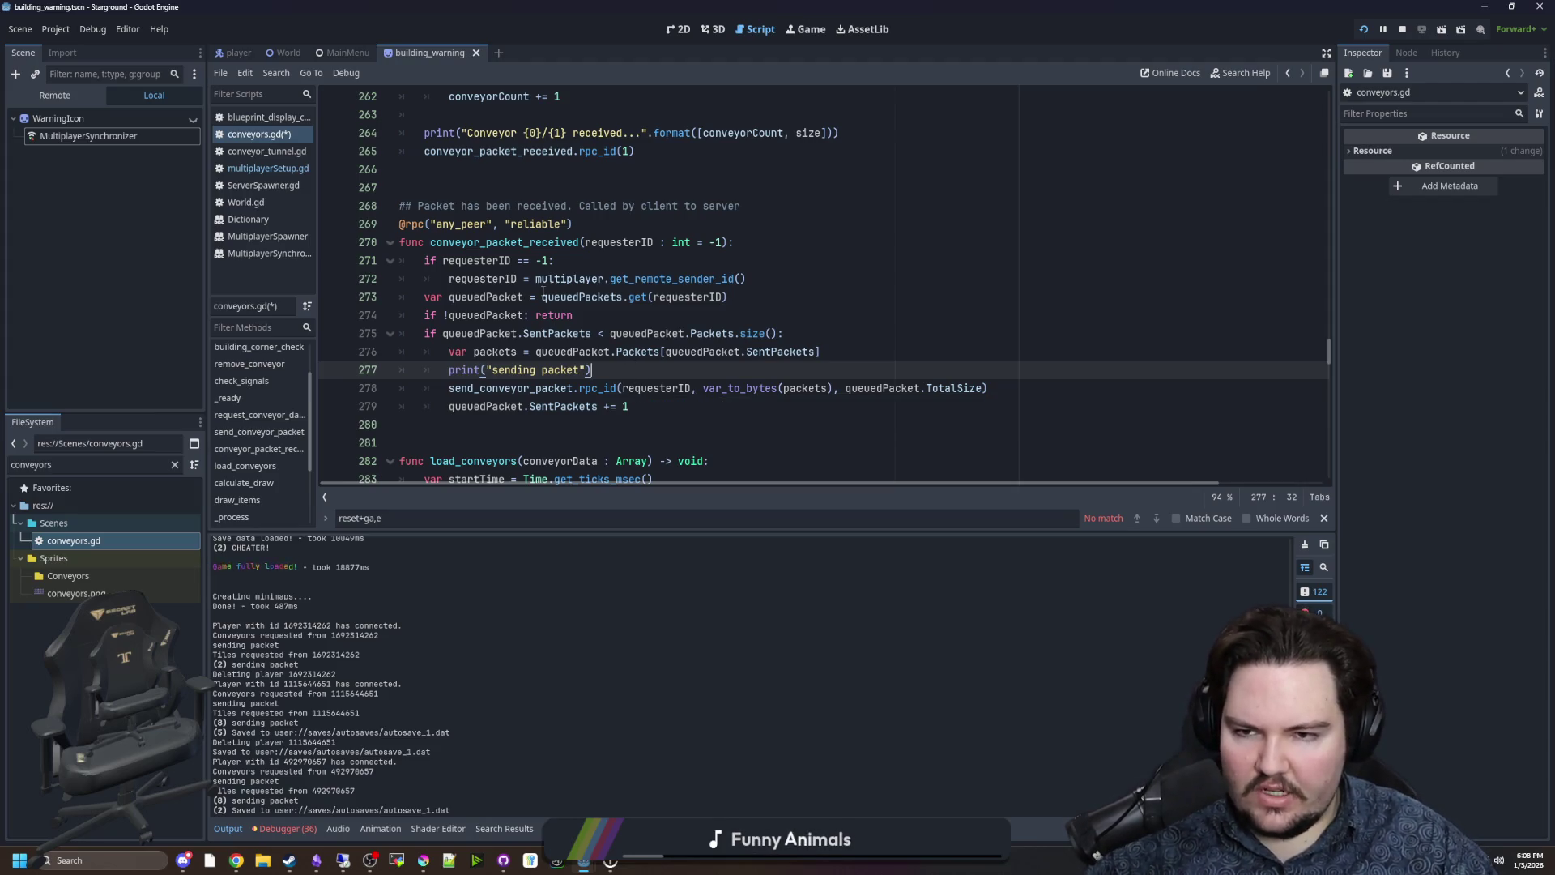
scroll(554, 182, up, 2)
scroll(589, 468, down, 5)
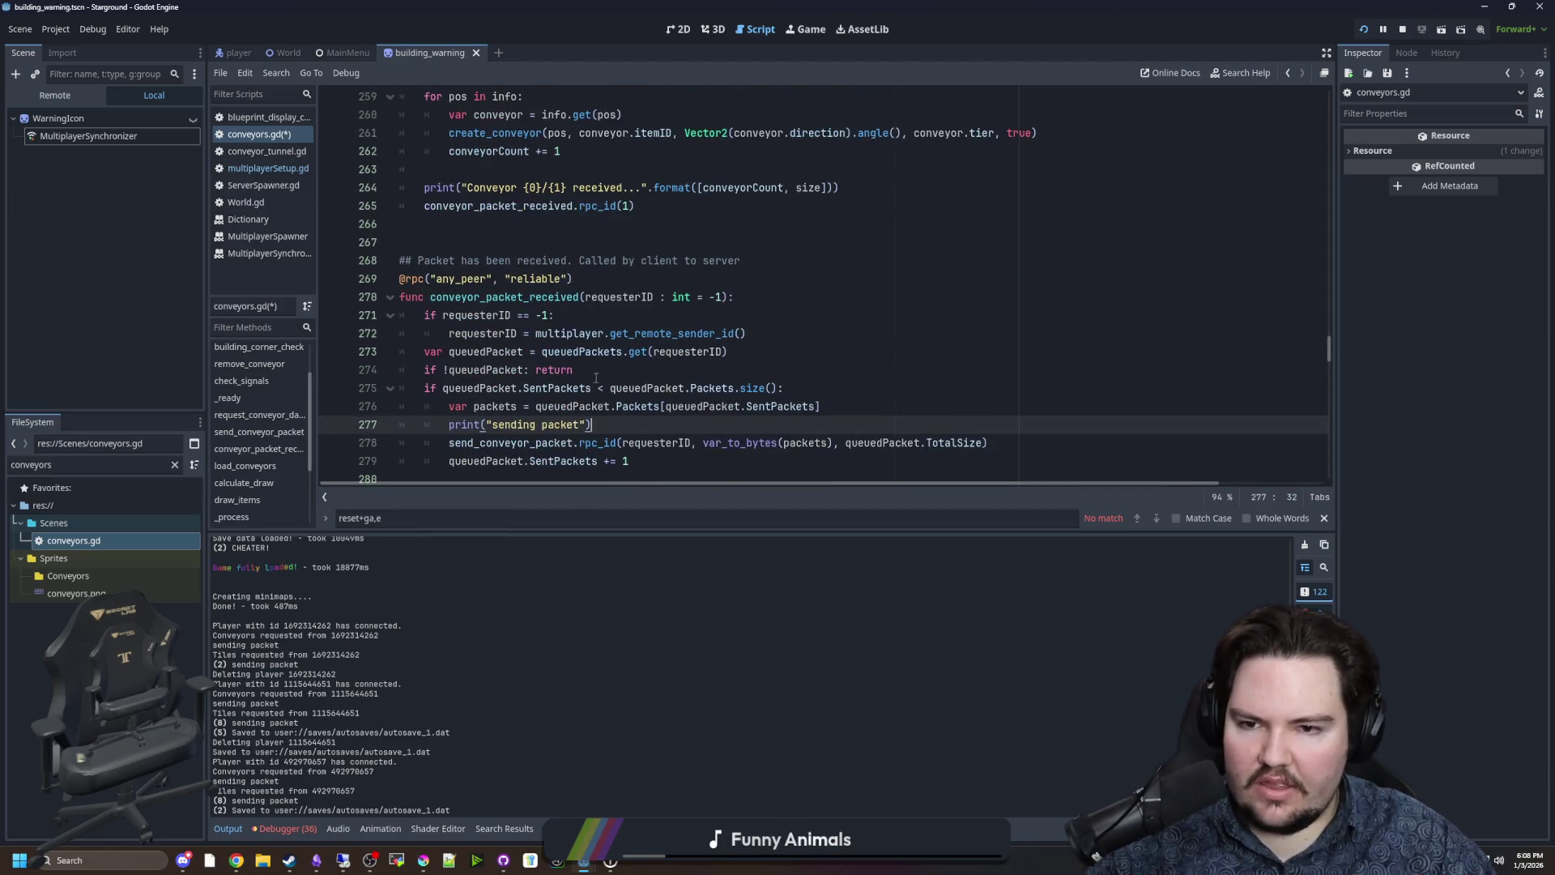
click(504, 138)
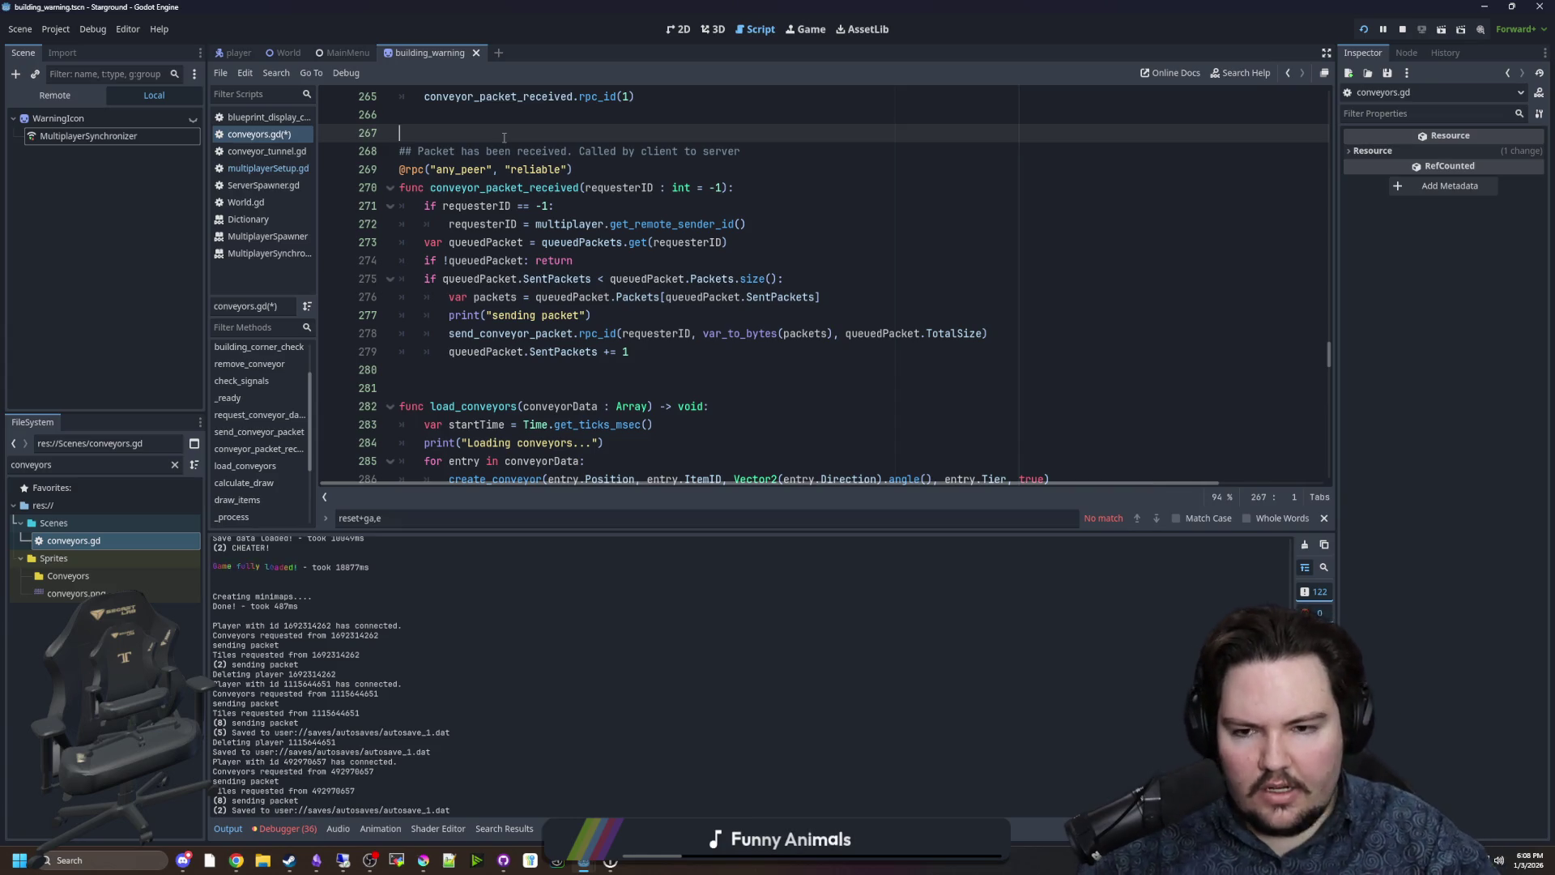
click(621, 372)
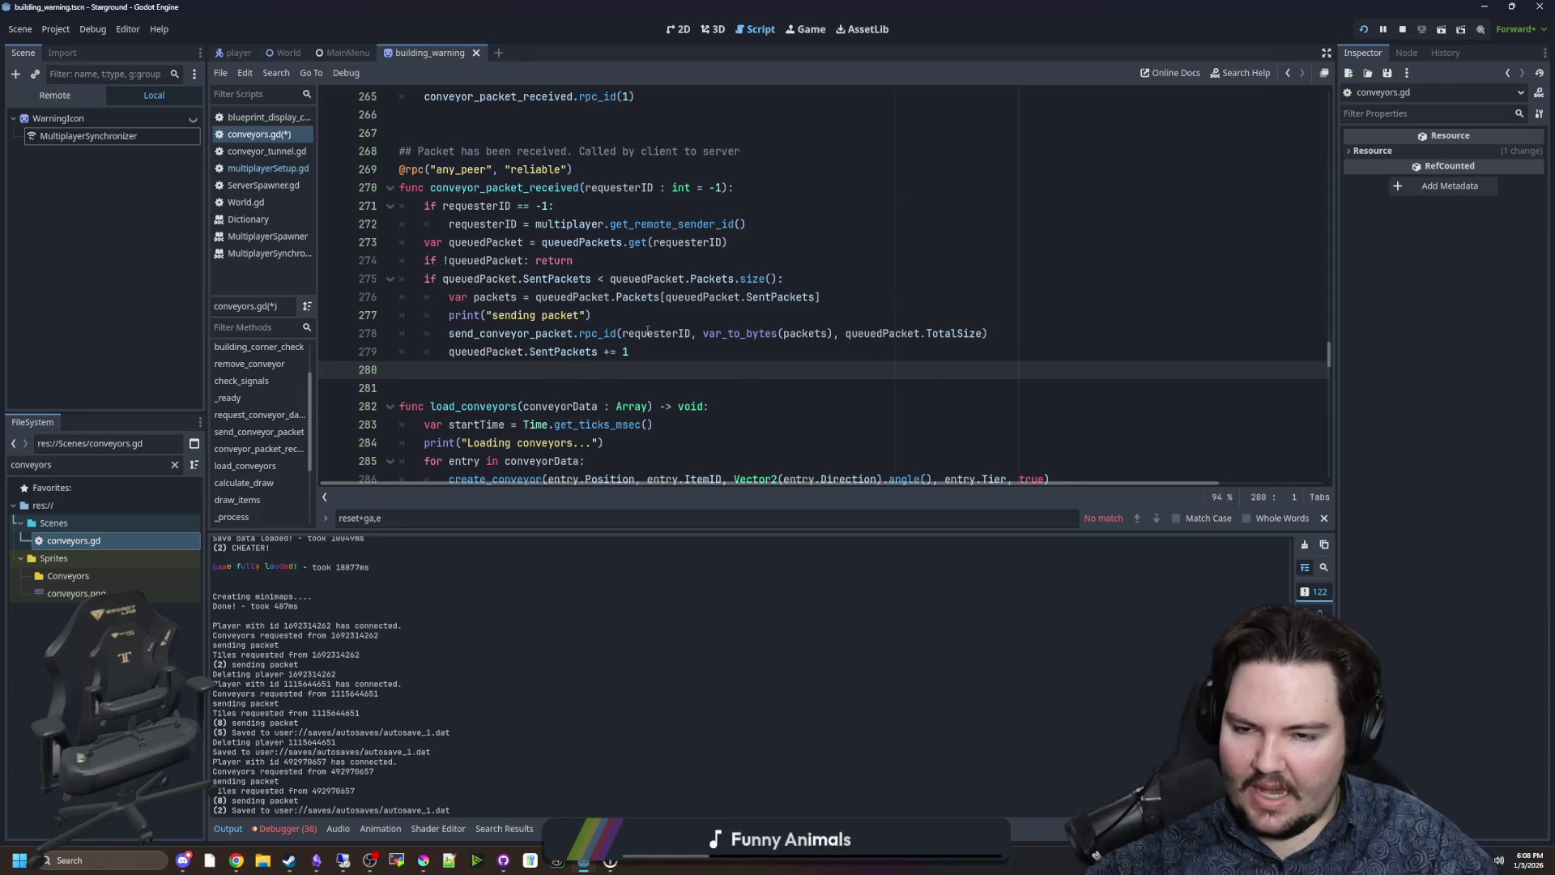
scroll(572, 364, up, 1)
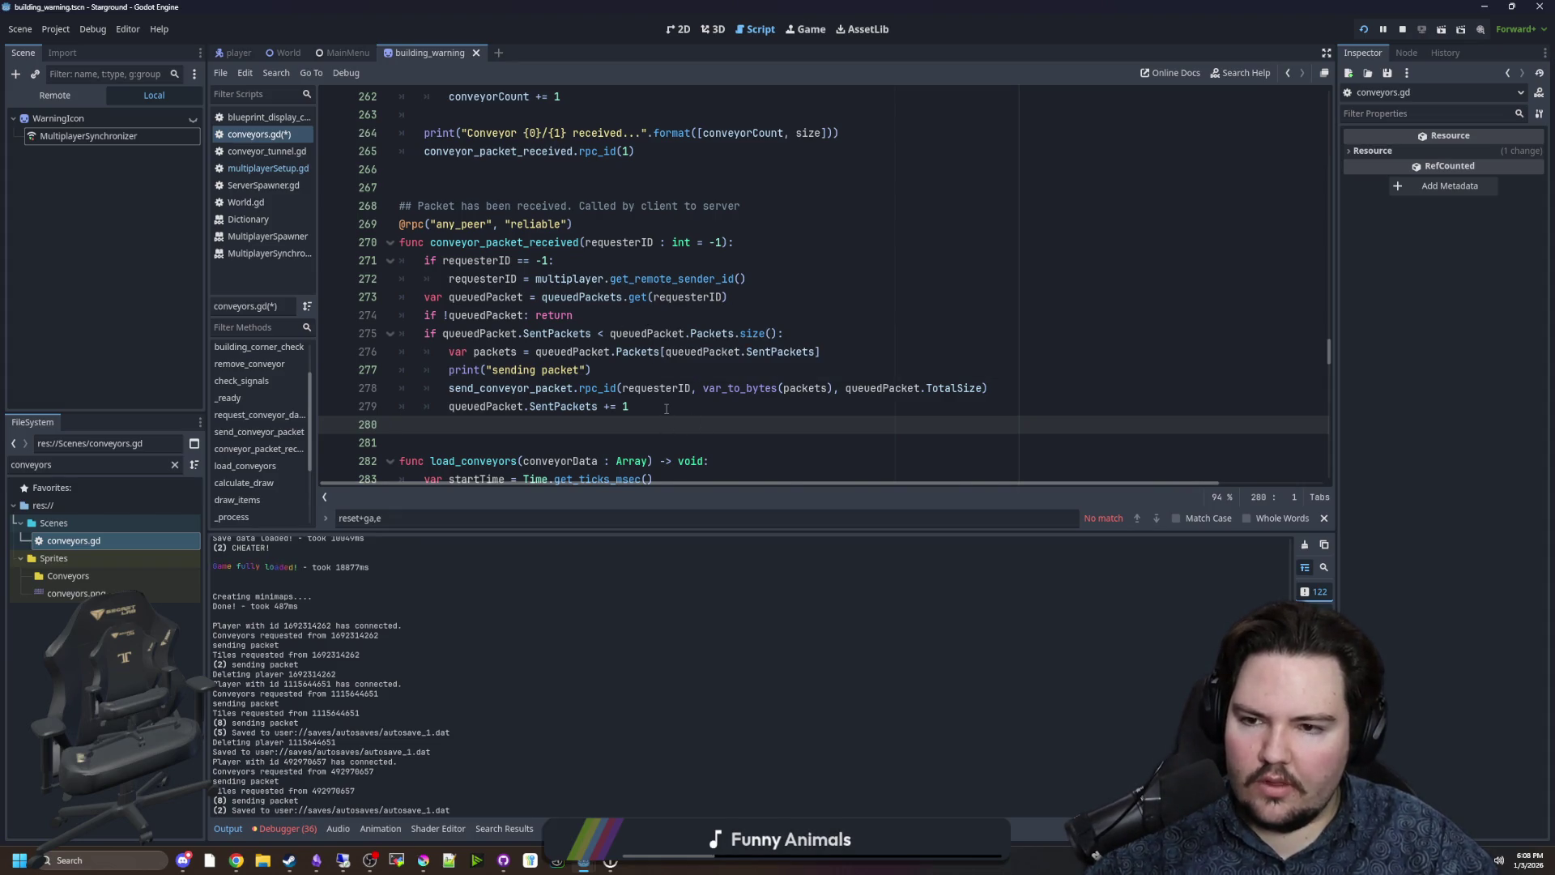
scroll(666, 408, down, 1)
scroll(666, 409, up, 3)
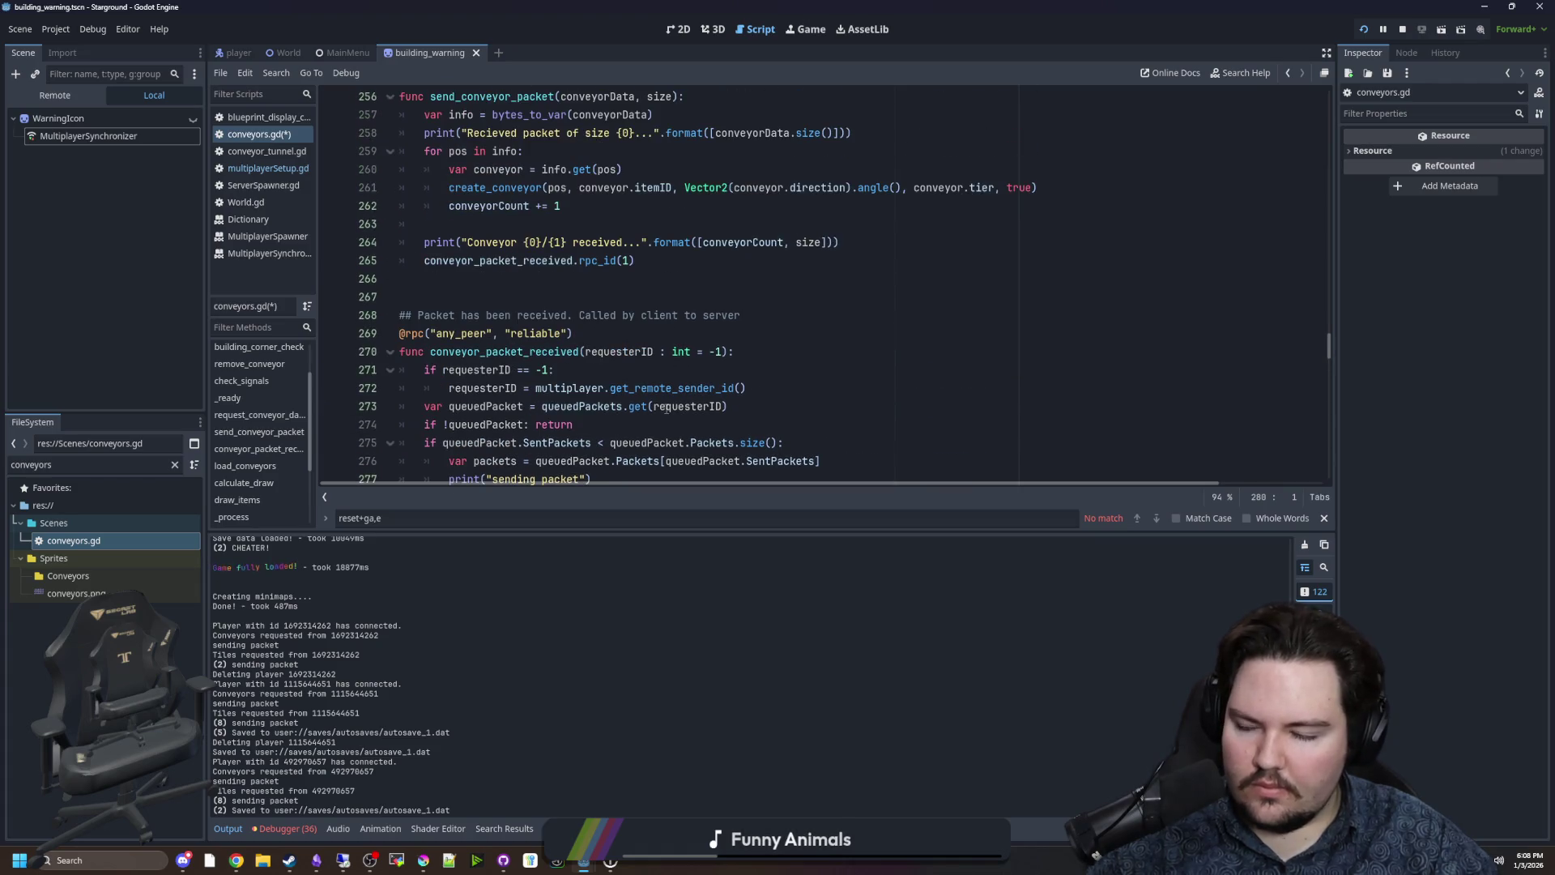
scroll(666, 408, down, 2)
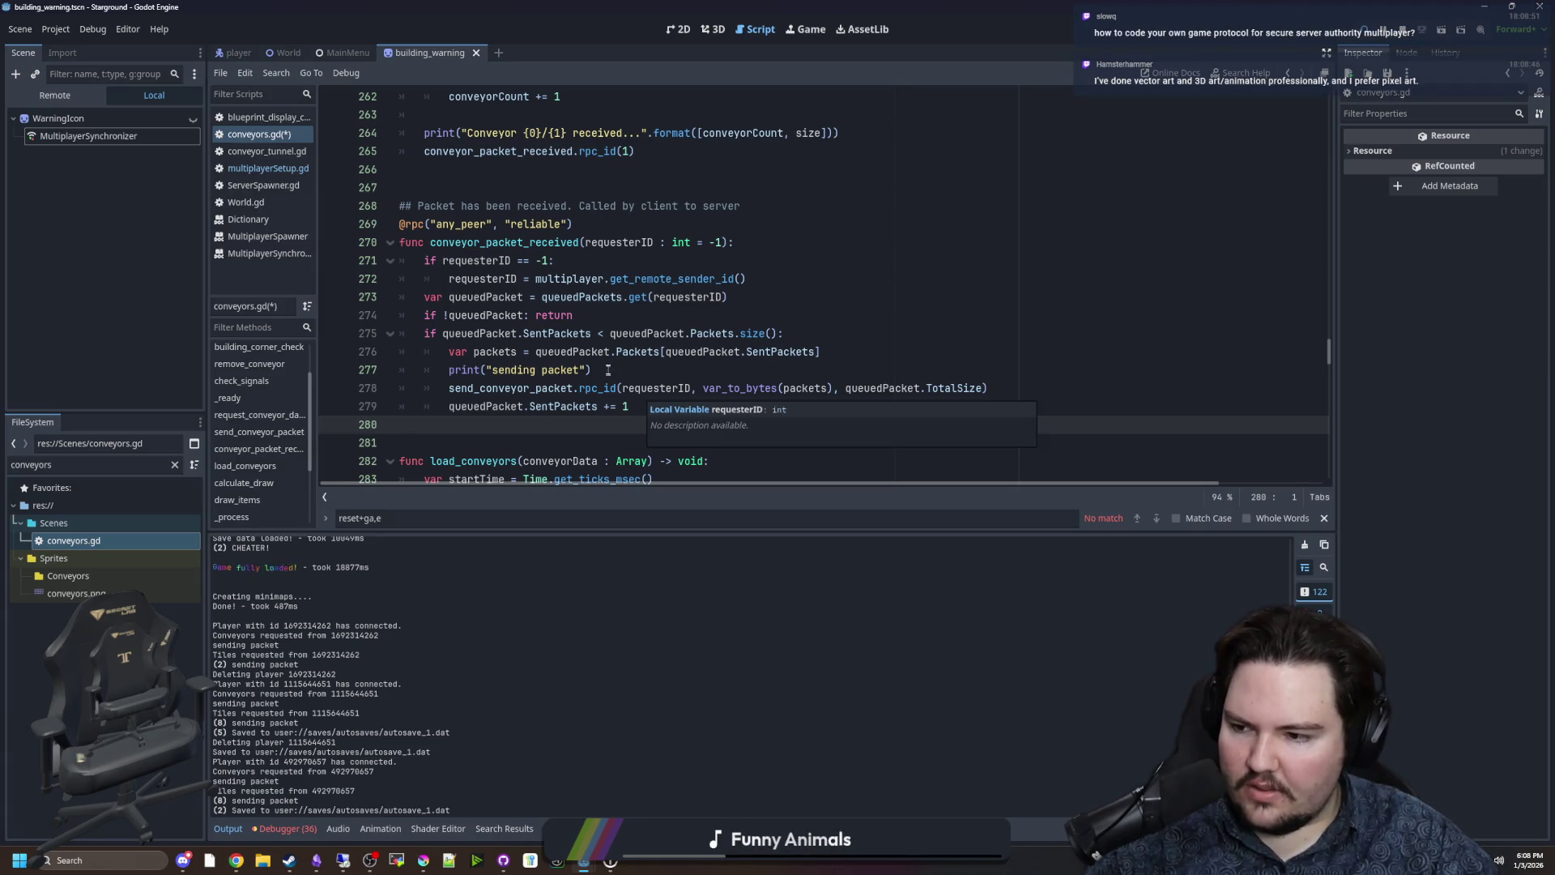
click(657, 388)
double_click(657, 388)
click(645, 405)
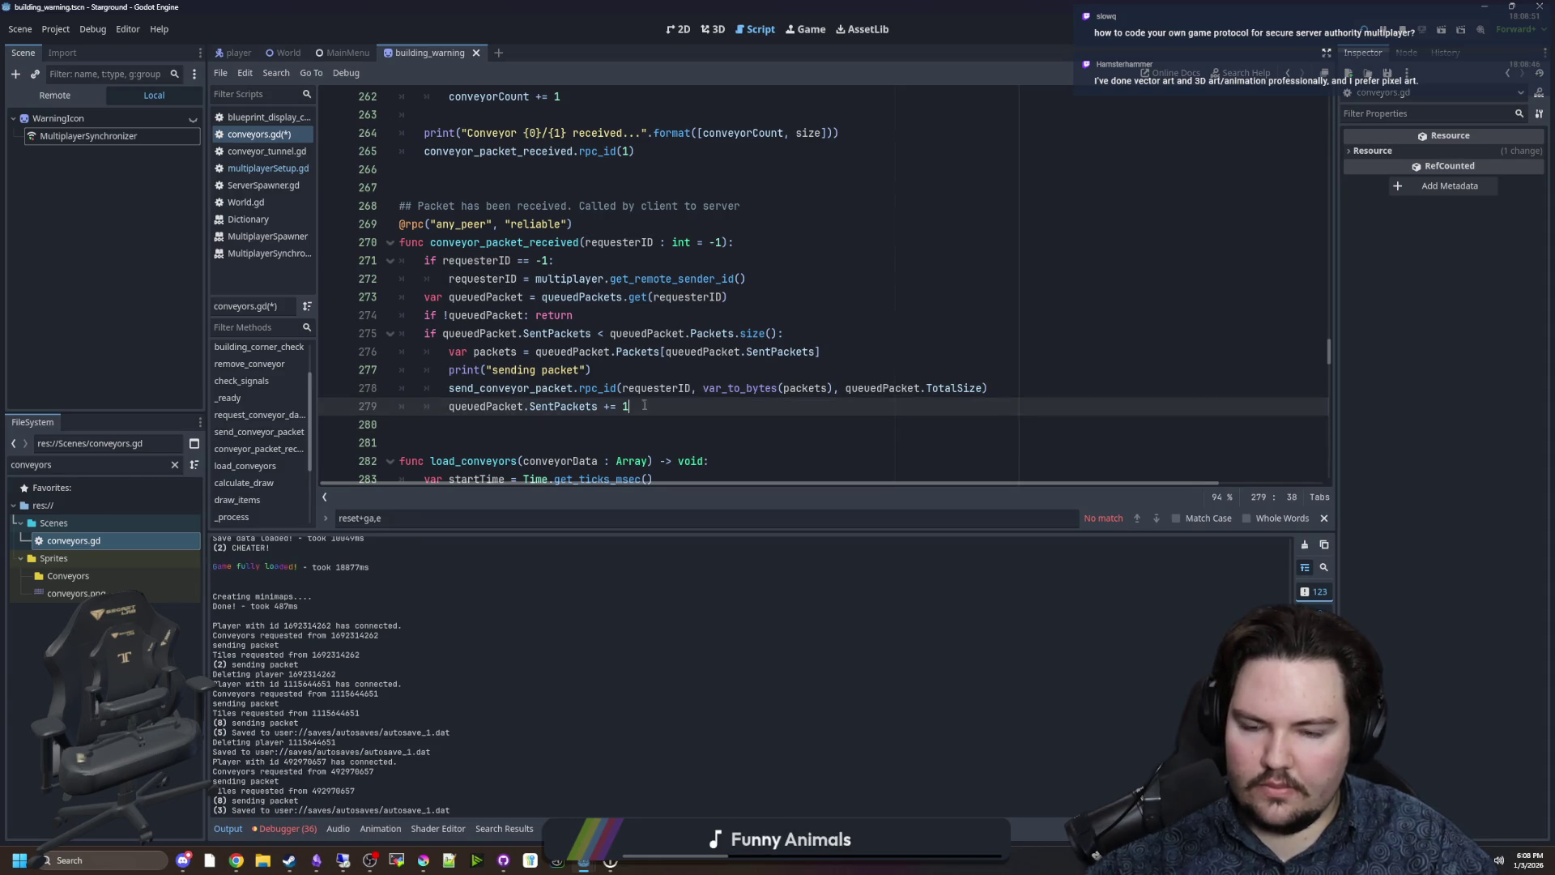
scroll(641, 404, up, 1)
scroll(640, 400, down, 2)
scroll(637, 395, up, 1)
scroll(645, 403, down, 1)
scroll(645, 402, up, 1)
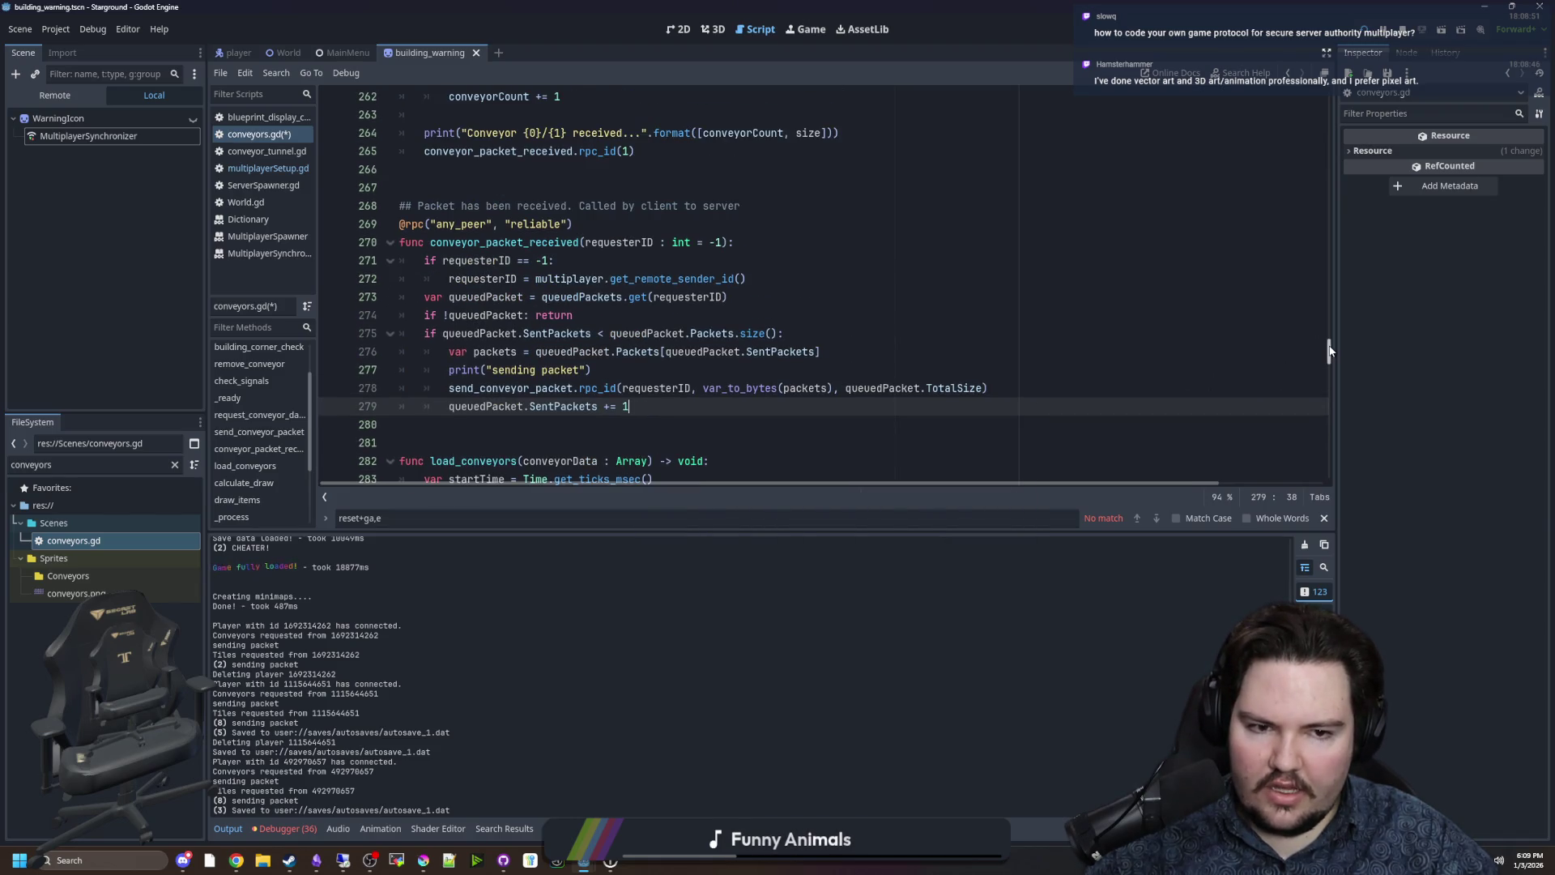
scroll(1328, 354, down, 1)
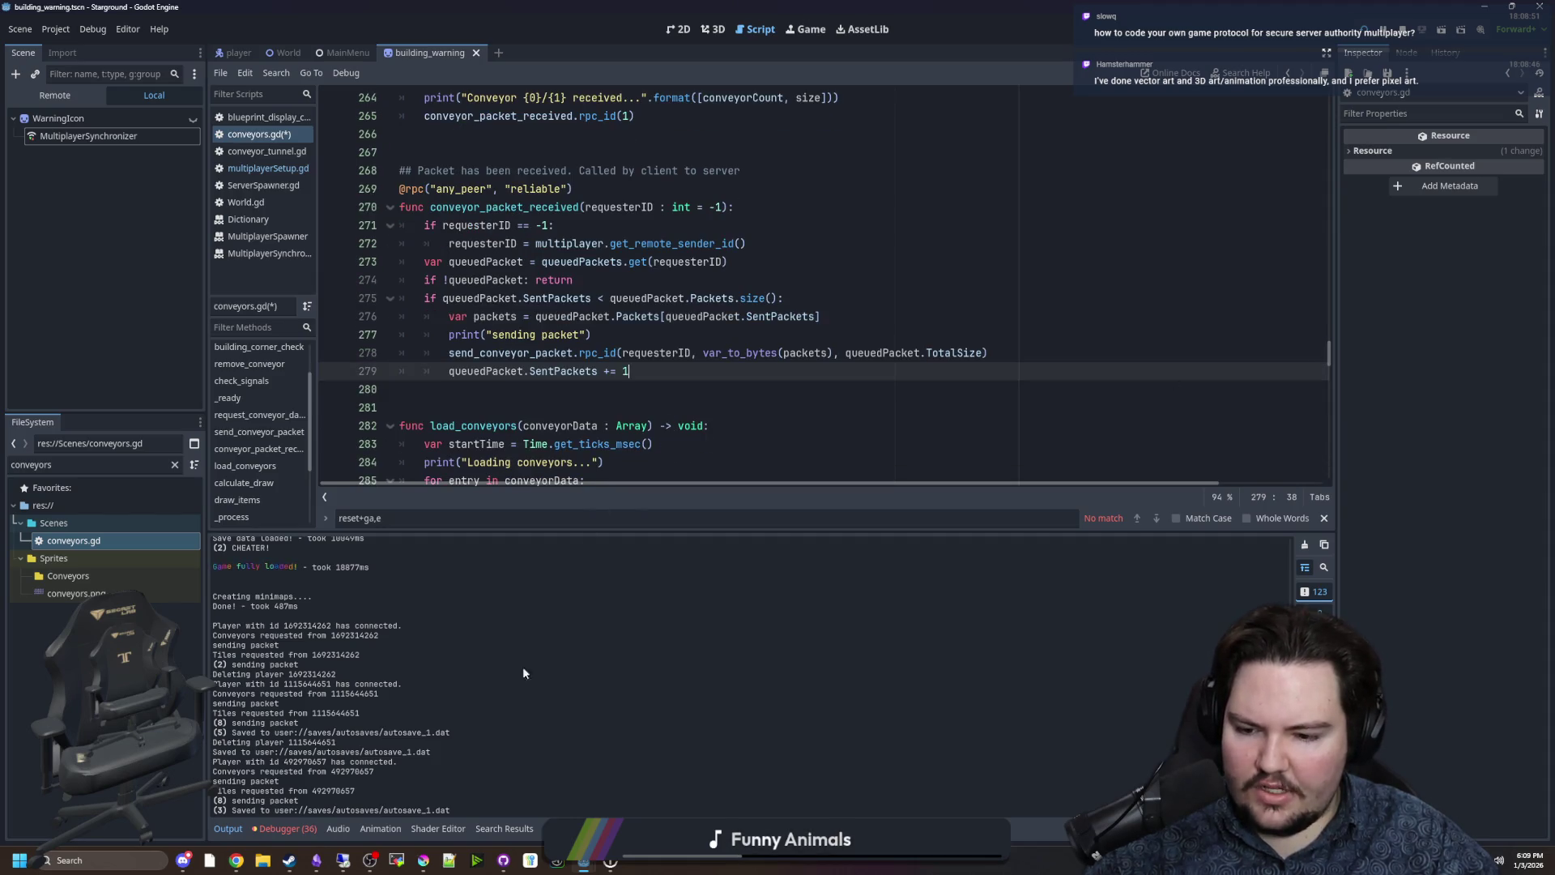
mouse_move(423, 859)
click(437, 806)
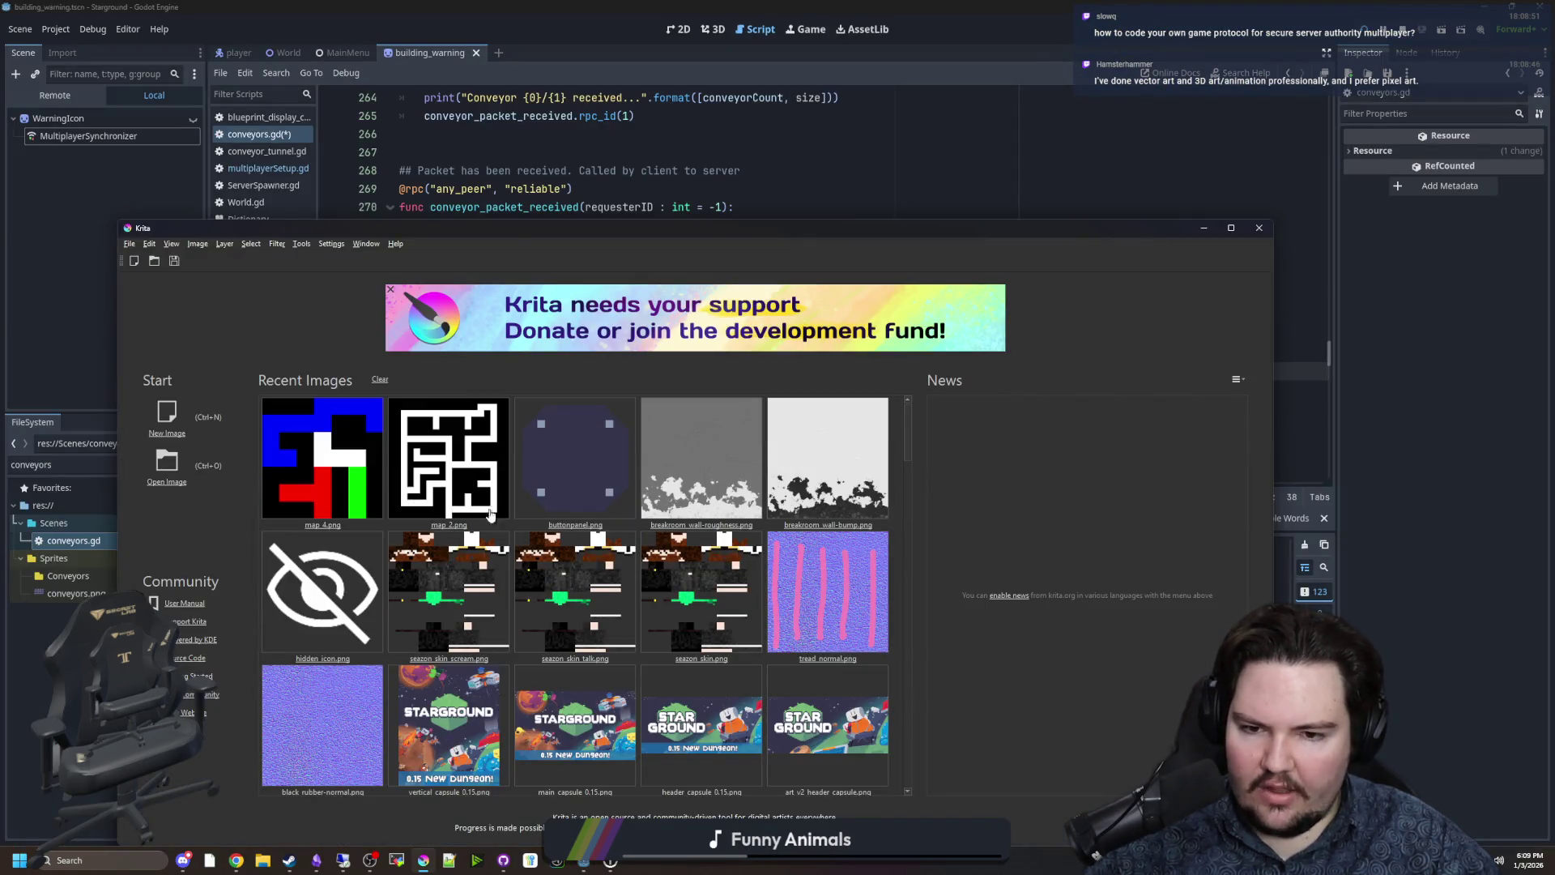
scroll(528, 567, down, 3)
scroll(540, 512, down, 5)
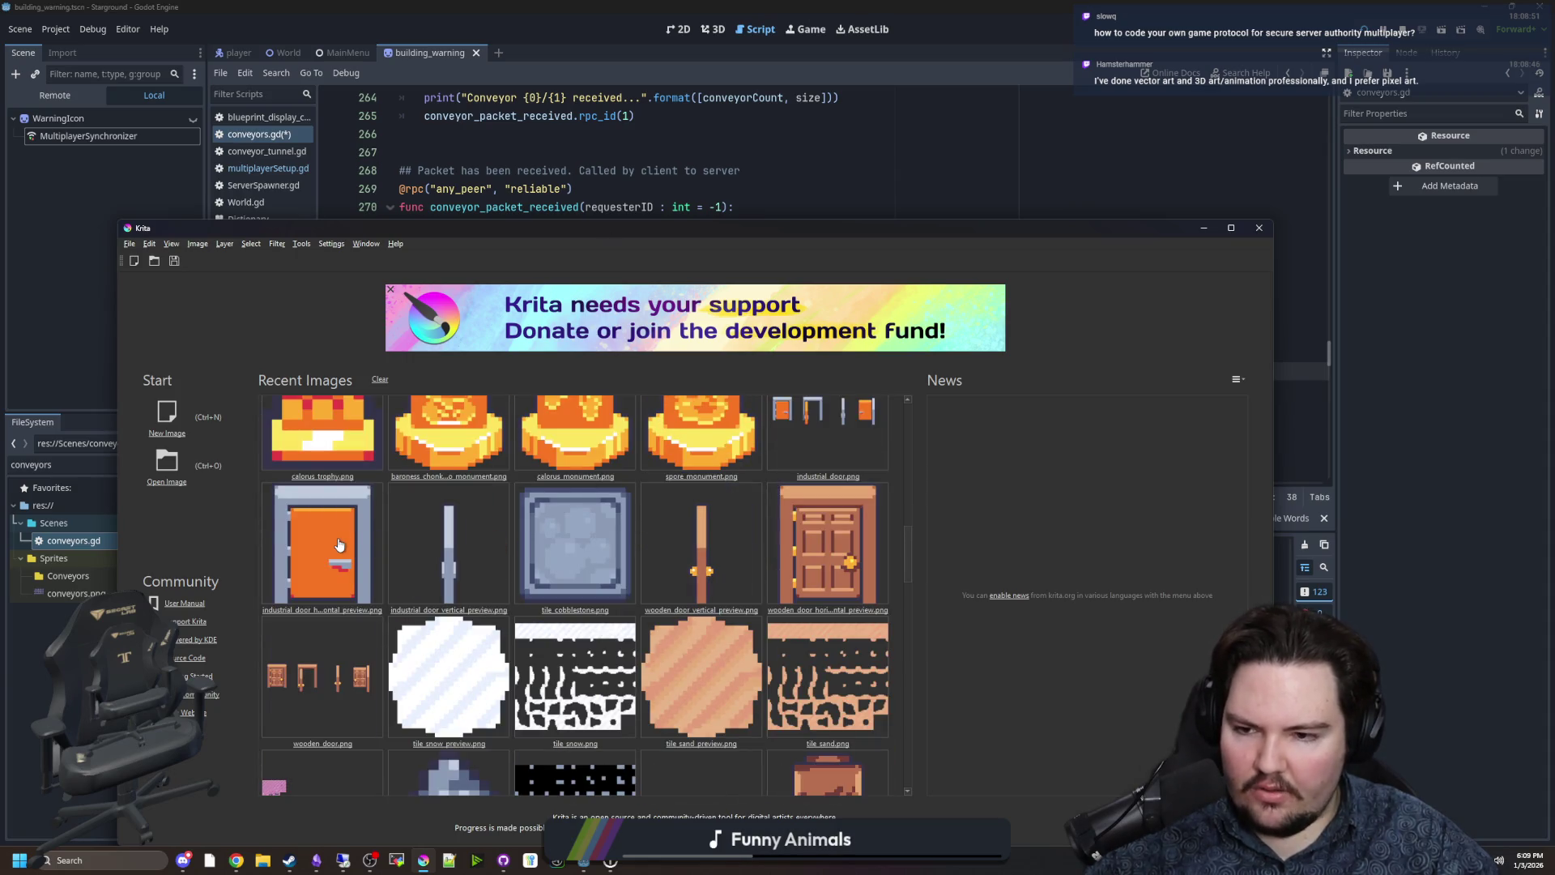
scroll(353, 518, up, 10)
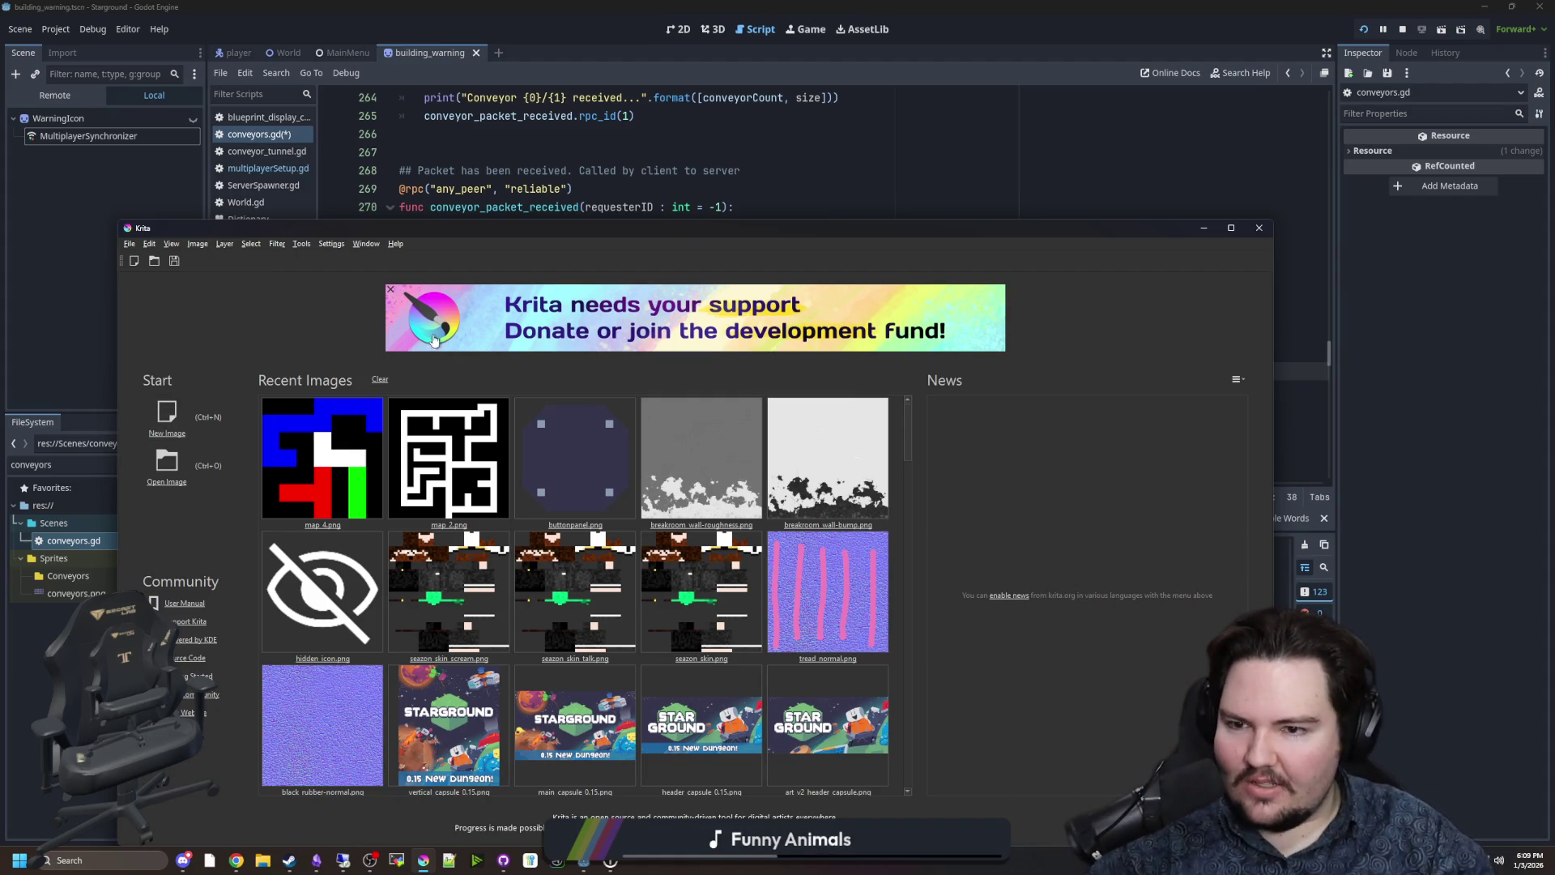
click(497, 188)
click(575, 396)
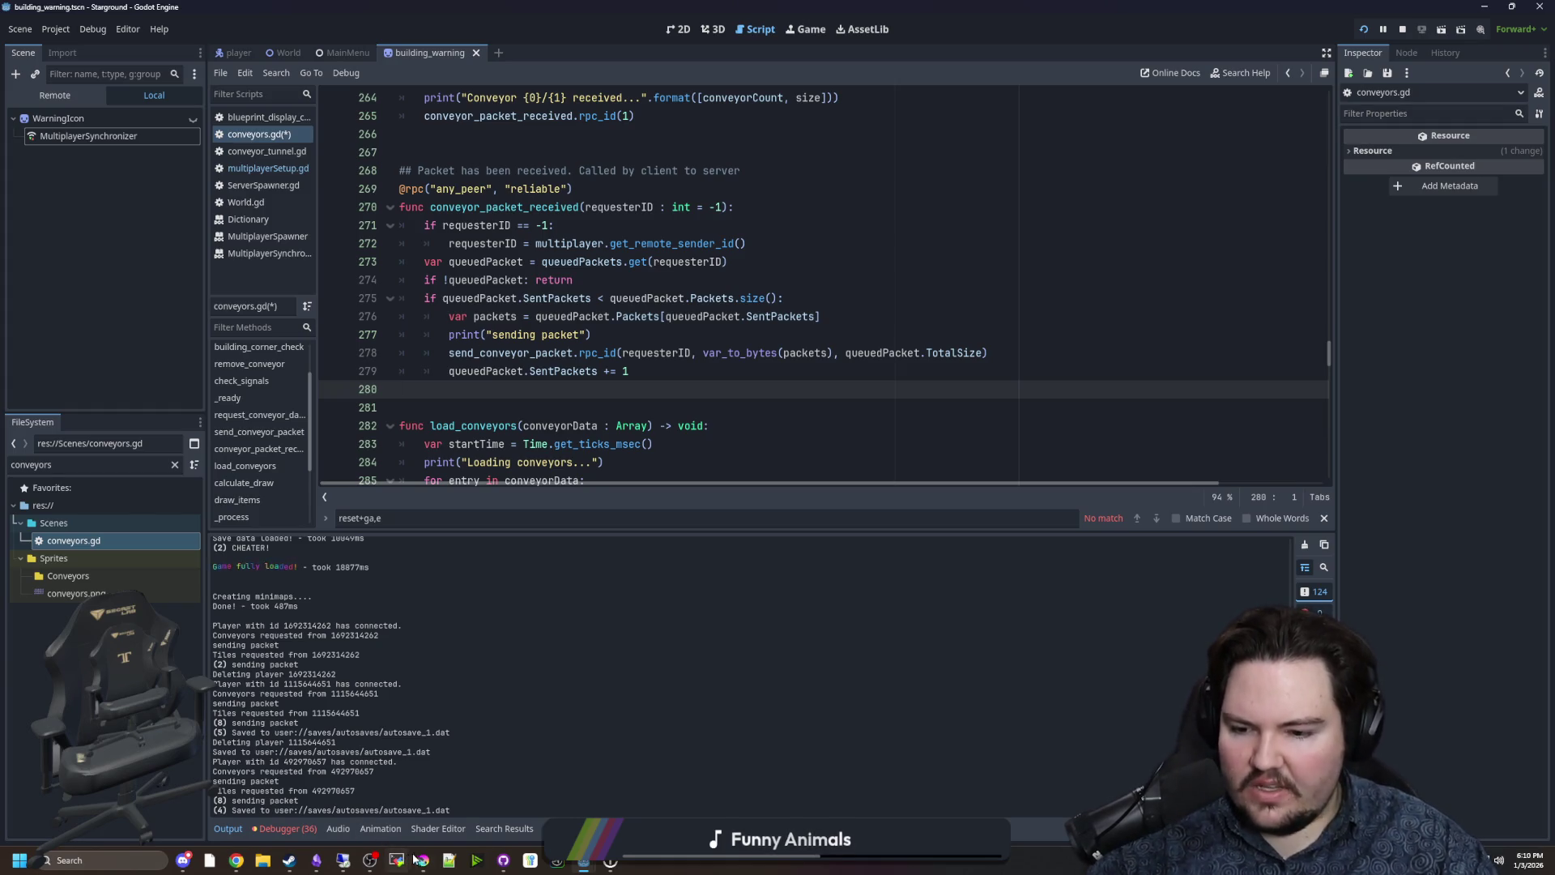
mouse_move(423, 858)
click(422, 823)
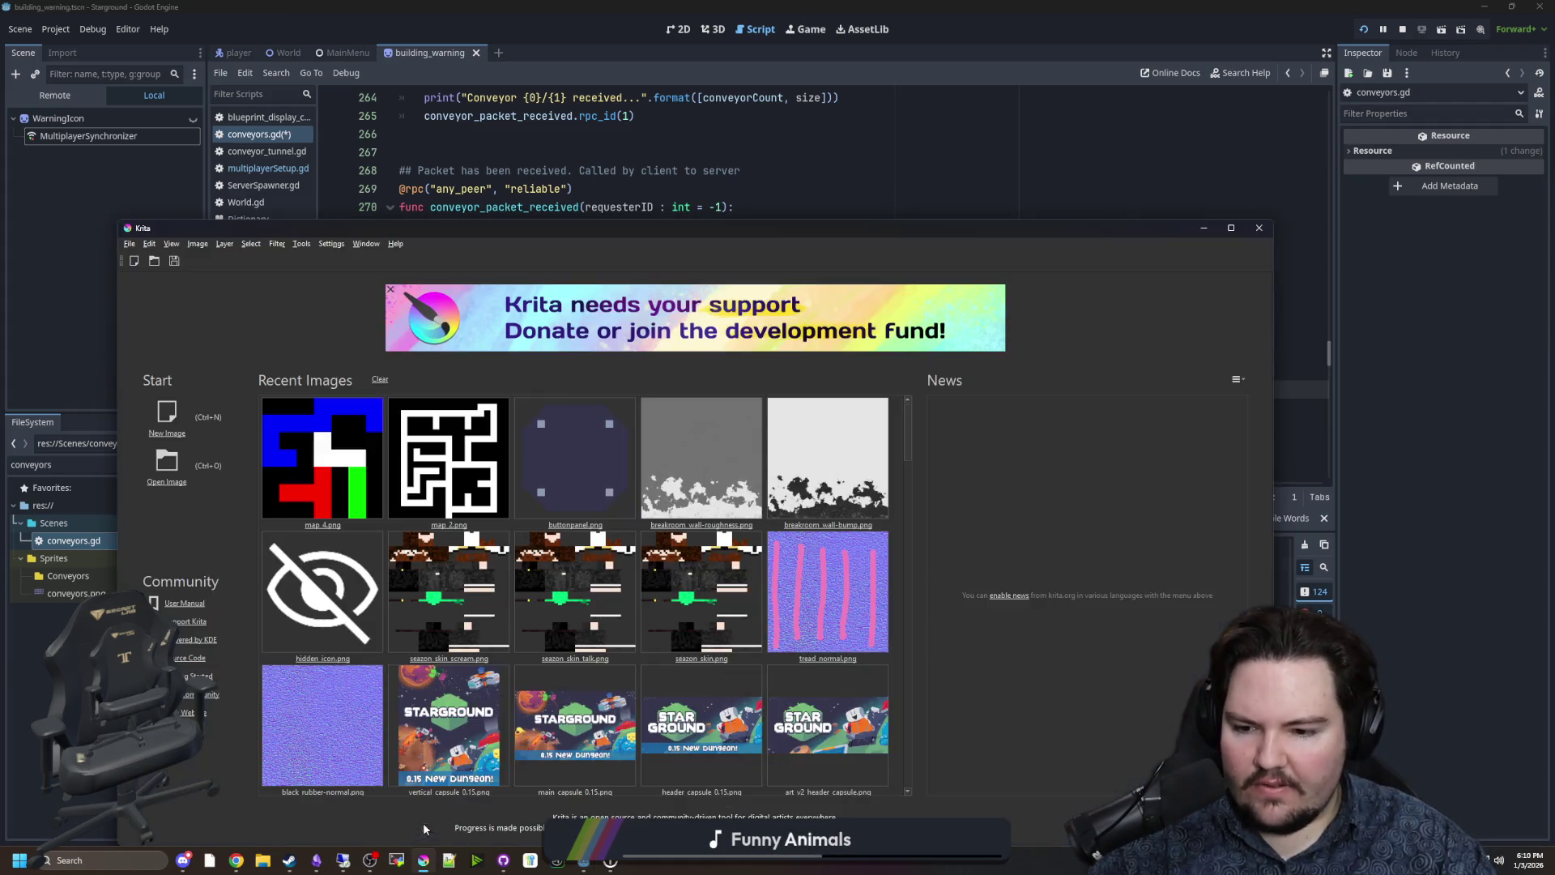
Create a new 512x512 image and maximise the Krita window.
click(179, 419)
text(512)
key(Tab)
text(512)
click(800, 688)
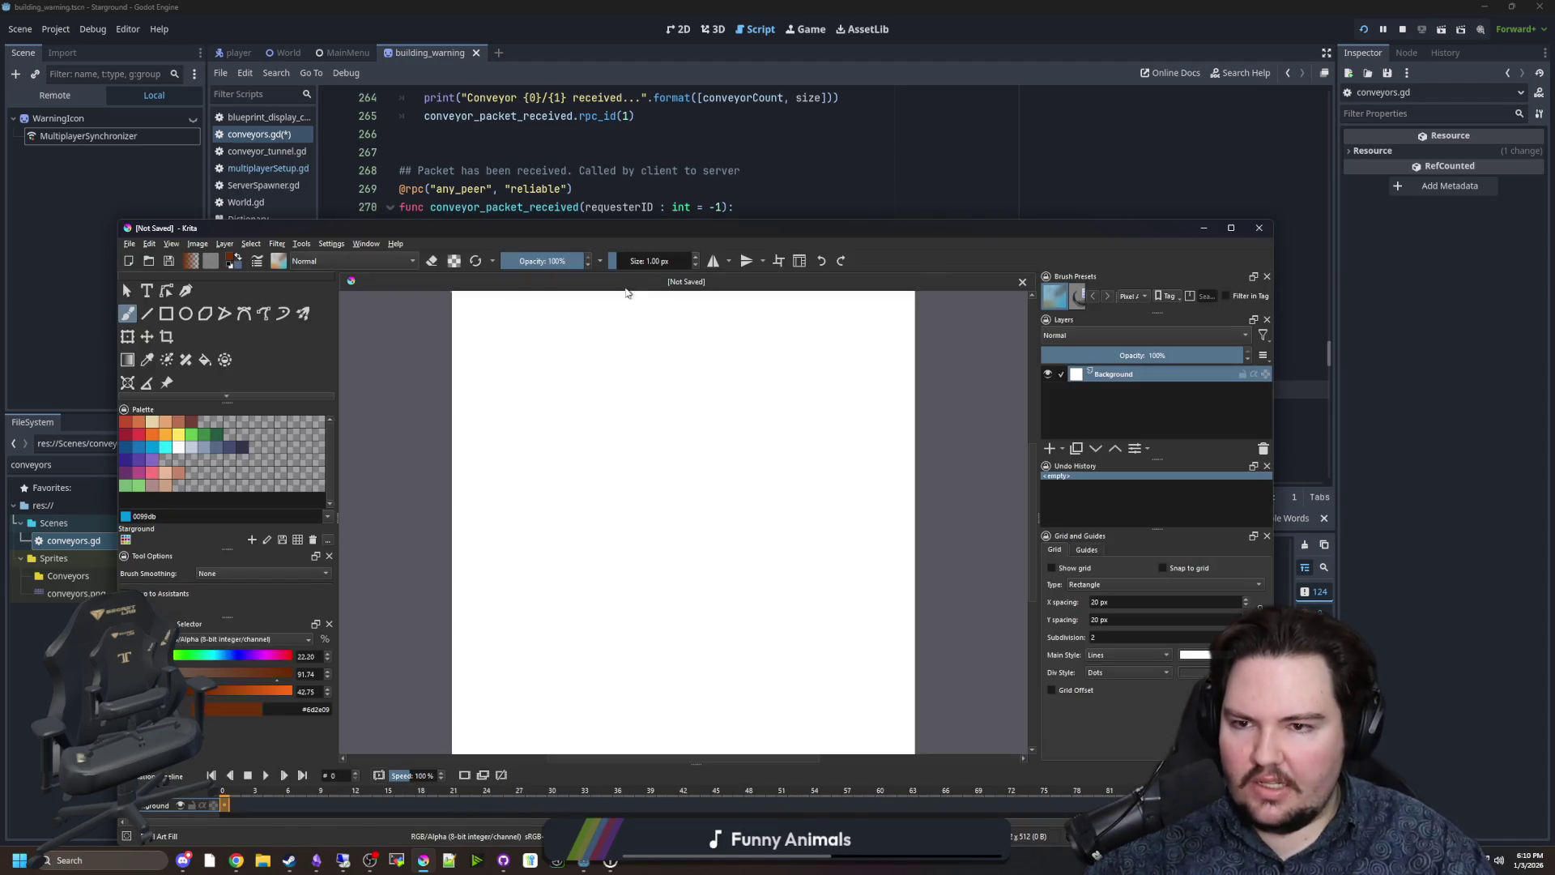
double_click(663, 227)
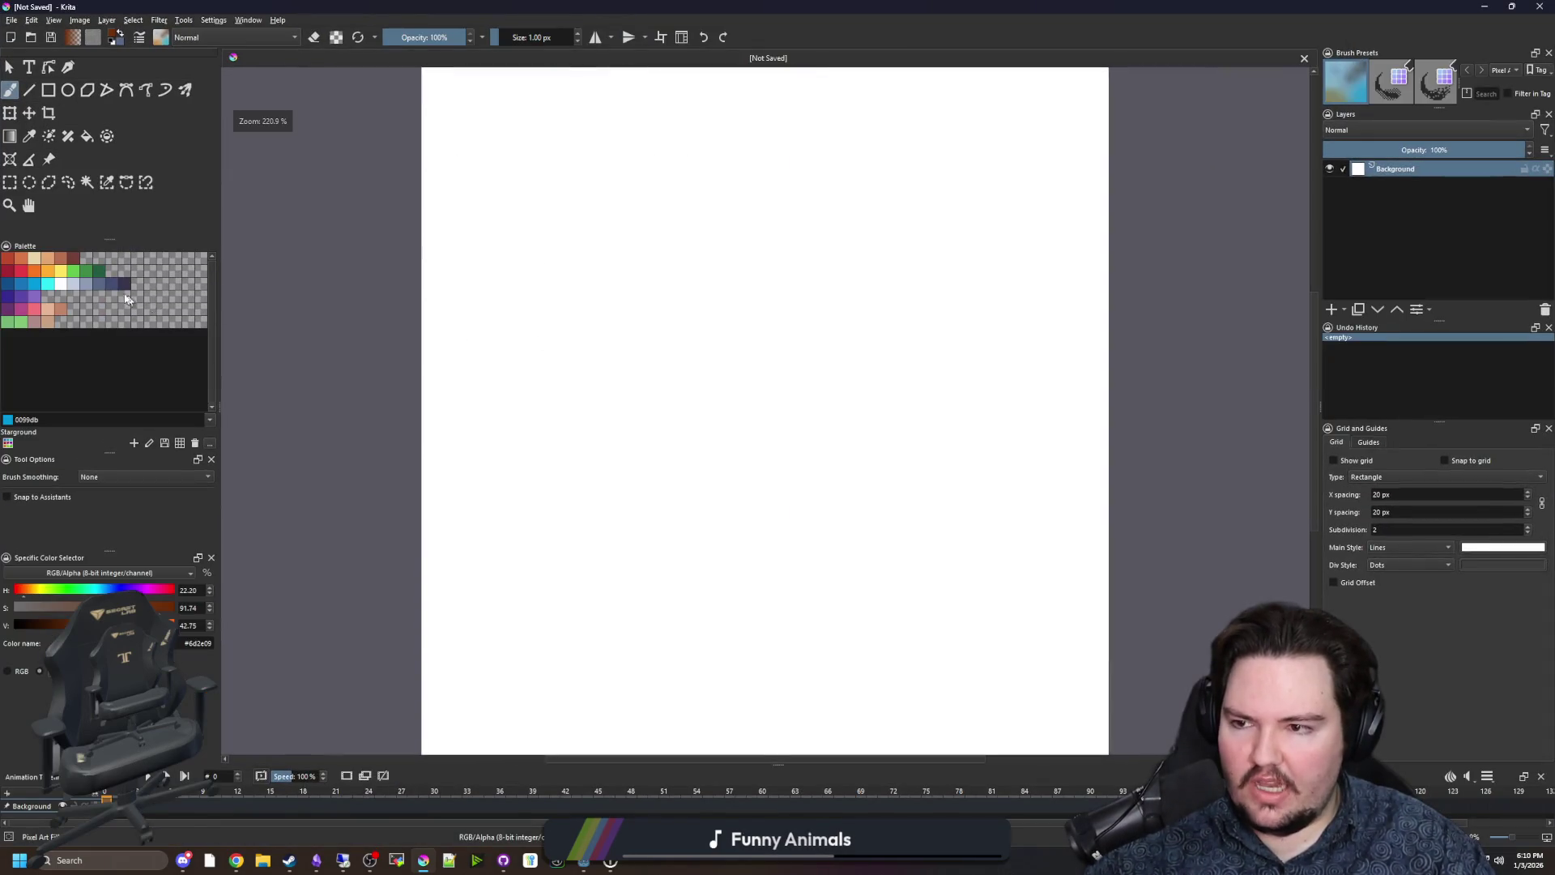
Paint a filled green blob, enlarging the brush to 6 px for the fill.
click(73, 271)
scroll(534, 296, down, 2)
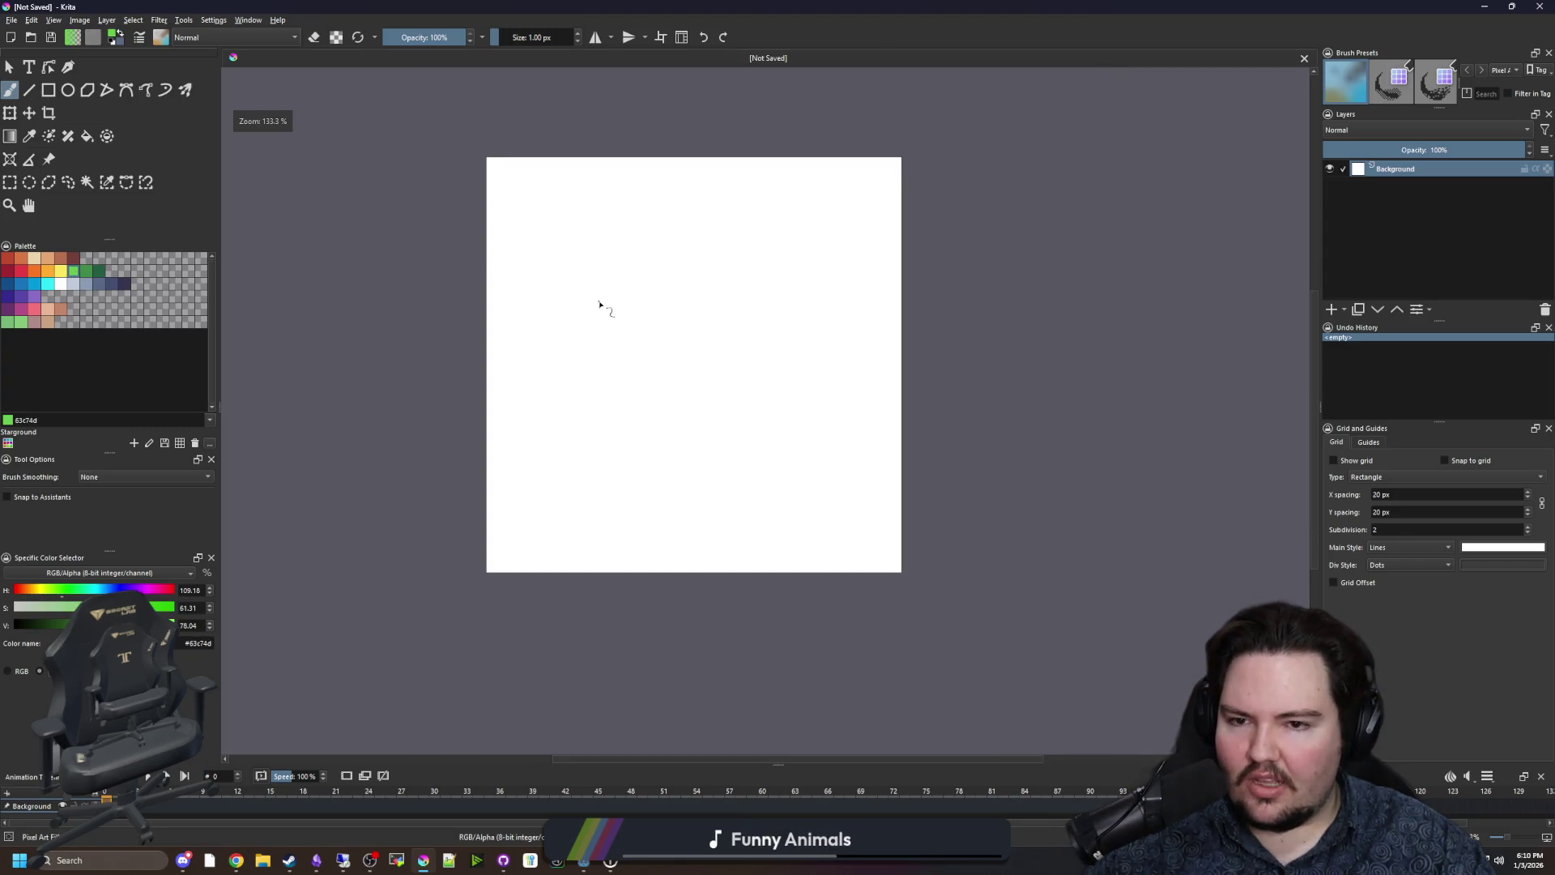
scroll(600, 306, up, 10)
drag(738, 464, 788, 474)
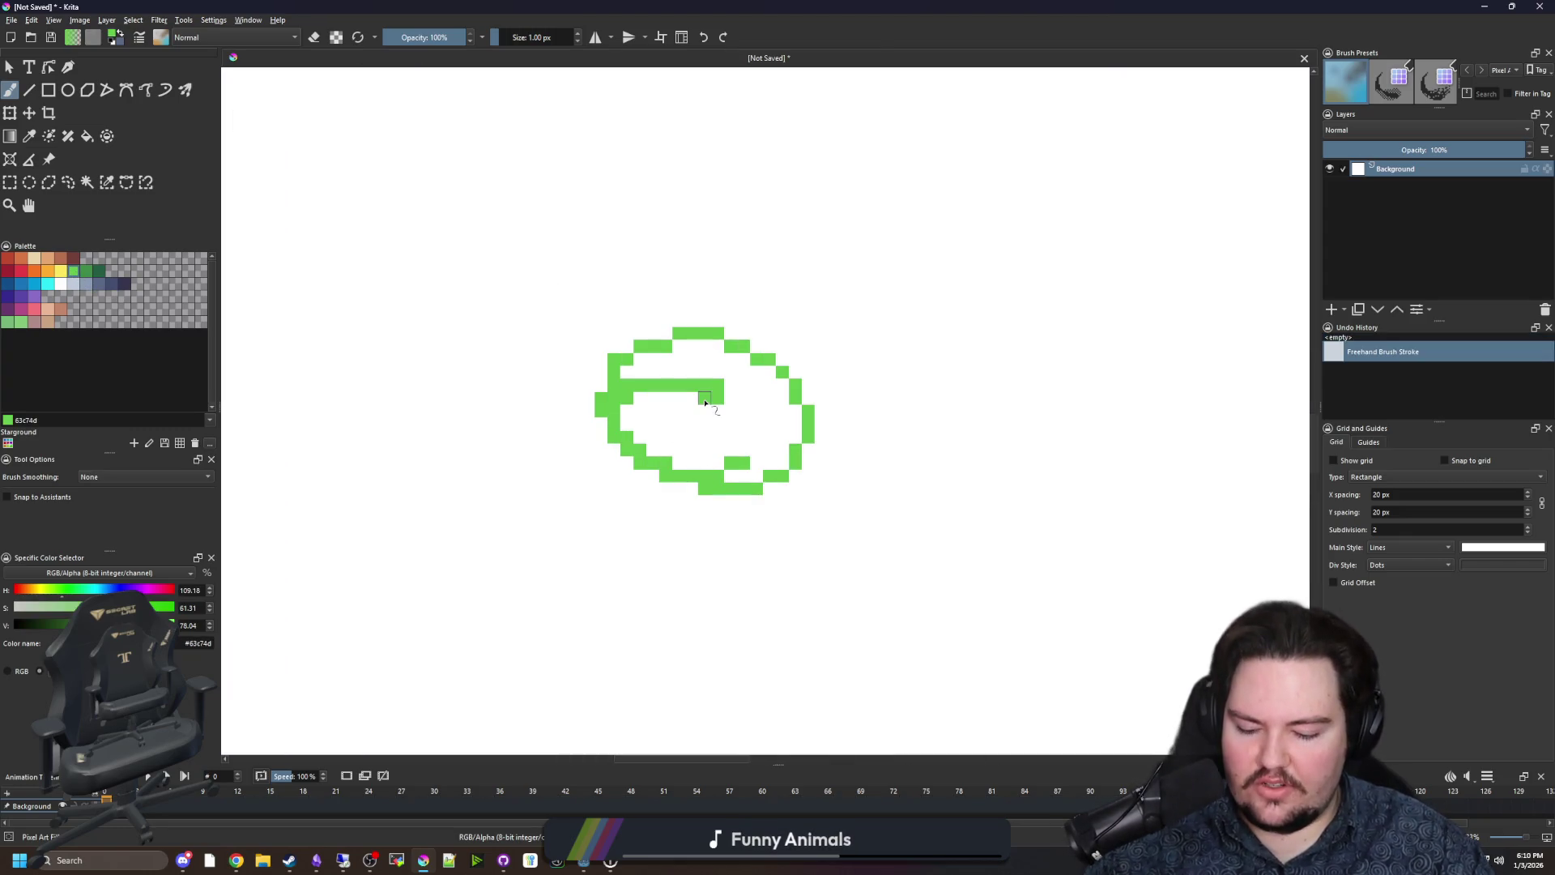
key(bracketright)
key(bracketright)
key(bracketright)
mouse_move(736, 410)
mouse_down()
mouse_move(668, 443)
mouse_move(733, 437)
mouse_up()
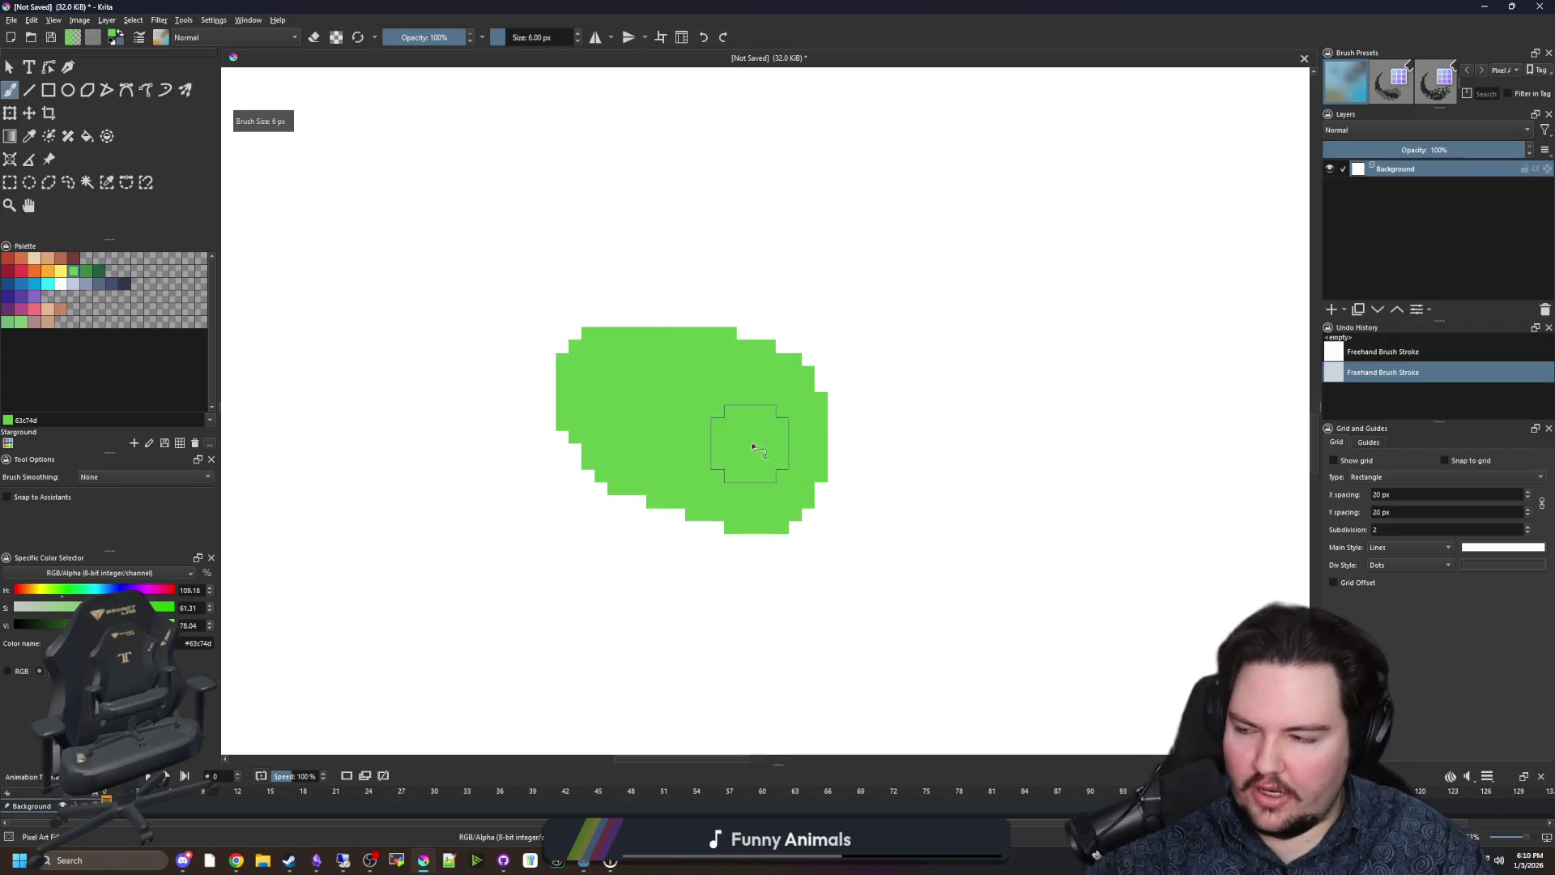
key(bracketleft)
key(bracketleft)
key(bracketleft)
scroll(672, 439, down, 1)
Draw a 1 px blue line across the canvas with an arrowhead beside the green blob.
click(34, 283)
key(bracketleft)
drag(840, 402, 768, 400)
mouse_move(997, 348)
mouse_down()
mouse_move(806, 330)
mouse_move(567, 366)
mouse_up()
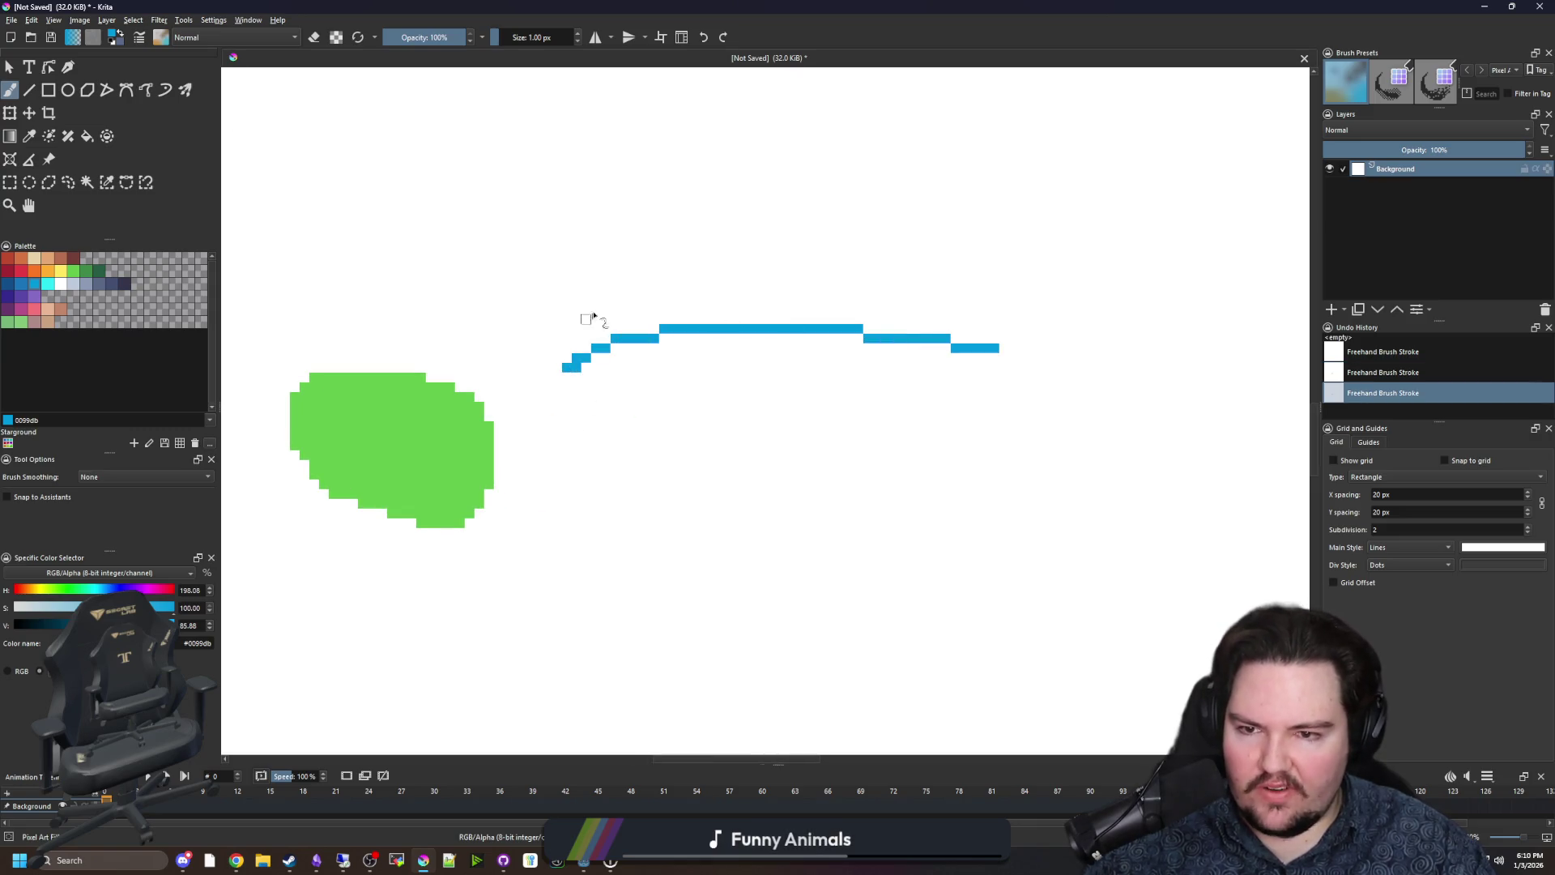
drag(597, 307, 629, 434)
scroll(745, 308, down, 1)
scroll(495, 399, up, 1)
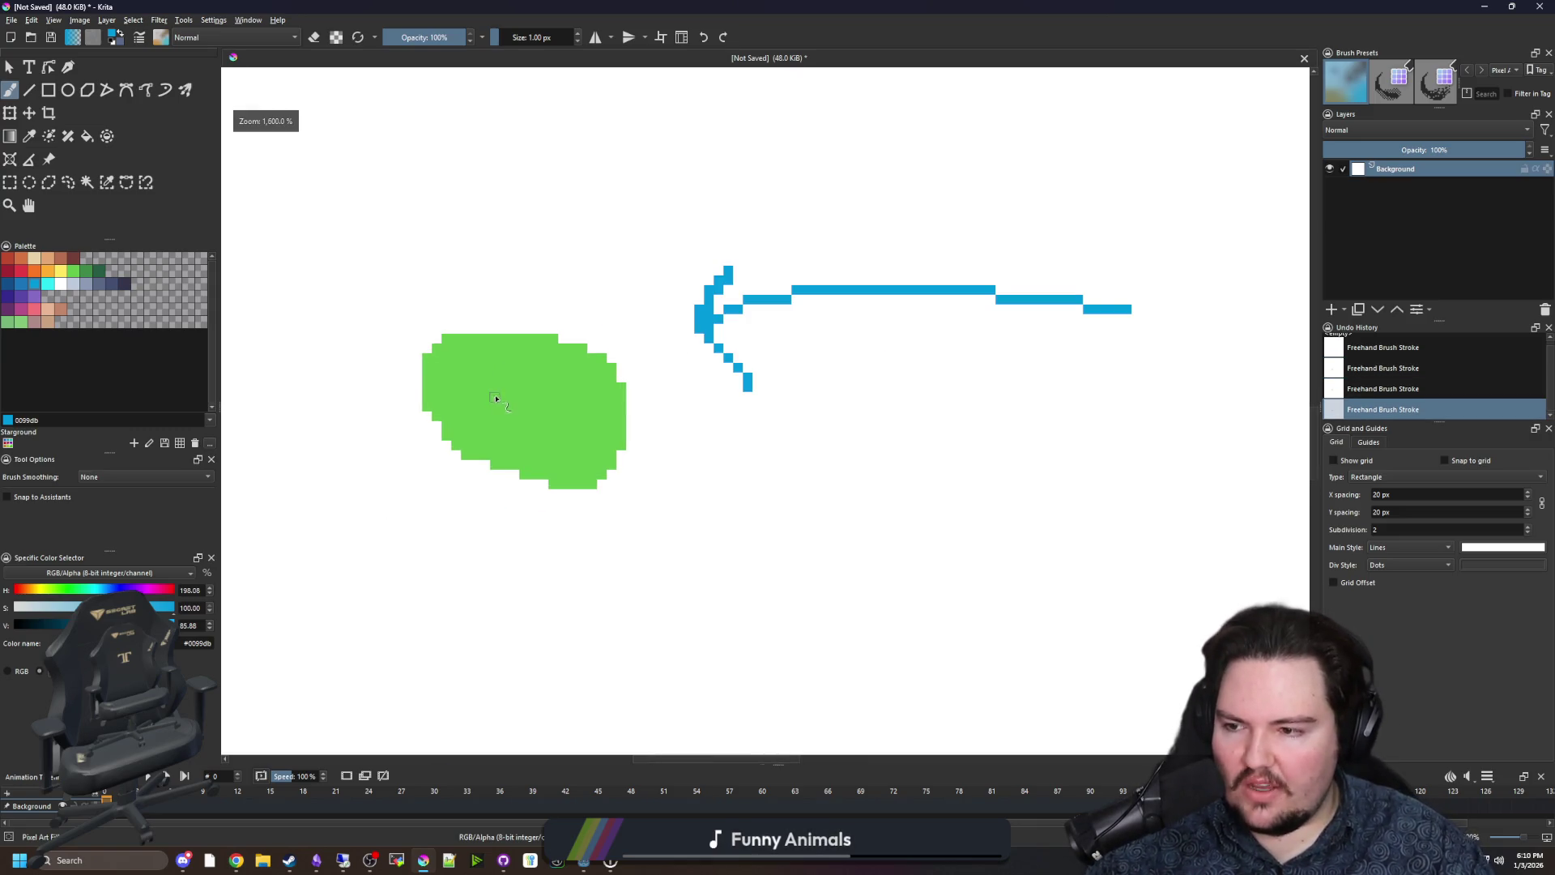
scroll(496, 399, down, 1)
scroll(601, 330, up, 1)
Sketch a red arrow pointing at the blue arrow, undo it, and begin a red cross.
click(23, 272)
scroll(599, 405, up, 1)
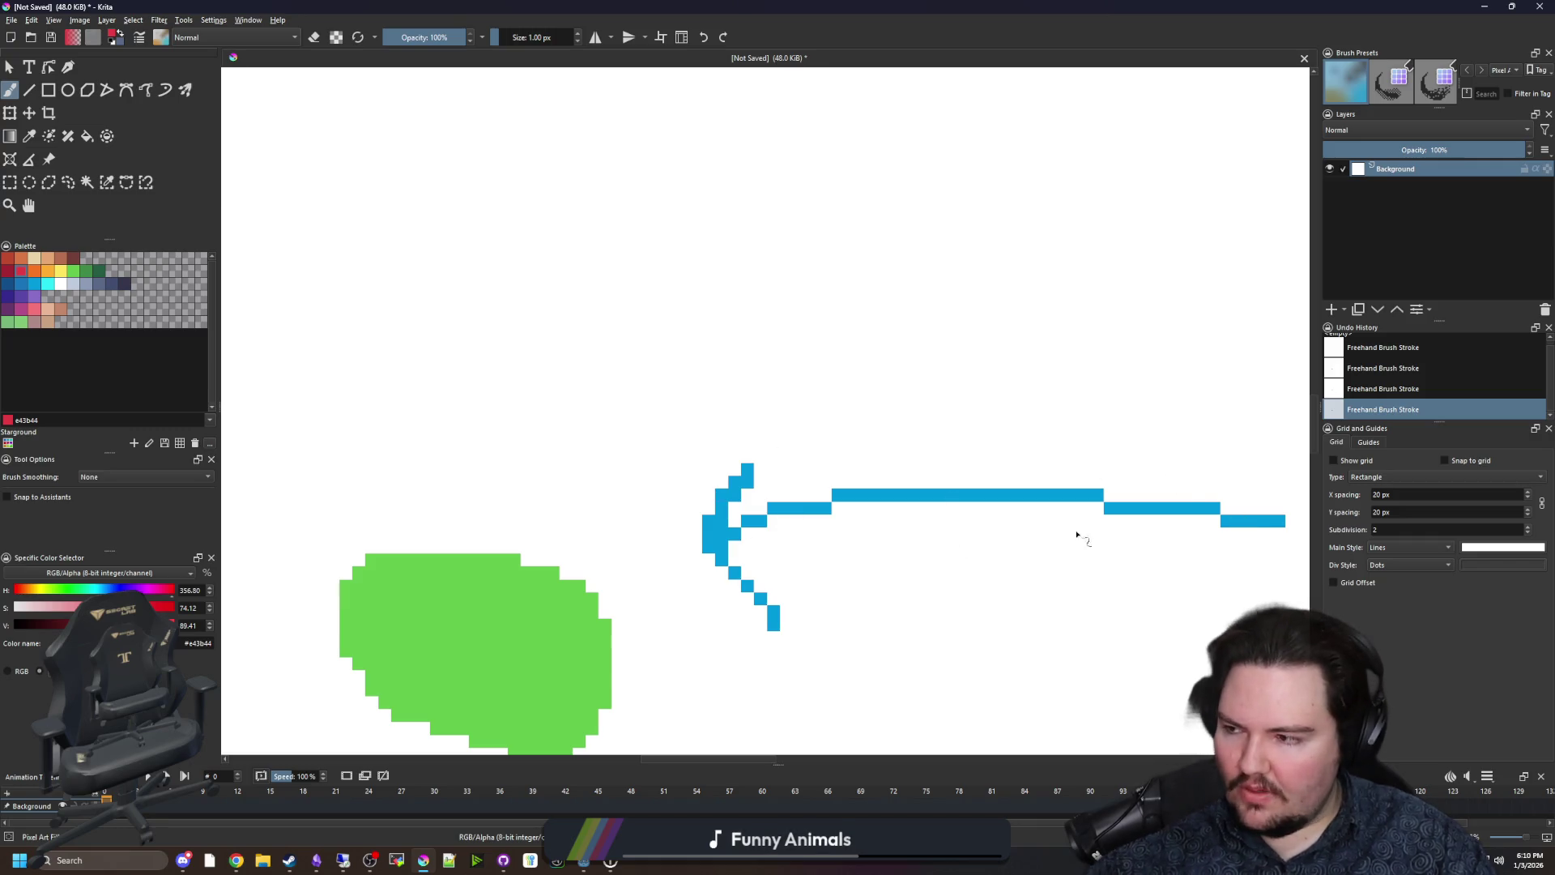
mouse_move(551, 196)
mouse_down()
mouse_move(666, 348)
mouse_move(645, 378)
mouse_move(687, 433)
mouse_move(744, 377)
mouse_up()
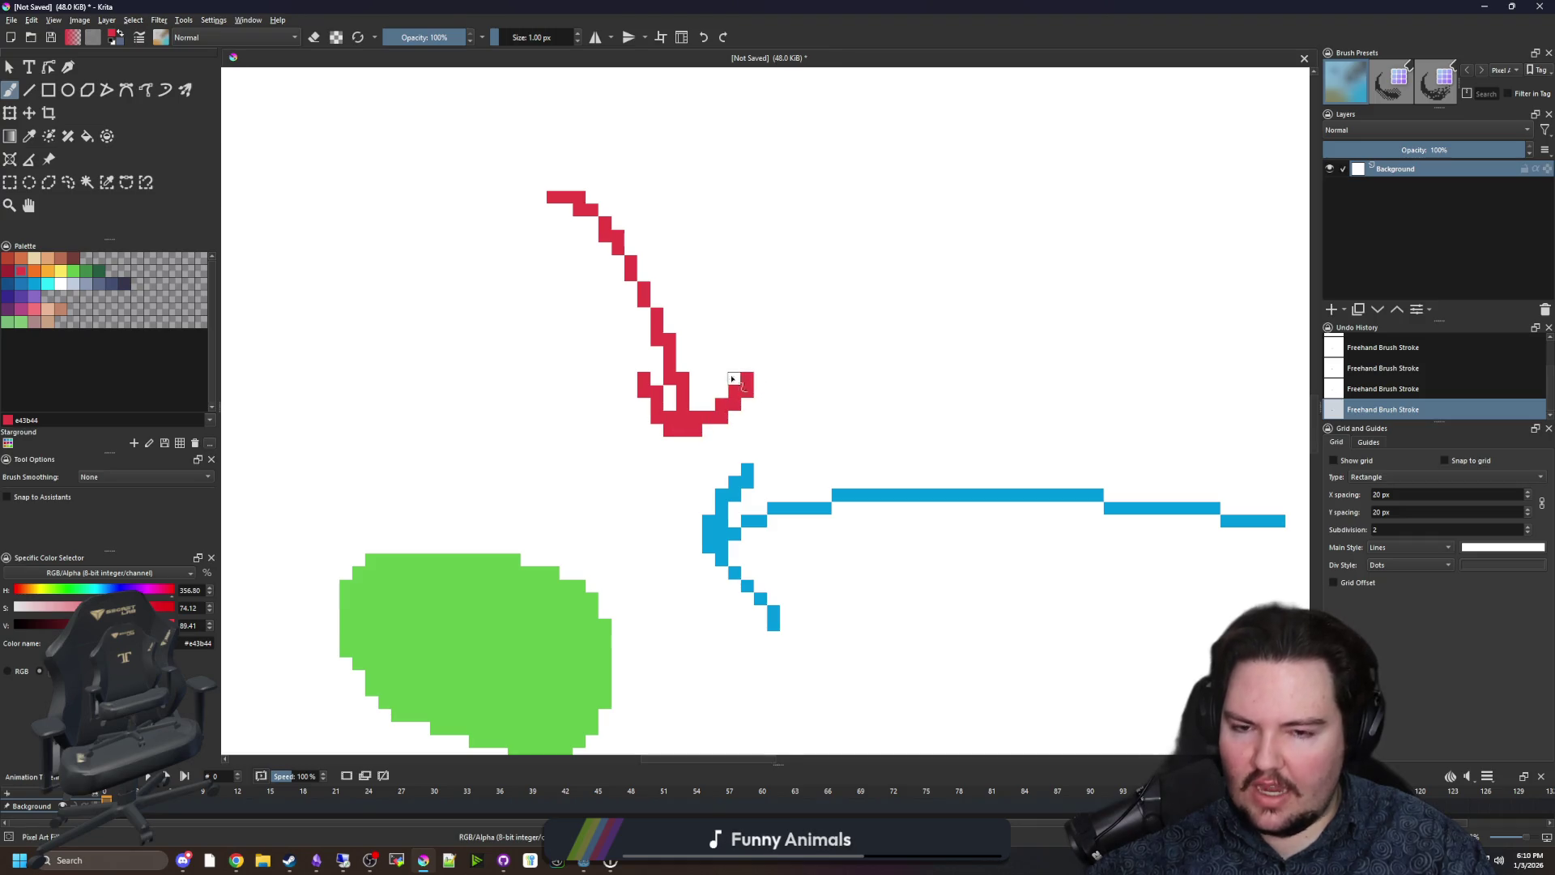
scroll(678, 414, down, 1)
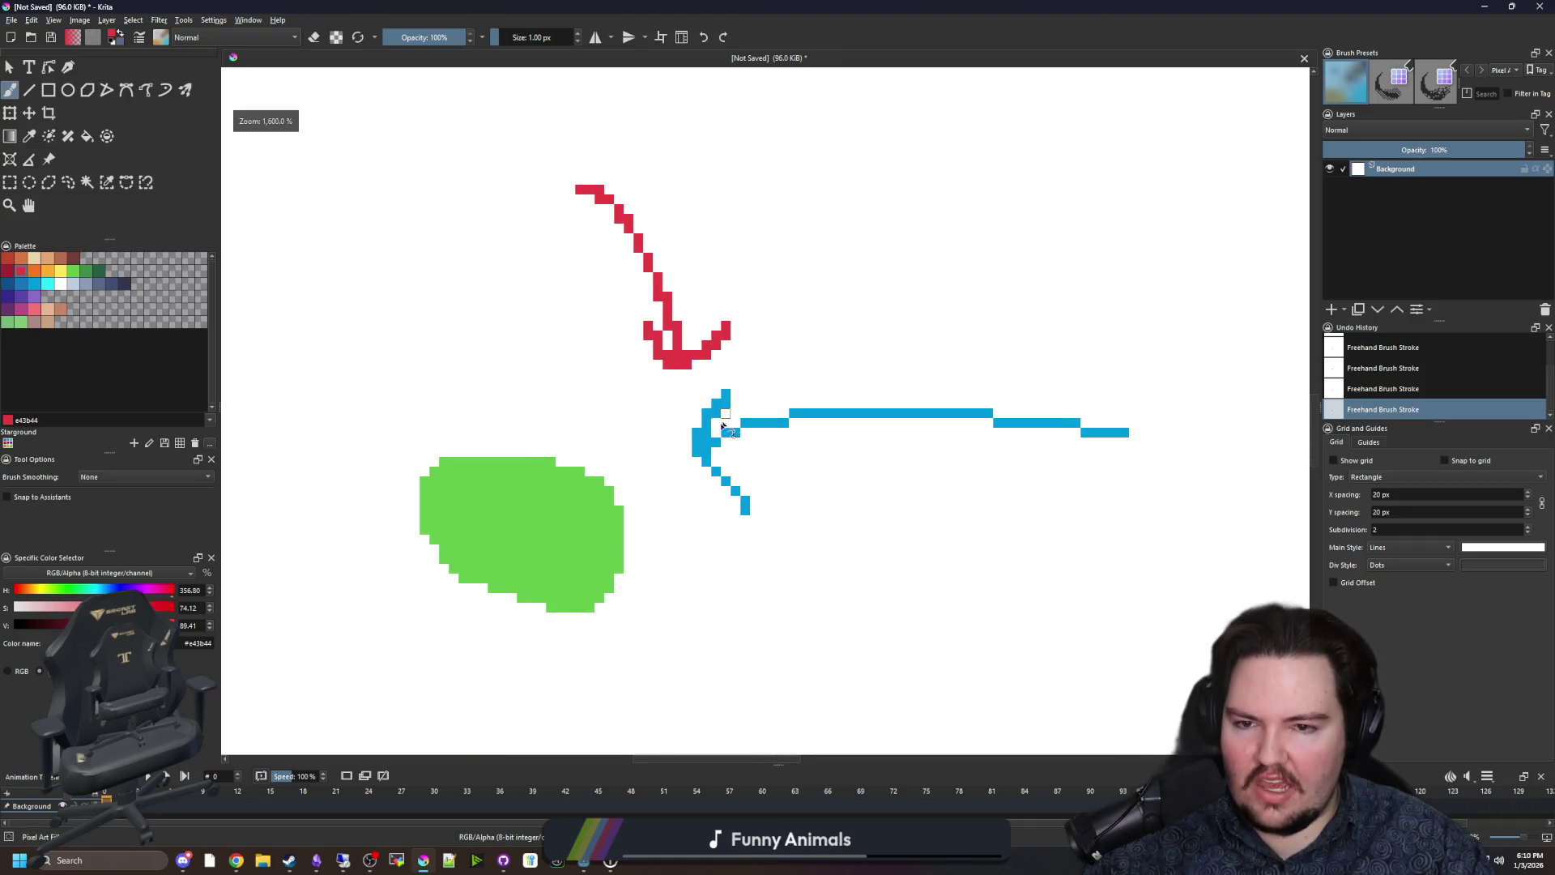
key(ctrl+z)
key(ctrl+z)
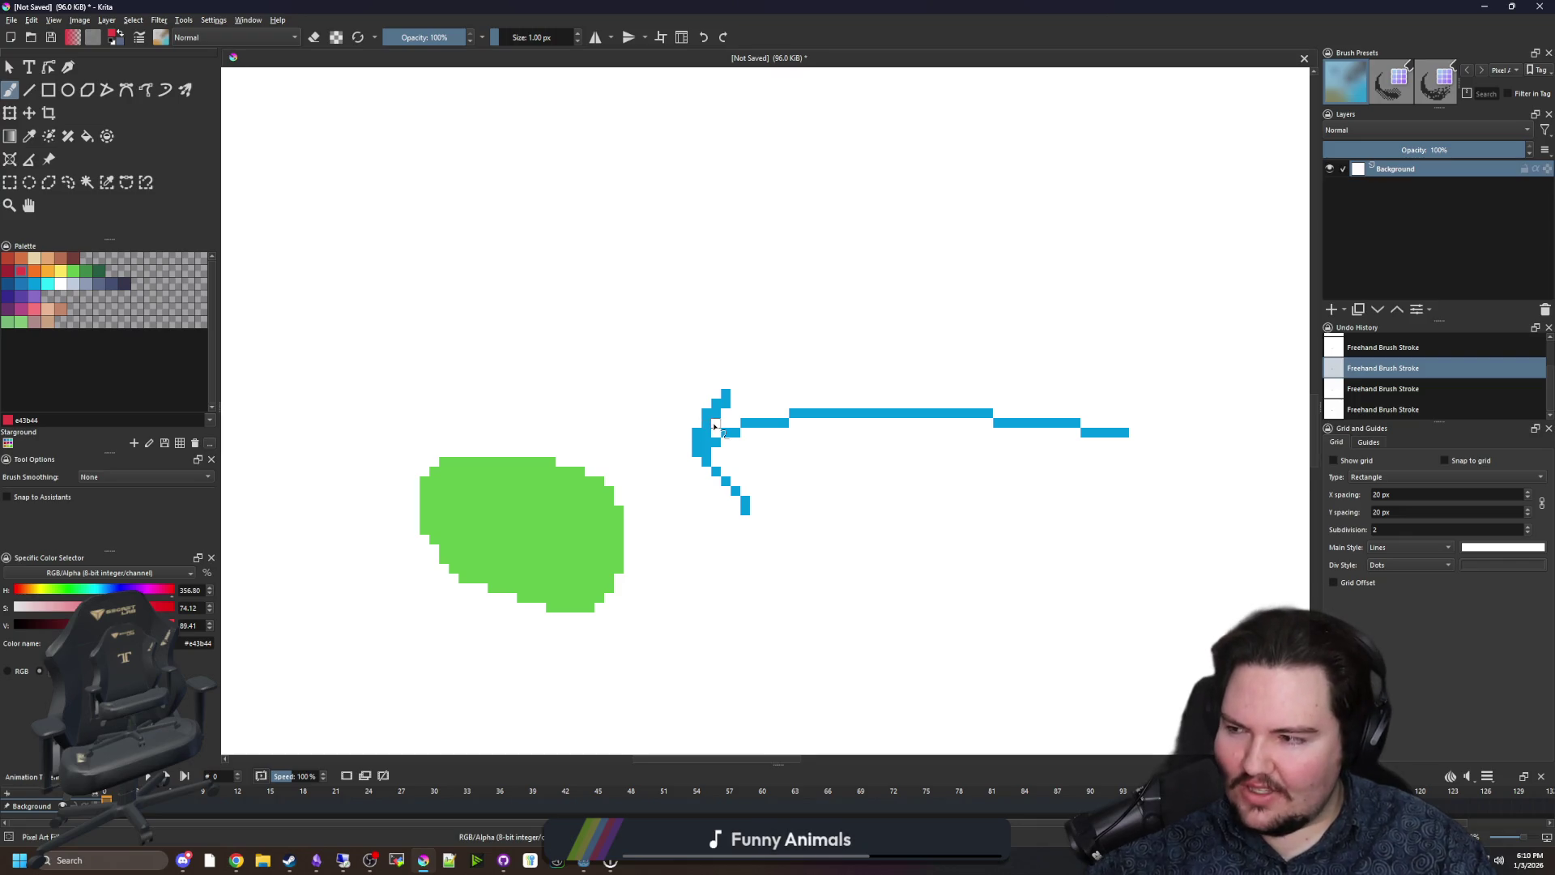
click(638, 374)
Draw a red cross over the arrowhead, then undo both strokes.
drag(638, 364, 745, 510)
drag(755, 374, 658, 518)
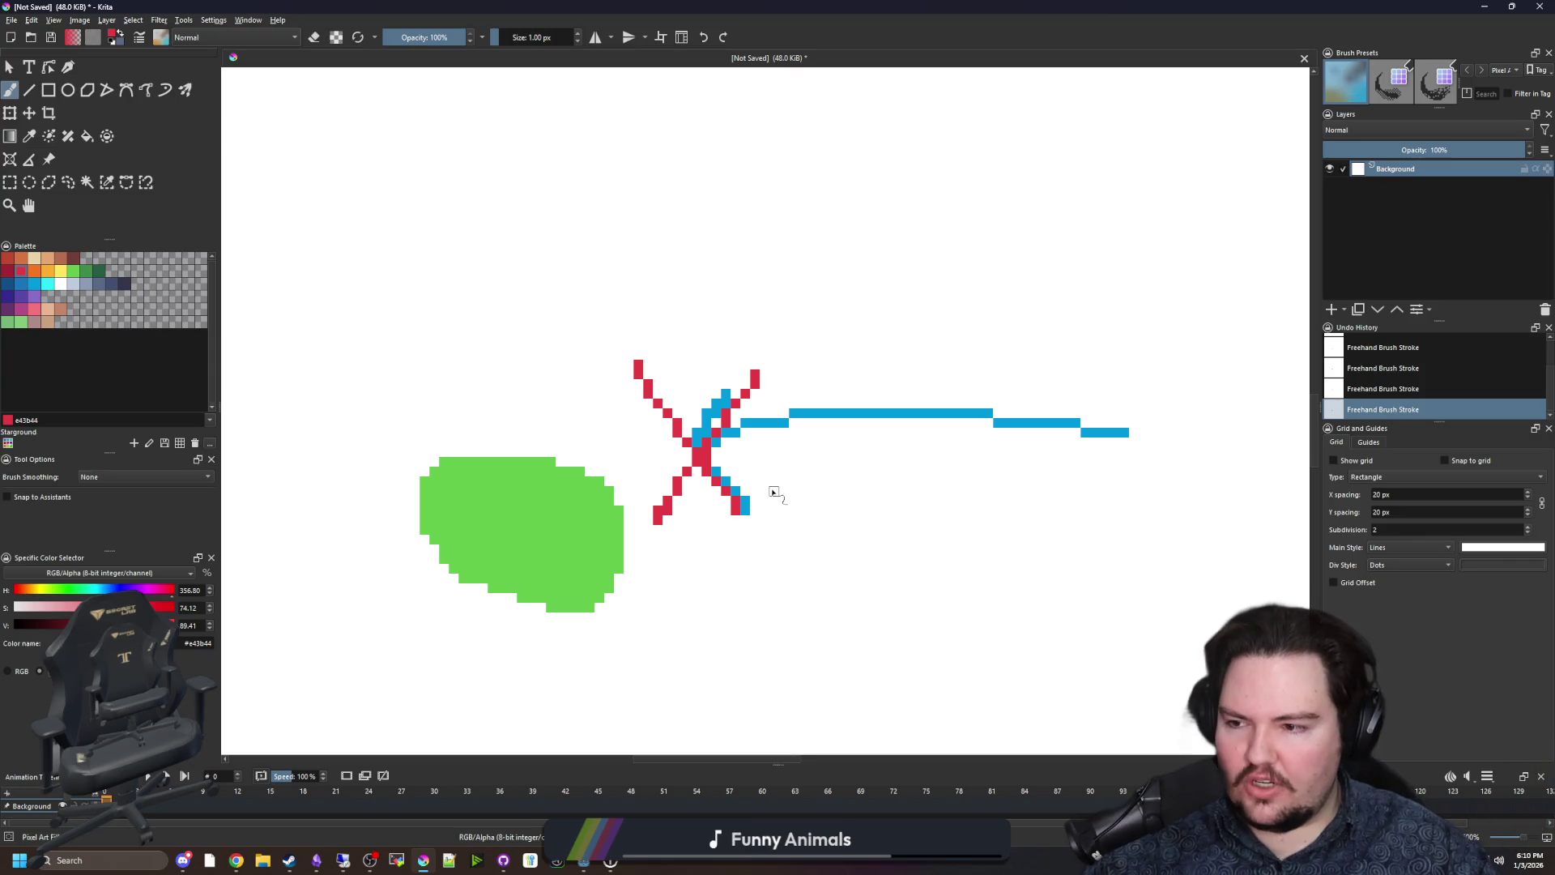
key(ctrl+z)
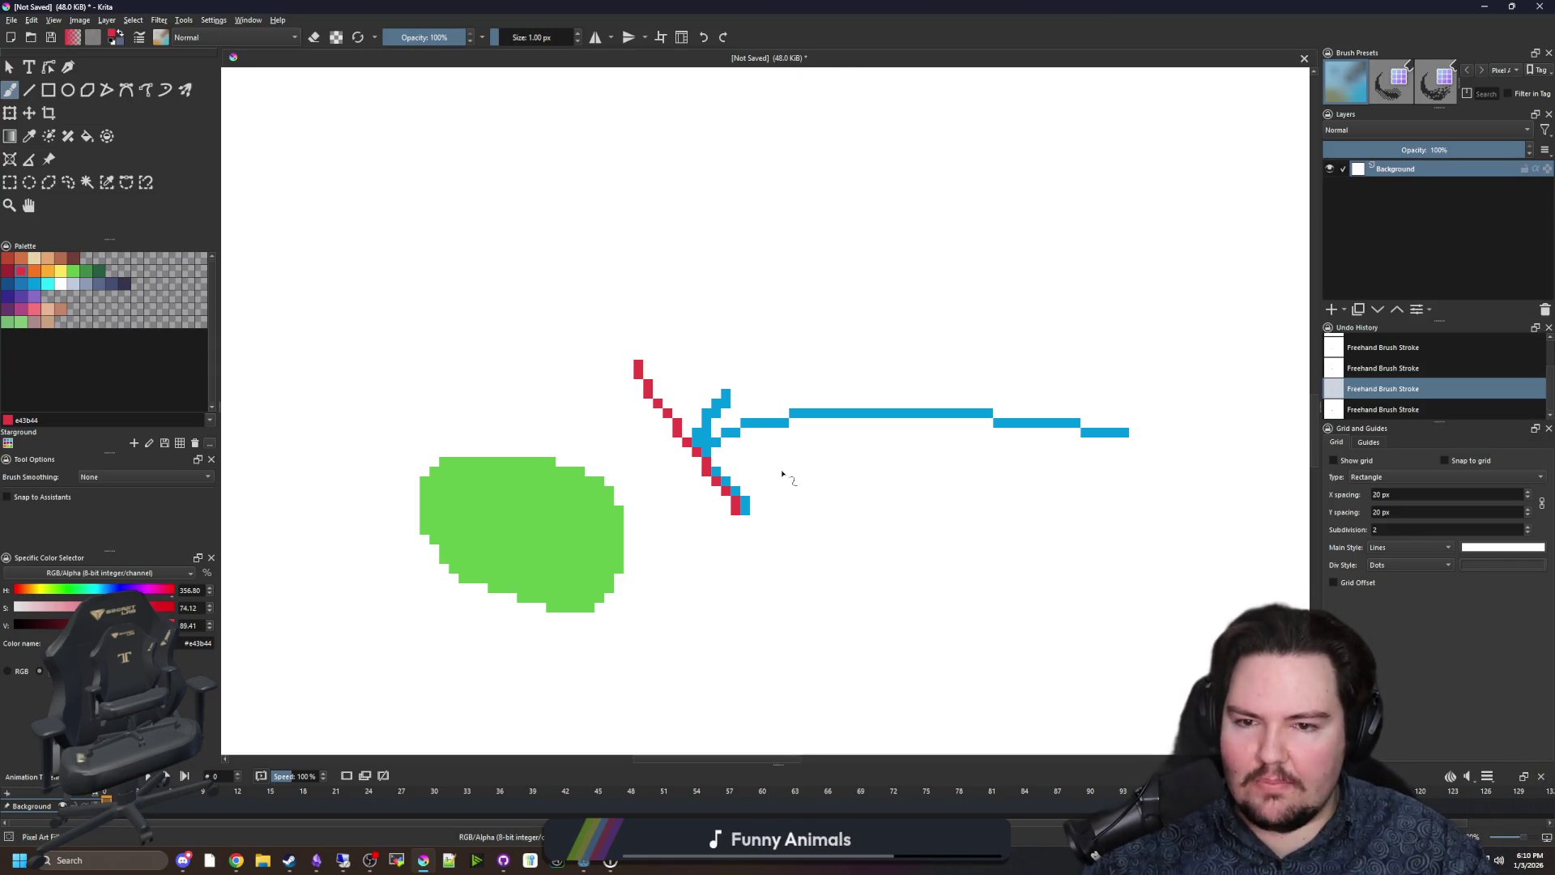
key(ctrl+z)
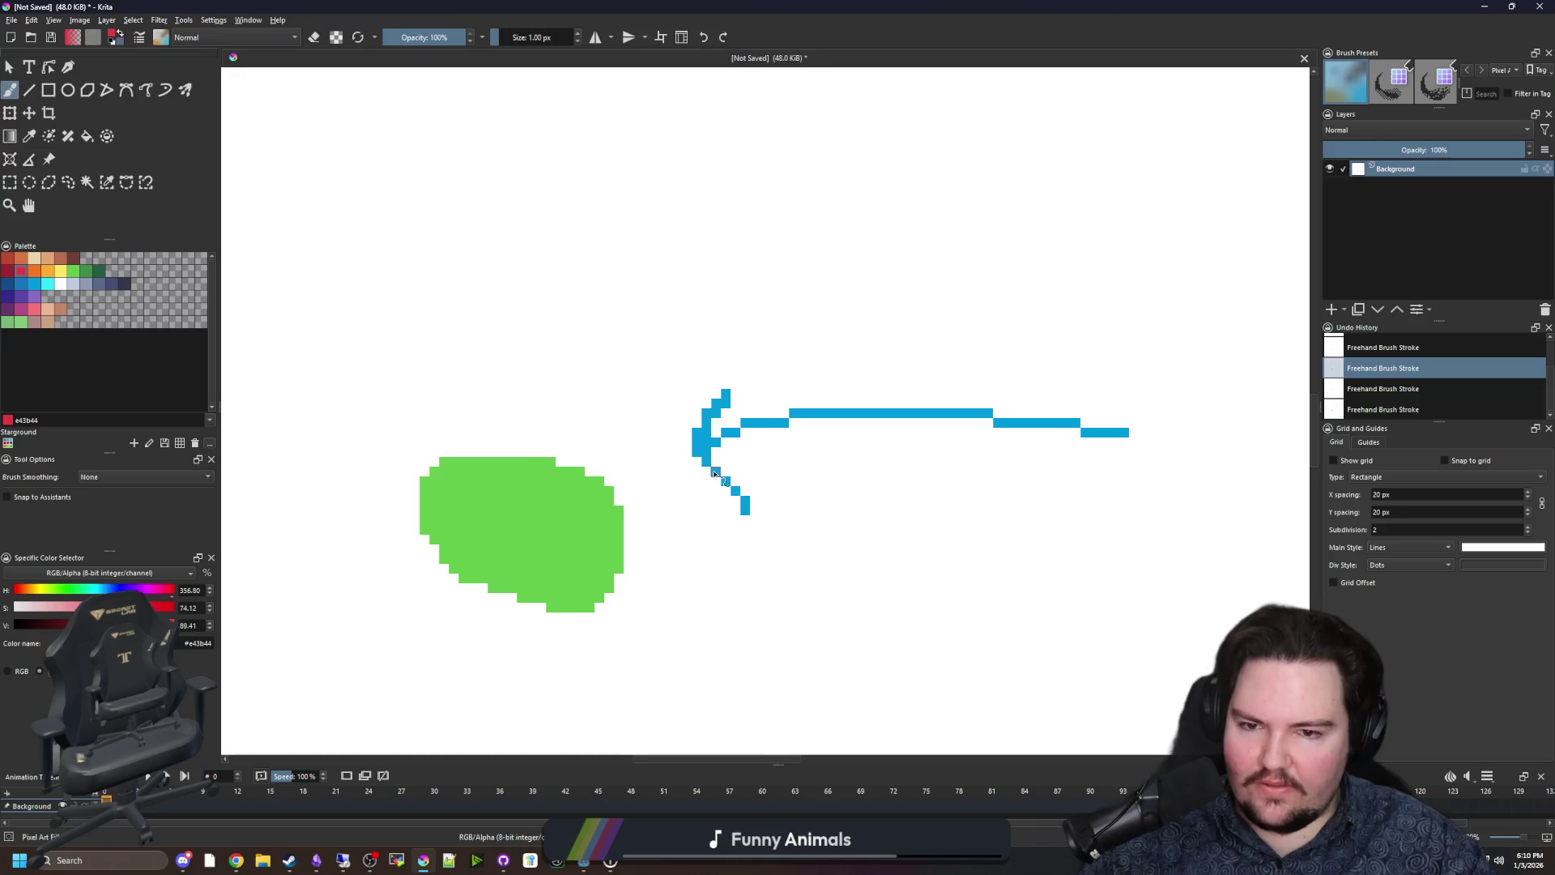
scroll(713, 467, down, 1)
scroll(734, 517, up, 1)
Retrace the blue arrow in red.
click(36, 285)
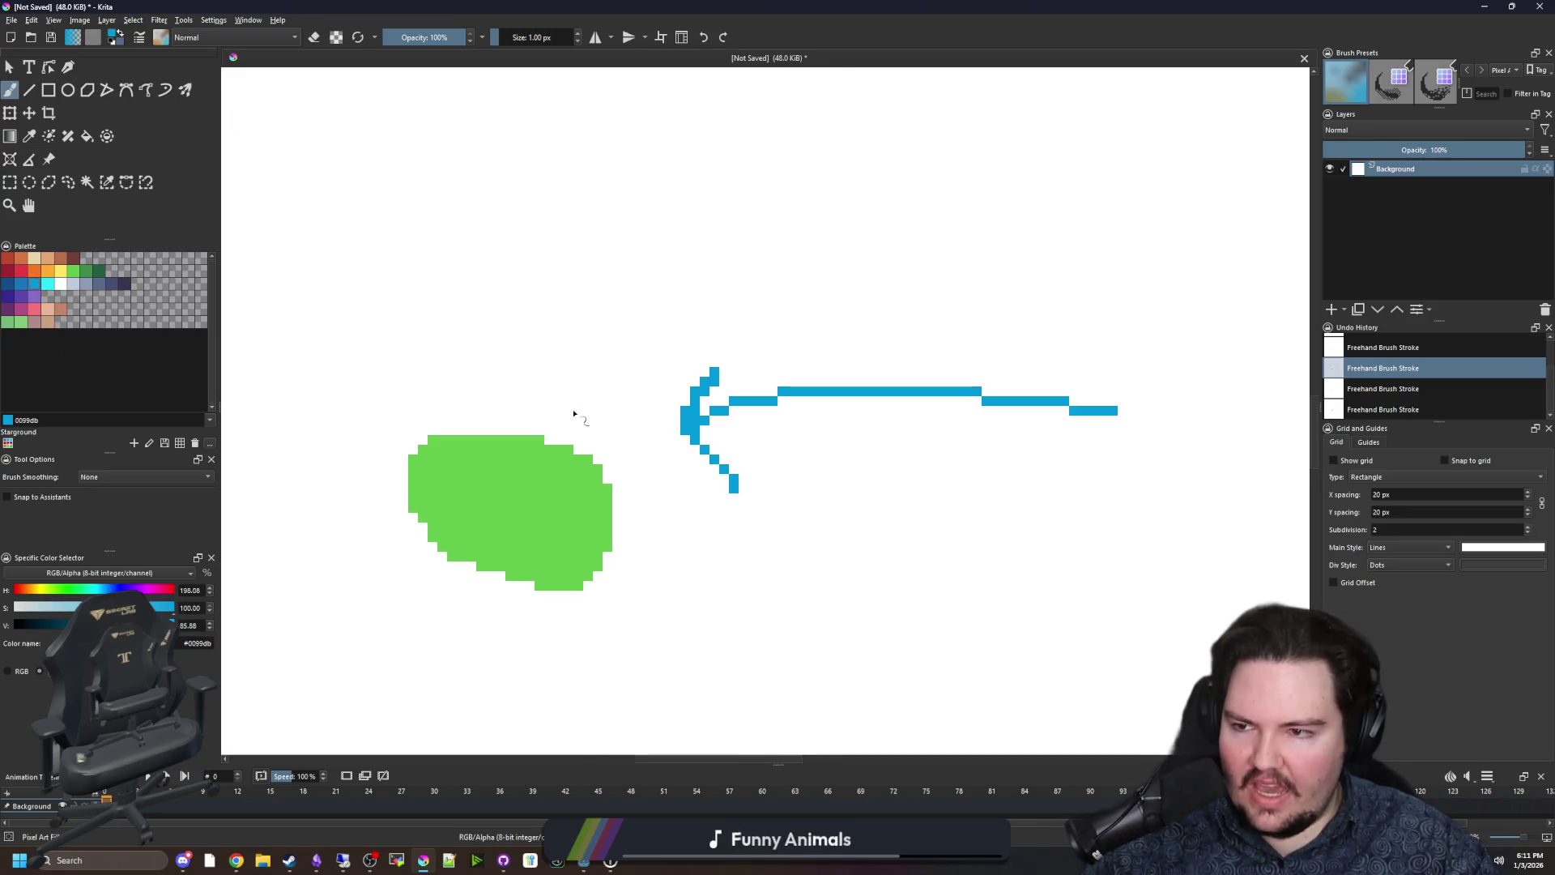
scroll(670, 450, up, 1)
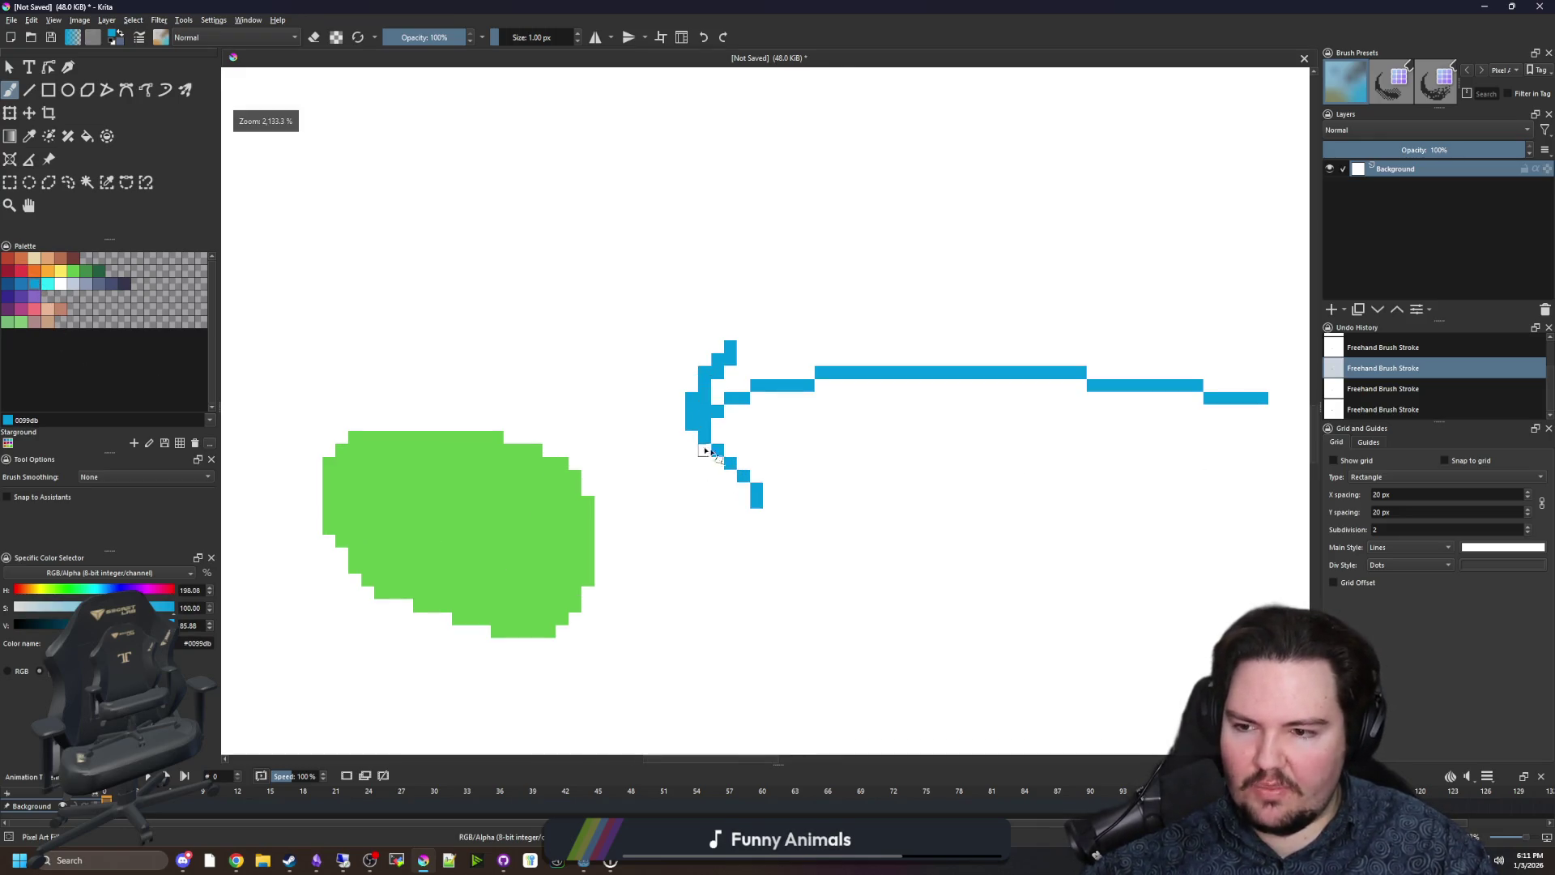
scroll(695, 452, down, 1)
scroll(684, 458, up, 1)
scroll(677, 458, down, 1)
click(22, 271)
drag(470, 318, 472, 354)
mouse_move(643, 480)
mouse_down()
mouse_move(580, 389)
mouse_move(520, 452)
mouse_up()
scroll(907, 332, up, 1)
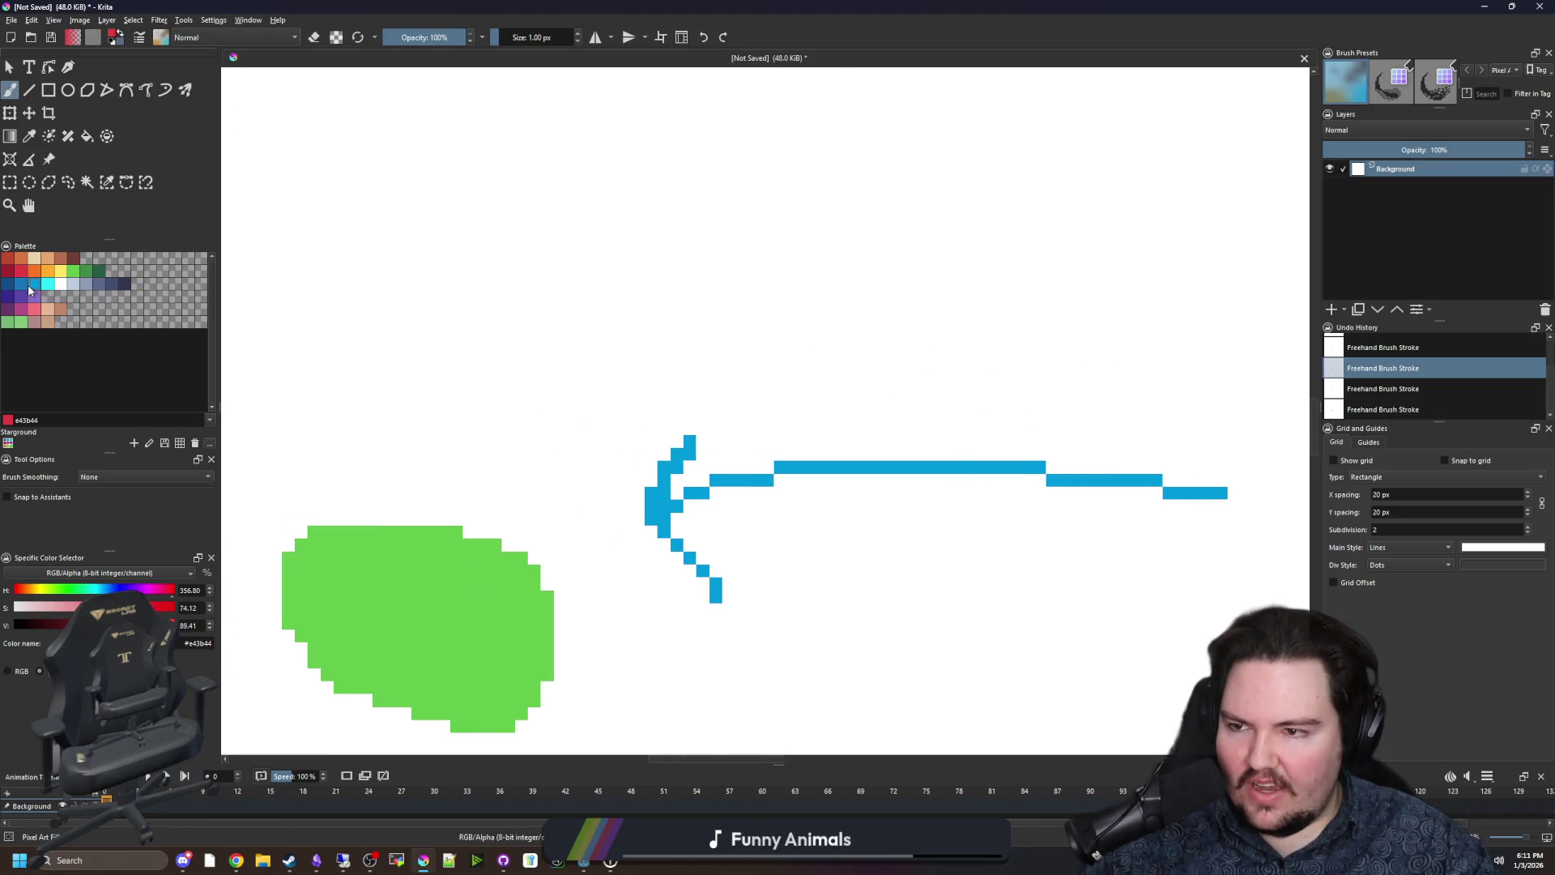
mouse_move(1225, 494)
mouse_down()
mouse_move(672, 489)
mouse_move(685, 430)
mouse_move(706, 601)
mouse_up()
Try a yellow arrow shape below the red arrow, then undo it.
click(61, 270)
drag(605, 726, 656, 579)
mouse_move(599, 632)
mouse_down()
mouse_move(708, 545)
mouse_move(677, 510)
mouse_move(712, 489)
mouse_move(753, 529)
mouse_up()
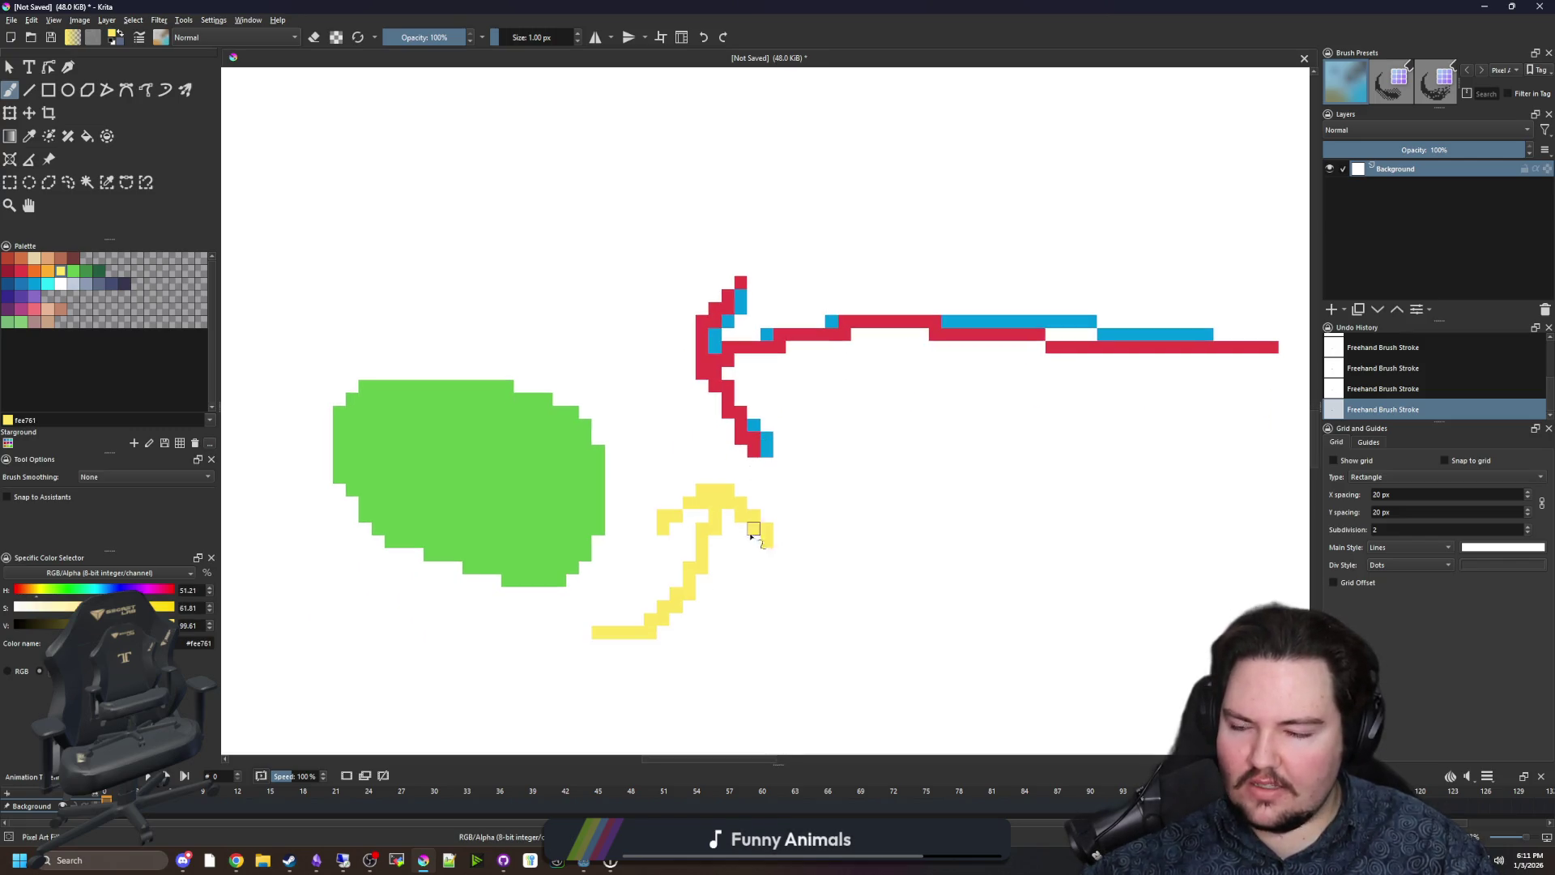
key(ctrl+z)
key(ctrl+z)
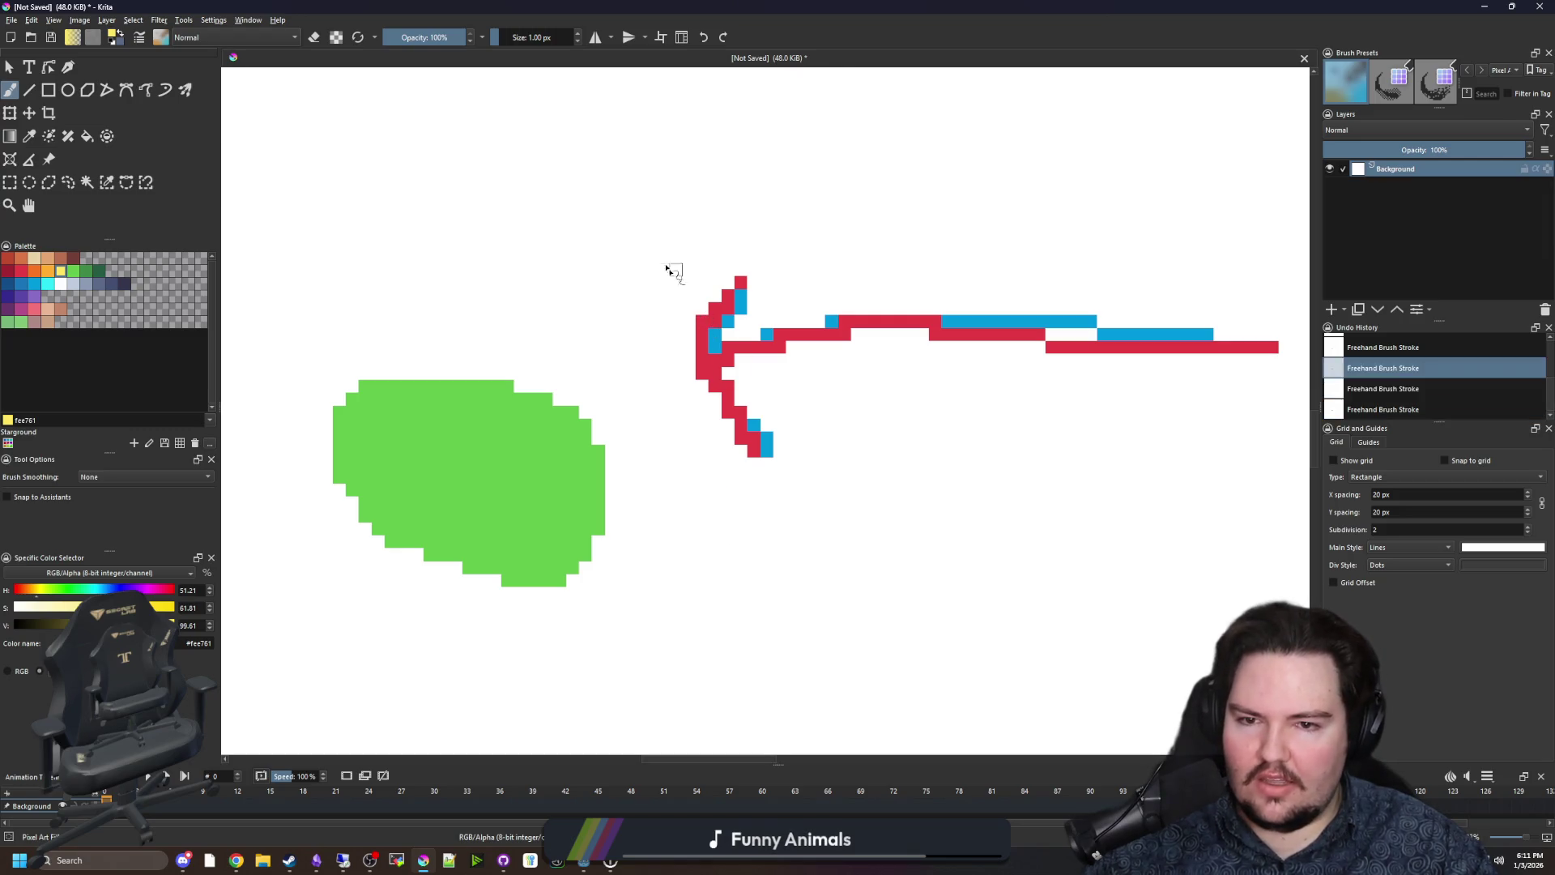
key(ctrl+shift+z)
key(ctrl+shift+z)
scroll(695, 486, down, 4)
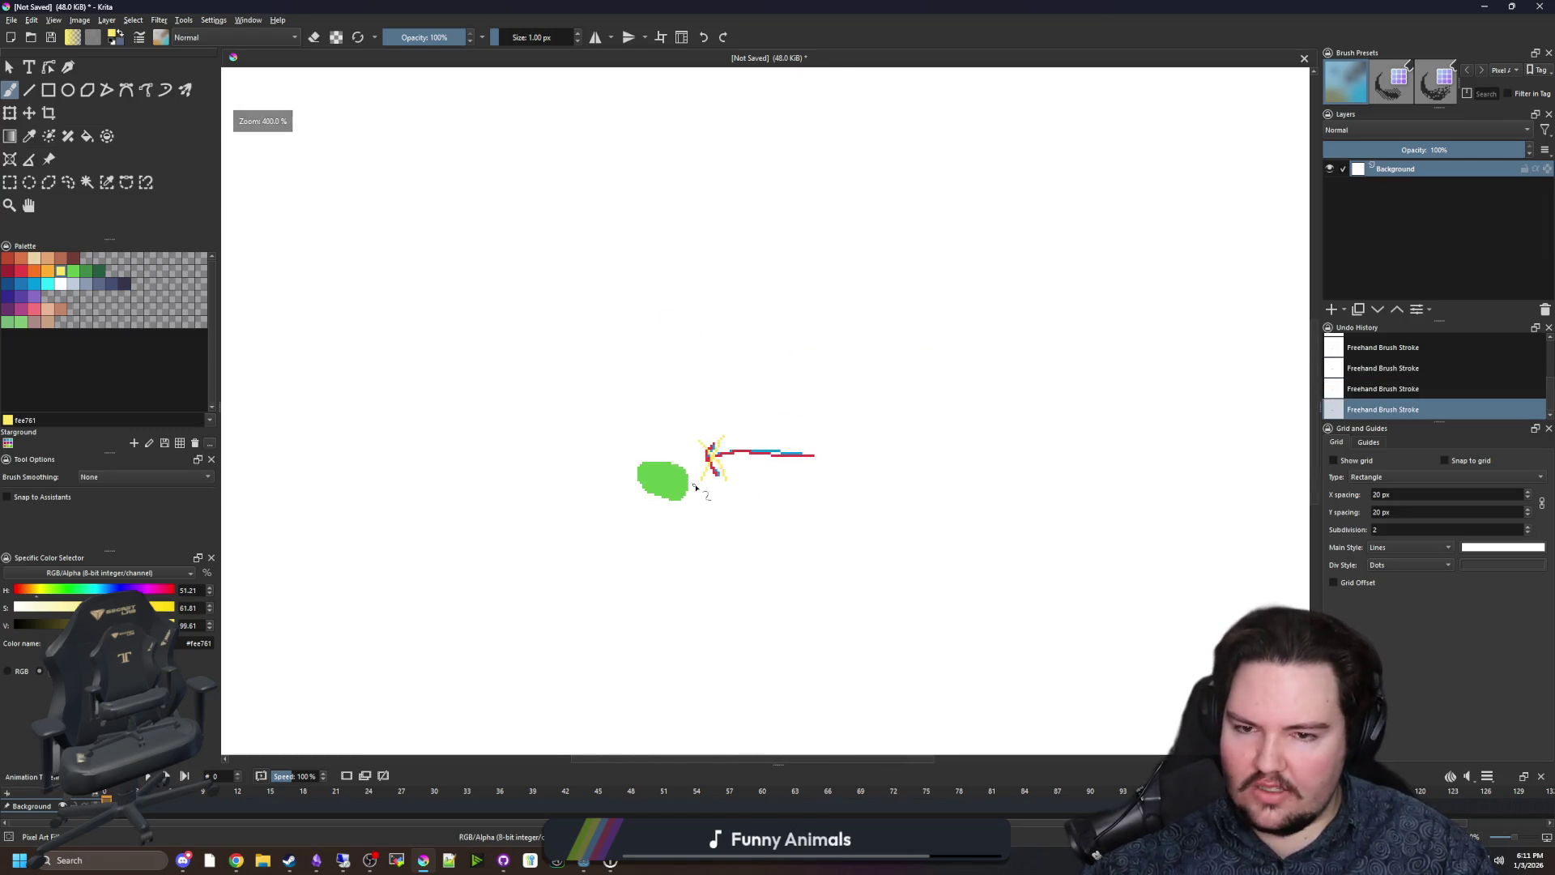
key(ctrl+z)
key(ctrl+z)
scroll(696, 485, up, 5)
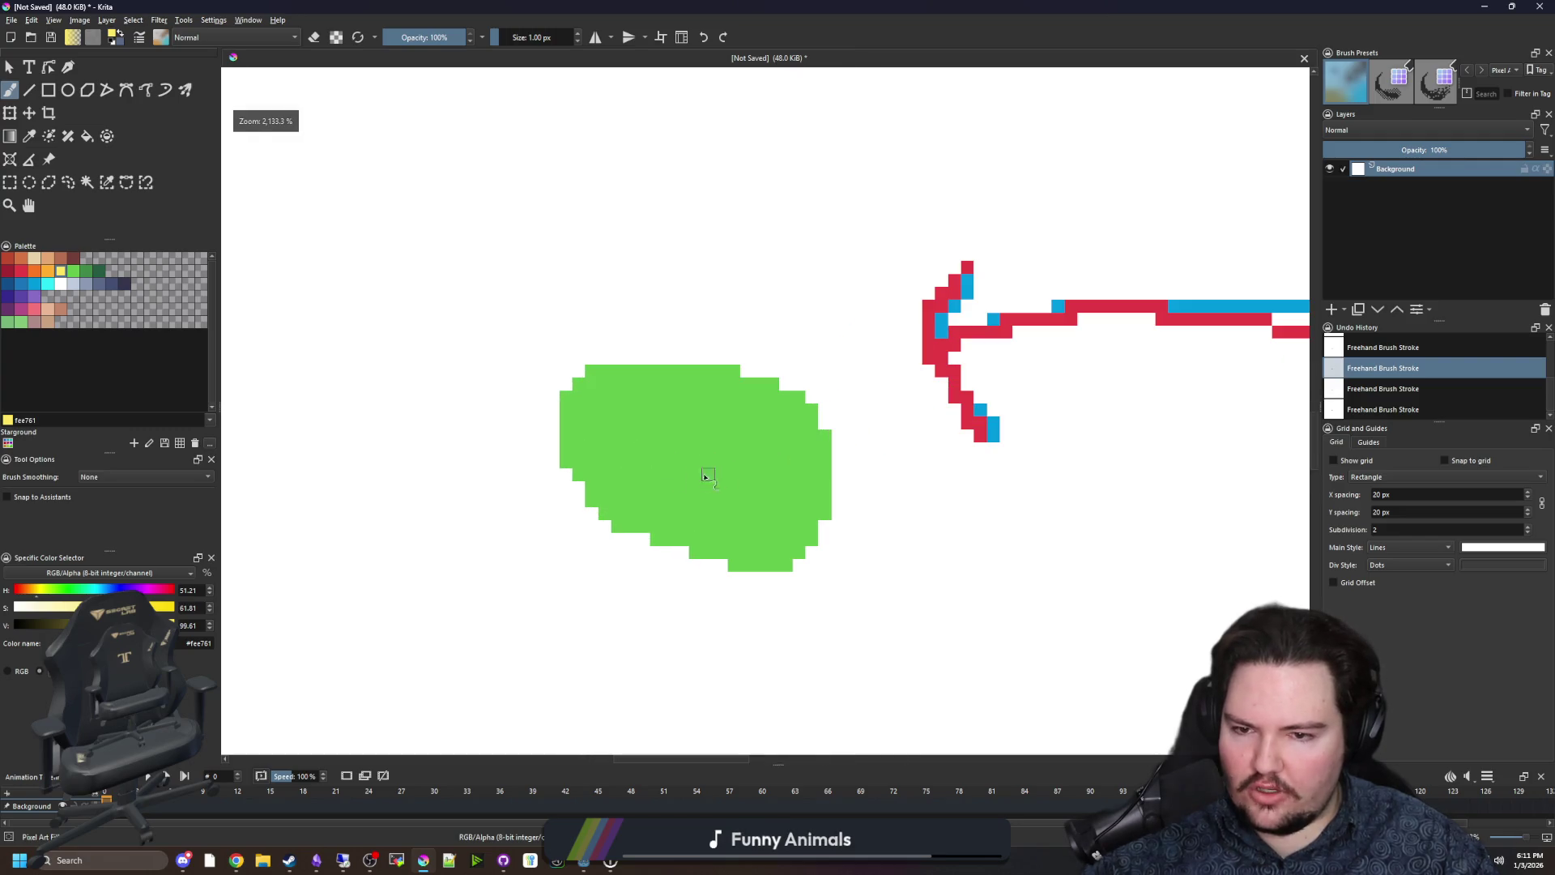
Draw a yellow ring around the green blob after discarding a first yellow curve.
mouse_move(734, 214)
mouse_down()
mouse_move(843, 389)
mouse_move(769, 655)
mouse_up()
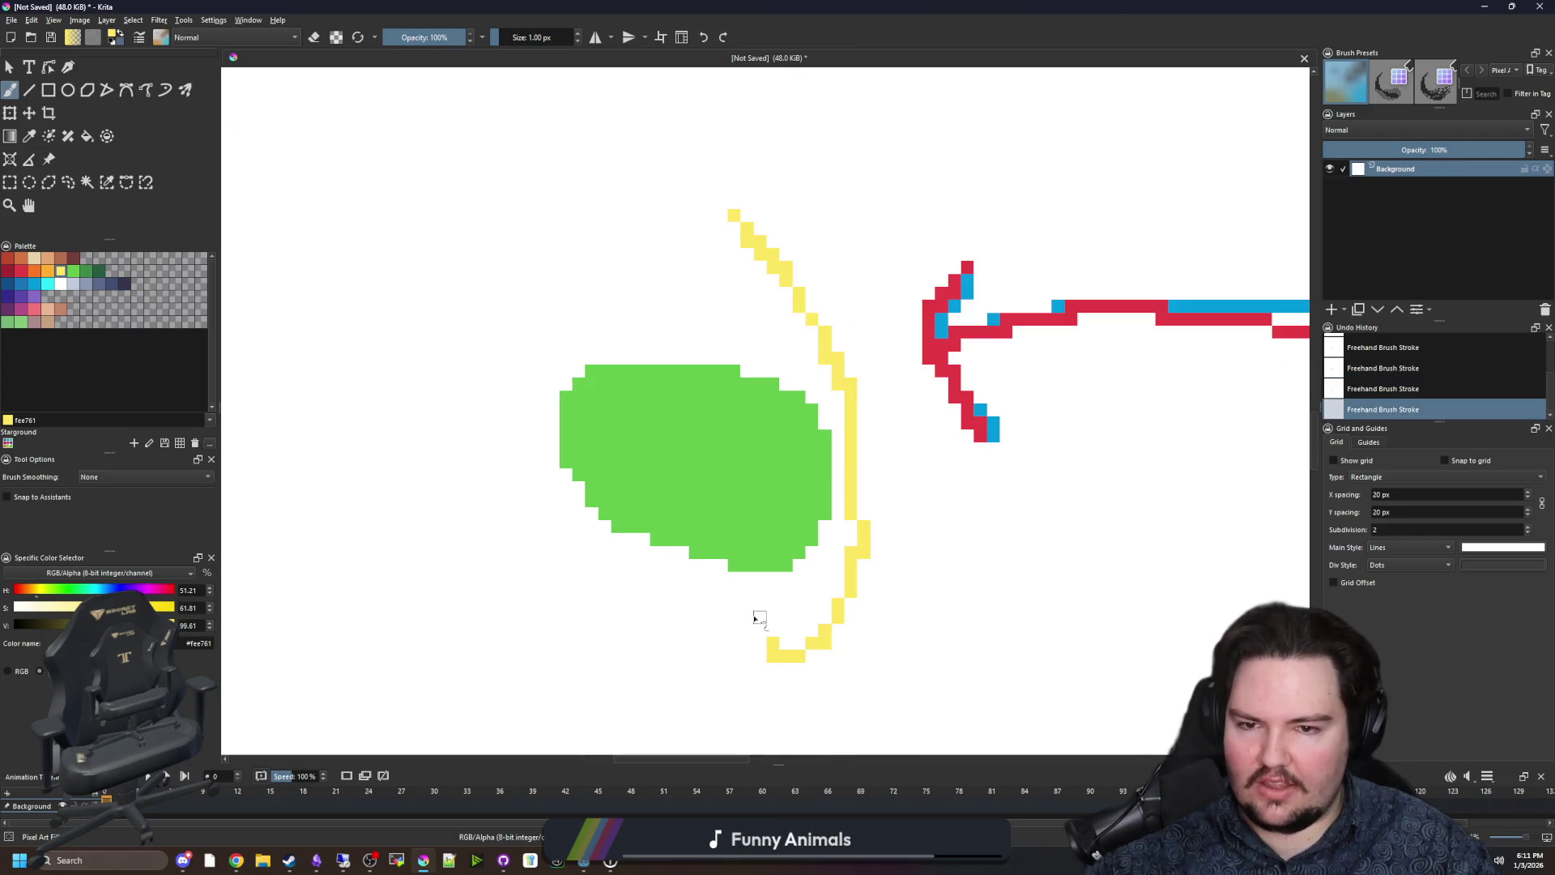
key(ctrl+z)
mouse_move(876, 289)
mouse_down()
mouse_move(878, 609)
mouse_move(472, 531)
mouse_move(637, 266)
mouse_move(878, 293)
mouse_up()
scroll(664, 389, down, 4)
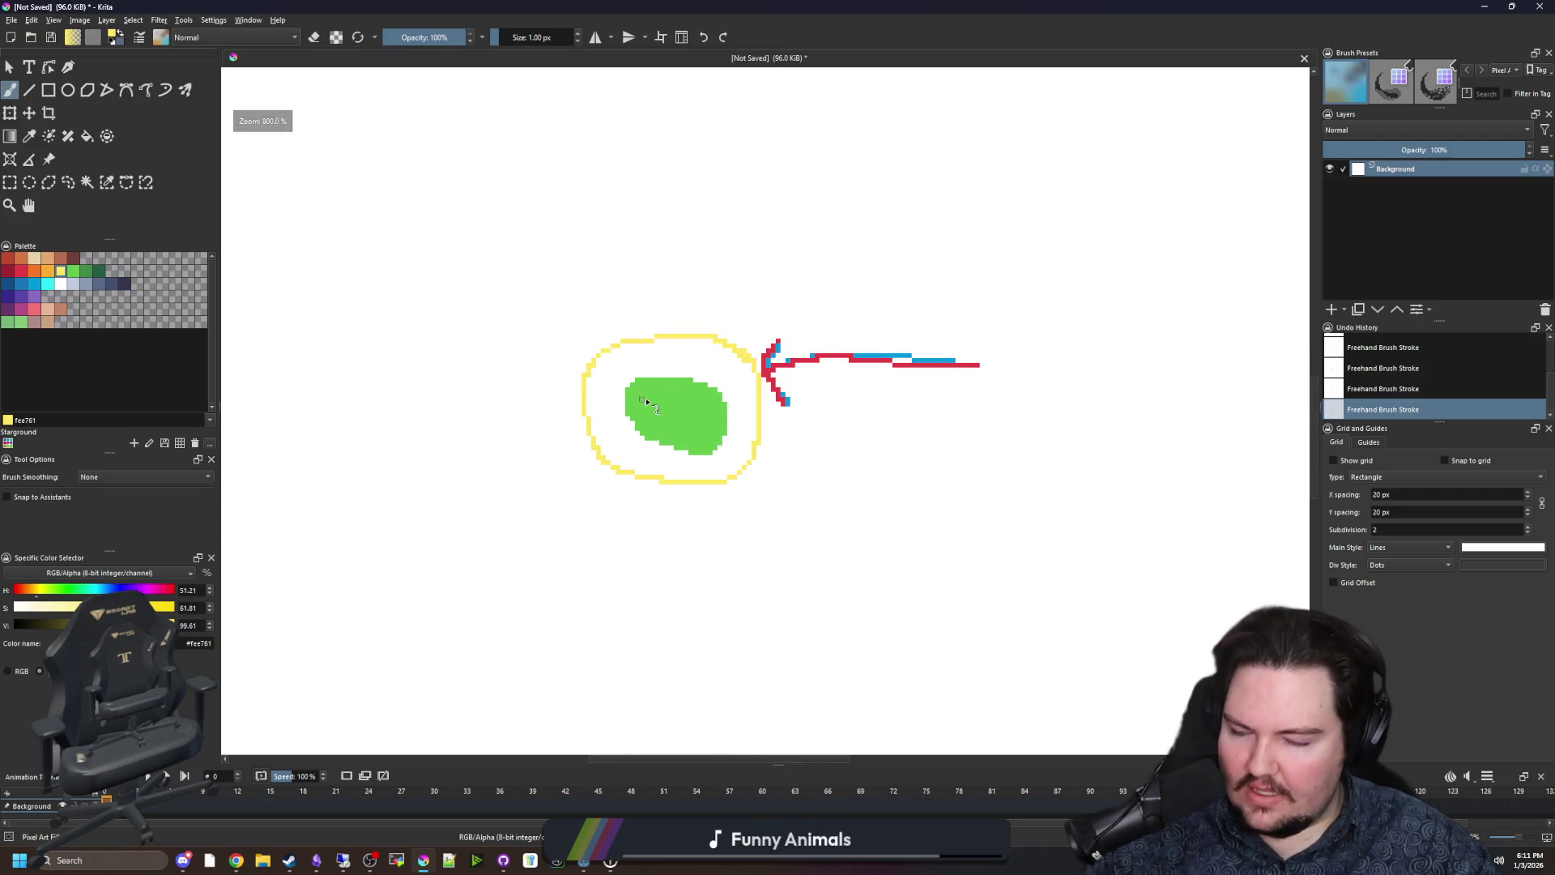
scroll(643, 403, up, 3)
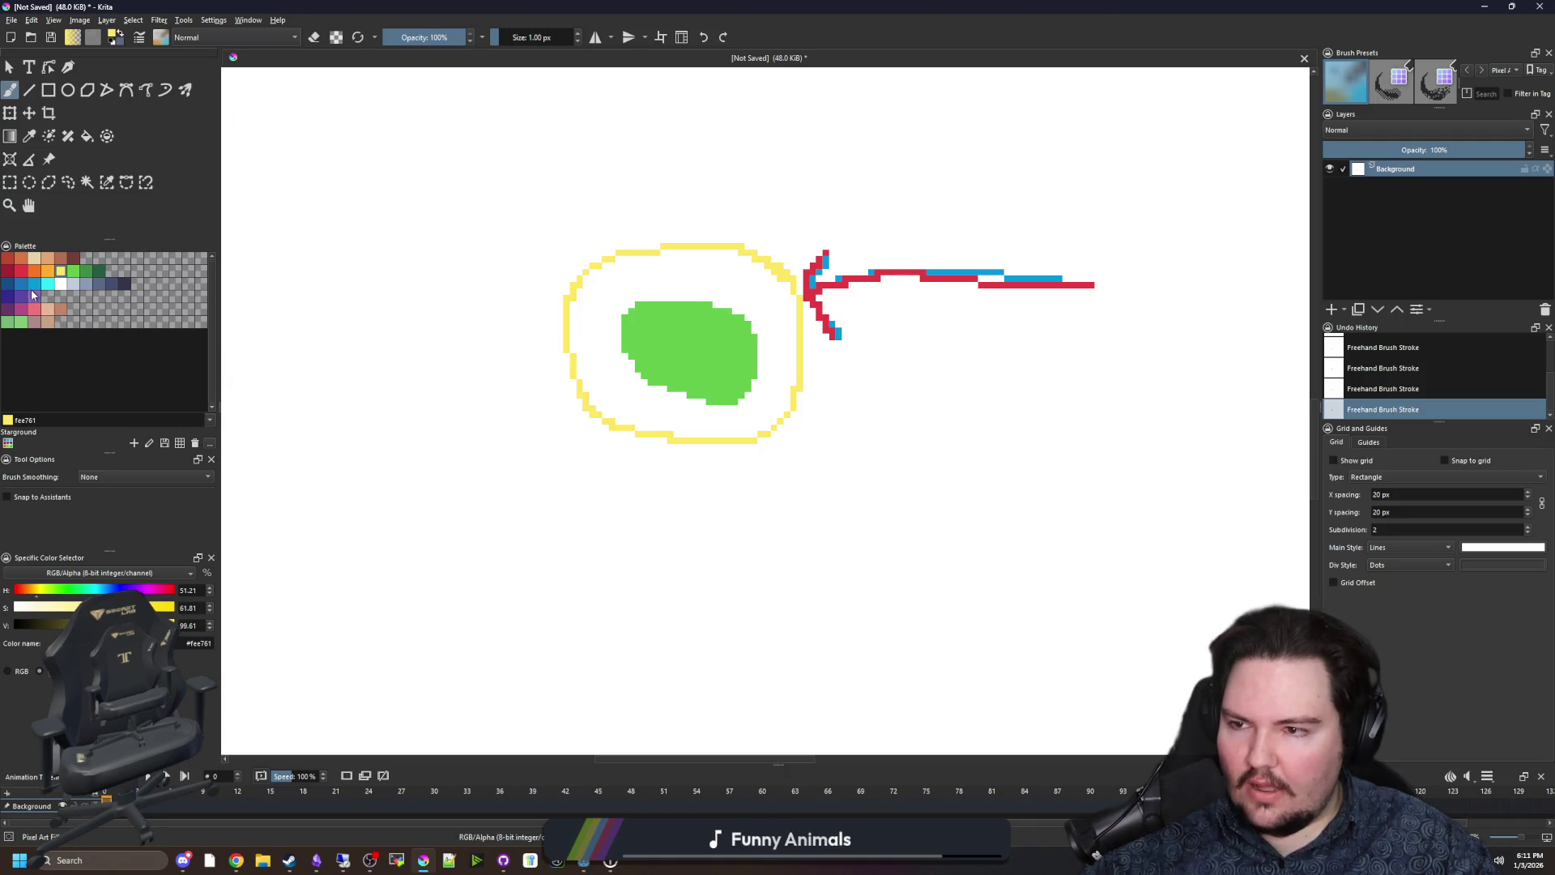
click(33, 283)
drag(620, 338, 638, 430)
Paint a small blue dot at upper left, discarding trial blue and orange curves.
drag(478, 393, 469, 381)
mouse_move(778, 444)
mouse_down()
mouse_move(722, 392)
mouse_move(528, 355)
mouse_up()
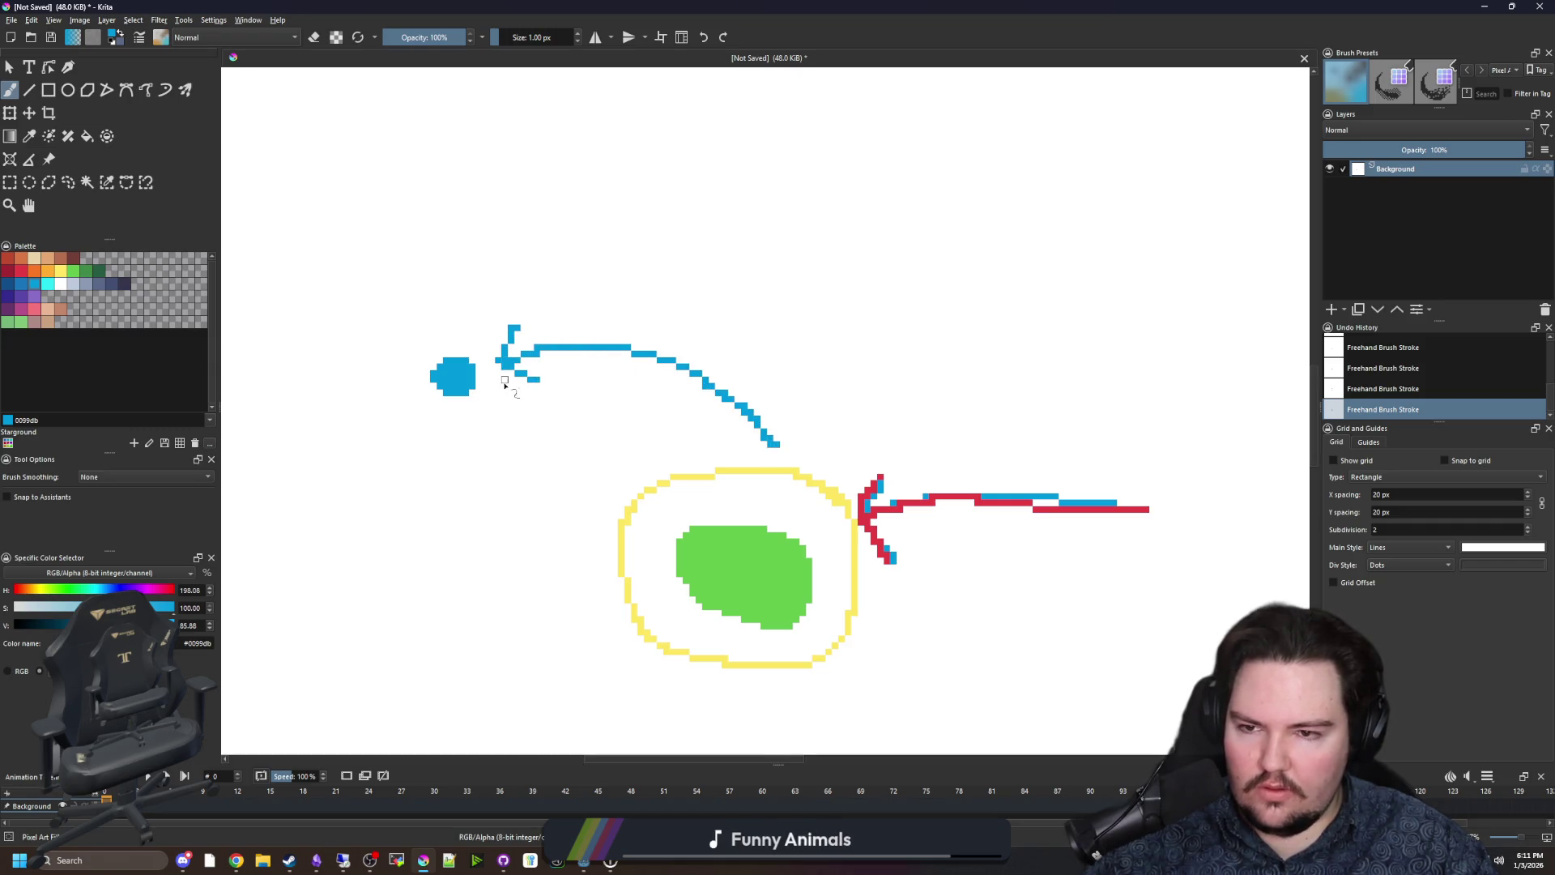
key(ctrl+z)
key(ctrl+z)
click(34, 271)
drag(730, 442, 571, 345)
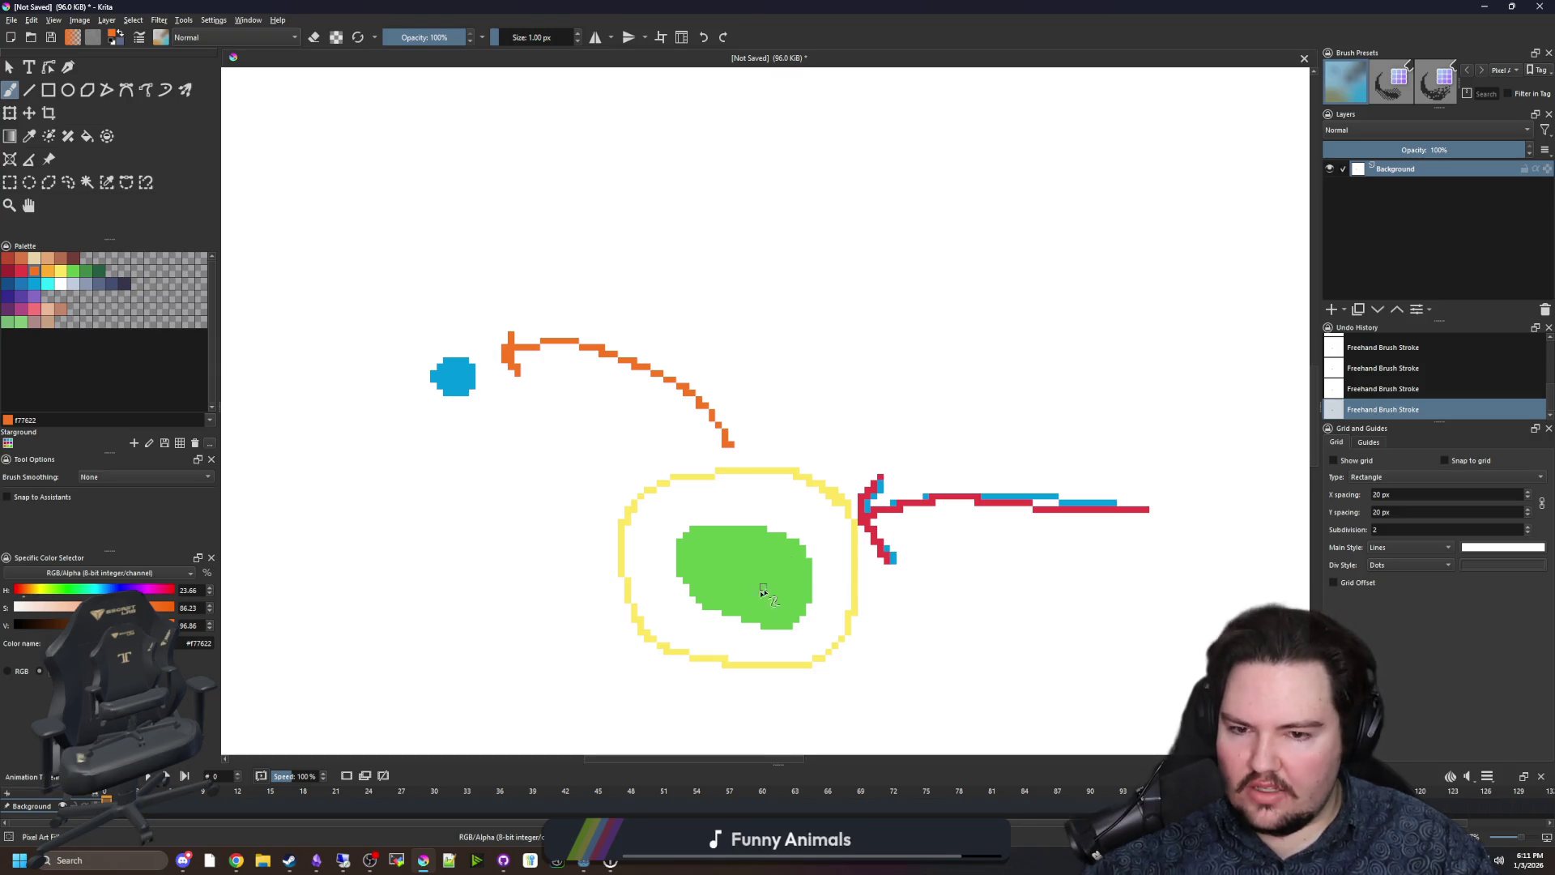
drag(764, 589, 742, 490)
key(ctrl+z)
key(ctrl+z)
mouse_move(696, 290)
mouse_down()
mouse_move(718, 338)
mouse_move(796, 279)
mouse_up()
key(ctrl+z)
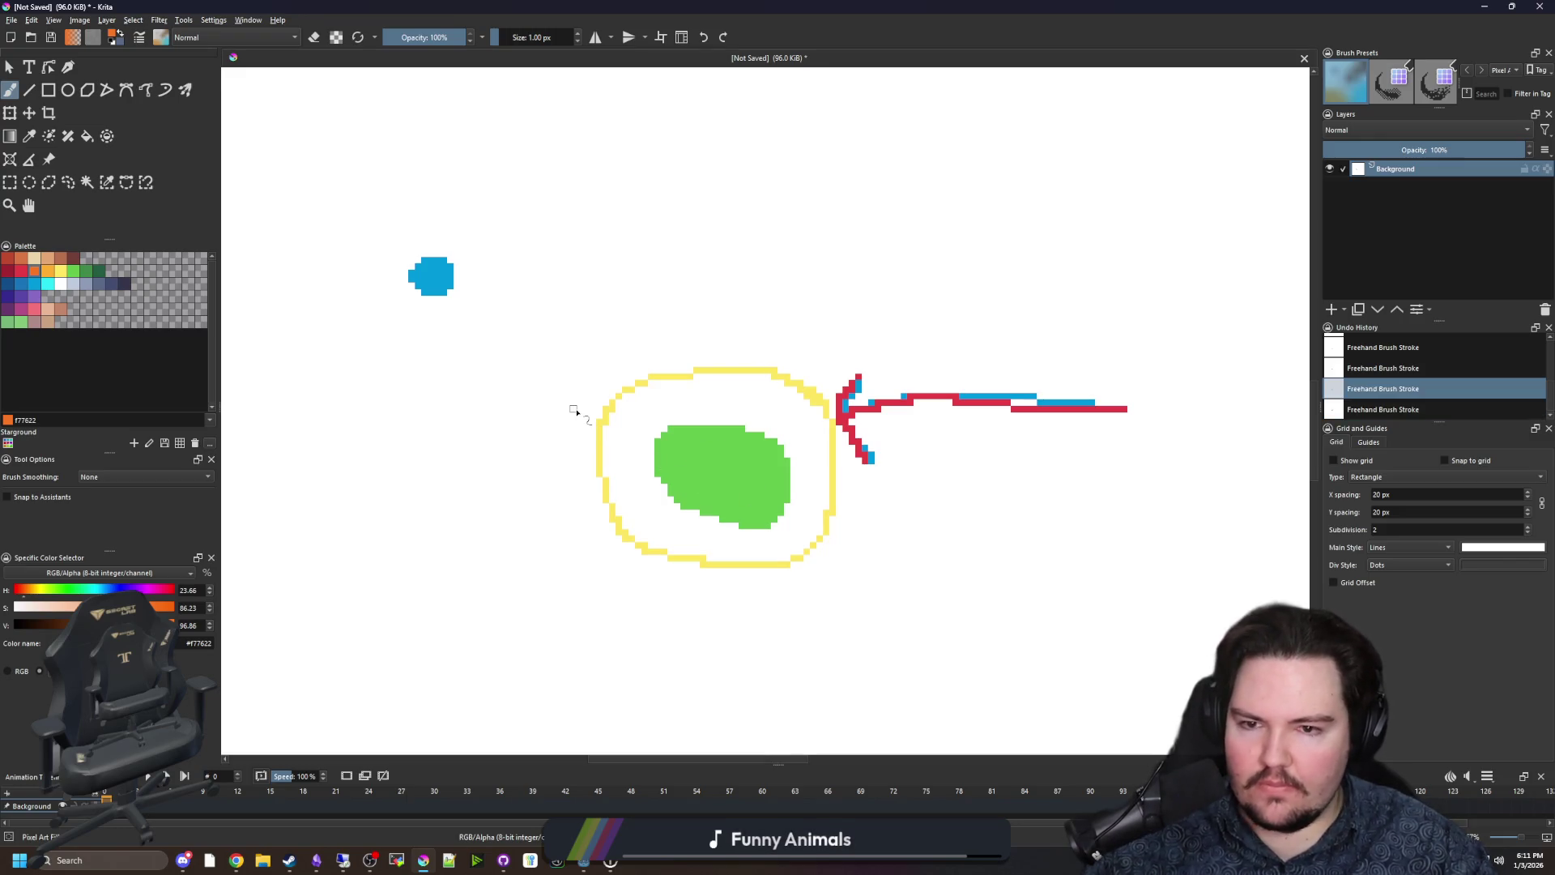
scroll(659, 459, down, 3)
scroll(593, 405, up, 3)
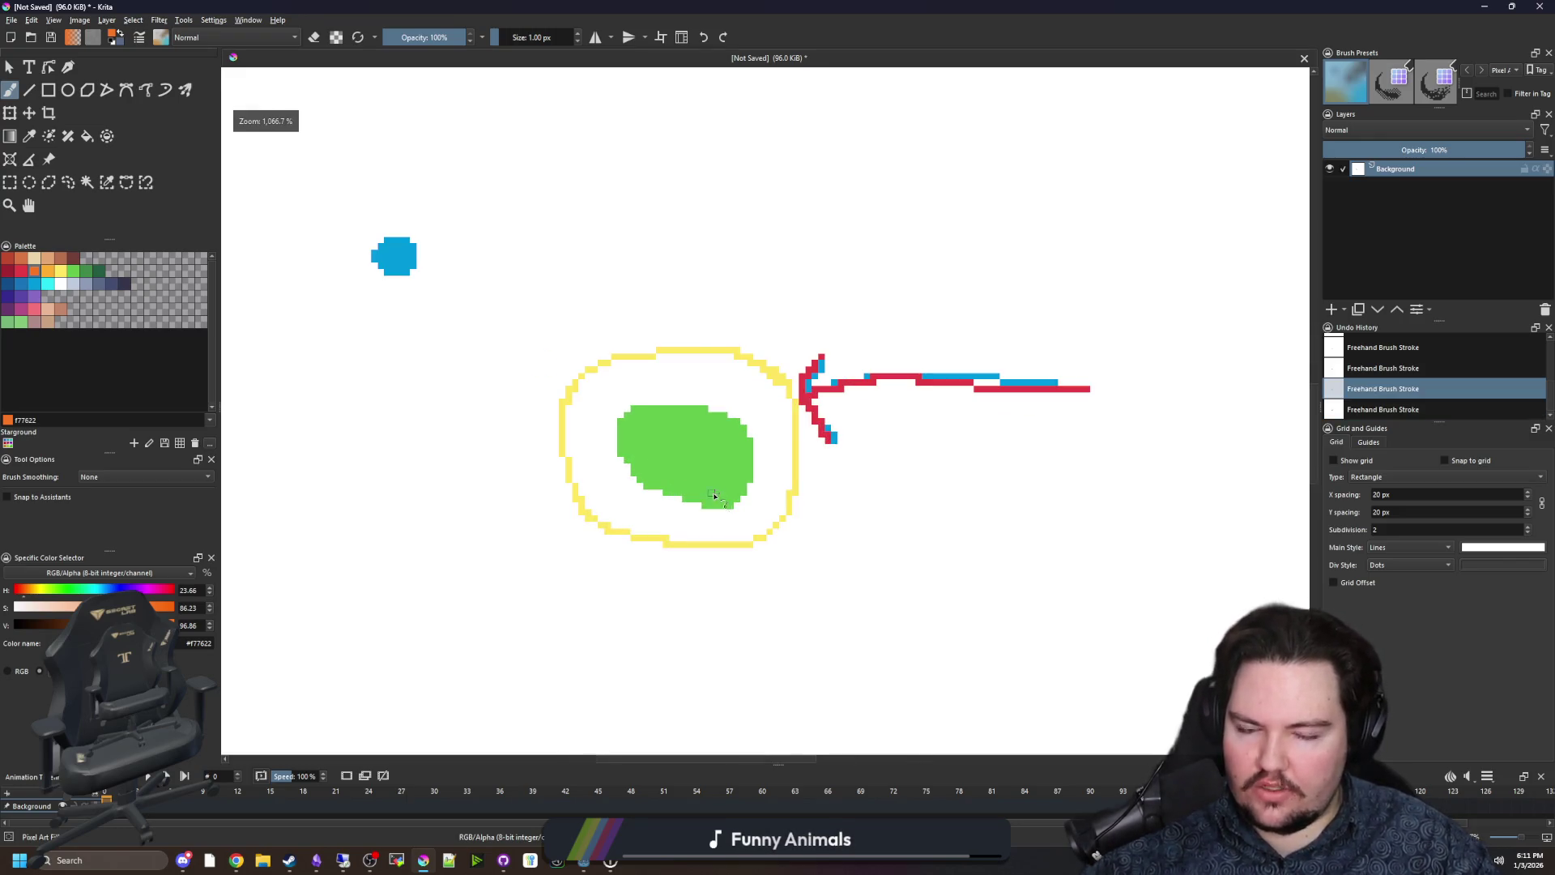
Paint a large 9 px blue dot at right, then draw green arrows left-dot-to-right-dot and ring-to-left-dot.
click(34, 284)
key(])
key(])
key(])
click(1129, 372)
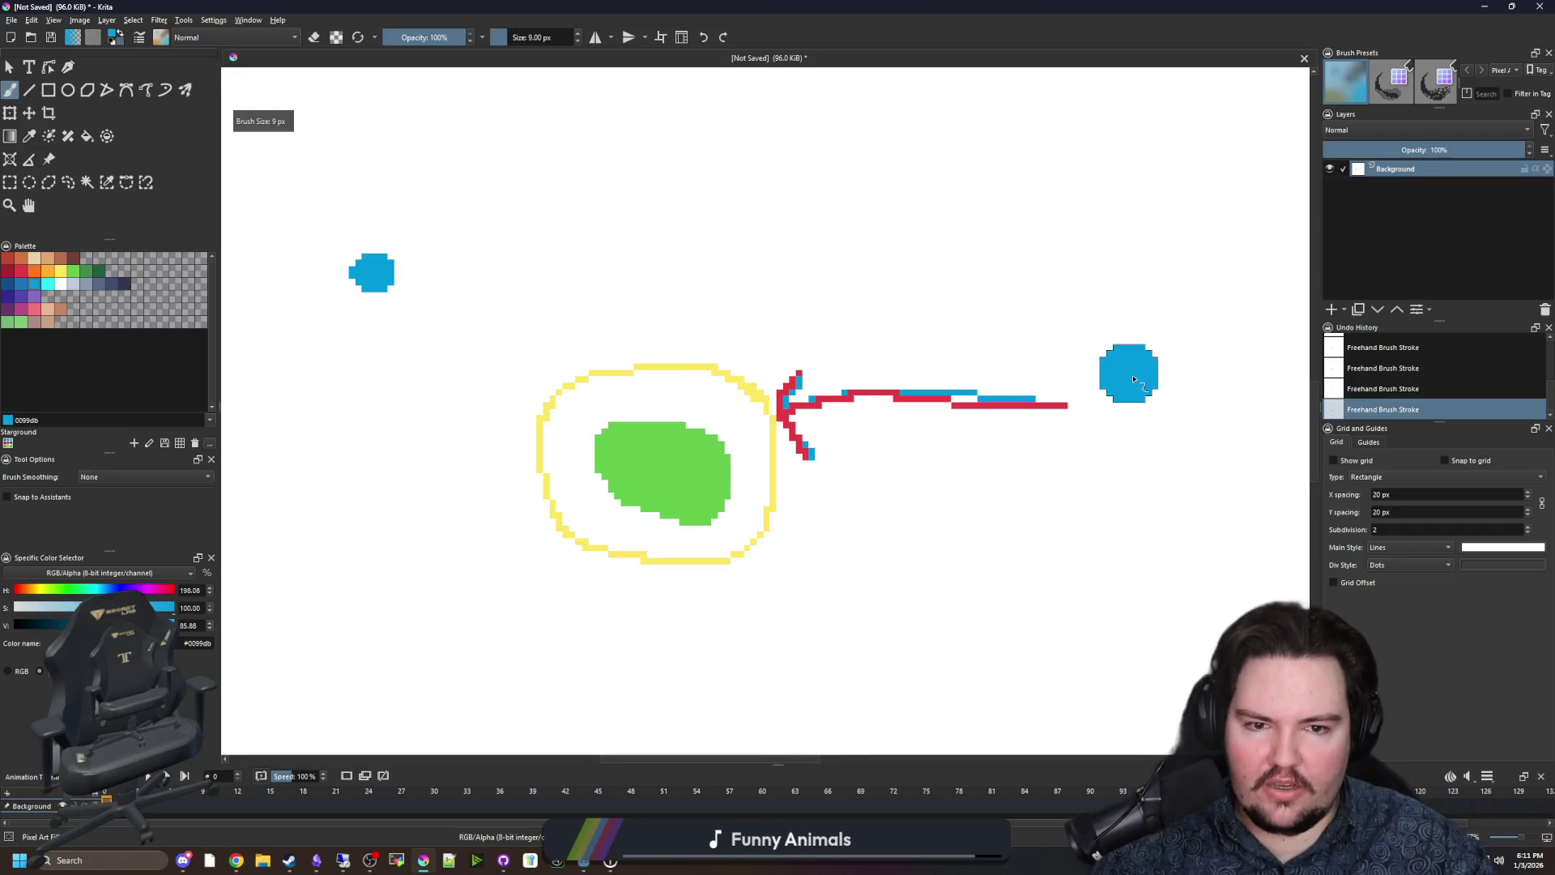
click(72, 272)
key(bracketleft)
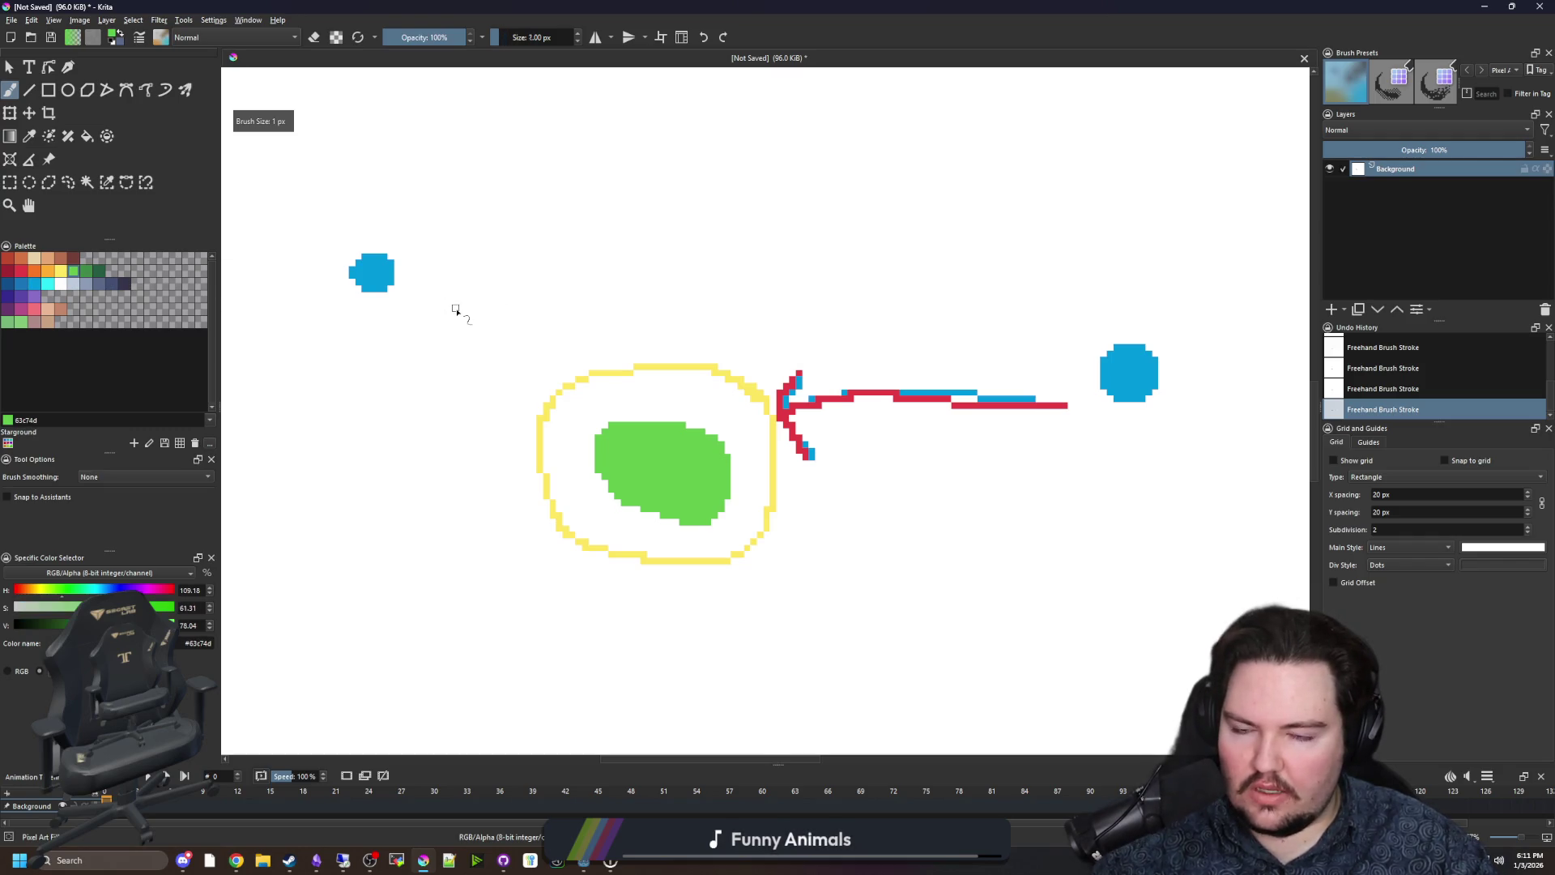
drag(481, 231, 1062, 305)
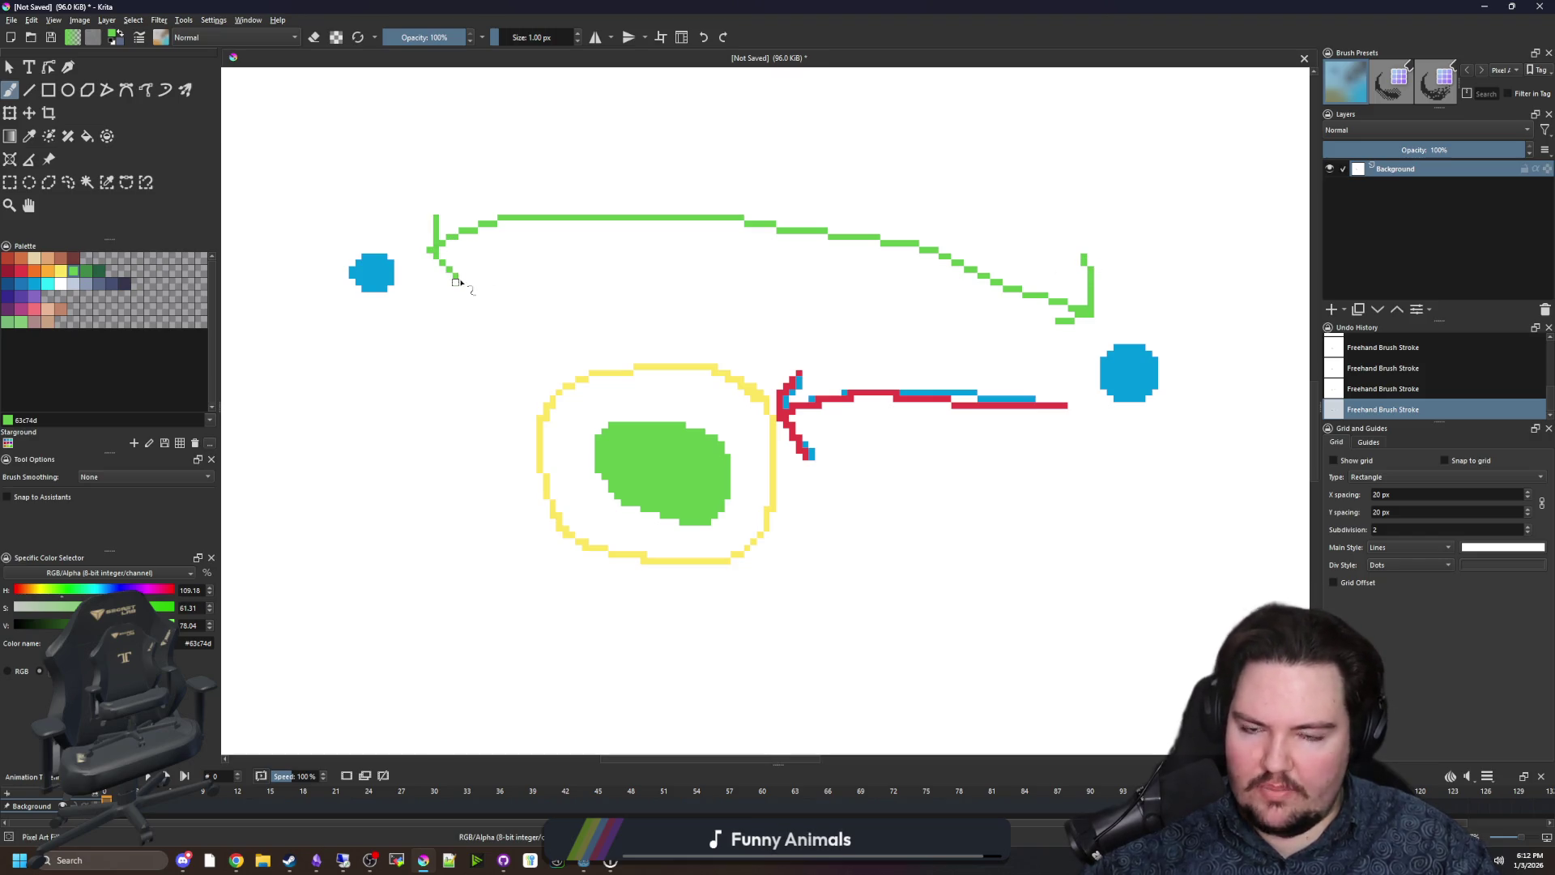
drag(512, 413, 408, 310)
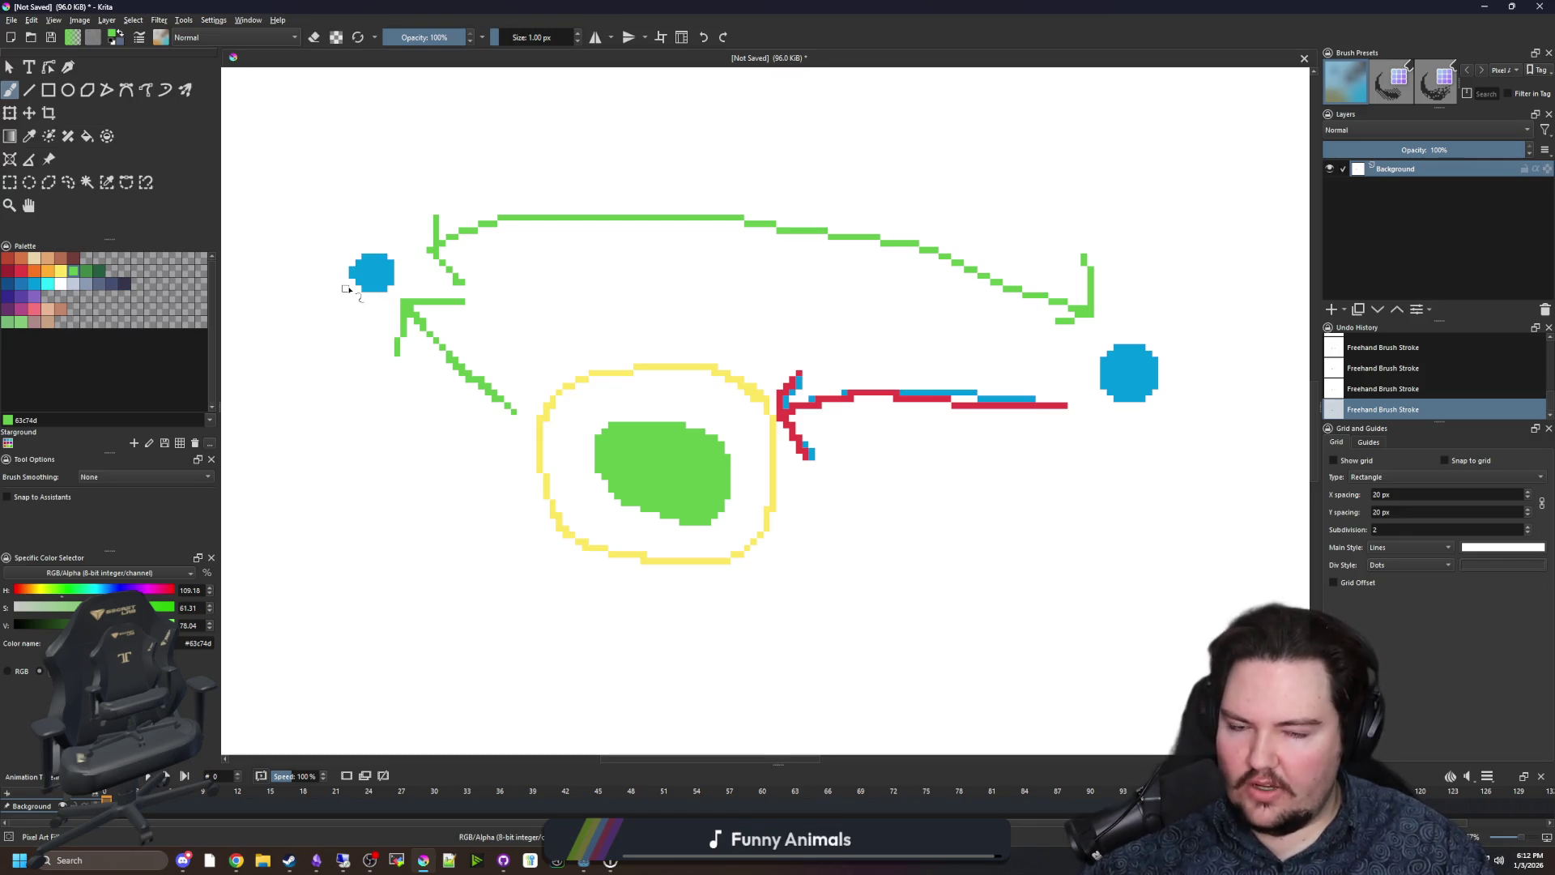
Paint out the green curved arrow in white with a 7 px brush.
ctrl+click(507, 280)
key(bracketright)
key(bracketright)
key(bracketright)
mouse_move(468, 274)
mouse_down()
mouse_move(441, 264)
mouse_move(469, 229)
mouse_move(810, 219)
mouse_move(1042, 294)
mouse_move(1068, 317)
mouse_up()
Draw blue arrows from the left dot to the ring and from the ring to the right dot.
click(34, 283)
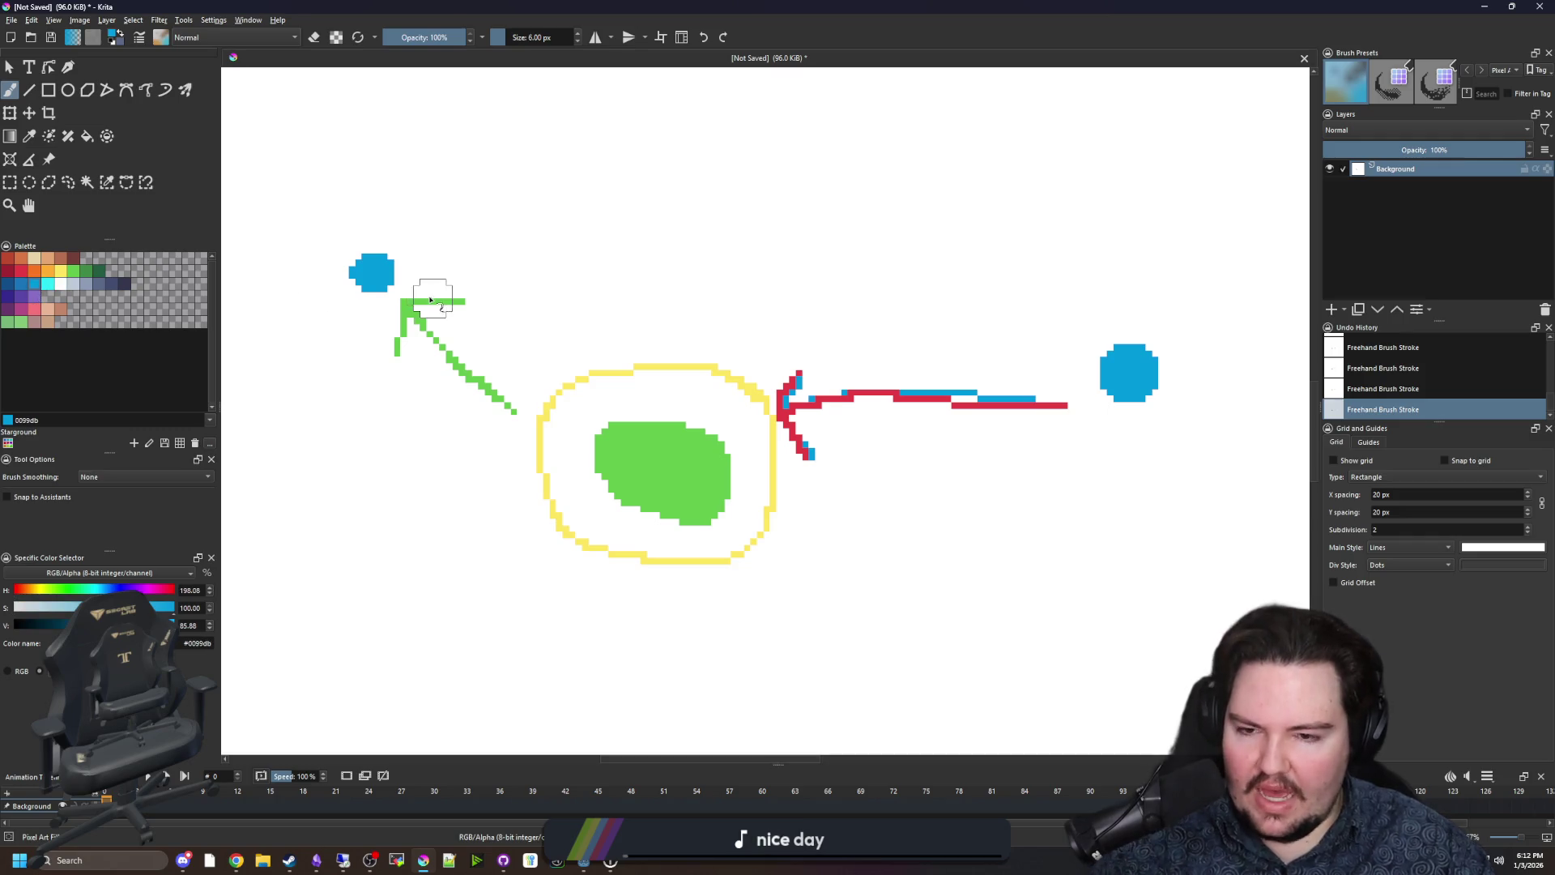
key(bracketleft)
key(bracketleft)
key(bracketleft)
mouse_move(383, 310)
mouse_down()
mouse_move(420, 458)
mouse_move(468, 474)
mouse_move(482, 451)
mouse_up()
mouse_move(837, 508)
mouse_down()
mouse_move(1059, 469)
mouse_move(1098, 486)
mouse_up()
key(ctrl+z)
drag(1044, 437, 1095, 438)
Draw a blue check mark above the yellow ring.
scroll(1098, 480, down, 5)
scroll(705, 474, up, 5)
scroll(705, 474, up, 3)
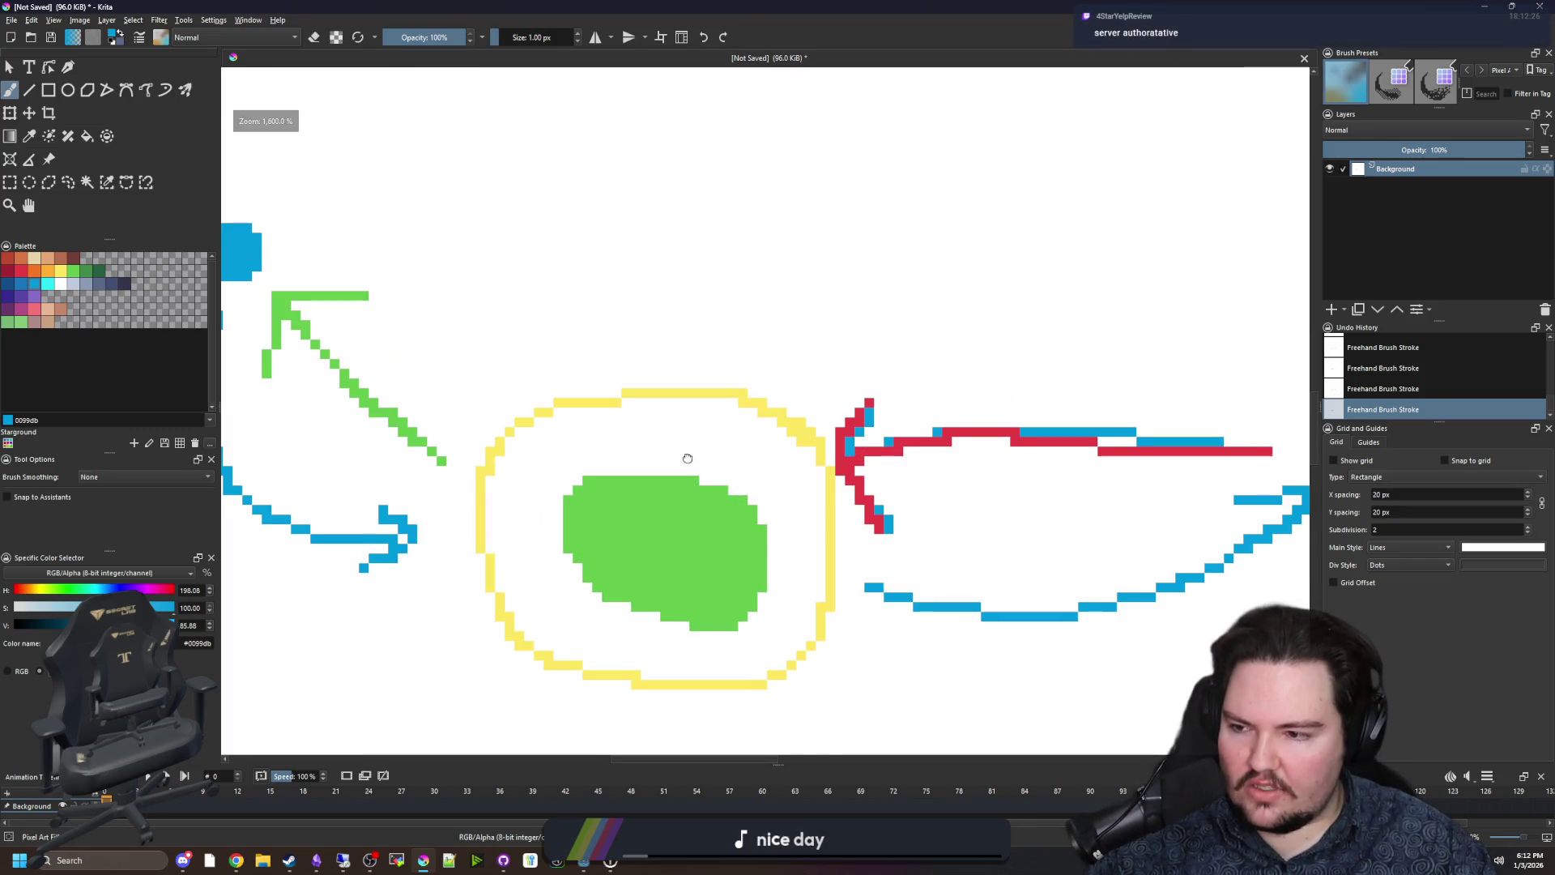
drag(574, 292, 758, 250)
Paint white over the green blob's right edge and upper-right corner.
scroll(679, 474, down, 6)
scroll(679, 484, up, 3)
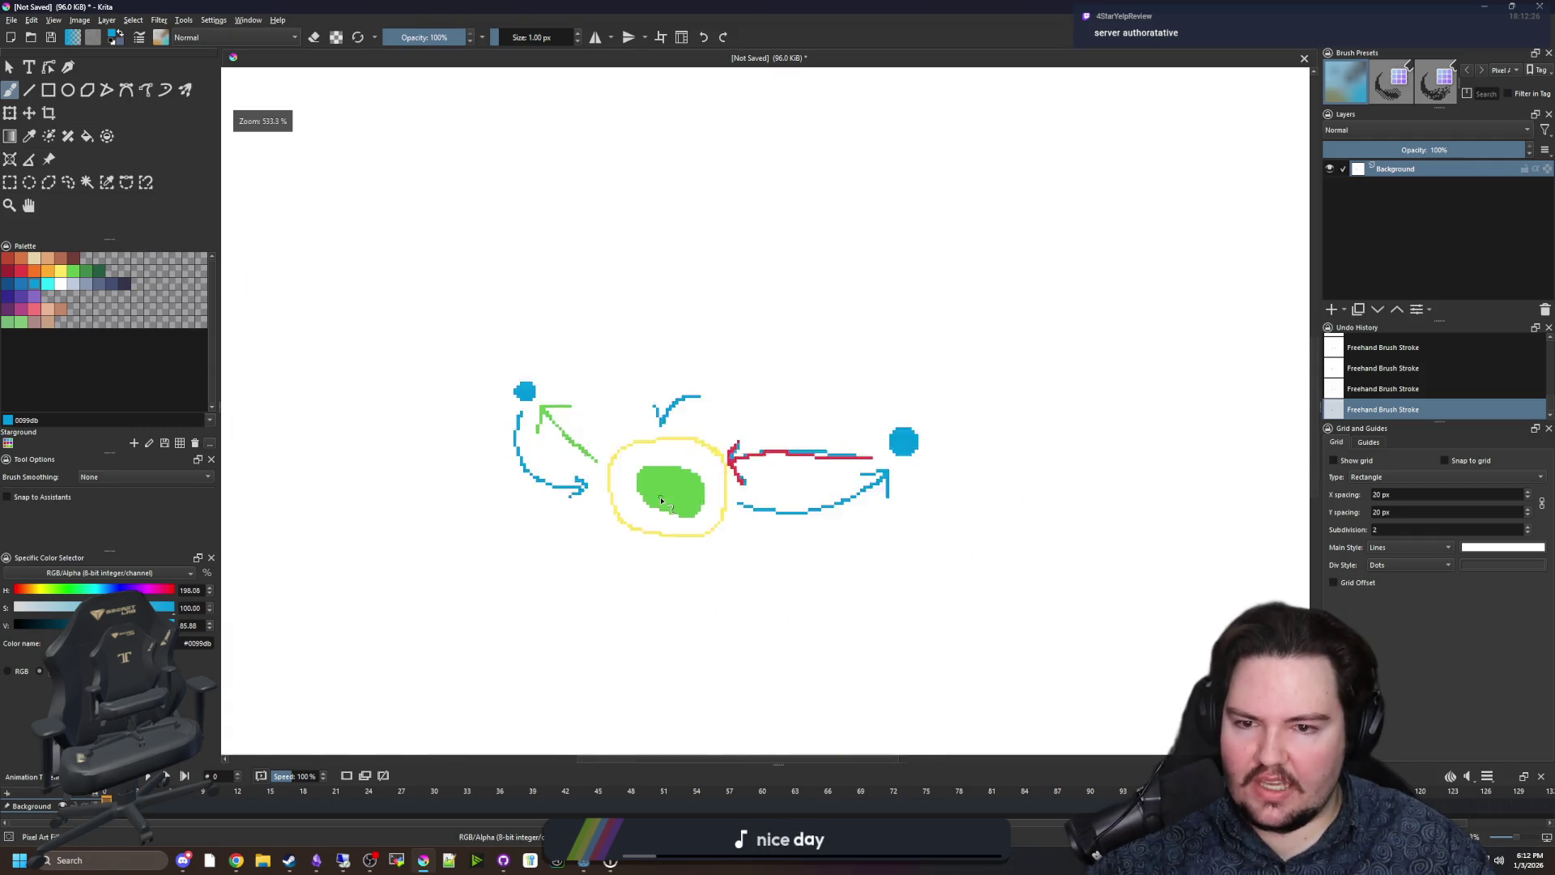
scroll(666, 494, down, 3)
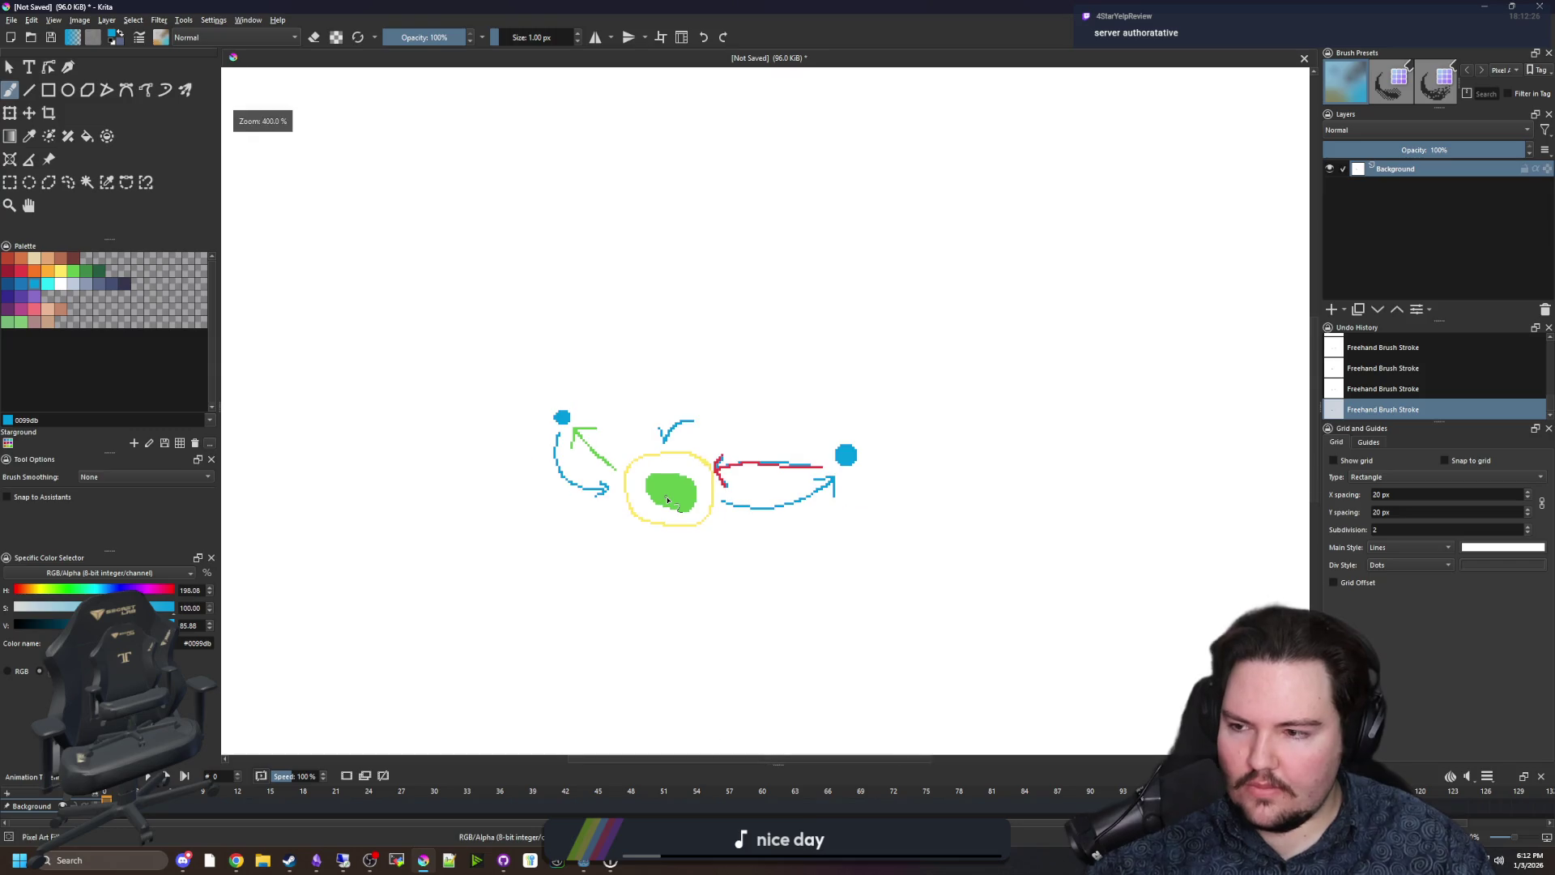
scroll(663, 478, up, 3)
scroll(663, 472, up, 1)
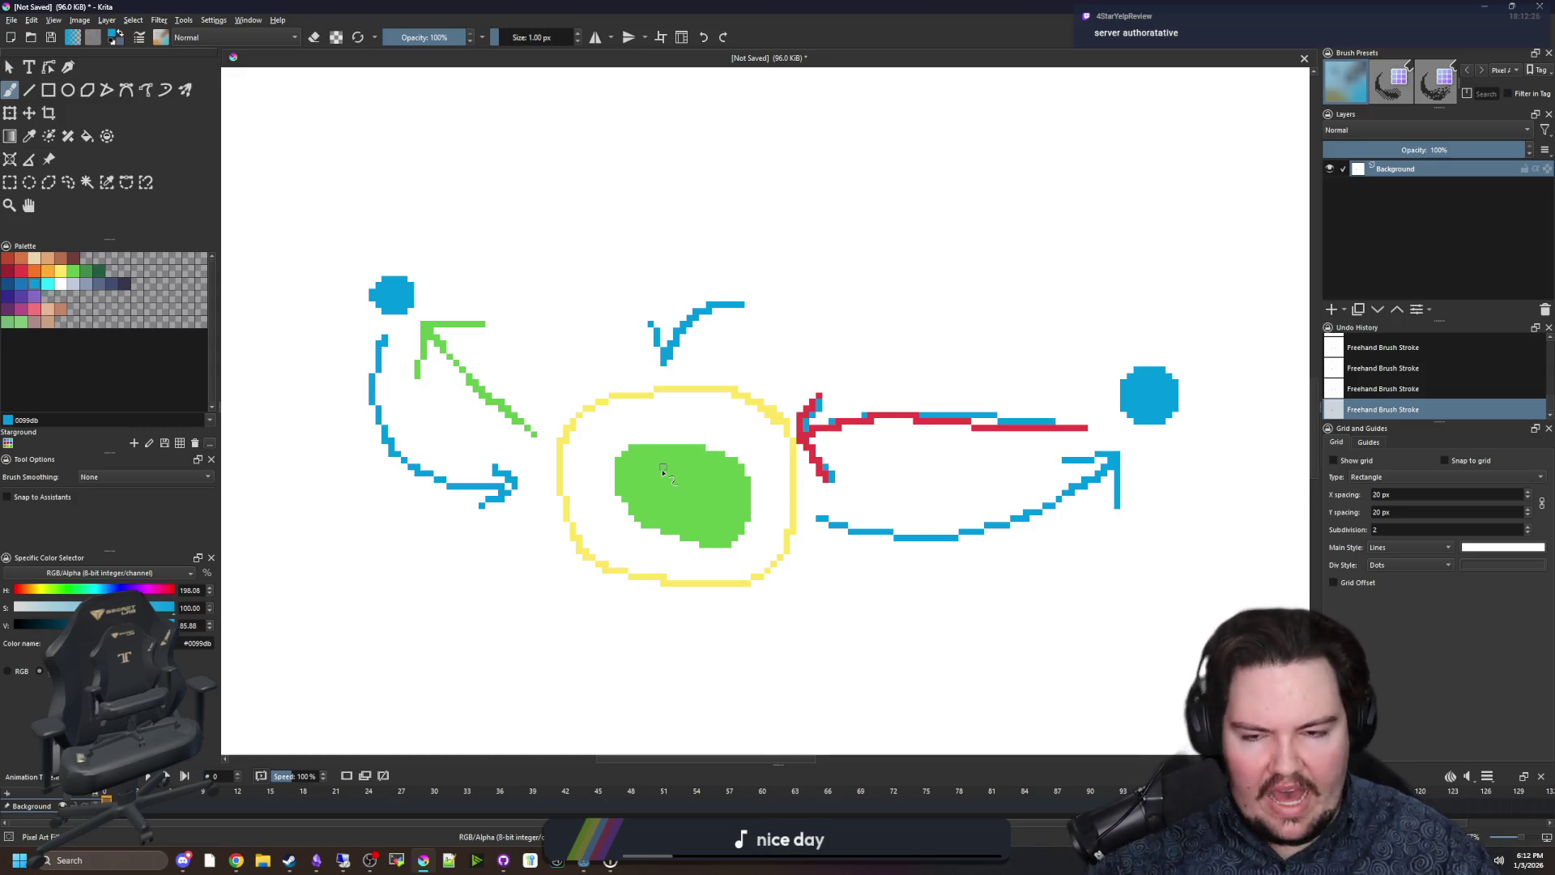
scroll(657, 442, down, 3)
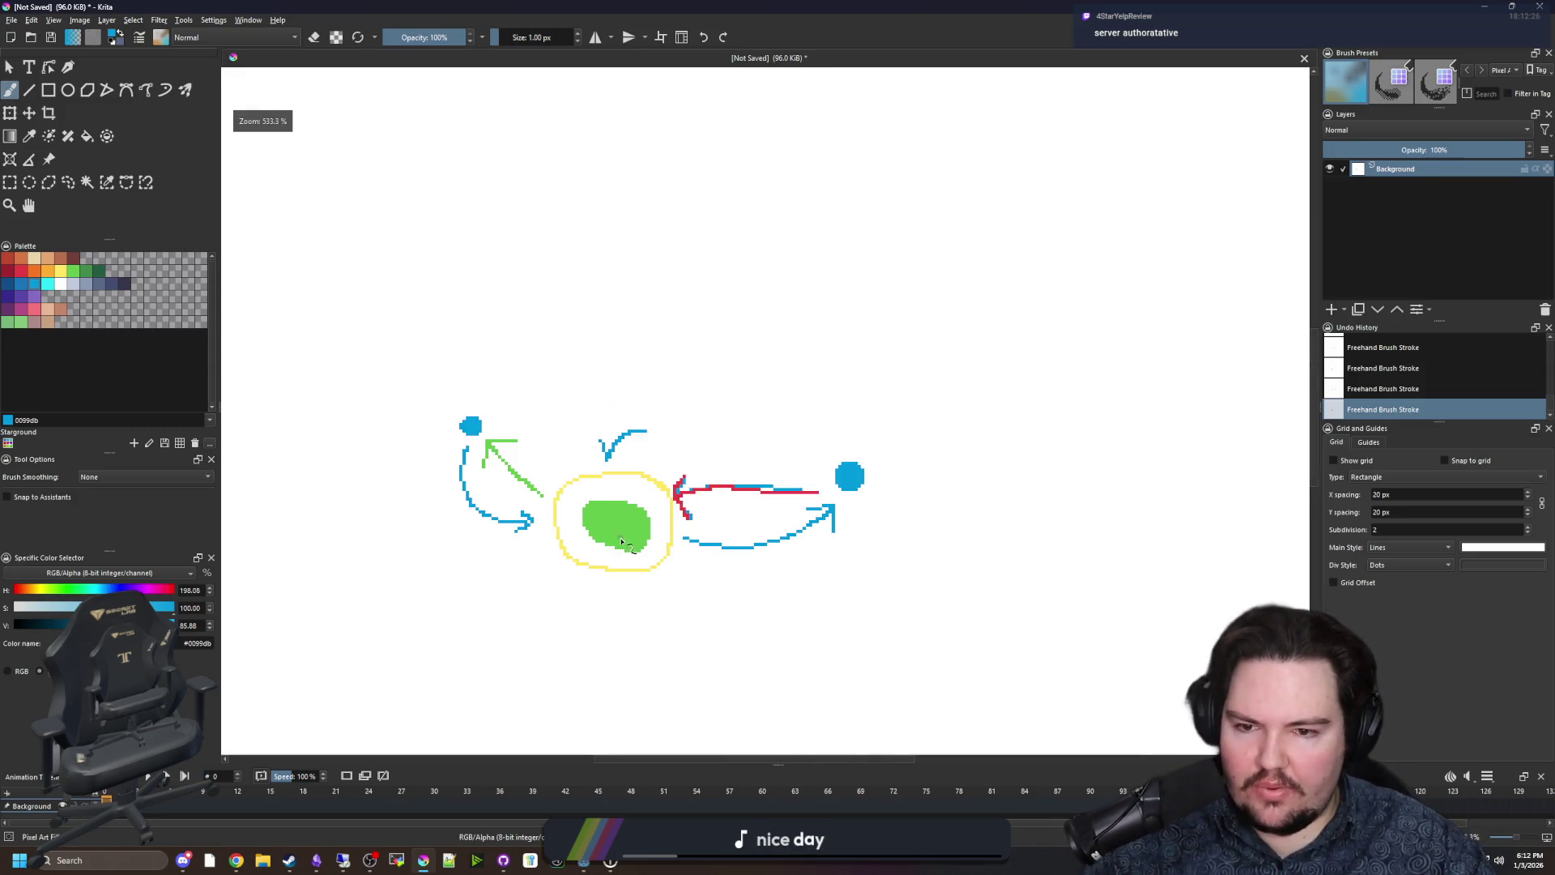
scroll(625, 531, up, 5)
scroll(625, 531, up, 3)
key(x)
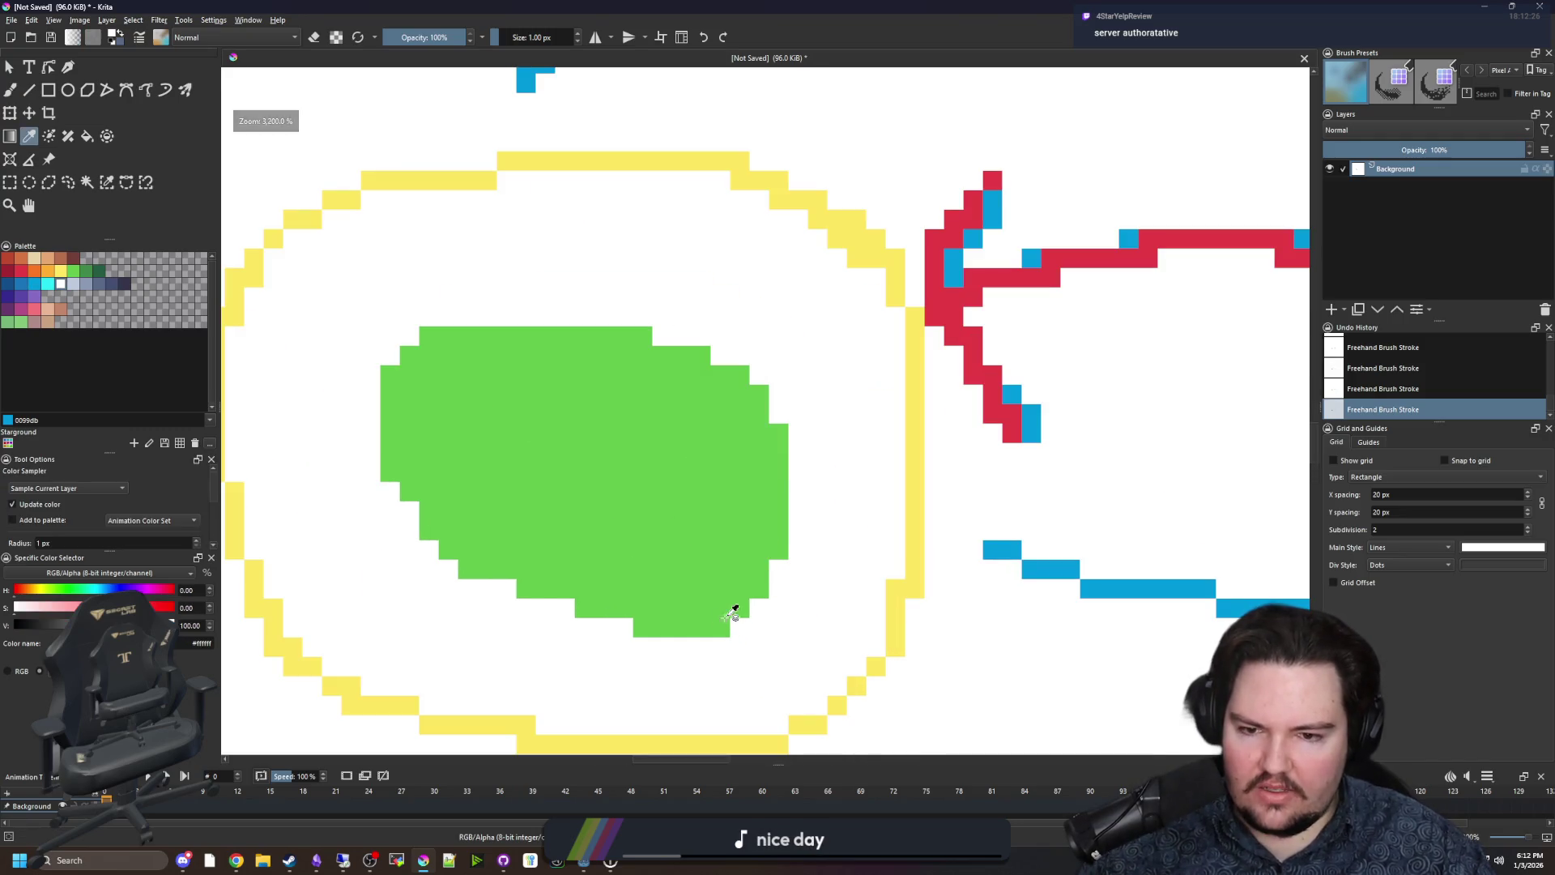
mouse_move(762, 597)
mouse_down()
mouse_move(791, 445)
mouse_move(759, 571)
mouse_up()
drag(768, 395, 750, 381)
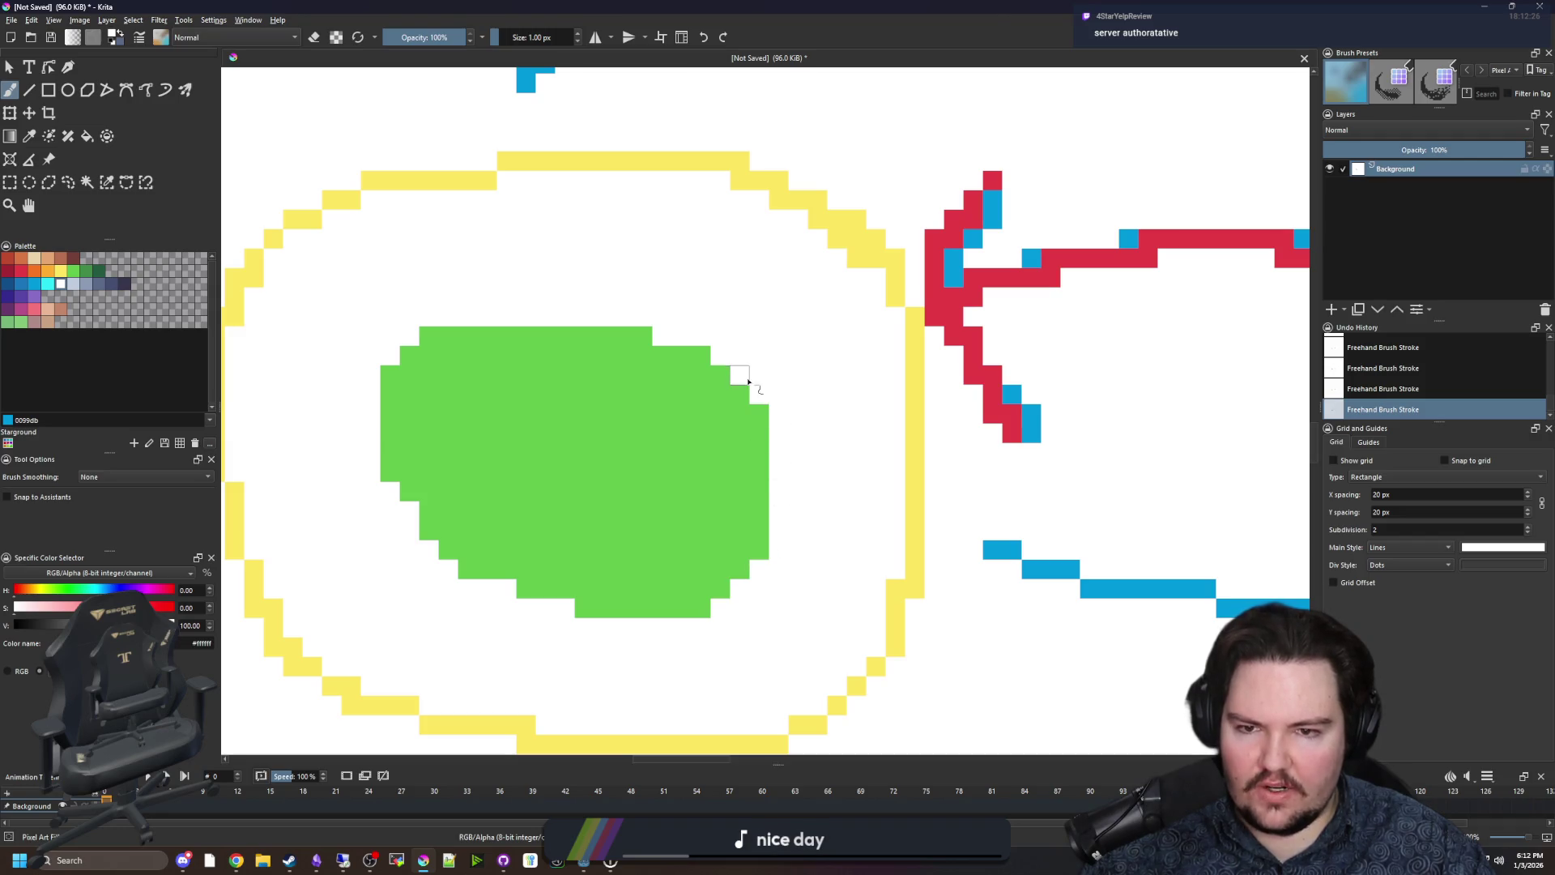
scroll(566, 557, down, 5)
Draw a purple rectangular box below the yellow eye.
key(p)
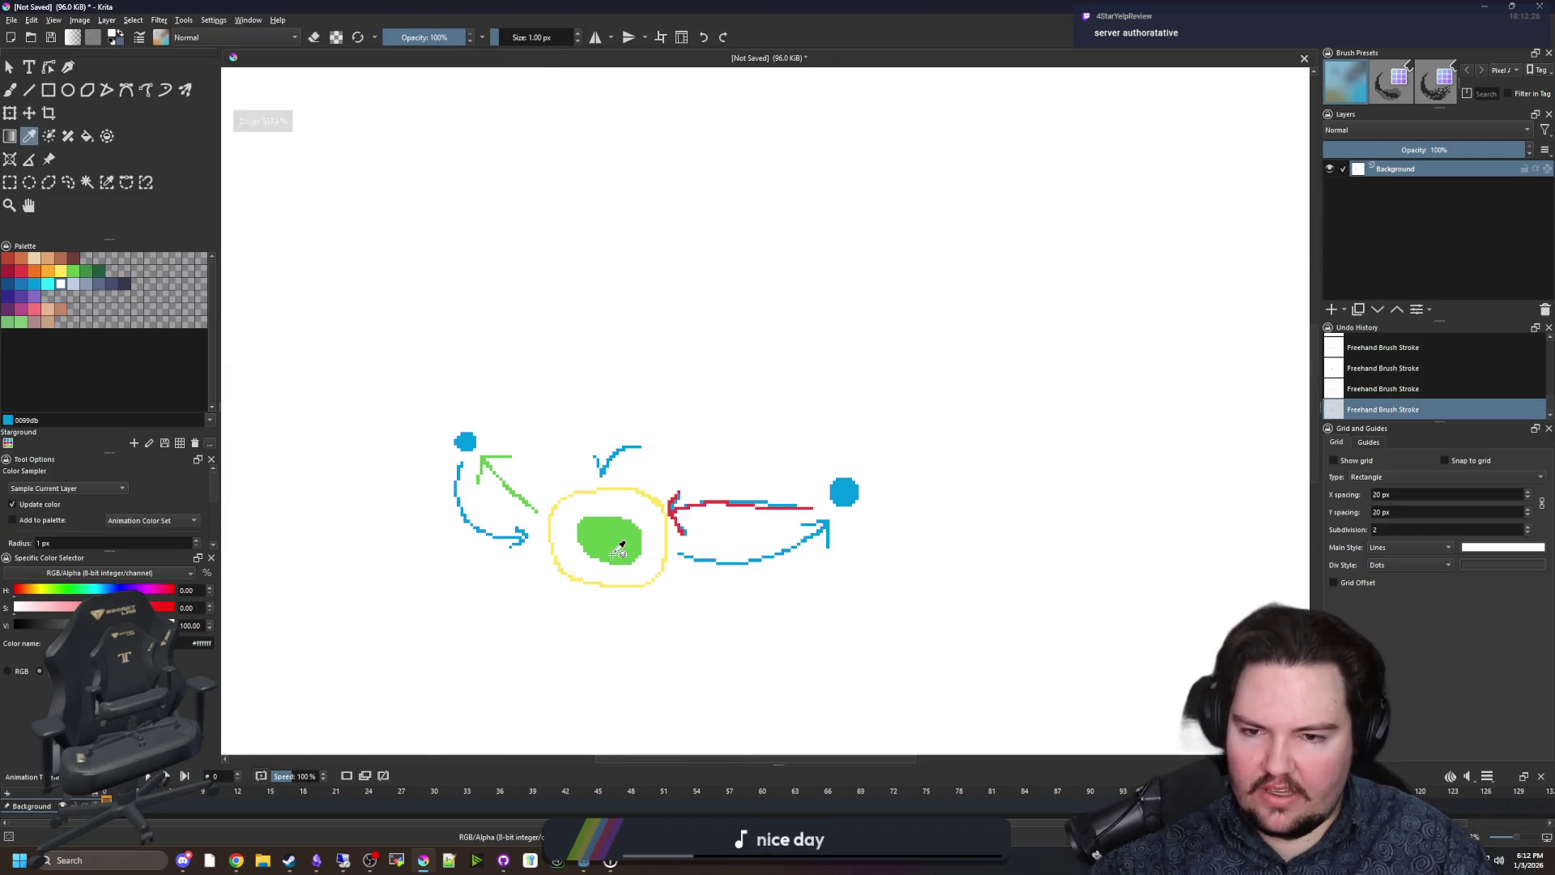
click(627, 539)
key(b)
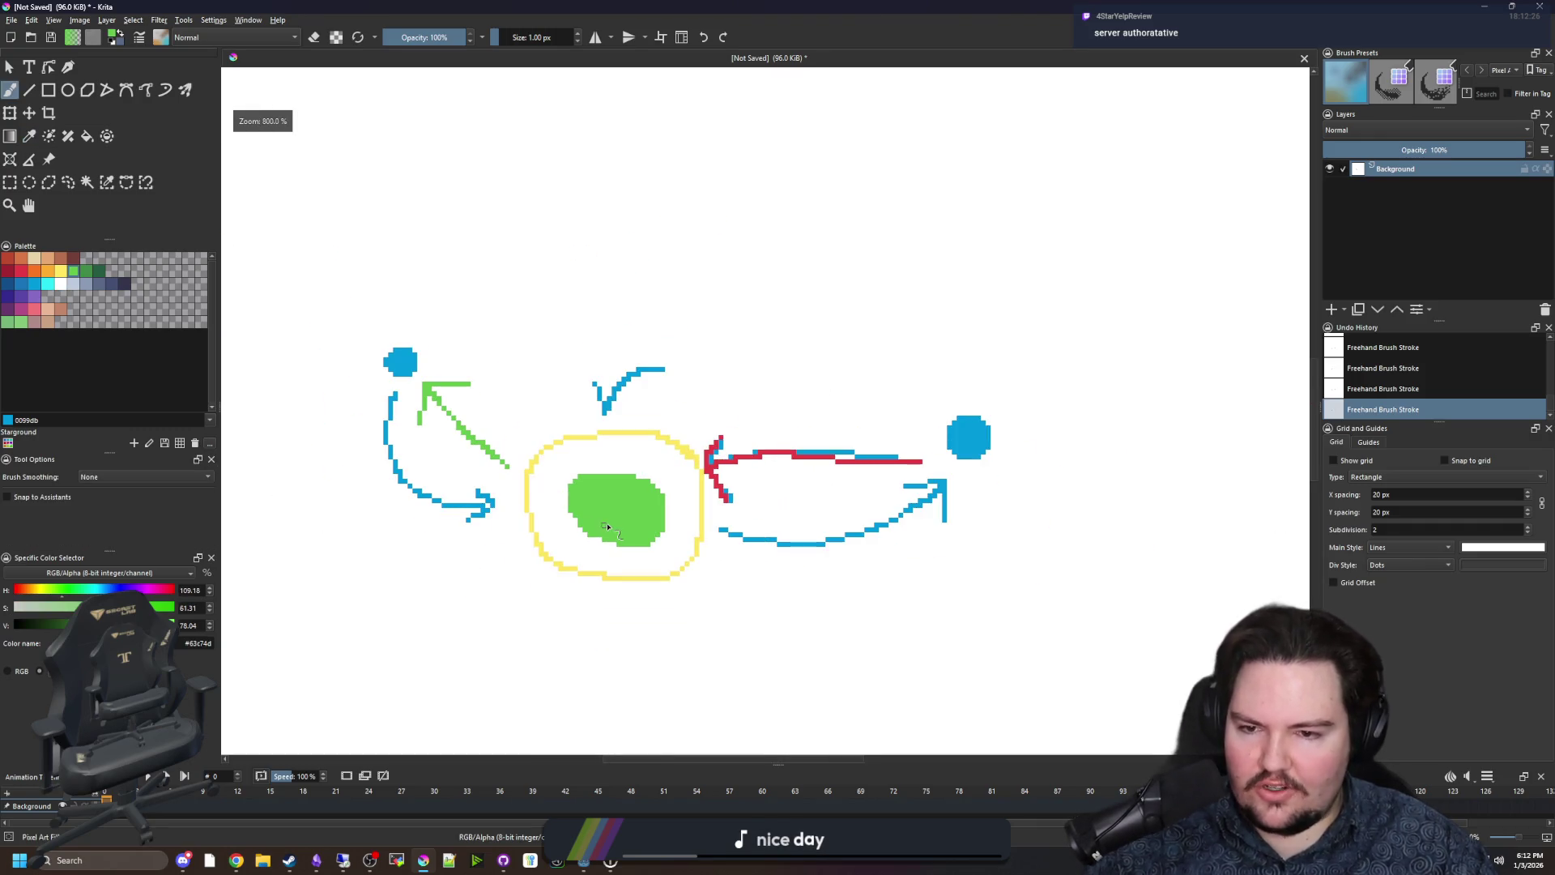
scroll(608, 527, up, 2)
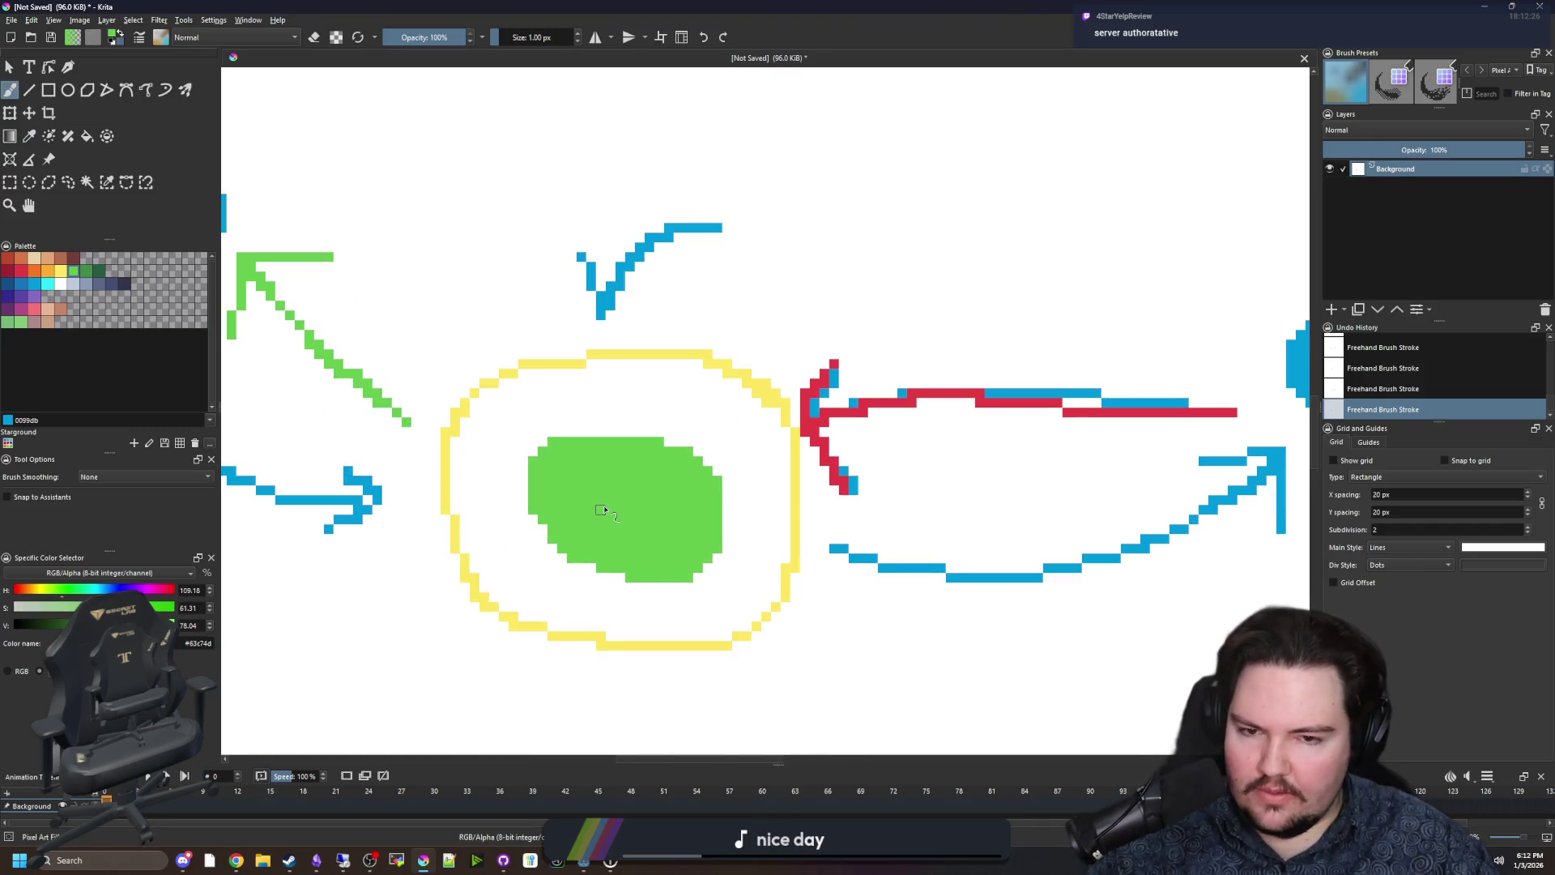
scroll(604, 511, down, 2)
scroll(781, 401, up, 2)
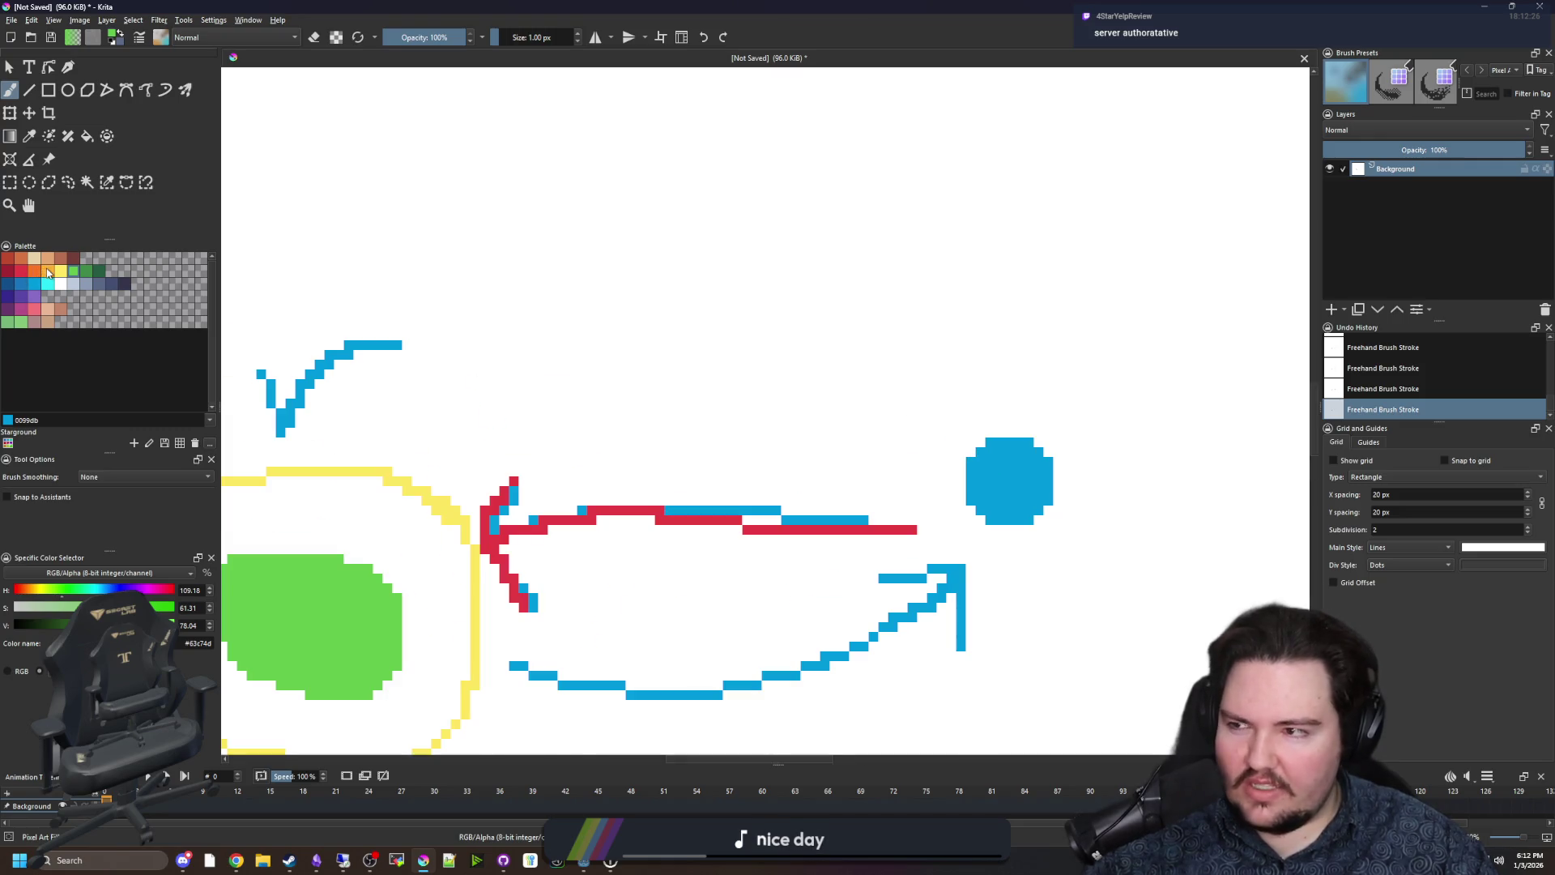
click(21, 296)
mouse_move(435, 448)
mouse_down()
mouse_move(538, 497)
mouse_move(528, 305)
mouse_up()
drag(369, 352, 357, 664)
mouse_move(825, 352)
mouse_down()
mouse_move(811, 504)
mouse_move(385, 673)
mouse_move(375, 662)
mouse_up()
drag(339, 348, 867, 356)
Add two small purple blocks inside the box, each followed by a wavy line.
scroll(483, 418, up, 2)
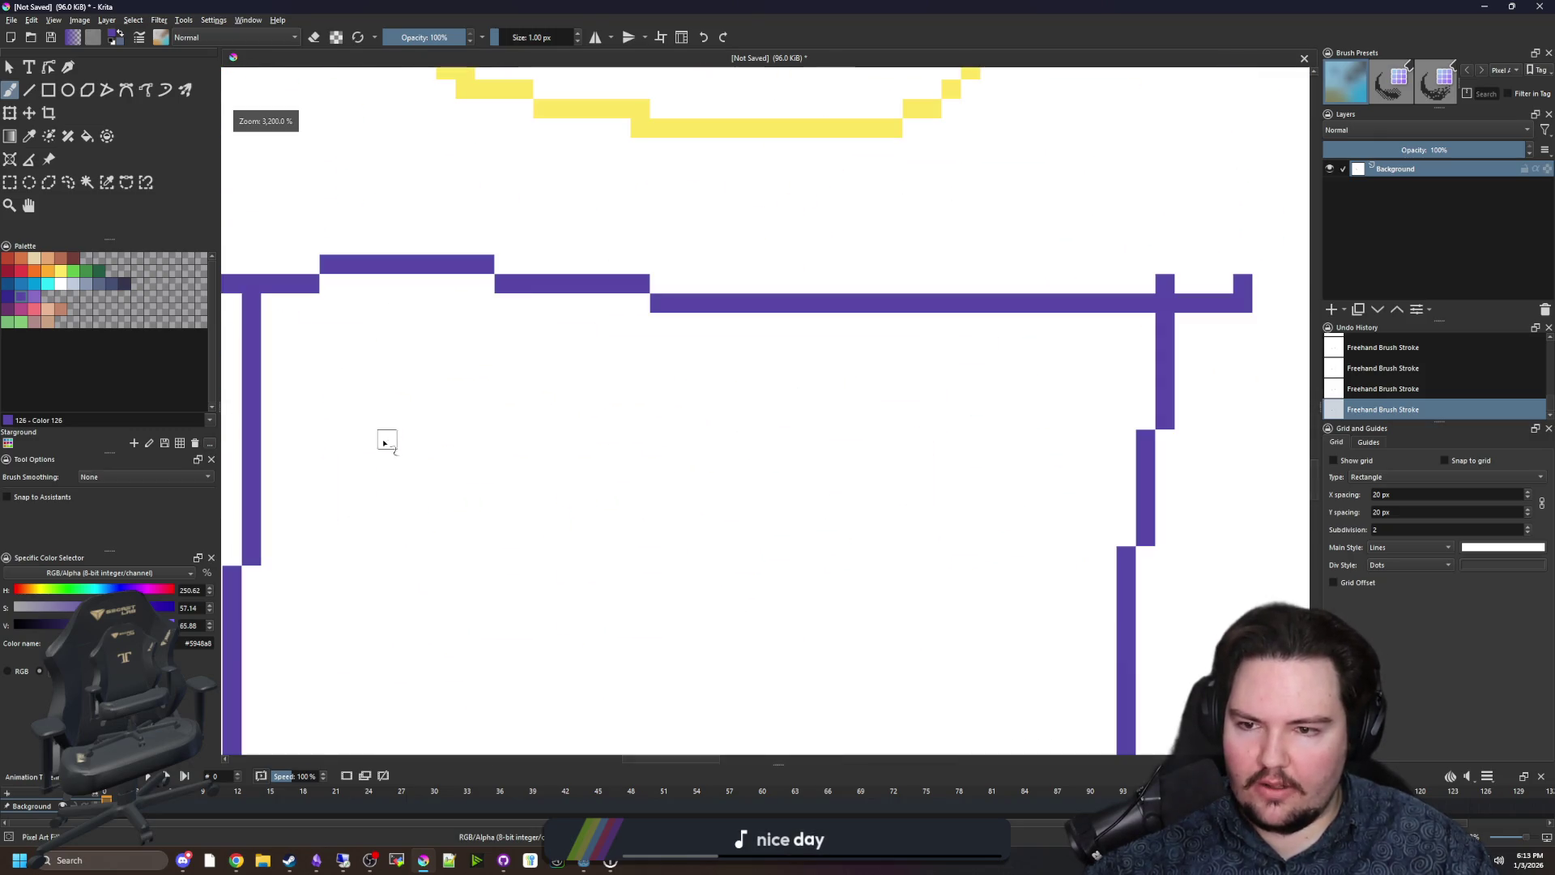
drag(387, 443, 369, 381)
mouse_move(543, 399)
mouse_down()
mouse_move(542, 437)
mouse_move(875, 438)
mouse_move(932, 478)
mouse_up()
scroll(397, 660, down, 2)
drag(369, 518, 397, 454)
drag(539, 450, 1028, 494)
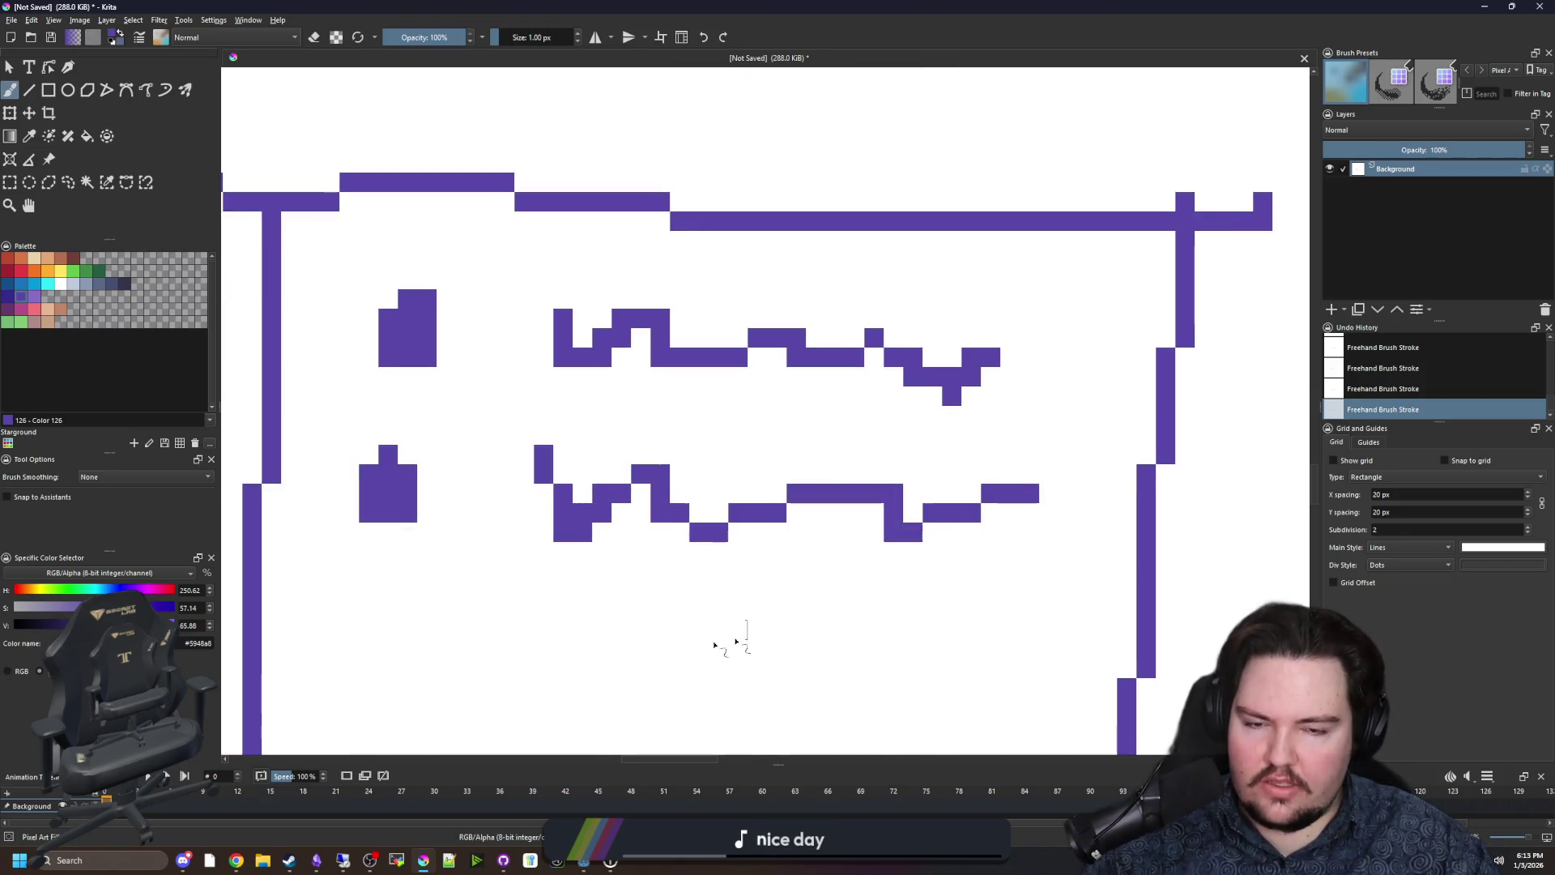
scroll(913, 416, down, 4)
scroll(1042, 243, up, 4)
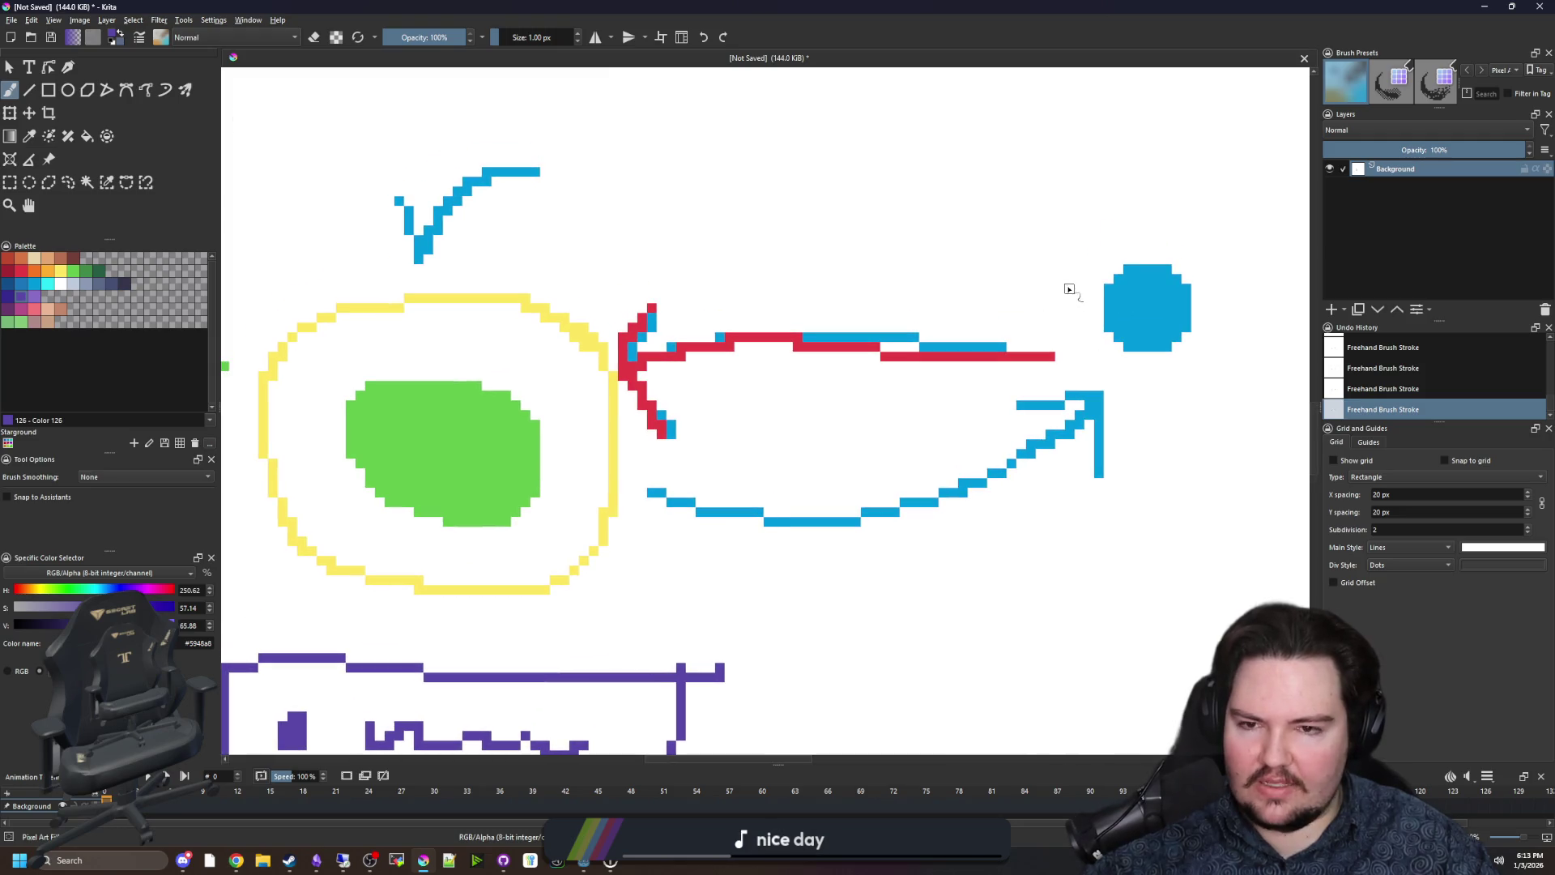
Repaint the red arrow line into the yellow eye in purple.
mouse_move(1050, 352)
mouse_down()
mouse_move(758, 350)
mouse_move(651, 369)
mouse_move(651, 307)
mouse_up()
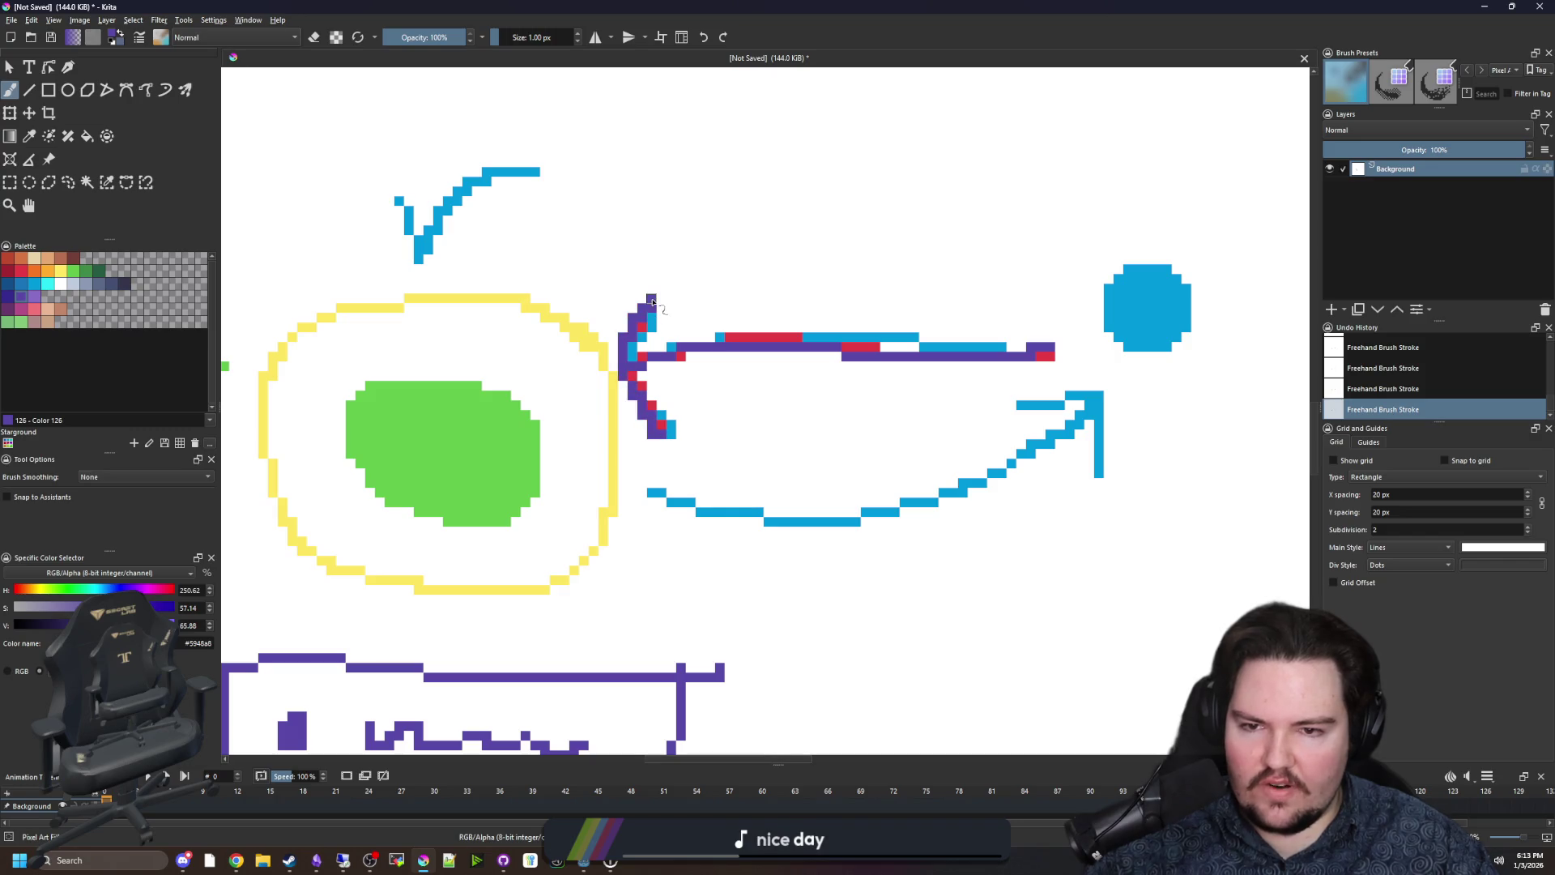
scroll(688, 357, down, 3)
scroll(768, 350, up, 3)
scroll(768, 350, down, 2)
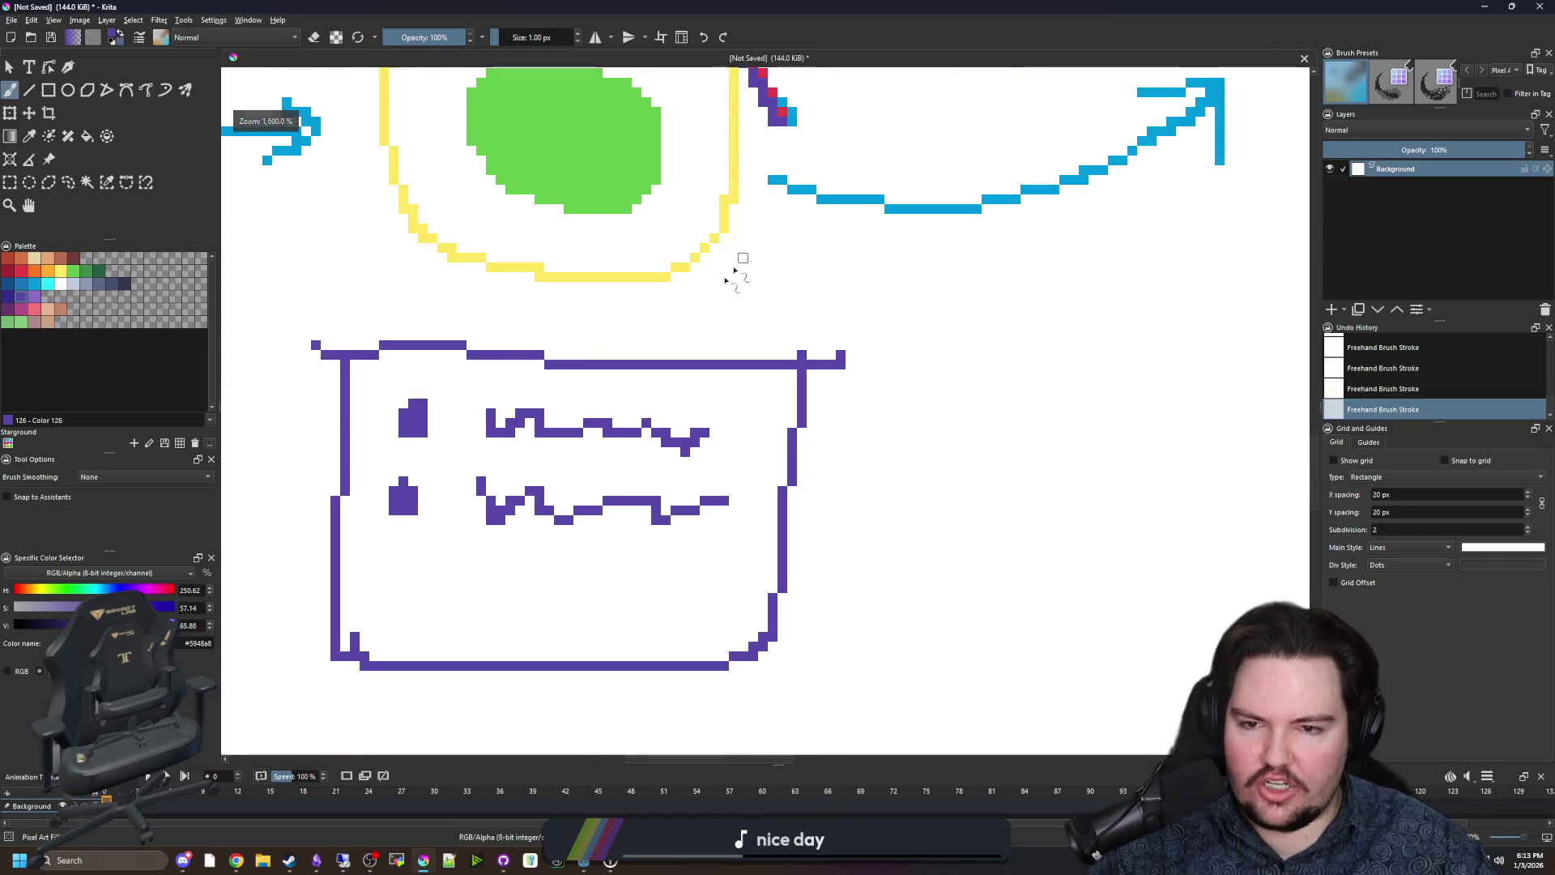
scroll(739, 254, left, 2)
Draw a trial purple curve above the box, then undo it.
mouse_move(620, 298)
mouse_down()
mouse_move(519, 360)
mouse_move(587, 463)
mouse_up()
scroll(591, 492, down, 5)
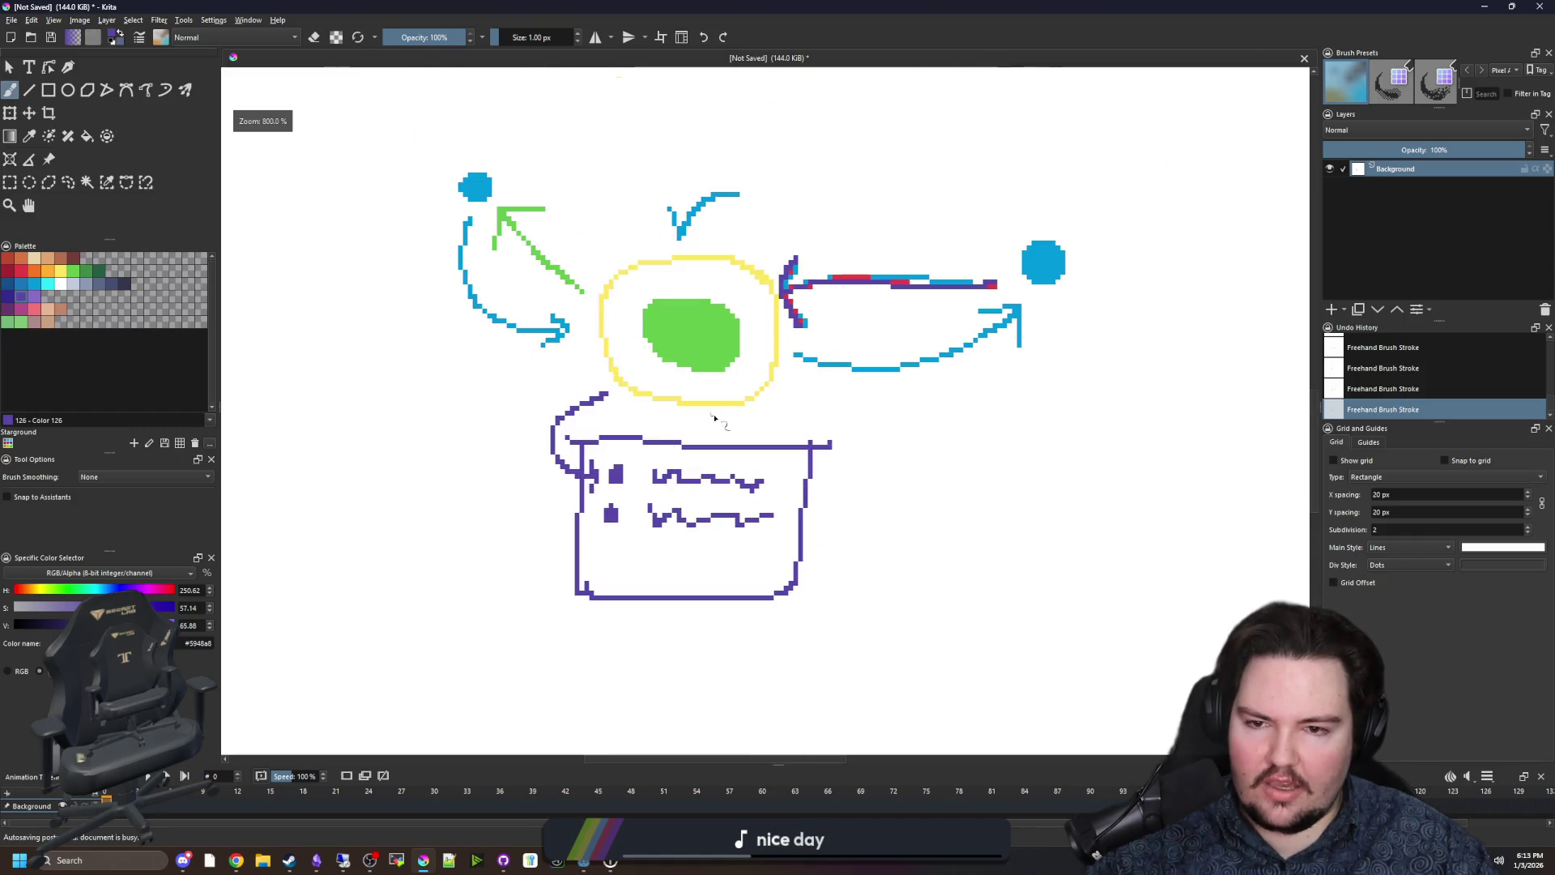
scroll(754, 378, up, 1)
key(ctrl+z)
key(ctrl+z)
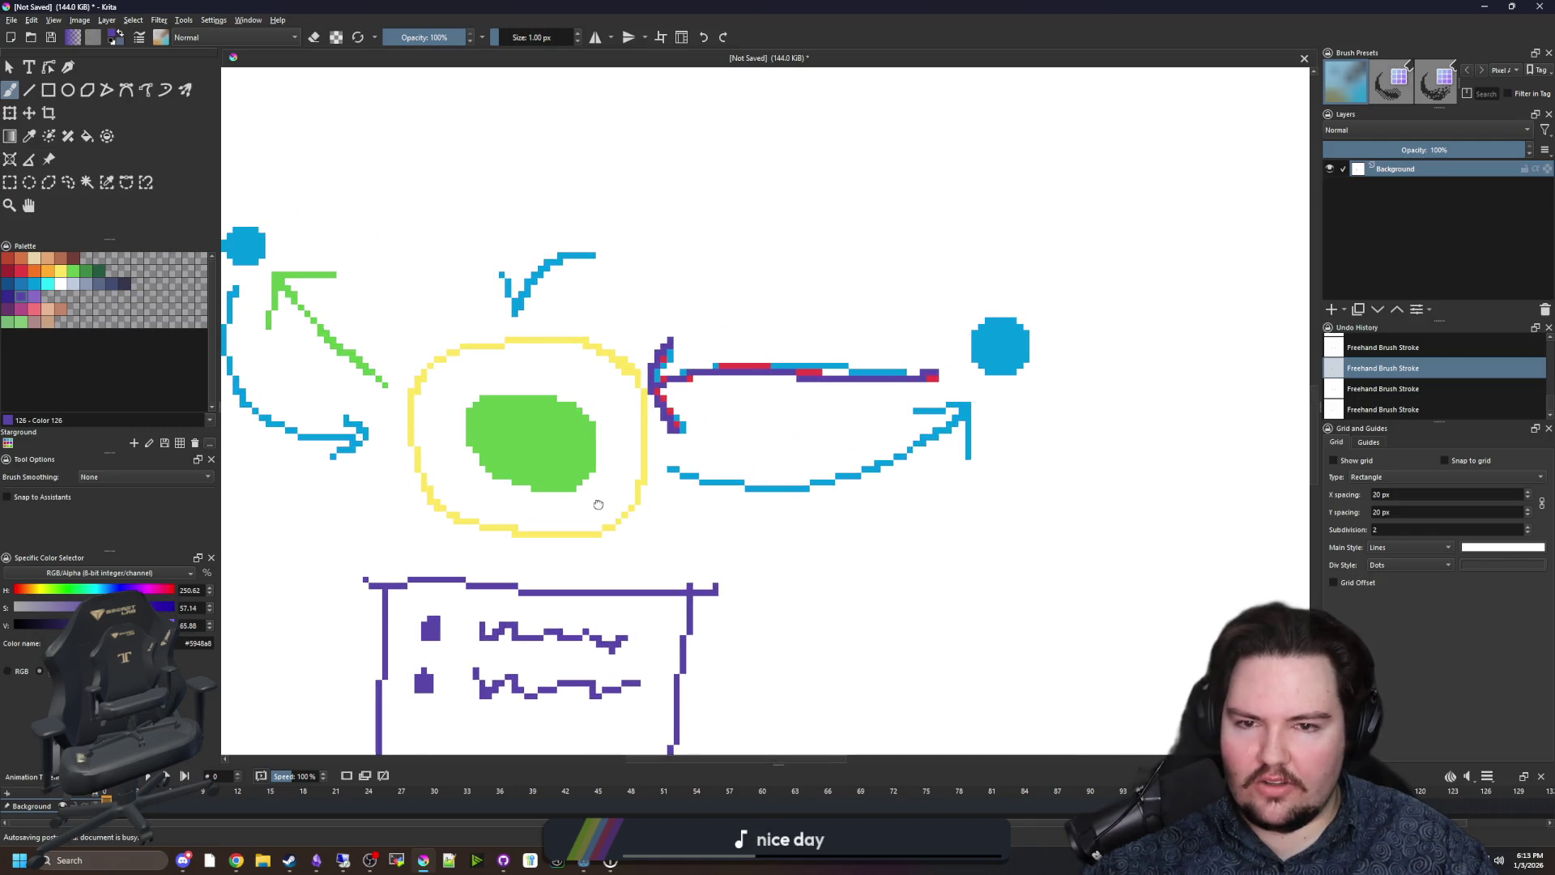
scroll(741, 383, up, 4)
Draw a dark green X over the arrow tip, then undo it.
click(60, 271)
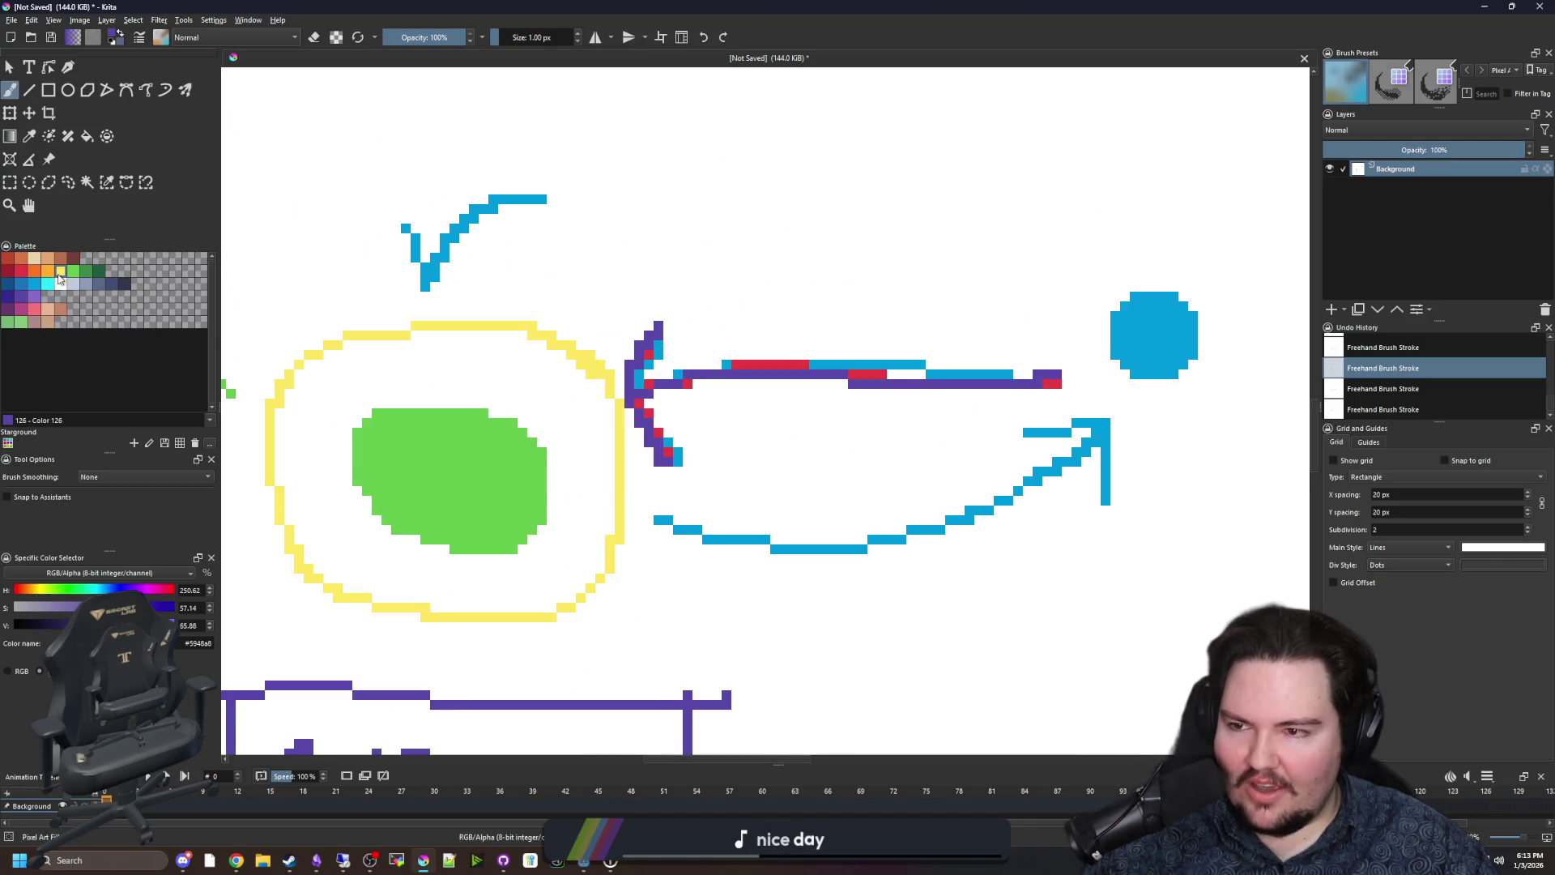
click(87, 278)
mouse_move(571, 275)
mouse_down()
mouse_move(680, 463)
mouse_move(632, 373)
mouse_move(678, 275)
mouse_up()
scroll(570, 384, down, 4)
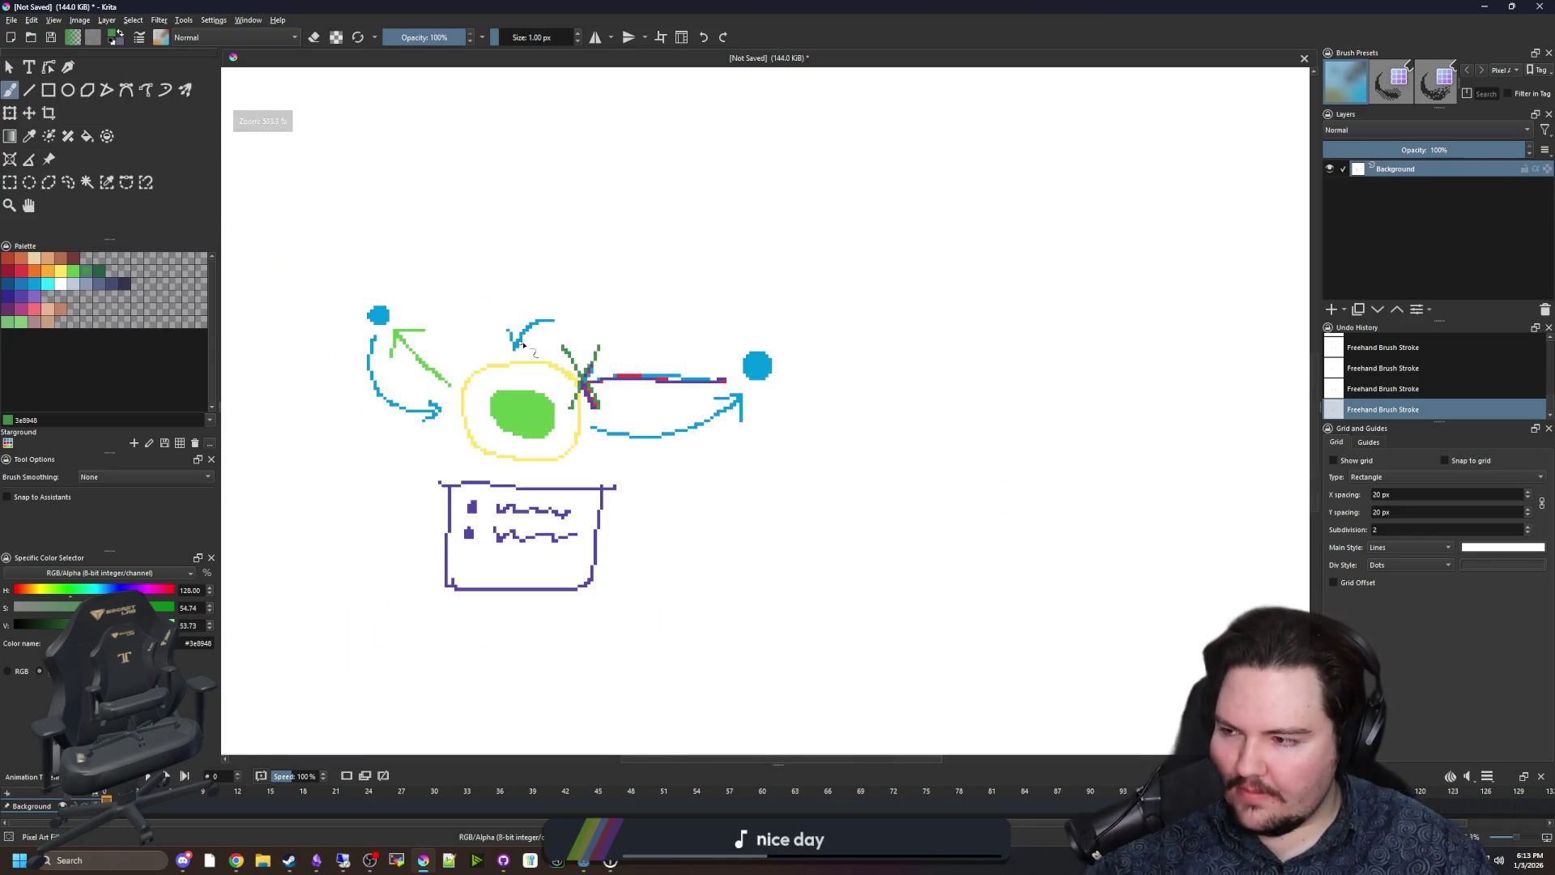
drag(601, 430, 666, 430)
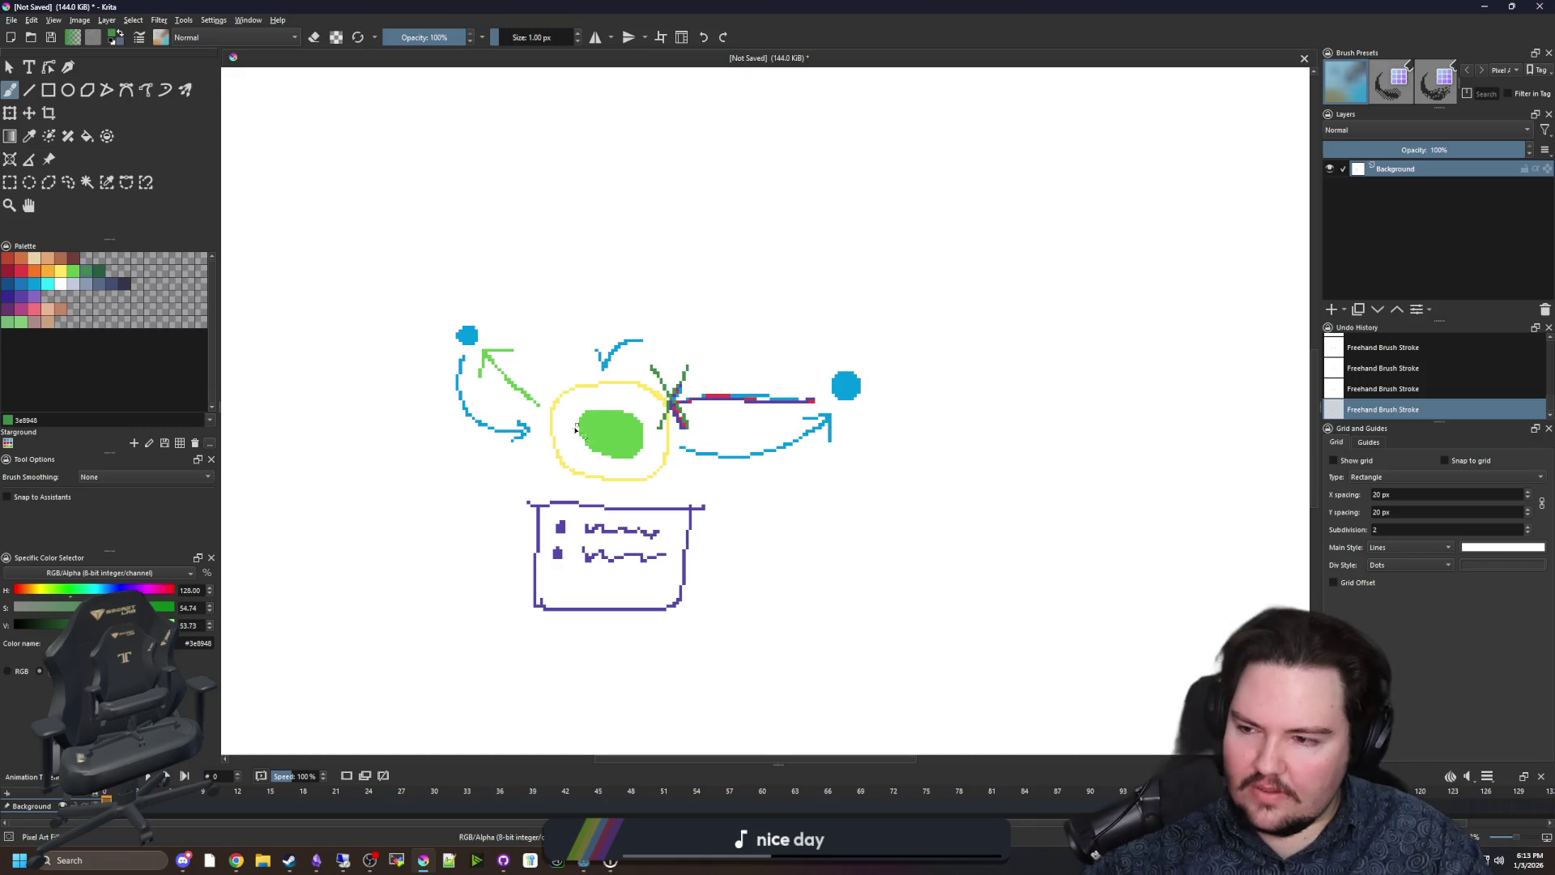
scroll(580, 427, up, 2)
scroll(669, 348, down, 2)
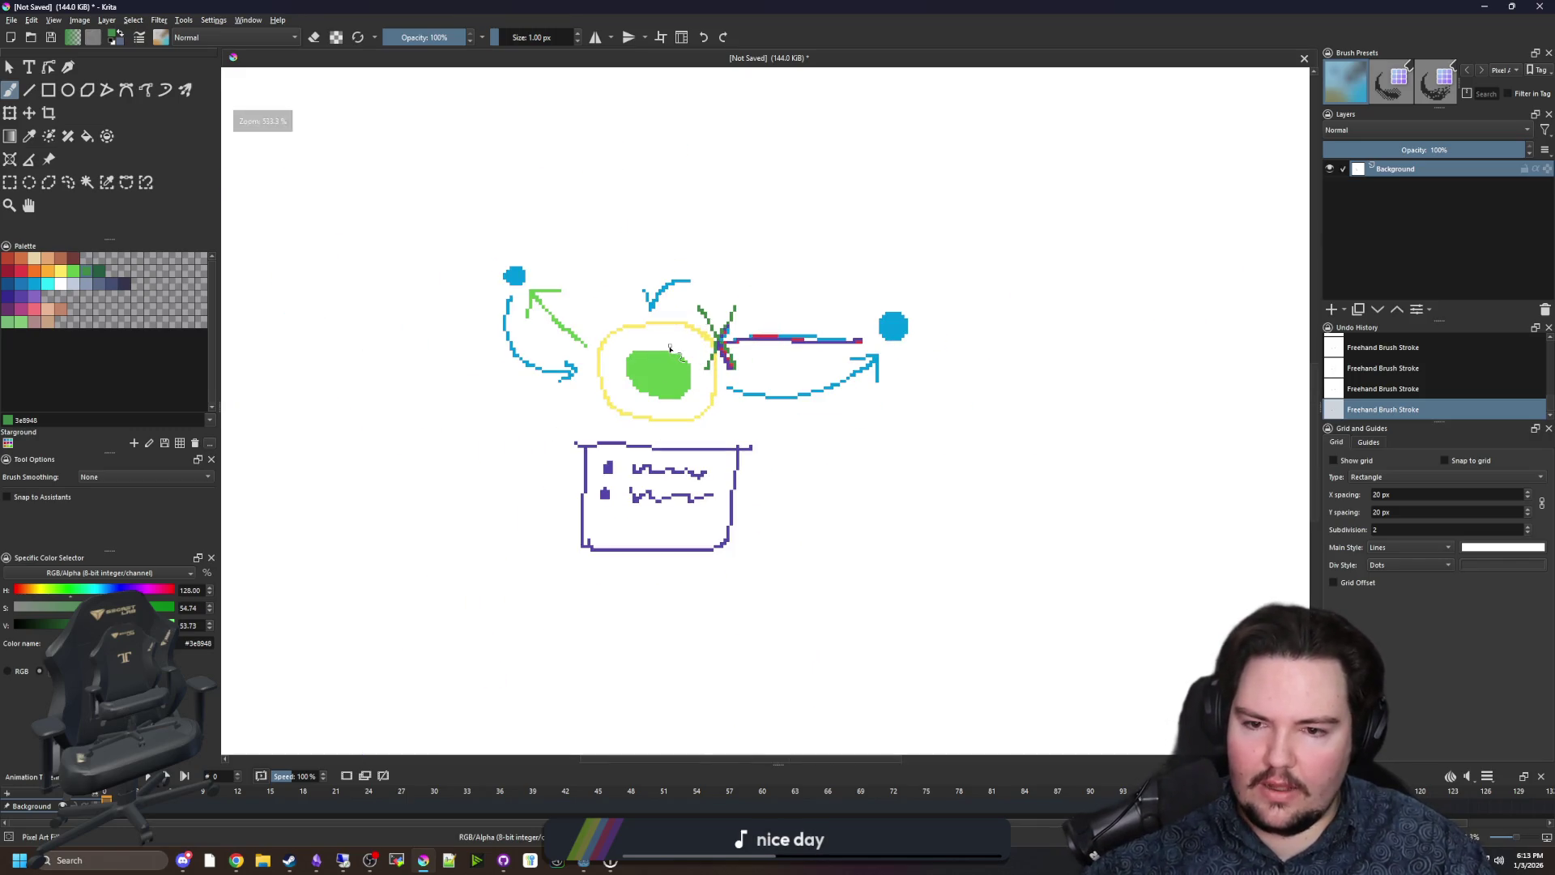
scroll(622, 397, up, 4)
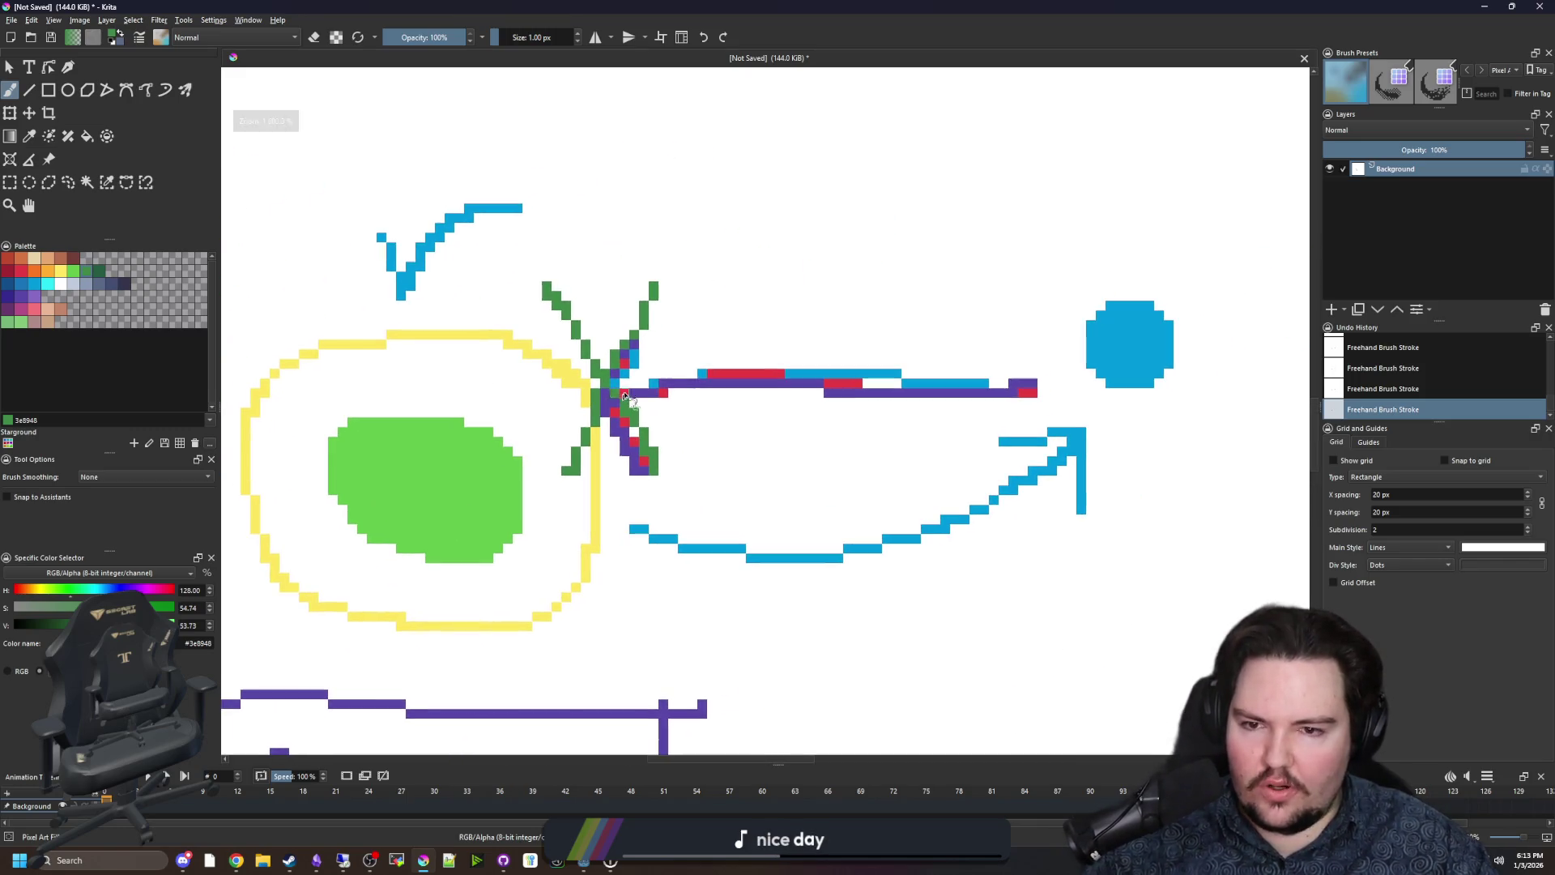
scroll(622, 397, up, 1)
key(ctrl+z)
key(ctrl+z)
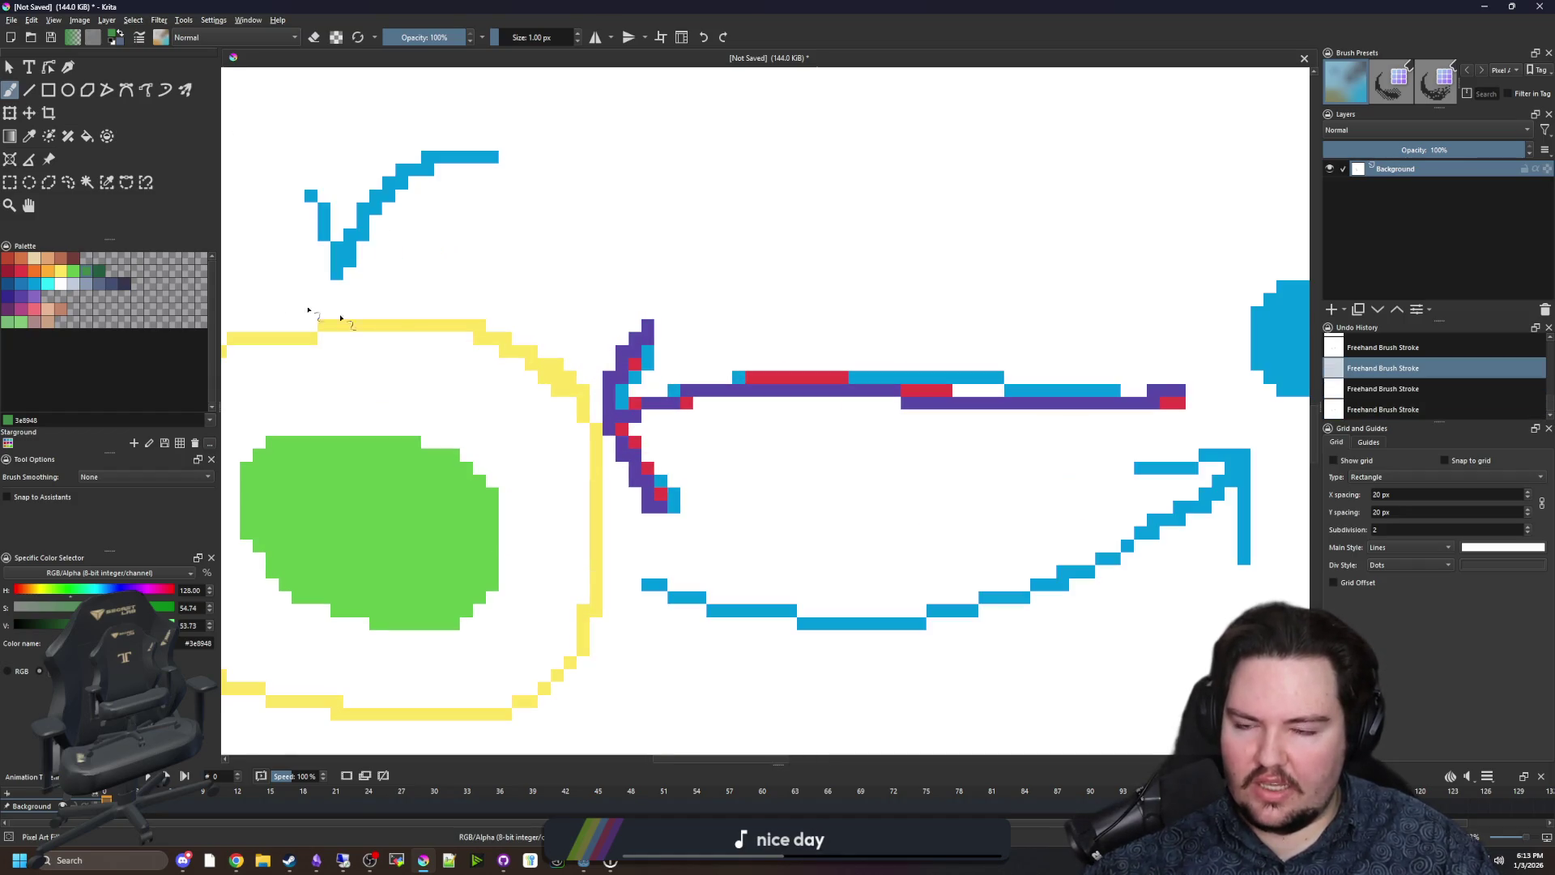
Select red as the paint colour and zoom out on the drawing.
click(22, 272)
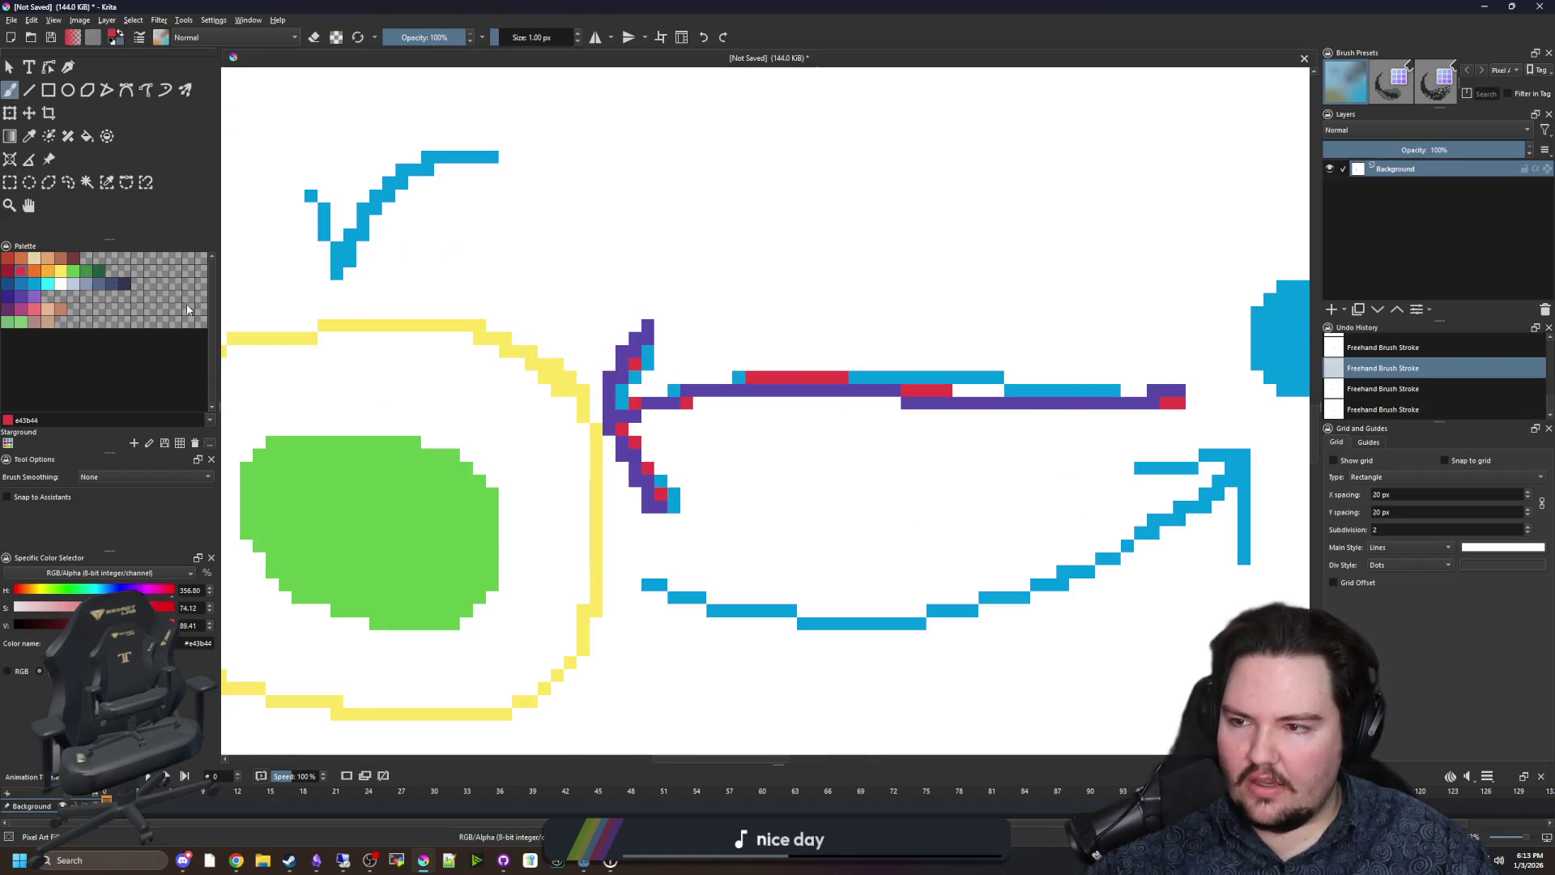
key(minus)
scroll(781, 337, up, 1)
Try a red arrow above the purple line, then undo it.
drag(781, 337, 1020, 359)
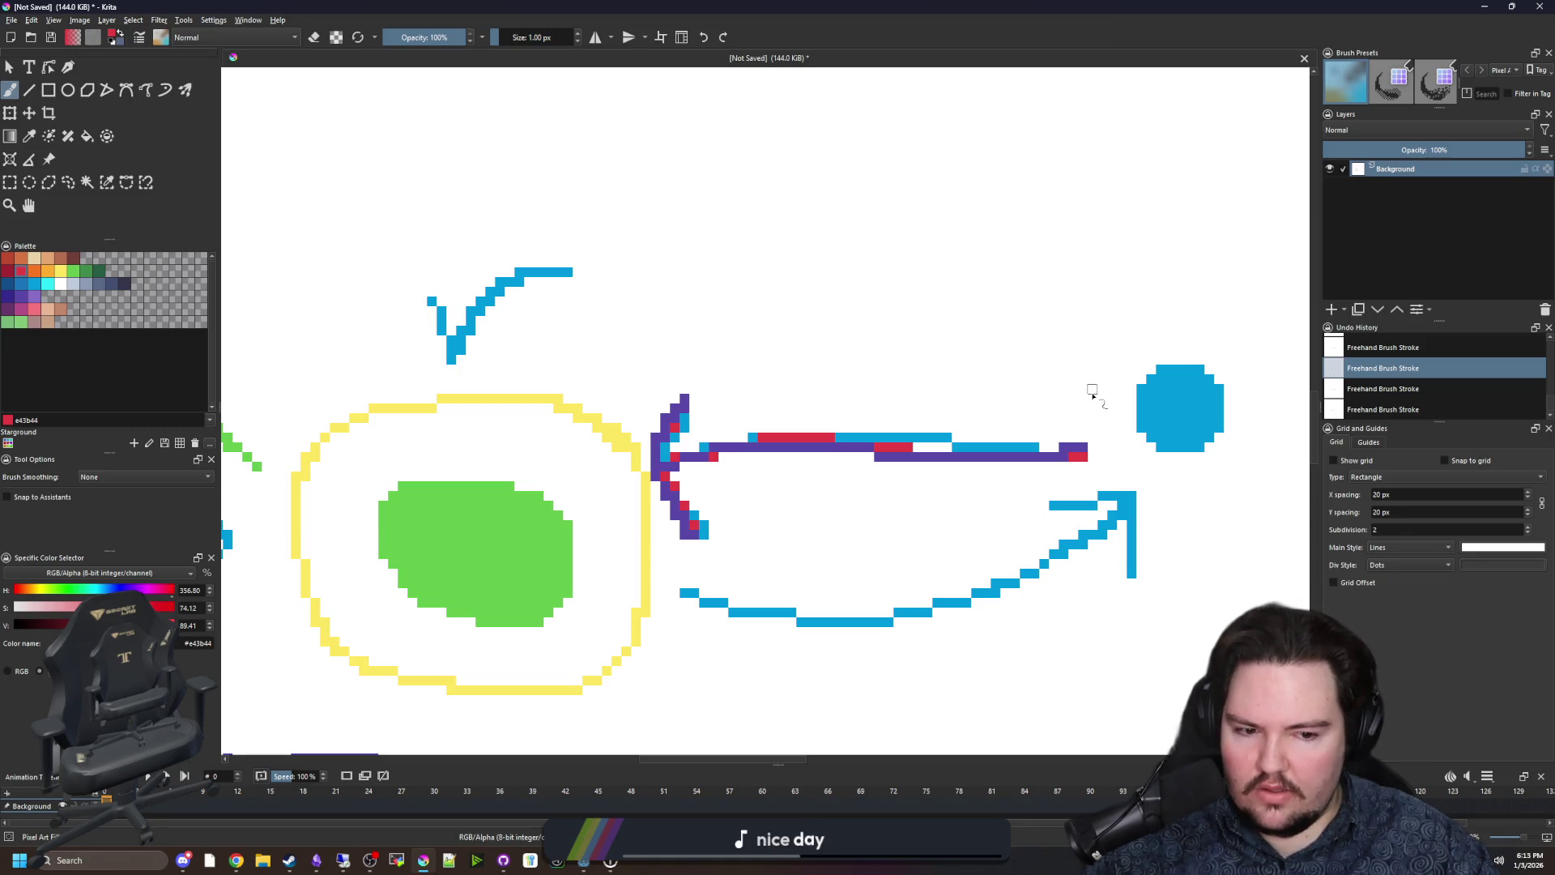
mouse_move(1092, 394)
mouse_down()
mouse_move(982, 347)
mouse_move(718, 337)
mouse_move(684, 320)
mouse_move(729, 375)
mouse_up()
key(ctrl+z)
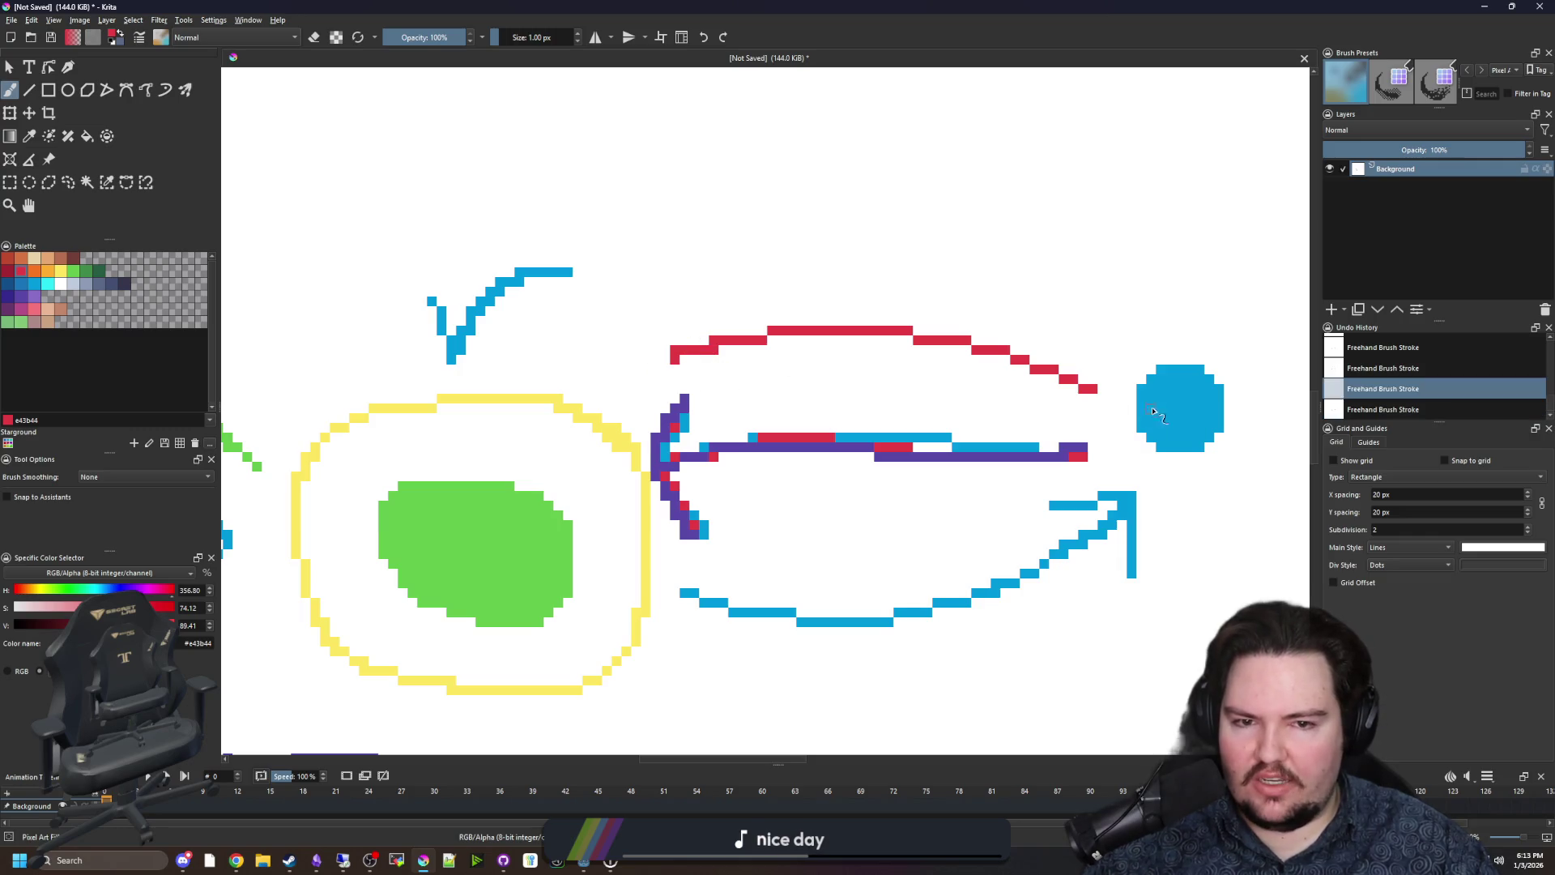
key(ctrl+z)
scroll(1138, 400, down, 2)
scroll(745, 653, up, 2)
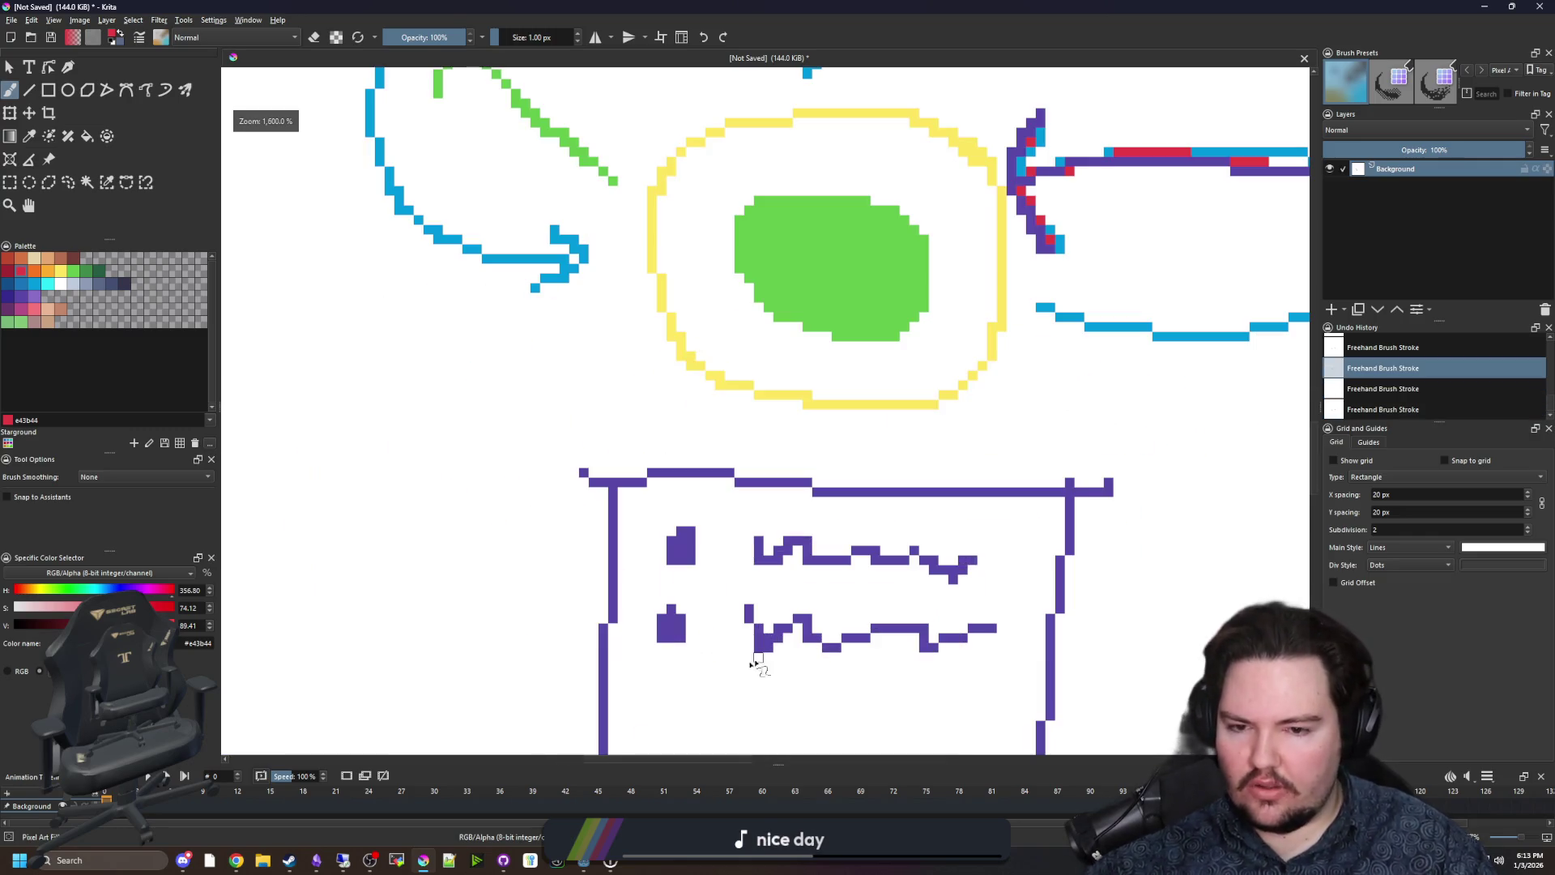
scroll(525, 577, down, 2)
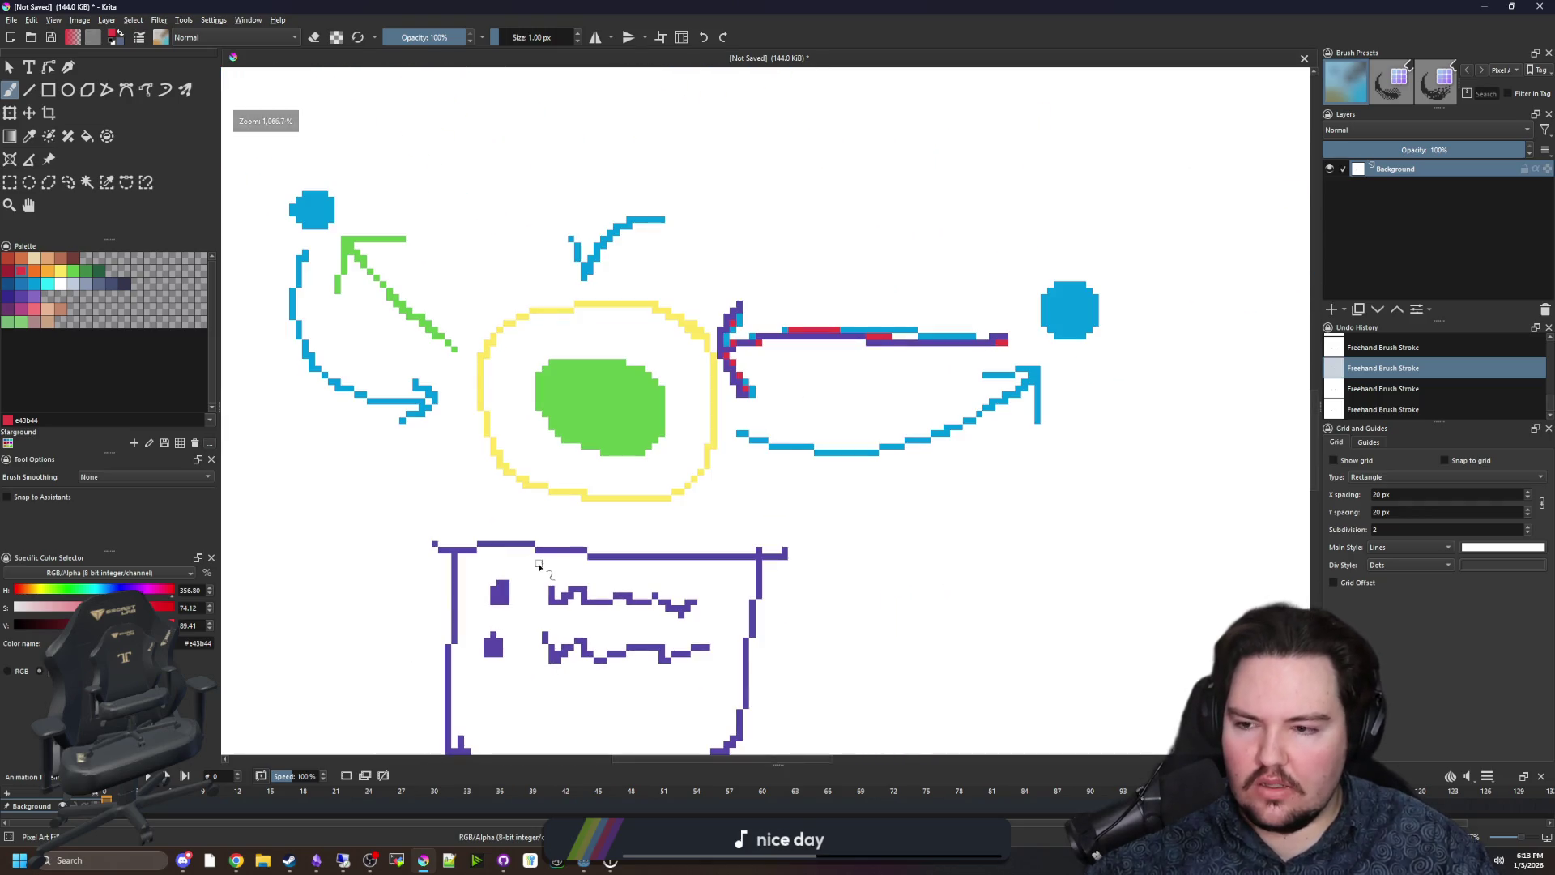
mouse_move(744, 502)
mouse_down()
mouse_move(632, 654)
mouse_move(683, 489)
mouse_up()
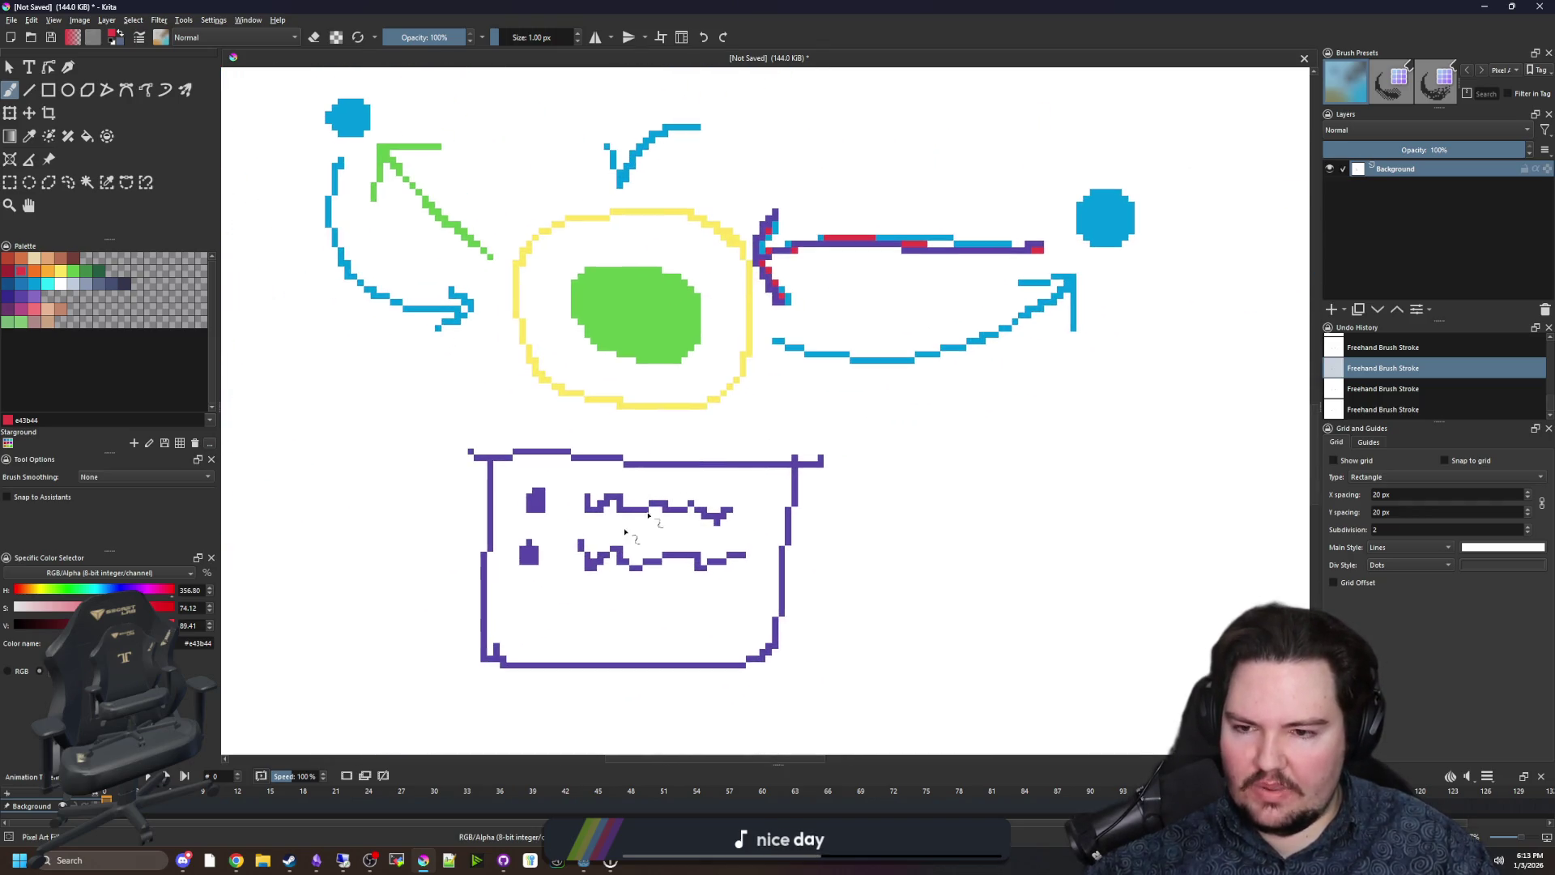
Sample white from the blank canvas and set the brush to 16 px.
scroll(573, 525, up, 1)
scroll(559, 568, up, 1)
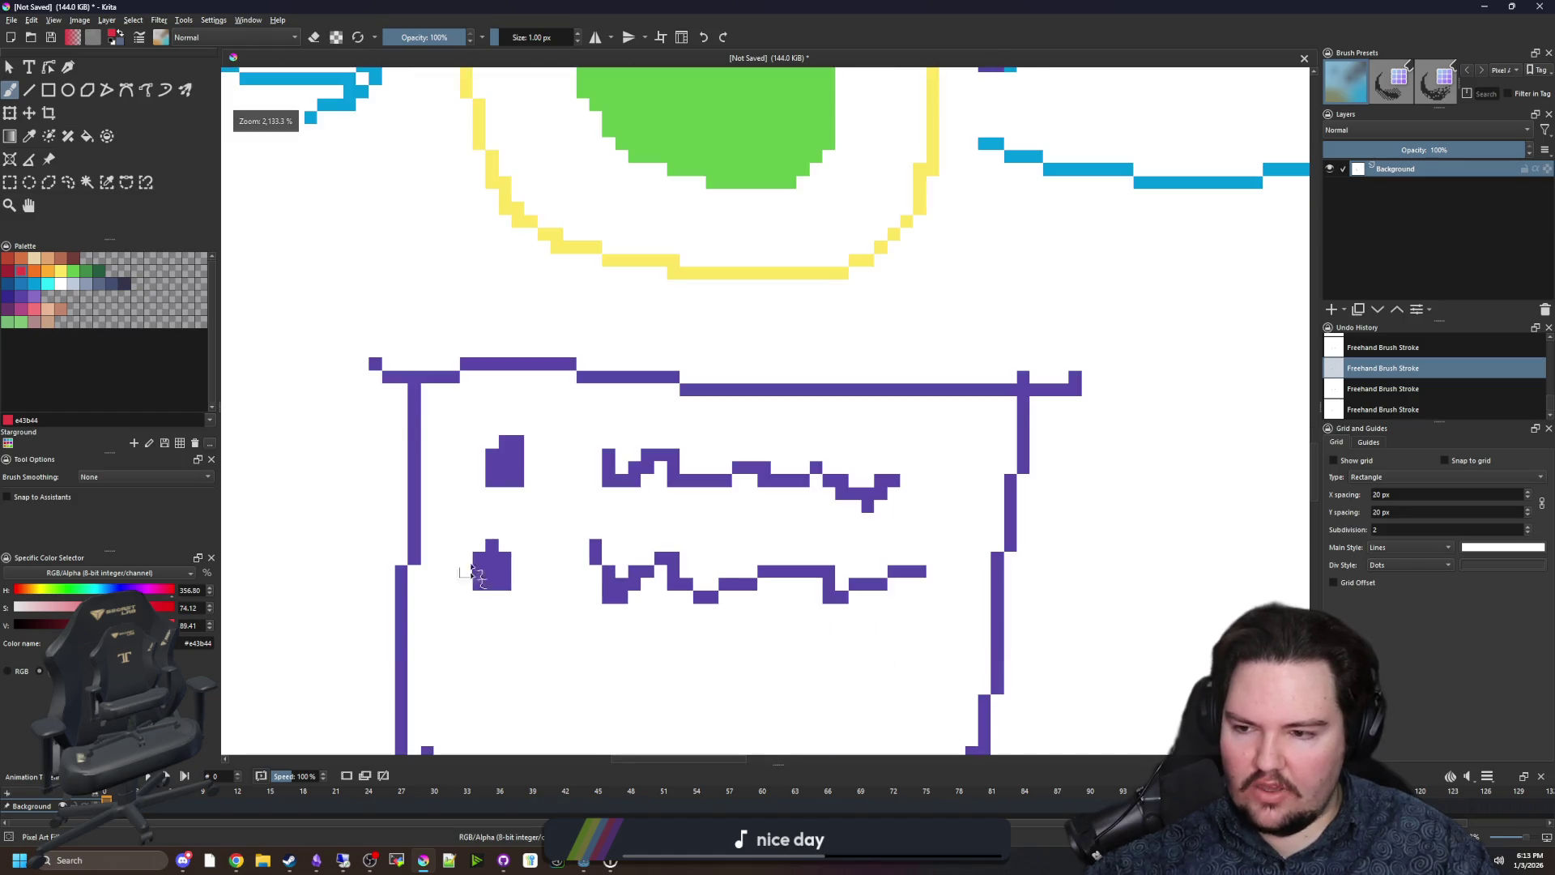
scroll(492, 561, down, 1)
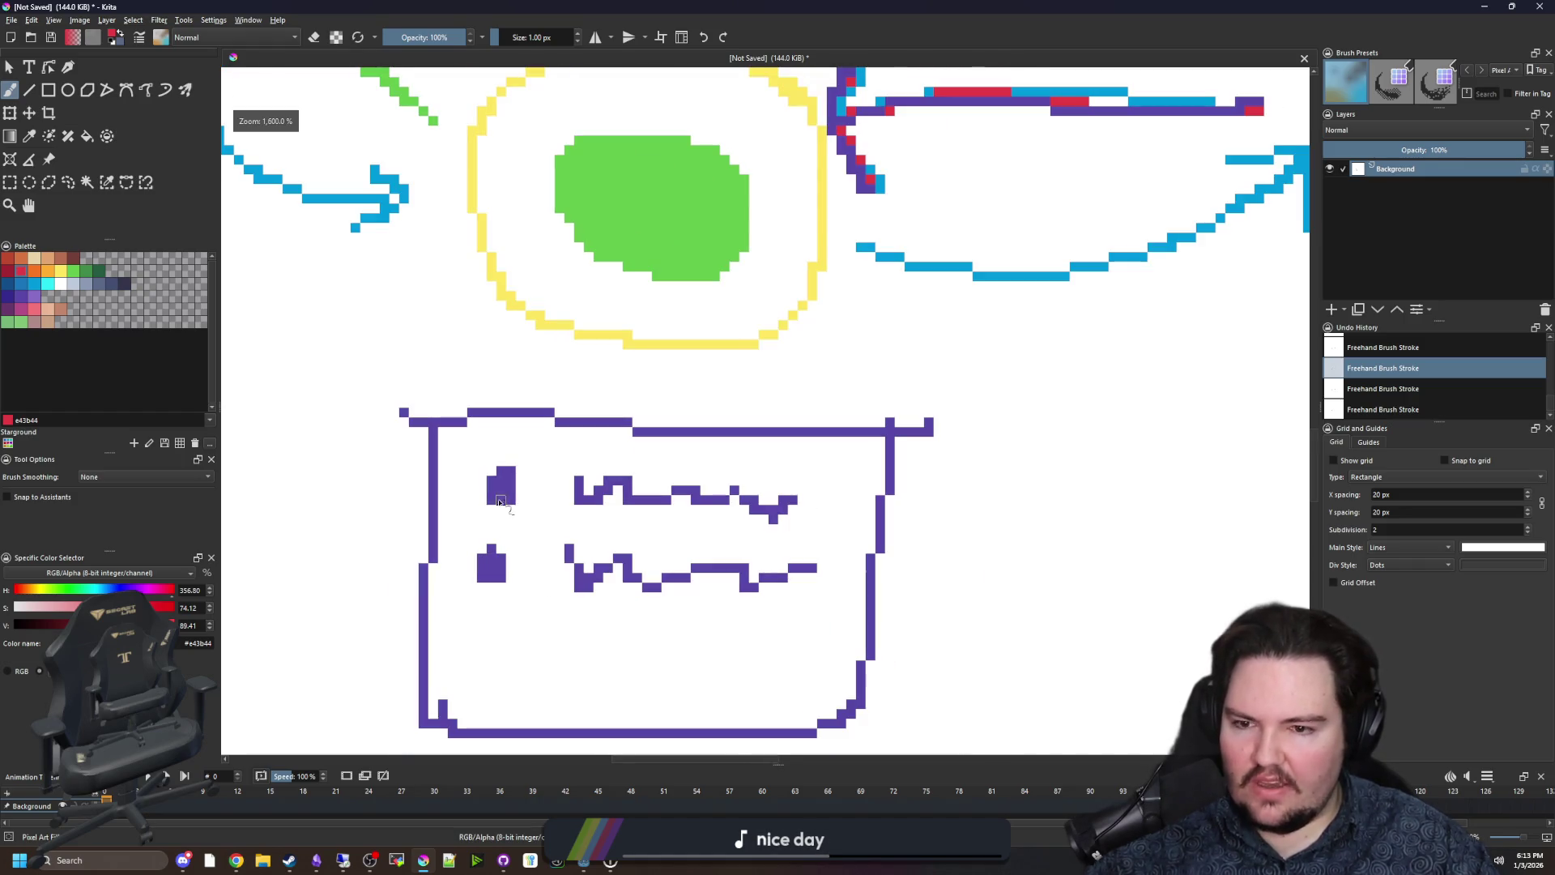
scroll(614, 494, down, 1)
drag(613, 494, 587, 583)
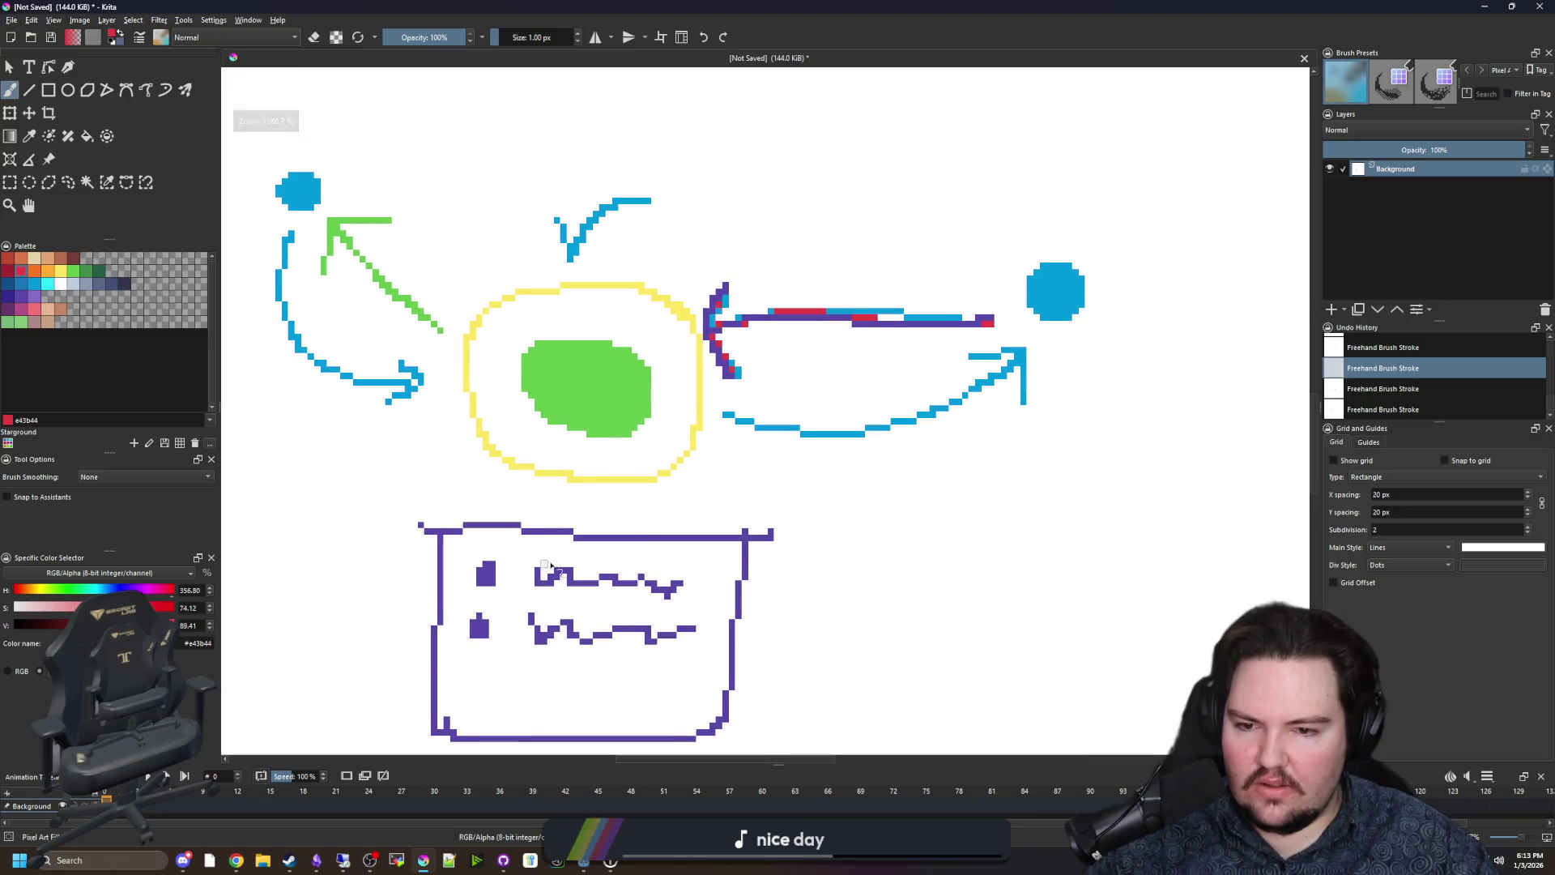
scroll(590, 354, down, 2)
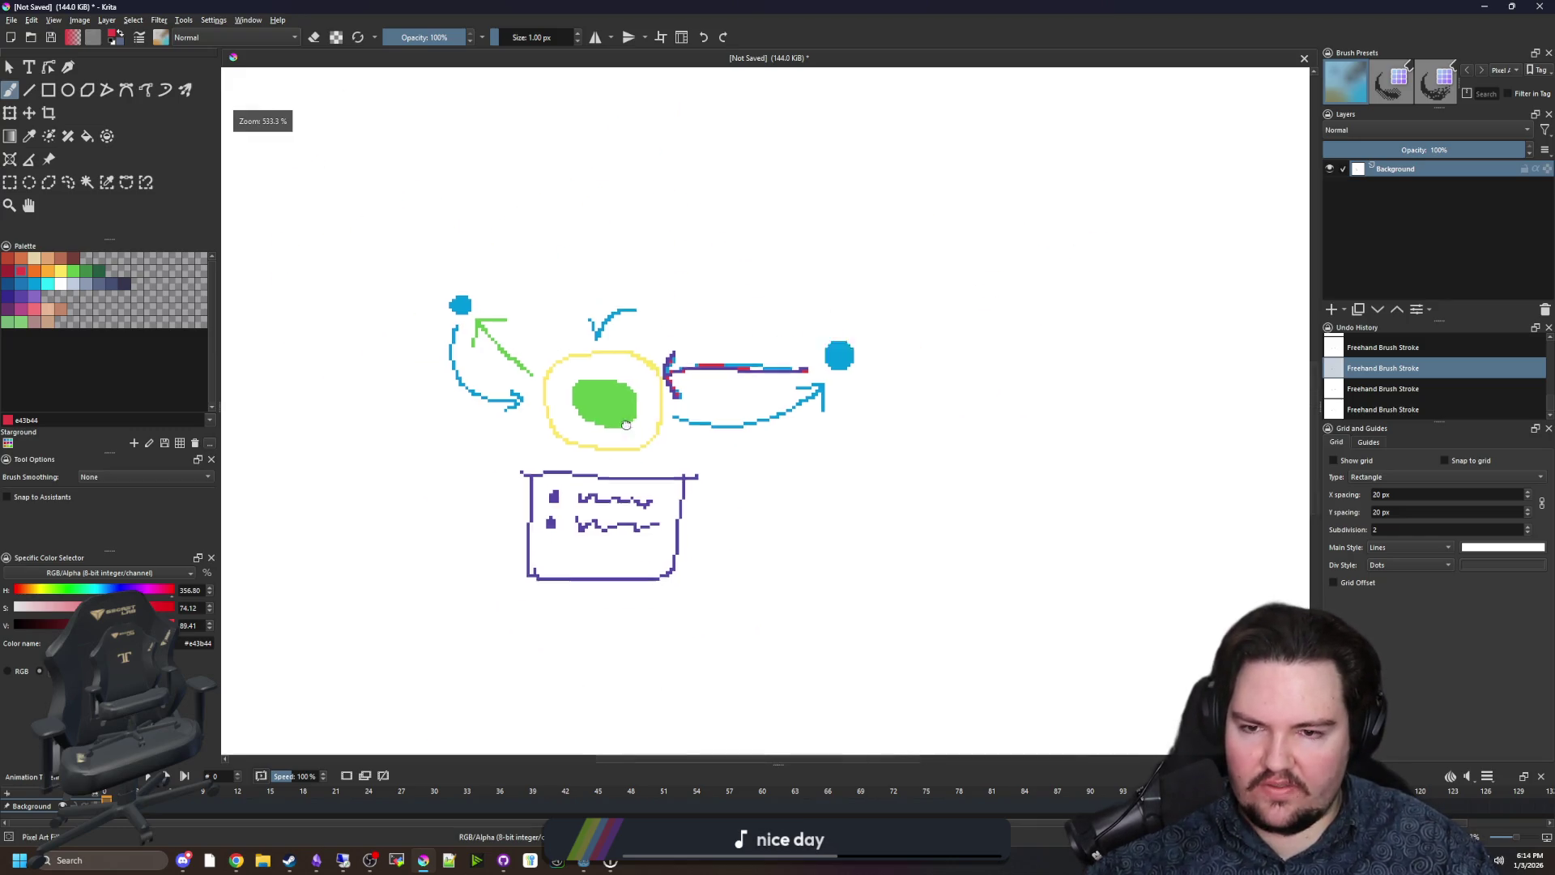
key(p)
click(430, 572)
key(b)
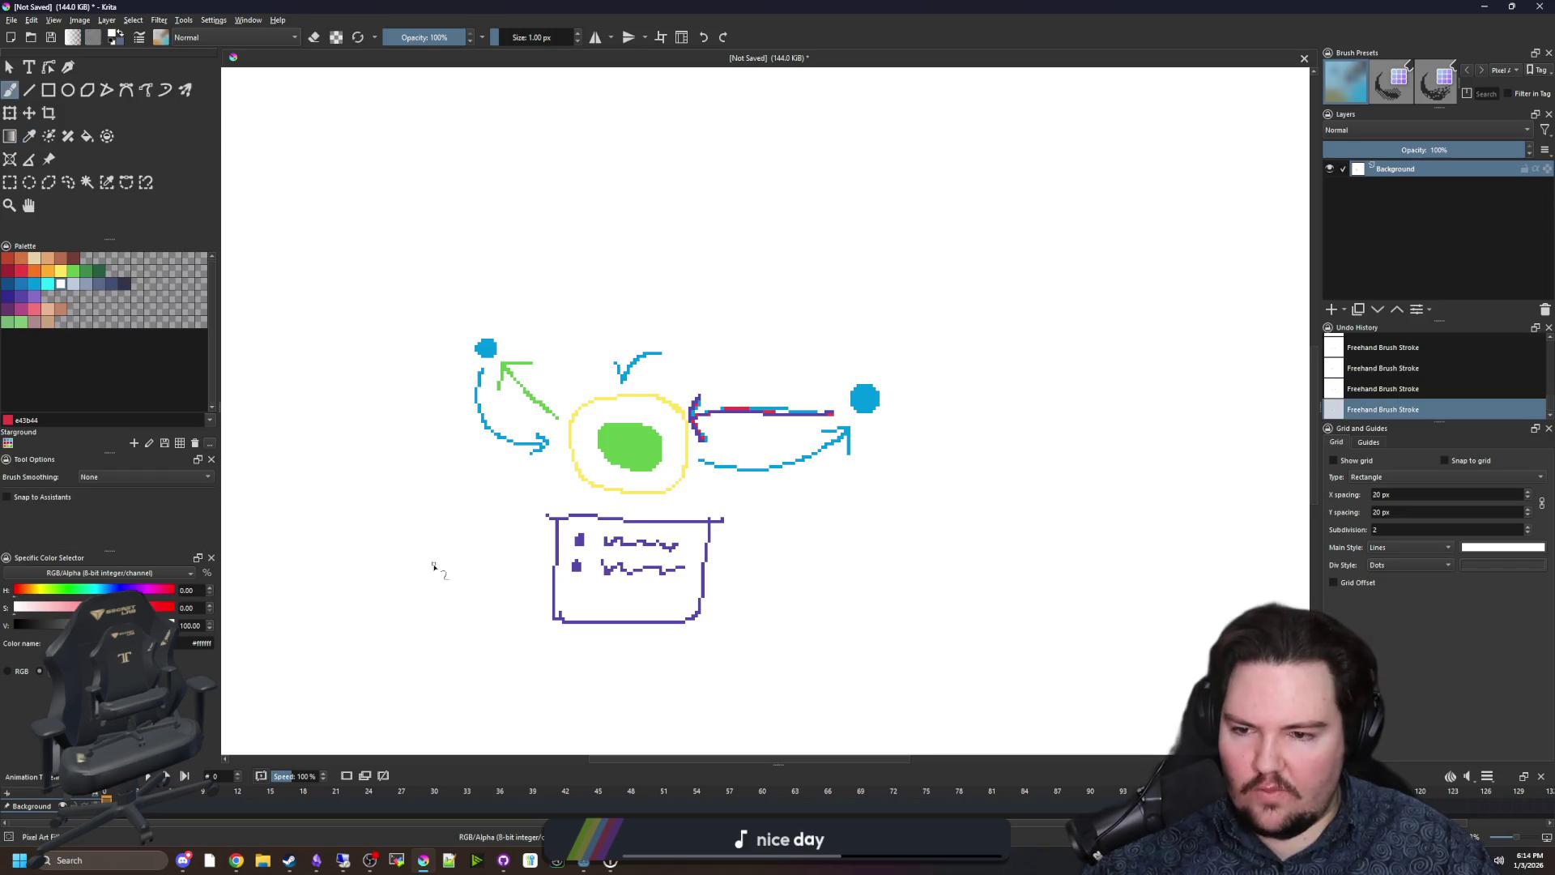
key(bracketright)
key(bracketright)
key(bracketright)
Restore the Krita window so the Godot editor shows behind it.
scroll(689, 468, up, 2)
scroll(688, 467, down, 2)
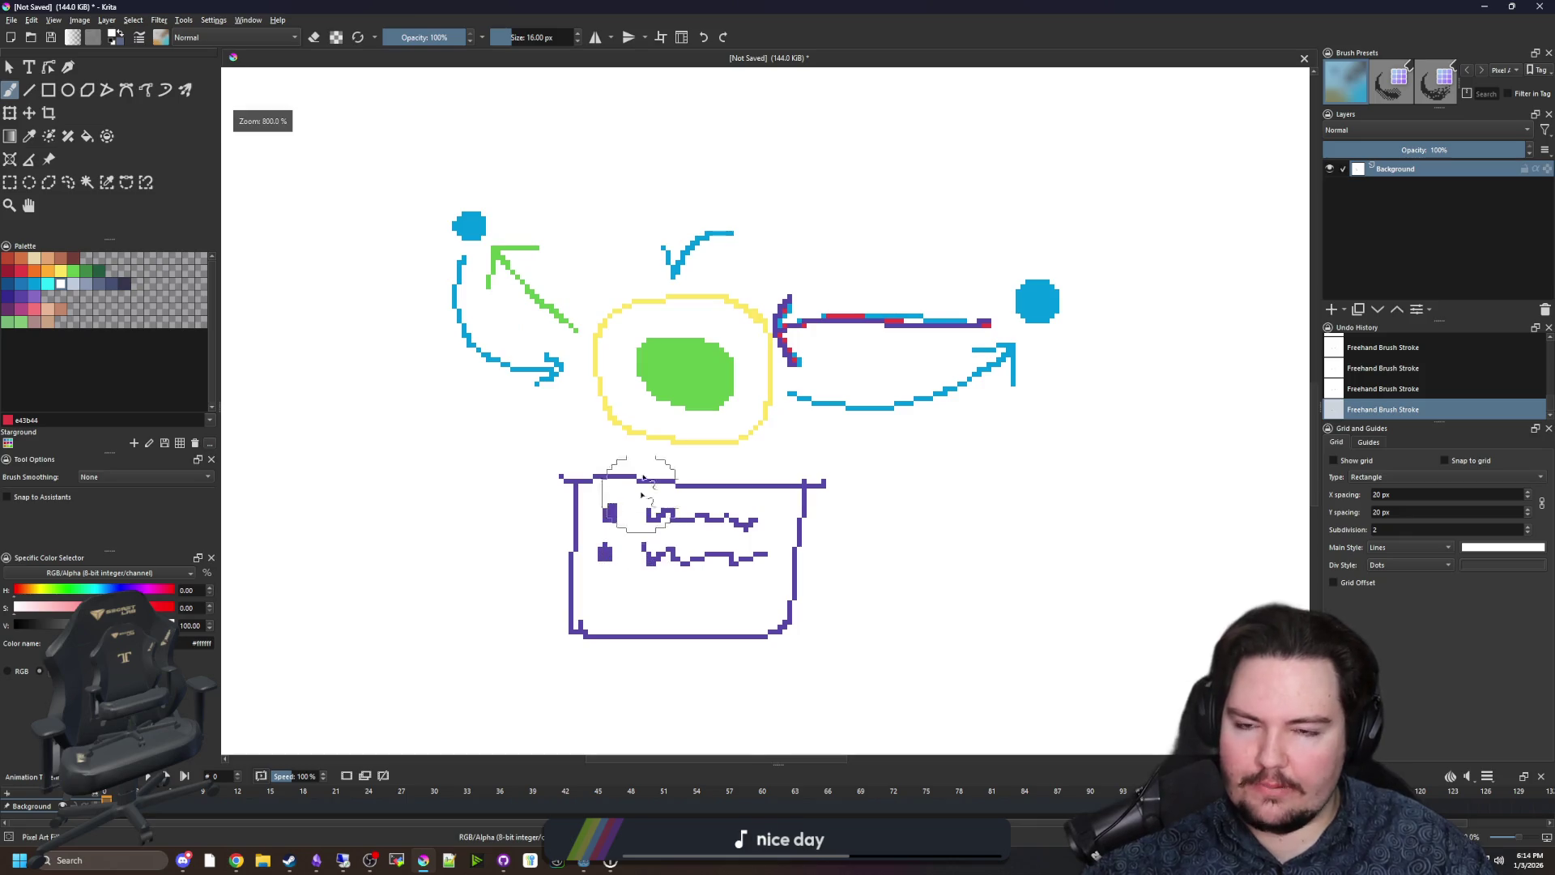
scroll(559, 370, up, 1)
drag(957, 7, 814, 549)
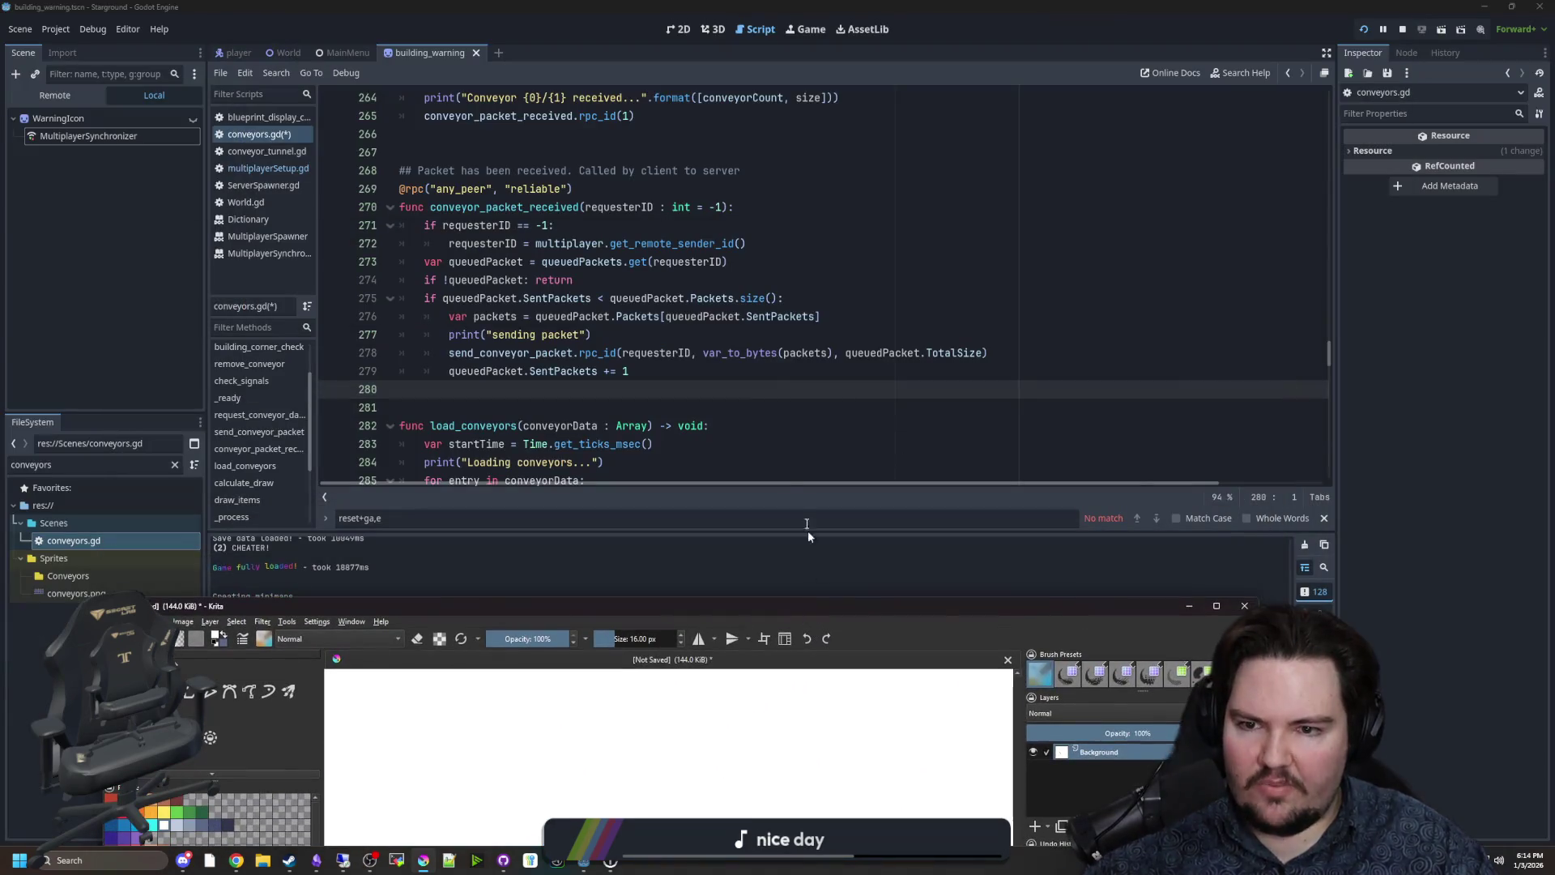
Check Godot's Output panel, then bring Krita back from the taskbar maximized.
click(696, 401)
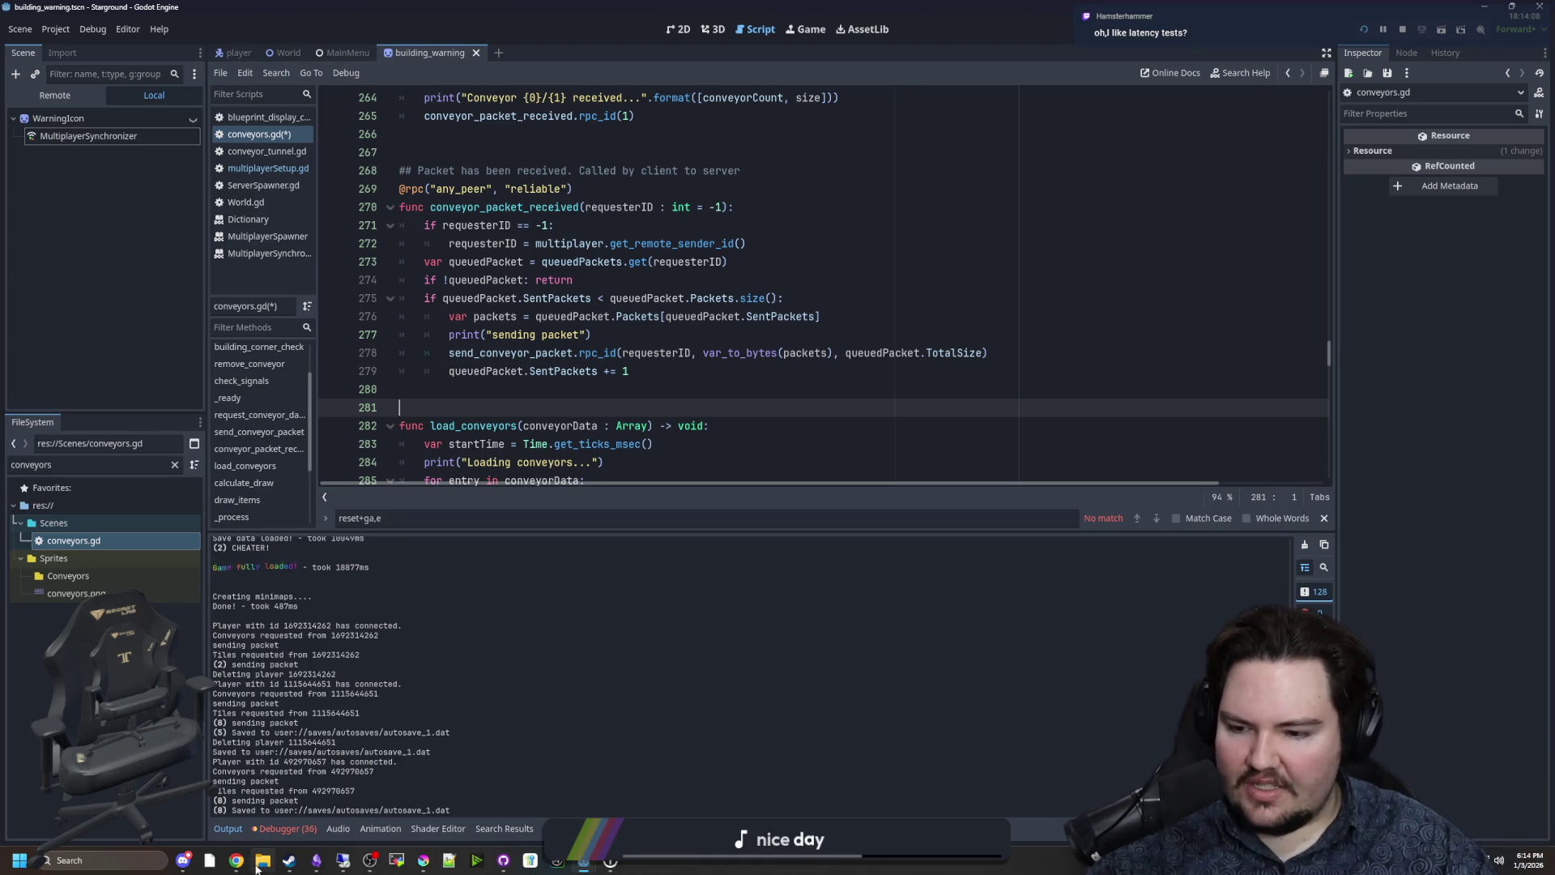
mouse_move(236, 861)
mouse_move(272, 823)
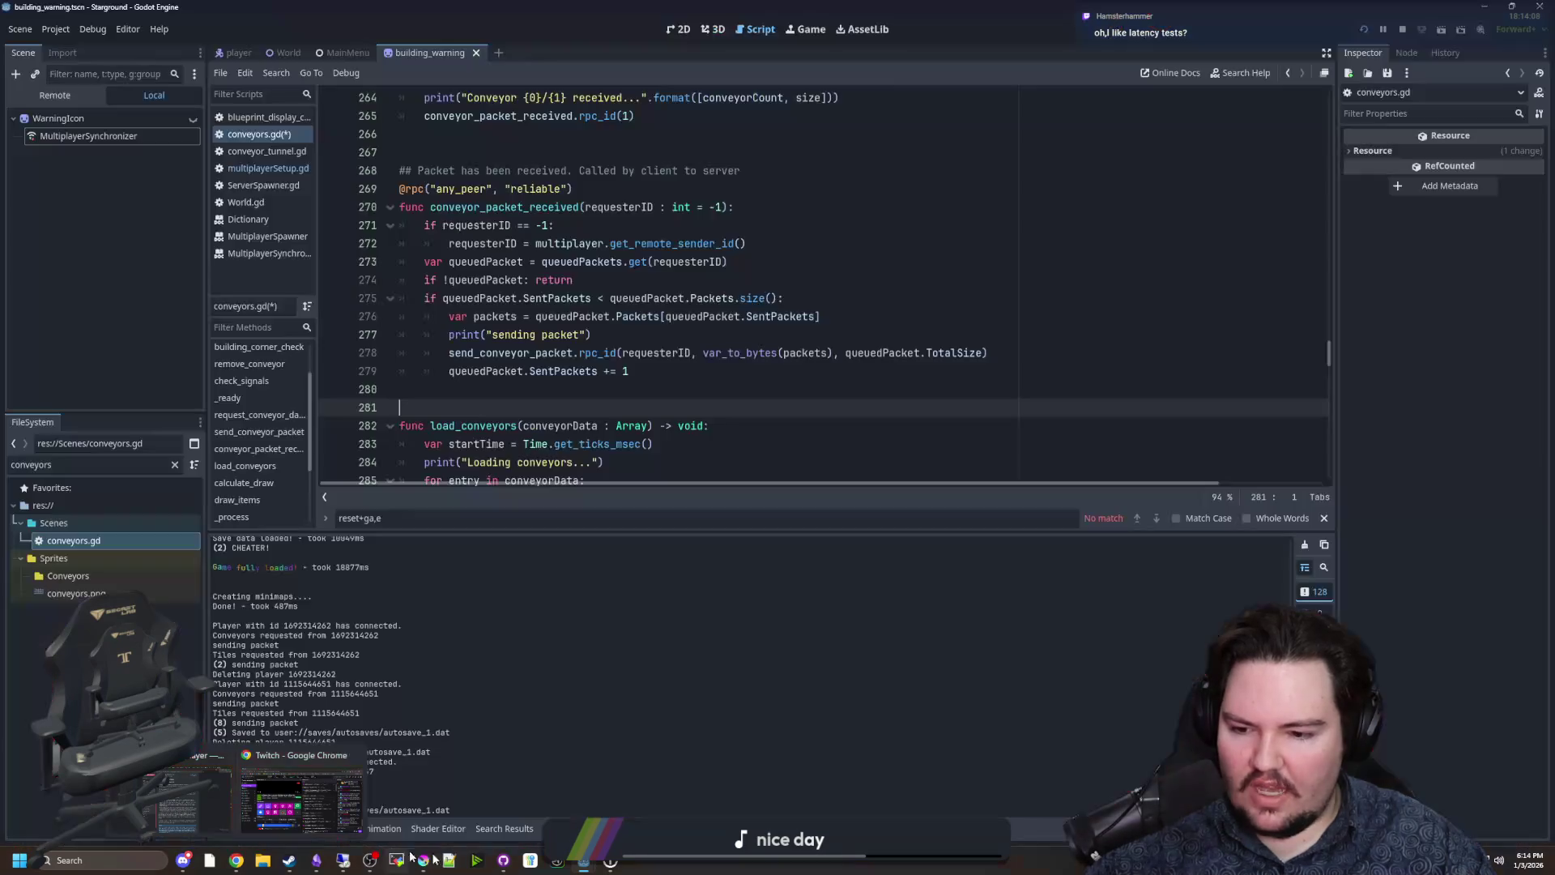
click(423, 861)
double_click(648, 606)
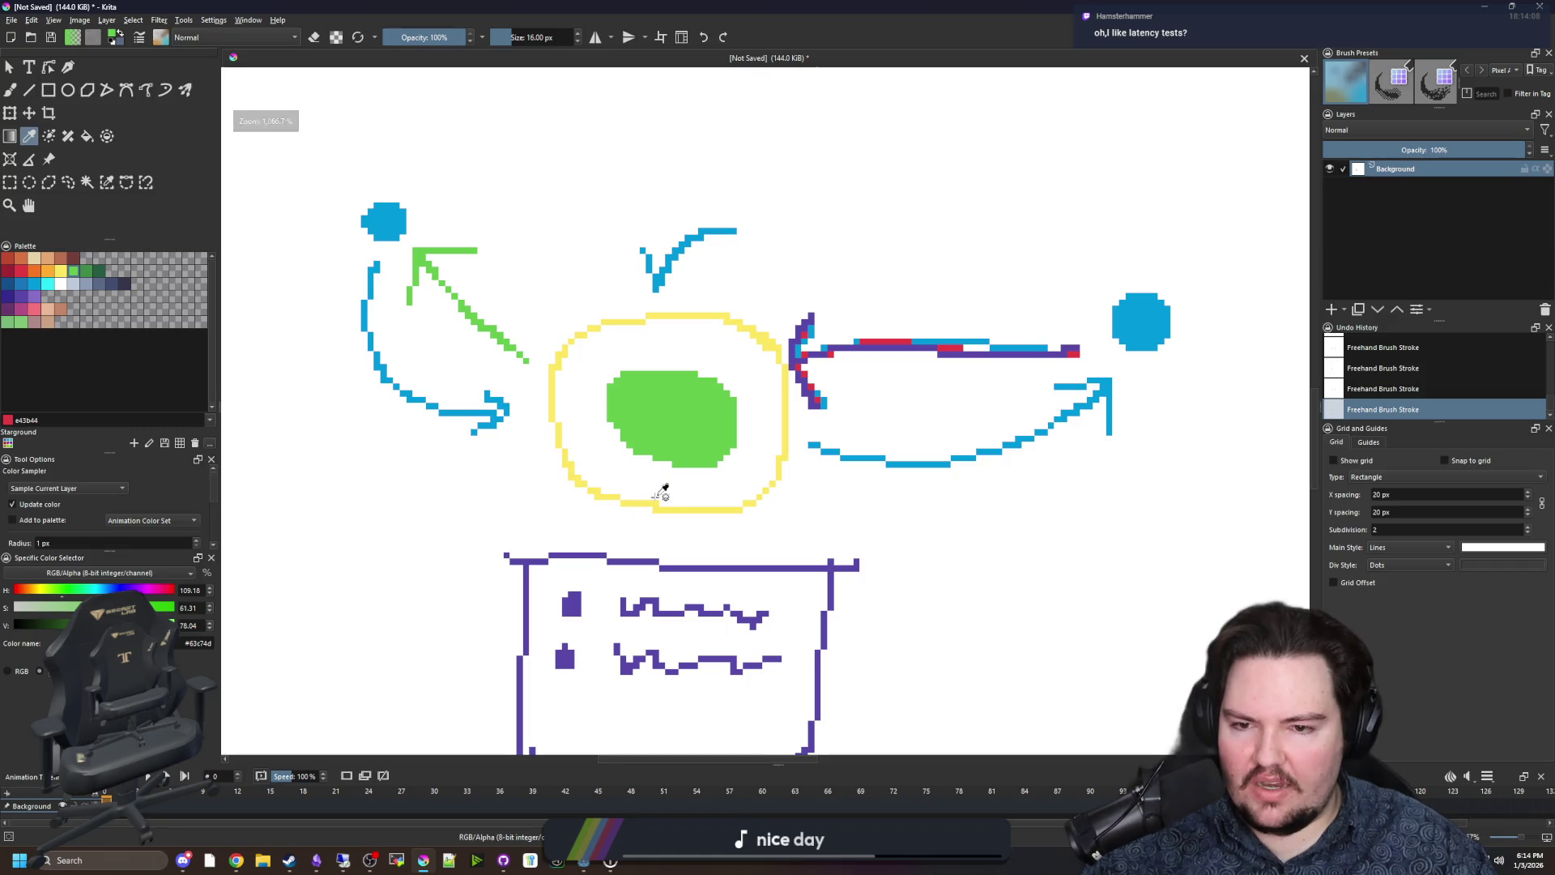
Set up a 1 px brush painting in red.
click(656, 497)
key(b)
scroll(633, 492, down, 2)
key(bracketleft)
key(bracketleft)
key(bracketleft)
scroll(648, 502, up, 1)
scroll(668, 525, up, 3)
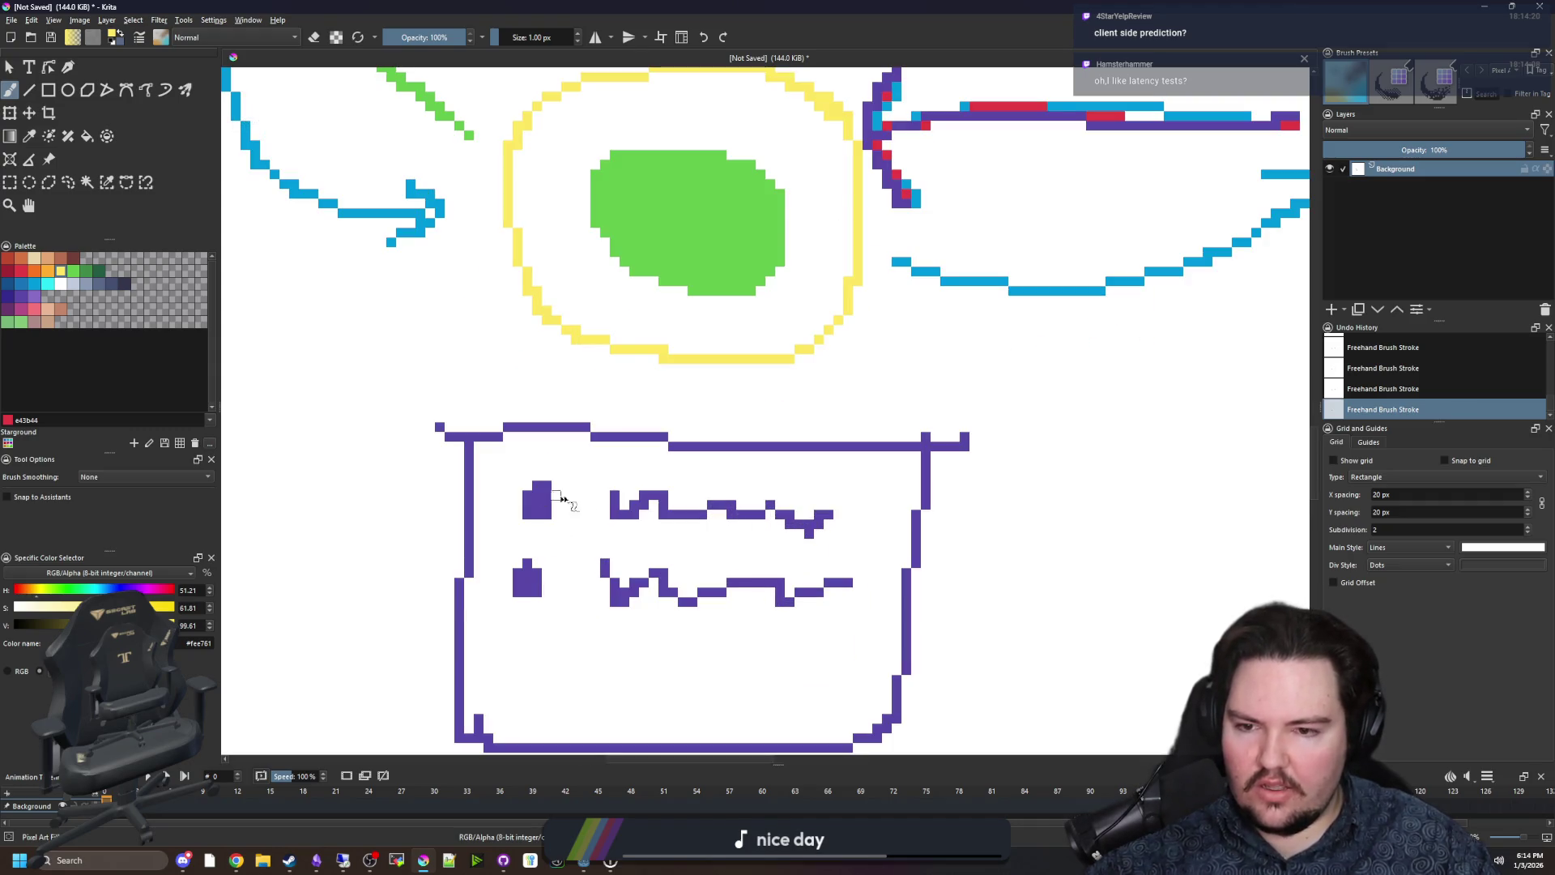
scroll(675, 514, down, 3)
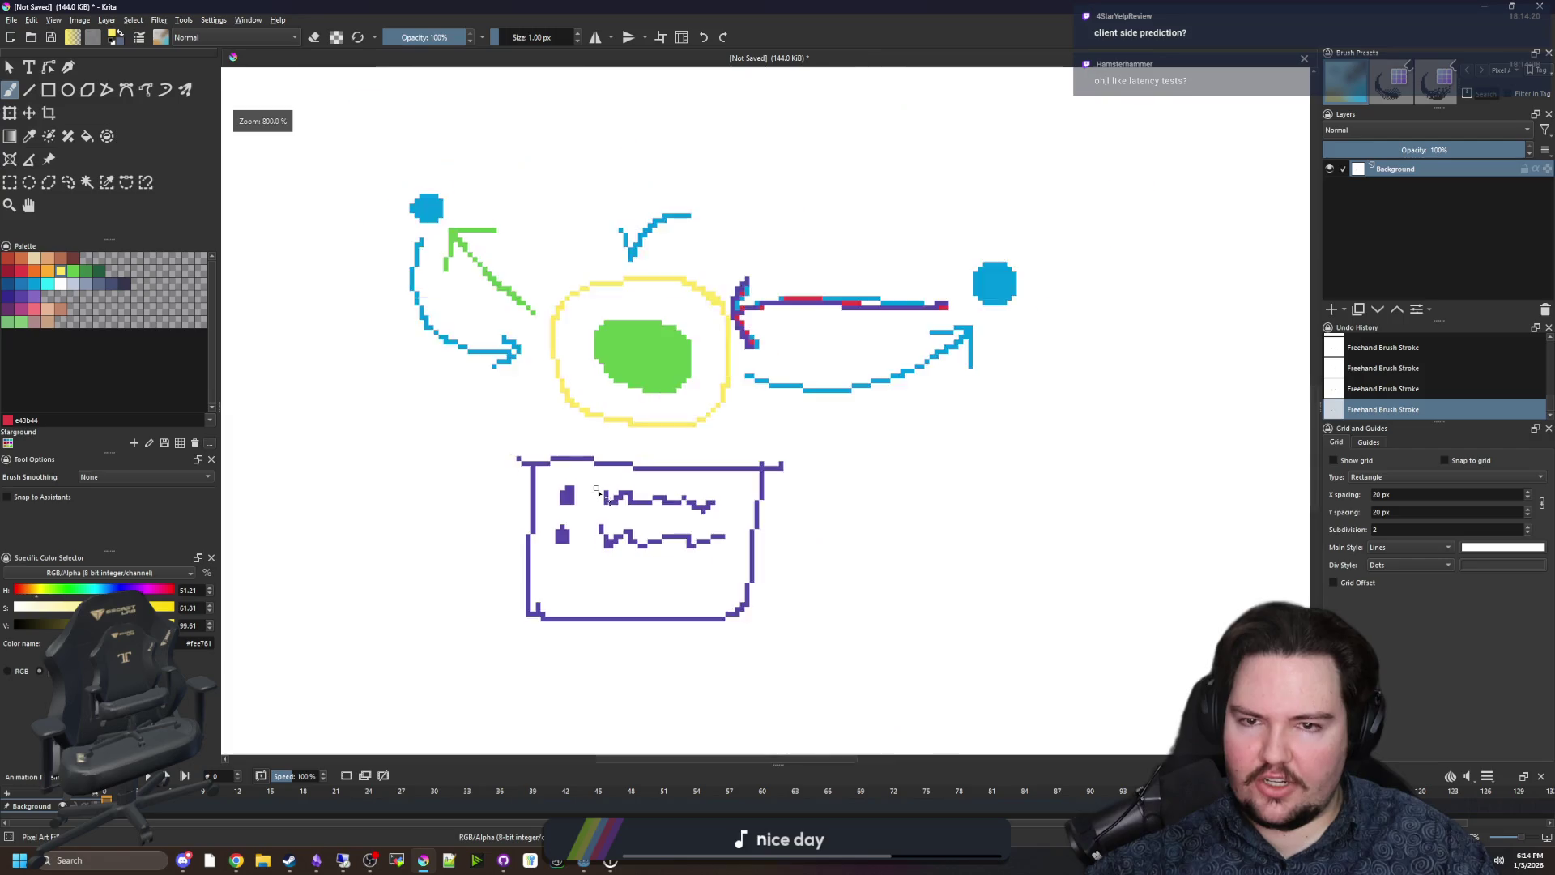
scroll(795, 542, up, 2)
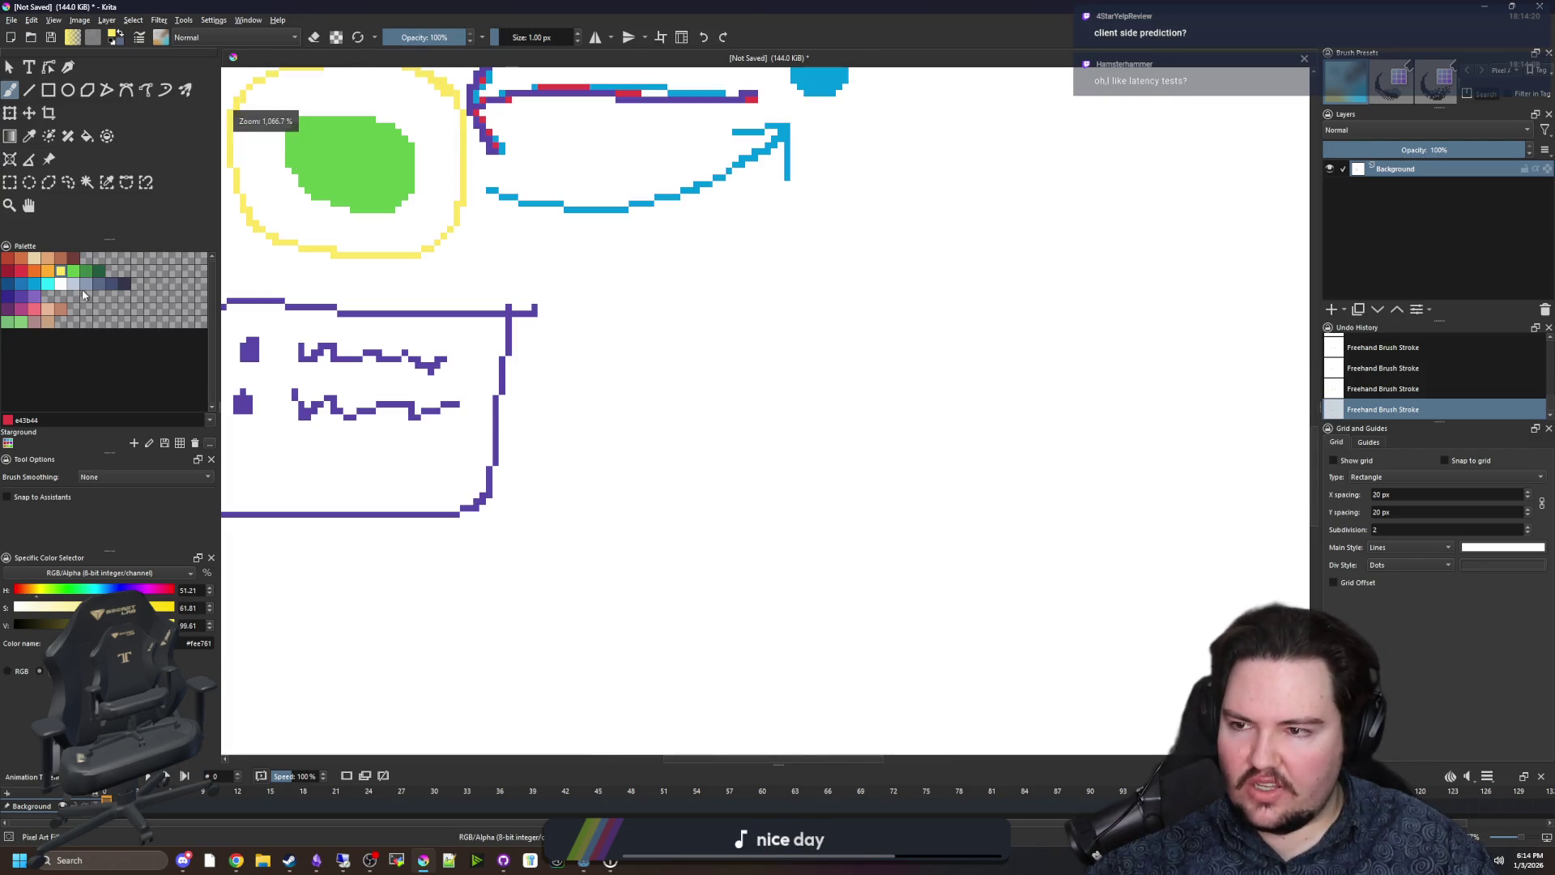
click(26, 271)
Paint a small red square beside the green blob.
scroll(646, 253, down, 1)
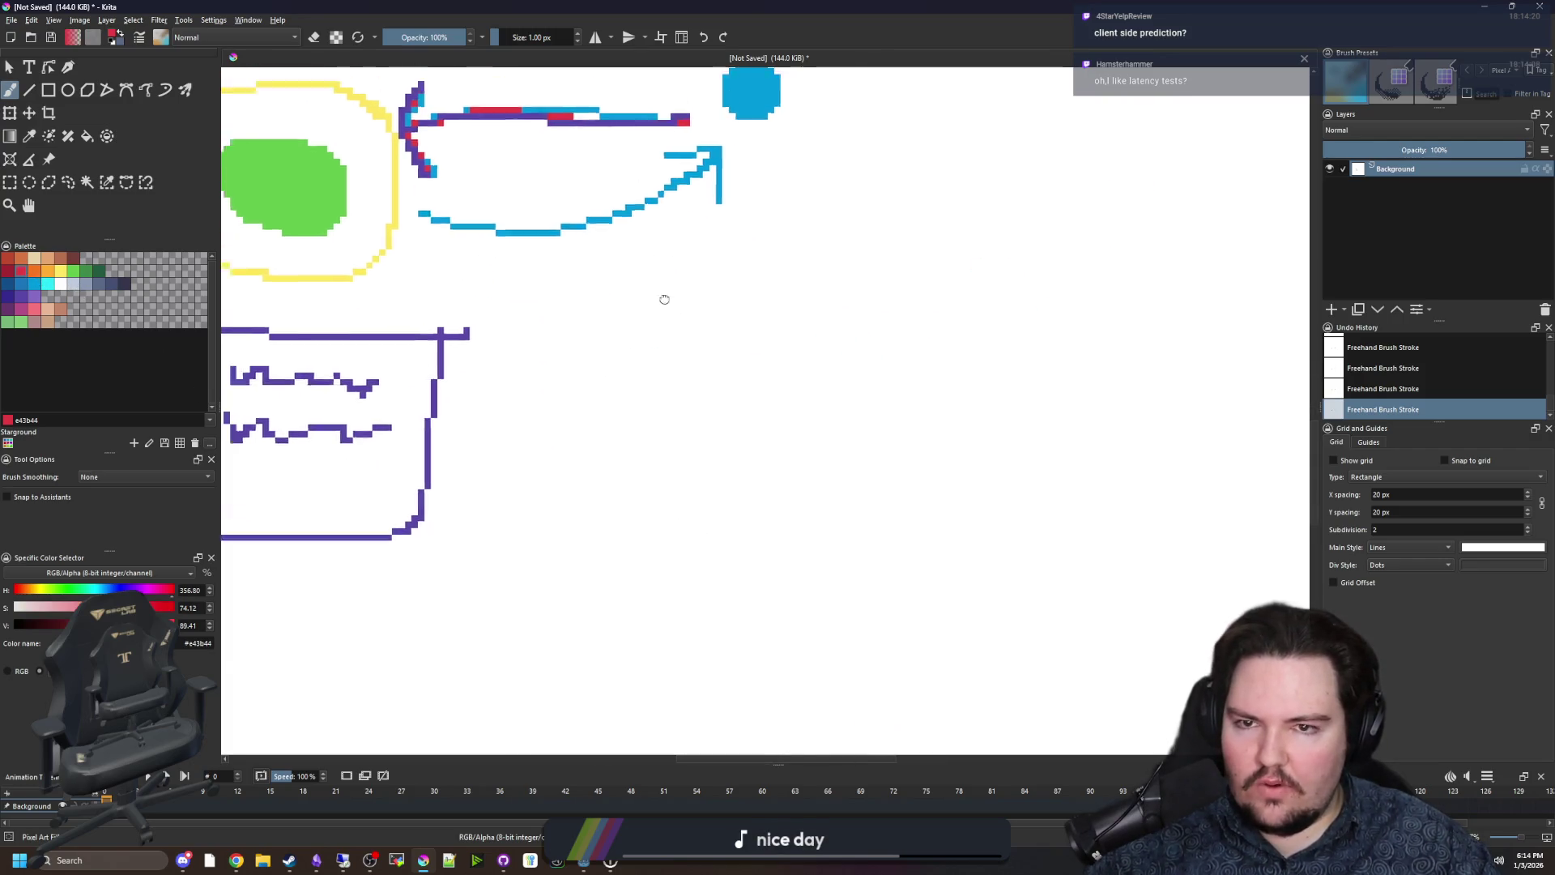
scroll(851, 373, up, 3)
scroll(901, 432, down, 1)
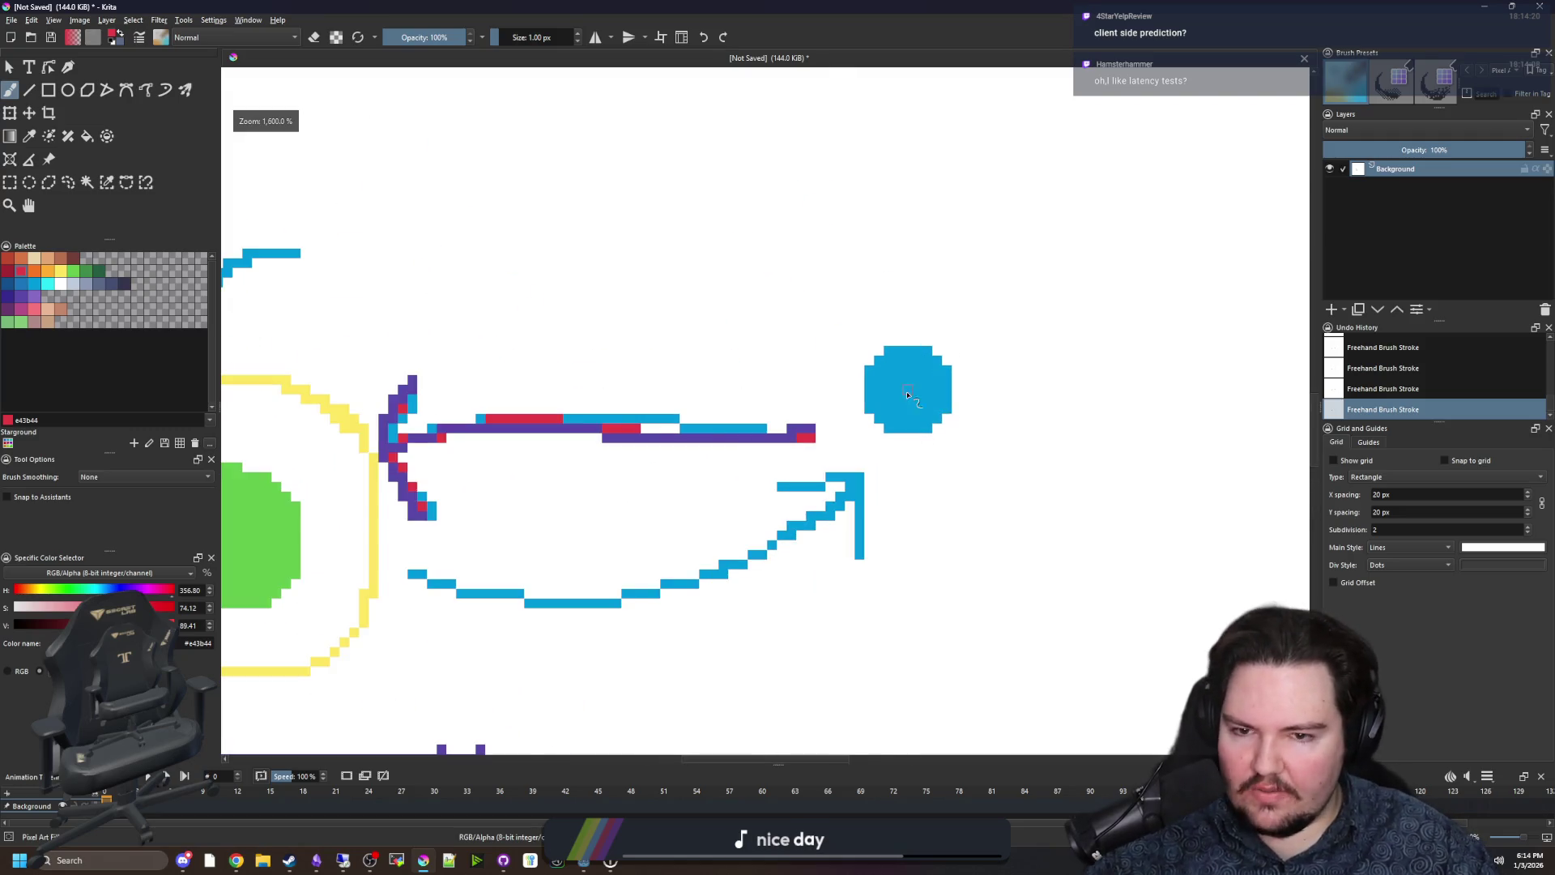
scroll(649, 483, up, 2)
mouse_move(688, 458)
mouse_down()
mouse_move(670, 442)
mouse_move(681, 482)
mouse_up()
Draw a red curved arrow from the yellow circle into the purple box's left edge.
scroll(673, 446, down, 3)
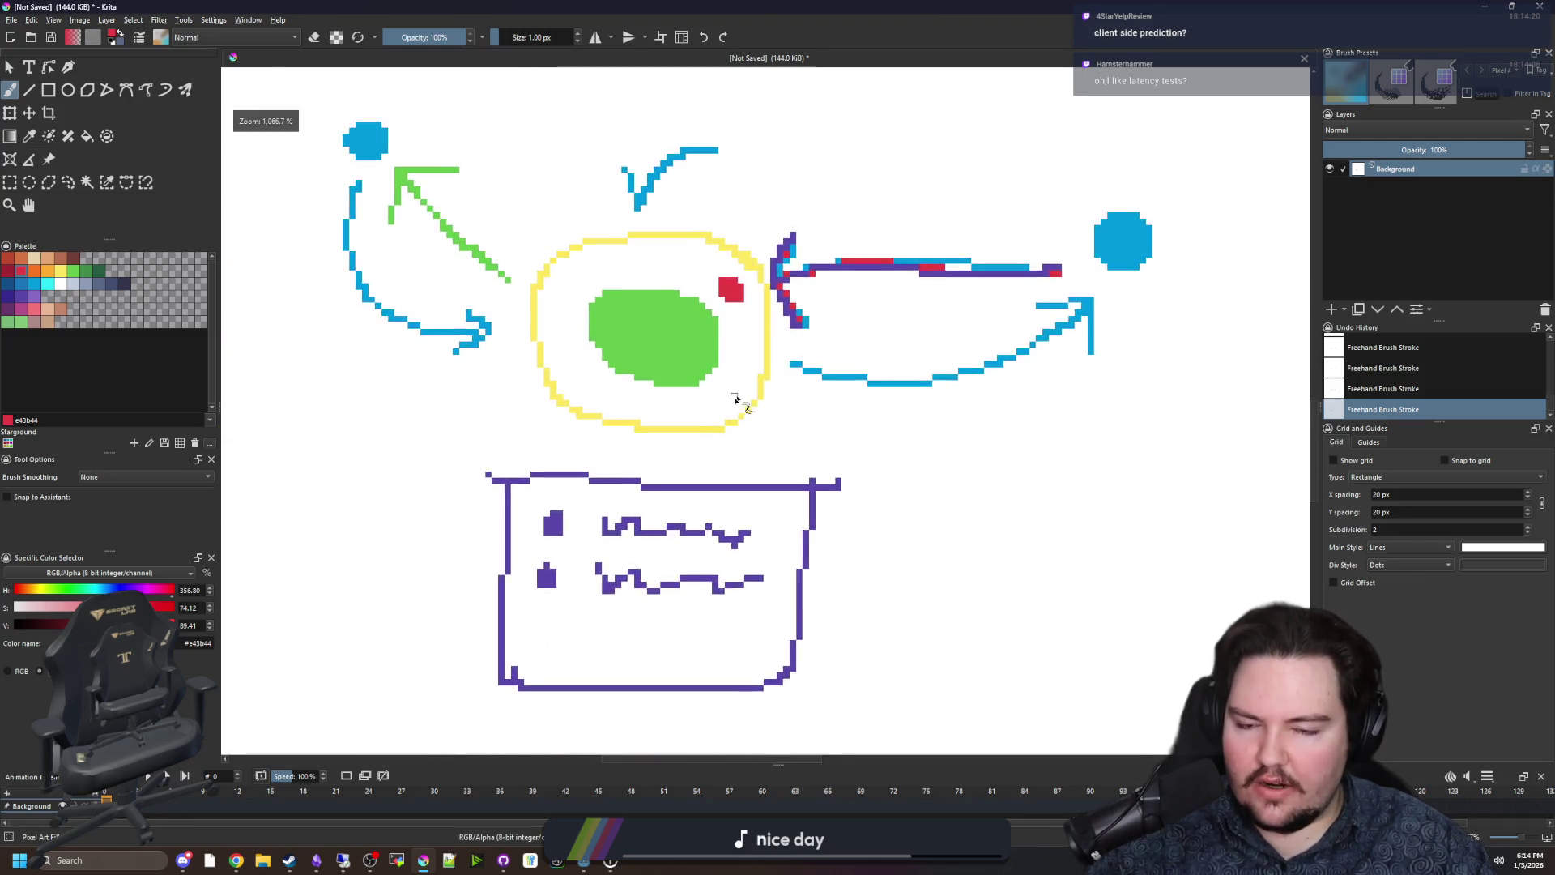
scroll(737, 393, up, 2)
mouse_move(648, 258)
mouse_down()
mouse_move(369, 522)
mouse_move(575, 530)
mouse_move(608, 512)
mouse_move(644, 526)
mouse_move(596, 588)
mouse_up()
drag(603, 485, 611, 519)
scroll(500, 532, down, 6)
scroll(750, 379, up, 2)
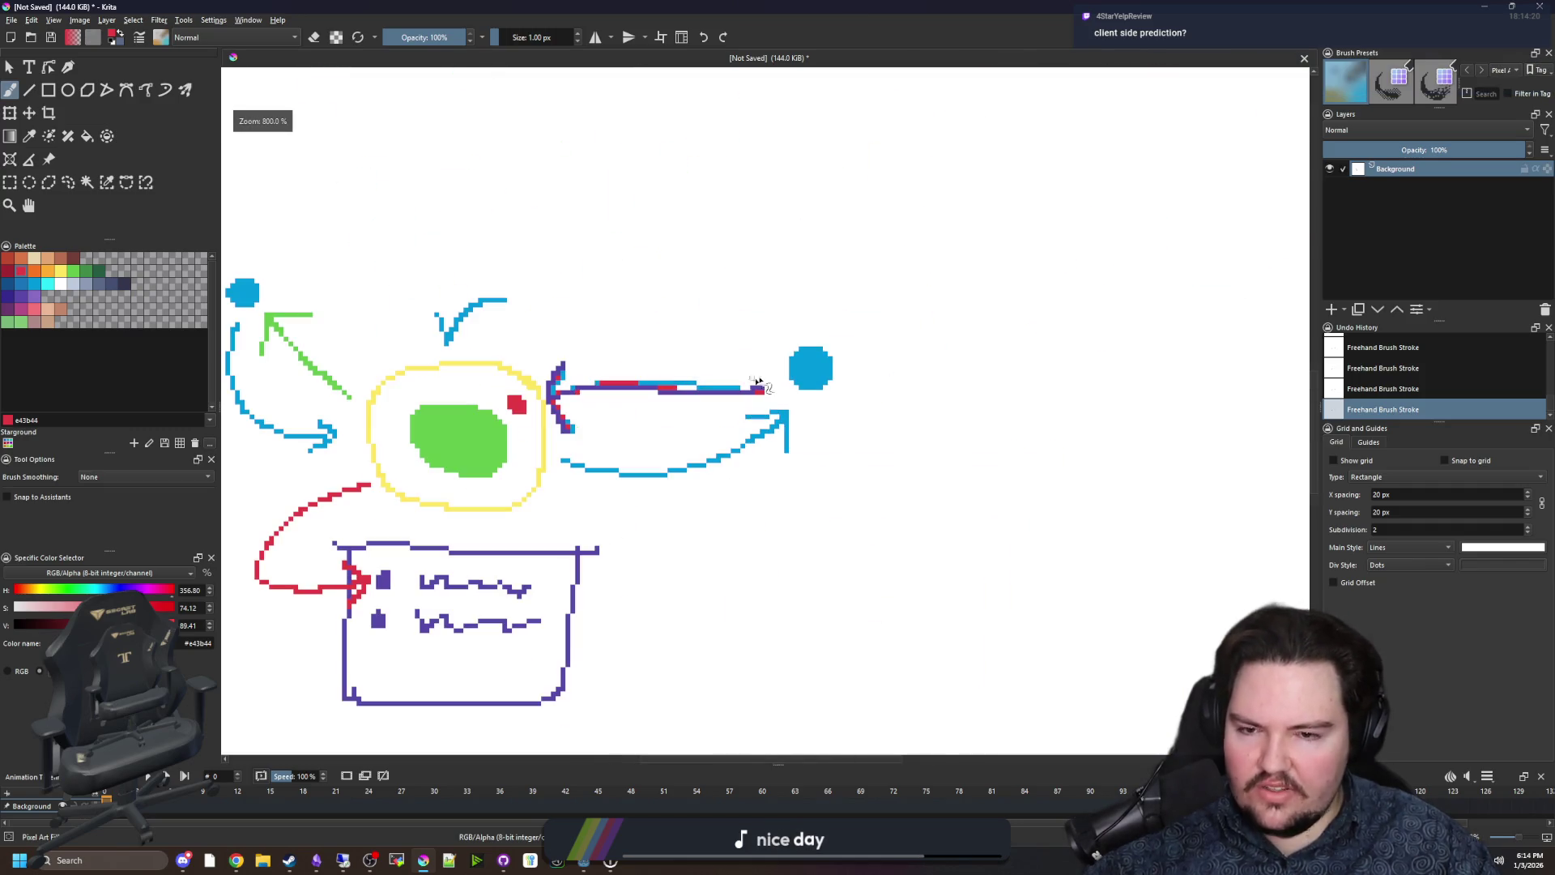
scroll(796, 377, up, 4)
scroll(796, 377, down, 2)
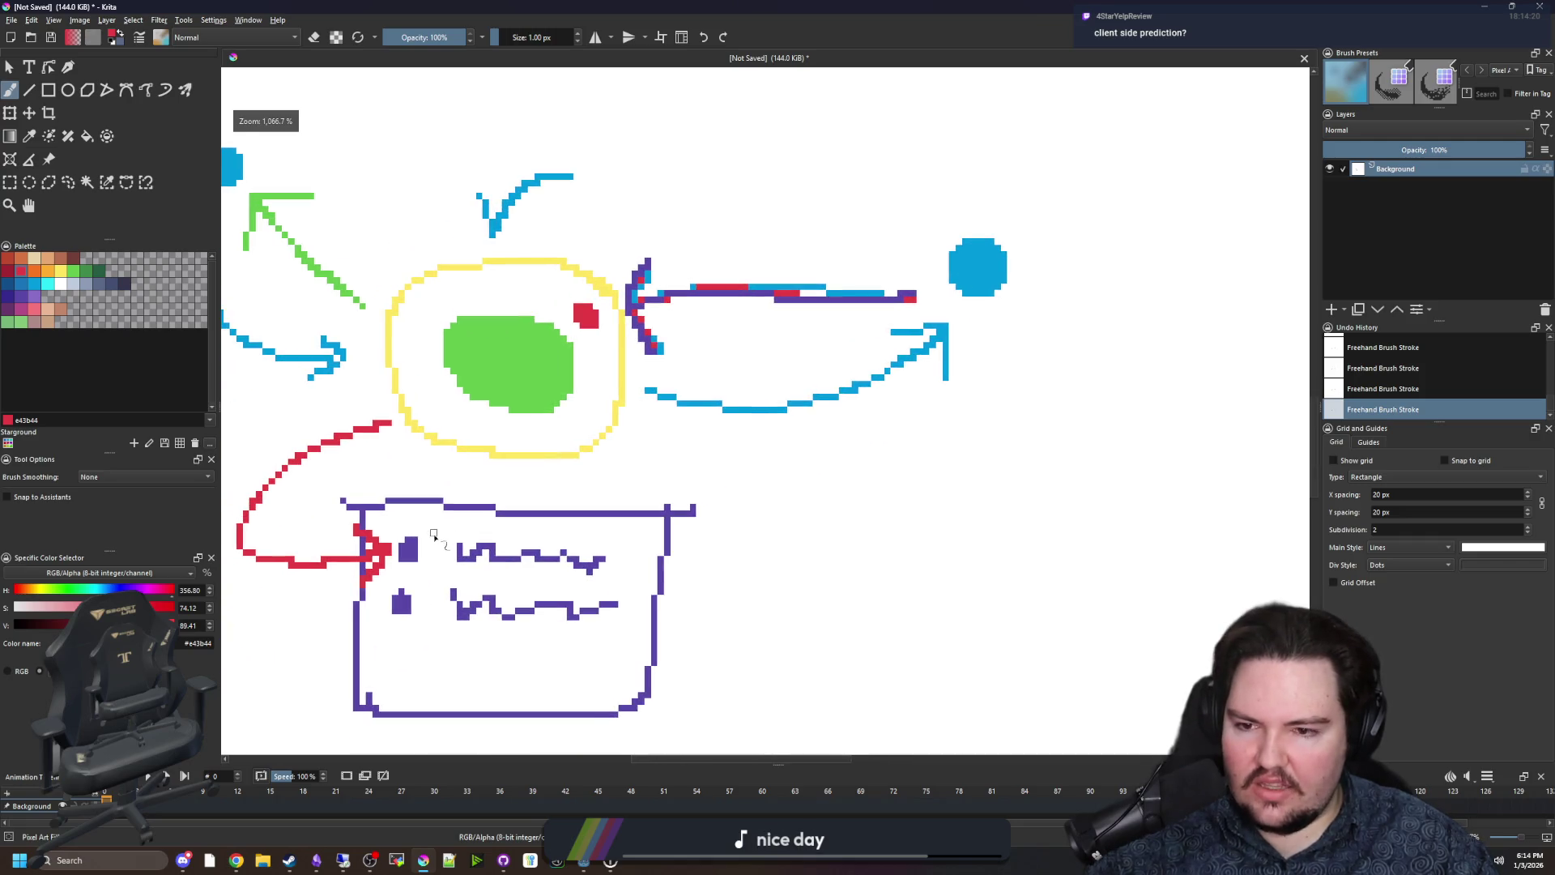
scroll(583, 573, up, 2)
scroll(583, 572, down, 2)
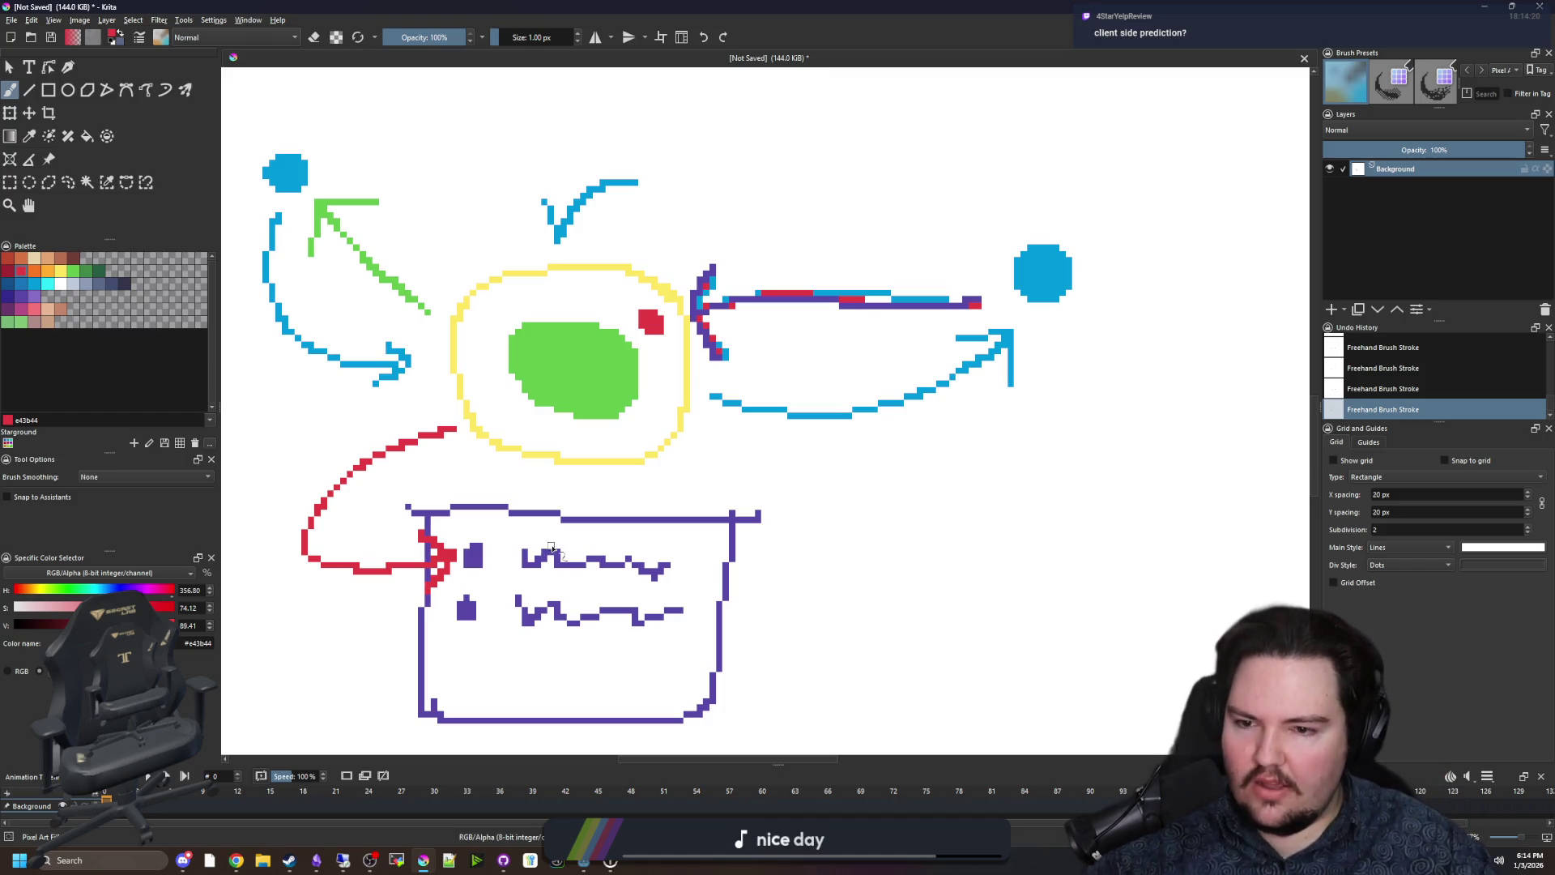
scroll(1060, 247, up, 1)
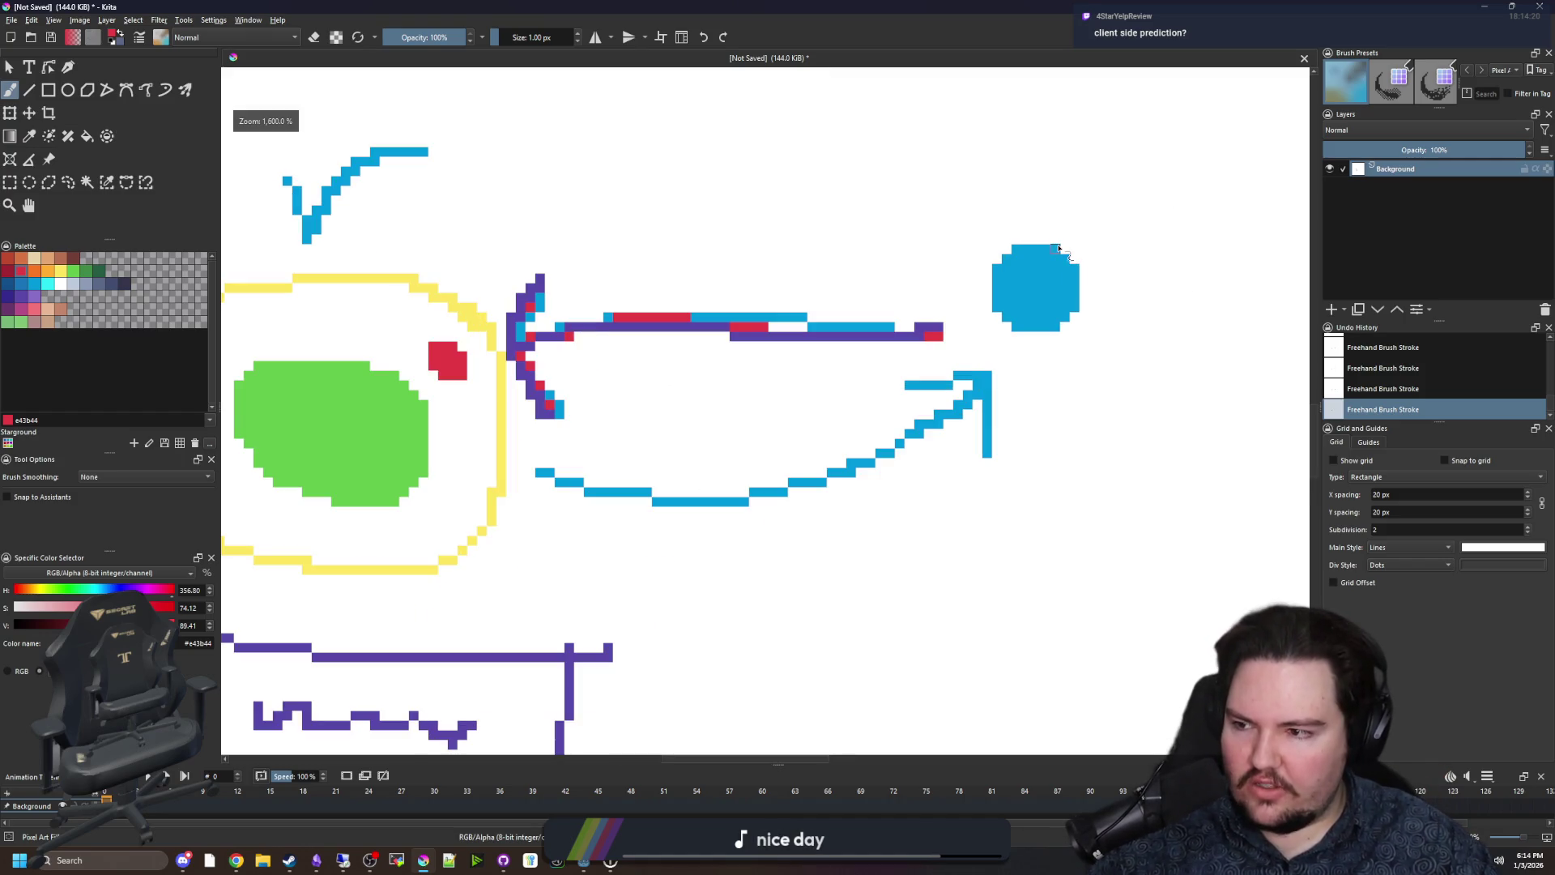
scroll(679, 375, up, 1)
scroll(678, 375, down, 2)
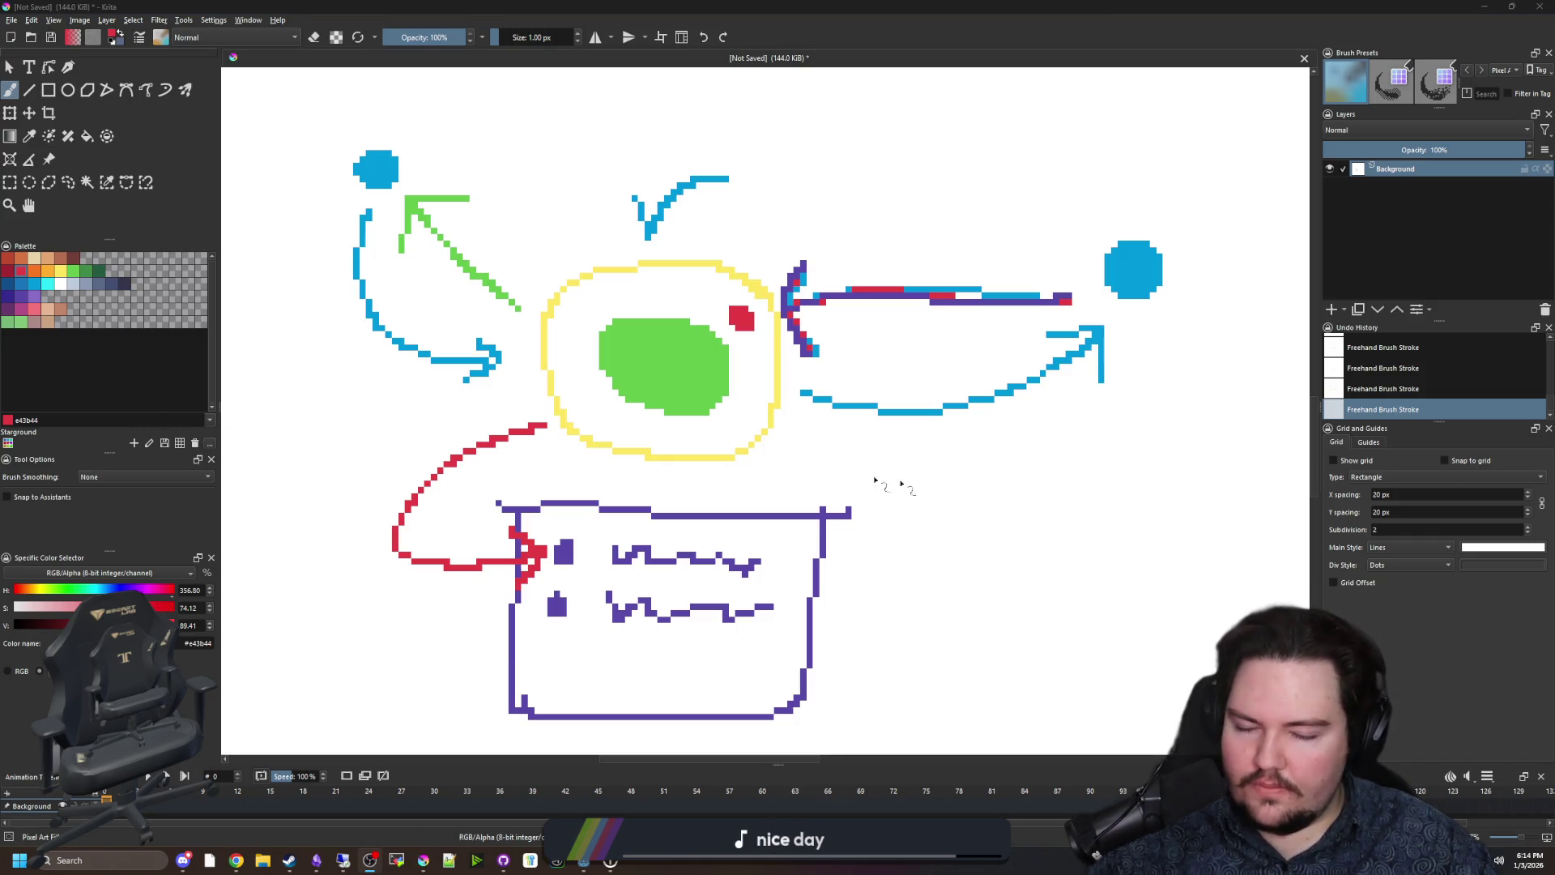
drag(939, 492, 953, 491)
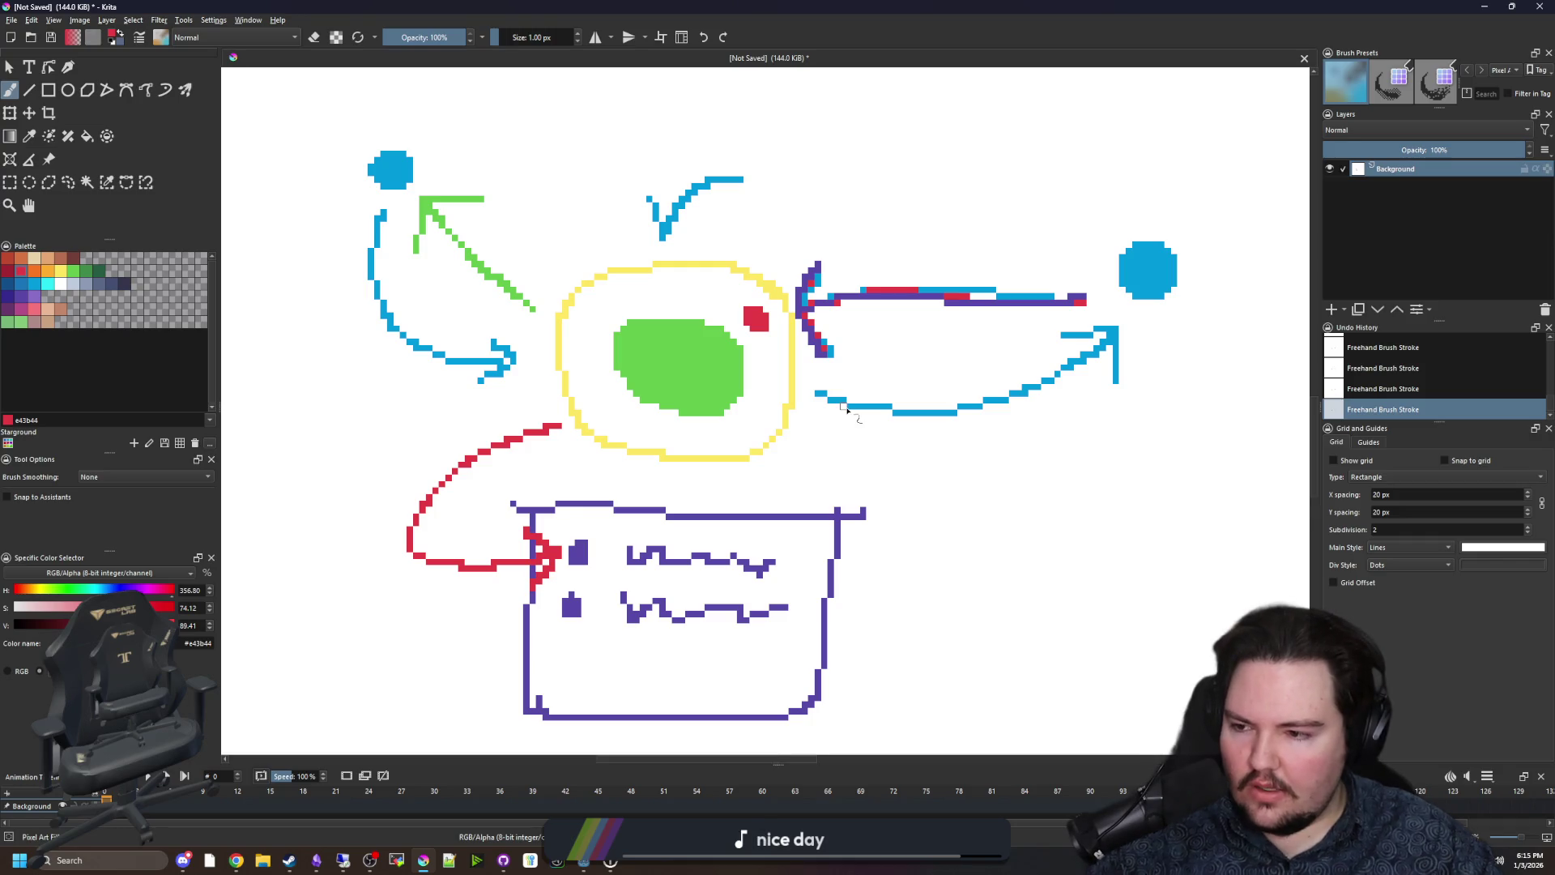
scroll(571, 559, up, 2)
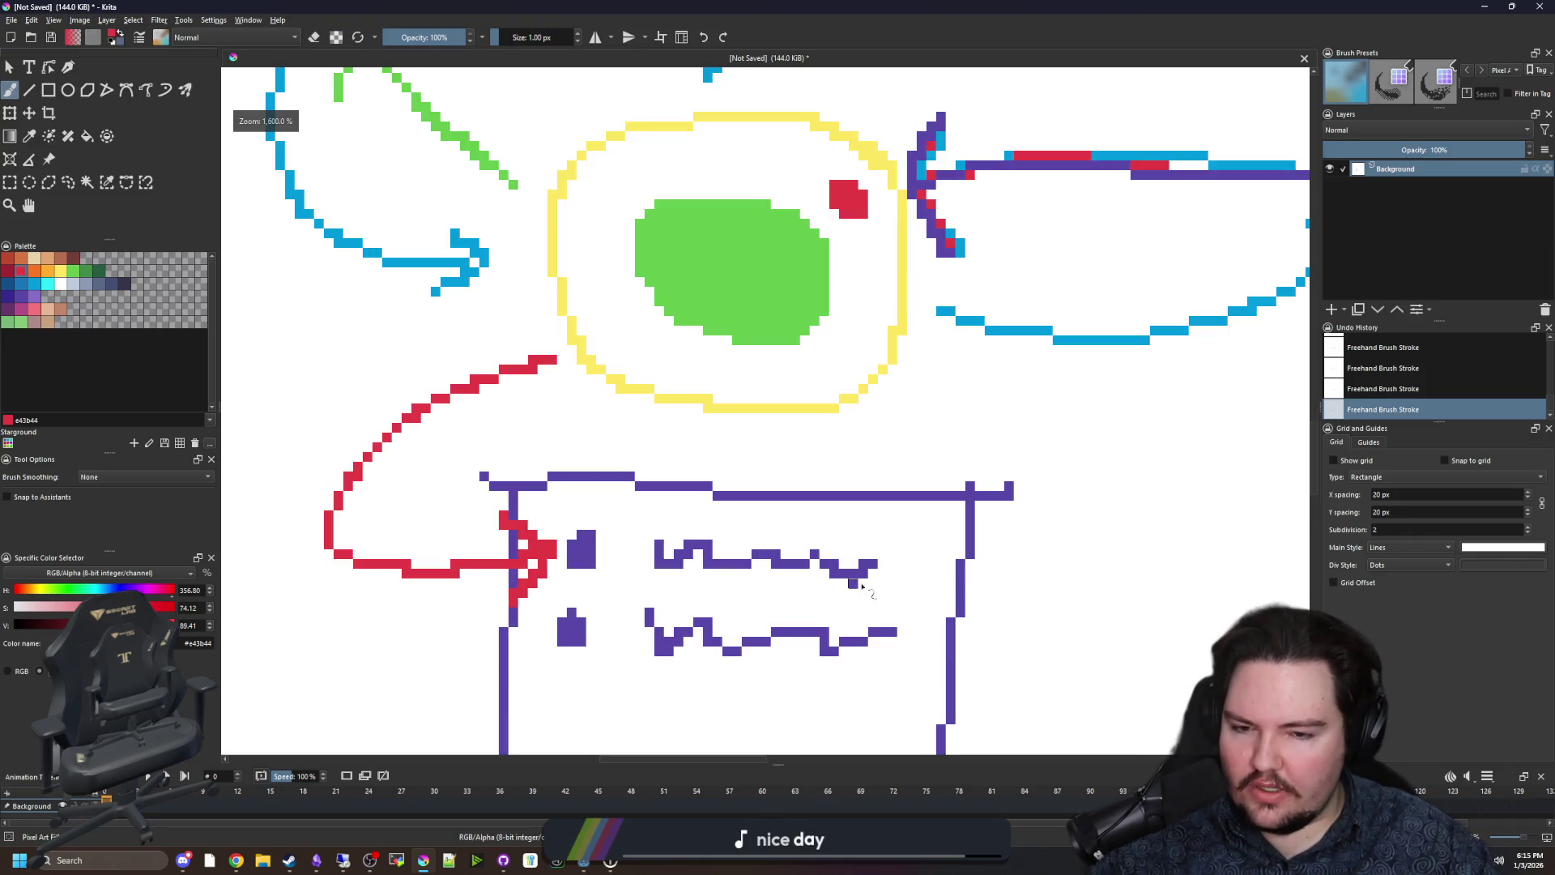
scroll(613, 569, down, 3)
scroll(787, 413, up, 1)
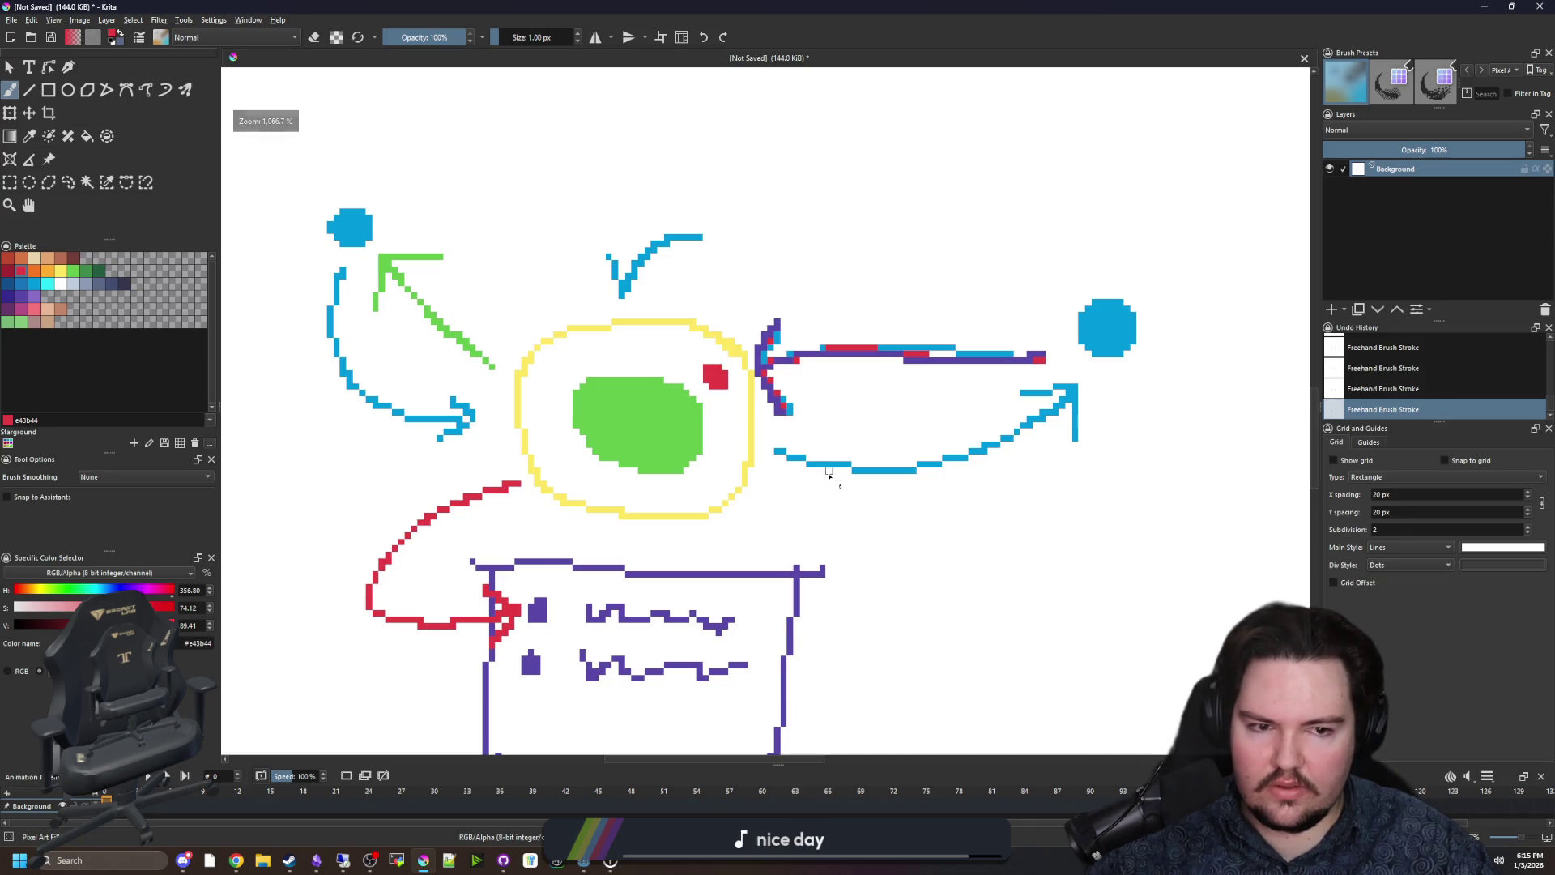
scroll(823, 474, down, 2)
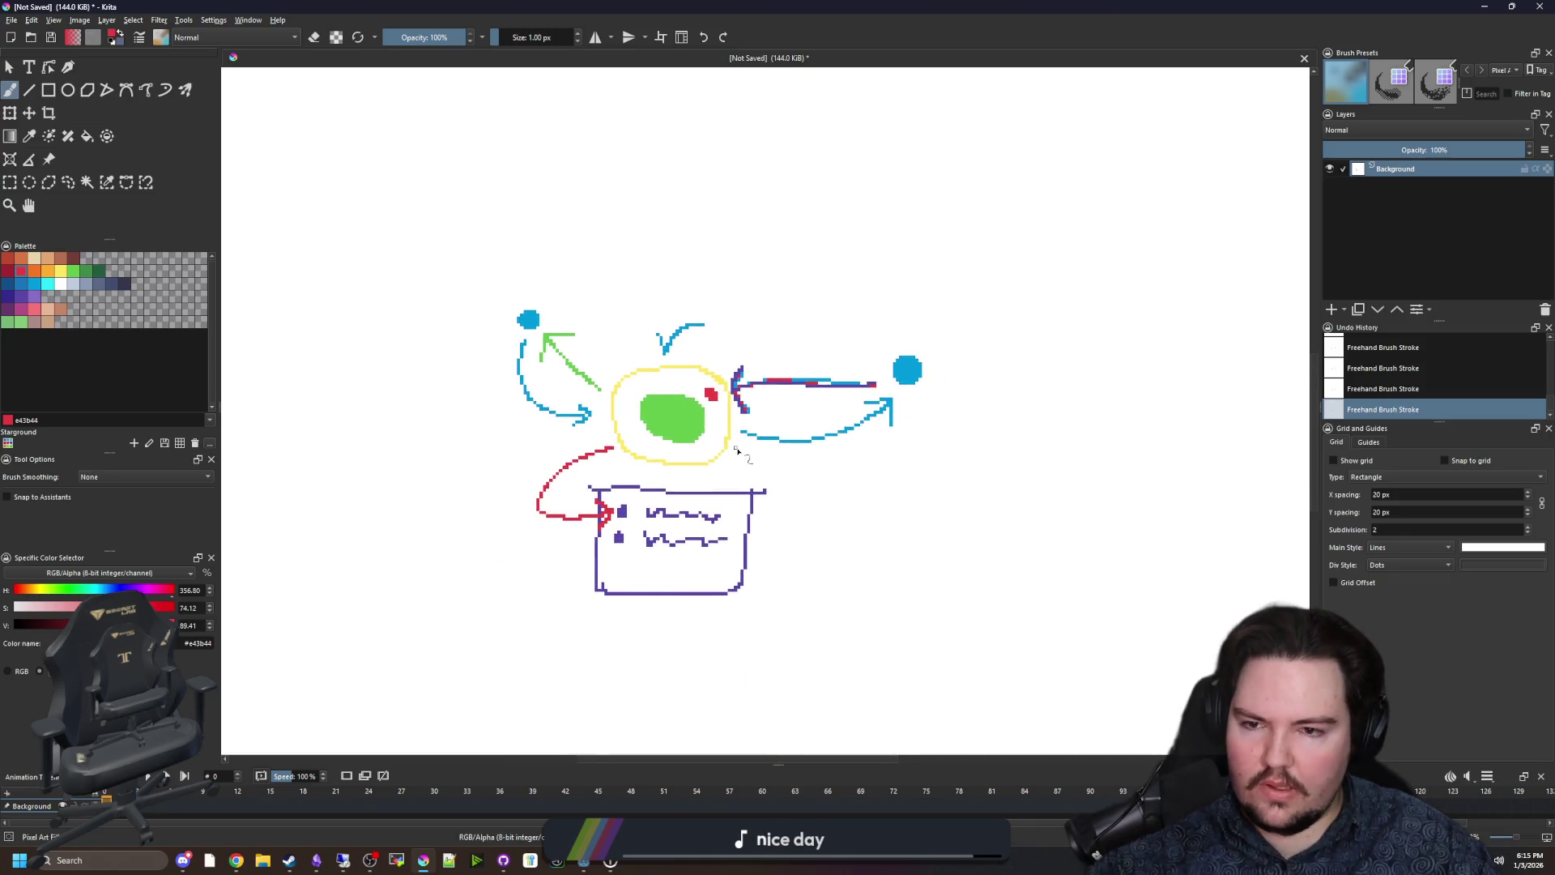
Paint two large blue dots on the canvas with a 12 px brush.
scroll(713, 405, up, 1)
scroll(702, 409, down, 2)
scroll(702, 409, up, 1)
scroll(722, 548, down, 1)
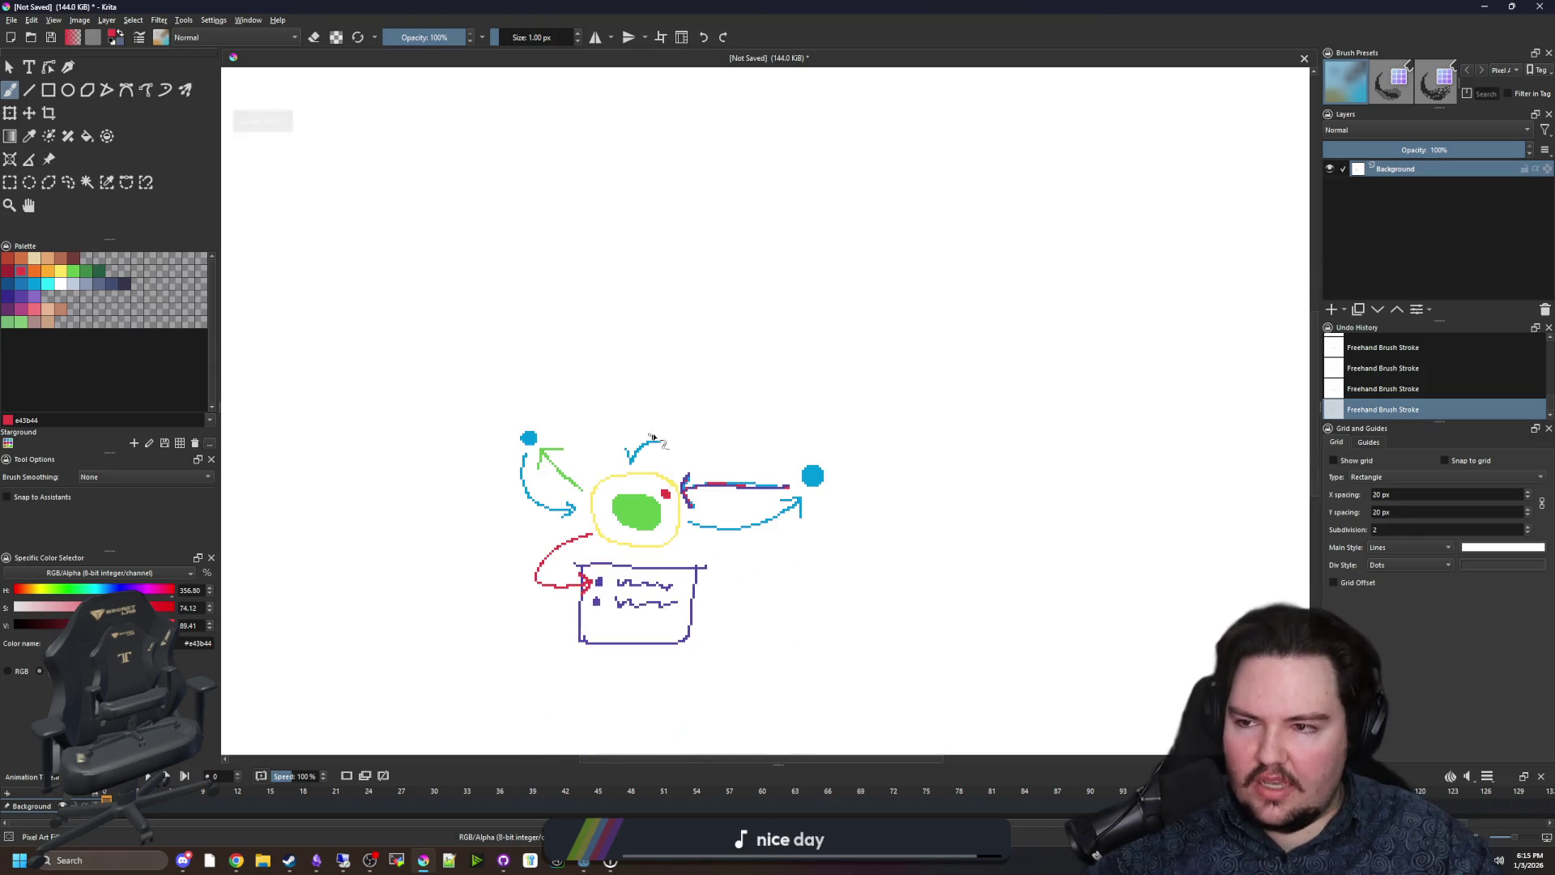
click(34, 298)
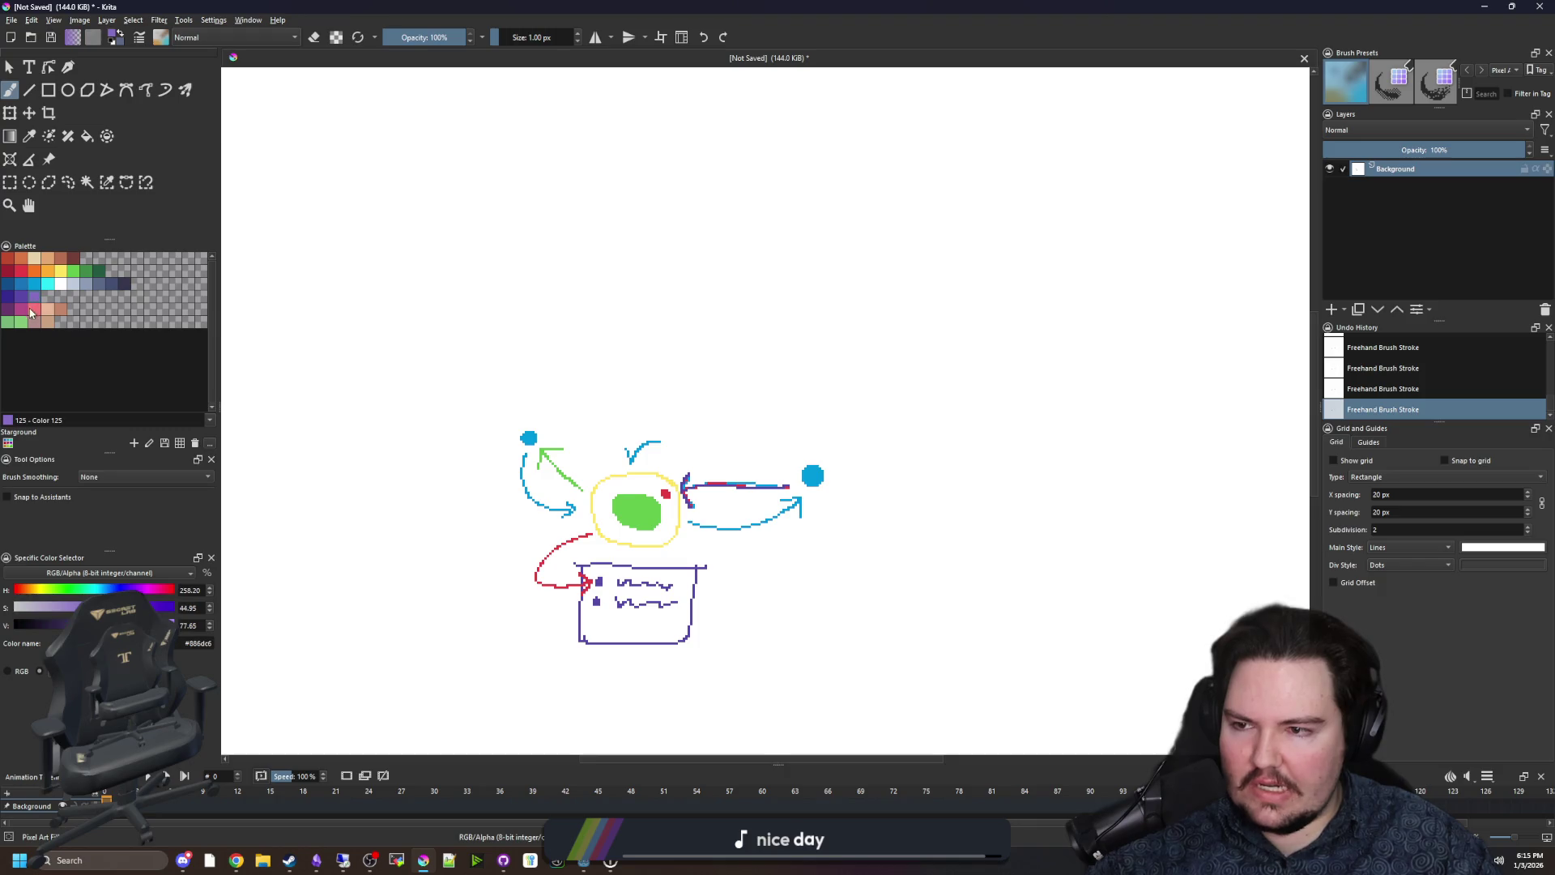
click(61, 270)
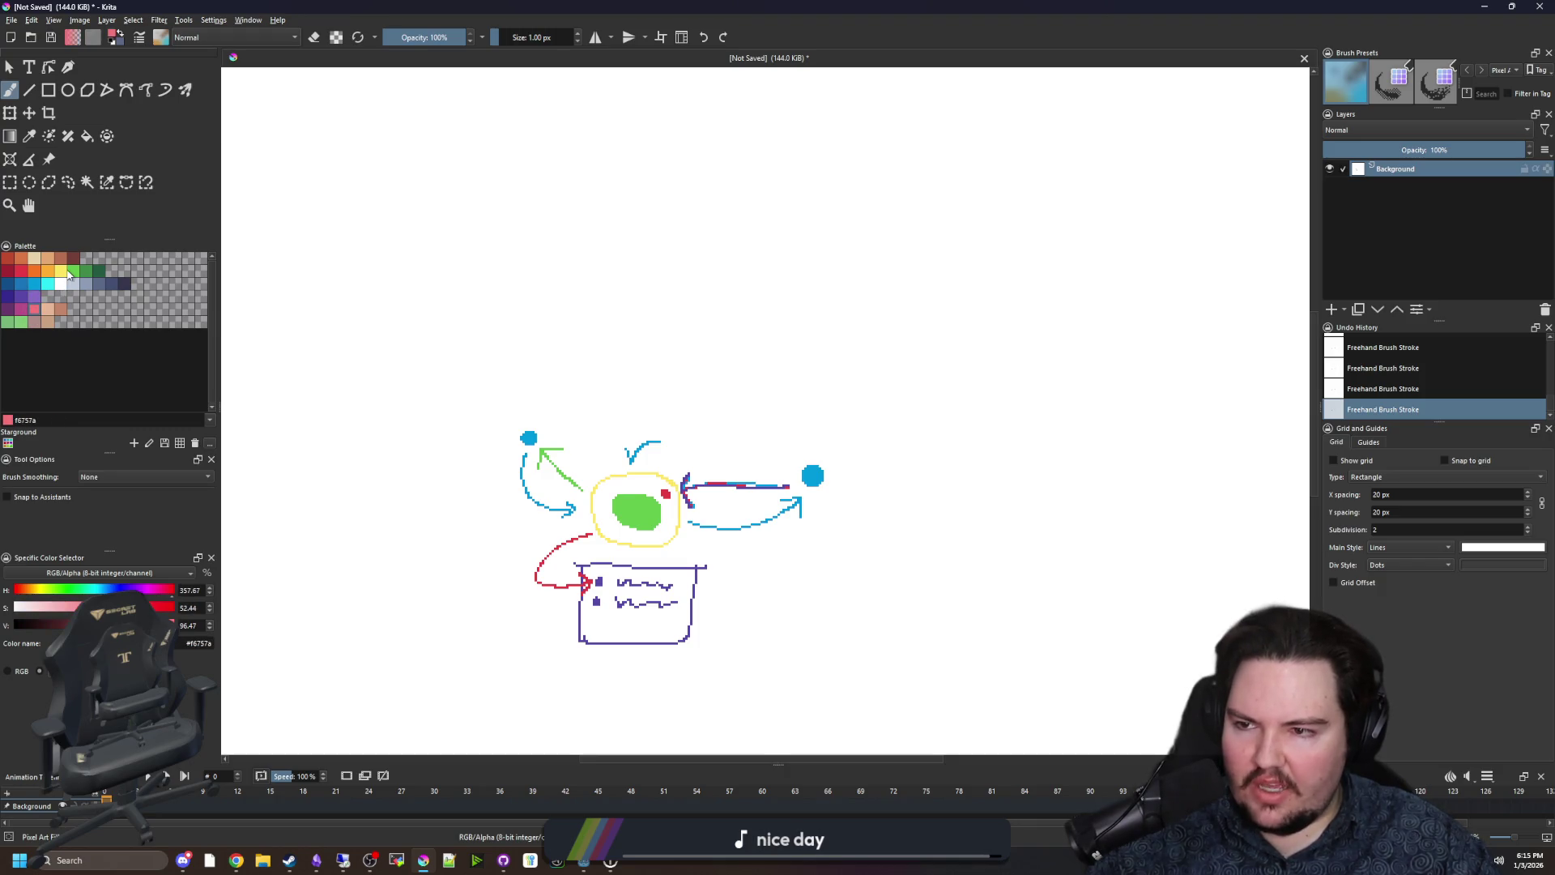
scroll(612, 269, up, 3)
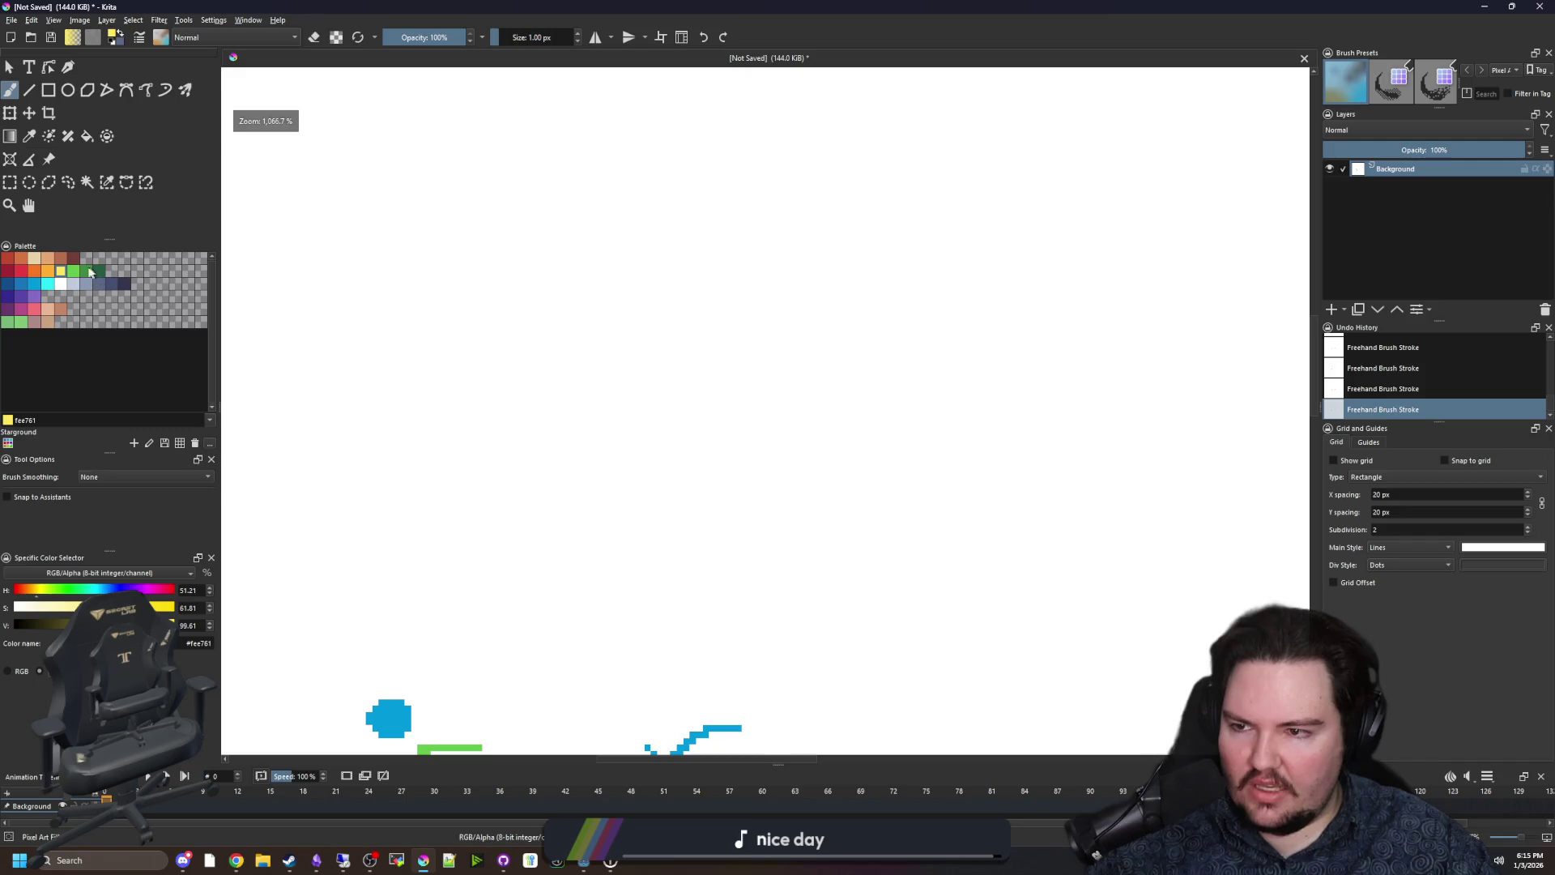
click(33, 286)
key(bracketright)
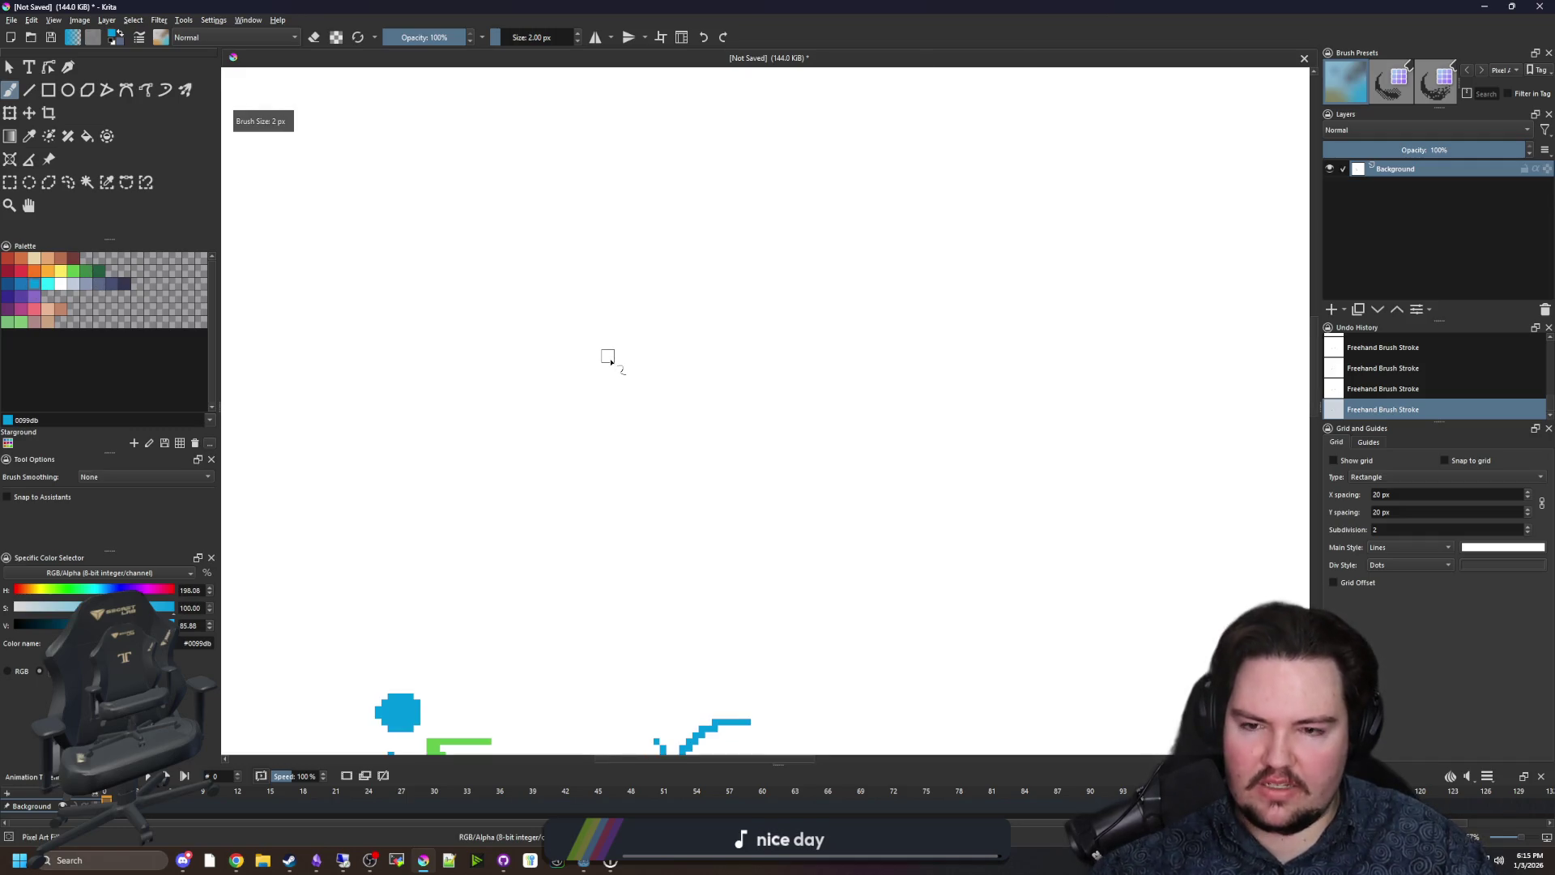
key(bracketright)
key(bracketright)
key(bracketright)
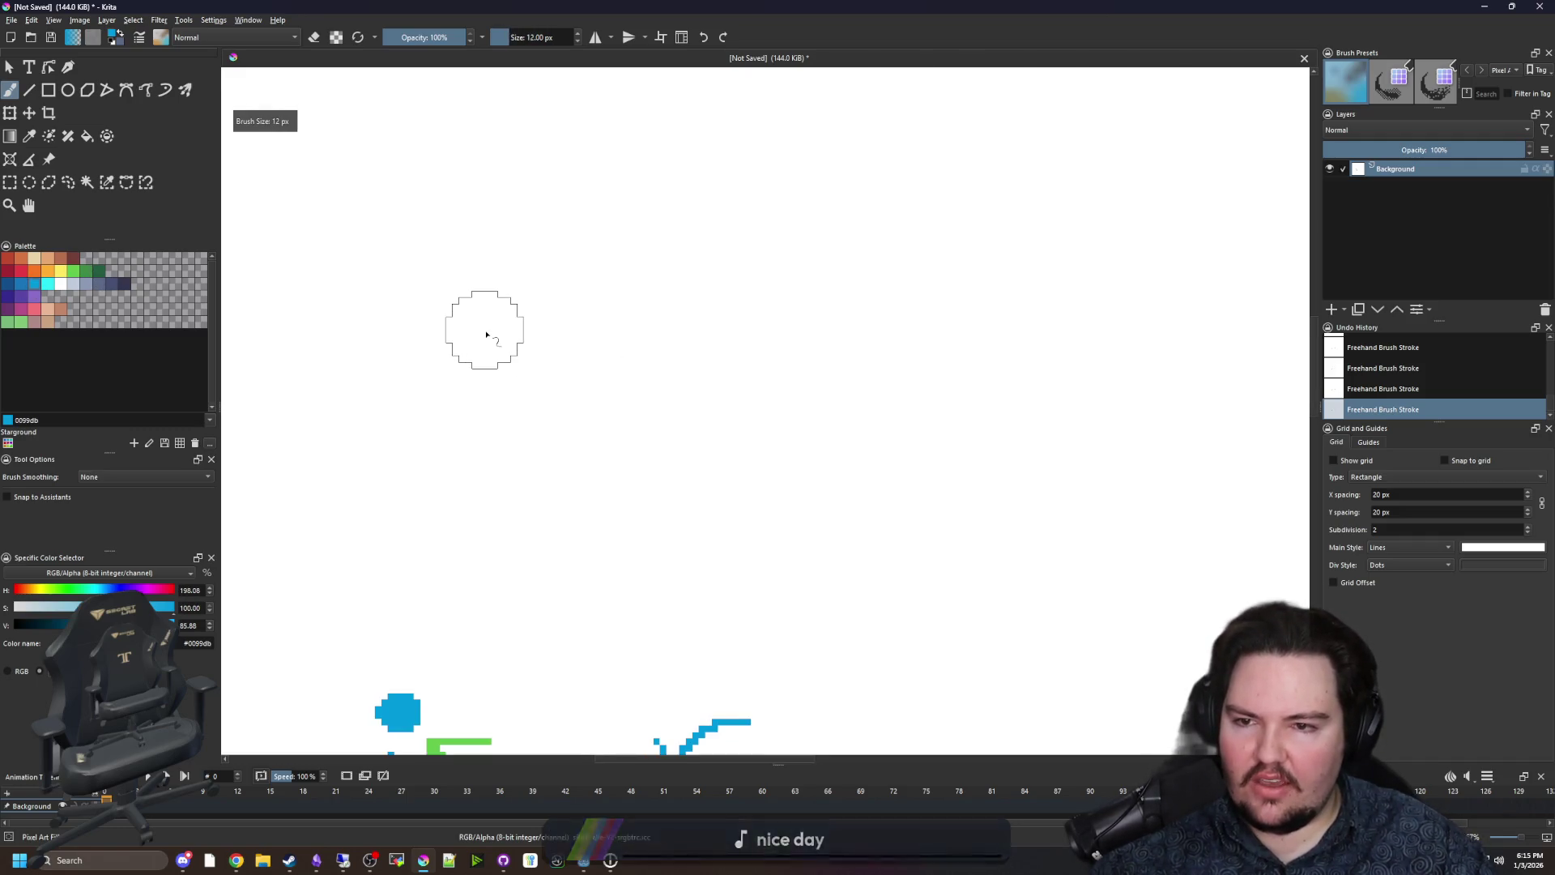
click(486, 334)
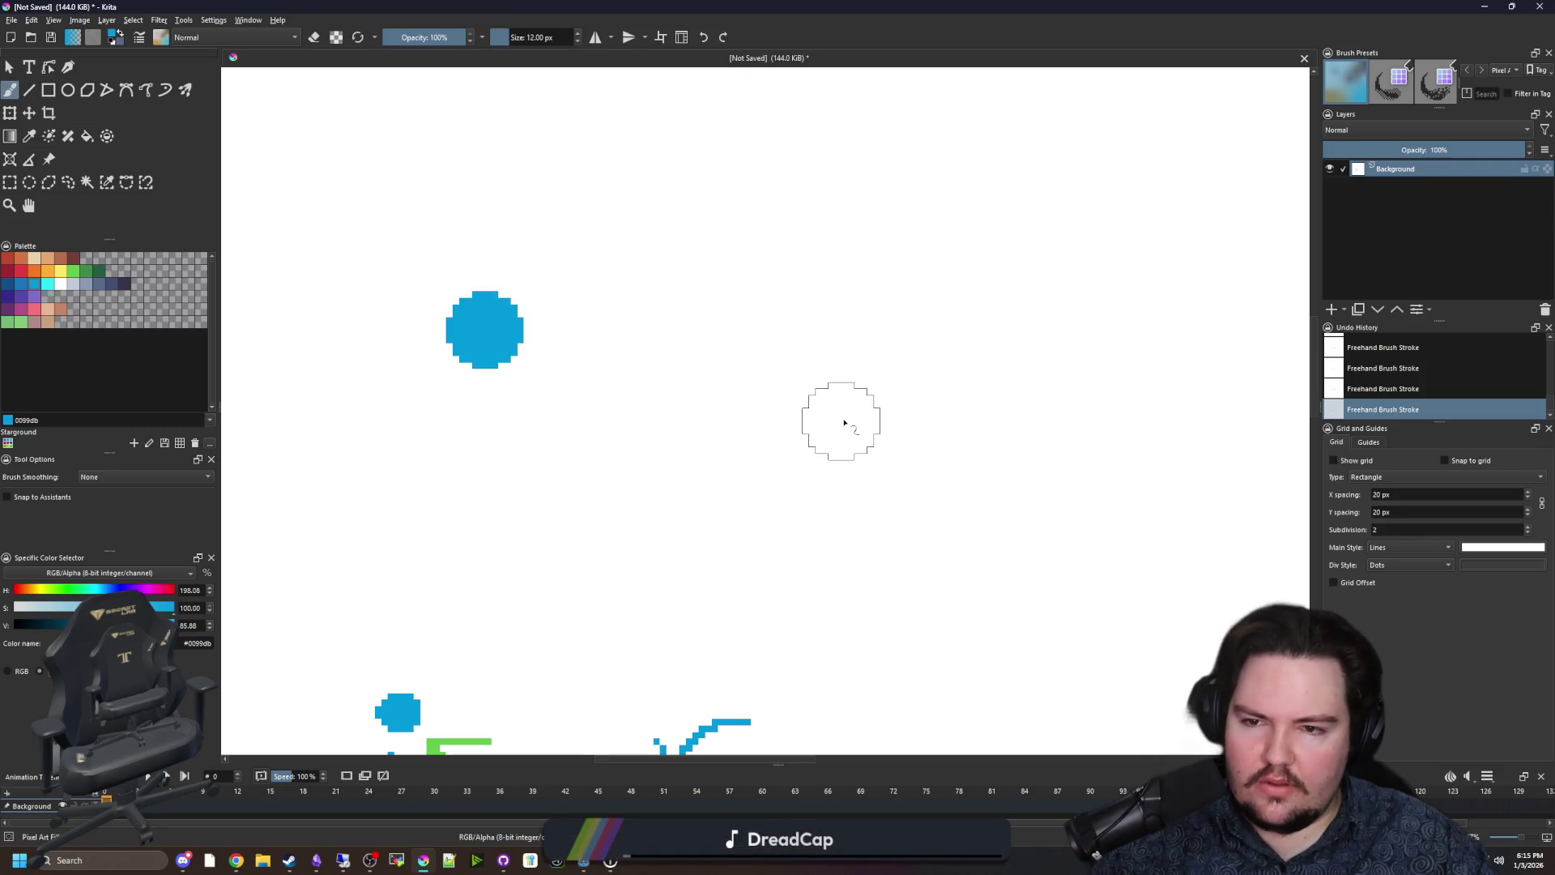
click(919, 428)
right_click(569, 445)
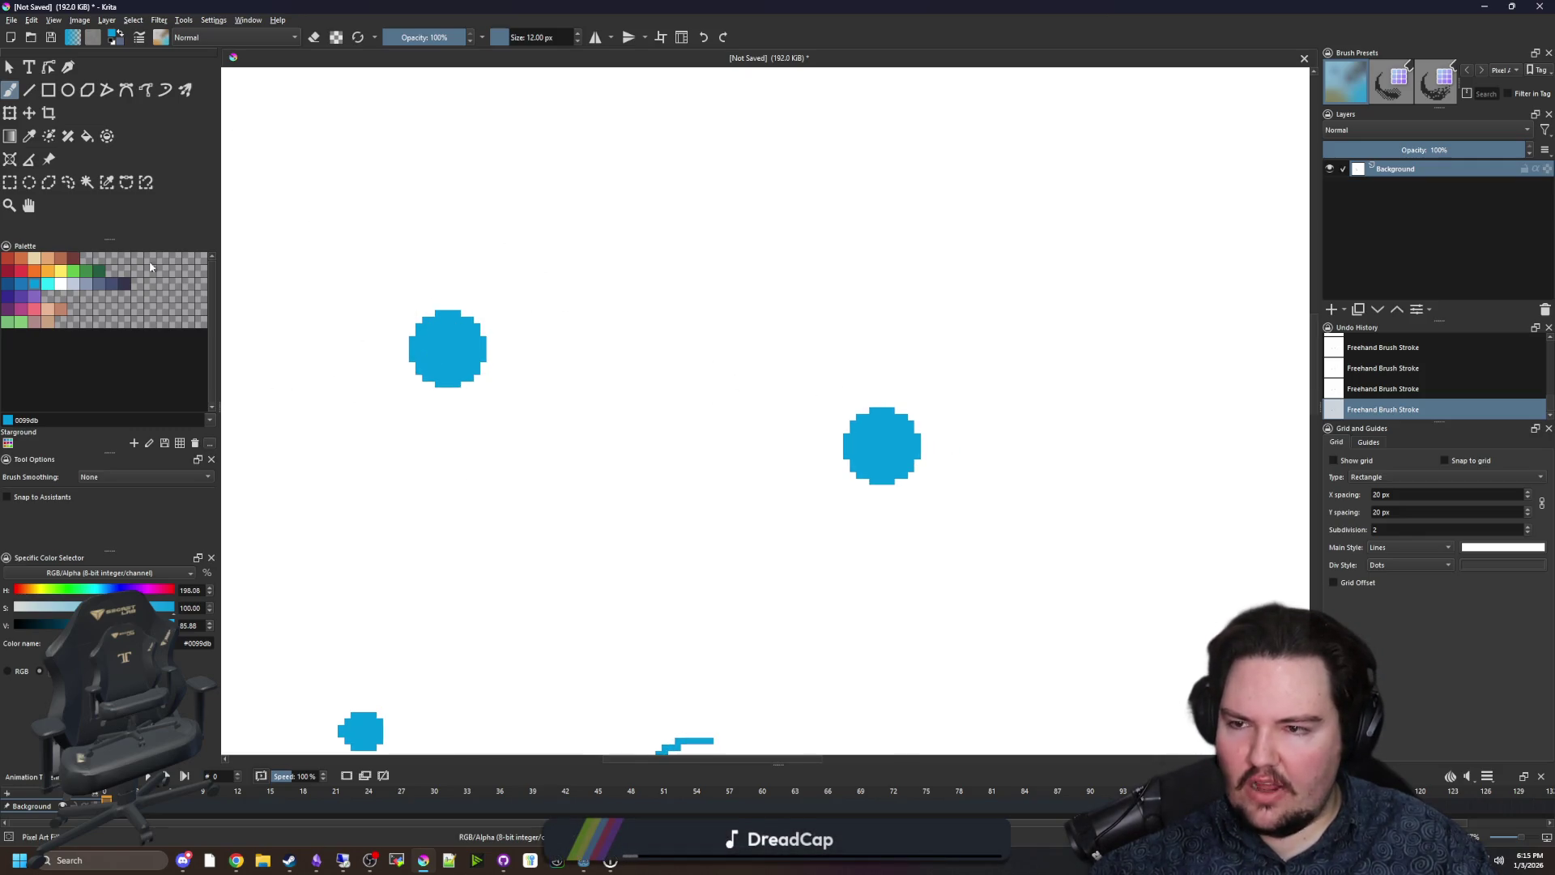
Draw 1 px yellow lines and an arrowhead linking the two blue dots.
click(61, 271)
key(bracketleft)
key(bracketleft)
key(bracketleft)
mouse_move(887, 375)
mouse_down()
mouse_move(772, 307)
mouse_move(522, 269)
mouse_move(499, 280)
mouse_move(539, 301)
mouse_up()
mouse_move(444, 415)
mouse_down()
mouse_move(450, 474)
mouse_move(814, 533)
mouse_move(838, 509)
mouse_up()
drag(805, 508, 875, 546)
key(ctrl+z)
key(ctrl+z)
key(ctrl+z)
key(ctrl+z)
drag(817, 504, 873, 567)
scroll(765, 387, down, 3)
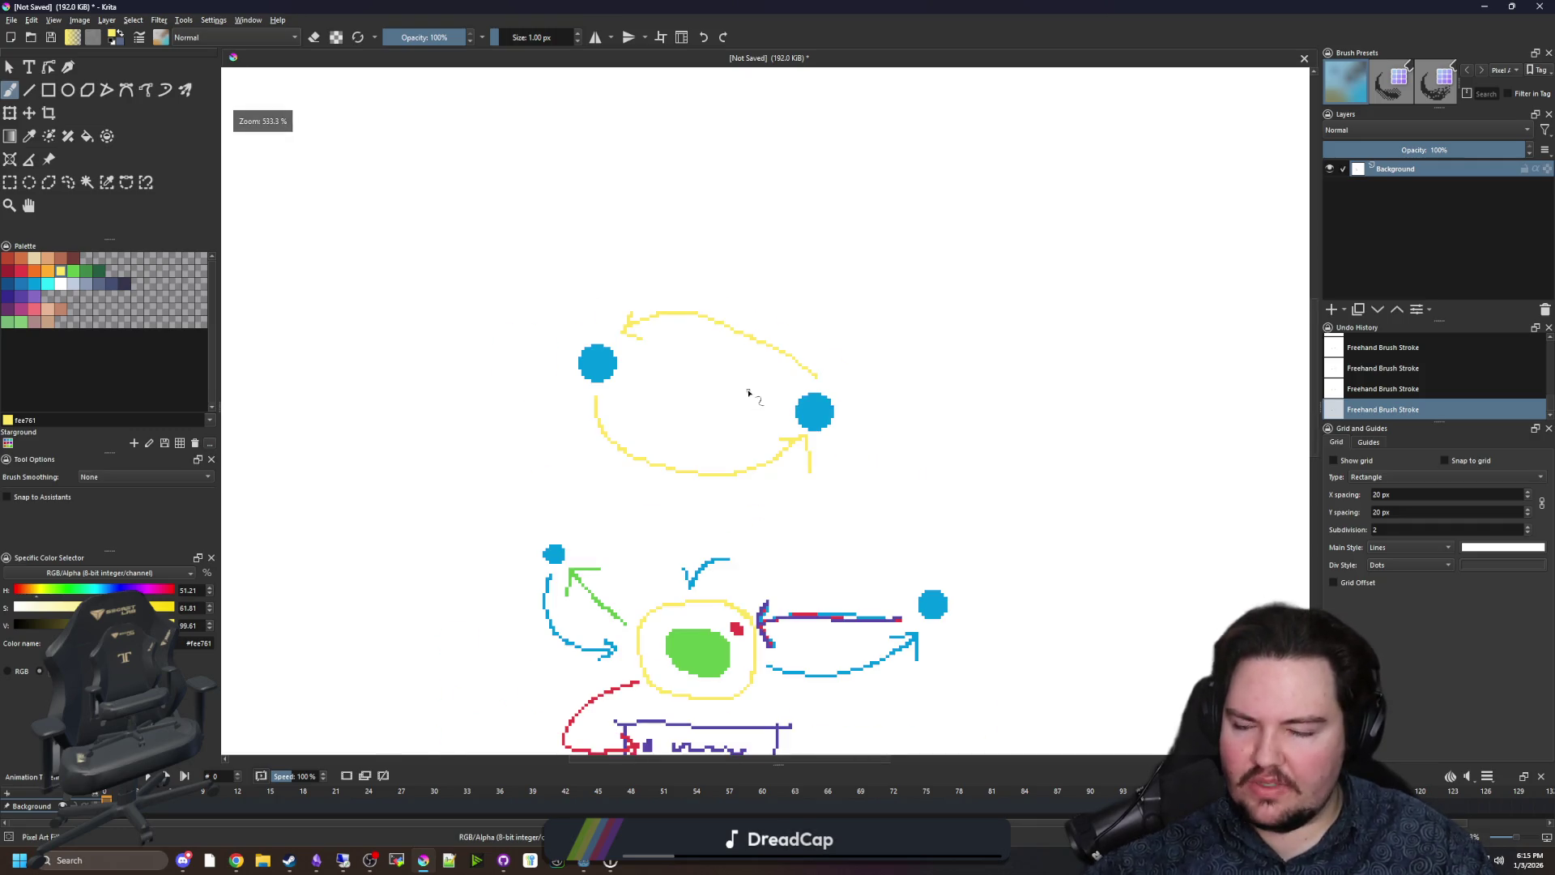
scroll(761, 382, up, 3)
drag(697, 372, 715, 402)
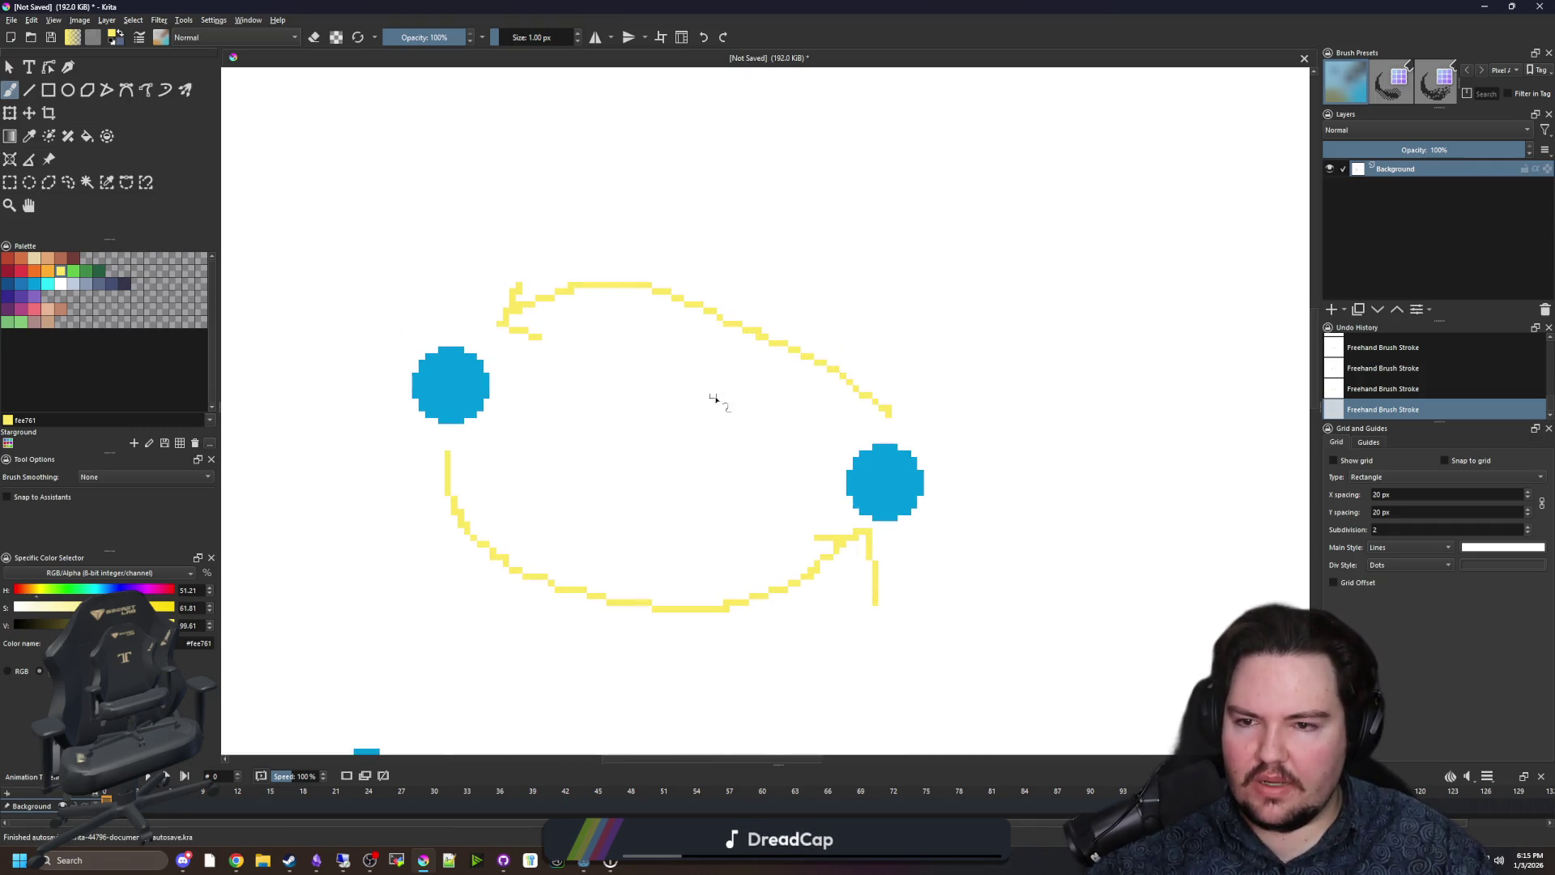
scroll(669, 398, up, 2)
Paint a green blob between the blue dots with a 10 px brush.
click(85, 271)
mouse_move(493, 448)
mouse_down()
mouse_move(608, 451)
mouse_move(586, 474)
mouse_up()
key(bracketright)
key(bracketright)
key(bracketright)
Draw 1 px yellow arrows from the left circle to the green blob and on to the right circle.
key(bracketleft)
key(bracketleft)
key(bracketleft)
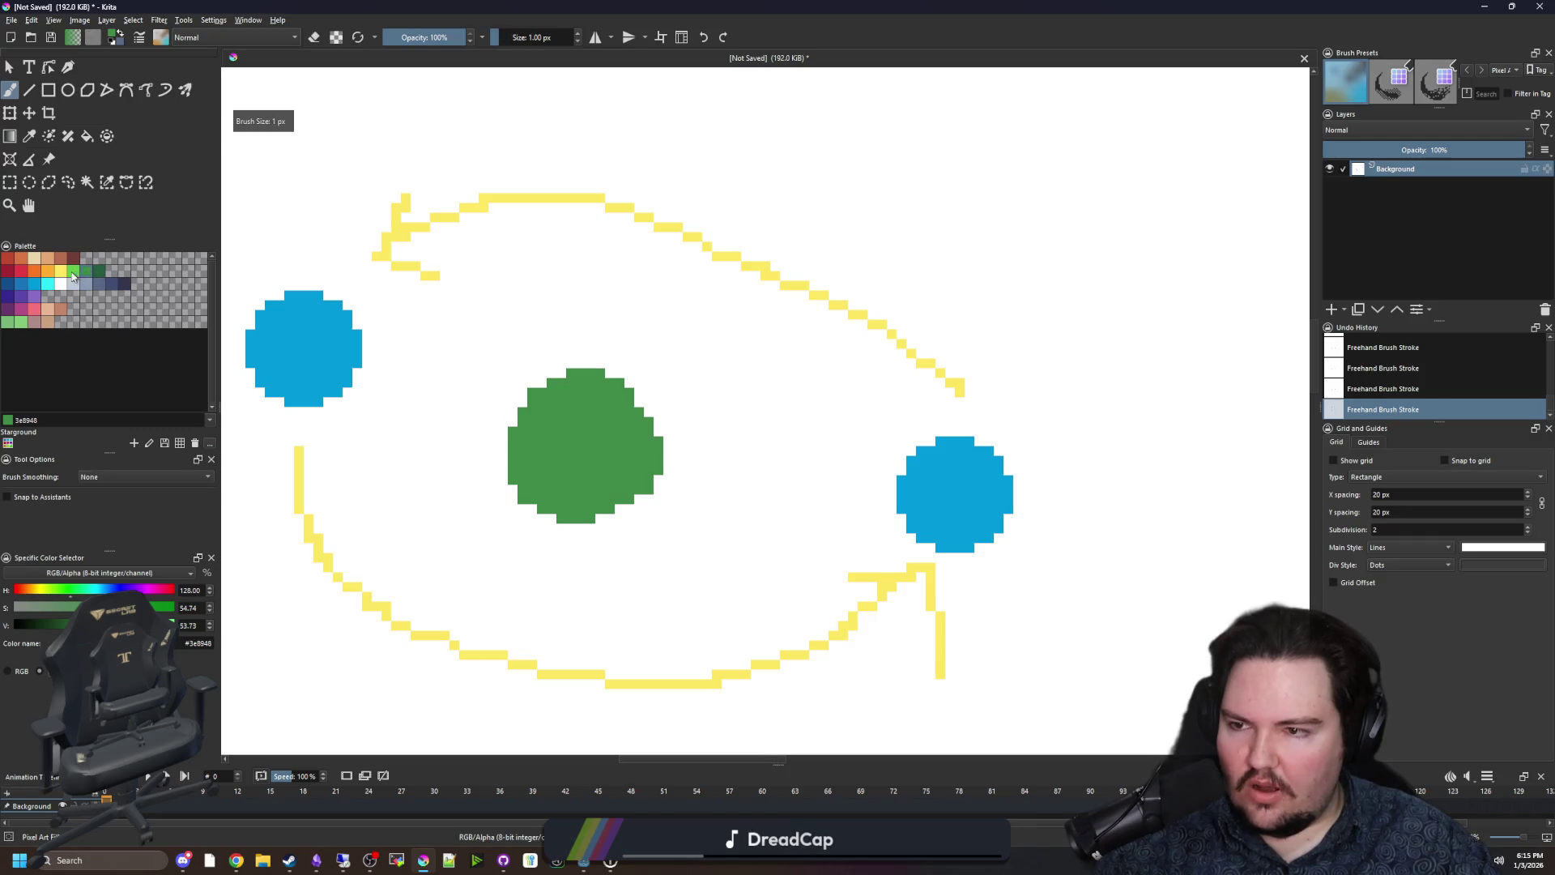
click(61, 270)
drag(891, 450, 715, 449)
drag(749, 400, 780, 490)
mouse_move(478, 421)
mouse_down()
mouse_move(384, 381)
mouse_move(458, 344)
mouse_up()
mouse_move(336, 429)
mouse_down()
mouse_move(486, 478)
mouse_move(446, 519)
mouse_up()
drag(662, 518, 875, 517)
scroll(820, 567, down, 6)
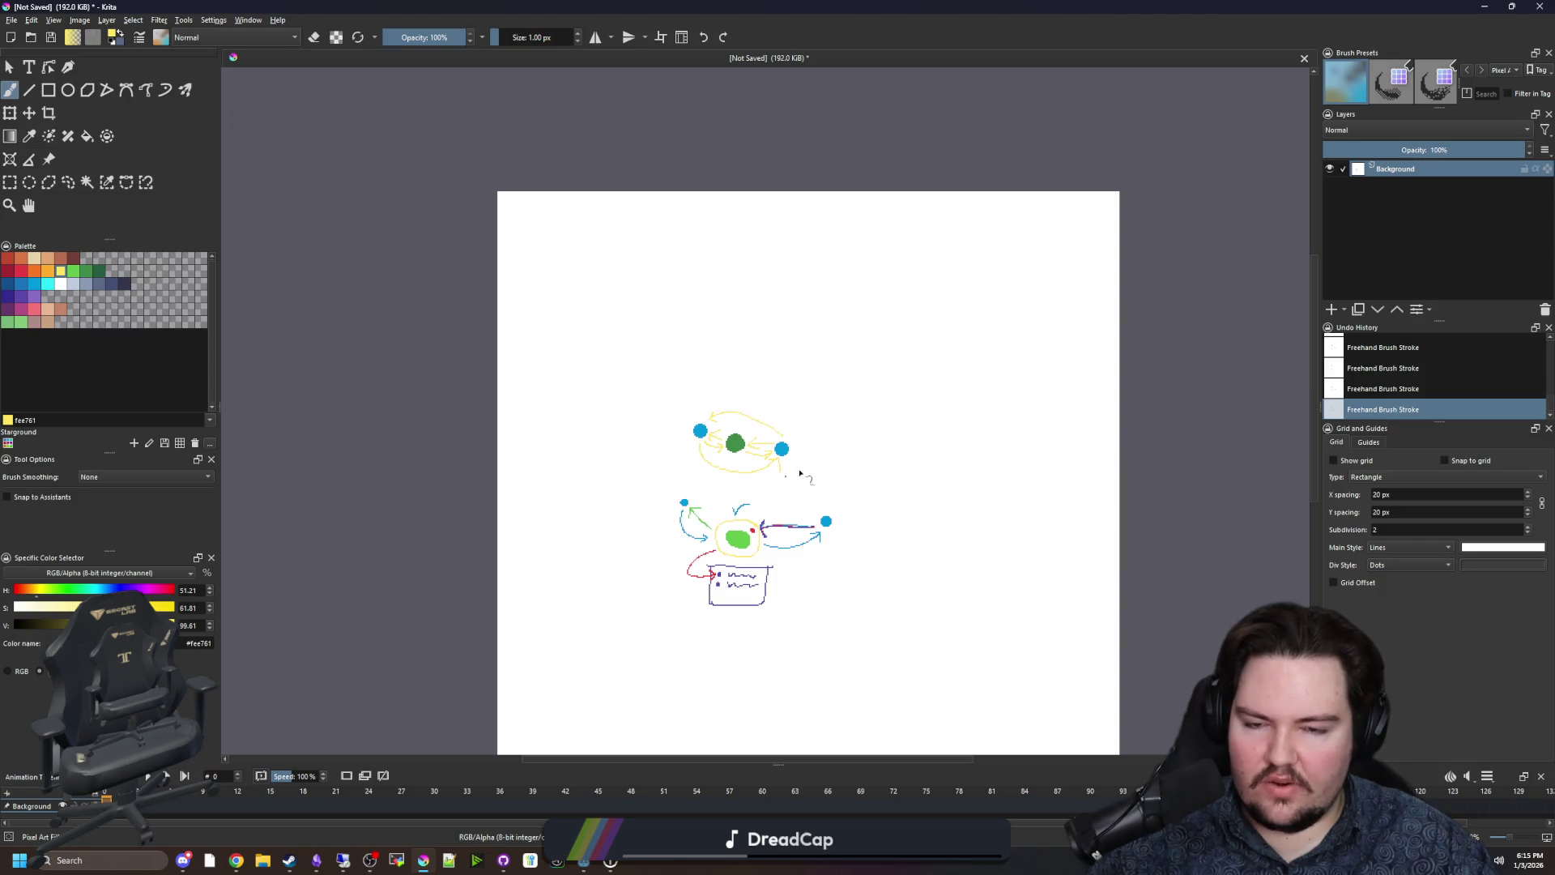
scroll(790, 428, up, 3)
scroll(568, 487, down, 5)
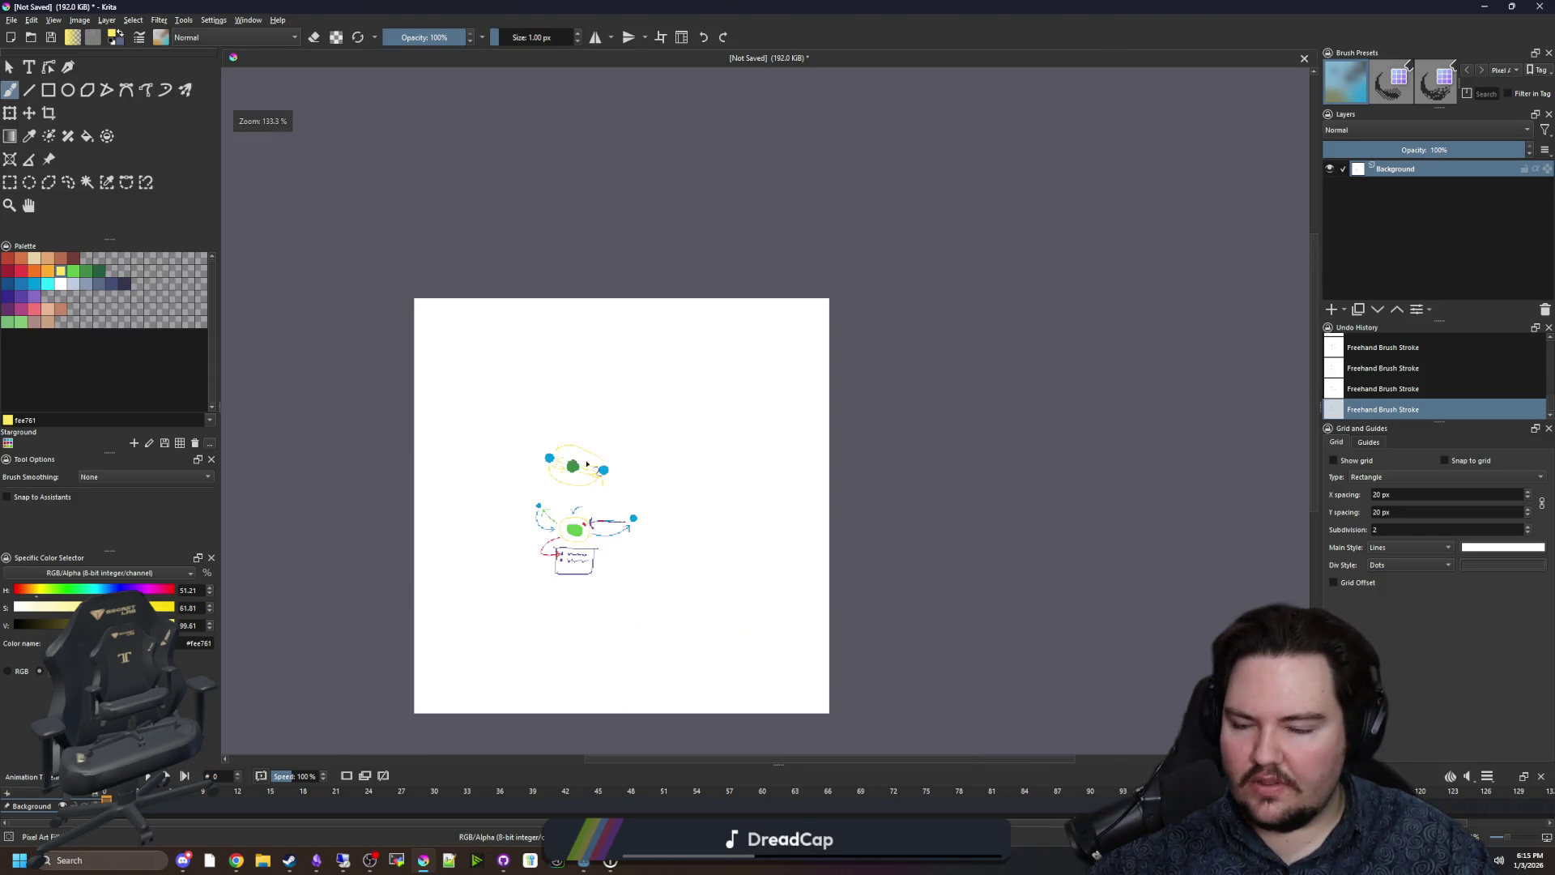
scroll(568, 487, up, 2)
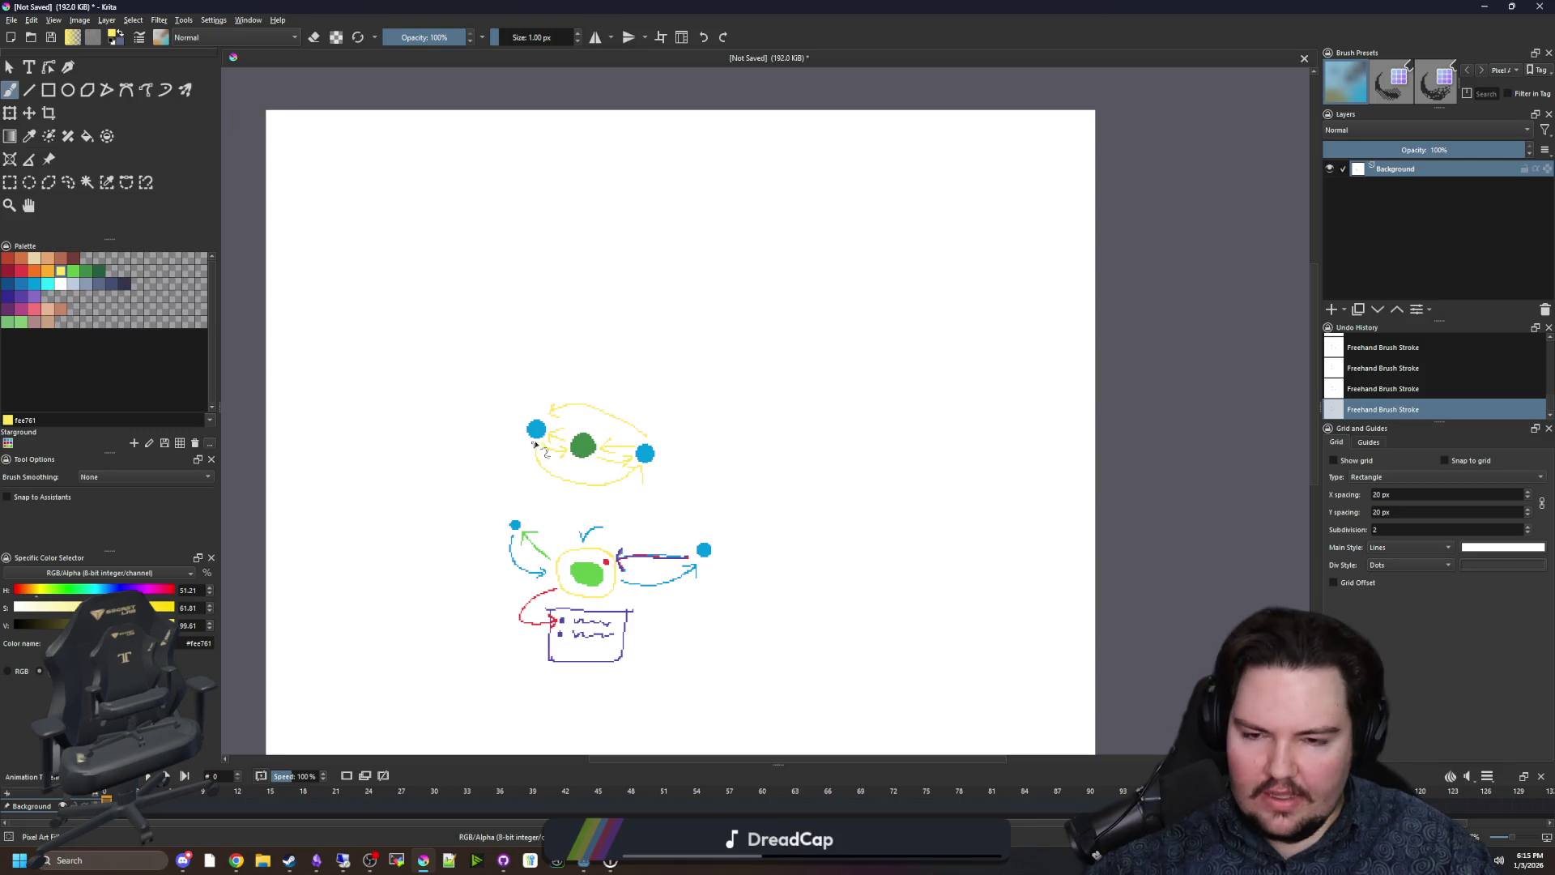
scroll(569, 487, up, 2)
key(super+Down)
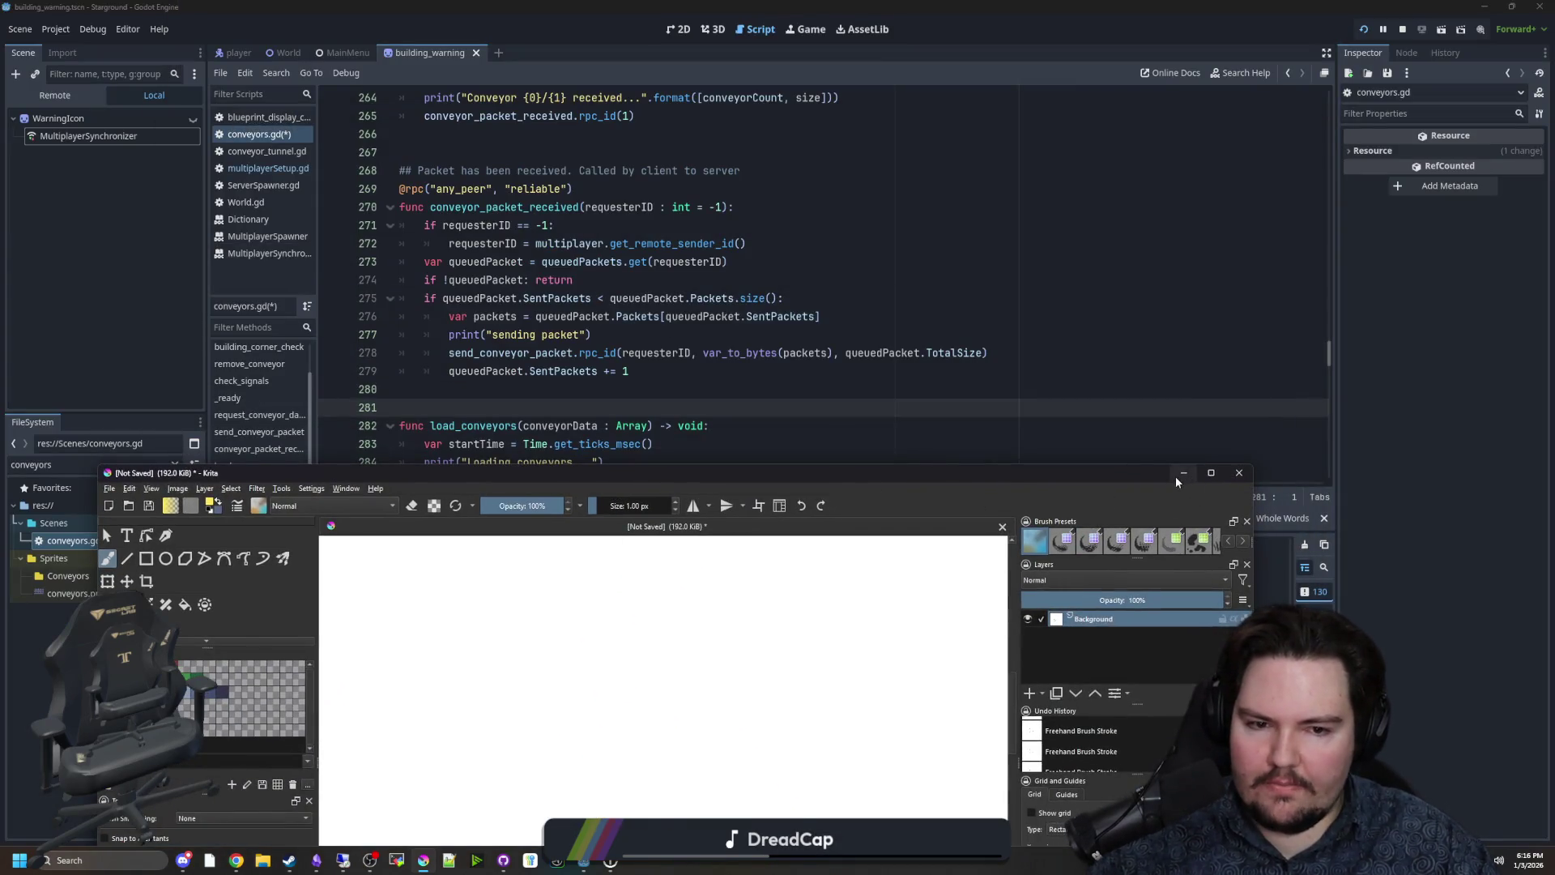
Return to Godot and find the 'sending packet' print in conveyor_packet_received.
click(1182, 474)
scroll(481, 427, down, 2)
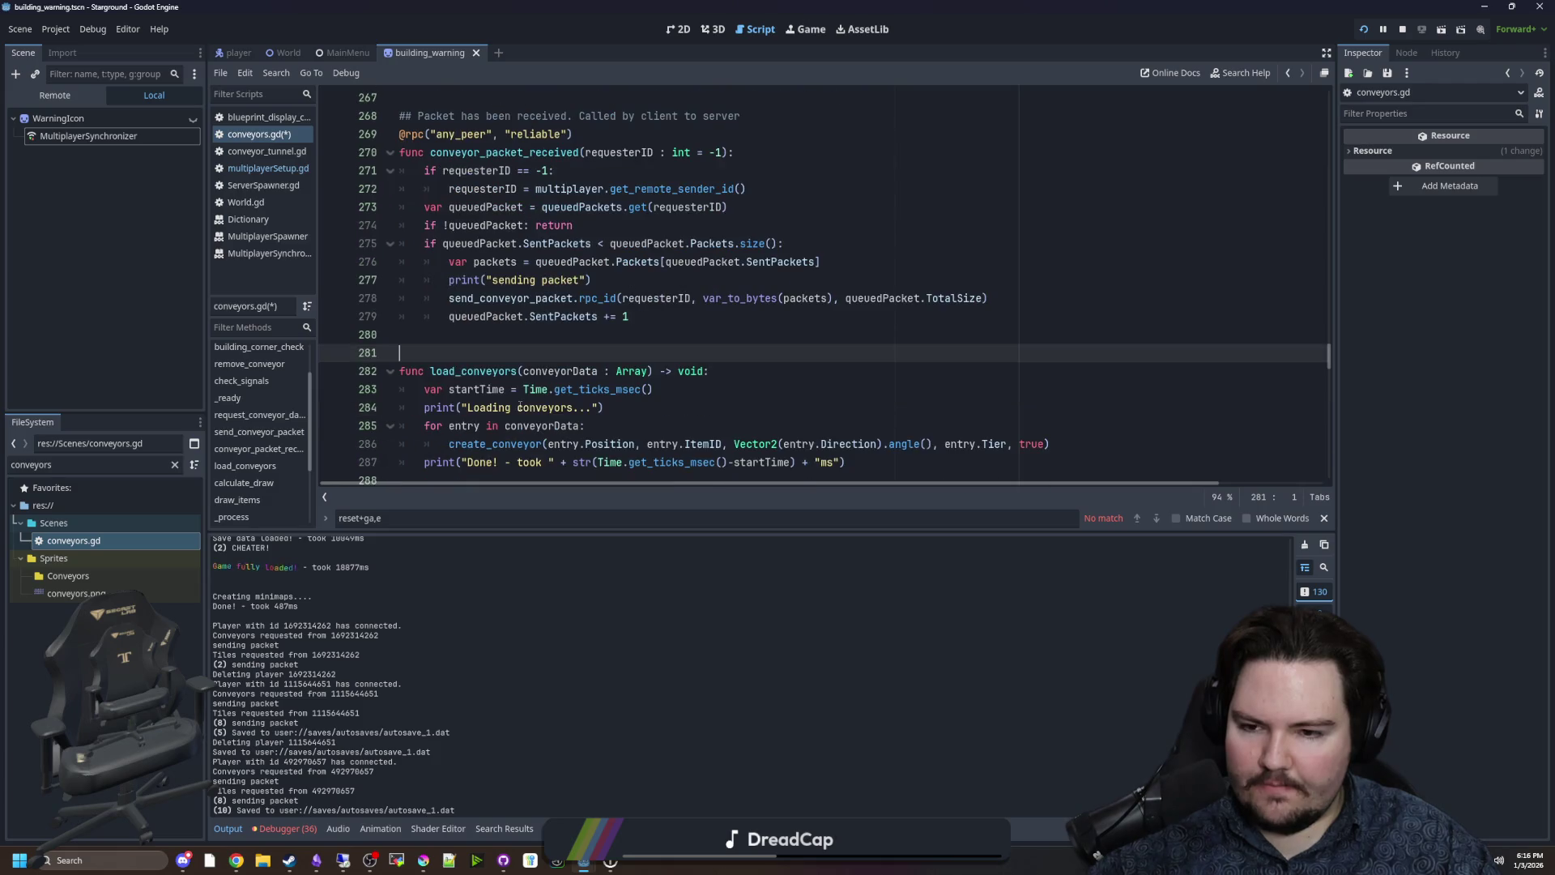
scroll(502, 413, up, 2)
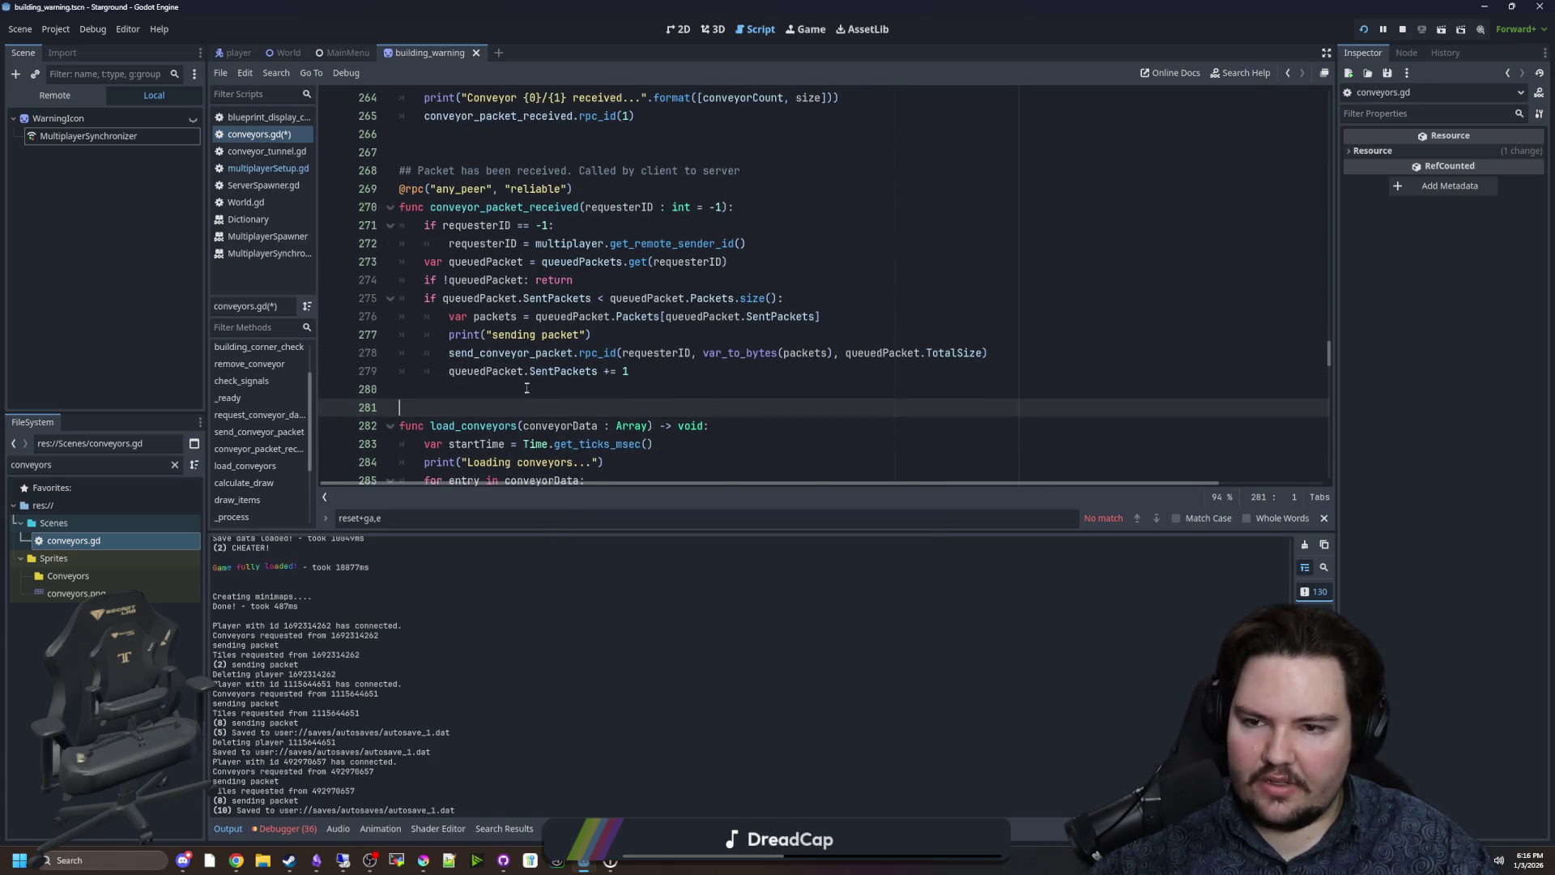
click(526, 395)
click(615, 340)
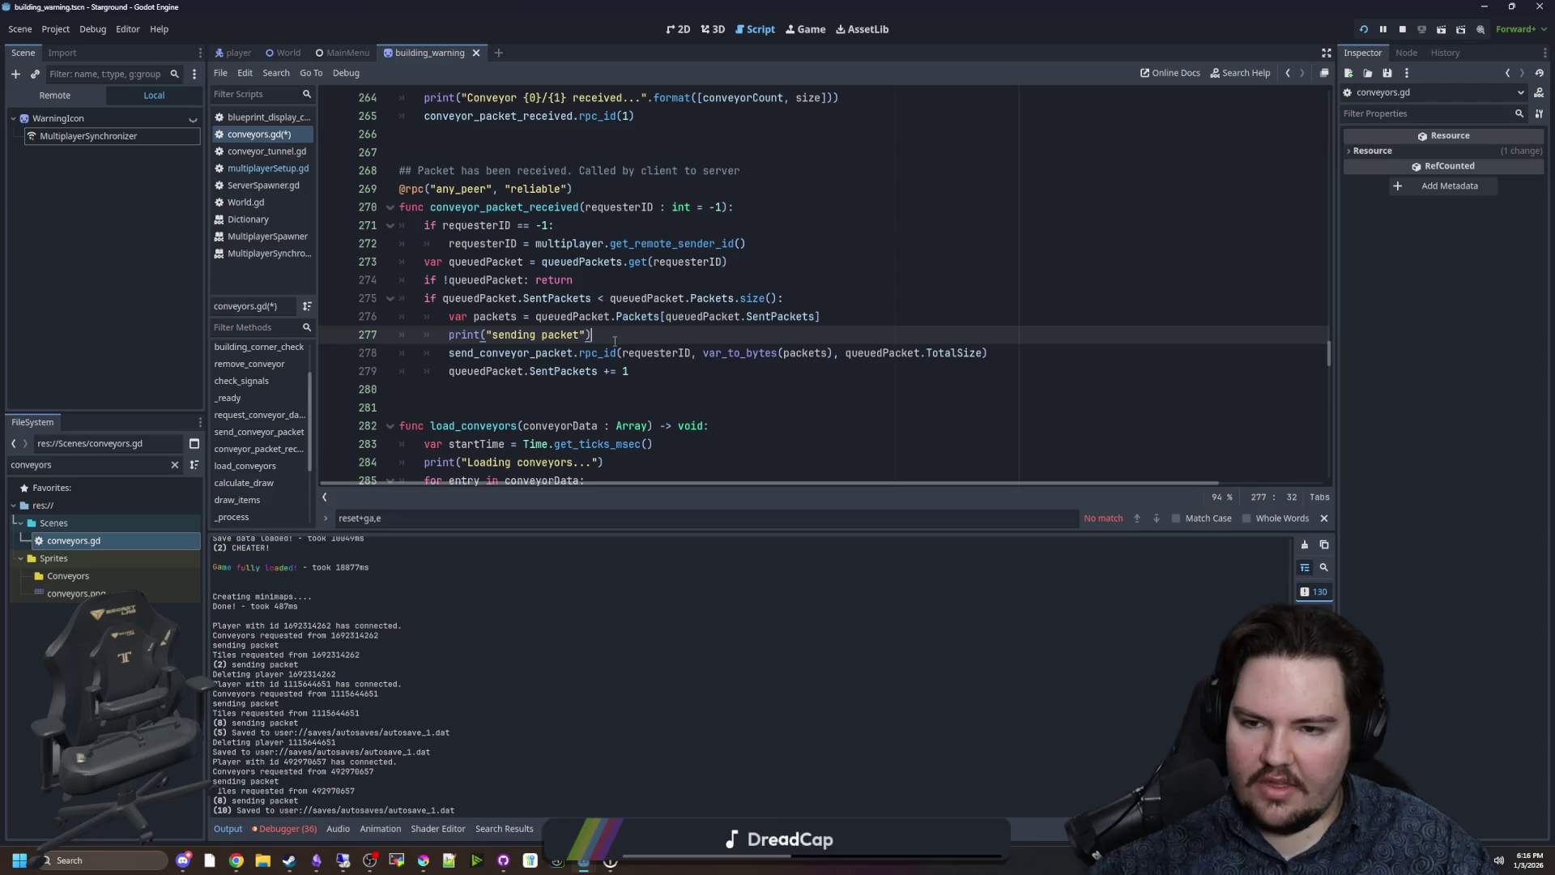
click(858, 318)
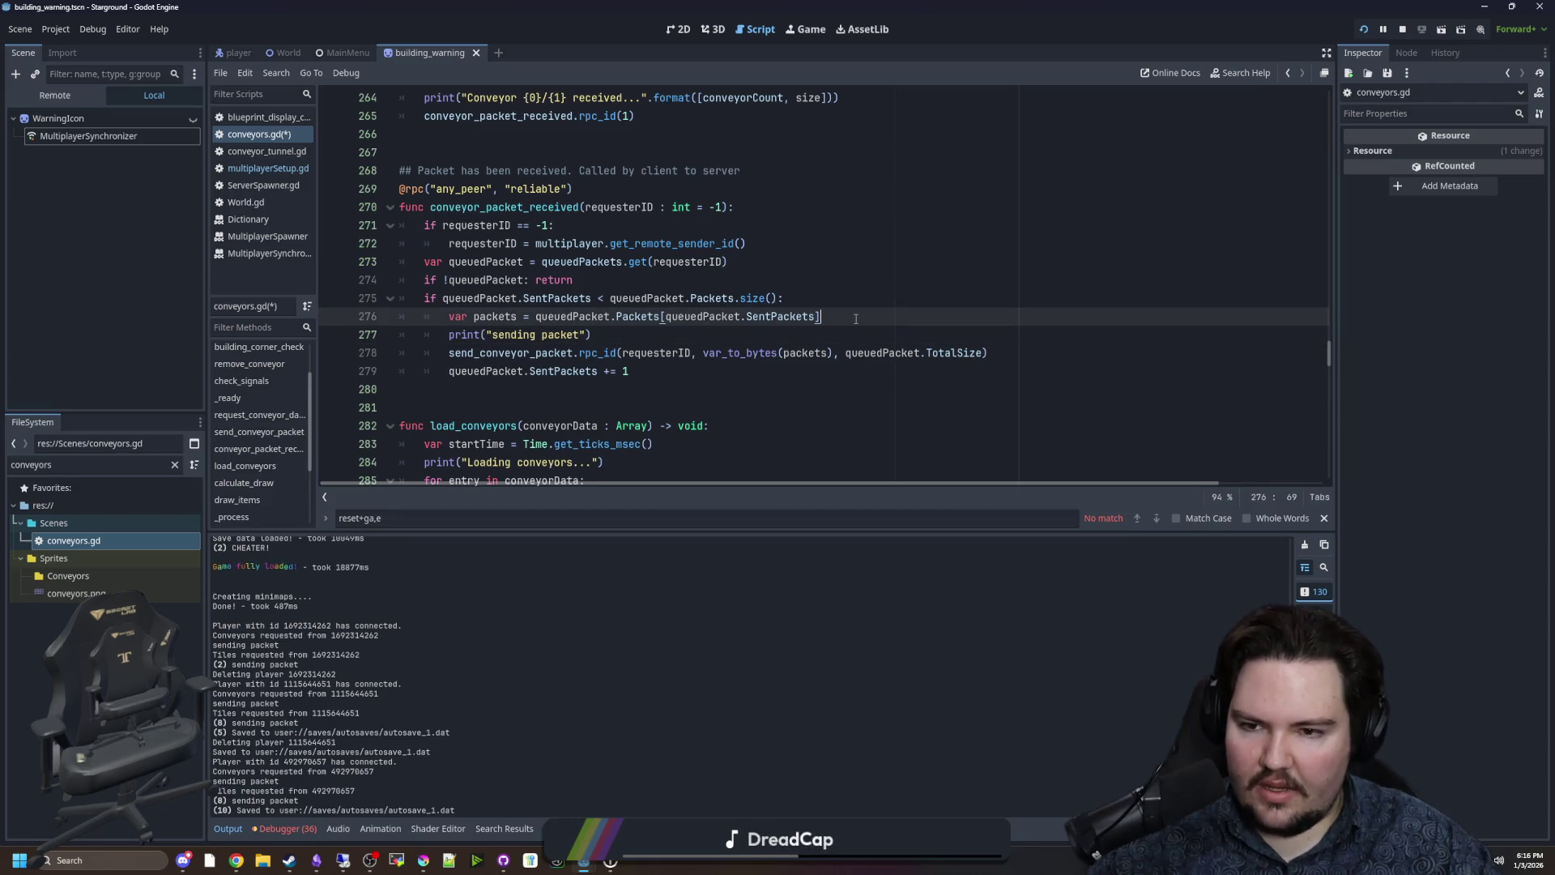
click(580, 334)
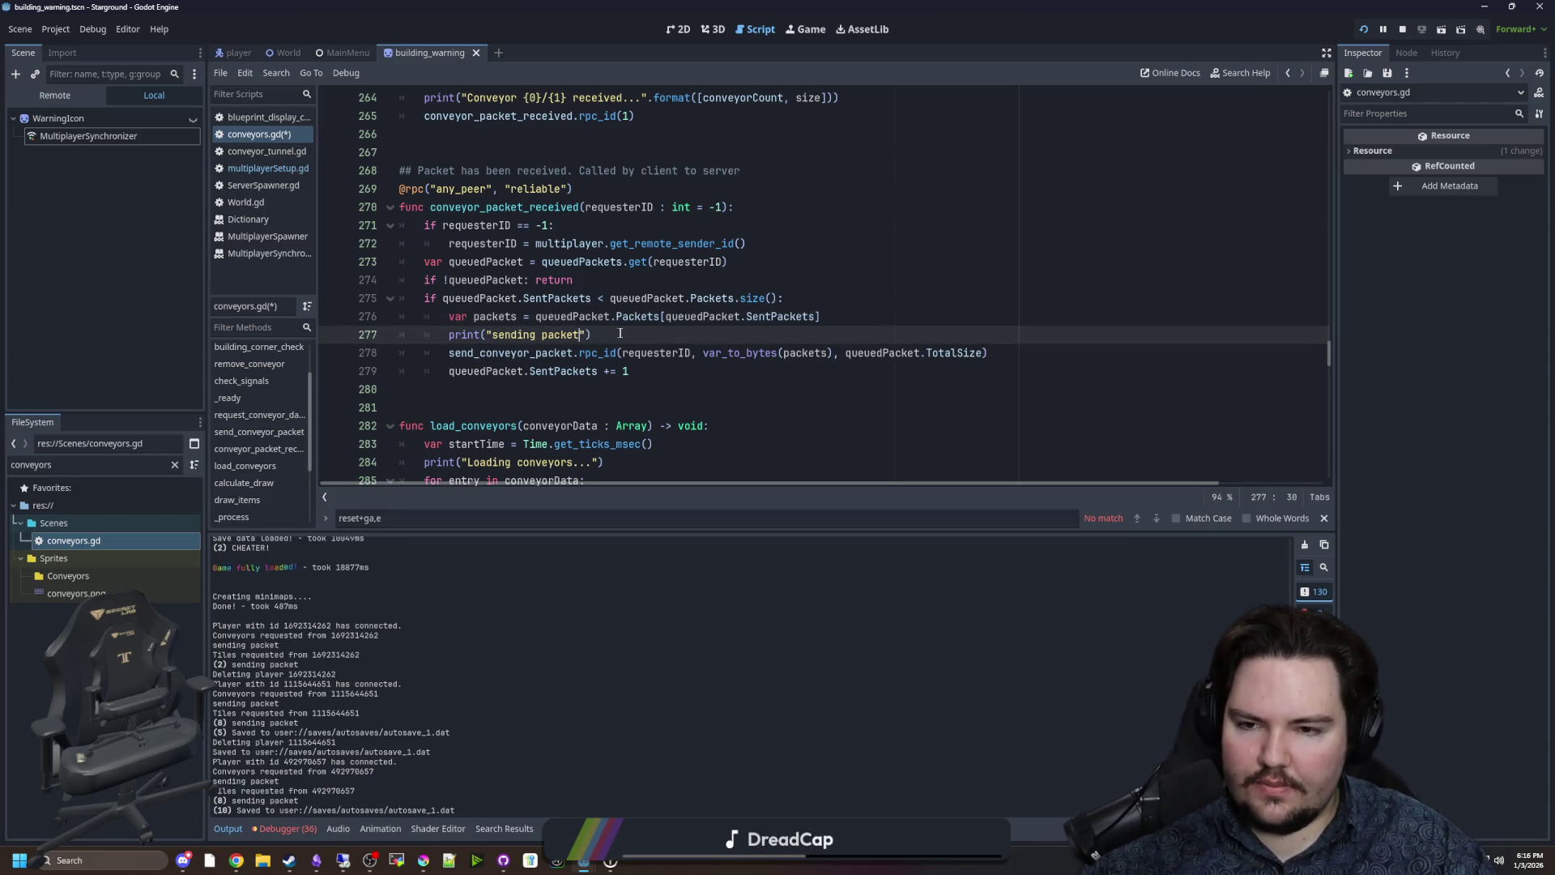
Insert print(packets) above print("sending packet"), save, and watch the game's output log.
click(884, 323)
key(Return)
text(pack)
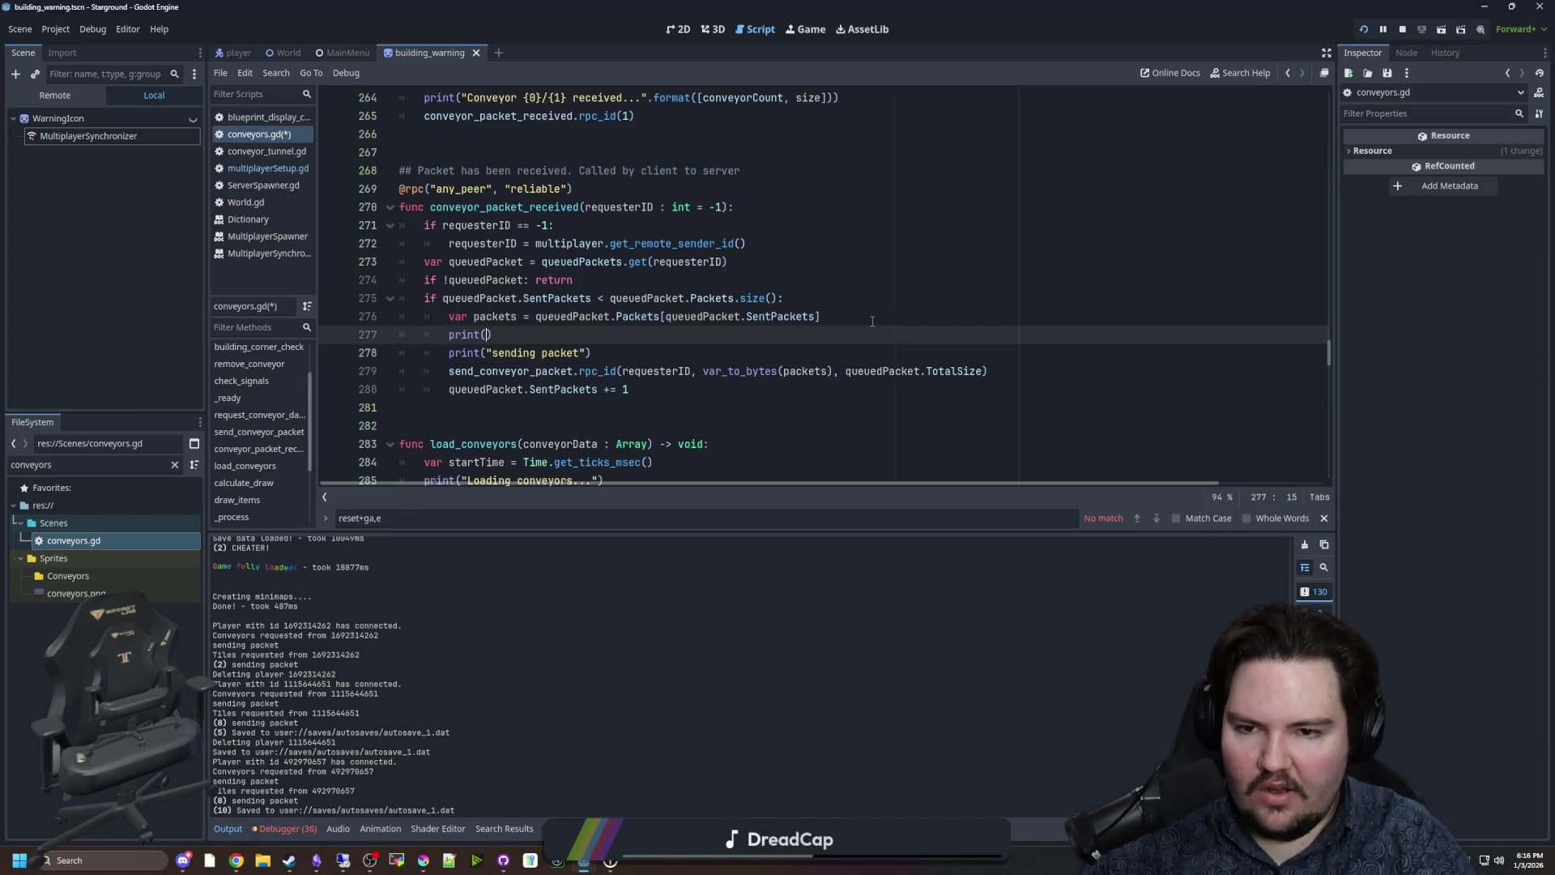
text(ets))
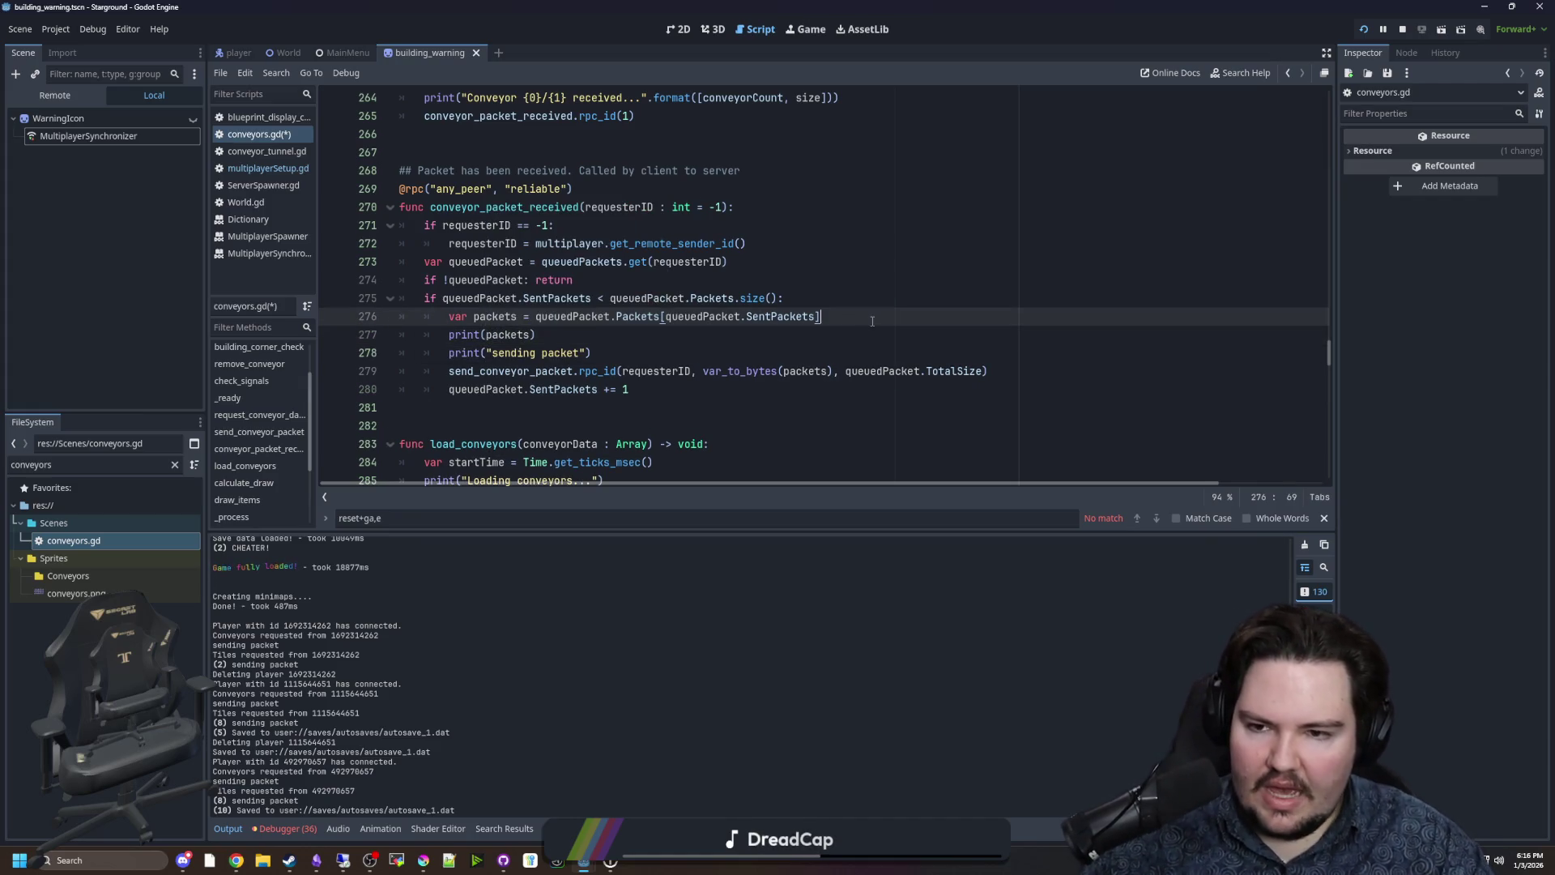
key(ctrl+s)
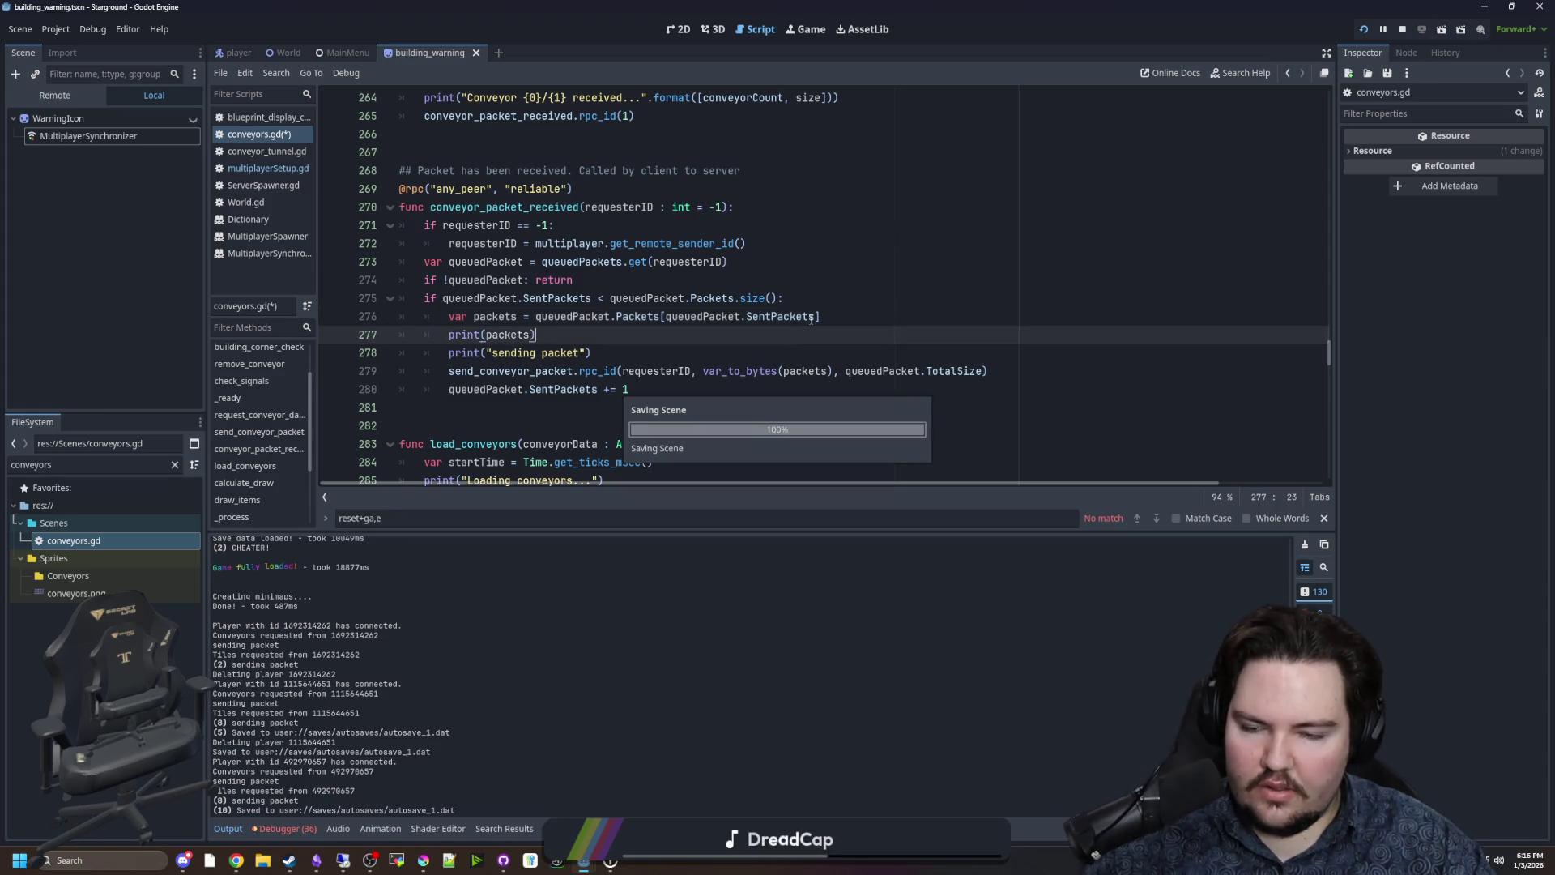
click(806, 29)
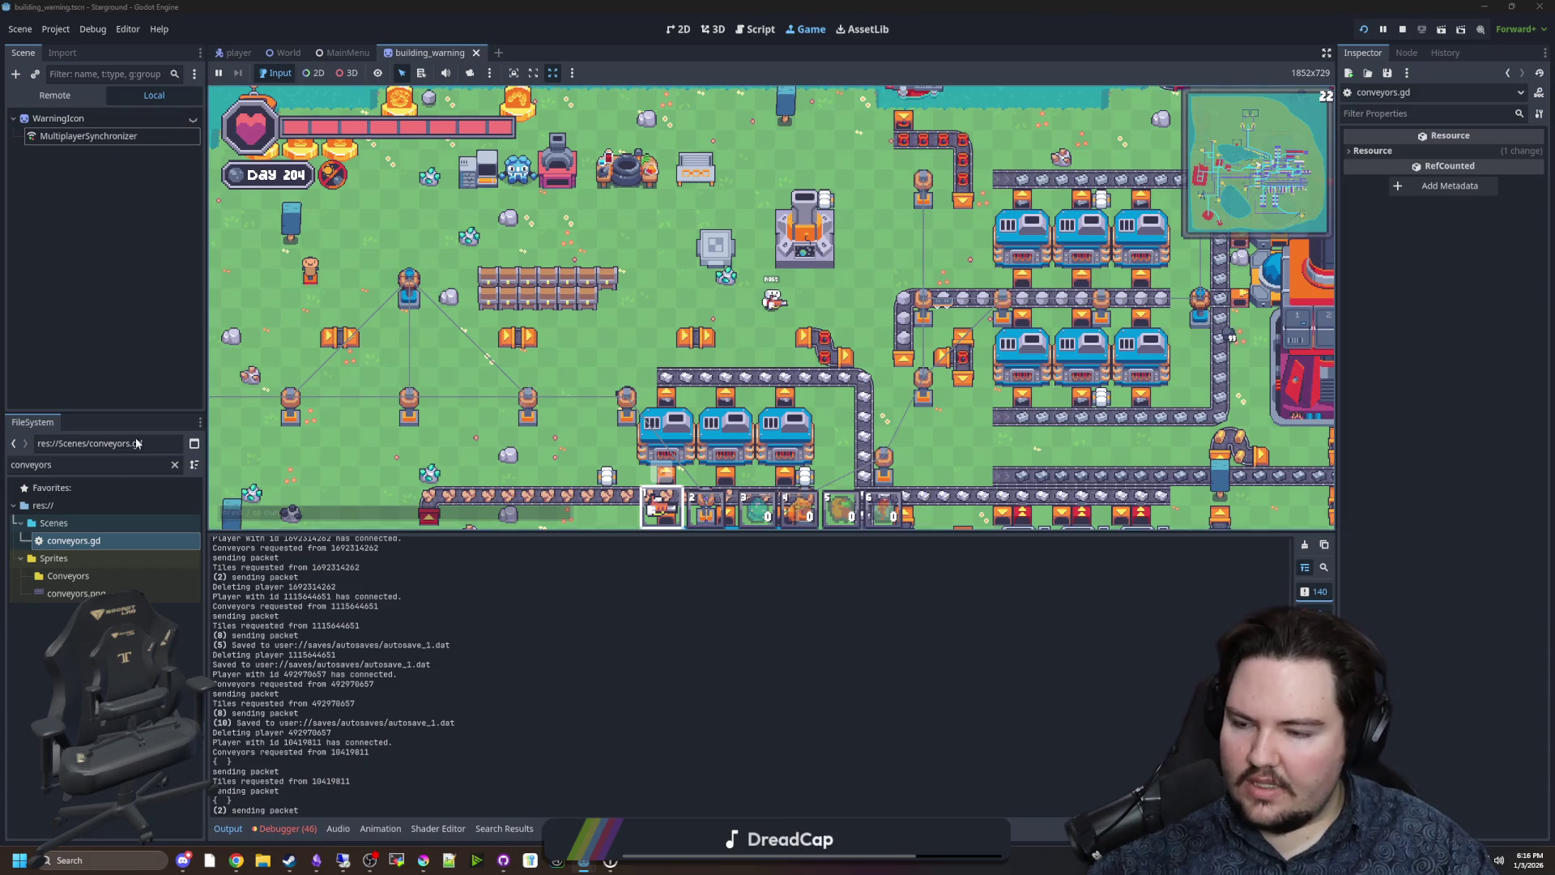
double_click(81, 540)
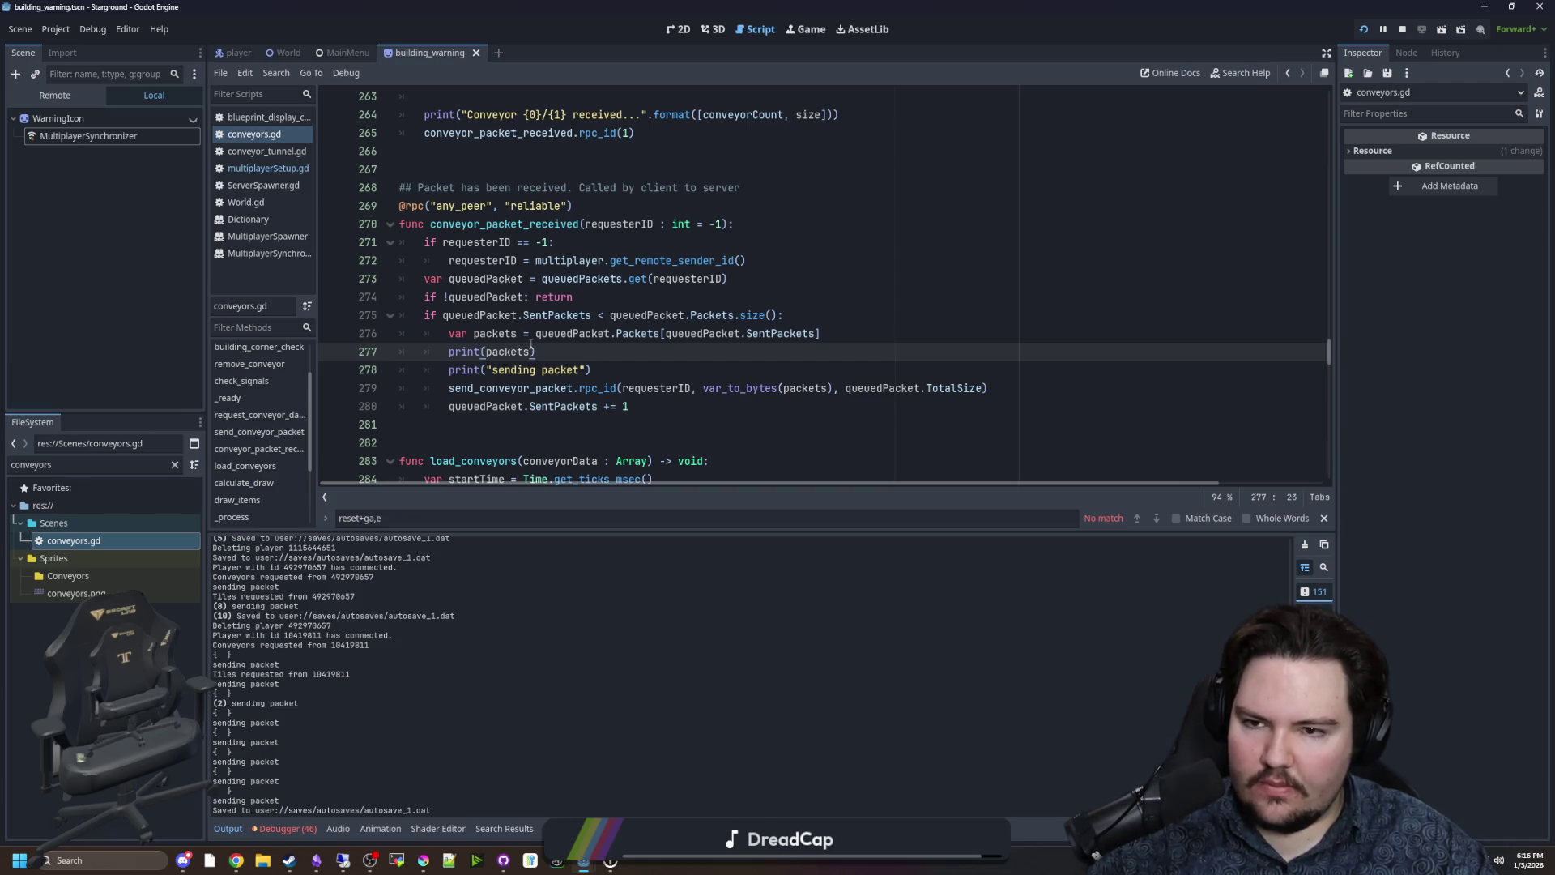
Delete the print(packets) debug line from conveyor_packet_received in conveyors.gd.
triple_click(561, 353)
key(BackSpace)
key(BackSpace)
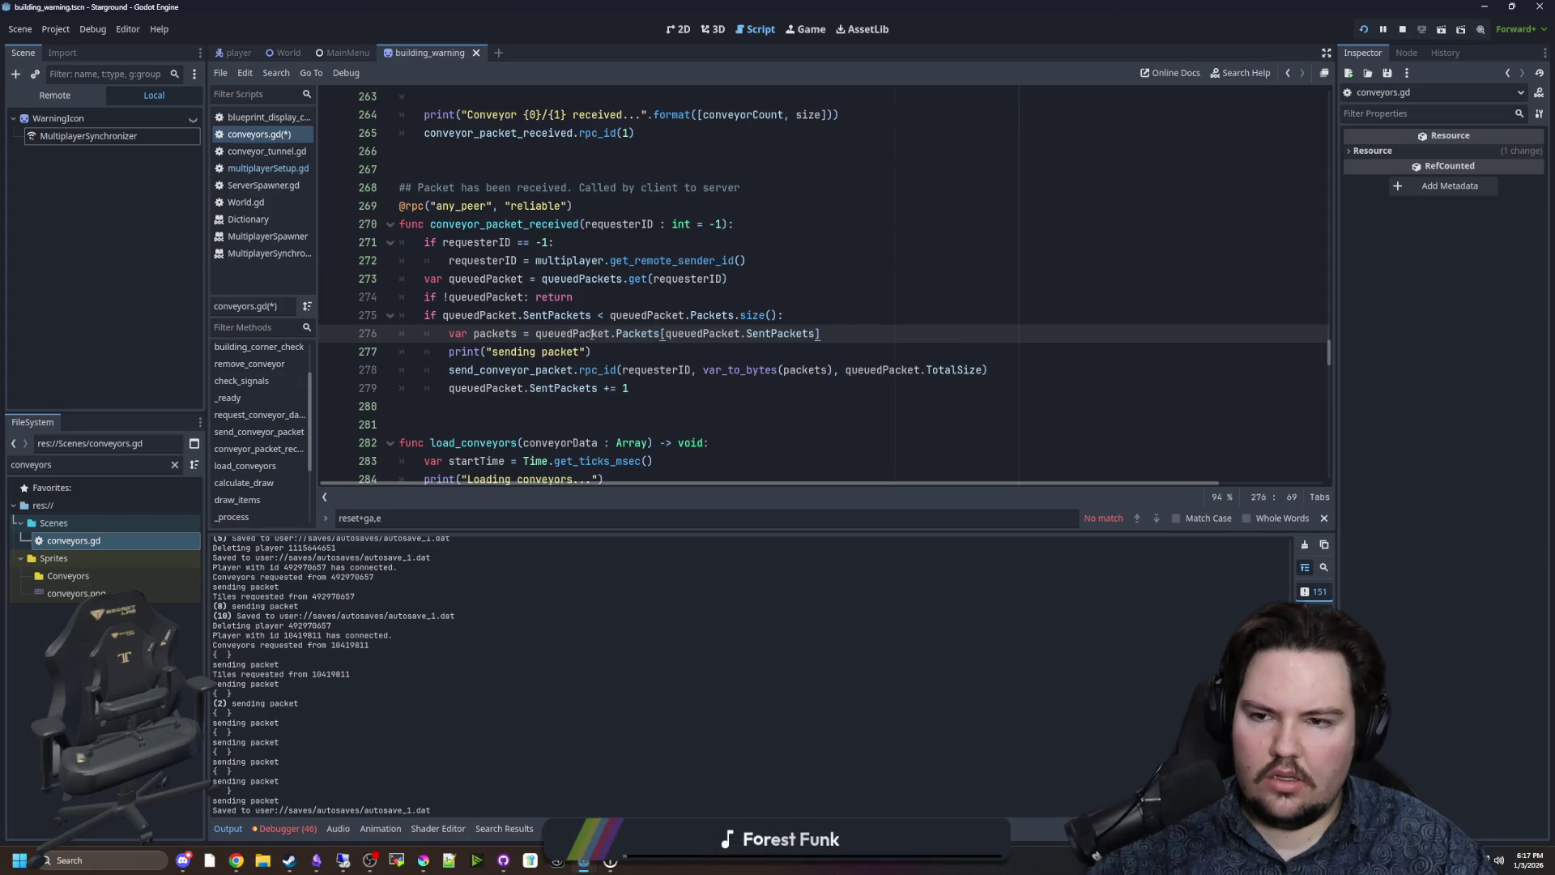
mouse_move(592, 334)
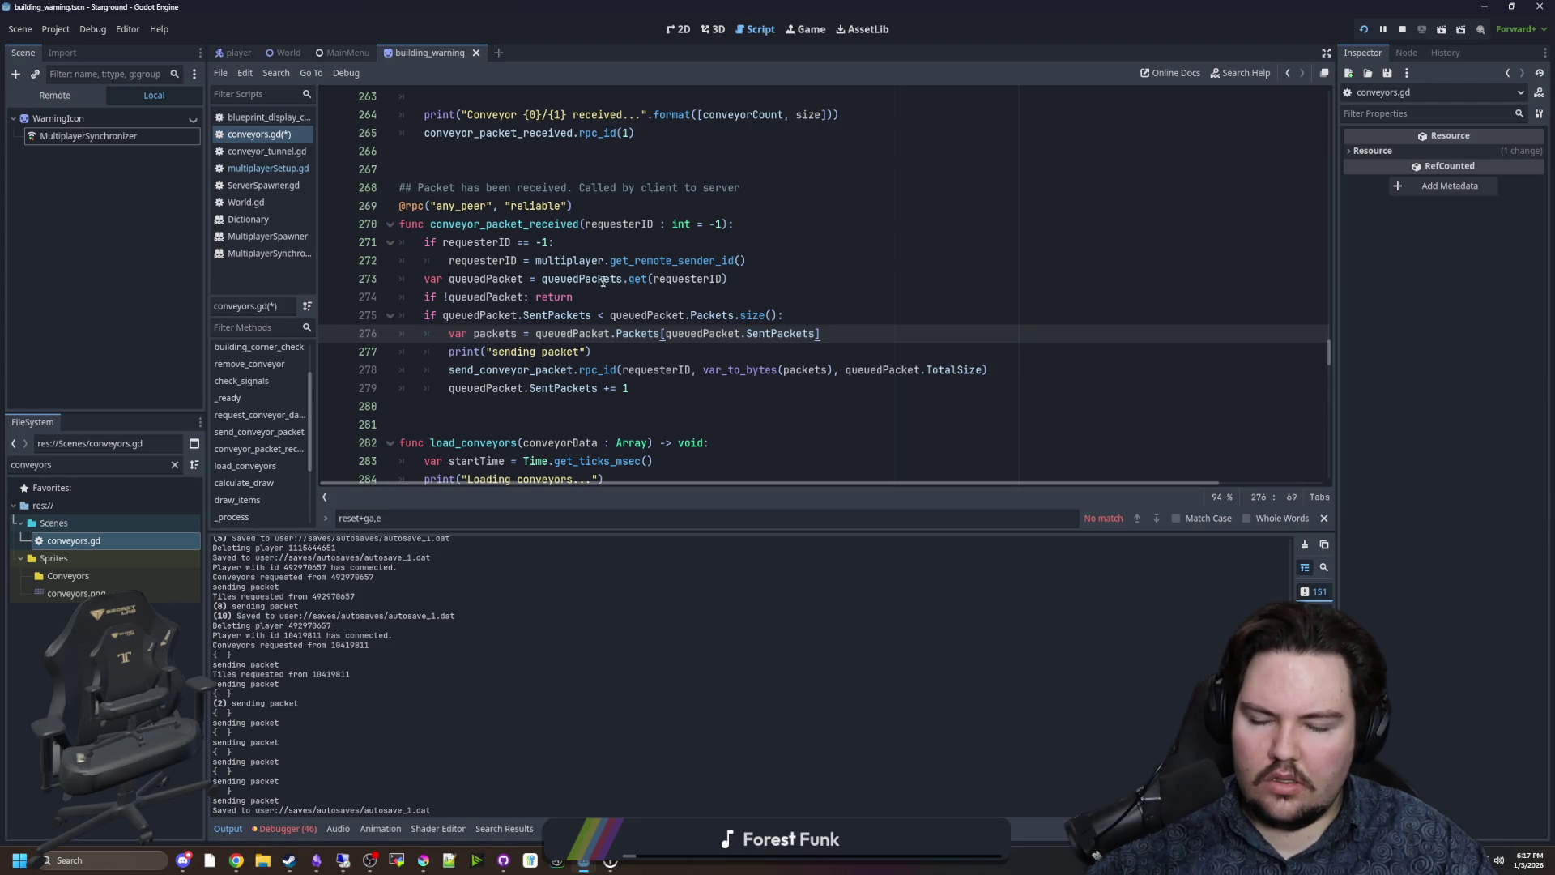
mouse_move(600, 279)
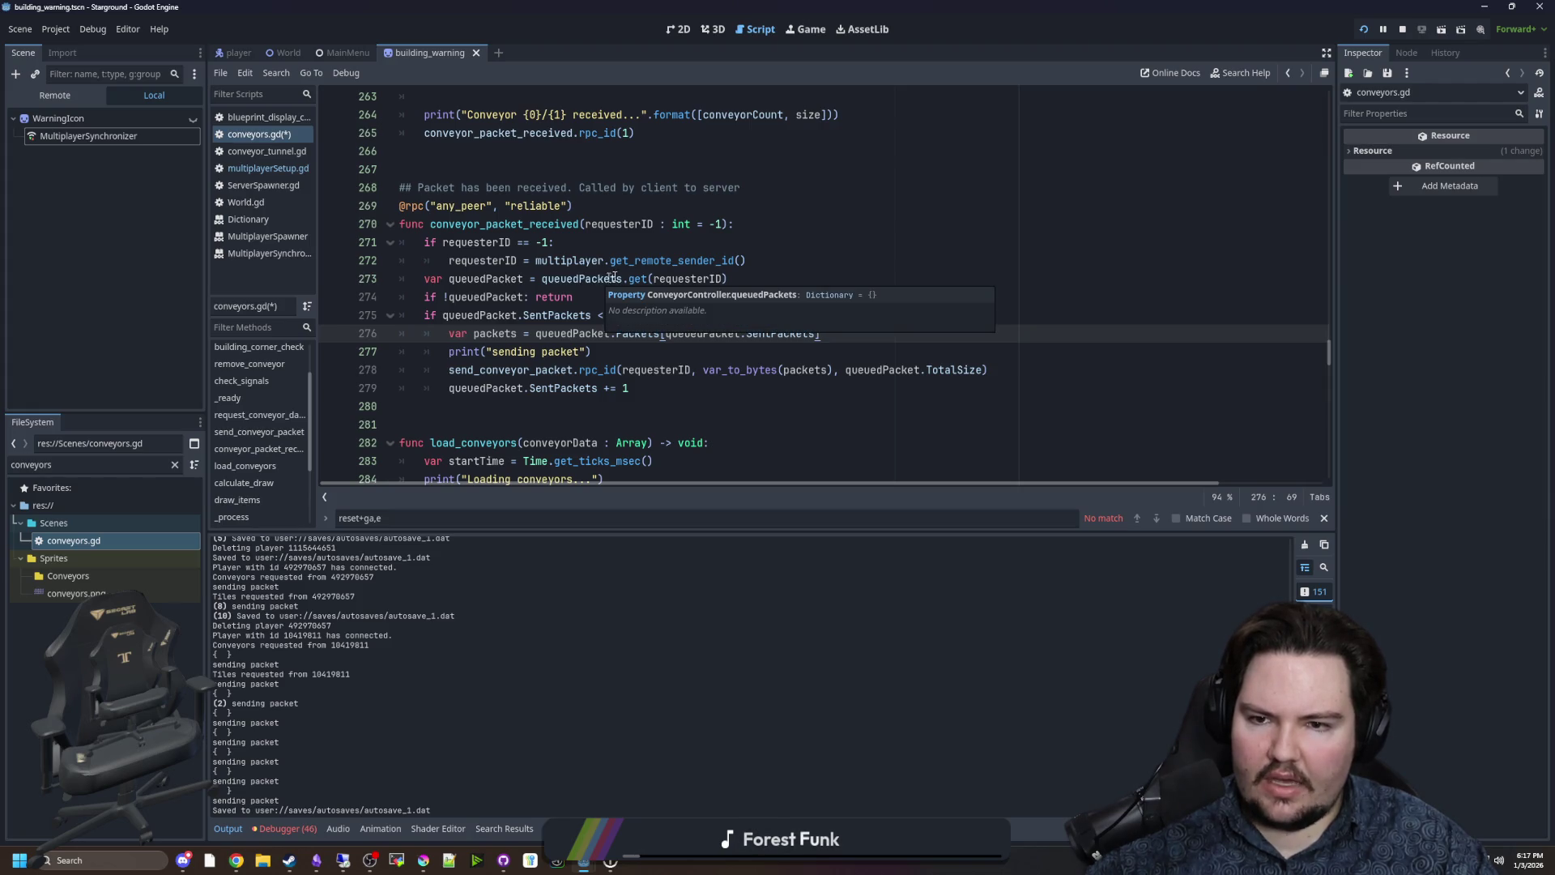
scroll(660, 279, up, 15)
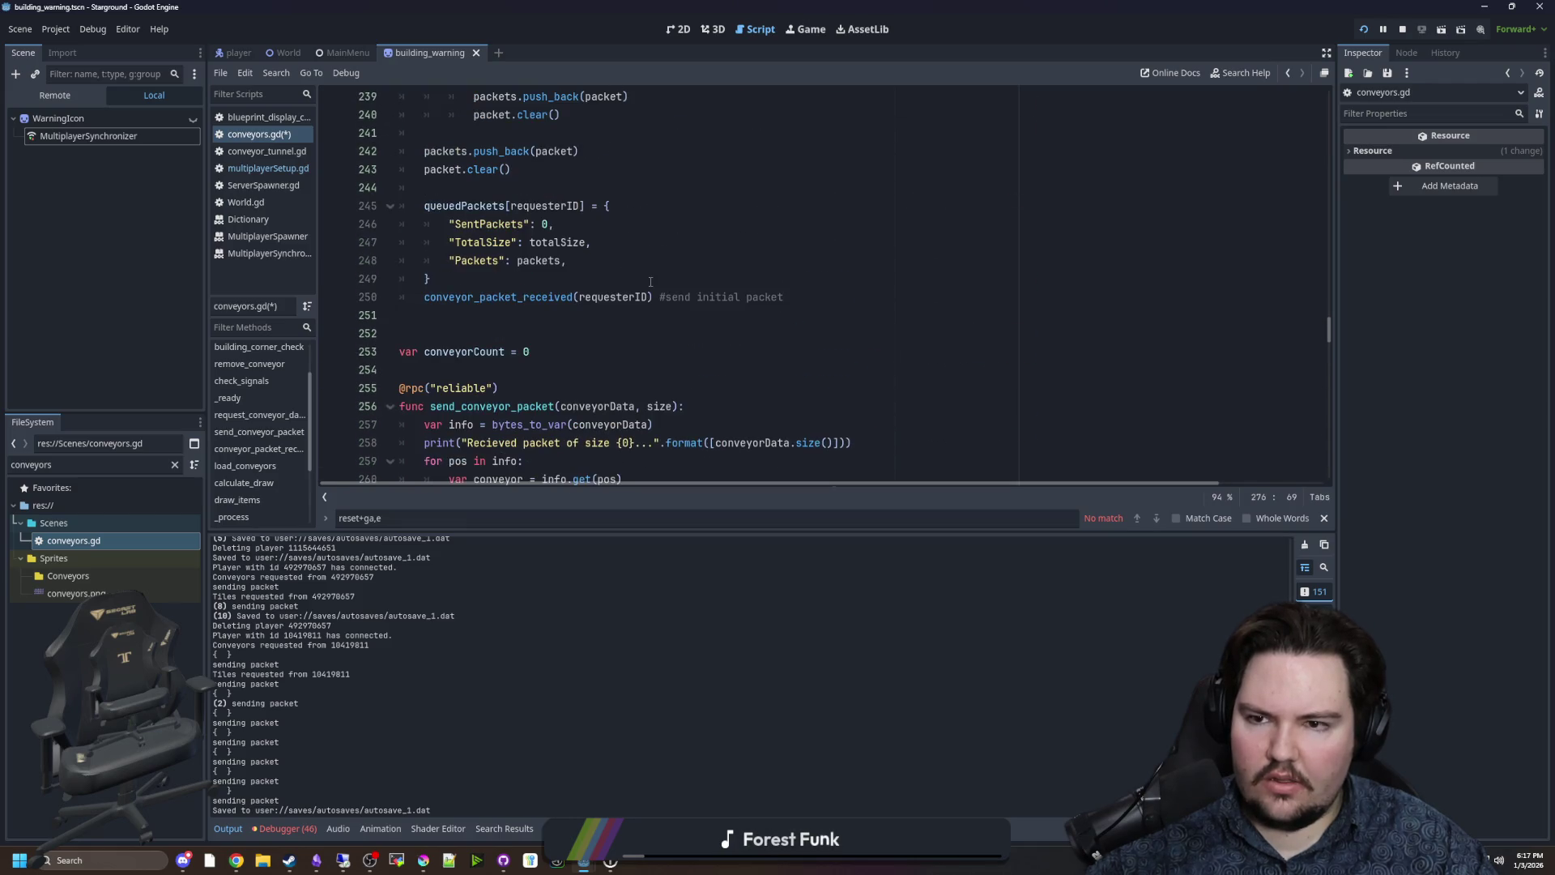
scroll(640, 284, down, 13)
scroll(613, 297, down, 4)
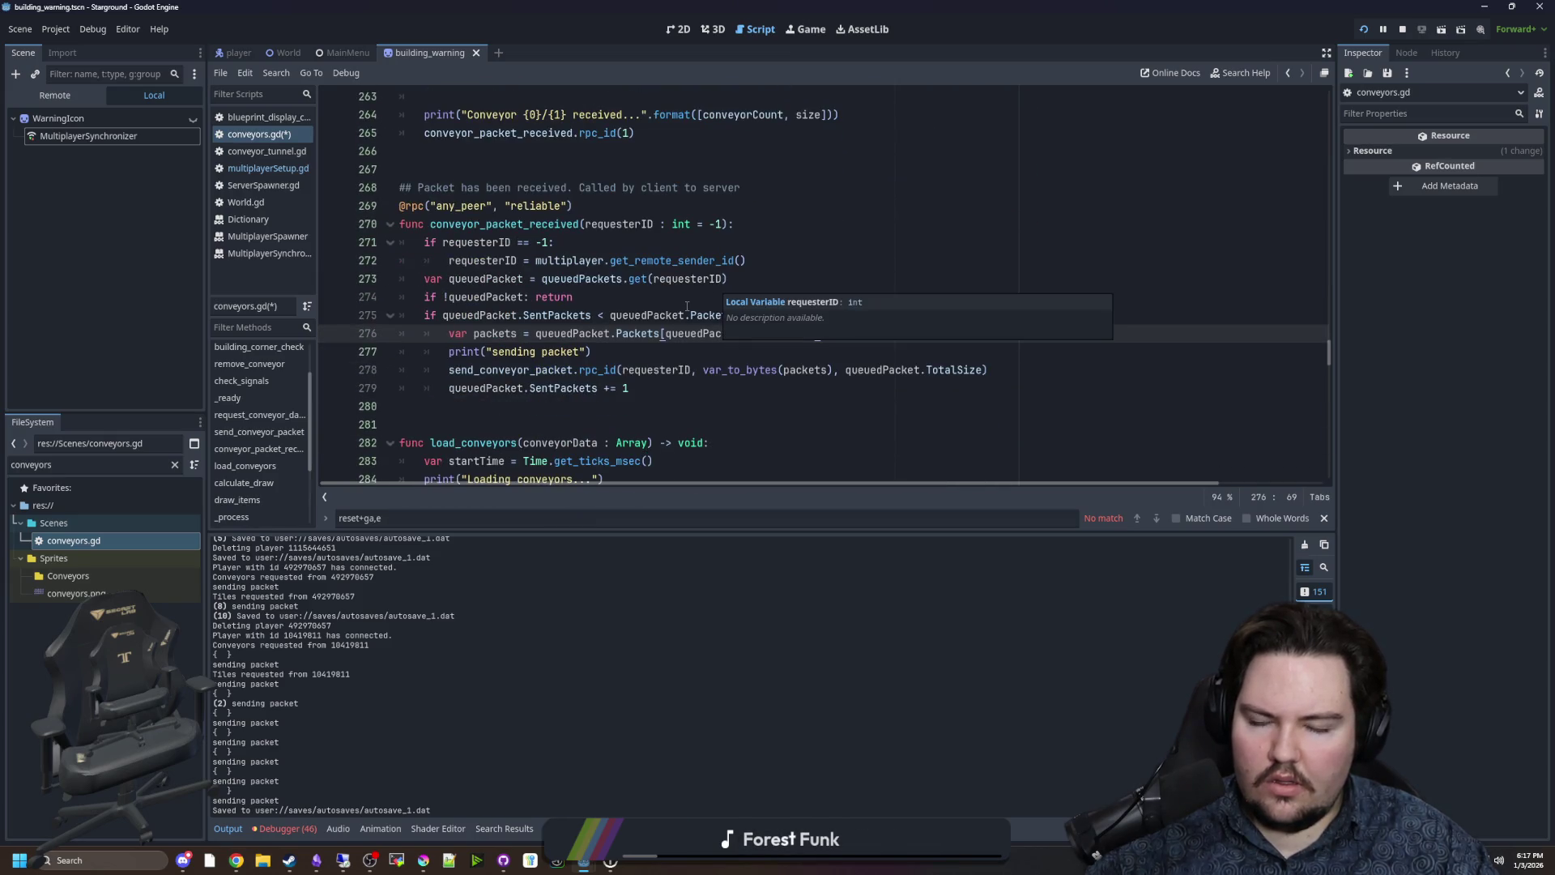
click(619, 297)
Add print(queuedPacket) below the queuedPacket lookup and save the script.
click(801, 271)
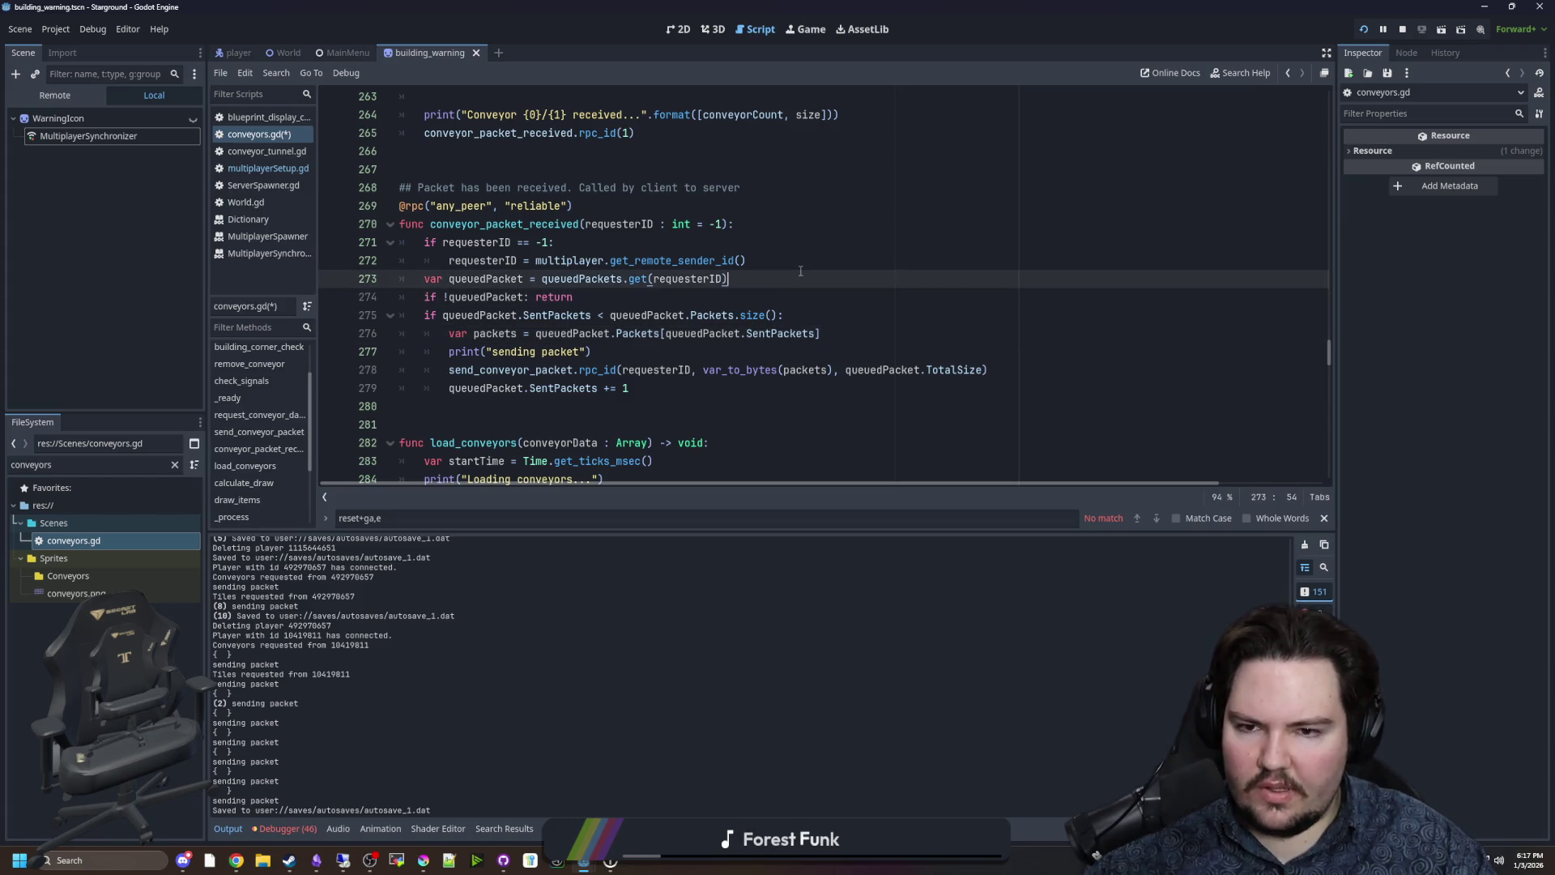
key(Return)
text(print(queuedPacket)
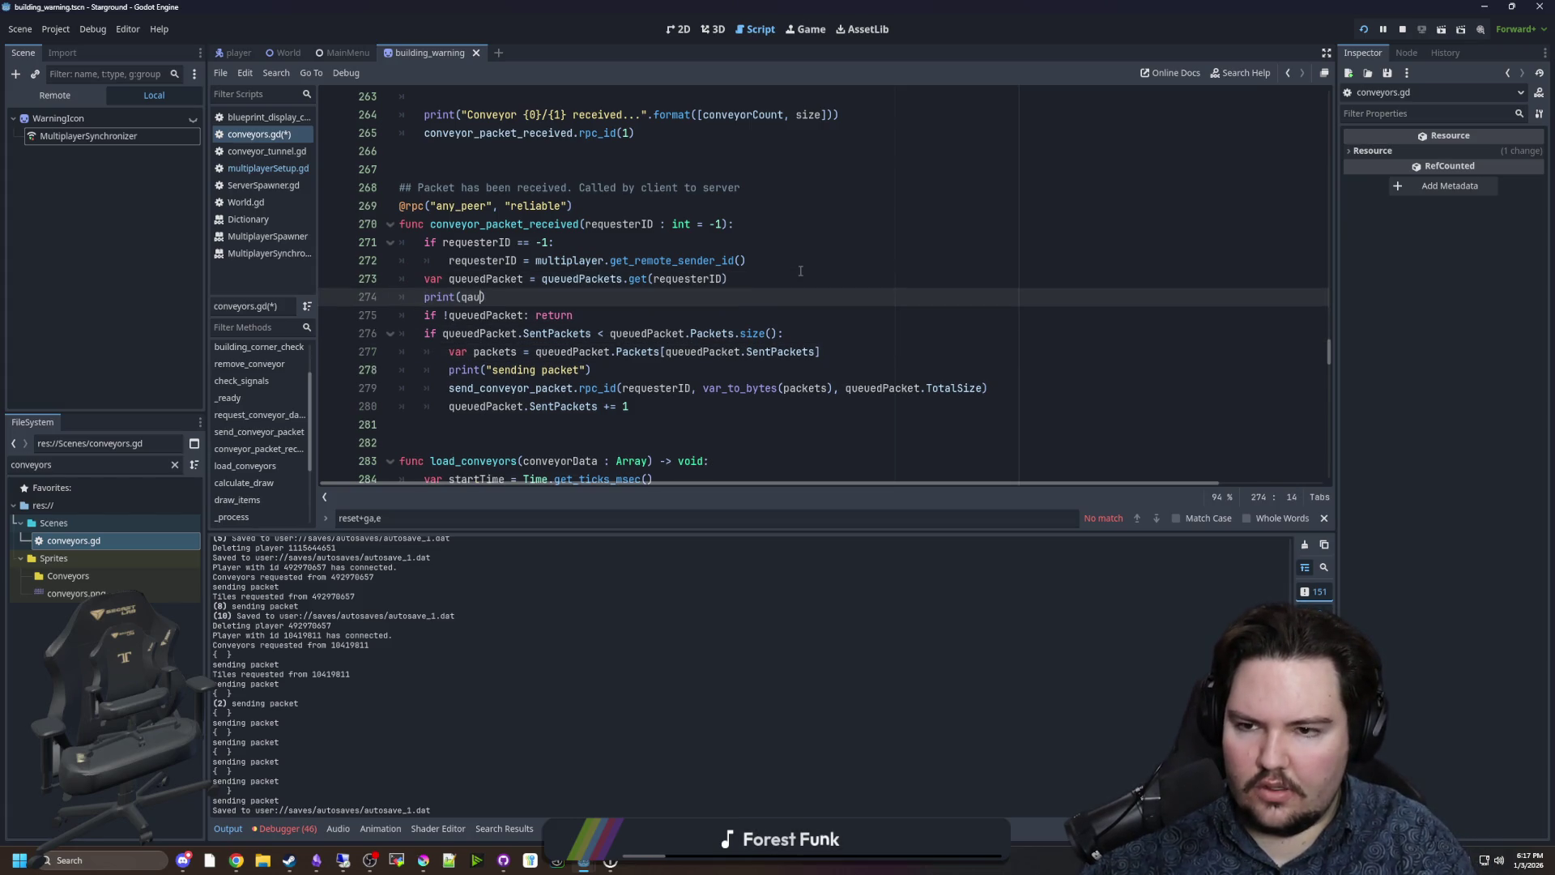
click(800, 271)
key(ctrl+s)
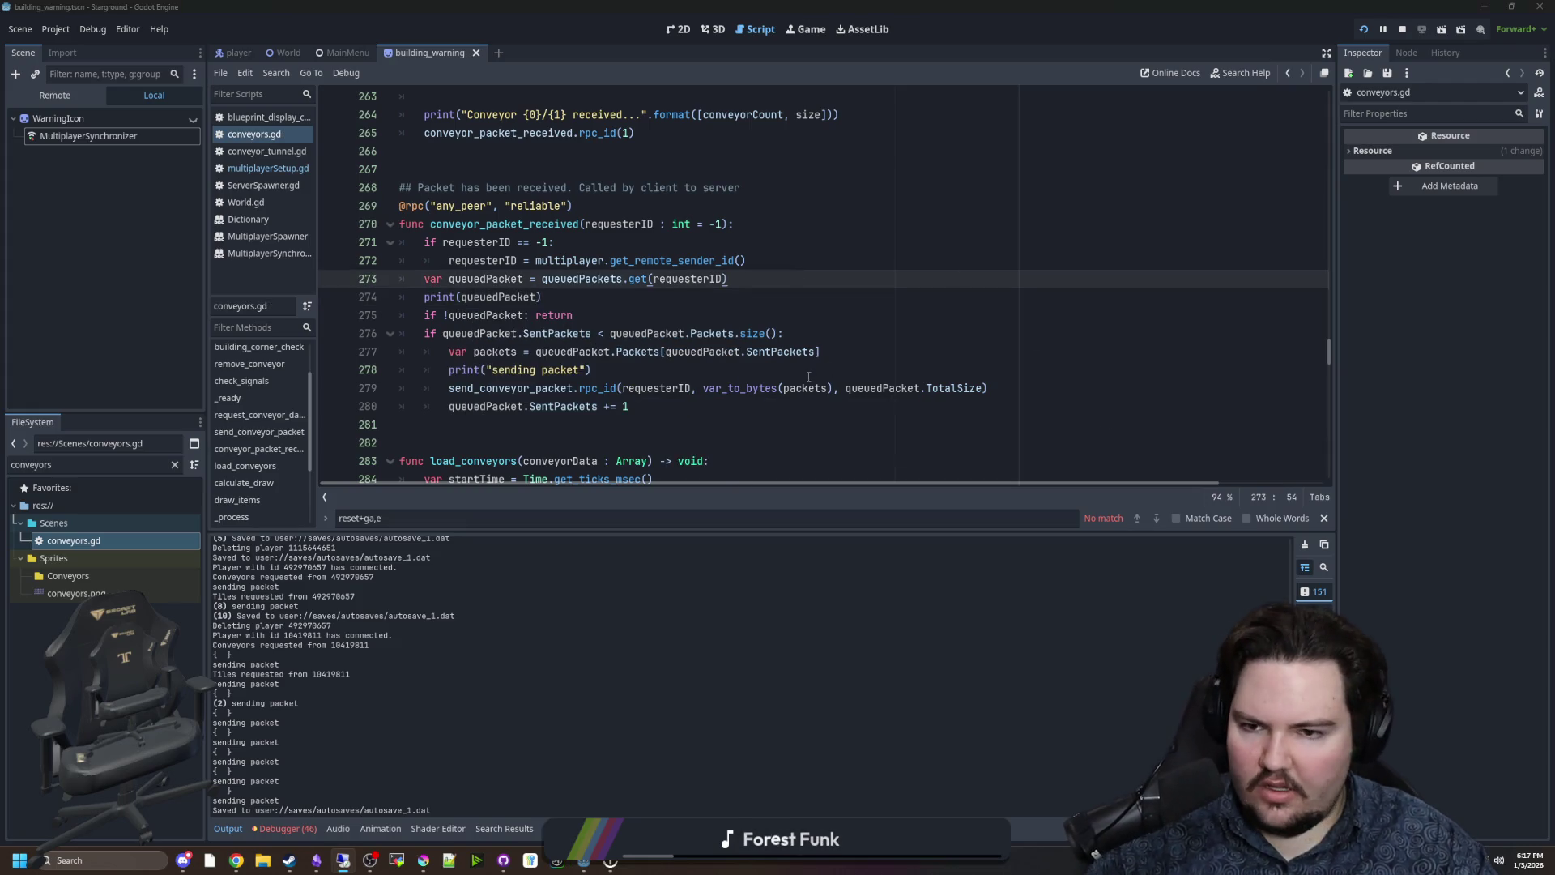
Review the logged queued packets, then delete the print(queuedPacket) debug line.
click(779, 333)
key(Up)
scroll(567, 275, up, 6)
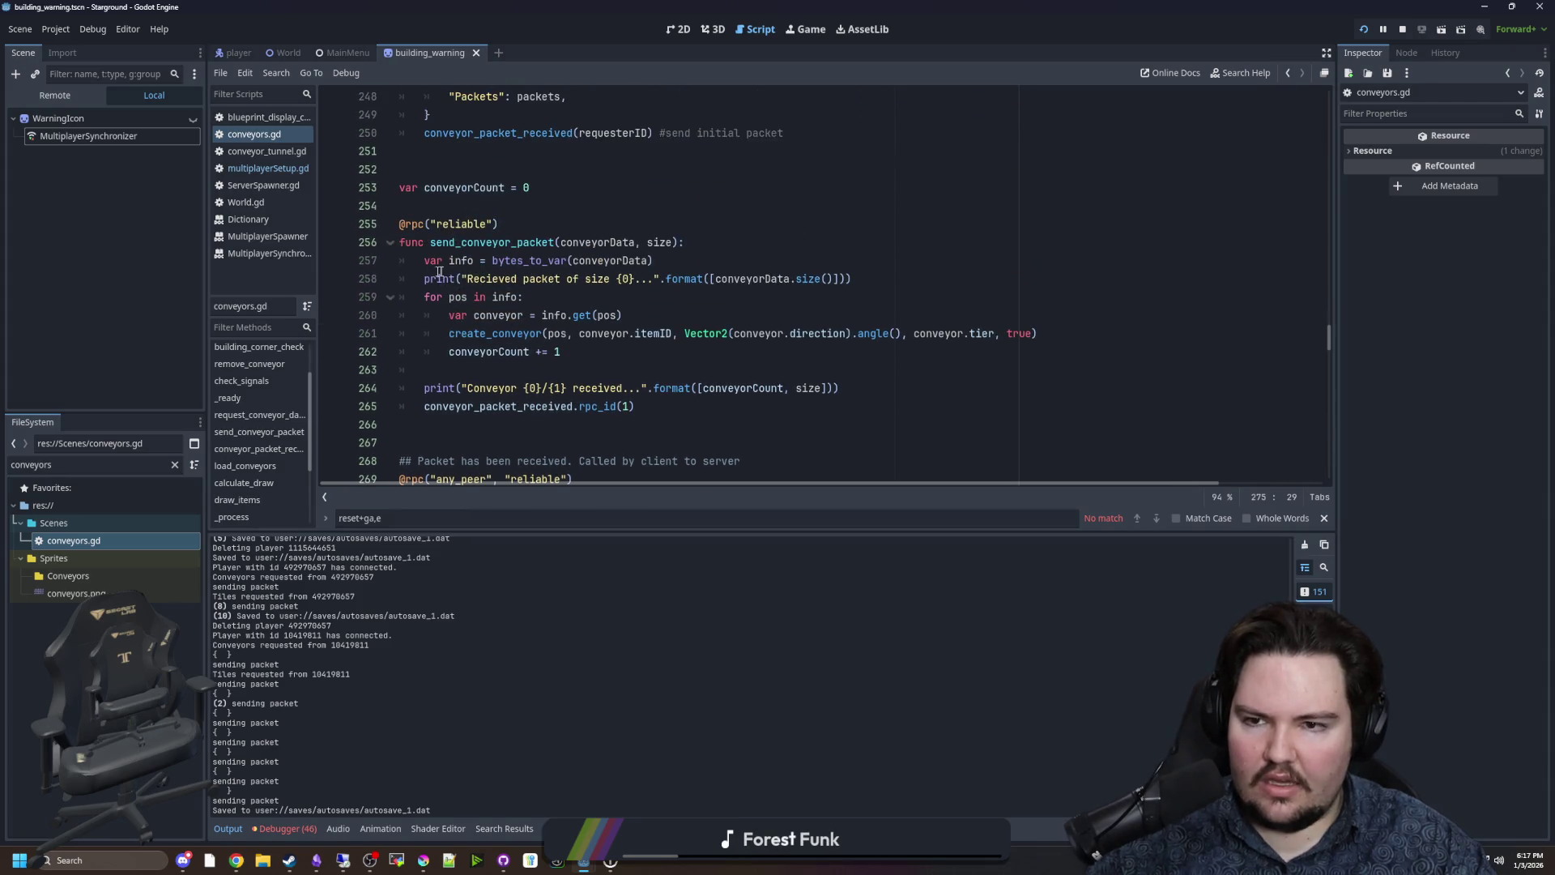
scroll(480, 269, up, 4)
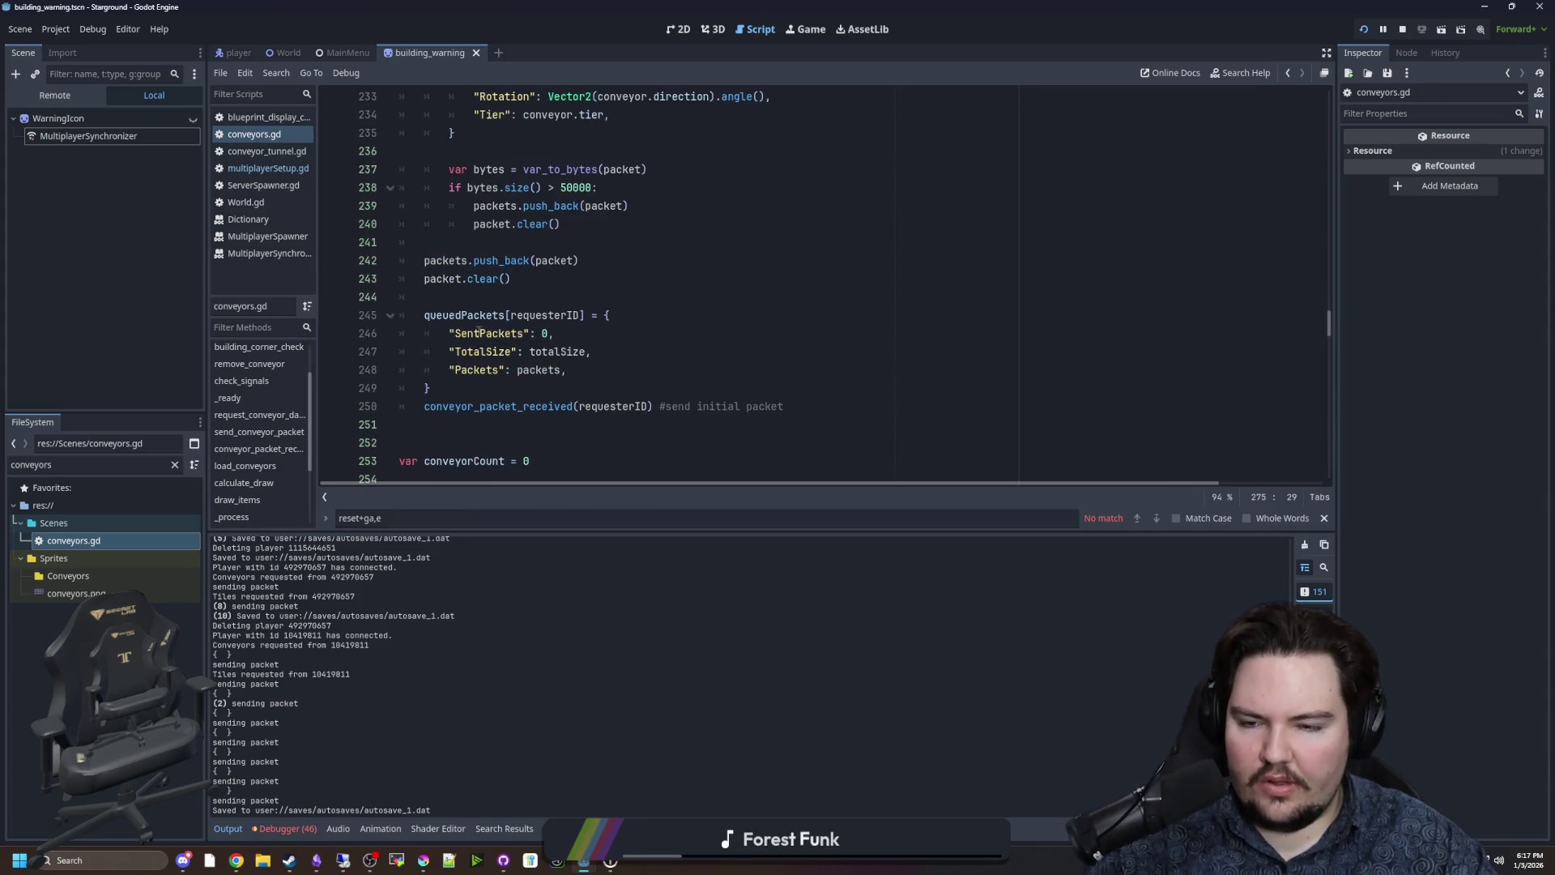
scroll(476, 364, down, 10)
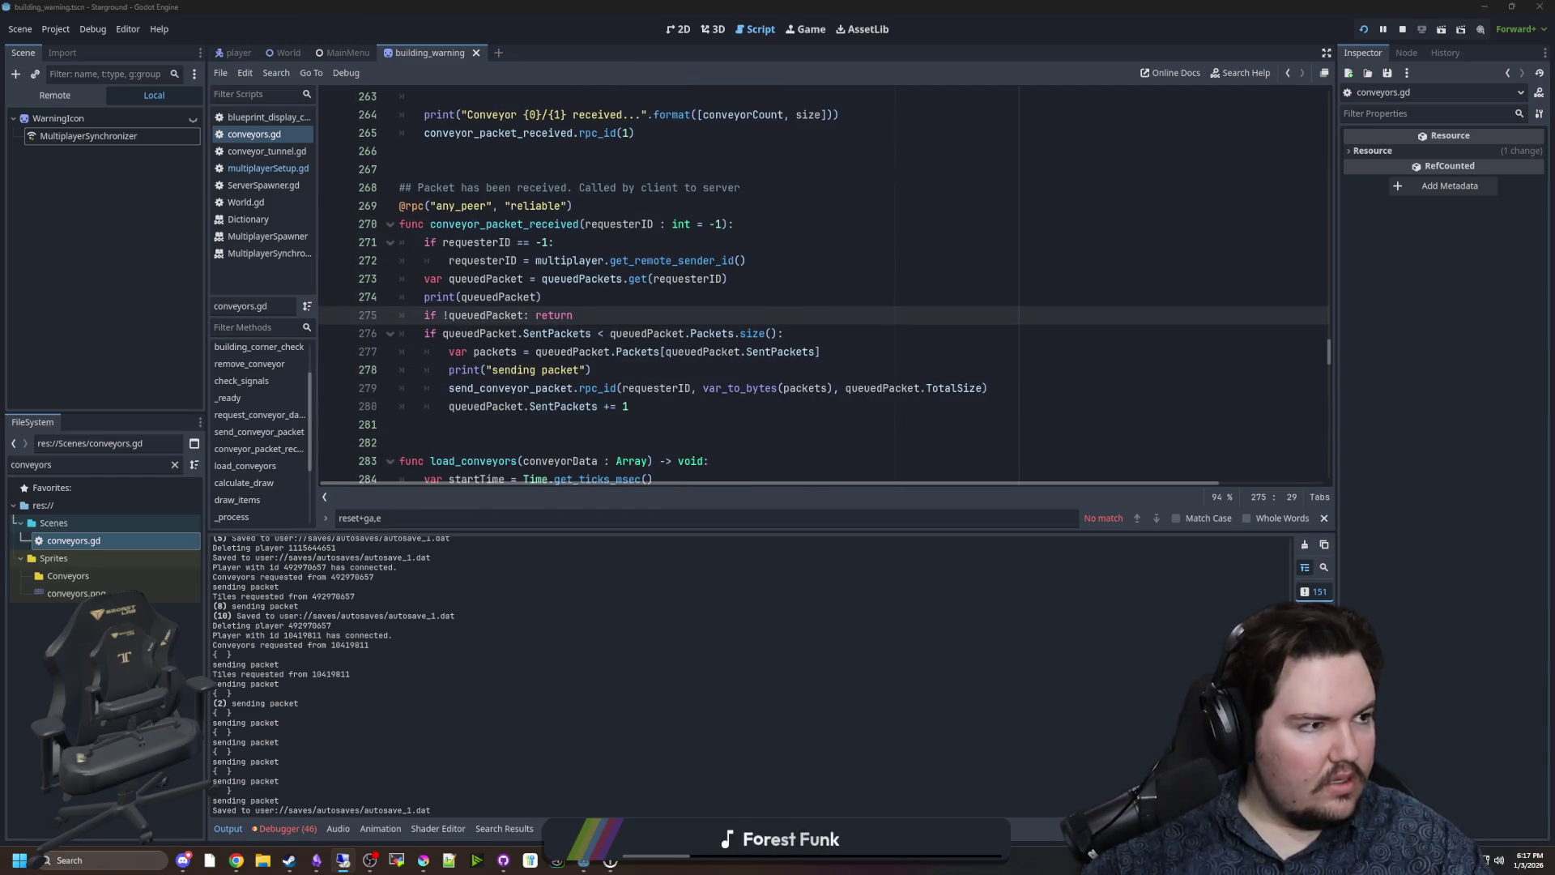
click(623, 300)
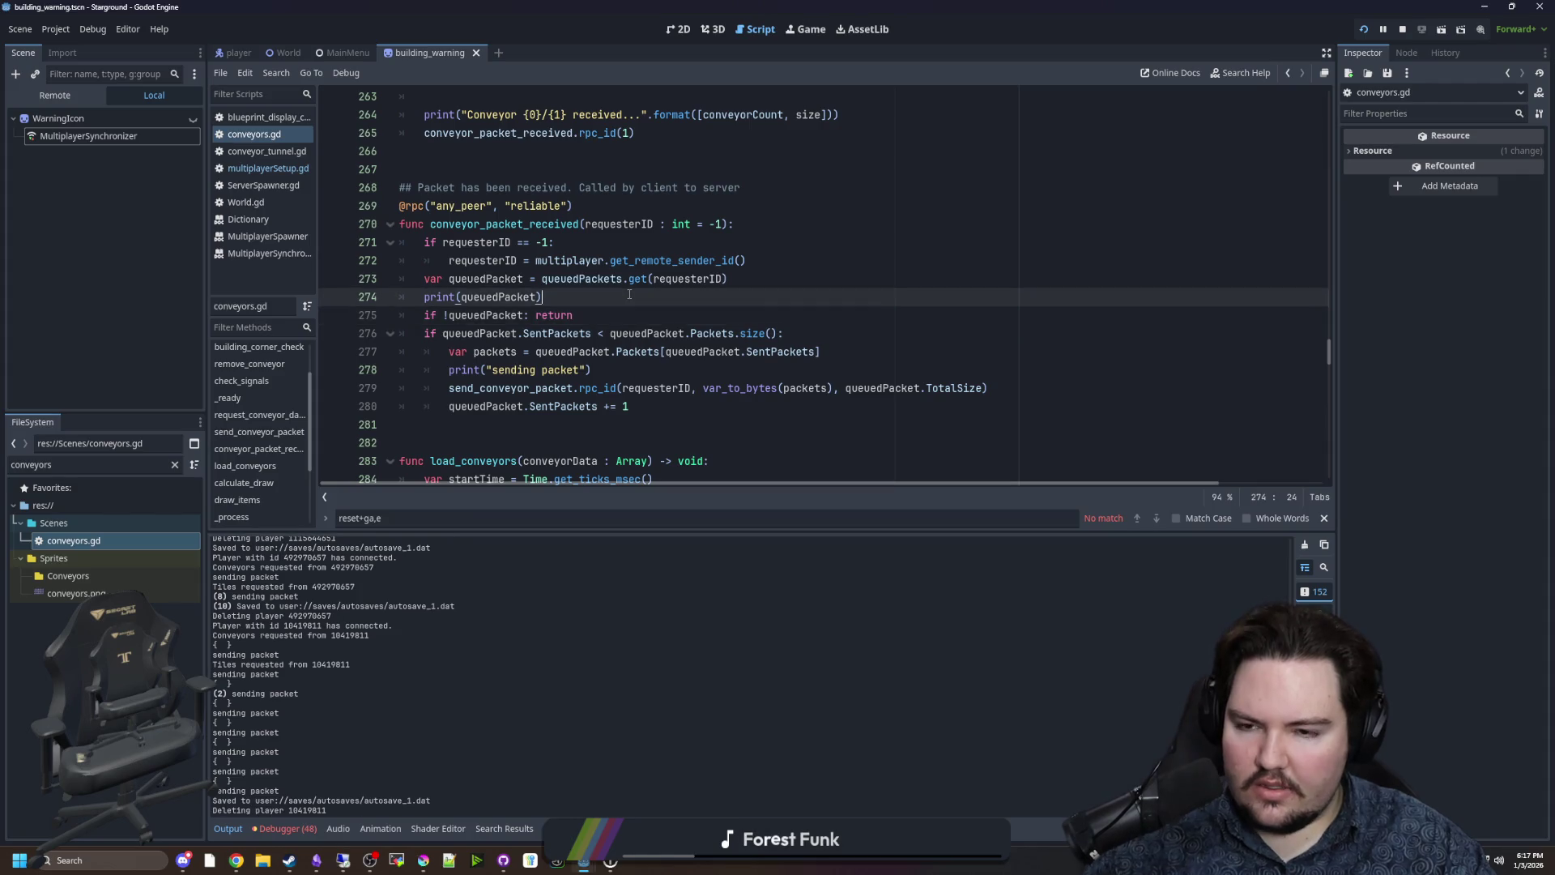
key(ctrl+s)
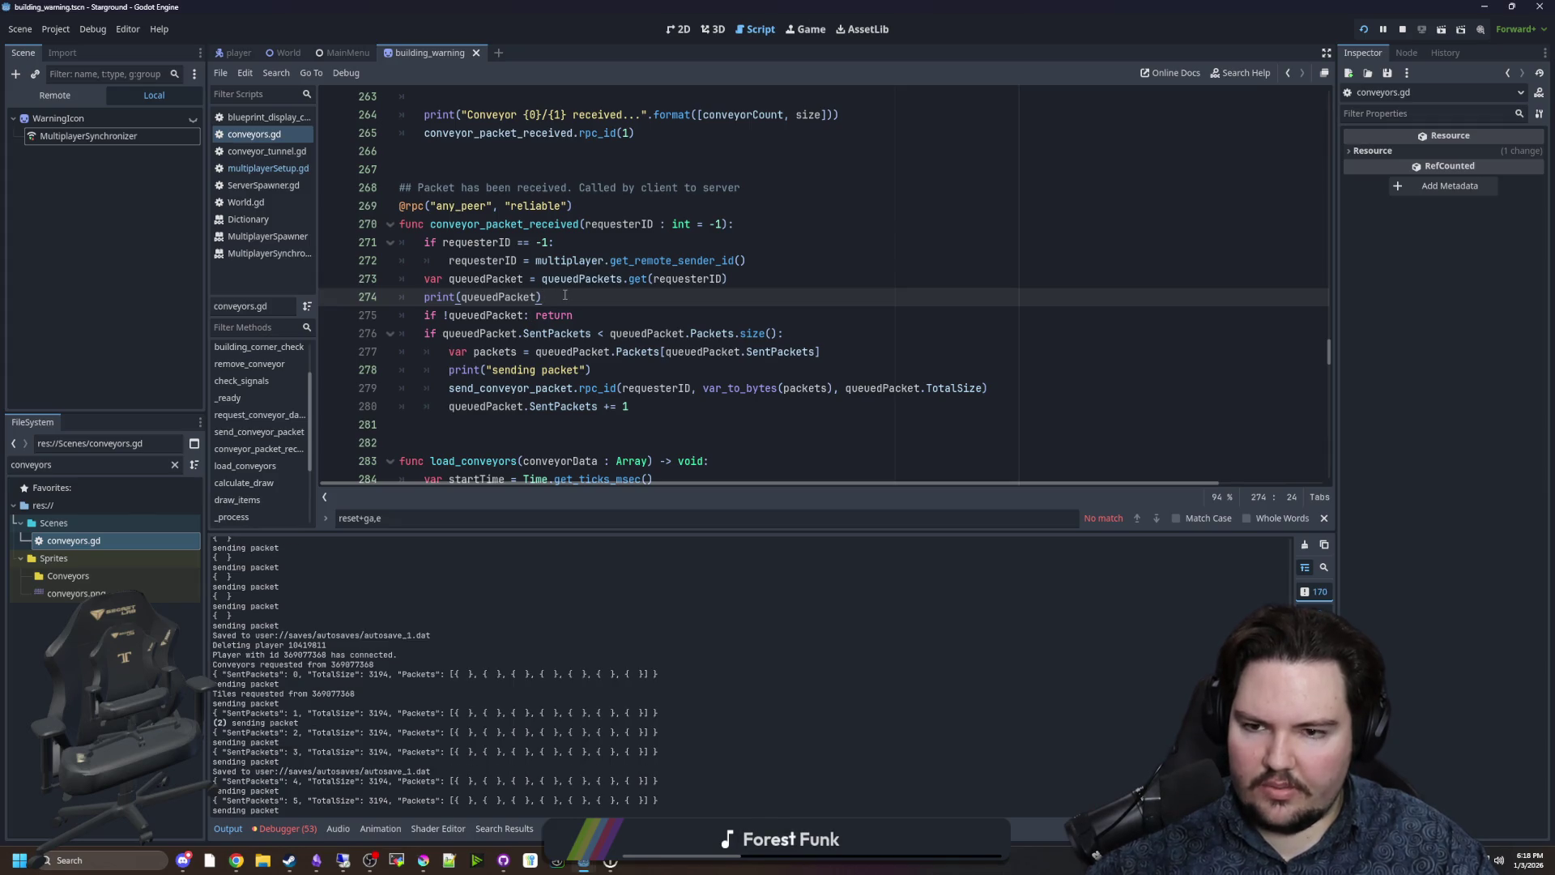
key(shift+Home)
key(BackSpace)
key(BackSpace)
key(BackSpace)
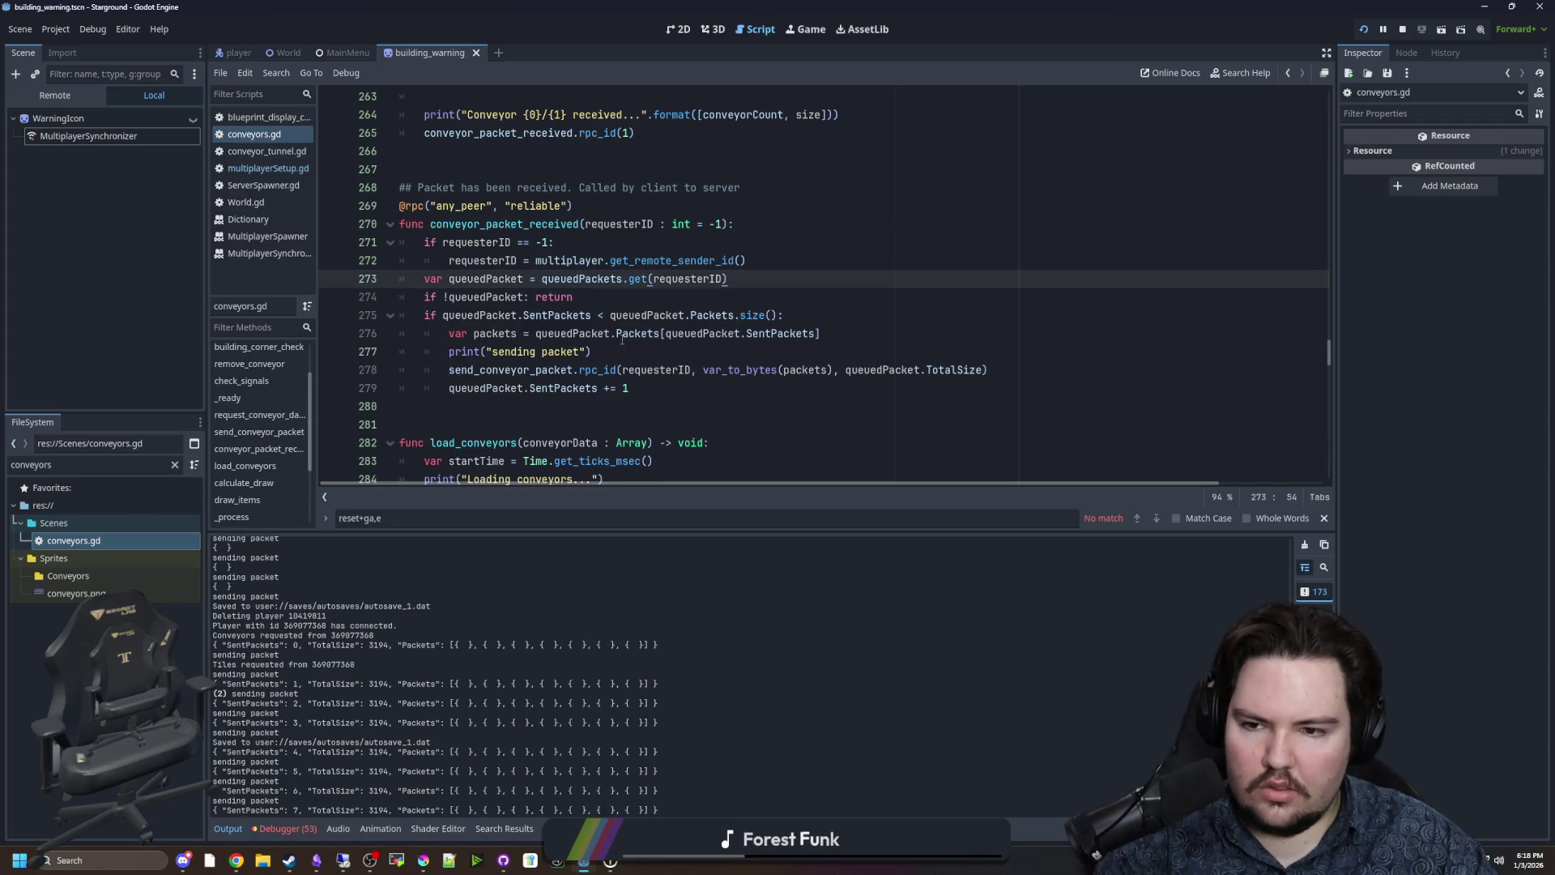
Save conveyors.gd and scroll up to the request_conveyor_data function.
click(627, 280)
key(ctrl+s)
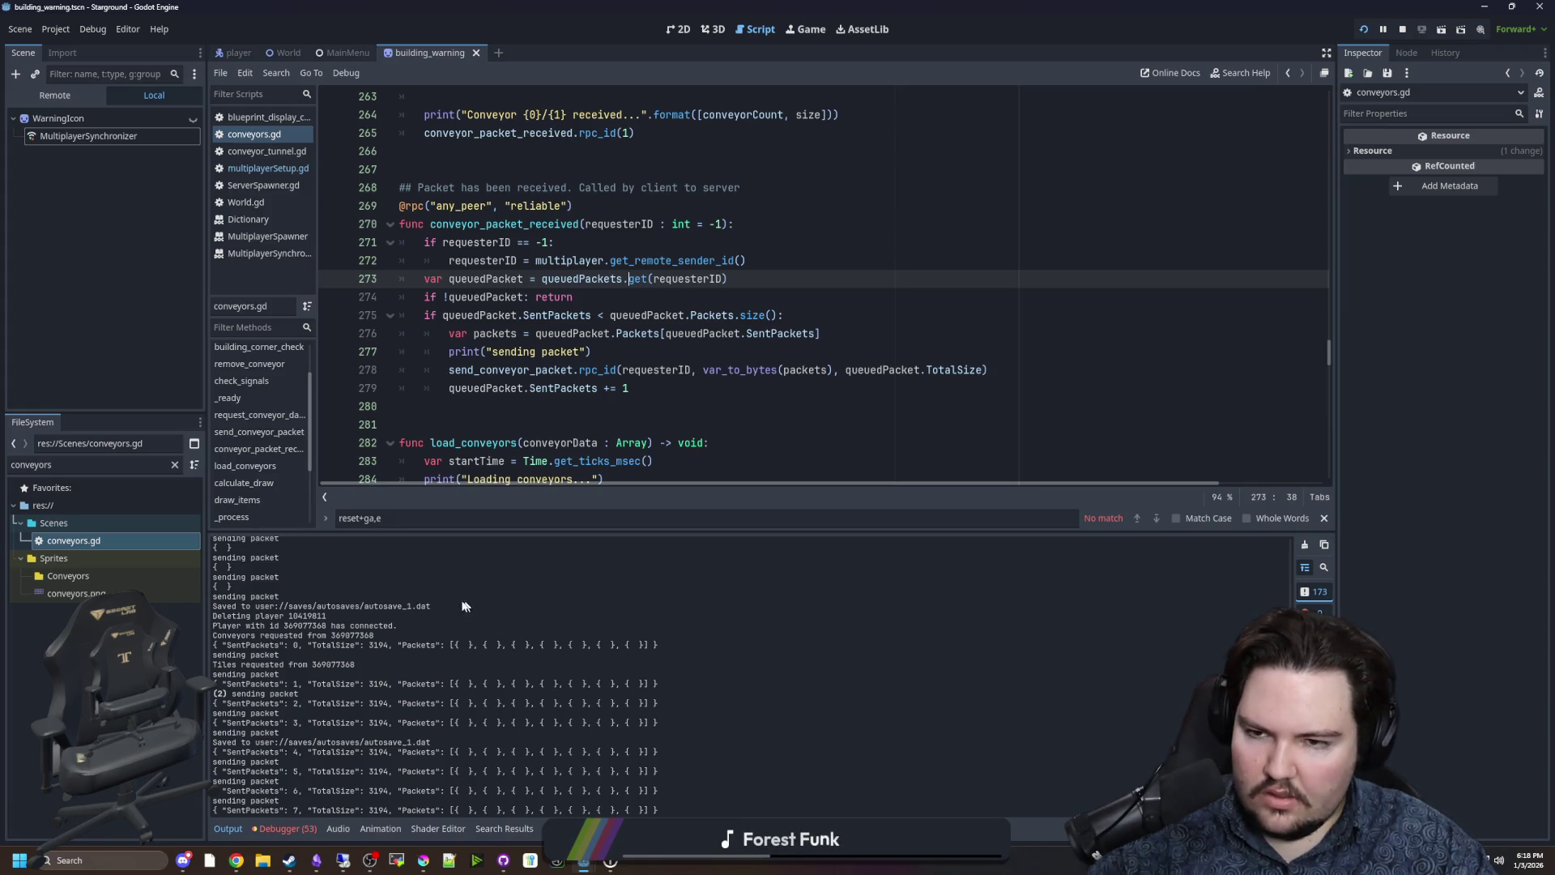
scroll(536, 367, up, 1)
scroll(536, 367, up, 2)
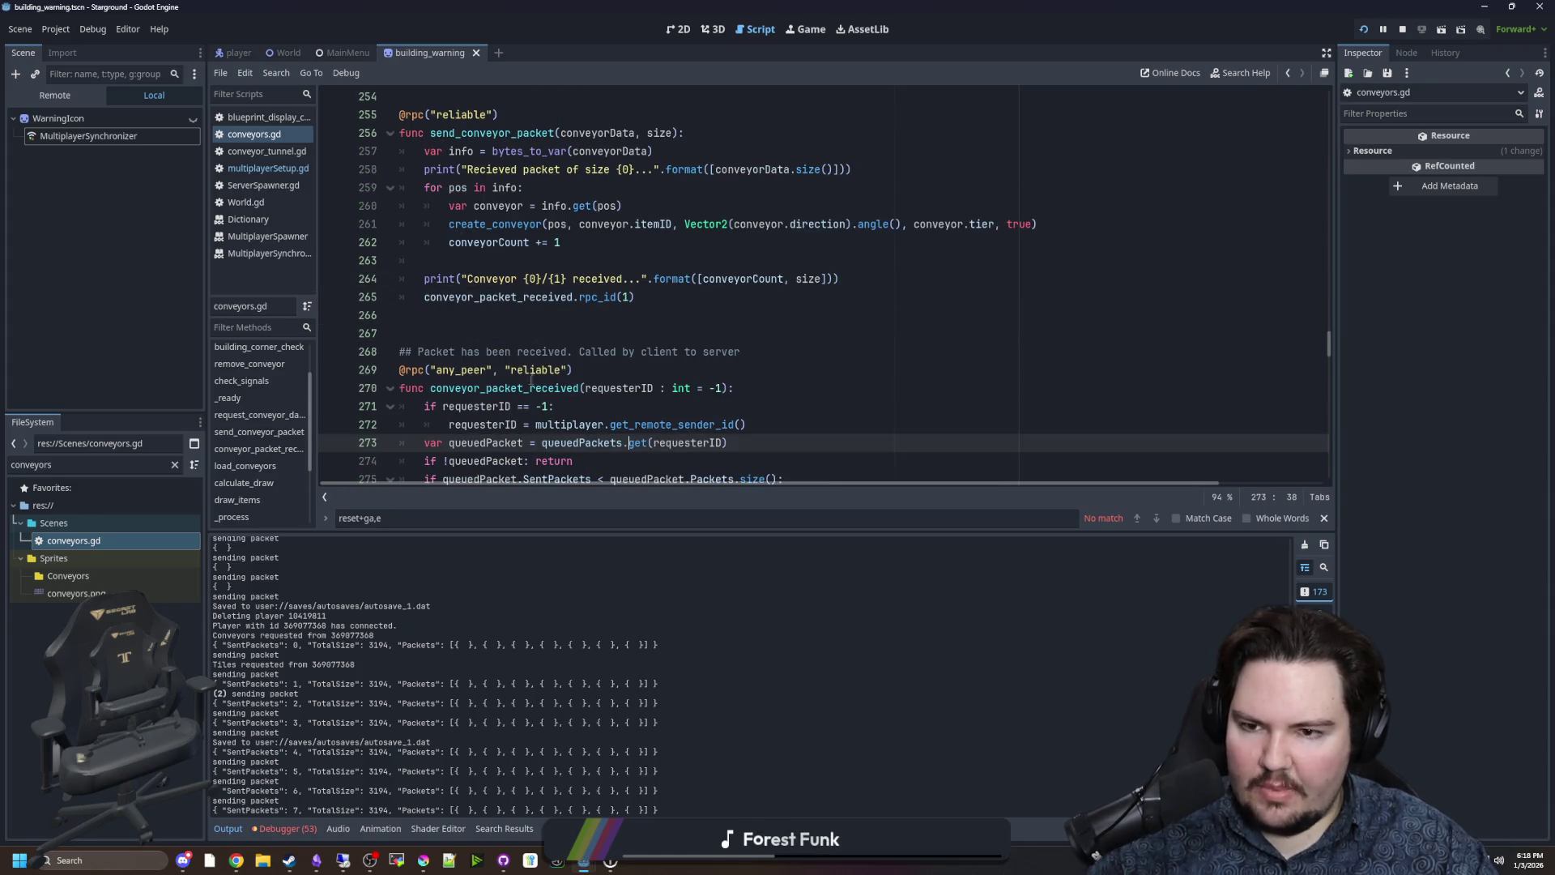
scroll(537, 350, up, 1)
click(557, 389)
scroll(558, 392, up, 10)
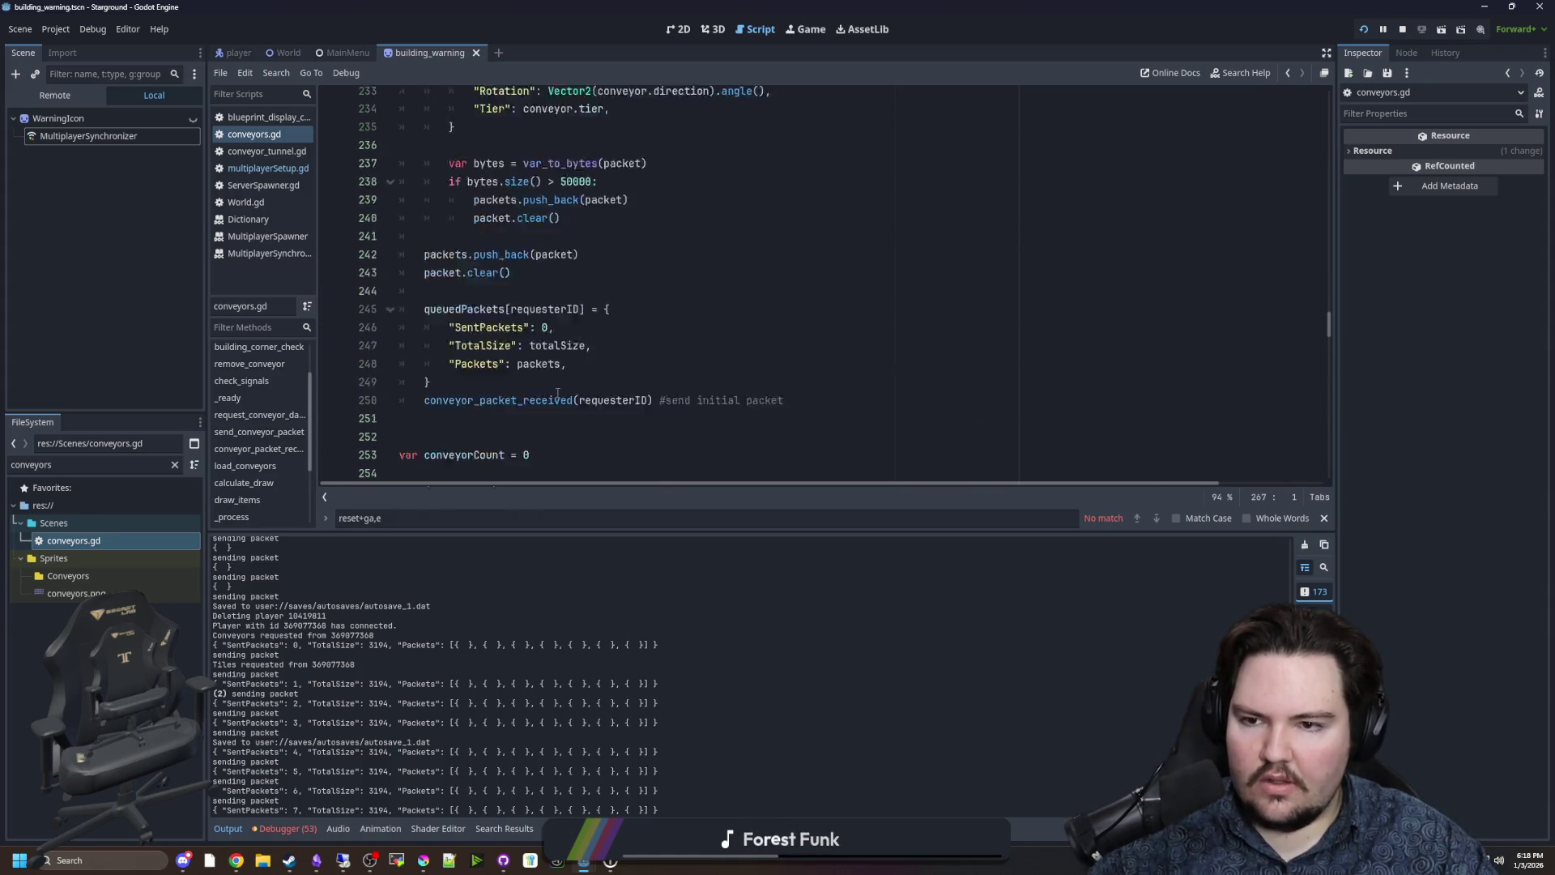
scroll(557, 391, up, 1)
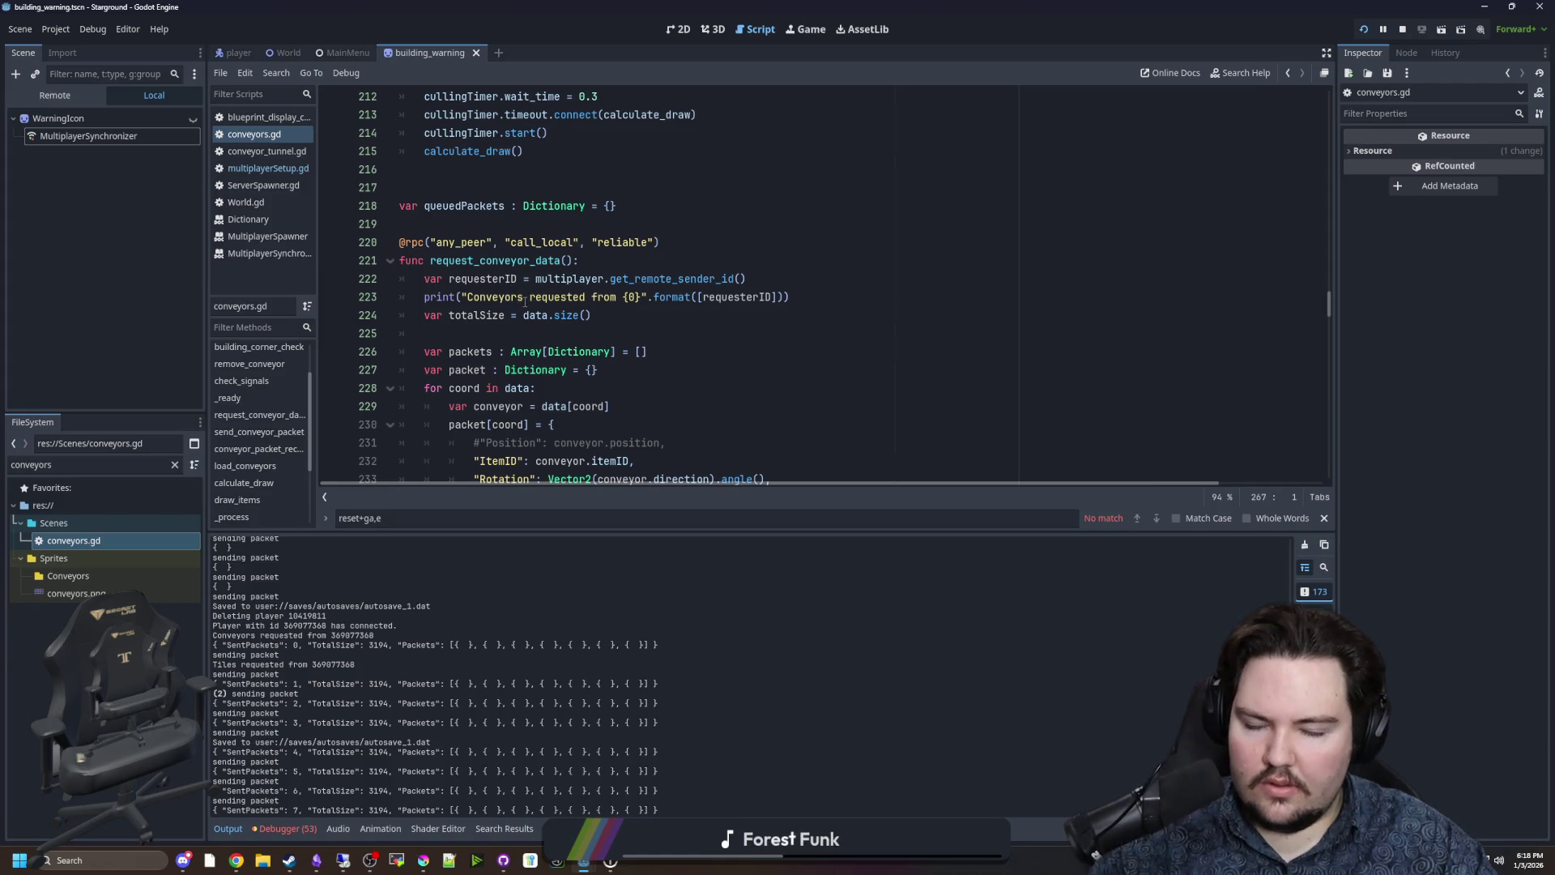
scroll(525, 302, down, 1)
Examine the packet dictionary declaration on line 227 and the for coord in data loop.
click(500, 352)
scroll(500, 243, up, 1)
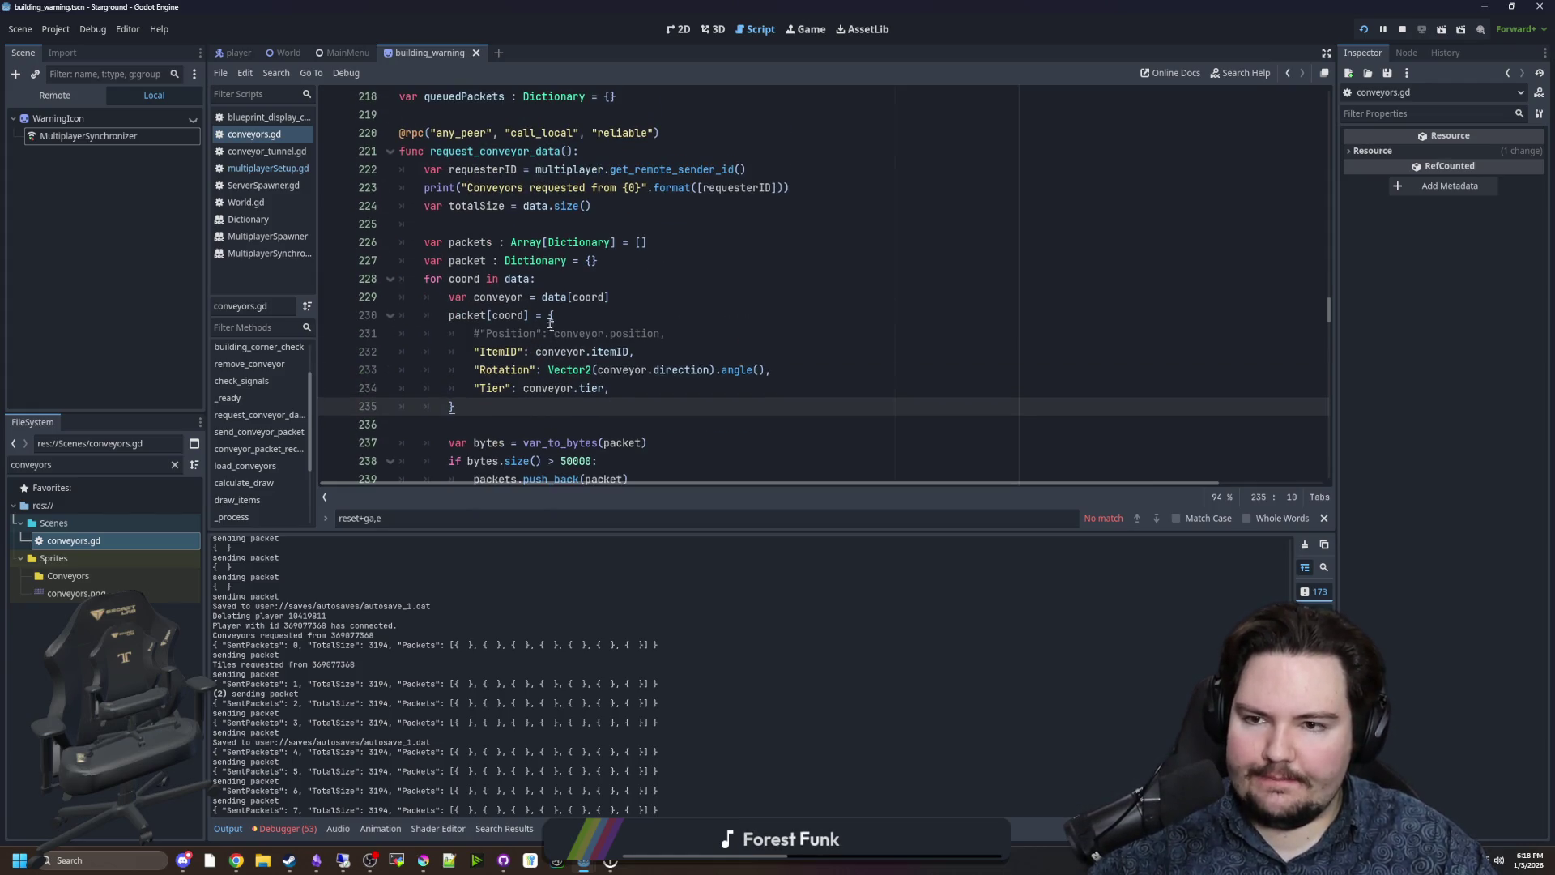
click(500, 223)
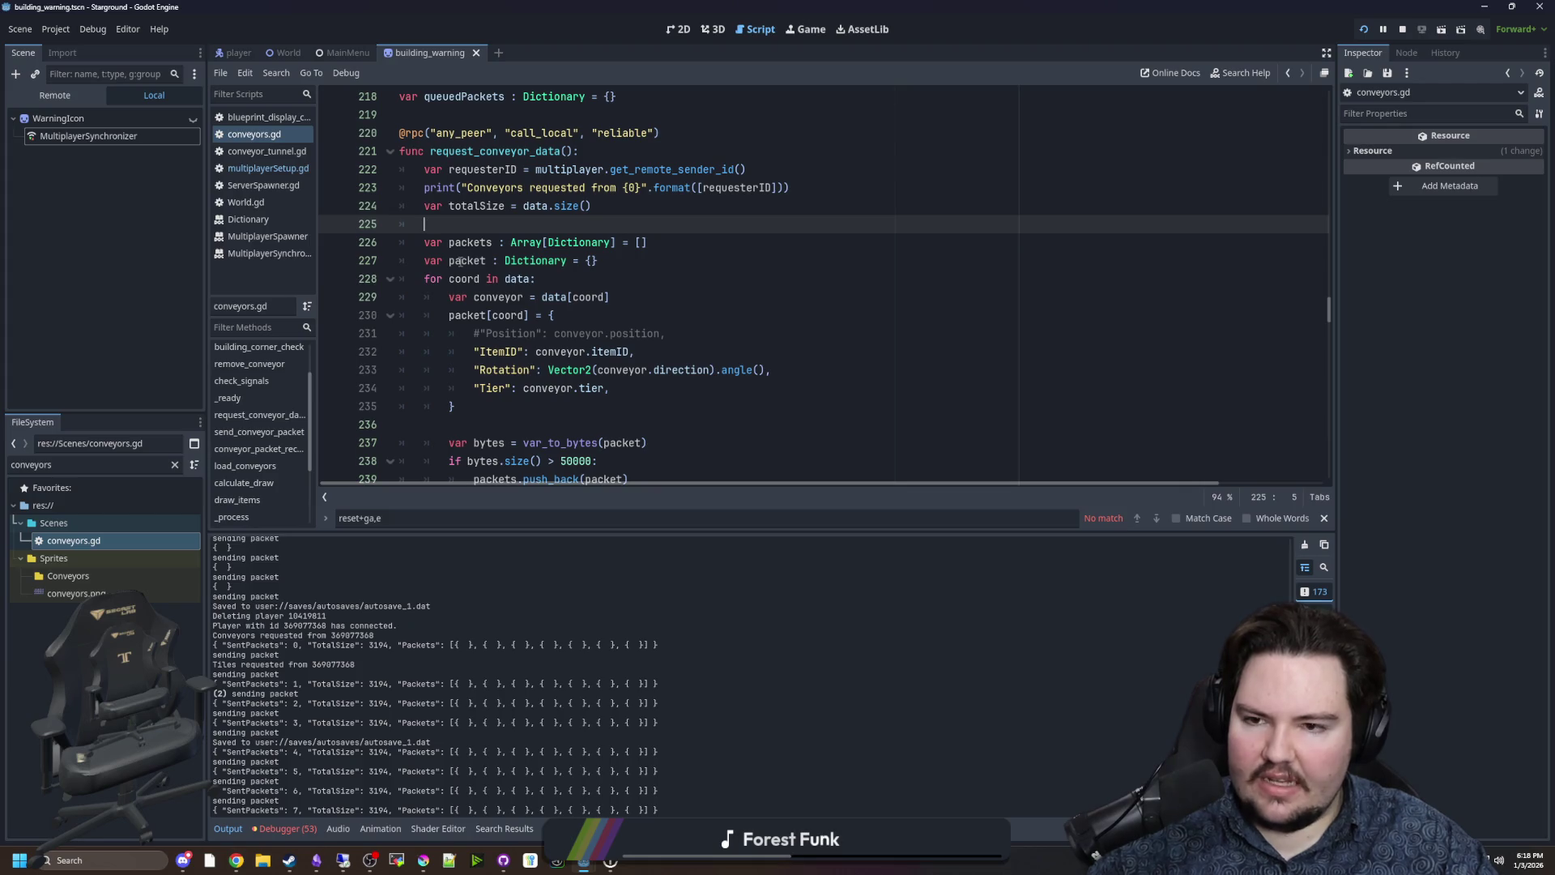
drag(424, 261, 646, 254)
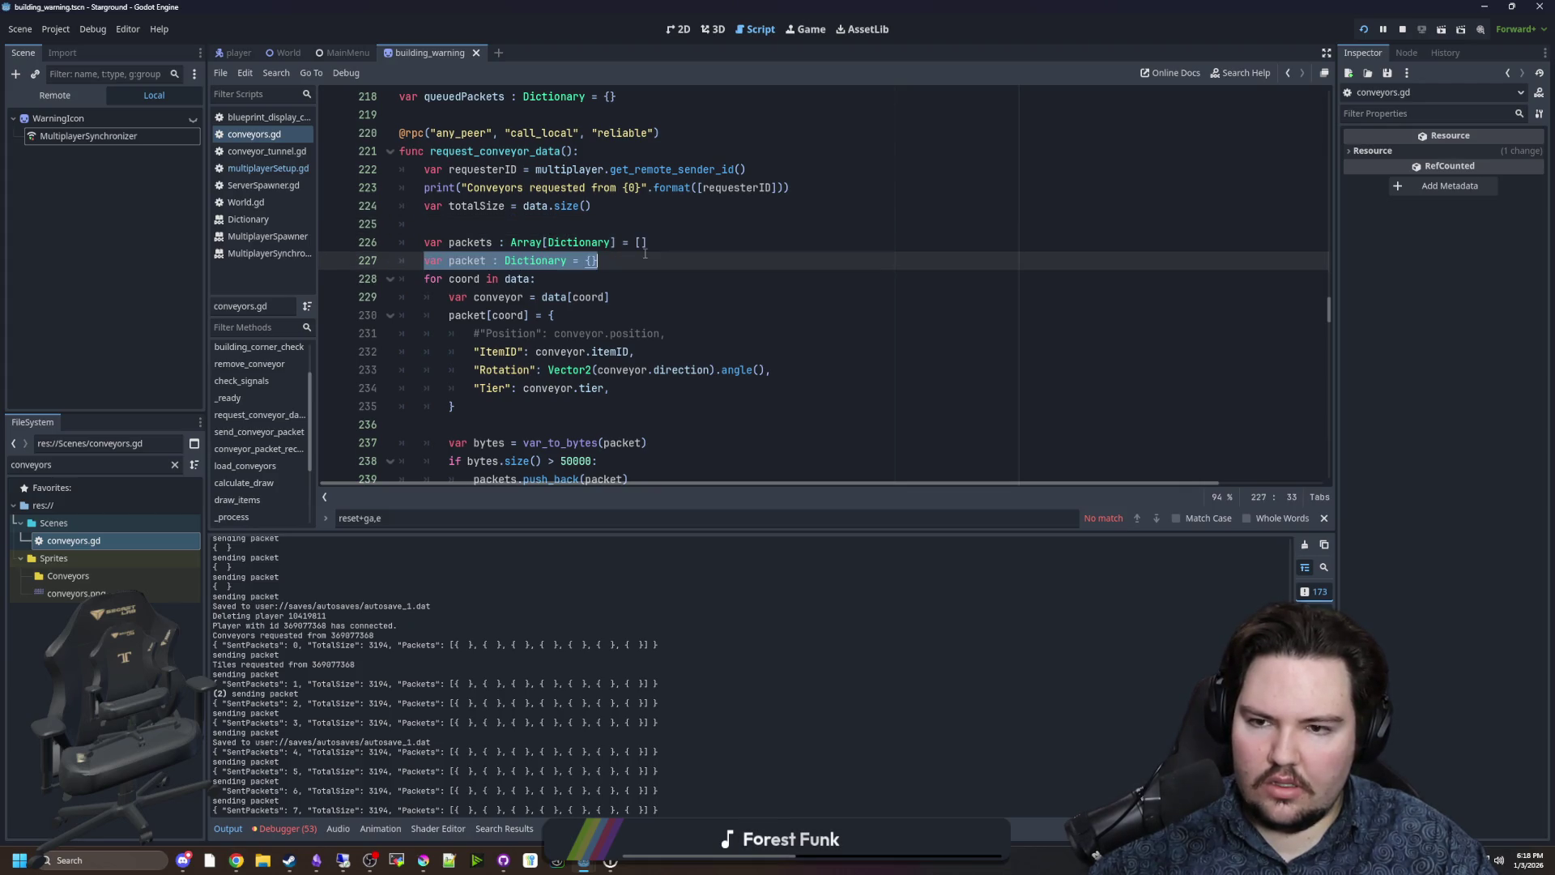
click(646, 254)
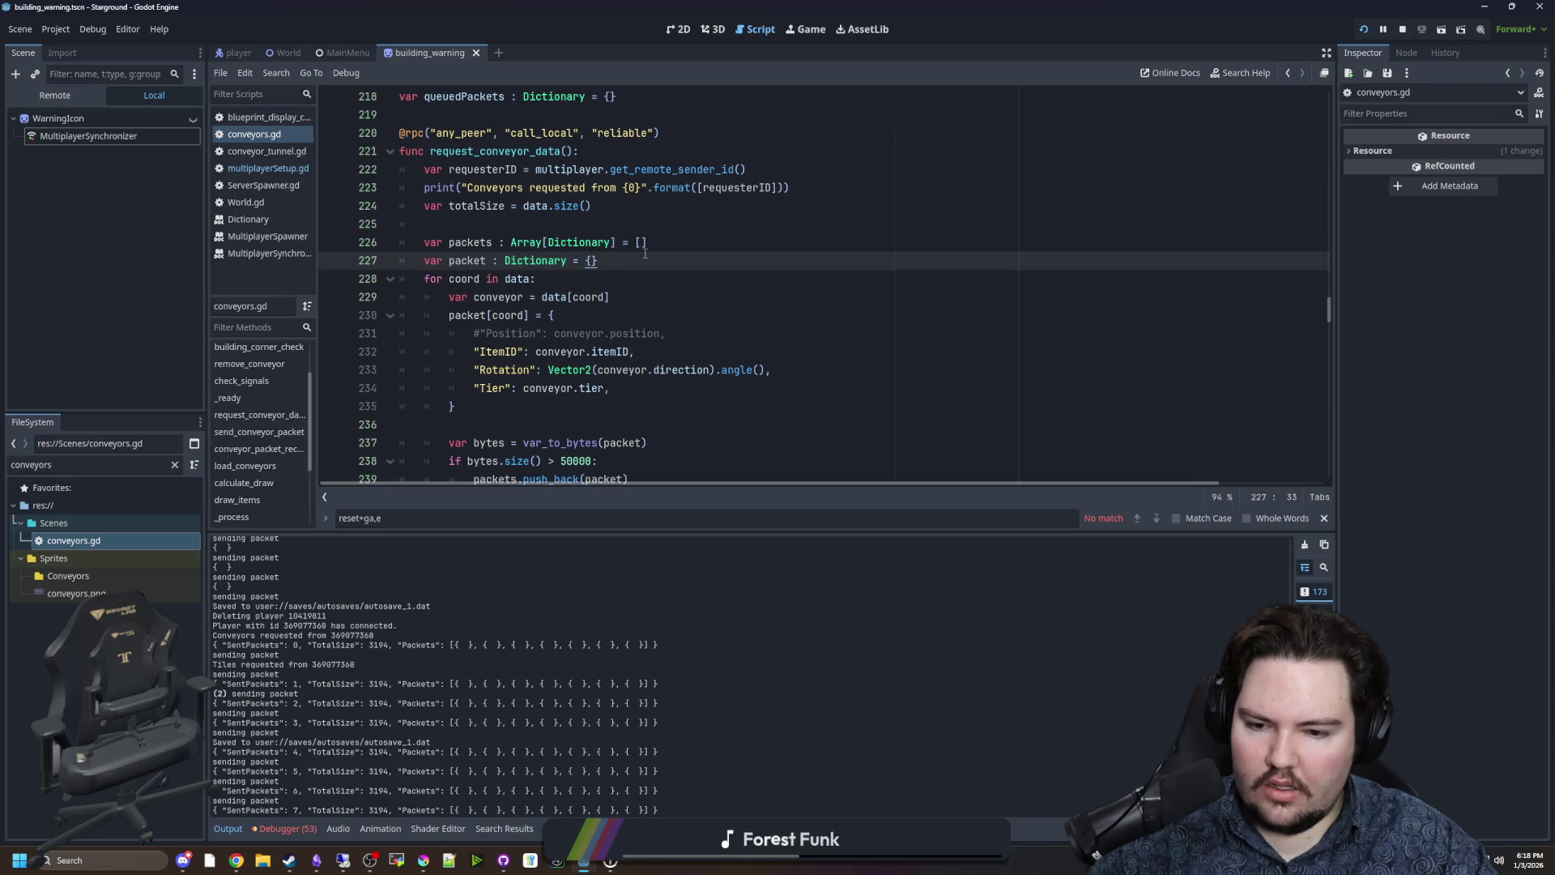
drag(425, 279, 537, 279)
click(537, 279)
scroll(515, 278, down, 1)
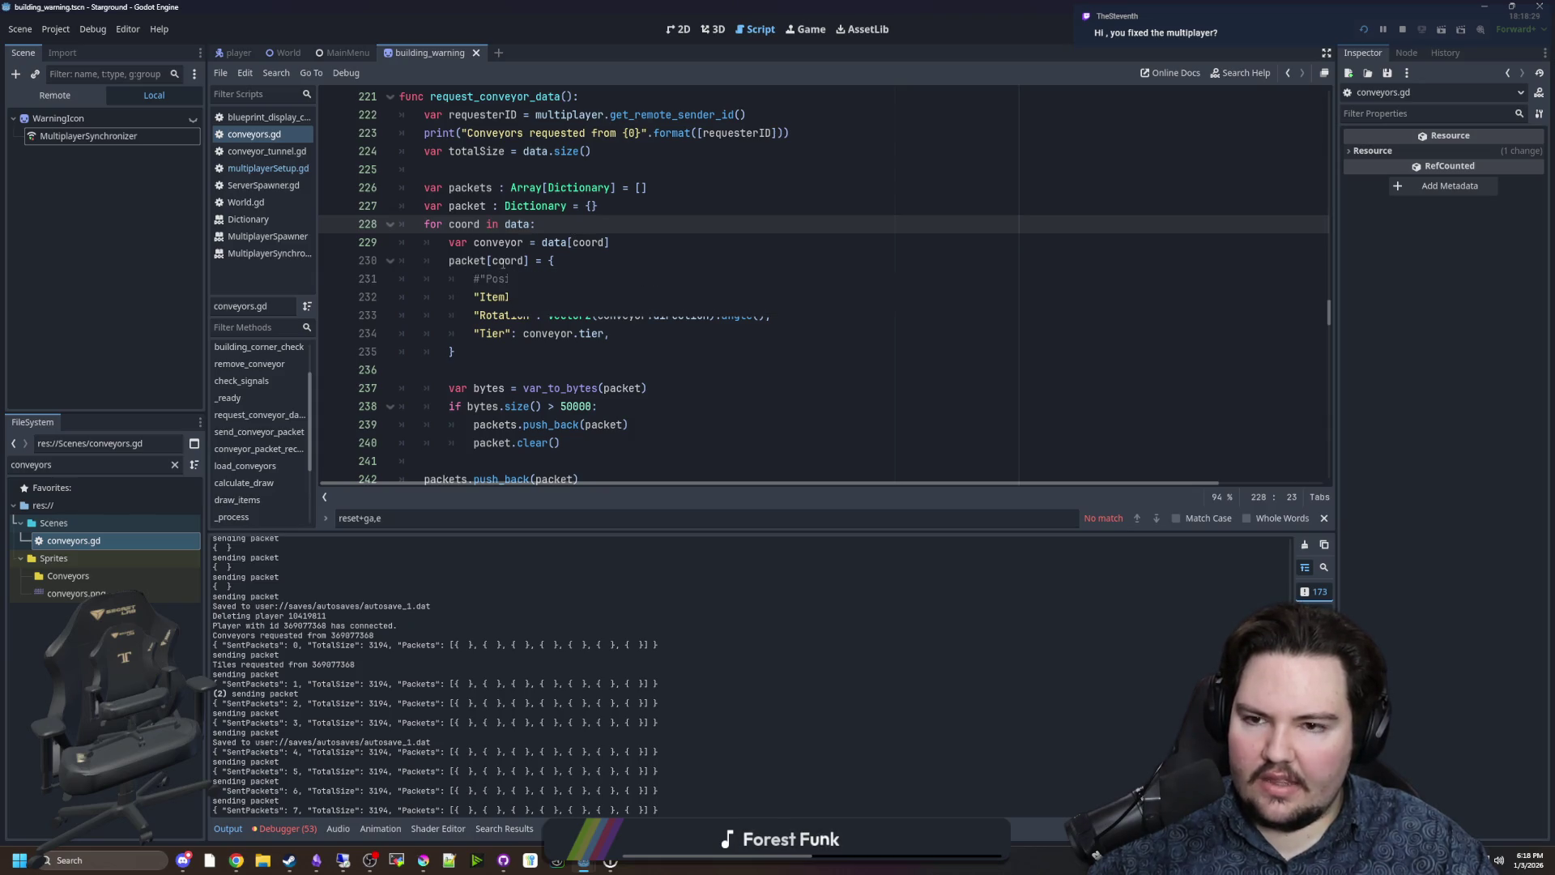
Review the conveyor packet entry fields and push_back(packet) on line 239, then open multiplayerSetup.gd.
click(567, 260)
mouse_move(457, 351)
mouse_down()
mouse_move(383, 281)
mouse_move(387, 264)
mouse_up()
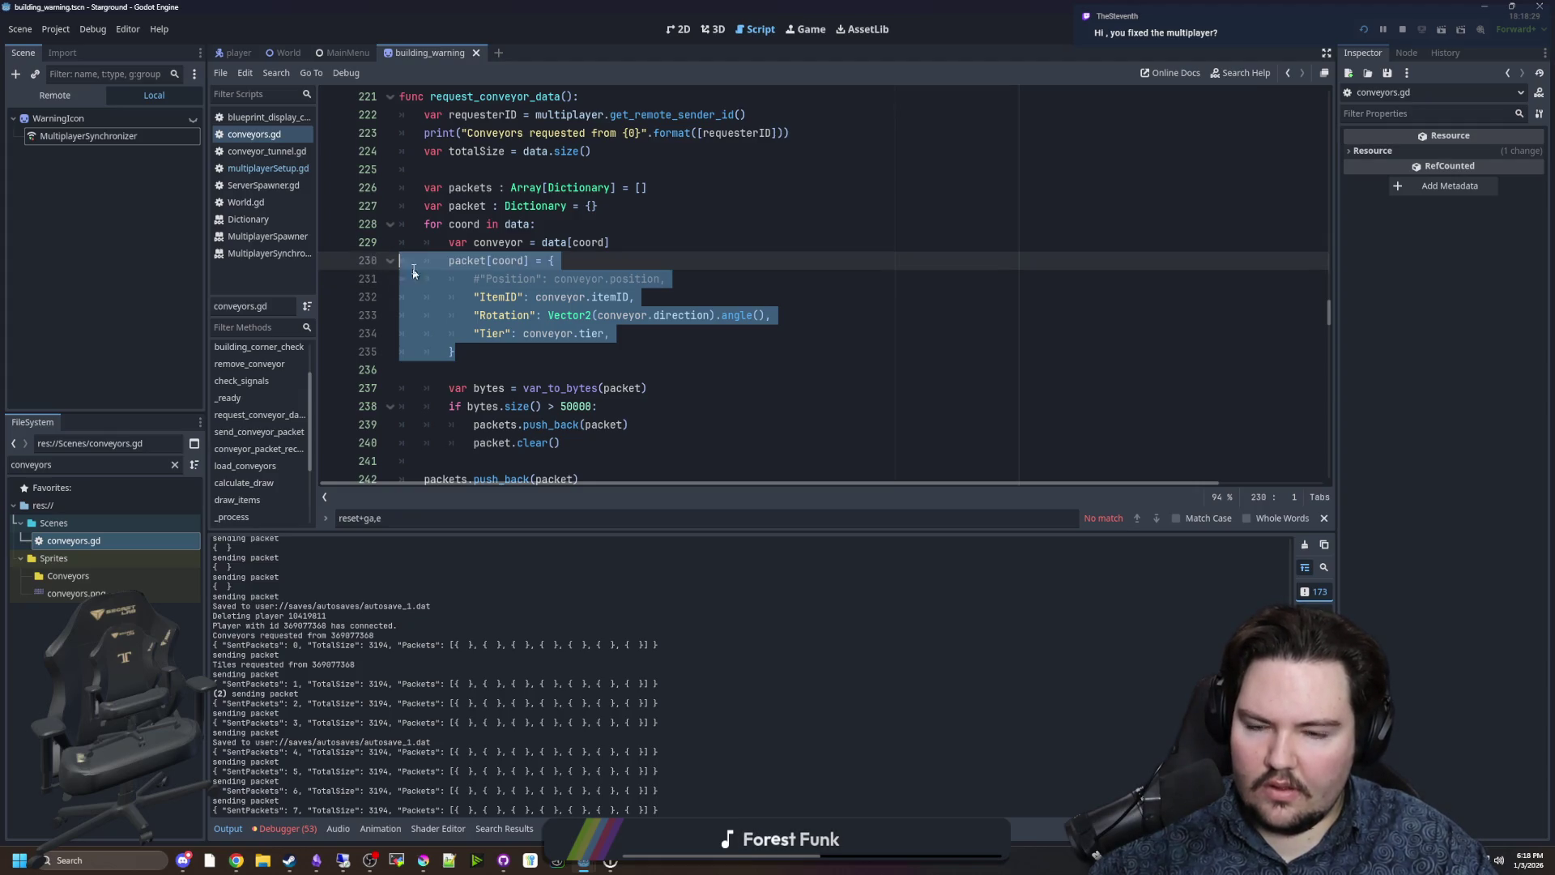
click(624, 333)
scroll(573, 341, down, 1)
scroll(571, 341, down, 1)
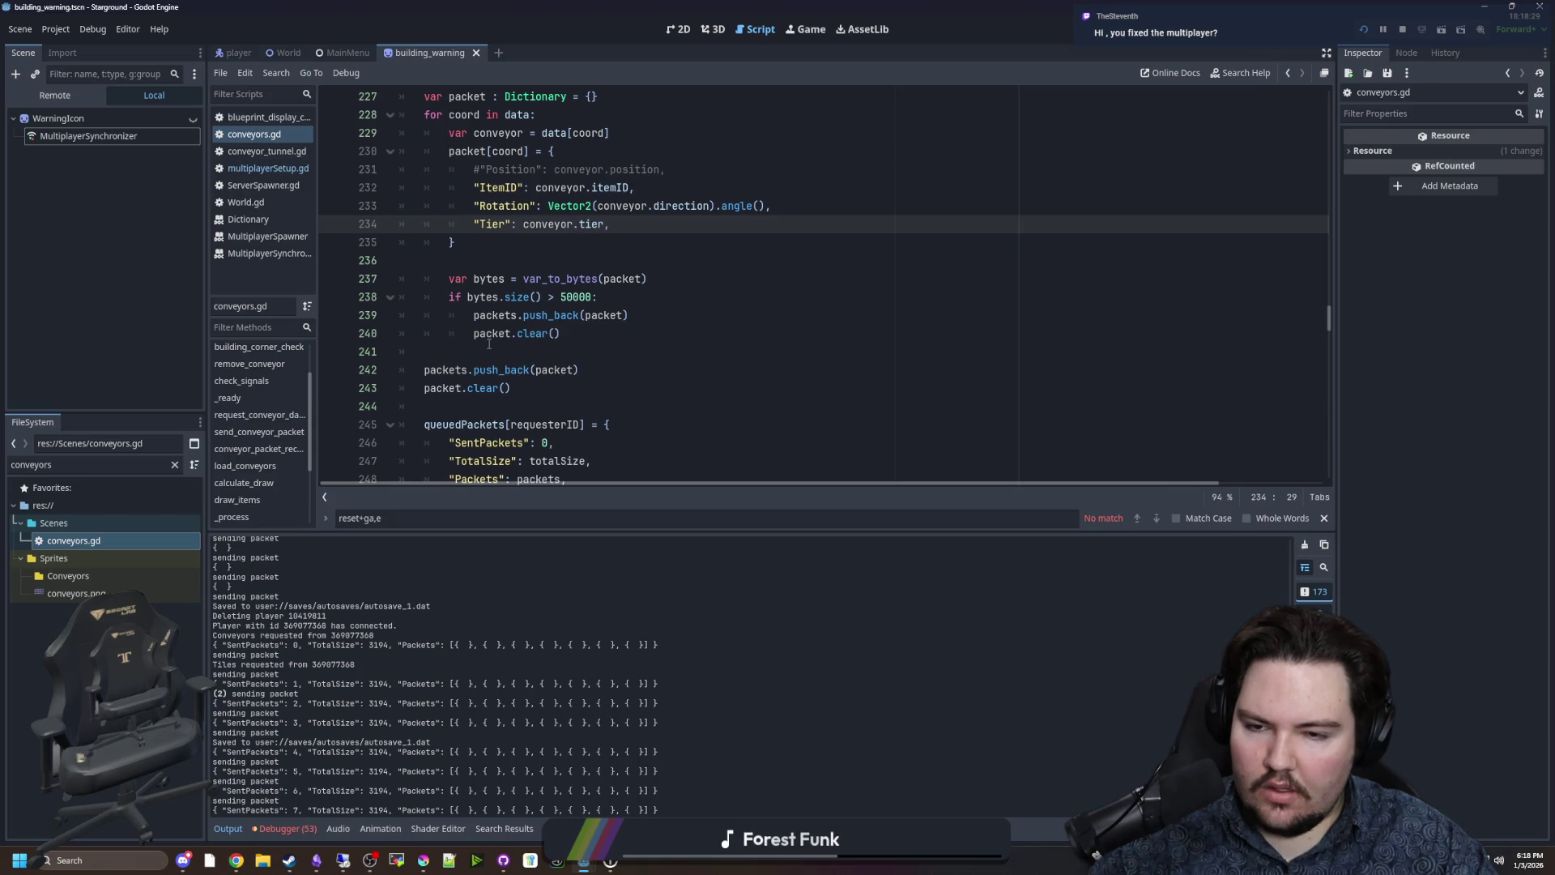
click(624, 315)
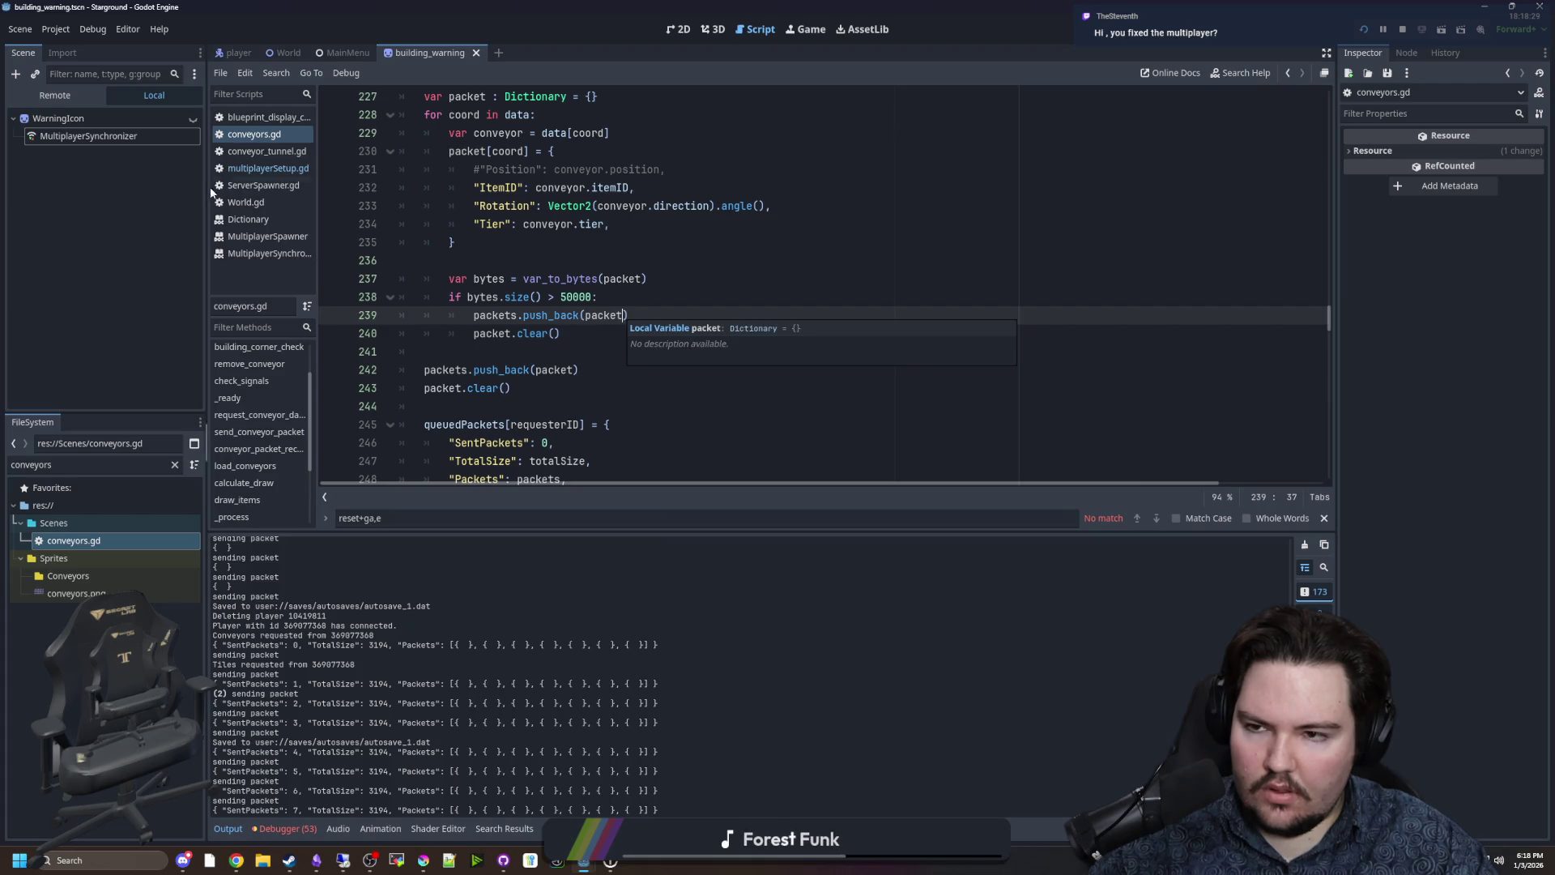
click(268, 169)
scroll(698, 296, down, 8)
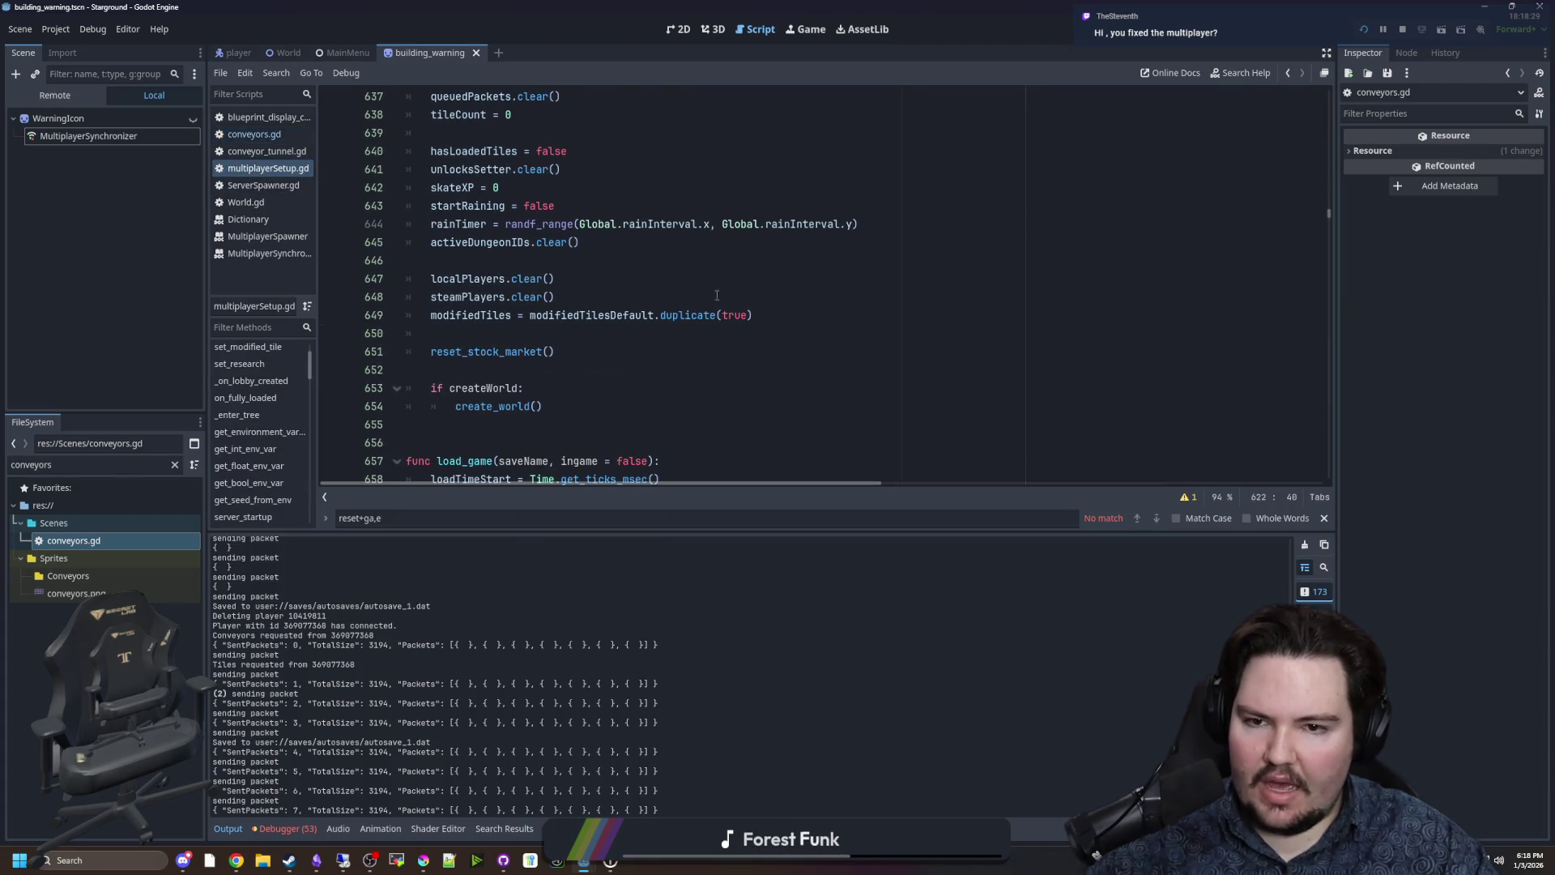
Search multiplayerSetup.gd for request_tile_data and copy its .duplicate_deep() call on line 1633.
click(713, 296)
click(705, 284)
key(ctrl+f)
text(request_tile-data)
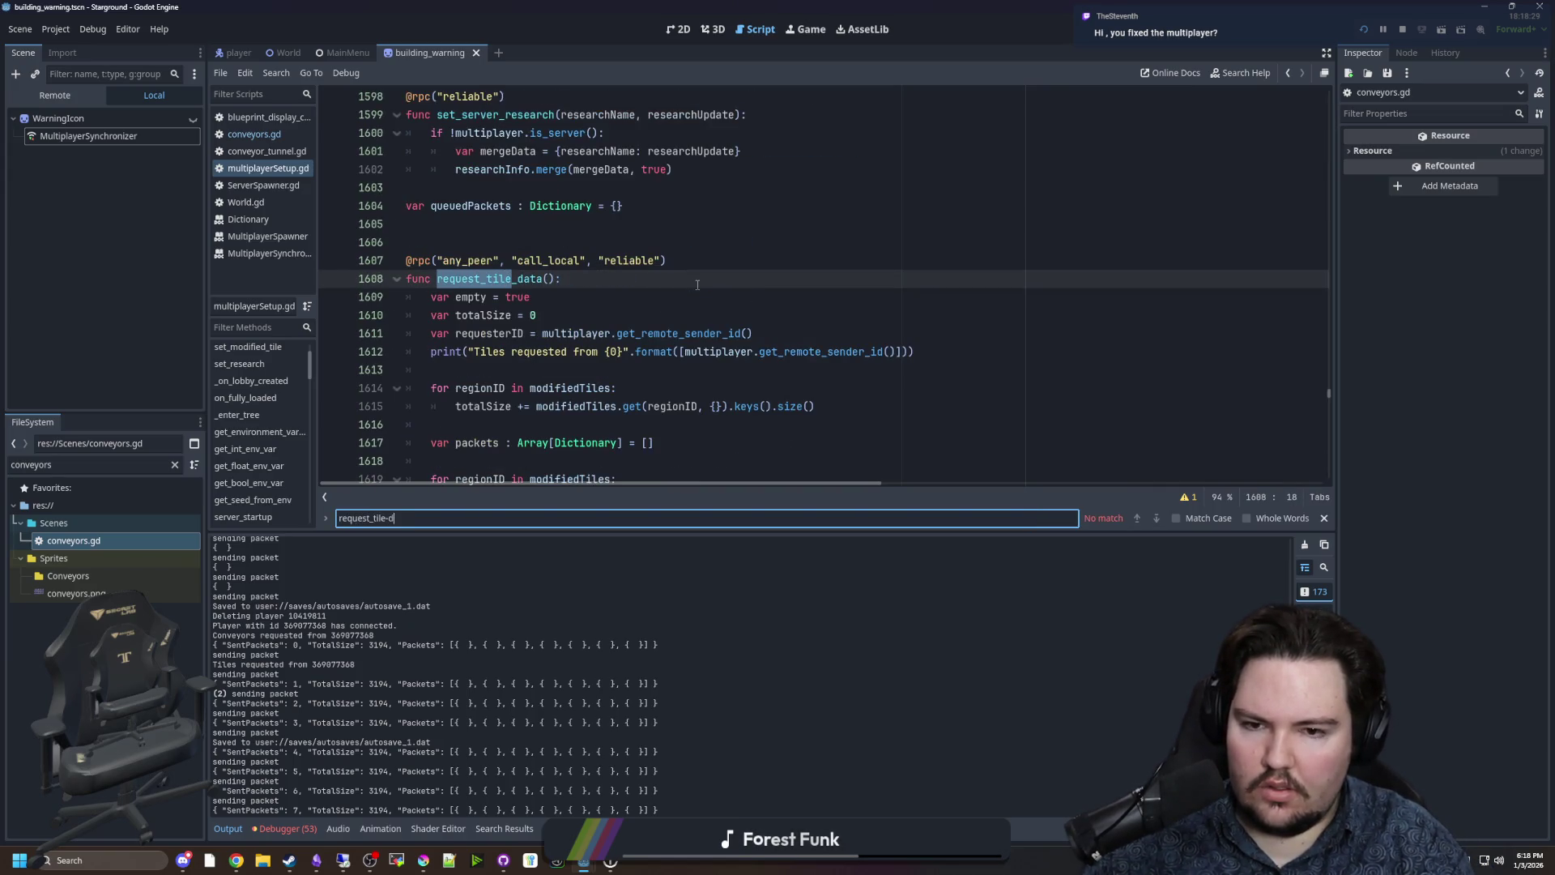
key(BackSpace)
key(BackSpace)
key(BackSpace)
text(_data)
scroll(691, 311, down, 4)
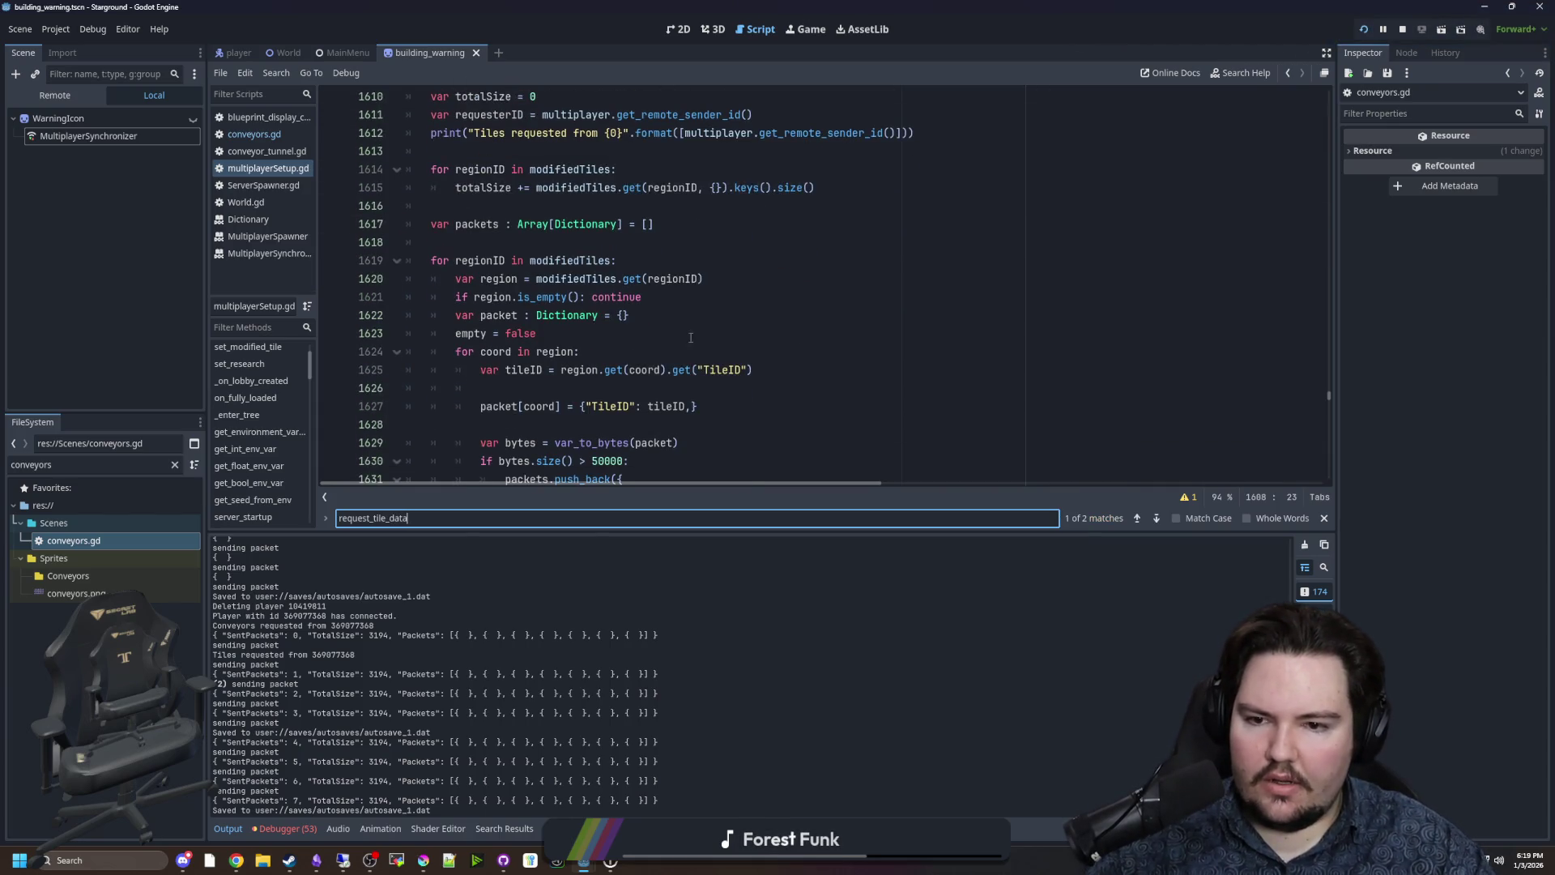
scroll(691, 311, down, 2)
scroll(683, 312, down, 1)
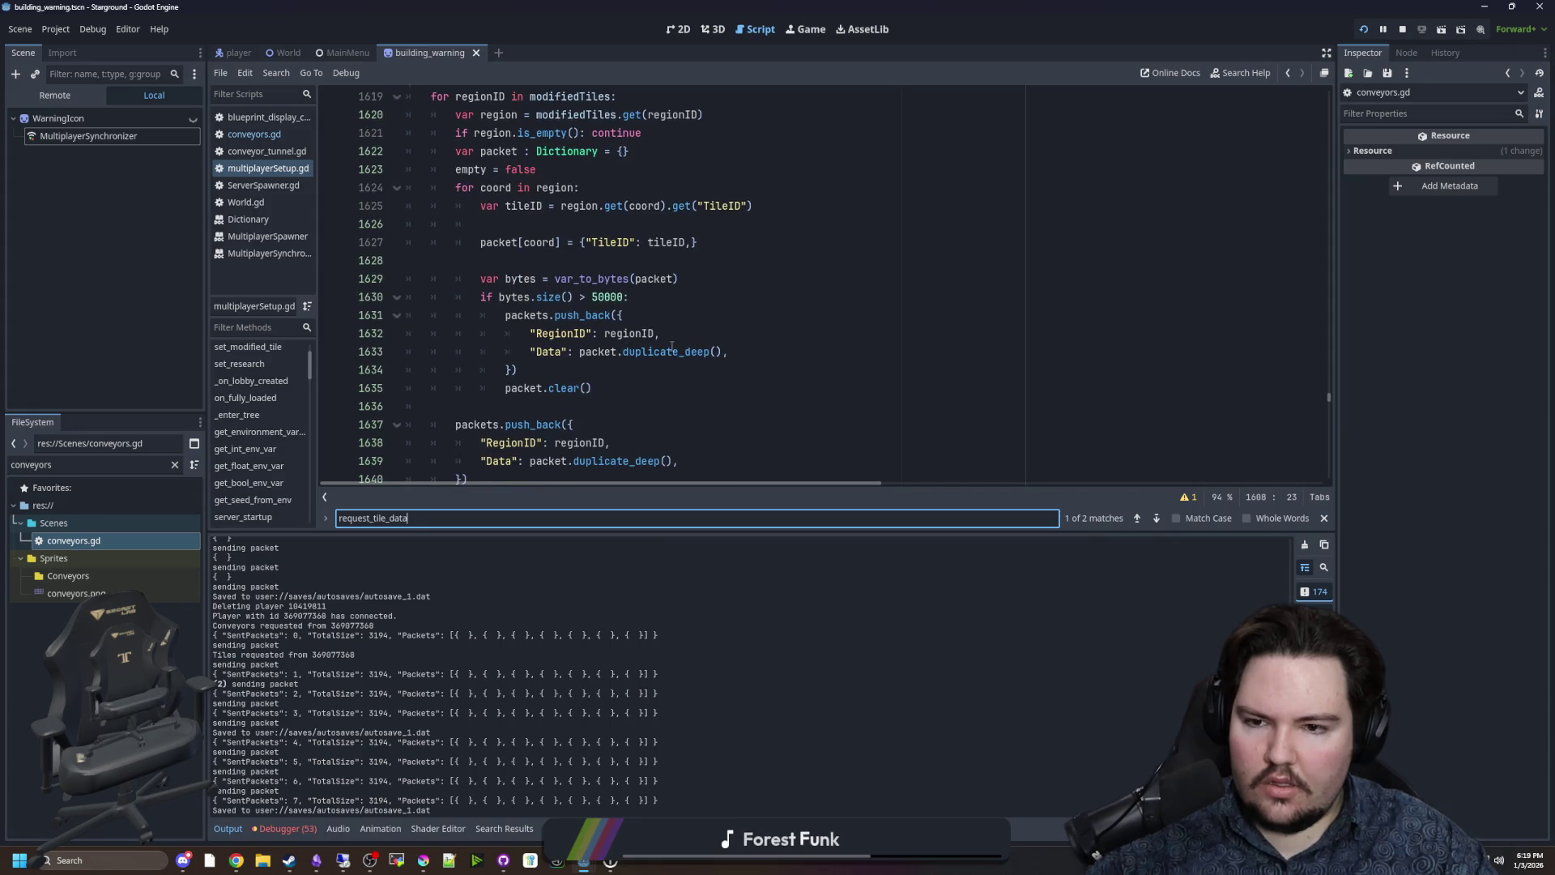
click(696, 388)
drag(723, 352, 618, 353)
key(ctrl+c)
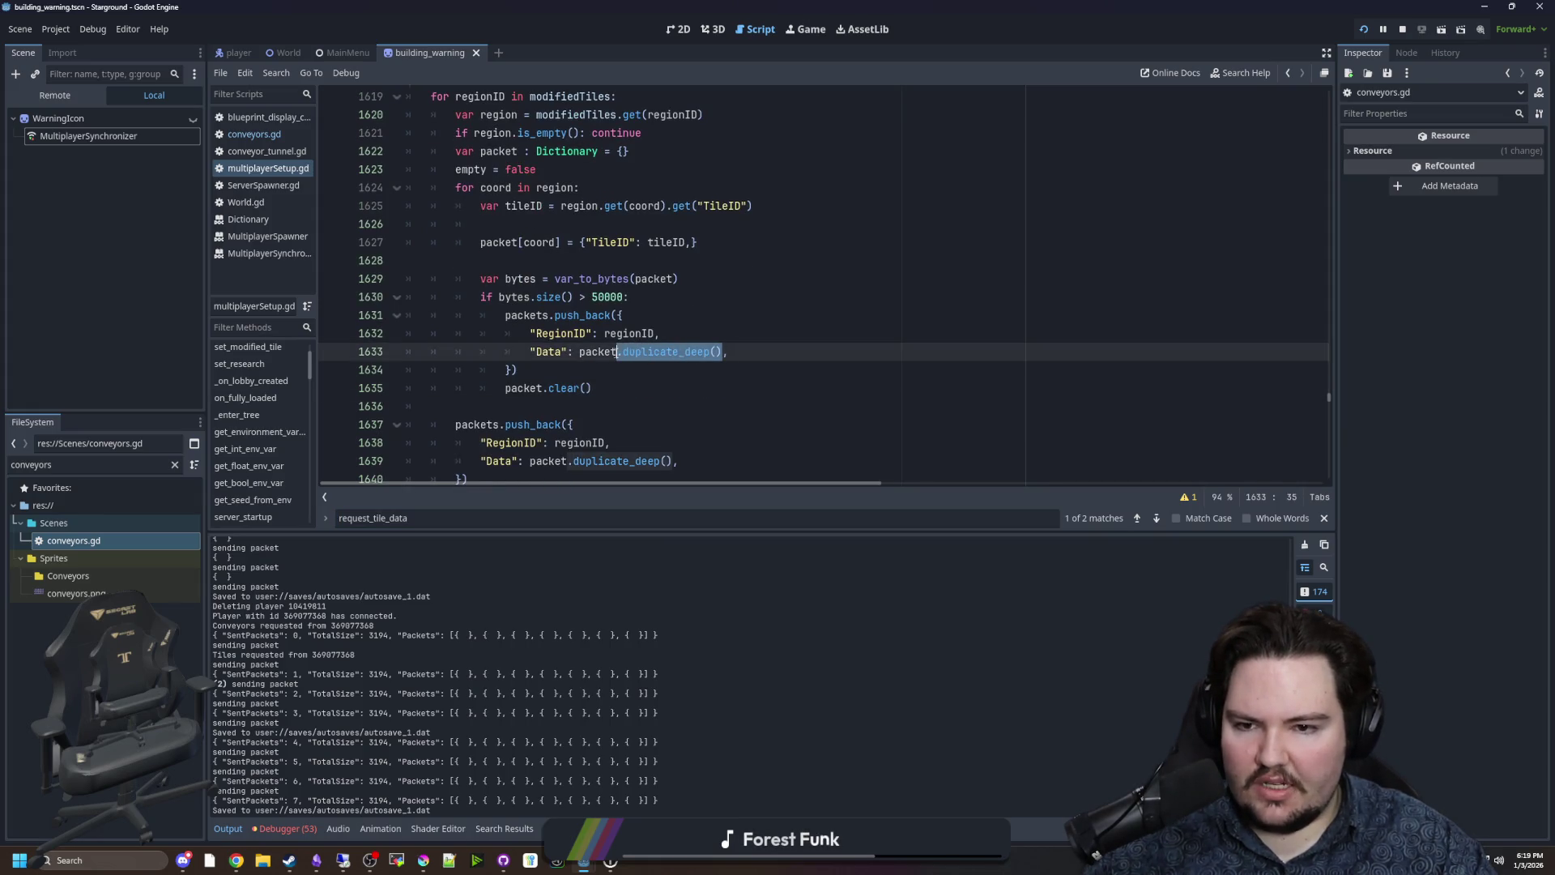
click(278, 135)
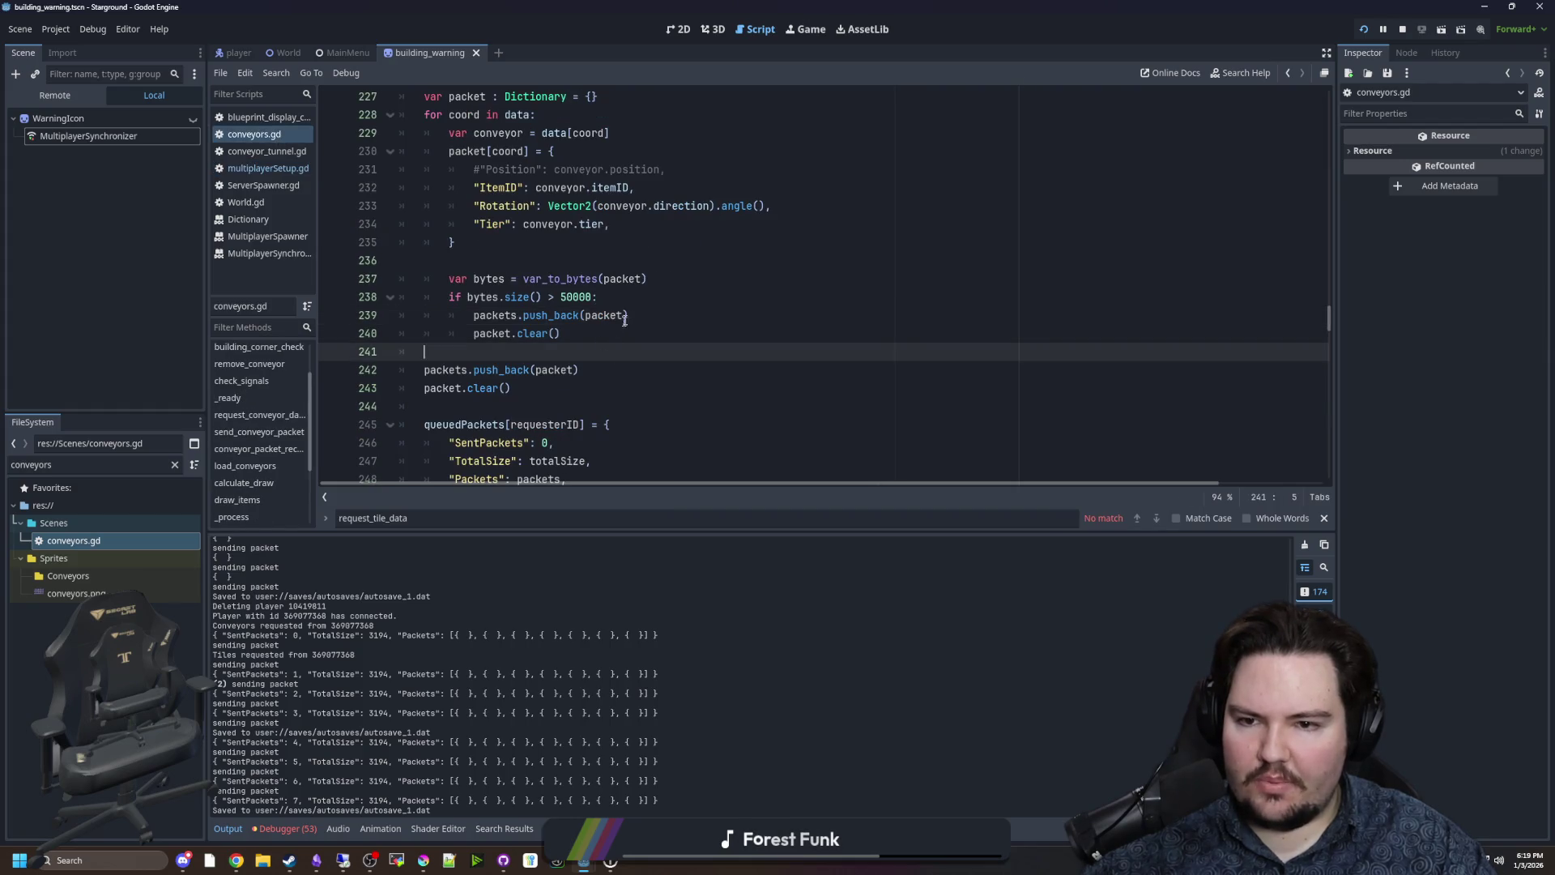
Paste .duplicate_deep() into packets.push_back(packet) on line 239 and save conveyors.gd.
key(ctrl+v)
click(580, 329)
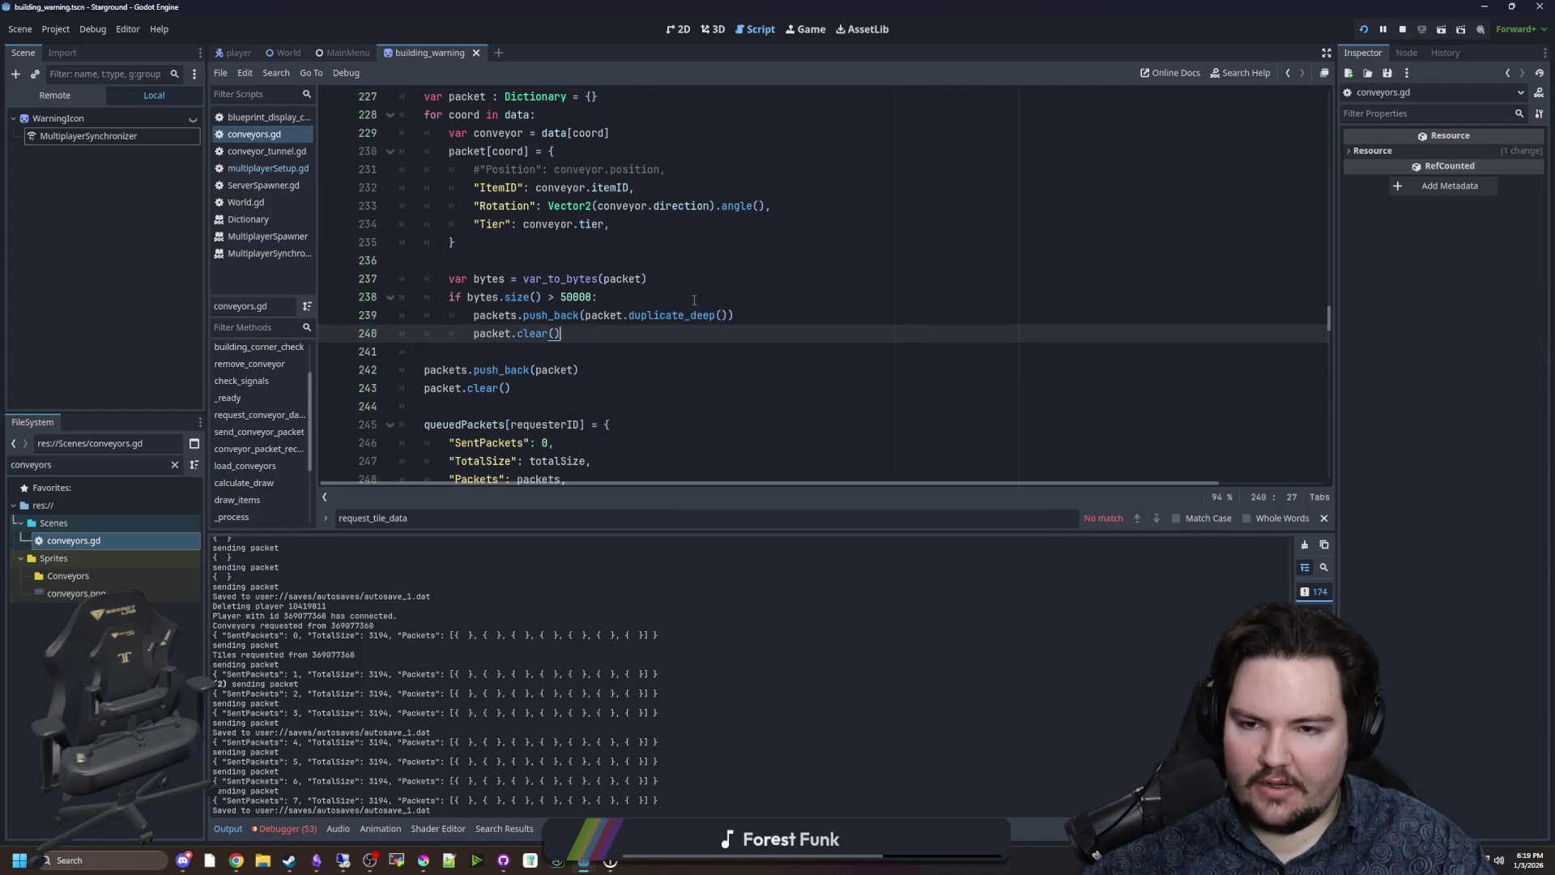
key(Down)
key(ctrl+s)
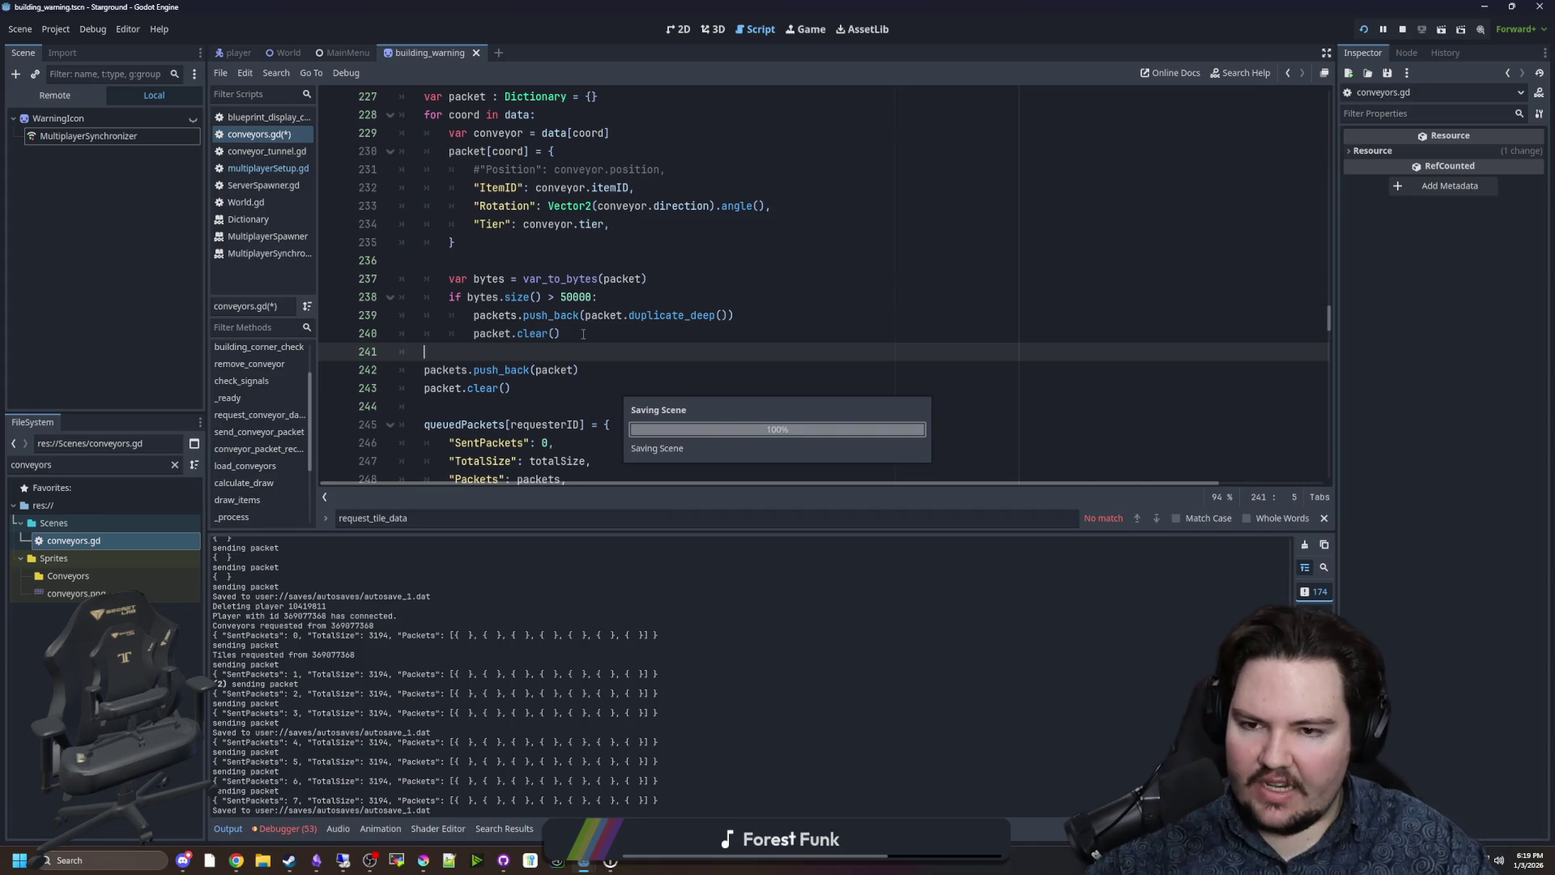
click(501, 340)
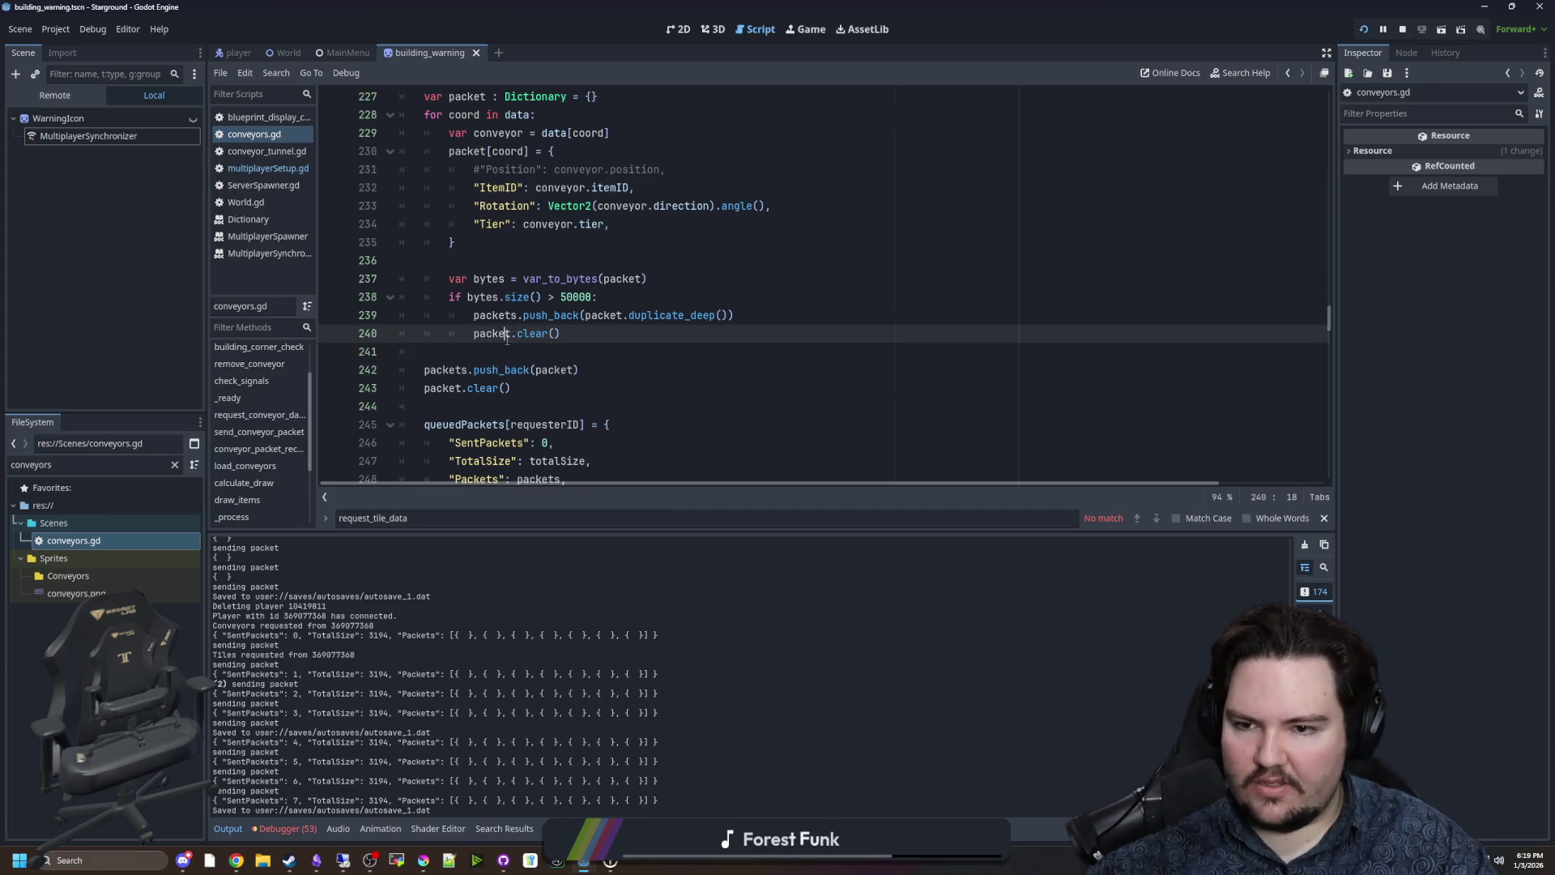
key(ctrl+s)
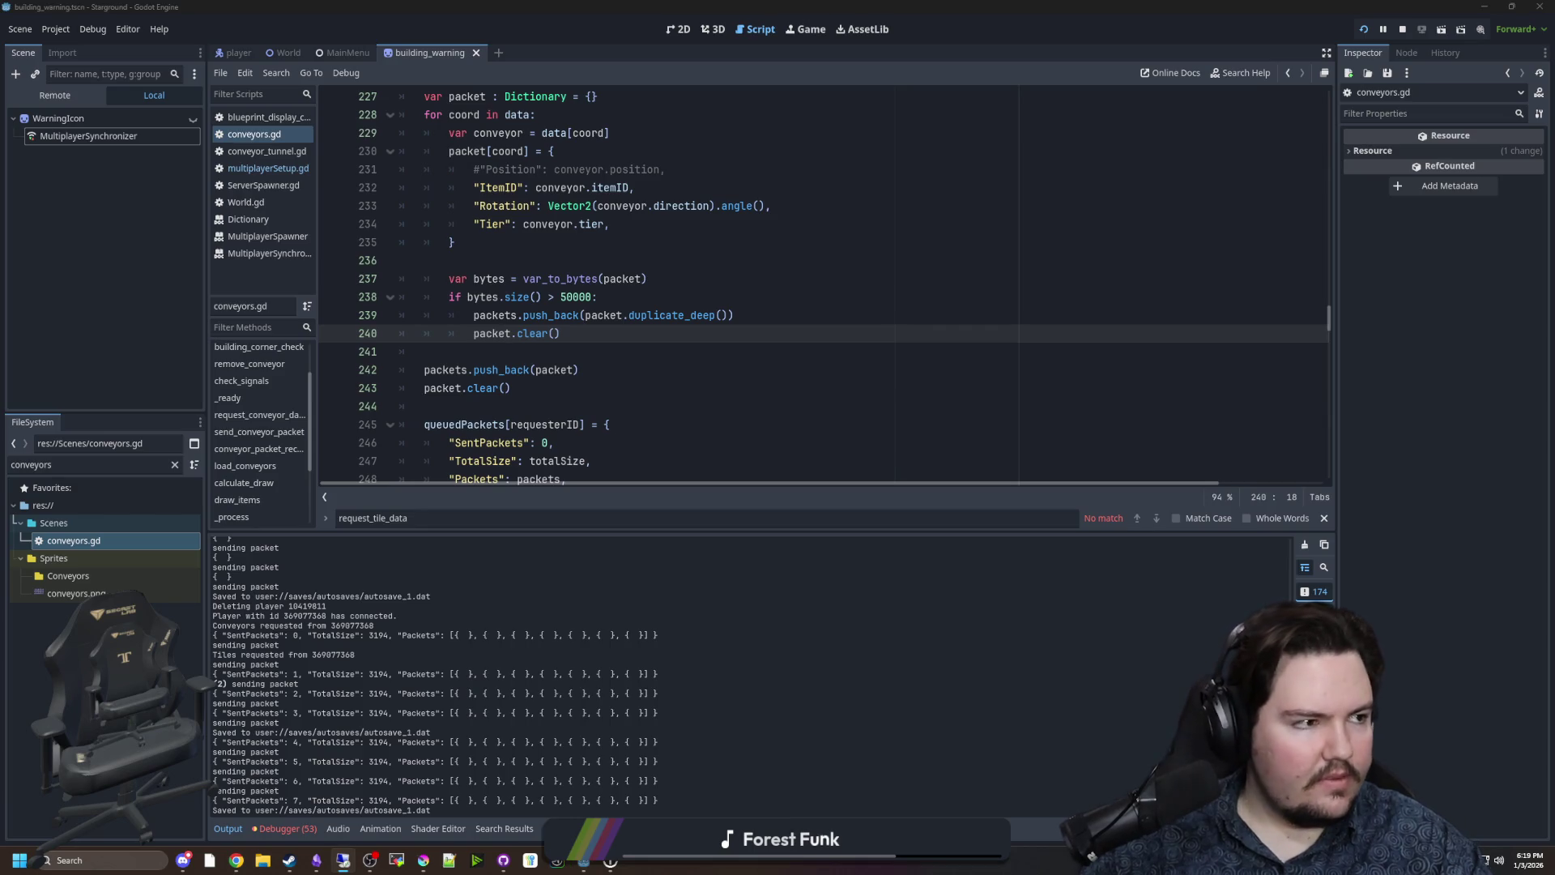
click(1086, 251)
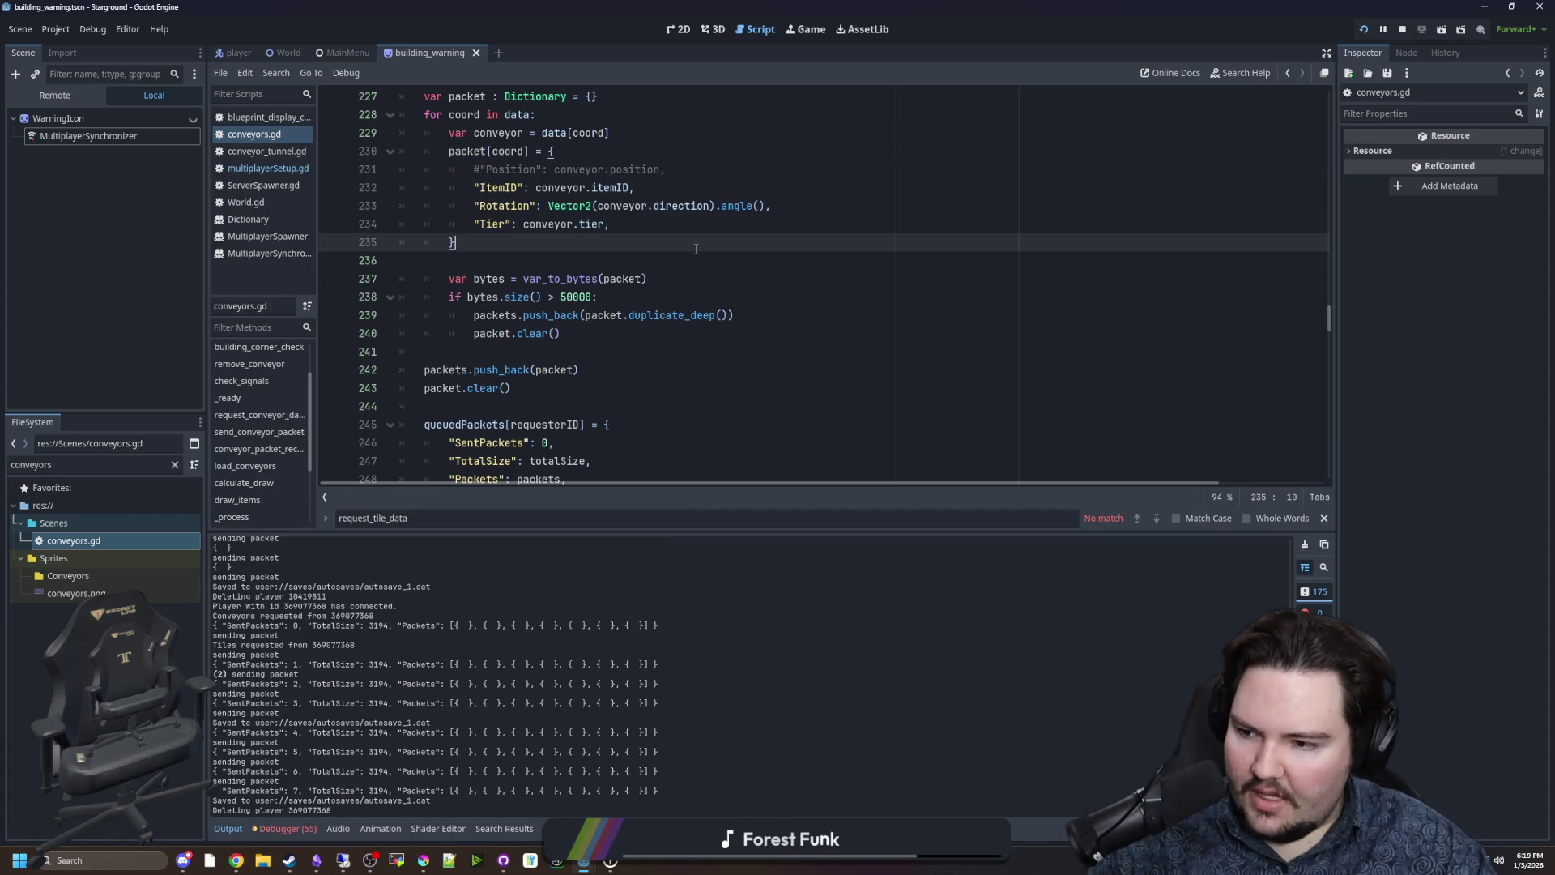
key(Down)
key(Down)
key(Down)
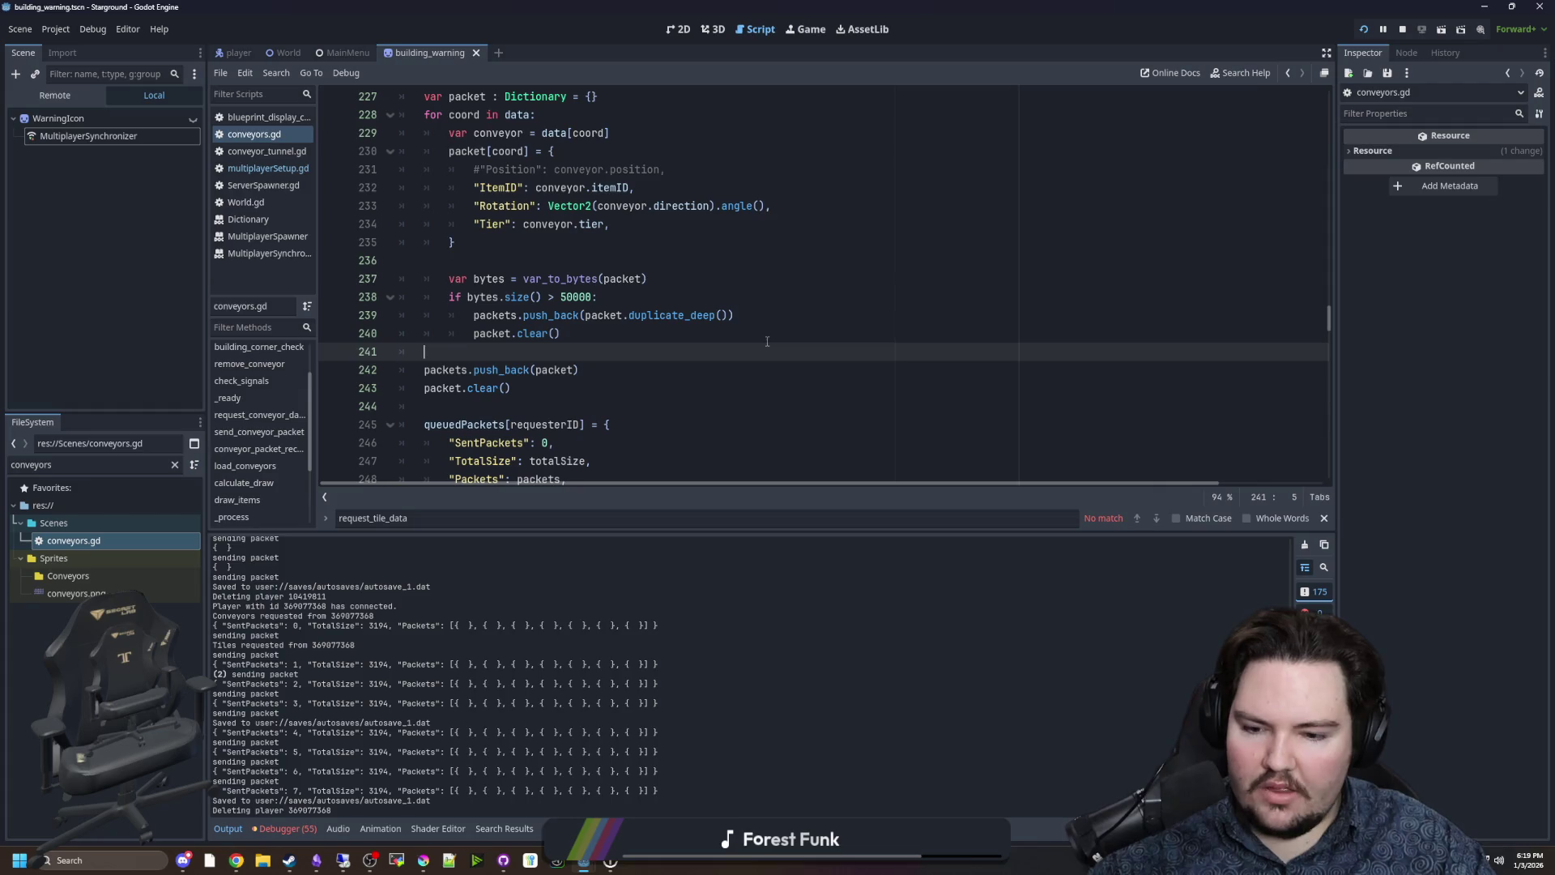
View the running game's conveyors, then switch to the remote client's Godot session.
click(807, 29)
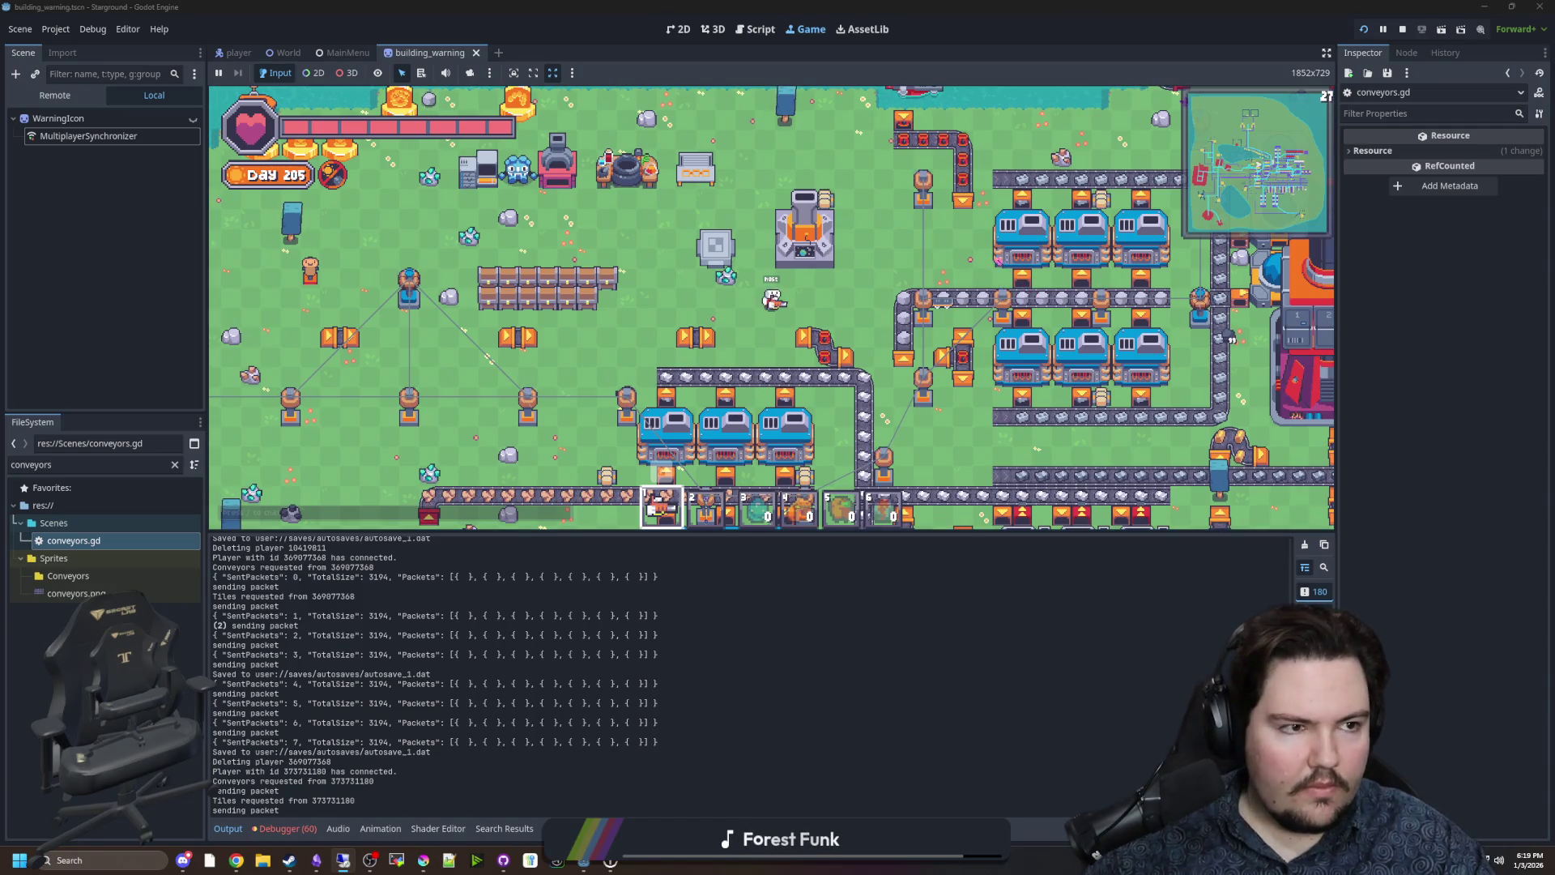
key(alt+Tab)
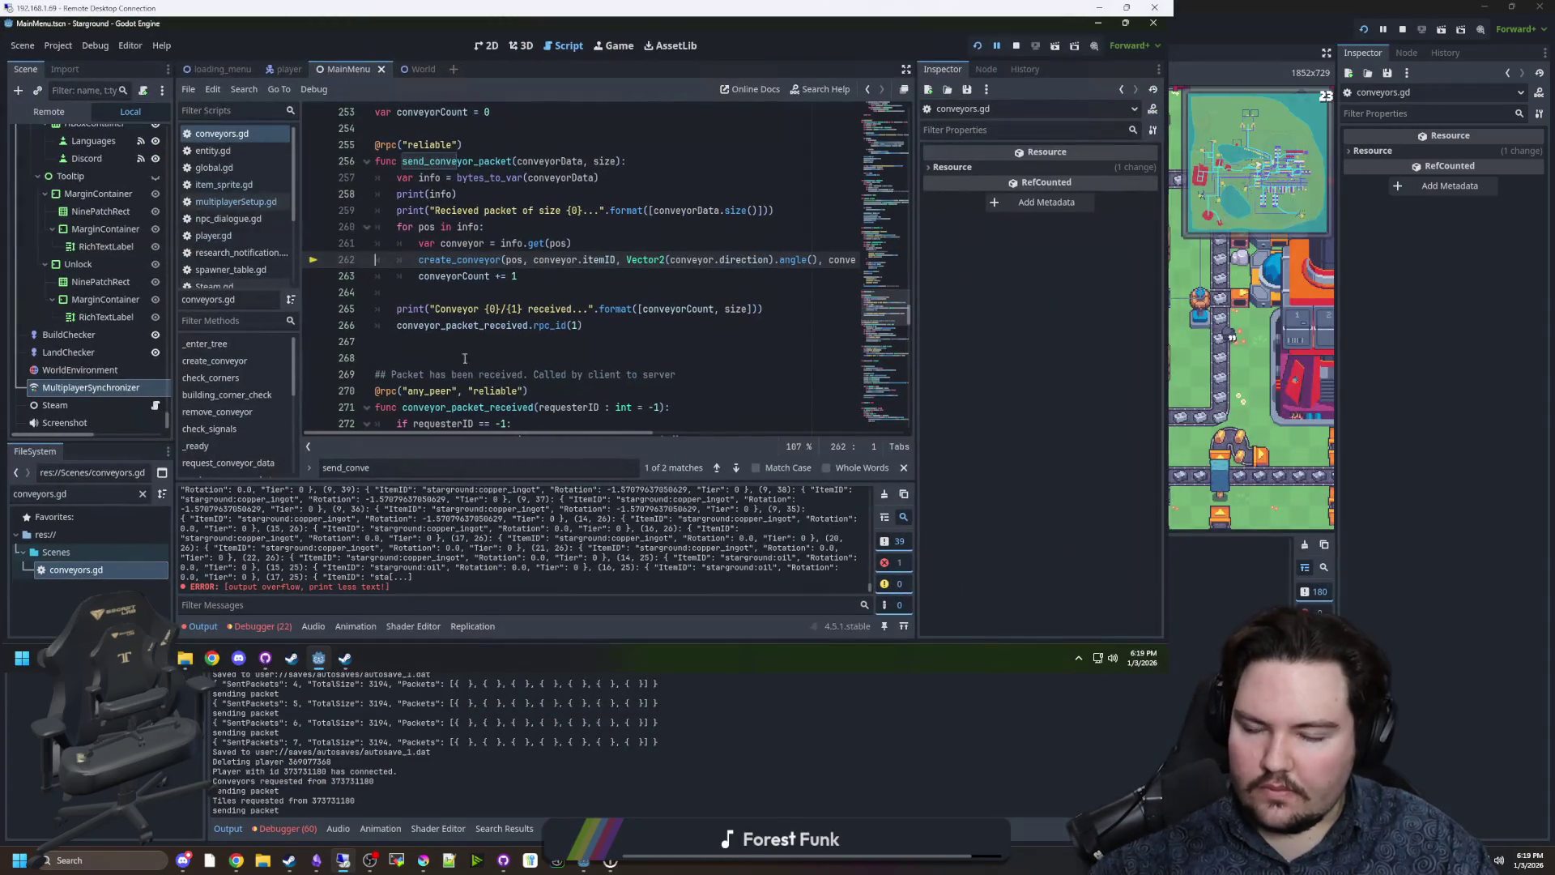
Check the debugger's stack trace and locate the create_conveyor call on line 262.
click(601, 298)
scroll(477, 268, up, 1)
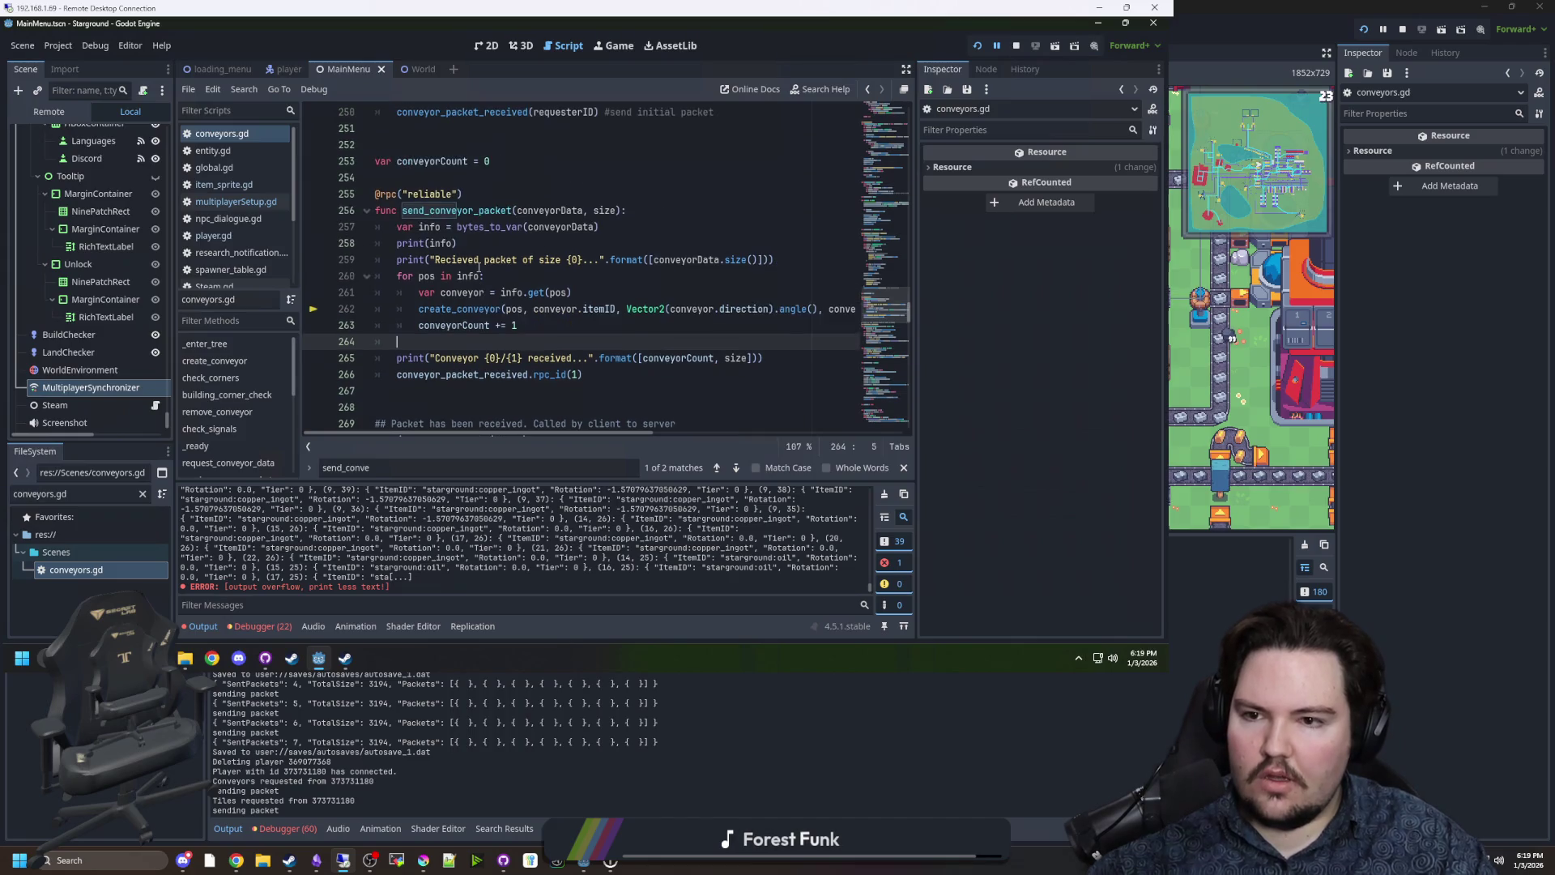
click(499, 244)
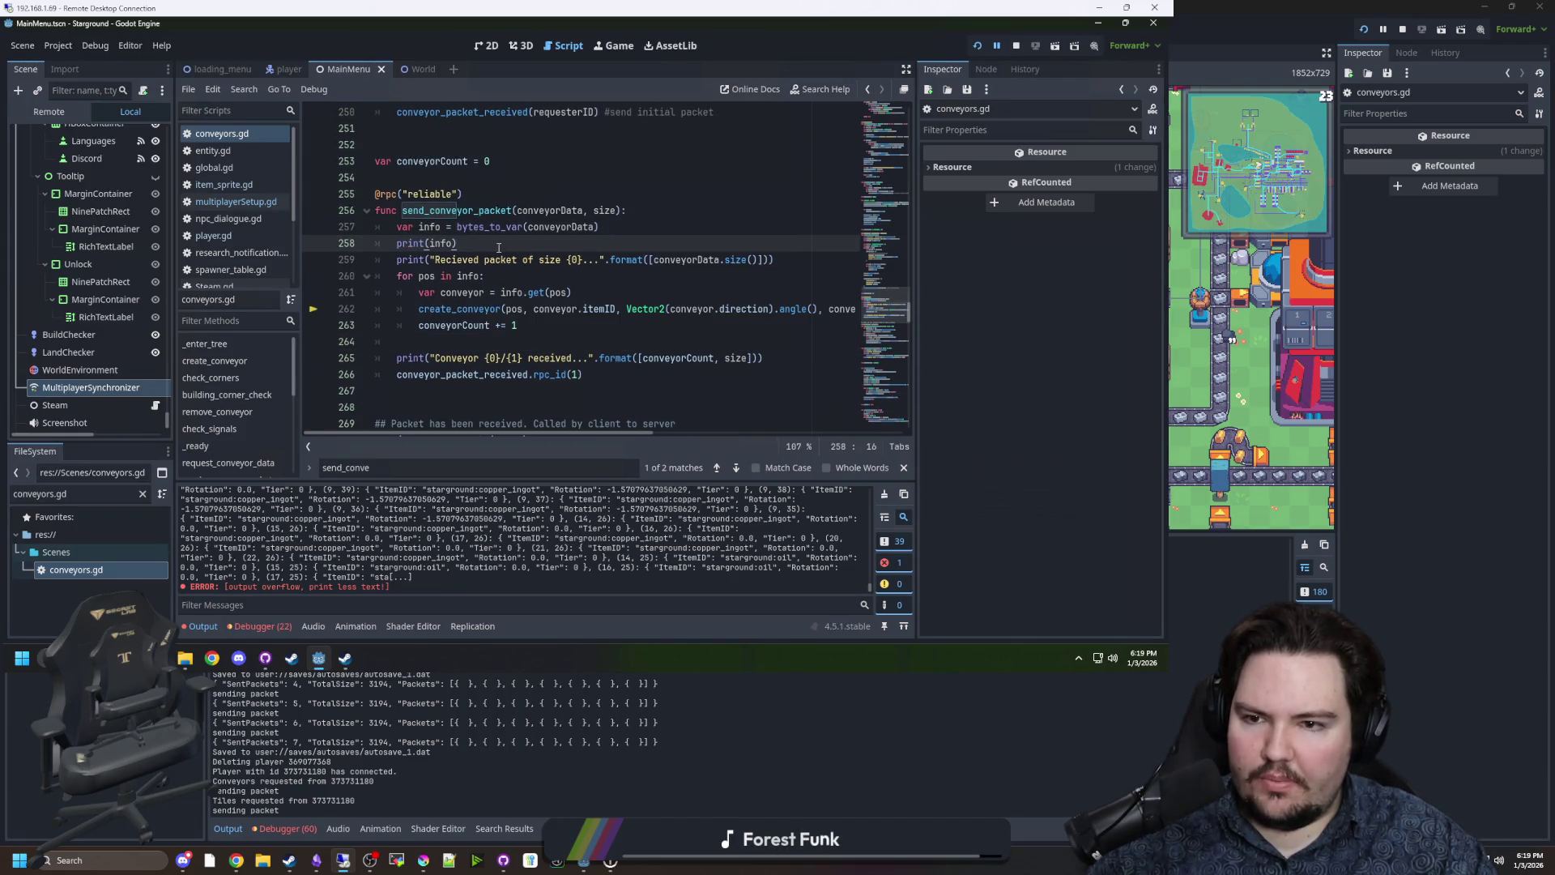
scroll(311, 557, up, 10)
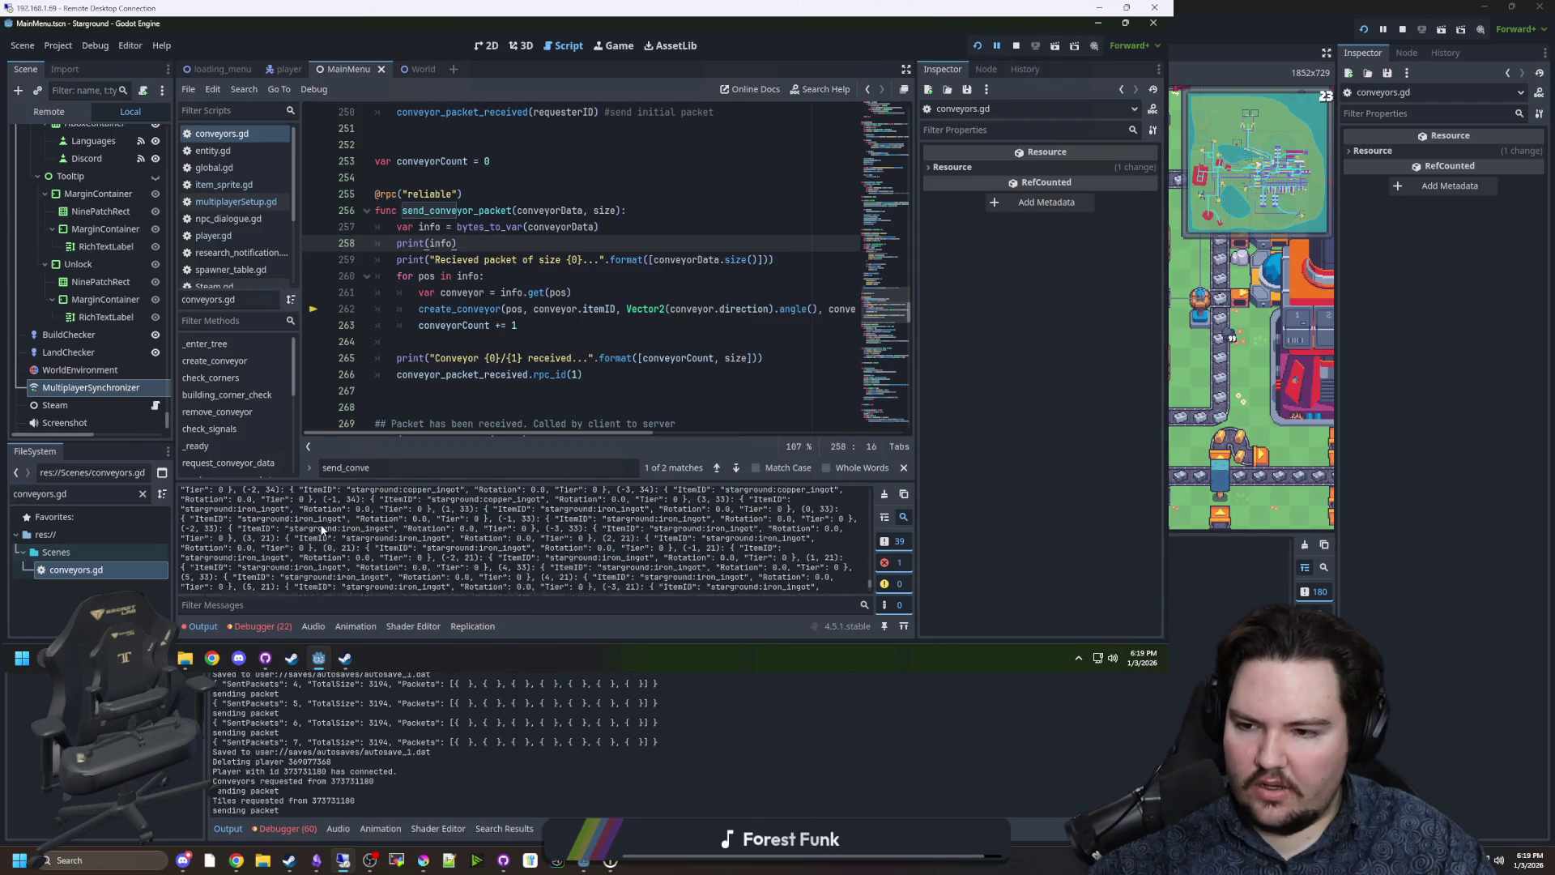
scroll(312, 557, down, 10)
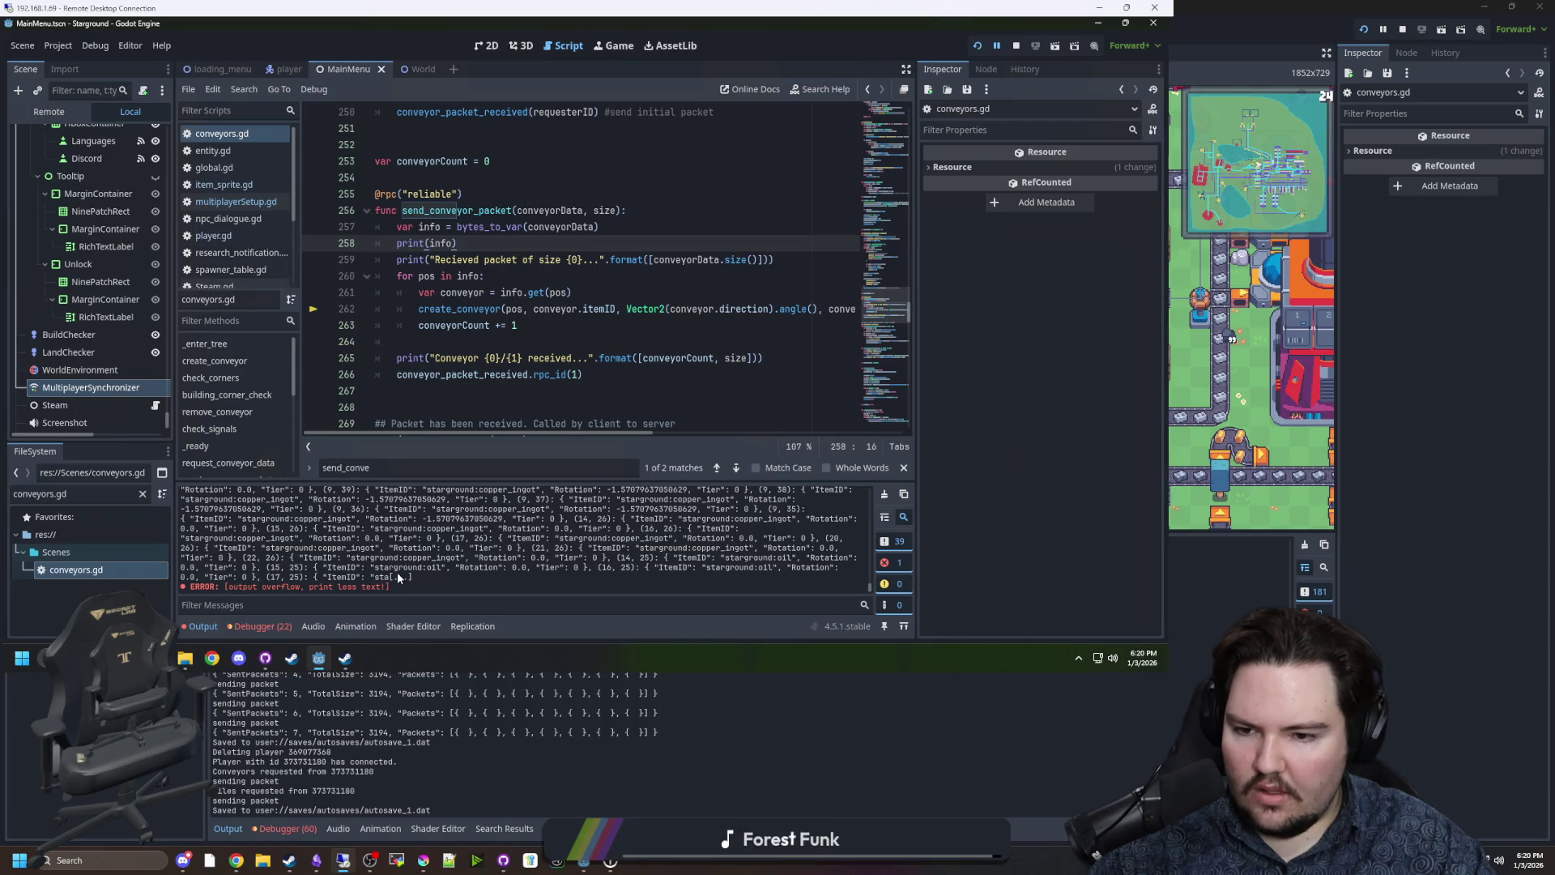
click(531, 340)
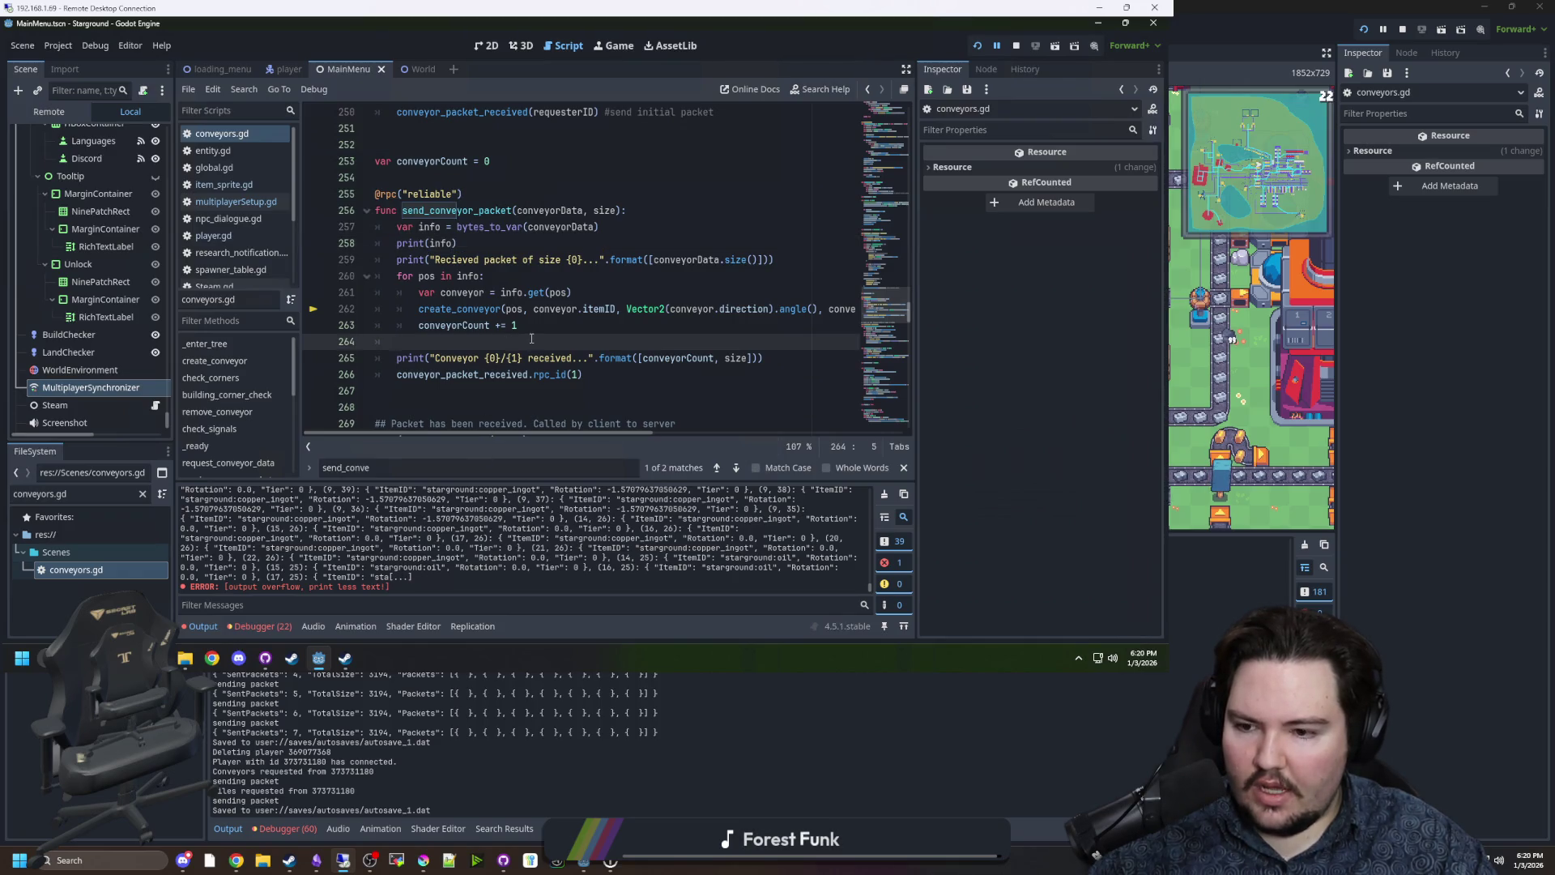
click(259, 626)
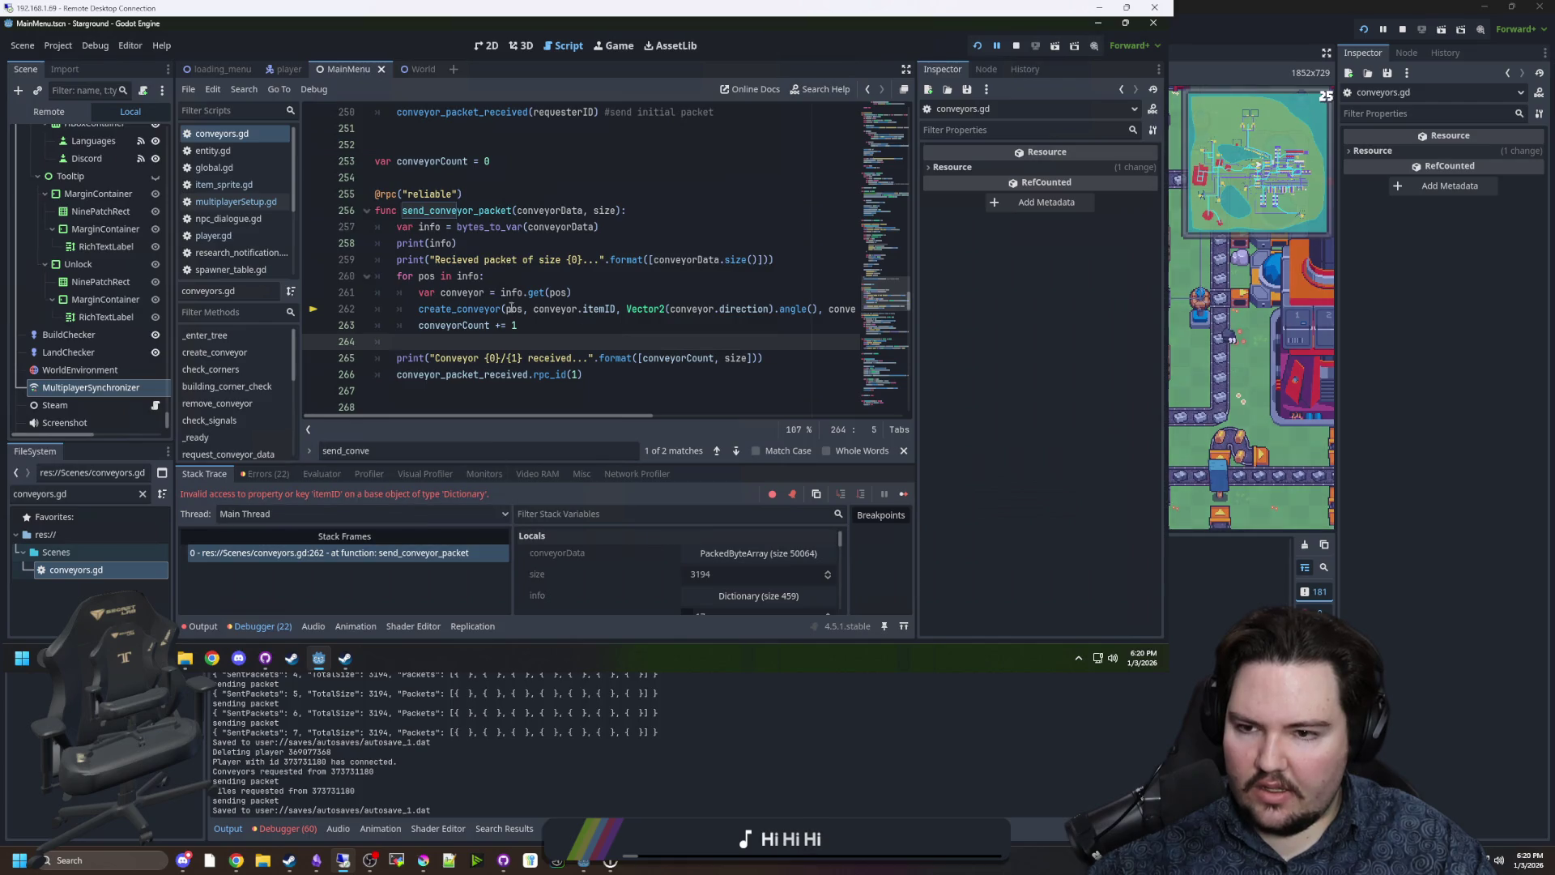
click(574, 311)
click(547, 321)
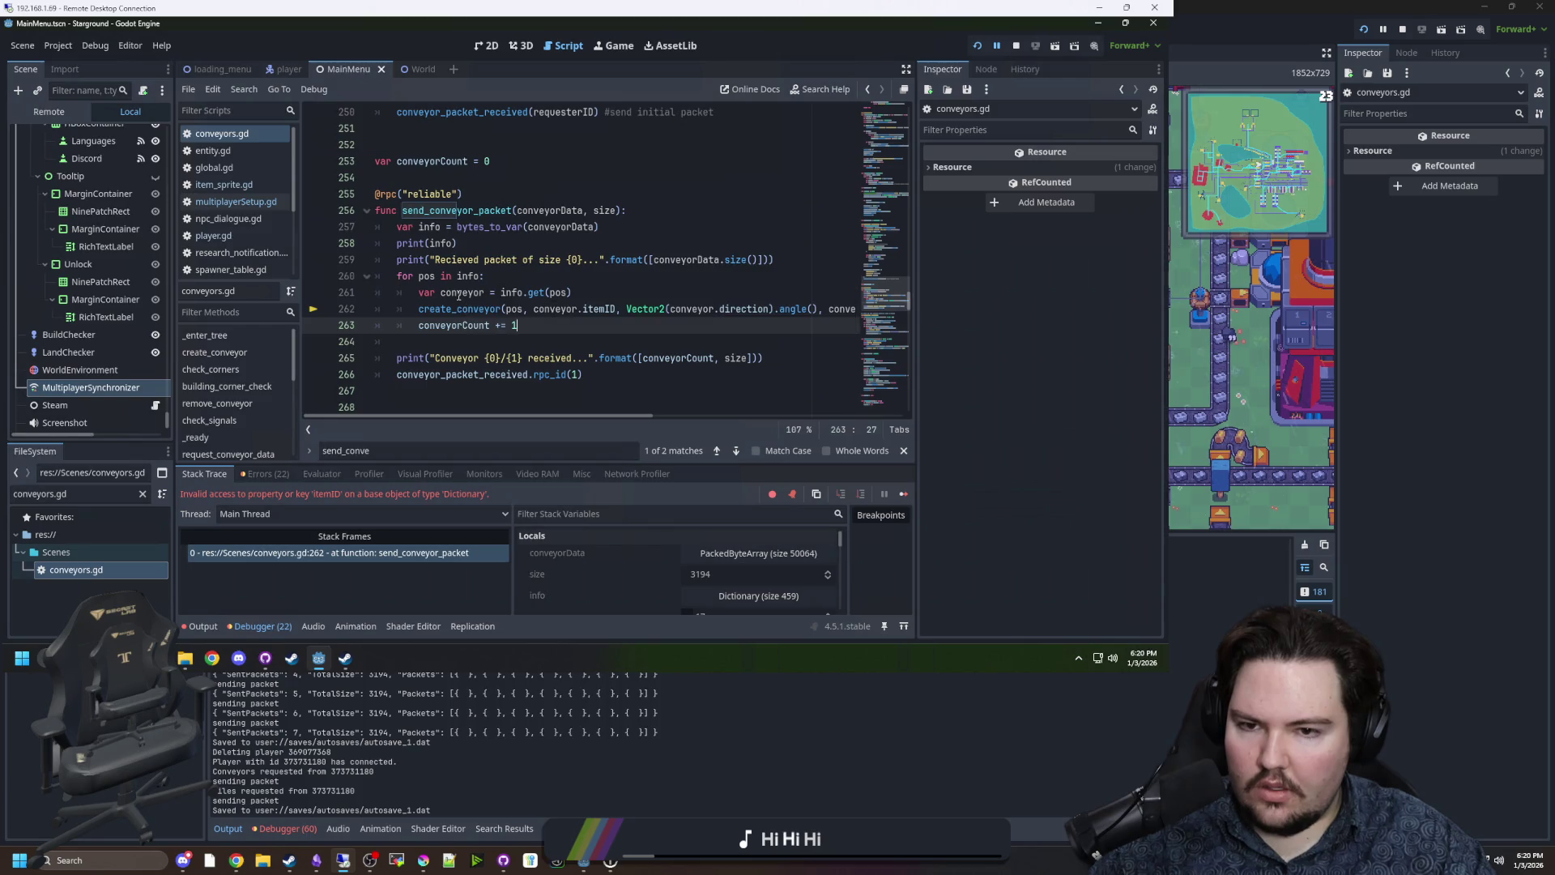
mouse_move(467, 295)
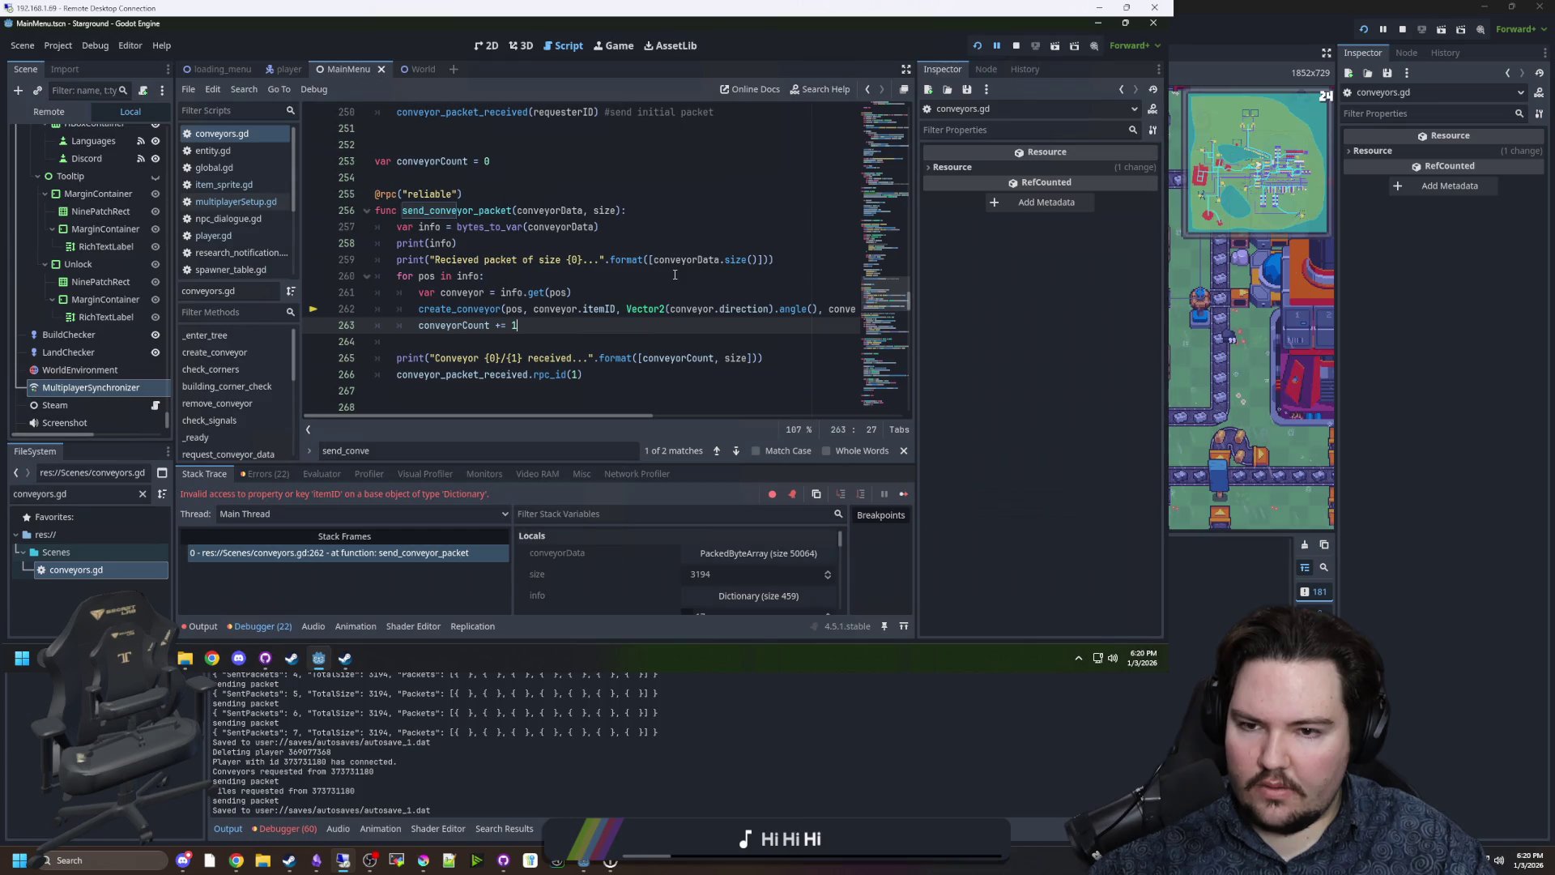
Change itemID to ItemID in the create_conveyor call on line 262.
click(585, 309)
key(Delete)
text(I)
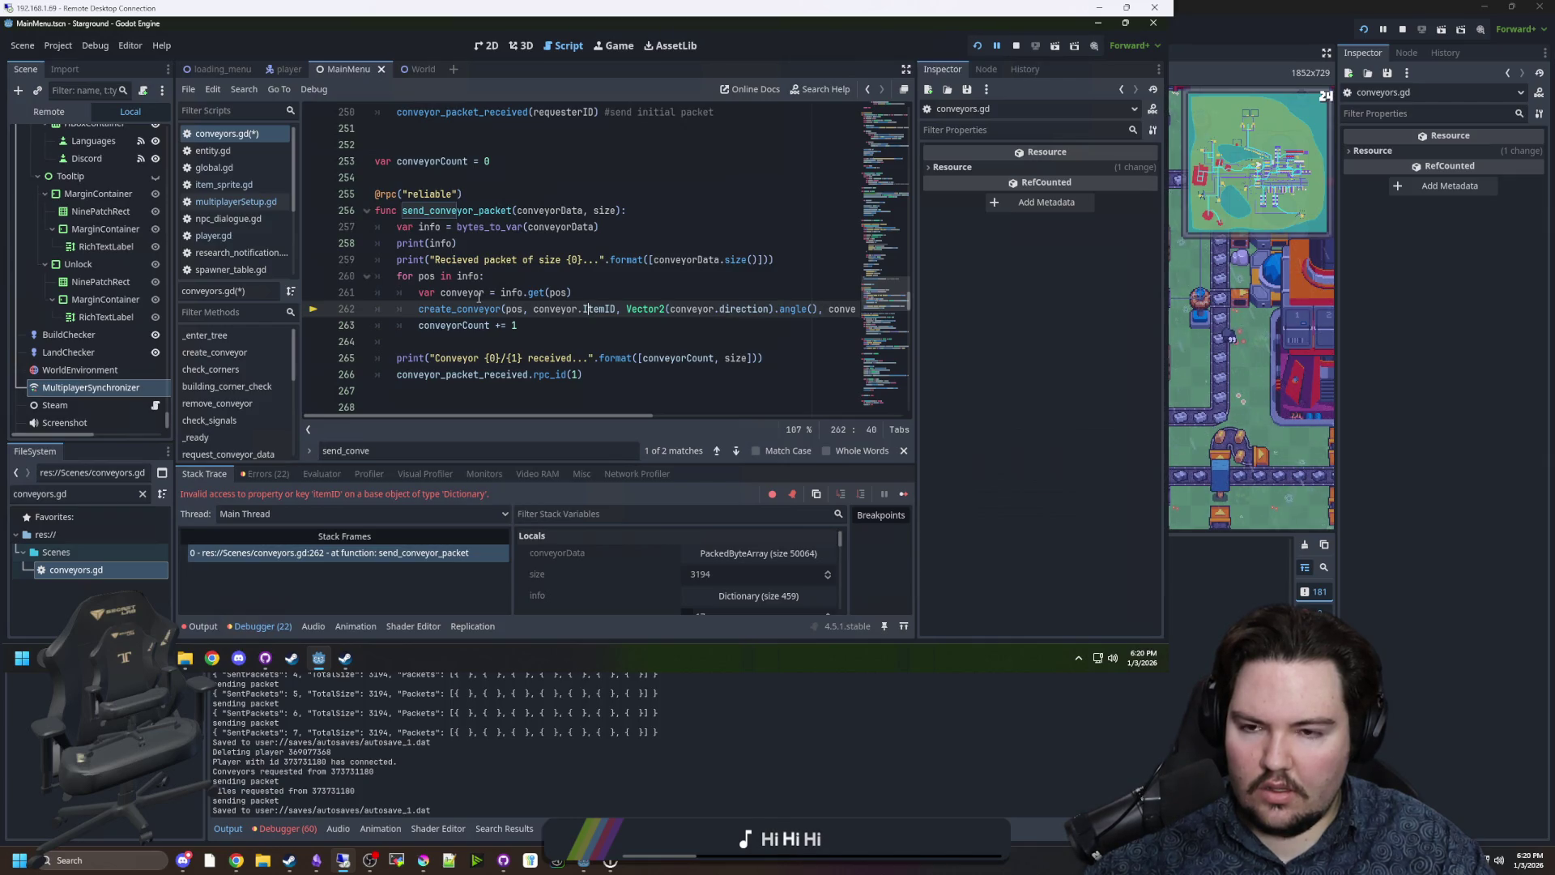
mouse_move(516, 289)
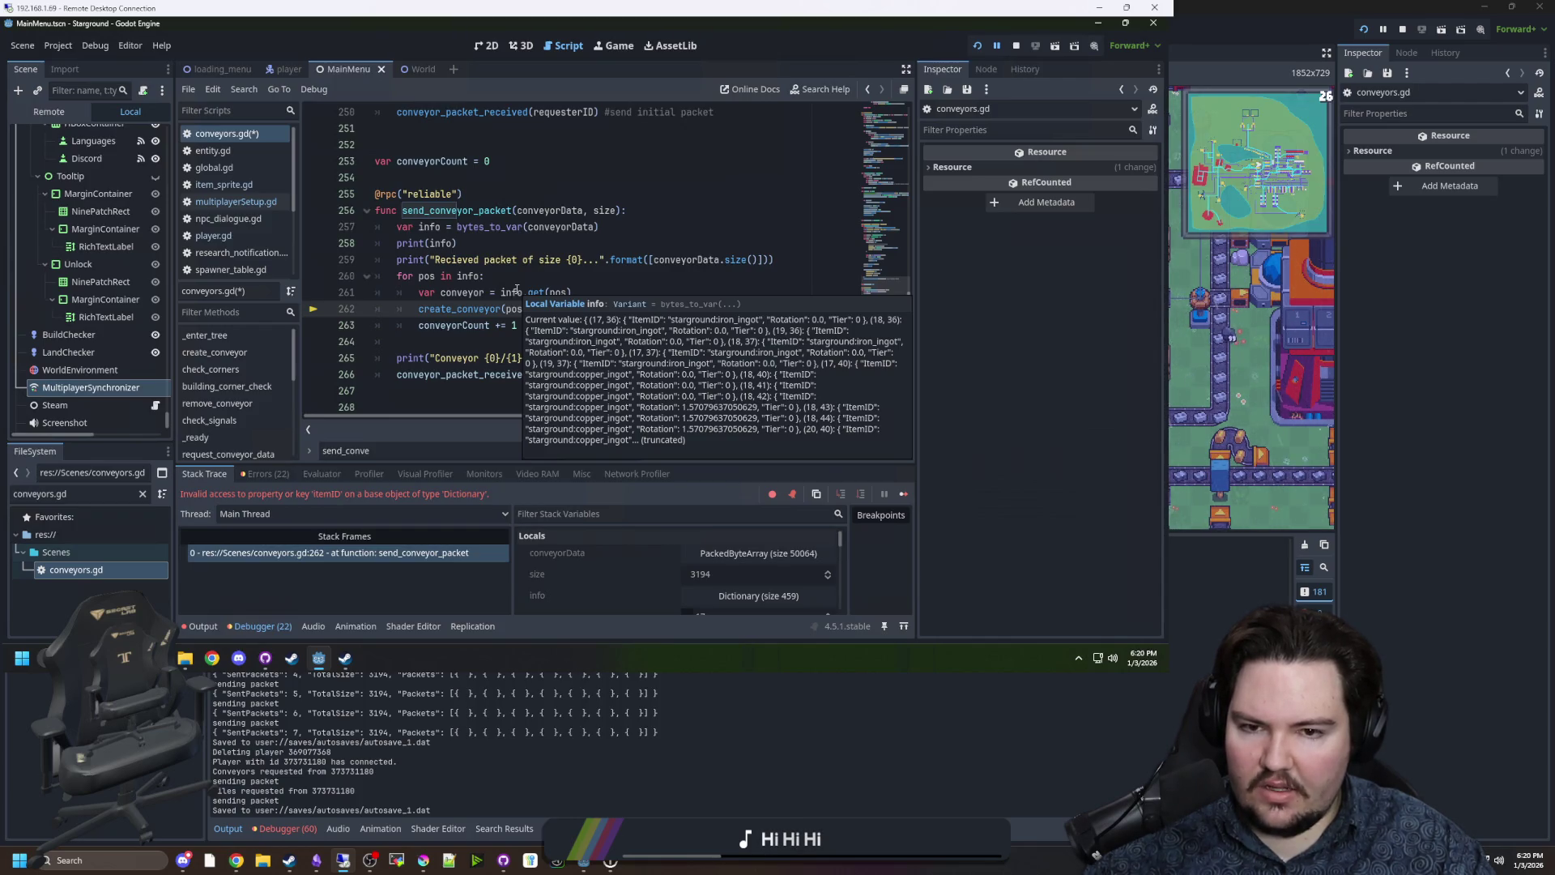
click(575, 273)
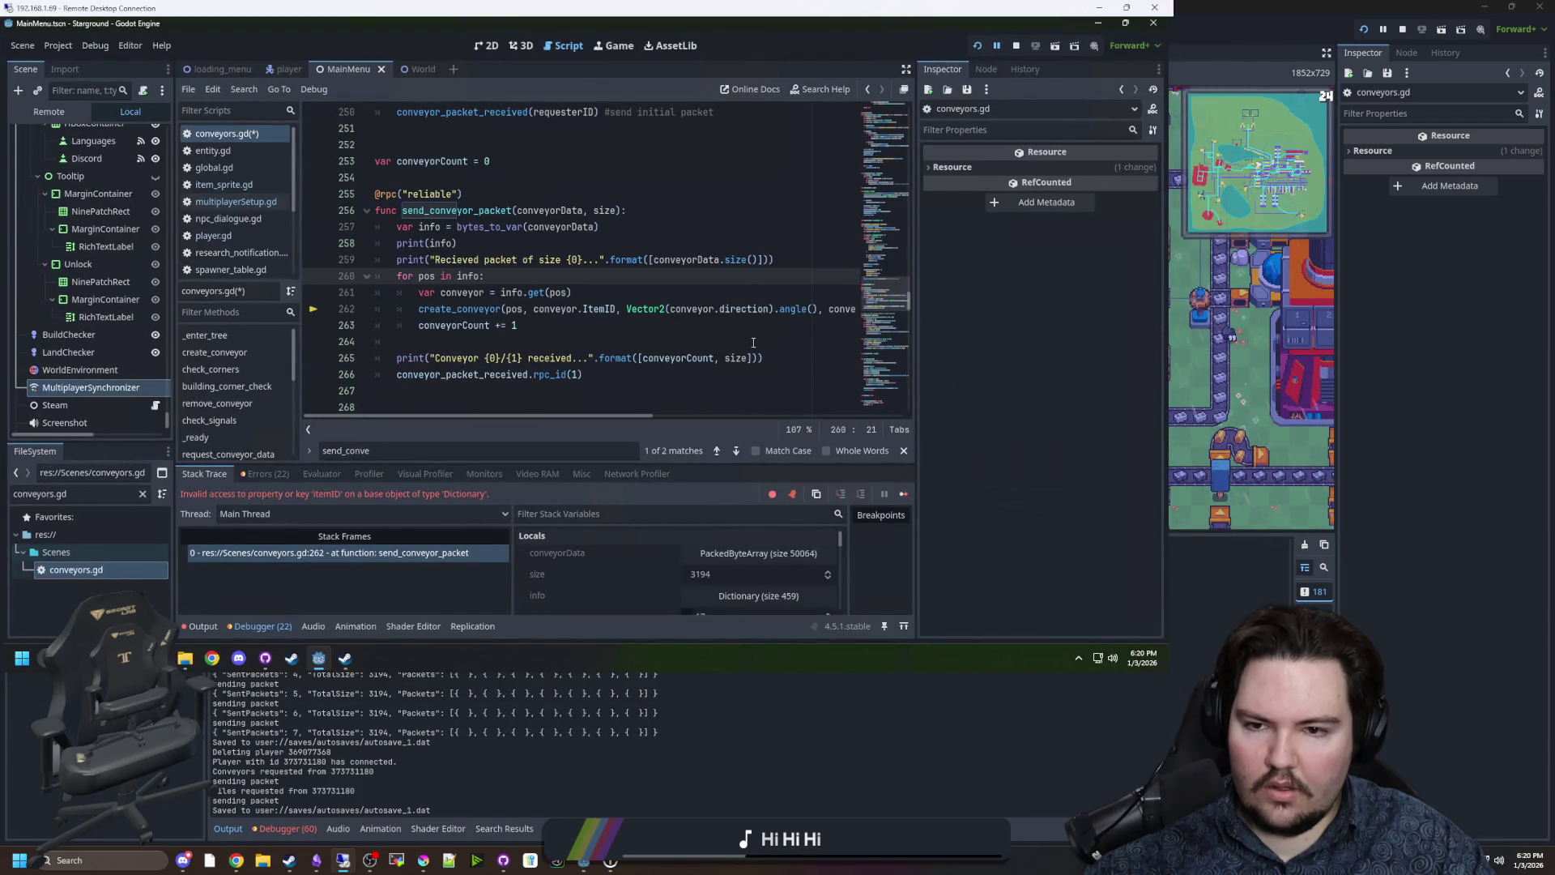
click(770, 341)
drag(623, 416, 703, 416)
click(666, 324)
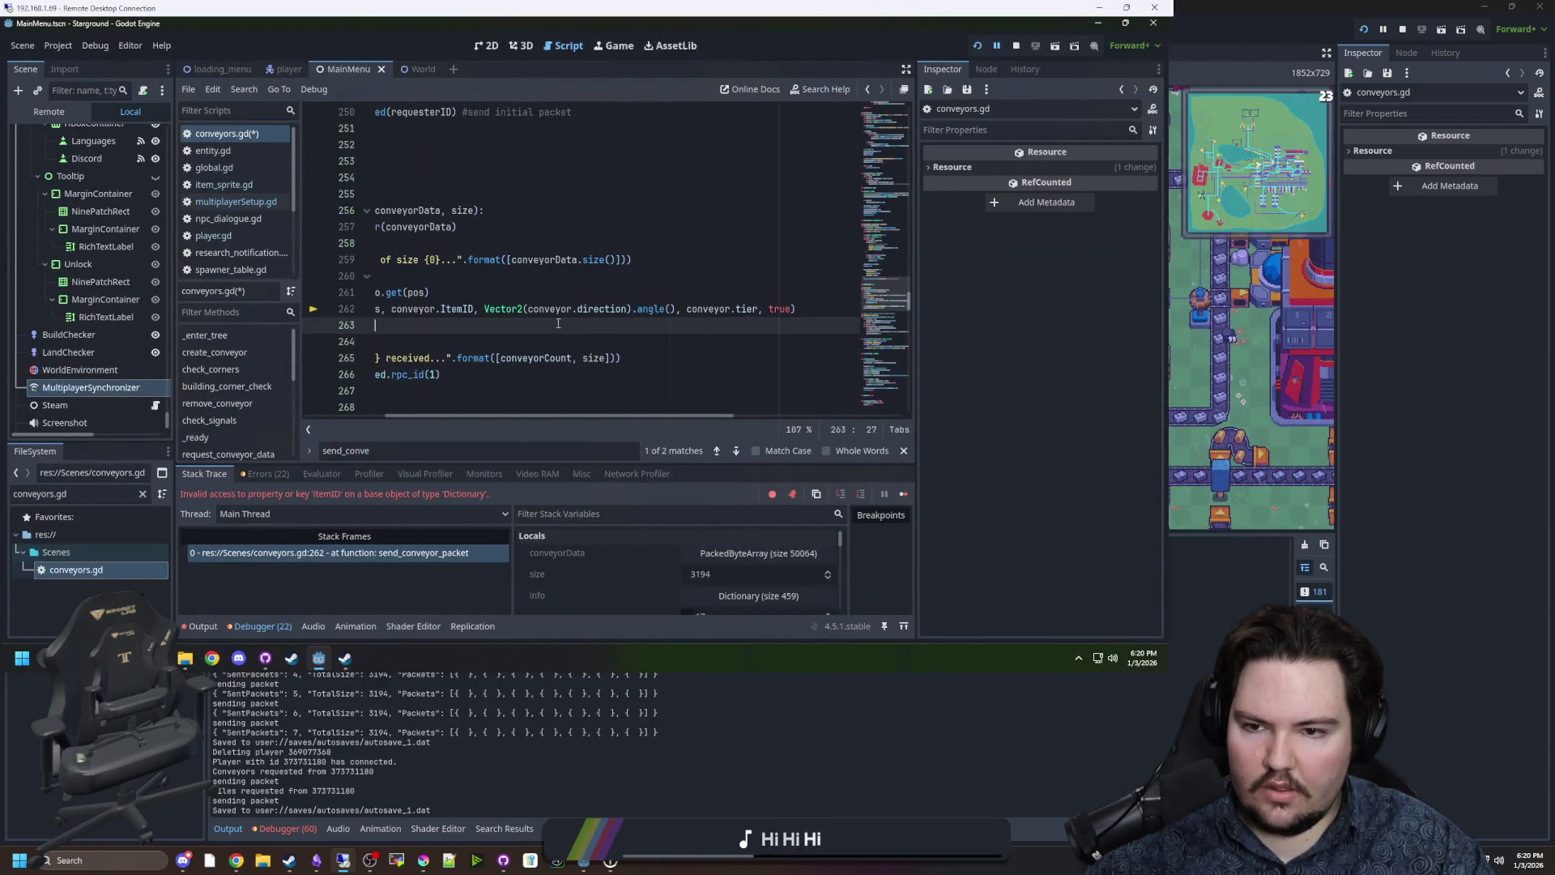
Replace Vector2(conveyor.direction).angle() with conveyor.Rotation and change tier to Tier.
drag(482, 309, 676, 308)
text(conveyor.)
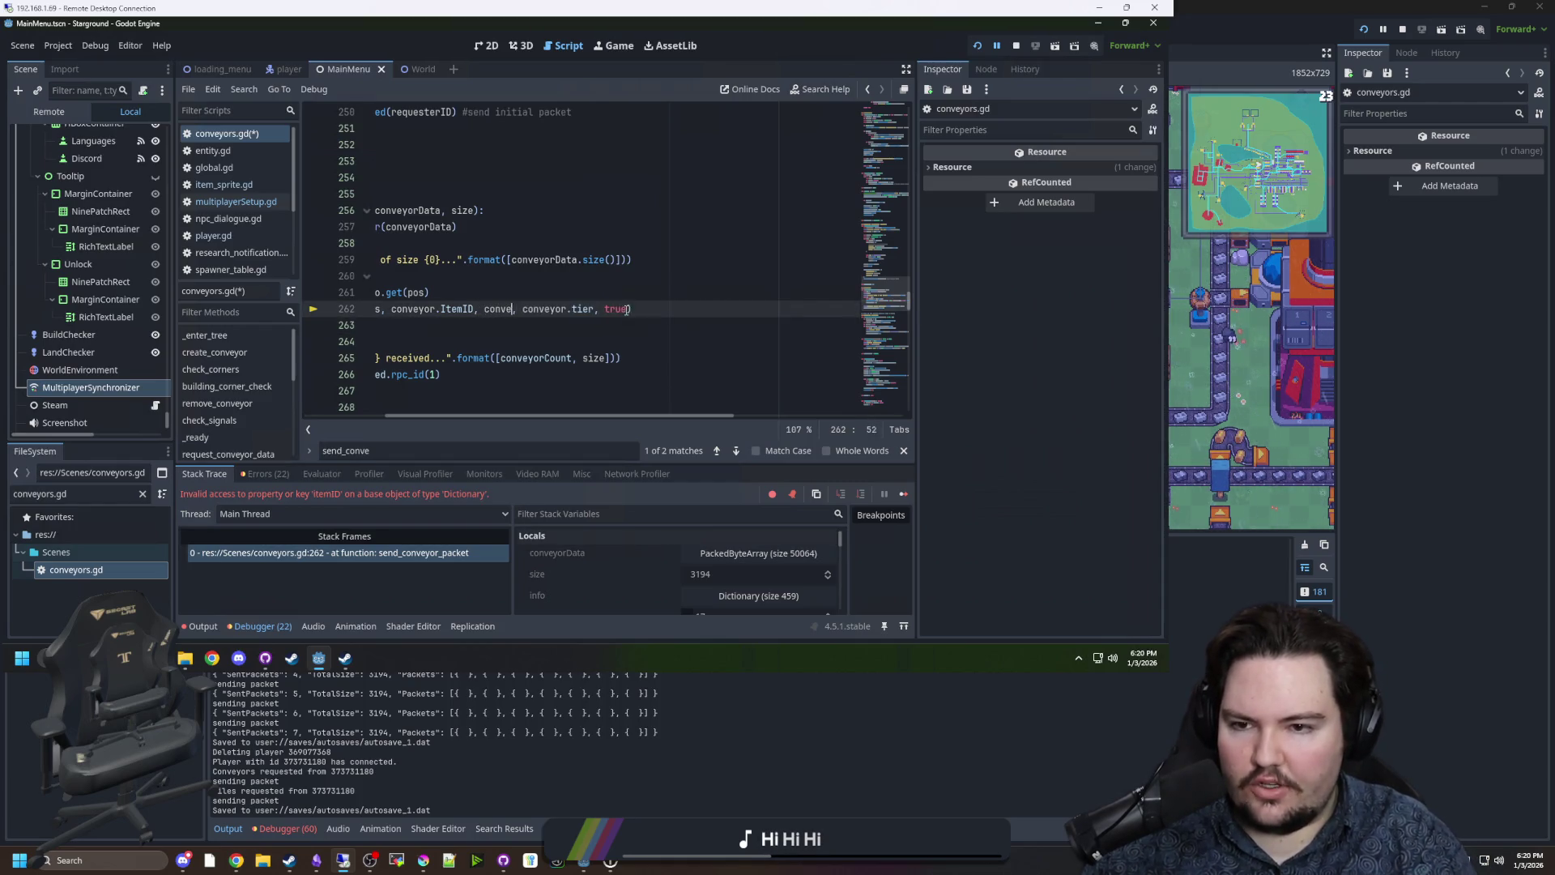
text(Rotation)
click(626, 309)
click(635, 309)
key(Delete)
text(T)
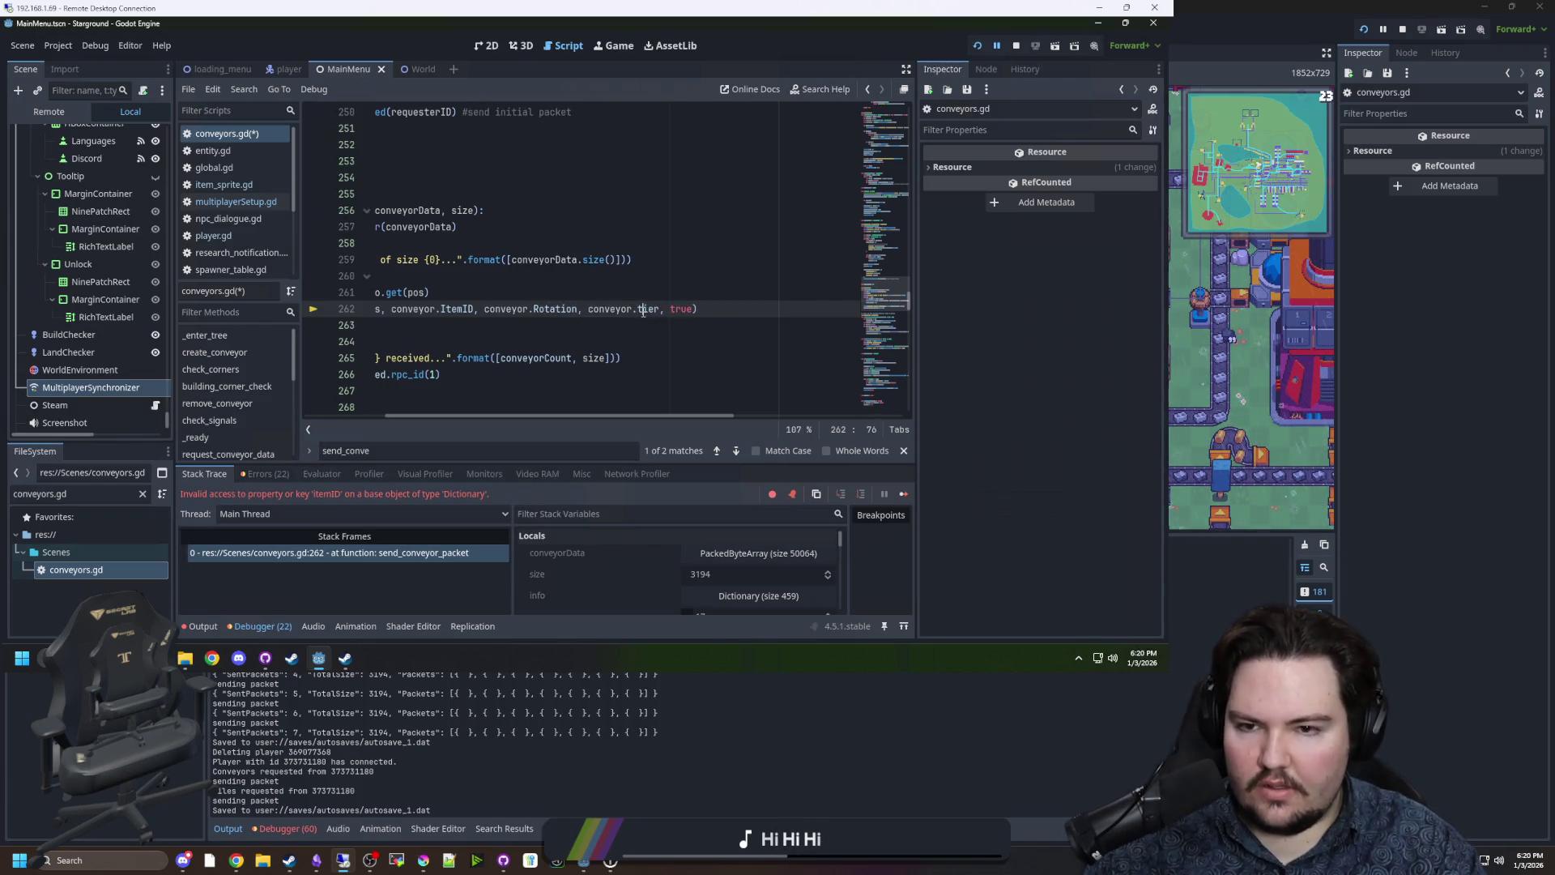
Save conveyors.gd and return from Remote Desktop to the local Godot editor.
click(594, 357)
scroll(591, 418, left, 3)
click(554, 335)
key(ctrl+s)
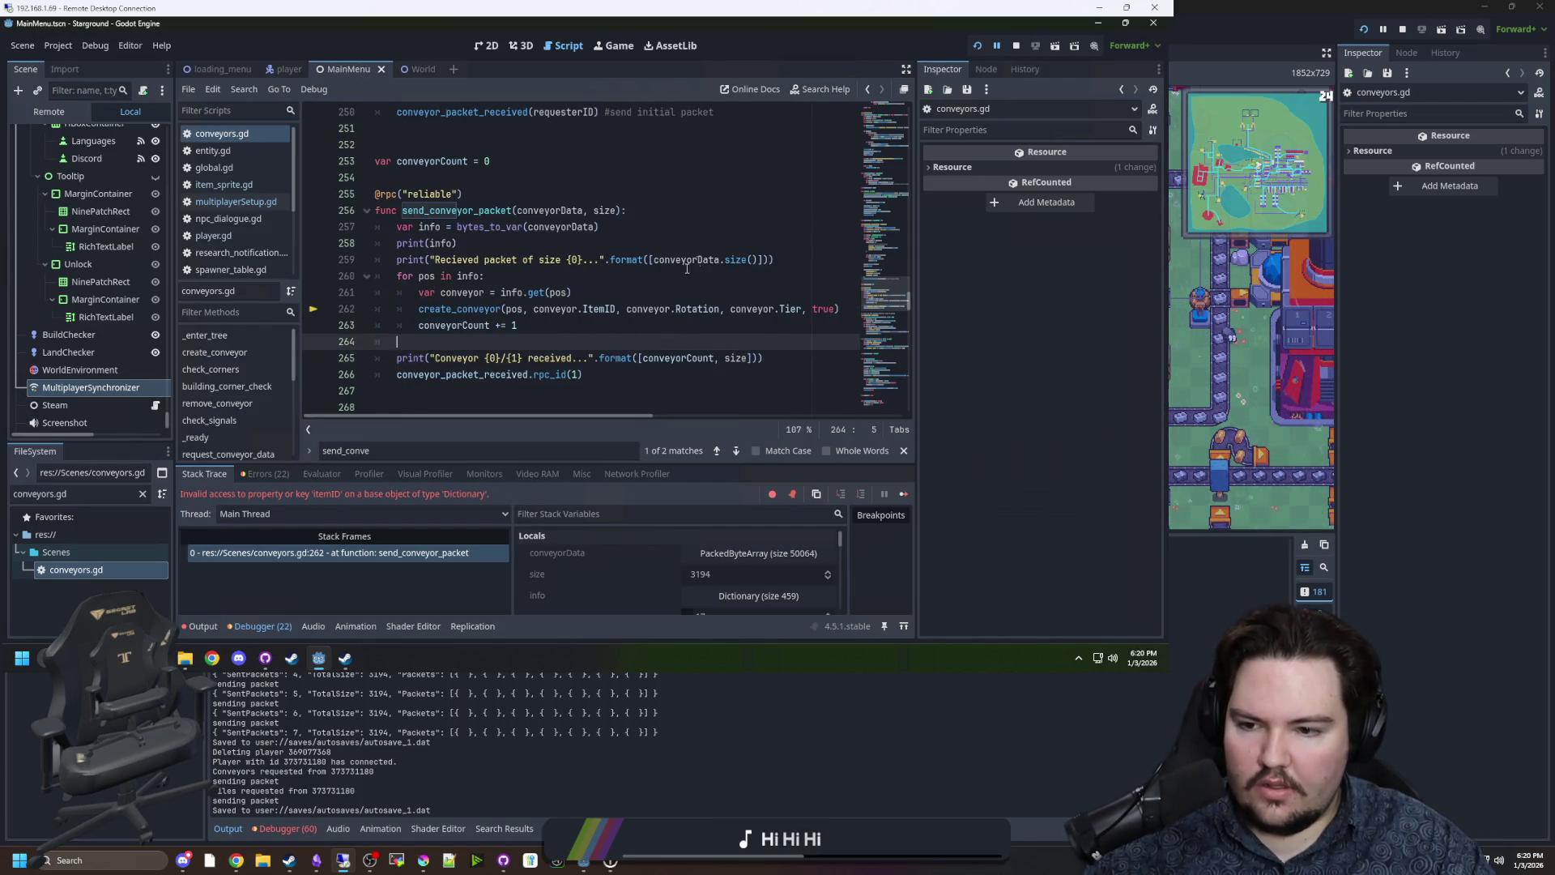
key(super+Down)
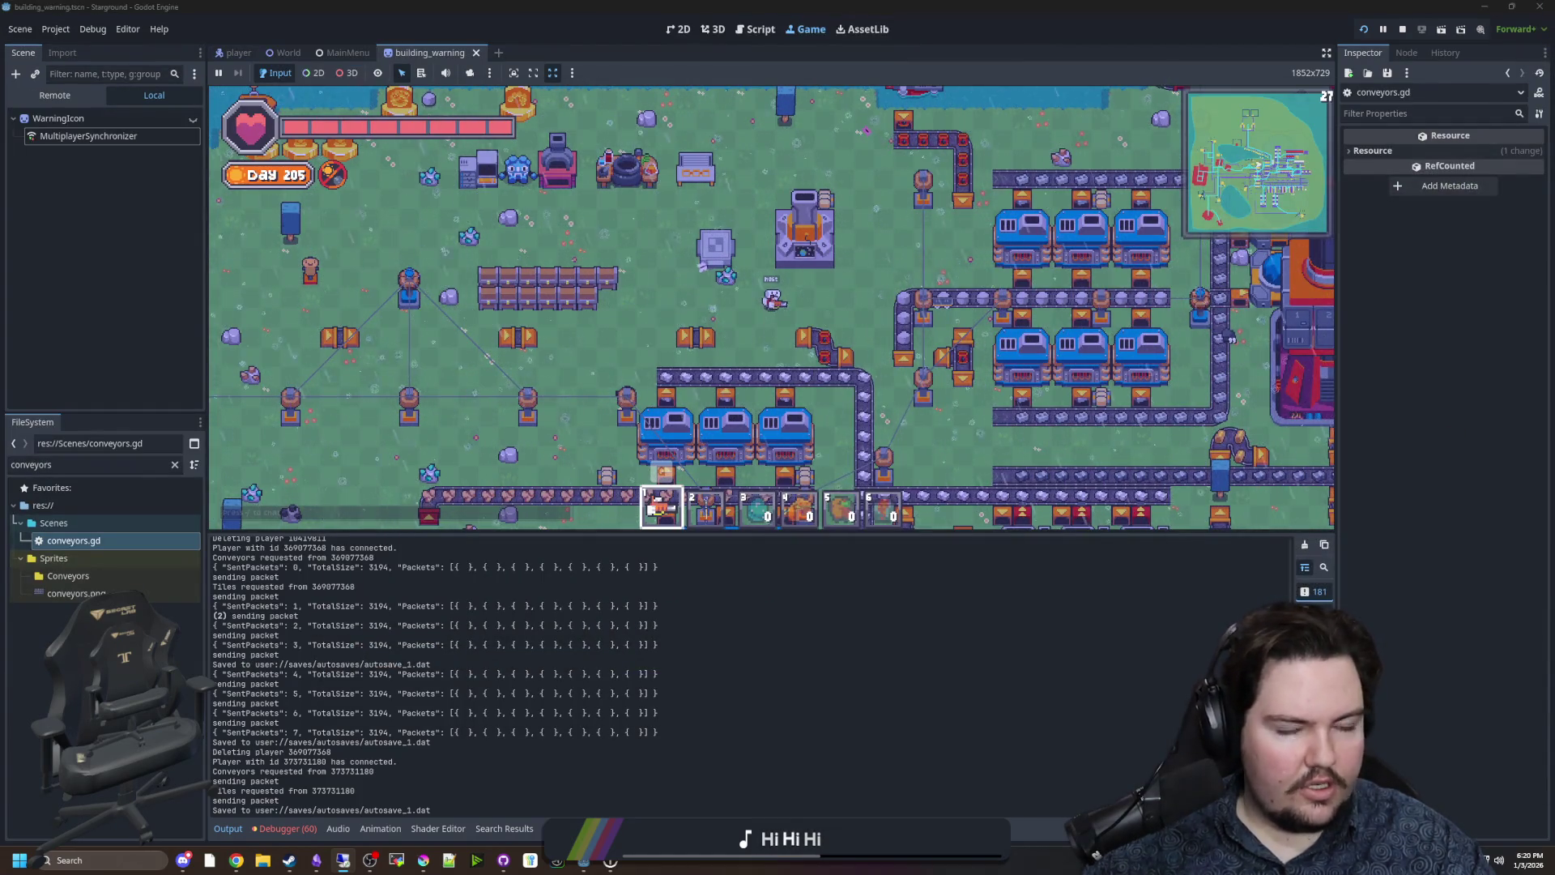
Open conveyors.gd from the FileSystem dock in the local script editor and save the project.
double_click(89, 540)
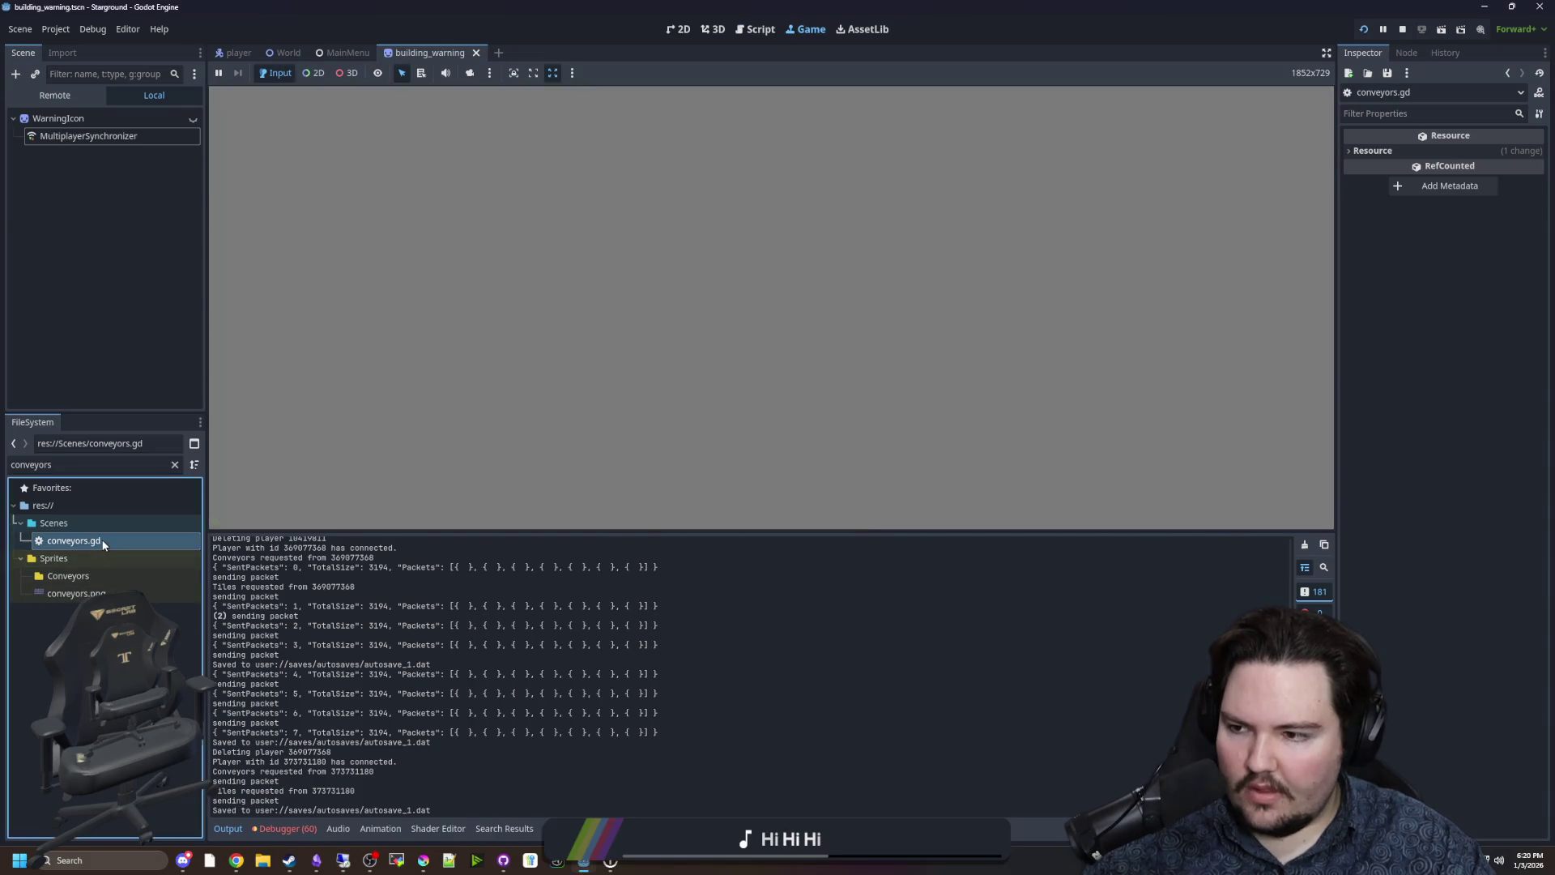
click(640, 365)
key(ctrl+s)
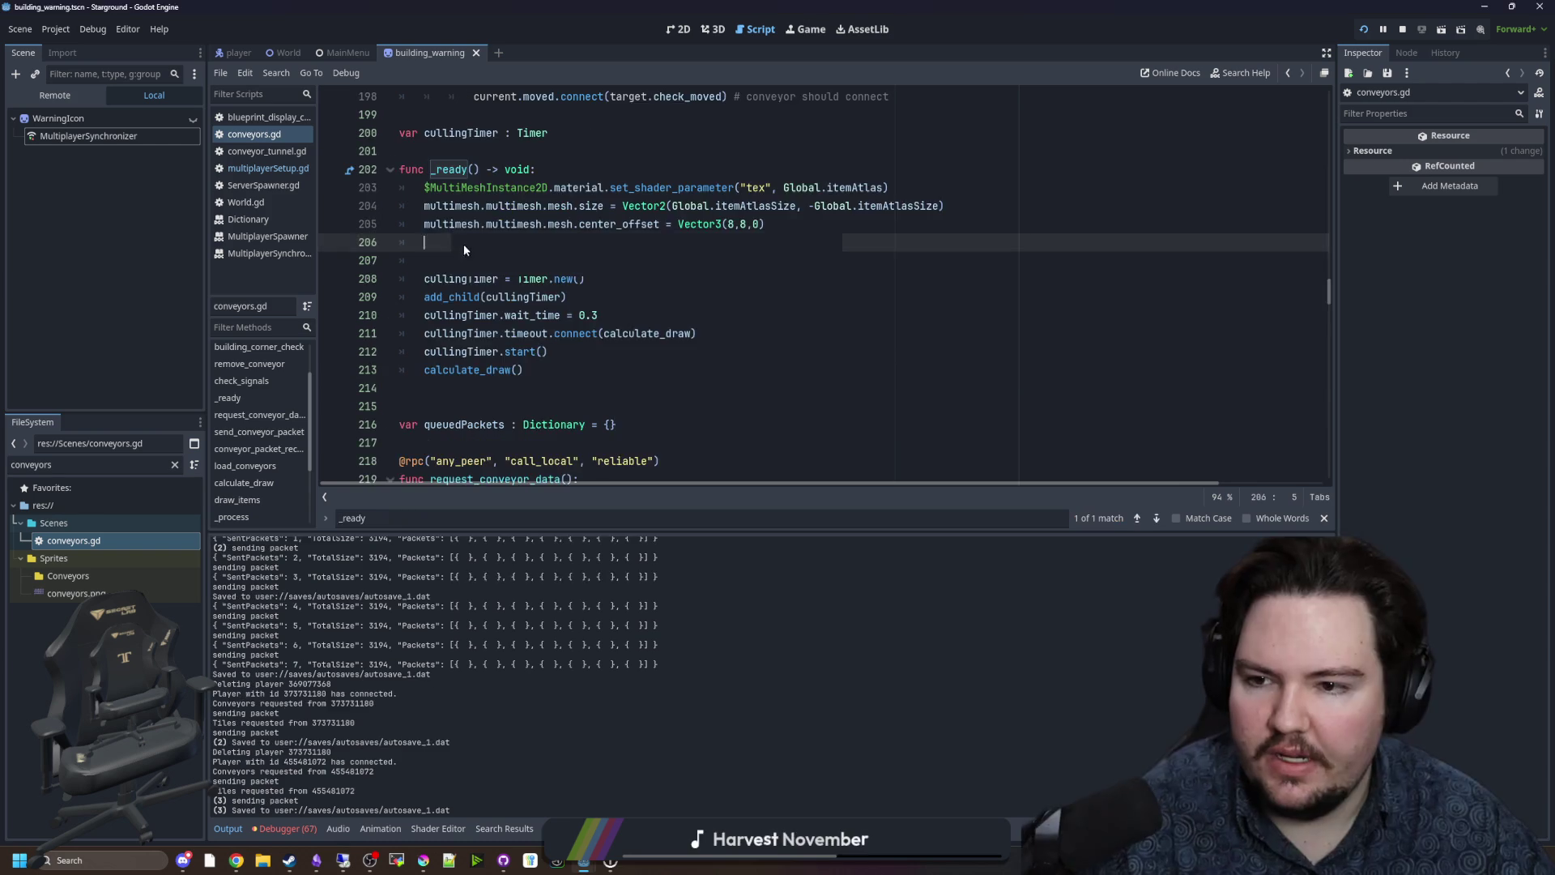
Paste 'await Global.world_generated' and the client request_conveyor_data.rpc_id(1) block after calculate_draw(), save, and bring up GitHub Desktop.
click(558, 357)
key(Down)
key(Return)
text(await Global.world_generated  	if !isServer: 		request_conveyor_data.rpc_id(1))
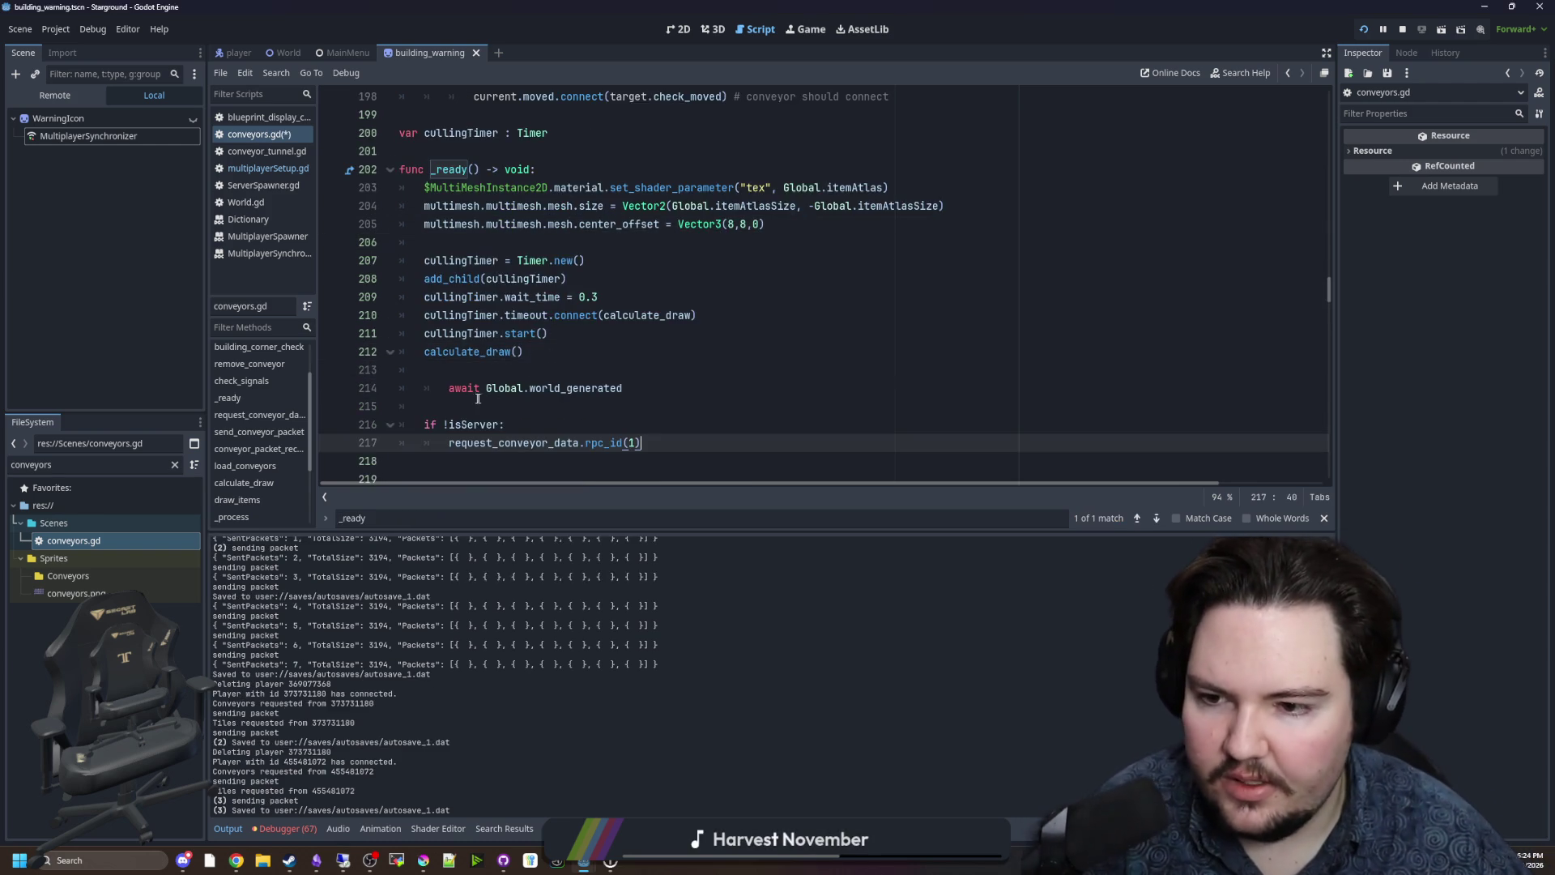
click(484, 369)
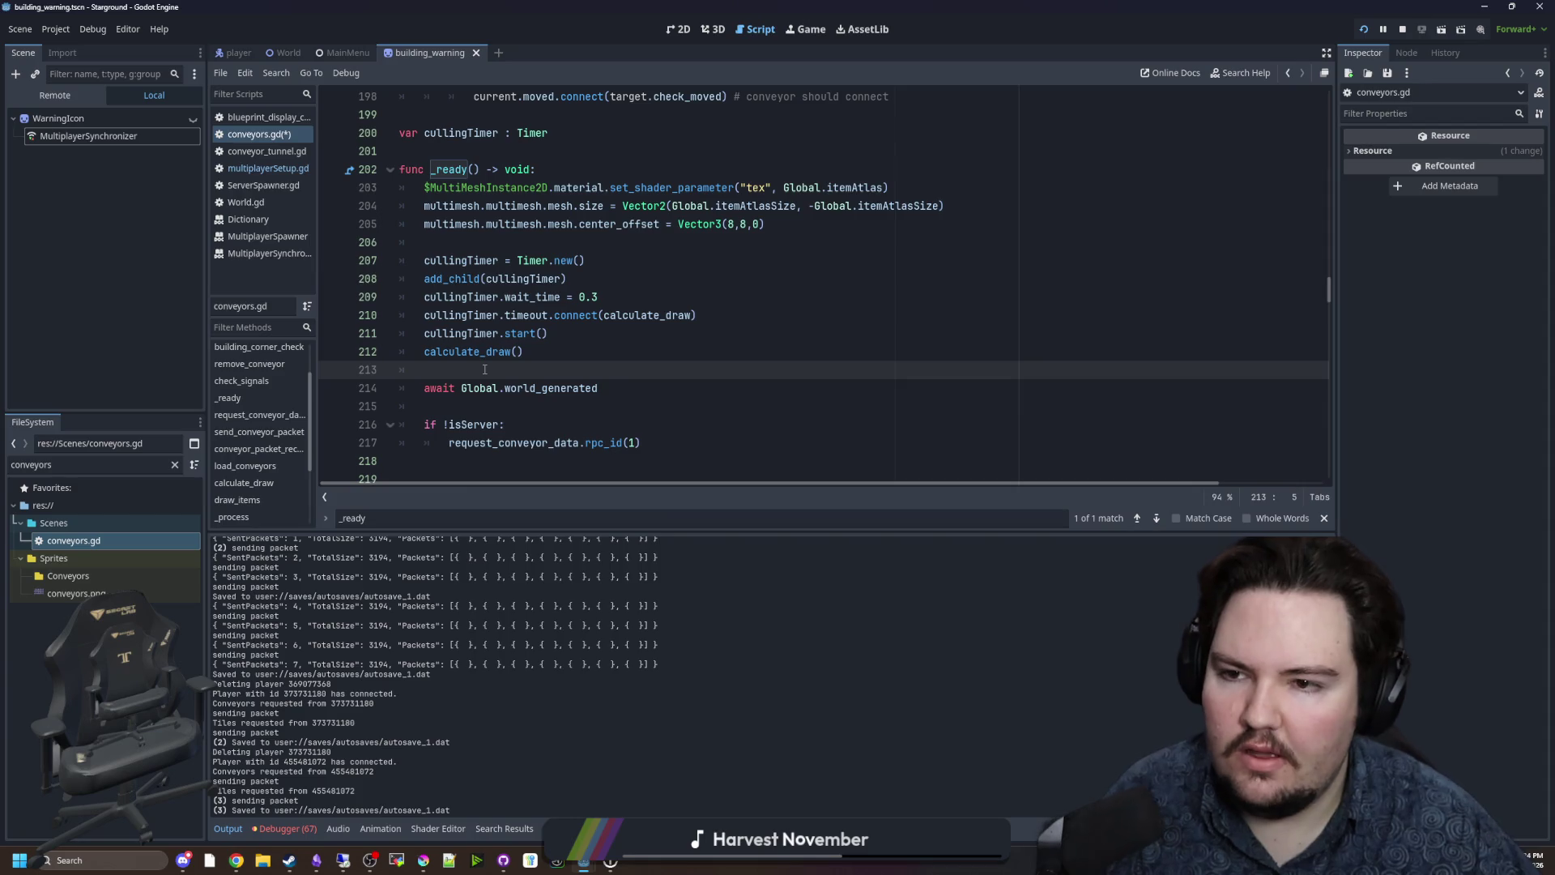
scroll(484, 369, down, 1)
click(490, 350)
key(ctrl+s)
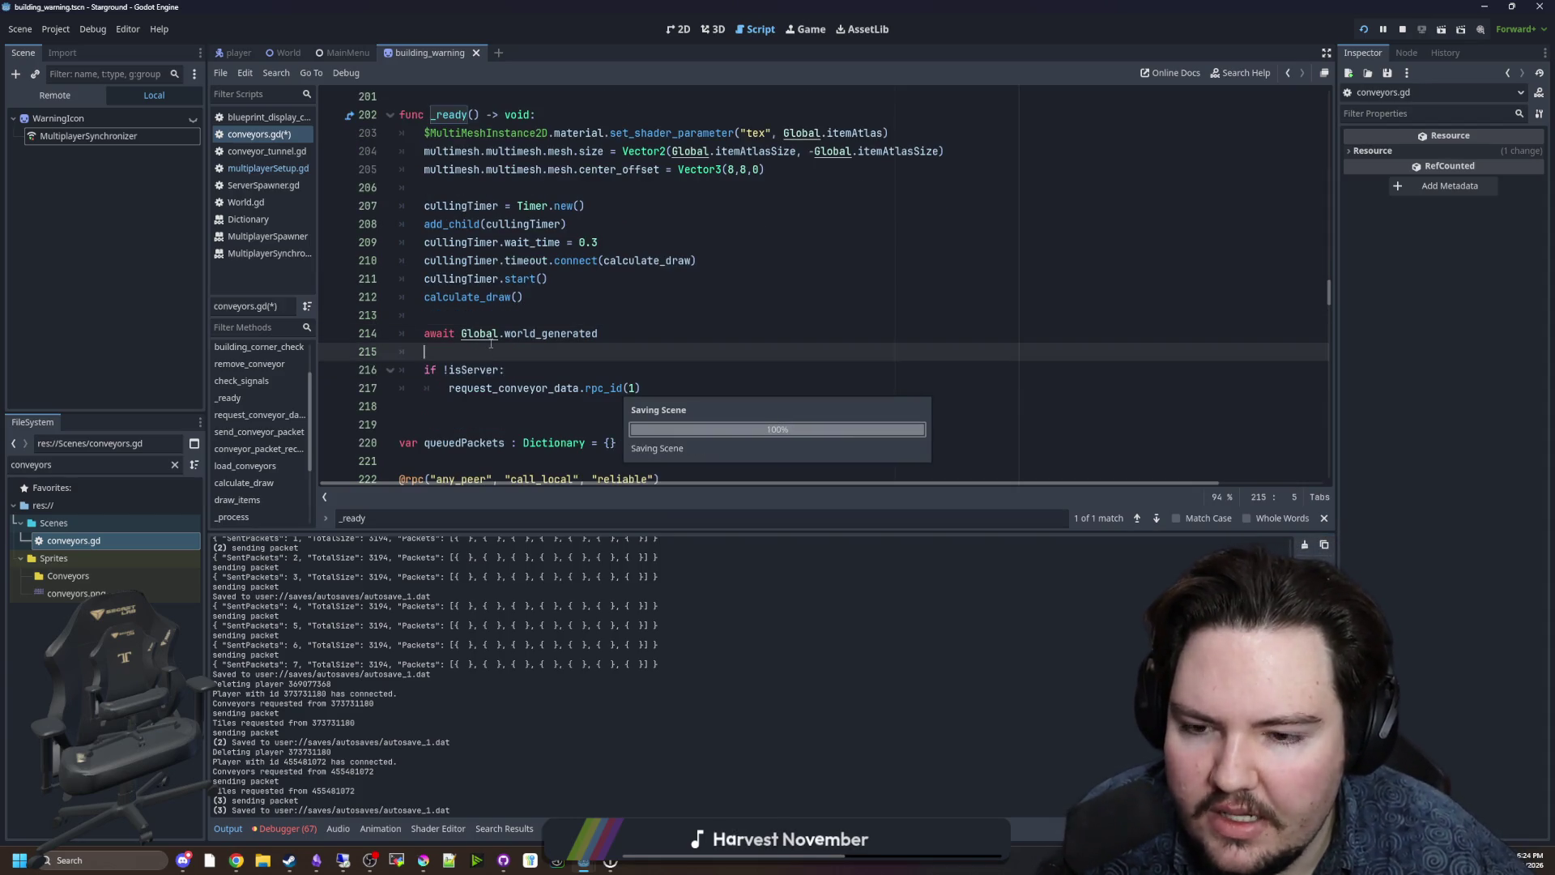
click(505, 859)
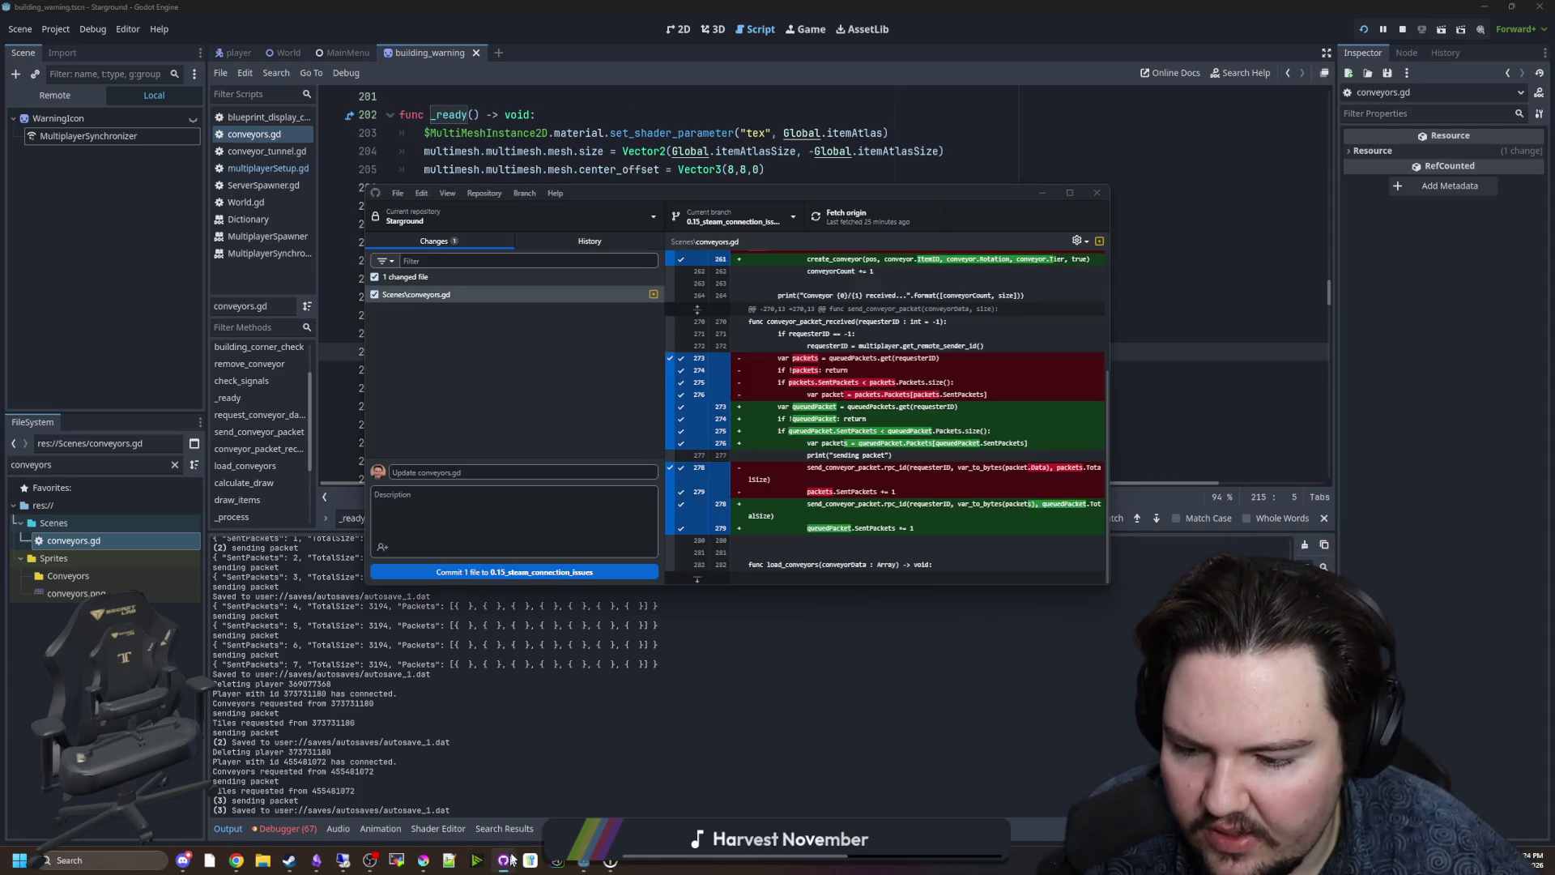
Commit conveyors.gd to 0.15_steam_connection_issues as 'Fix conveyor packets and wait for world generation'.
click(531, 470)
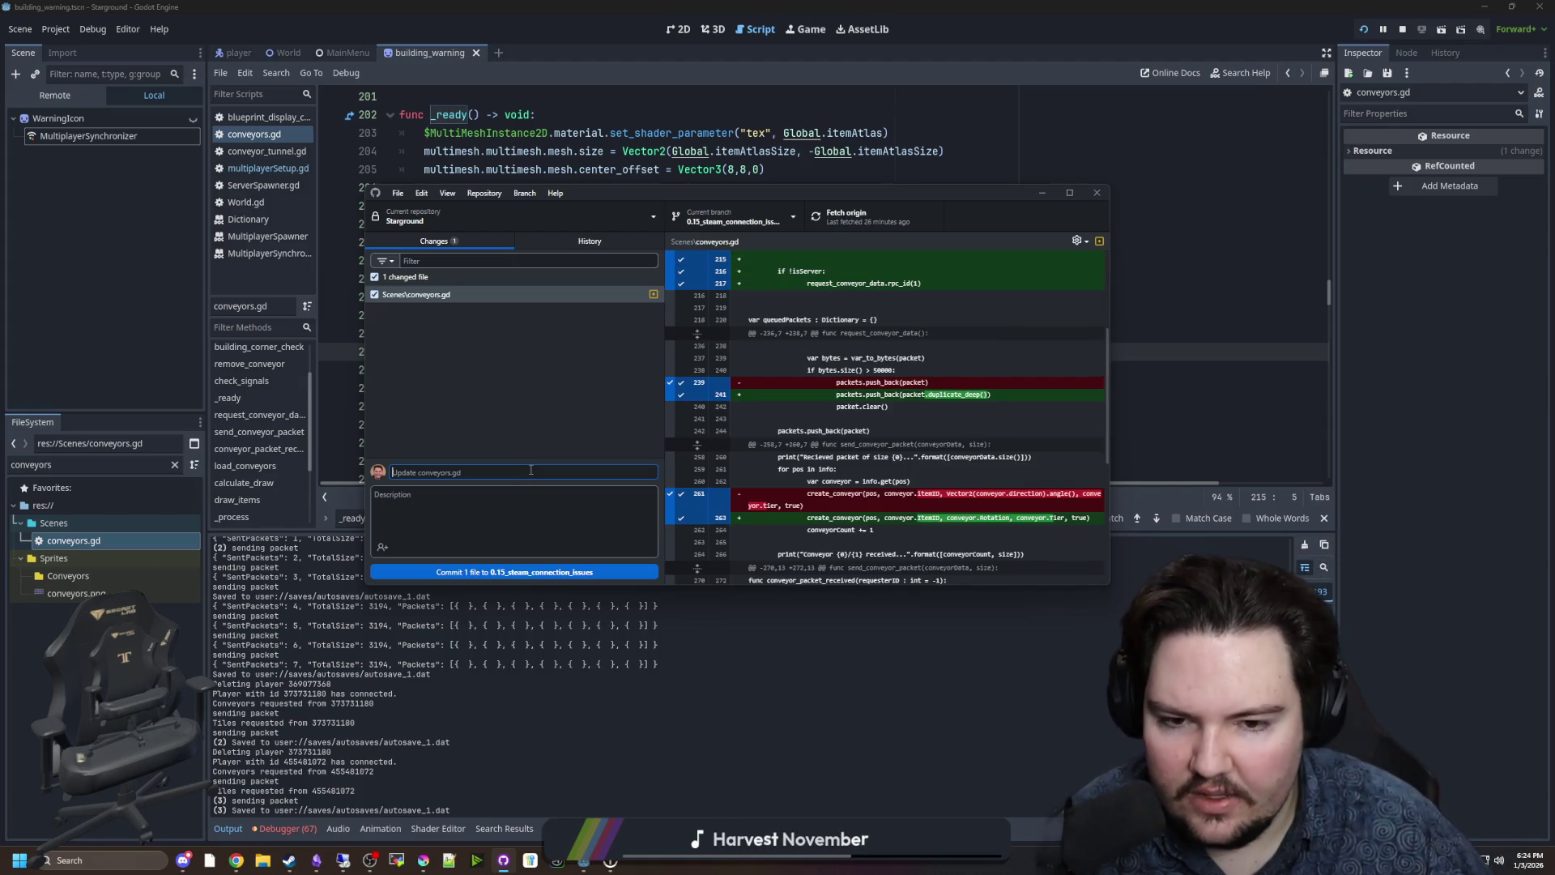
text(Fix conveyor packets and wait for )
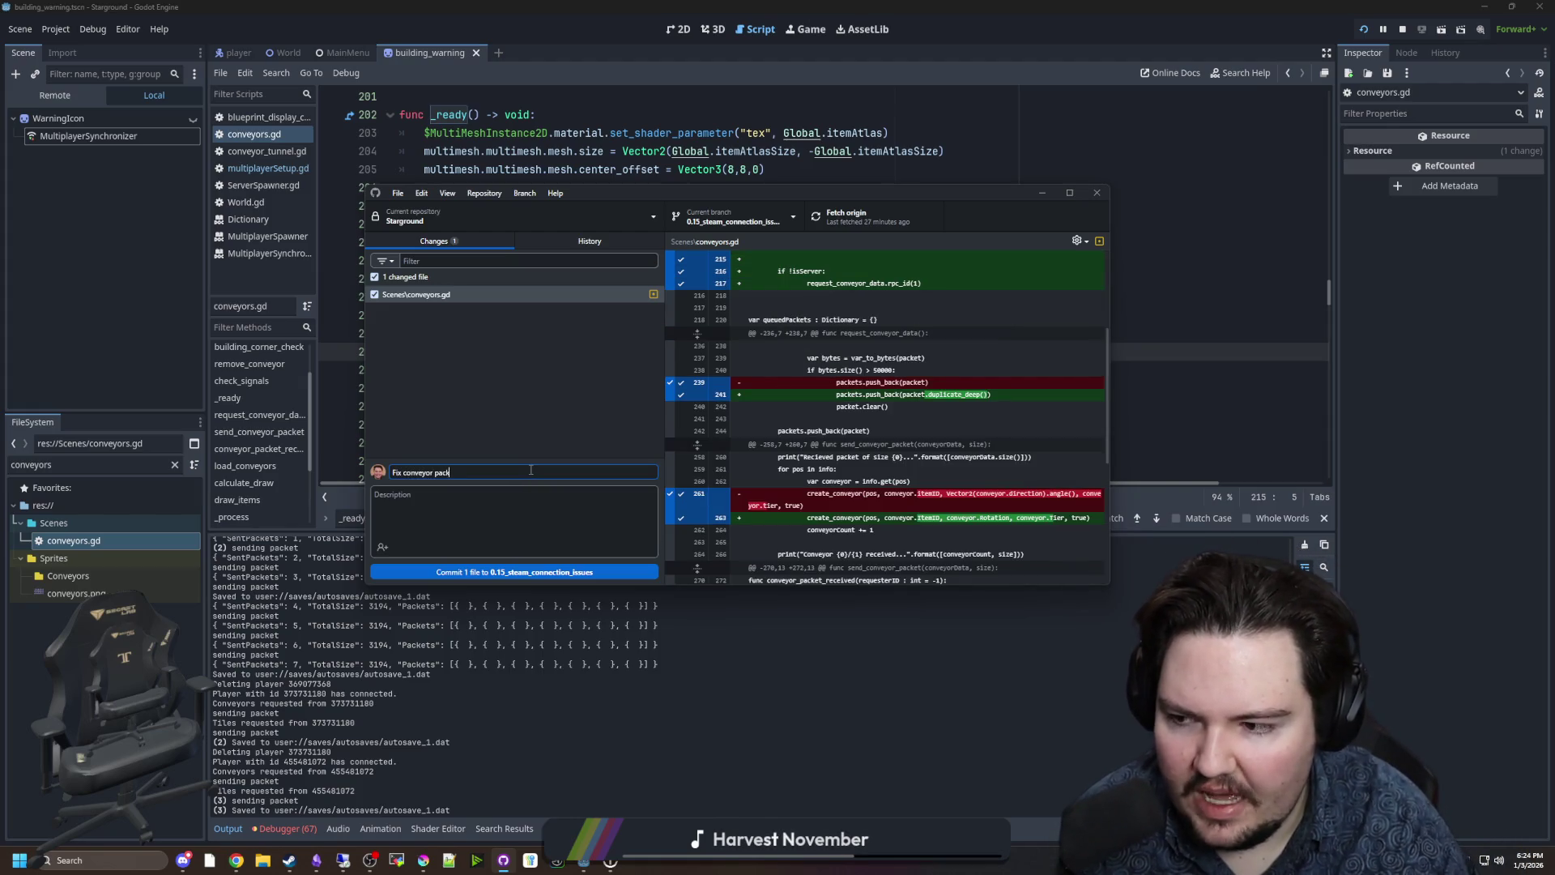
text(world generation)
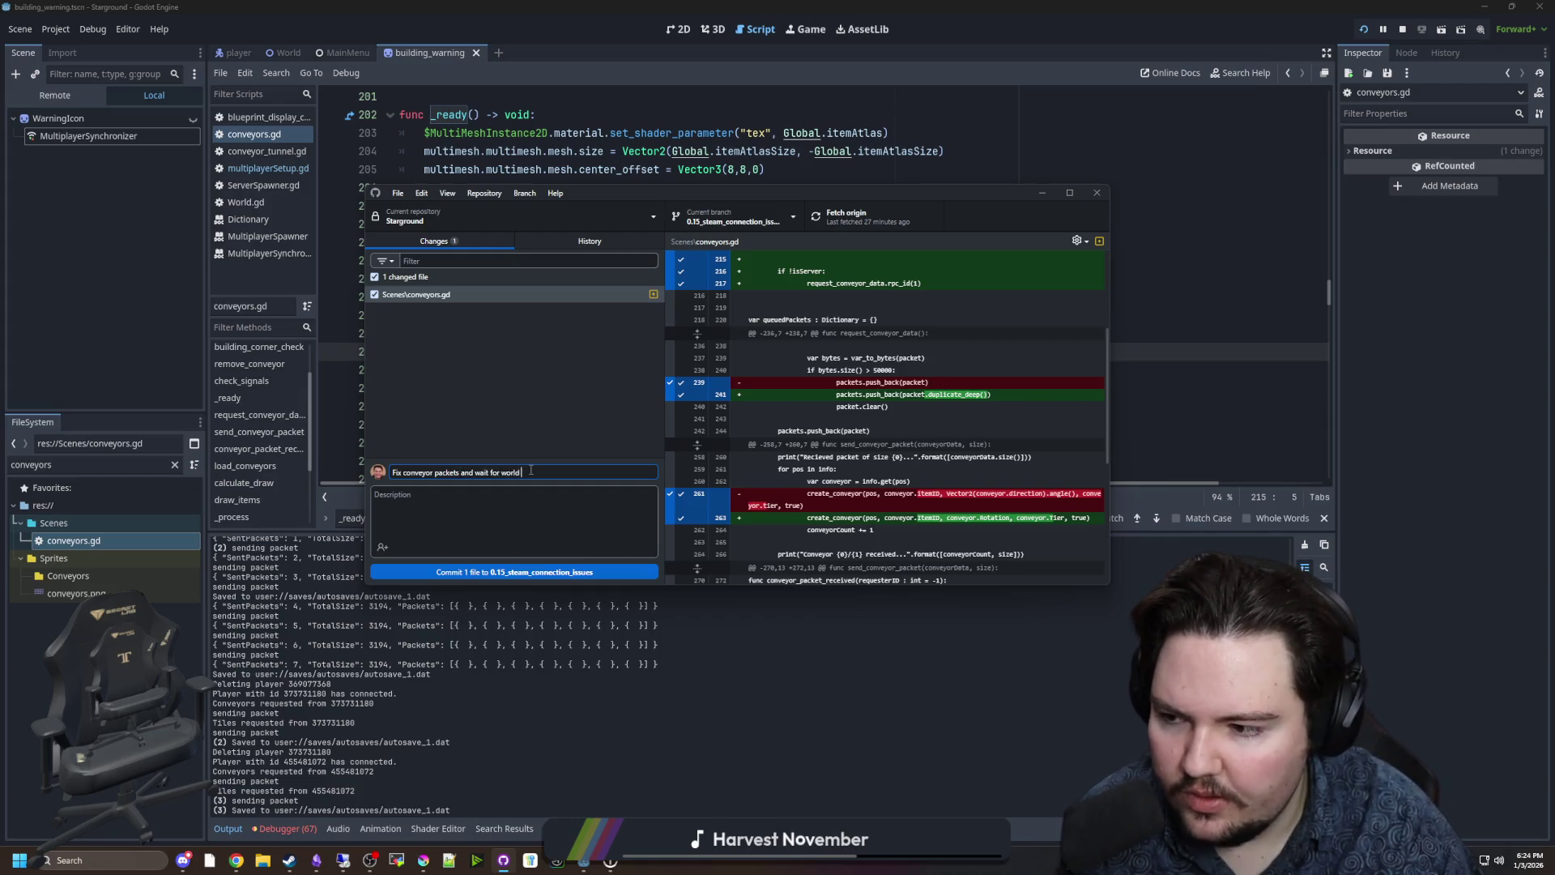
click(570, 443)
click(552, 573)
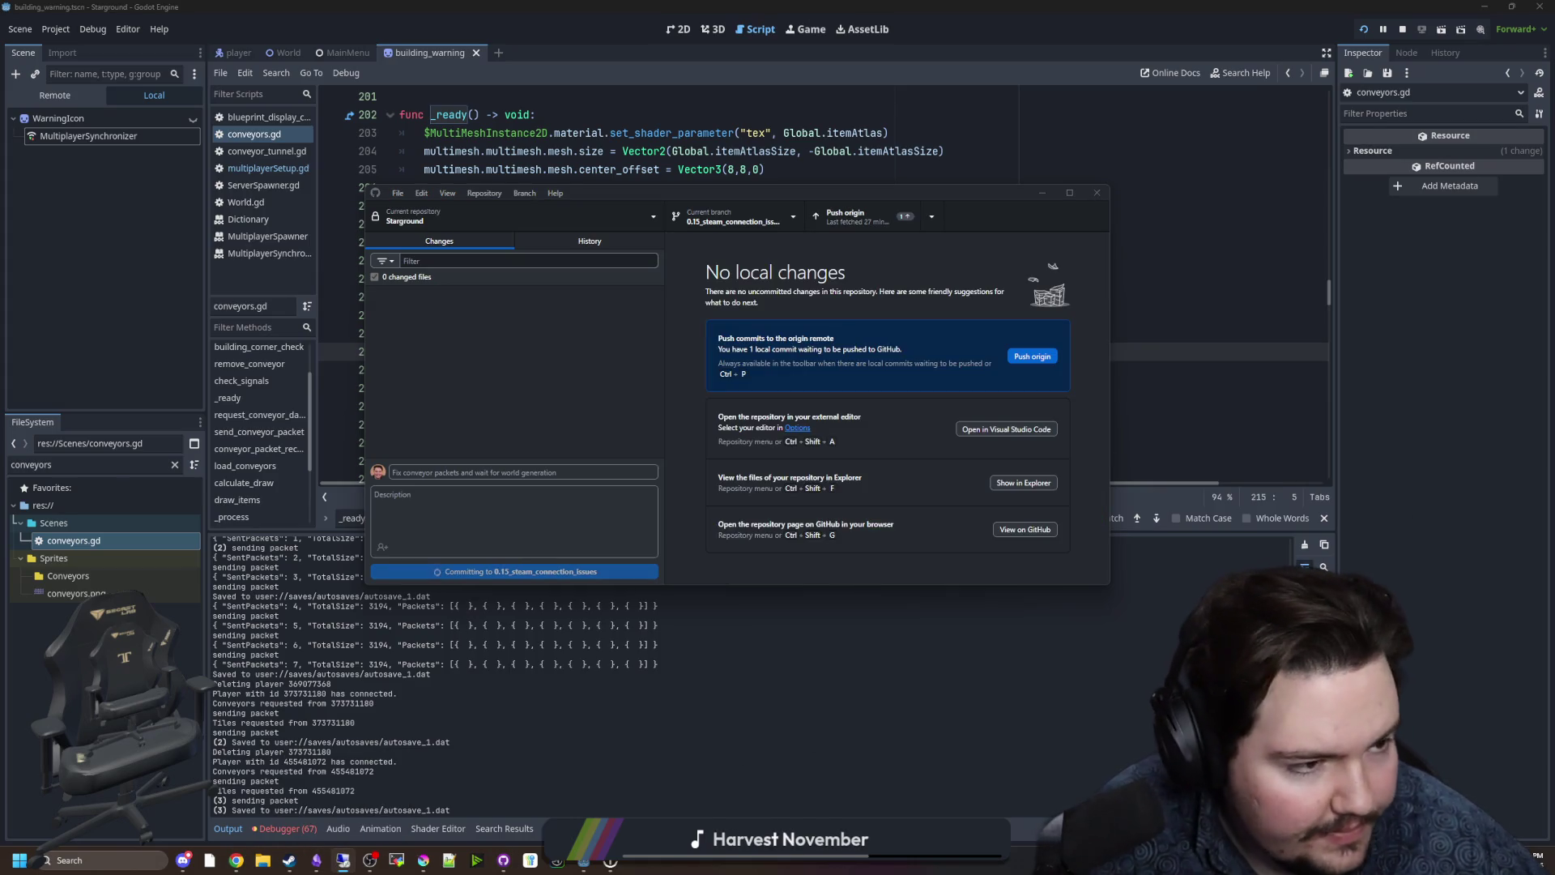
Push the commit to origin and move the Remote Desktop window up and left.
click(874, 225)
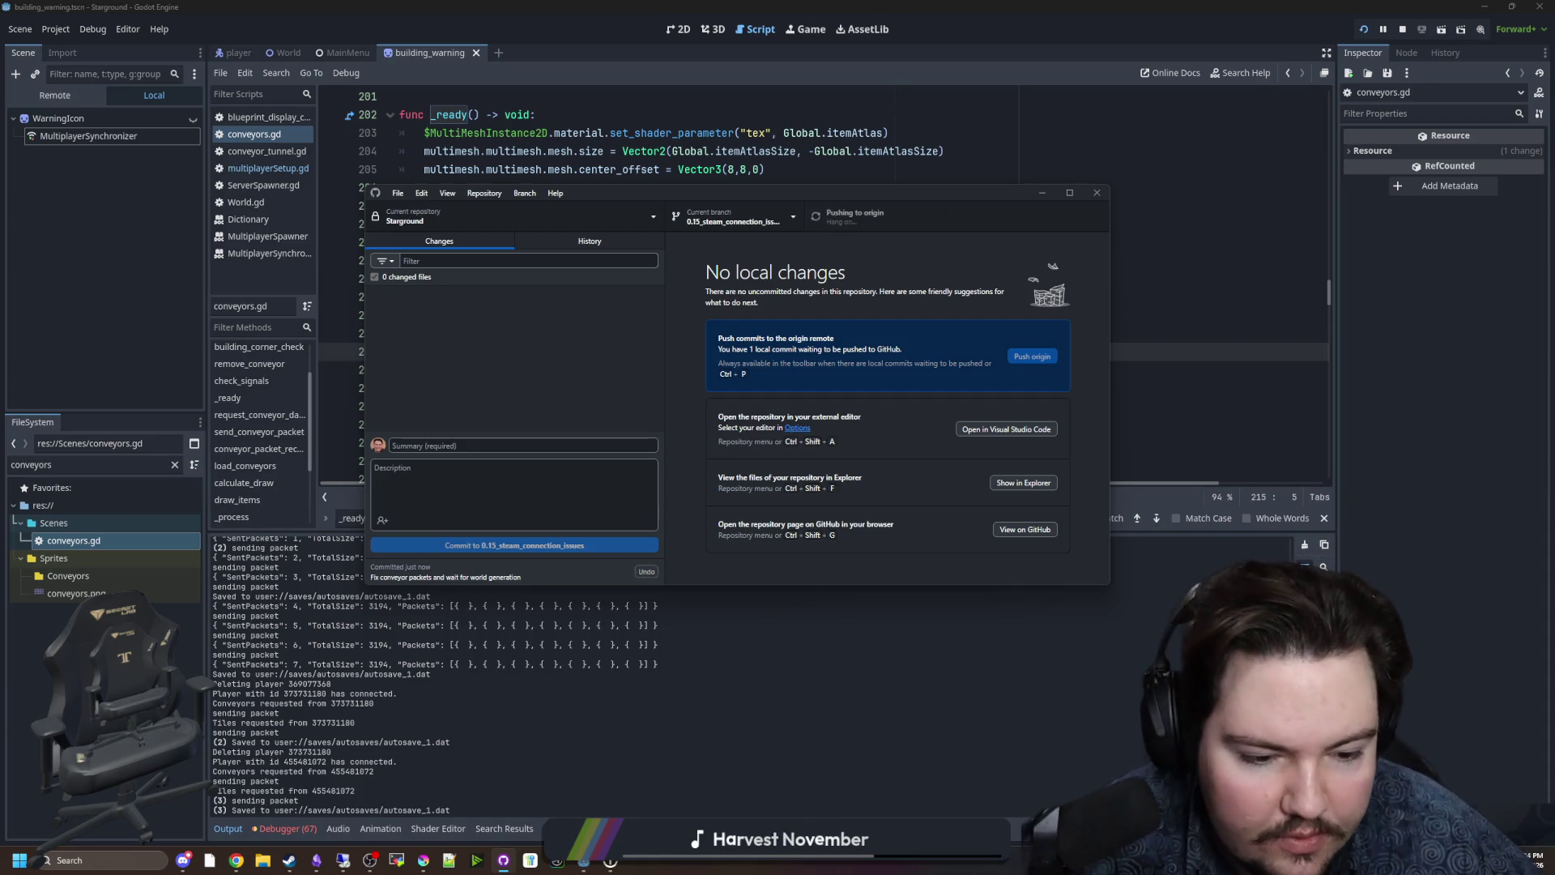
key(alt+Tab)
mouse_move(781, 160)
mouse_down()
mouse_move(304, 161)
mouse_move(481, 122)
mouse_up()
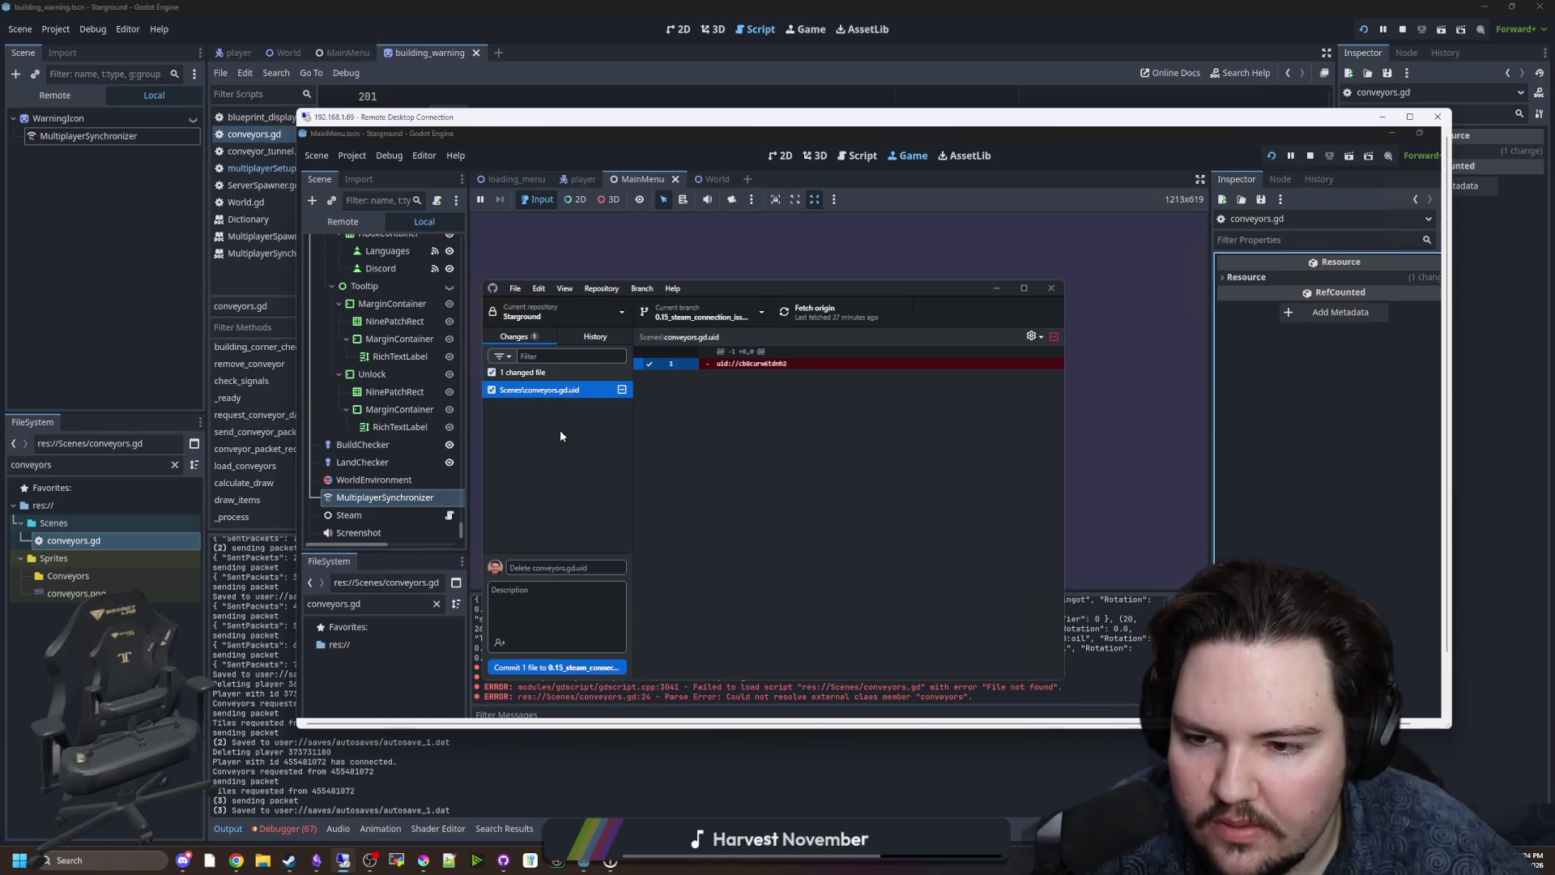